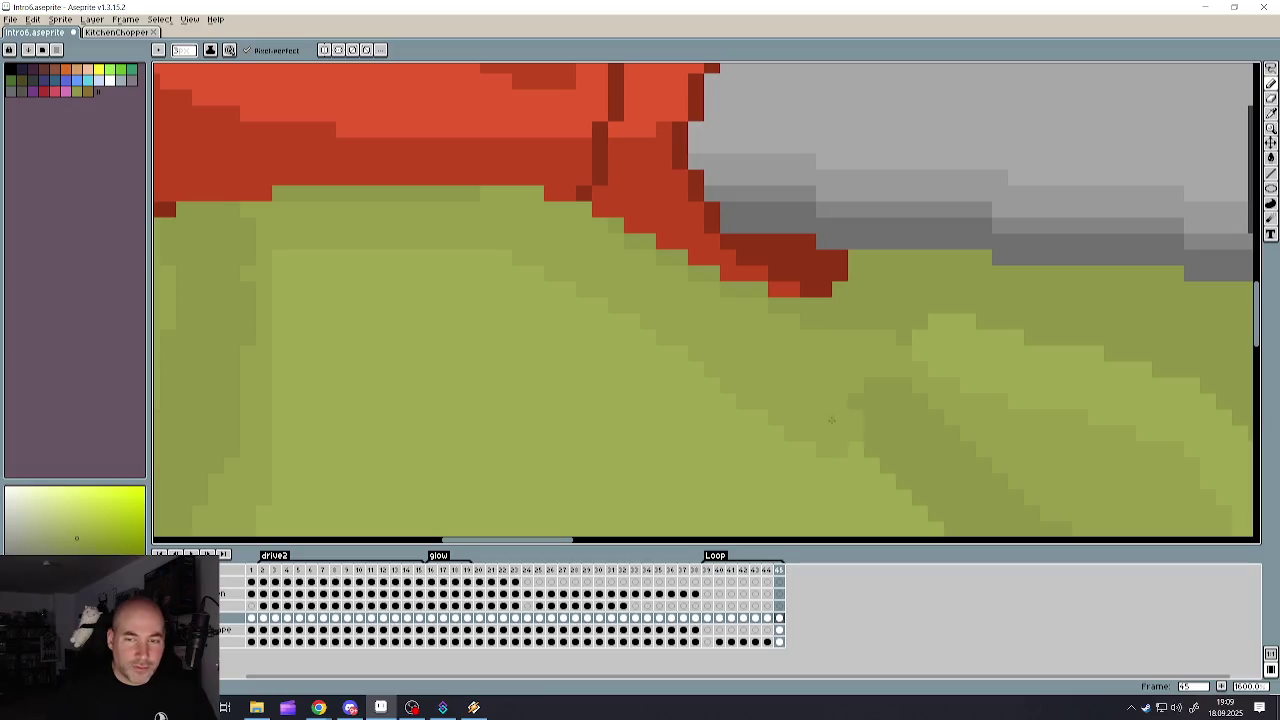
- Pick white and draw the tilted card outline to the right of the grinder
{"action": "scroll", "coordinate": [831, 420], "scroll_direction": "down", "scroll_amount": 5}
{"action": "scroll", "coordinate": [825, 432], "scroll_direction": "down", "scroll_amount": 2}
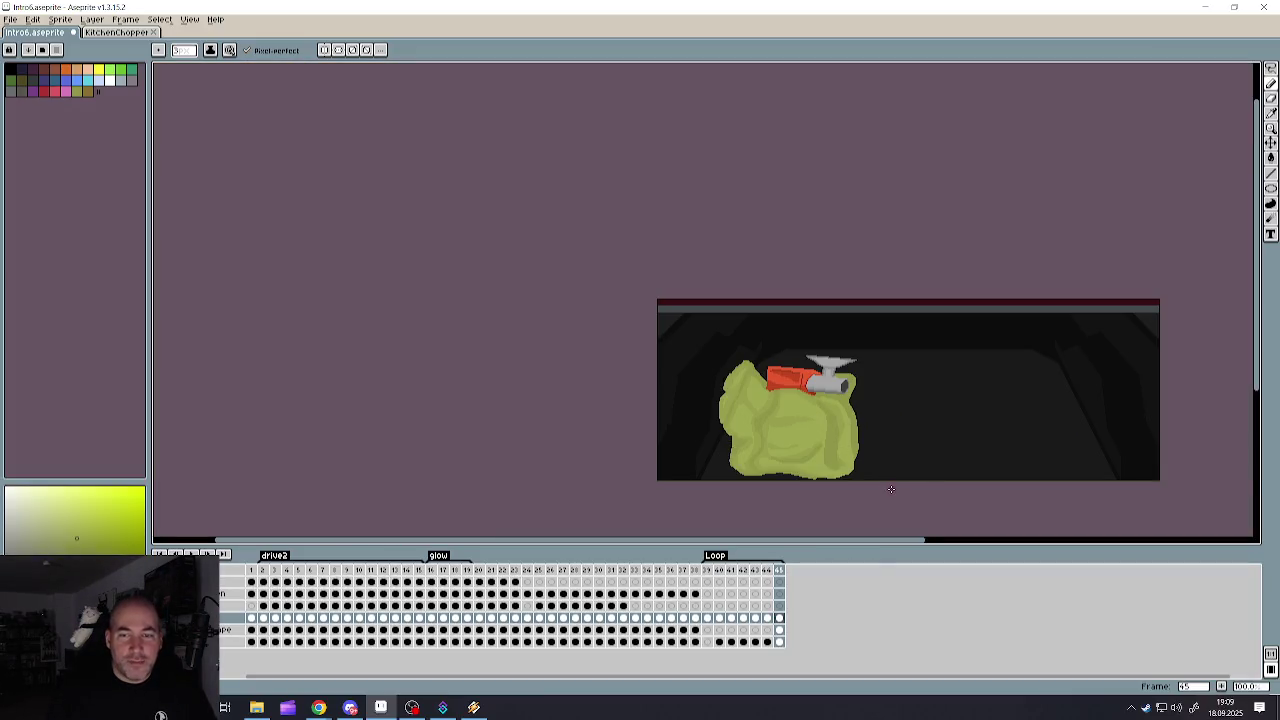
{"action": "scroll", "coordinate": [891, 489], "scroll_direction": "up", "scroll_amount": 1}
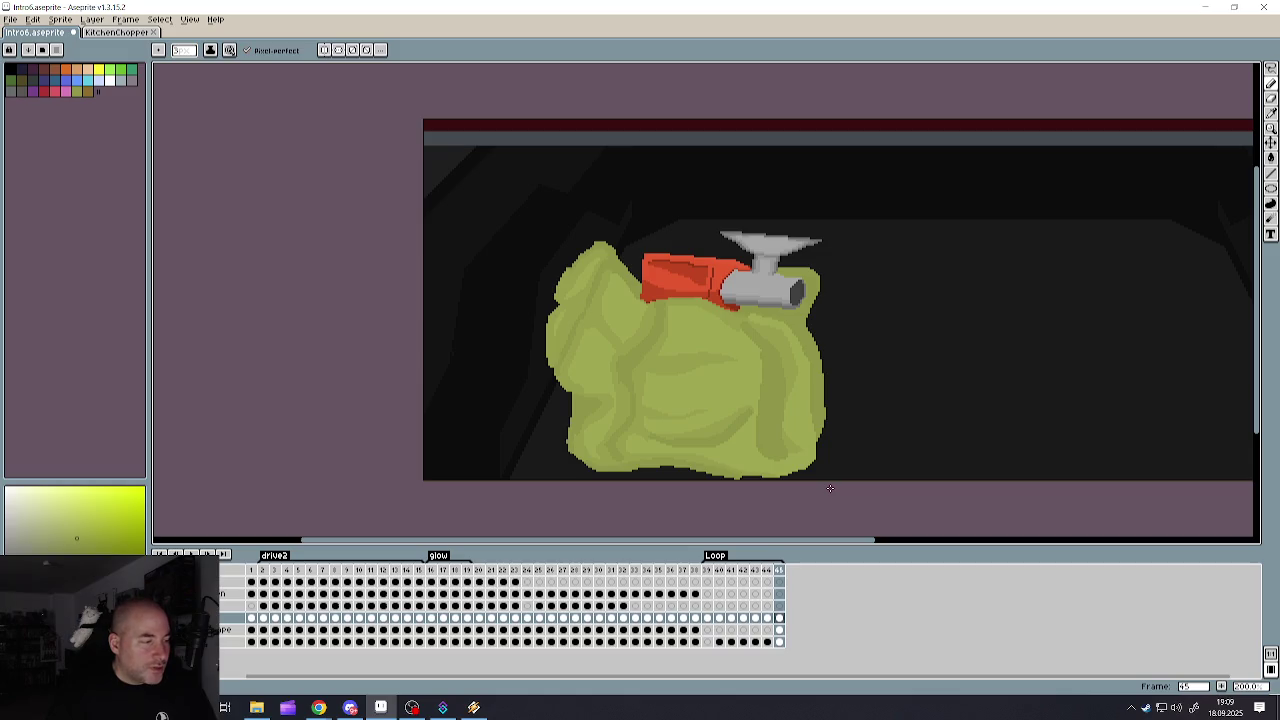
{"action": "scroll", "coordinate": [834, 479], "scroll_direction": "down", "scroll_amount": 1}
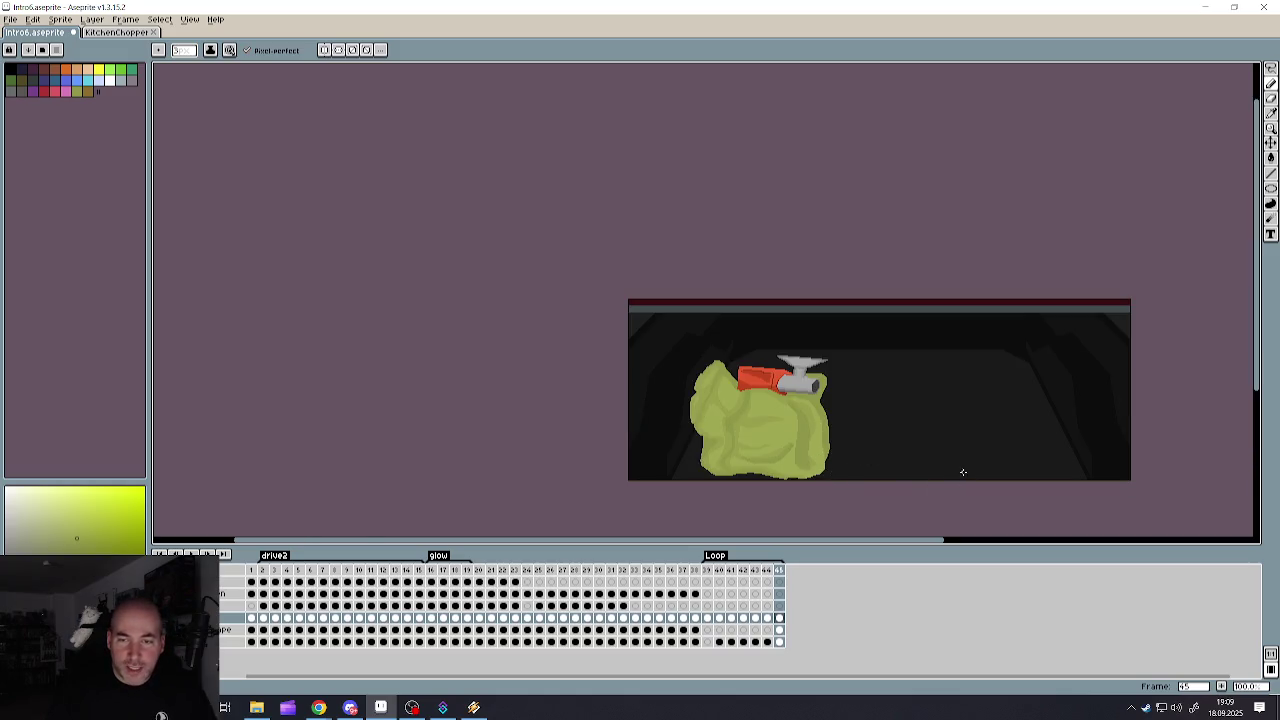
{"action": "scroll", "coordinate": [963, 472], "scroll_direction": "up", "scroll_amount": 1}
{"action": "scroll", "coordinate": [766, 227], "scroll_direction": "up", "scroll_amount": 1}
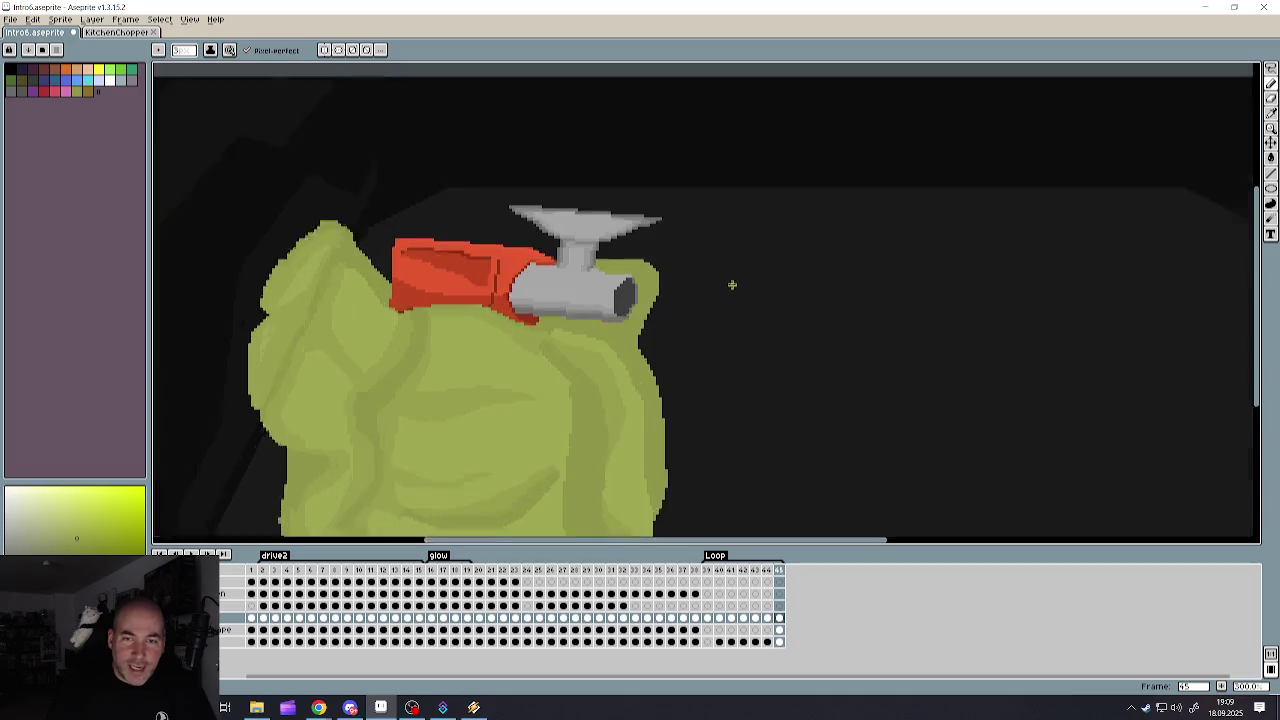
{"action": "scroll", "coordinate": [766, 227], "scroll_direction": "up", "scroll_amount": 1}
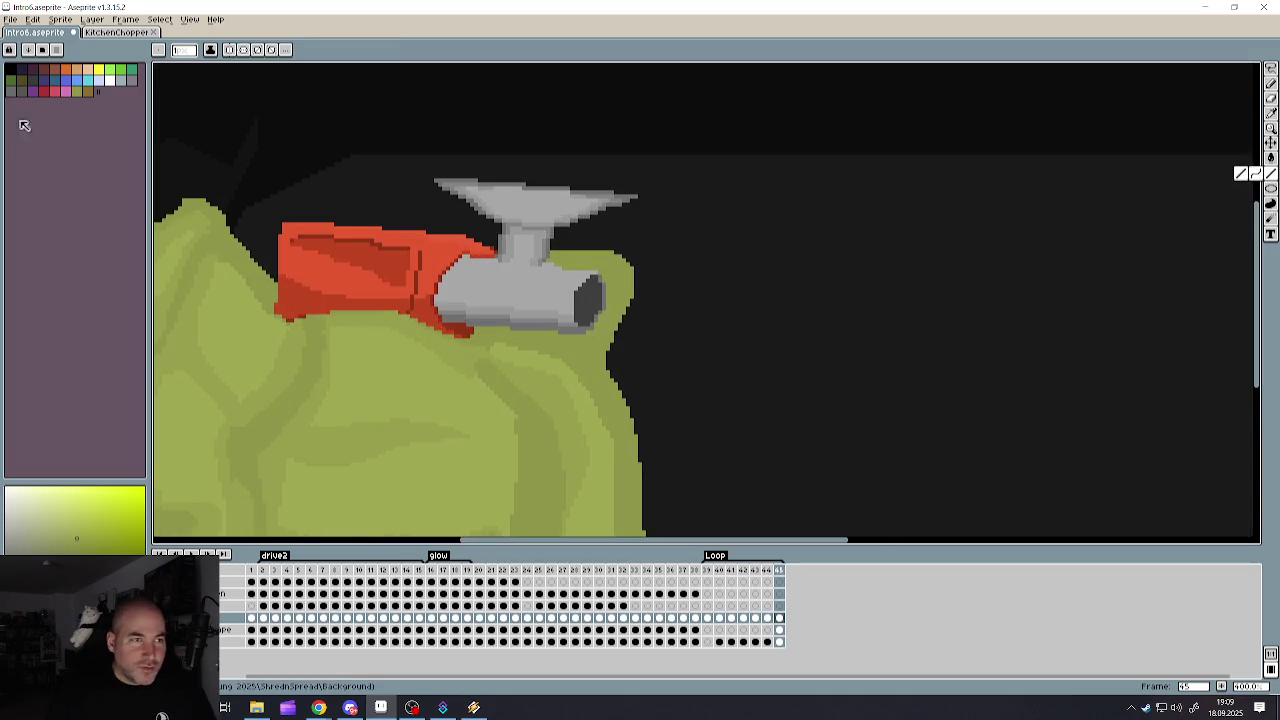
{"action": "left_click", "coordinate": [11, 70]}
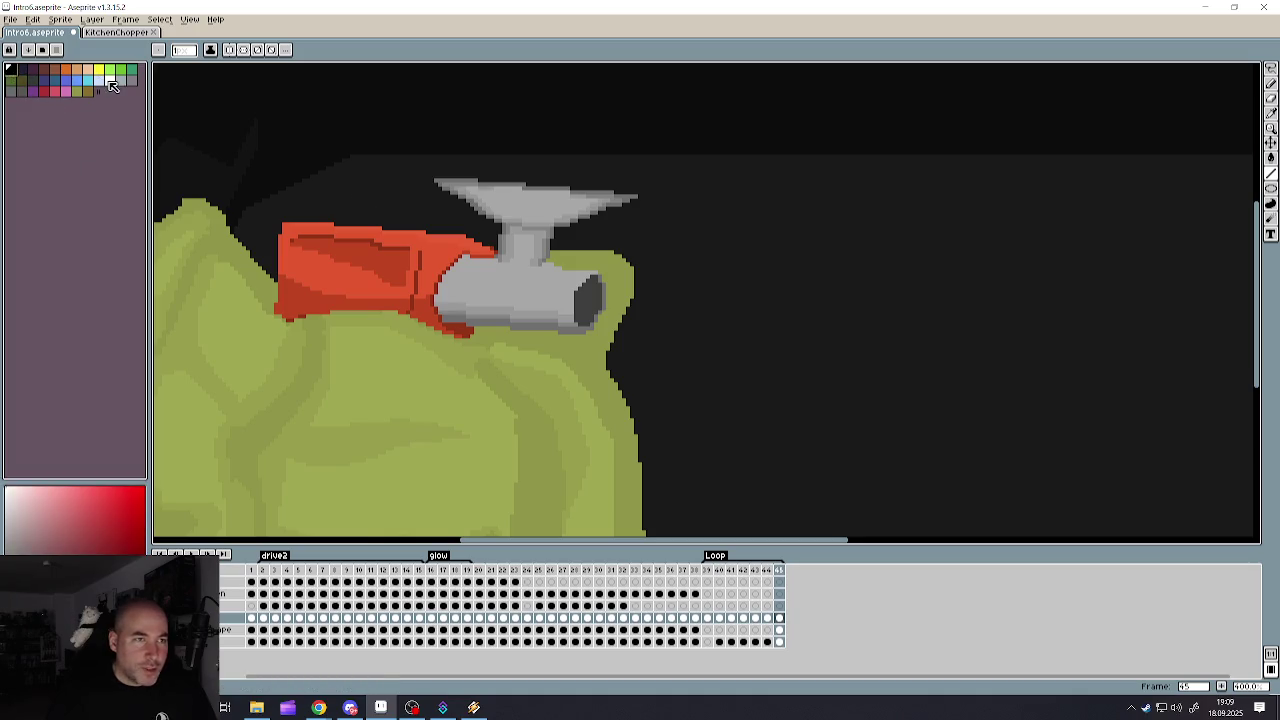
{"action": "left_click", "coordinate": [109, 79]}
{"action": "scroll", "coordinate": [663, 320], "scroll_direction": "up", "scroll_amount": 1}
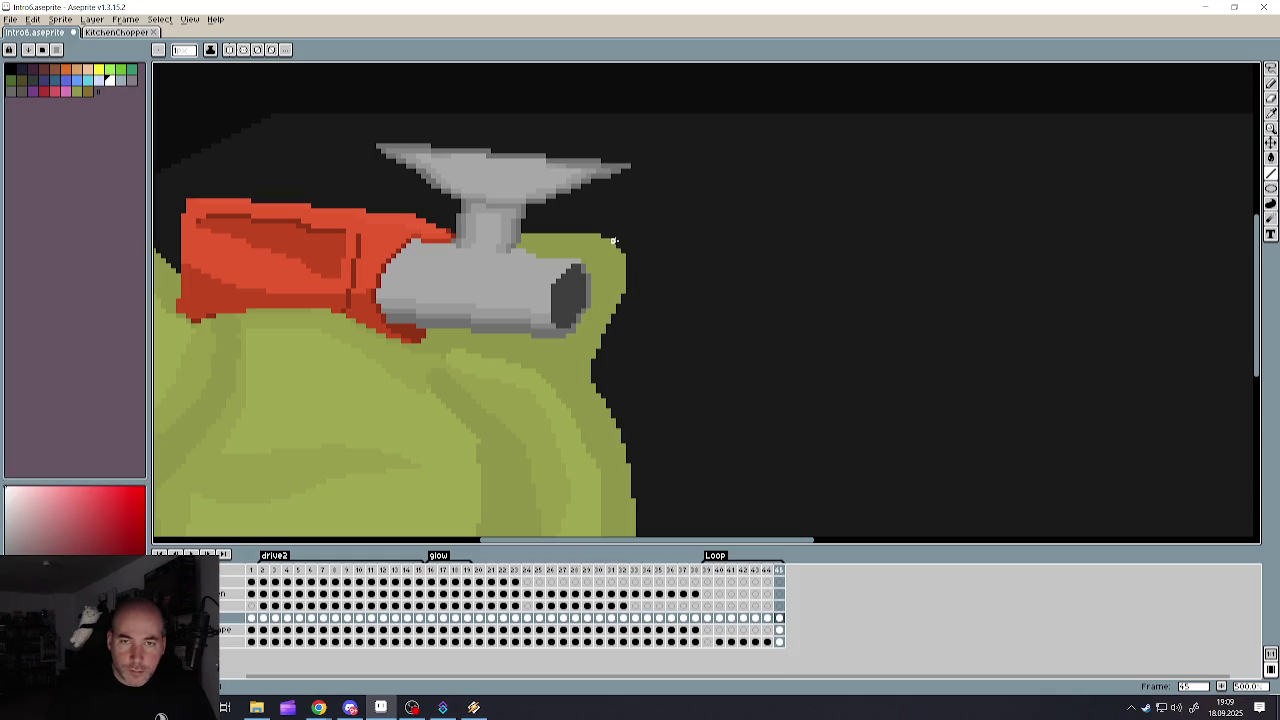
{"action": "mouse_move", "coordinate": [613, 238]}
{"action": "left_mouse_down"}
{"action": "mouse_move", "coordinate": [770, 162]}
{"action": "mouse_move", "coordinate": [920, 365]}
{"action": "mouse_move", "coordinate": [633, 481]}
{"action": "mouse_move", "coordinate": [633, 493]}
{"action": "left_mouse_up"}
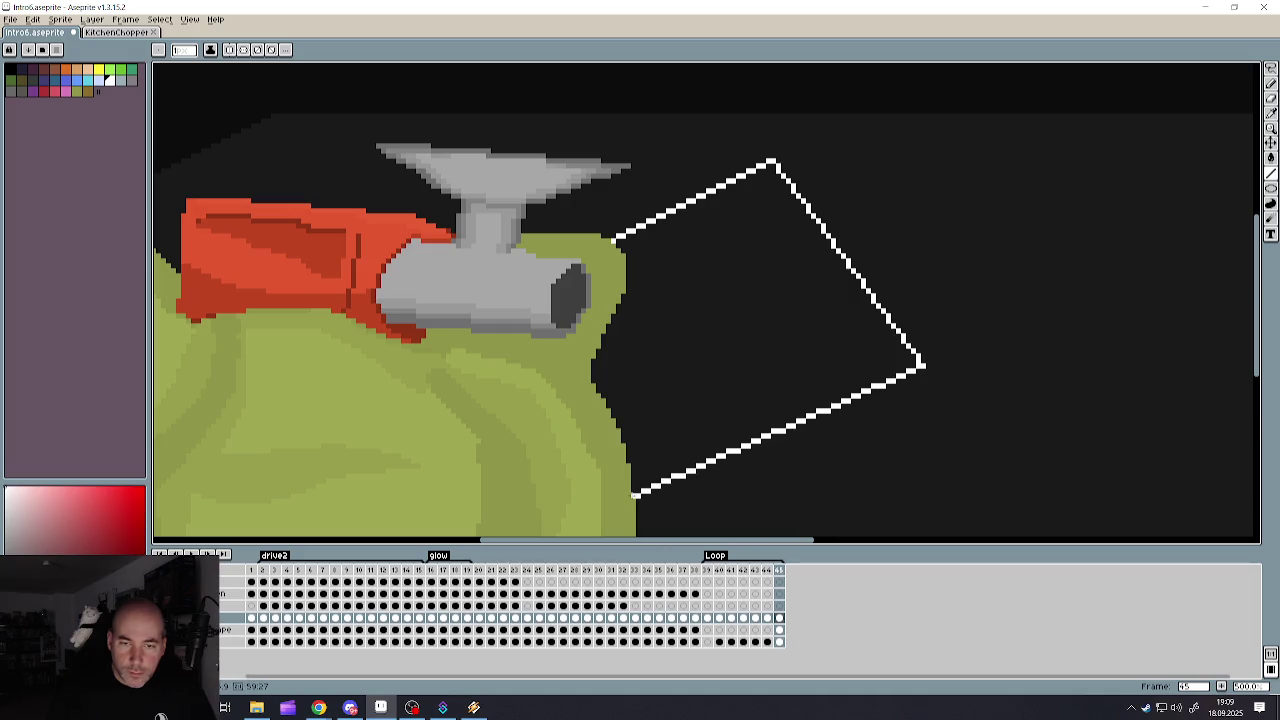
- Try a Paint Bucket fill inside the card outline
{"action": "scroll", "coordinate": [702, 382], "scroll_direction": "down", "scroll_amount": 3}
{"action": "scroll", "coordinate": [702, 382], "scroll_direction": "up", "scroll_amount": 2}
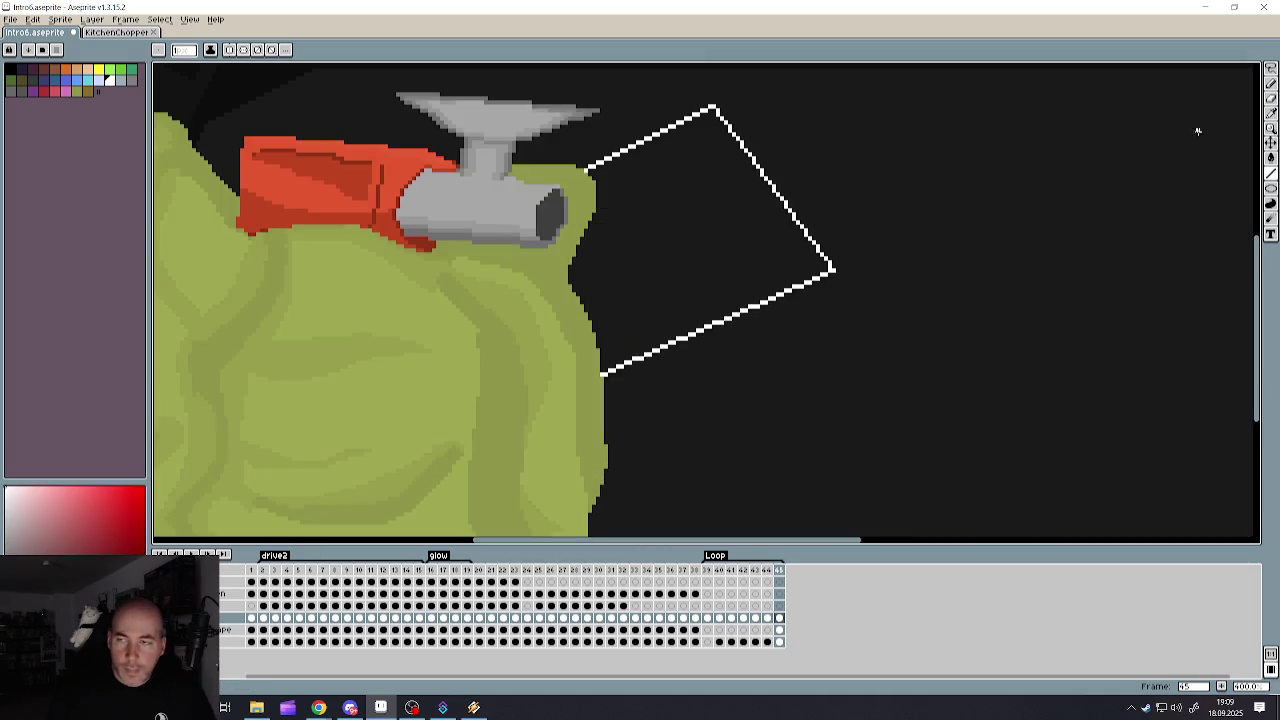
{"action": "left_click", "coordinate": [1271, 158]}
{"action": "left_click", "coordinate": [800, 267]}
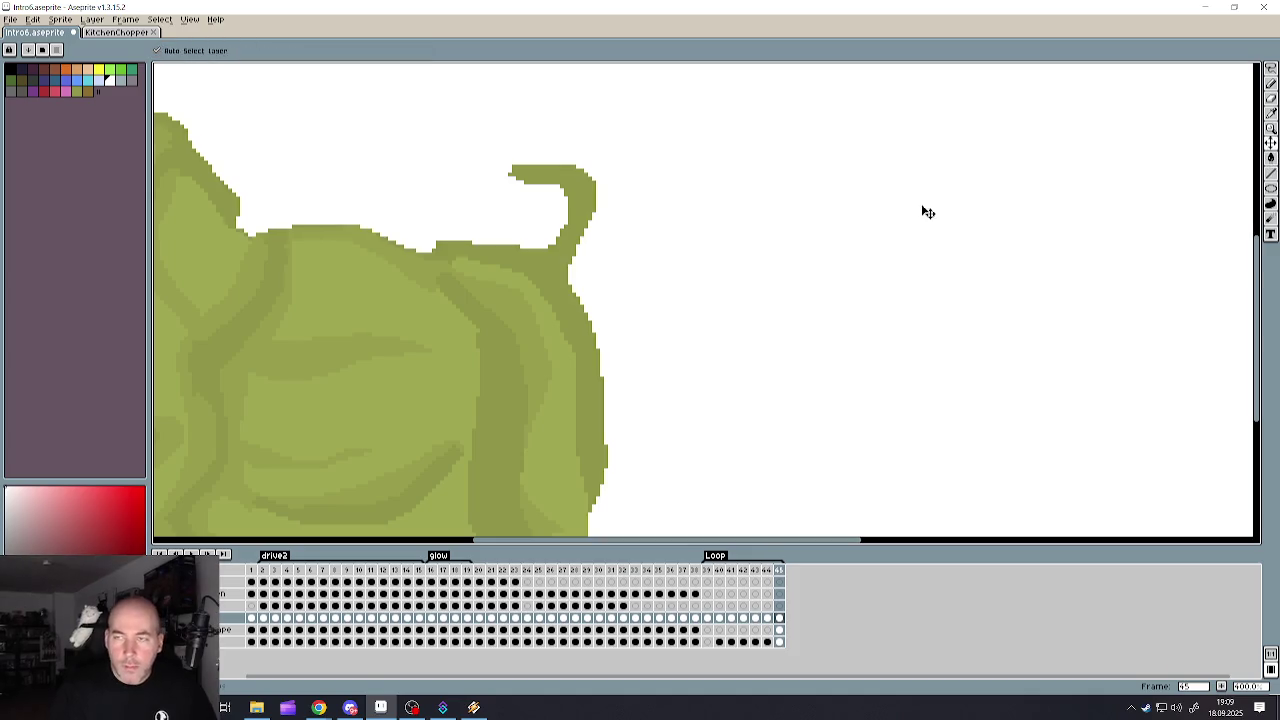
- Undo the fill that whitened the whole canvas and return to the Pencil
{"action": "key", "text": "ctrl+z"}
{"action": "scroll", "coordinate": [620, 240], "scroll_direction": "up", "scroll_amount": 1}
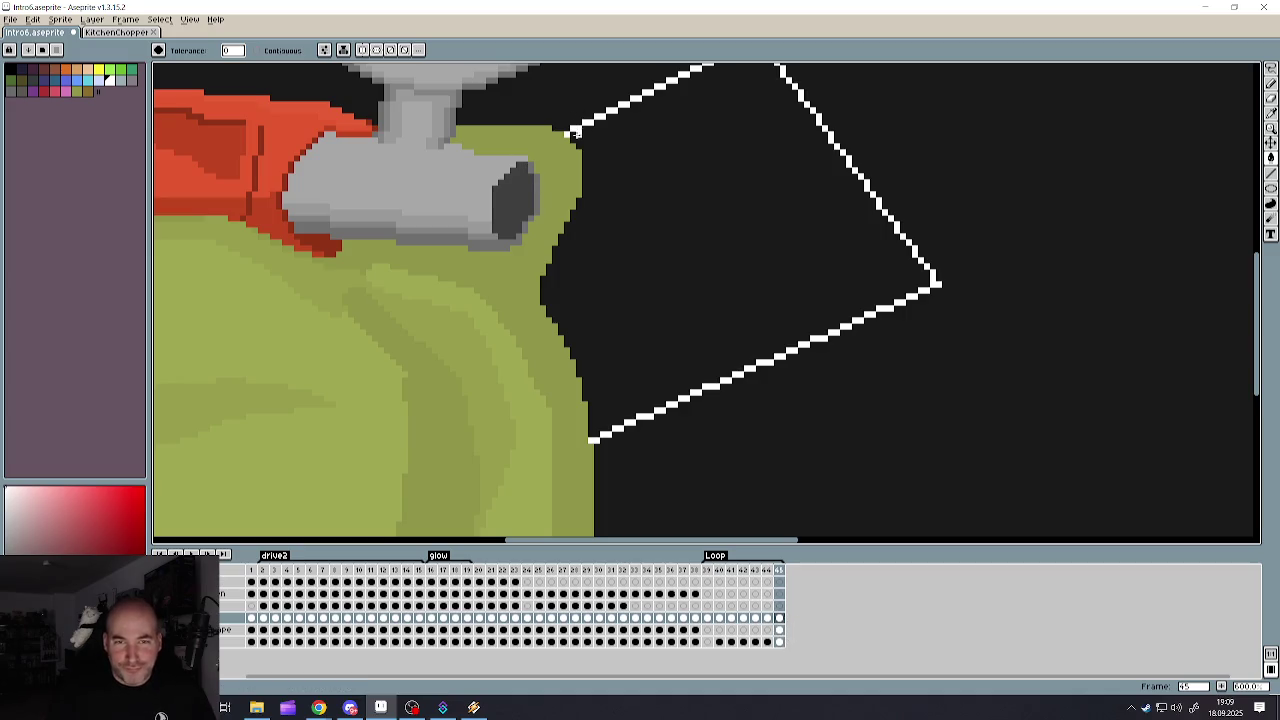
{"action": "left_click", "coordinate": [1271, 82]}
{"action": "scroll", "coordinate": [634, 206], "scroll_direction": "up", "scroll_amount": 1}
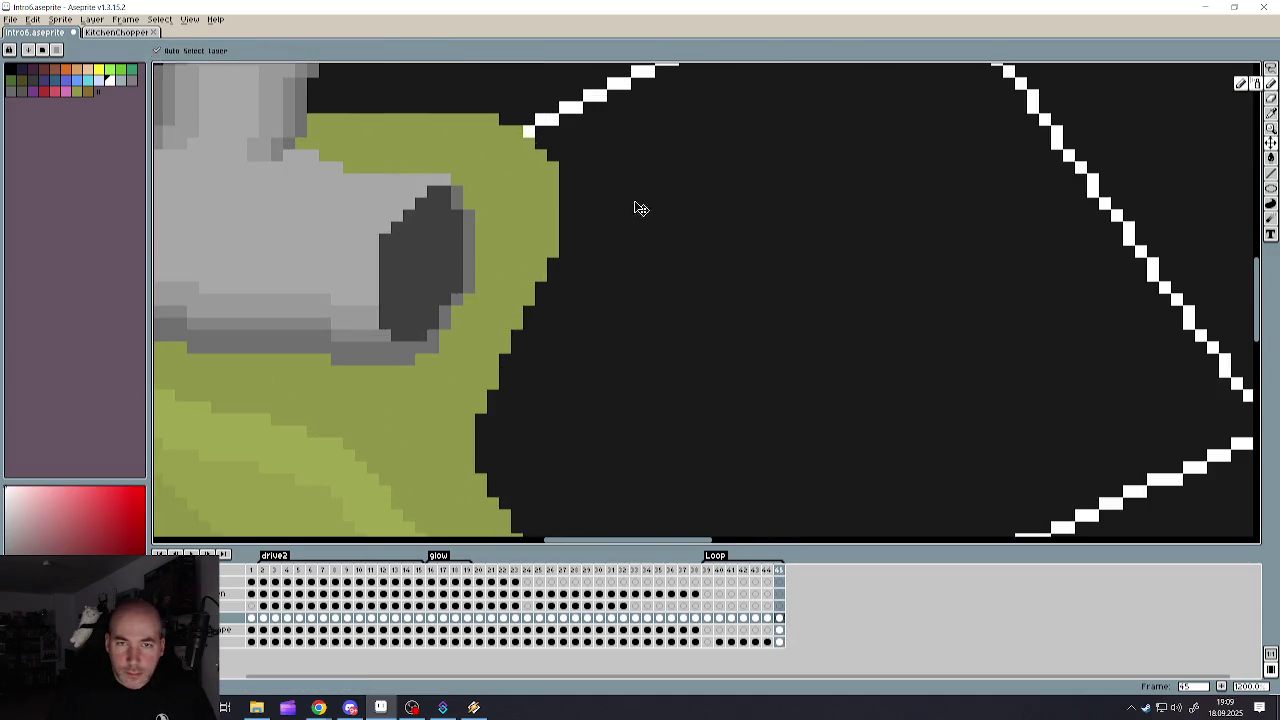
{"action": "scroll", "coordinate": [657, 214], "scroll_direction": "down", "scroll_amount": 3}
{"action": "scroll", "coordinate": [629, 186], "scroll_direction": "up", "scroll_amount": 2}
- Draw a thick white stroke along the blob's edge, close the remaining gap, and save
{"action": "mouse_move", "coordinate": [627, 188]}
{"action": "left_mouse_down"}
{"action": "mouse_move", "coordinate": [605, 321]}
{"action": "mouse_move", "coordinate": [628, 428]}
{"action": "left_mouse_up"}
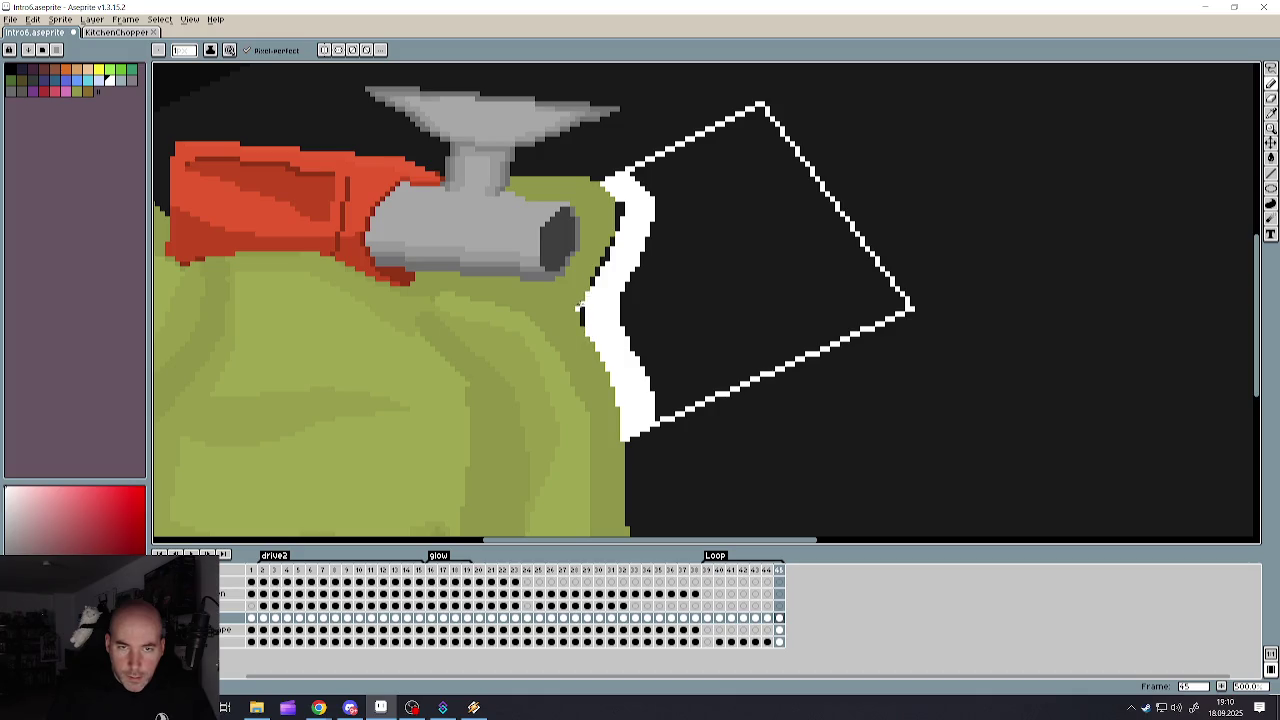
{"action": "scroll", "coordinate": [580, 308], "scroll_direction": "up", "scroll_amount": 3}
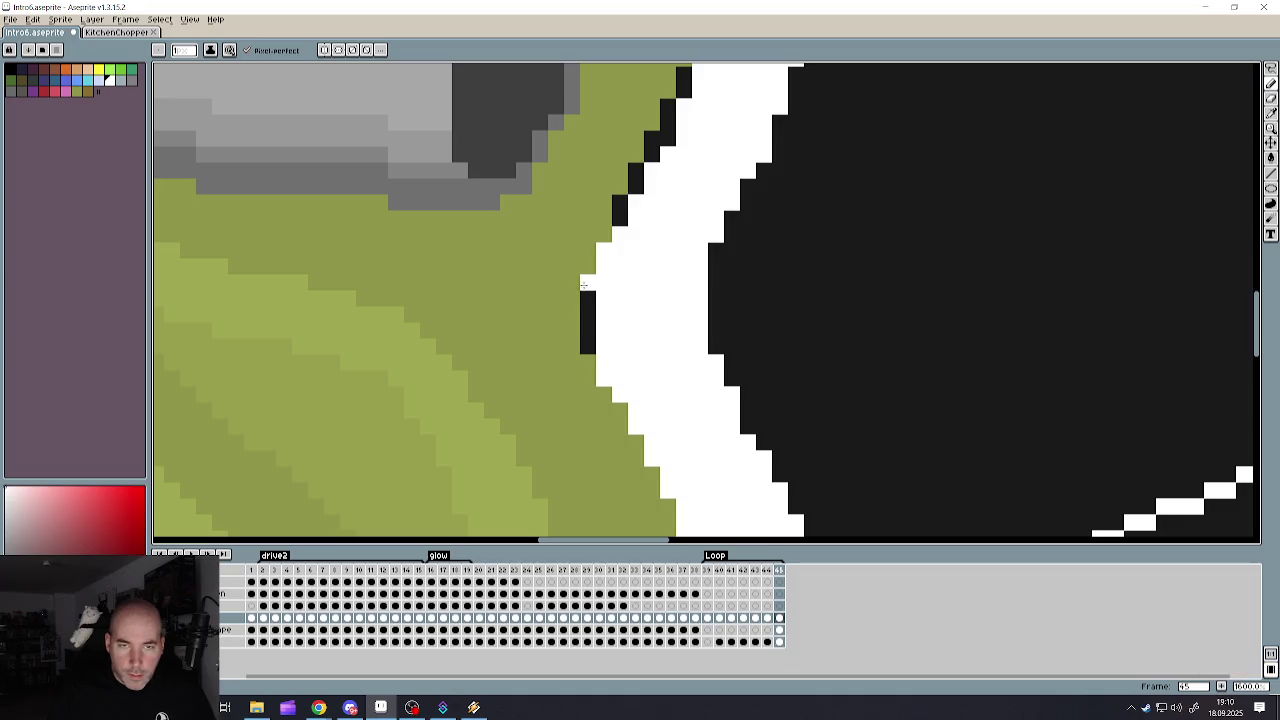
{"action": "left_click_drag", "start_coordinate": [585, 285], "coordinate": [587, 350]}
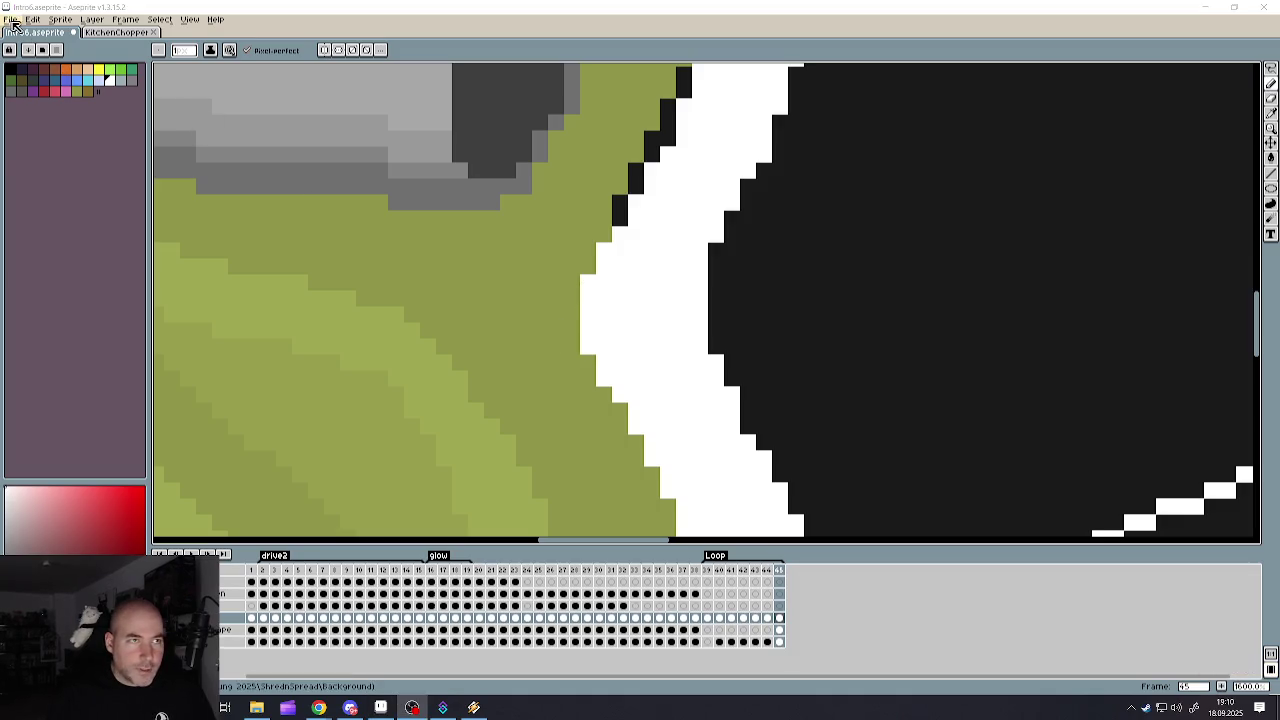
{"action": "left_click", "coordinate": [12, 19]}
{"action": "left_click", "coordinate": [24, 84]}
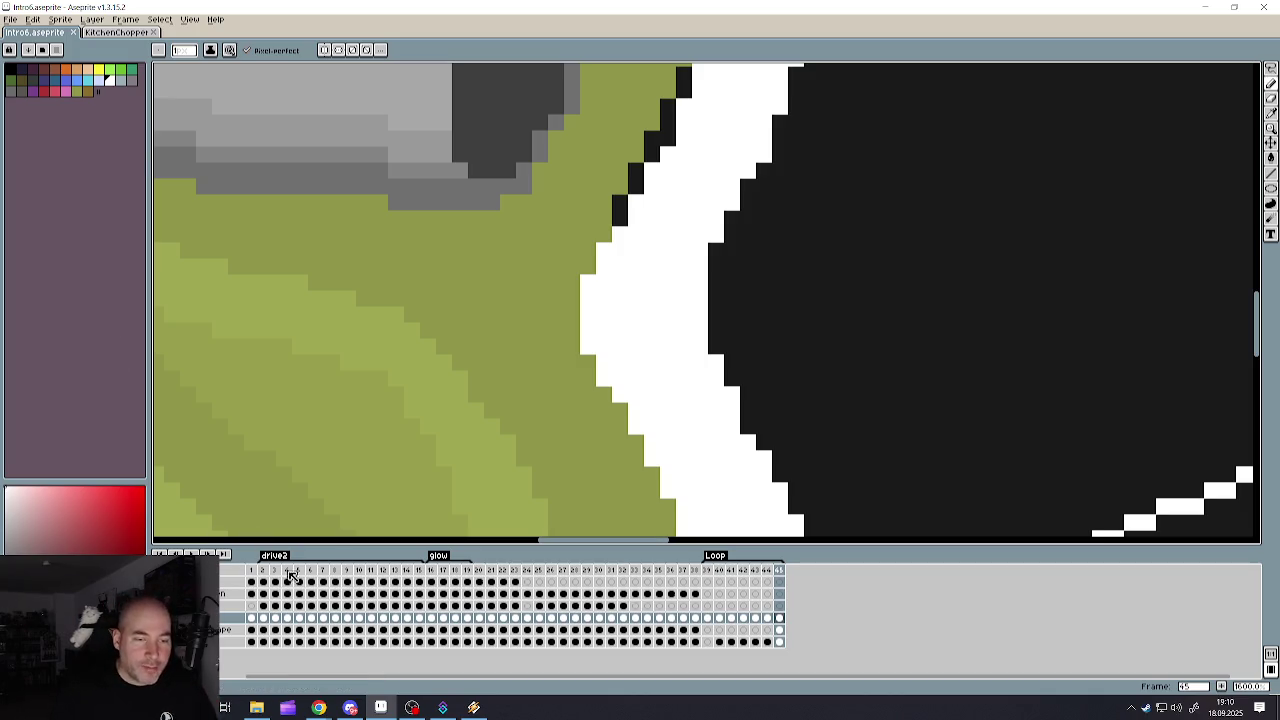
- Jump to frame 7 of the Intro6 animation
{"action": "left_click", "coordinate": [323, 570]}
- Select the Pencil and jump to frame 1 showing the car exterior
{"action": "scroll", "coordinate": [572, 405], "scroll_direction": "down", "scroll_amount": 1}
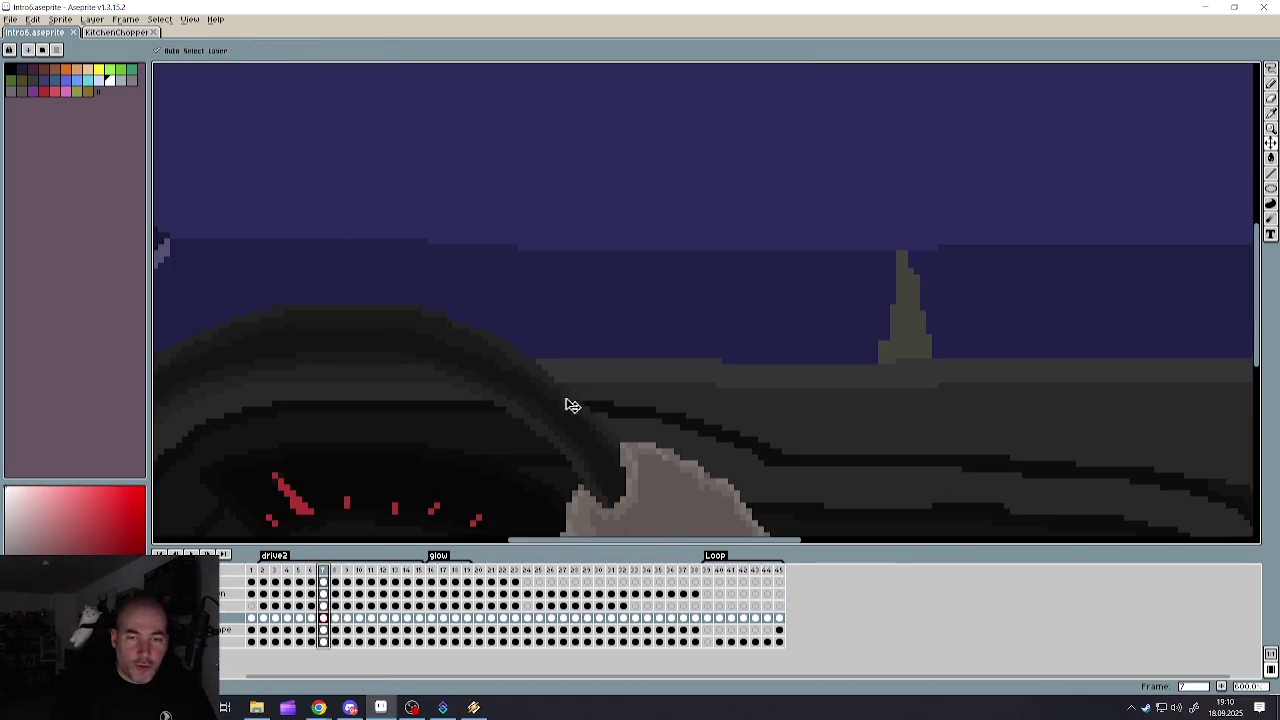
{"action": "key", "text": "b"}
{"action": "scroll", "coordinate": [566, 394], "scroll_direction": "down", "scroll_amount": 5}
{"action": "scroll", "coordinate": [692, 437], "scroll_direction": "up", "scroll_amount": 3}
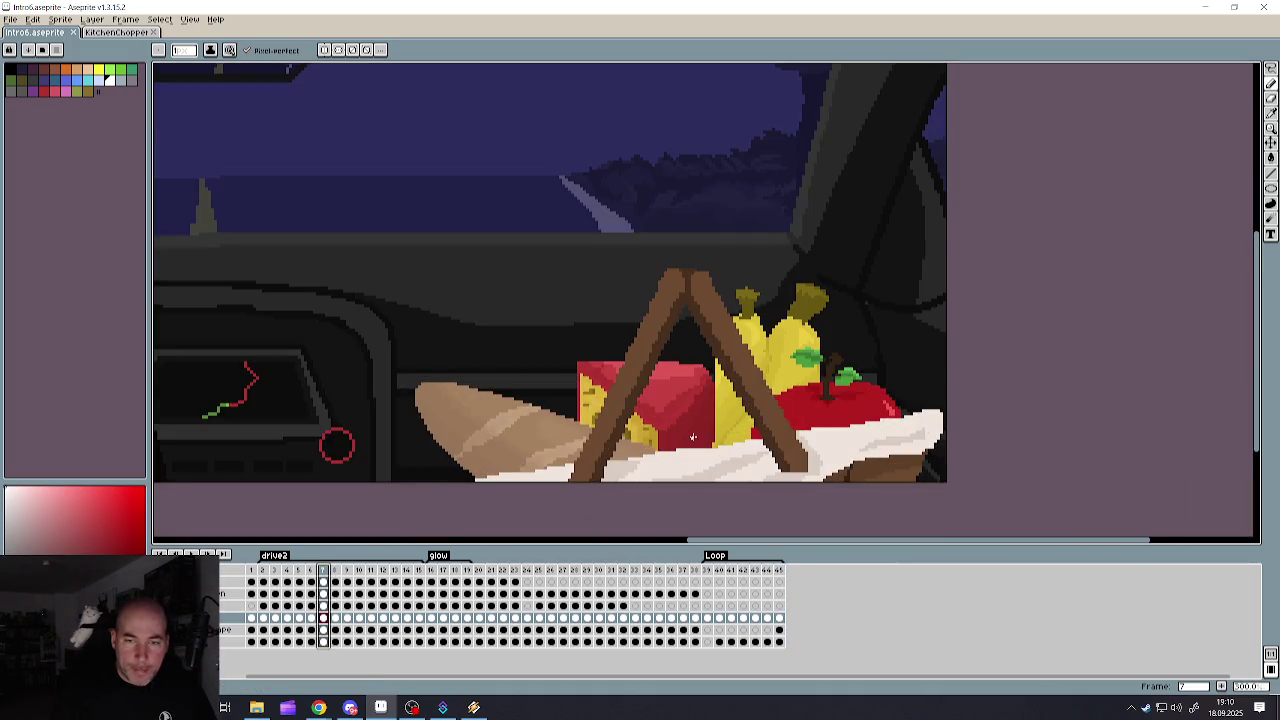
{"action": "scroll", "coordinate": [692, 437], "scroll_direction": "down", "scroll_amount": 4}
{"action": "scroll", "coordinate": [724, 430], "scroll_direction": "up", "scroll_amount": 3}
{"action": "scroll", "coordinate": [724, 430], "scroll_direction": "down", "scroll_amount": 2}
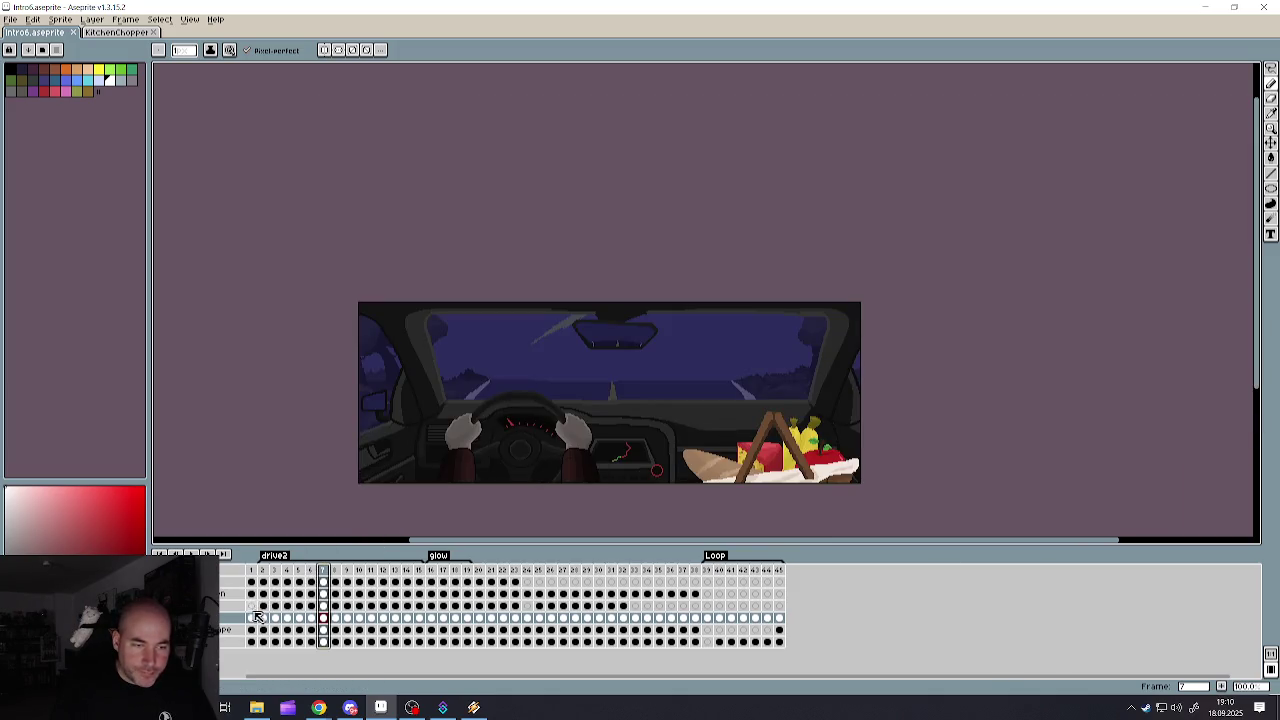
{"action": "left_click", "coordinate": [253, 606]}
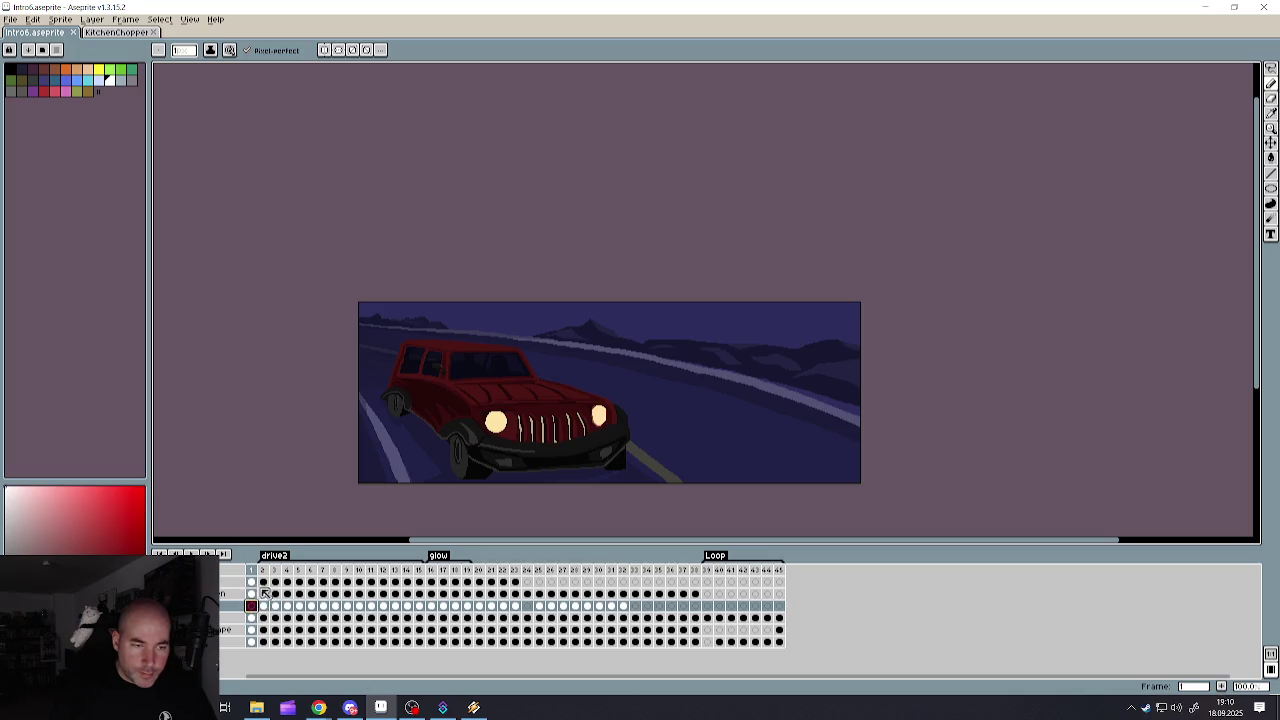
- View frame 2's car interior, then play the animation
{"action": "scroll", "coordinate": [431, 503], "scroll_direction": "up", "scroll_amount": 1}
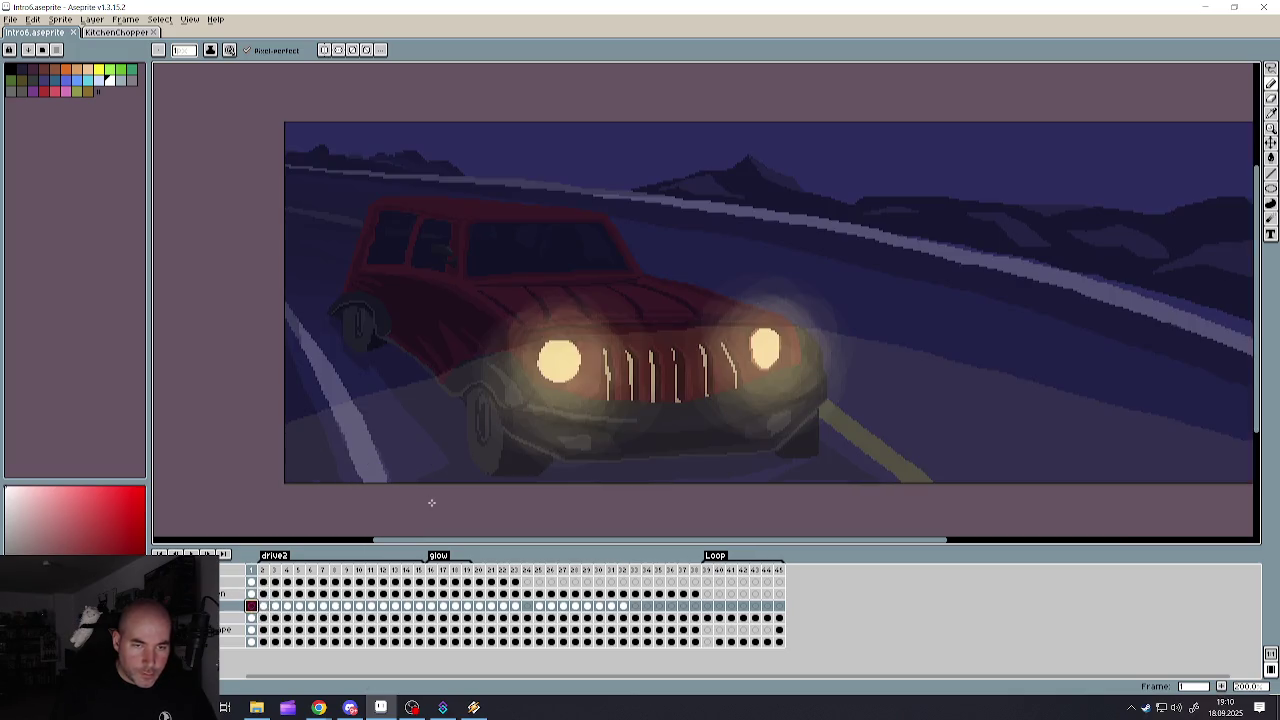
{"action": "left_click", "coordinate": [263, 606]}
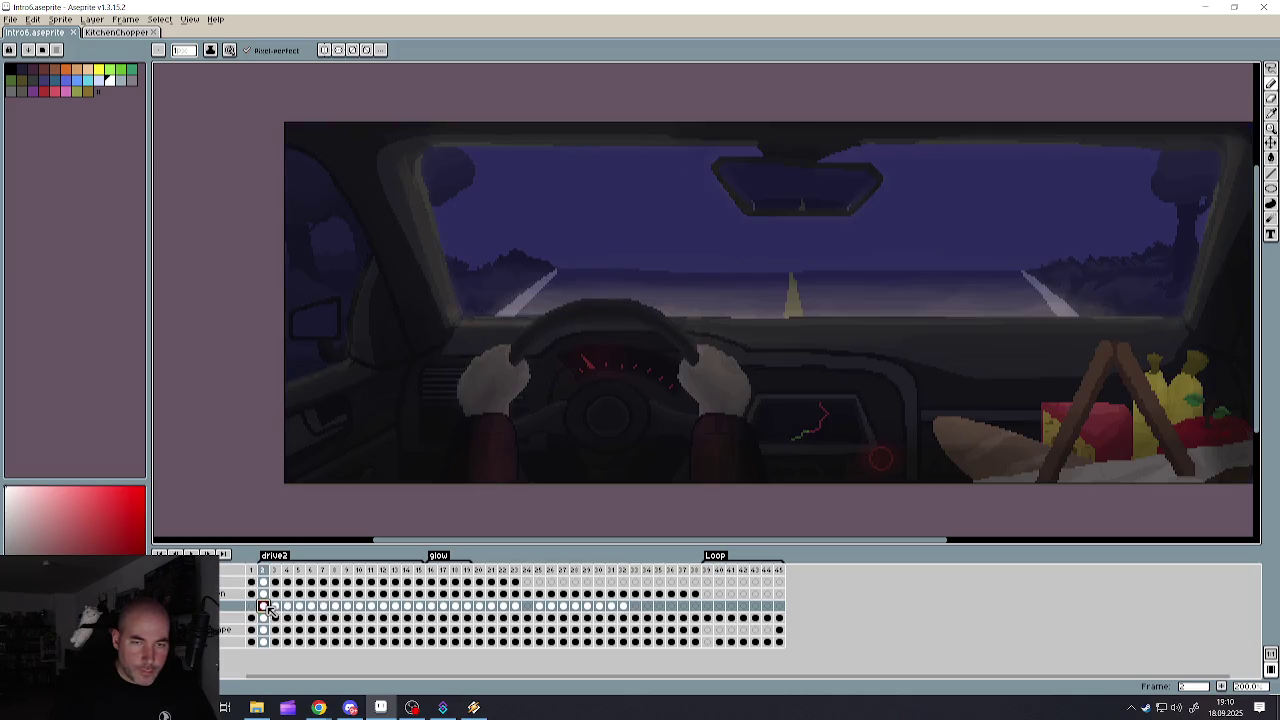
{"action": "scroll", "coordinate": [1066, 434], "scroll_direction": "down", "scroll_amount": 1}
{"action": "scroll", "coordinate": [1178, 439], "scroll_direction": "up", "scroll_amount": 1}
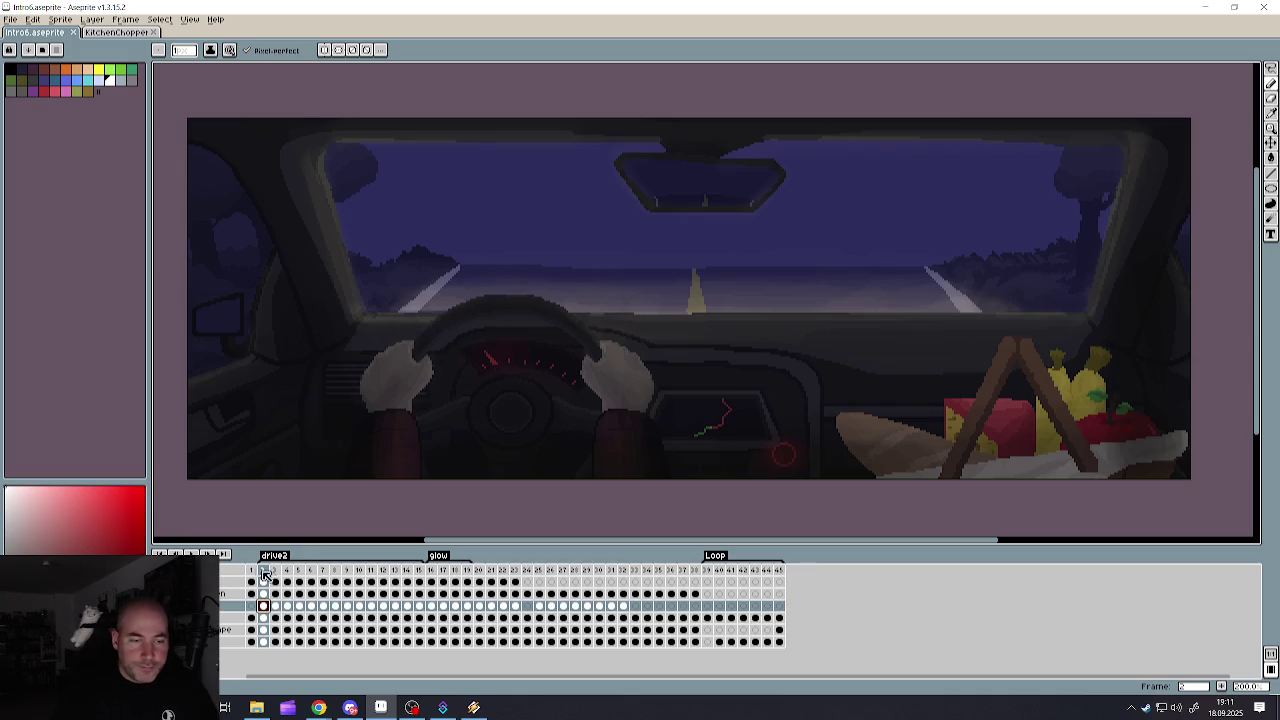
{"action": "left_click", "coordinate": [191, 553]}
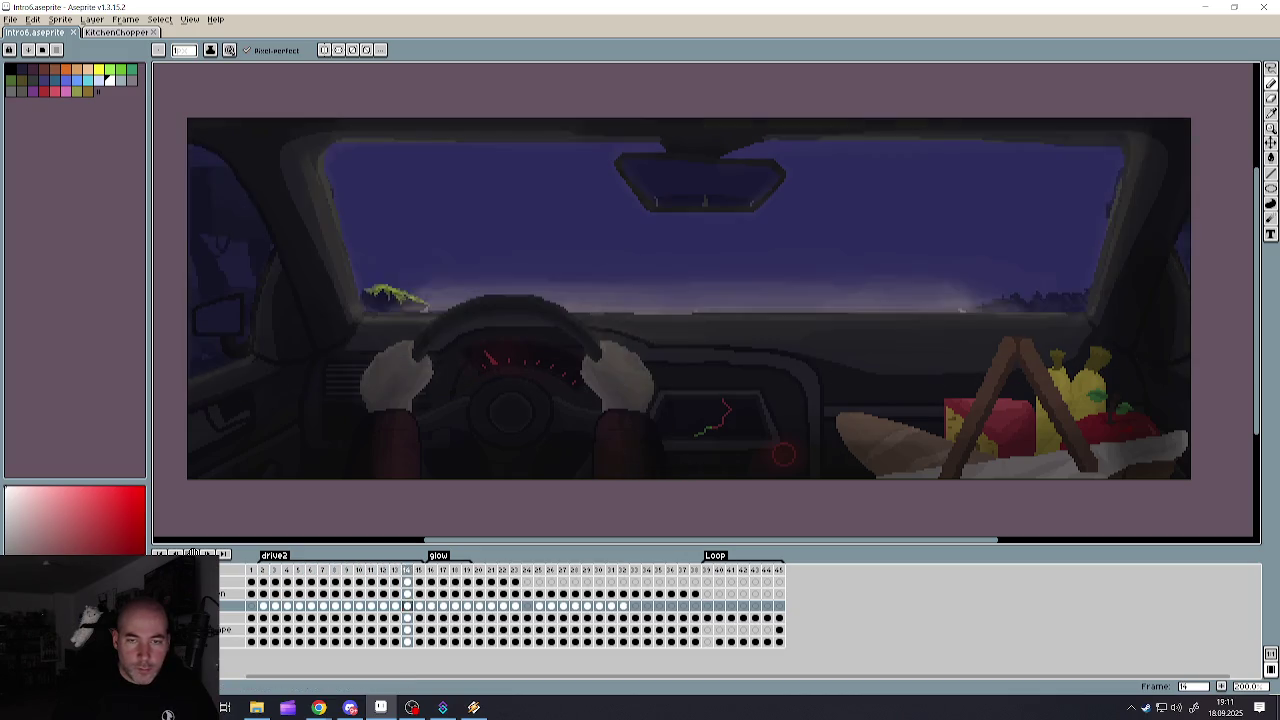
- Return to the chopper frame and paint the black gaps beside the green edge white
{"action": "left_click", "coordinate": [733, 570]}
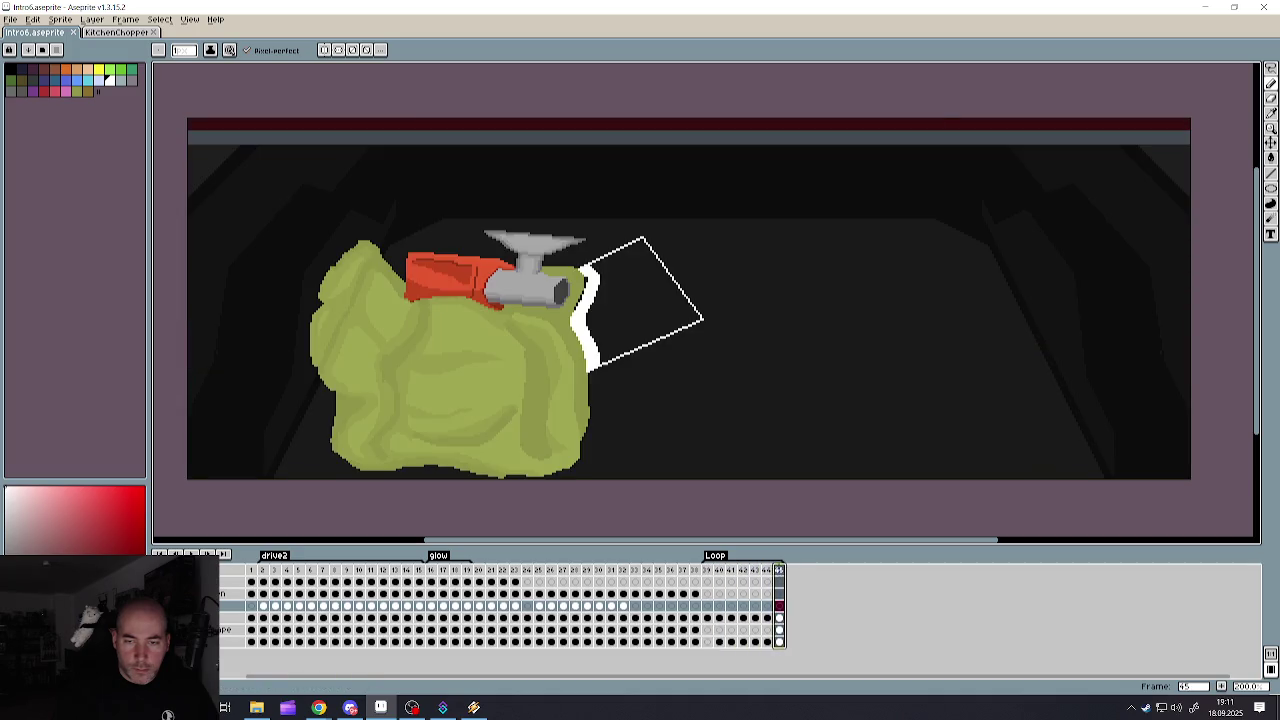
{"action": "scroll", "coordinate": [620, 291], "scroll_direction": "up", "scroll_amount": 1}
{"action": "scroll", "coordinate": [600, 280], "scroll_direction": "up", "scroll_amount": 2}
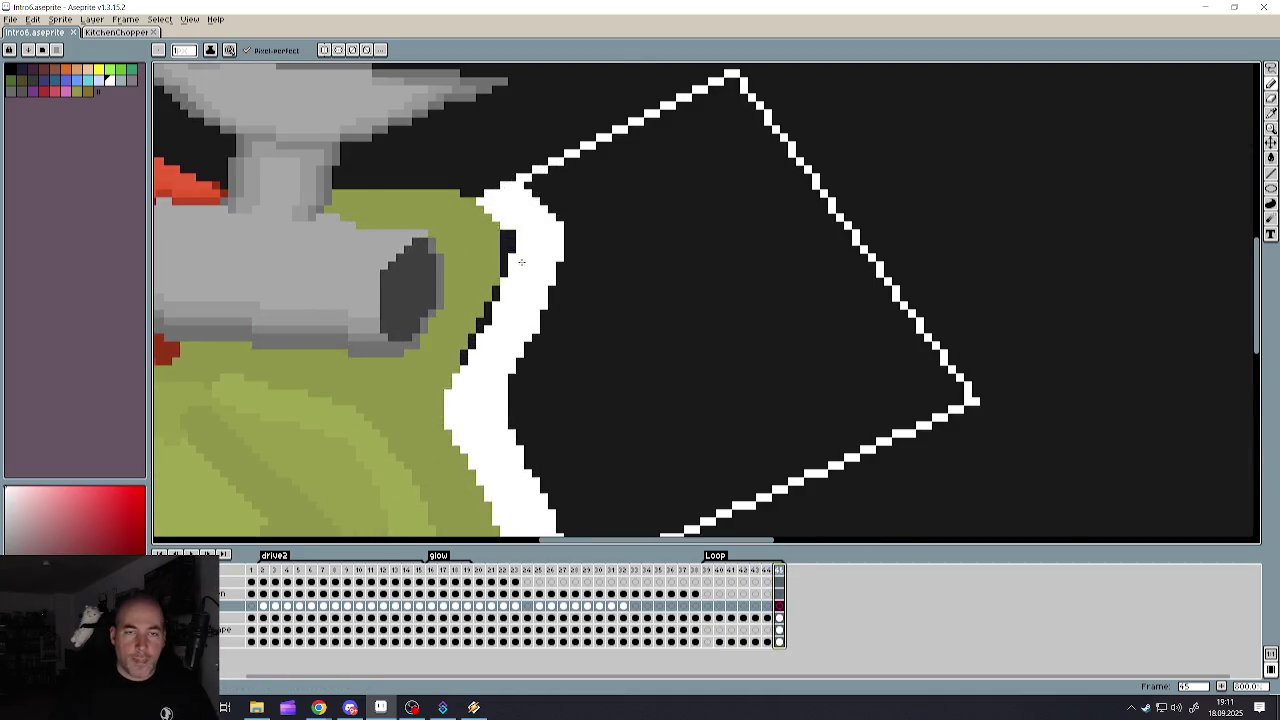
{"action": "scroll", "coordinate": [520, 220], "scroll_direction": "up", "scroll_amount": 3}
{"action": "mouse_move", "coordinate": [469, 180]}
{"action": "left_mouse_down"}
{"action": "mouse_move", "coordinate": [494, 228]}
{"action": "mouse_move", "coordinate": [470, 310]}
{"action": "left_mouse_up"}
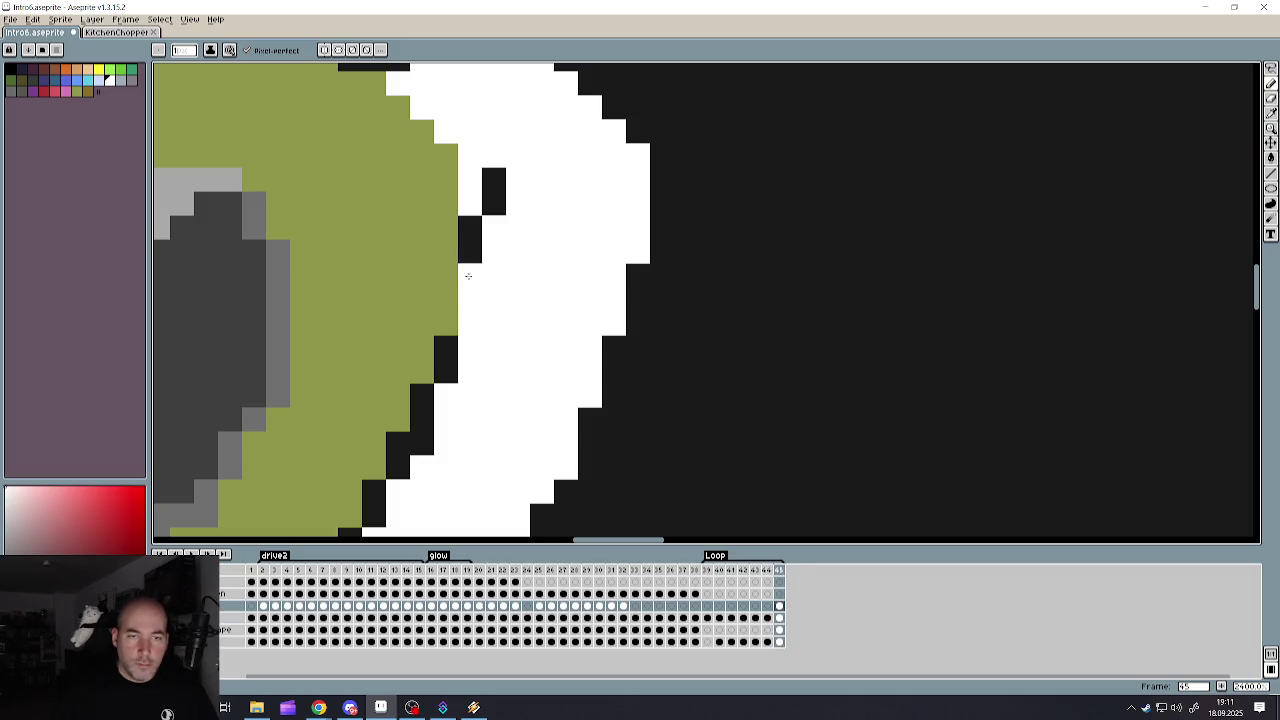
{"action": "left_click_drag", "start_coordinate": [470, 220], "coordinate": [470, 255]}
{"action": "left_click_drag", "start_coordinate": [494, 172], "coordinate": [490, 205]}
{"action": "scroll", "coordinate": [488, 203], "scroll_direction": "down", "scroll_amount": 3}
{"action": "scroll", "coordinate": [476, 292], "scroll_direction": "up", "scroll_amount": 2}
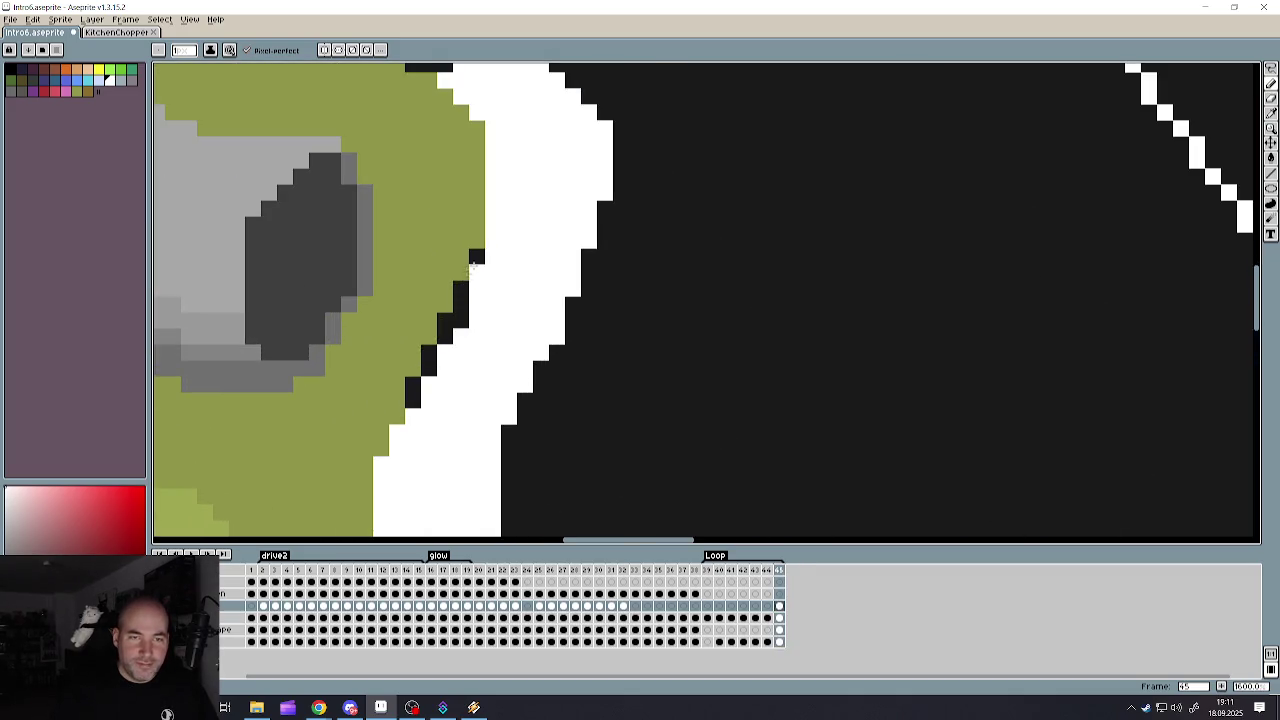
{"action": "mouse_move", "coordinate": [460, 320]}
{"action": "left_mouse_down"}
{"action": "mouse_move", "coordinate": [445, 322]}
{"action": "mouse_move", "coordinate": [412, 400]}
{"action": "left_mouse_up"}
- Try bucket-filling the card interior, undoing the fills that whitened the canvas
{"action": "scroll", "coordinate": [412, 400], "scroll_direction": "down", "scroll_amount": 3}
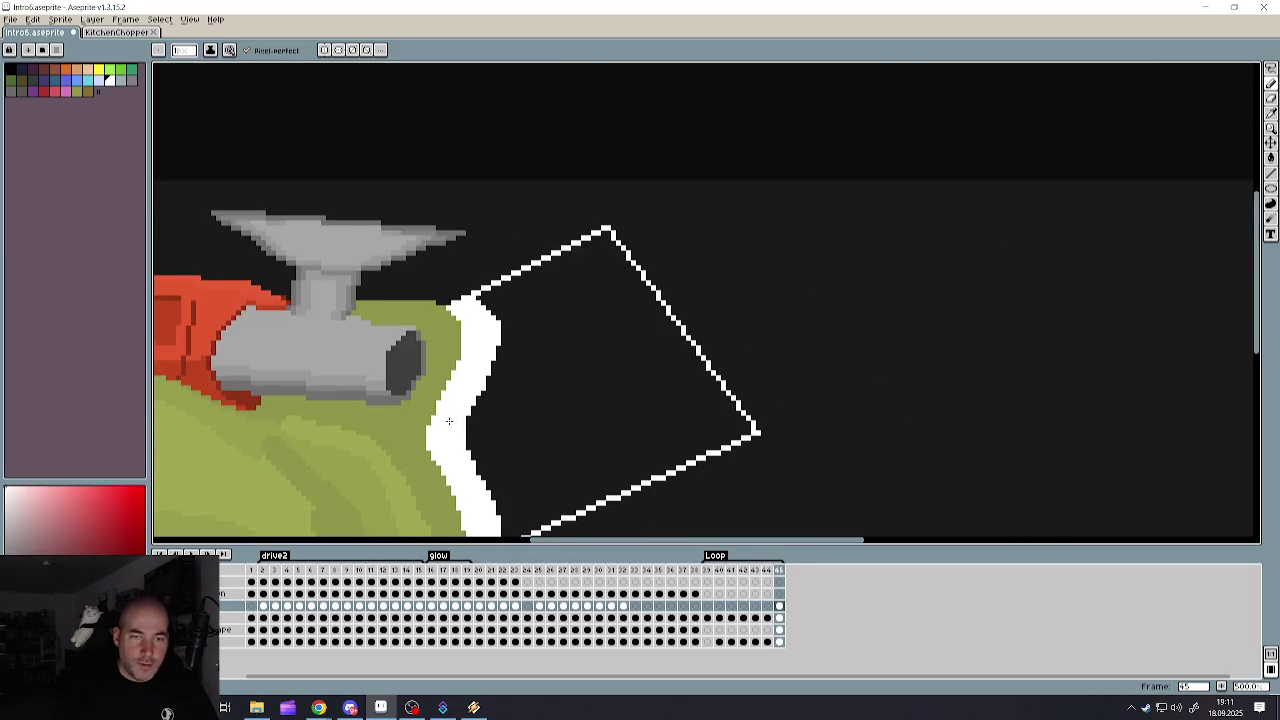
{"action": "scroll", "coordinate": [412, 400], "scroll_direction": "down", "scroll_amount": 1}
{"action": "scroll", "coordinate": [440, 472], "scroll_direction": "up", "scroll_amount": 2}
{"action": "left_click", "coordinate": [1270, 157]}
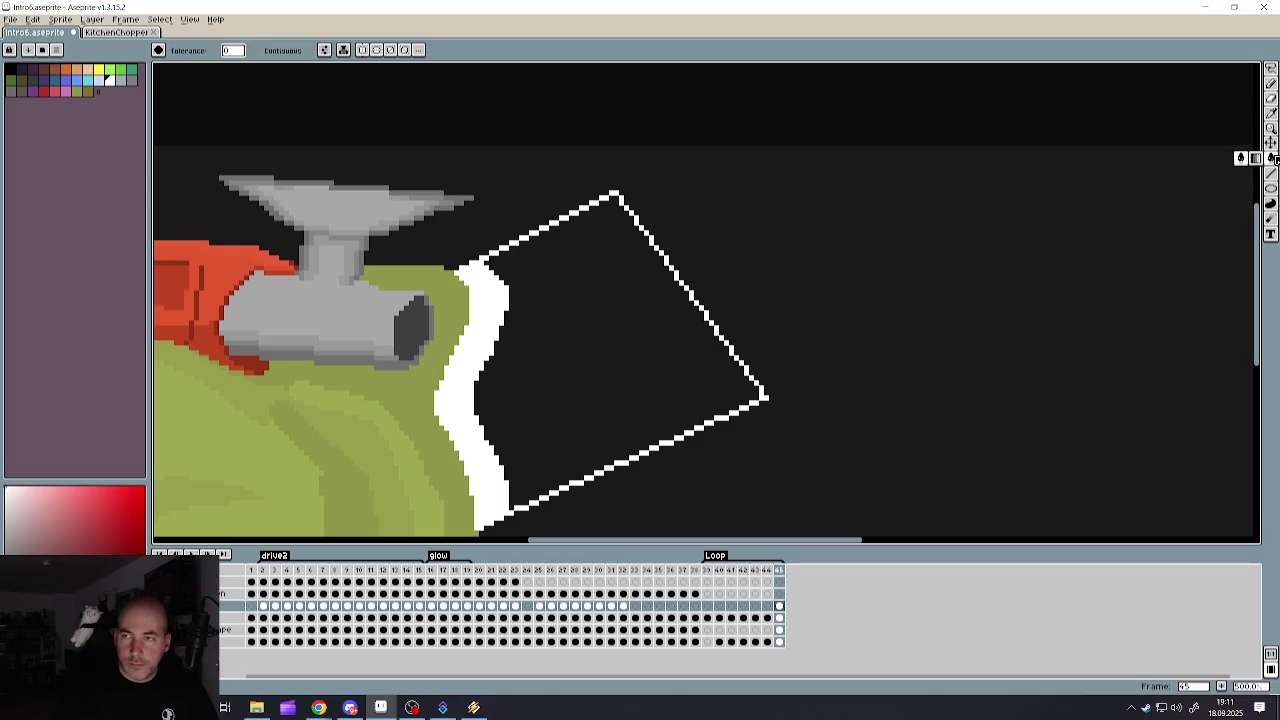
{"action": "left_click", "coordinate": [686, 383]}
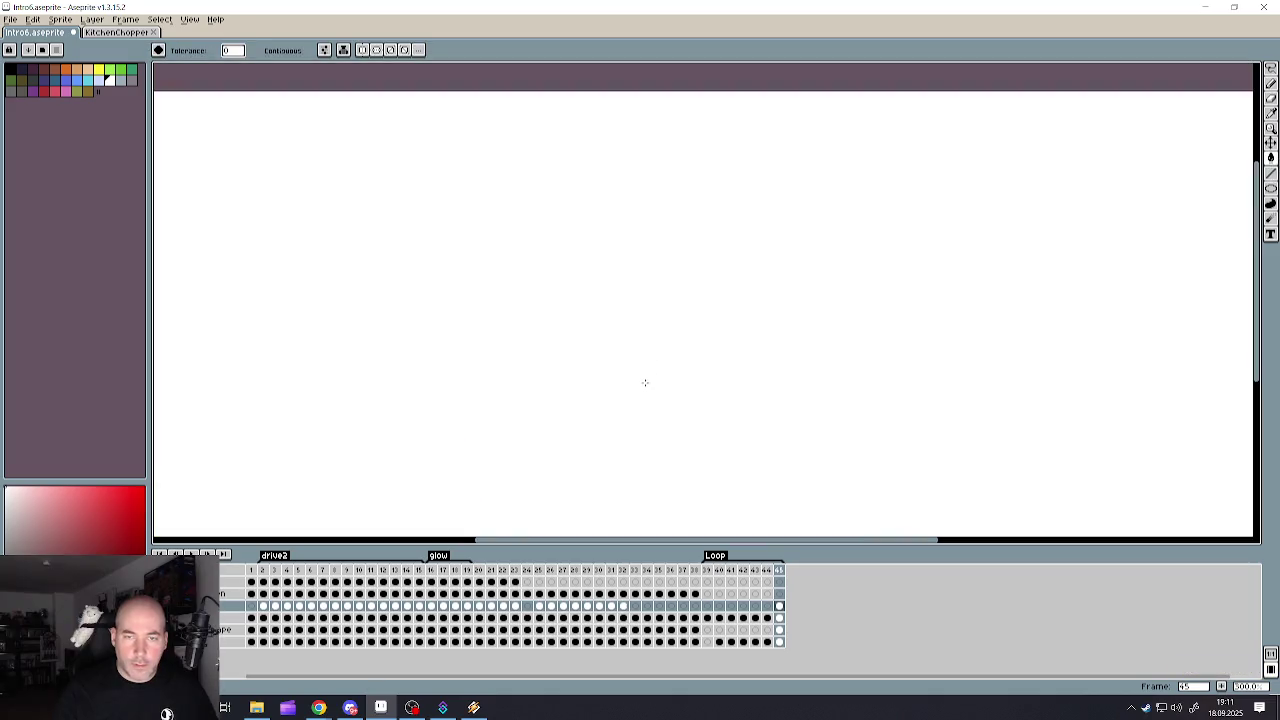
{"action": "key", "text": "ctrl+z"}
{"action": "left_click", "coordinate": [645, 395]}
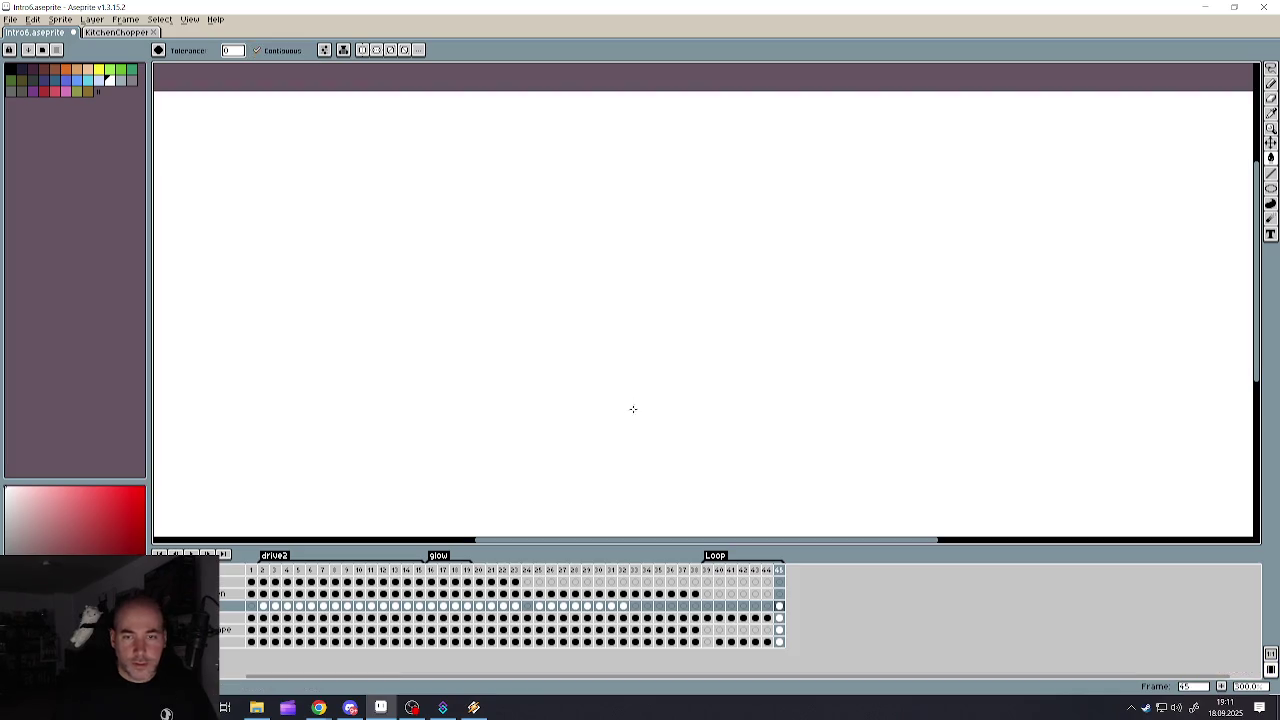
{"action": "key", "text": "v"}
{"action": "key", "text": "ctrl+z"}
- Select the card cel in frame 45 and choose the rectangular selection tool
{"action": "left_click", "coordinate": [780, 606]}
{"action": "key", "text": "g"}
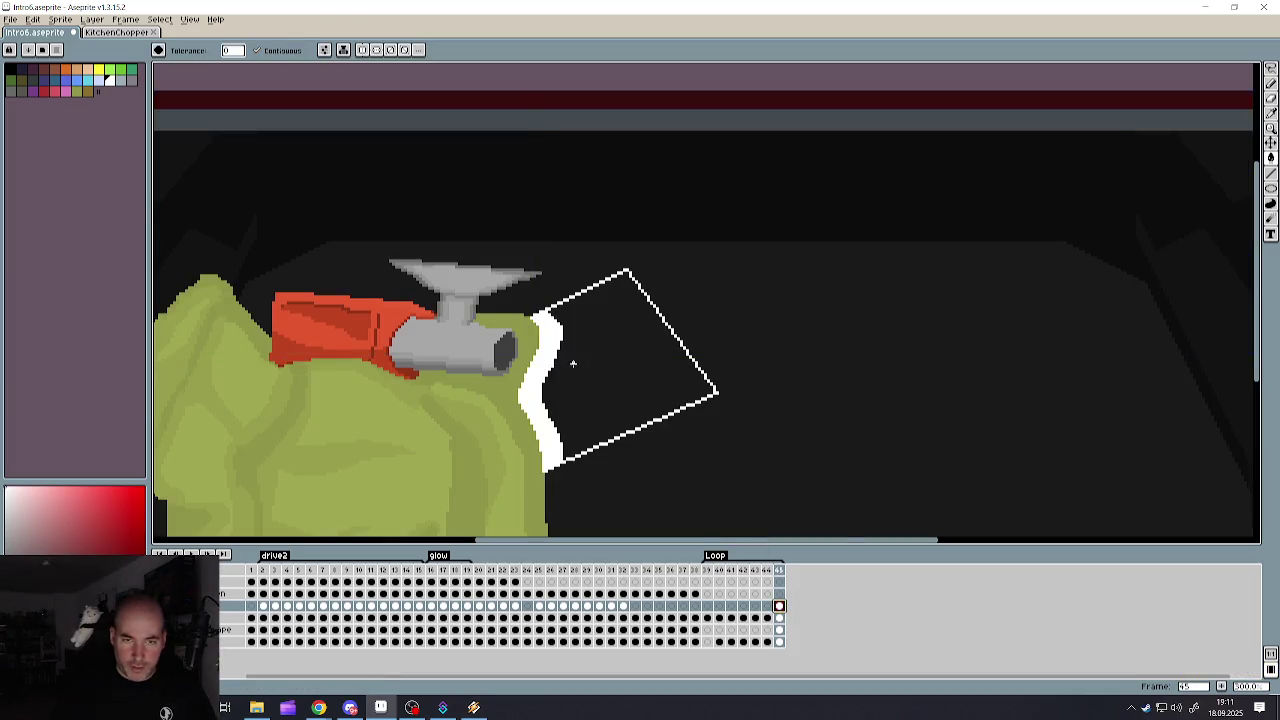
{"action": "scroll", "coordinate": [575, 365], "scroll_direction": "up", "scroll_amount": 2}
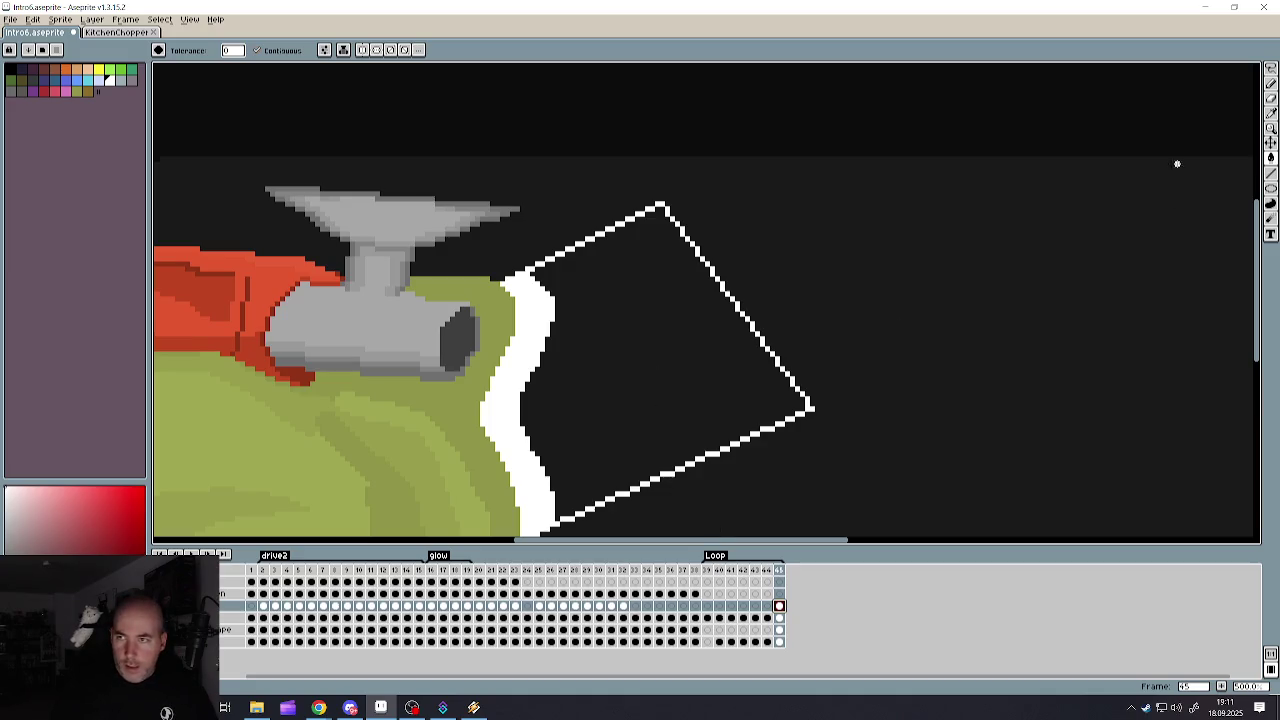
{"action": "left_click", "coordinate": [1270, 68]}
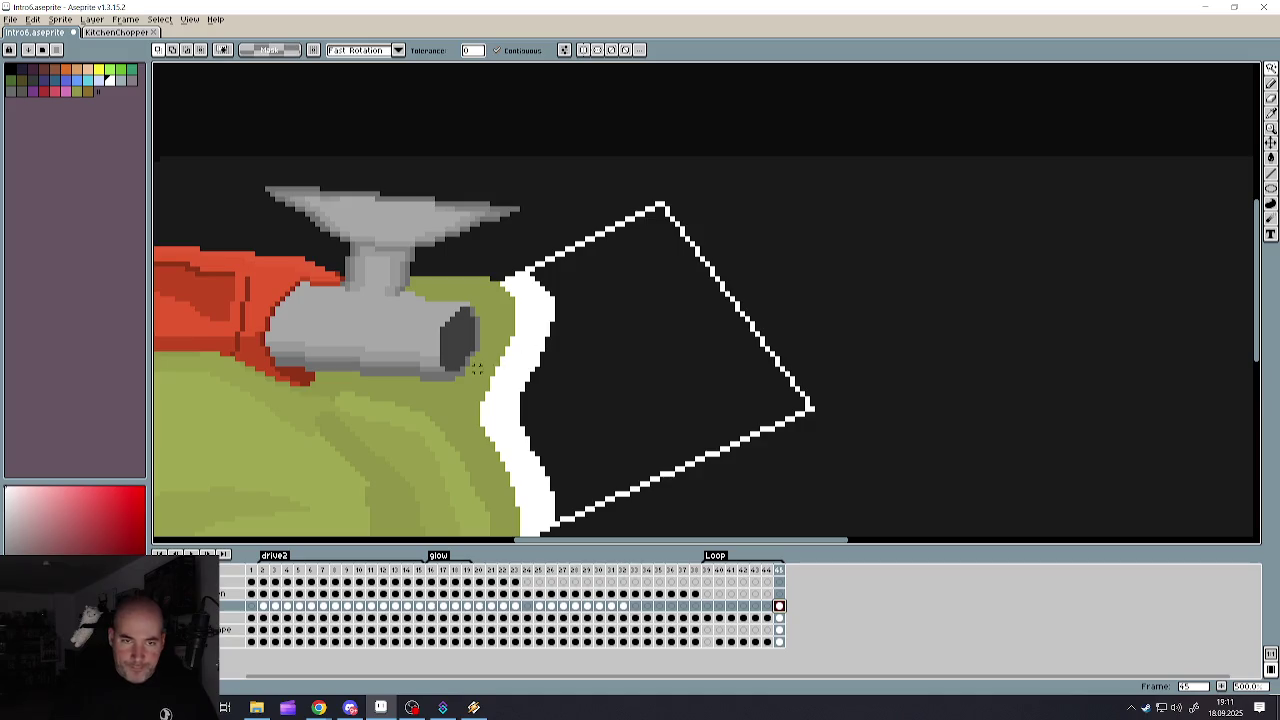
{"action": "left_click_drag", "start_coordinate": [503, 365], "coordinate": [525, 330]}
{"action": "key", "text": "ctrl+d"}
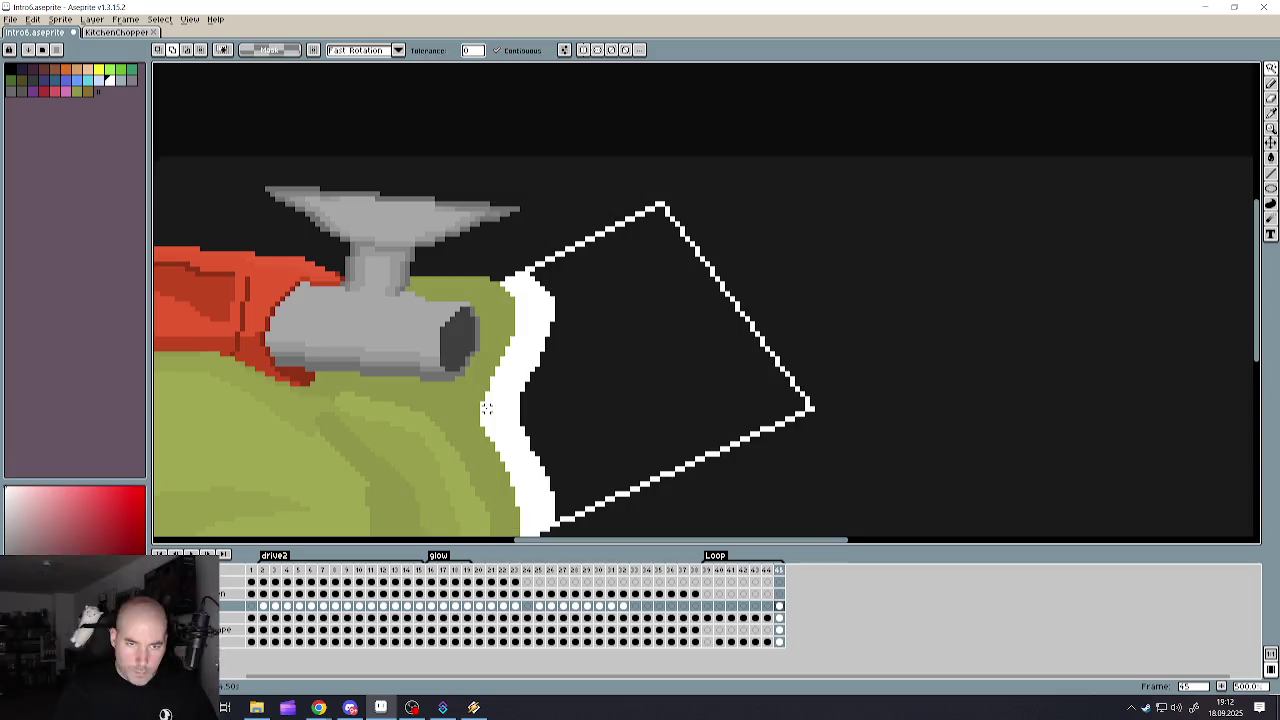
{"action": "key", "text": "ctrl+t"}
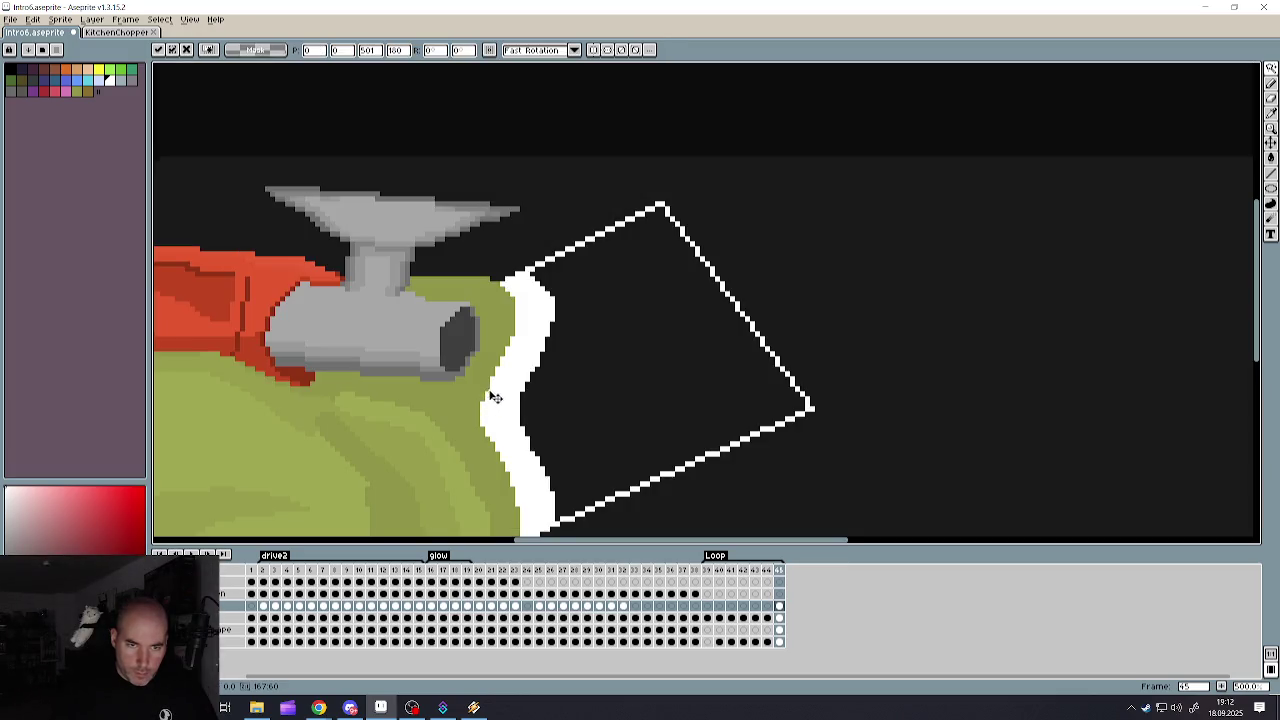
{"action": "key", "text": "Escape"}
{"action": "left_click", "coordinate": [510, 362]}
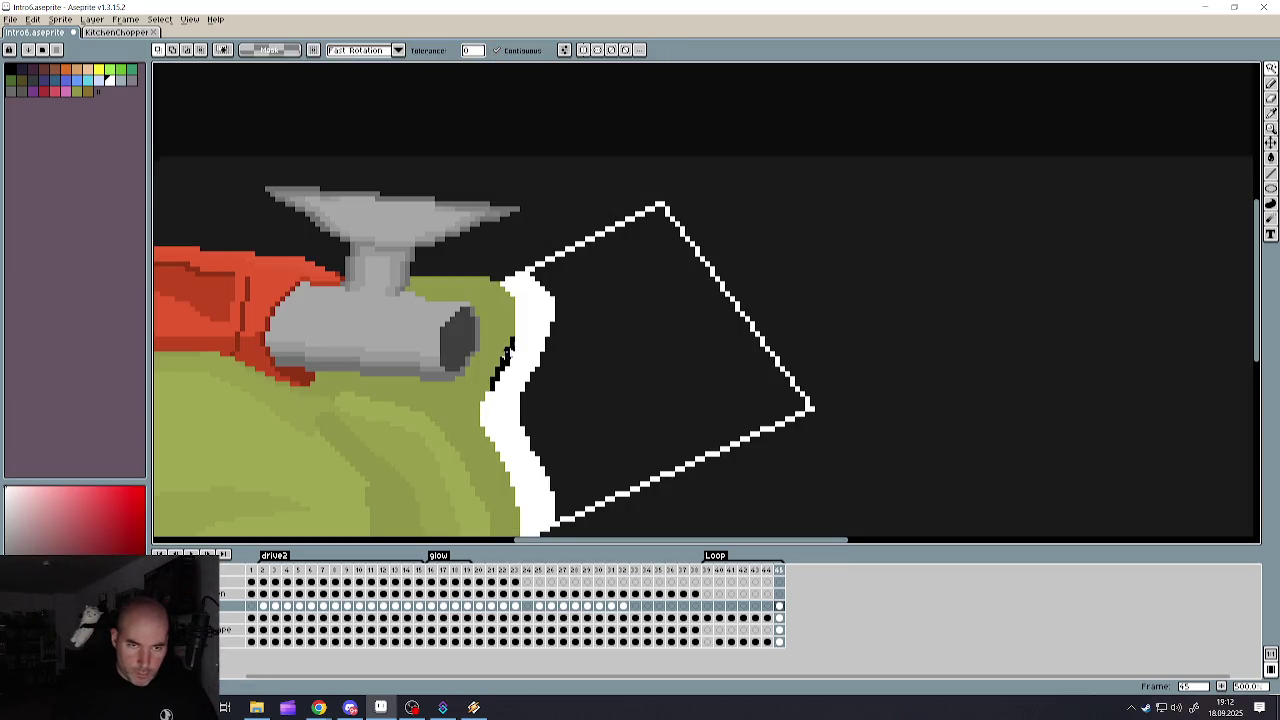
{"action": "left_click", "coordinate": [514, 310], "text": "shift"}
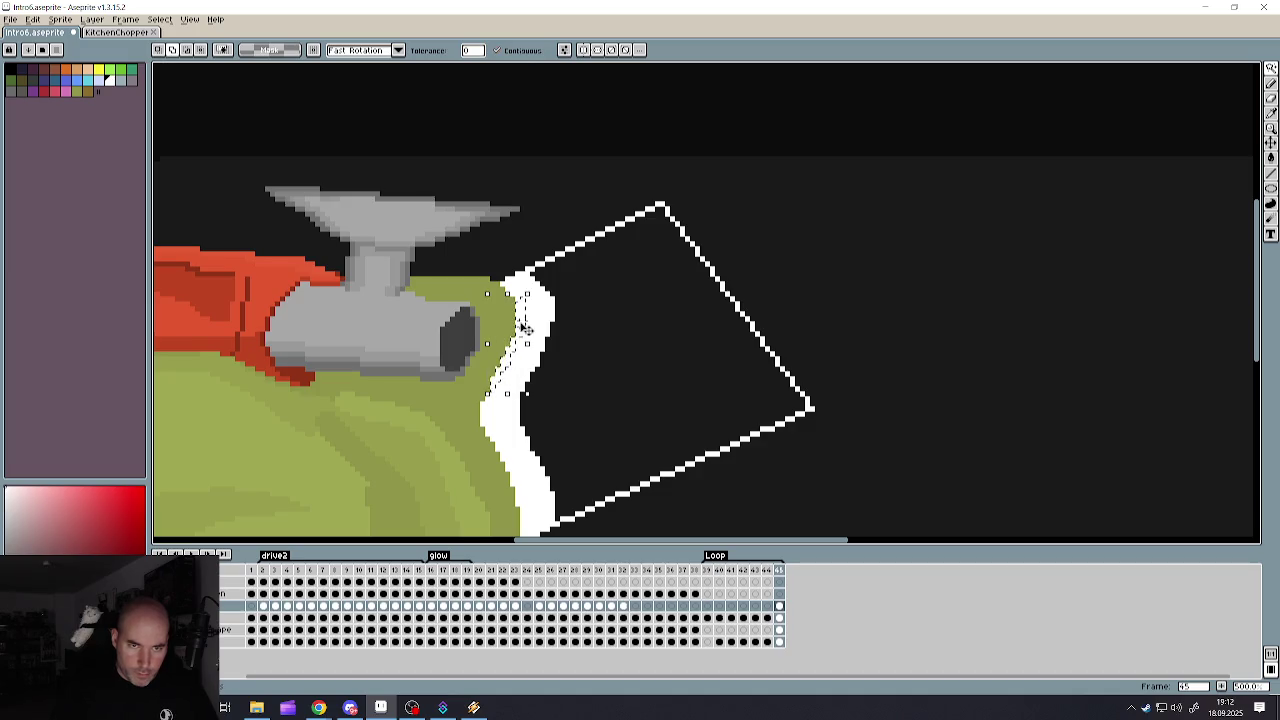
{"action": "key", "text": "Delete"}
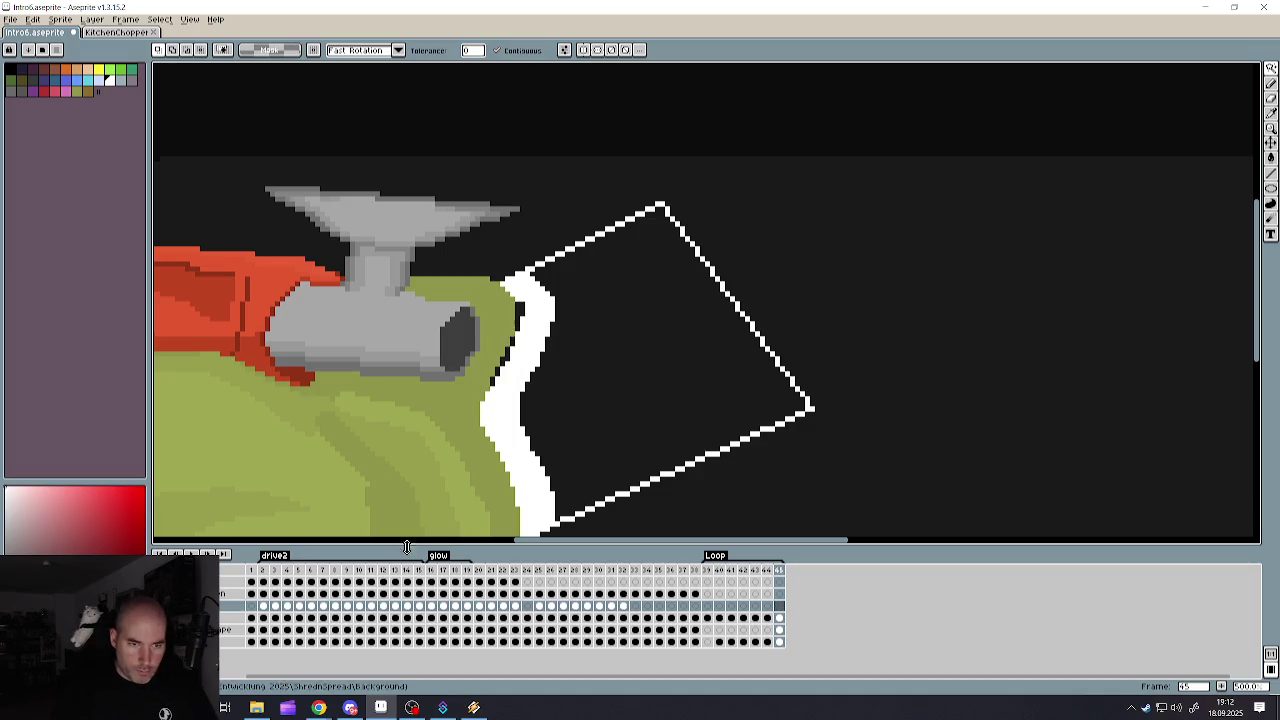
{"action": "left_click", "coordinate": [779, 618]}
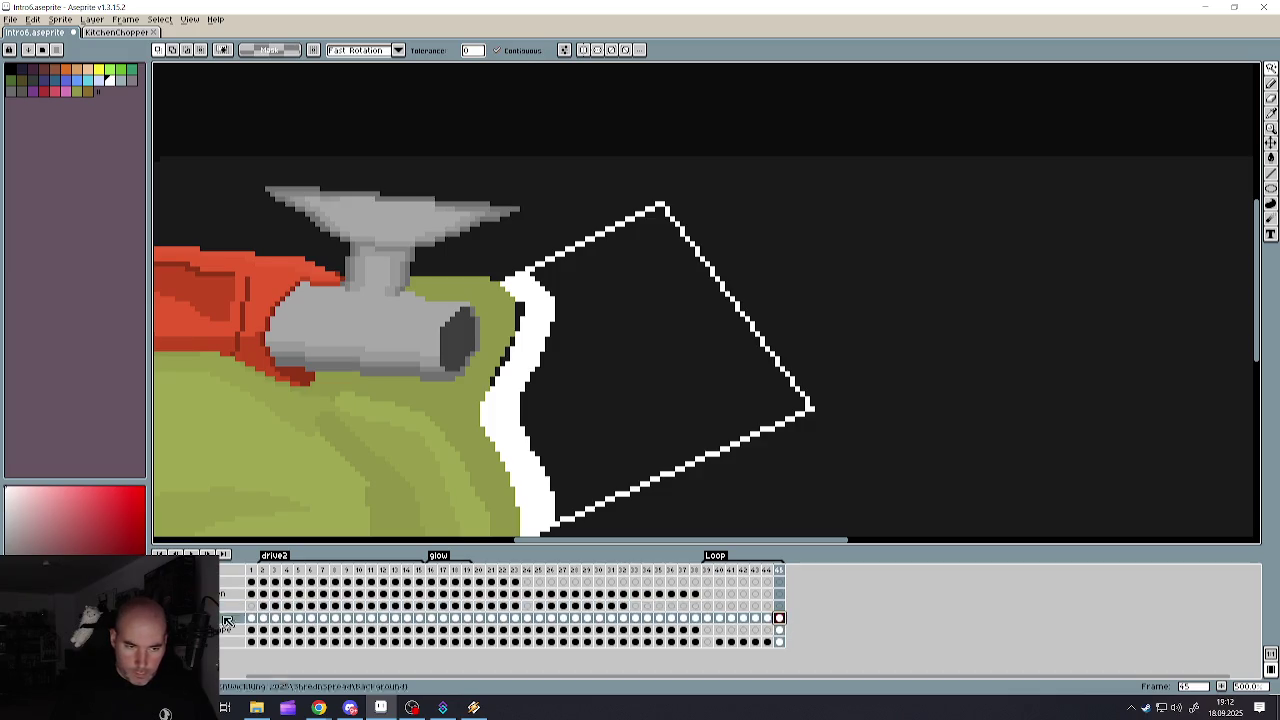
{"action": "left_click", "coordinate": [226, 616]}
{"action": "key", "text": "ctrl+z"}
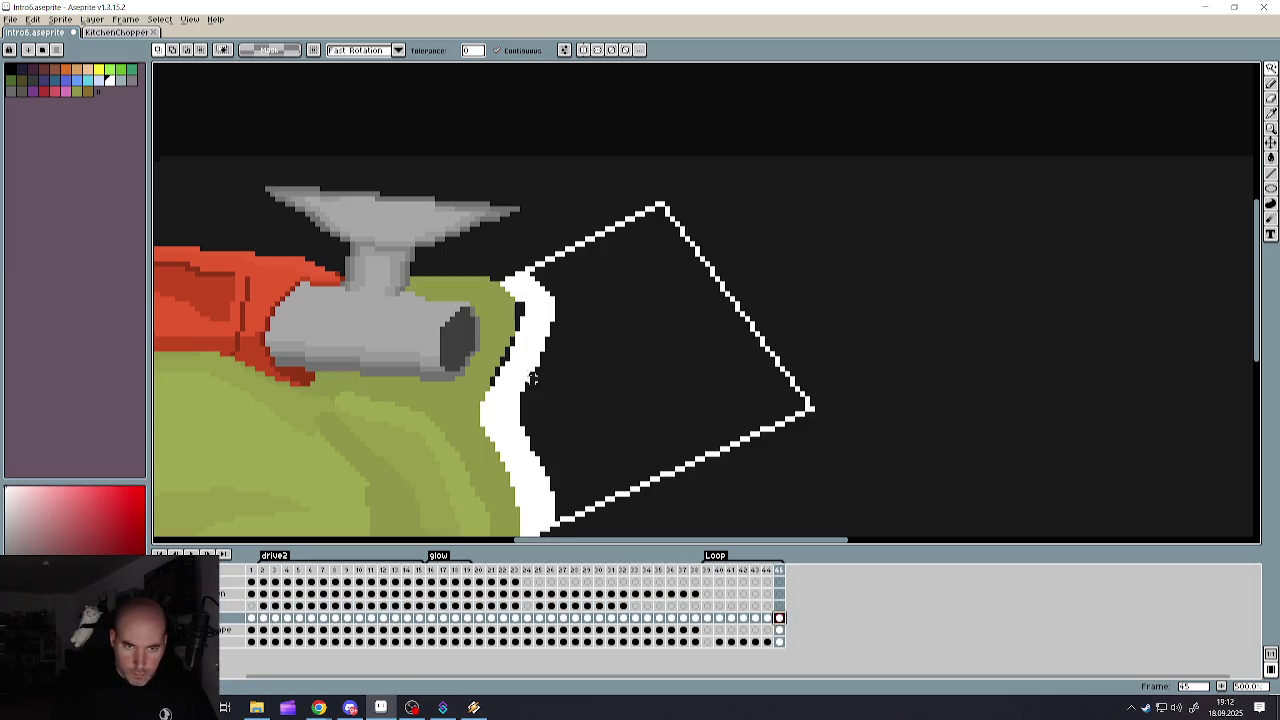
{"action": "key", "text": "ctrl+d"}
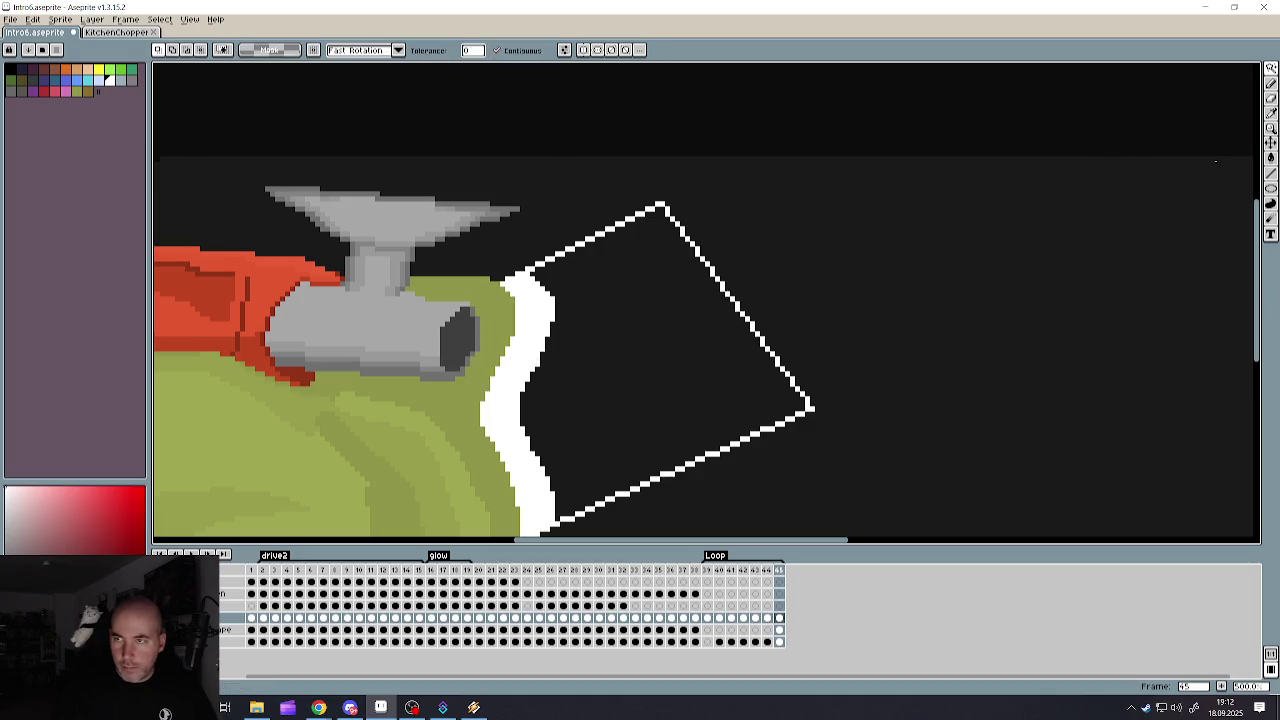
- Bucket-fill the tilted card's interior white
{"action": "left_click", "coordinate": [1271, 157]}
{"action": "left_click", "coordinate": [674, 385]}
{"action": "scroll", "coordinate": [674, 385], "scroll_direction": "down", "scroll_amount": 4}
{"action": "scroll", "coordinate": [647, 350], "scroll_direction": "up", "scroll_amount": 4}
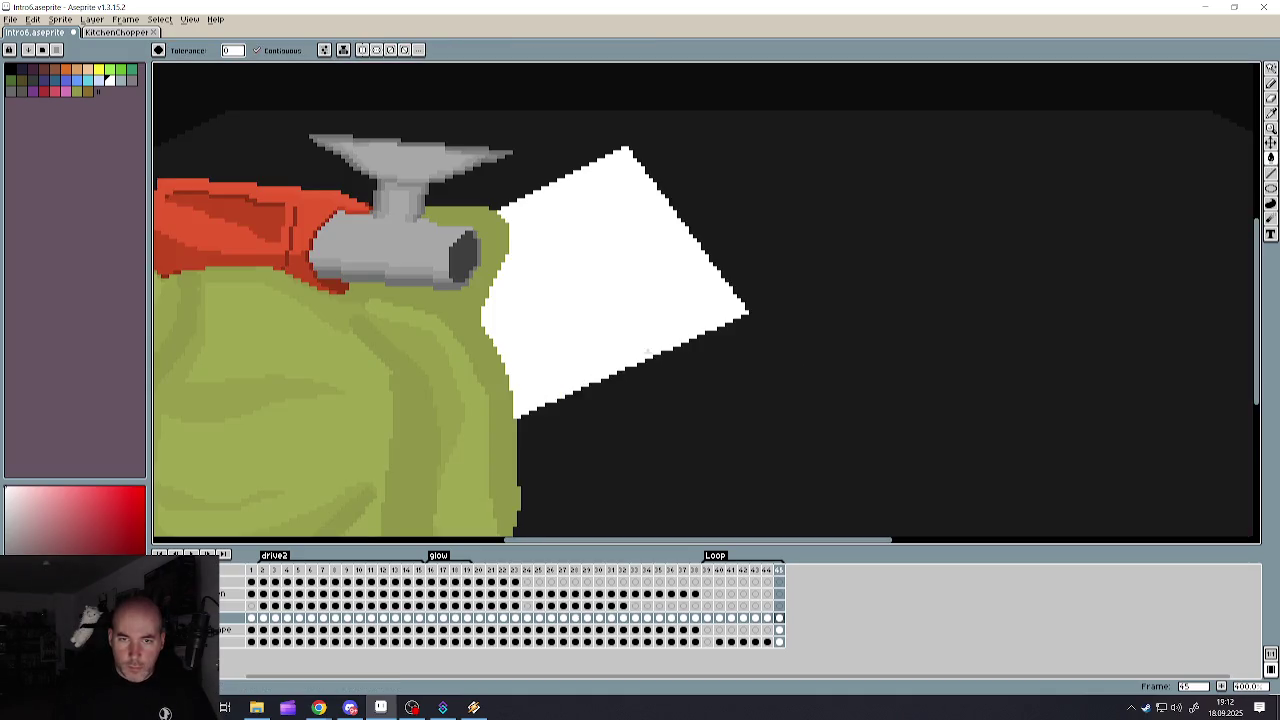
{"action": "scroll", "coordinate": [563, 248], "scroll_direction": "up", "scroll_amount": 1}
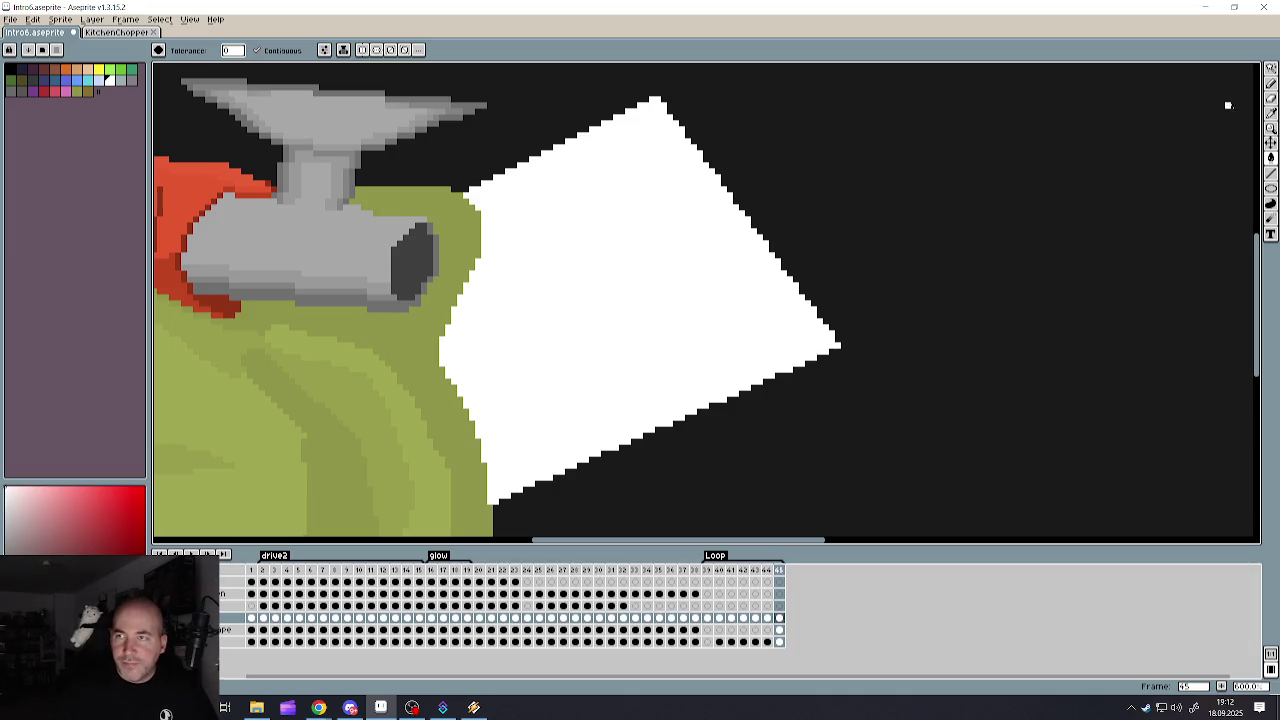
- Set up the Pencil with an enlarged round size 10 brush and orange colour
{"action": "left_click", "coordinate": [1271, 83]}
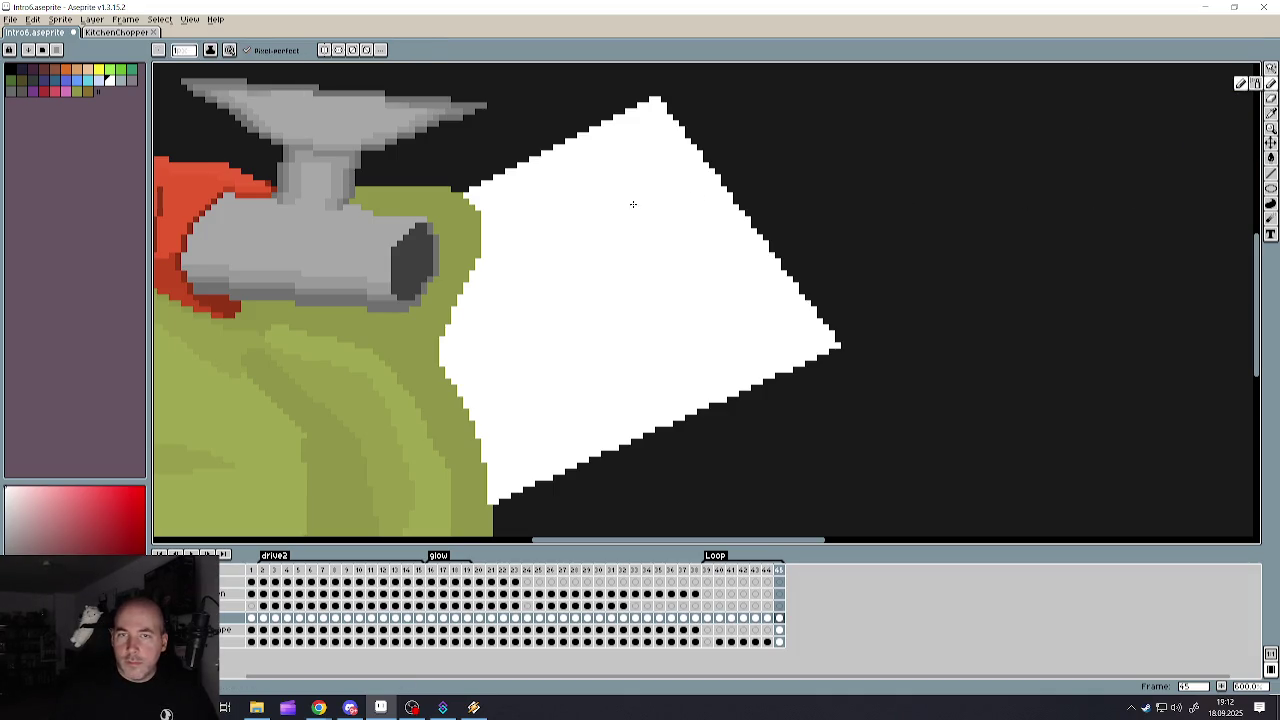
{"action": "key", "text": "e"}
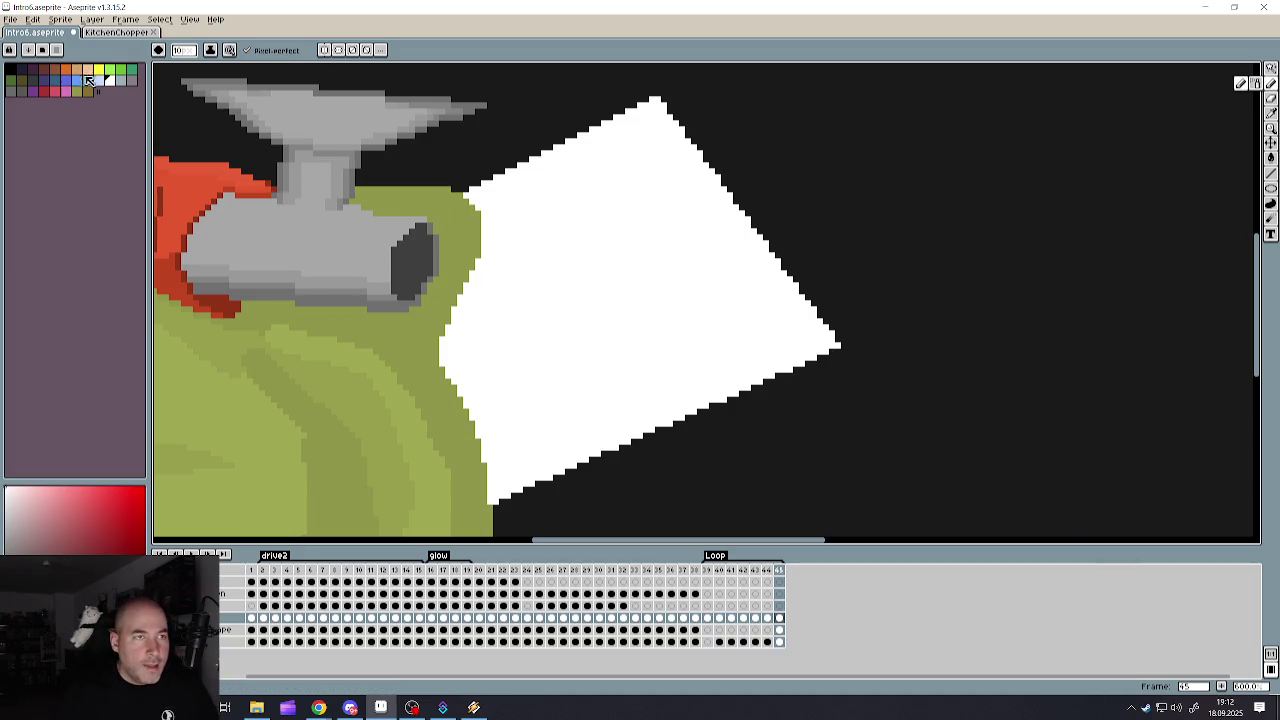
{"action": "left_click", "coordinate": [98, 71]}
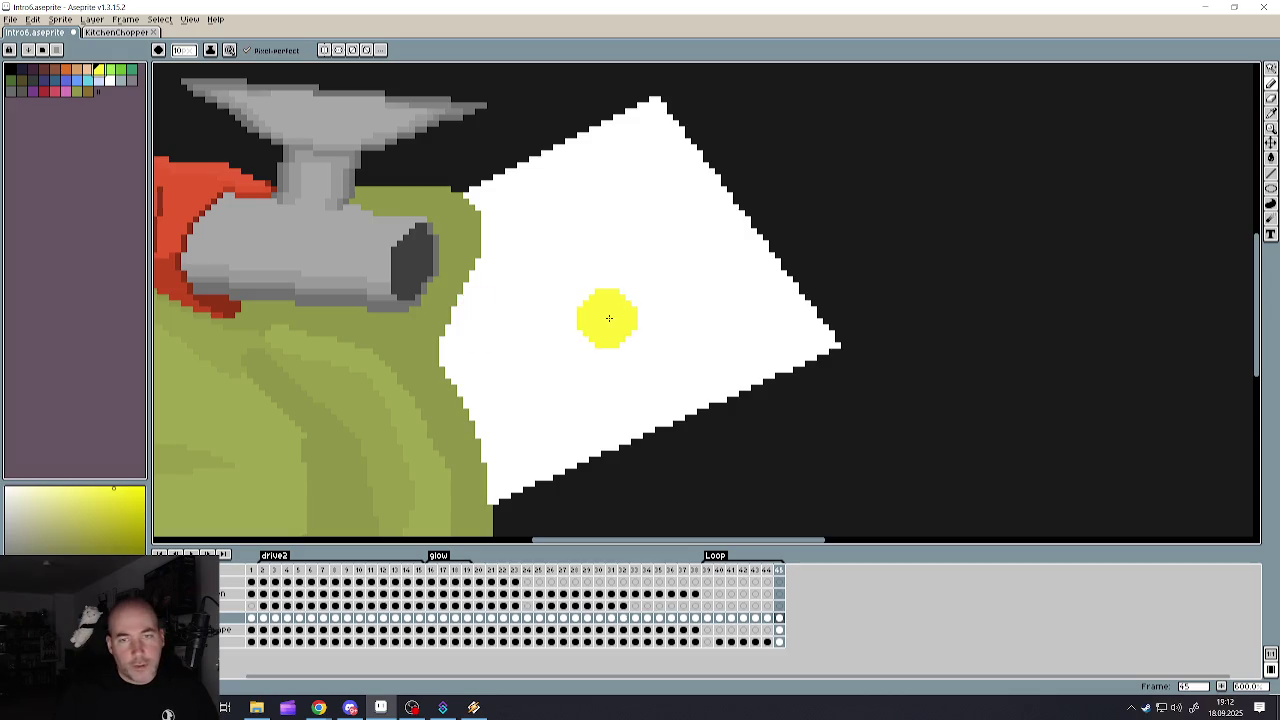
{"action": "left_click", "coordinate": [89, 72]}
{"action": "key", "text": "plus"}
{"action": "key", "text": "plus"}
{"action": "key", "text": "plus"}
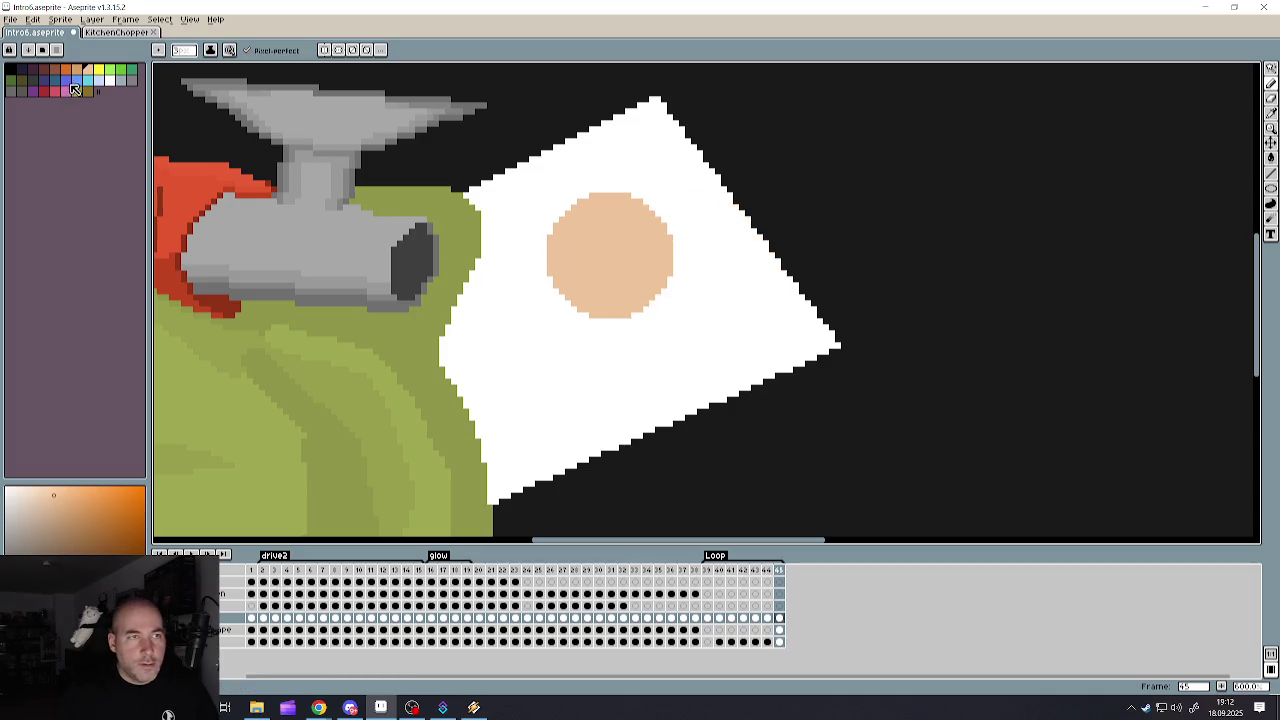
- Draw a blue outline left of the peach circle and fill it blue
{"action": "left_click", "coordinate": [76, 80]}
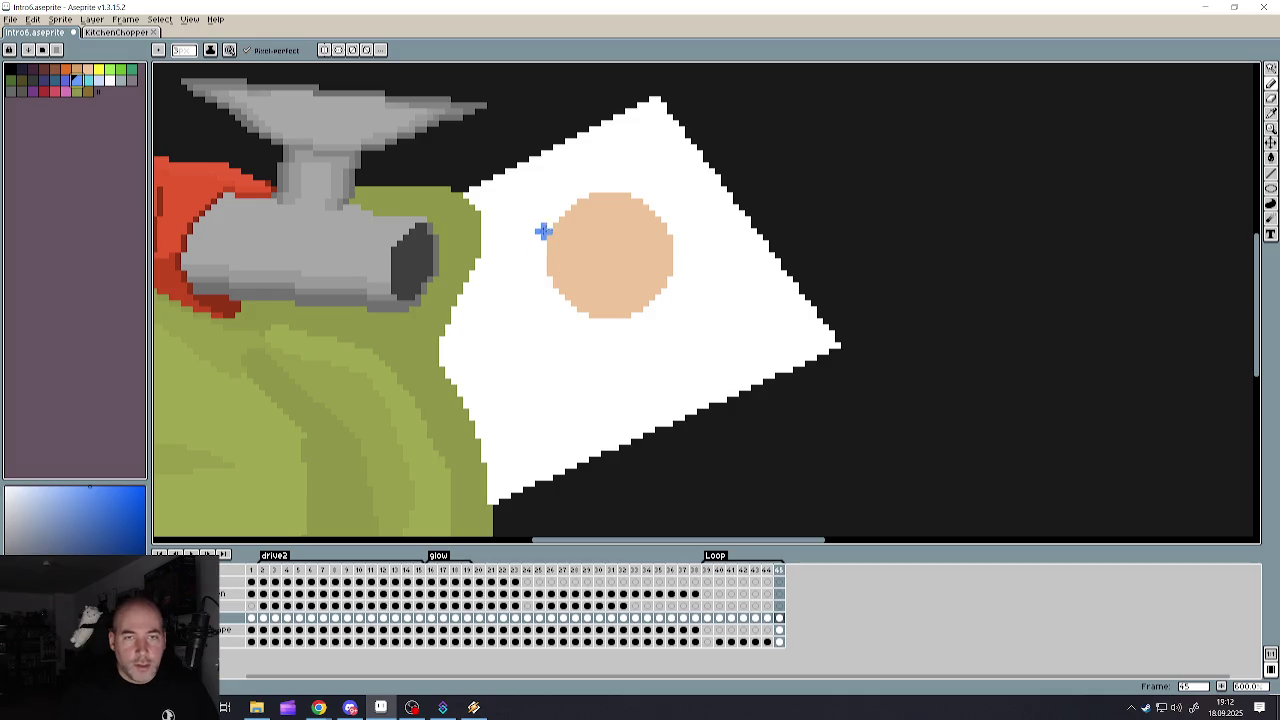
{"action": "mouse_move", "coordinate": [543, 222]}
{"action": "left_mouse_down"}
{"action": "mouse_move", "coordinate": [520, 287]}
{"action": "mouse_move", "coordinate": [581, 320]}
{"action": "mouse_move", "coordinate": [478, 398]}
{"action": "left_mouse_up"}
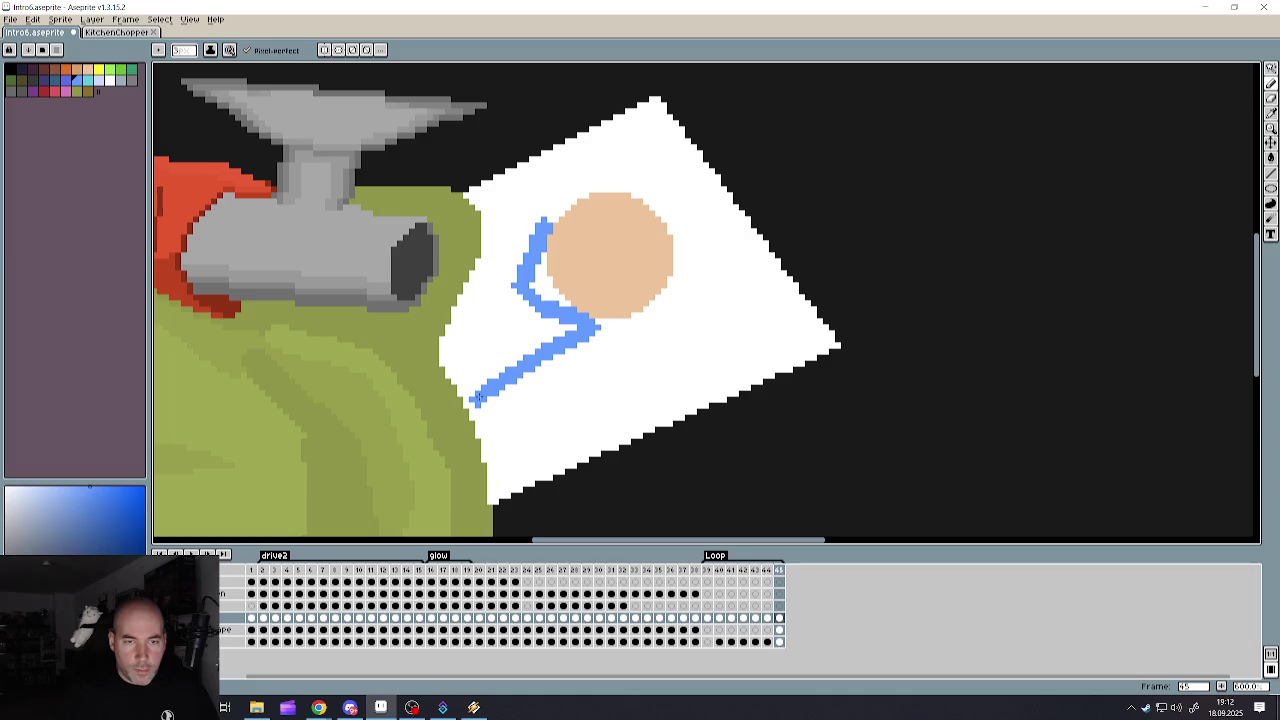
{"action": "left_click_drag", "start_coordinate": [538, 228], "coordinate": [487, 247]}
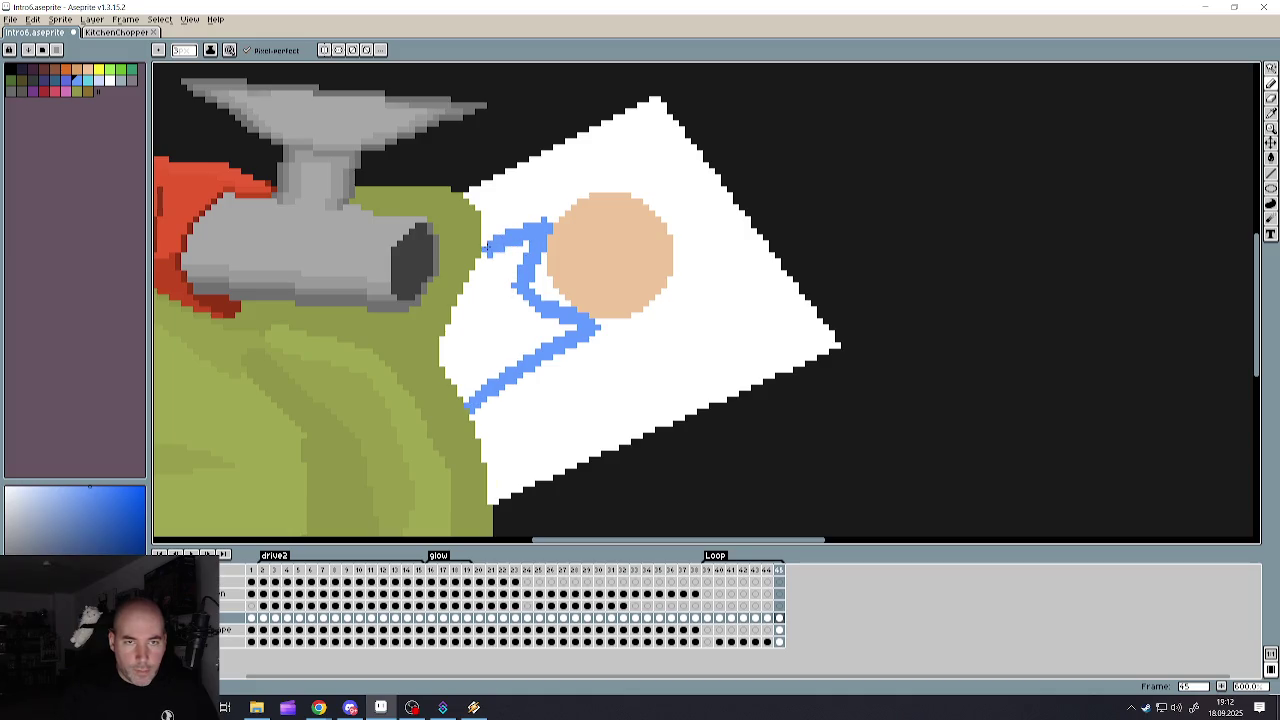
{"action": "left_click", "coordinate": [1271, 157]}
{"action": "left_click", "coordinate": [501, 335]}
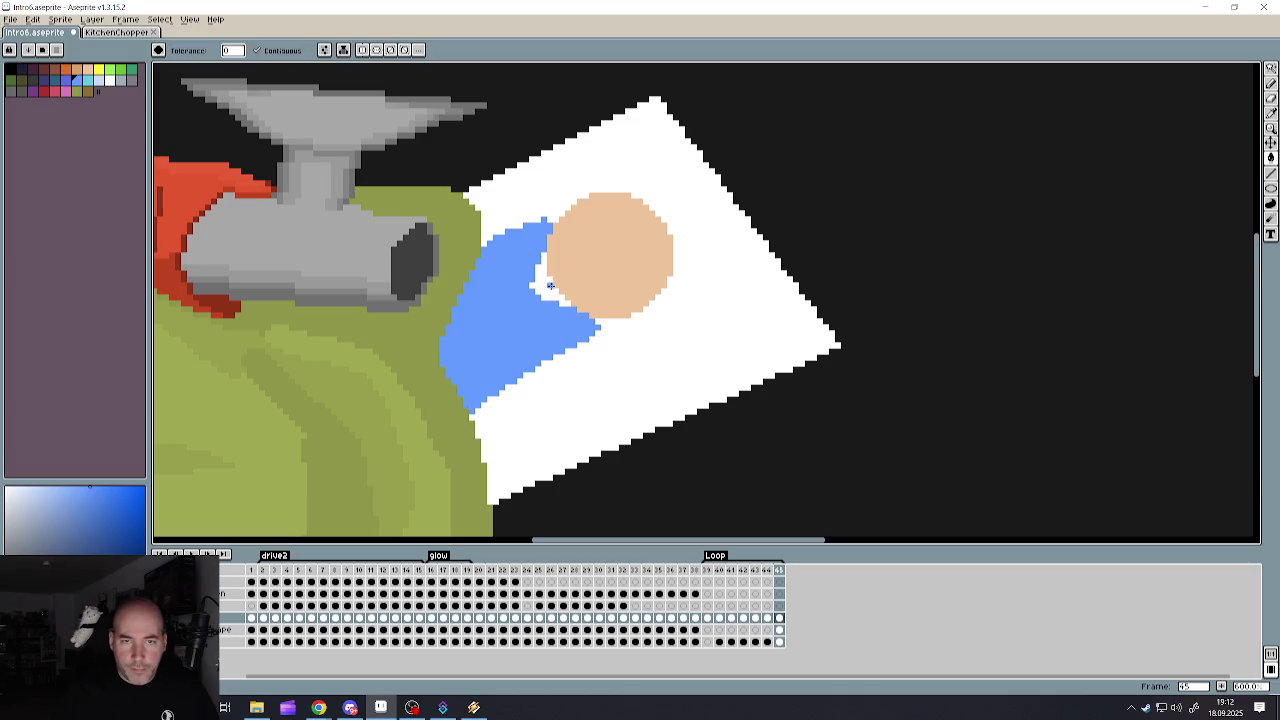
{"action": "scroll", "coordinate": [550, 286], "scroll_direction": "up", "scroll_amount": 4}
- Fill the white gap between the blue shape and the face with red
{"action": "left_click", "coordinate": [43, 90]}
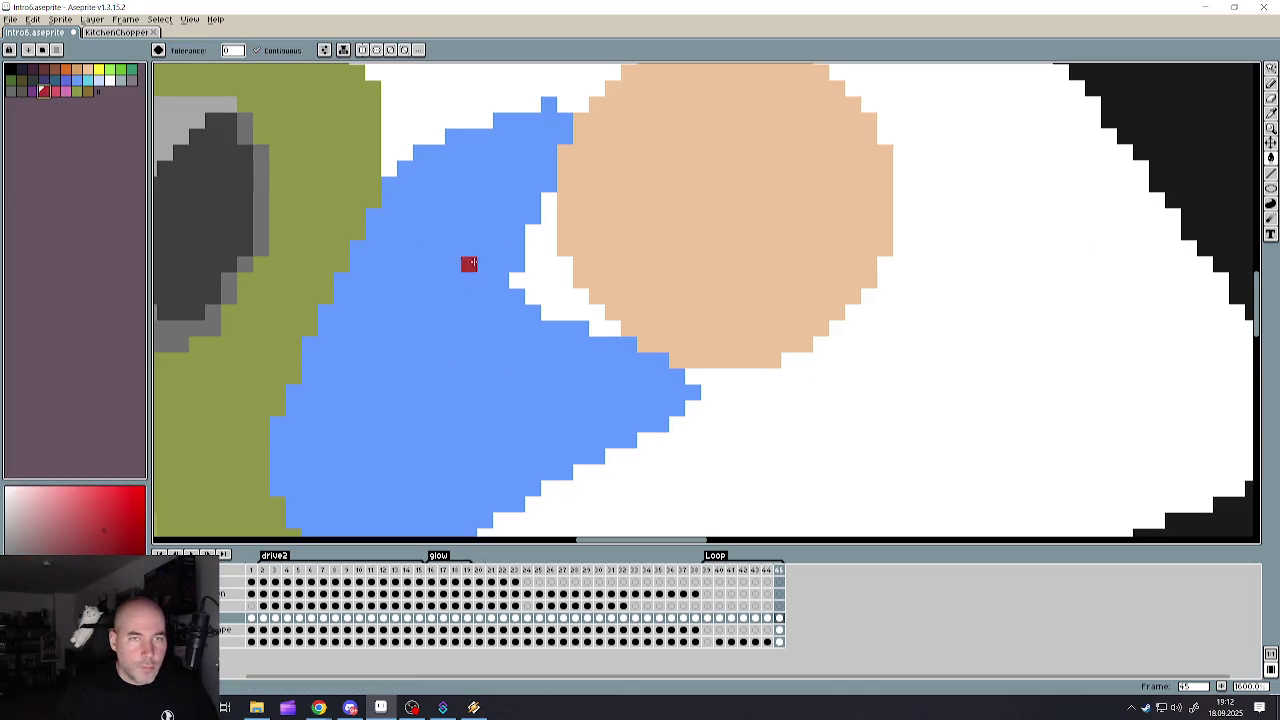
{"action": "left_click", "coordinate": [510, 282]}
{"action": "scroll", "coordinate": [510, 282], "scroll_direction": "down", "scroll_amount": 3}
{"action": "scroll", "coordinate": [590, 279], "scroll_direction": "up", "scroll_amount": 2}
{"action": "scroll", "coordinate": [652, 252], "scroll_direction": "up", "scroll_amount": 1}
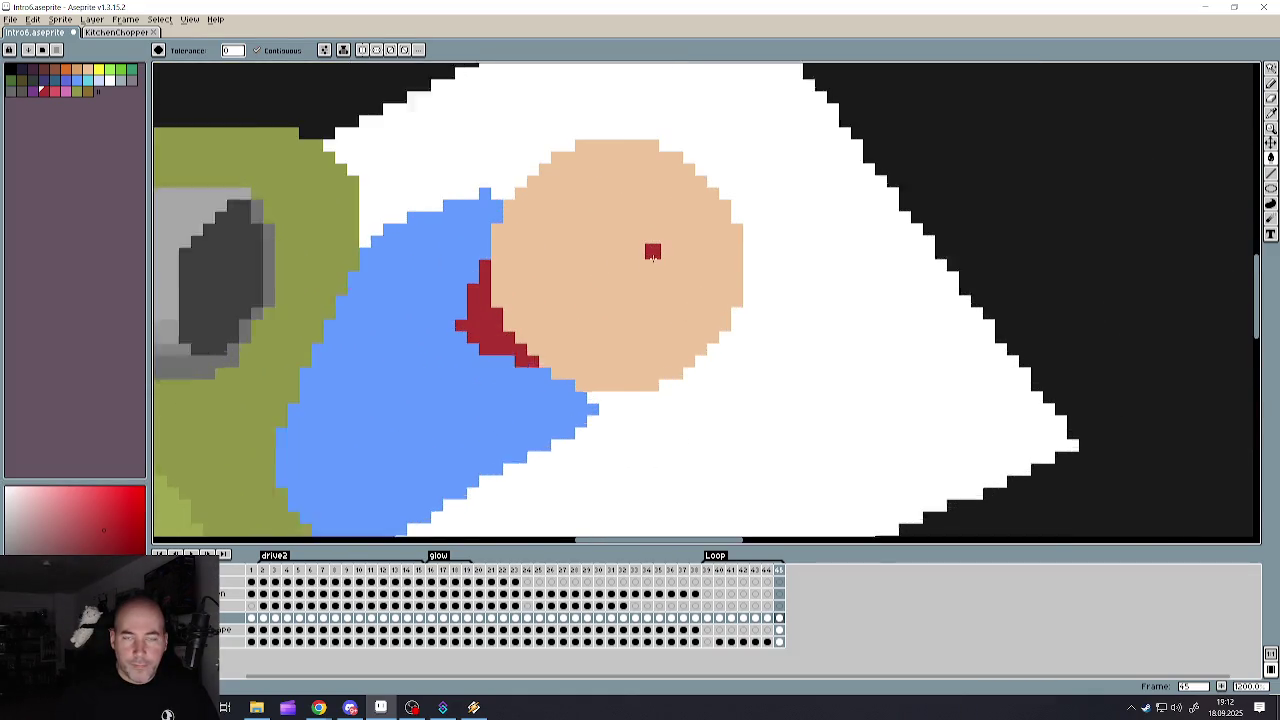
{"action": "scroll", "coordinate": [652, 252], "scroll_direction": "up", "scroll_amount": 1}
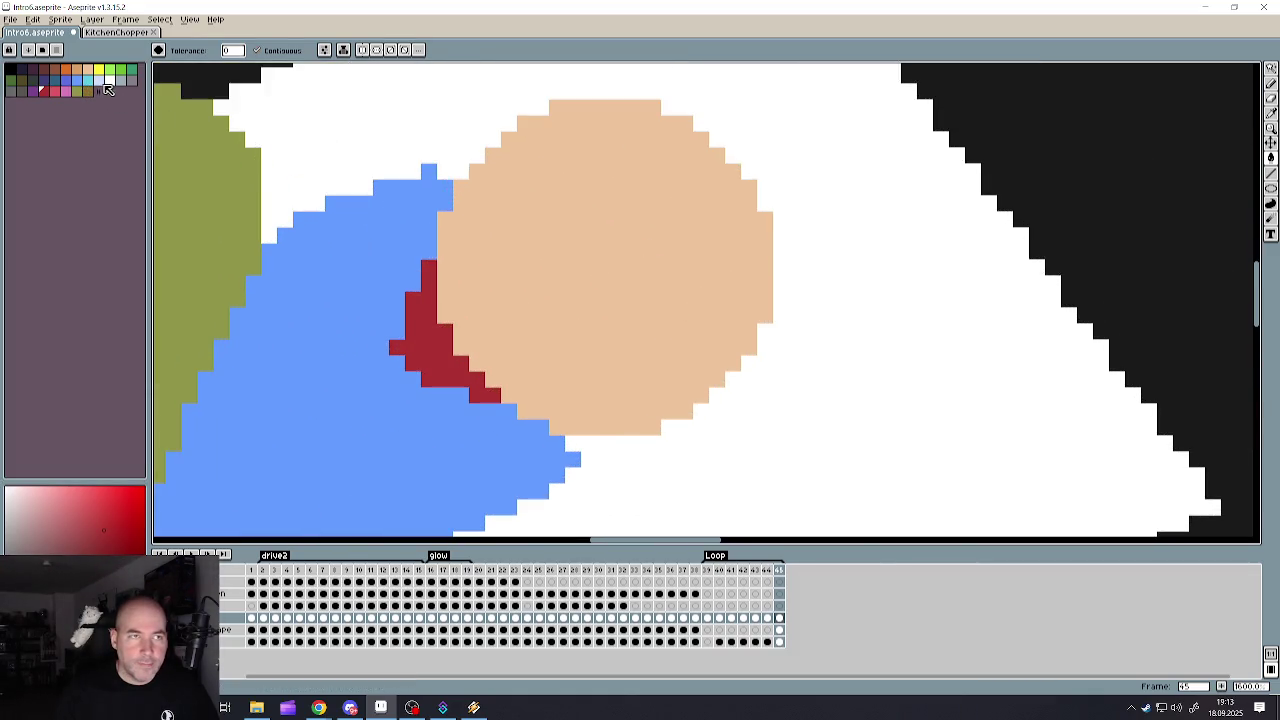
- Try blue and green swatches, settling on black as the drawing colour
{"action": "left_click", "coordinate": [77, 82]}
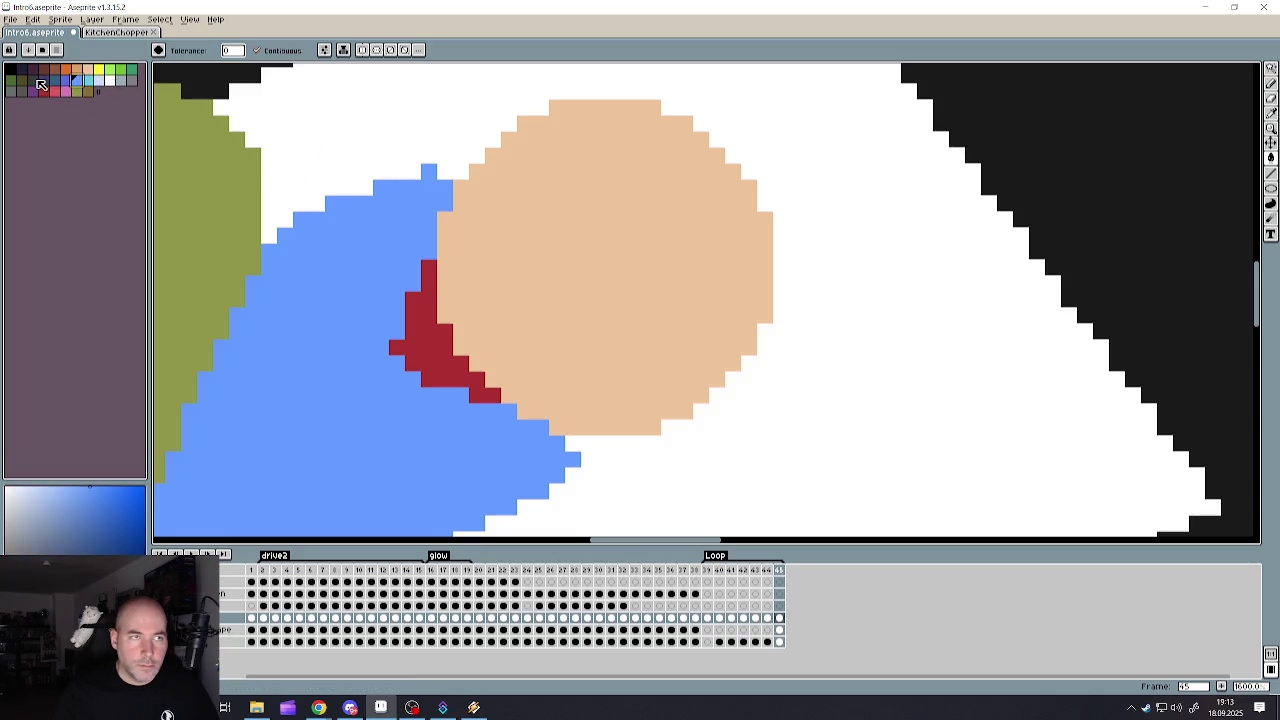
{"action": "left_click", "coordinate": [131, 69]}
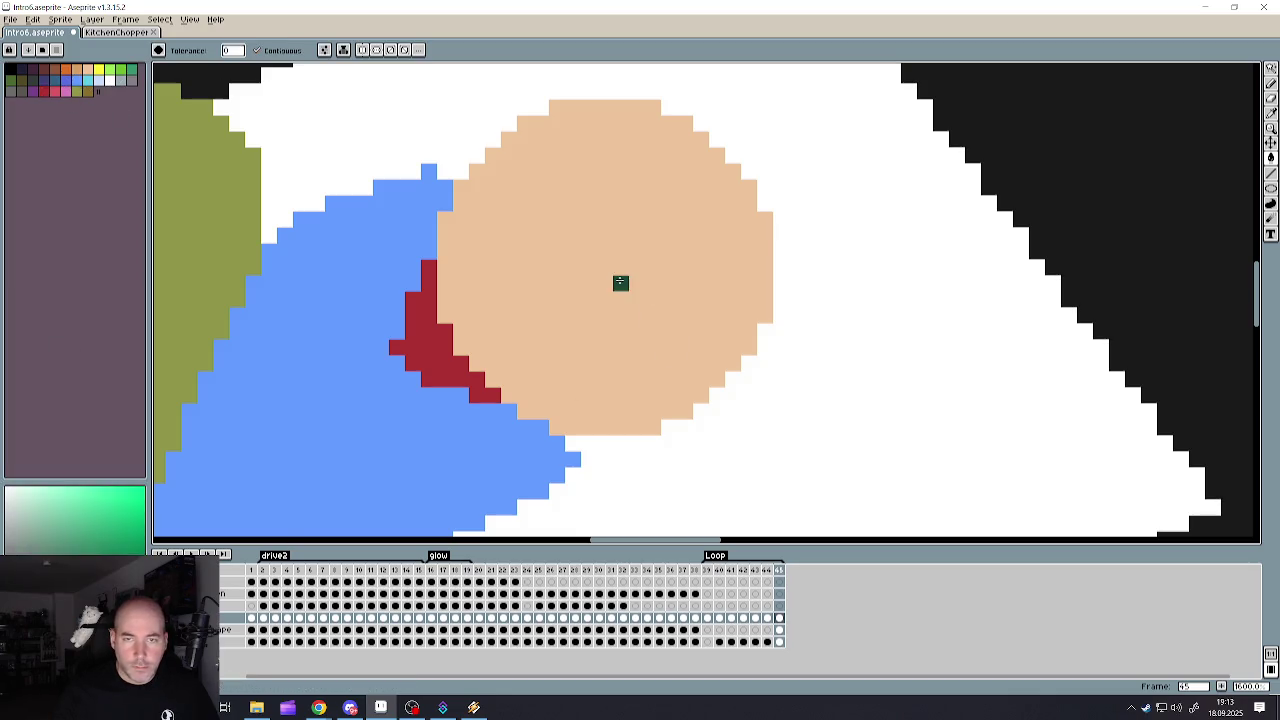
{"action": "left_click", "coordinate": [10, 70]}
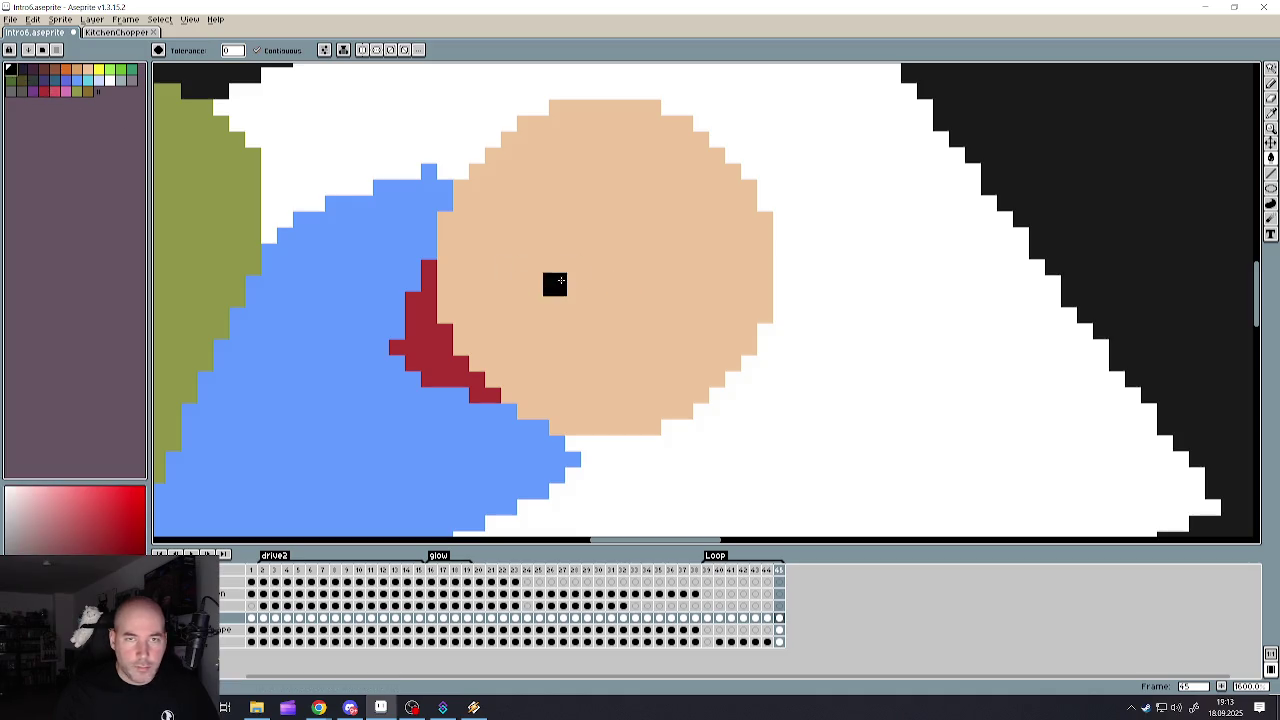
{"action": "scroll", "coordinate": [556, 284], "scroll_direction": "up", "scroll_amount": 3}
{"action": "scroll", "coordinate": [563, 285], "scroll_direction": "down", "scroll_amount": 5}
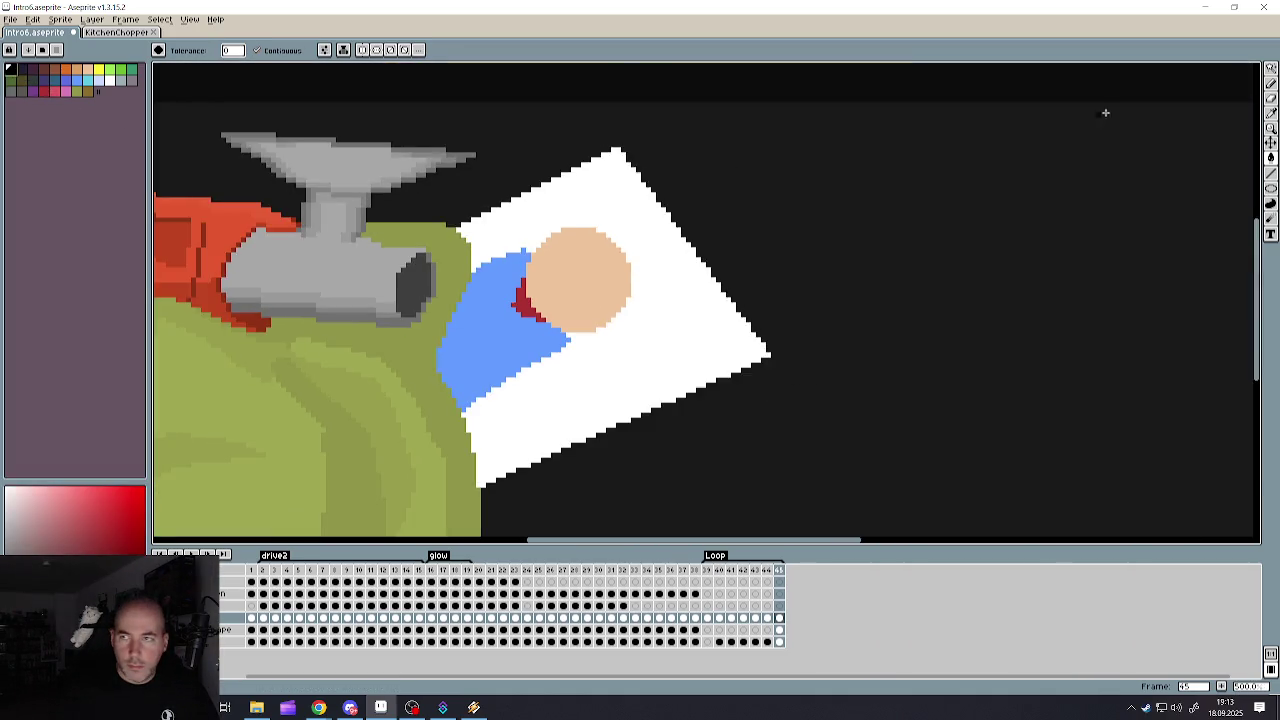
- Paint two black dots on the peach face with the Pencil
{"action": "left_click", "coordinate": [1270, 83]}
{"action": "scroll", "coordinate": [563, 263], "scroll_direction": "up", "scroll_amount": 1}
{"action": "left_click", "coordinate": [576, 260]}
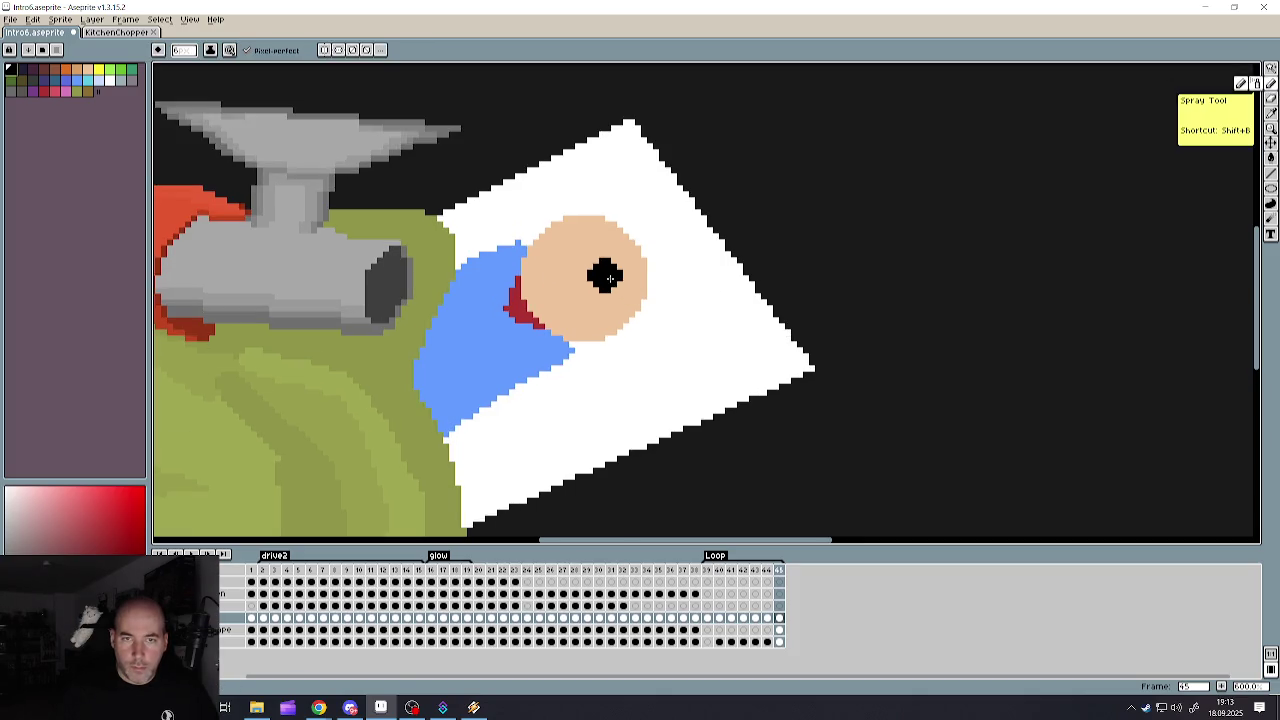
{"action": "key", "text": "plus"}
{"action": "key", "text": "plus"}
{"action": "key", "text": "plus"}
{"action": "key", "text": "minus"}
{"action": "key", "text": "minus"}
{"action": "key", "text": "minus"}
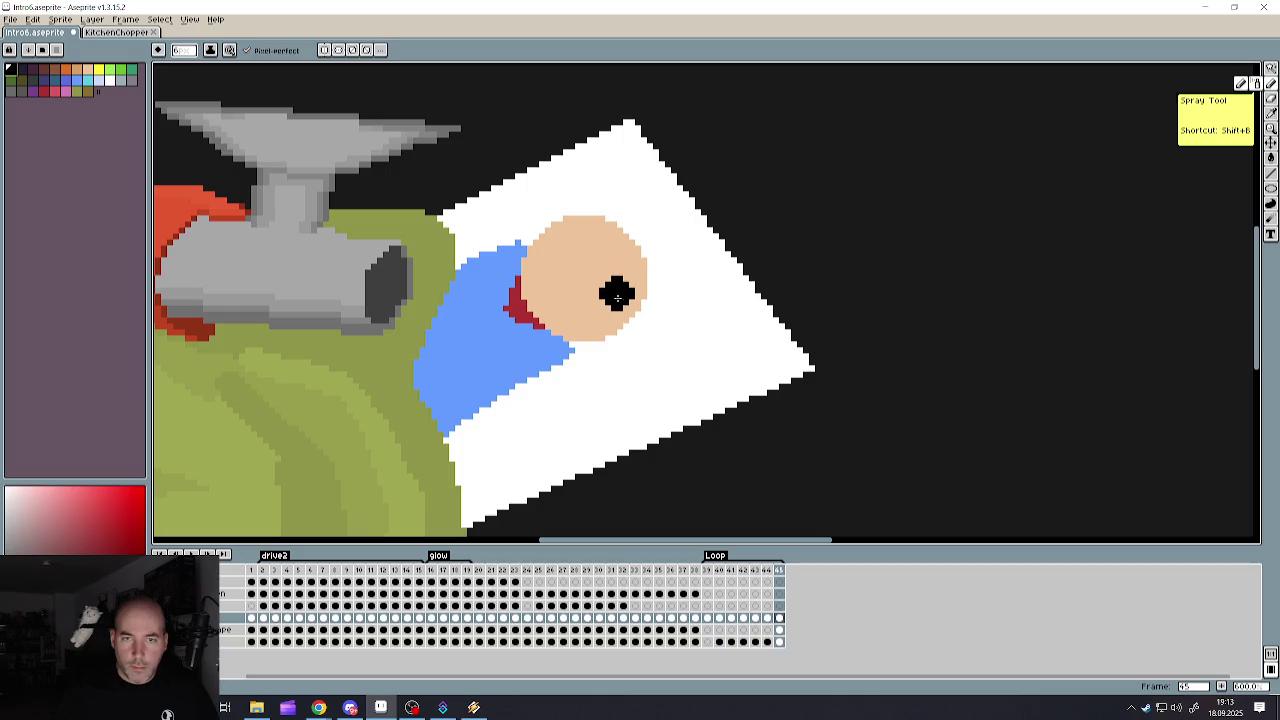
{"action": "left_click", "coordinate": [617, 288]}
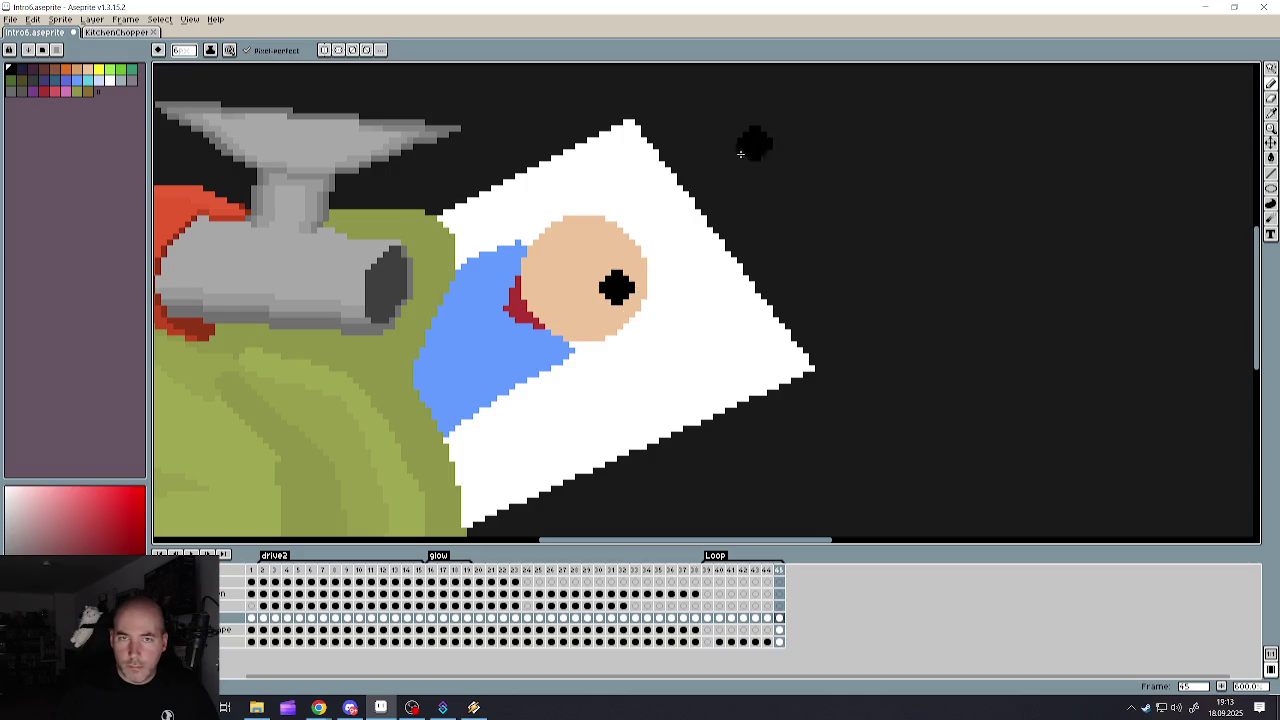
- Pick orange-red, test spraying across the card top, then undo the spray
{"action": "left_click", "coordinate": [1271, 173]}
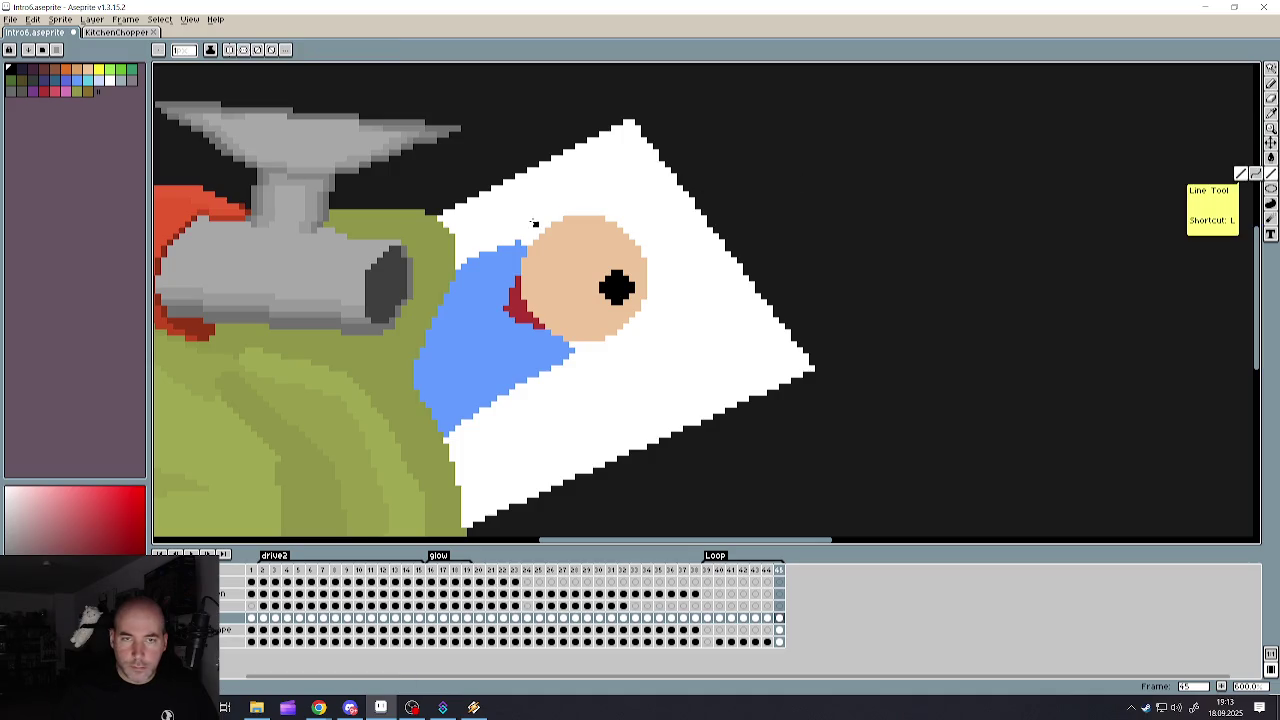
{"action": "left_click", "coordinate": [54, 72]}
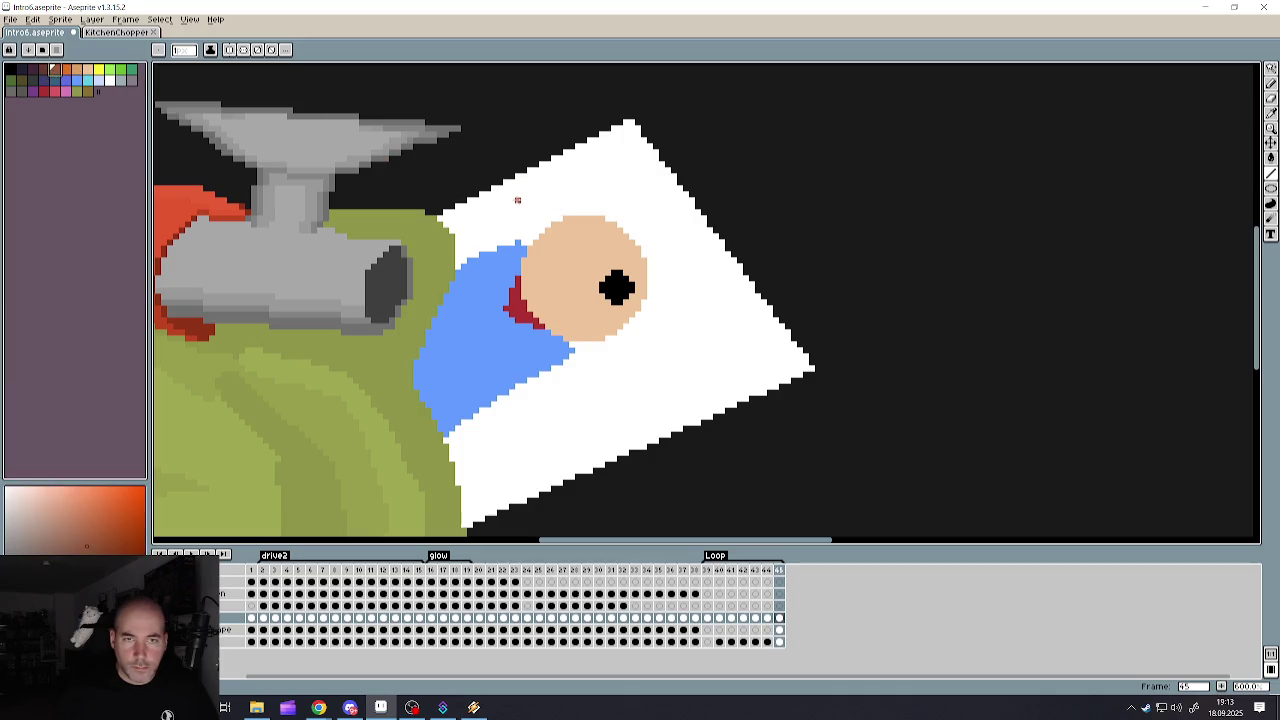
{"action": "left_click", "coordinate": [1251, 91]}
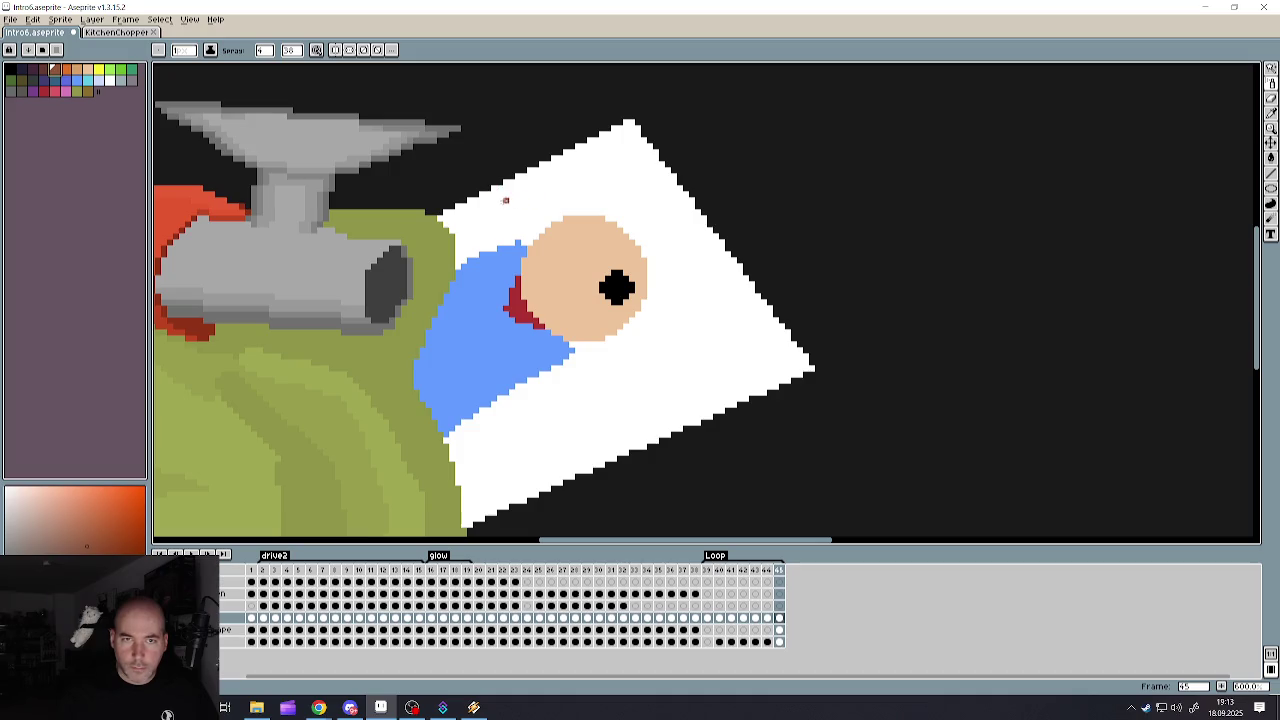
{"action": "mouse_move", "coordinate": [505, 200]}
{"action": "left_mouse_down"}
{"action": "mouse_move", "coordinate": [590, 215]}
{"action": "mouse_move", "coordinate": [625, 245]}
{"action": "left_mouse_up"}
{"action": "key", "text": "ctrl+z"}
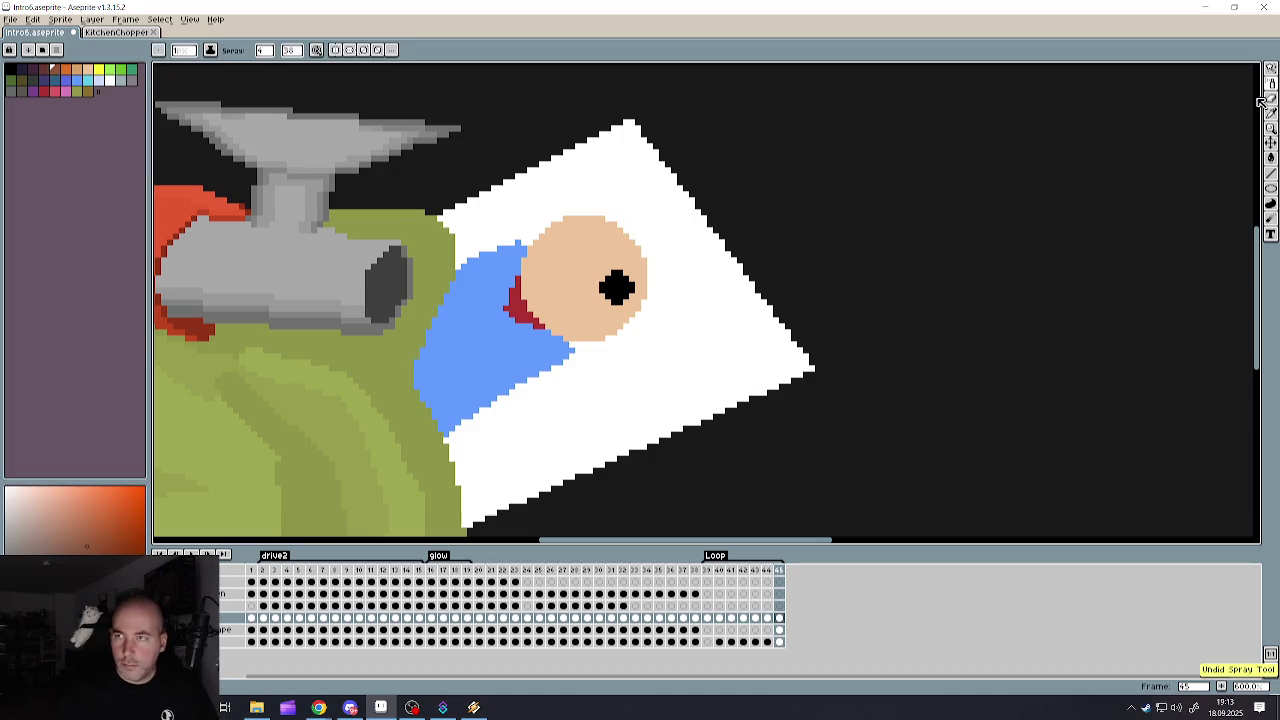
{"action": "left_click", "coordinate": [1236, 90]}
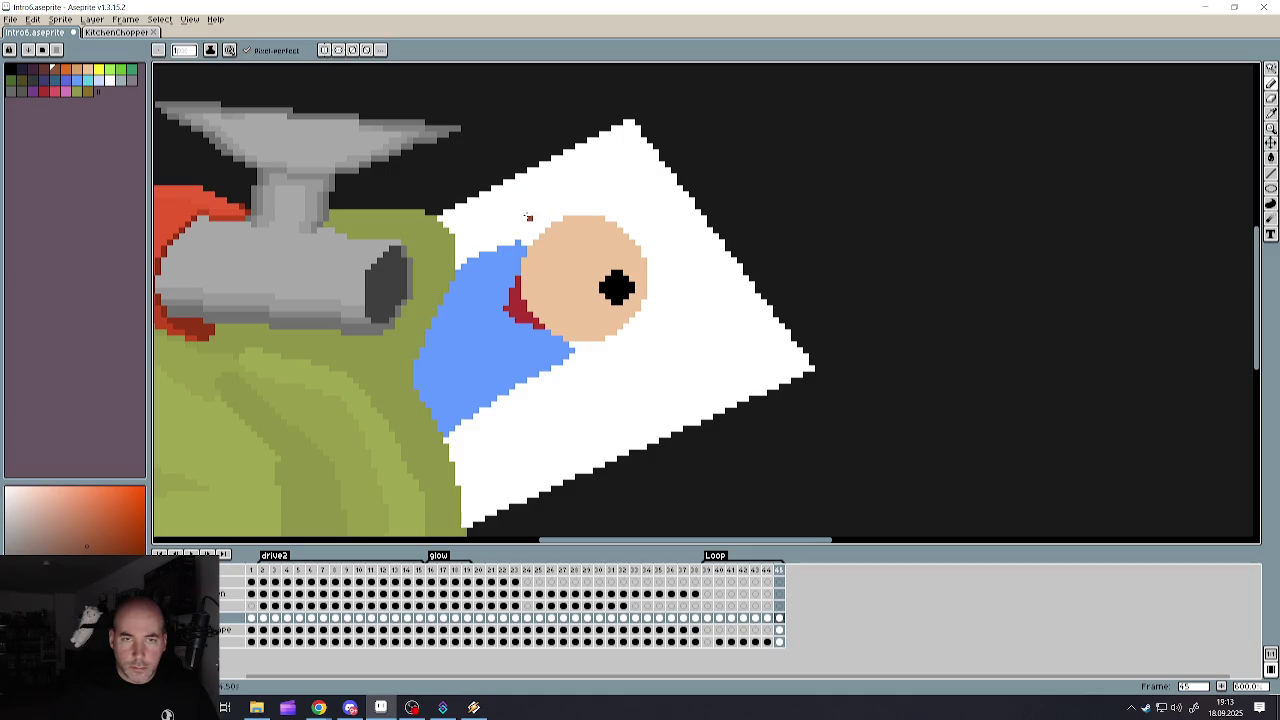
- Draw the brown hat outline over the head and bucket-fill its areas brown
{"action": "left_click_drag", "start_coordinate": [547, 207], "coordinate": [631, 272]}
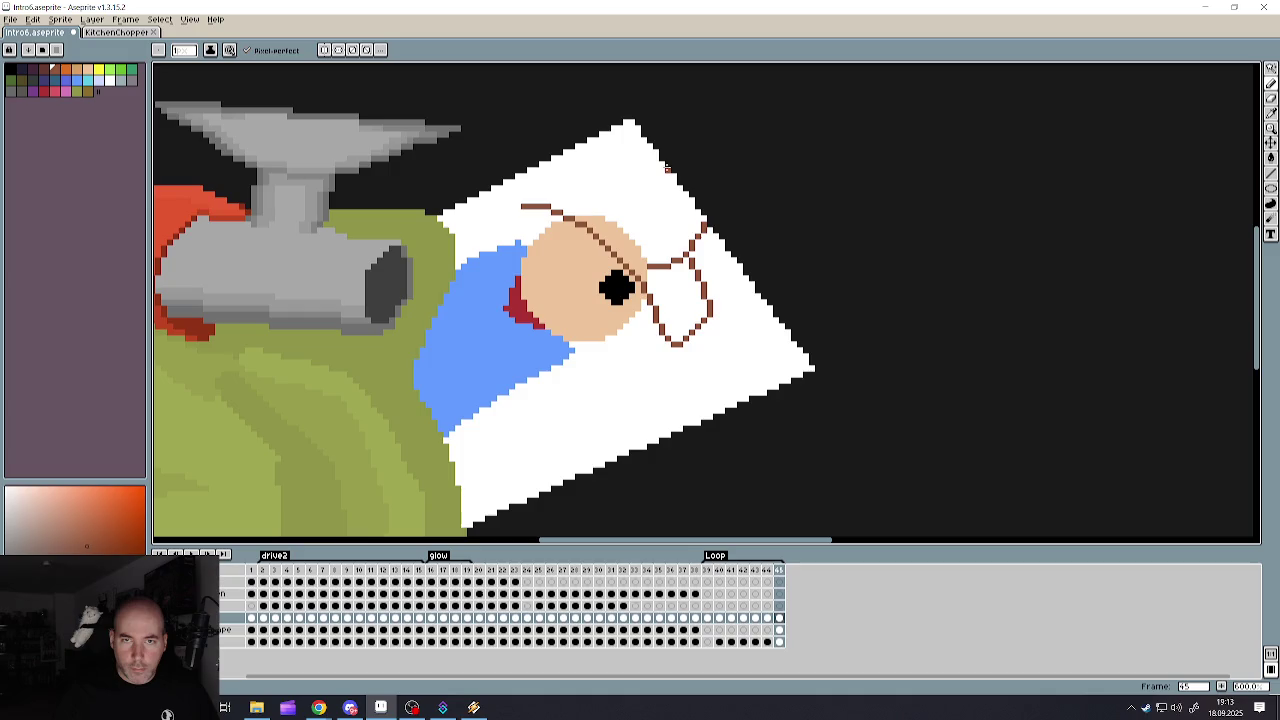
{"action": "mouse_move", "coordinate": [667, 168]}
{"action": "left_mouse_down"}
{"action": "mouse_move", "coordinate": [606, 190]}
{"action": "mouse_move", "coordinate": [530, 188]}
{"action": "left_mouse_up"}
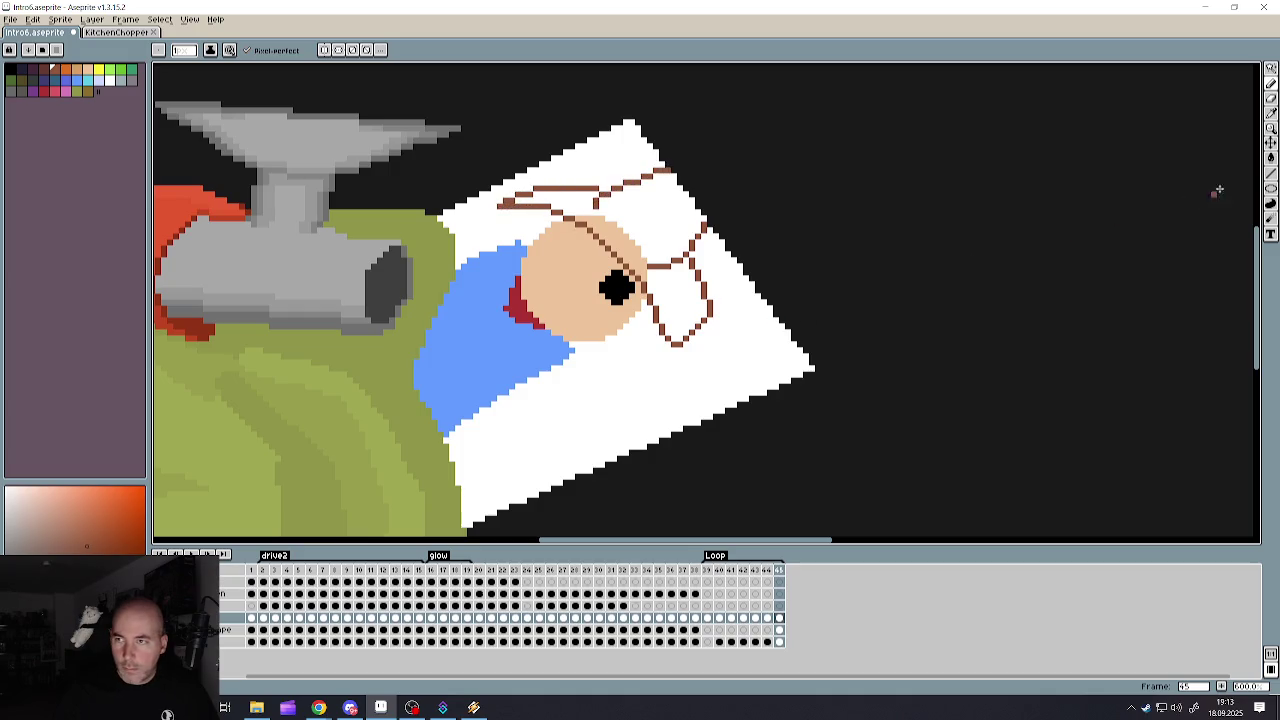
{"action": "left_click", "coordinate": [1271, 157]}
{"action": "left_click", "coordinate": [665, 216]}
{"action": "left_click", "coordinate": [667, 284]}
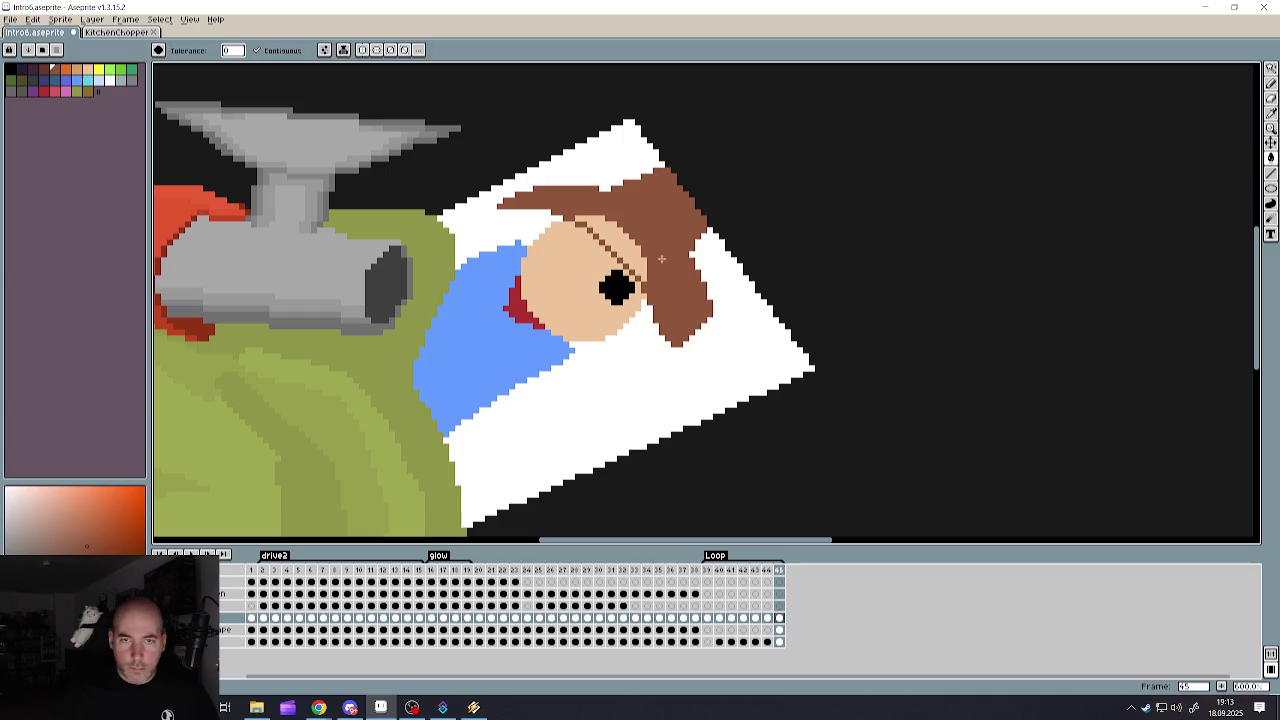
{"action": "left_click", "coordinate": [632, 248]}
{"action": "scroll", "coordinate": [700, 290], "scroll_direction": "down", "scroll_amount": 3}
{"action": "scroll", "coordinate": [700, 290], "scroll_direction": "up", "scroll_amount": 3}
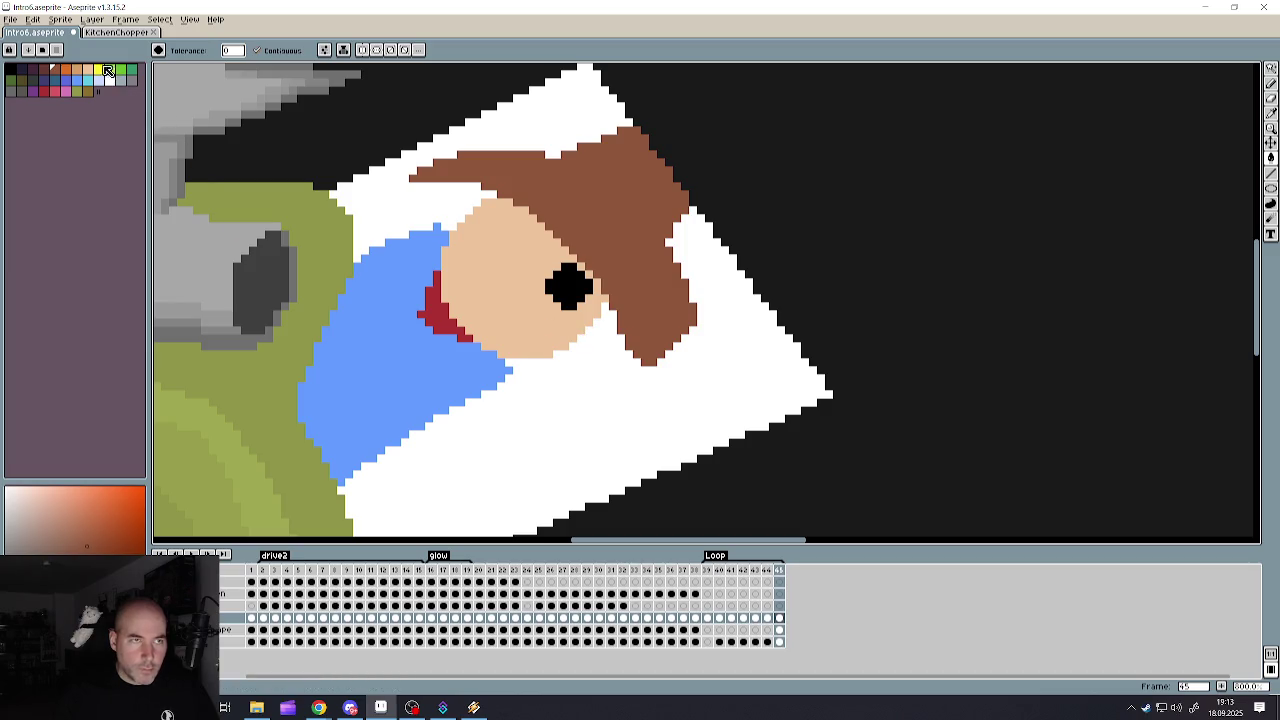
- Test a darkened gold fill on the face, then undo it
{"action": "left_click", "coordinate": [98, 69]}
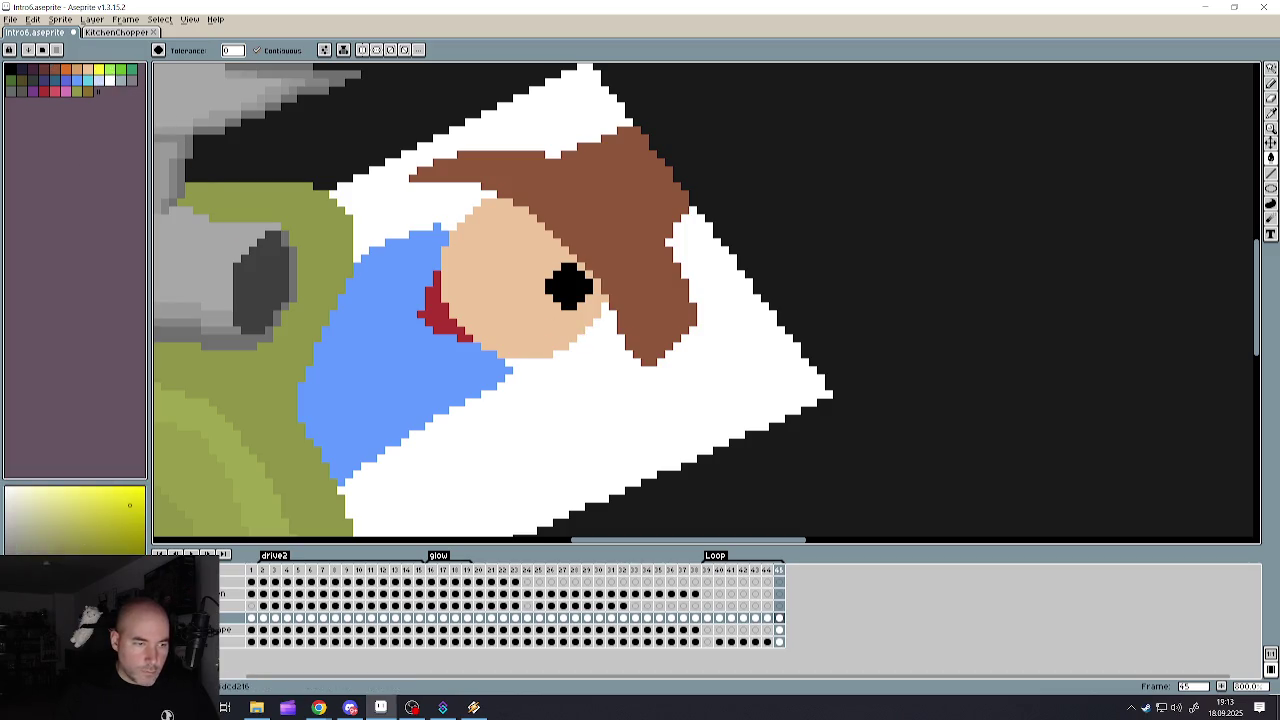
{"action": "left_click", "coordinate": [129, 505]}
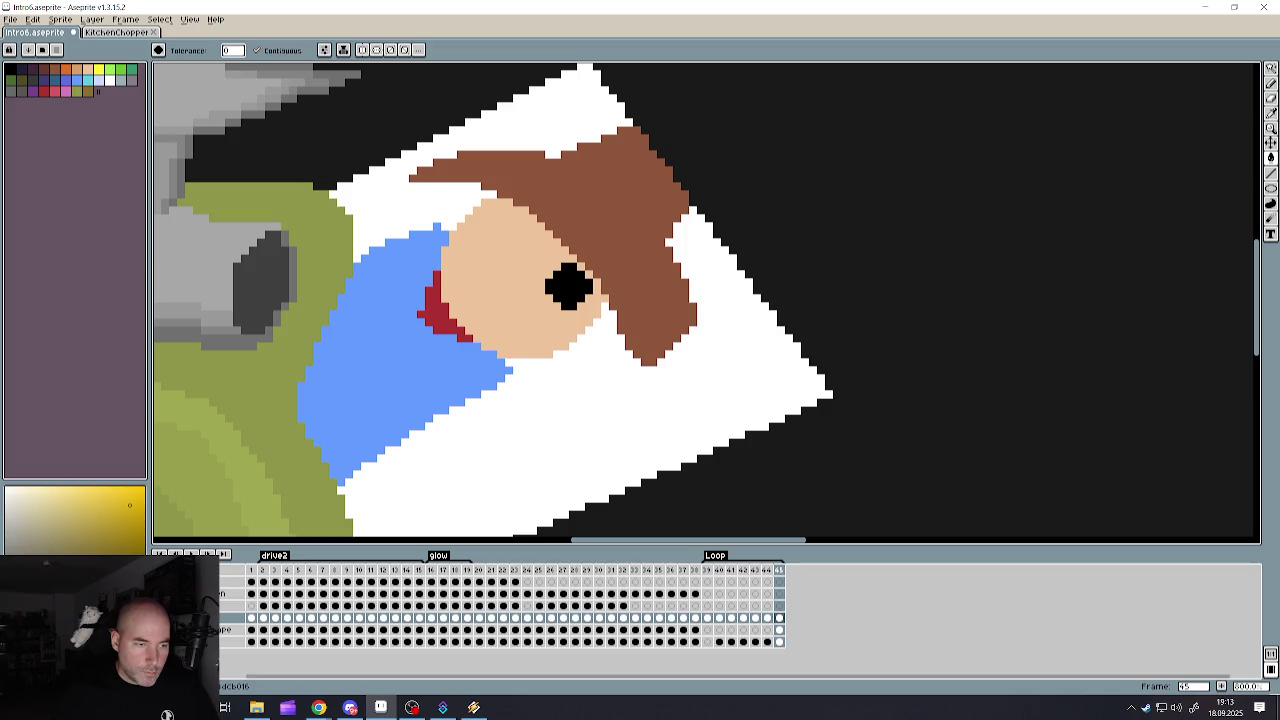
{"action": "left_click", "coordinate": [531, 329]}
{"action": "key", "text": "ctrl+z"}
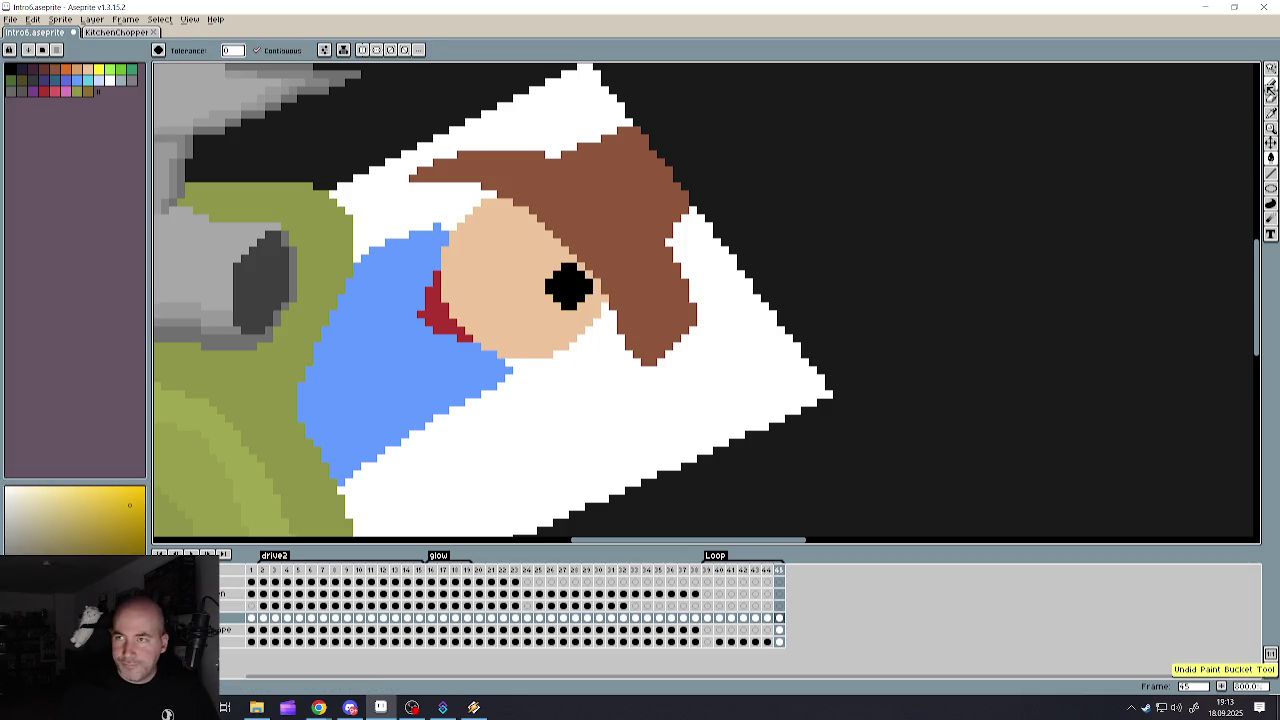
{"action": "left_click", "coordinate": [1271, 85]}
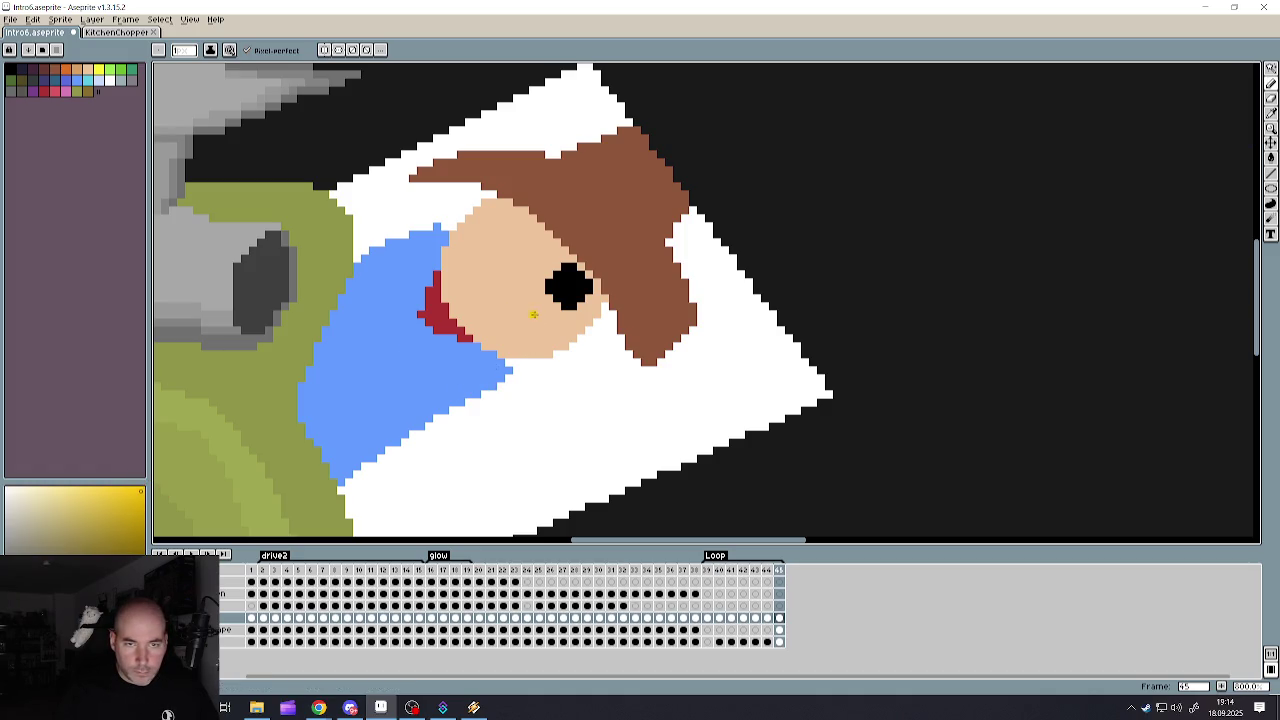
- Draw a gold strand hanging down from the face
{"action": "left_click_drag", "start_coordinate": [550, 332], "coordinate": [604, 425]}
{"action": "scroll", "coordinate": [604, 425], "scroll_direction": "down", "scroll_amount": 2}
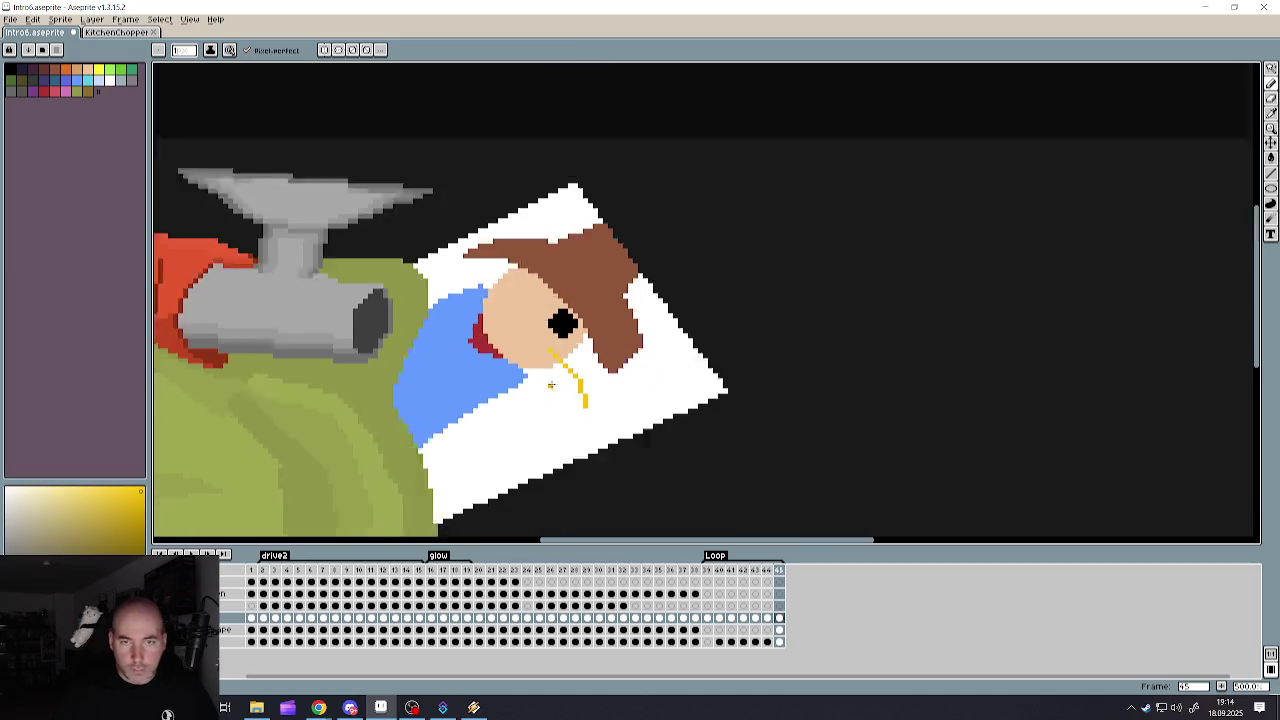
{"action": "scroll", "coordinate": [560, 428], "scroll_direction": "down", "scroll_amount": 1}
{"action": "scroll", "coordinate": [503, 431], "scroll_direction": "up", "scroll_amount": 2}
{"action": "scroll", "coordinate": [503, 431], "scroll_direction": "up", "scroll_amount": 1}
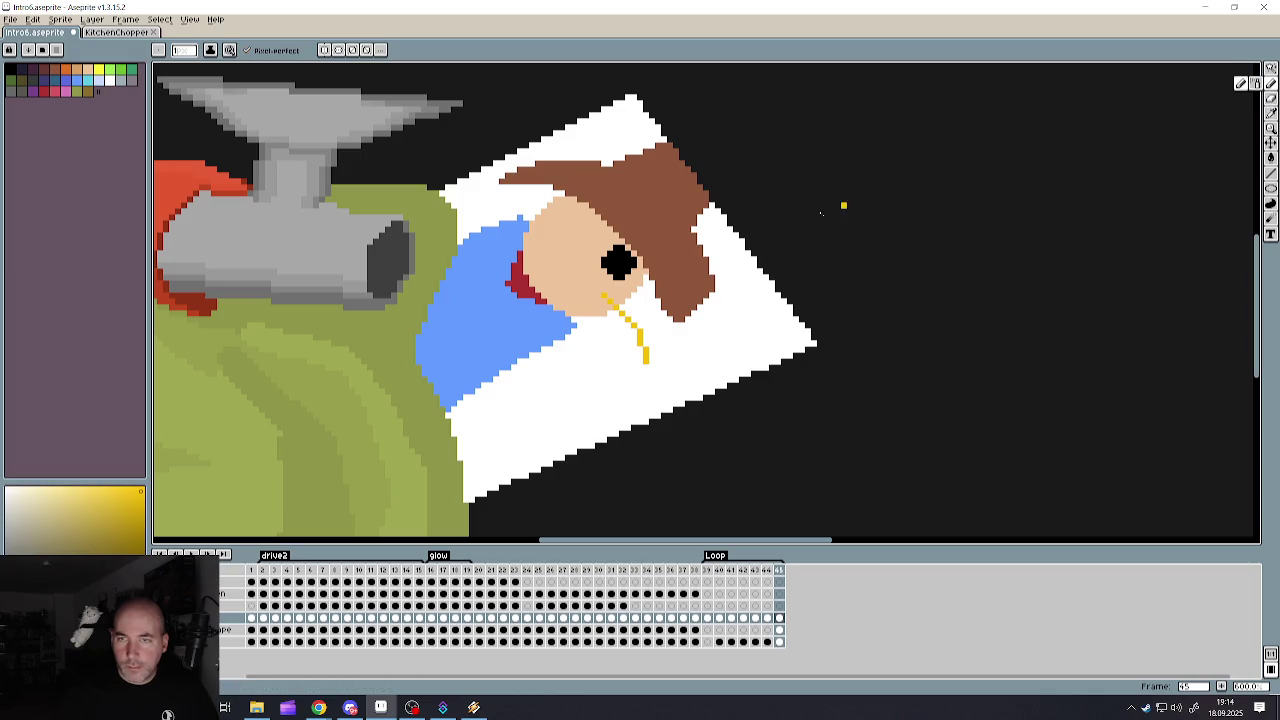
- Sample the shirt's light blue and draw a line below the shirt
{"action": "left_click", "coordinate": [493, 337], "text": "alt"}
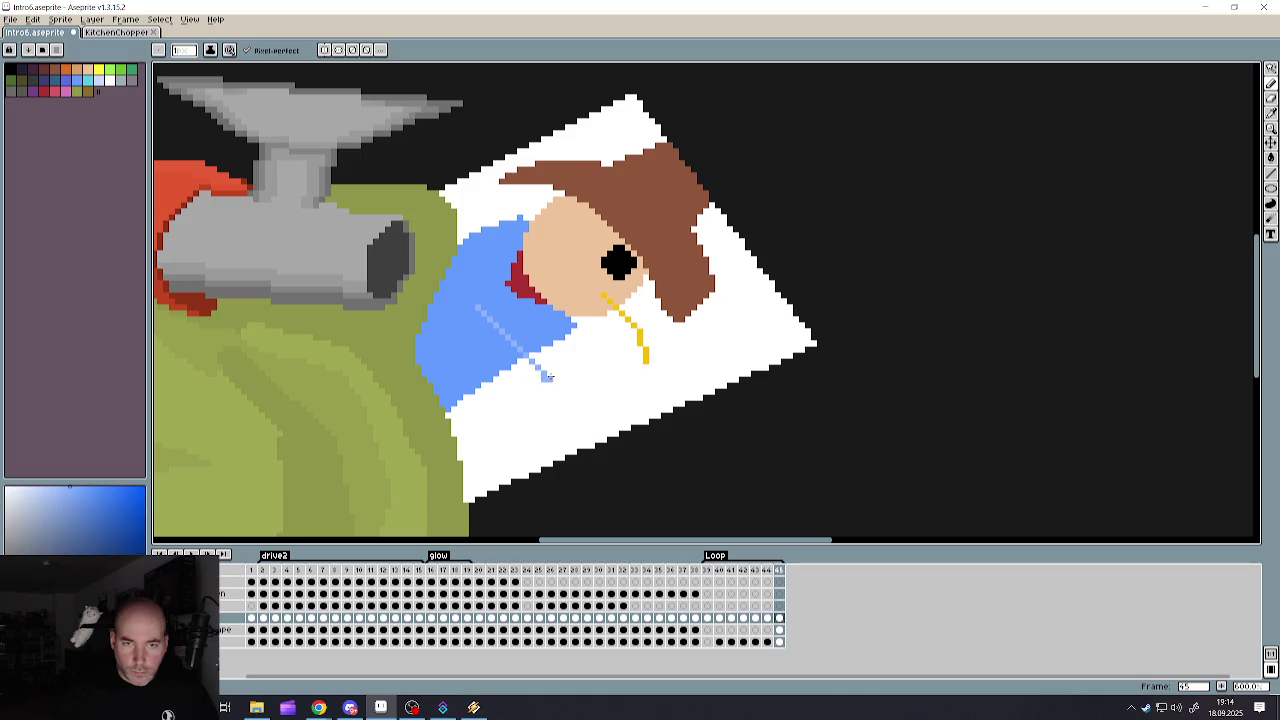
{"action": "mouse_move", "coordinate": [548, 376]}
{"action": "left_mouse_down"}
{"action": "mouse_move", "coordinate": [604, 377]}
{"action": "mouse_move", "coordinate": [590, 418]}
{"action": "mouse_move", "coordinate": [481, 413]}
{"action": "mouse_move", "coordinate": [443, 345]}
{"action": "left_mouse_up"}
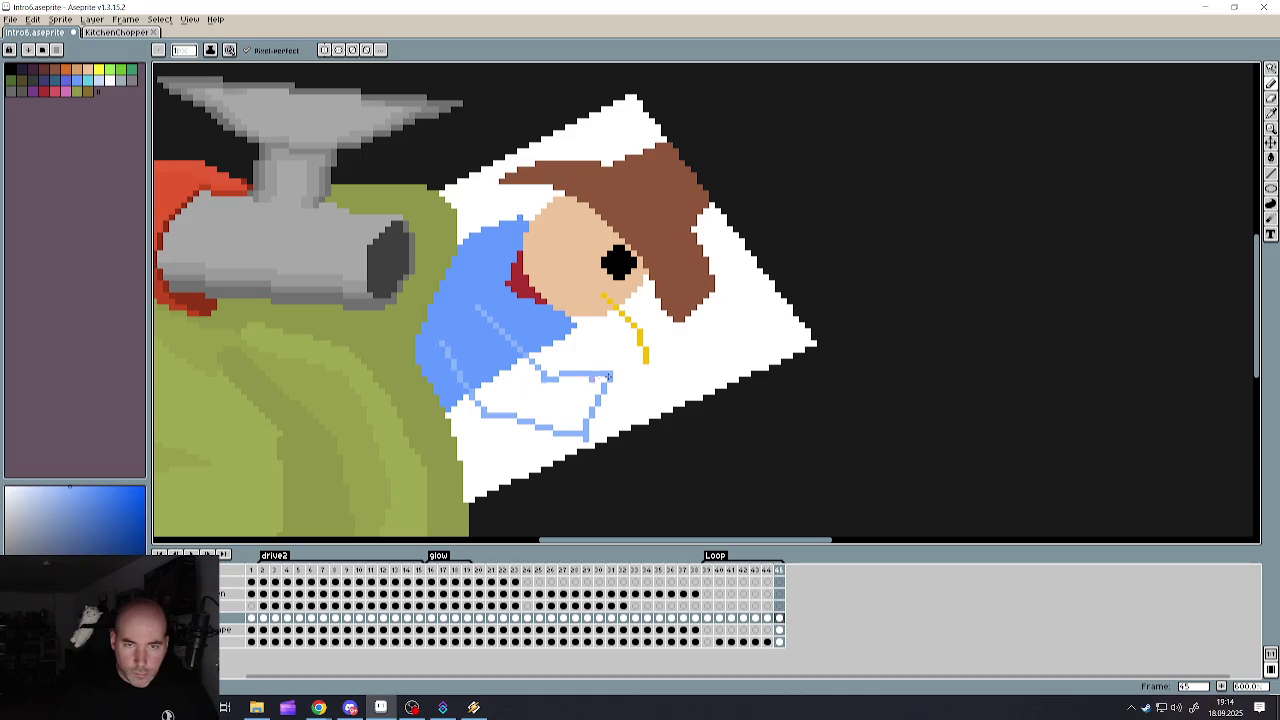
{"action": "scroll", "coordinate": [627, 361], "scroll_direction": "down", "scroll_amount": 2}
{"action": "scroll", "coordinate": [620, 361], "scroll_direction": "up", "scroll_amount": 1}
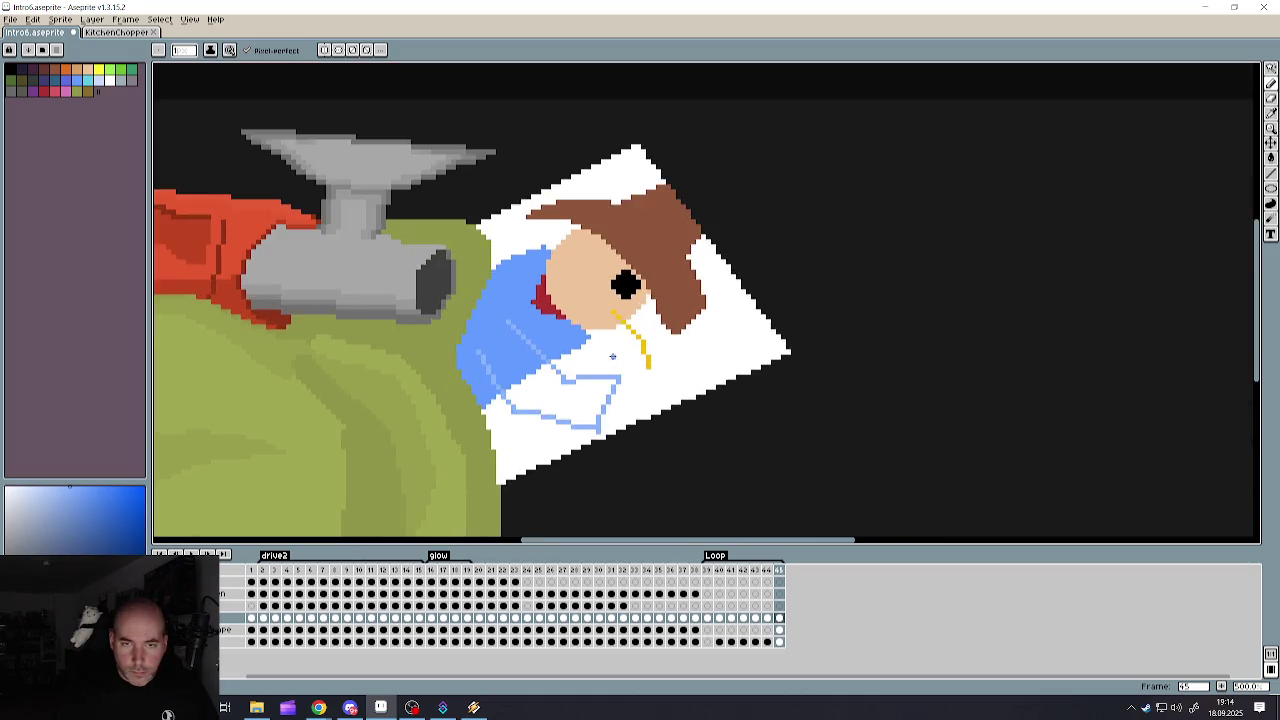
{"action": "scroll", "coordinate": [617, 361], "scroll_direction": "up", "scroll_amount": 1}
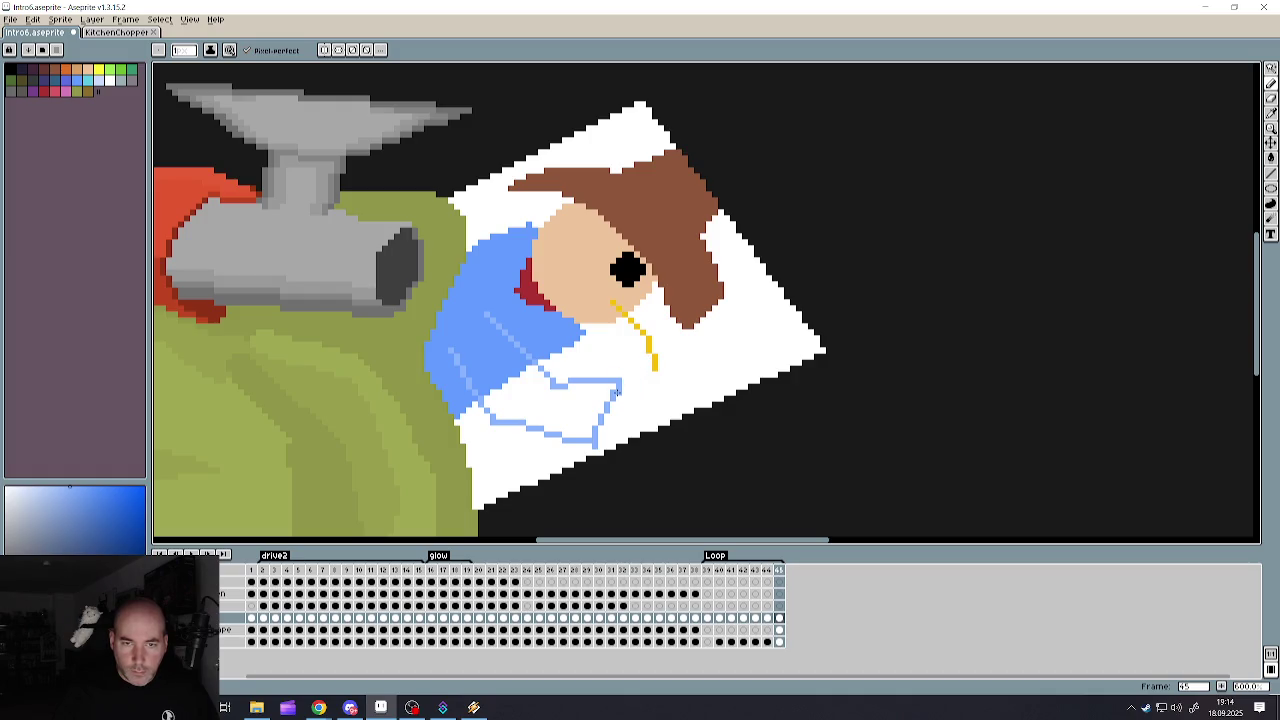
- Sample the card's white as the drawing colour
{"action": "scroll", "coordinate": [624, 392], "scroll_direction": "down", "scroll_amount": 2}
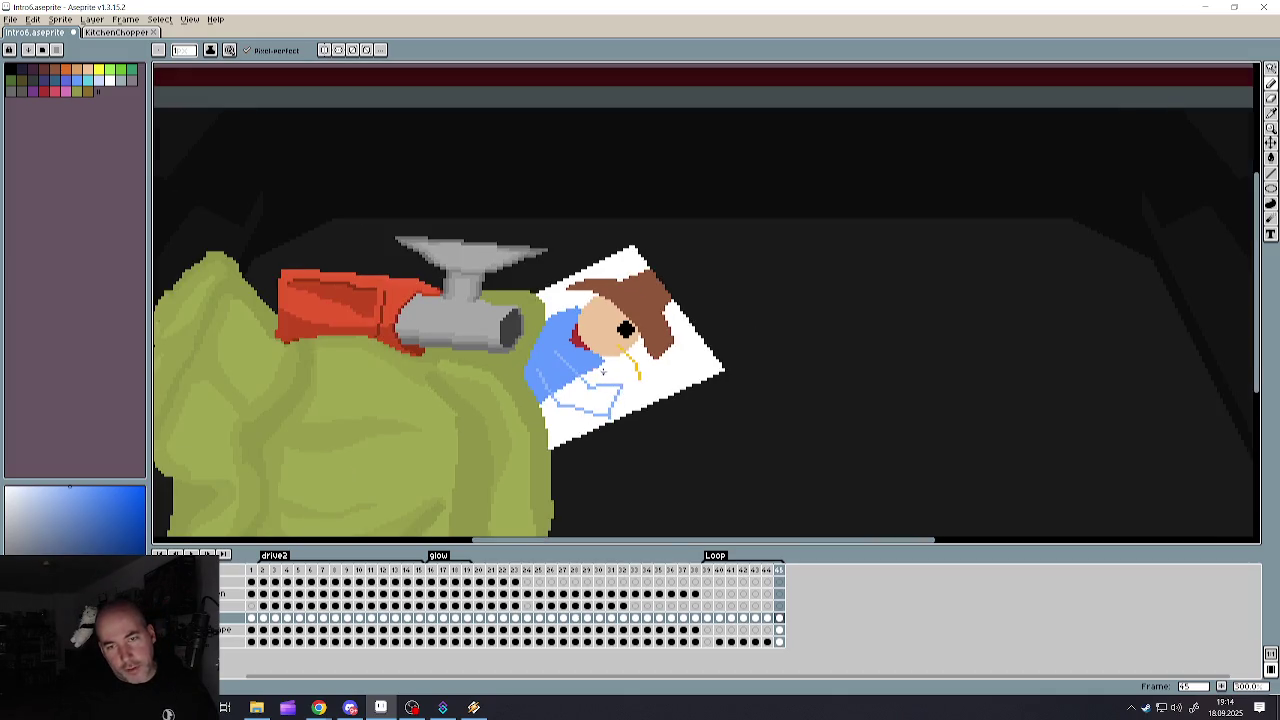
{"action": "scroll", "coordinate": [702, 444], "scroll_direction": "down", "scroll_amount": 2}
{"action": "scroll", "coordinate": [686, 450], "scroll_direction": "up", "scroll_amount": 3}
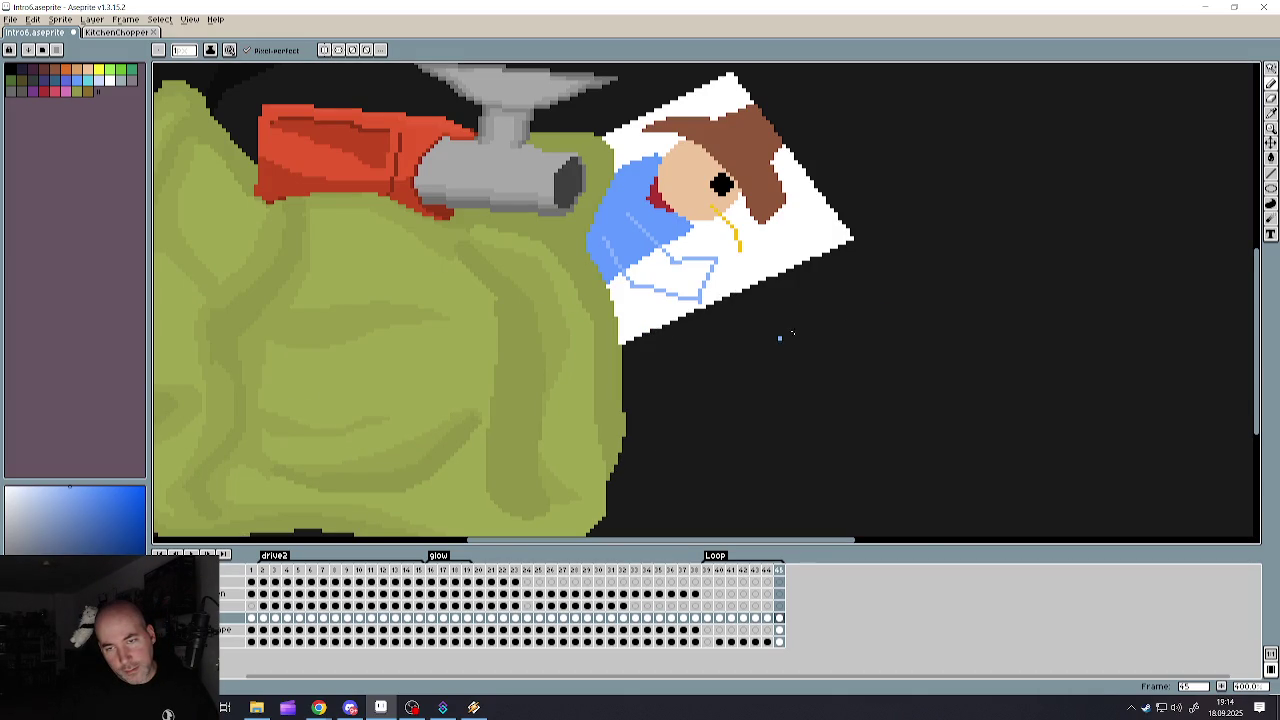
{"action": "scroll", "coordinate": [921, 468], "scroll_direction": "down", "scroll_amount": 2}
{"action": "scroll", "coordinate": [891, 486], "scroll_direction": "up", "scroll_amount": 2}
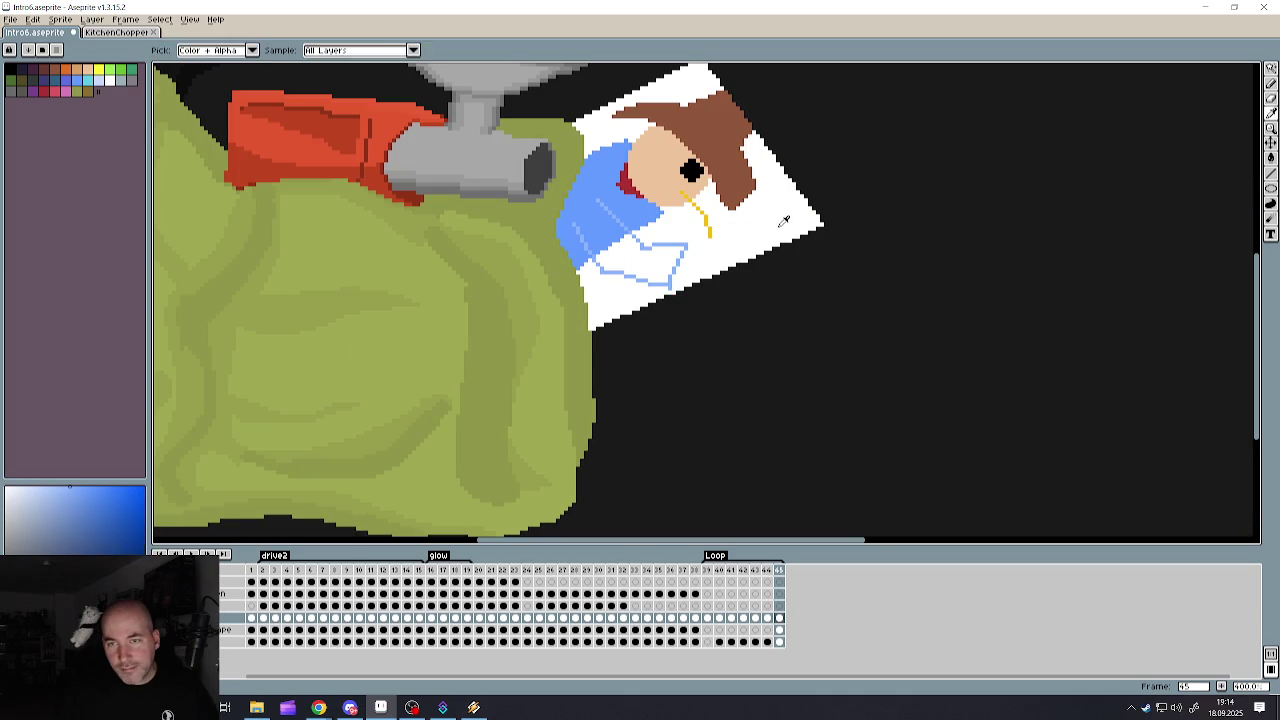
{"action": "left_click", "coordinate": [848, 236], "text": "alt"}
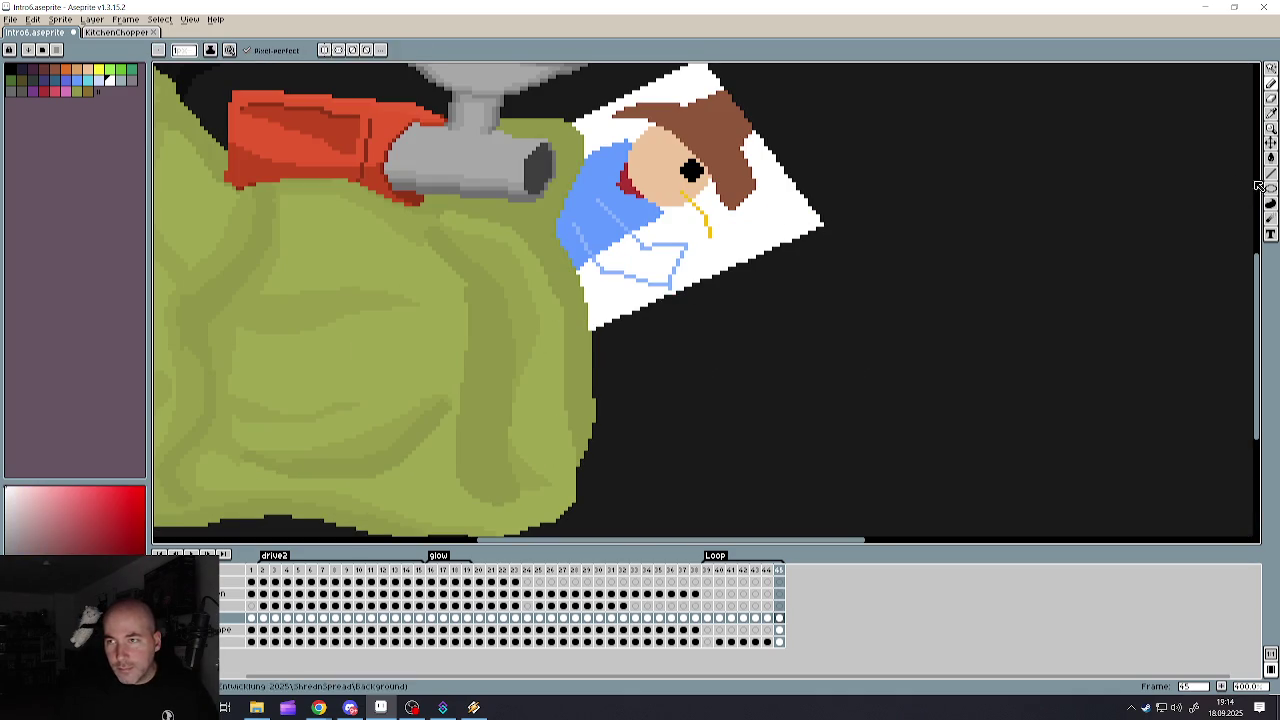
- Draw a white Line edge down from the card corner and fill the enclosed panel light grey
{"action": "key", "text": "l"}
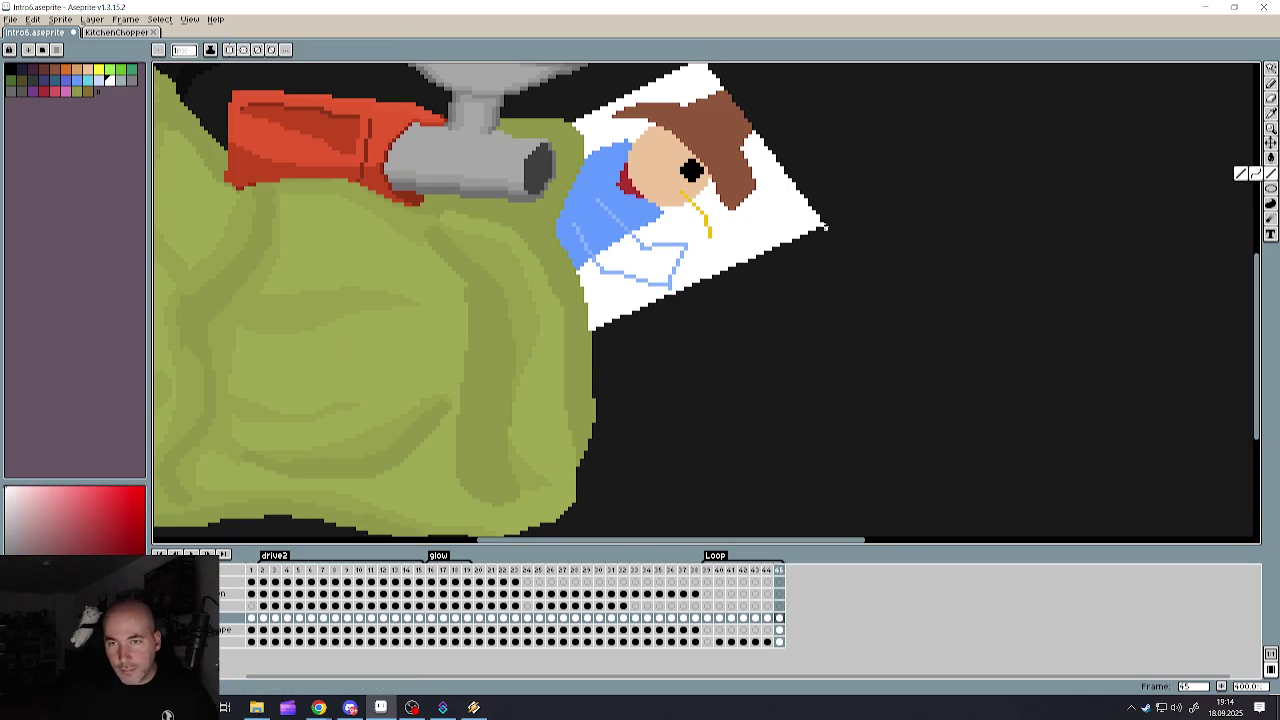
{"action": "mouse_move", "coordinate": [825, 228]}
{"action": "left_mouse_down"}
{"action": "mouse_move", "coordinate": [877, 434]}
{"action": "mouse_move", "coordinate": [570, 507]}
{"action": "left_mouse_up"}
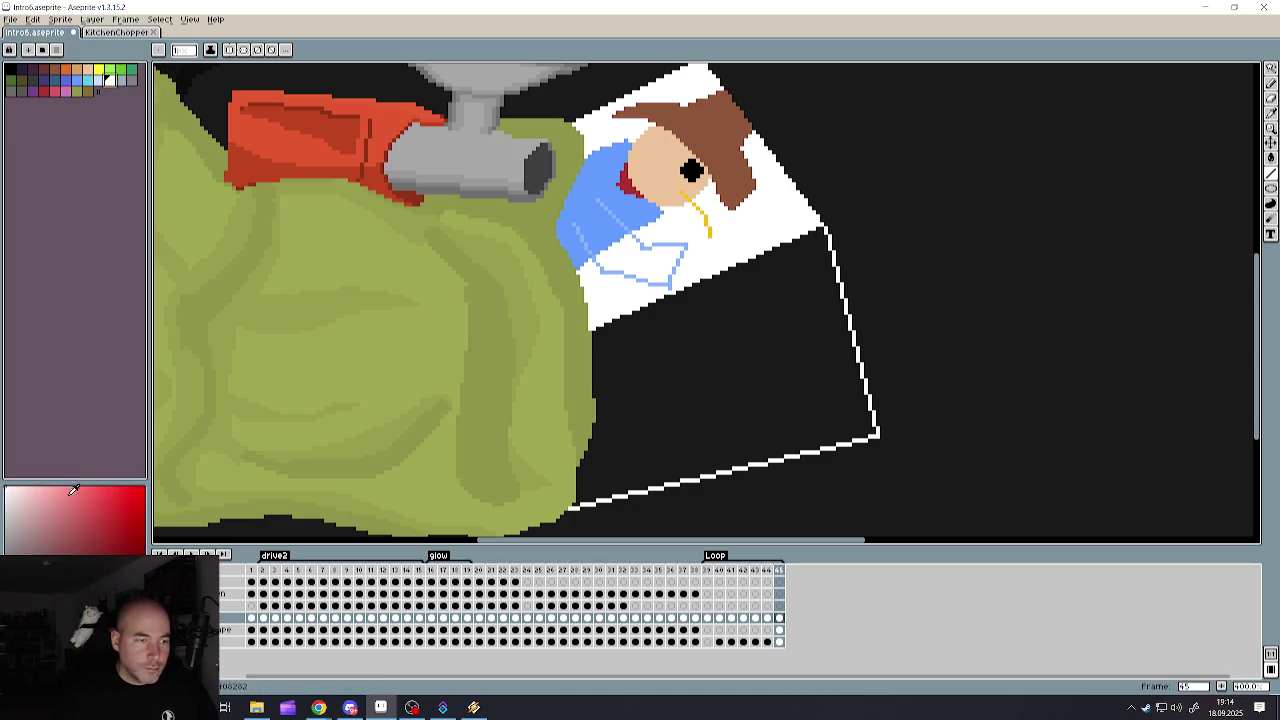
{"action": "left_click", "coordinate": [1271, 157]}
{"action": "left_click", "coordinate": [812, 364]}
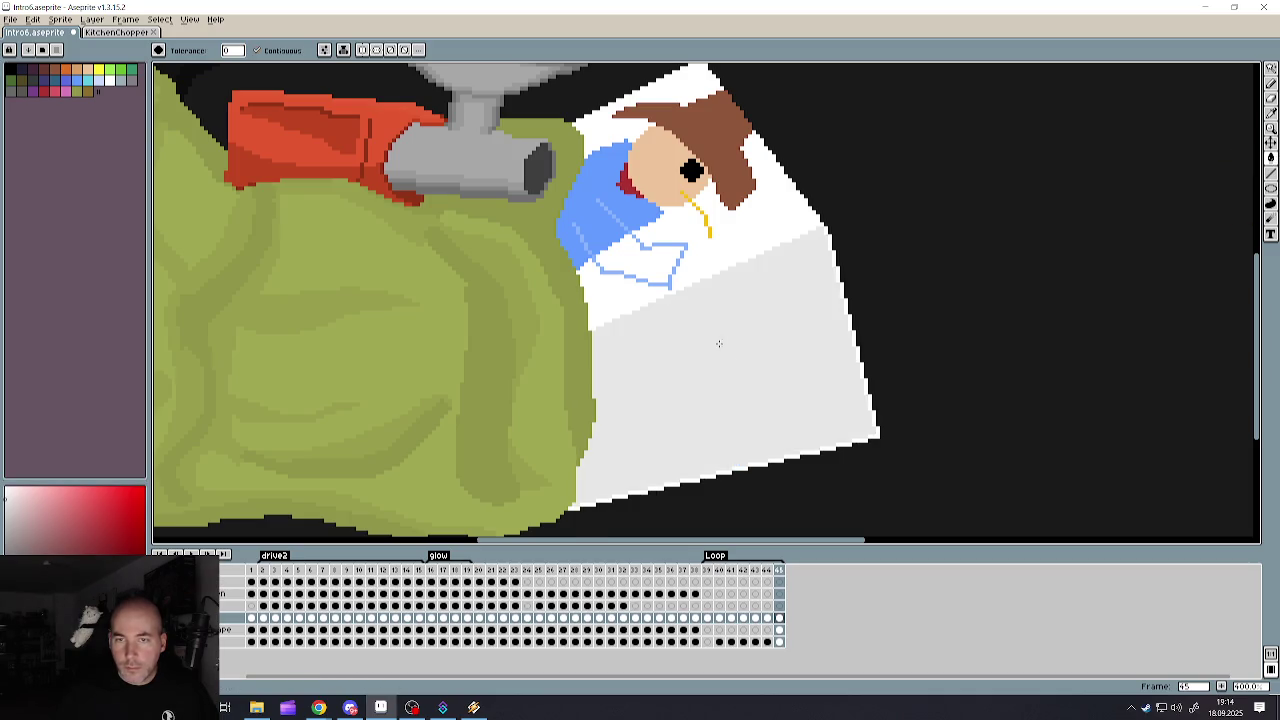
{"action": "scroll", "coordinate": [718, 343], "scroll_direction": "down", "scroll_amount": 2}
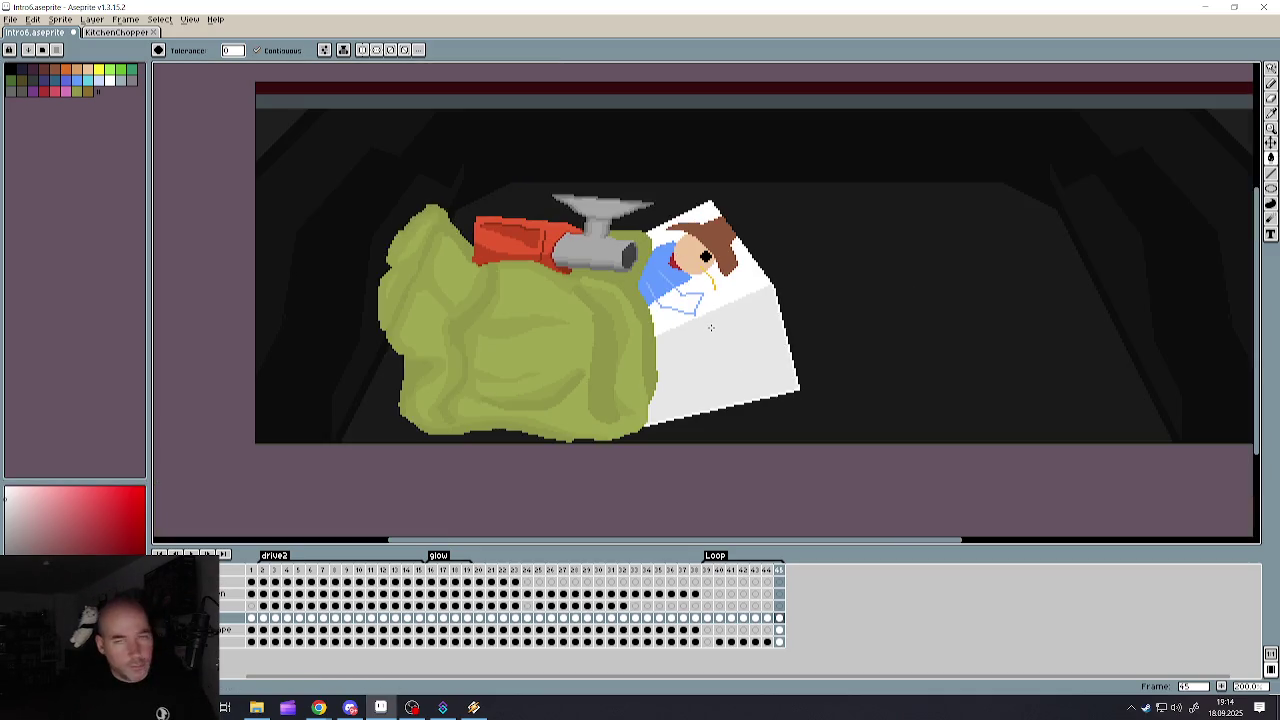
{"action": "scroll", "coordinate": [703, 318], "scroll_direction": "up", "scroll_amount": 2}
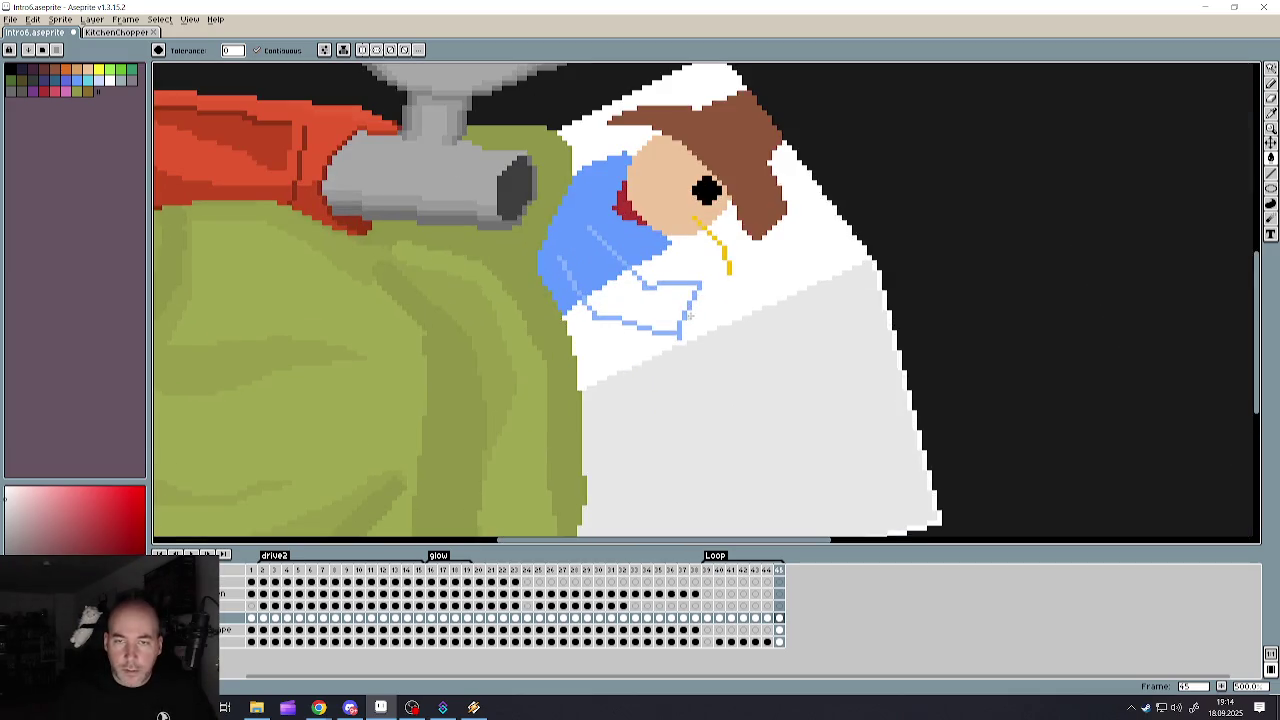
{"action": "left_click", "coordinate": [1270, 83]}
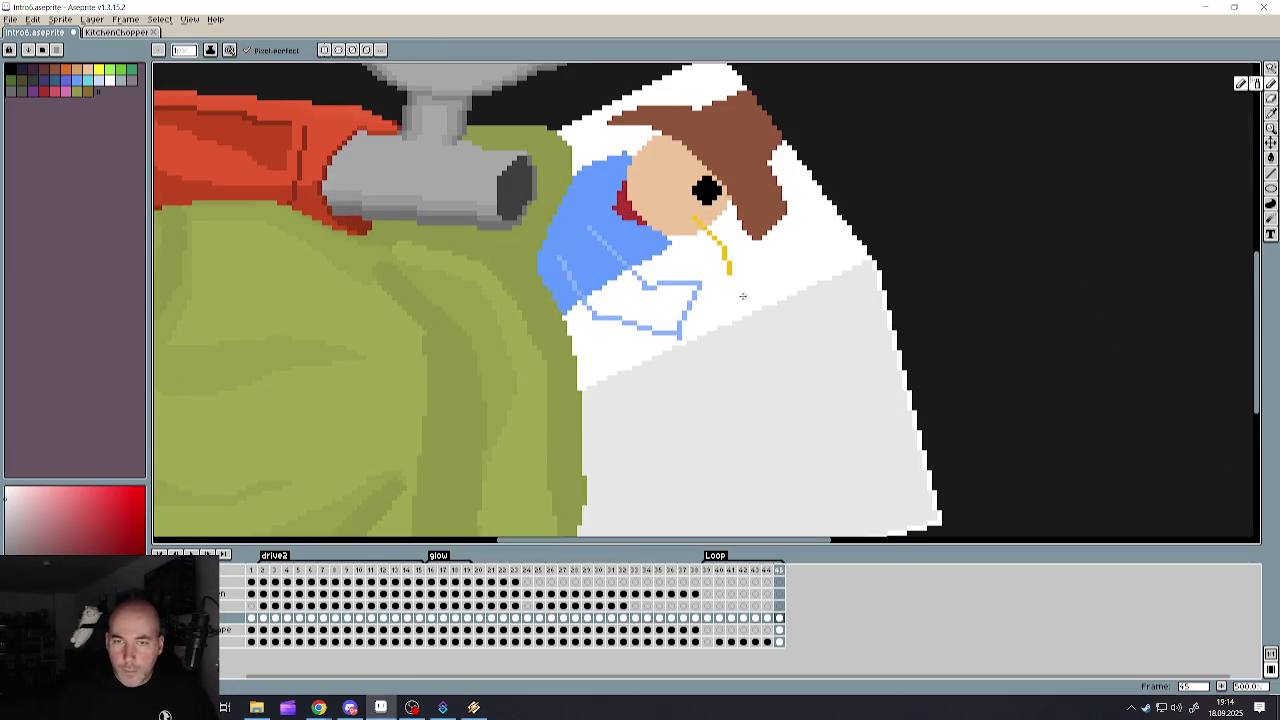
- Switch to the Pencil and take the chipper's red as the drawing colour
{"action": "scroll", "coordinate": [696, 234], "scroll_direction": "up", "scroll_amount": 1}
{"action": "scroll", "coordinate": [705, 355], "scroll_direction": "up", "scroll_amount": 3}
{"action": "scroll", "coordinate": [715, 360], "scroll_direction": "up", "scroll_amount": 2}
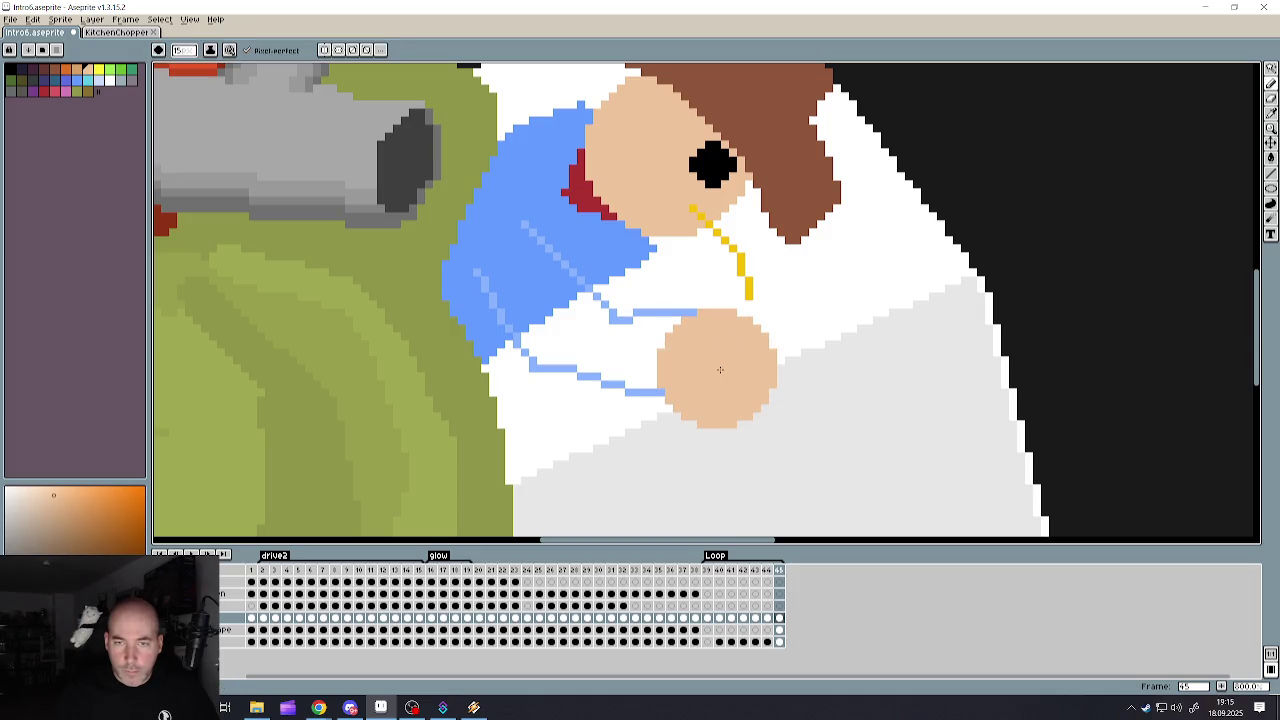
{"action": "scroll", "coordinate": [720, 360], "scroll_direction": "down", "scroll_amount": 3}
{"action": "scroll", "coordinate": [716, 361], "scroll_direction": "up", "scroll_amount": 1}
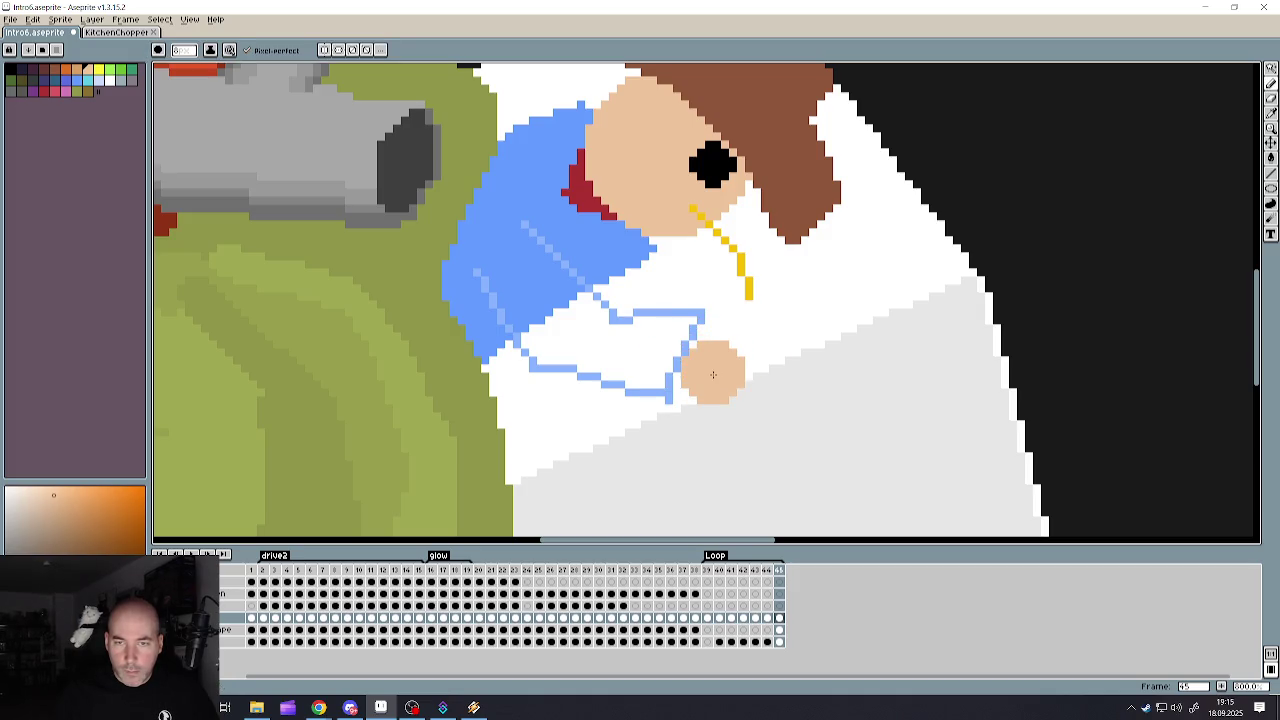
{"action": "key", "text": "v"}
{"action": "key", "text": "b"}
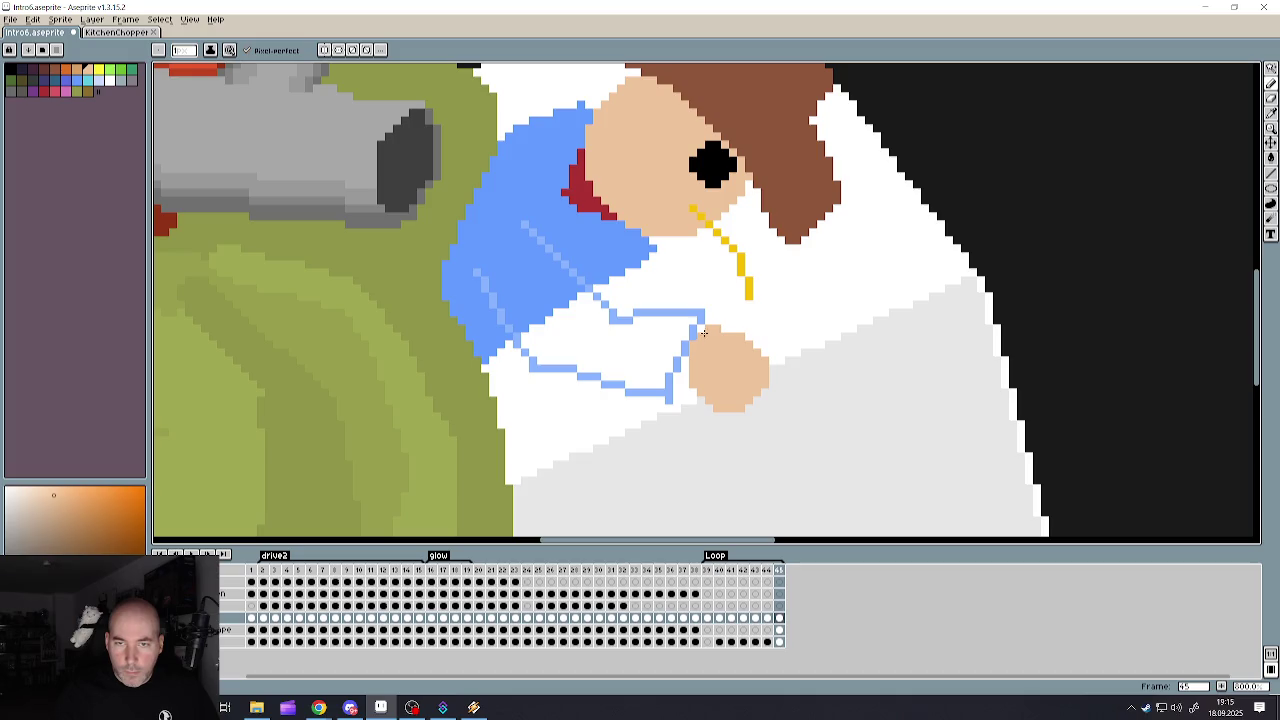
{"action": "scroll", "coordinate": [683, 361], "scroll_direction": "down", "scroll_amount": 4}
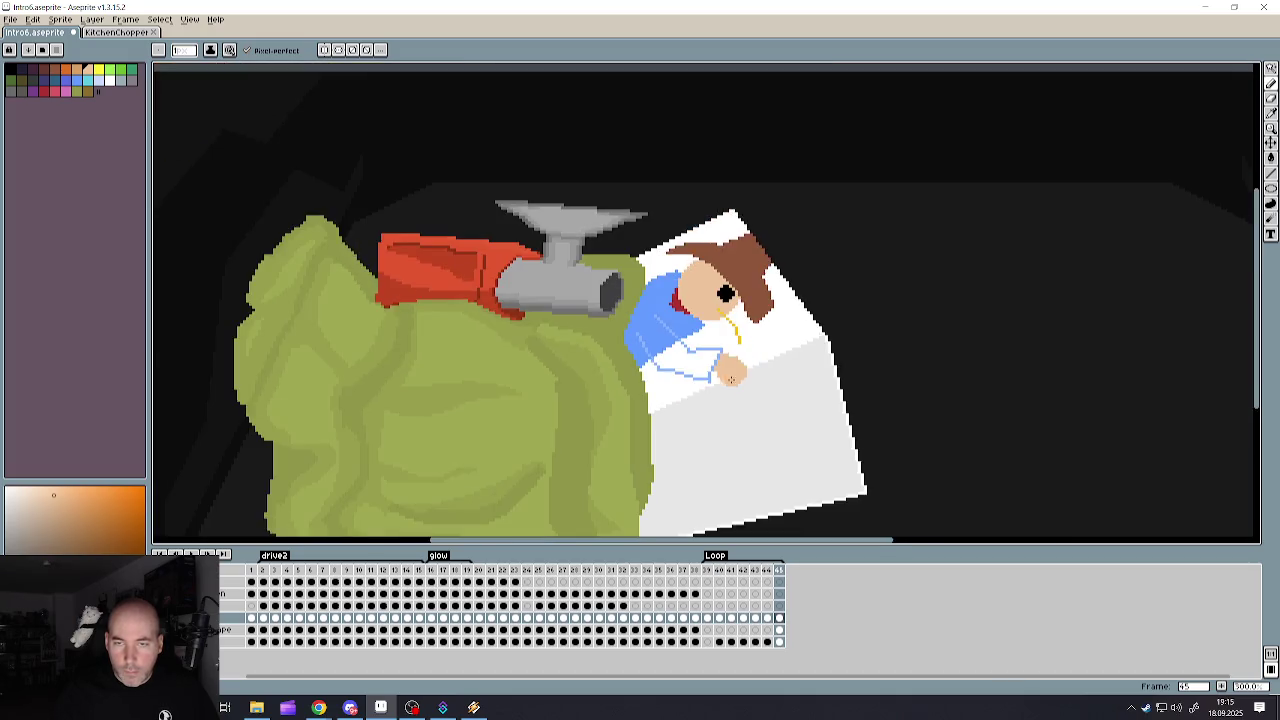
{"action": "scroll", "coordinate": [749, 383], "scroll_direction": "up", "scroll_amount": 3}
{"action": "scroll", "coordinate": [754, 353], "scroll_direction": "down", "scroll_amount": 3}
{"action": "scroll", "coordinate": [745, 380], "scroll_direction": "up", "scroll_amount": 2}
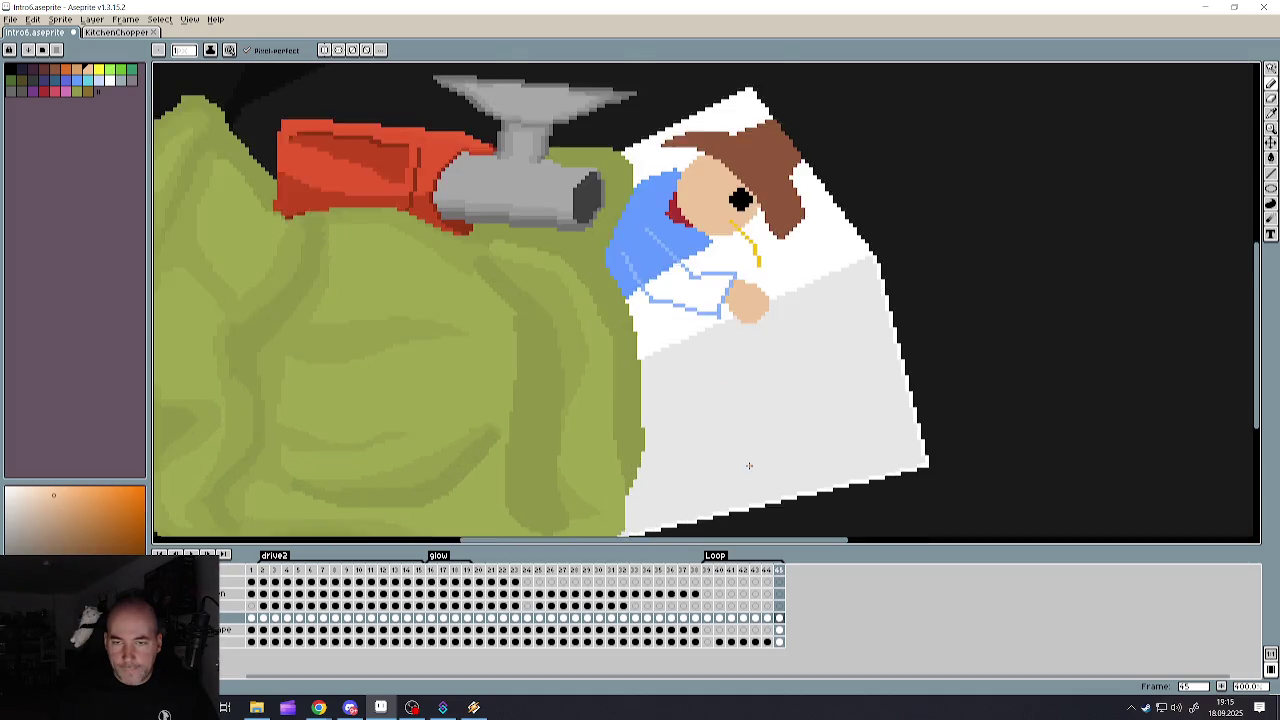
{"action": "scroll", "coordinate": [732, 386], "scroll_direction": "up", "scroll_amount": 1}
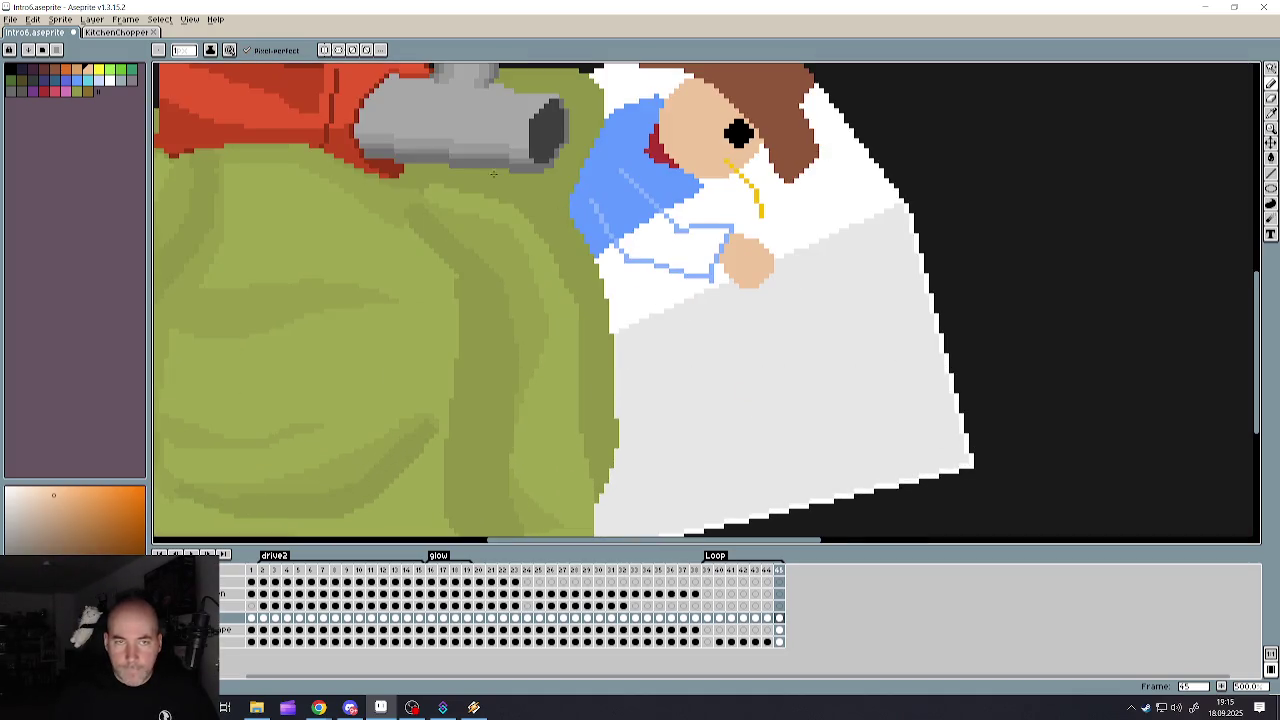
{"action": "left_click", "coordinate": [250, 131], "text": "alt"}
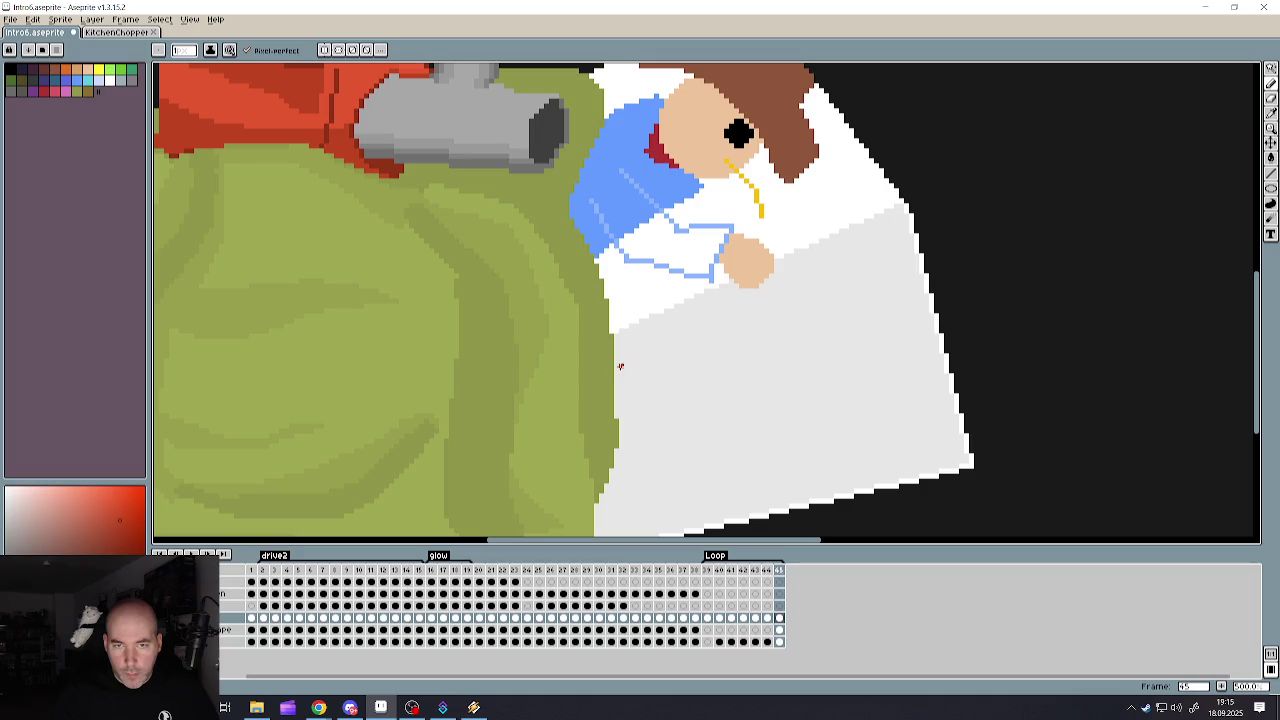
- Draw a trial red line across the white cloth, undo it, and open the File menu
{"action": "left_click_drag", "start_coordinate": [641, 357], "coordinate": [733, 335]}
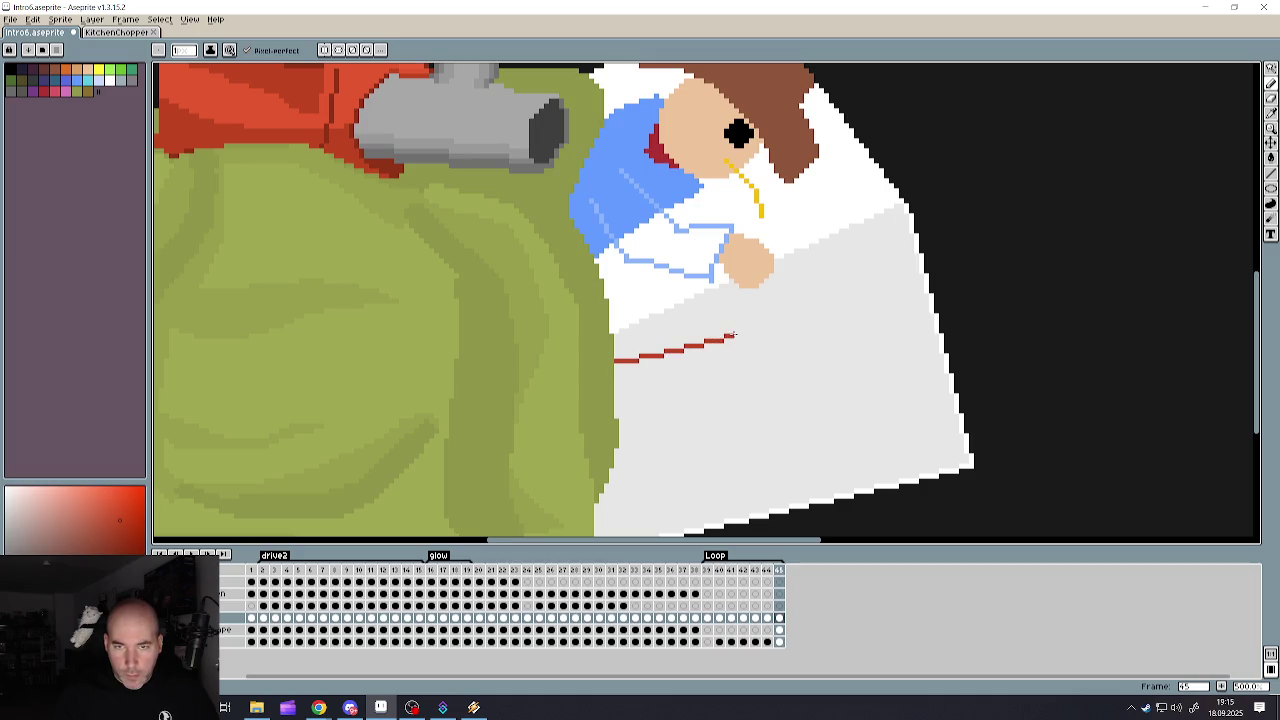
{"action": "key", "text": "ctrl+z"}
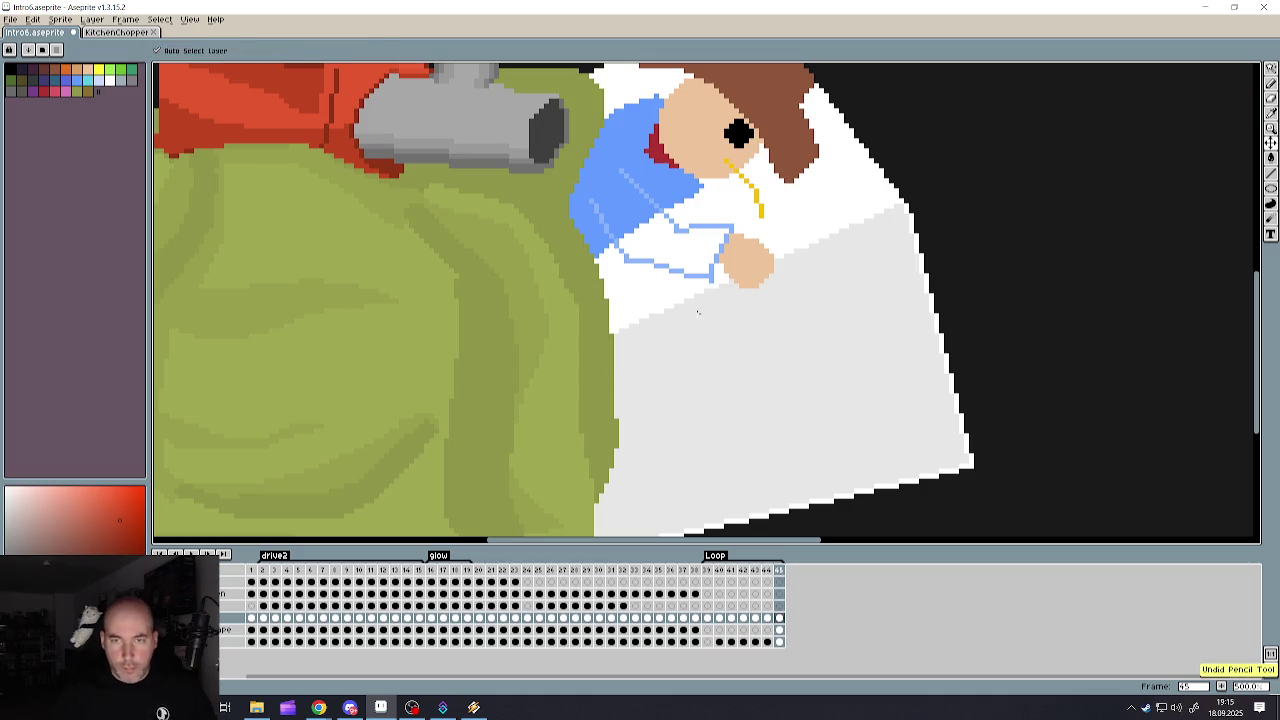
{"action": "left_click", "coordinate": [20, 20]}
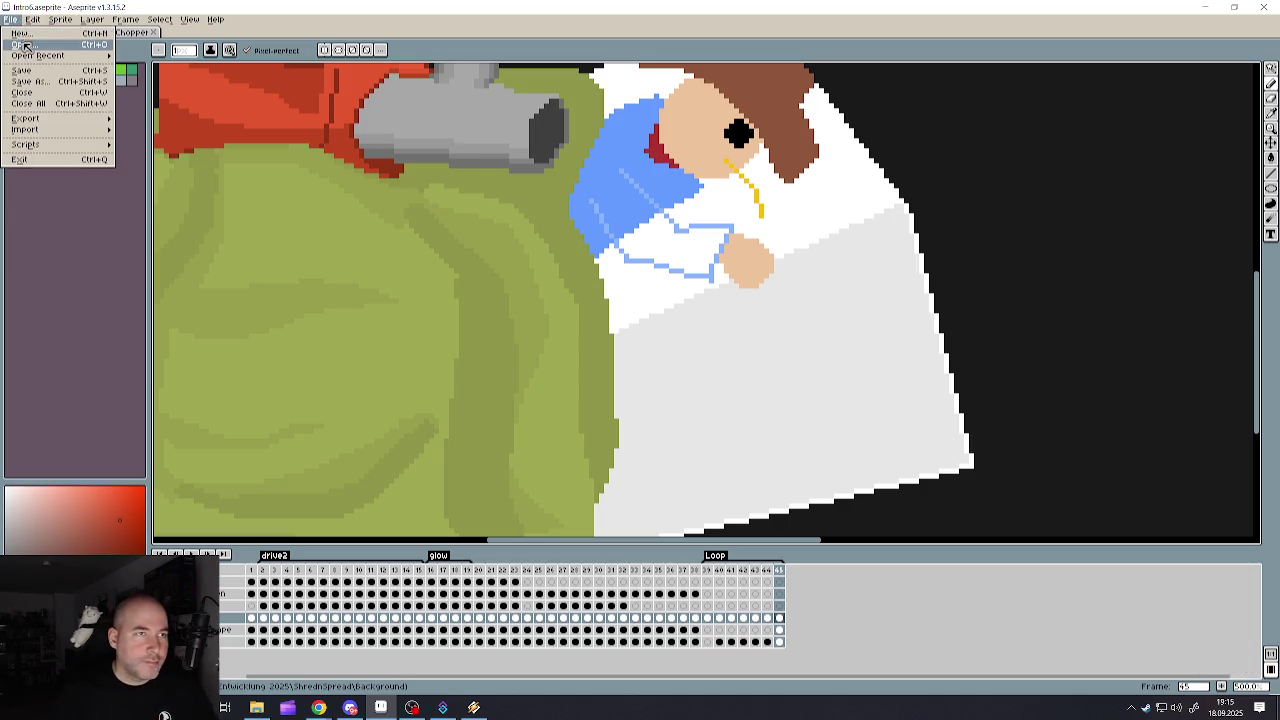
- Open Häcksler_01.png from the Häcksler folder
{"action": "left_click", "coordinate": [25, 74]}
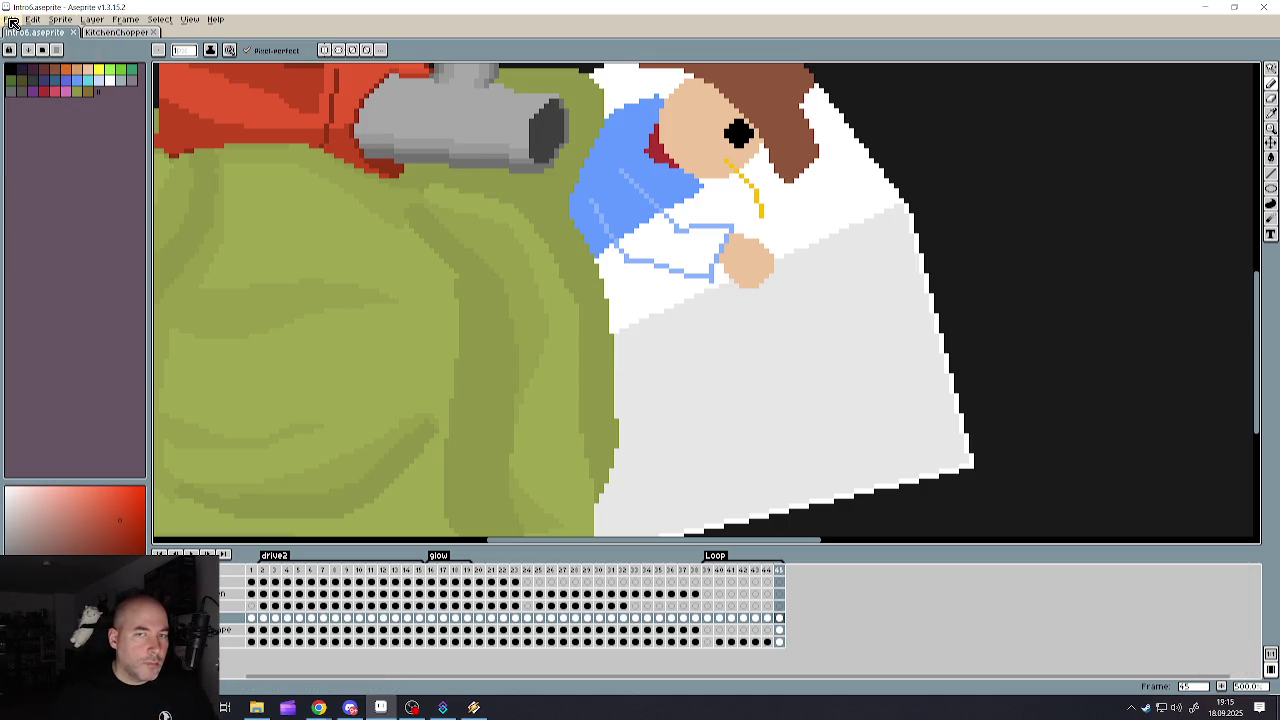
{"action": "left_click", "coordinate": [12, 20]}
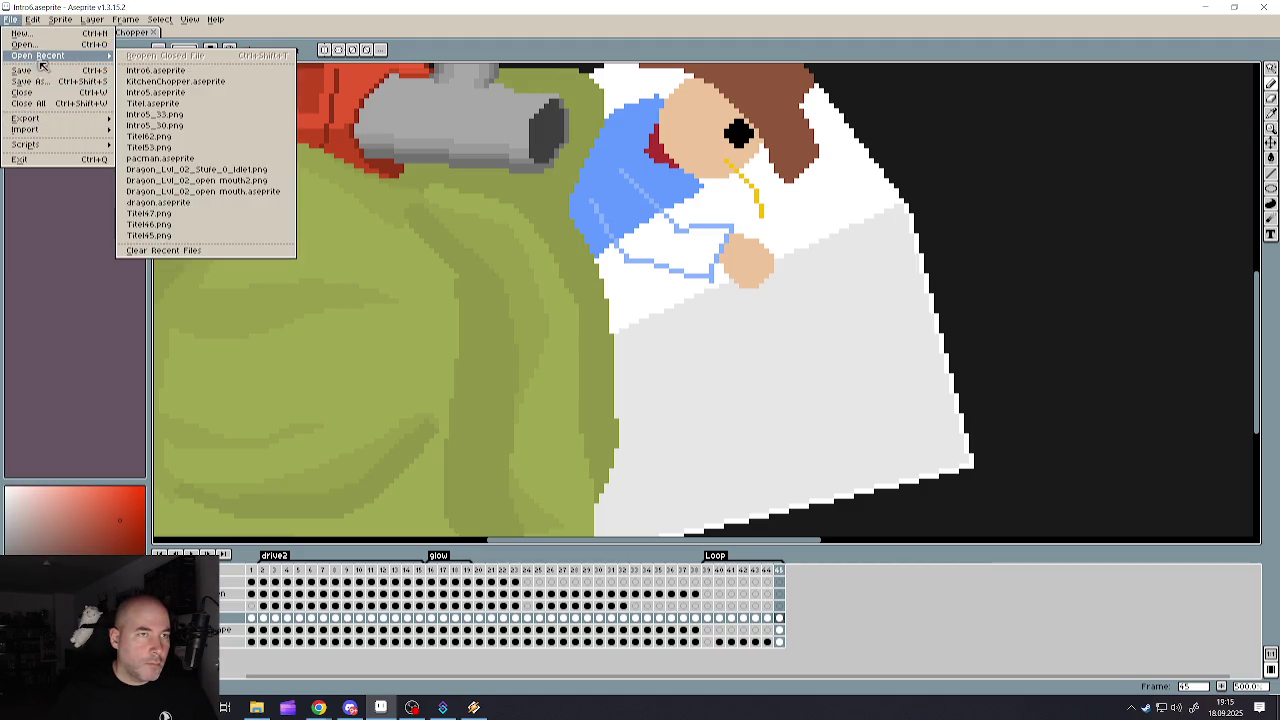
{"action": "mouse_move", "coordinate": [38, 55]}
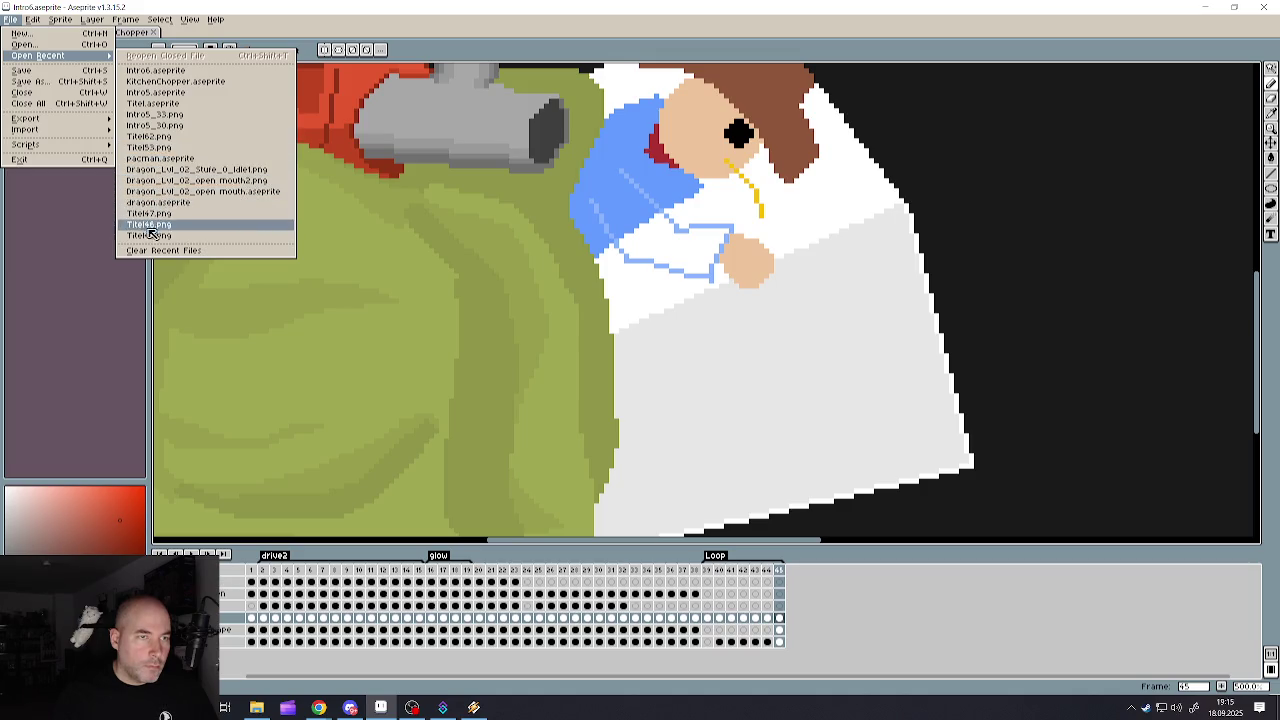
{"action": "left_click", "coordinate": [38, 47]}
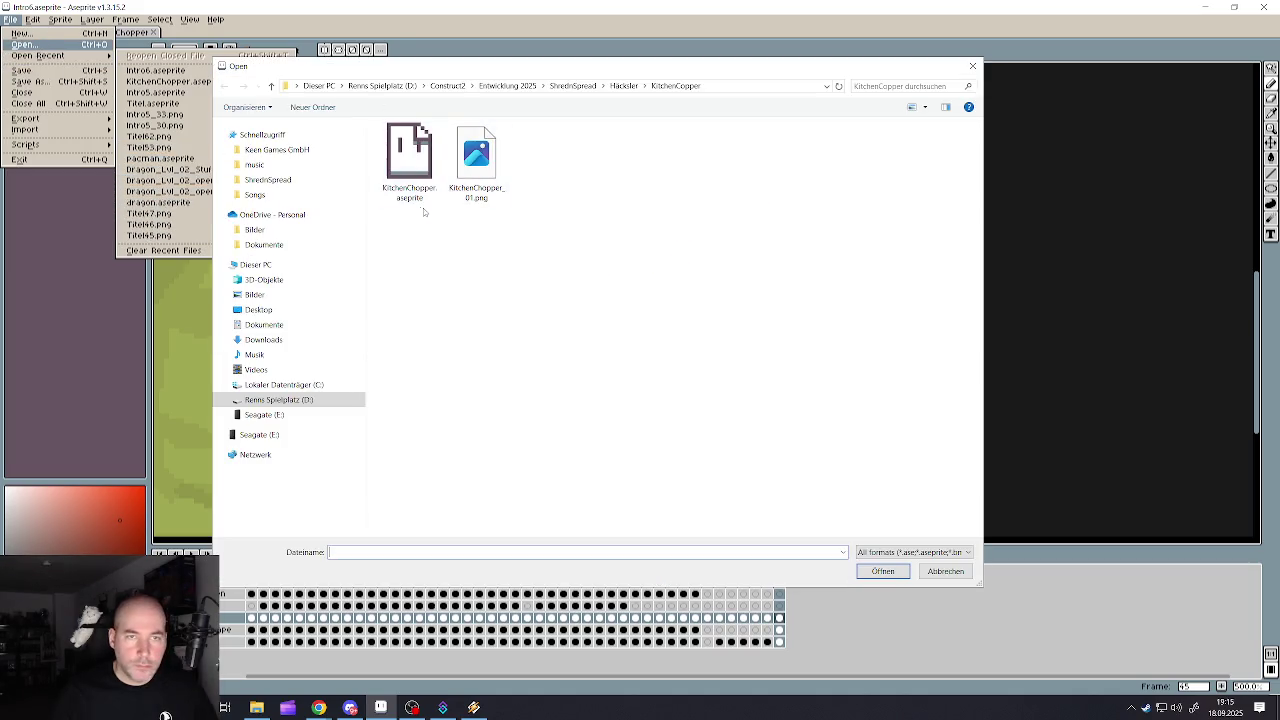
{"action": "left_click", "coordinate": [624, 85]}
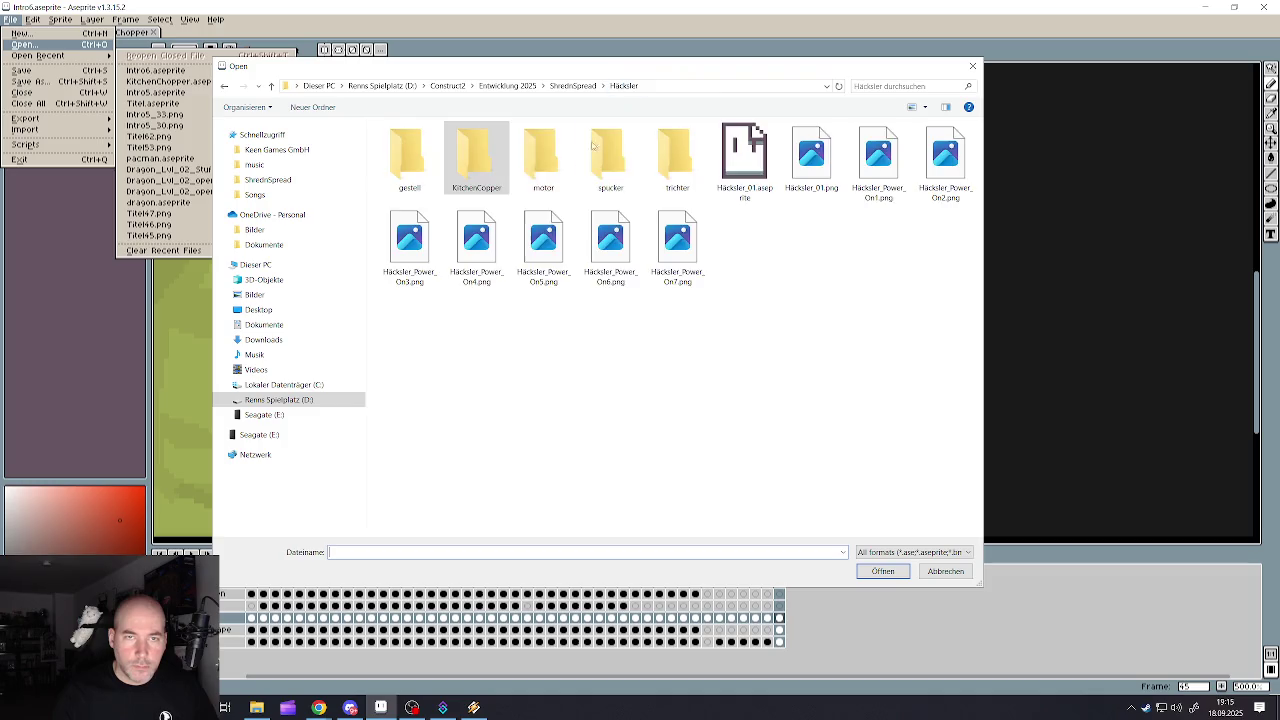
{"action": "left_click", "coordinate": [812, 170]}
{"action": "left_click", "coordinate": [873, 570]}
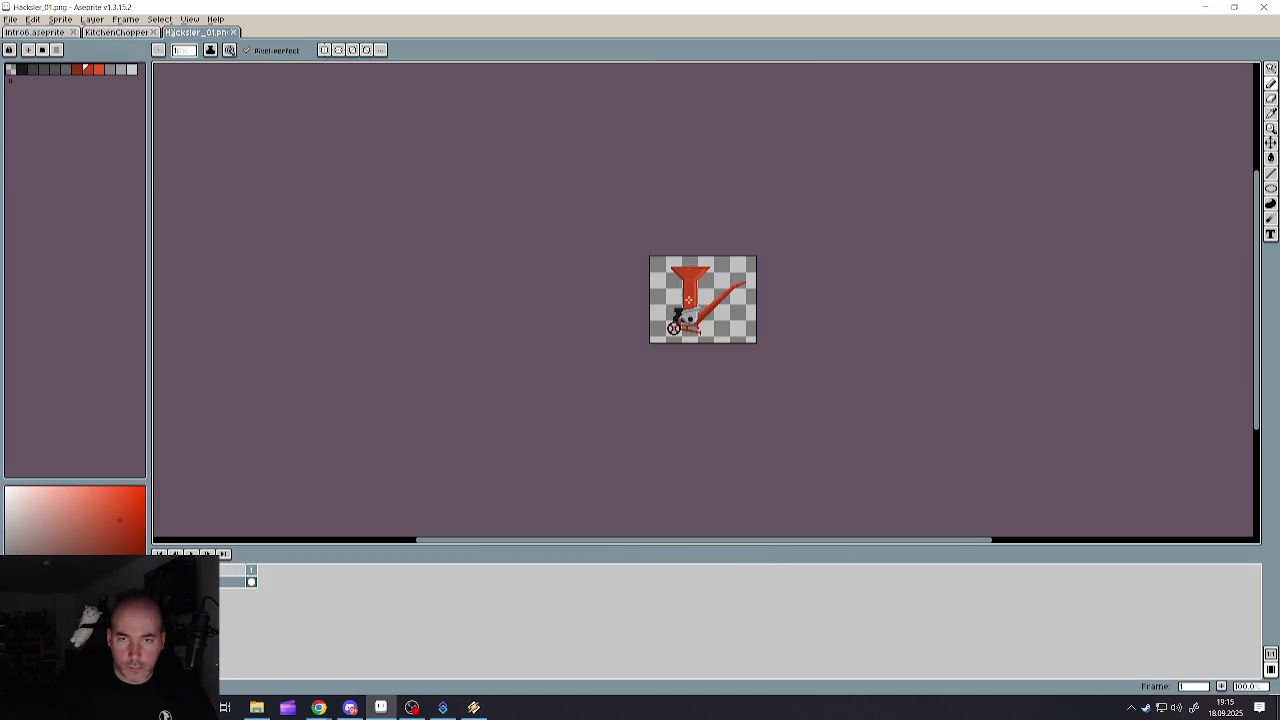
- Marquee-select the whole shredder sprite, cut and restore it, then return to Intro6
{"action": "left_click", "coordinate": [1270, 68]}
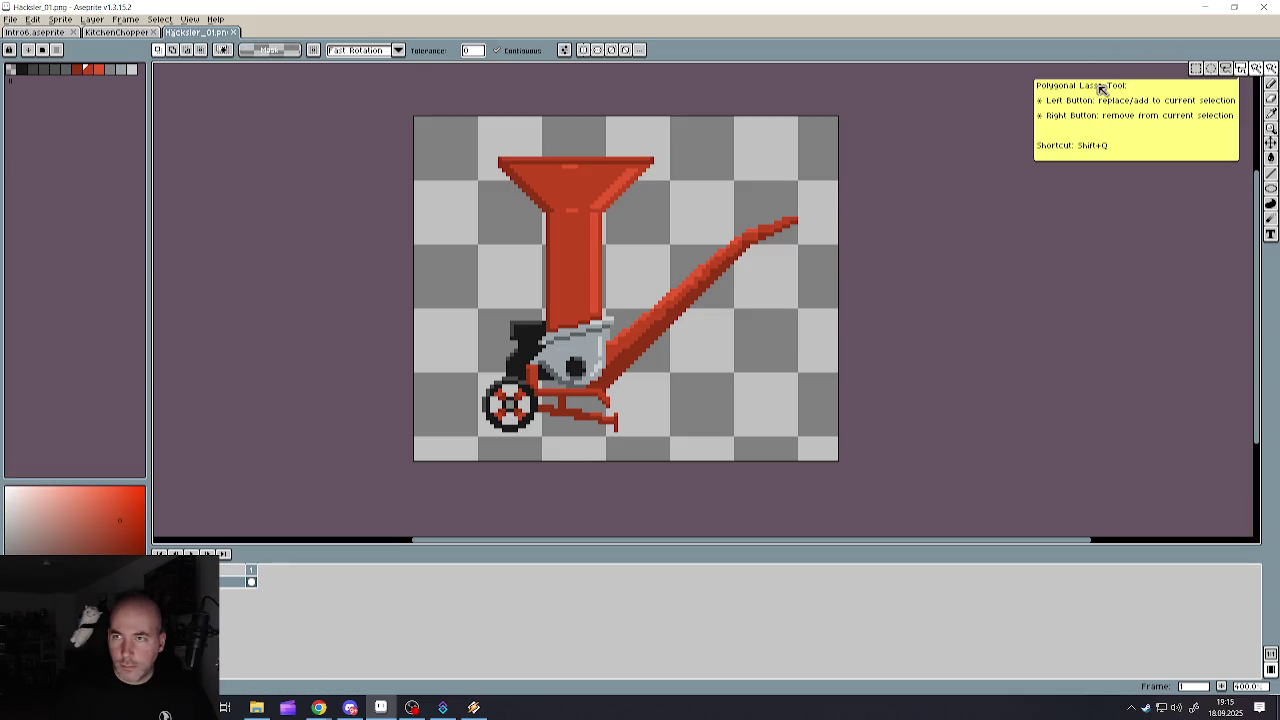
{"action": "left_click_drag", "start_coordinate": [412, 114], "coordinate": [846, 466]}
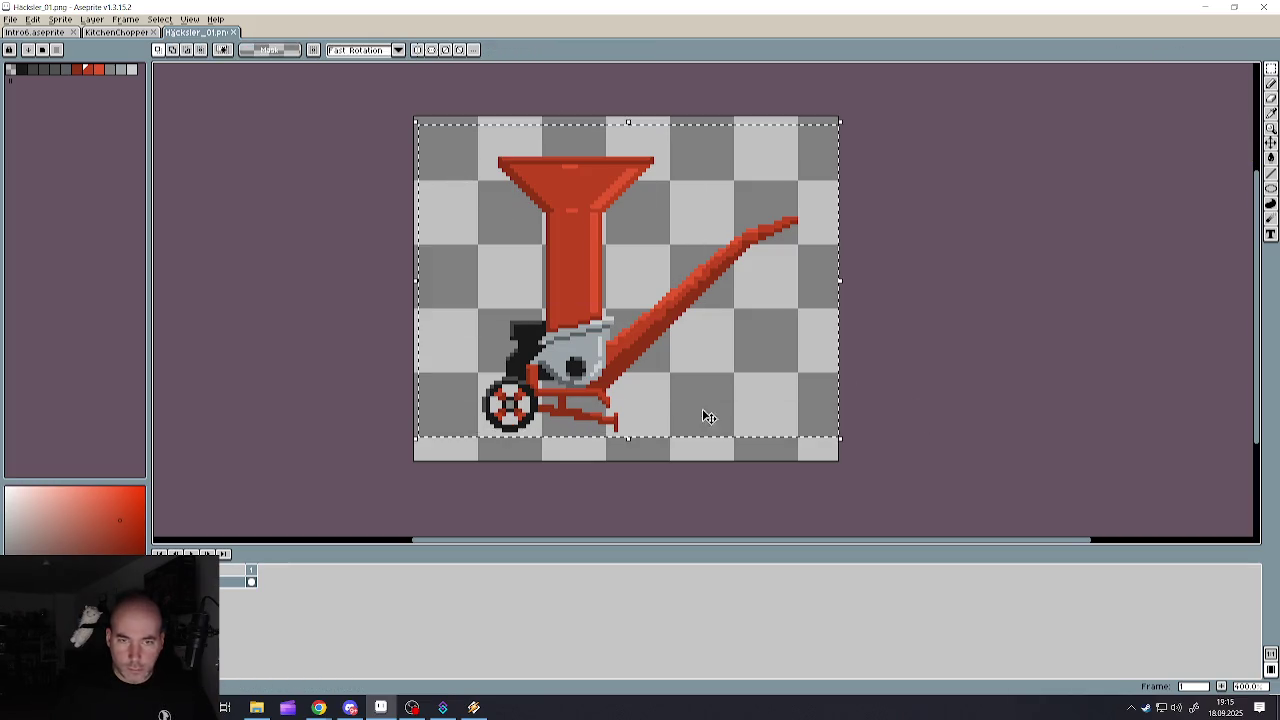
{"action": "key", "text": "Delete"}
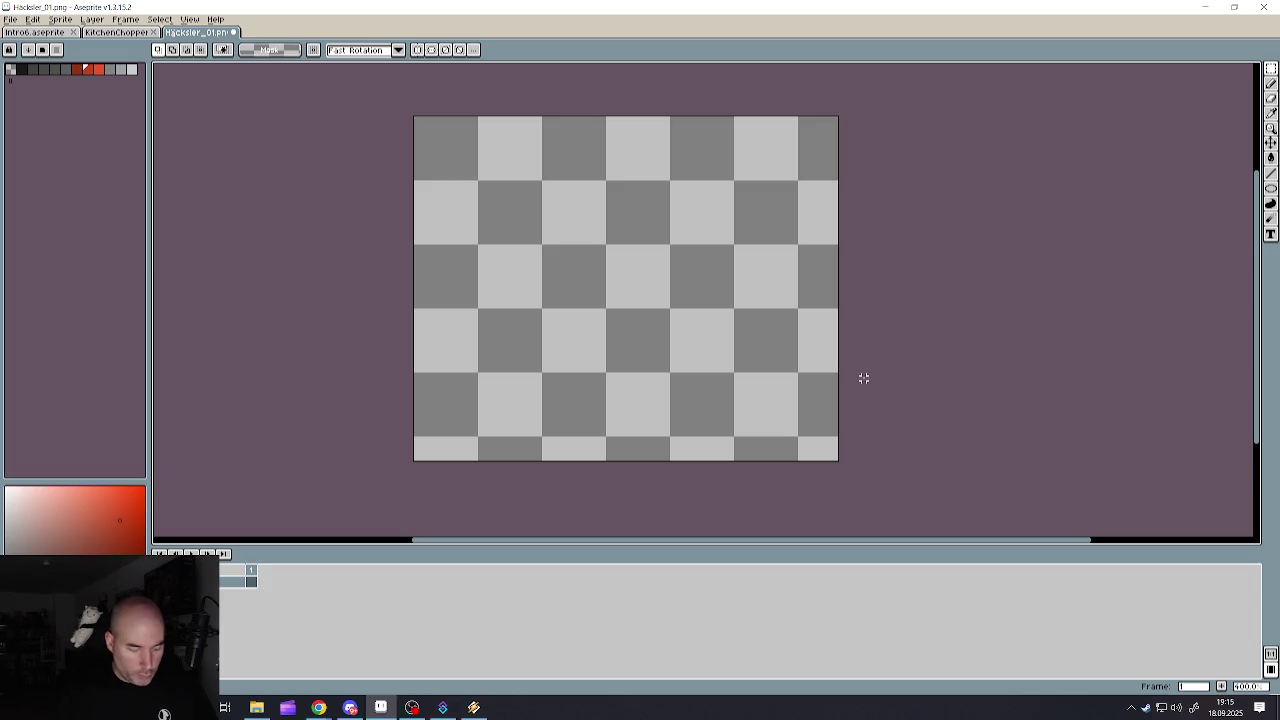
{"action": "key", "text": "ctrl+z"}
{"action": "key", "text": "ctrl+z"}
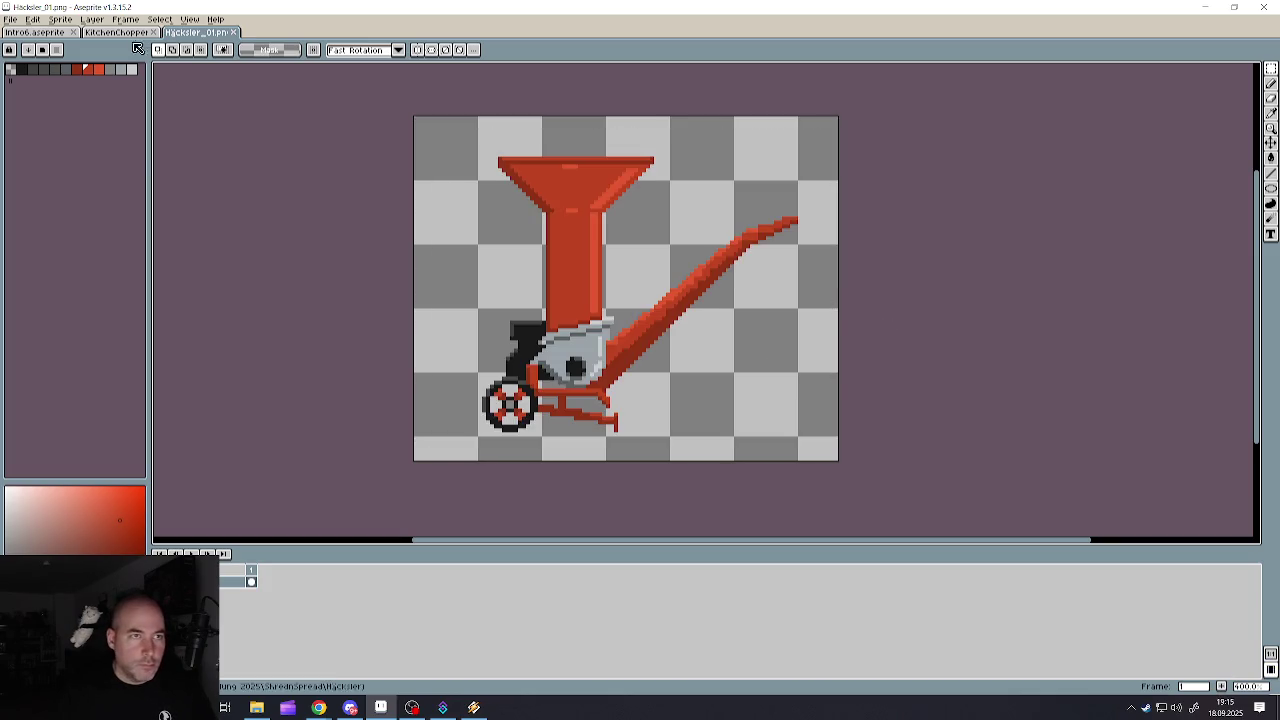
{"action": "key", "text": "shift+p"}
{"action": "left_click", "coordinate": [40, 32]}
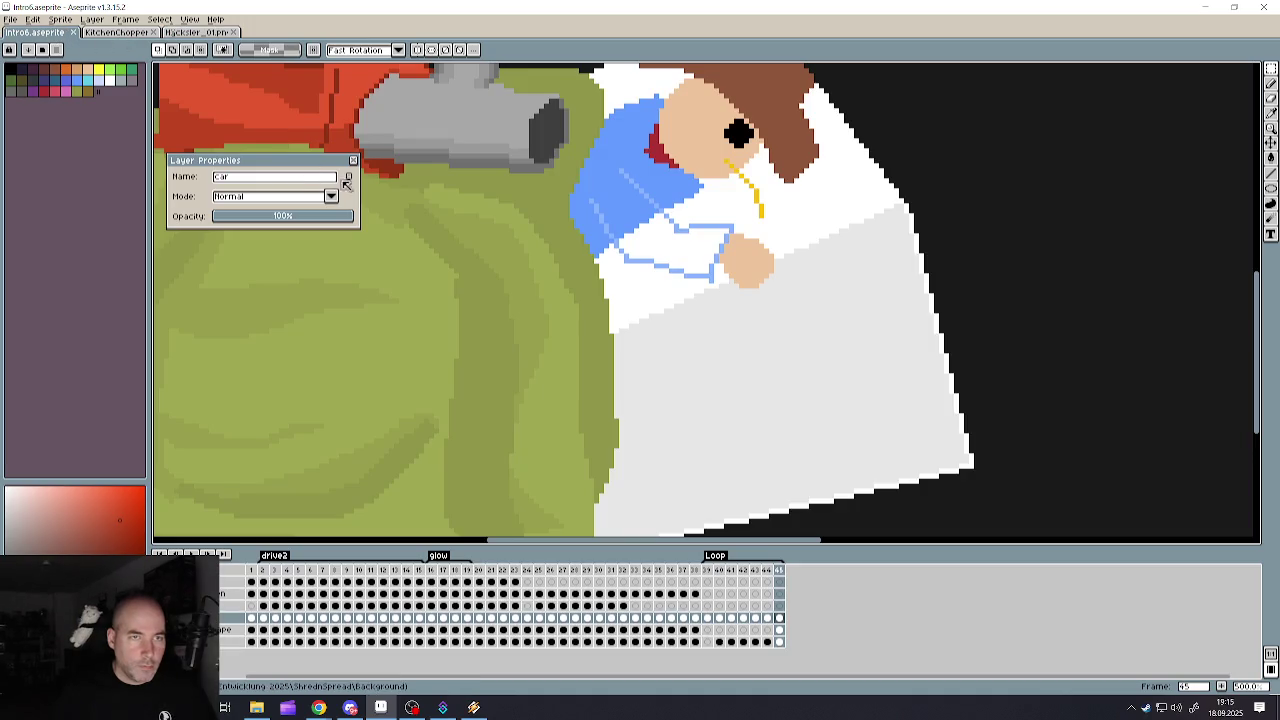
- Paste the shredder into Intro6, rotate it about -63.4° and shrink it under half size
{"action": "left_click", "coordinate": [352, 160]}
{"action": "key", "text": "ctrl+v"}
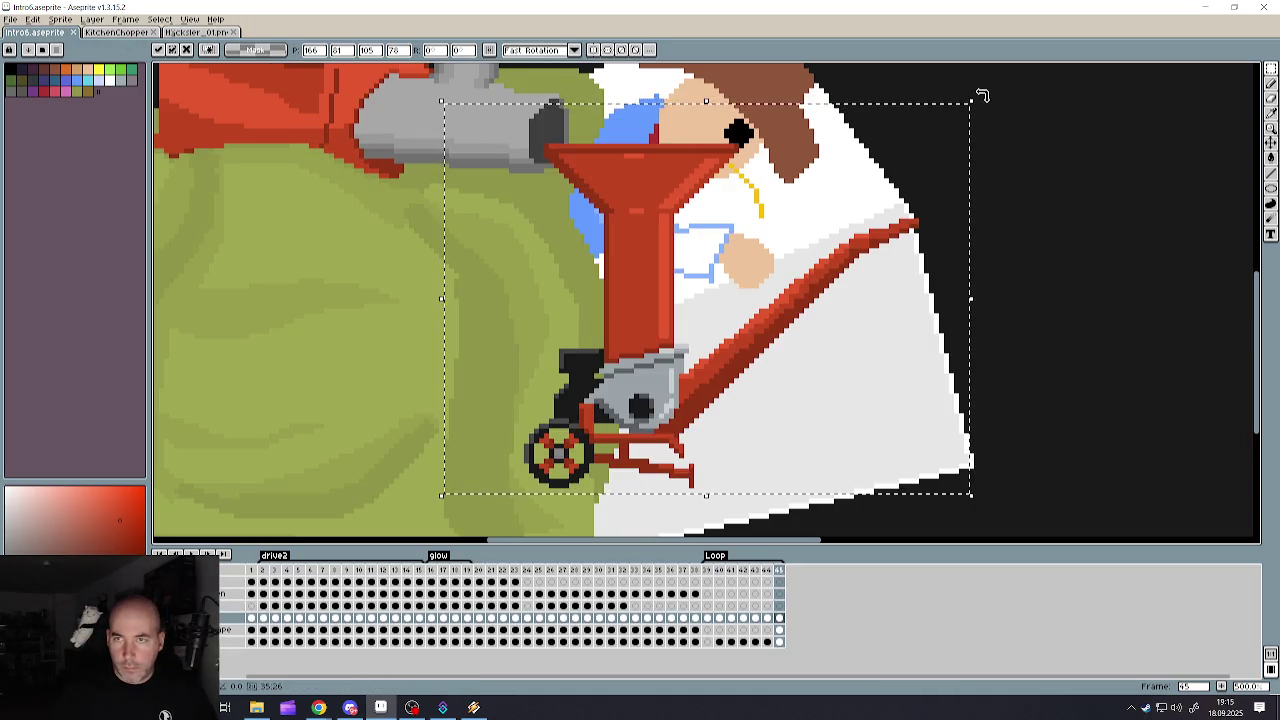
{"action": "left_click_drag", "start_coordinate": [982, 96], "coordinate": [990, 445]}
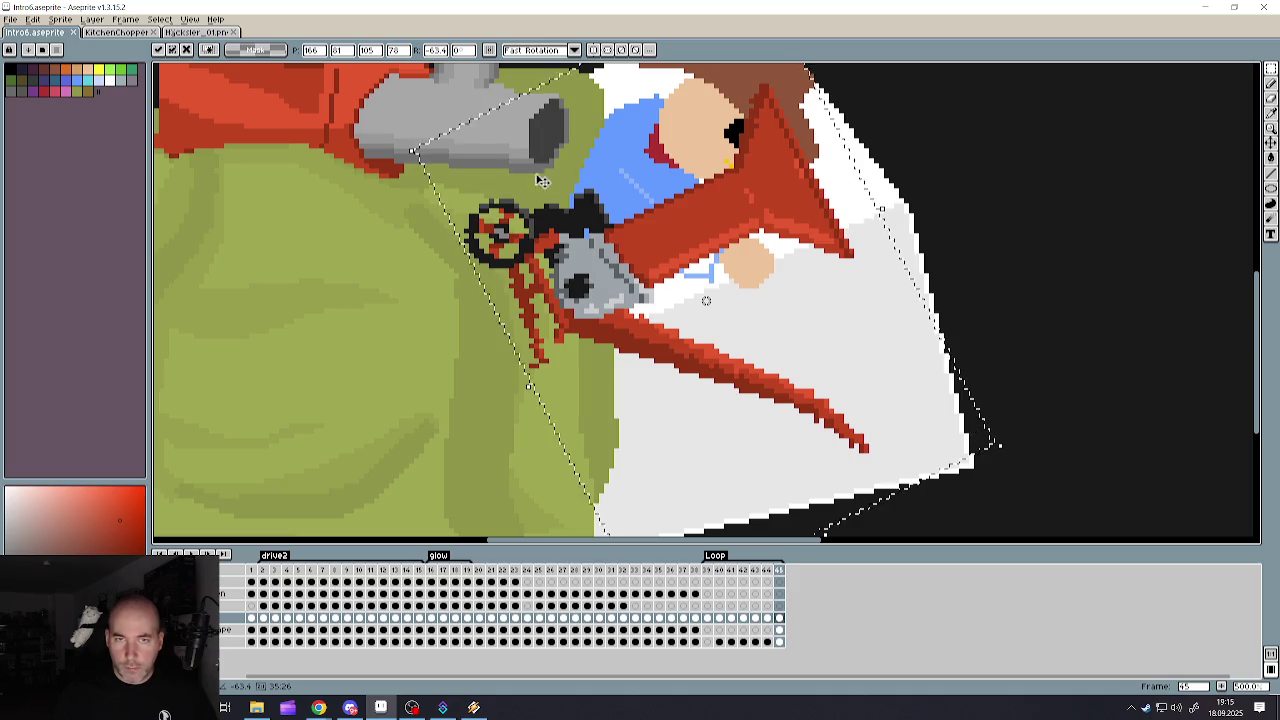
{"action": "mouse_move", "coordinate": [413, 150]}
{"action": "left_mouse_down"}
{"action": "mouse_move", "coordinate": [735, 292]}
{"action": "mouse_move", "coordinate": [650, 280]}
{"action": "mouse_move", "coordinate": [835, 319]}
{"action": "mouse_move", "coordinate": [750, 349]}
{"action": "left_mouse_up"}
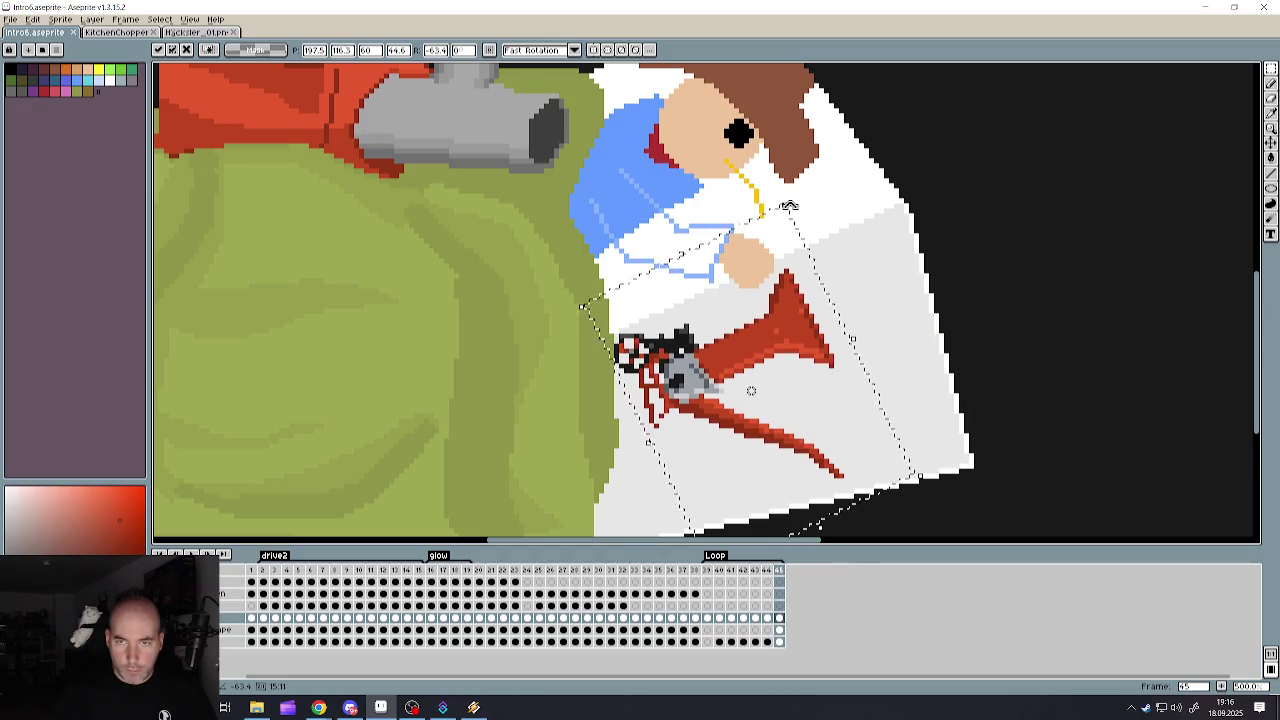
- Nudge and fine-scale the shredder onto the card's light-grey panel and commit it
{"action": "scroll", "coordinate": [886, 290], "scroll_direction": "down", "scroll_amount": 2}
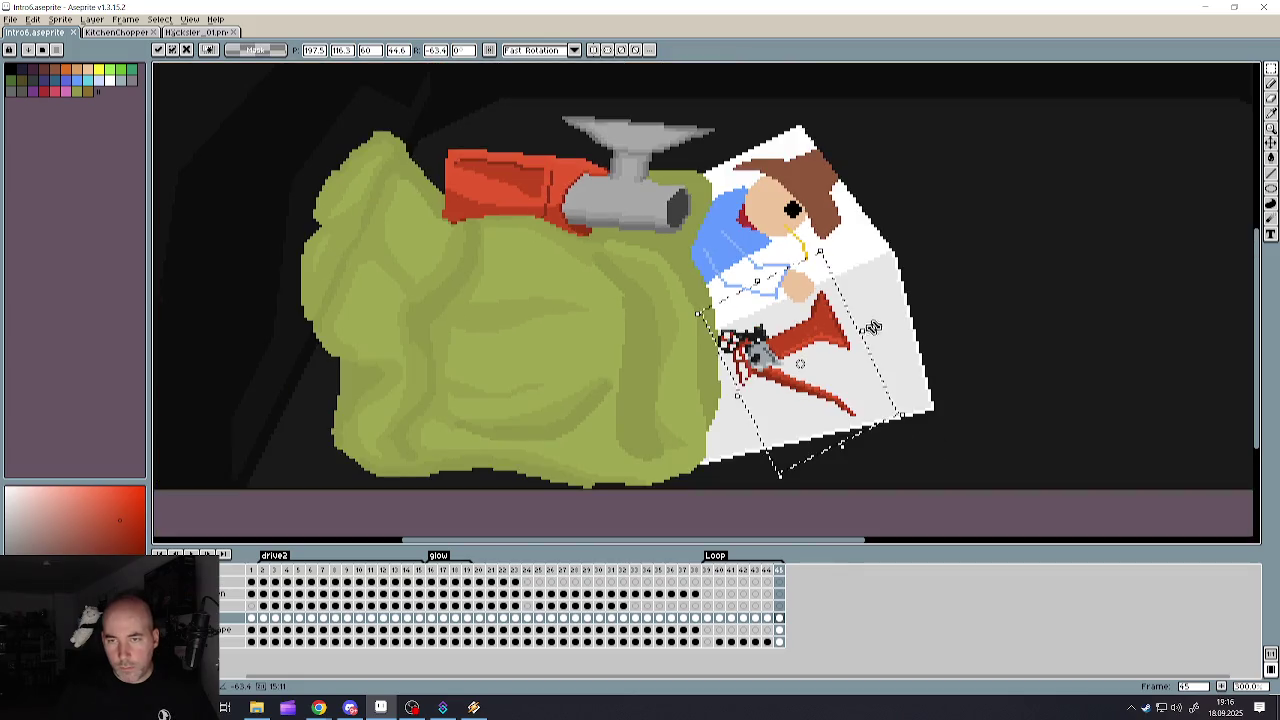
{"action": "scroll", "coordinate": [880, 340], "scroll_direction": "up", "scroll_amount": 2}
{"action": "left_click_drag", "start_coordinate": [722, 345], "coordinate": [785, 355]}
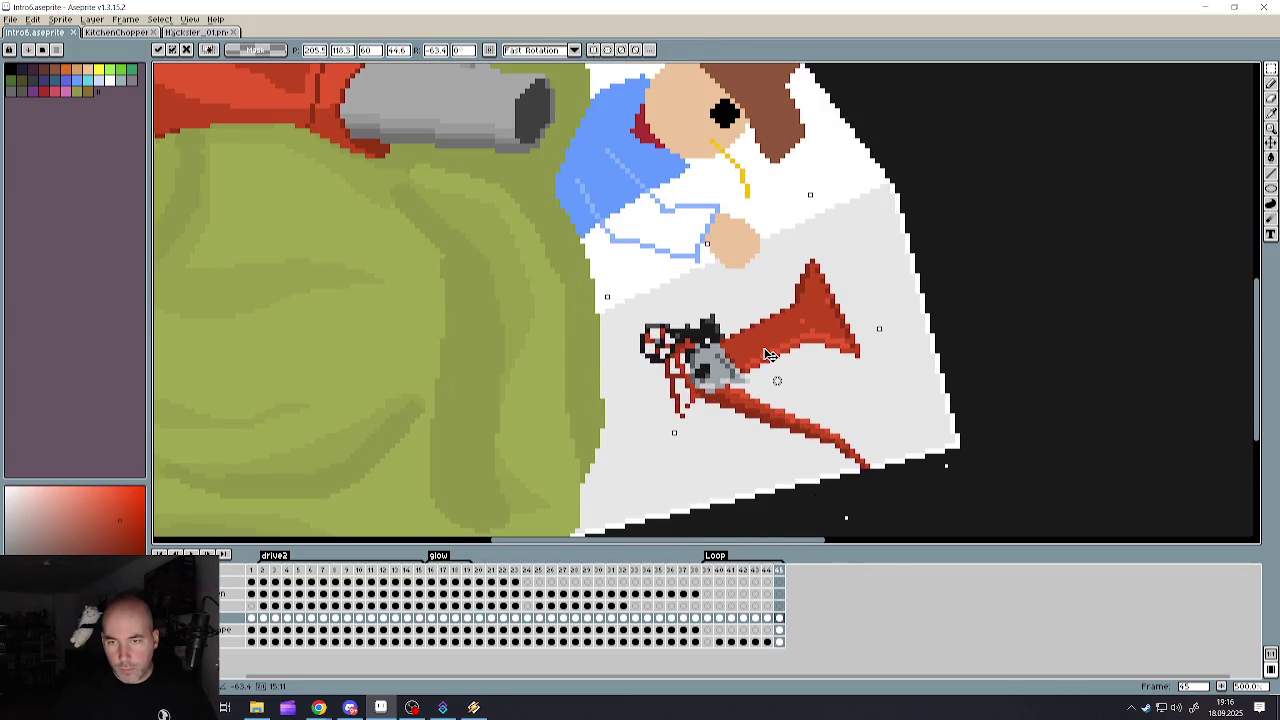
{"action": "left_click_drag", "start_coordinate": [970, 466], "coordinate": [934, 452]}
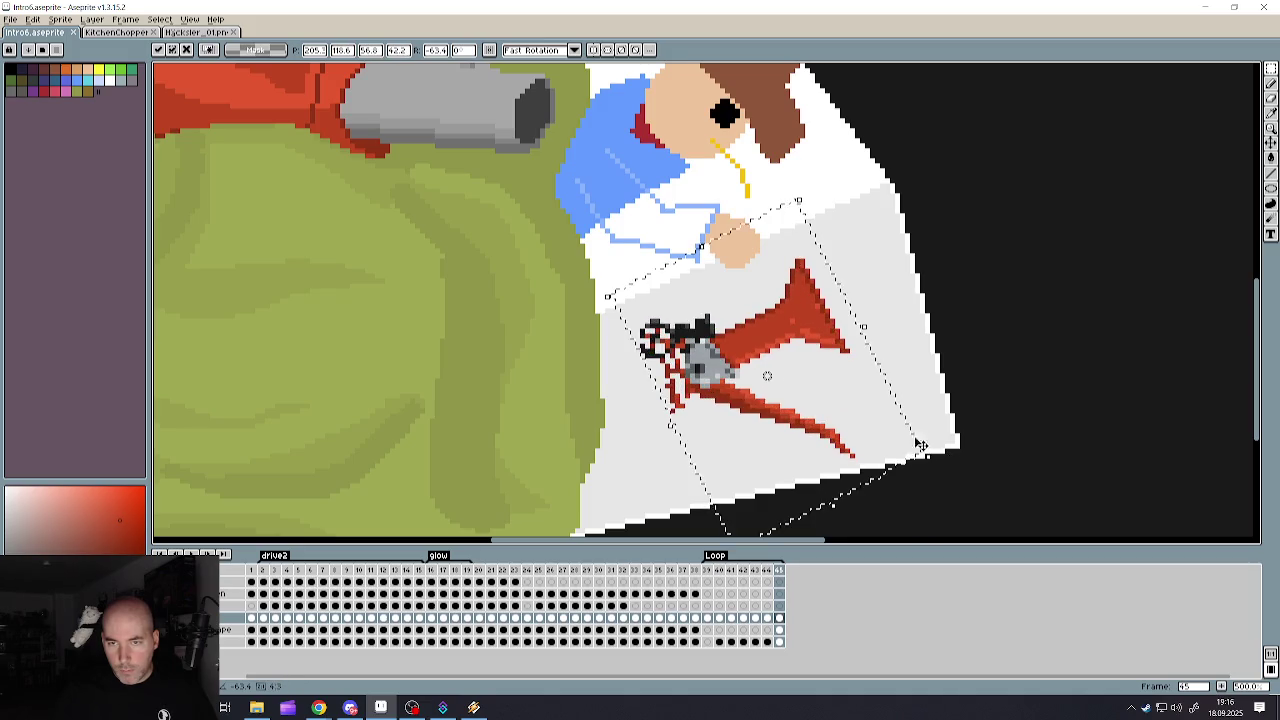
{"action": "left_click_drag", "start_coordinate": [733, 380], "coordinate": [703, 393]}
{"action": "key", "text": "Return"}
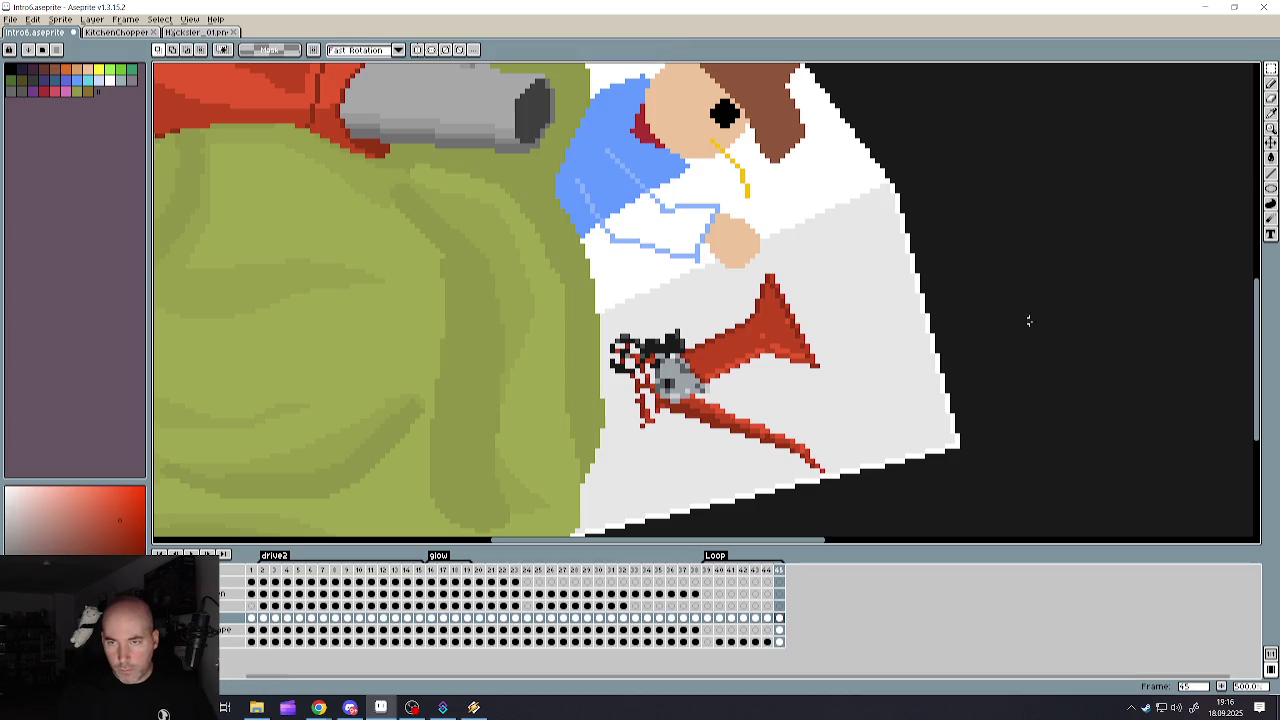
- Sample the blade's light grey and paint grey shading along the blade edge and body
{"action": "scroll", "coordinate": [626, 368], "scroll_direction": "up", "scroll_amount": 5}
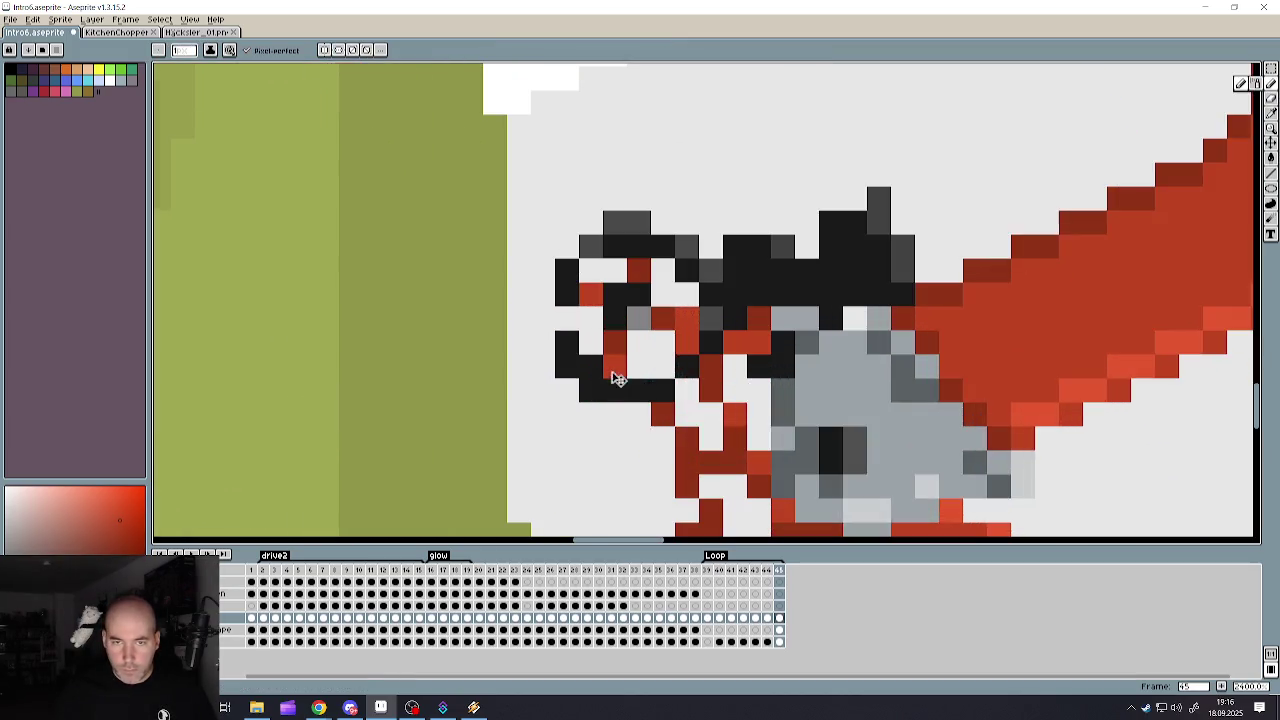
{"action": "key", "text": "alt"}
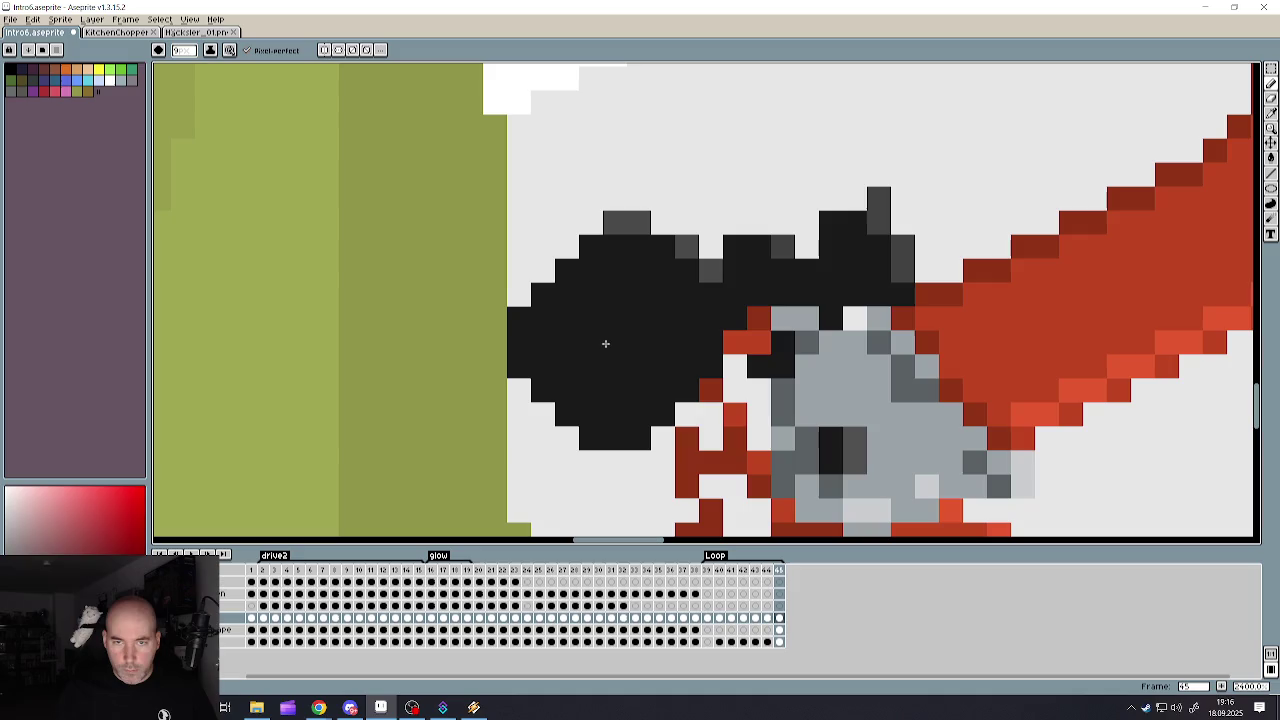
{"action": "scroll", "coordinate": [635, 312], "scroll_direction": "down", "scroll_amount": 3}
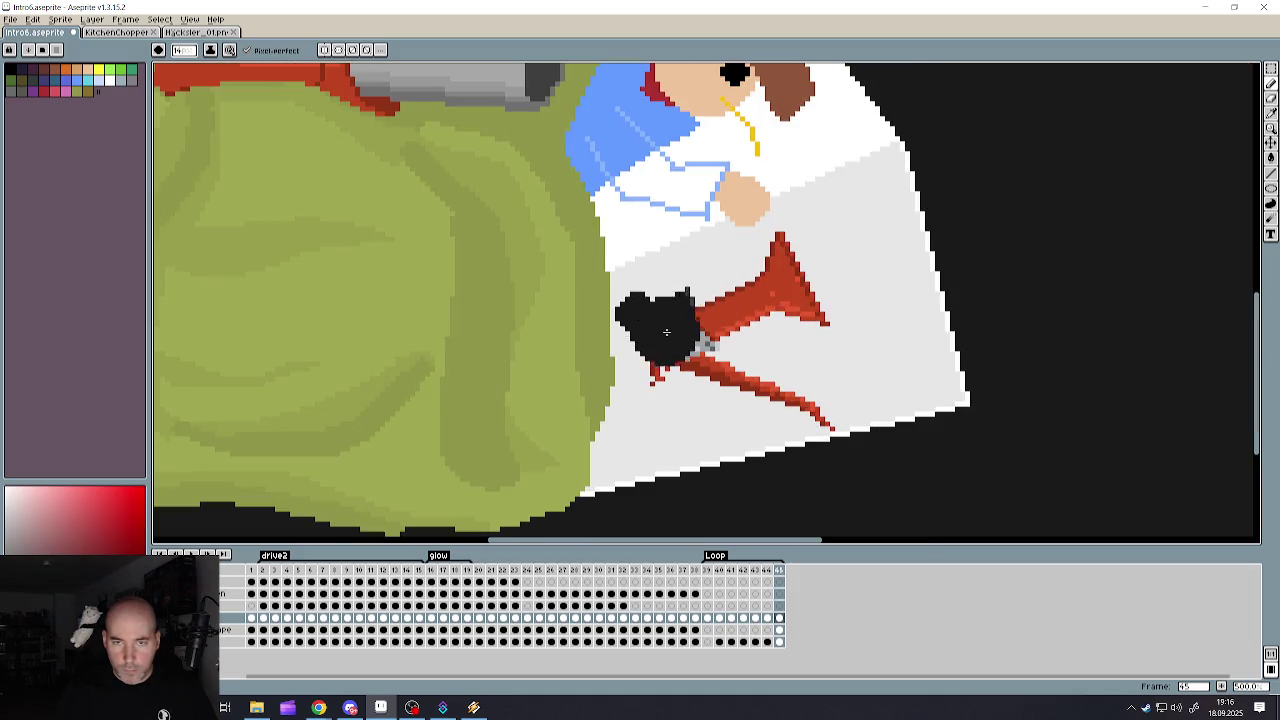
{"action": "scroll", "coordinate": [680, 340], "scroll_direction": "up", "scroll_amount": 2}
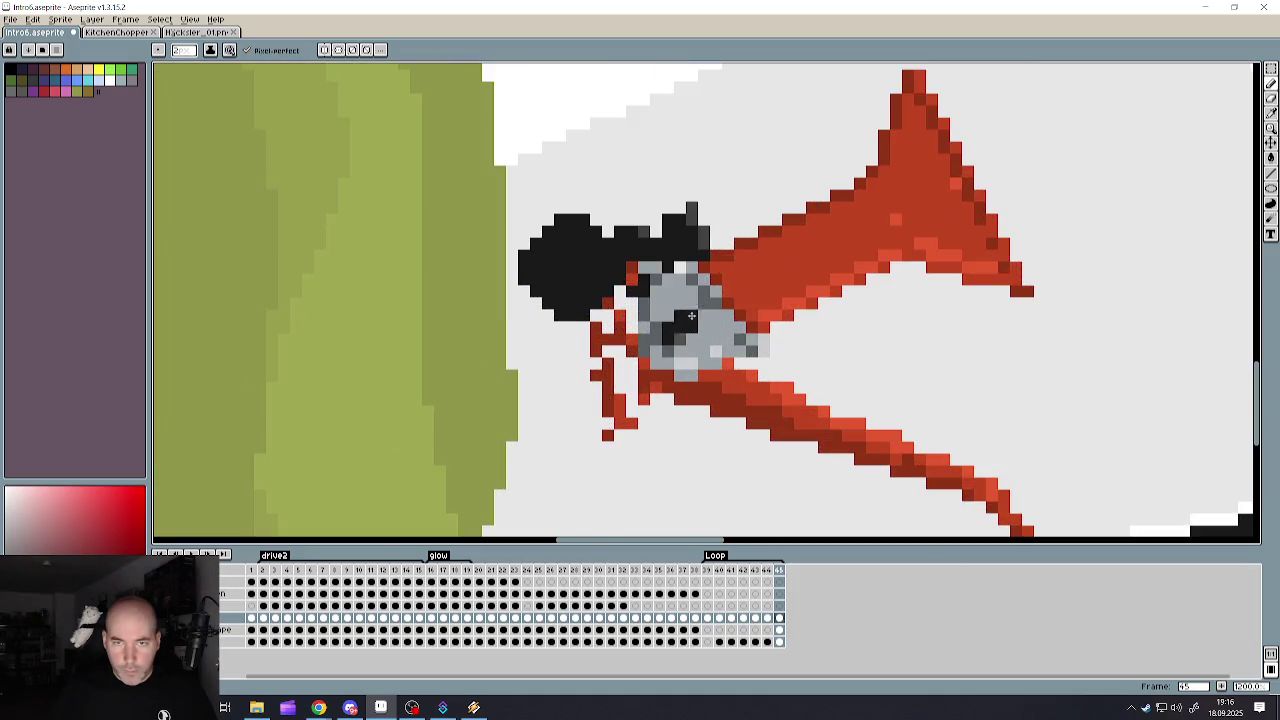
{"action": "scroll", "coordinate": [690, 300], "scroll_direction": "up", "scroll_amount": 1}
{"action": "scroll", "coordinate": [700, 286], "scroll_direction": "up", "scroll_amount": 1}
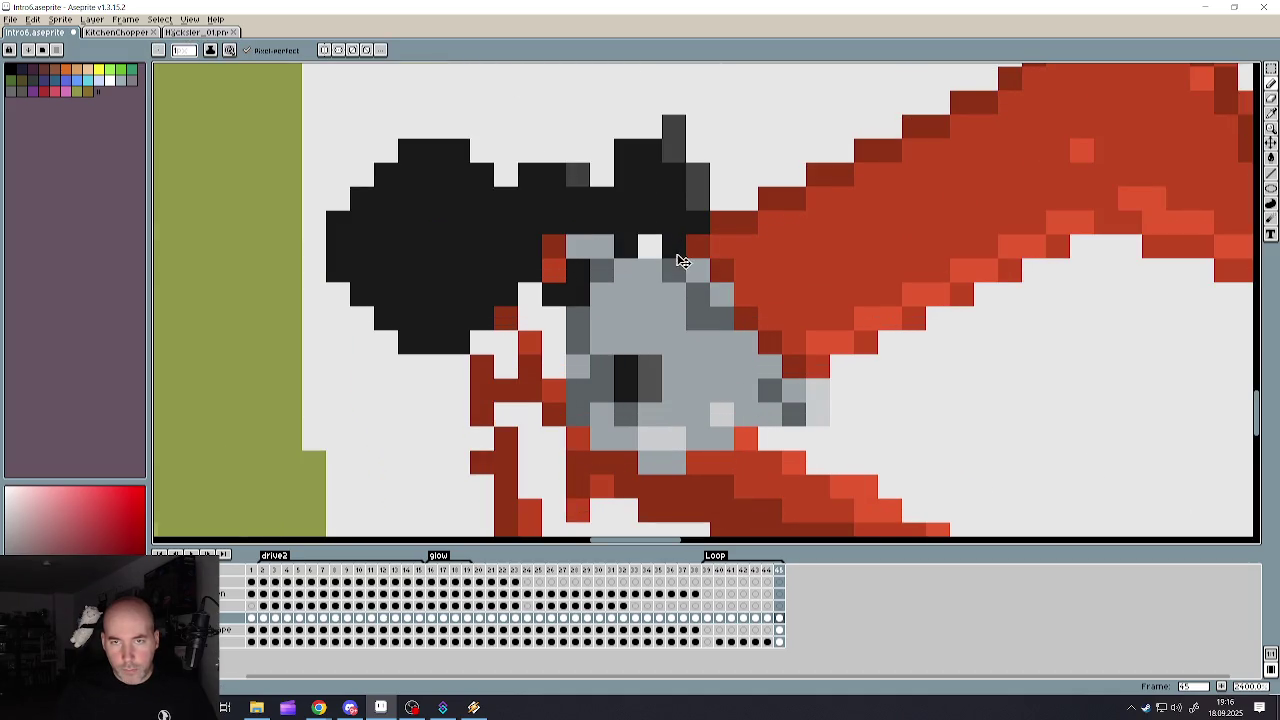
{"action": "left_click", "coordinate": [674, 248], "text": "alt"}
{"action": "left_click", "coordinate": [686, 250]}
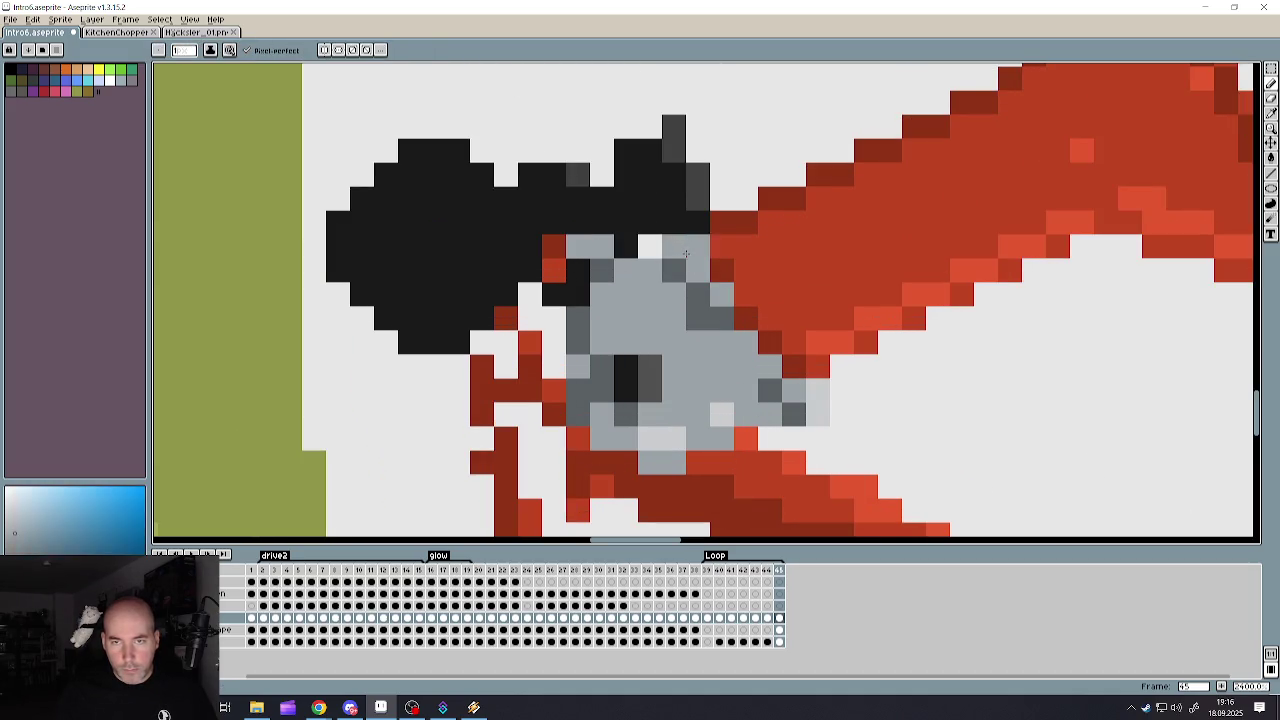
{"action": "key", "text": "ctrl+z"}
{"action": "left_click_drag", "start_coordinate": [746, 318], "coordinate": [793, 362]}
{"action": "left_click", "coordinate": [772, 390]}
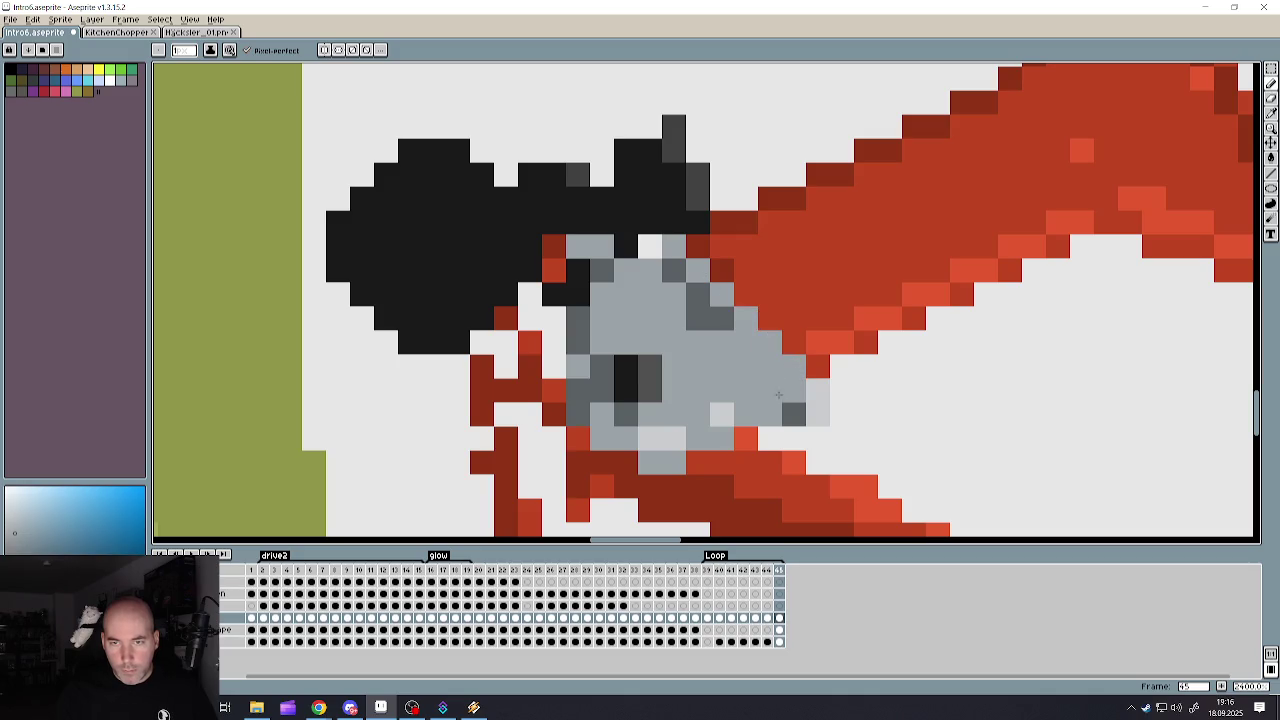
{"action": "key", "text": "ctrl+z"}
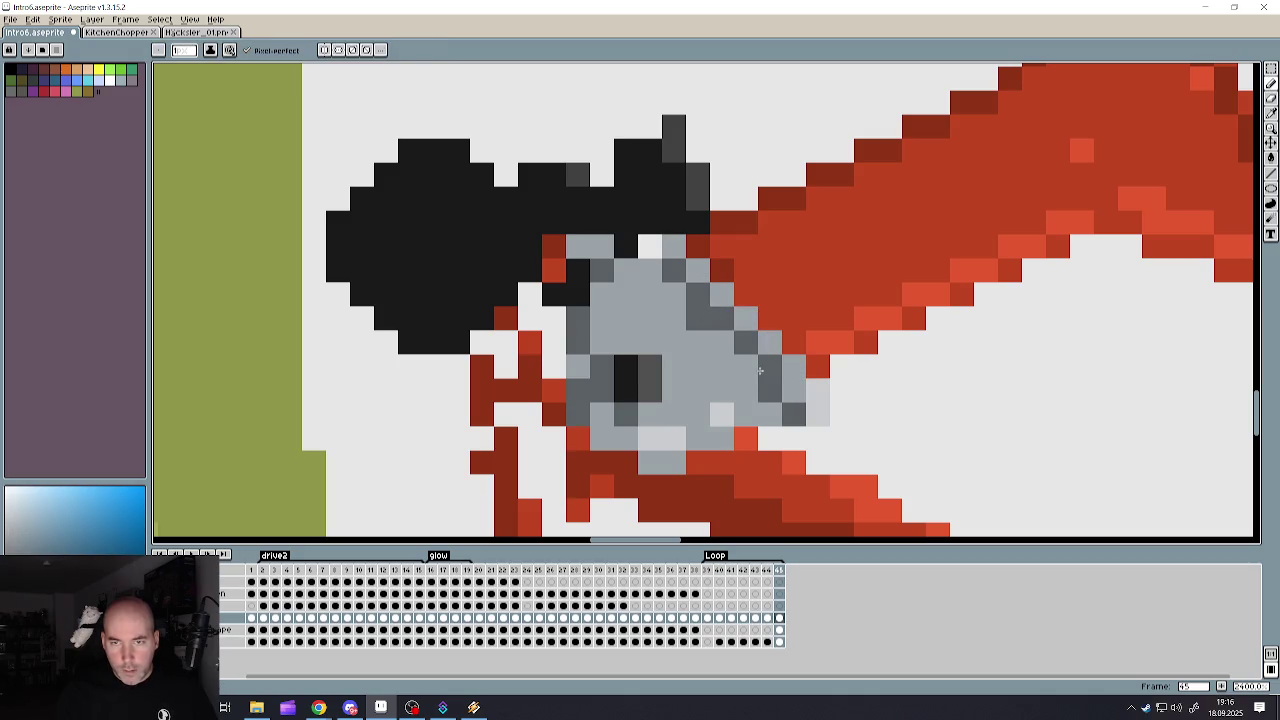
{"action": "left_click", "coordinate": [672, 299], "text": "shift"}
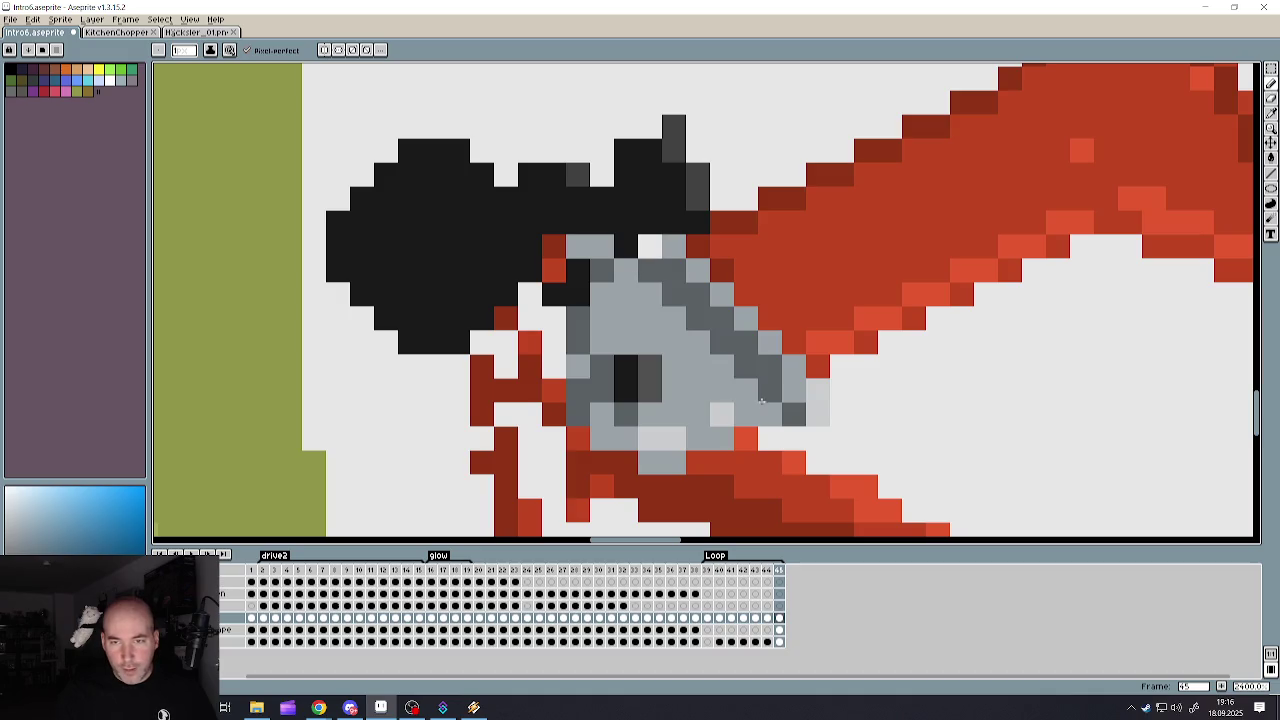
- Pick a red and repaint the spike's right outline dark red
{"action": "scroll", "coordinate": [752, 372], "scroll_direction": "down", "scroll_amount": 5}
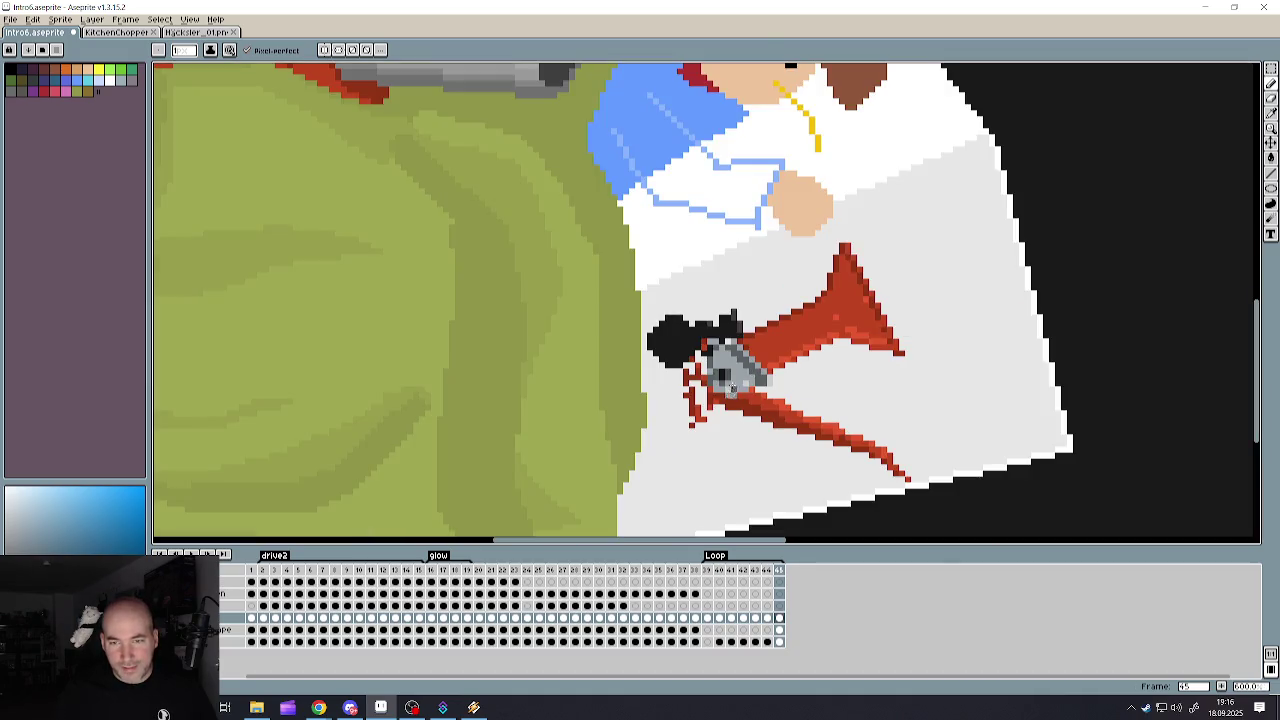
{"action": "scroll", "coordinate": [732, 388], "scroll_direction": "up", "scroll_amount": 4}
{"action": "left_click", "coordinate": [797, 397], "text": "alt"}
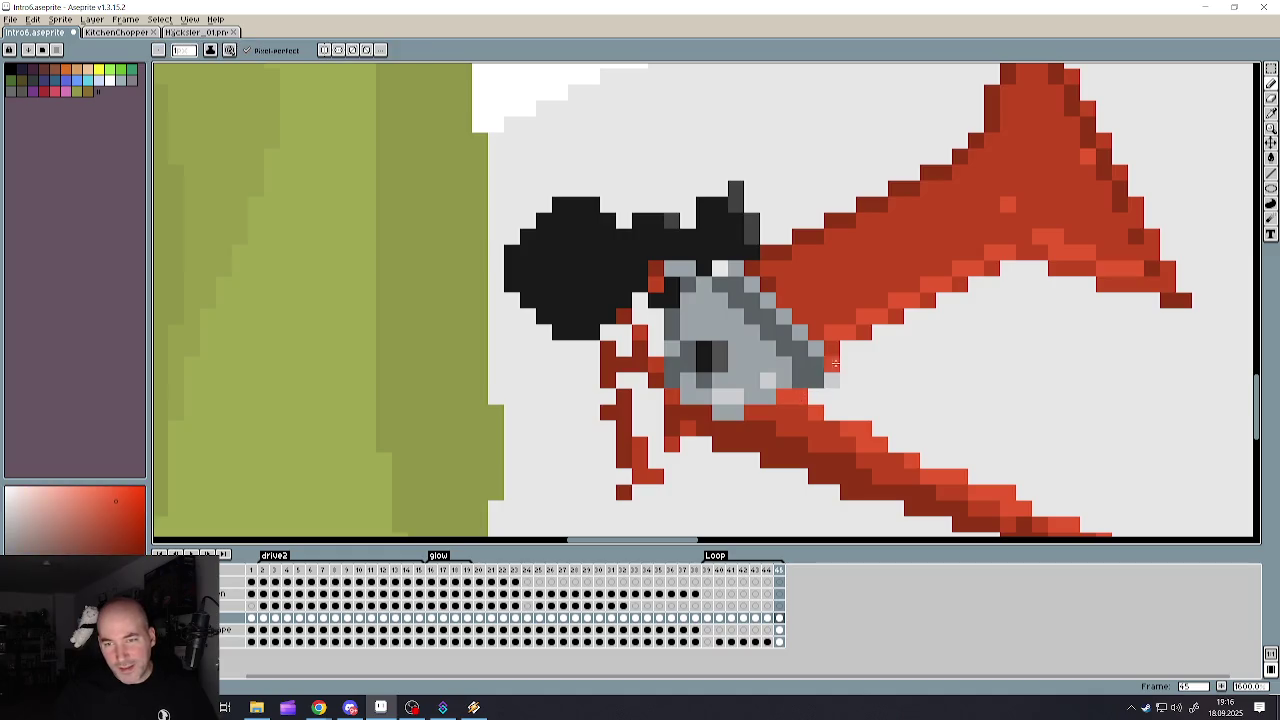
{"action": "scroll", "coordinate": [820, 350], "scroll_direction": "down", "scroll_amount": 4}
{"action": "scroll", "coordinate": [889, 323], "scroll_direction": "up", "scroll_amount": 4}
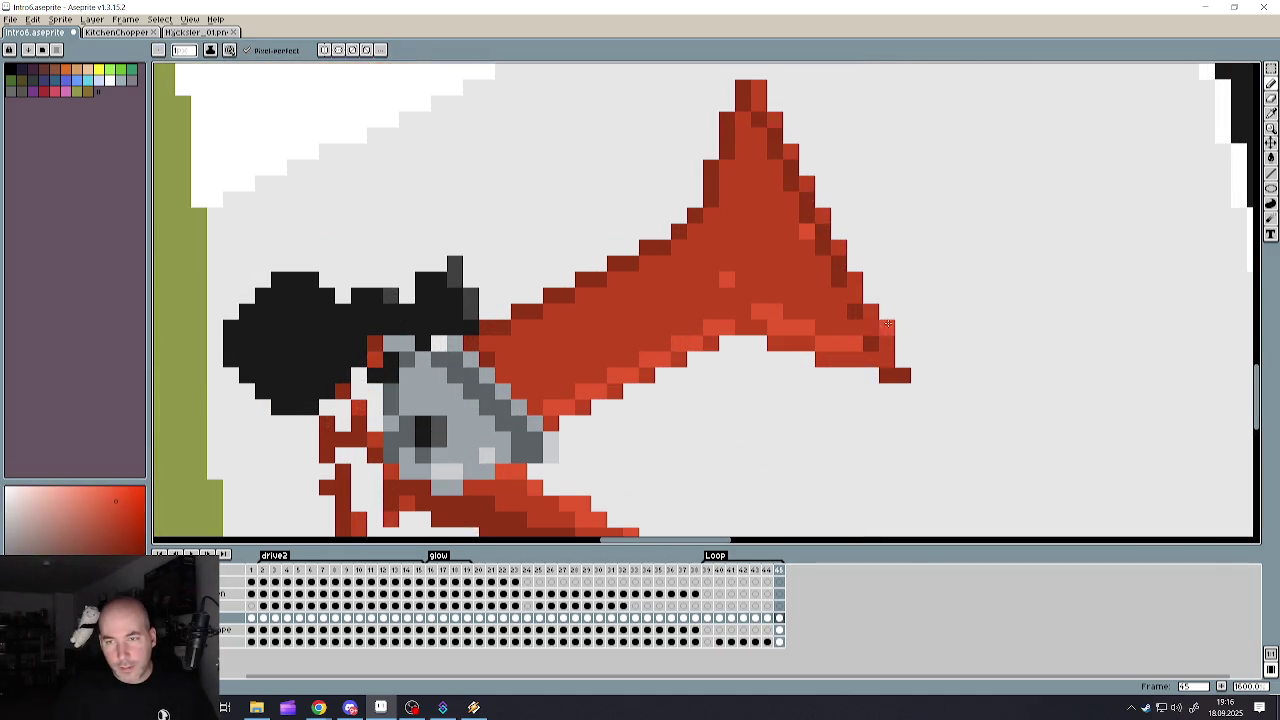
{"action": "left_click_drag", "start_coordinate": [850, 290], "coordinate": [881, 344]}
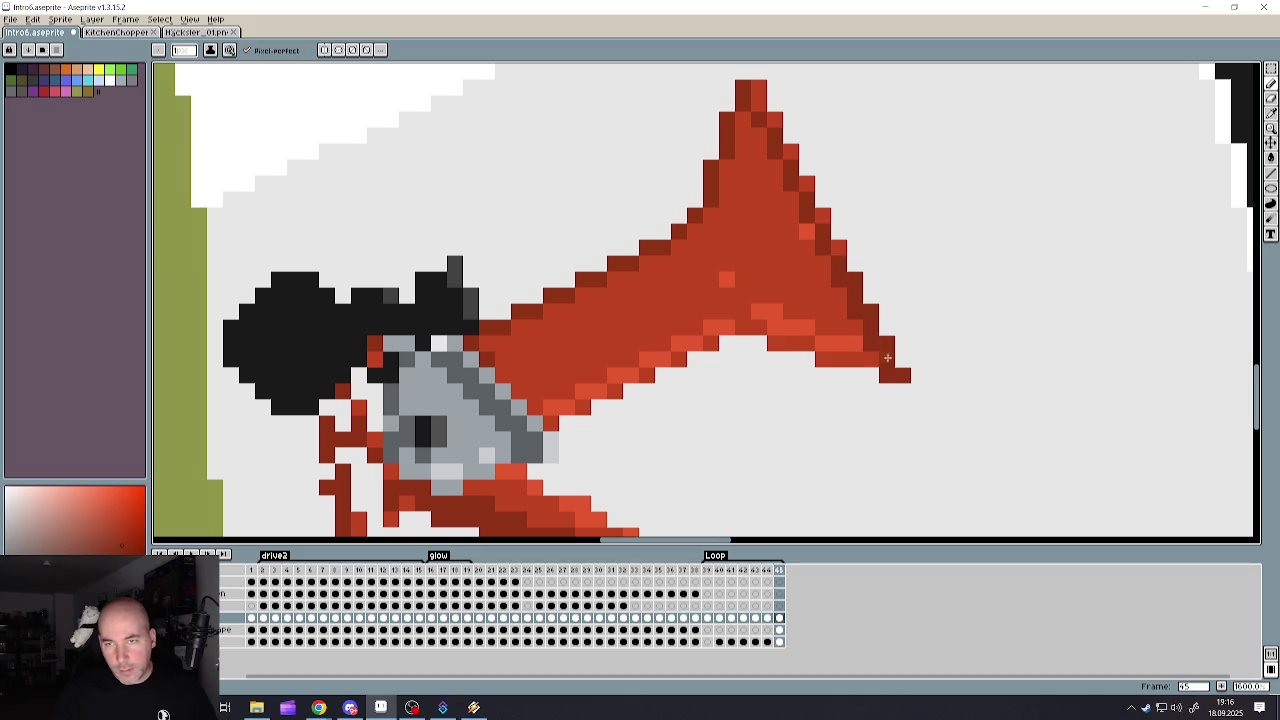
{"action": "left_click_drag", "start_coordinate": [773, 126], "coordinate": [848, 258]}
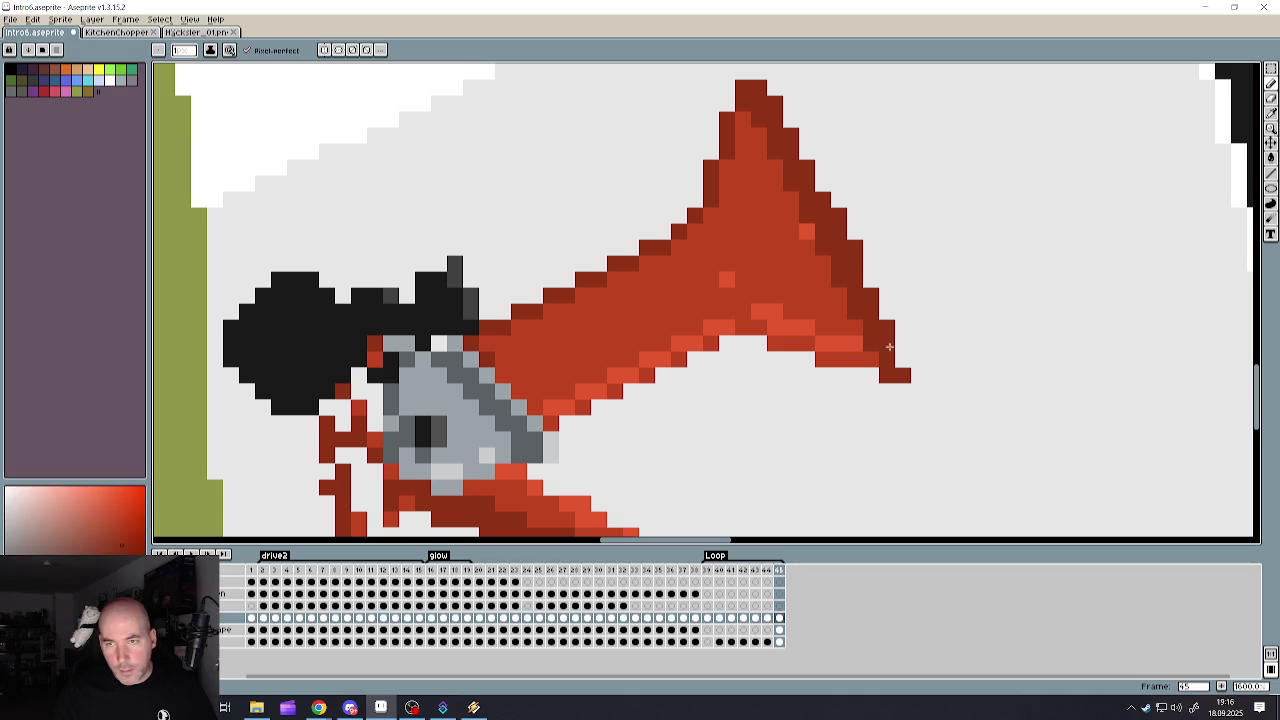
- Fill the remaining gaps along the chipper's dark-red outline pixel by pixel
{"action": "scroll", "coordinate": [813, 319], "scroll_direction": "down", "scroll_amount": 4}
{"action": "scroll", "coordinate": [813, 319], "scroll_direction": "up", "scroll_amount": 2}
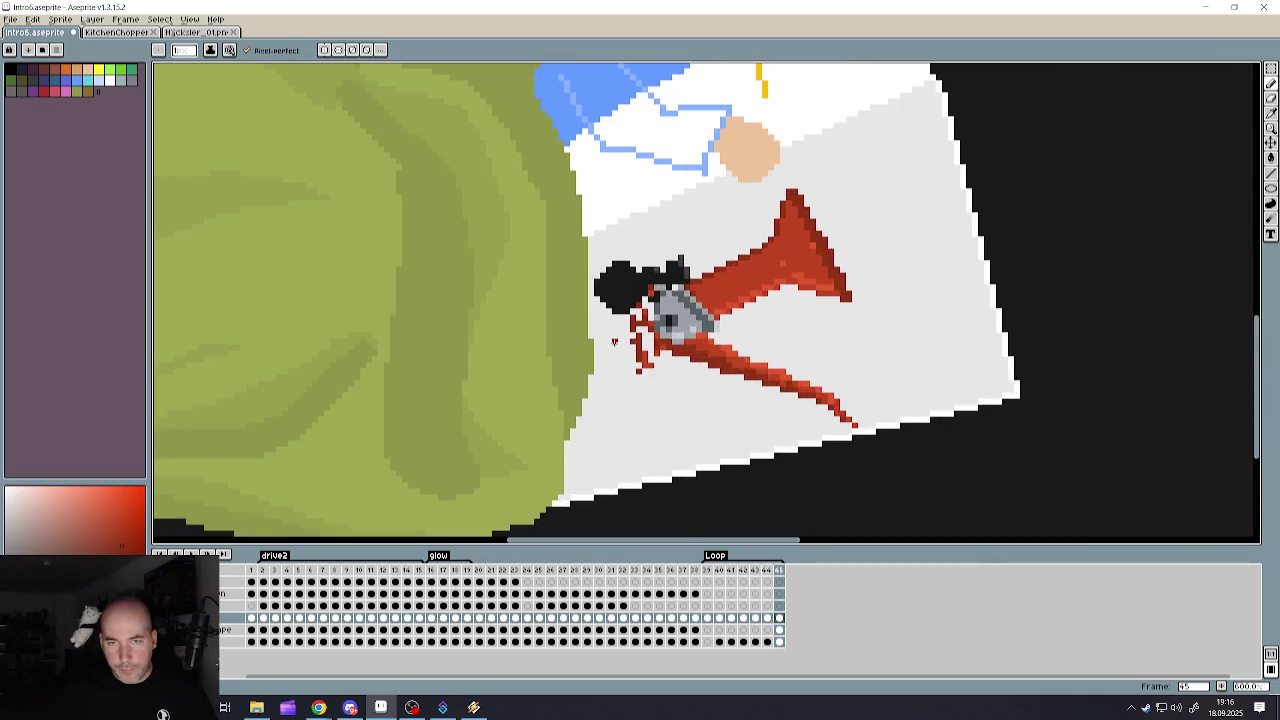
{"action": "scroll", "coordinate": [771, 382], "scroll_direction": "up", "scroll_amount": 3}
{"action": "mouse_move", "coordinate": [774, 371]}
{"action": "left_mouse_down"}
{"action": "mouse_move", "coordinate": [740, 408]}
{"action": "mouse_move", "coordinate": [716, 408]}
{"action": "left_mouse_up"}
{"action": "left_click", "coordinate": [692, 432]}
{"action": "left_click", "coordinate": [692, 288]}
{"action": "left_click", "coordinate": [675, 322]}
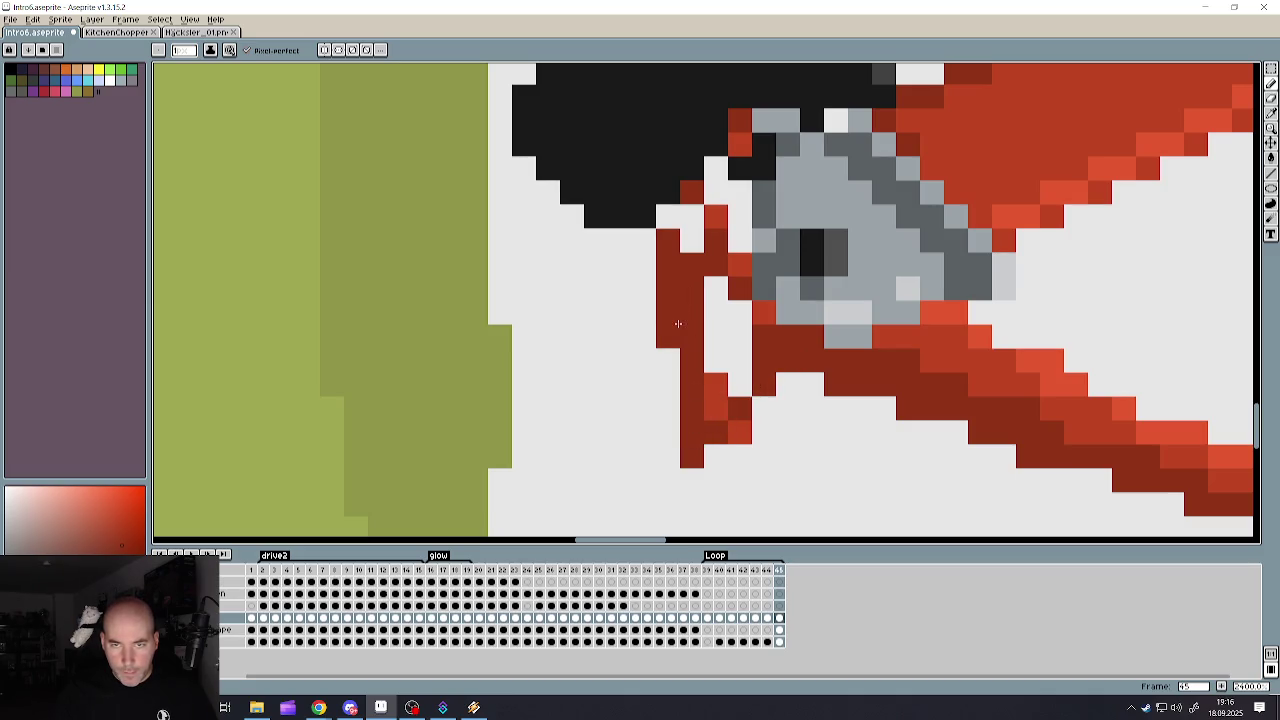
{"action": "left_click_drag", "start_coordinate": [692, 240], "coordinate": [692, 216]}
{"action": "left_click", "coordinate": [668, 216]}
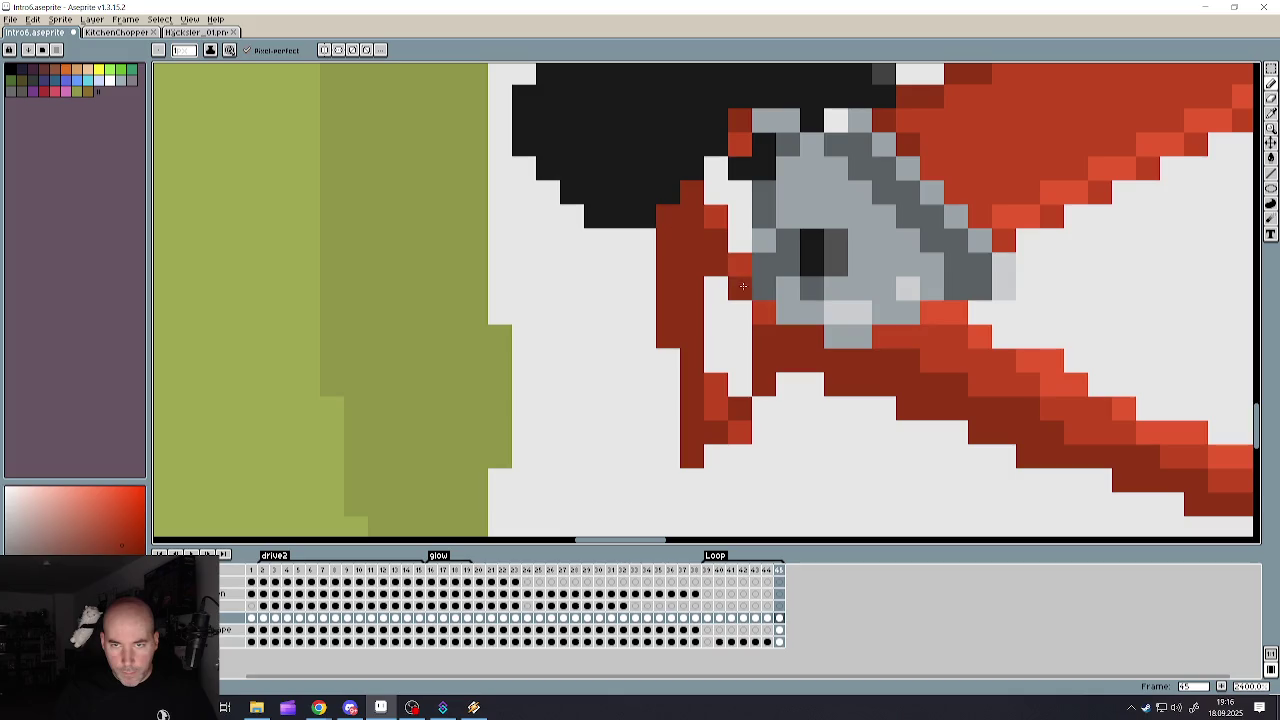
{"action": "left_click", "coordinate": [745, 383]}
{"action": "left_click", "coordinate": [763, 408]}
{"action": "scroll", "coordinate": [760, 380], "scroll_direction": "down", "scroll_amount": 2}
{"action": "scroll", "coordinate": [740, 360], "scroll_direction": "down", "scroll_amount": 1}
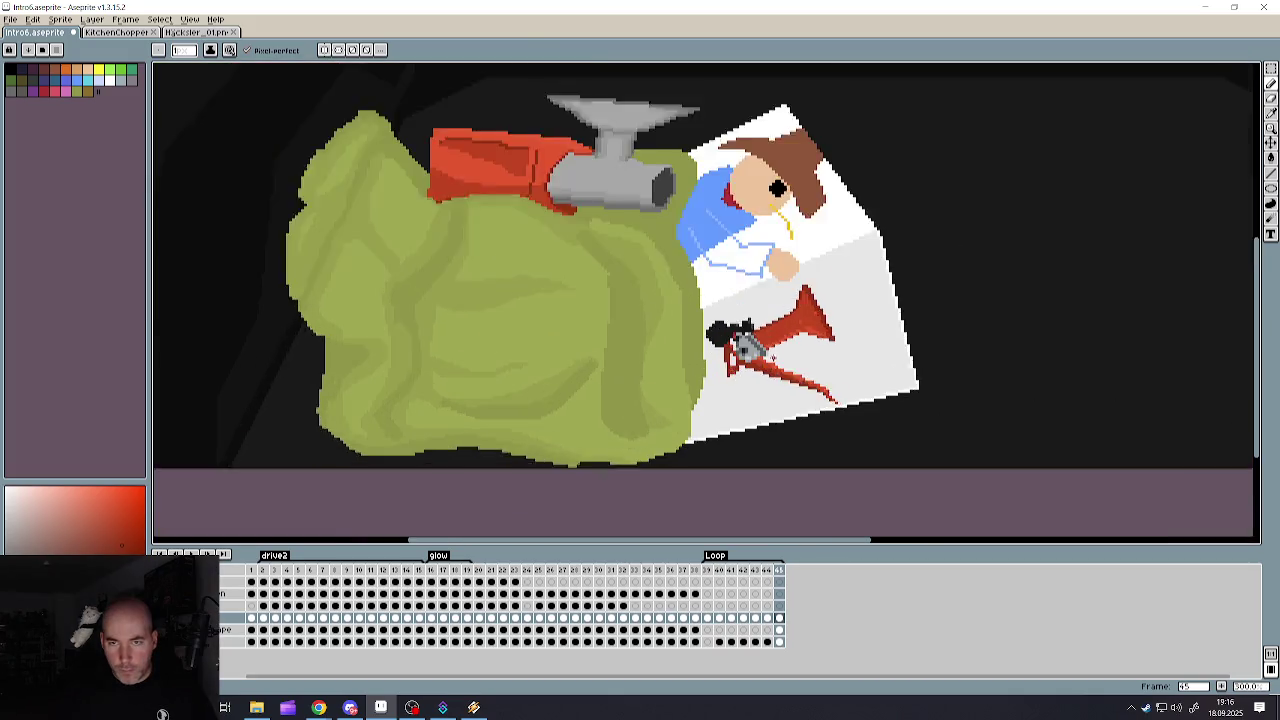
{"action": "scroll", "coordinate": [723, 342], "scroll_direction": "up", "scroll_amount": 2}
{"action": "left_click", "coordinate": [723, 342], "text": "alt"}
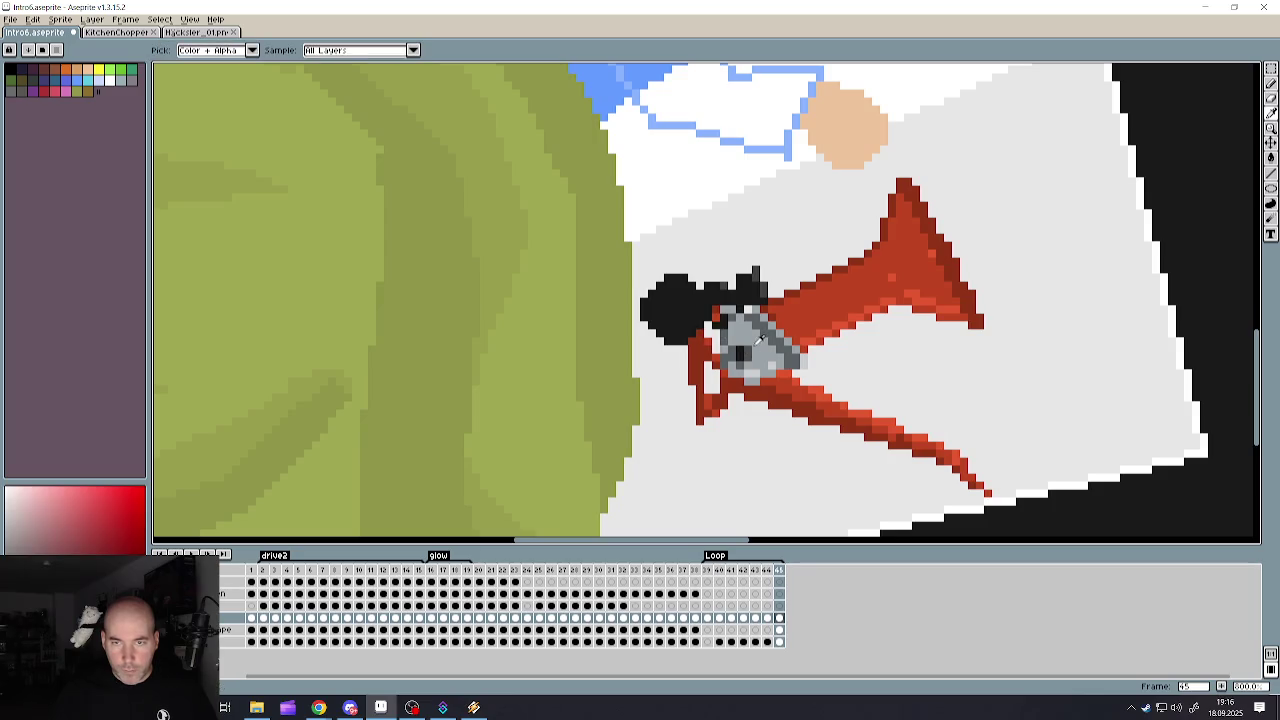
- Switch to the Pencil and sample black from the drawing for the wheel
{"action": "scroll", "coordinate": [748, 348], "scroll_direction": "up", "scroll_amount": 5}
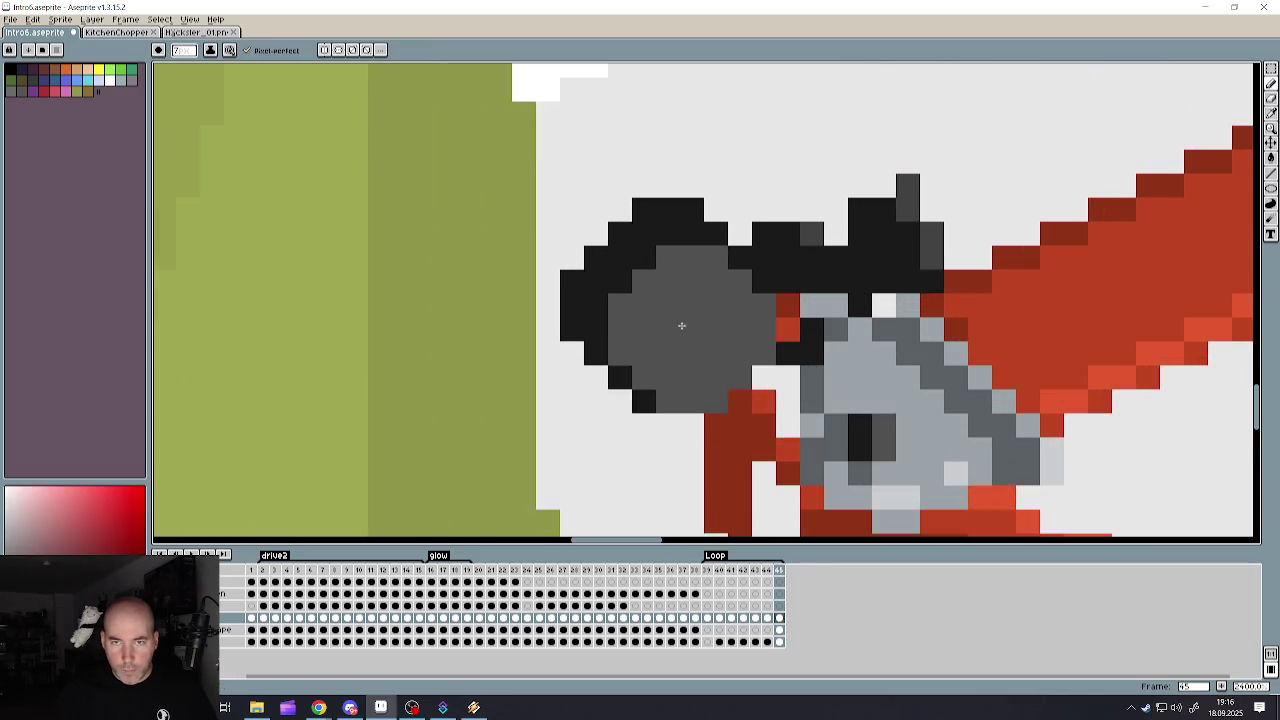
{"action": "key", "text": "b"}
{"action": "scroll", "coordinate": [671, 308], "scroll_direction": "down", "scroll_amount": 4}
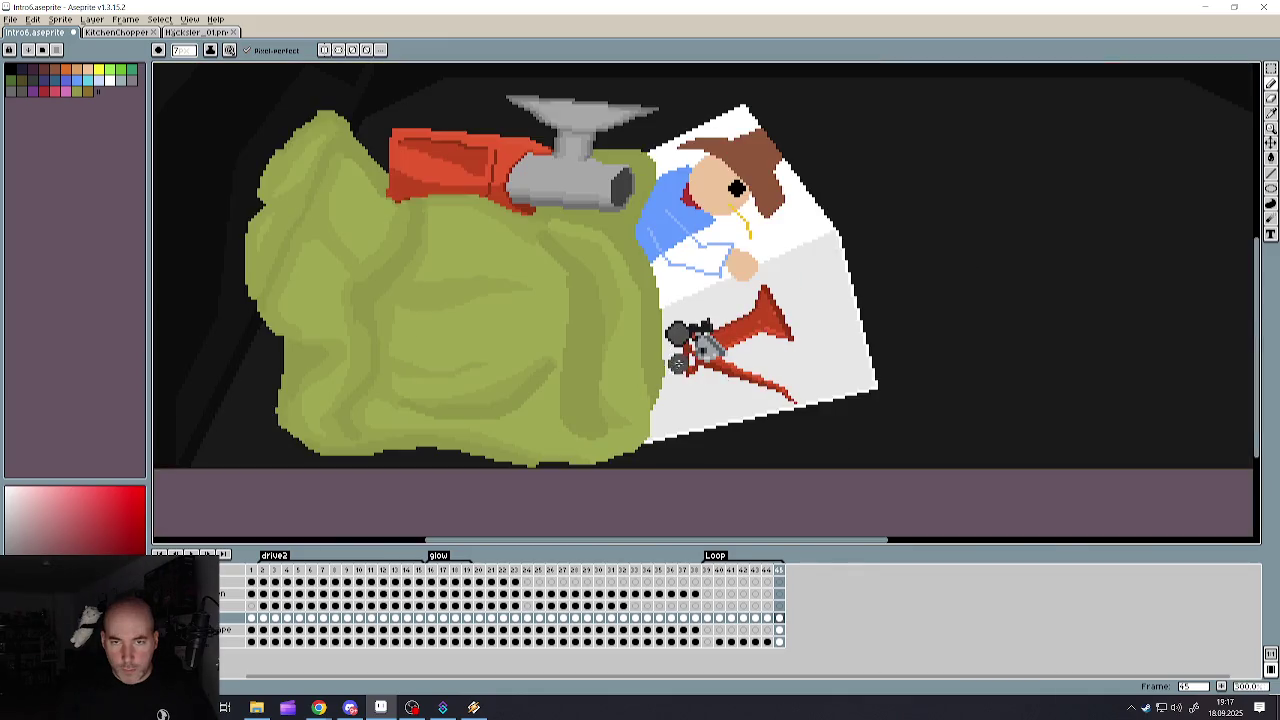
{"action": "scroll", "coordinate": [572, 328], "scroll_direction": "up", "scroll_amount": 2}
{"action": "scroll", "coordinate": [572, 328], "scroll_direction": "up", "scroll_amount": 1}
{"action": "key", "text": "alt"}
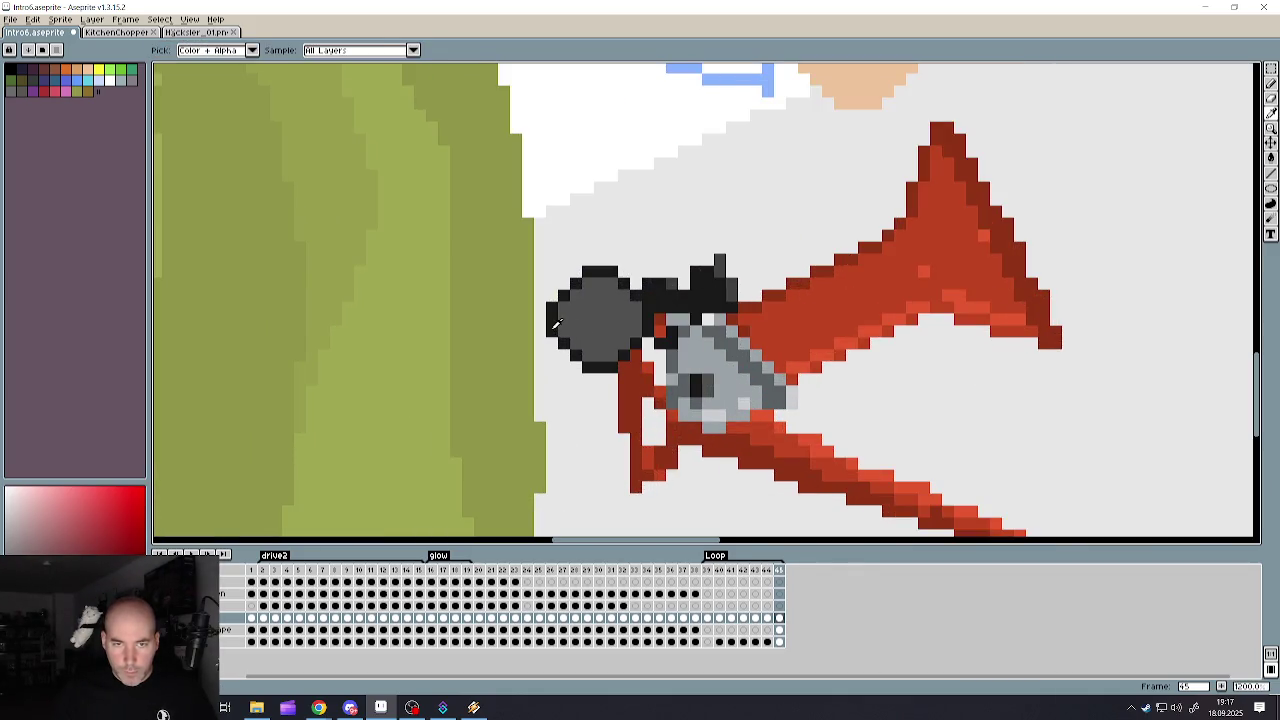
{"action": "left_click", "coordinate": [556, 322], "text": "alt"}
- Select the wheel area and fill it black, then test a lower copy and discard it
{"action": "scroll", "coordinate": [601, 324], "scroll_direction": "down", "scroll_amount": 4}
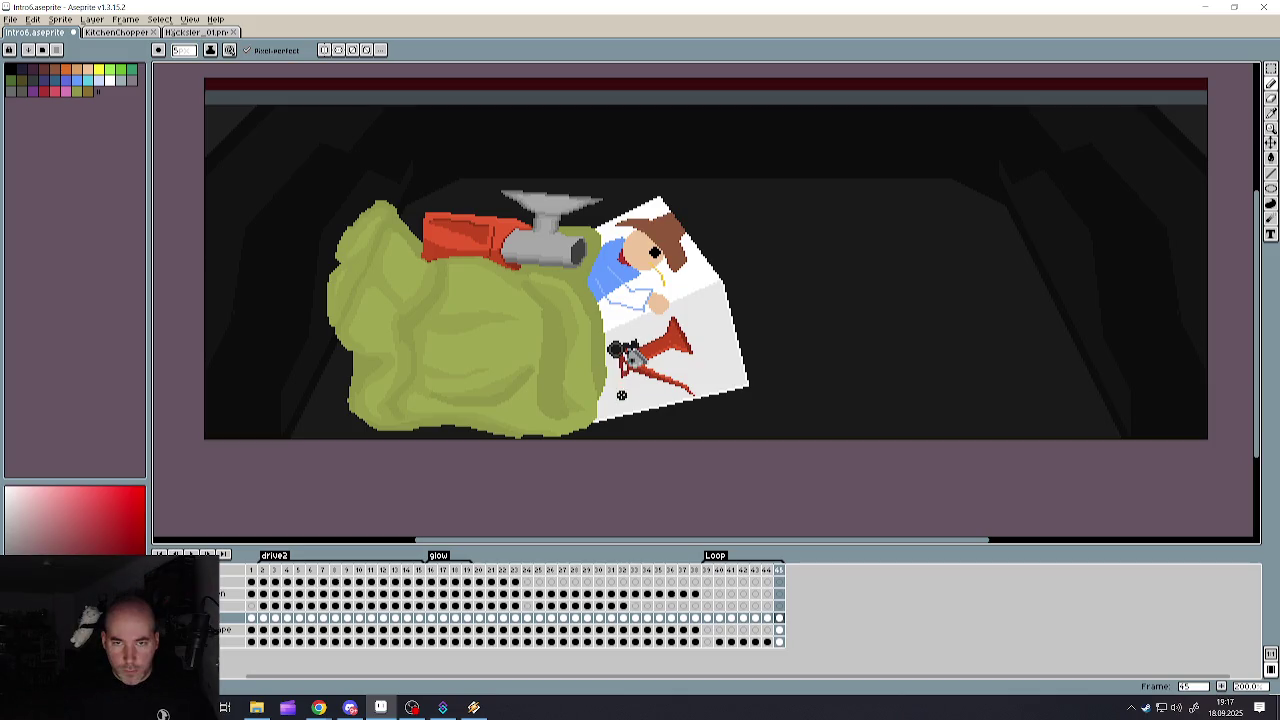
{"action": "scroll", "coordinate": [601, 324], "scroll_direction": "up", "scroll_amount": 2}
{"action": "left_click", "coordinate": [1270, 70]}
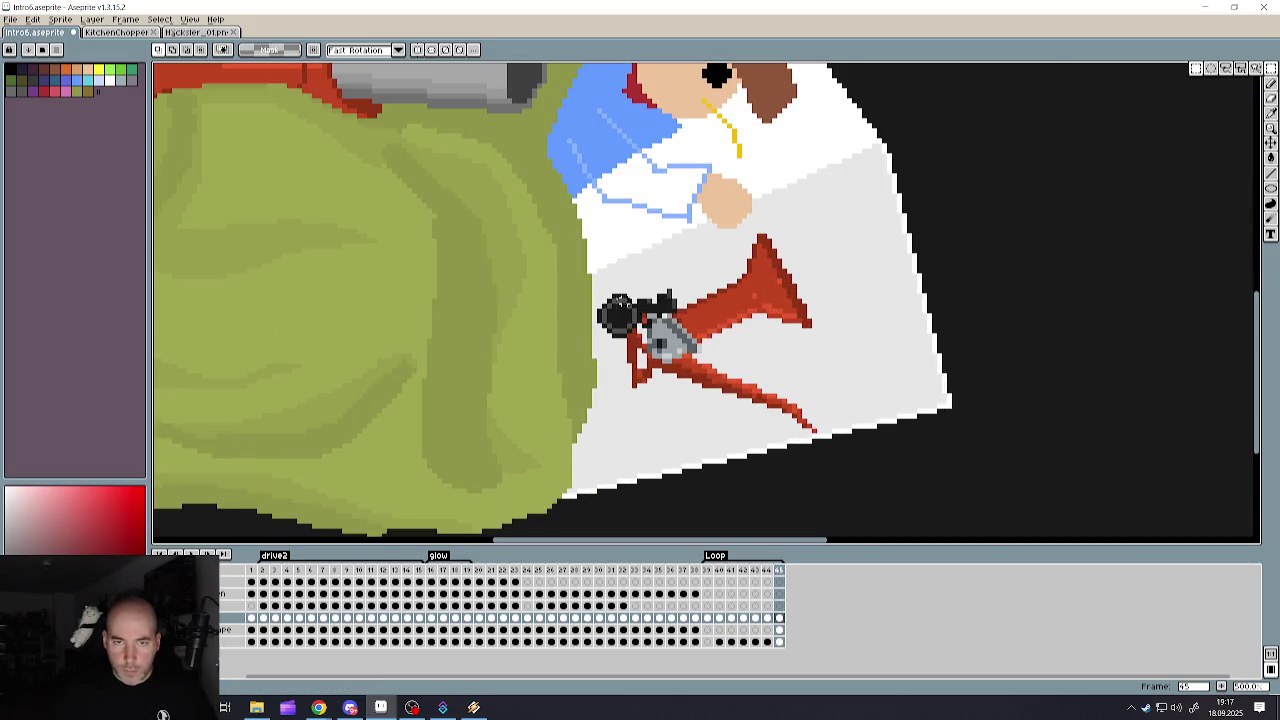
{"action": "left_click_drag", "start_coordinate": [598, 291], "coordinate": [641, 337]}
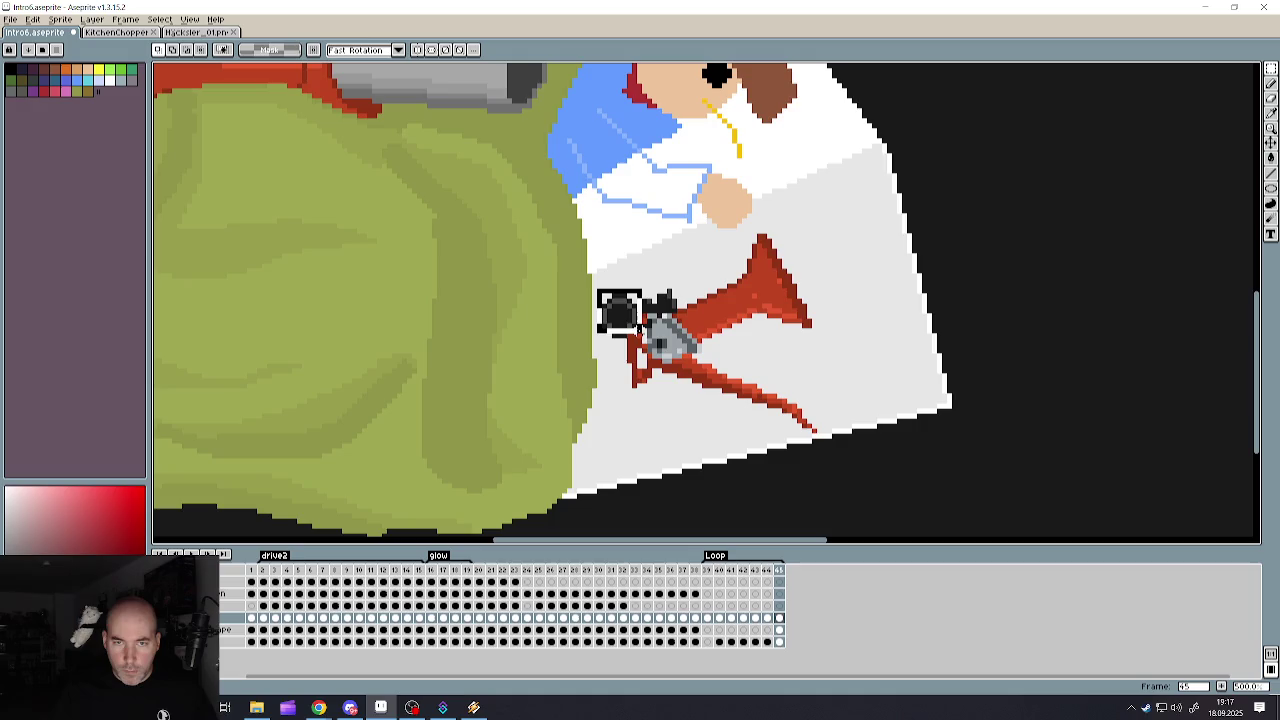
{"action": "key", "text": "f"}
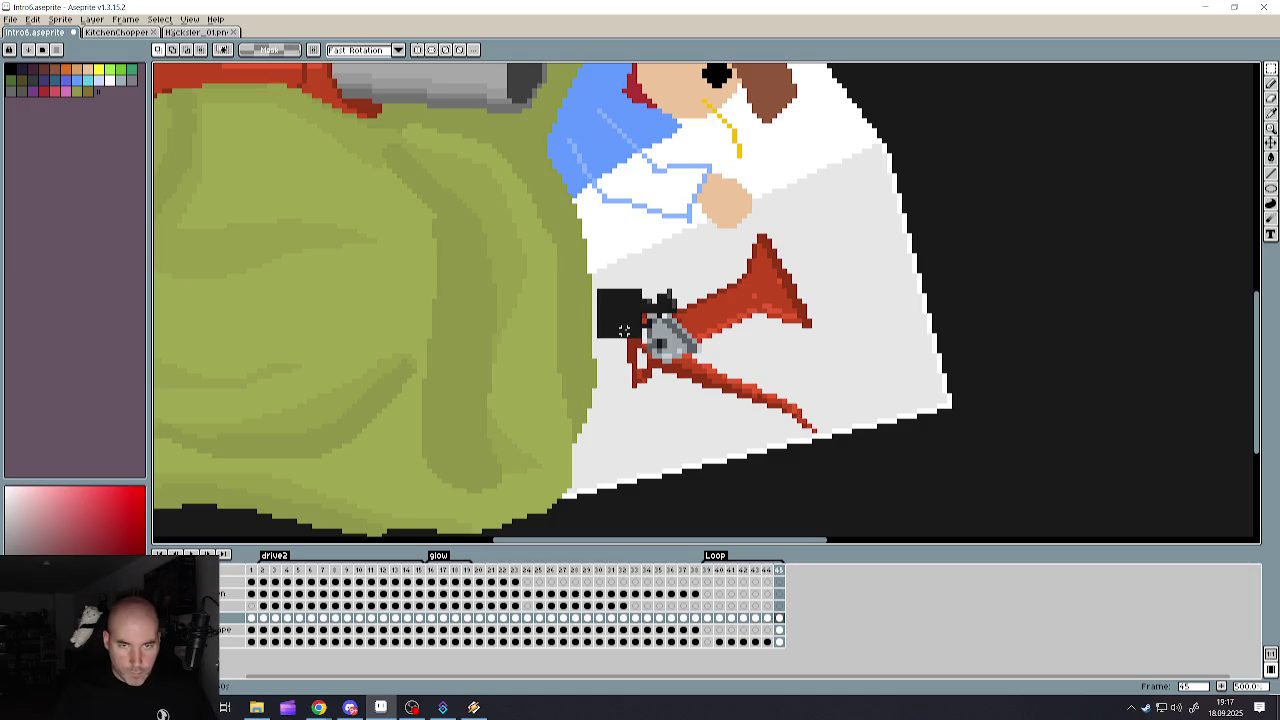
{"action": "left_click_drag", "start_coordinate": [623, 318], "coordinate": [643, 383]}
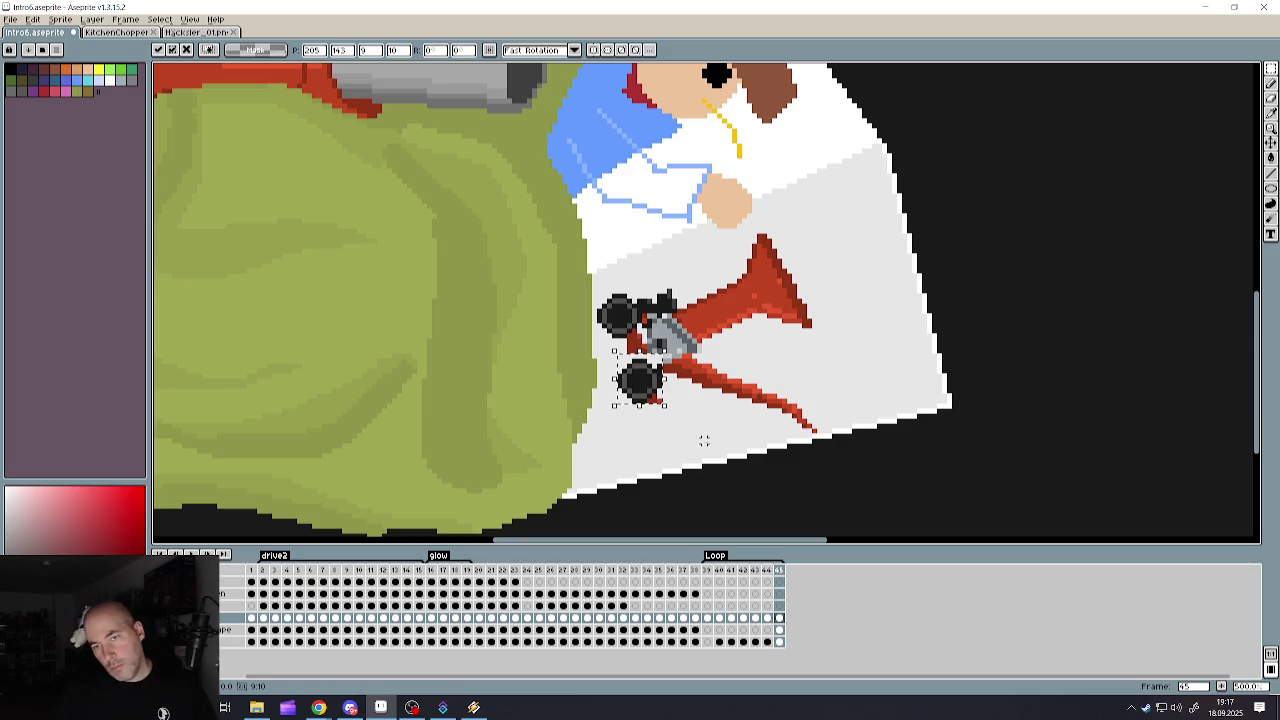
{"action": "key", "text": "Escape"}
{"action": "scroll", "coordinate": [624, 383], "scroll_direction": "up", "scroll_amount": 3}
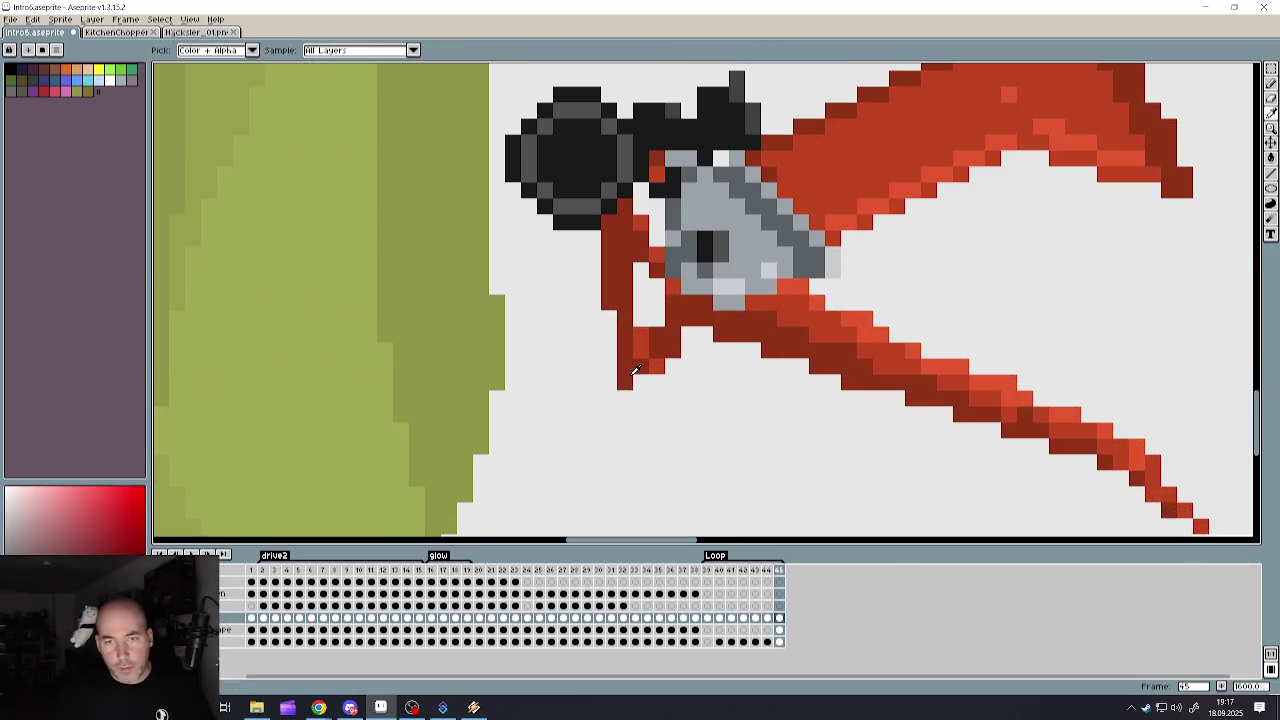
- Draw a short red foot extending left from the chipper's leg, undoing a stray stroke
{"action": "key", "text": "b"}
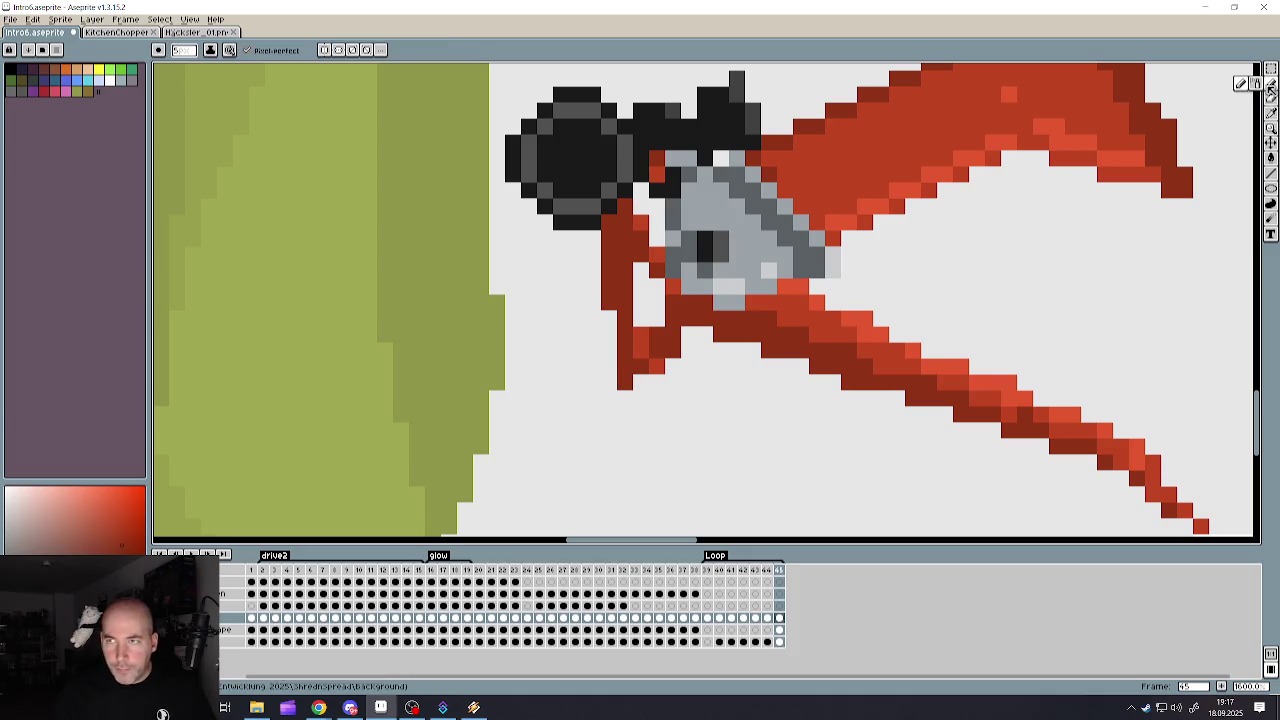
{"action": "left_click_drag", "start_coordinate": [616, 330], "coordinate": [545, 395]}
{"action": "key", "text": "ctrl+z"}
{"action": "mouse_move", "coordinate": [620, 383]}
{"action": "left_mouse_down"}
{"action": "mouse_move", "coordinate": [572, 382]}
{"action": "mouse_move", "coordinate": [560, 350]}
{"action": "left_mouse_up"}
{"action": "left_click_drag", "start_coordinate": [577, 398], "coordinate": [560, 398]}
{"action": "left_click", "coordinate": [561, 382]}
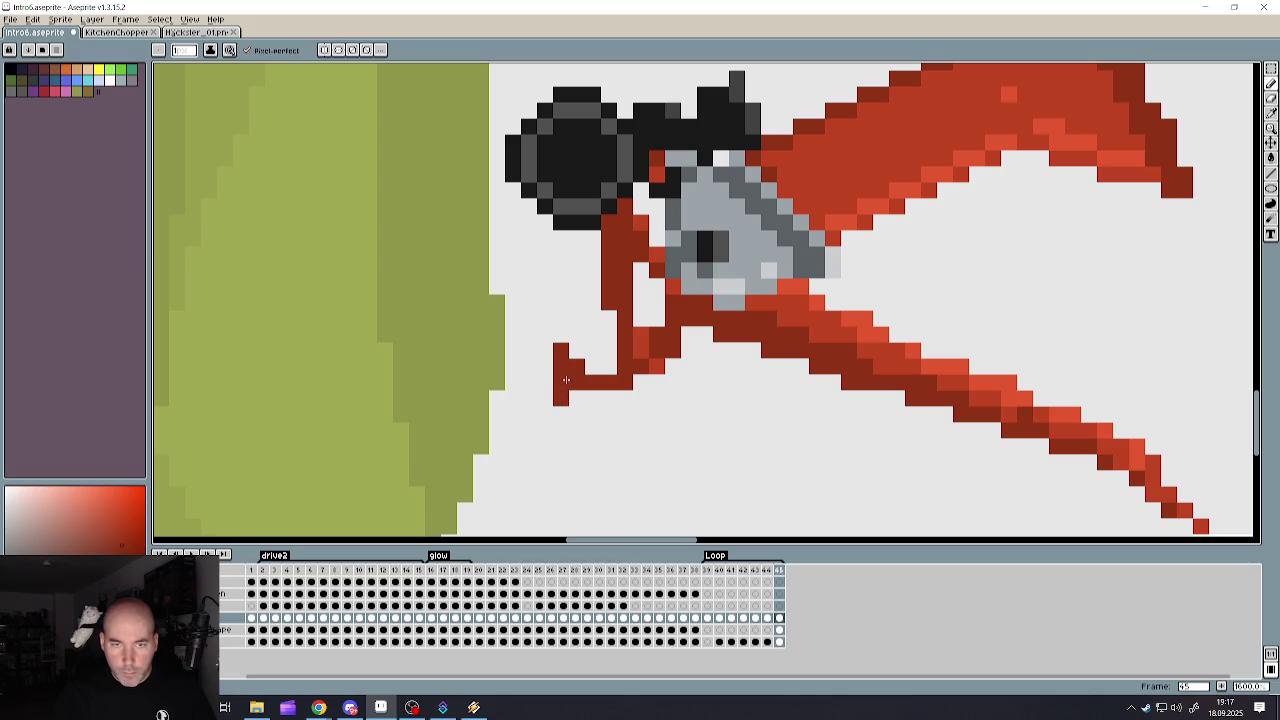
- Sample the portrait's yellow, then set black as the drawing colour
{"action": "scroll", "coordinate": [563, 380], "scroll_direction": "down", "scroll_amount": 1}
{"action": "scroll", "coordinate": [565, 380], "scroll_direction": "down", "scroll_amount": 1}
{"action": "scroll", "coordinate": [575, 379], "scroll_direction": "down", "scroll_amount": 1}
{"action": "scroll", "coordinate": [575, 379], "scroll_direction": "up", "scroll_amount": 3}
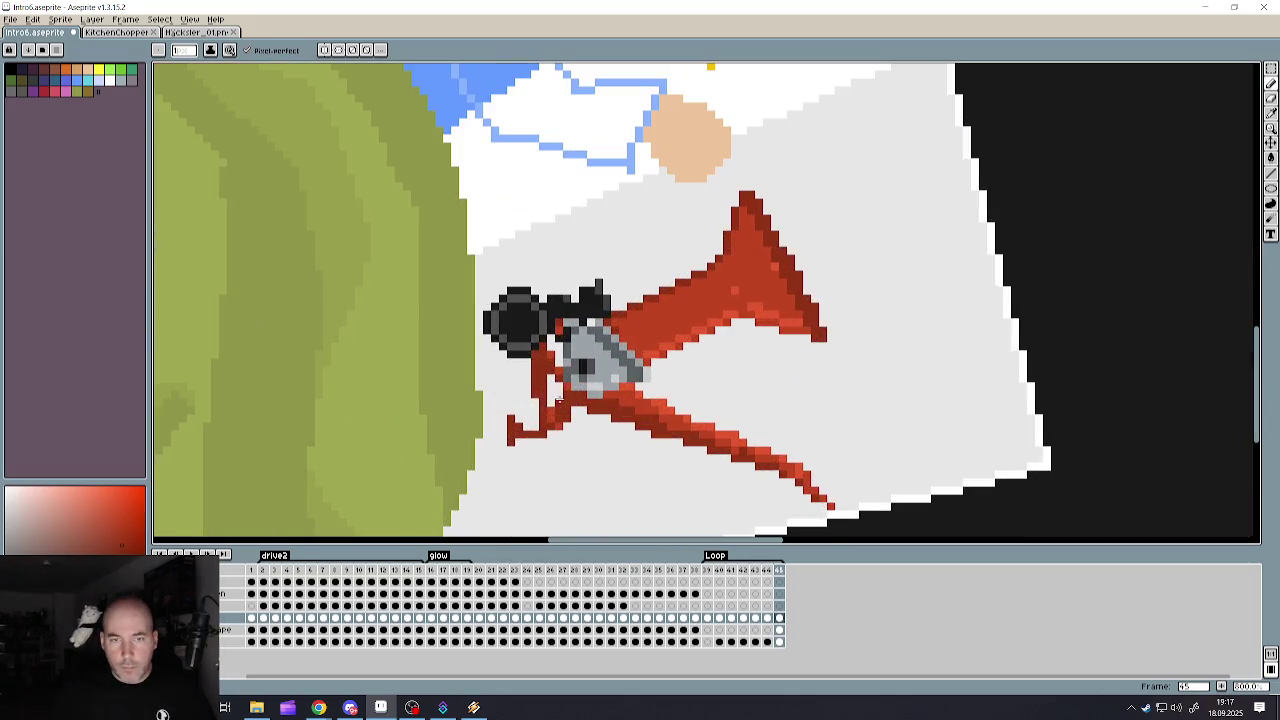
{"action": "scroll", "coordinate": [563, 397], "scroll_direction": "down", "scroll_amount": 3}
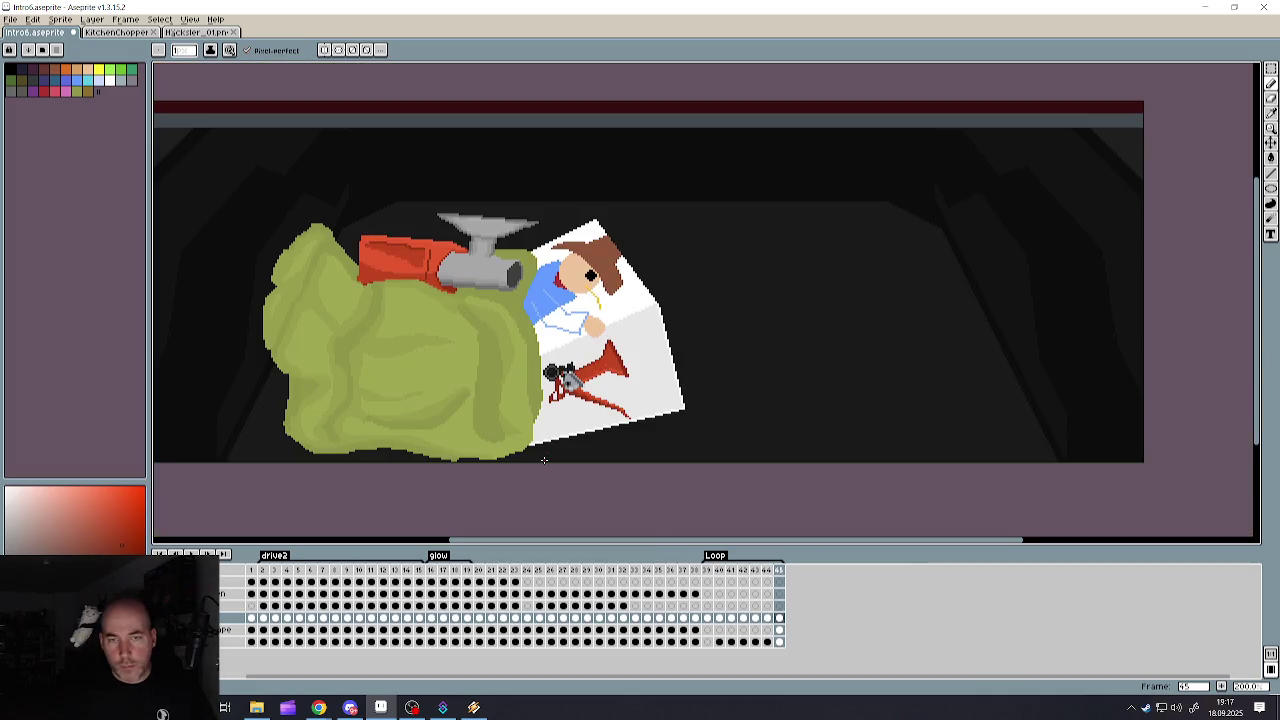
{"action": "scroll", "coordinate": [577, 408], "scroll_direction": "up", "scroll_amount": 3}
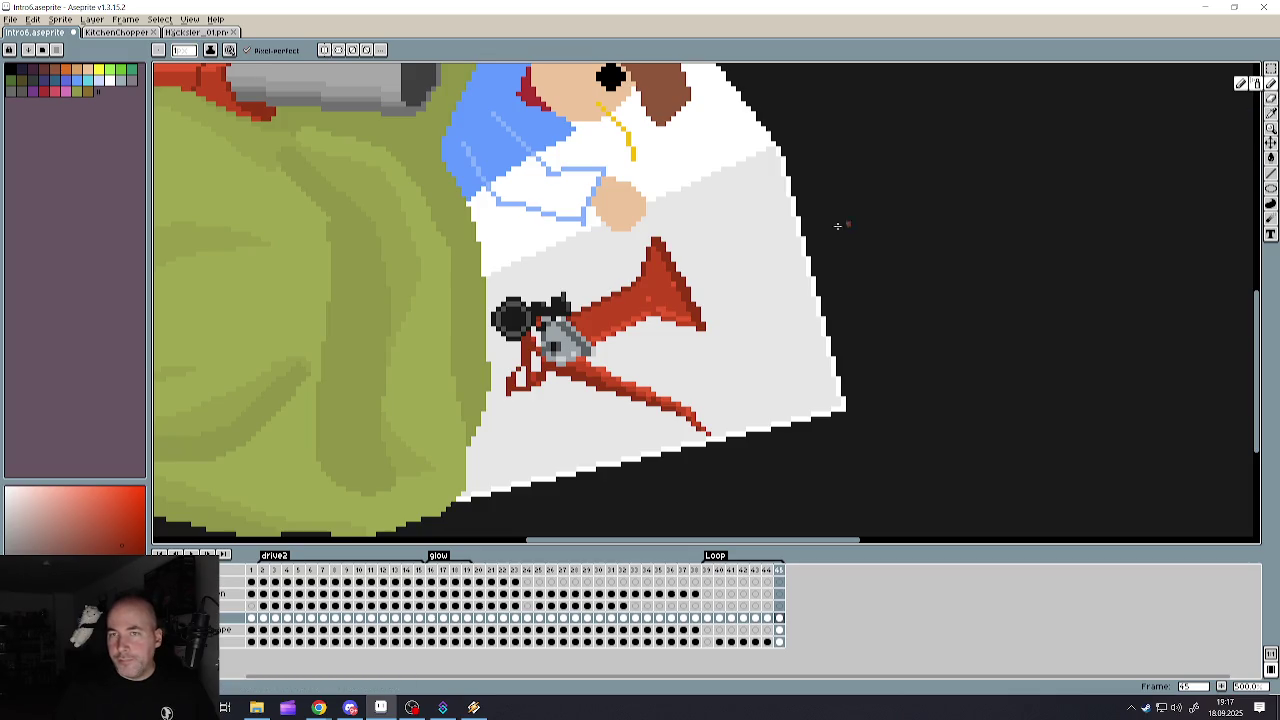
{"action": "key", "text": "i"}
{"action": "left_click", "coordinate": [634, 136], "text": "alt"}
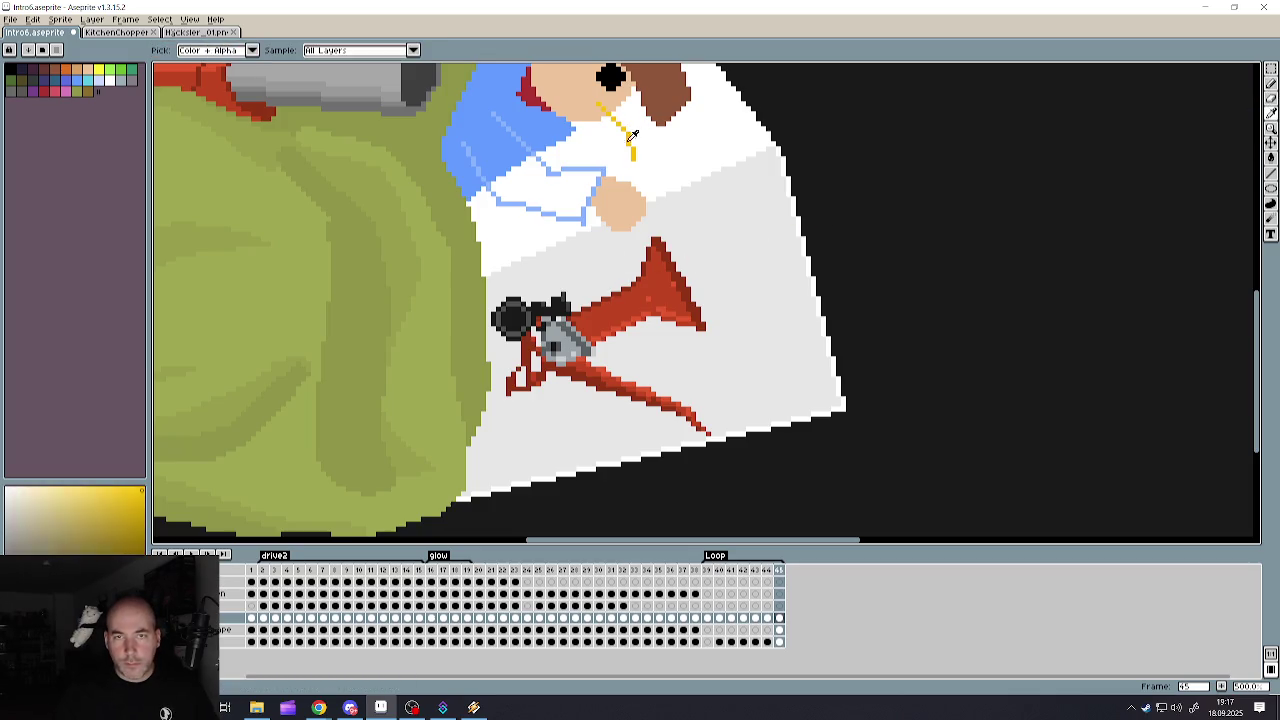
{"action": "left_click", "coordinate": [101, 74]}
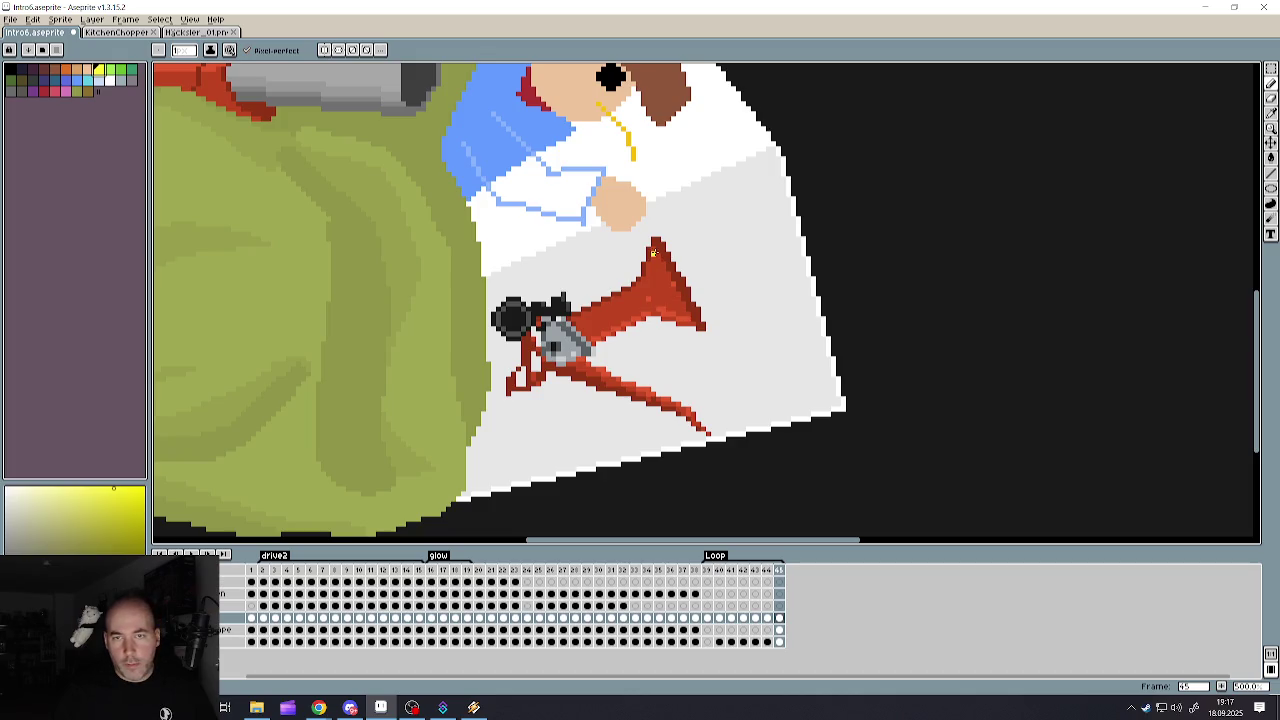
{"action": "left_click", "coordinate": [14, 71]}
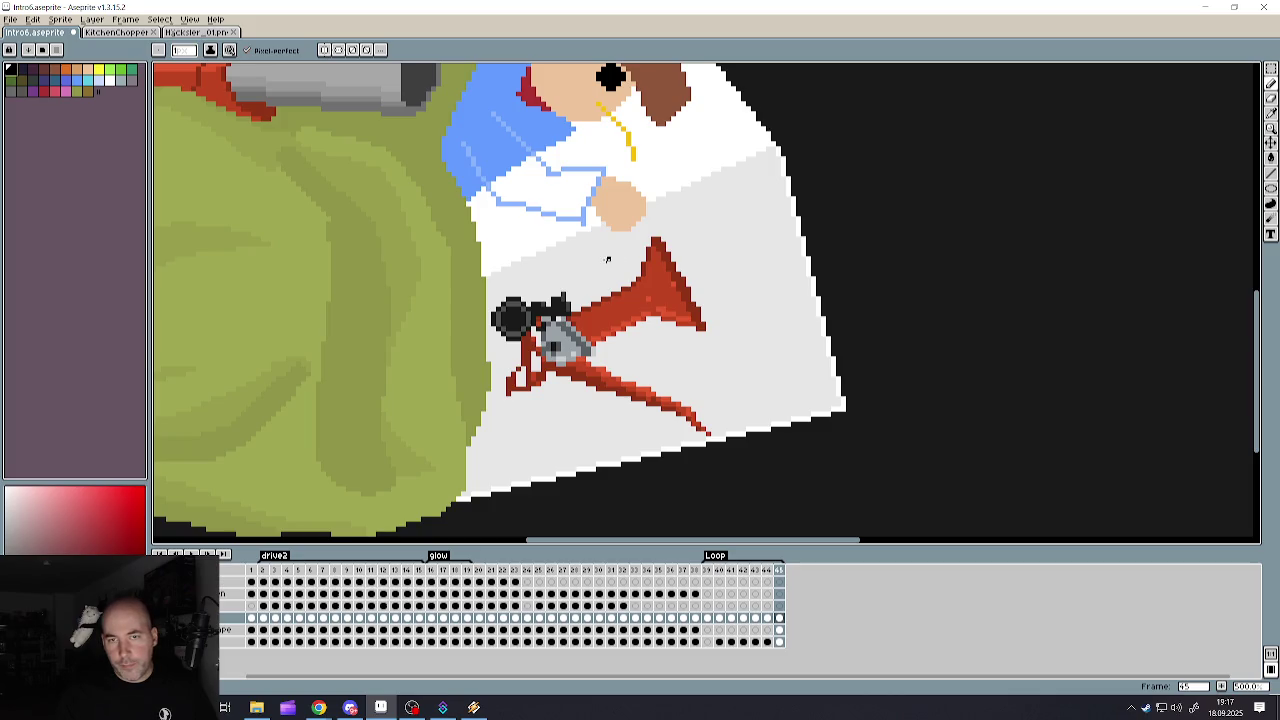
- Try several black horizontal and diagonal lines across the red sprite, undoing each attempt
{"action": "left_click_drag", "start_coordinate": [607, 259], "coordinate": [787, 293]}
{"action": "left_click", "coordinate": [548, 438], "text": "shift"}
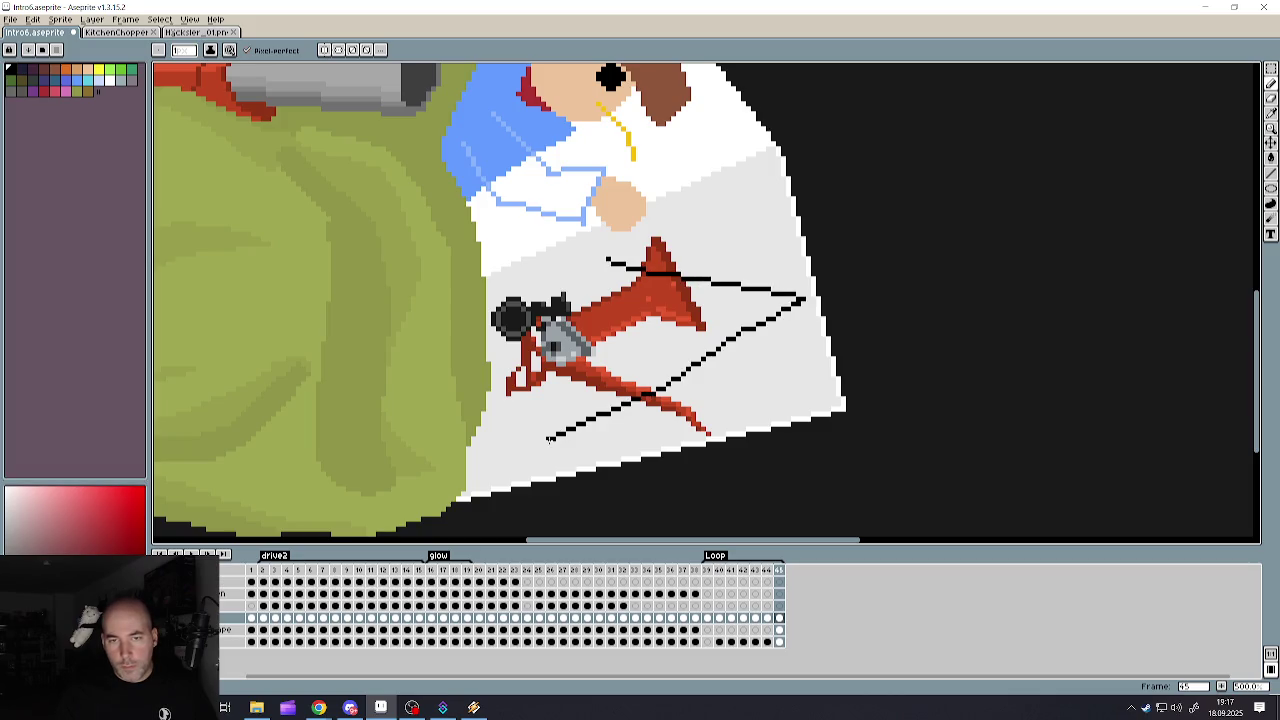
{"action": "key", "text": "ctrl+z"}
{"action": "key", "text": "ctrl+z"}
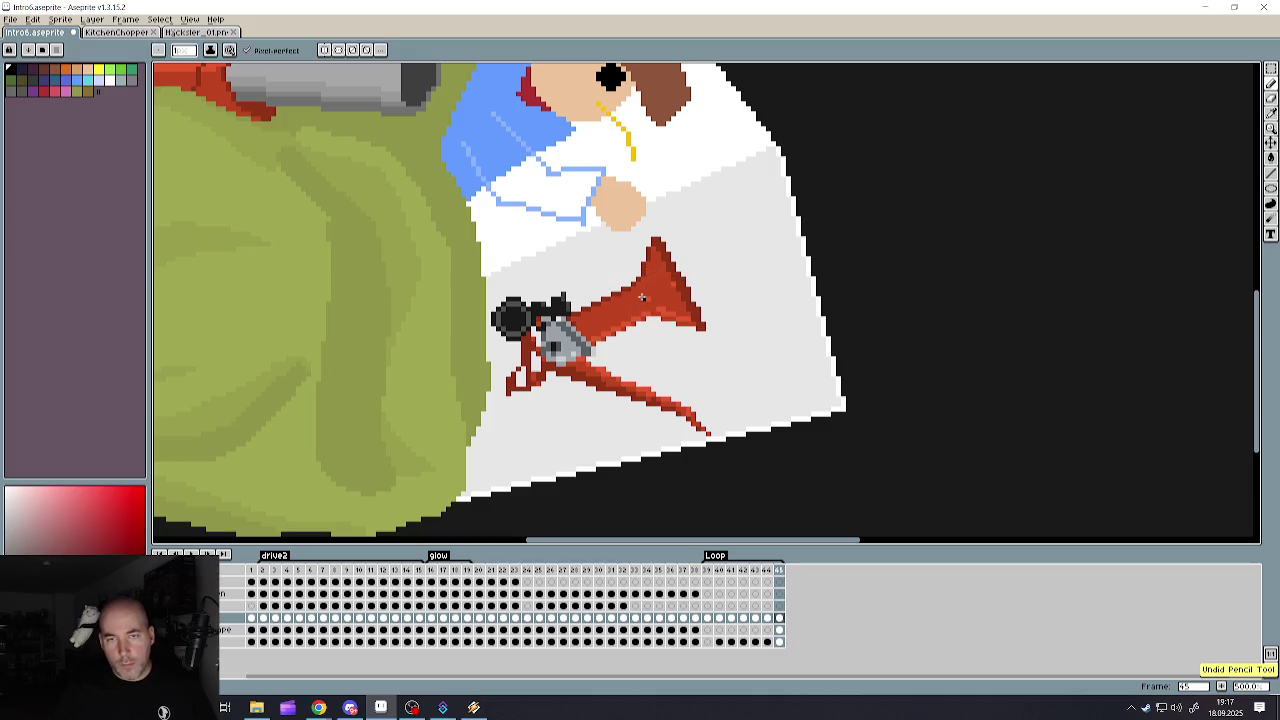
{"action": "left_click_drag", "start_coordinate": [640, 294], "coordinate": [700, 298]}
{"action": "left_click", "coordinate": [784, 298], "text": "shift"}
{"action": "left_click", "coordinate": [570, 404], "text": "shift"}
{"action": "scroll", "coordinate": [575, 400], "scroll_direction": "down", "scroll_amount": 3}
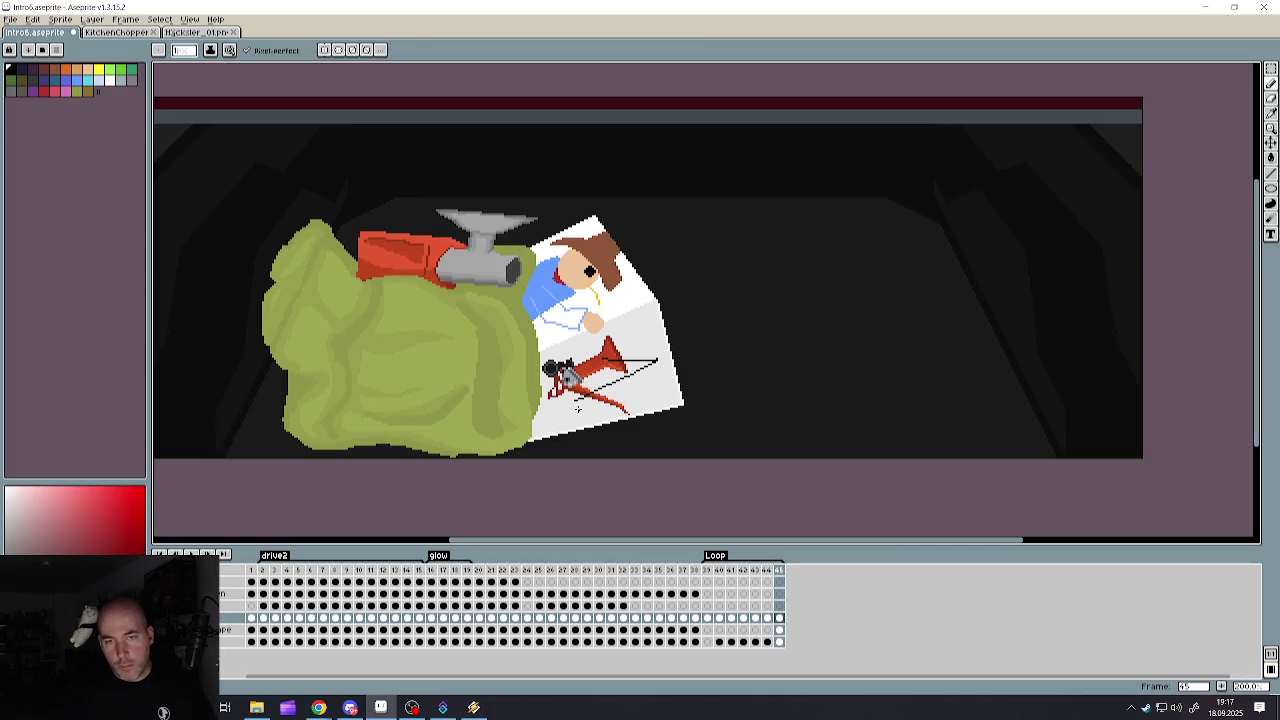
{"action": "scroll", "coordinate": [585, 381], "scroll_direction": "up", "scroll_amount": 3}
{"action": "scroll", "coordinate": [585, 381], "scroll_direction": "down", "scroll_amount": 2}
{"action": "scroll", "coordinate": [638, 331], "scroll_direction": "up", "scroll_amount": 3}
{"action": "key", "text": "ctrl+z"}
{"action": "key", "text": "ctrl+z"}
{"action": "key", "text": "ctrl+z"}
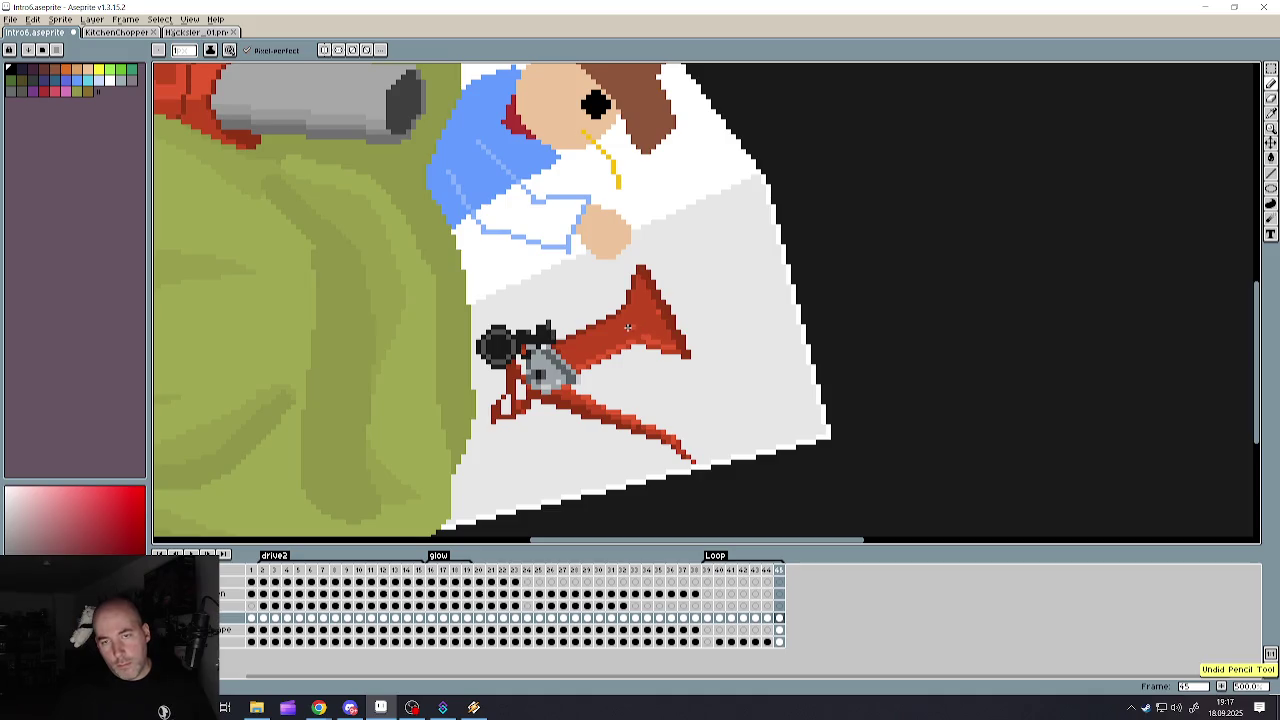
{"action": "left_click", "coordinate": [628, 330]}
{"action": "left_click", "coordinate": [748, 333], "text": "shift"}
{"action": "left_click", "coordinate": [580, 408], "text": "shift"}
{"action": "scroll", "coordinate": [580, 408], "scroll_direction": "down", "scroll_amount": 3}
{"action": "scroll", "coordinate": [551, 427], "scroll_direction": "up", "scroll_amount": 3}
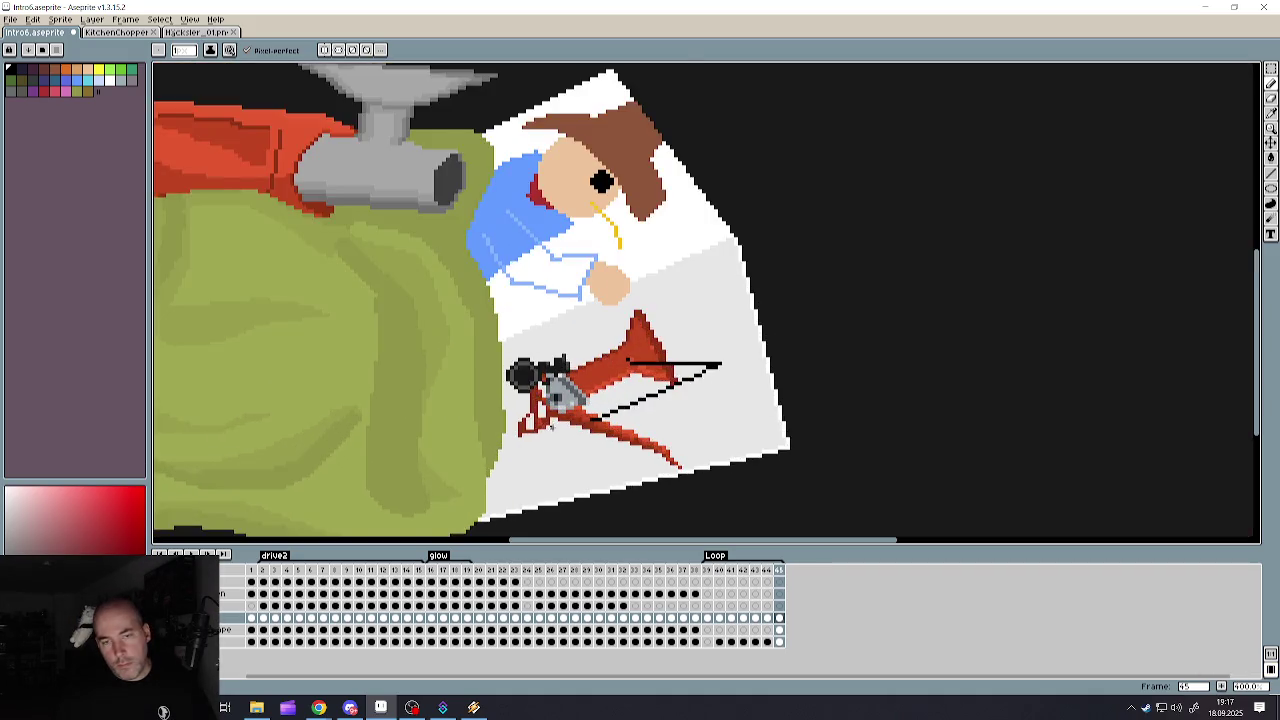
{"action": "scroll", "coordinate": [551, 427], "scroll_direction": "up", "scroll_amount": 1}
{"action": "key", "text": "ctrl+z"}
{"action": "key", "text": "ctrl+z"}
{"action": "key", "text": "ctrl+z"}
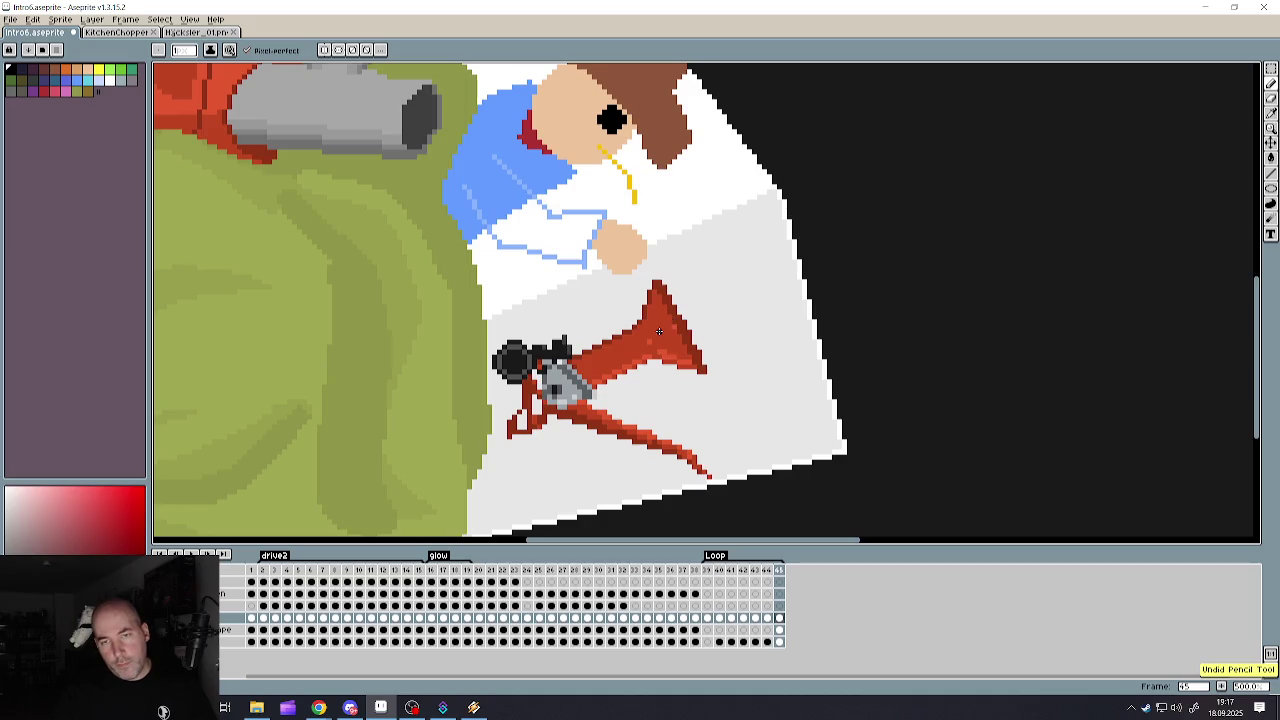
- Draw the black arrow's edges across the red shape, including its outer and inner diagonals
{"action": "mouse_move", "coordinate": [658, 322]}
{"action": "left_mouse_down"}
{"action": "mouse_move", "coordinate": [748, 331]}
{"action": "mouse_move", "coordinate": [645, 391]}
{"action": "left_mouse_up"}
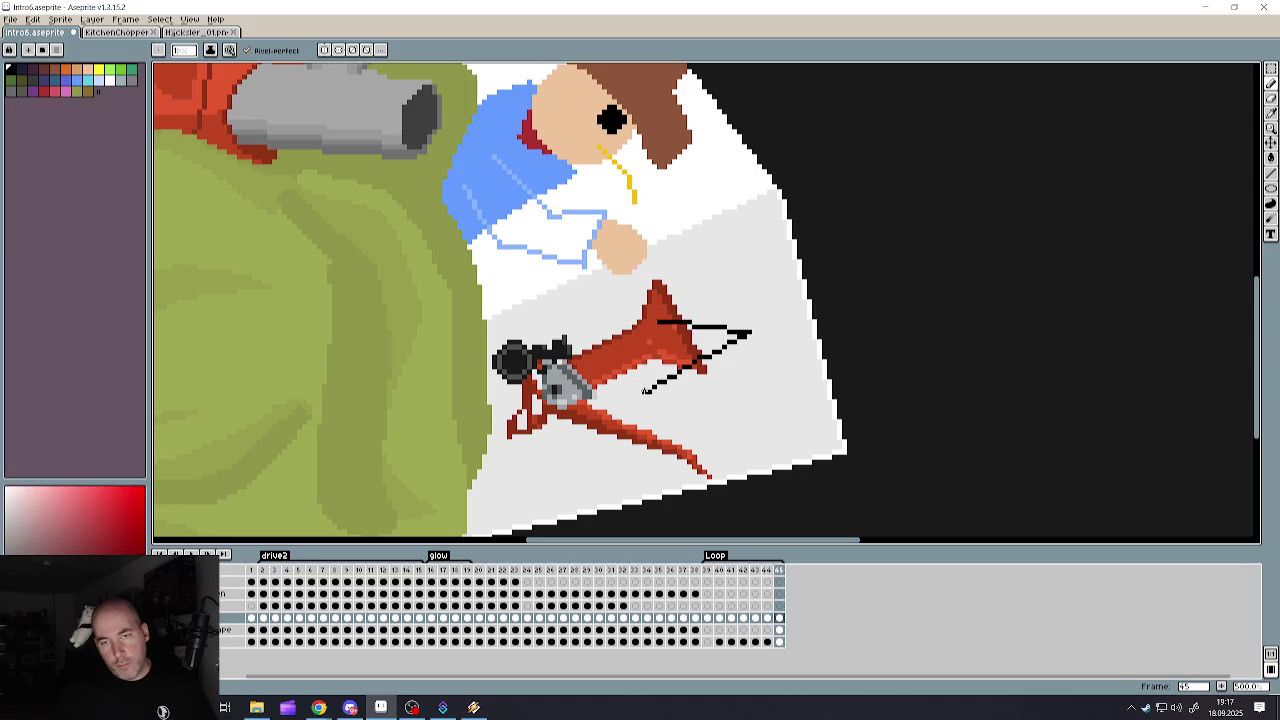
{"action": "scroll", "coordinate": [633, 397], "scroll_direction": "down", "scroll_amount": 3}
{"action": "scroll", "coordinate": [625, 394], "scroll_direction": "up", "scroll_amount": 2}
{"action": "scroll", "coordinate": [619, 391], "scroll_direction": "up", "scroll_amount": 2}
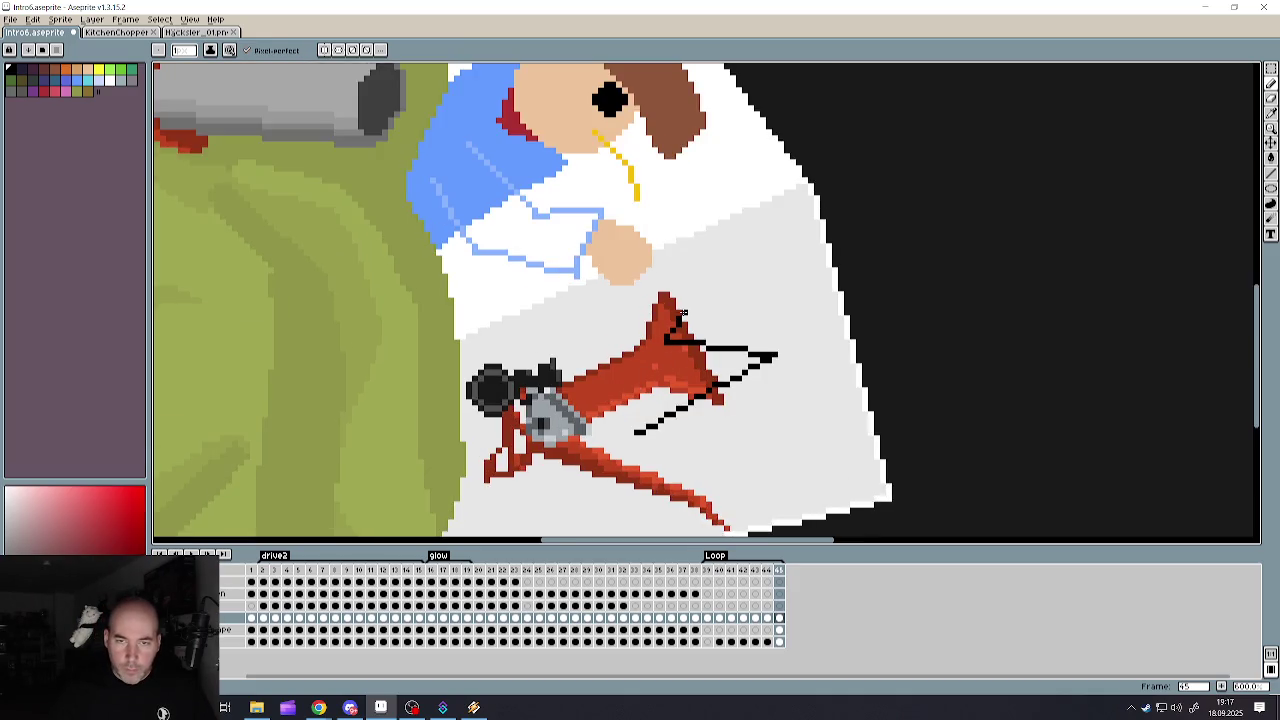
{"action": "mouse_move", "coordinate": [728, 324]}
{"action": "left_mouse_down"}
{"action": "mouse_move", "coordinate": [803, 343]}
{"action": "mouse_move", "coordinate": [797, 381]}
{"action": "mouse_move", "coordinate": [648, 467]}
{"action": "left_mouse_up"}
{"action": "key", "text": "ctrl+z"}
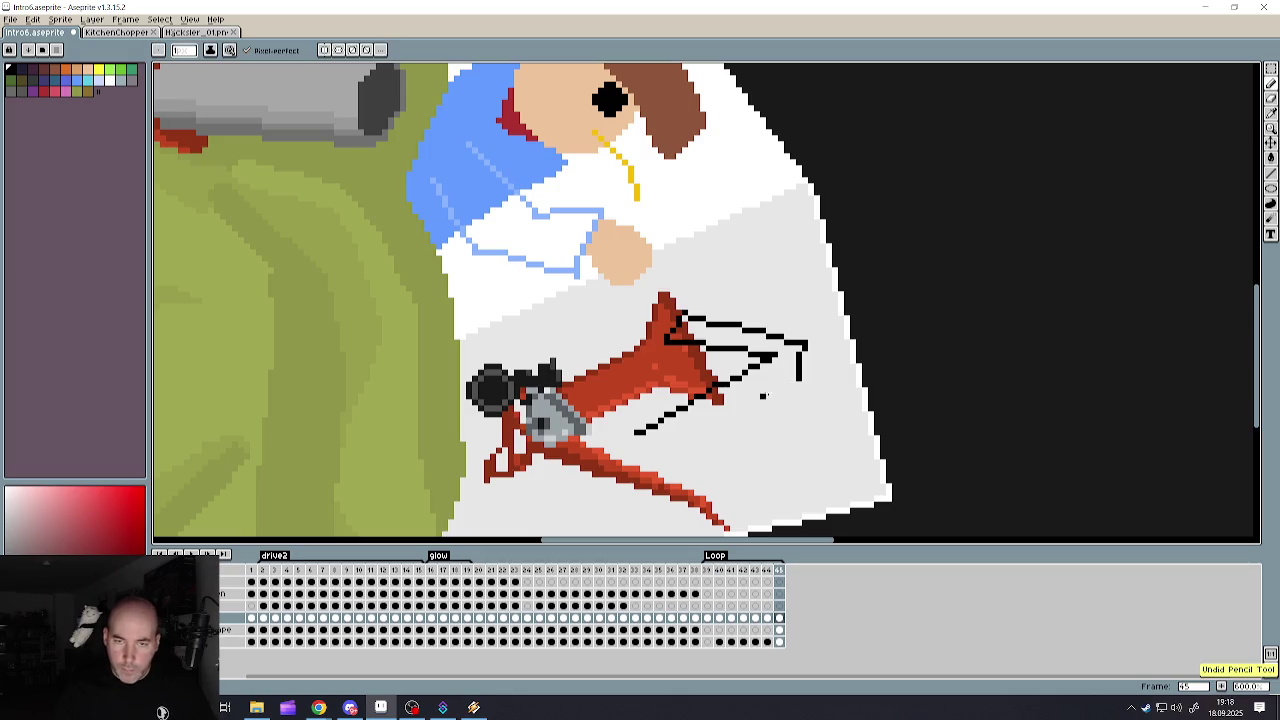
{"action": "left_click_drag", "start_coordinate": [800, 368], "coordinate": [660, 445]}
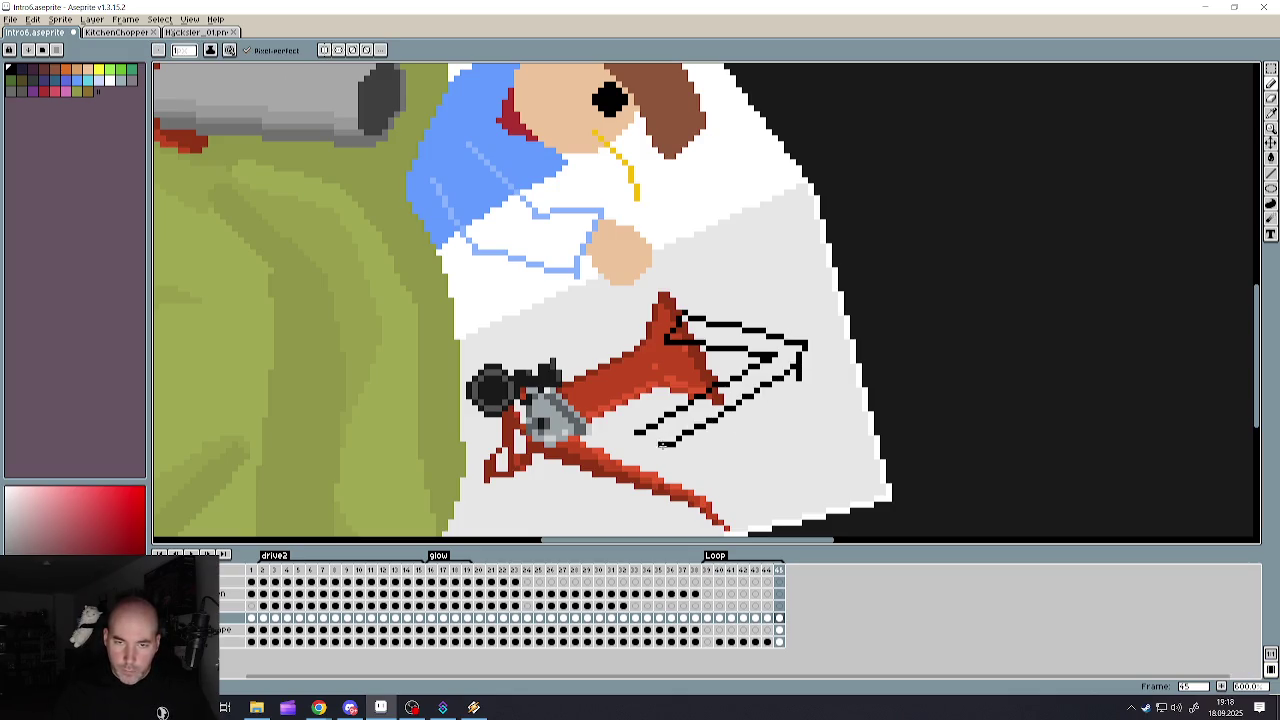
{"action": "left_click_drag", "start_coordinate": [768, 357], "coordinate": [664, 414]}
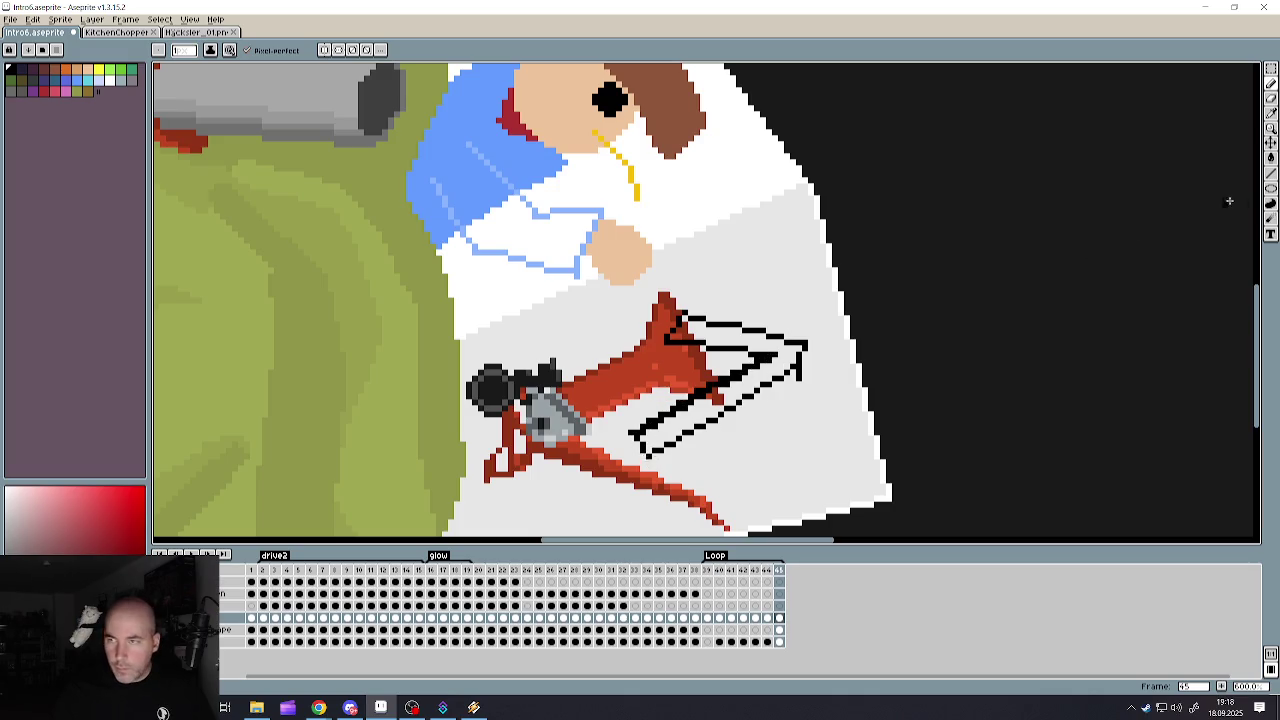
{"action": "left_click", "coordinate": [1271, 157]}
- Fill the upper and lower arrow outlines solid black
{"action": "left_click", "coordinate": [704, 403]}
{"action": "left_click", "coordinate": [721, 395]}
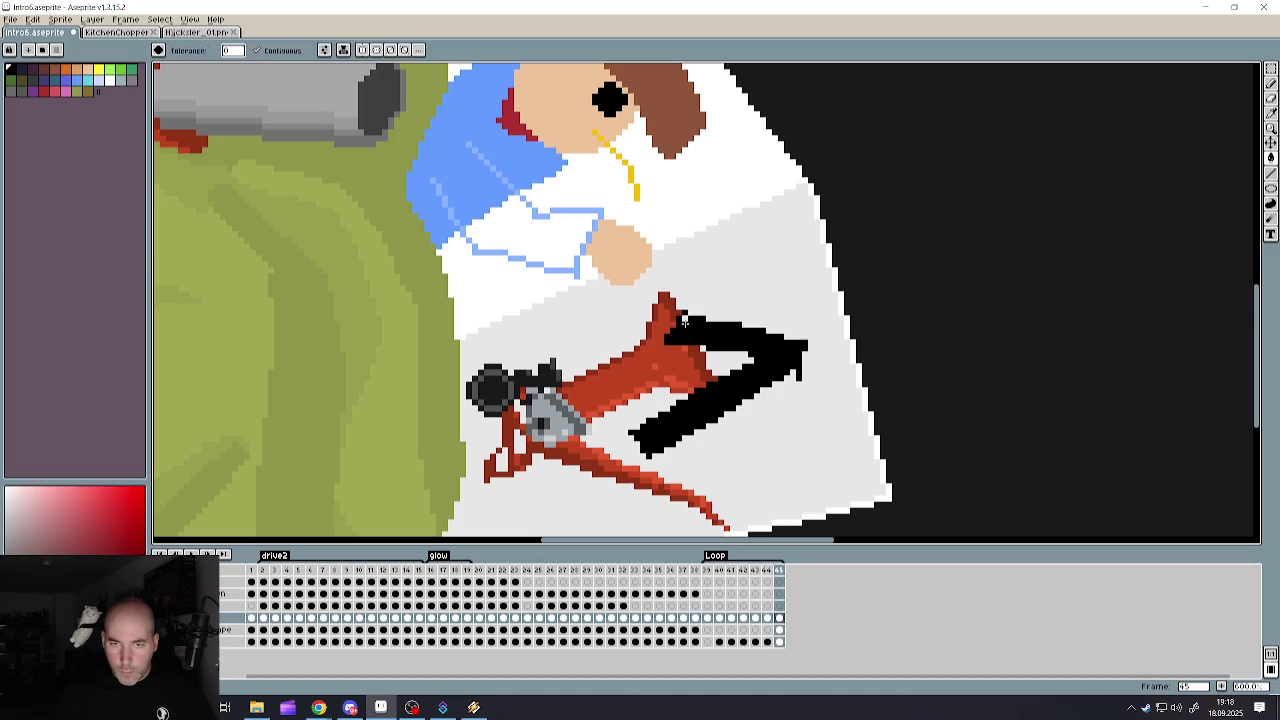
{"action": "left_click", "coordinate": [1271, 98]}
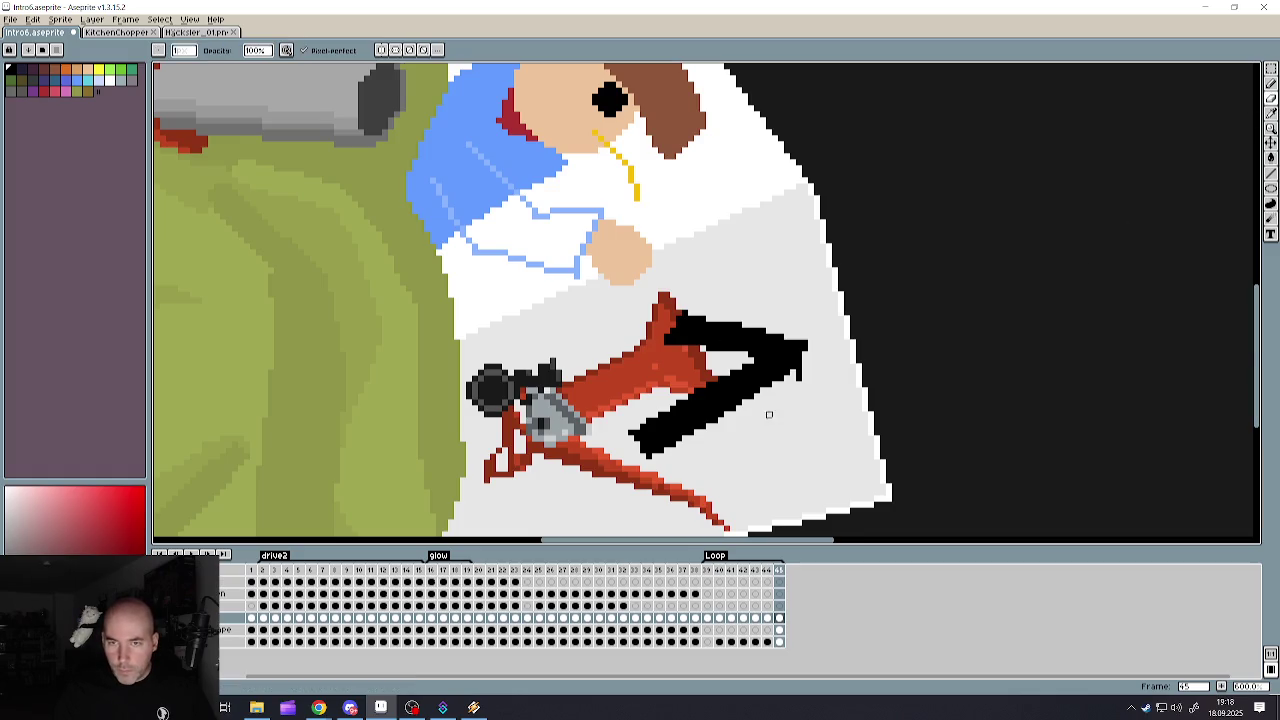
{"action": "scroll", "coordinate": [766, 411], "scroll_direction": "up", "scroll_amount": 2}
{"action": "mouse_move", "coordinate": [781, 360]}
{"action": "left_mouse_down"}
{"action": "mouse_move", "coordinate": [750, 395]}
{"action": "mouse_move", "coordinate": [781, 362]}
{"action": "left_mouse_up"}
{"action": "key", "text": "ctrl+z"}
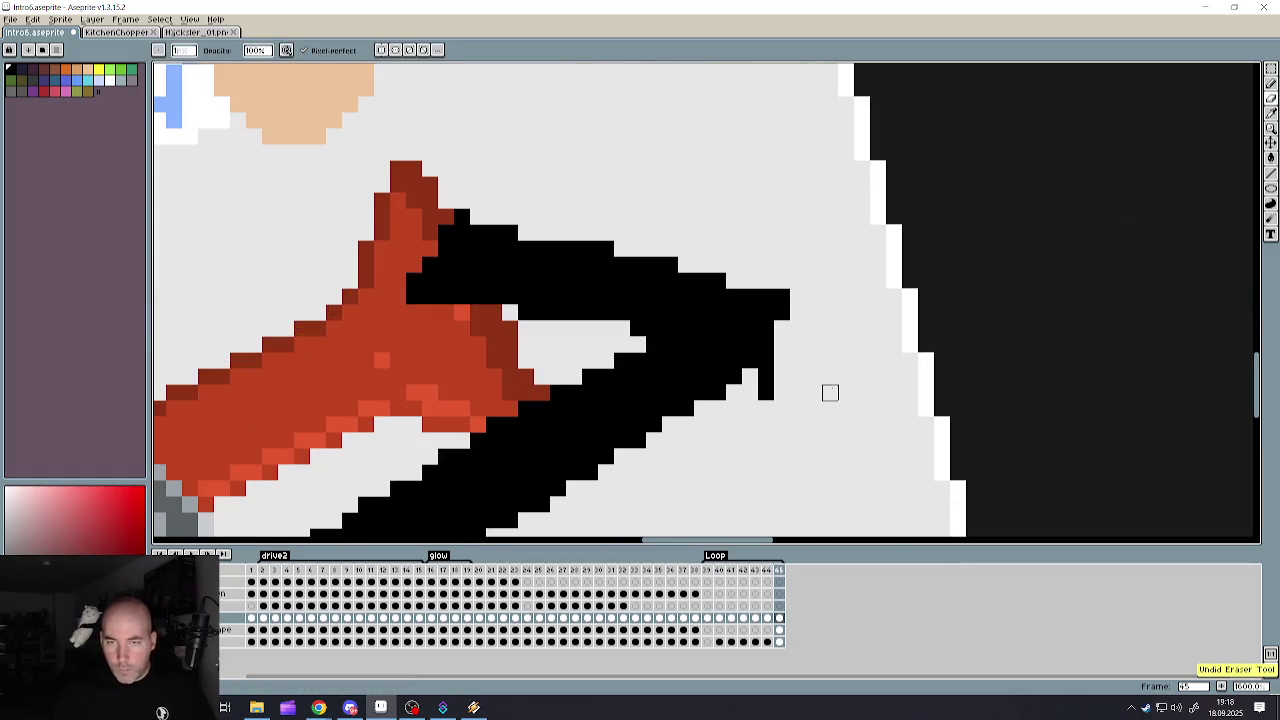
- Erase stray black pixels to trim the arrow's tip, upper edge and lower stroke
{"action": "left_click", "coordinate": [1271, 113]}
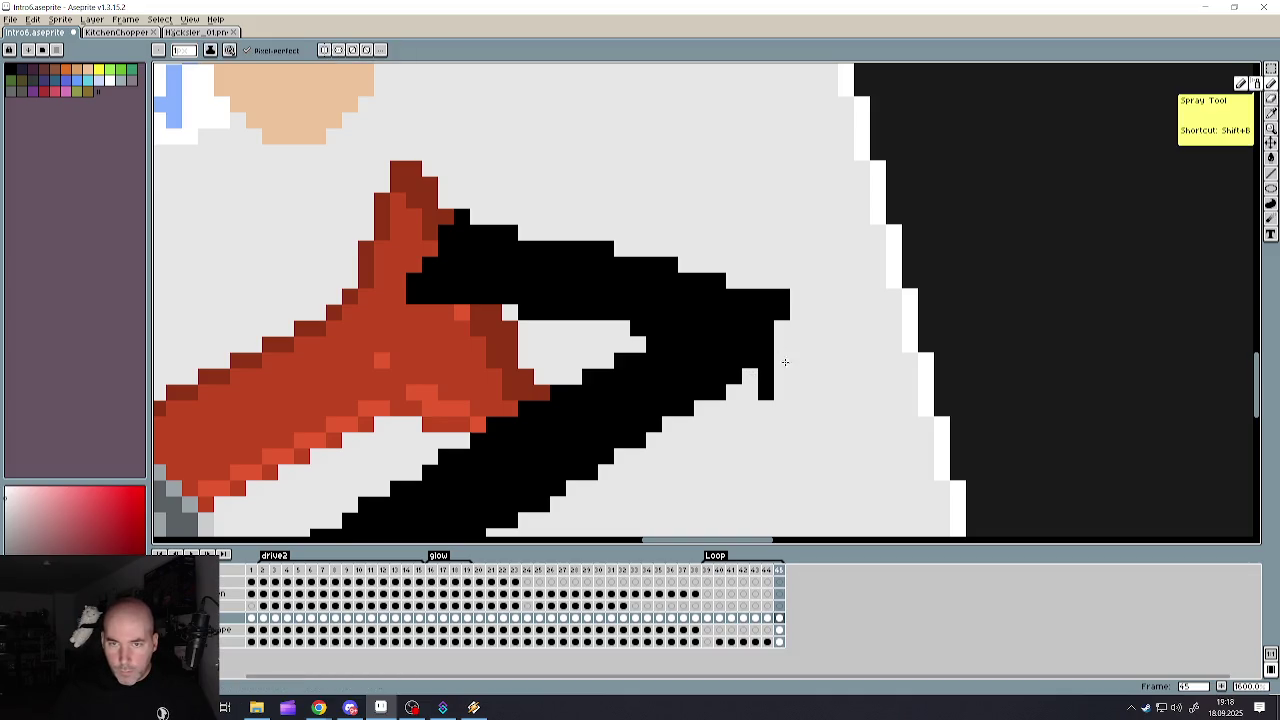
{"action": "left_click_drag", "start_coordinate": [782, 360], "coordinate": [760, 398]}
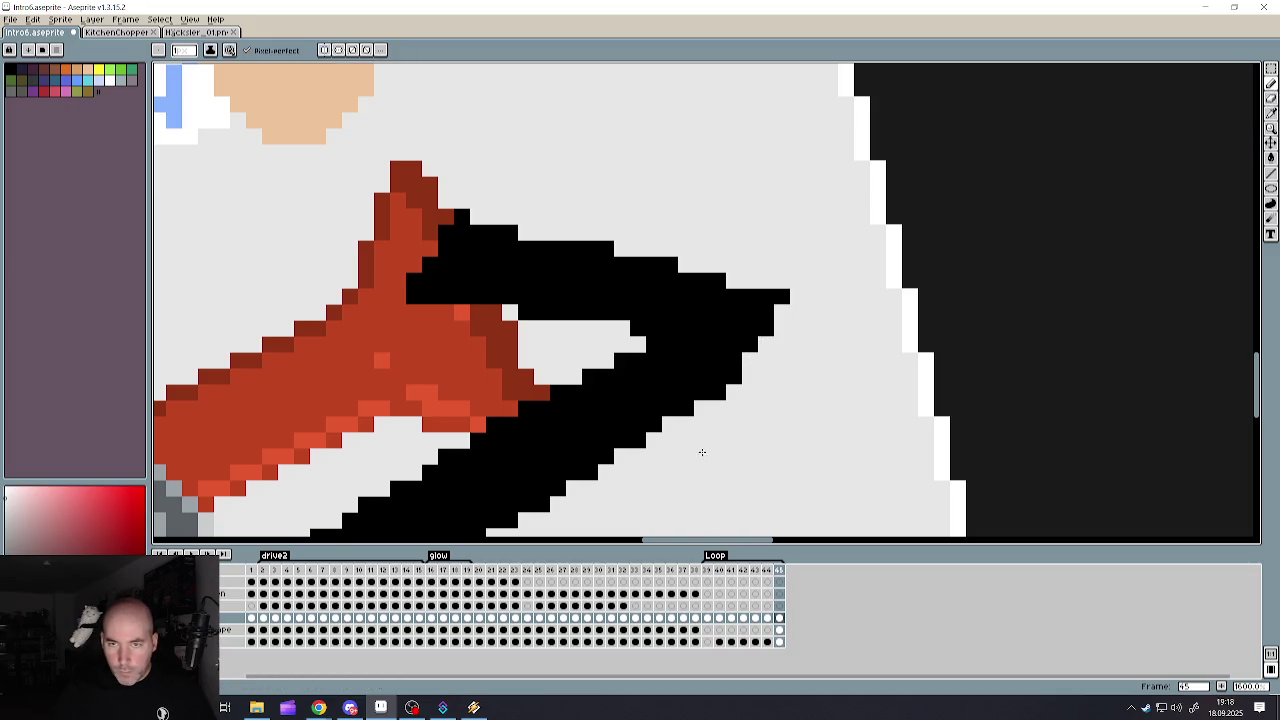
{"action": "left_click_drag", "start_coordinate": [786, 297], "coordinate": [650, 440]}
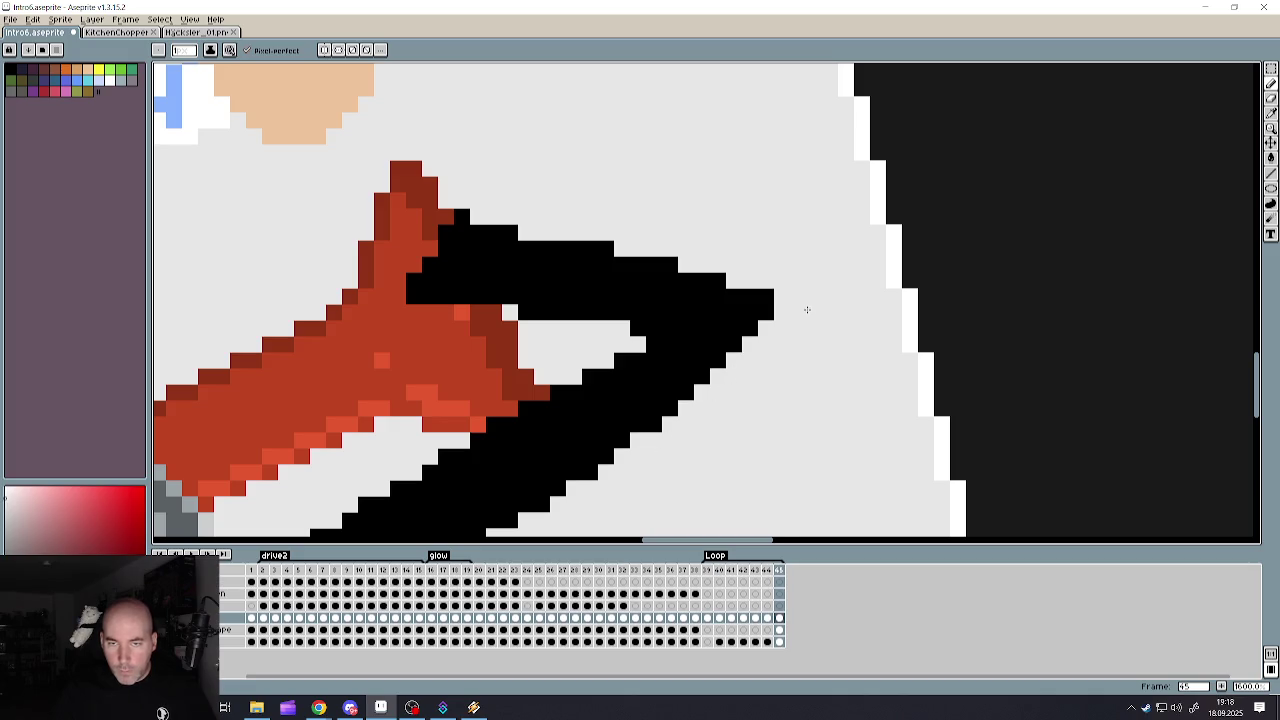
{"action": "scroll", "coordinate": [807, 309], "scroll_direction": "down", "scroll_amount": 3}
{"action": "scroll", "coordinate": [807, 309], "scroll_direction": "down", "scroll_amount": 1}
{"action": "scroll", "coordinate": [846, 242], "scroll_direction": "up", "scroll_amount": 4}
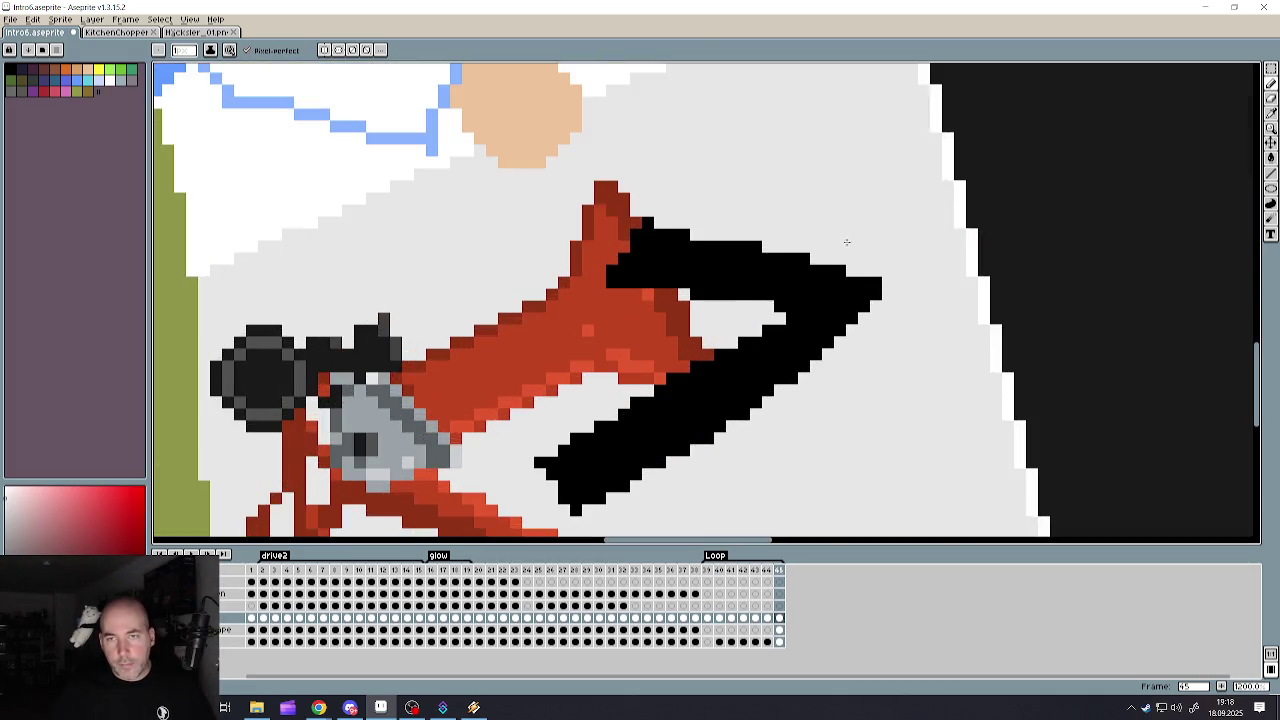
{"action": "left_click_drag", "start_coordinate": [882, 282], "coordinate": [710, 240]}
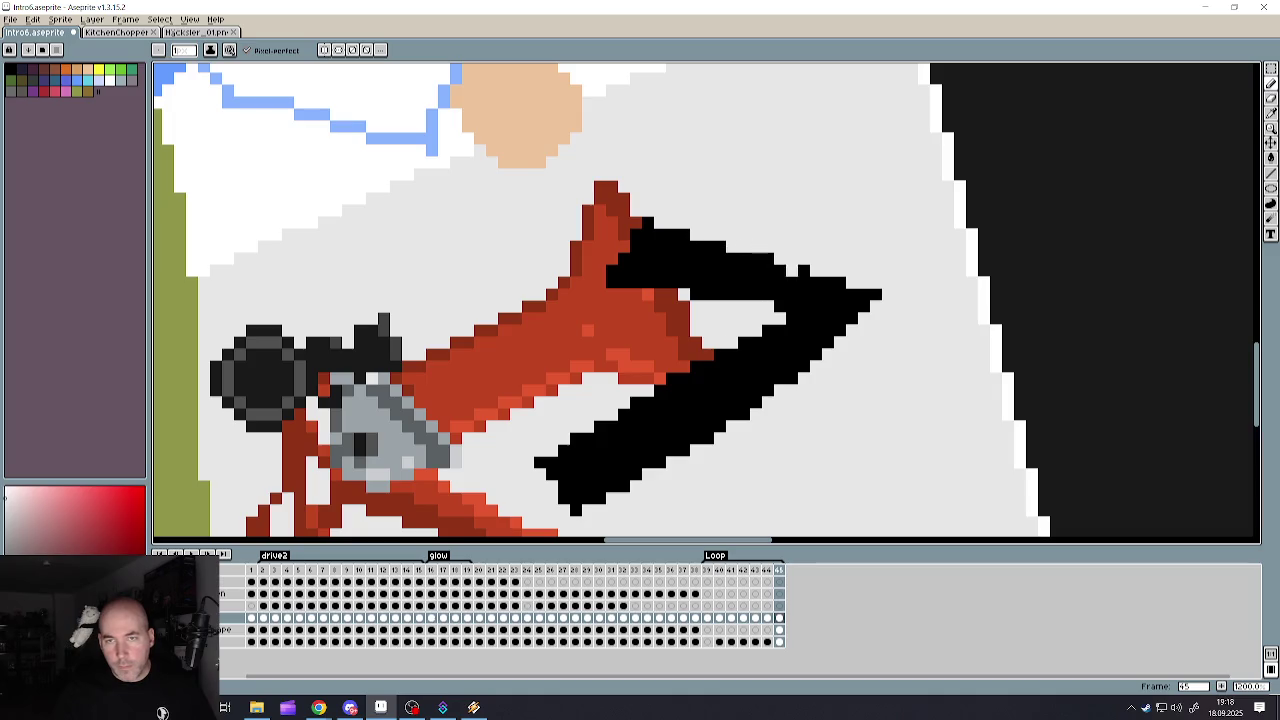
{"action": "scroll", "coordinate": [710, 240], "scroll_direction": "down", "scroll_amount": 3}
{"action": "scroll", "coordinate": [740, 290], "scroll_direction": "up", "scroll_amount": 1}
{"action": "scroll", "coordinate": [757, 318], "scroll_direction": "up", "scroll_amount": 1}
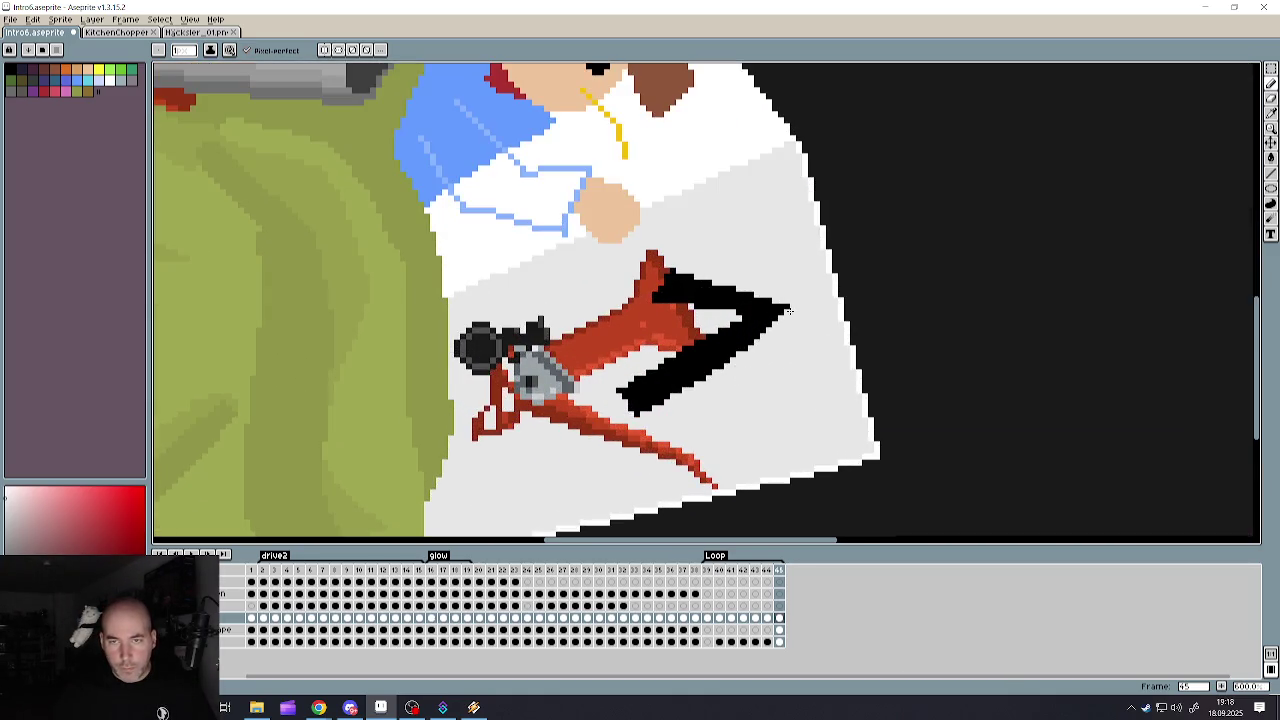
{"action": "mouse_move", "coordinate": [635, 423]}
{"action": "left_mouse_down"}
{"action": "mouse_move", "coordinate": [788, 310]}
{"action": "mouse_move", "coordinate": [681, 389]}
{"action": "left_mouse_up"}
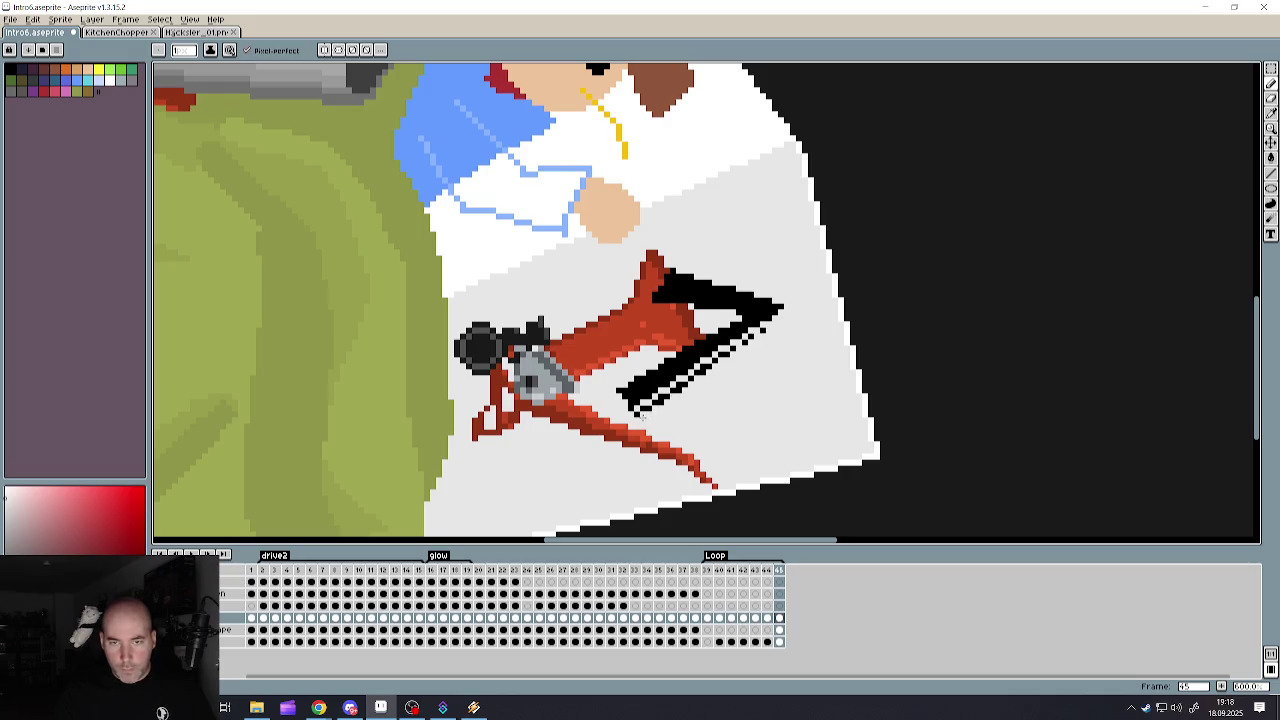
{"action": "left_click_drag", "start_coordinate": [735, 347], "coordinate": [660, 404]}
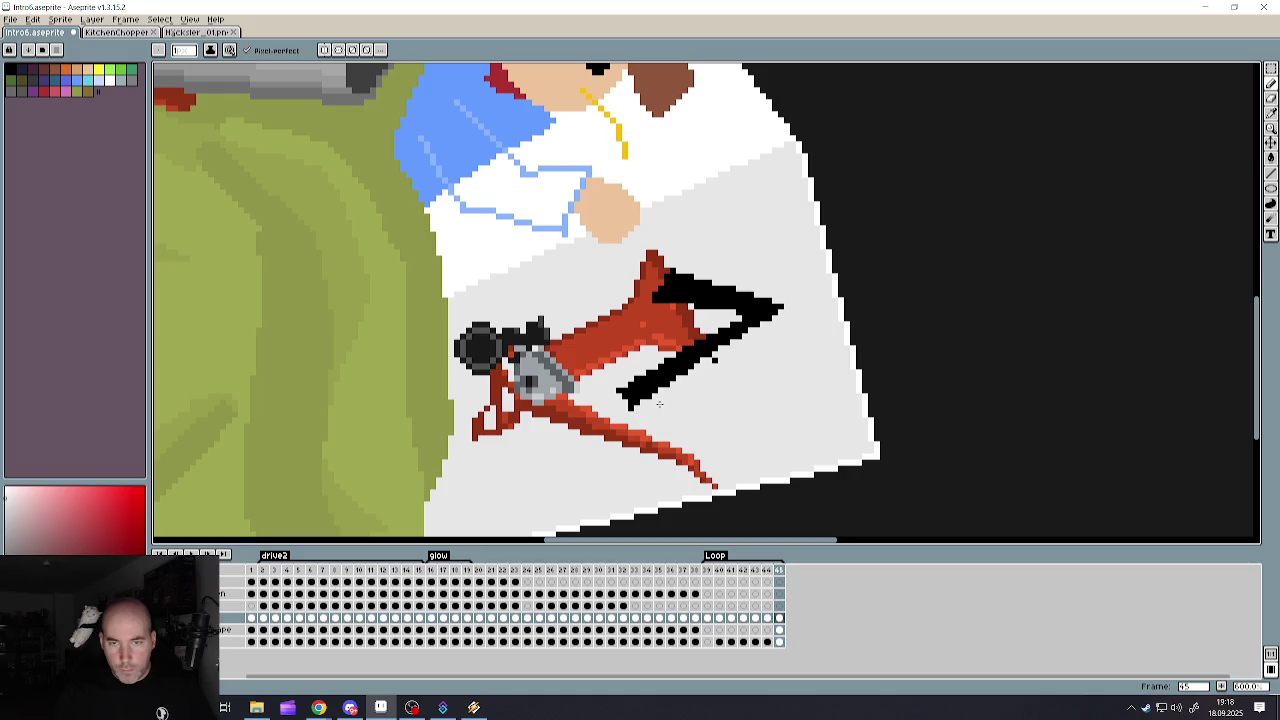
{"action": "scroll", "coordinate": [712, 352], "scroll_direction": "down", "scroll_amount": 2}
{"action": "scroll", "coordinate": [700, 345], "scroll_direction": "up", "scroll_amount": 2}
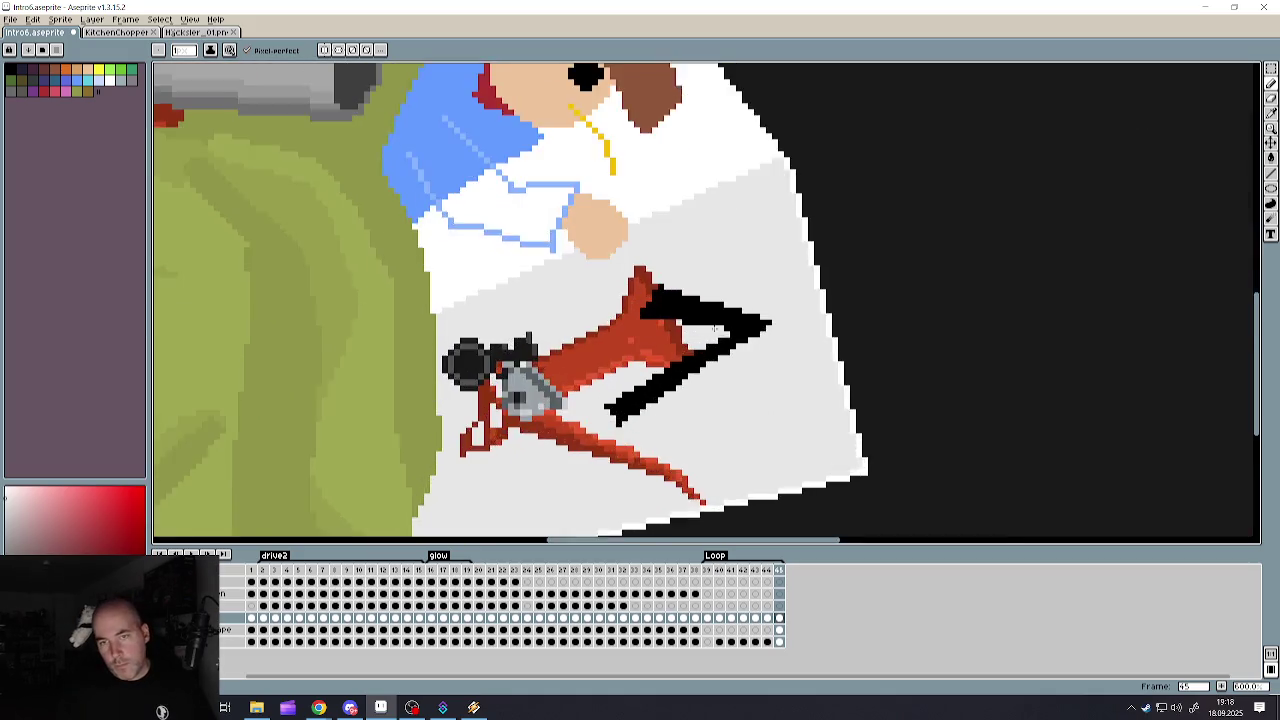
{"action": "scroll", "coordinate": [676, 330], "scroll_direction": "up", "scroll_amount": 1}
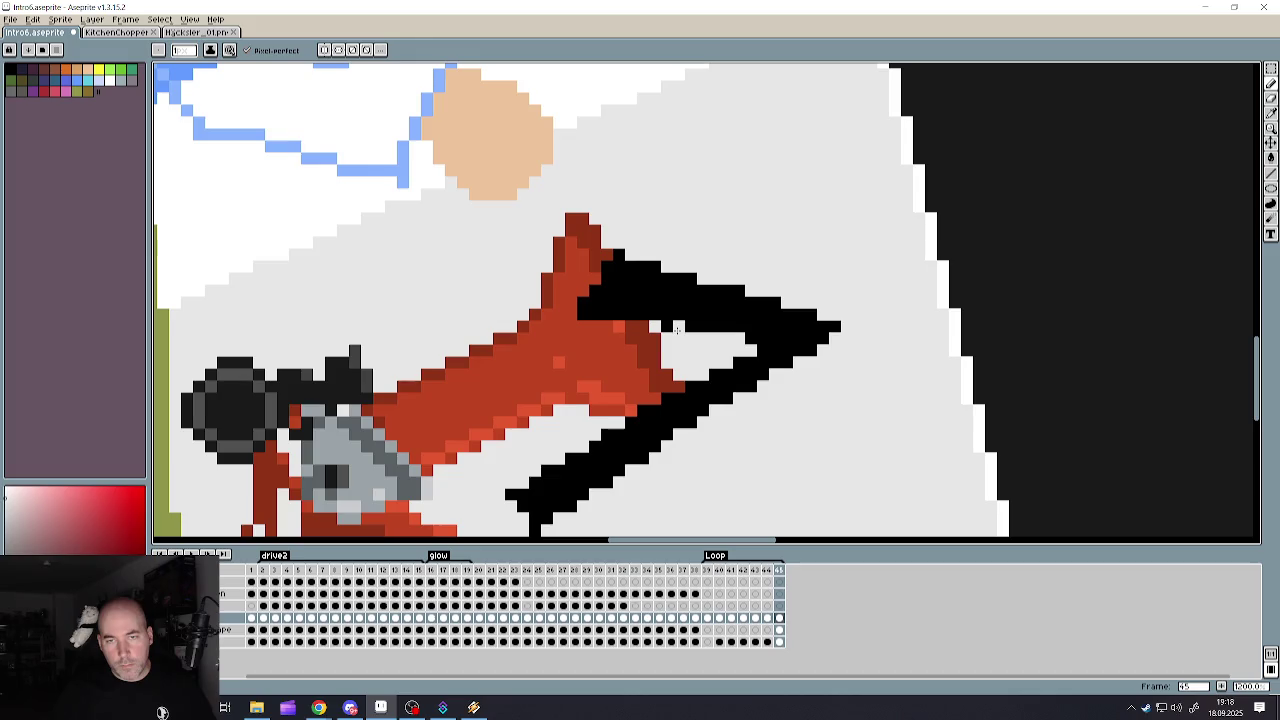
- Repaint the arrow's base in the chipper's red and reshape the black notch at the joint
{"action": "key", "text": "i"}
{"action": "left_click", "coordinate": [603, 275]}
{"action": "key", "text": "b"}
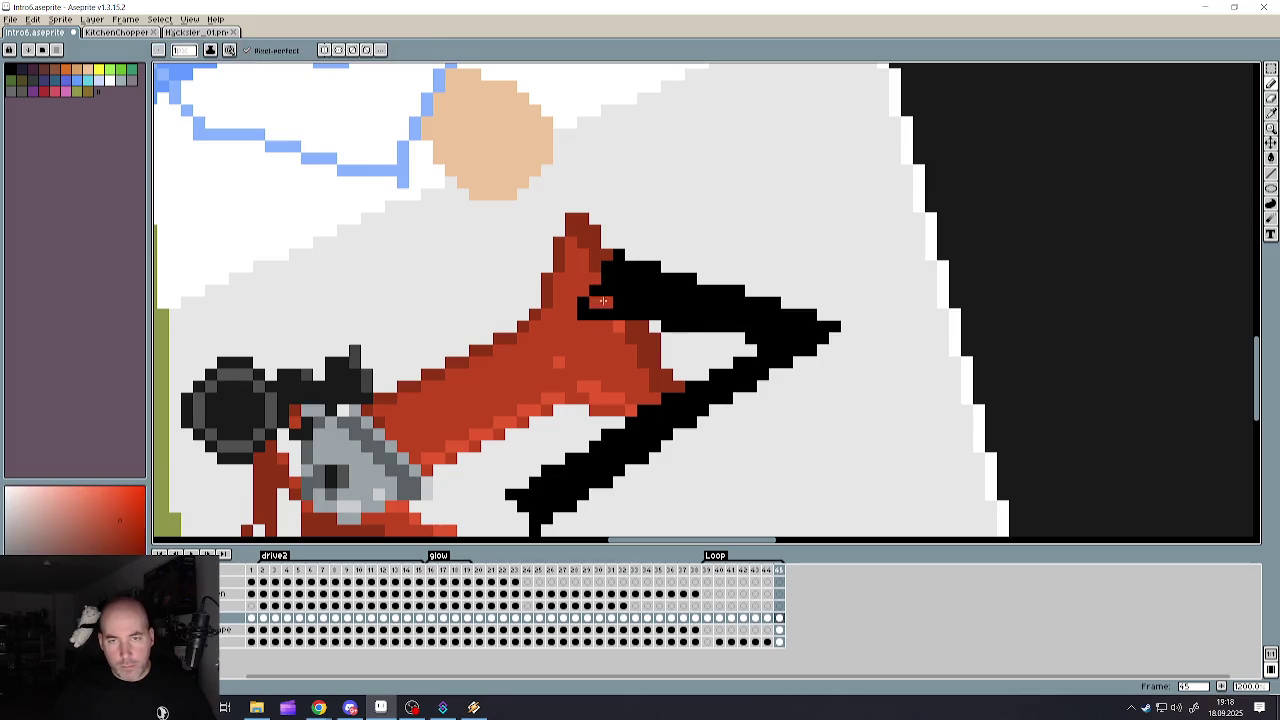
{"action": "left_click_drag", "start_coordinate": [588, 295], "coordinate": [607, 323]}
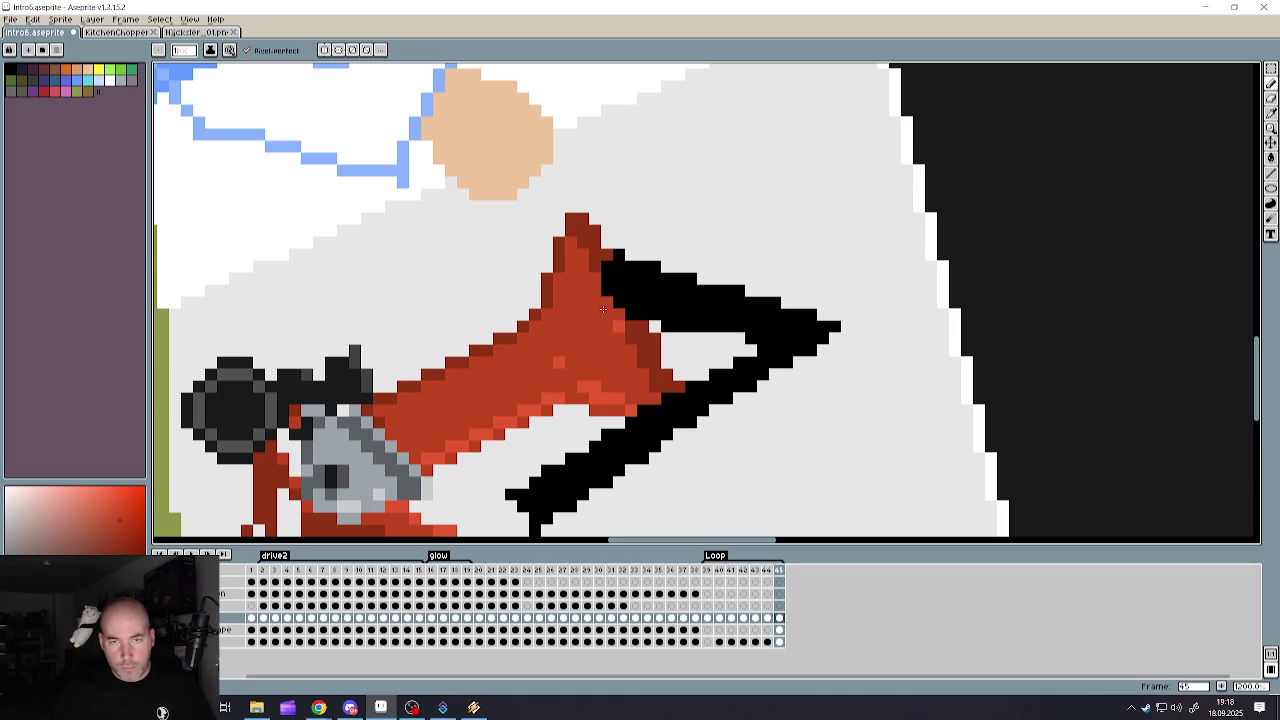
{"action": "scroll", "coordinate": [668, 327], "scroll_direction": "down", "scroll_amount": 7}
{"action": "scroll", "coordinate": [640, 330], "scroll_direction": "up", "scroll_amount": 5}
{"action": "scroll", "coordinate": [640, 330], "scroll_direction": "up", "scroll_amount": 3}
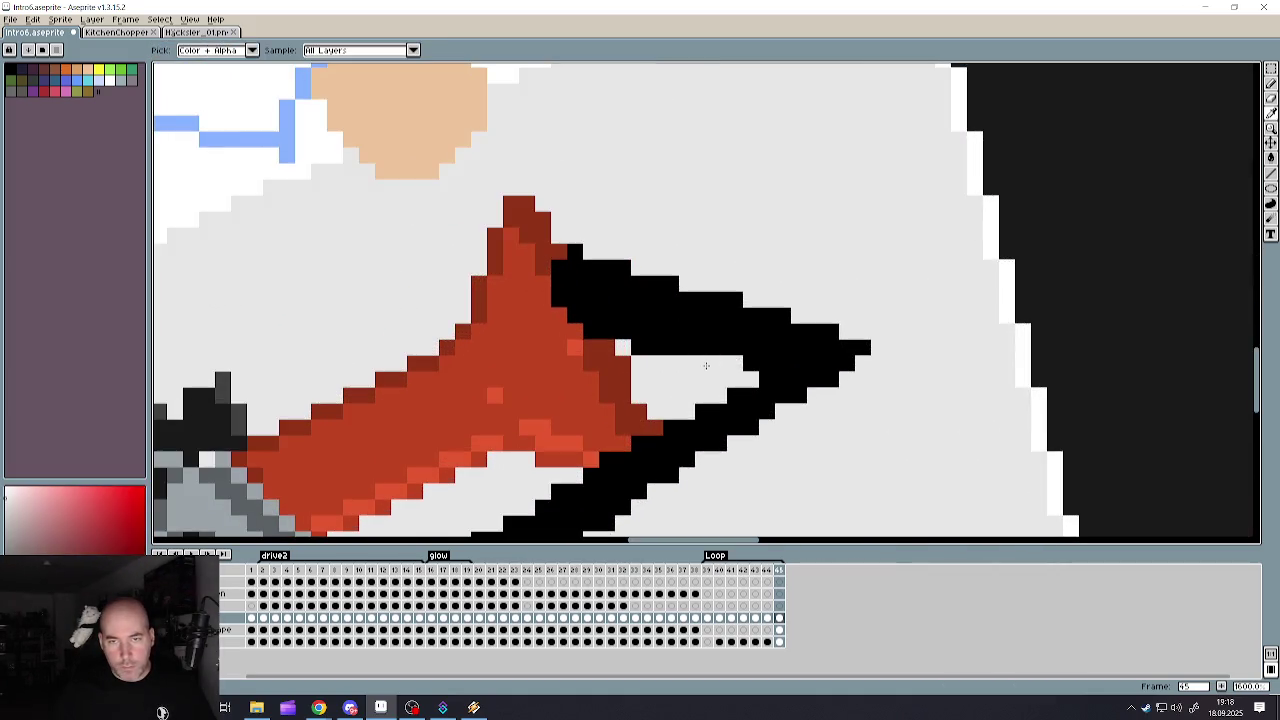
{"action": "left_click_drag", "start_coordinate": [620, 346], "coordinate": [670, 348]}
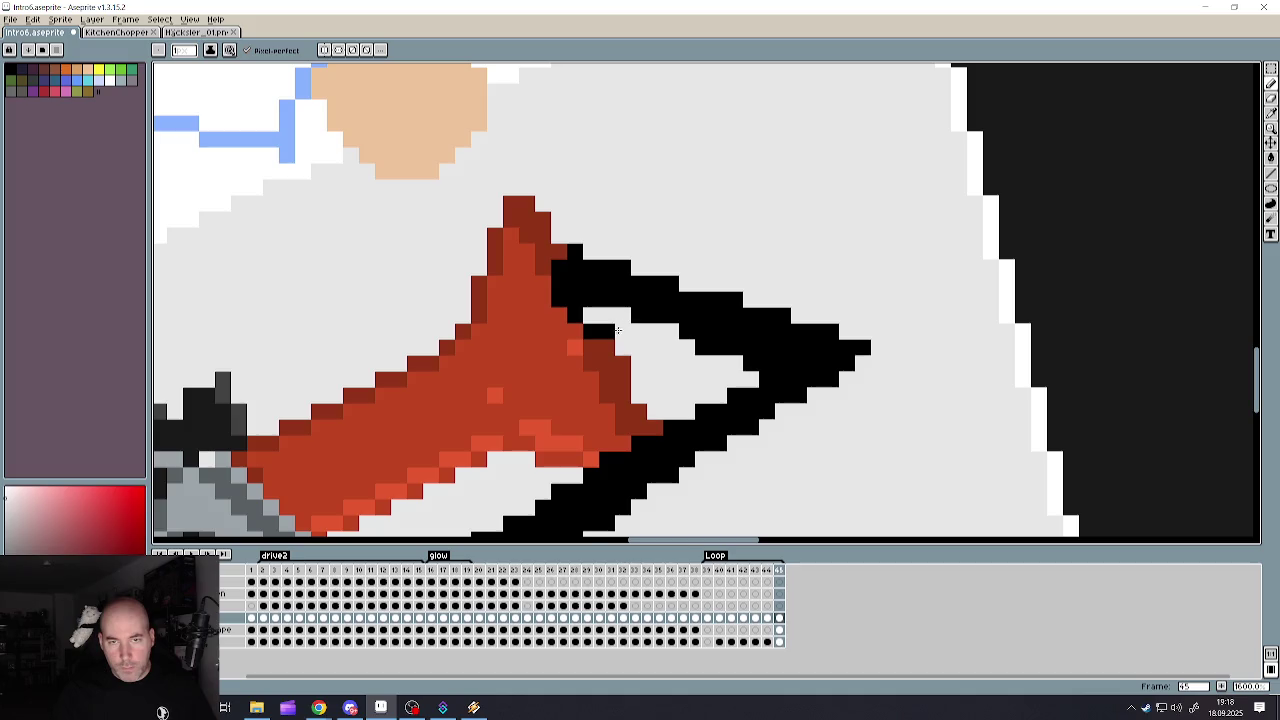
{"action": "left_click_drag", "start_coordinate": [610, 315], "coordinate": [589, 328]}
{"action": "left_click", "coordinate": [590, 330], "text": "alt"}
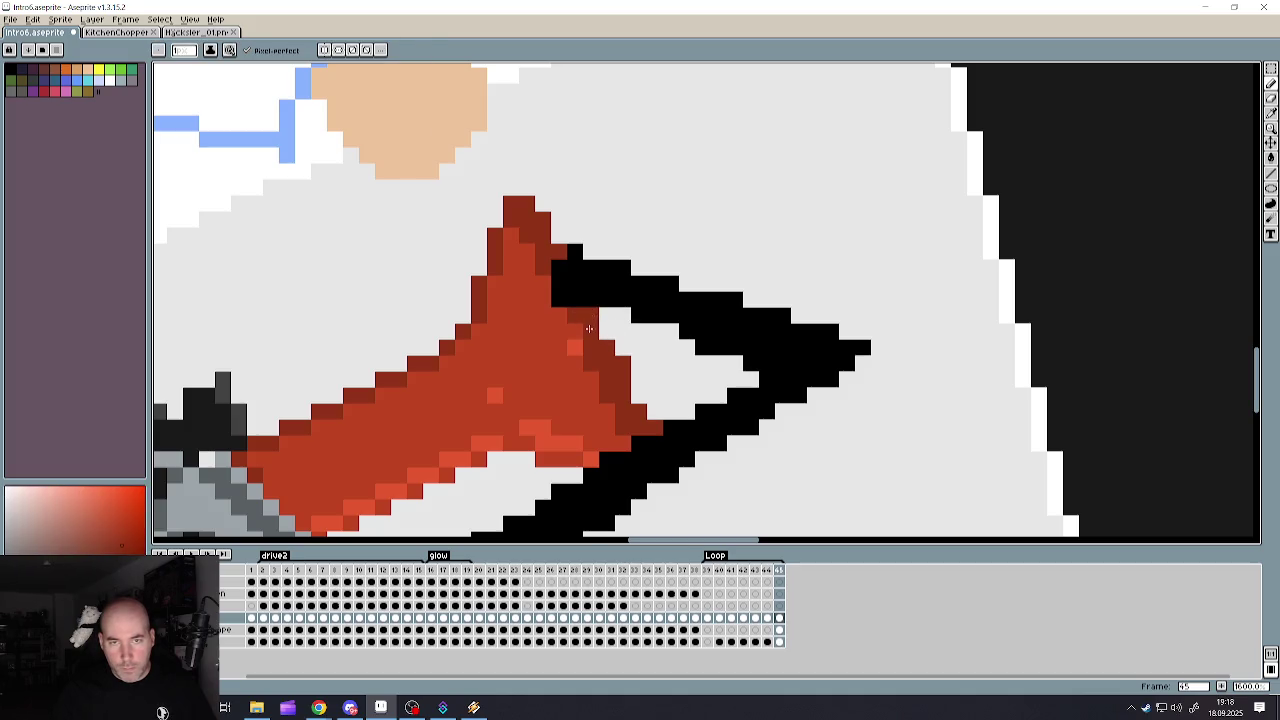
{"action": "right_click", "coordinate": [553, 283]}
{"action": "scroll", "coordinate": [570, 250], "scroll_direction": "down", "scroll_amount": 3}
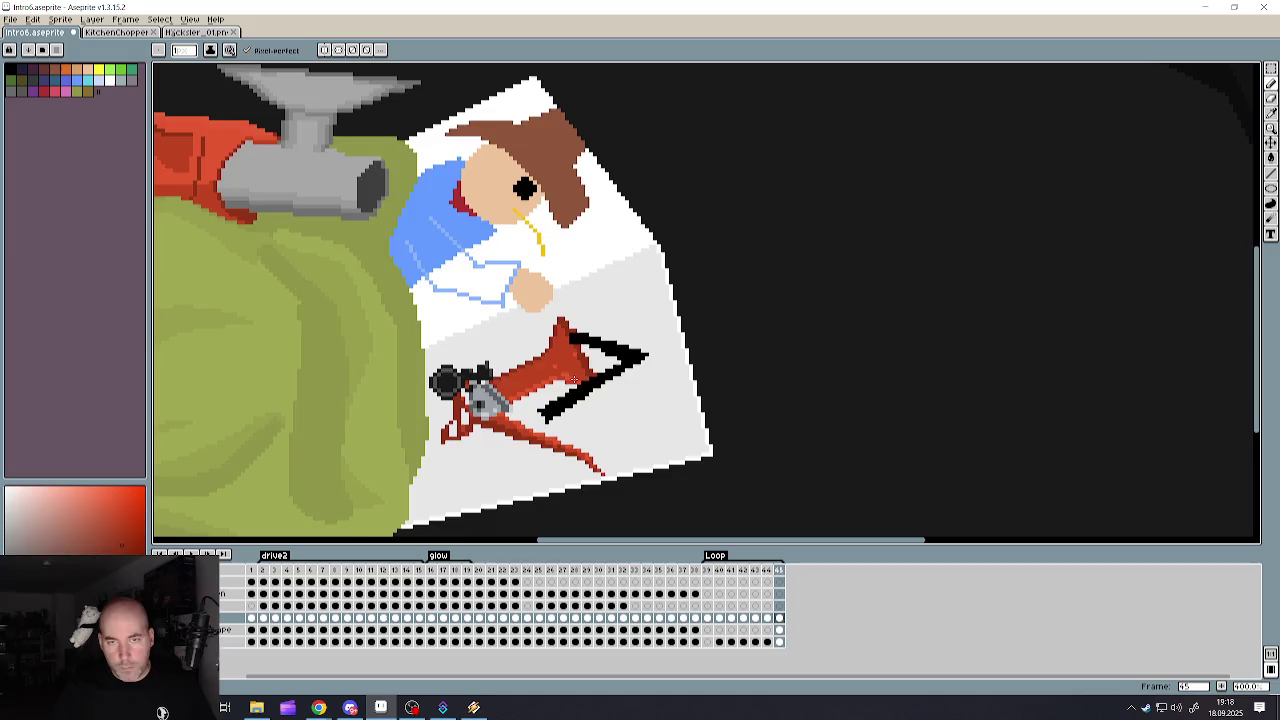
{"action": "scroll", "coordinate": [570, 250], "scroll_direction": "down", "scroll_amount": 2}
{"action": "scroll", "coordinate": [540, 400], "scroll_direction": "up", "scroll_amount": 2}
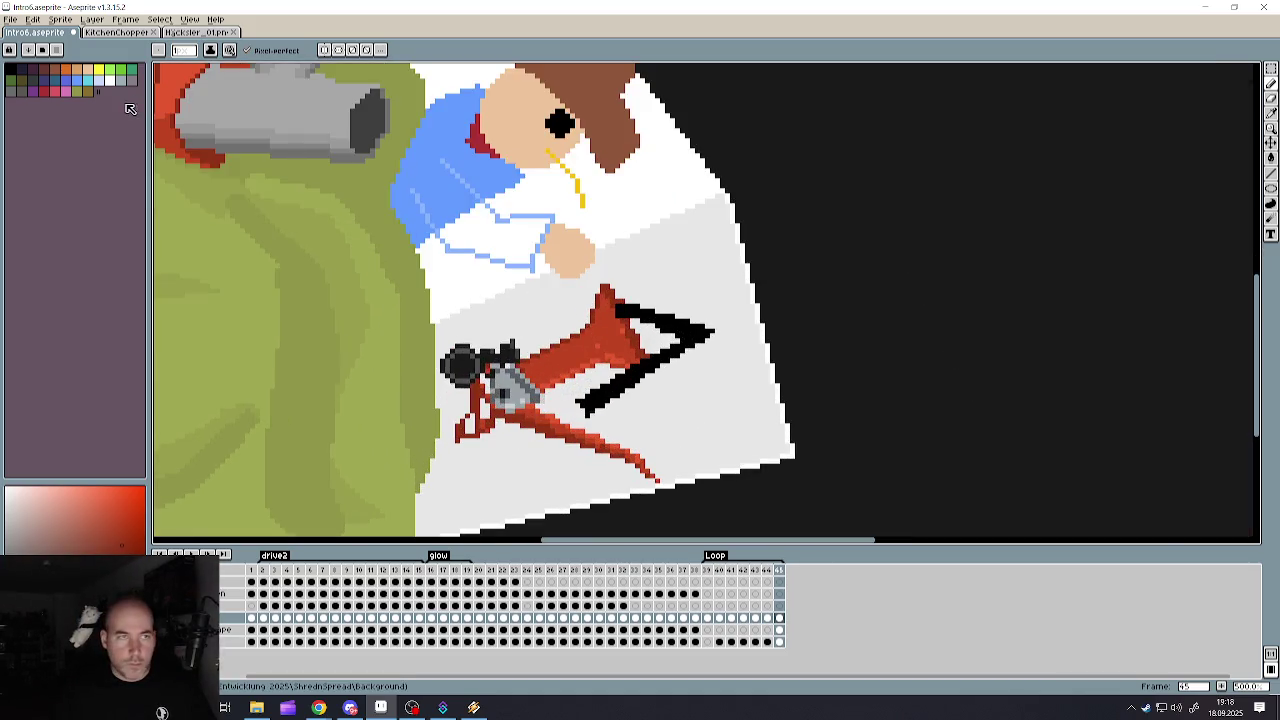
{"action": "left_click", "coordinate": [110, 72]}
- Draw a spiky yellow starburst outline around the chipper and bucket-fill it yellow
{"action": "left_click", "coordinate": [112, 73]}
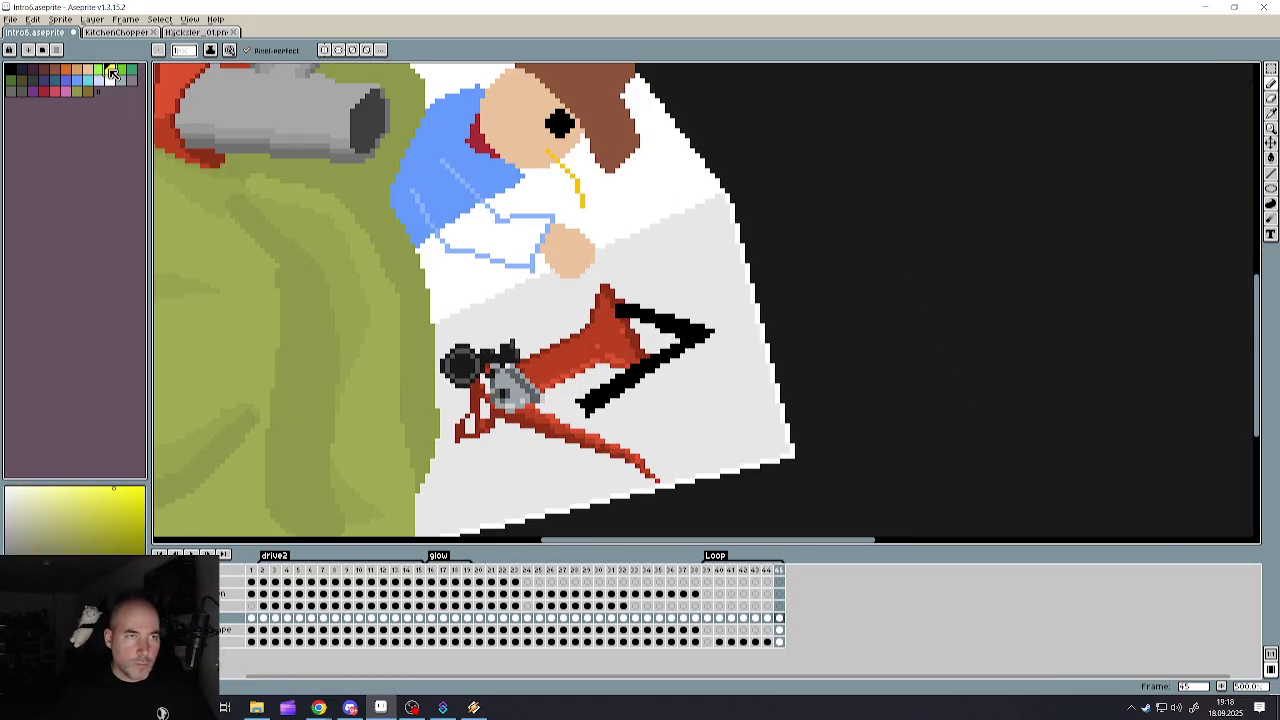
{"action": "scroll", "coordinate": [666, 285], "scroll_direction": "up", "scroll_amount": 1}
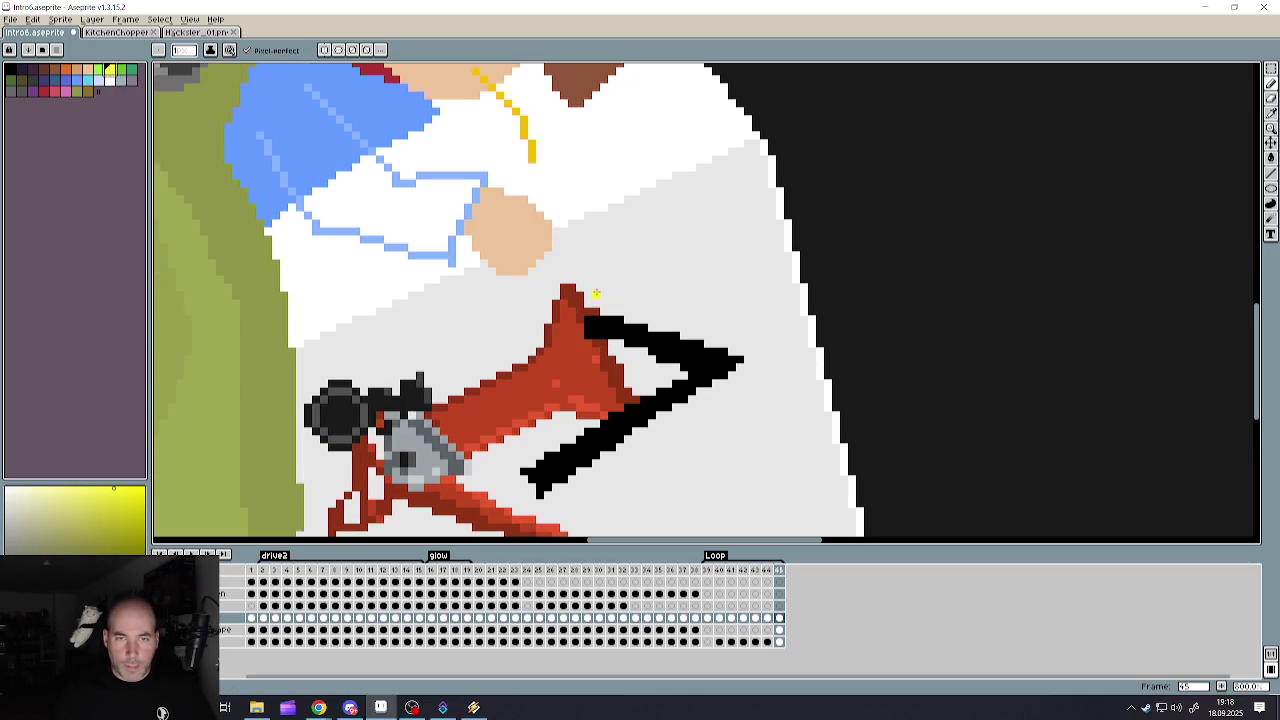
{"action": "left_click", "coordinate": [588, 294]}
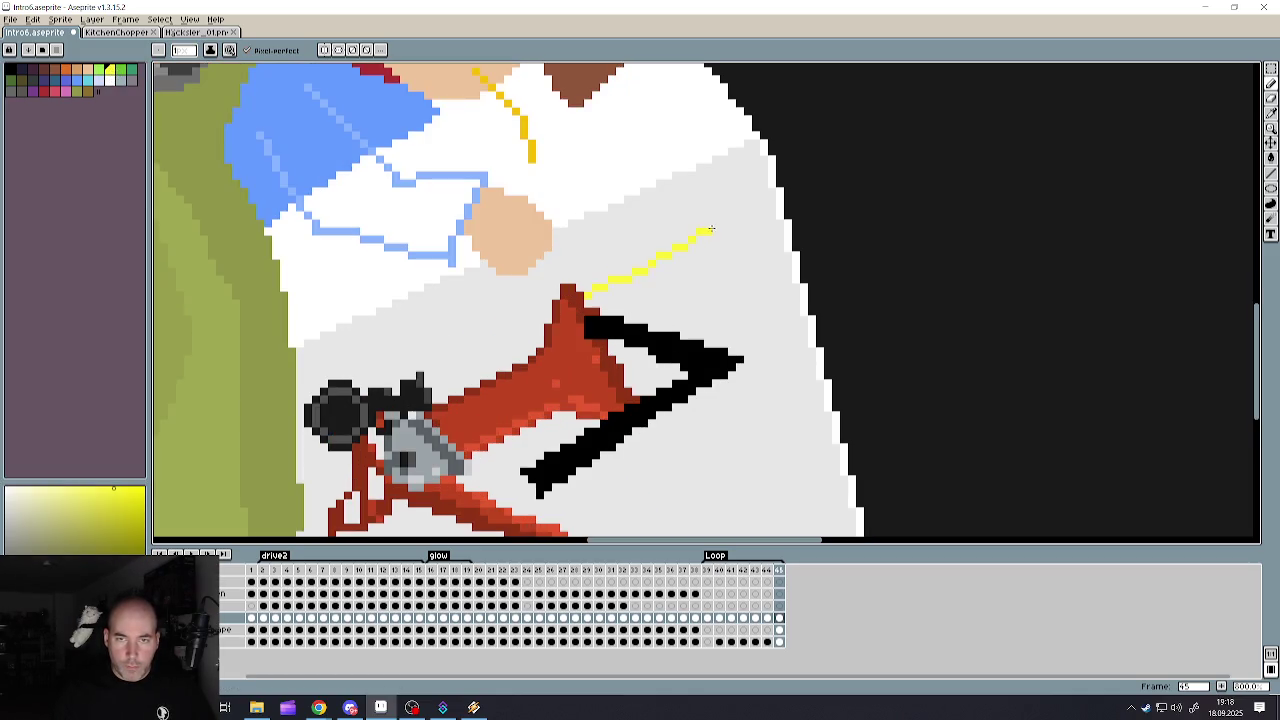
{"action": "key", "text": "ctrl+z"}
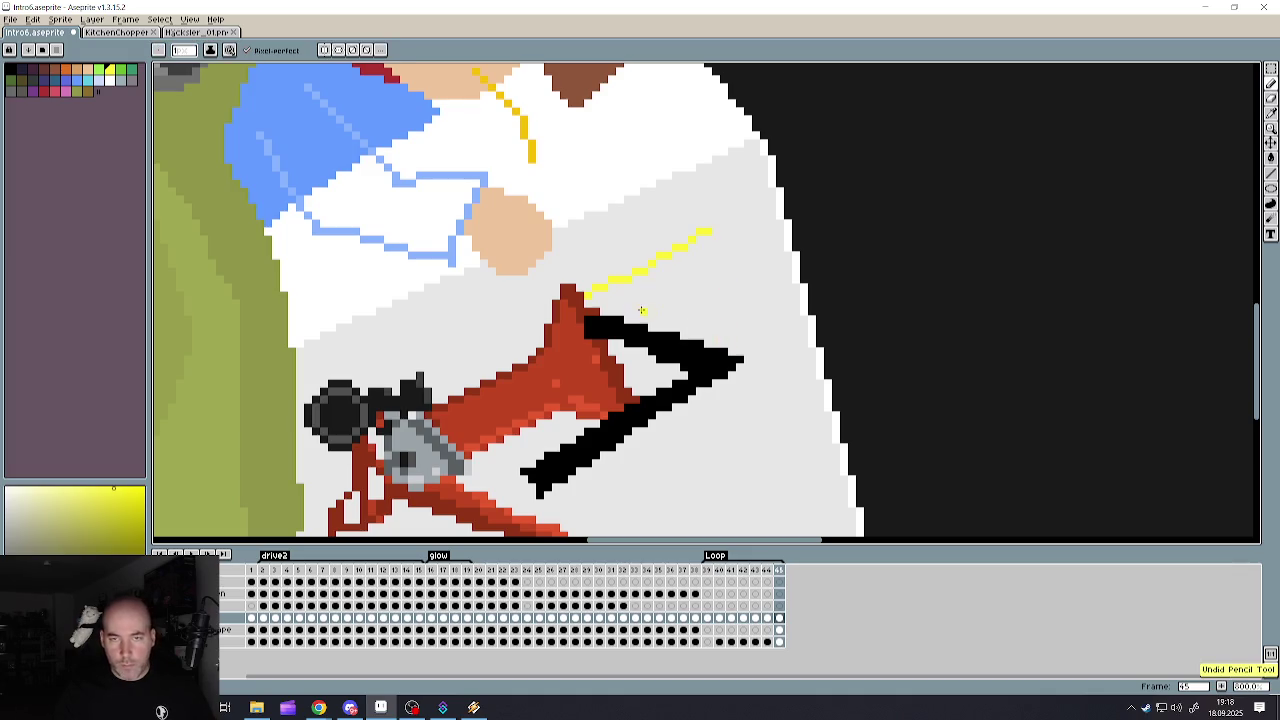
{"action": "left_click_drag", "start_coordinate": [705, 233], "coordinate": [697, 277]}
{"action": "scroll", "coordinate": [691, 318], "scroll_direction": "down", "scroll_amount": 2}
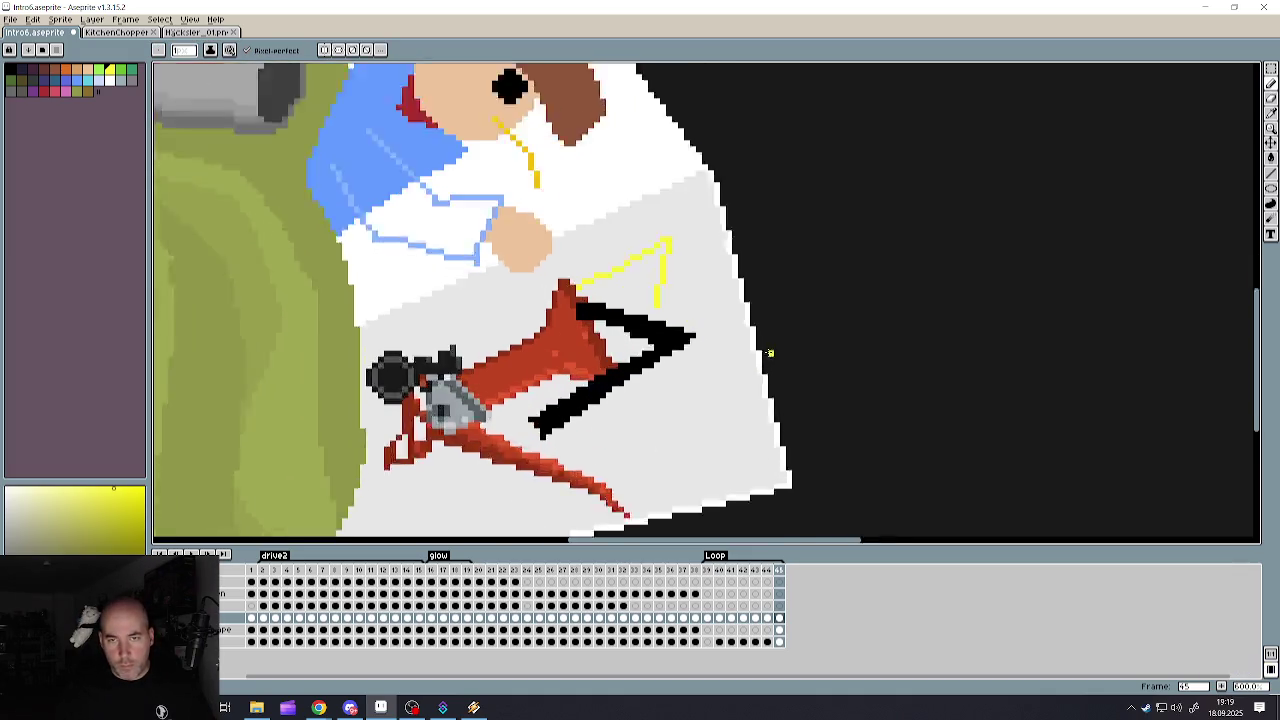
{"action": "scroll", "coordinate": [659, 312], "scroll_direction": "up", "scroll_amount": 2}
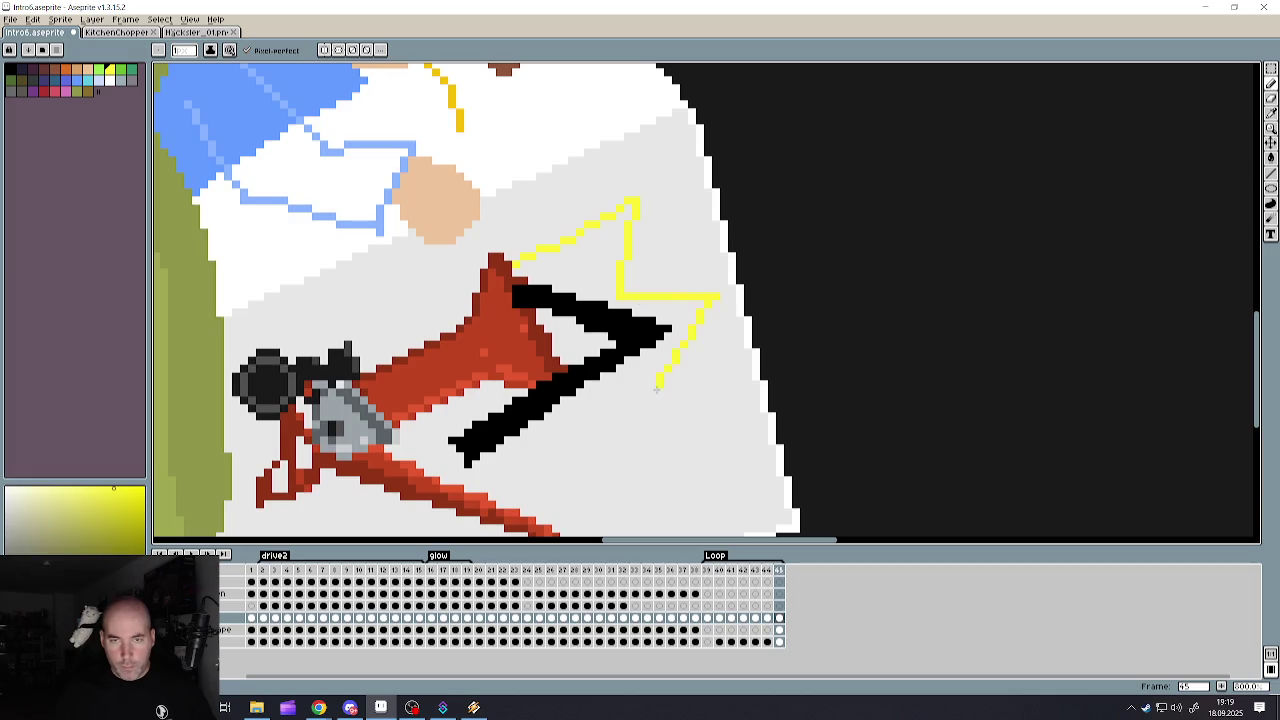
{"action": "scroll", "coordinate": [642, 401], "scroll_direction": "down", "scroll_amount": 2}
{"action": "scroll", "coordinate": [647, 298], "scroll_direction": "up", "scroll_amount": 2}
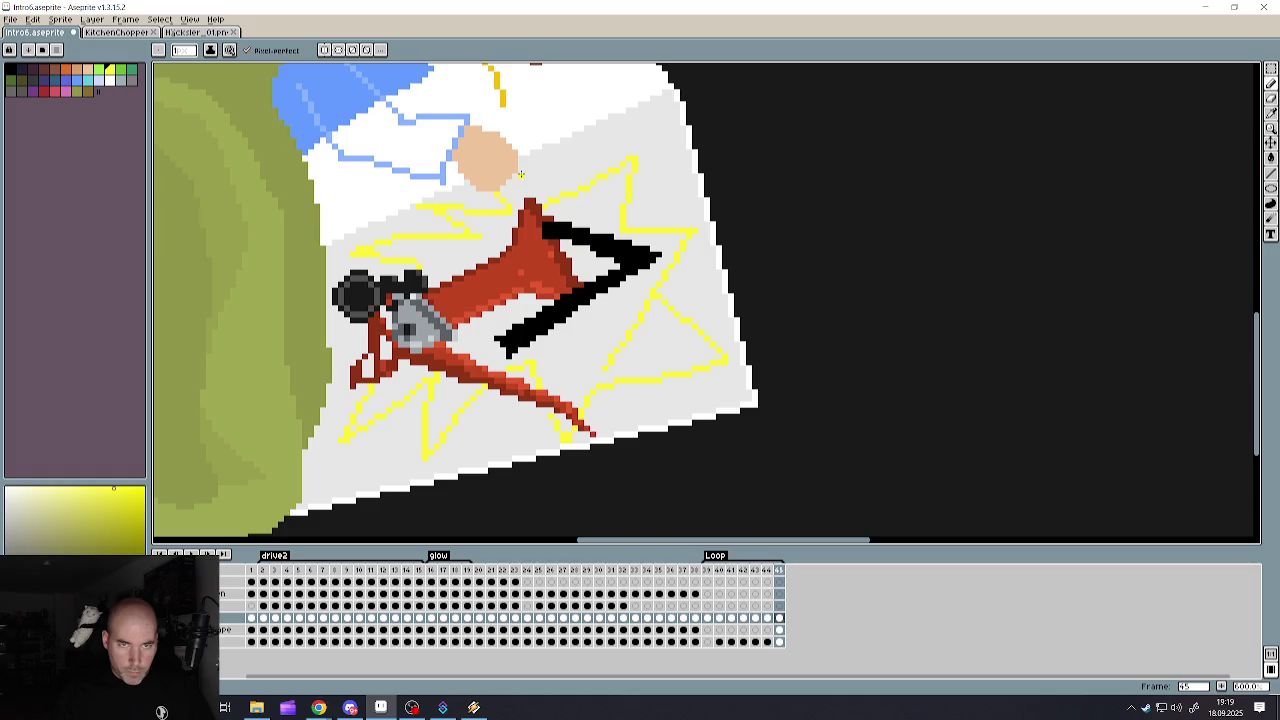
{"action": "scroll", "coordinate": [554, 199], "scroll_direction": "down", "scroll_amount": 2}
{"action": "scroll", "coordinate": [568, 416], "scroll_direction": "up", "scroll_amount": 2}
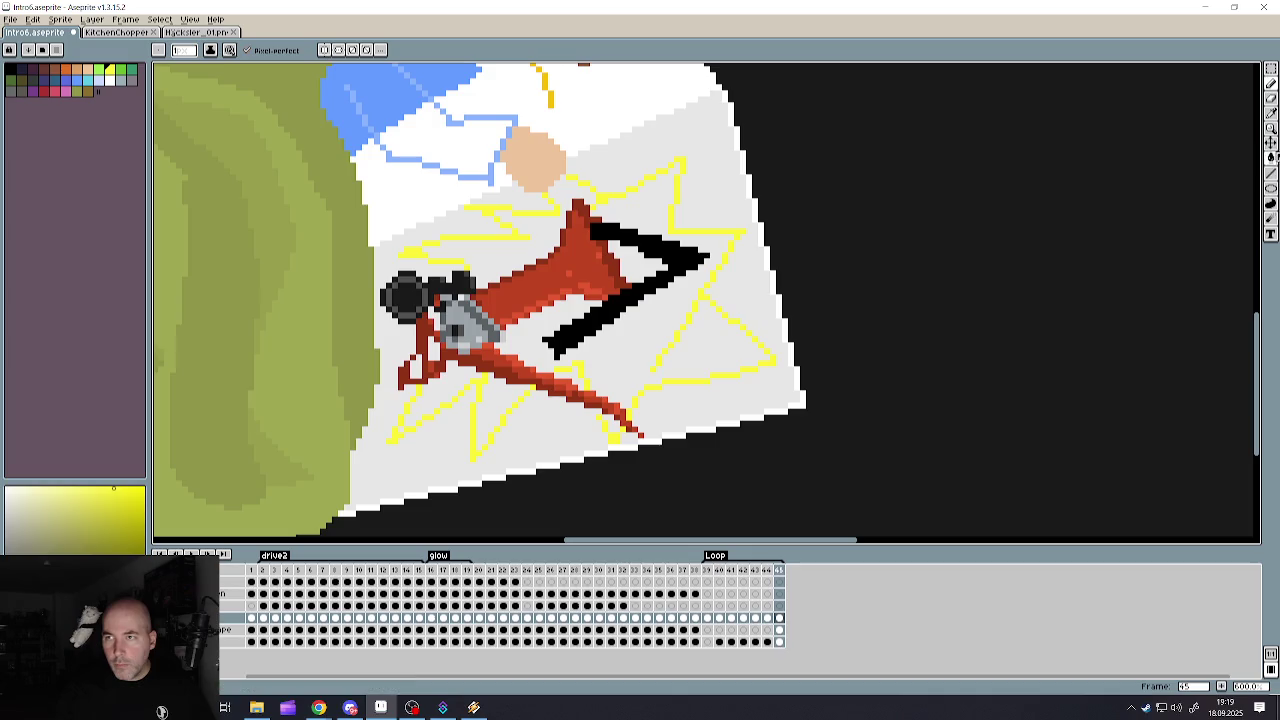
{"action": "left_click", "coordinate": [1271, 157]}
{"action": "left_click", "coordinate": [648, 345]}
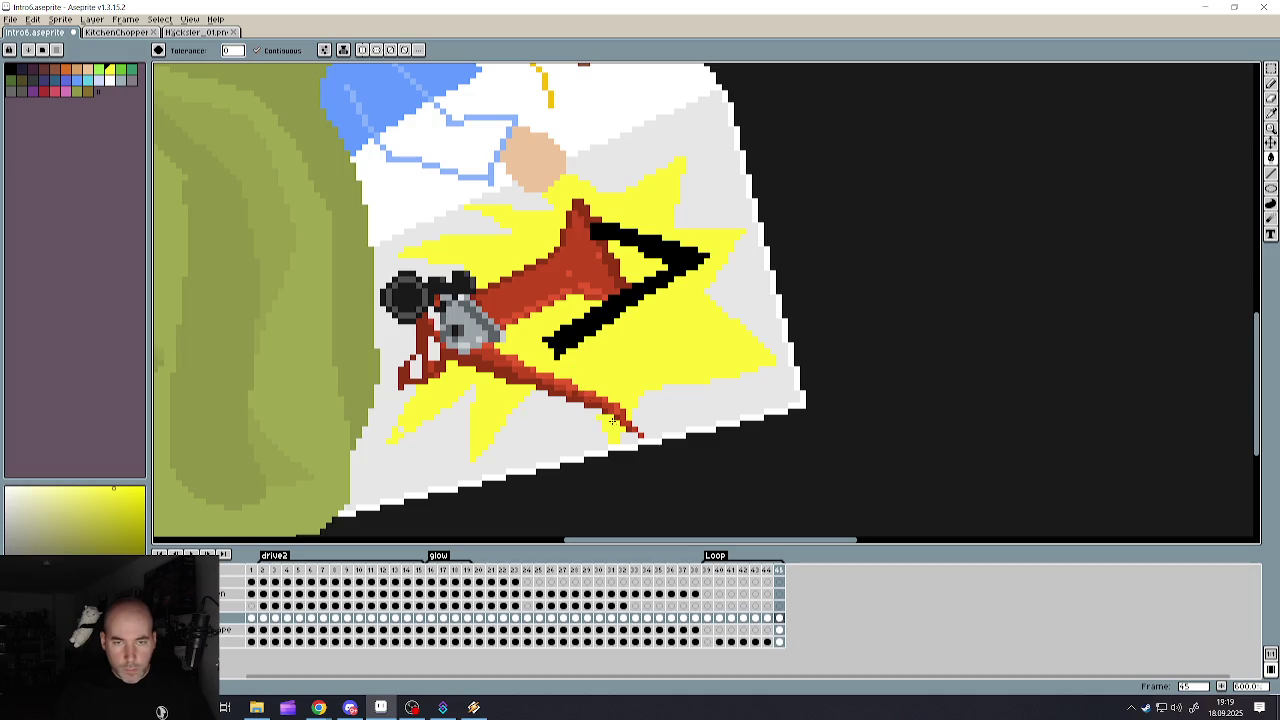
- Pencil yellow into the light gap under the blade, adding a spike below the red arm
{"action": "scroll", "coordinate": [612, 420], "scroll_direction": "down", "scroll_amount": 3}
{"action": "scroll", "coordinate": [610, 390], "scroll_direction": "up", "scroll_amount": 2}
{"action": "scroll", "coordinate": [630, 380], "scroll_direction": "up", "scroll_amount": 1}
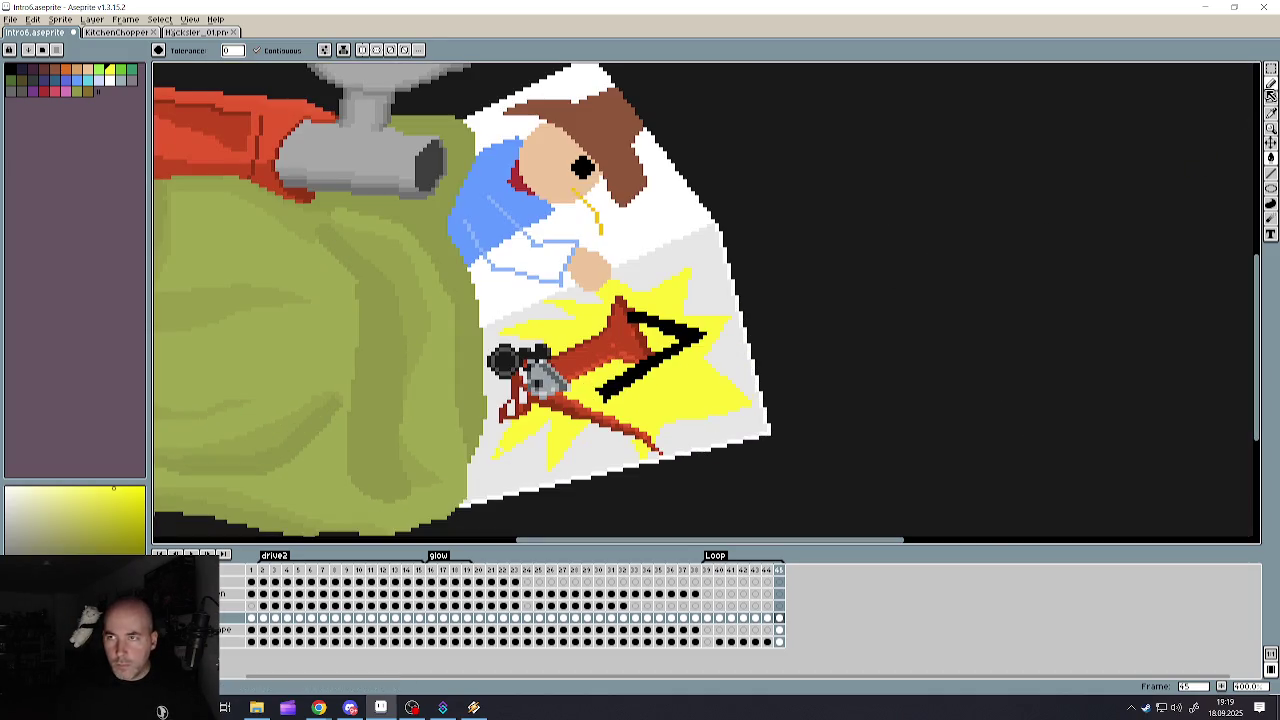
{"action": "left_click", "coordinate": [1271, 83]}
{"action": "scroll", "coordinate": [675, 404], "scroll_direction": "up", "scroll_amount": 3}
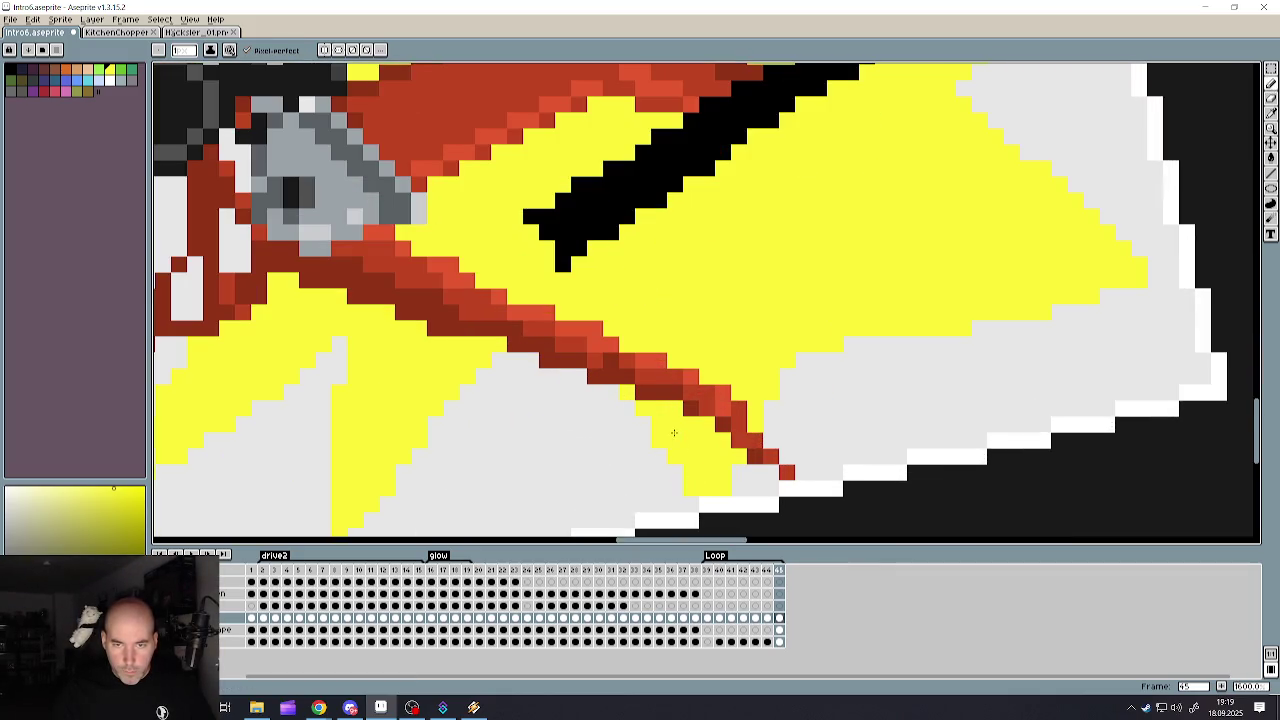
{"action": "scroll", "coordinate": [674, 432], "scroll_direction": "down", "scroll_amount": 3}
{"action": "scroll", "coordinate": [674, 432], "scroll_direction": "down", "scroll_amount": 1}
{"action": "scroll", "coordinate": [640, 415], "scroll_direction": "up", "scroll_amount": 3}
{"action": "scroll", "coordinate": [629, 407], "scroll_direction": "up", "scroll_amount": 1}
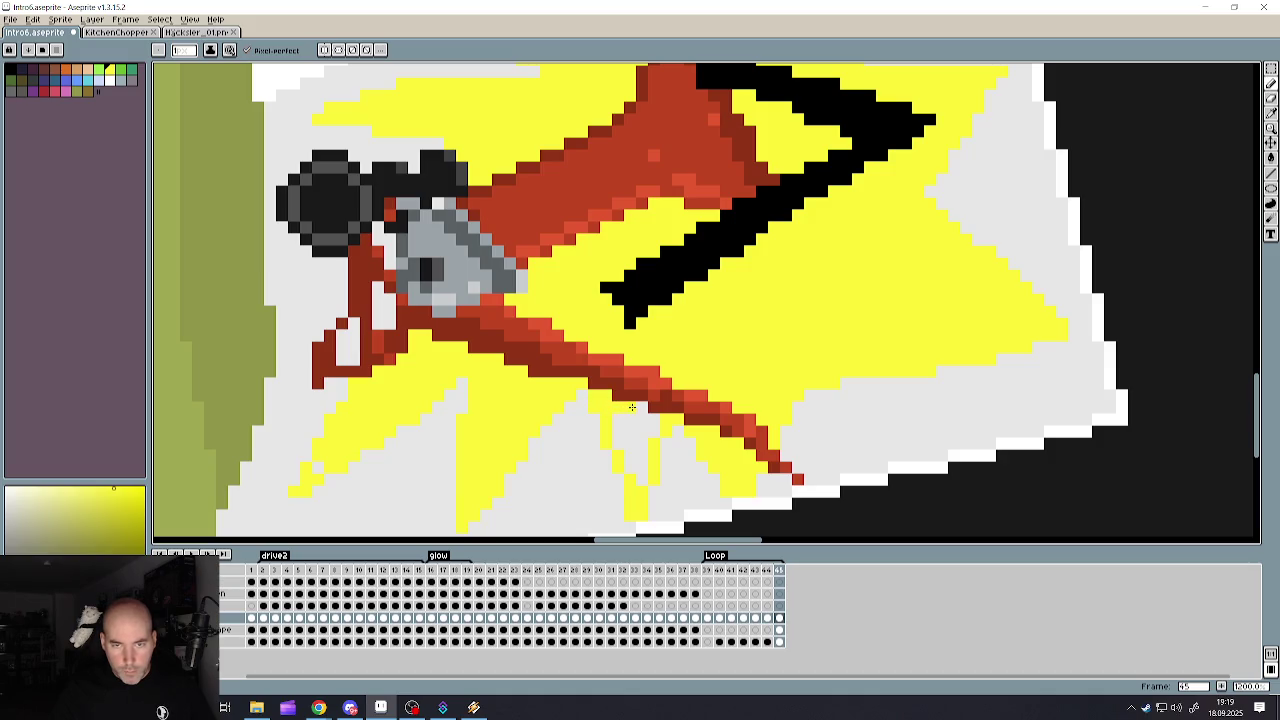
{"action": "mouse_move", "coordinate": [617, 419]}
{"action": "left_mouse_down"}
{"action": "mouse_move", "coordinate": [646, 486]}
{"action": "mouse_move", "coordinate": [631, 427]}
{"action": "left_mouse_up"}
{"action": "scroll", "coordinate": [637, 434], "scroll_direction": "down", "scroll_amount": 3}
{"action": "scroll", "coordinate": [605, 425], "scroll_direction": "up", "scroll_amount": 1}
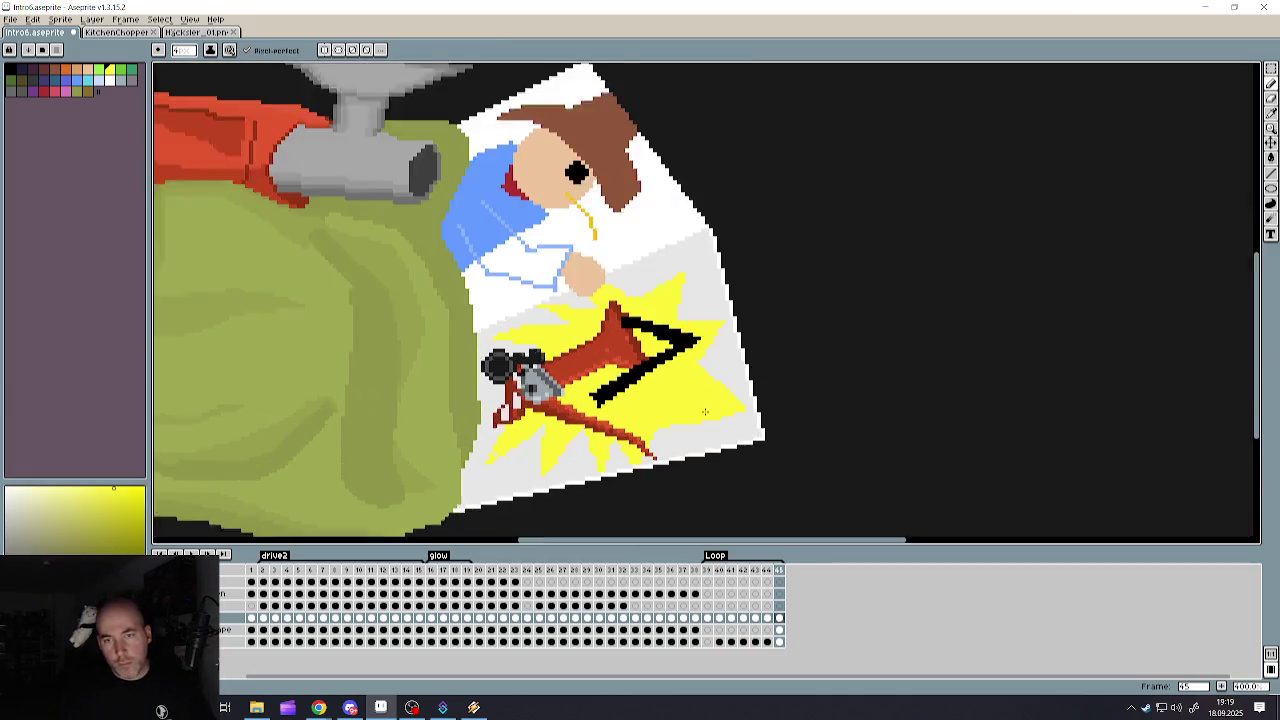
{"action": "scroll", "coordinate": [650, 410], "scroll_direction": "up", "scroll_amount": 1}
{"action": "scroll", "coordinate": [702, 398], "scroll_direction": "down", "scroll_amount": 3}
{"action": "scroll", "coordinate": [682, 395], "scroll_direction": "down", "scroll_amount": 1}
{"action": "scroll", "coordinate": [663, 415], "scroll_direction": "up", "scroll_amount": 3}
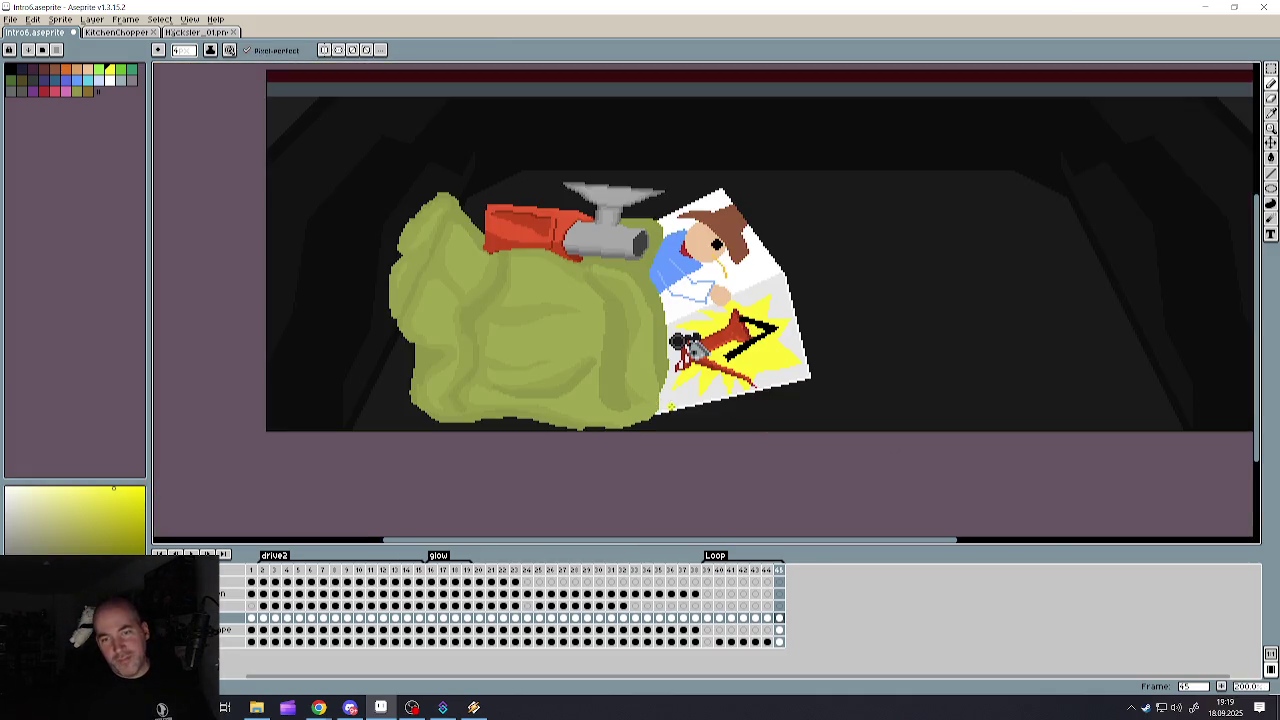
{"action": "scroll", "coordinate": [665, 325], "scroll_direction": "up", "scroll_amount": 3}
- Eyedrop the shirt blue and paint the whole sleeve light blue
{"action": "key", "text": "i"}
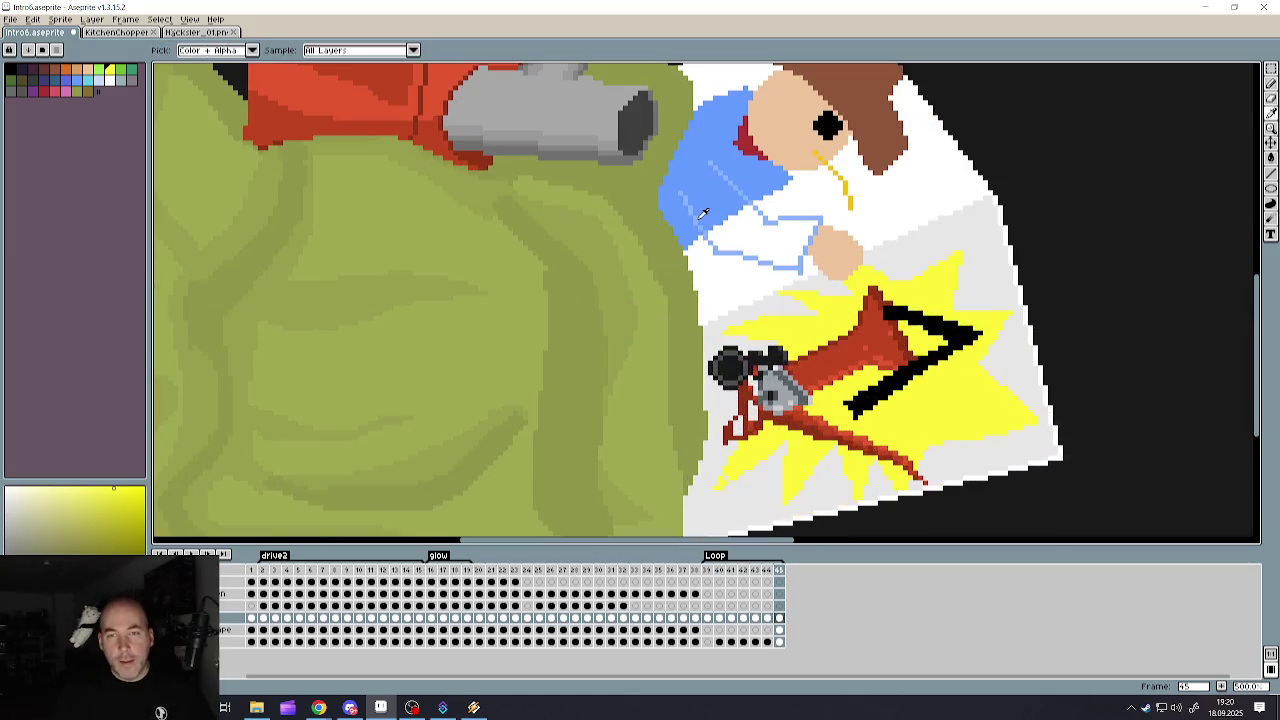
{"action": "left_click", "coordinate": [741, 241]}
{"action": "scroll", "coordinate": [741, 241], "scroll_direction": "up", "scroll_amount": 2}
{"action": "scroll", "coordinate": [741, 241], "scroll_direction": "up", "scroll_amount": 2}
{"action": "key", "text": "b"}
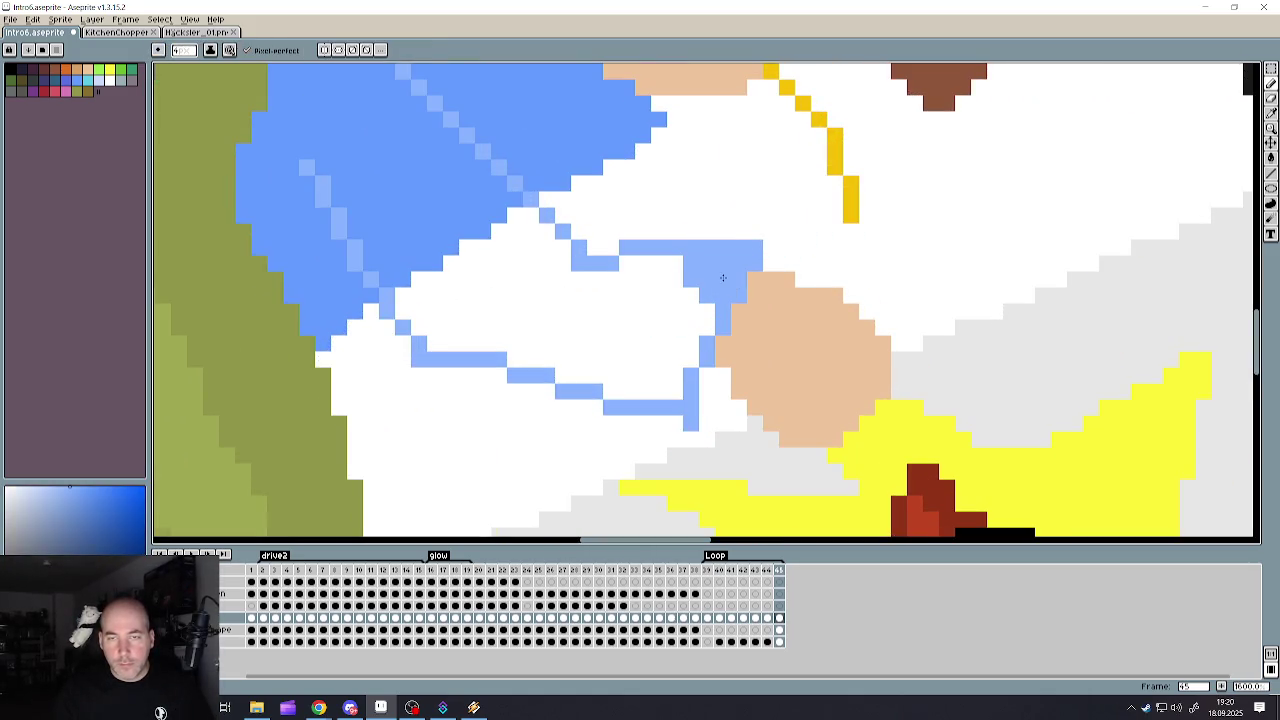
{"action": "mouse_move", "coordinate": [741, 241]}
{"action": "left_mouse_down"}
{"action": "mouse_move", "coordinate": [631, 372]}
{"action": "mouse_move", "coordinate": [452, 312]}
{"action": "mouse_move", "coordinate": [306, 152]}
{"action": "mouse_move", "coordinate": [396, 107]}
{"action": "mouse_move", "coordinate": [560, 250]}
{"action": "mouse_move", "coordinate": [660, 290]}
{"action": "mouse_move", "coordinate": [600, 314]}
{"action": "mouse_move", "coordinate": [410, 197]}
{"action": "left_mouse_up"}
{"action": "left_click_drag", "start_coordinate": [531, 328], "coordinate": [404, 311]}
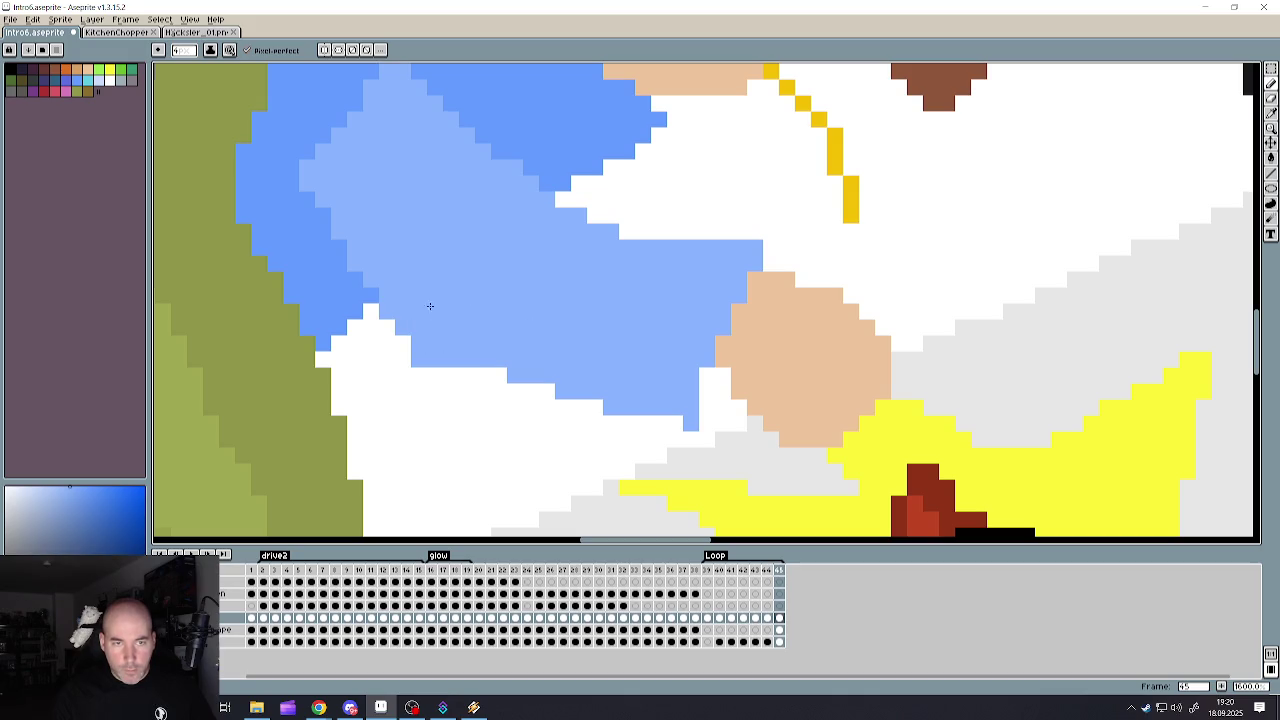
{"action": "scroll", "coordinate": [404, 311], "scroll_direction": "down", "scroll_amount": 3}
{"action": "scroll", "coordinate": [497, 273], "scroll_direction": "up", "scroll_amount": 2}
- Draw a darker blue shading line across the sleeve and fill the area below it
{"action": "key", "text": "i"}
{"action": "left_click", "coordinate": [497, 273]}
{"action": "key", "text": "b"}
{"action": "scroll", "coordinate": [497, 273], "scroll_direction": "up", "scroll_amount": 2}
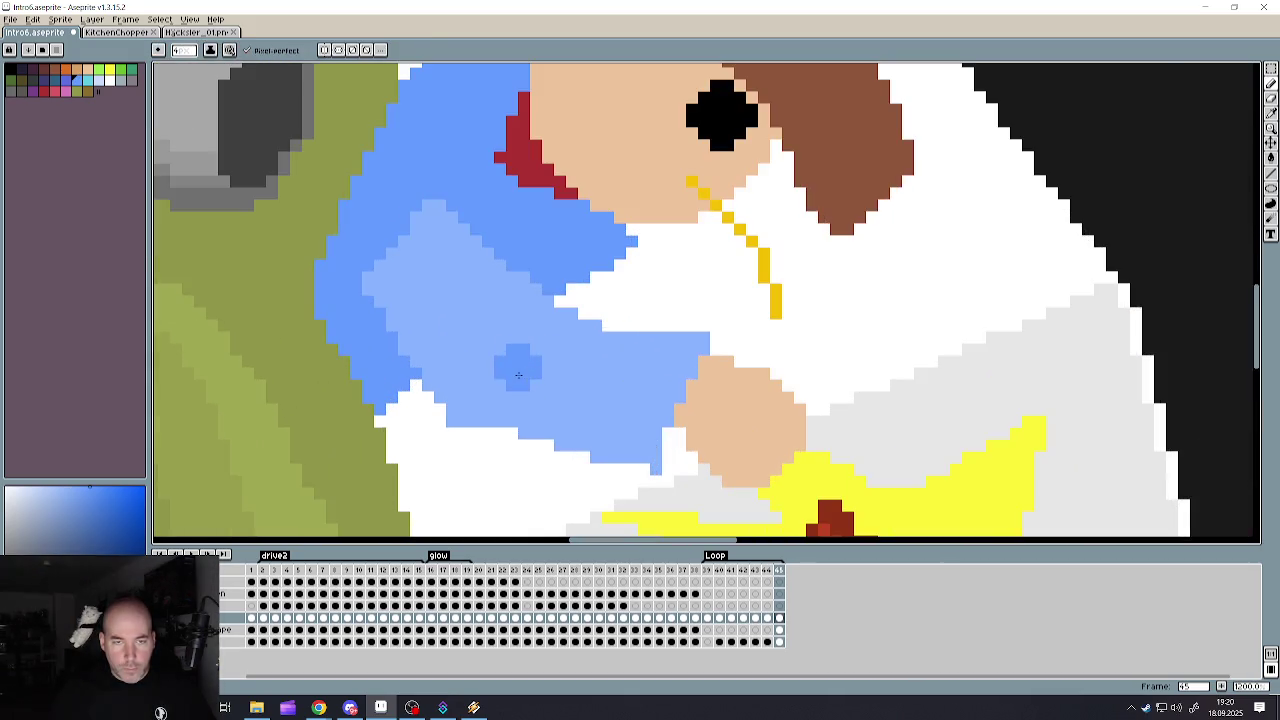
{"action": "mouse_move", "coordinate": [455, 340]}
{"action": "left_mouse_down"}
{"action": "mouse_move", "coordinate": [412, 298]}
{"action": "mouse_move", "coordinate": [483, 365]}
{"action": "left_mouse_up"}
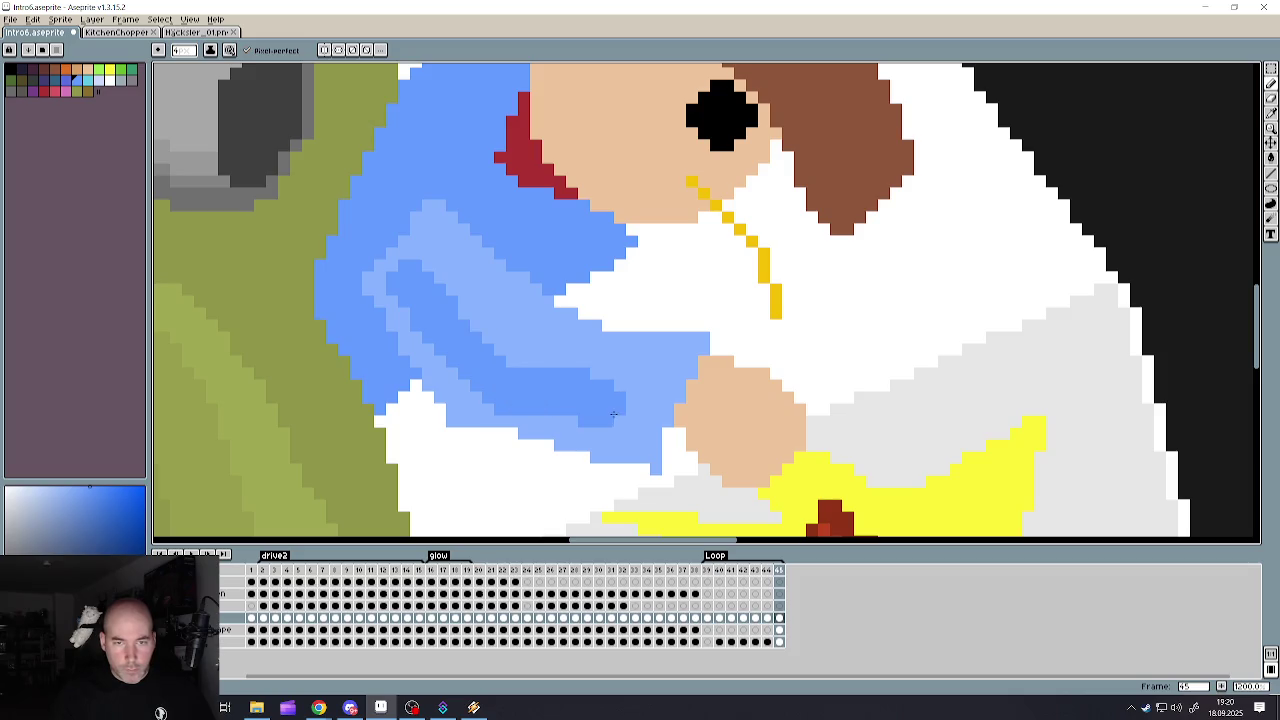
{"action": "scroll", "coordinate": [601, 430], "scroll_direction": "down", "scroll_amount": 4}
{"action": "scroll", "coordinate": [601, 430], "scroll_direction": "up", "scroll_amount": 2}
{"action": "scroll", "coordinate": [517, 280], "scroll_direction": "up", "scroll_amount": 1}
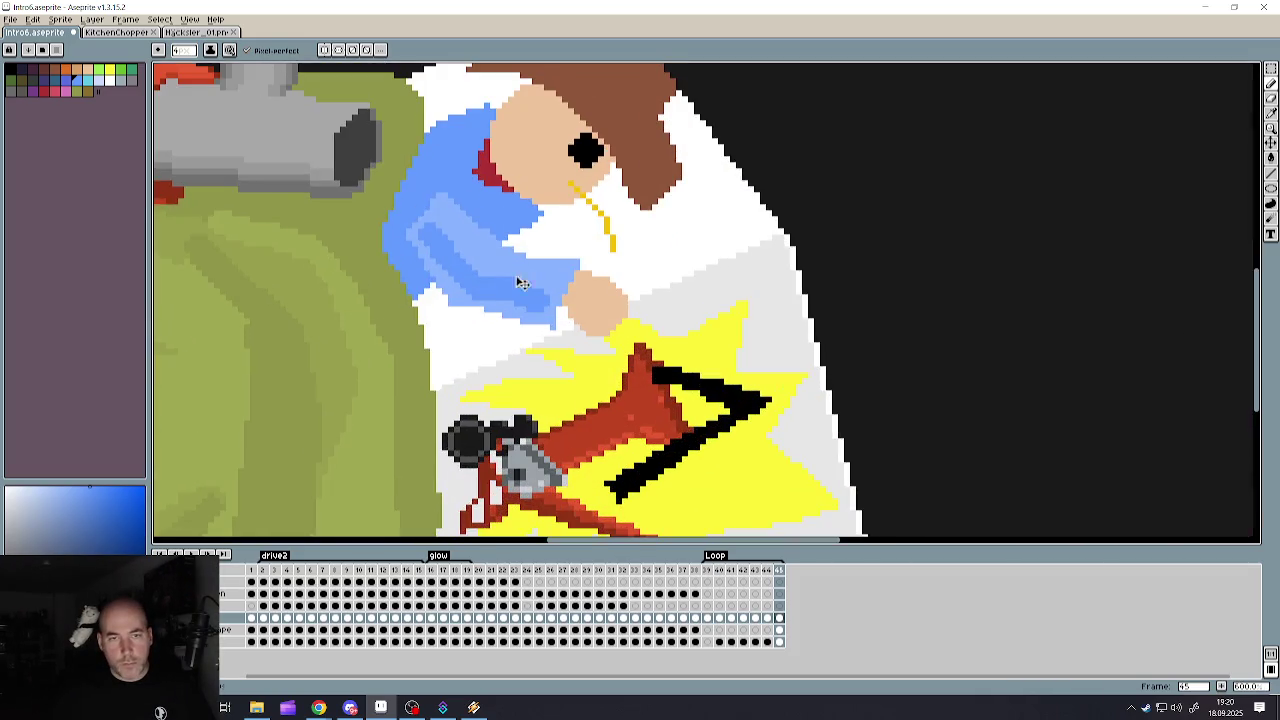
{"action": "scroll", "coordinate": [428, 228], "scroll_direction": "up", "scroll_amount": 2}
{"action": "key", "text": "ctrl+z"}
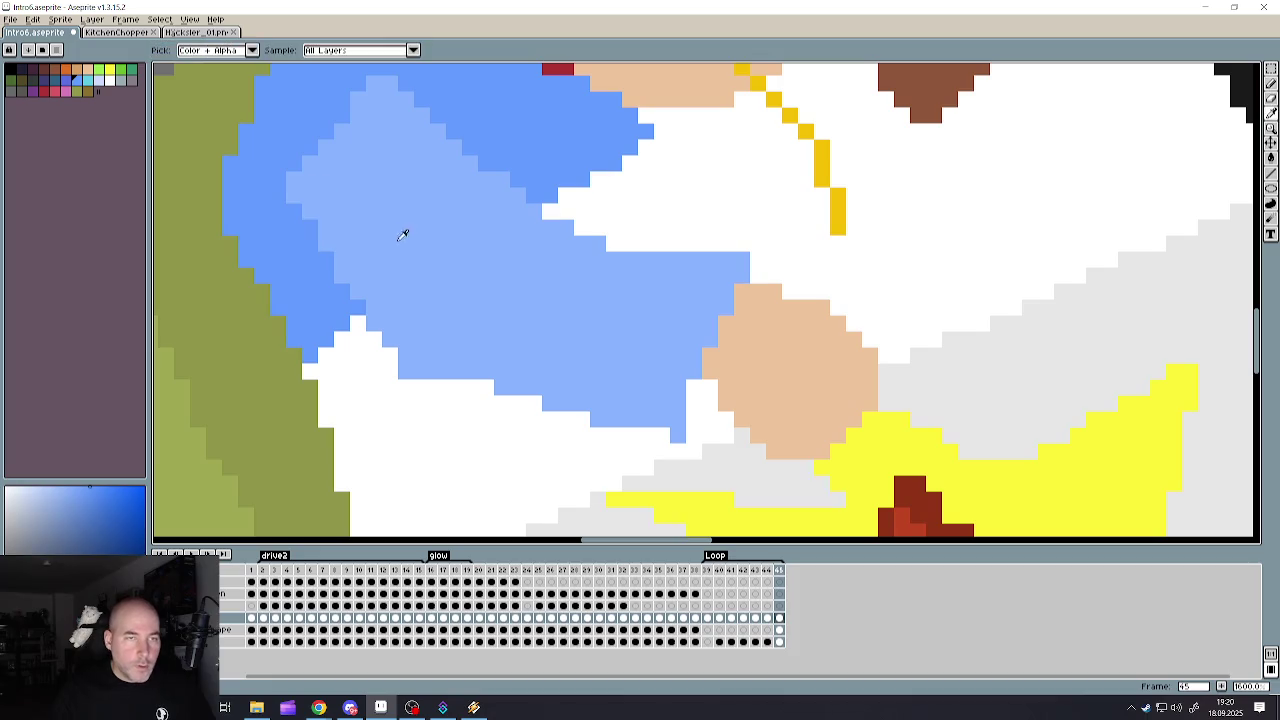
{"action": "left_click", "coordinate": [72, 497]}
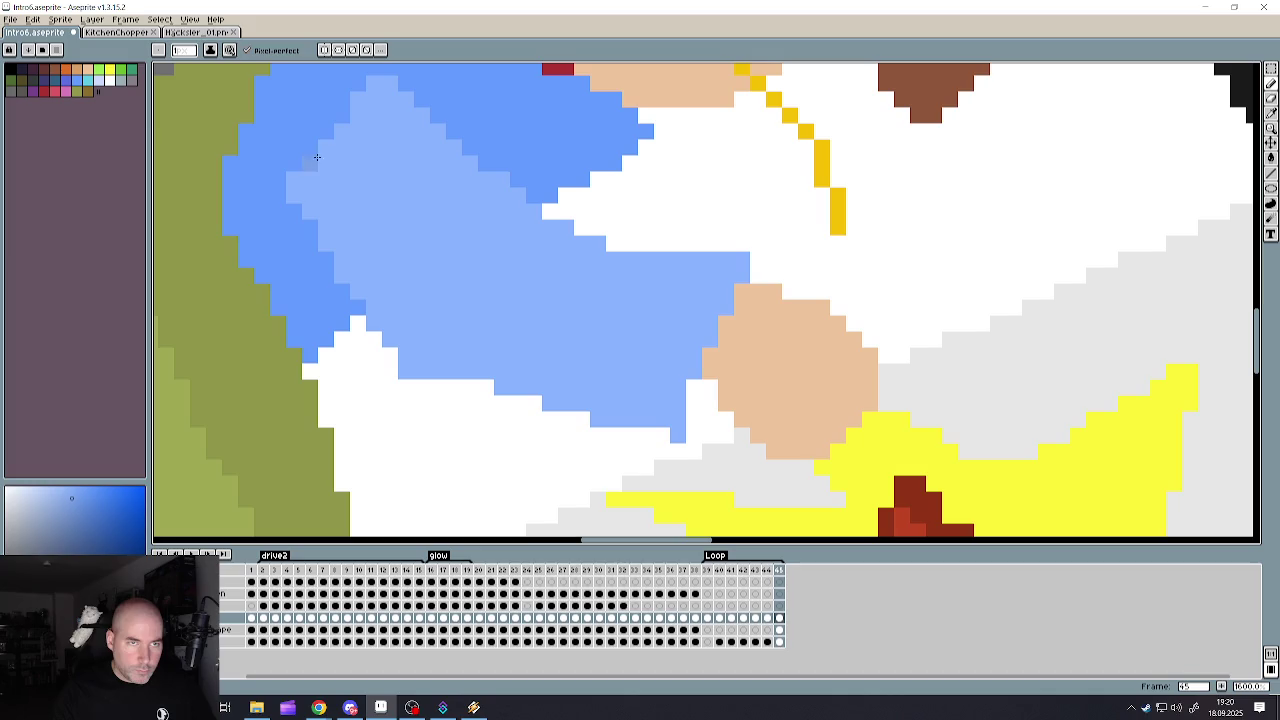
{"action": "mouse_move", "coordinate": [326, 172]}
{"action": "left_mouse_down"}
{"action": "mouse_move", "coordinate": [523, 366]}
{"action": "mouse_move", "coordinate": [676, 358]}
{"action": "left_mouse_up"}
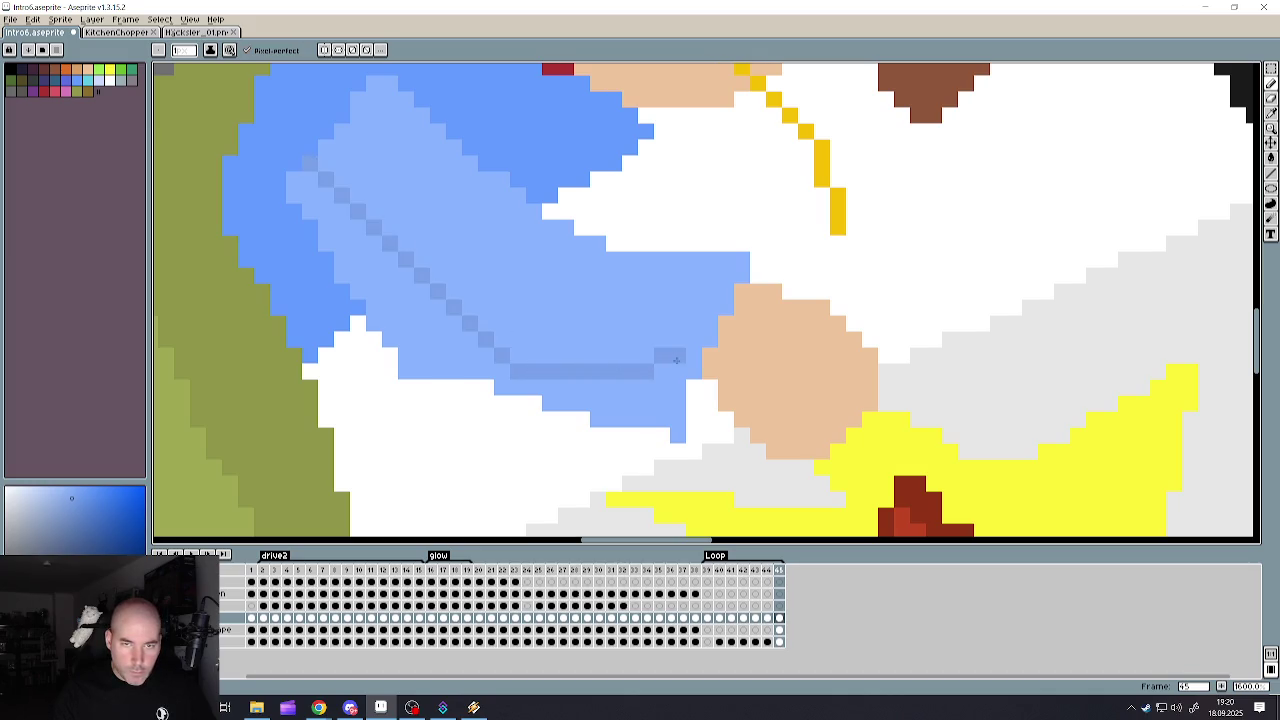
{"action": "left_click", "coordinate": [1271, 157]}
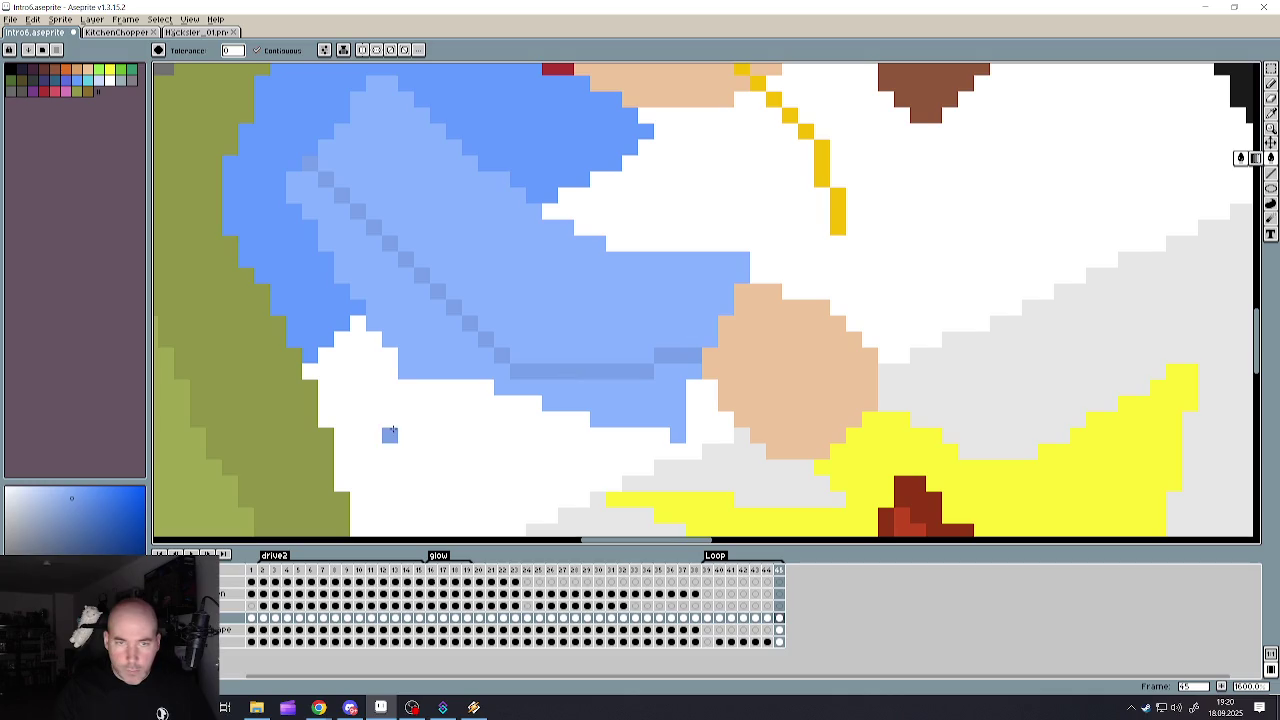
{"action": "left_click", "coordinate": [435, 346]}
{"action": "scroll", "coordinate": [627, 392], "scroll_direction": "down", "scroll_amount": 4}
{"action": "scroll", "coordinate": [580, 340], "scroll_direction": "up", "scroll_amount": 3}
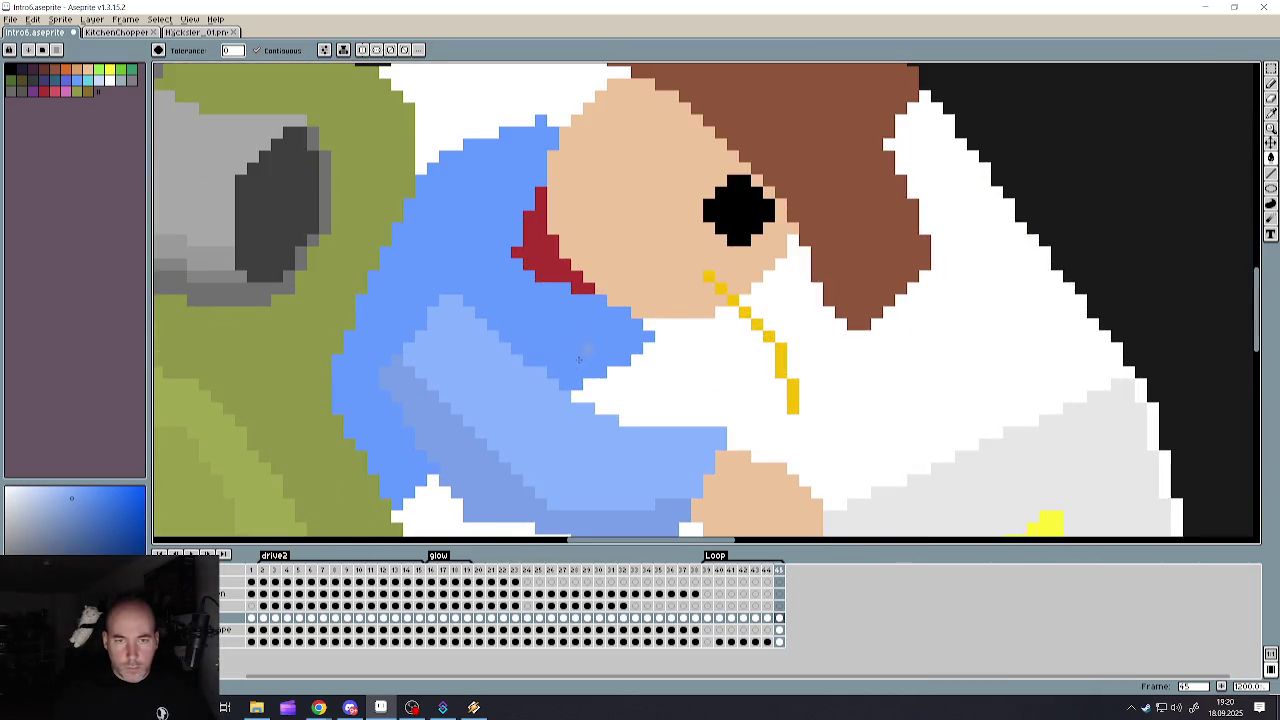
- Sample the hat's brown from the canvas as the drawing colour
{"action": "key", "text": "i"}
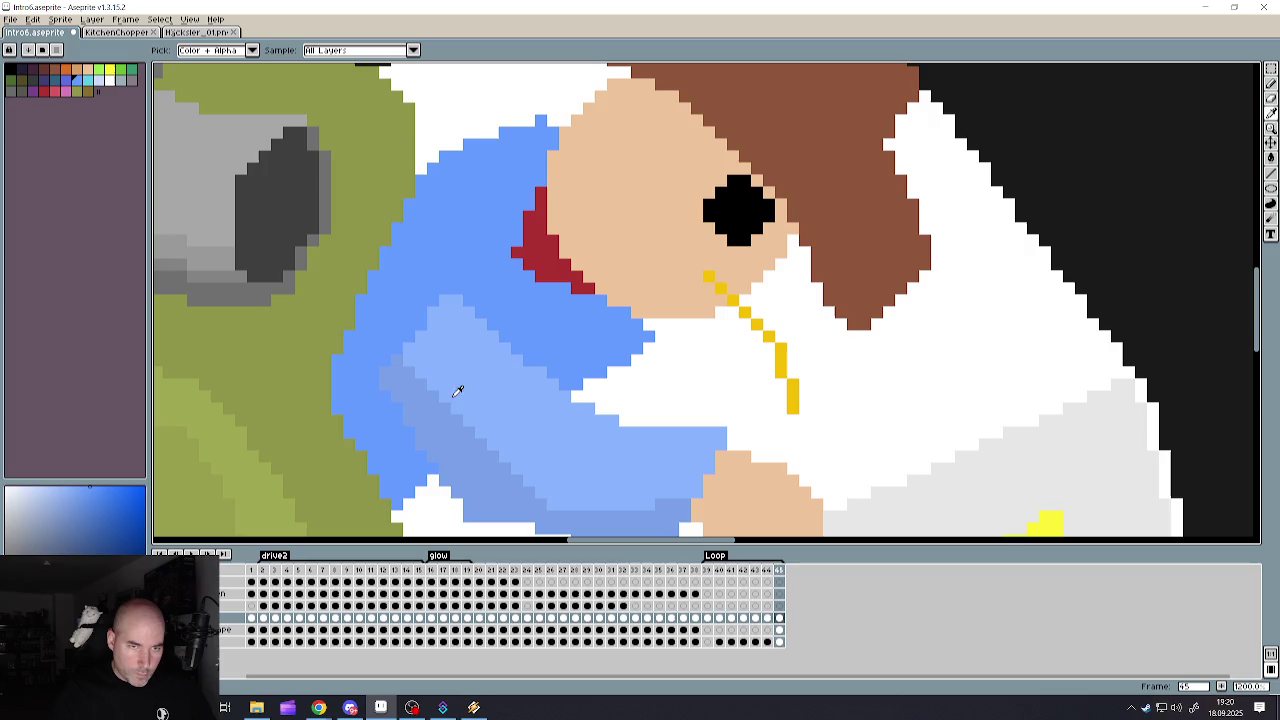
{"action": "left_click", "coordinate": [437, 408]}
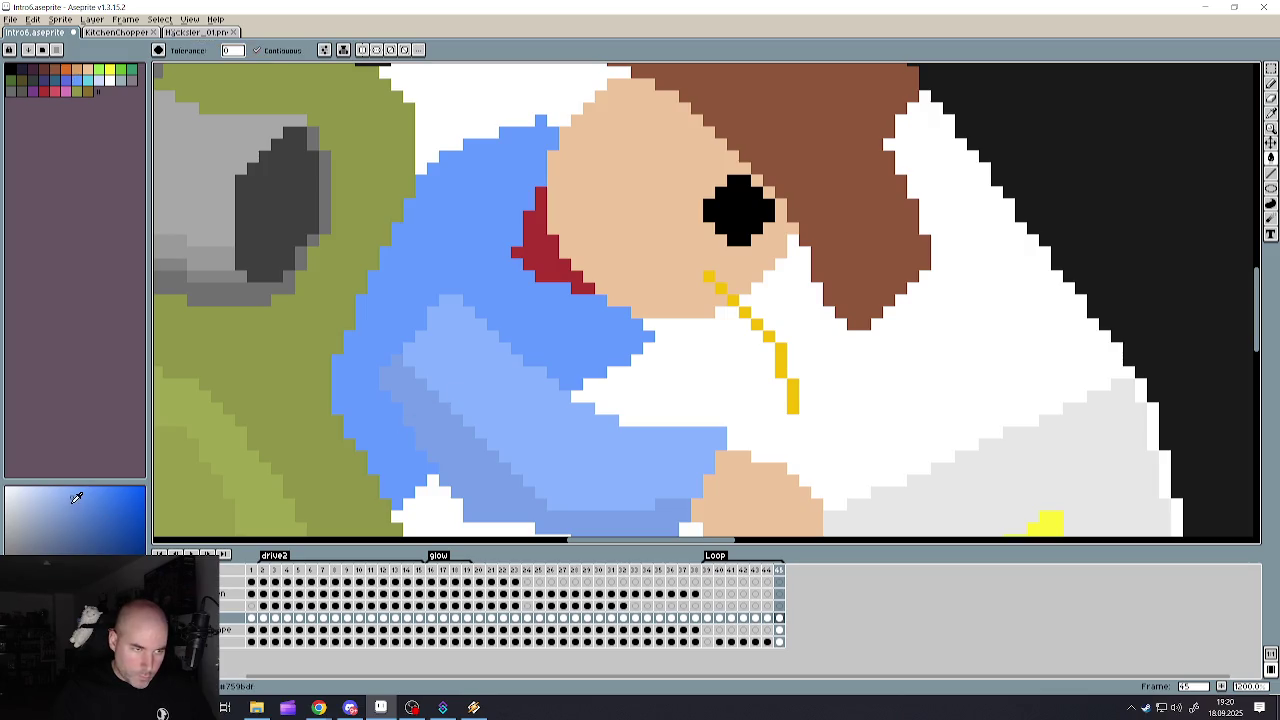
{"action": "scroll", "coordinate": [410, 374], "scroll_direction": "down", "scroll_amount": 5}
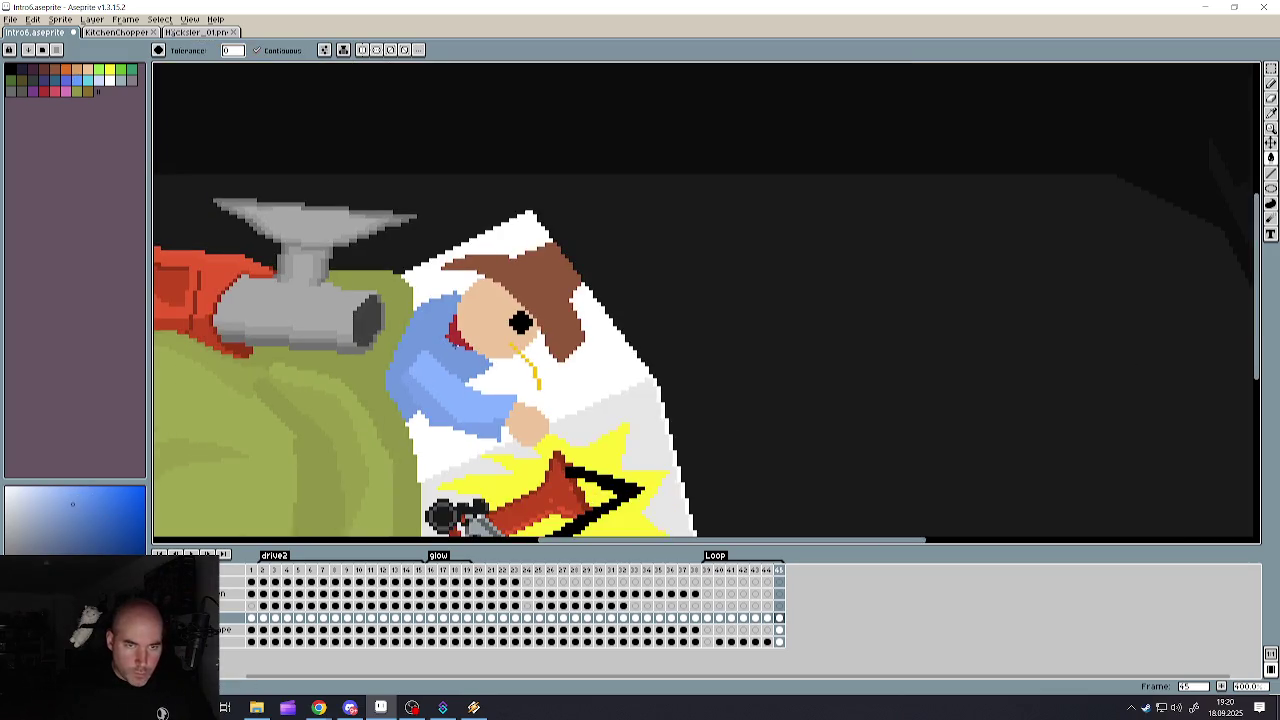
{"action": "scroll", "coordinate": [485, 335], "scroll_direction": "up", "scroll_amount": 2}
{"action": "scroll", "coordinate": [540, 310], "scroll_direction": "up", "scroll_amount": 2}
{"action": "scroll", "coordinate": [576, 312], "scroll_direction": "up", "scroll_amount": 2}
{"action": "key", "text": "i"}
{"action": "left_click", "coordinate": [576, 312]}
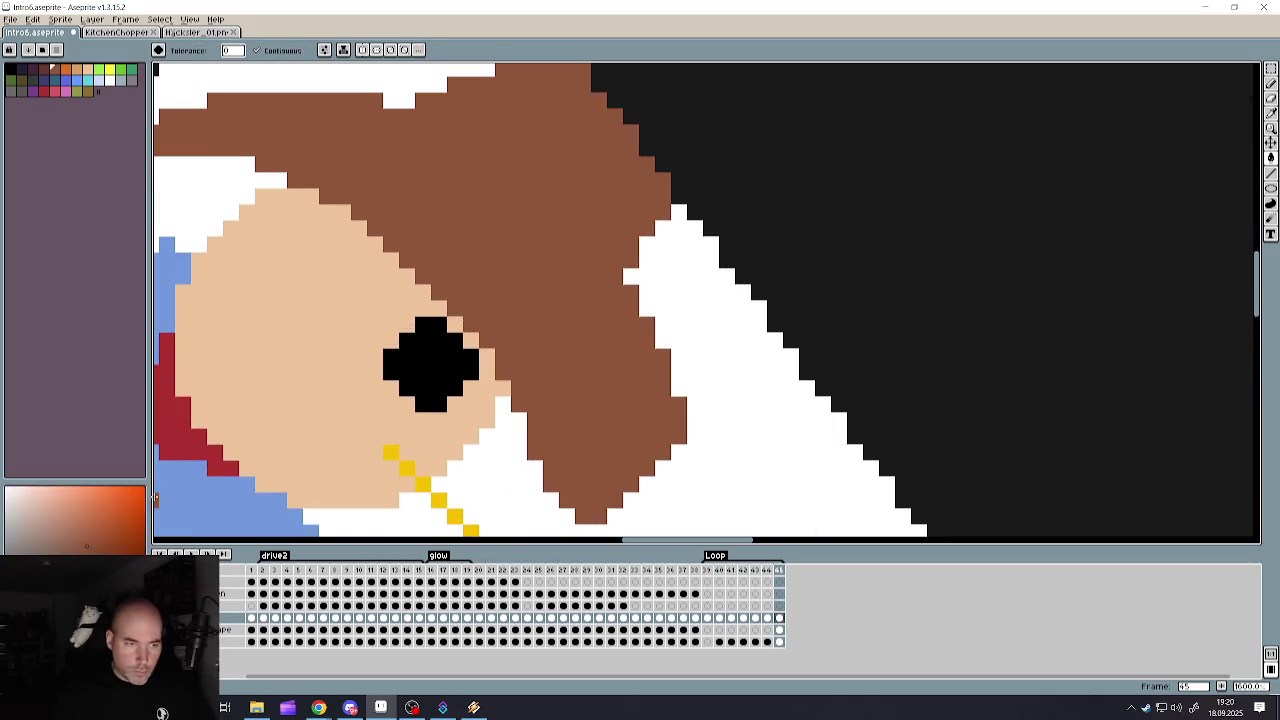
- Draw a darker brown line along the hat and fill the lower hat section with it
{"action": "left_click", "coordinate": [625, 455]}
{"action": "key", "text": "ctrl+z"}
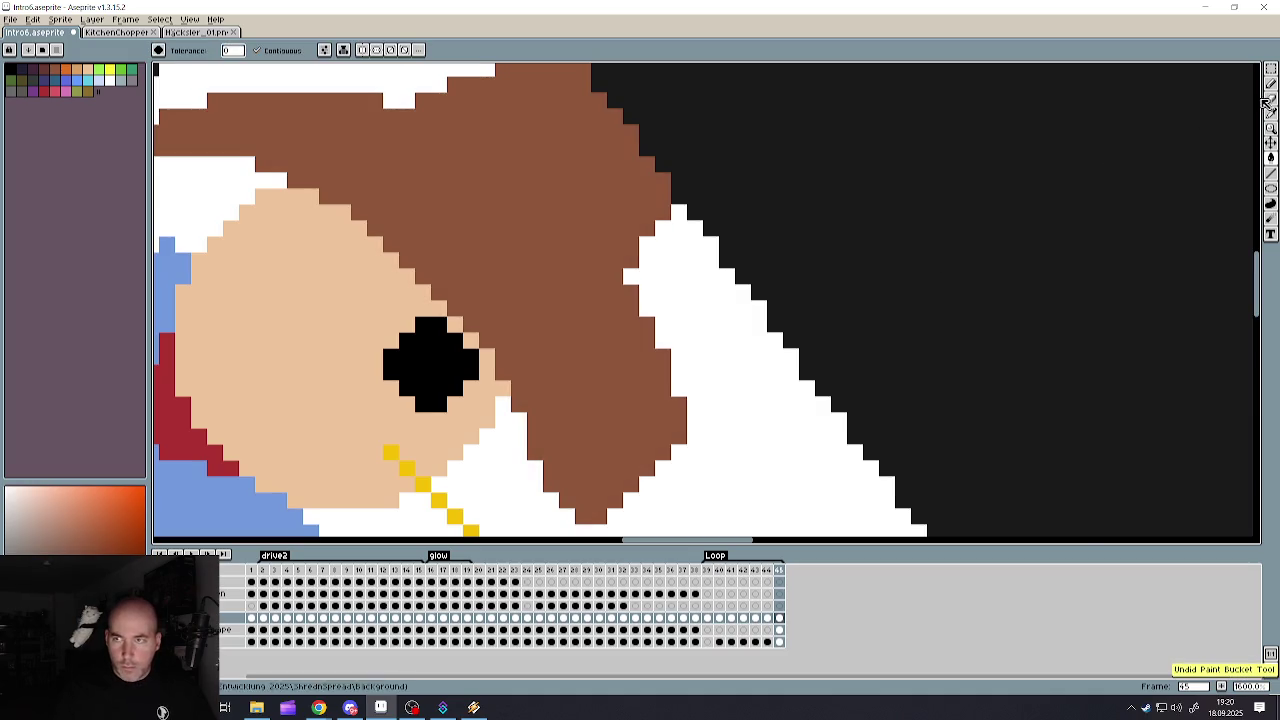
{"action": "left_click", "coordinate": [1270, 83]}
{"action": "mouse_move", "coordinate": [647, 414]}
{"action": "left_mouse_down"}
{"action": "mouse_move", "coordinate": [445, 262]}
{"action": "mouse_move", "coordinate": [165, 127]}
{"action": "left_mouse_up"}
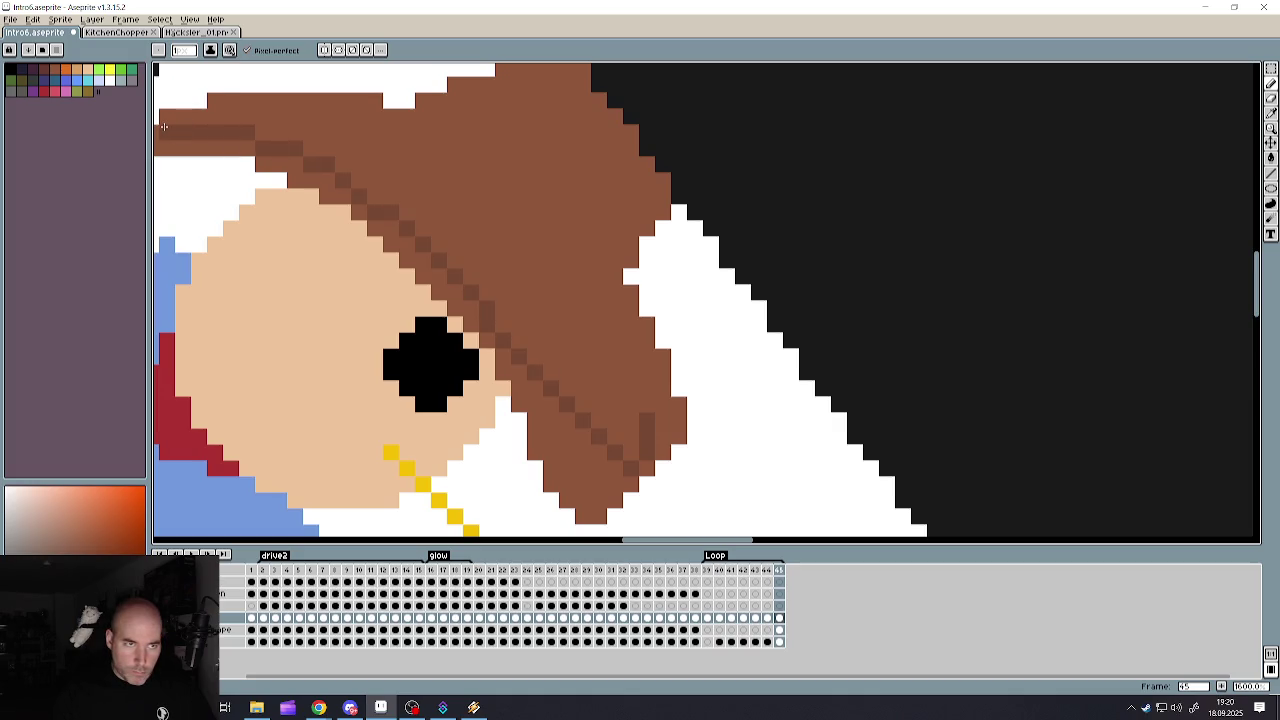
{"action": "scroll", "coordinate": [466, 212], "scroll_direction": "down", "scroll_amount": 4}
{"action": "scroll", "coordinate": [466, 212], "scroll_direction": "up", "scroll_amount": 3}
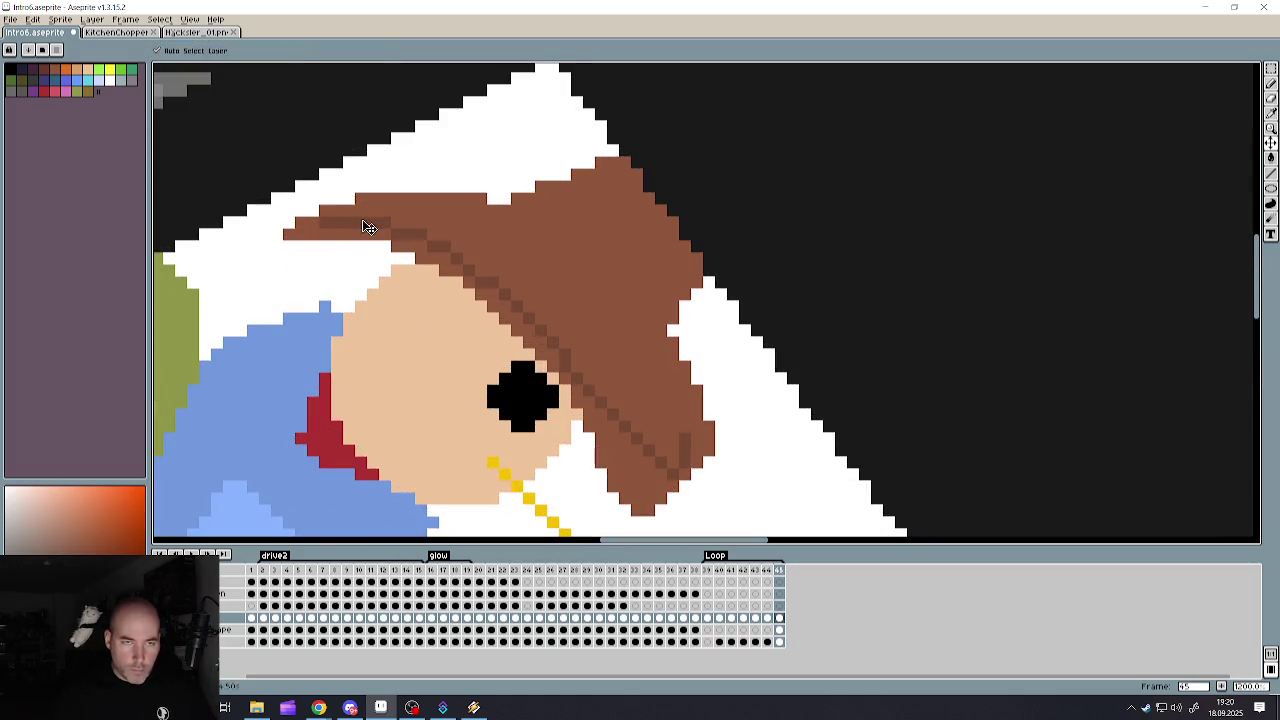
{"action": "key", "text": "ctrl+z"}
{"action": "left_click_drag", "start_coordinate": [362, 201], "coordinate": [708, 432]}
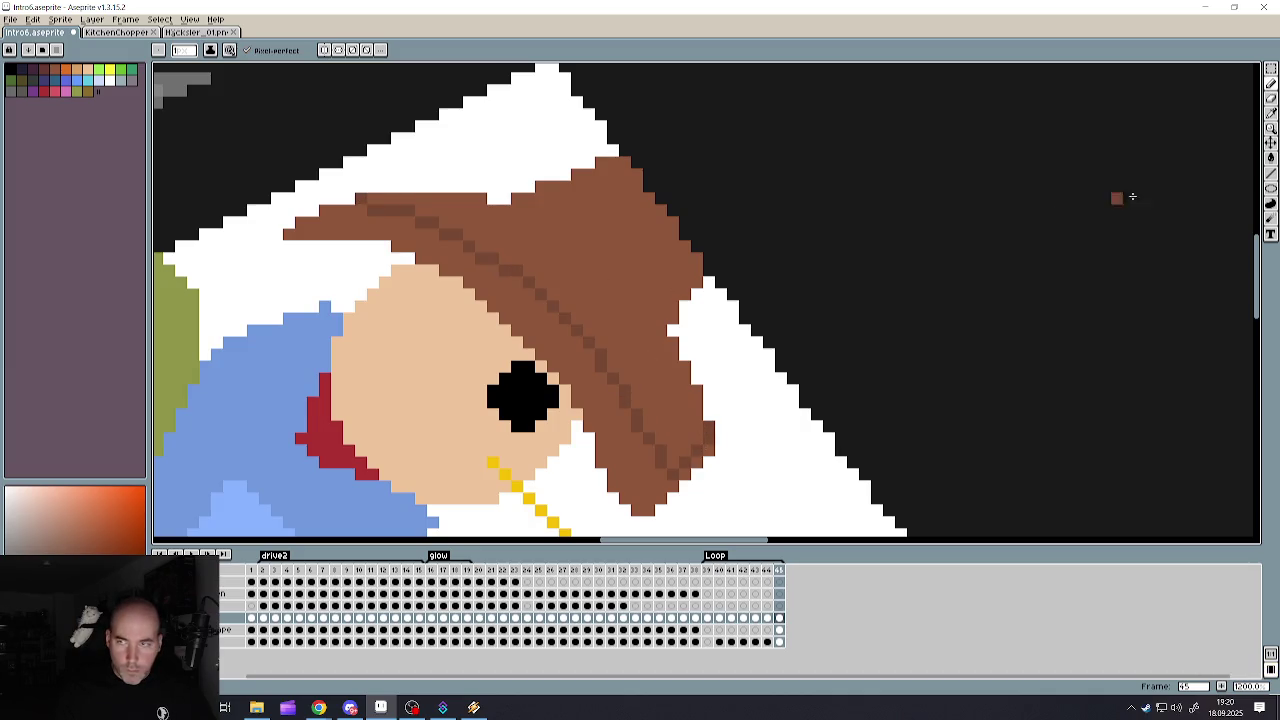
{"action": "left_click", "coordinate": [1271, 158]}
{"action": "left_click", "coordinate": [600, 420]}
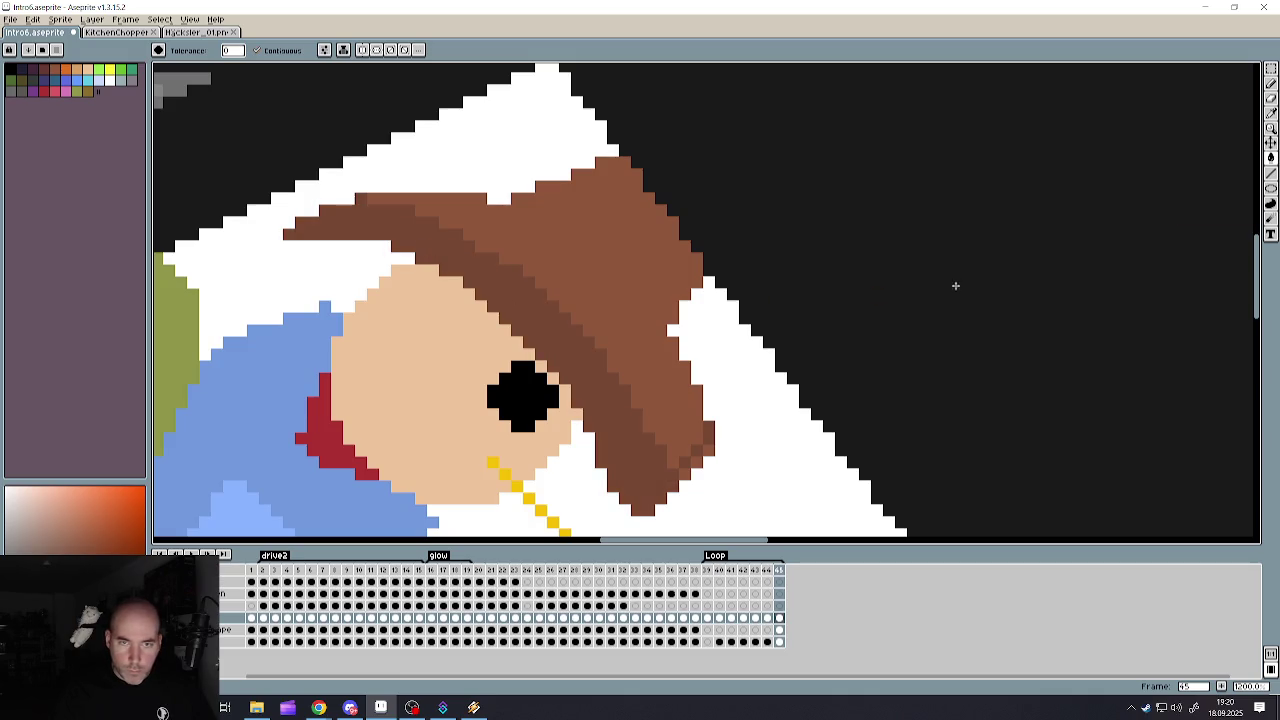
- Add a darker brown diagonal crease line across the hat and darken the area beside it
{"action": "key", "text": "b"}
{"action": "scroll", "coordinate": [589, 185], "scroll_direction": "up", "scroll_amount": 3}
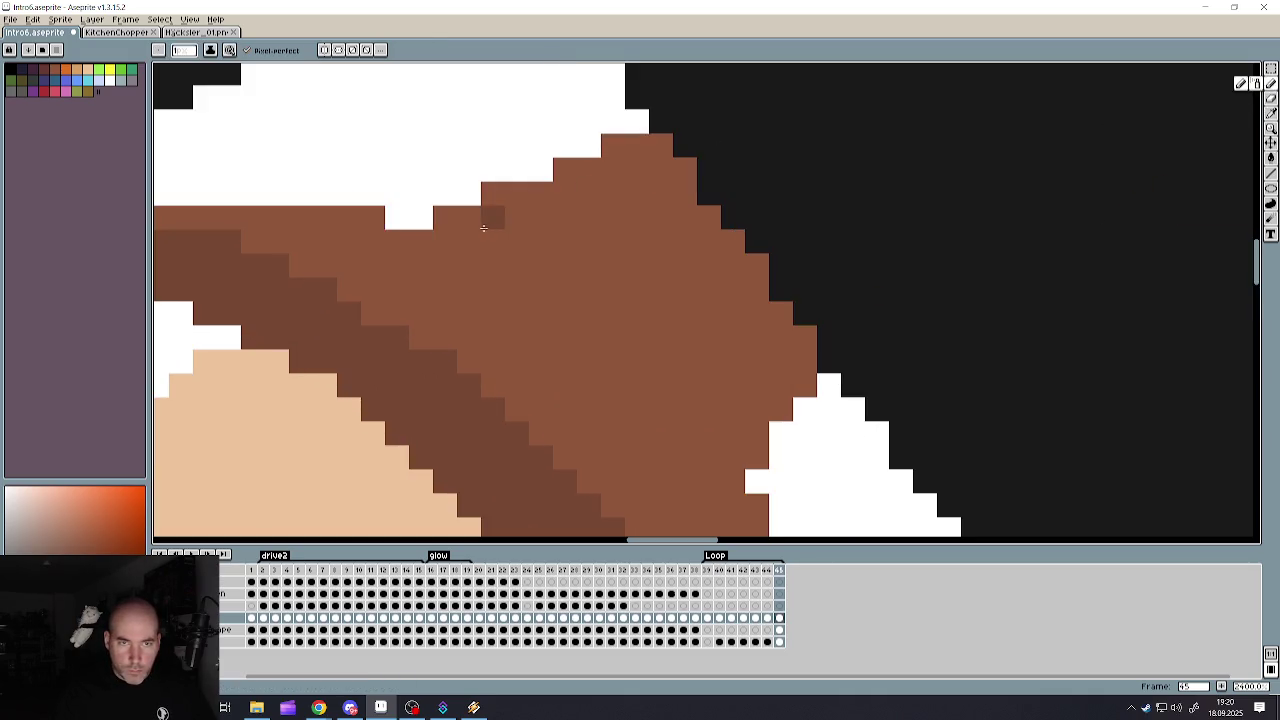
{"action": "left_click_drag", "start_coordinate": [415, 241], "coordinate": [733, 482]}
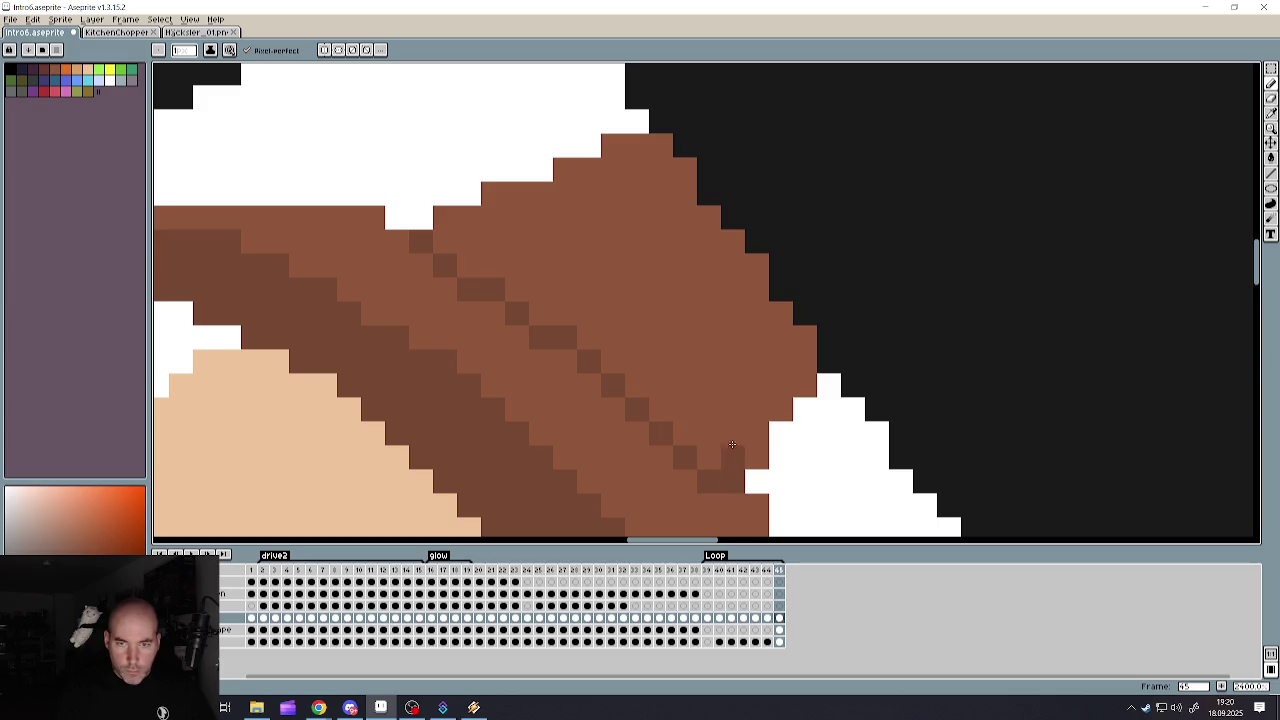
{"action": "scroll", "coordinate": [630, 250], "scroll_direction": "down", "scroll_amount": 5}
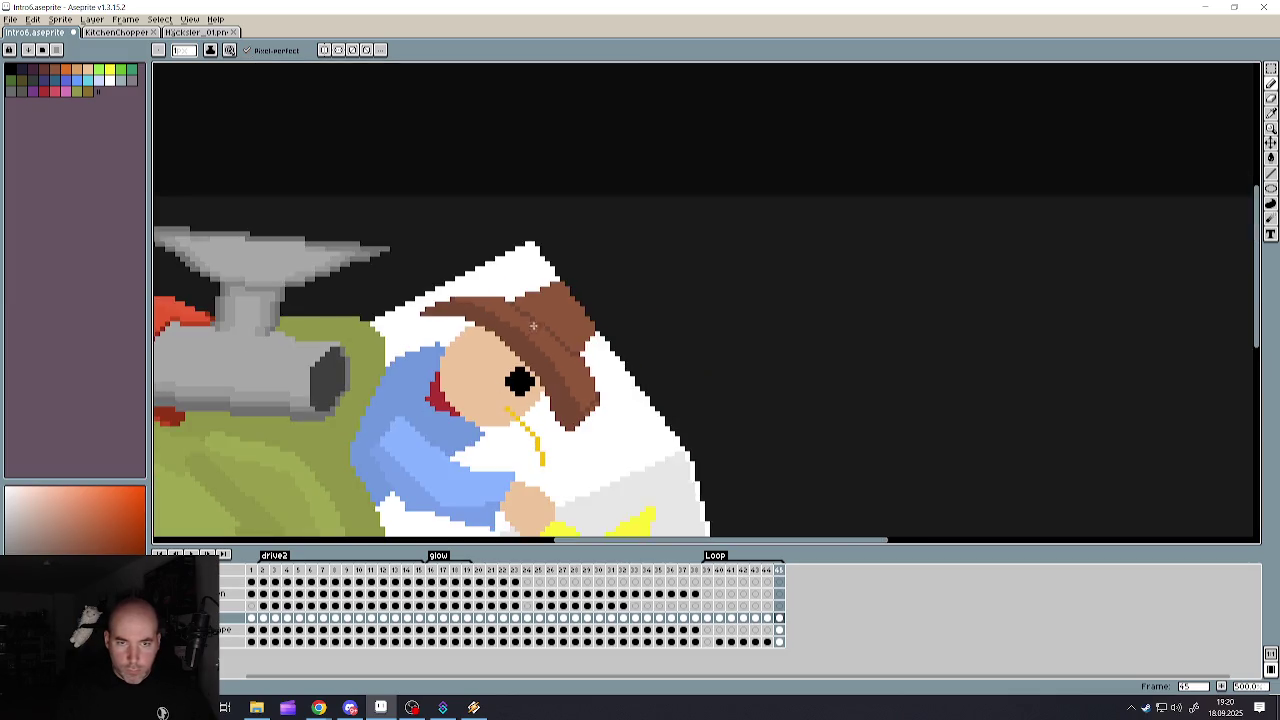
{"action": "scroll", "coordinate": [541, 299], "scroll_direction": "up", "scroll_amount": 3}
{"action": "left_click_drag", "start_coordinate": [616, 288], "coordinate": [512, 355]}
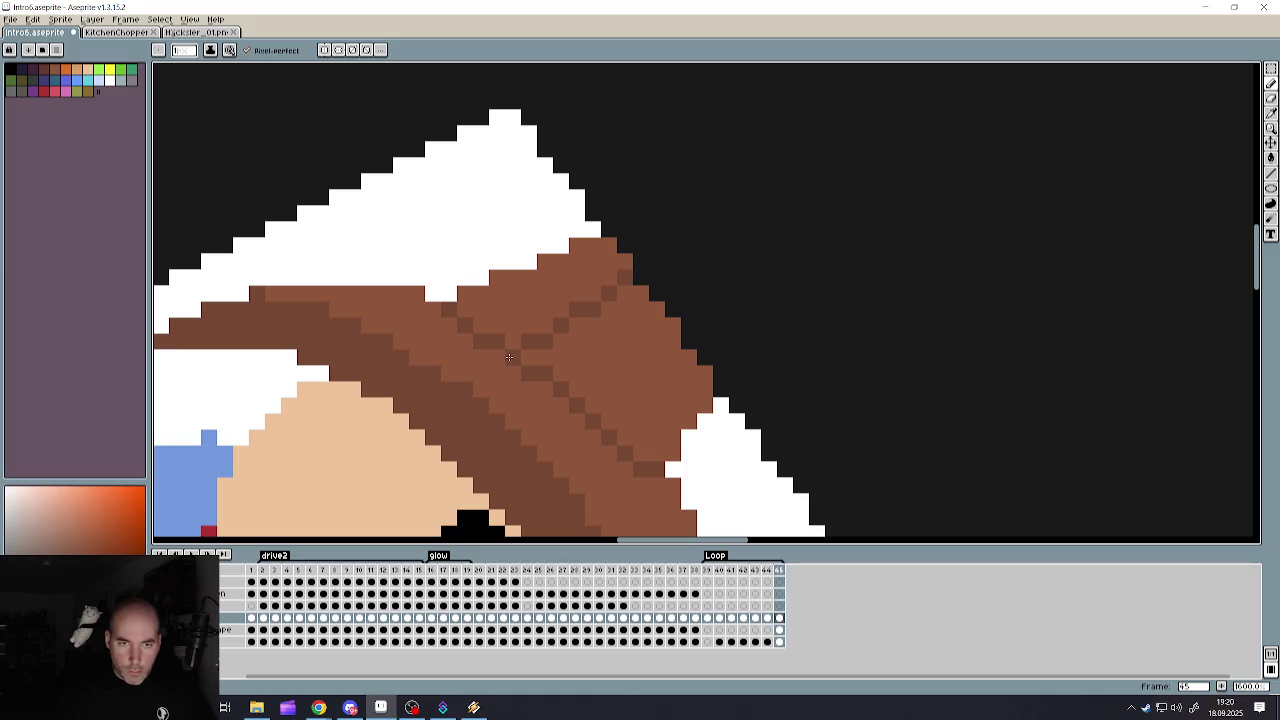
{"action": "key", "text": "g"}
{"action": "left_click", "coordinate": [577, 323]}
{"action": "scroll", "coordinate": [577, 323], "scroll_direction": "down", "scroll_amount": 3}
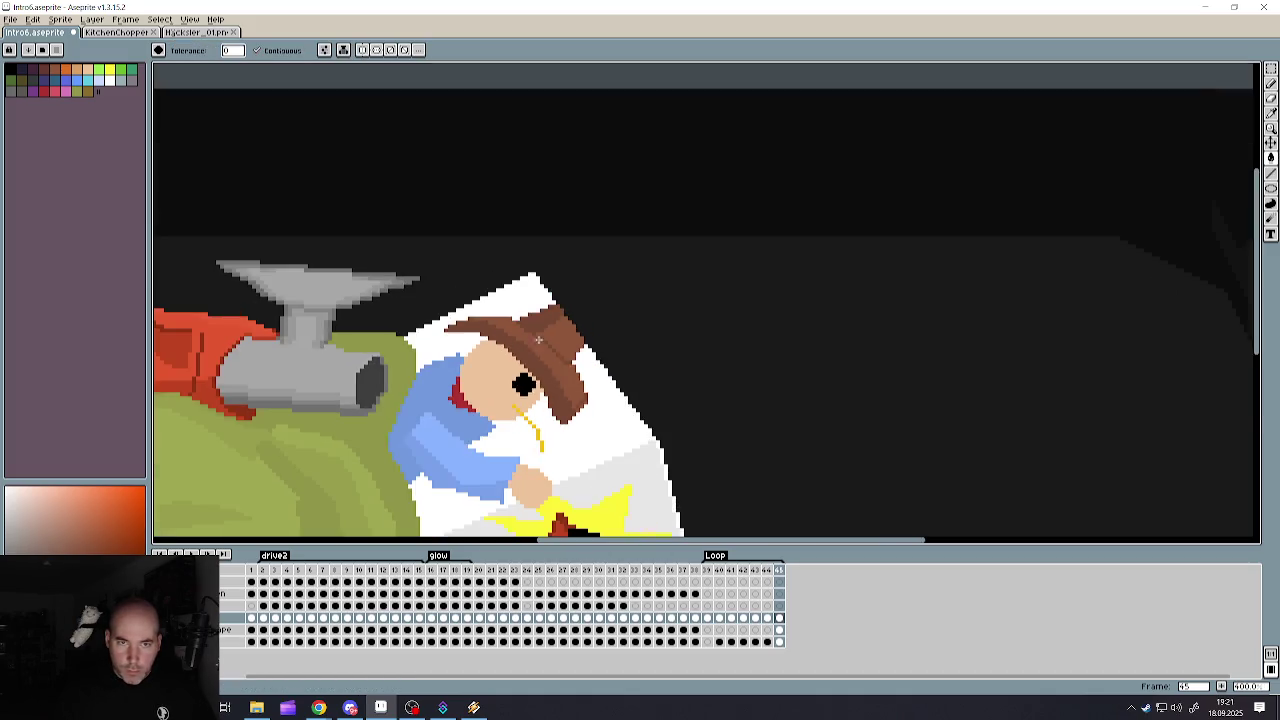
- Try a lighter-brown bucket fill on the hat, then undo it and return to the Pencil
{"action": "scroll", "coordinate": [580, 375], "scroll_direction": "up", "scroll_amount": 1}
{"action": "scroll", "coordinate": [580, 375], "scroll_direction": "up", "scroll_amount": 2}
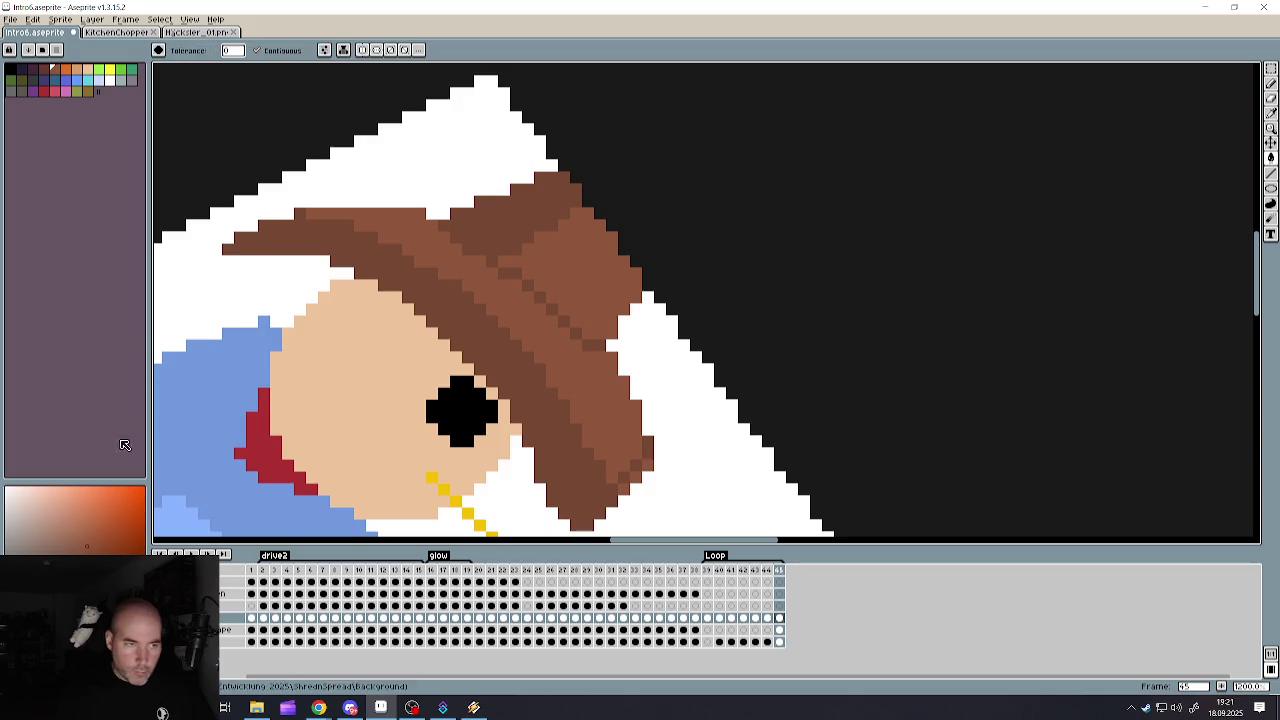
{"action": "scroll", "coordinate": [639, 289], "scroll_direction": "up", "scroll_amount": 2}
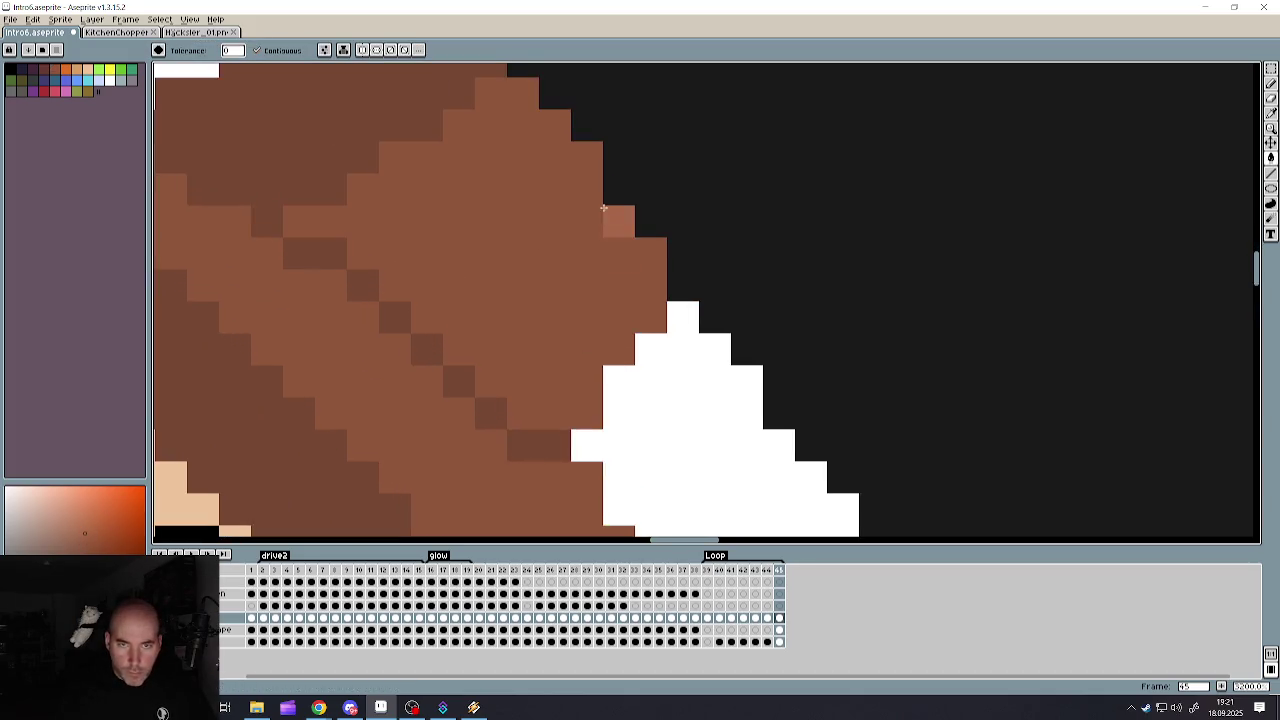
{"action": "left_click", "coordinate": [530, 318]}
{"action": "scroll", "coordinate": [530, 318], "scroll_direction": "down", "scroll_amount": 3}
{"action": "scroll", "coordinate": [543, 314], "scroll_direction": "up", "scroll_amount": 2}
{"action": "key", "text": "ctrl+z"}
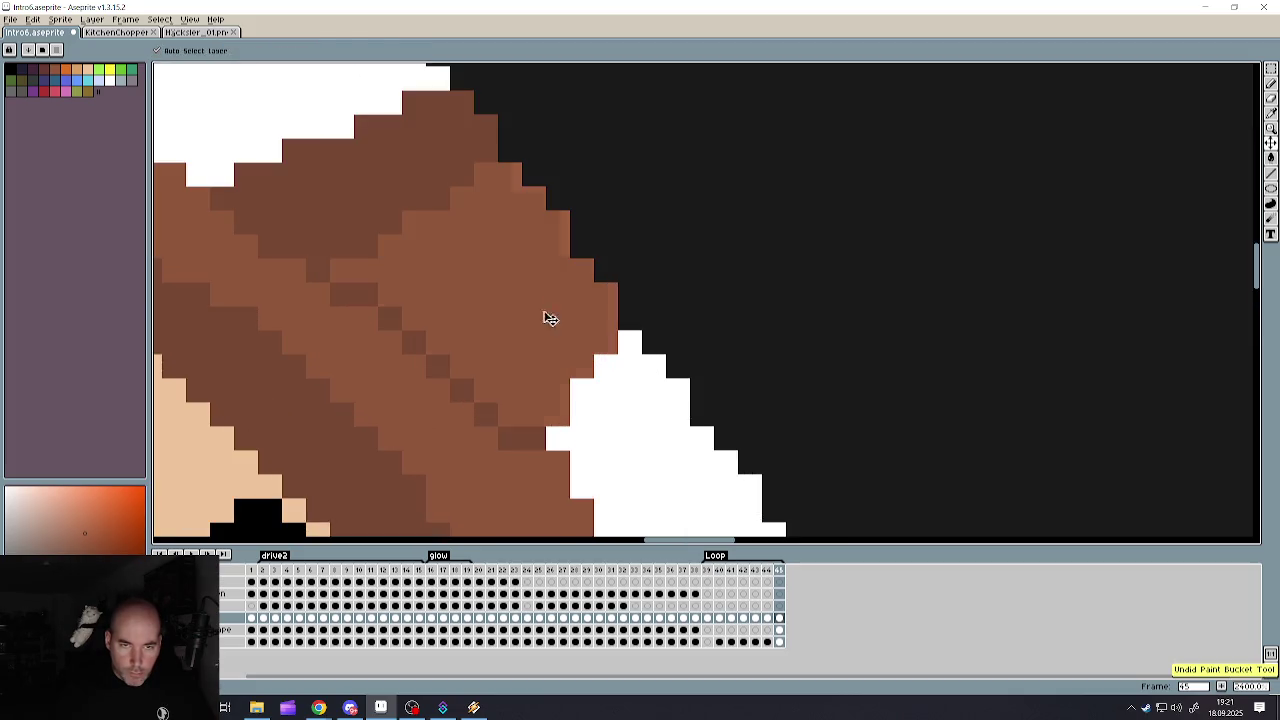
{"action": "key", "text": "b"}
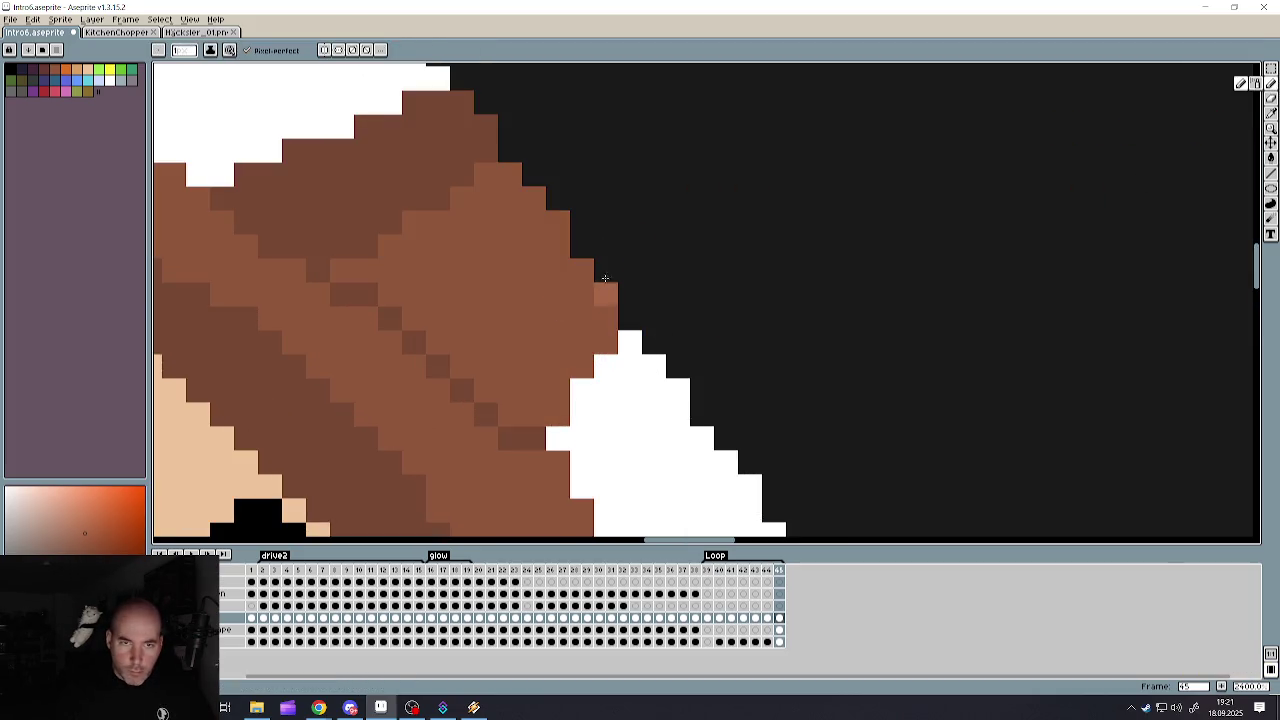
- Paint lighter-brown highlights down the hat's right edge, inner band and lower-right edge
{"action": "mouse_move", "coordinate": [558, 222]}
{"action": "left_mouse_down"}
{"action": "mouse_move", "coordinate": [516, 336]}
{"action": "mouse_move", "coordinate": [486, 366]}
{"action": "mouse_move", "coordinate": [558, 414]}
{"action": "mouse_move", "coordinate": [532, 362]}
{"action": "mouse_move", "coordinate": [580, 266]}
{"action": "mouse_move", "coordinate": [606, 310]}
{"action": "mouse_move", "coordinate": [575, 360]}
{"action": "mouse_move", "coordinate": [549, 334]}
{"action": "mouse_move", "coordinate": [580, 289]}
{"action": "mouse_move", "coordinate": [582, 318]}
{"action": "left_mouse_up"}
{"action": "scroll", "coordinate": [515, 349], "scroll_direction": "down", "scroll_amount": 2}
{"action": "scroll", "coordinate": [515, 349], "scroll_direction": "up", "scroll_amount": 2}
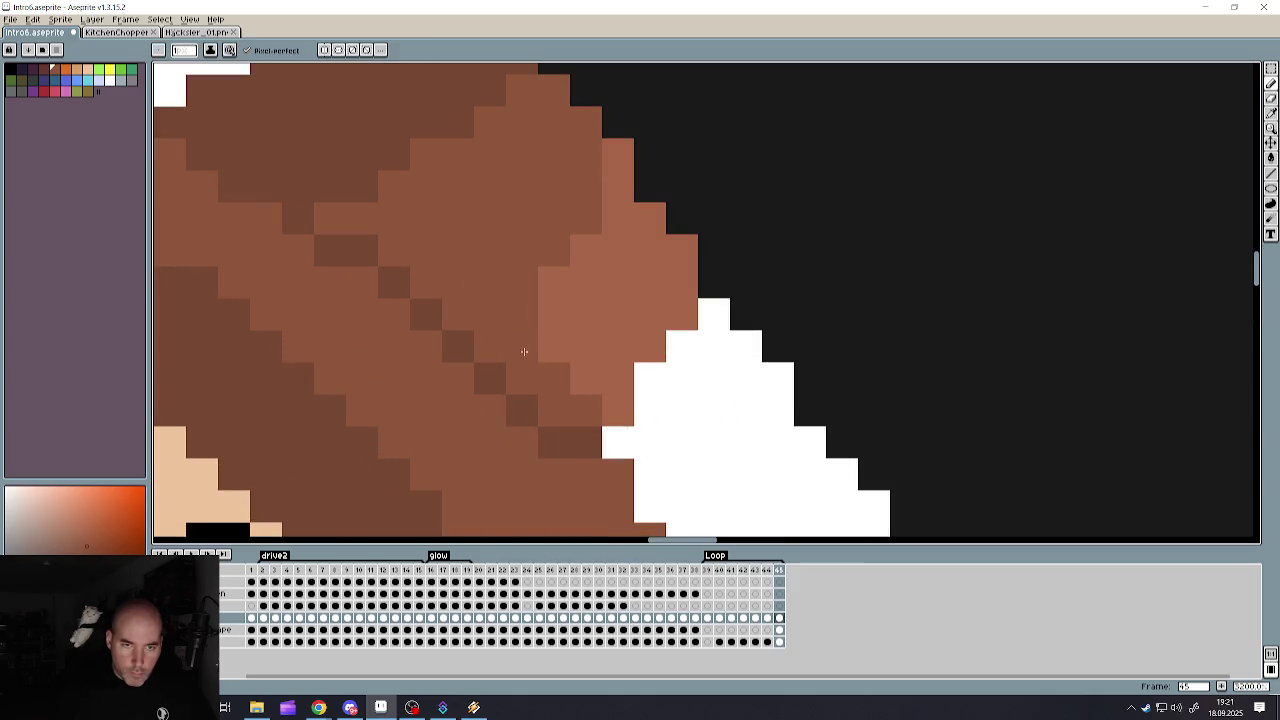
{"action": "scroll", "coordinate": [560, 381], "scroll_direction": "down", "scroll_amount": 3}
{"action": "scroll", "coordinate": [557, 229], "scroll_direction": "up", "scroll_amount": 2}
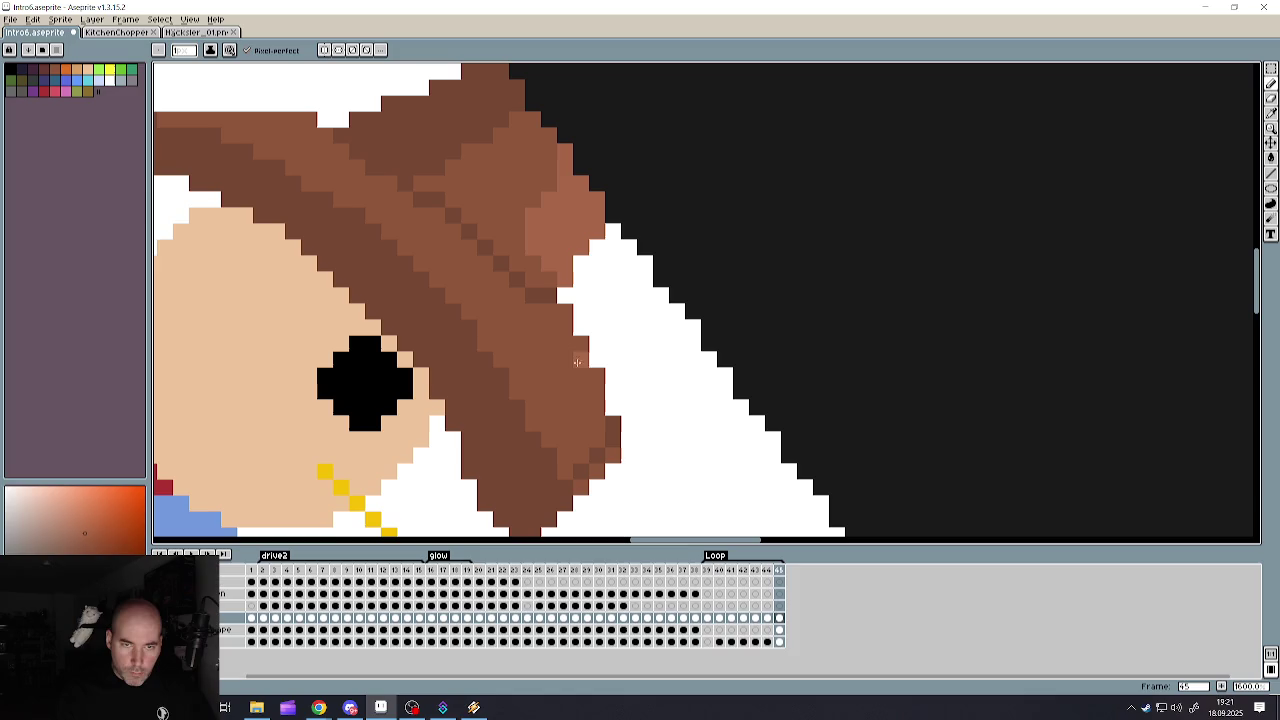
{"action": "mouse_move", "coordinate": [566, 333]}
{"action": "left_mouse_down"}
{"action": "mouse_move", "coordinate": [598, 440]}
{"action": "mouse_move", "coordinate": [612, 444]}
{"action": "mouse_move", "coordinate": [522, 326]}
{"action": "left_mouse_up"}
{"action": "mouse_move", "coordinate": [590, 384]}
{"action": "left_mouse_down"}
{"action": "mouse_move", "coordinate": [520, 322]}
{"action": "mouse_move", "coordinate": [566, 380]}
{"action": "left_mouse_up"}
{"action": "mouse_move", "coordinate": [588, 445]}
{"action": "left_mouse_down"}
{"action": "mouse_move", "coordinate": [540, 515]}
{"action": "mouse_move", "coordinate": [512, 402]}
{"action": "mouse_move", "coordinate": [384, 258]}
{"action": "mouse_move", "coordinate": [246, 156]}
{"action": "mouse_move", "coordinate": [444, 290]}
{"action": "left_mouse_up"}
- Lighten the pixels along the hat's diagonal creases and lower-right strand
{"action": "left_click_drag", "start_coordinate": [553, 427], "coordinate": [363, 241]}
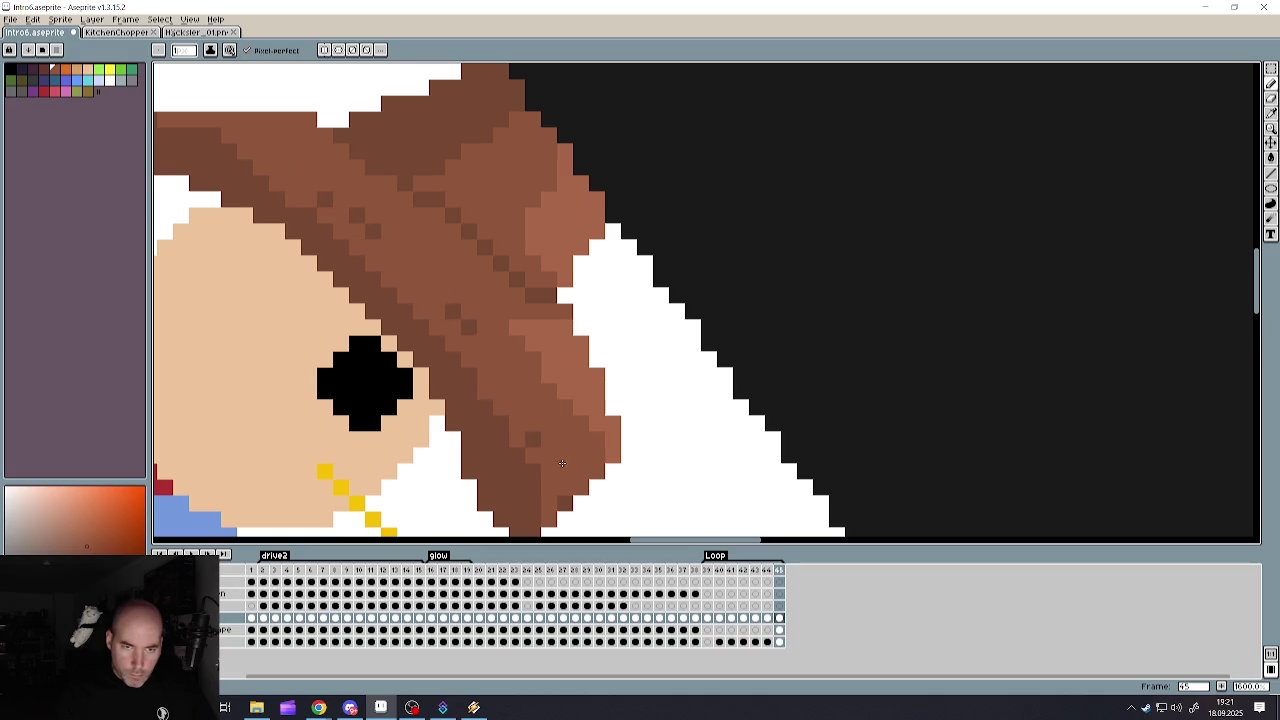
{"action": "left_click_drag", "start_coordinate": [416, 284], "coordinate": [537, 440]}
{"action": "left_click_drag", "start_coordinate": [435, 292], "coordinate": [306, 193]}
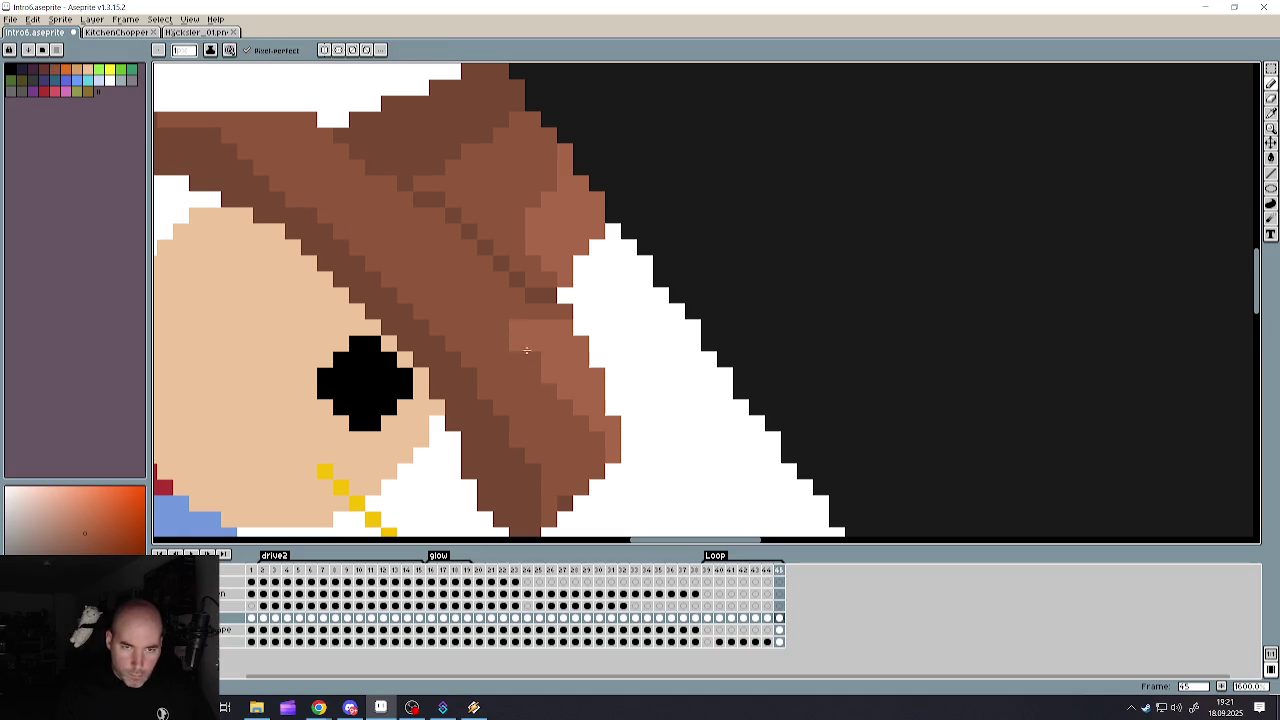
{"action": "left_click_drag", "start_coordinate": [523, 337], "coordinate": [595, 455]}
{"action": "mouse_move", "coordinate": [510, 318]}
{"action": "left_mouse_down"}
{"action": "mouse_move", "coordinate": [400, 228]}
{"action": "mouse_move", "coordinate": [540, 316]}
{"action": "mouse_move", "coordinate": [401, 236]}
{"action": "mouse_move", "coordinate": [518, 344]}
{"action": "left_mouse_up"}
{"action": "scroll", "coordinate": [518, 344], "scroll_direction": "down", "scroll_amount": 2}
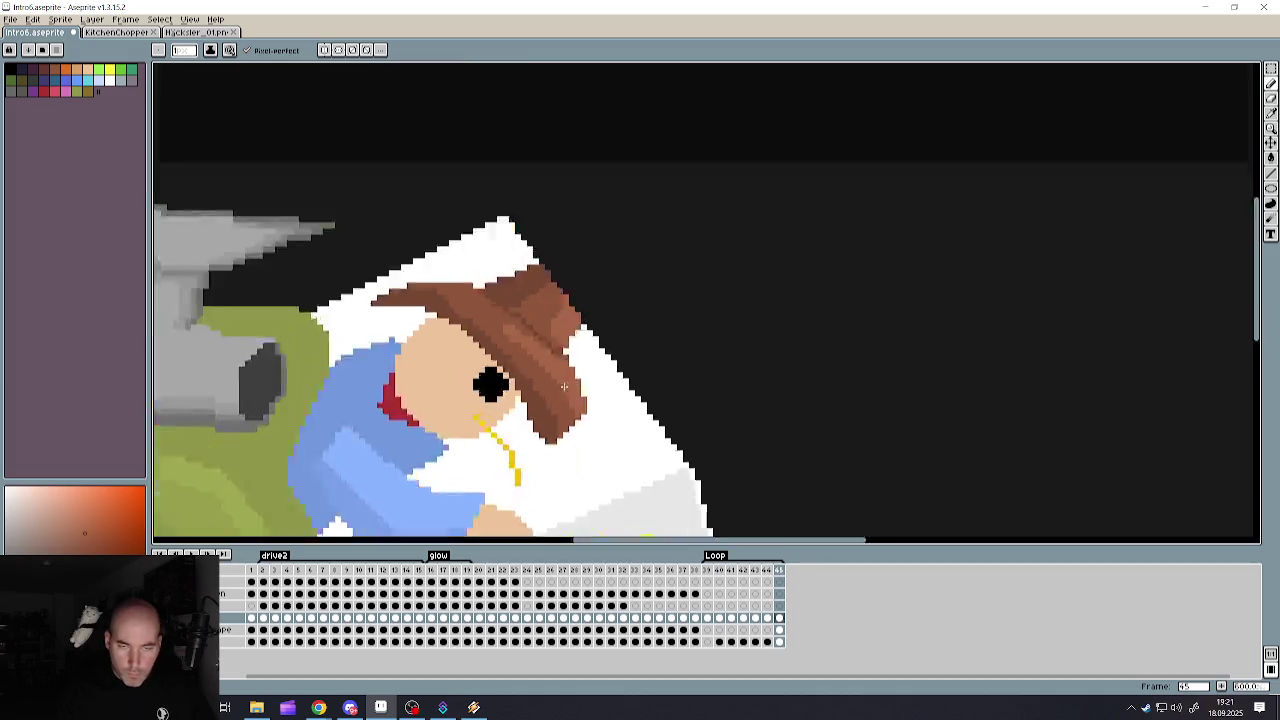
{"action": "scroll", "coordinate": [518, 344], "scroll_direction": "down", "scroll_amount": 4}
{"action": "scroll", "coordinate": [518, 344], "scroll_direction": "up", "scroll_amount": 1}
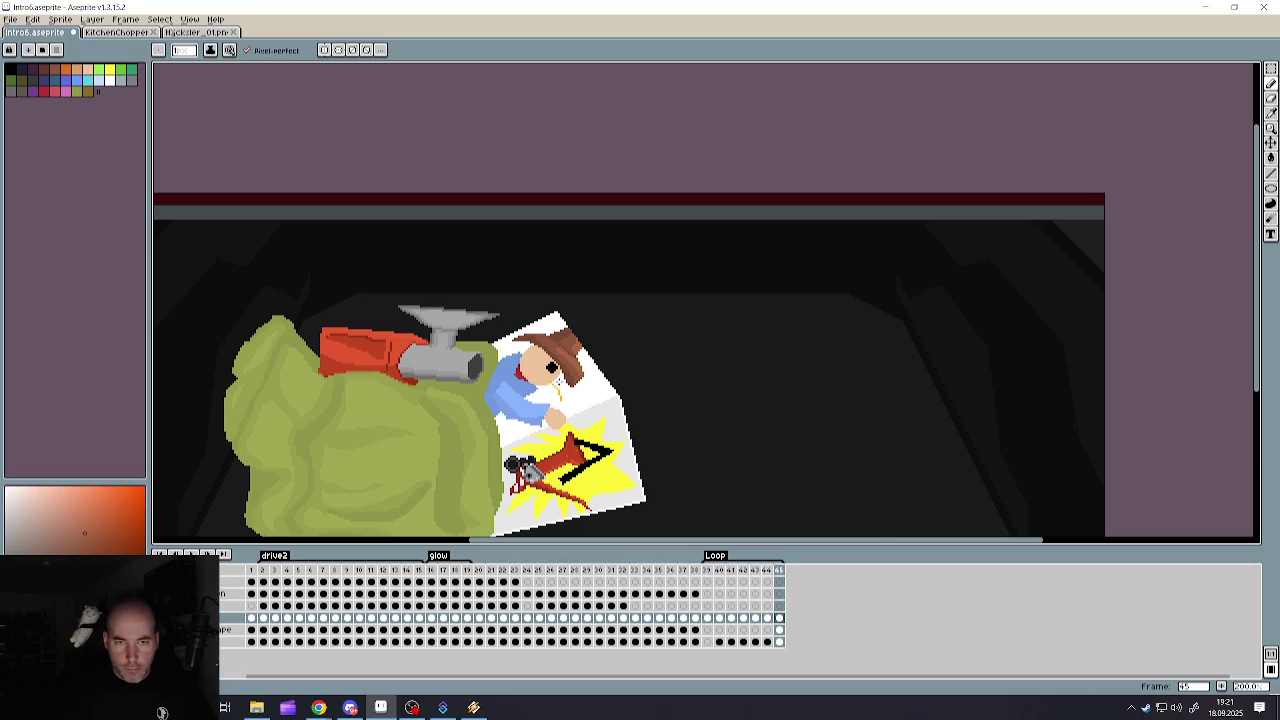
{"action": "scroll", "coordinate": [556, 385], "scroll_direction": "up", "scroll_amount": 5}
{"action": "scroll", "coordinate": [540, 400], "scroll_direction": "up", "scroll_amount": 3}
{"action": "key", "text": "alt"}
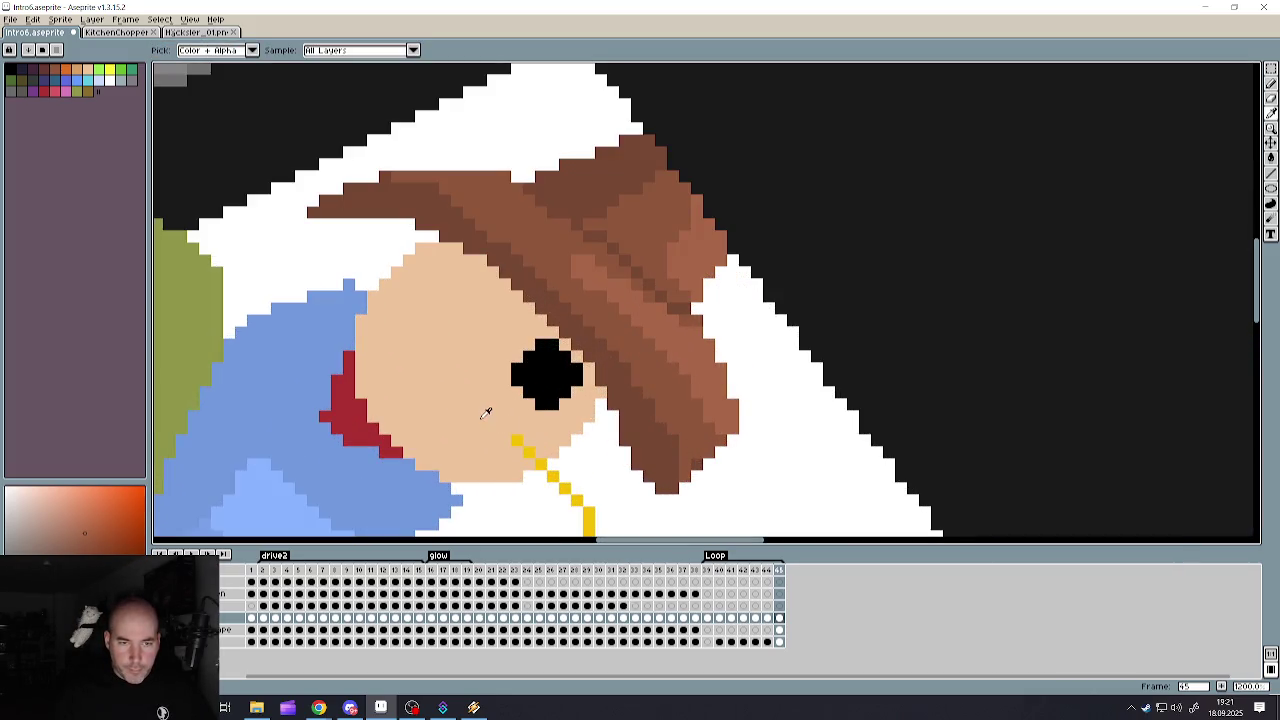
- Sample the skin colour, draw a black ear outline on the face, then undo it
{"action": "left_click", "coordinate": [486, 413], "text": "alt"}
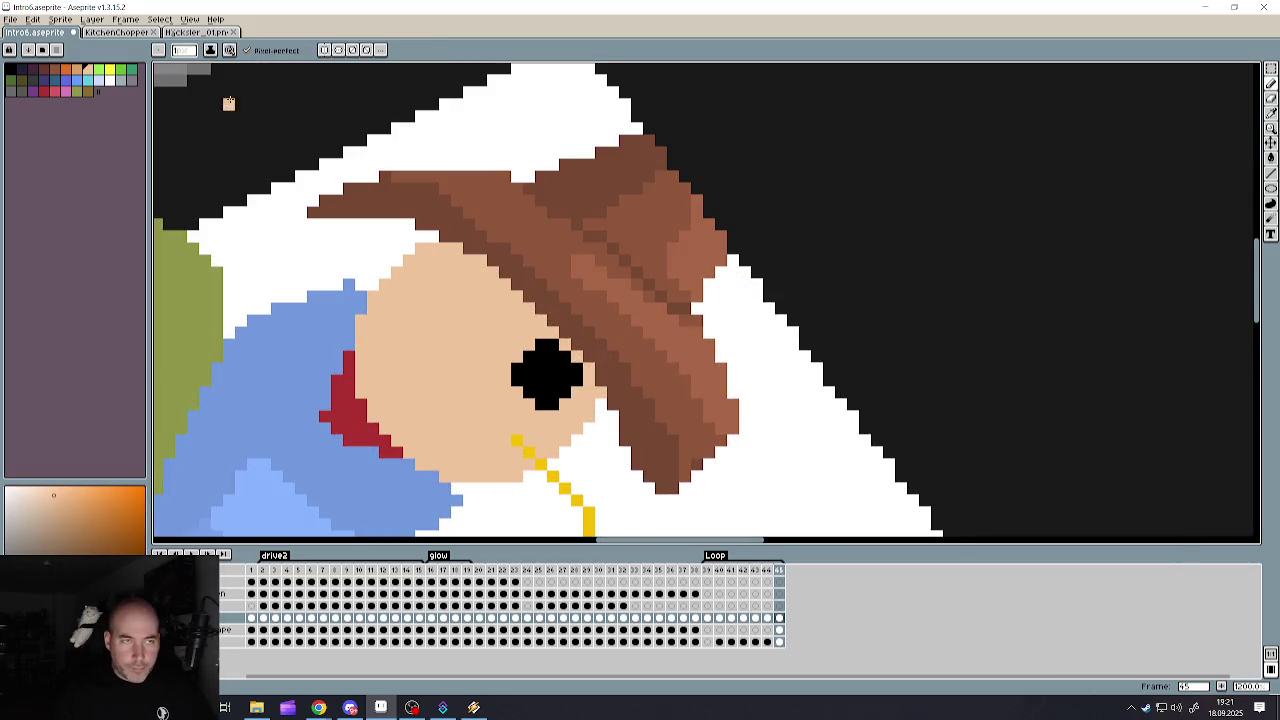
{"action": "left_click", "coordinate": [12, 69]}
{"action": "left_click", "coordinate": [505, 357]}
{"action": "mouse_move", "coordinate": [504, 428]}
{"action": "left_mouse_down"}
{"action": "mouse_move", "coordinate": [422, 304]}
{"action": "mouse_move", "coordinate": [410, 404]}
{"action": "mouse_move", "coordinate": [472, 466]}
{"action": "left_mouse_up"}
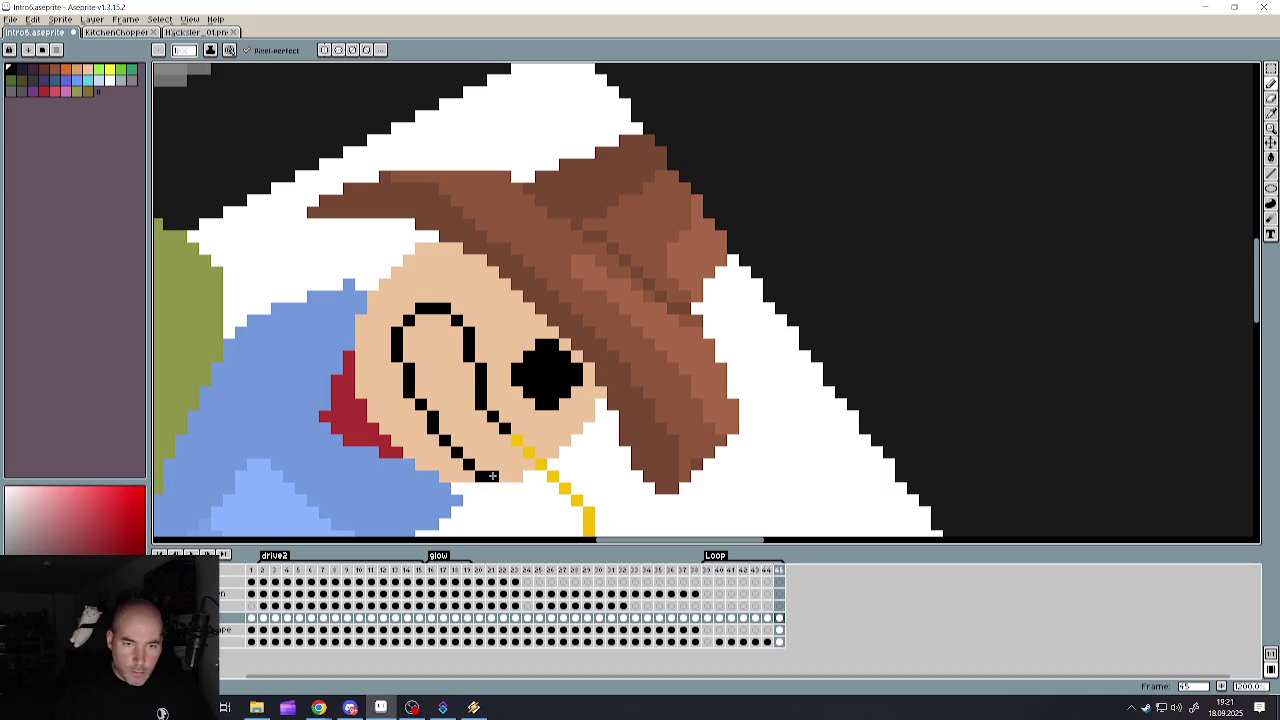
{"action": "scroll", "coordinate": [492, 476], "scroll_direction": "down", "scroll_amount": 3}
{"action": "scroll", "coordinate": [492, 476], "scroll_direction": "down", "scroll_amount": 2}
{"action": "scroll", "coordinate": [500, 430], "scroll_direction": "up", "scroll_amount": 3}
{"action": "scroll", "coordinate": [513, 366], "scroll_direction": "up", "scroll_amount": 3}
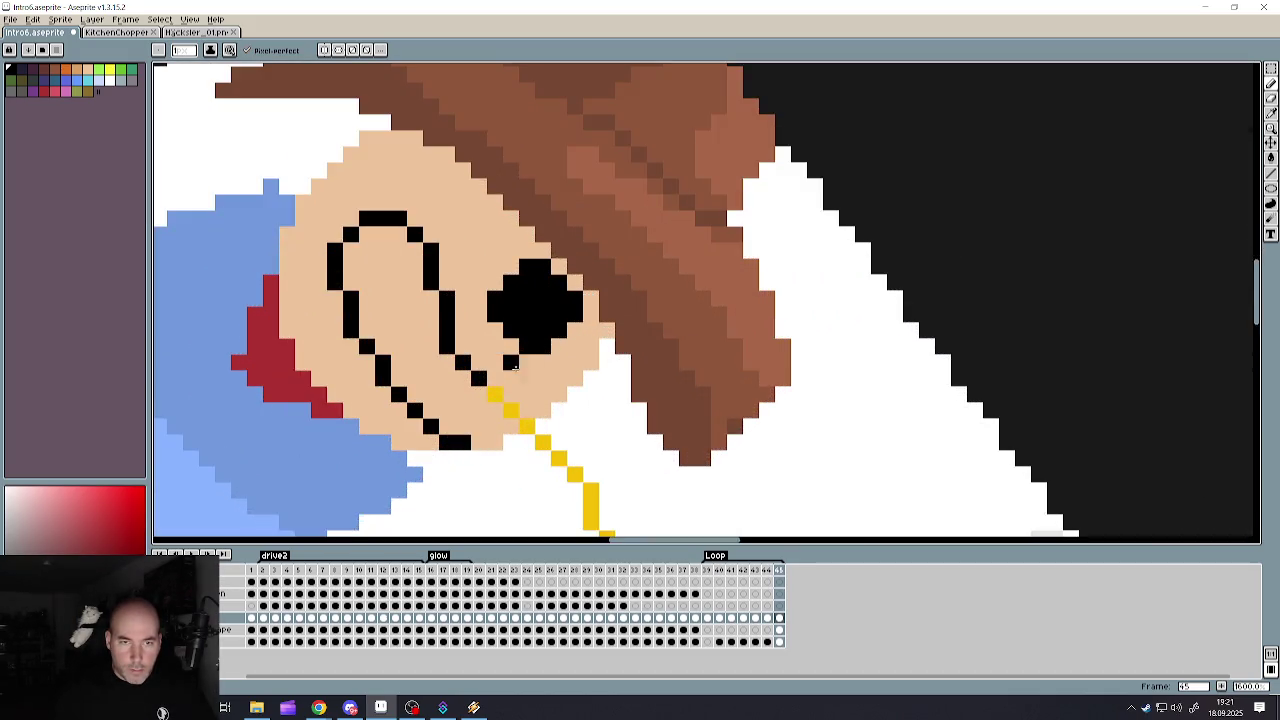
{"action": "key", "text": "ctrl+z"}
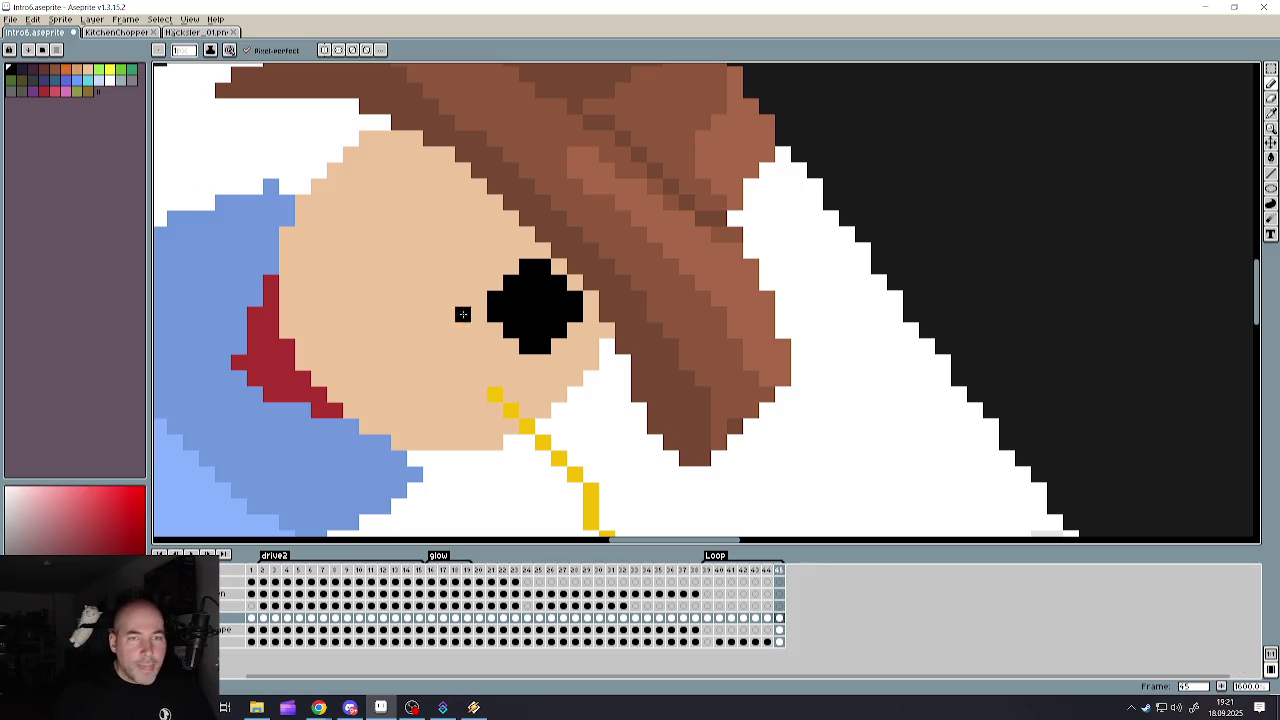
- Paint a dark-brown moustache across the cowboy's face
{"action": "left_click", "coordinate": [559, 266], "text": "alt"}
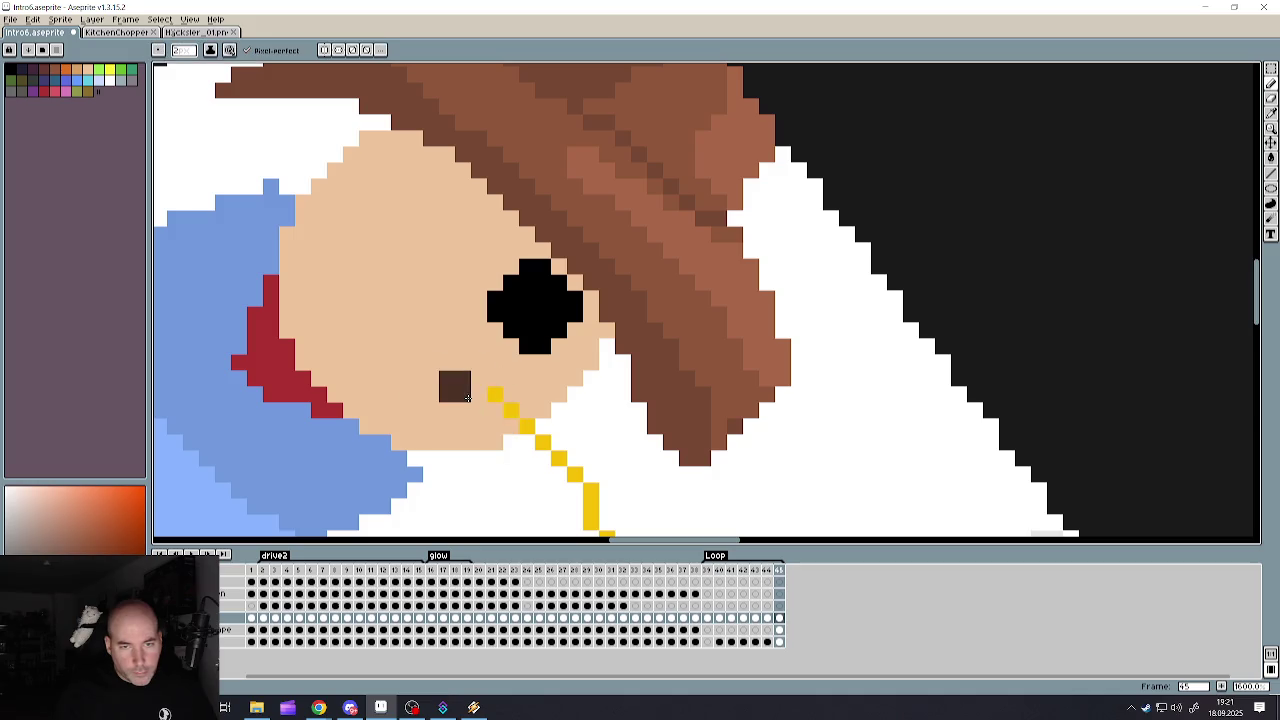
{"action": "mouse_move", "coordinate": [514, 392]}
{"action": "left_mouse_down"}
{"action": "mouse_move", "coordinate": [350, 413]}
{"action": "mouse_move", "coordinate": [490, 422]}
{"action": "mouse_move", "coordinate": [550, 400]}
{"action": "left_mouse_up"}
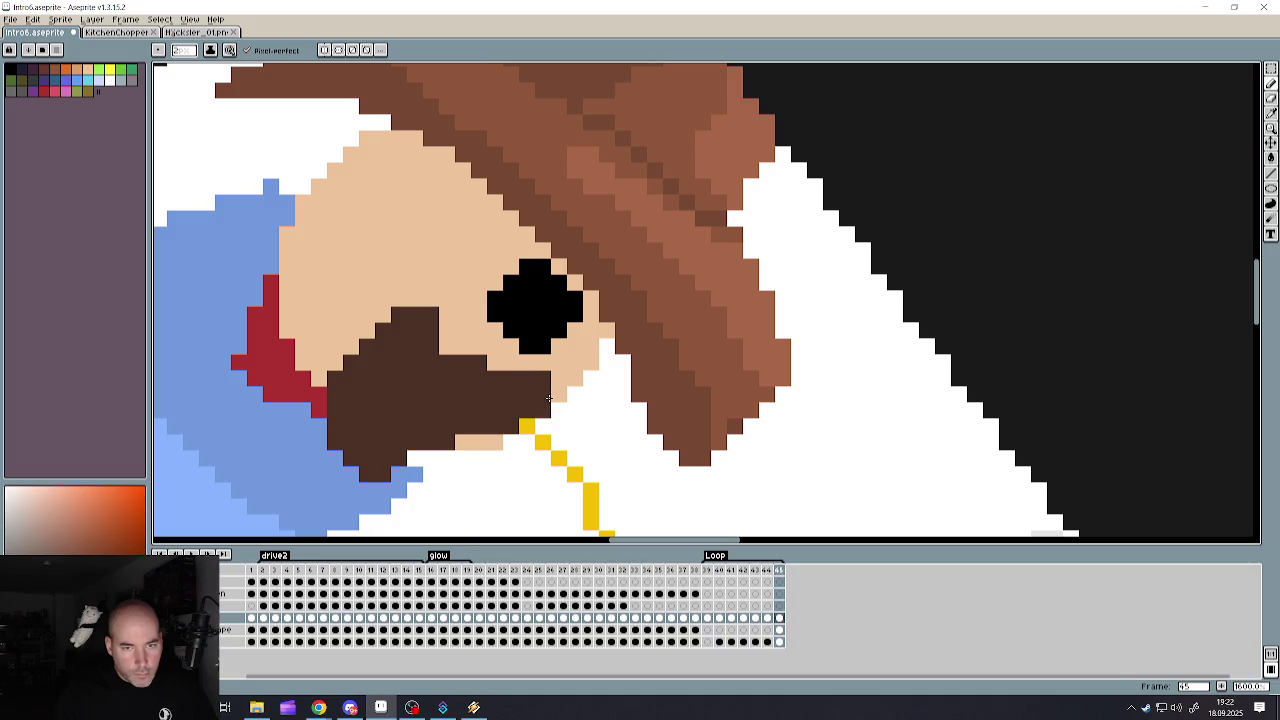
{"action": "scroll", "coordinate": [552, 400], "scroll_direction": "down", "scroll_amount": 3}
{"action": "scroll", "coordinate": [555, 398], "scroll_direction": "up", "scroll_amount": 2}
{"action": "scroll", "coordinate": [555, 398], "scroll_direction": "up", "scroll_amount": 2}
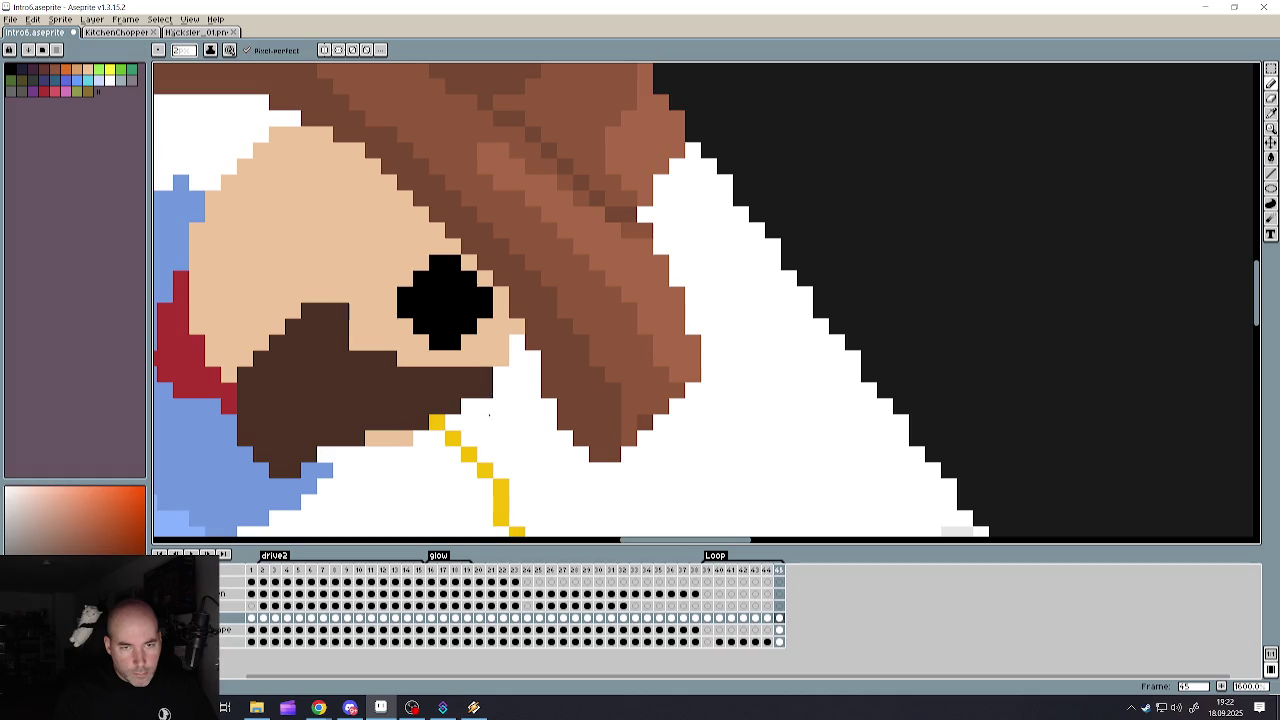
- Add dark-brown beard strokes below the mouth, undoing one that covered the yellow line
{"action": "mouse_move", "coordinate": [421, 438]}
{"action": "left_mouse_down"}
{"action": "mouse_move", "coordinate": [436, 459]}
{"action": "mouse_move", "coordinate": [465, 440]}
{"action": "left_mouse_up"}
{"action": "key", "text": "ctrl+z"}
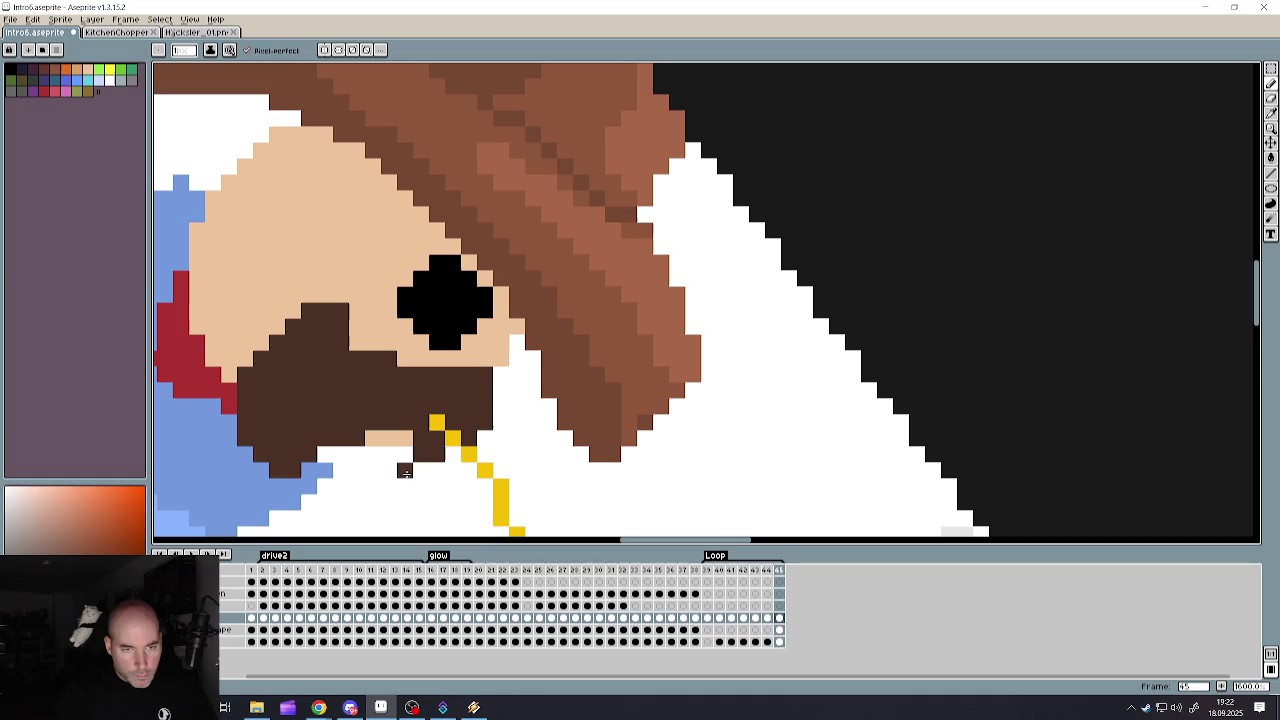
{"action": "left_click_drag", "start_coordinate": [389, 488], "coordinate": [392, 455]}
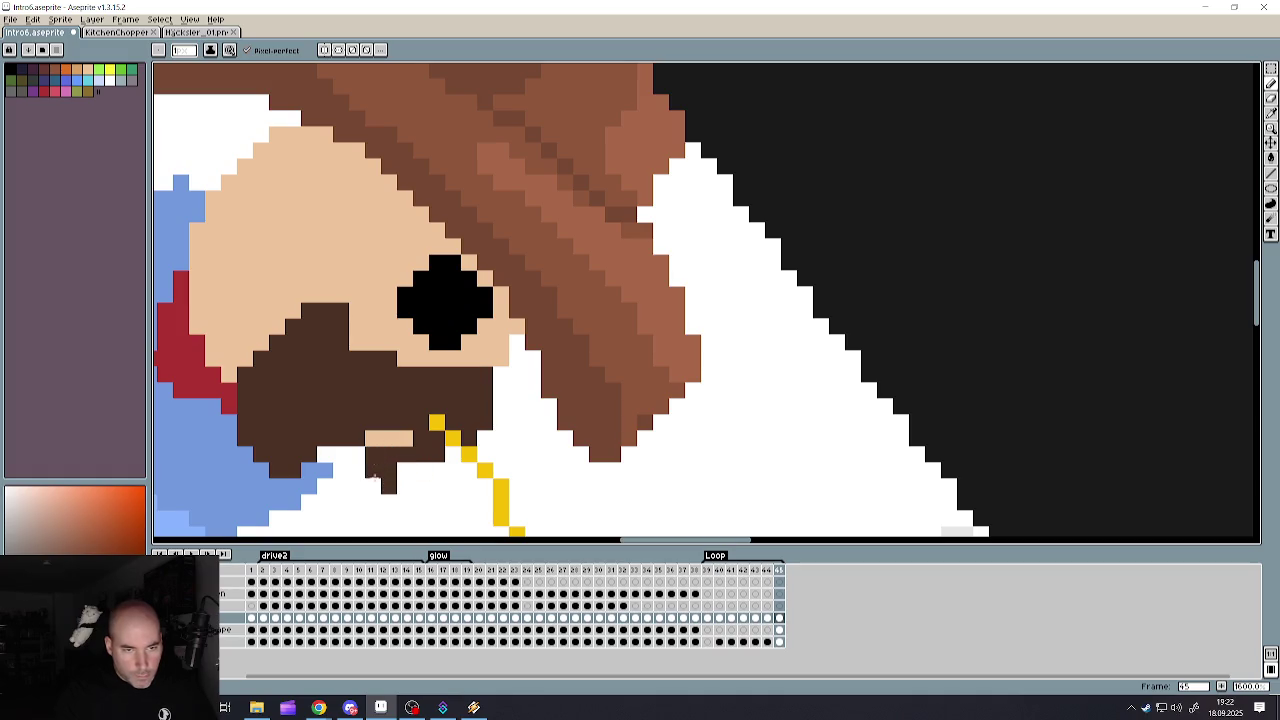
{"action": "scroll", "coordinate": [376, 480], "scroll_direction": "down", "scroll_amount": 2}
{"action": "scroll", "coordinate": [380, 485], "scroll_direction": "down", "scroll_amount": 1}
{"action": "scroll", "coordinate": [385, 490], "scroll_direction": "down", "scroll_amount": 2}
{"action": "scroll", "coordinate": [388, 448], "scroll_direction": "up", "scroll_amount": 2}
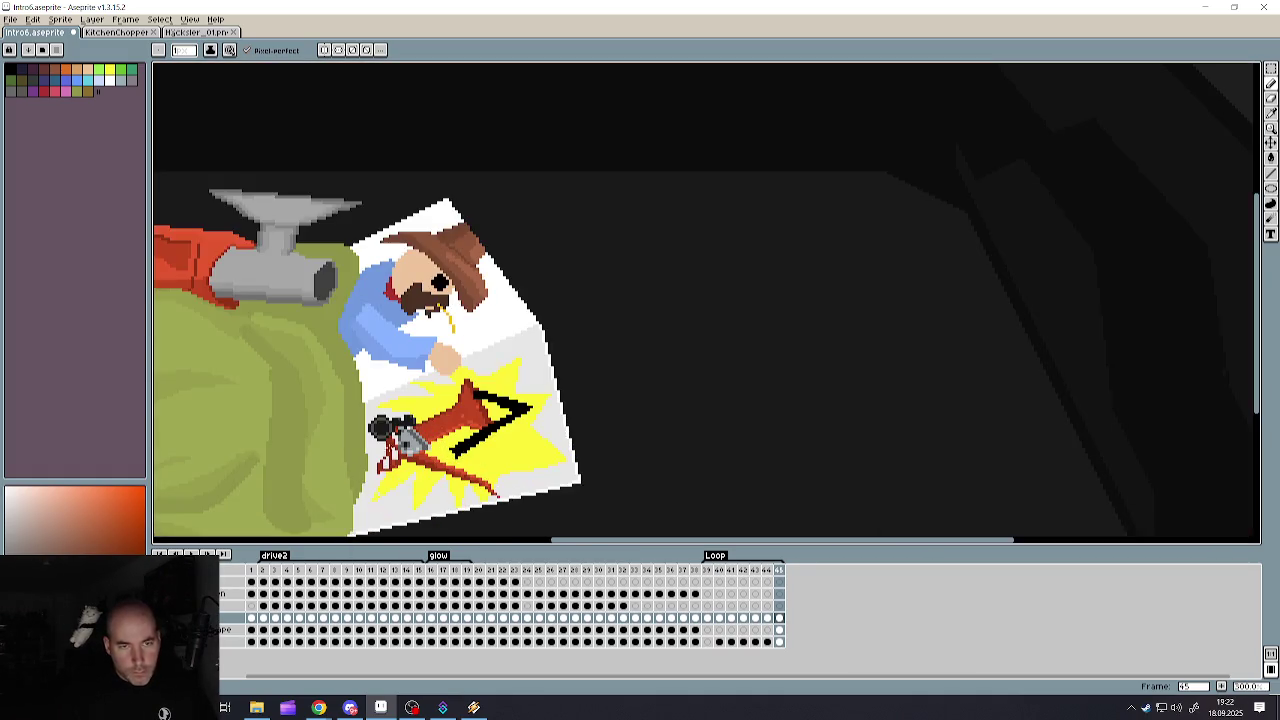
{"action": "scroll", "coordinate": [425, 310], "scroll_direction": "up", "scroll_amount": 2}
{"action": "scroll", "coordinate": [422, 312], "scroll_direction": "up", "scroll_amount": 2}
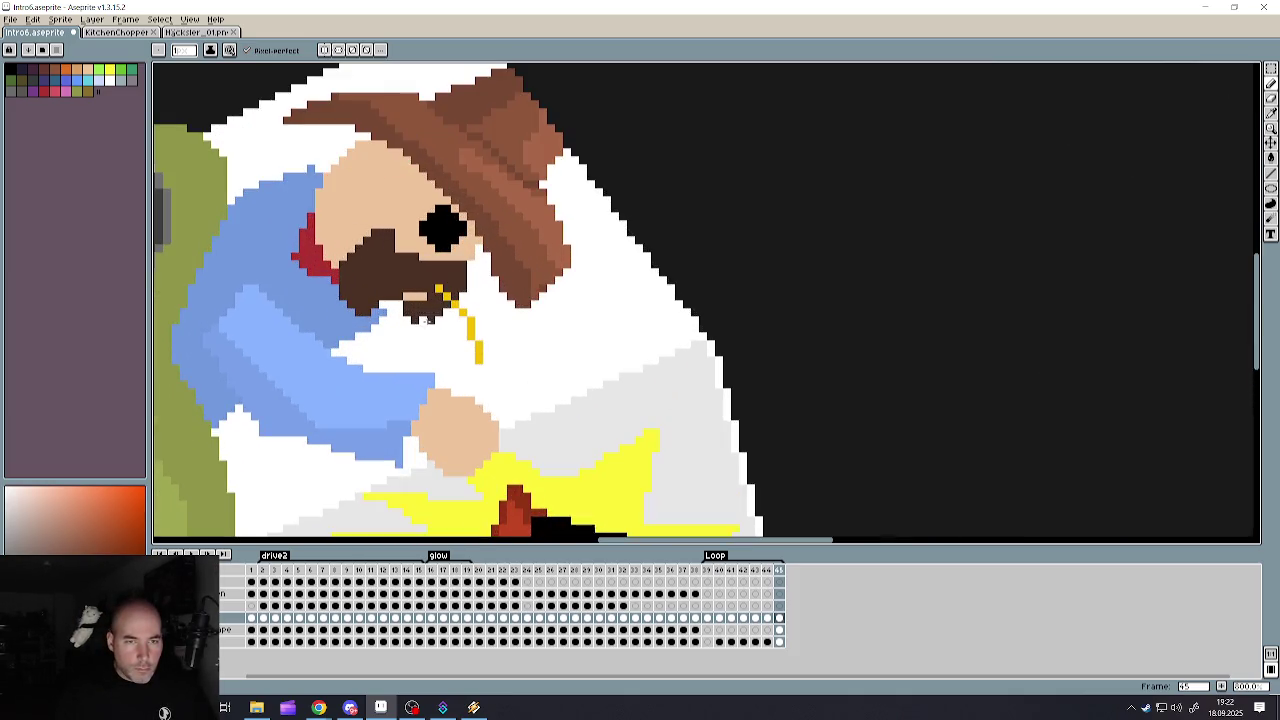
{"action": "scroll", "coordinate": [459, 294], "scroll_direction": "down", "scroll_amount": 3}
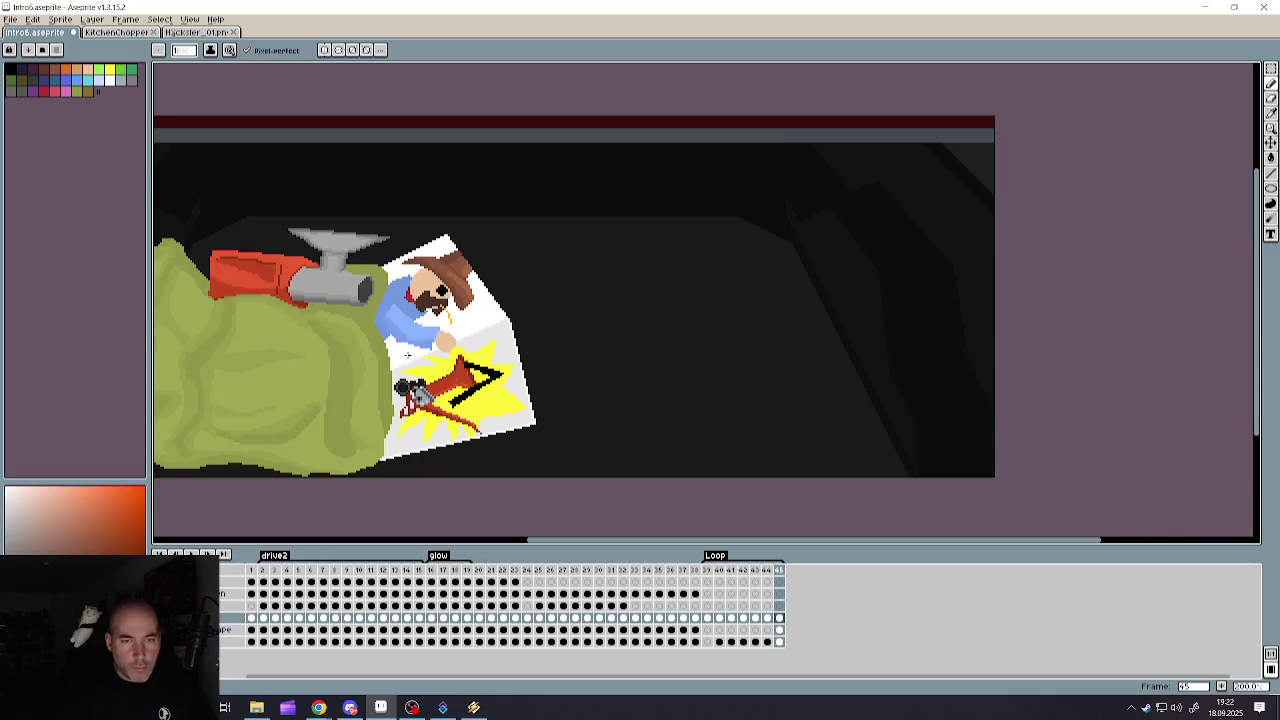
{"action": "scroll", "coordinate": [430, 330], "scroll_direction": "down", "scroll_amount": 2}
{"action": "scroll", "coordinate": [413, 372], "scroll_direction": "up", "scroll_amount": 2}
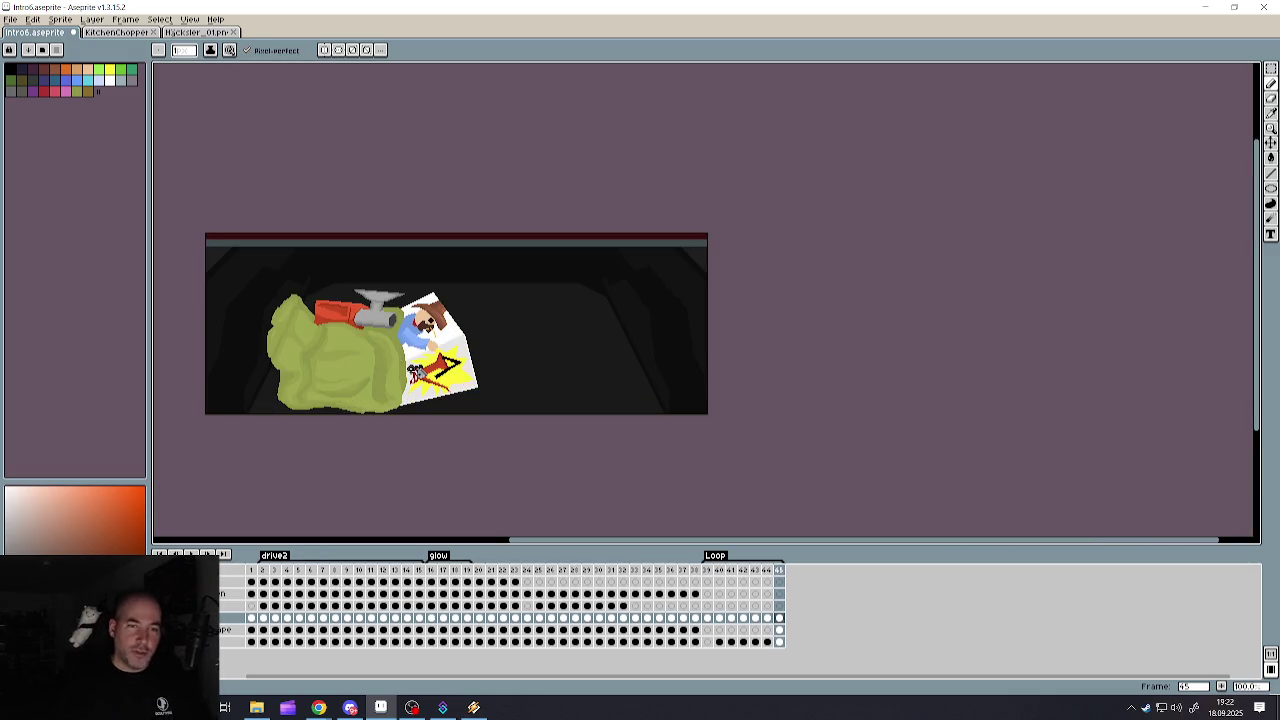
{"action": "scroll", "coordinate": [380, 372], "scroll_direction": "up", "scroll_amount": 1}
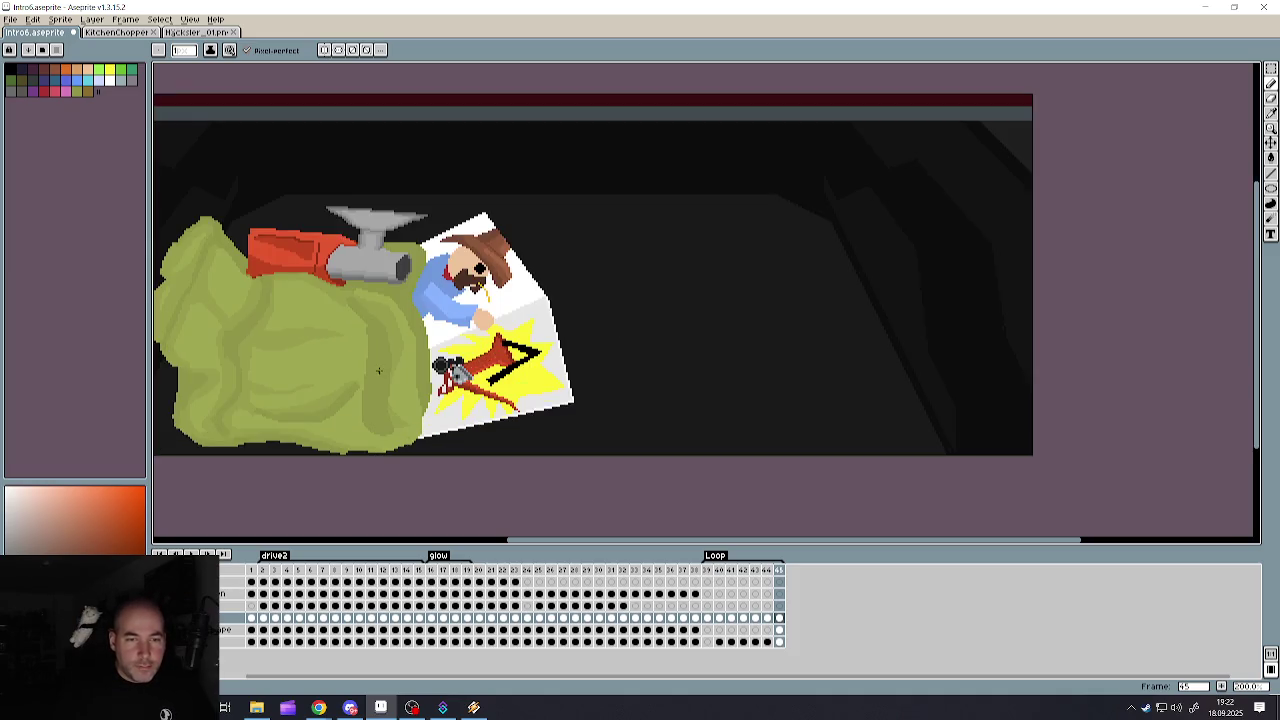
{"action": "scroll", "coordinate": [308, 347], "scroll_direction": "down", "scroll_amount": 1}
{"action": "scroll", "coordinate": [215, 336], "scroll_direction": "up", "scroll_amount": 1}
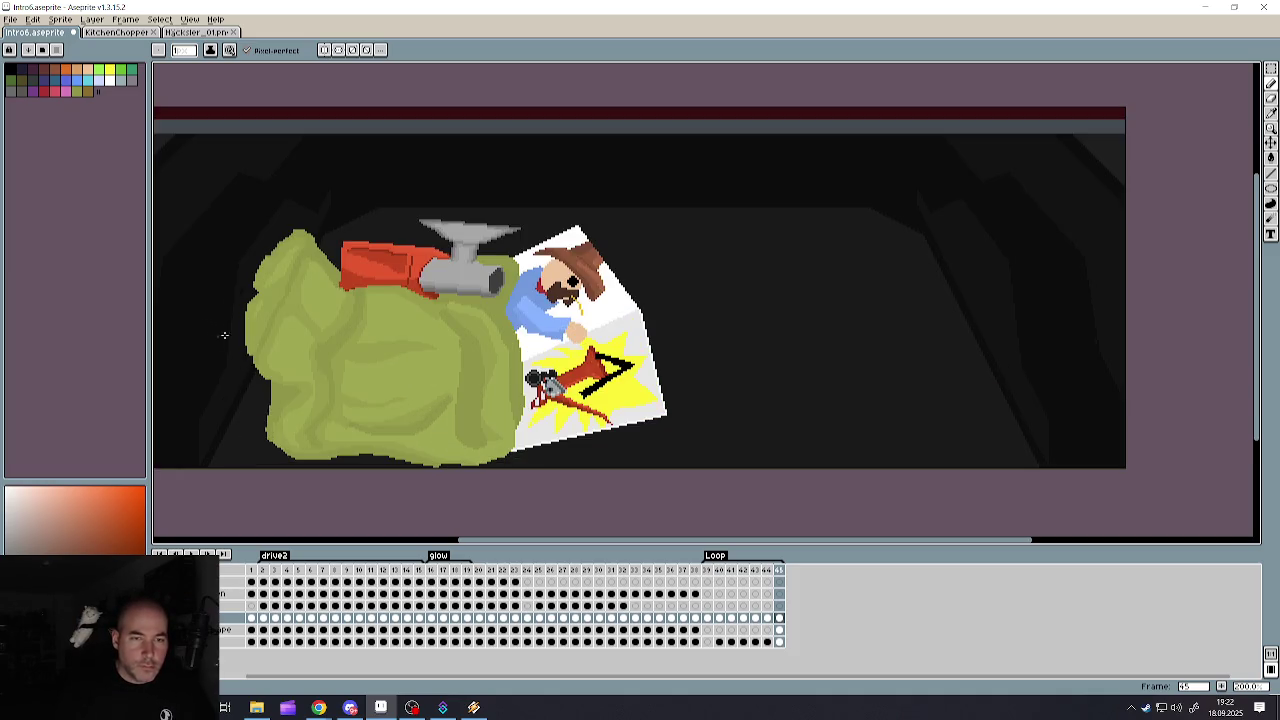
{"action": "scroll", "coordinate": [610, 330], "scroll_direction": "up", "scroll_amount": 1}
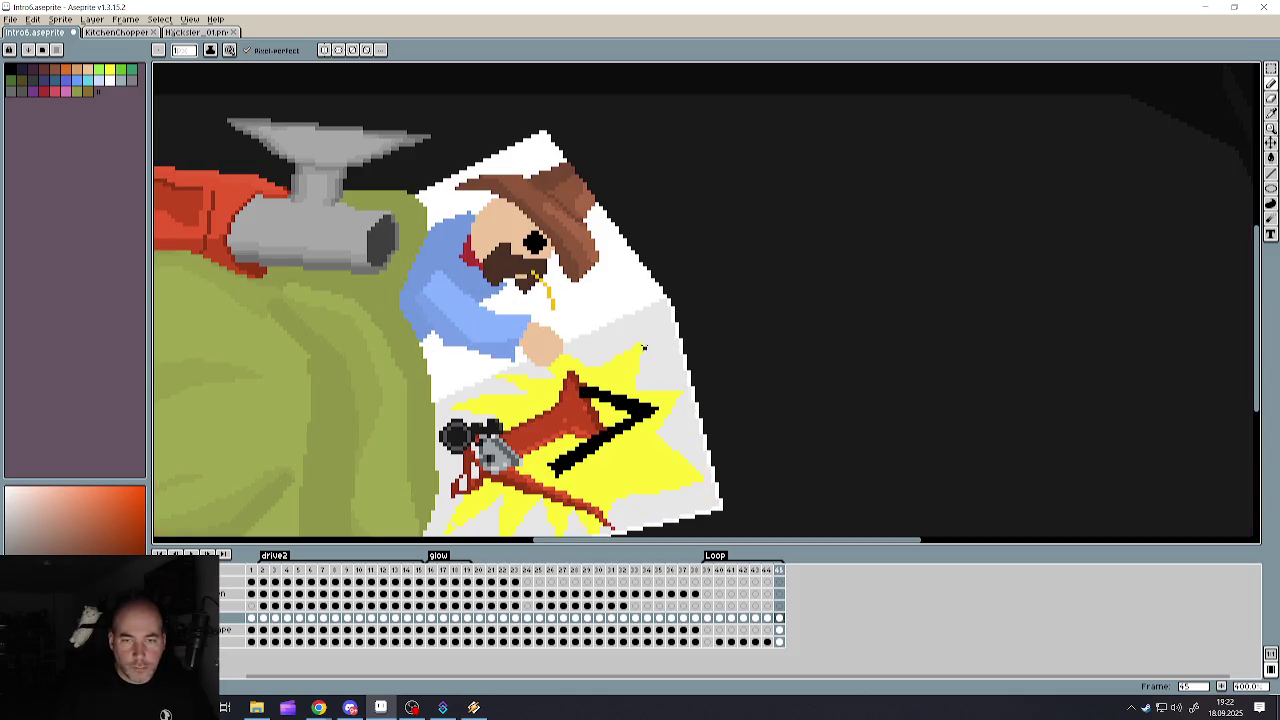
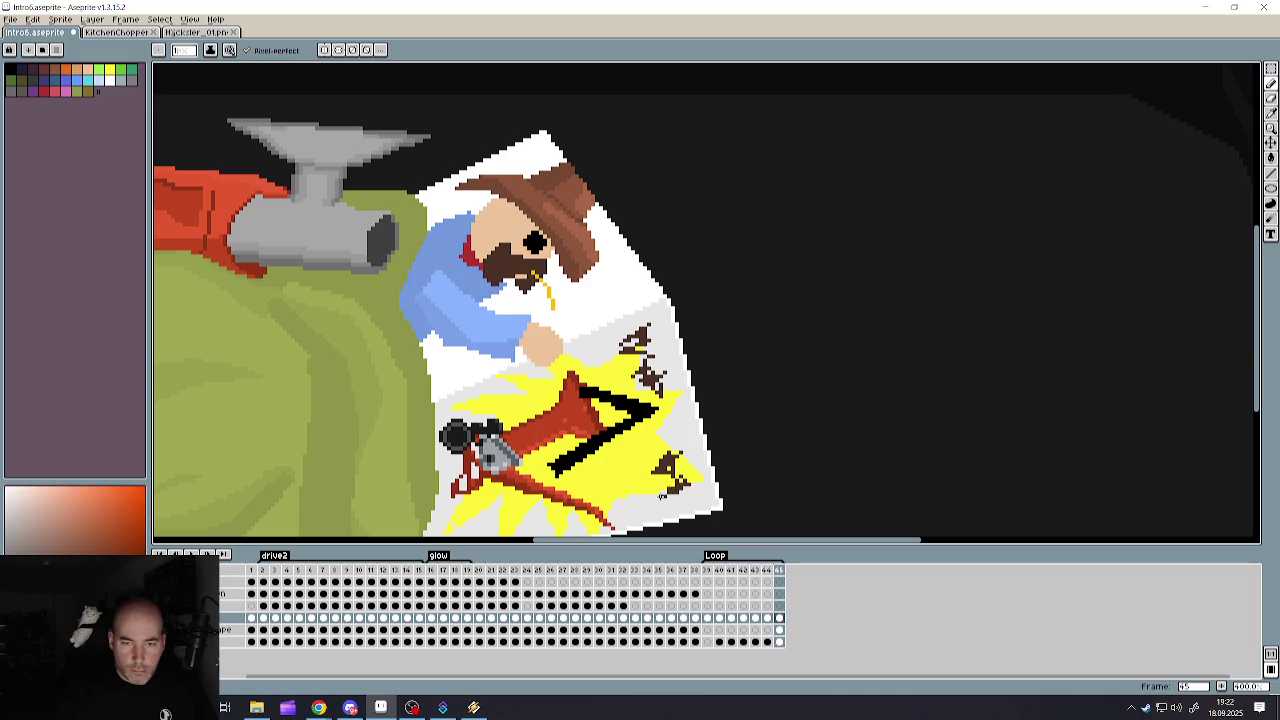
- Undo the two stray pencil strokes on the poster
{"action": "scroll", "coordinate": [740, 460], "scroll_direction": "down", "scroll_amount": 3}
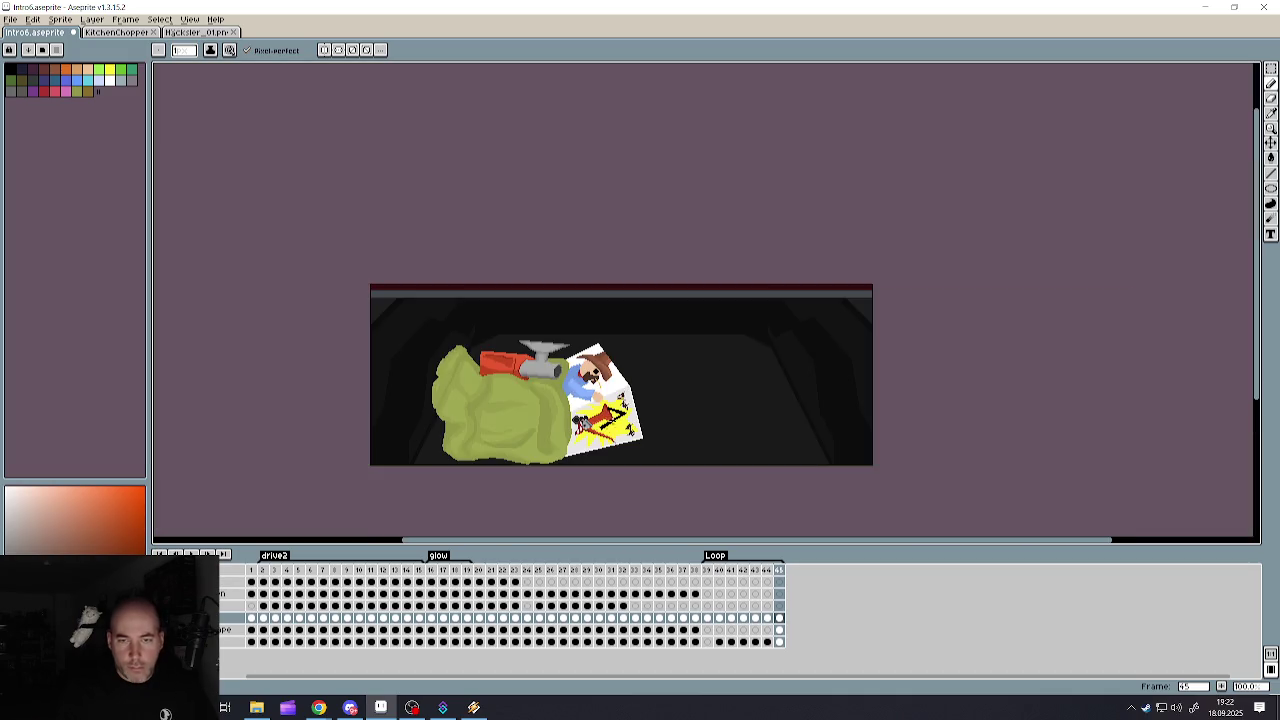
{"action": "scroll", "coordinate": [740, 460], "scroll_direction": "up", "scroll_amount": 2}
{"action": "key", "text": "ctrl+z"}
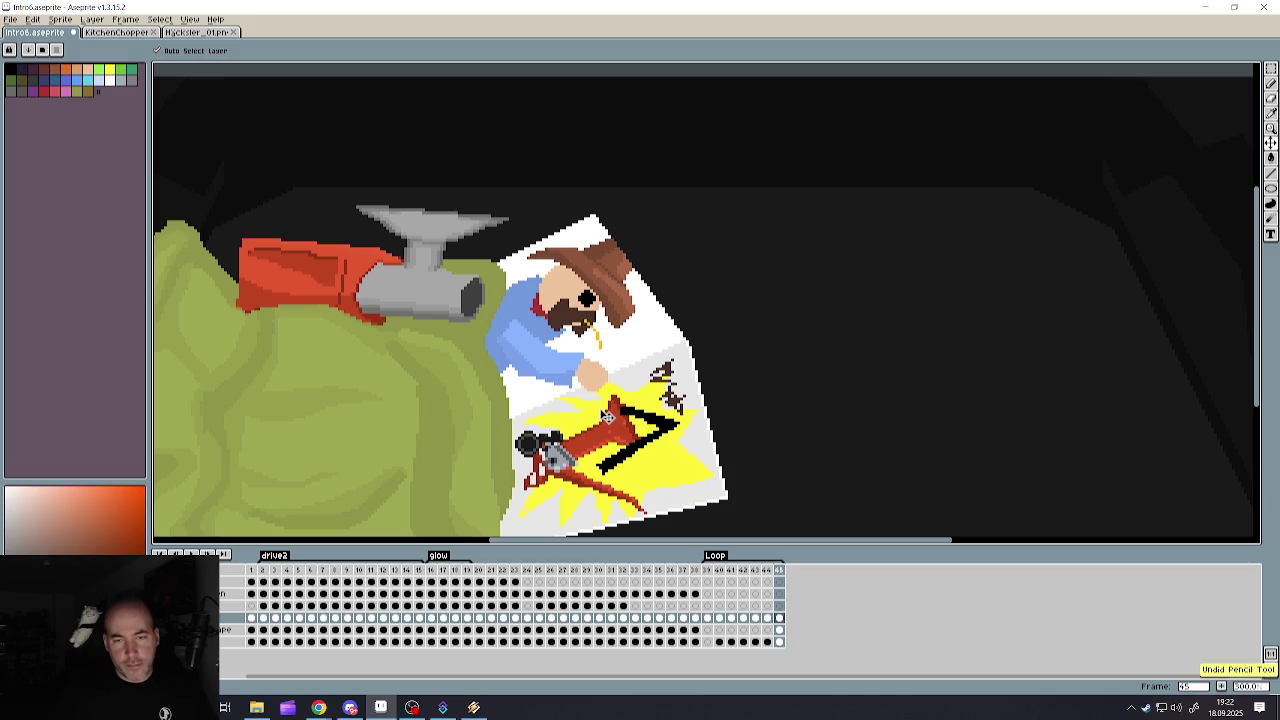
{"action": "key", "text": "ctrl+z"}
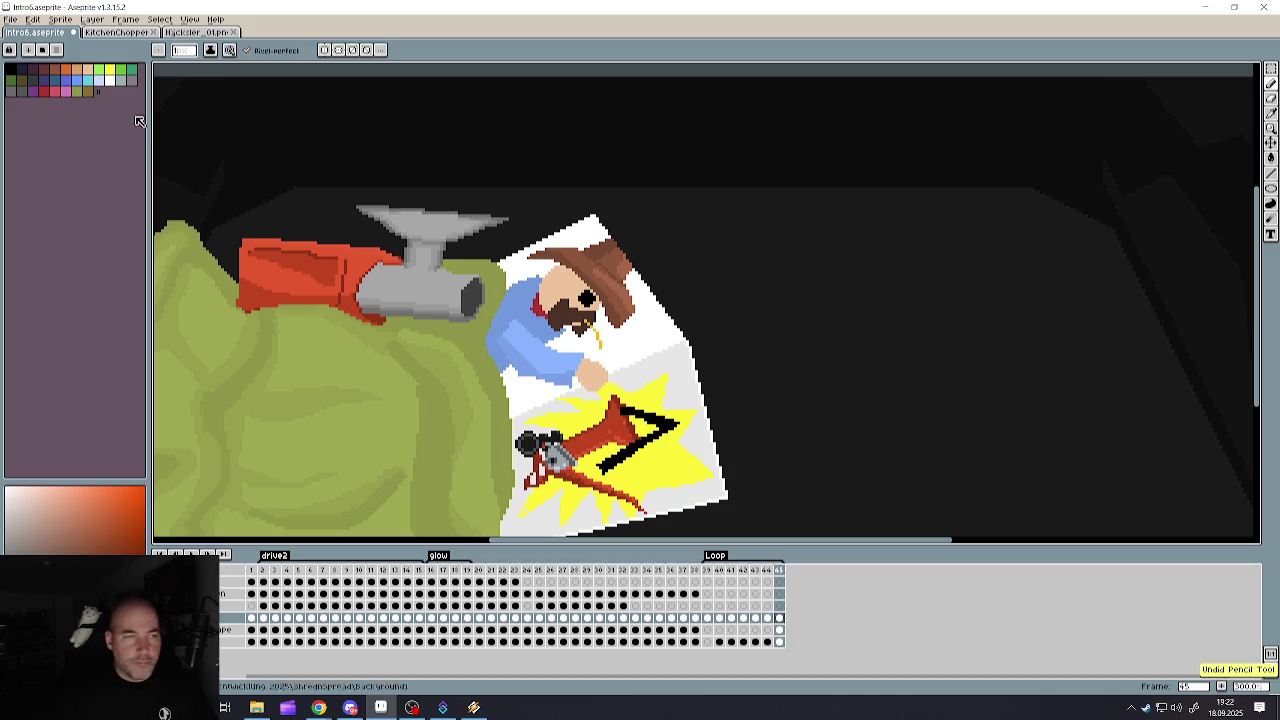
- Pick black from the palette and draw a short mark on the poster
{"action": "left_click", "coordinate": [9, 71]}
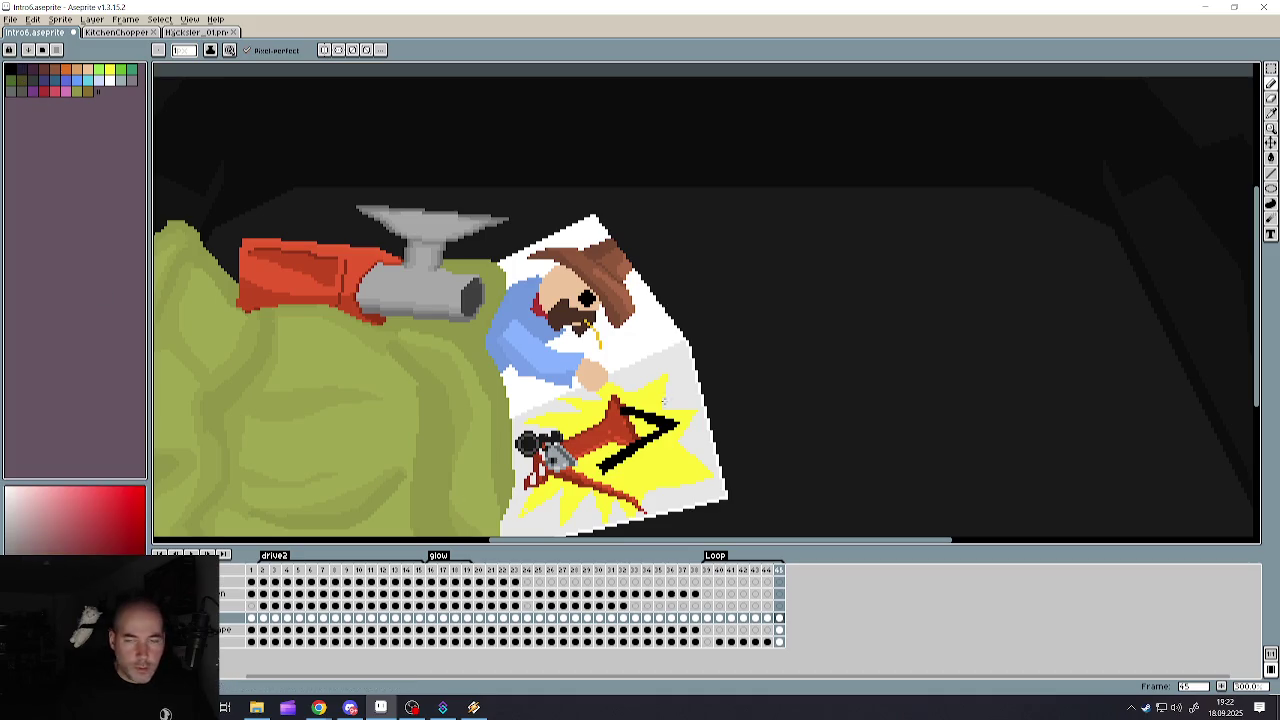
{"action": "scroll", "coordinate": [671, 366], "scroll_direction": "up", "scroll_amount": 1}
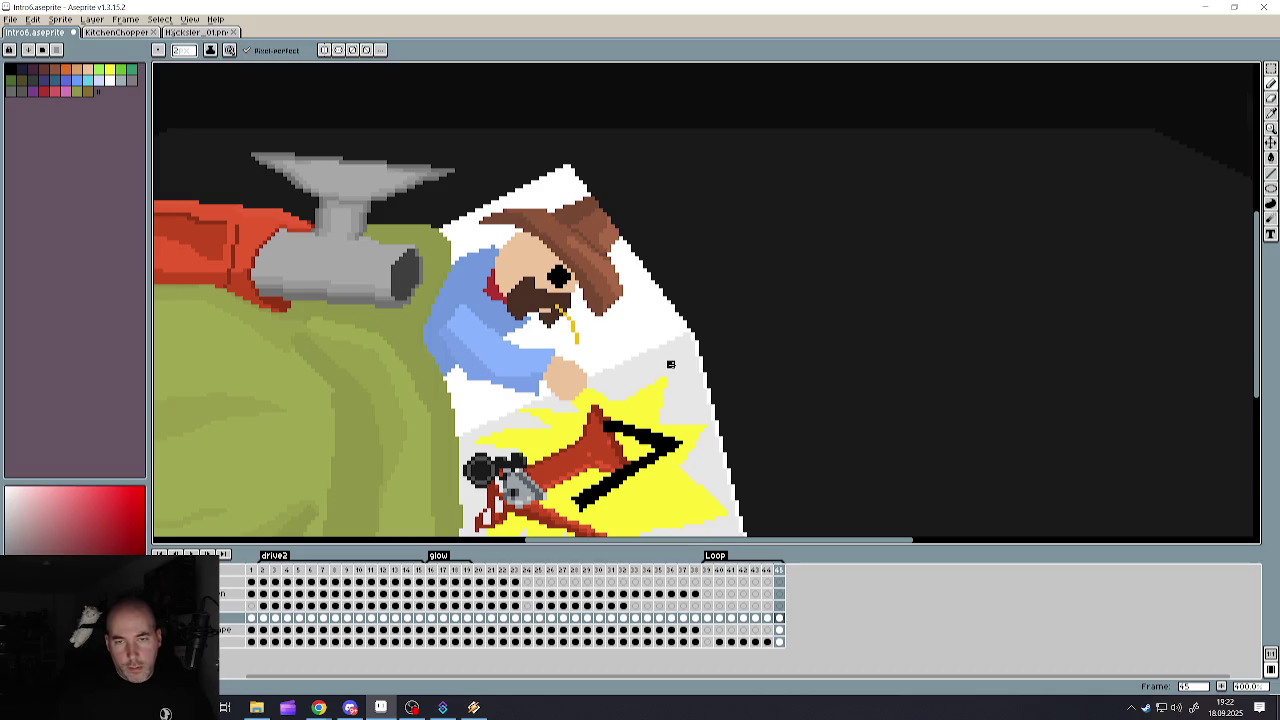
{"action": "mouse_move", "coordinate": [650, 382]}
{"action": "left_mouse_down"}
{"action": "mouse_move", "coordinate": [664, 362]}
{"action": "mouse_move", "coordinate": [678, 409]}
{"action": "left_mouse_up"}
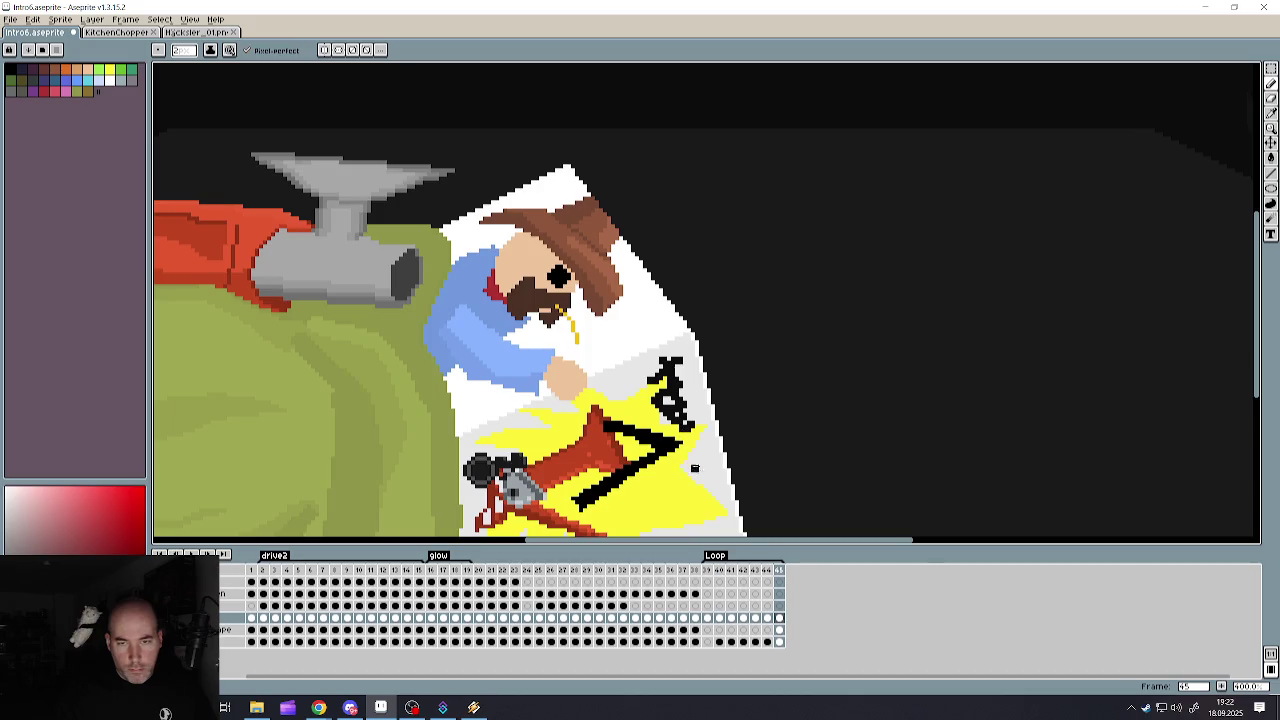
- Draw black lettering near the poster's lower corner, redoing an oversized stroke as a thin vertical mark
{"action": "scroll", "coordinate": [694, 468], "scroll_direction": "down", "scroll_amount": 3}
{"action": "scroll", "coordinate": [699, 431], "scroll_direction": "up", "scroll_amount": 2}
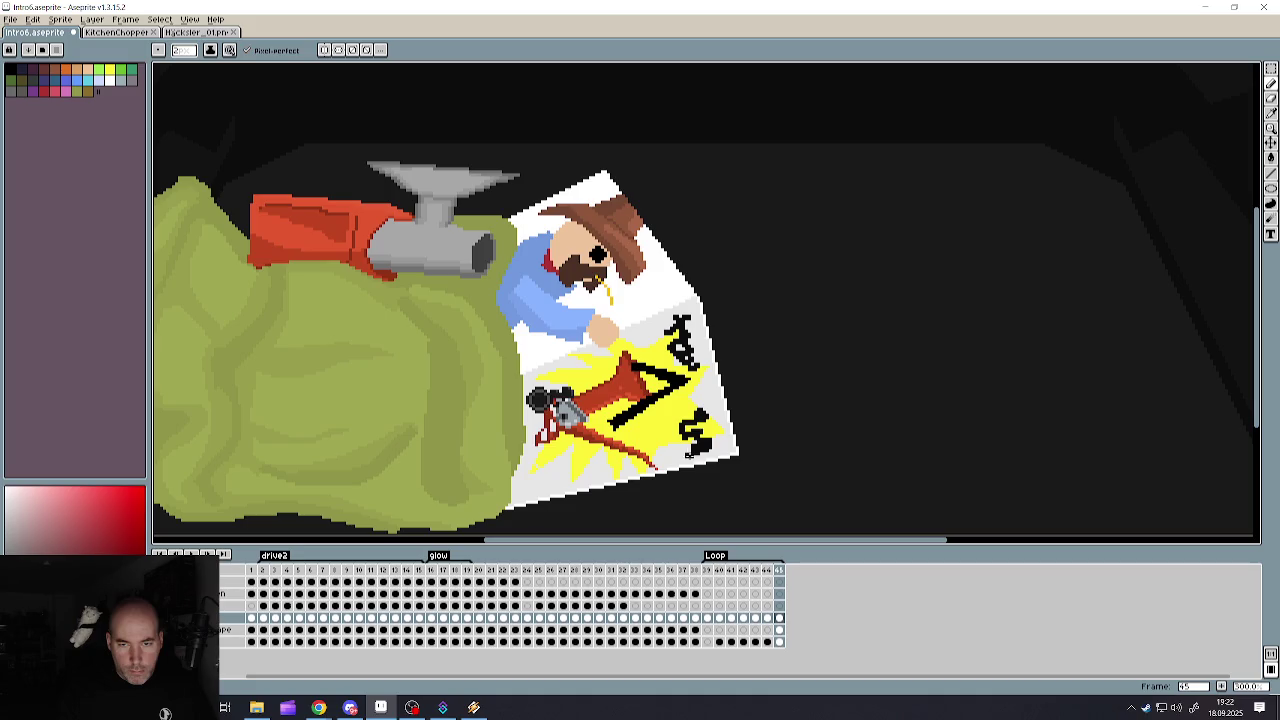
{"action": "scroll", "coordinate": [658, 444], "scroll_direction": "down", "scroll_amount": 3}
{"action": "scroll", "coordinate": [660, 447], "scroll_direction": "up", "scroll_amount": 4}
{"action": "scroll", "coordinate": [600, 450], "scroll_direction": "up", "scroll_amount": 1}
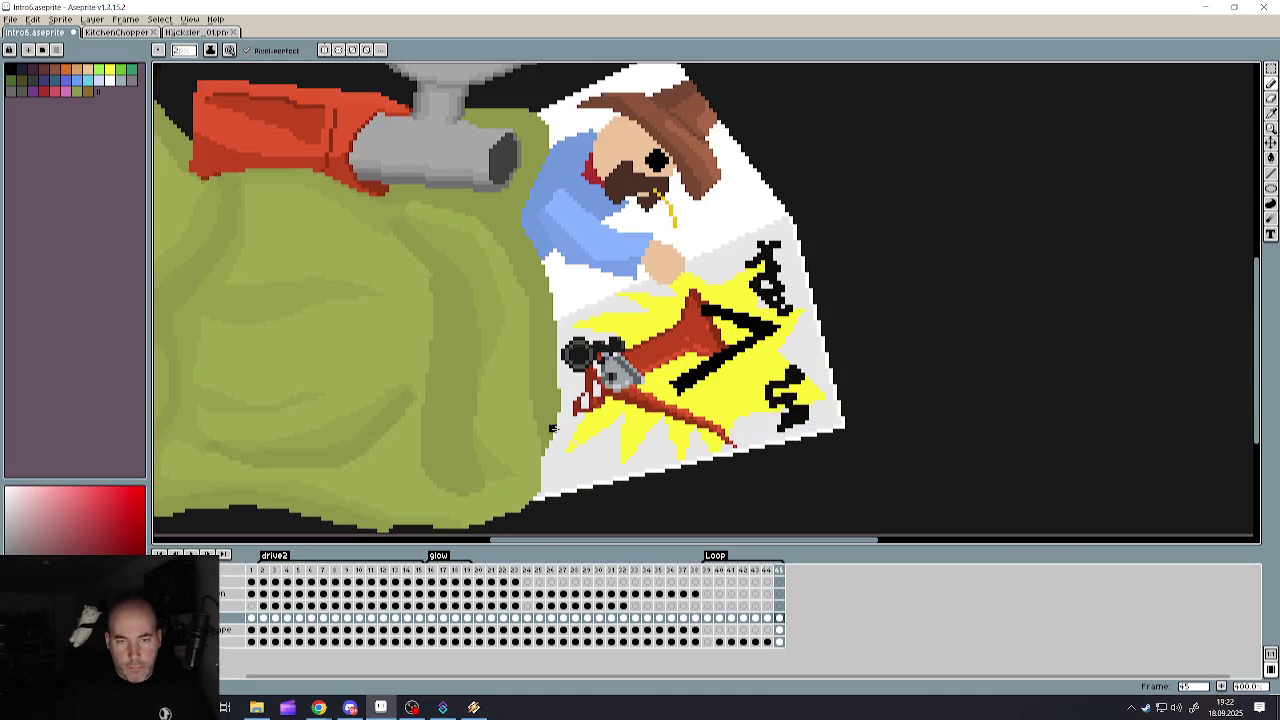
{"action": "left_click_drag", "start_coordinate": [572, 447], "coordinate": [571, 459]}
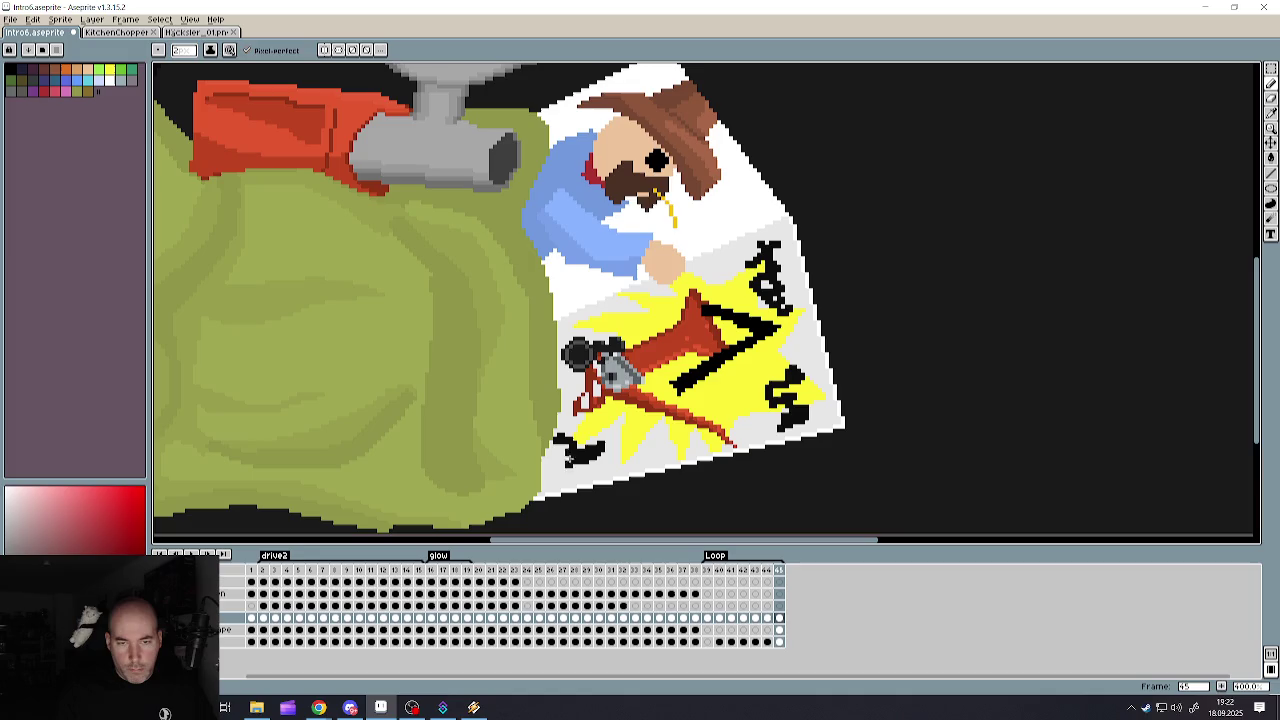
{"action": "key", "text": "ctrl+z"}
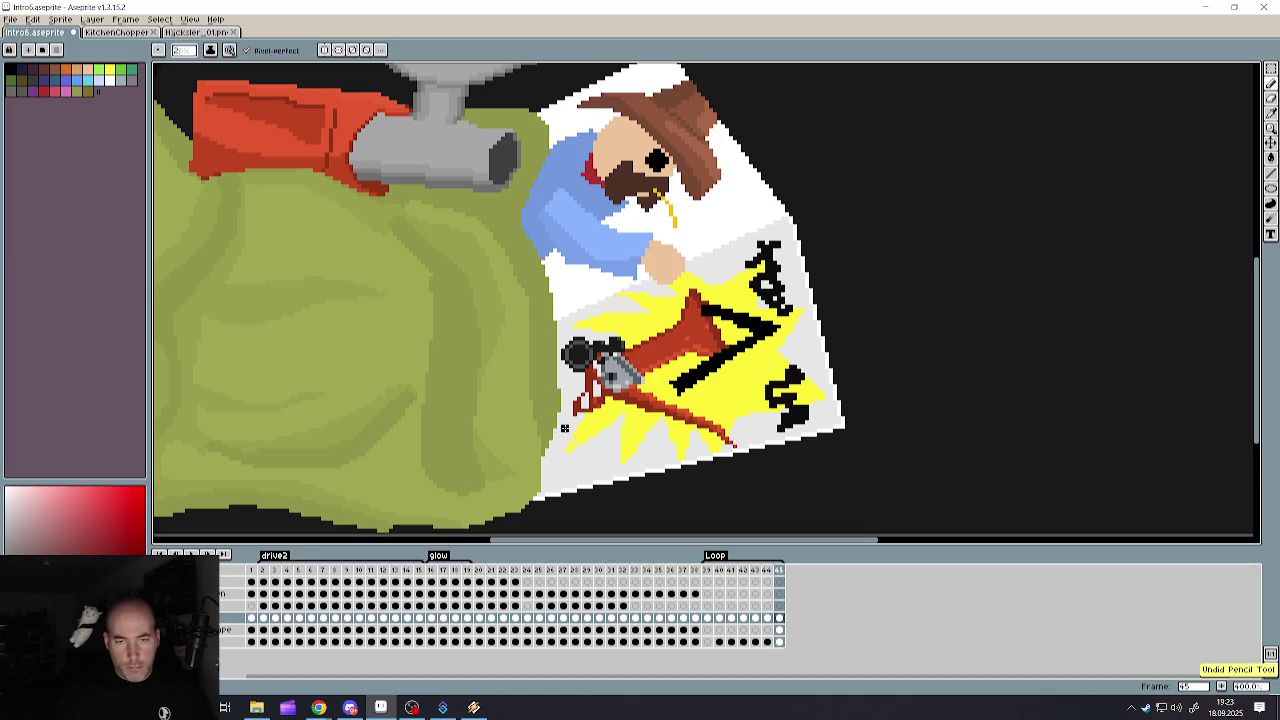
{"action": "left_click_drag", "start_coordinate": [566, 426], "coordinate": [572, 450]}
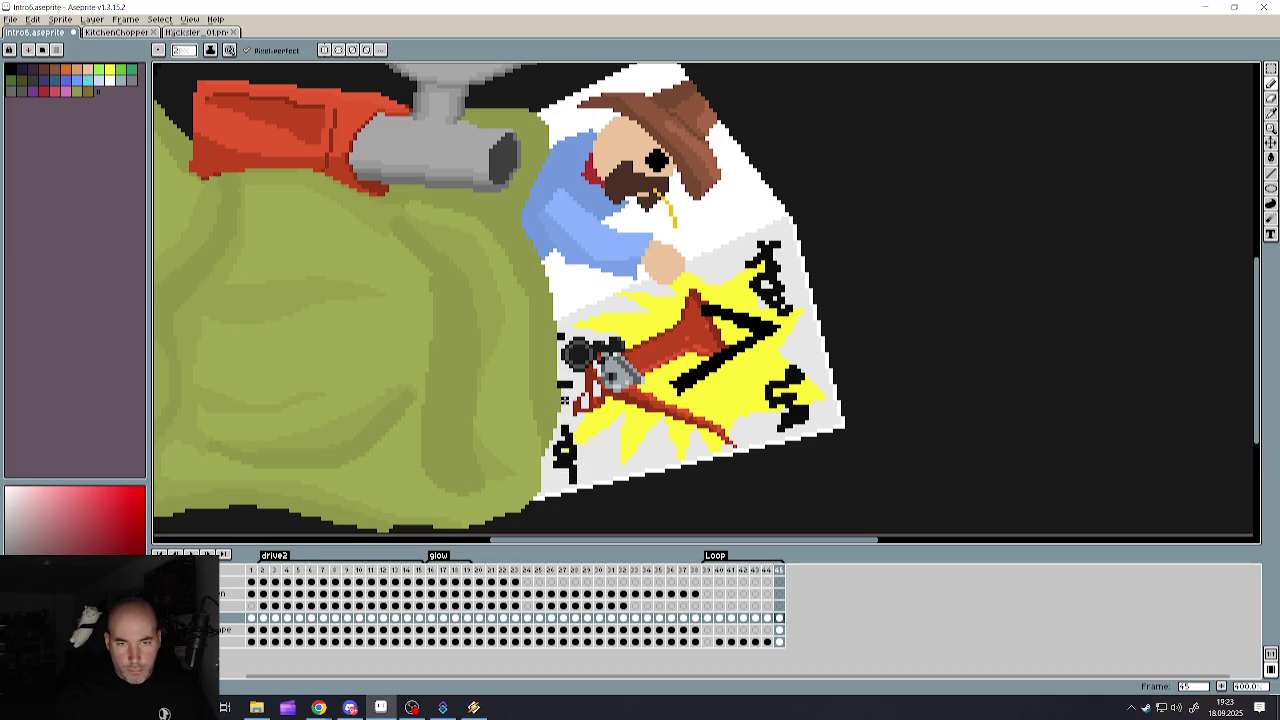
- Choose a pale blue from the palette for the edge highlights
{"action": "scroll", "coordinate": [570, 460], "scroll_direction": "down", "scroll_amount": 5}
{"action": "scroll", "coordinate": [600, 455], "scroll_direction": "up", "scroll_amount": 1}
{"action": "scroll", "coordinate": [622, 453], "scroll_direction": "up", "scroll_amount": 2}
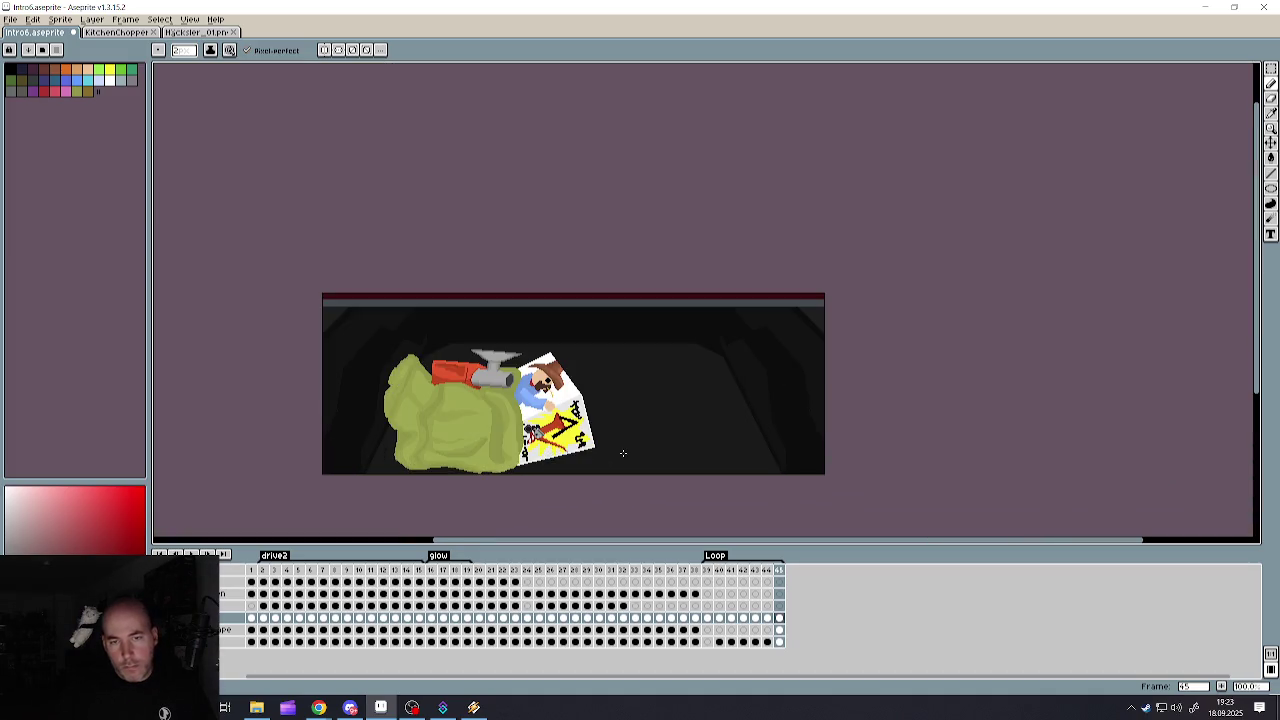
{"action": "scroll", "coordinate": [562, 448], "scroll_direction": "up", "scroll_amount": 1}
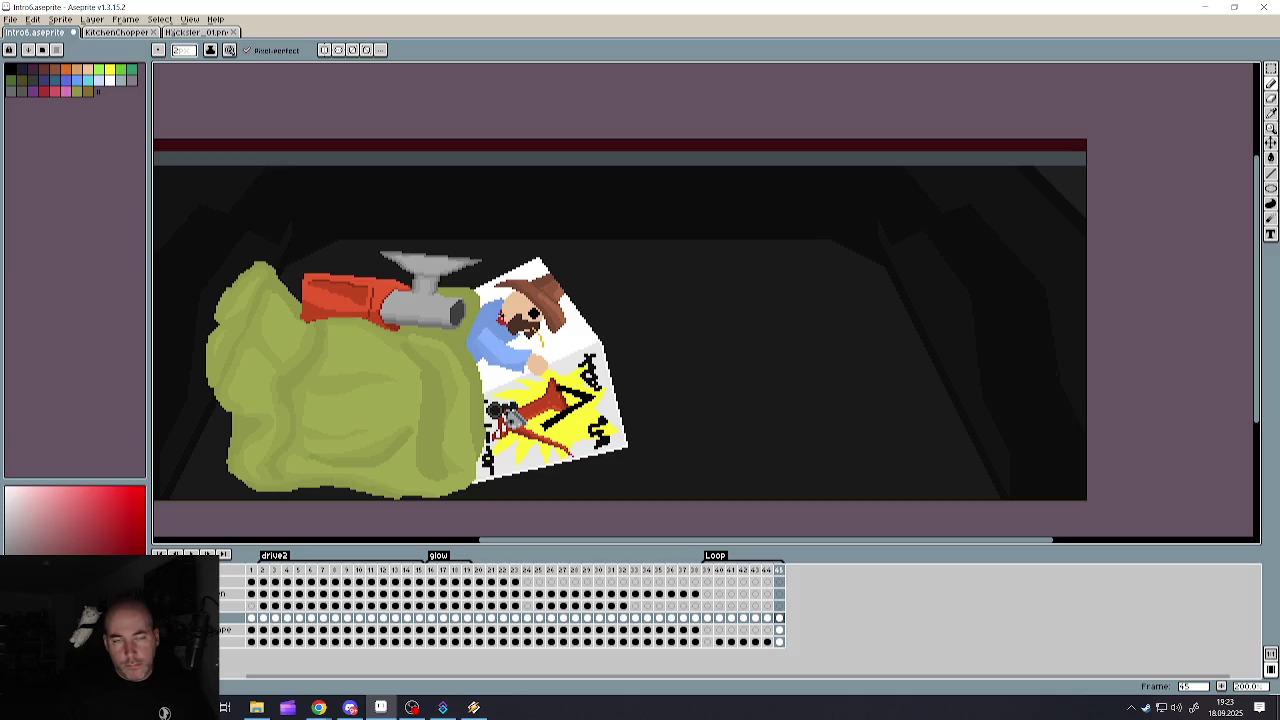
{"action": "scroll", "coordinate": [500, 334], "scroll_direction": "up", "scroll_amount": 1}
{"action": "scroll", "coordinate": [500, 334], "scroll_direction": "down", "scroll_amount": 1}
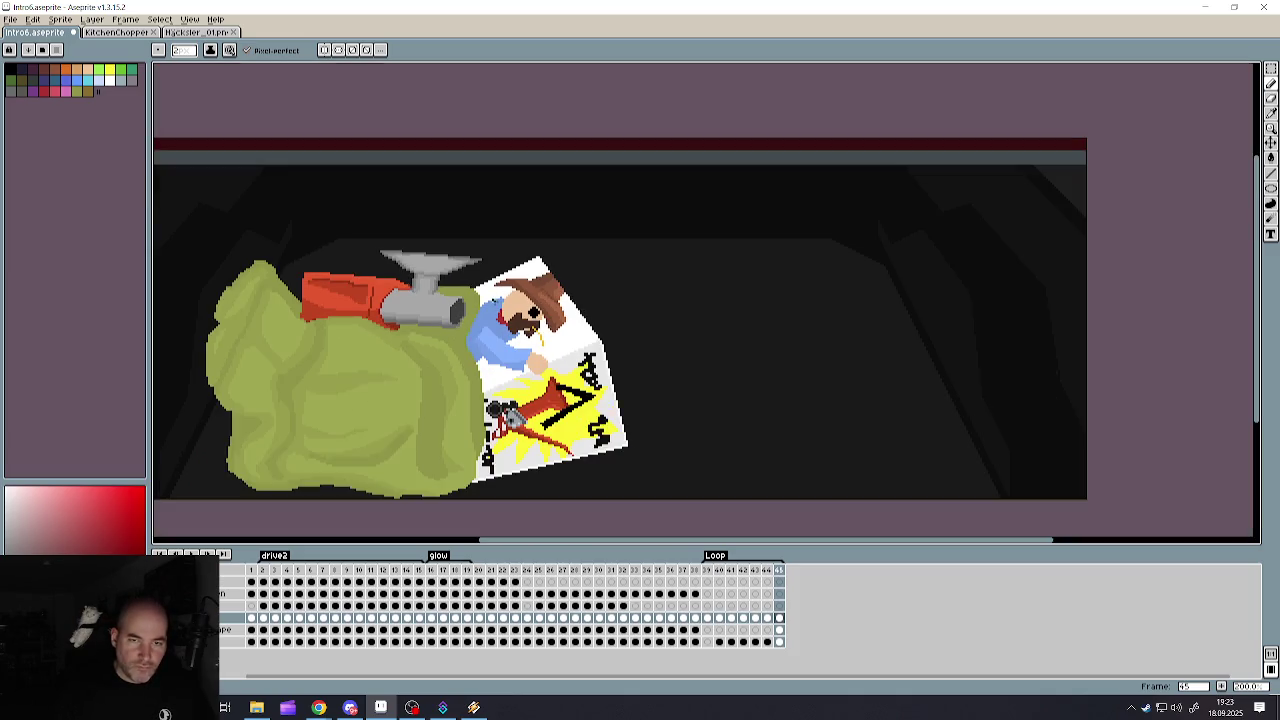
{"action": "scroll", "coordinate": [545, 426], "scroll_direction": "up", "scroll_amount": 1}
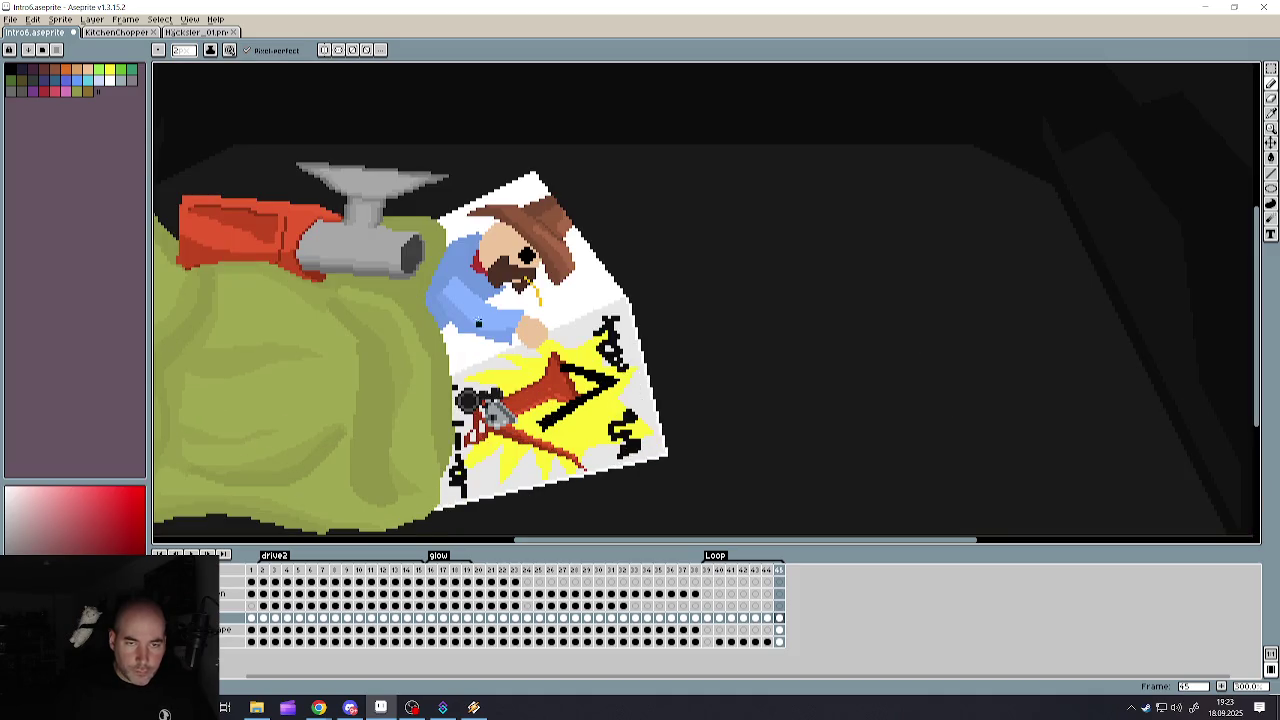
{"action": "left_click", "coordinate": [100, 80]}
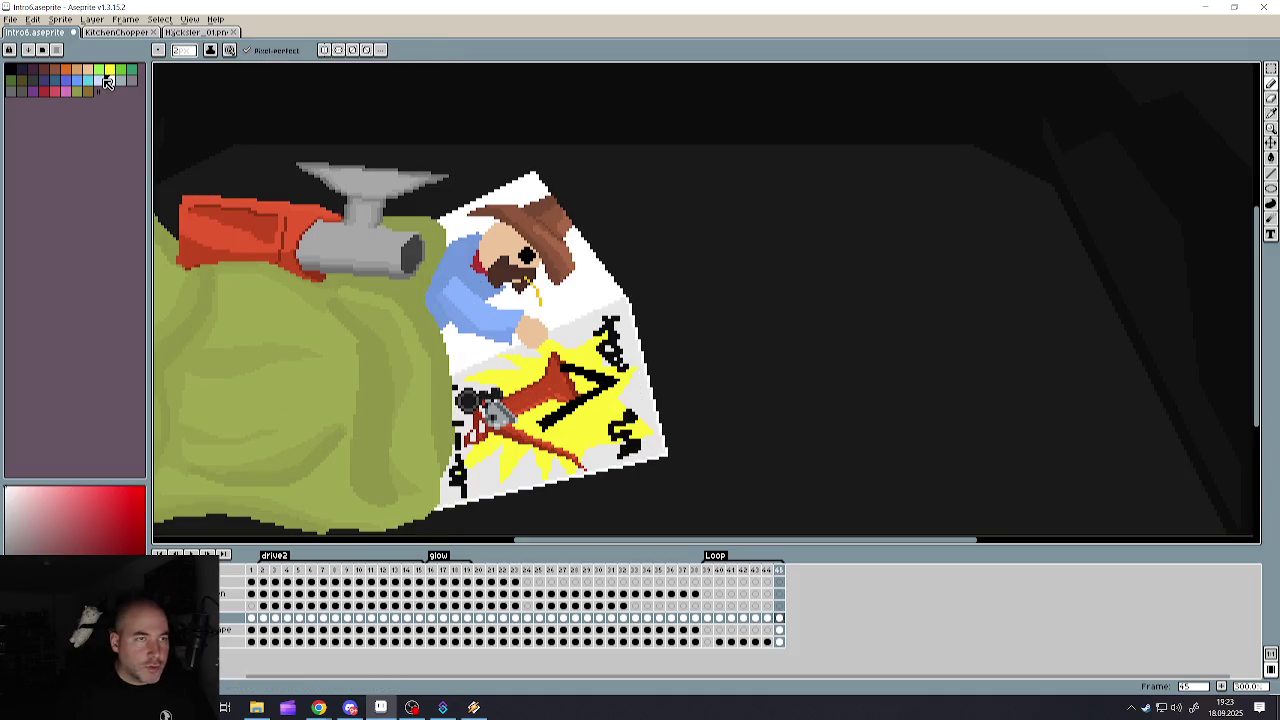
- Trace the poster's upper-left edge and right edge in light blue
{"action": "scroll", "coordinate": [396, 251], "scroll_direction": "up", "scroll_amount": 1}
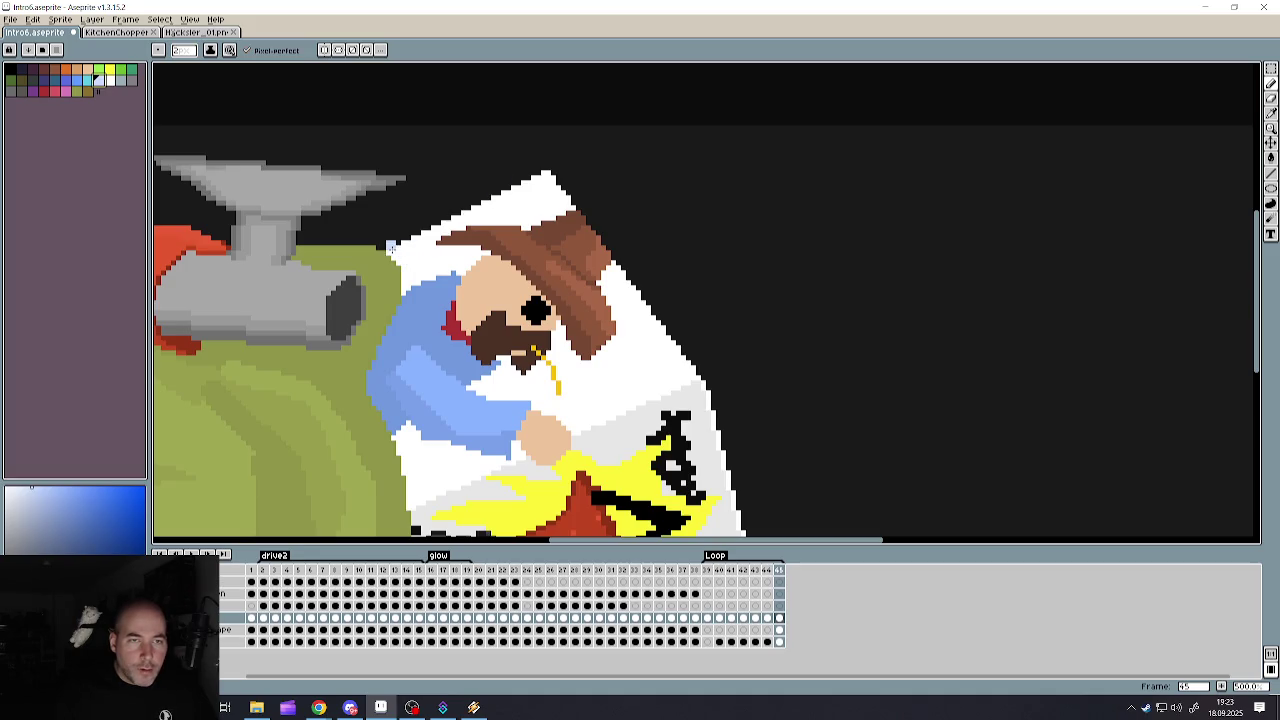
{"action": "mouse_move", "coordinate": [391, 245]}
{"action": "left_mouse_down"}
{"action": "mouse_move", "coordinate": [510, 175]}
{"action": "mouse_move", "coordinate": [560, 182]}
{"action": "mouse_move", "coordinate": [685, 352]}
{"action": "left_mouse_up"}
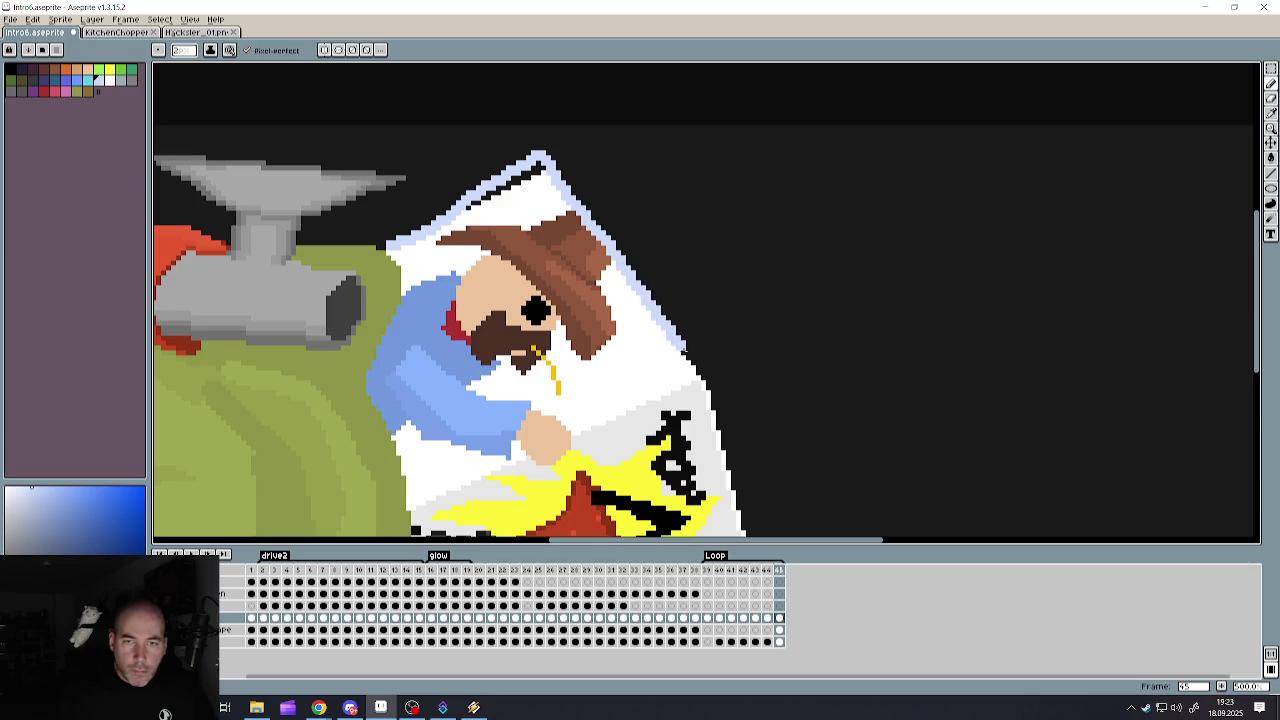
{"action": "scroll", "coordinate": [745, 336], "scroll_direction": "down", "scroll_amount": 3}
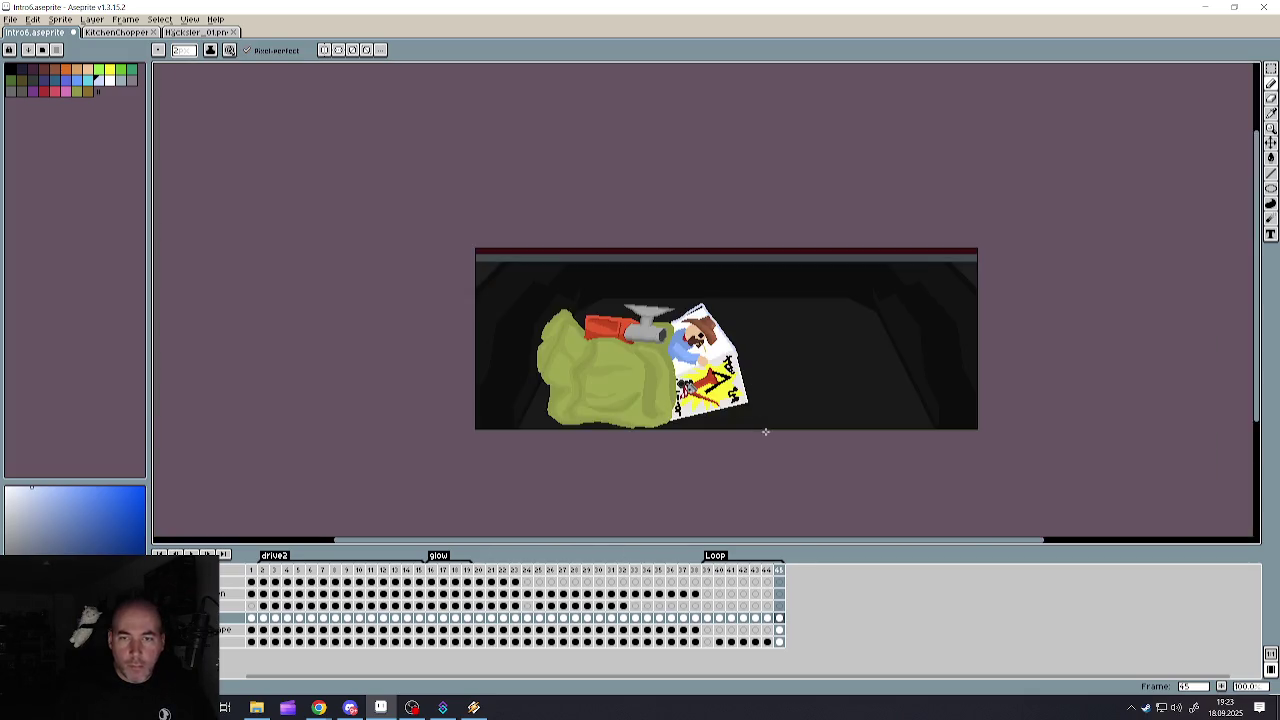
{"action": "scroll", "coordinate": [683, 266], "scroll_direction": "up", "scroll_amount": 3}
{"action": "scroll", "coordinate": [683, 266], "scroll_direction": "down", "scroll_amount": 1}
{"action": "scroll", "coordinate": [620, 92], "scroll_direction": "up", "scroll_amount": 1}
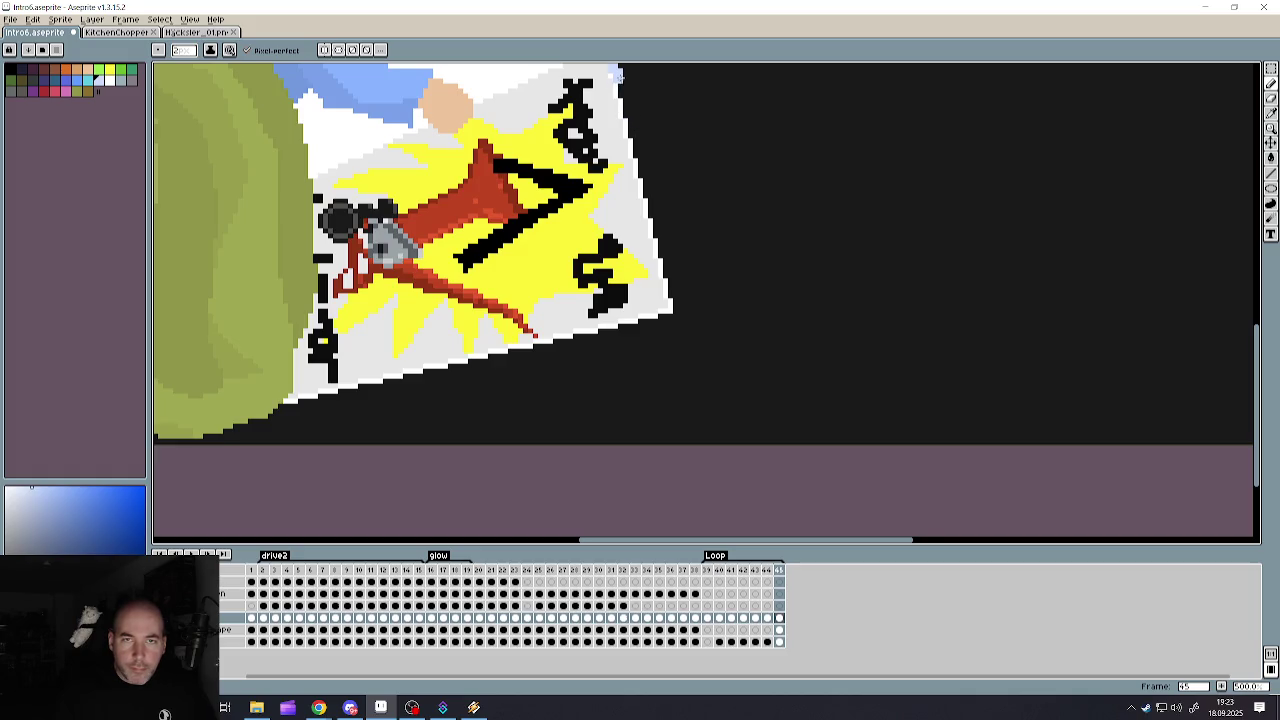
{"action": "mouse_move", "coordinate": [620, 75]}
{"action": "left_mouse_down"}
{"action": "mouse_move", "coordinate": [673, 283]}
{"action": "mouse_move", "coordinate": [610, 336]}
{"action": "mouse_move", "coordinate": [262, 424]}
{"action": "left_mouse_up"}
- Extend the light blue down the right side and along the bottom edge, whitening pixels near the top tip
{"action": "scroll", "coordinate": [195, 448], "scroll_direction": "down", "scroll_amount": 7}
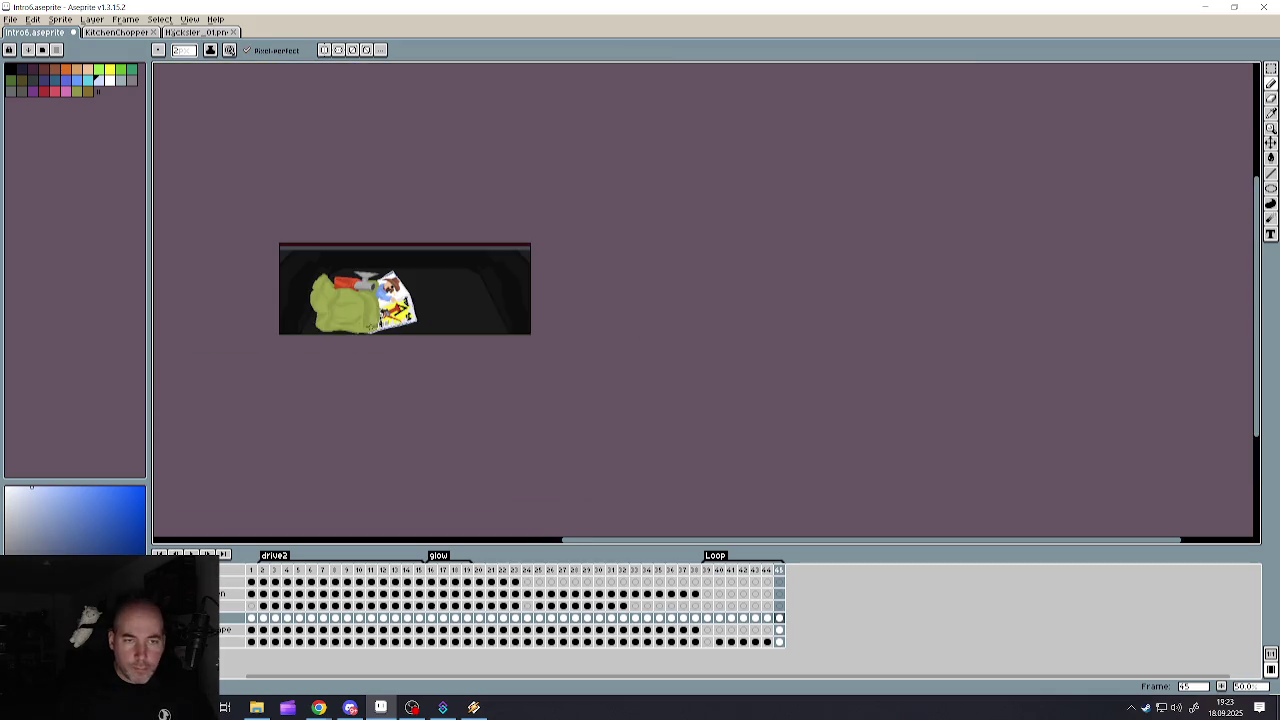
{"action": "scroll", "coordinate": [337, 320], "scroll_direction": "up", "scroll_amount": 4}
{"action": "scroll", "coordinate": [540, 285], "scroll_direction": "up", "scroll_amount": 2}
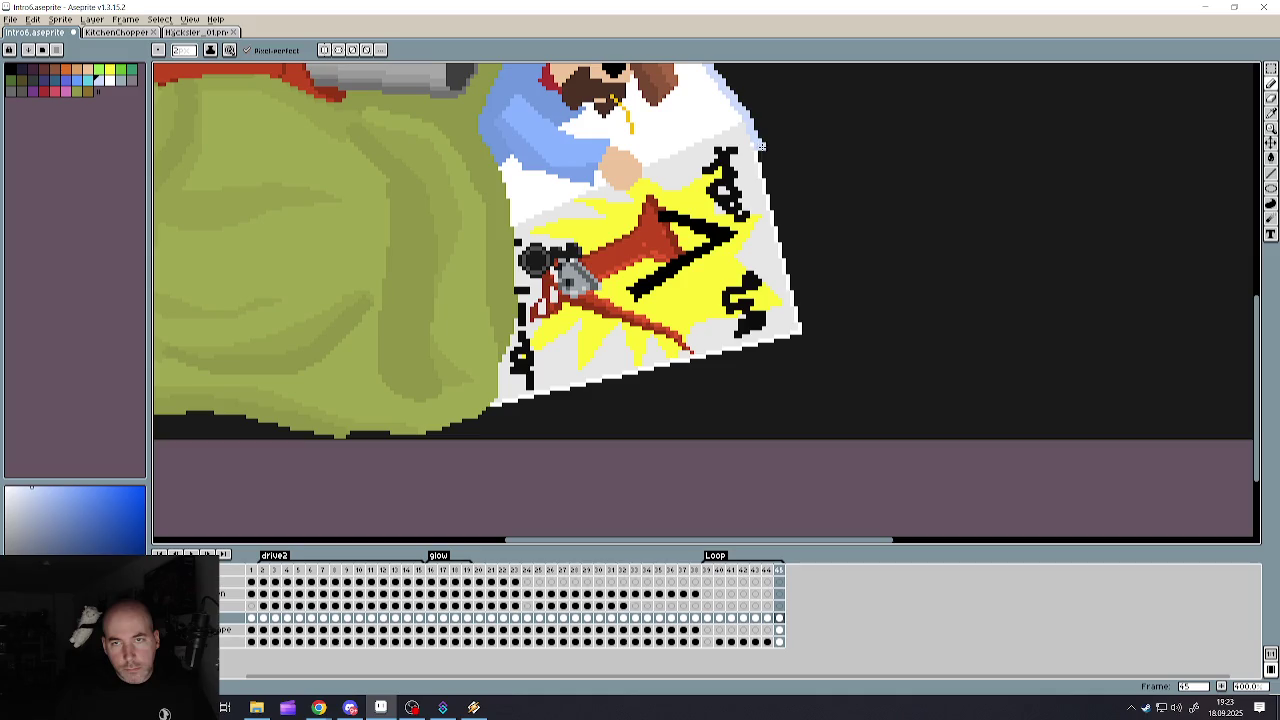
{"action": "left_click_drag", "start_coordinate": [777, 187], "coordinate": [784, 243]}
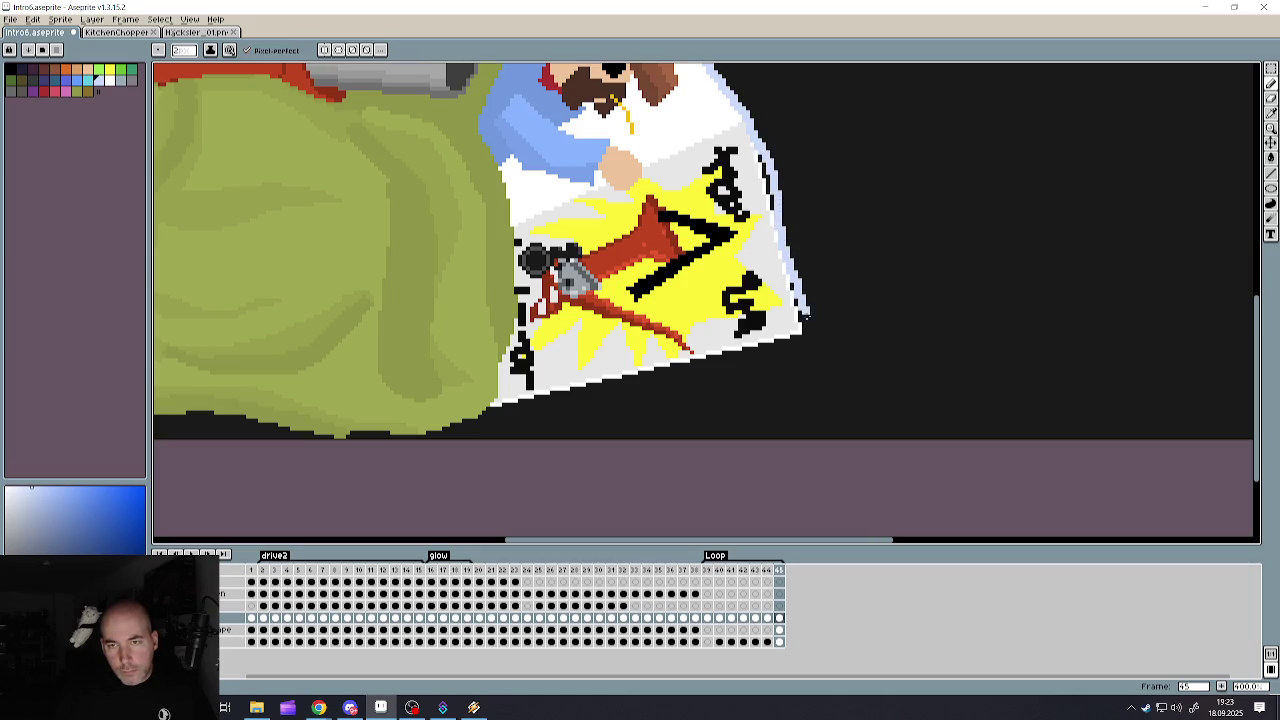
{"action": "left_click_drag", "start_coordinate": [808, 336], "coordinate": [521, 407]}
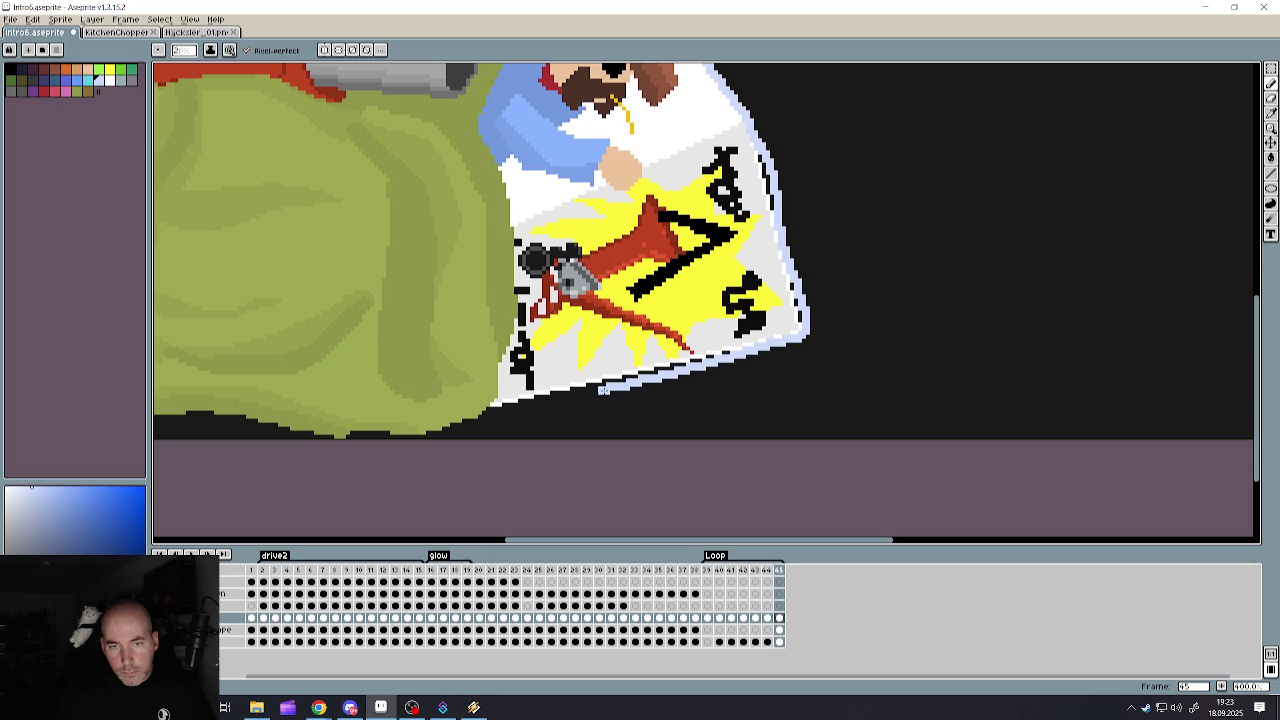
{"action": "scroll", "coordinate": [640, 330], "scroll_direction": "down", "scroll_amount": 4}
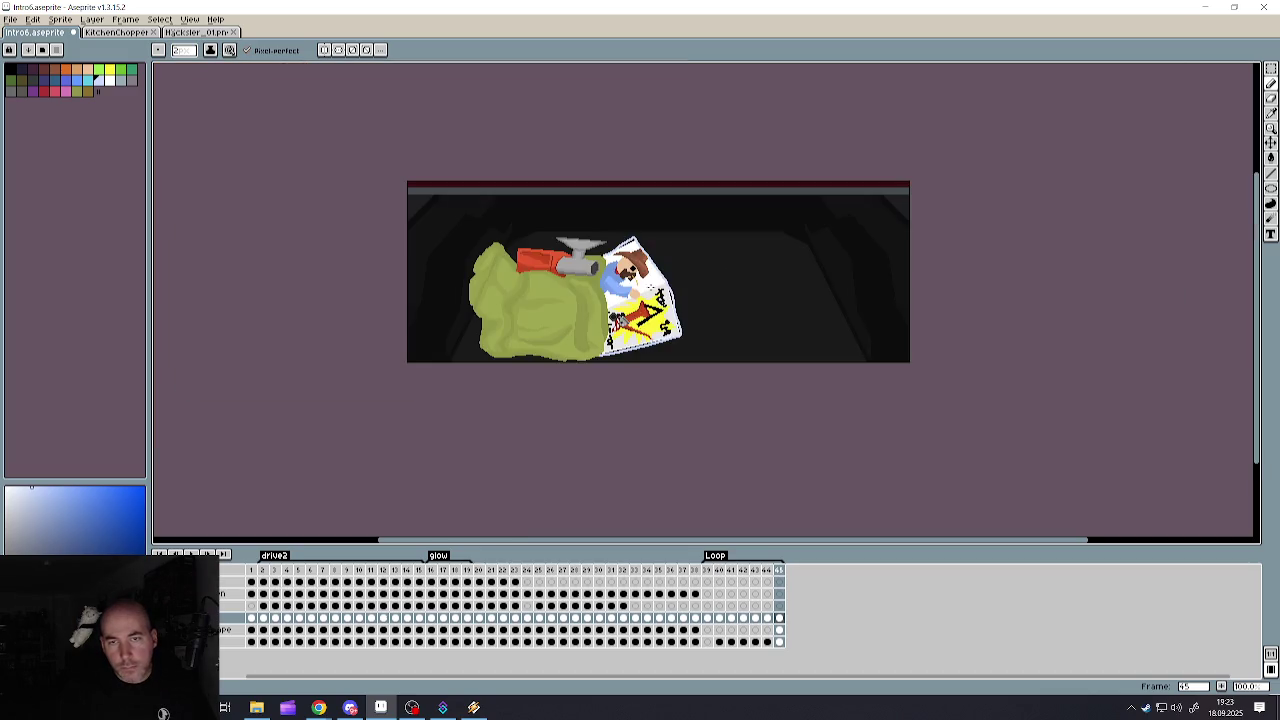
{"action": "scroll", "coordinate": [632, 246], "scroll_direction": "up", "scroll_amount": 4}
{"action": "mouse_move", "coordinate": [666, 228]}
{"action": "left_mouse_down"}
{"action": "mouse_move", "coordinate": [659, 193]}
{"action": "mouse_move", "coordinate": [523, 315]}
{"action": "left_mouse_up"}
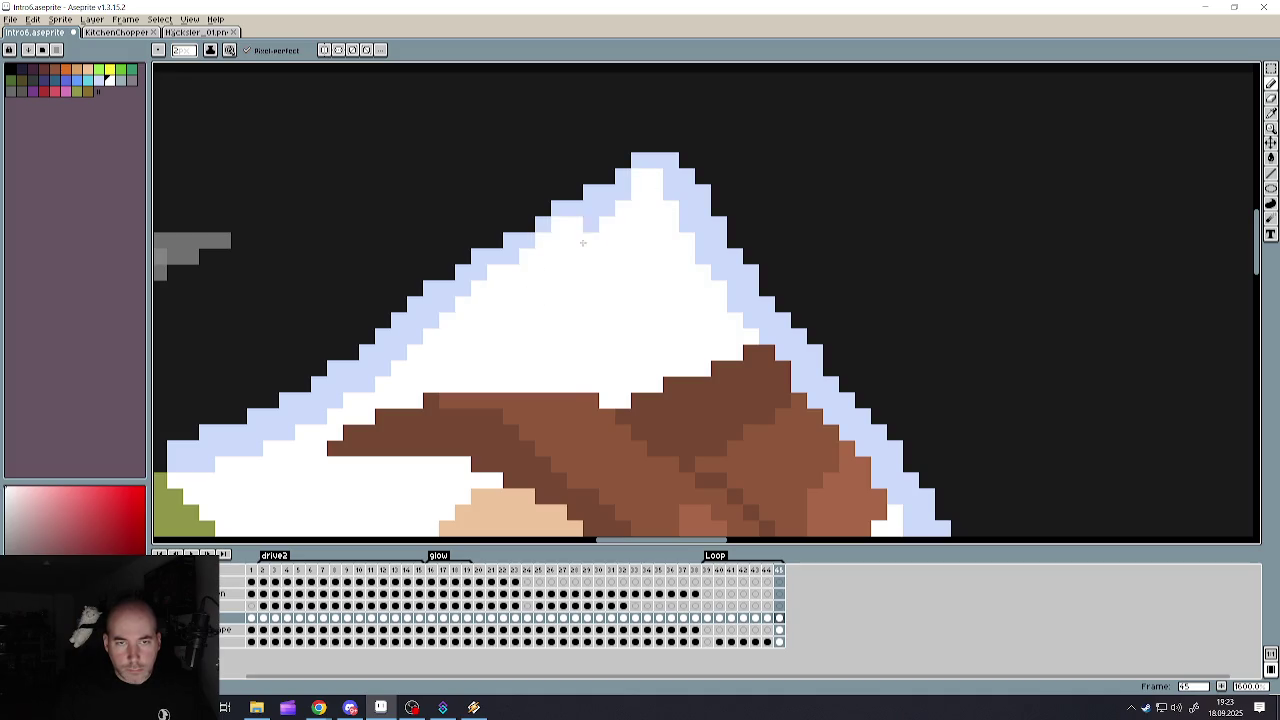
- Whiten the dark and light-blue pixels at the poster's tip and reshape its left edge
{"action": "left_click_drag", "start_coordinate": [429, 363], "coordinate": [639, 199]}
{"action": "scroll", "coordinate": [706, 290], "scroll_direction": "down", "scroll_amount": 6}
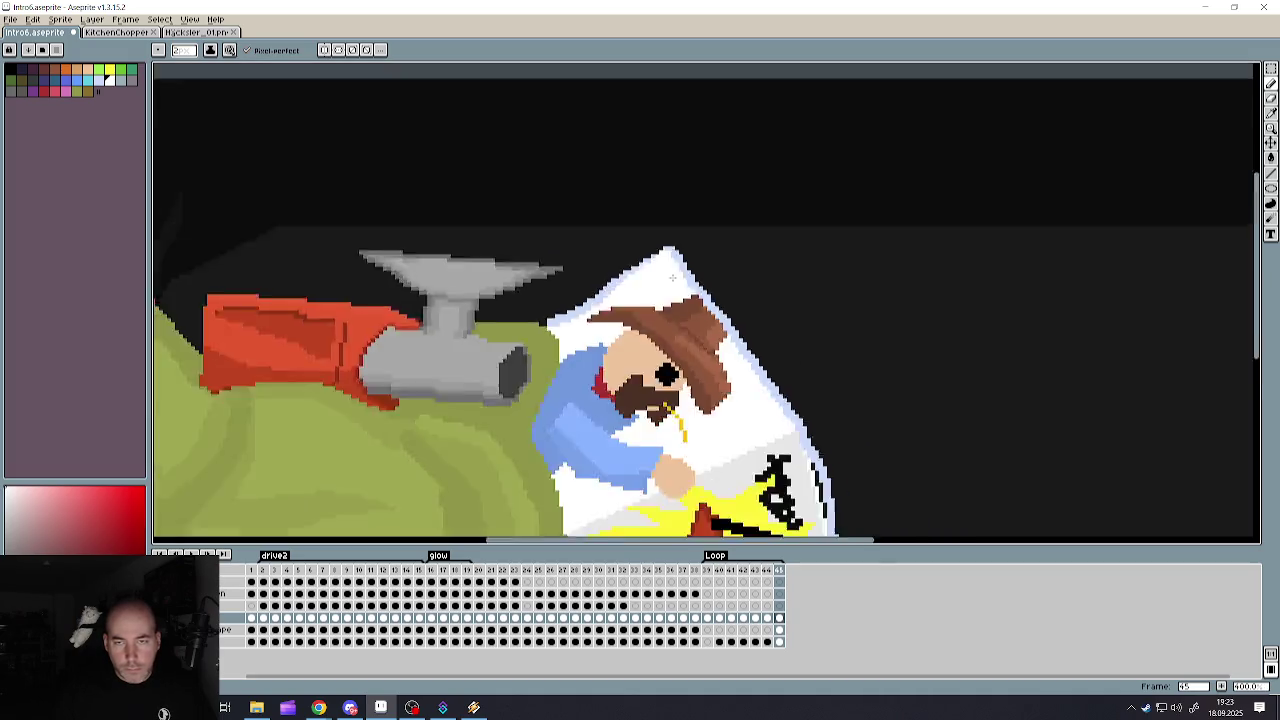
{"action": "scroll", "coordinate": [707, 340], "scroll_direction": "down", "scroll_amount": 2}
{"action": "scroll", "coordinate": [632, 290], "scroll_direction": "up", "scroll_amount": 4}
{"action": "scroll", "coordinate": [632, 290], "scroll_direction": "up", "scroll_amount": 2}
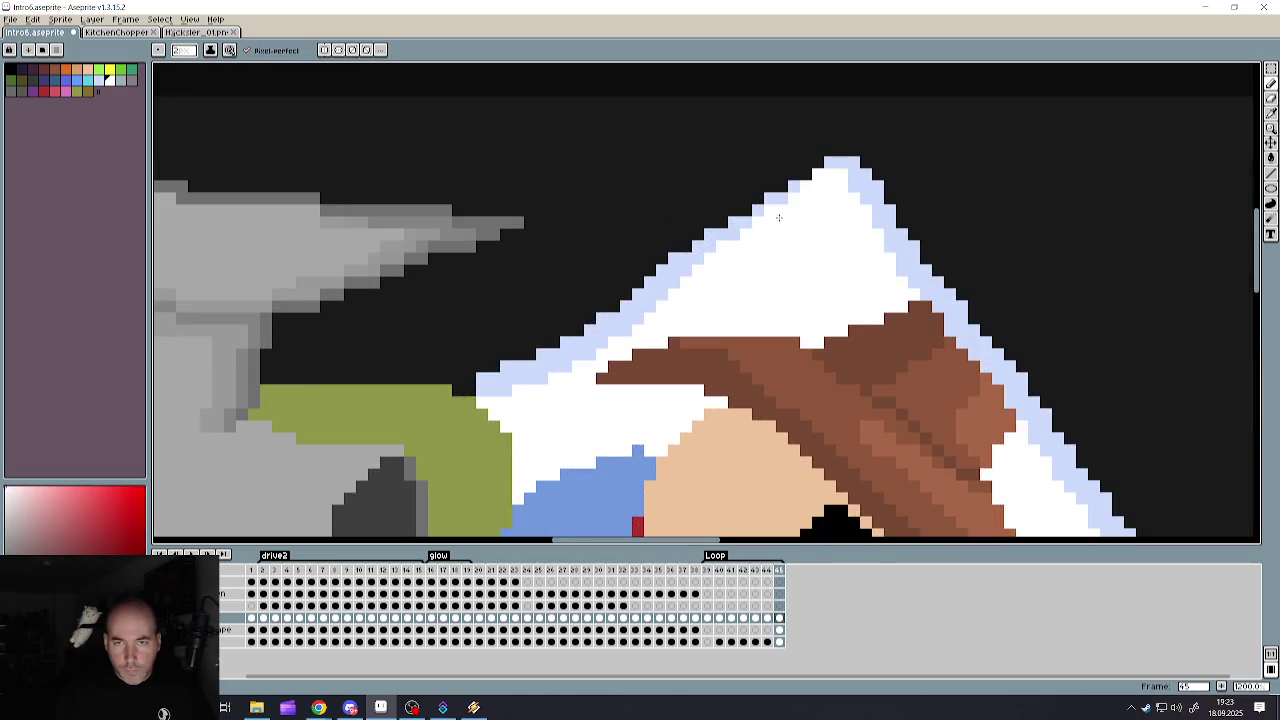
{"action": "mouse_move", "coordinate": [815, 184]}
{"action": "left_mouse_down"}
{"action": "mouse_move", "coordinate": [498, 386]}
{"action": "mouse_move", "coordinate": [598, 348]}
{"action": "mouse_move", "coordinate": [758, 192]}
{"action": "mouse_move", "coordinate": [816, 171]}
{"action": "left_mouse_up"}
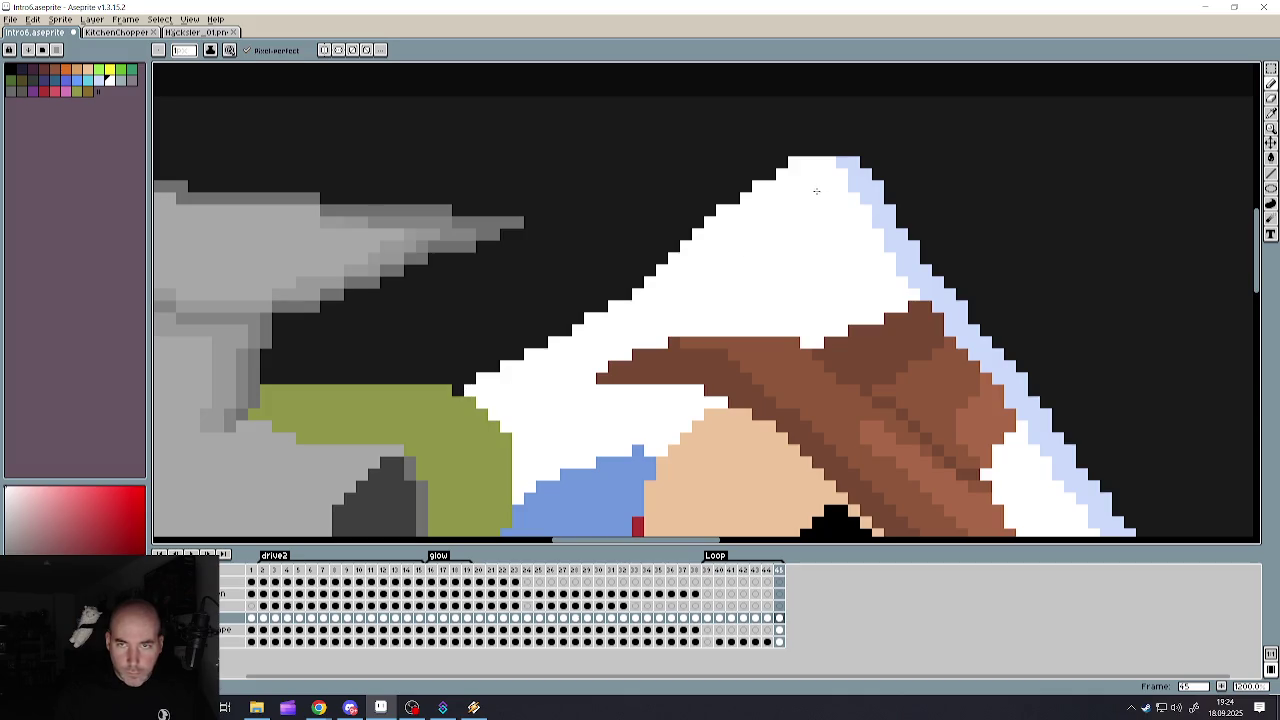
{"action": "left_click", "coordinate": [829, 151]}
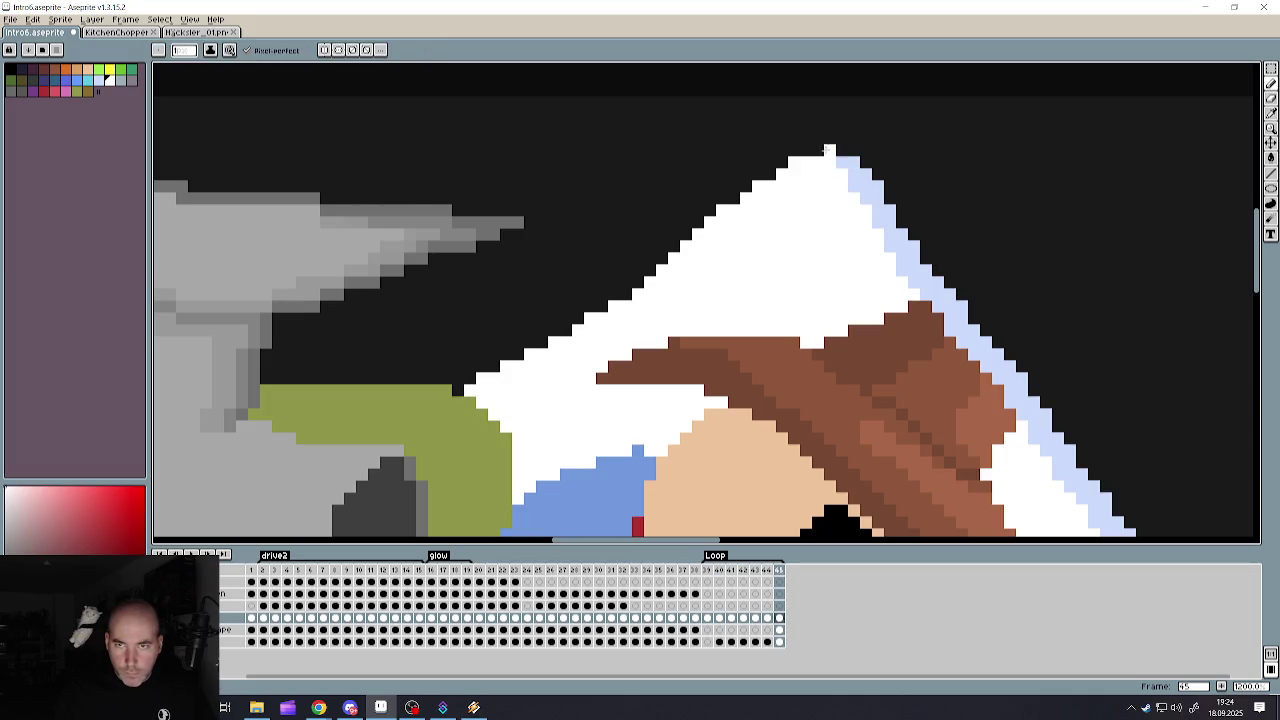
{"action": "left_click_drag", "start_coordinate": [825, 133], "coordinate": [771, 179]}
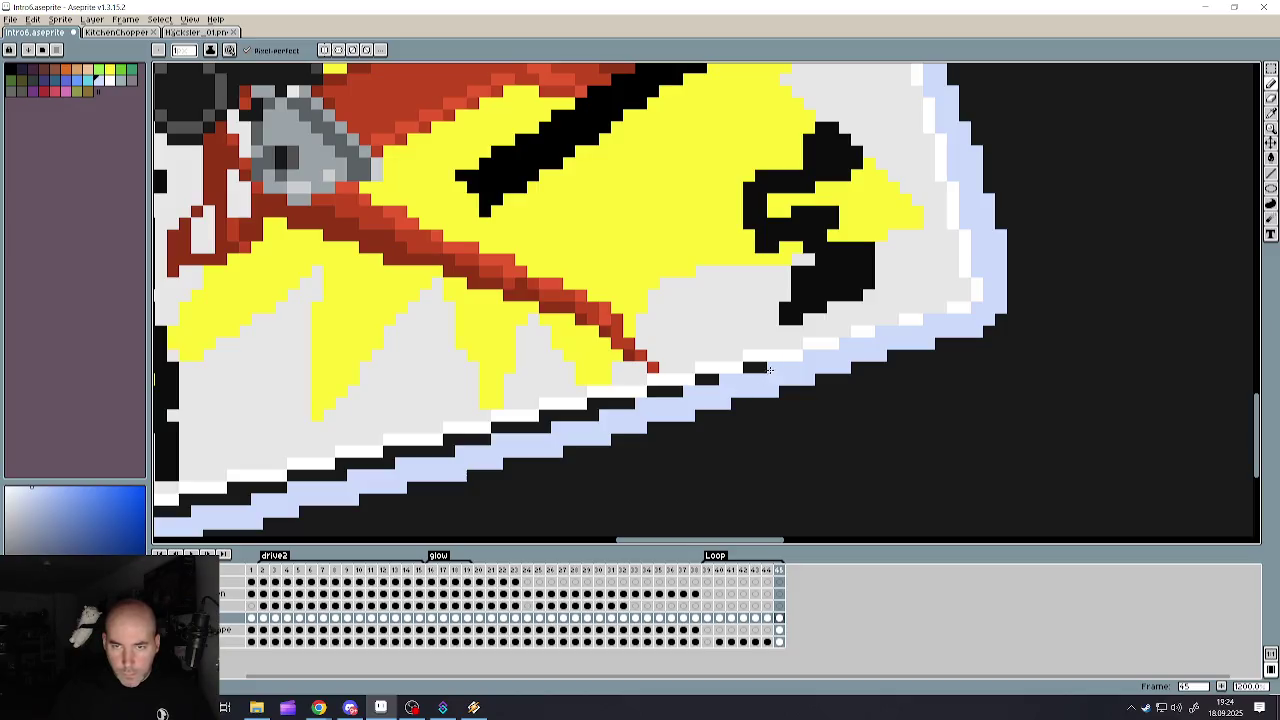
- Cover the black outline runs along the poster's bottom edge with light pixels
{"action": "left_click_drag", "start_coordinate": [682, 388], "coordinate": [300, 476]}
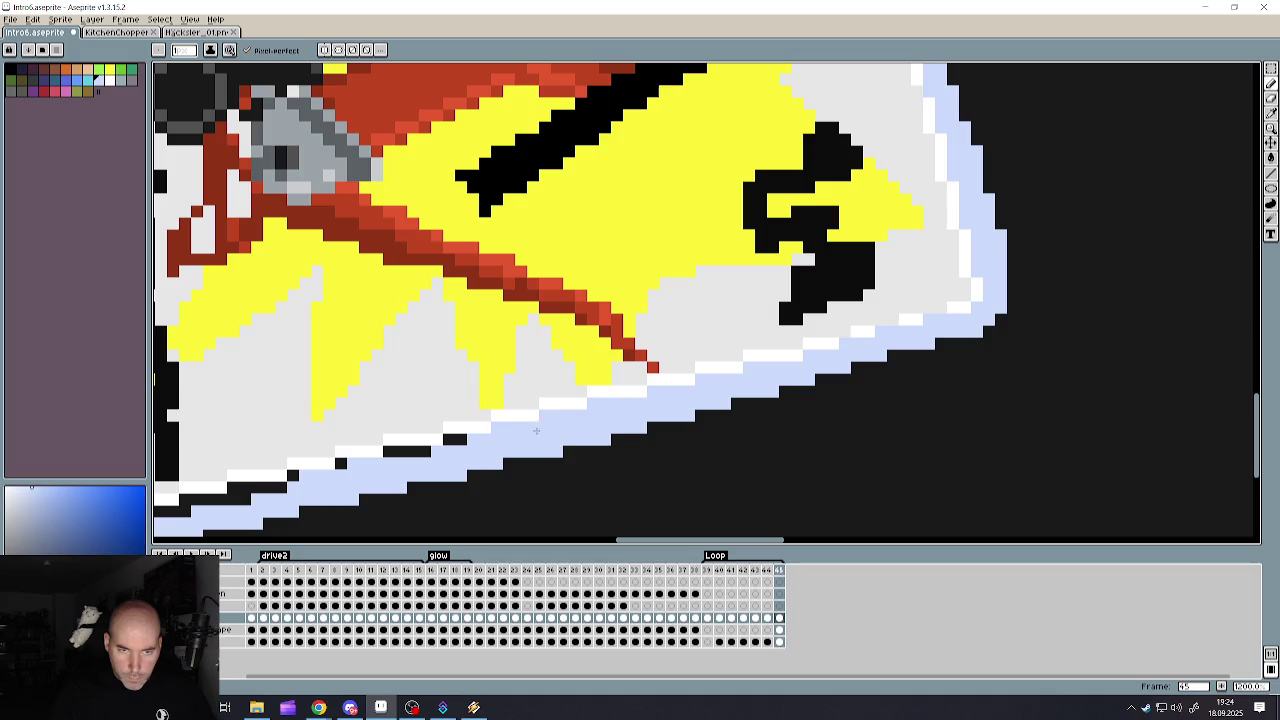
{"action": "mouse_move", "coordinate": [433, 451]}
{"action": "left_mouse_down"}
{"action": "mouse_move", "coordinate": [292, 468]}
{"action": "mouse_move", "coordinate": [343, 493]}
{"action": "mouse_move", "coordinate": [350, 470]}
{"action": "mouse_move", "coordinate": [514, 448]}
{"action": "left_mouse_up"}
{"action": "scroll", "coordinate": [400, 445], "scroll_direction": "down", "scroll_amount": 3}
{"action": "scroll", "coordinate": [399, 442], "scroll_direction": "up", "scroll_amount": 4}
{"action": "scroll", "coordinate": [327, 467], "scroll_direction": "down", "scroll_amount": 3}
{"action": "scroll", "coordinate": [327, 467], "scroll_direction": "up", "scroll_amount": 4}
{"action": "scroll", "coordinate": [470, 443], "scroll_direction": "down", "scroll_amount": 3}
{"action": "scroll", "coordinate": [470, 443], "scroll_direction": "up", "scroll_amount": 3}
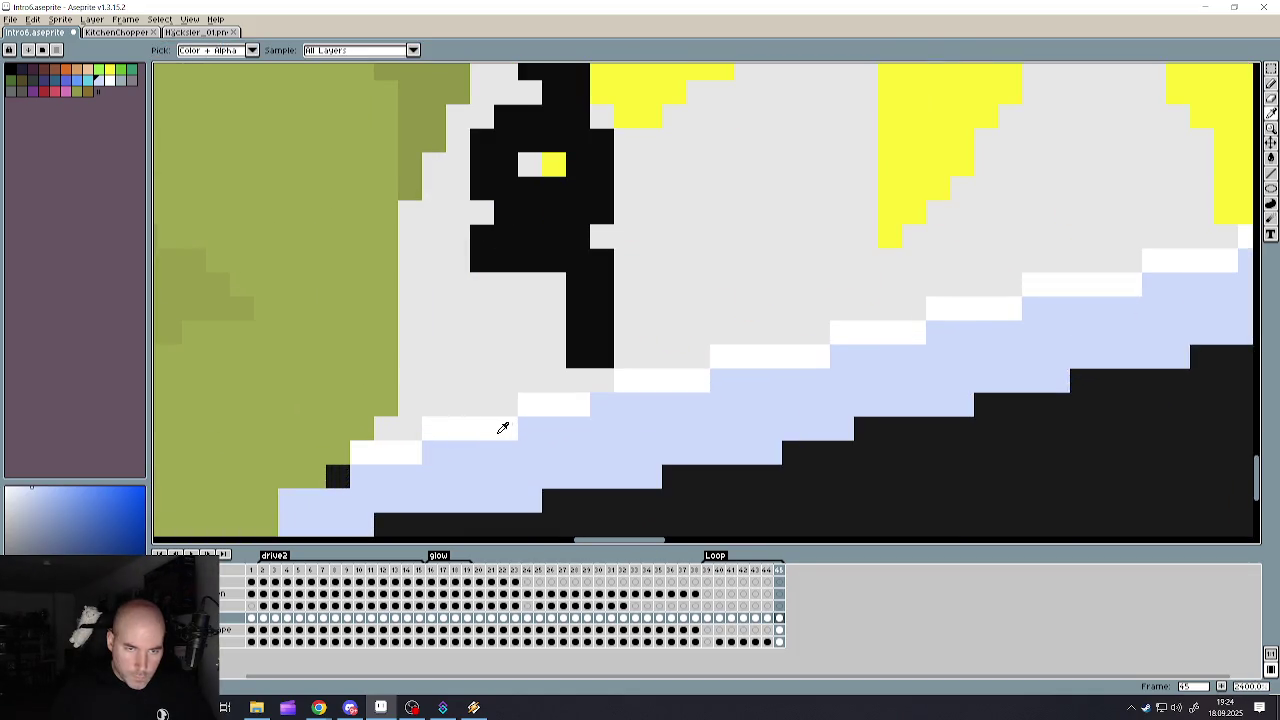
- Sample a colour from the poster's bottom edge
{"action": "left_click", "coordinate": [503, 429], "text": "alt"}
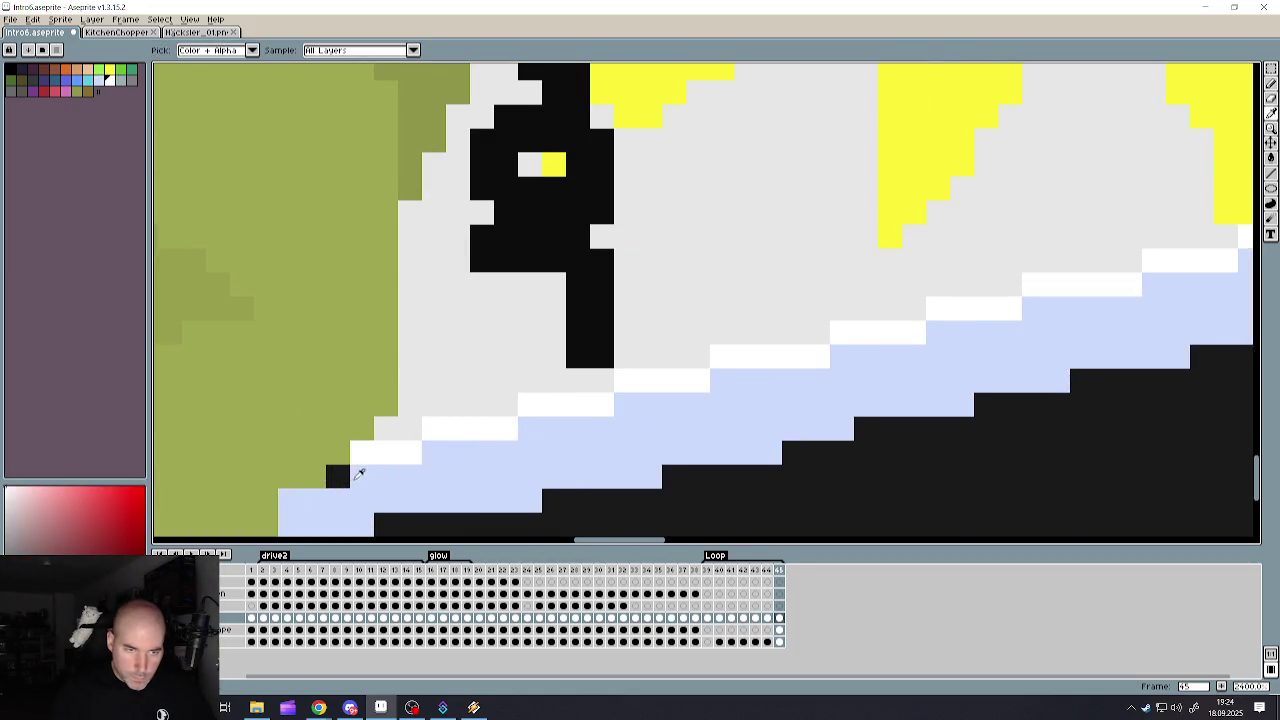
{"action": "scroll", "coordinate": [375, 463], "scroll_direction": "down", "scroll_amount": 3}
{"action": "scroll", "coordinate": [366, 463], "scroll_direction": "down", "scroll_amount": 1}
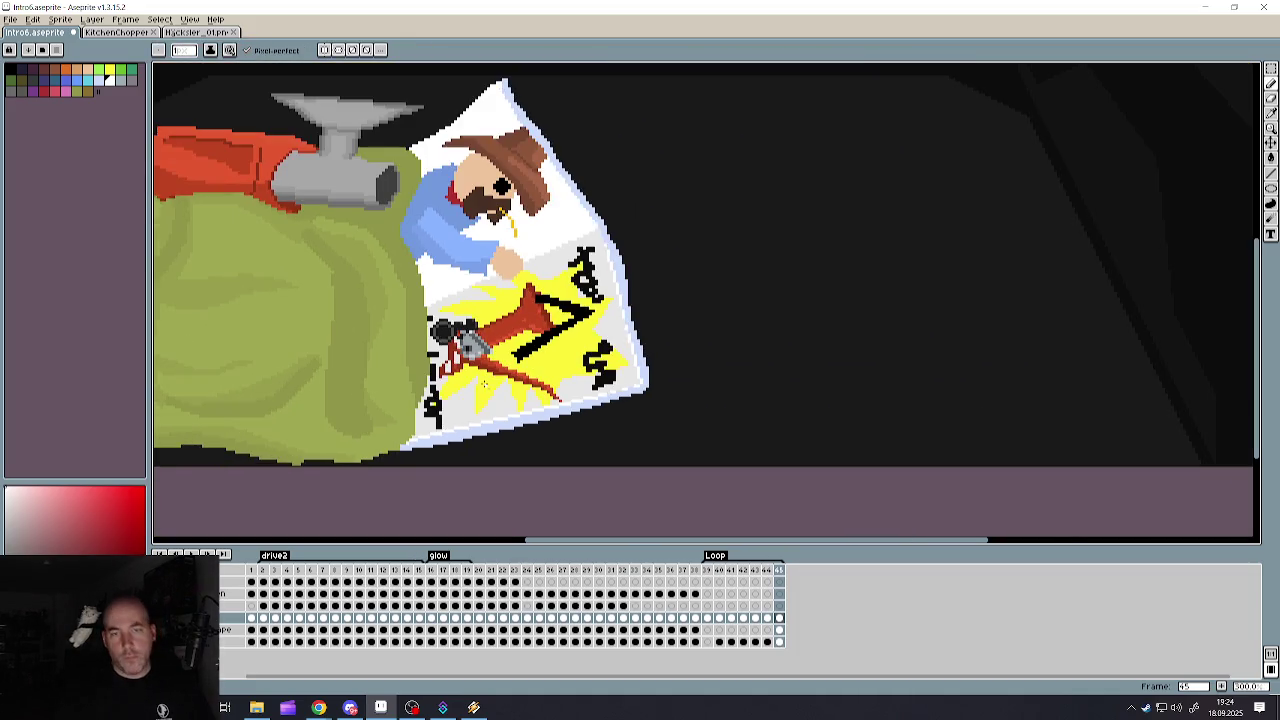
- Paint a white strip along the poster's lower edge
{"action": "scroll", "coordinate": [366, 463], "scroll_direction": "down", "scroll_amount": 2}
{"action": "scroll", "coordinate": [540, 300], "scroll_direction": "up", "scroll_amount": 3}
{"action": "scroll", "coordinate": [520, 260], "scroll_direction": "up", "scroll_amount": 3}
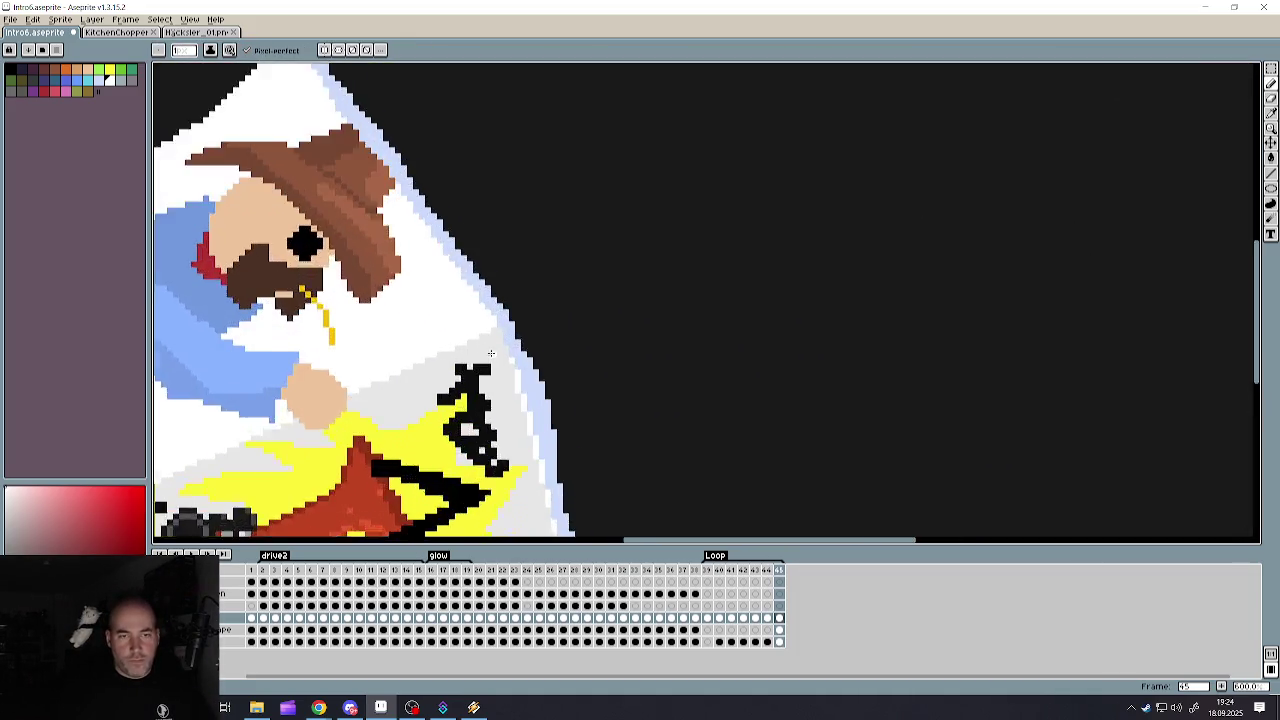
{"action": "scroll", "coordinate": [495, 215], "scroll_direction": "up", "scroll_amount": 3}
{"action": "key", "text": "alt"}
{"action": "left_click_drag", "start_coordinate": [499, 238], "coordinate": [571, 399]}
- Switch between the eyedropper, pencil and fill tools while zooming around the poster's bottom edge
{"action": "scroll", "coordinate": [560, 405], "scroll_direction": "down", "scroll_amount": 2}
{"action": "scroll", "coordinate": [530, 420], "scroll_direction": "down", "scroll_amount": 1}
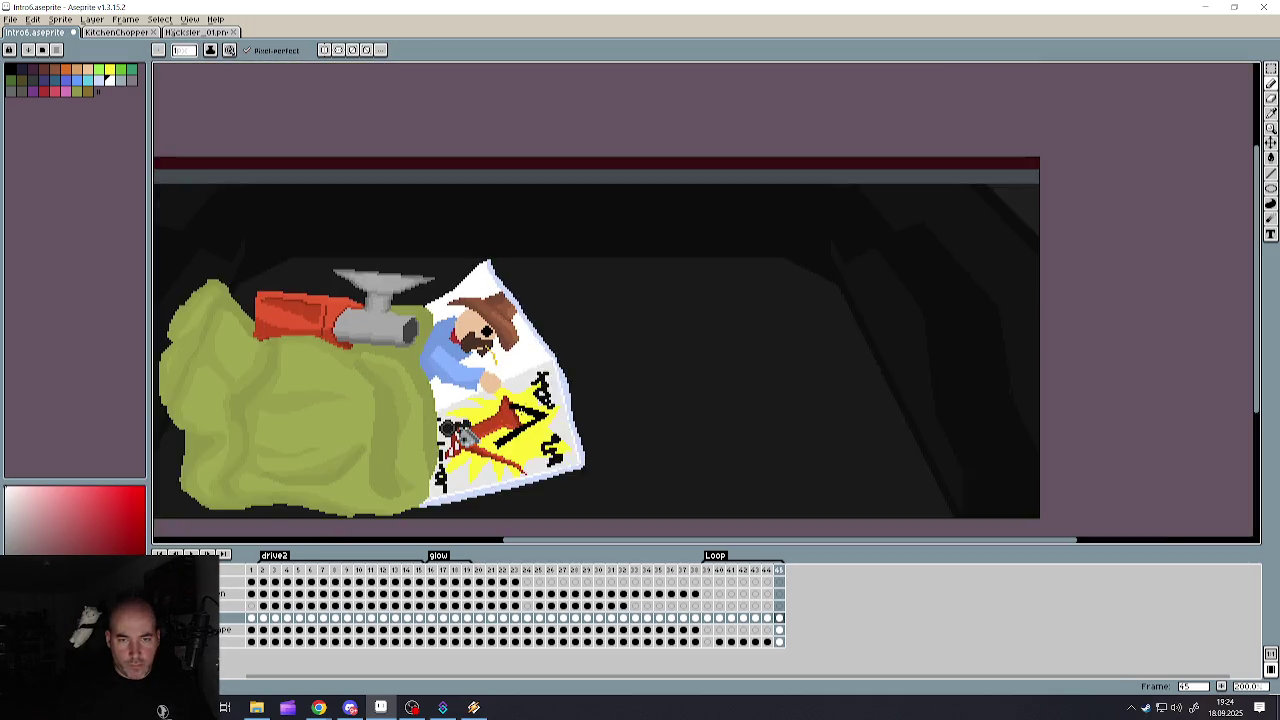
{"action": "scroll", "coordinate": [500, 430], "scroll_direction": "down", "scroll_amount": 1}
{"action": "scroll", "coordinate": [482, 438], "scroll_direction": "up", "scroll_amount": 2}
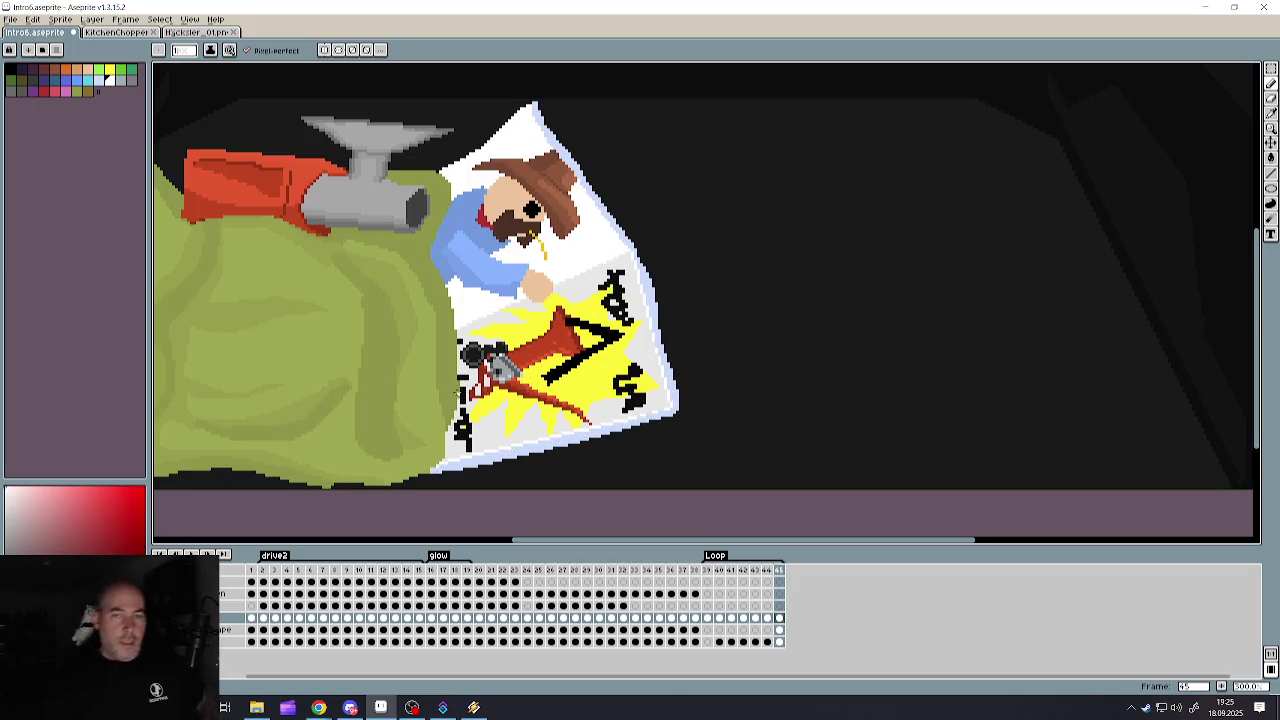
{"action": "key", "text": "i"}
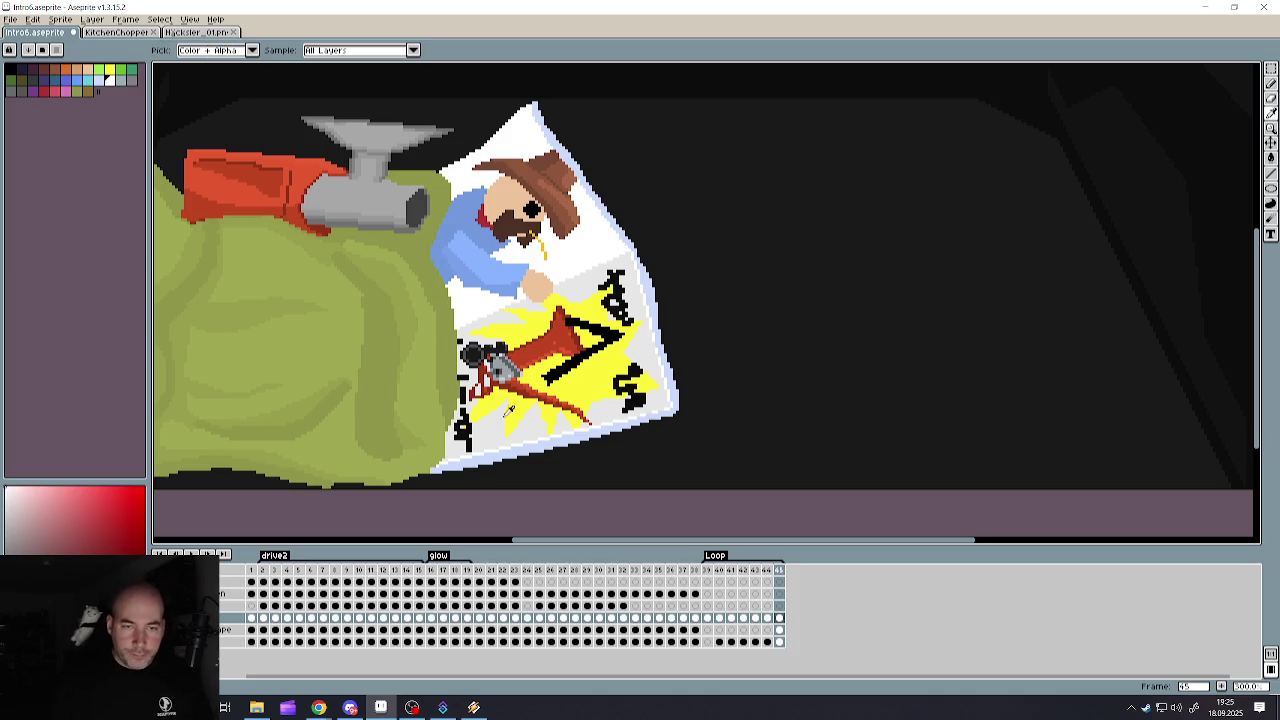
{"action": "key", "text": "b"}
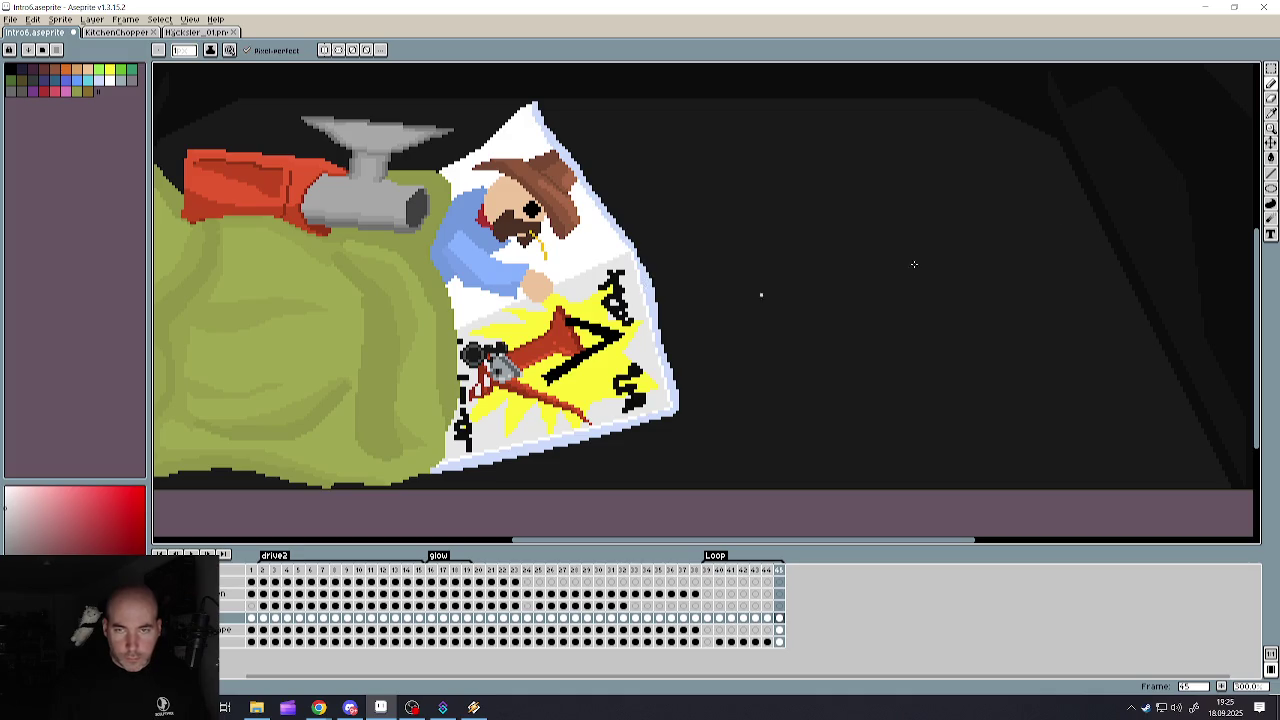
{"action": "left_click", "coordinate": [1270, 157]}
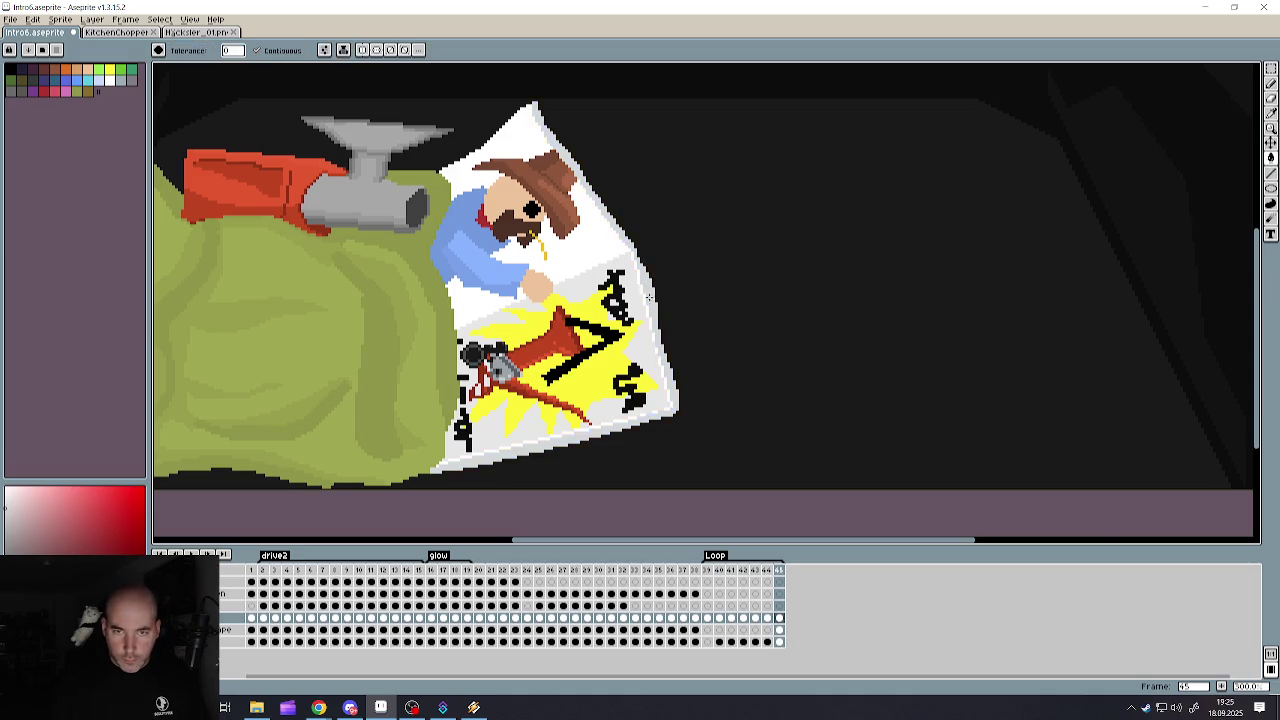
{"action": "scroll", "coordinate": [649, 297], "scroll_direction": "down", "scroll_amount": 3}
{"action": "scroll", "coordinate": [649, 297], "scroll_direction": "up", "scroll_amount": 3}
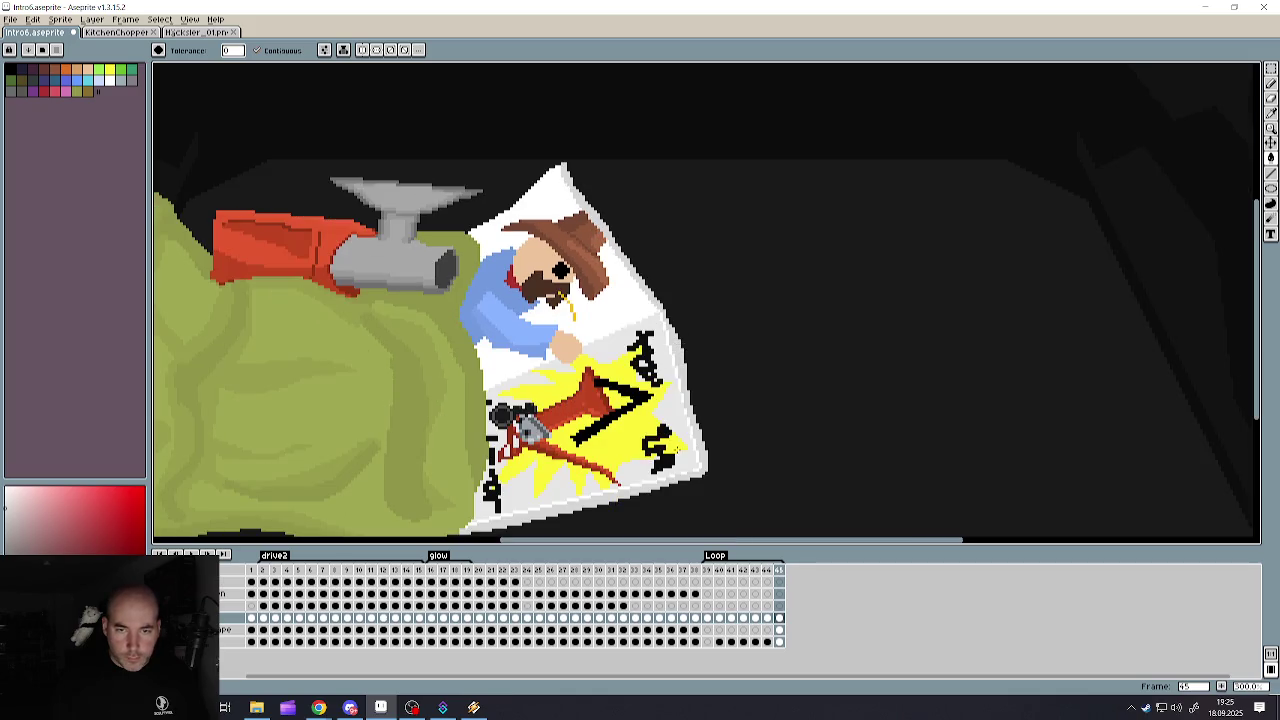
{"action": "scroll", "coordinate": [730, 470], "scroll_direction": "up", "scroll_amount": 2}
{"action": "key", "text": "alt"}
{"action": "scroll", "coordinate": [681, 436], "scroll_direction": "down", "scroll_amount": 1}
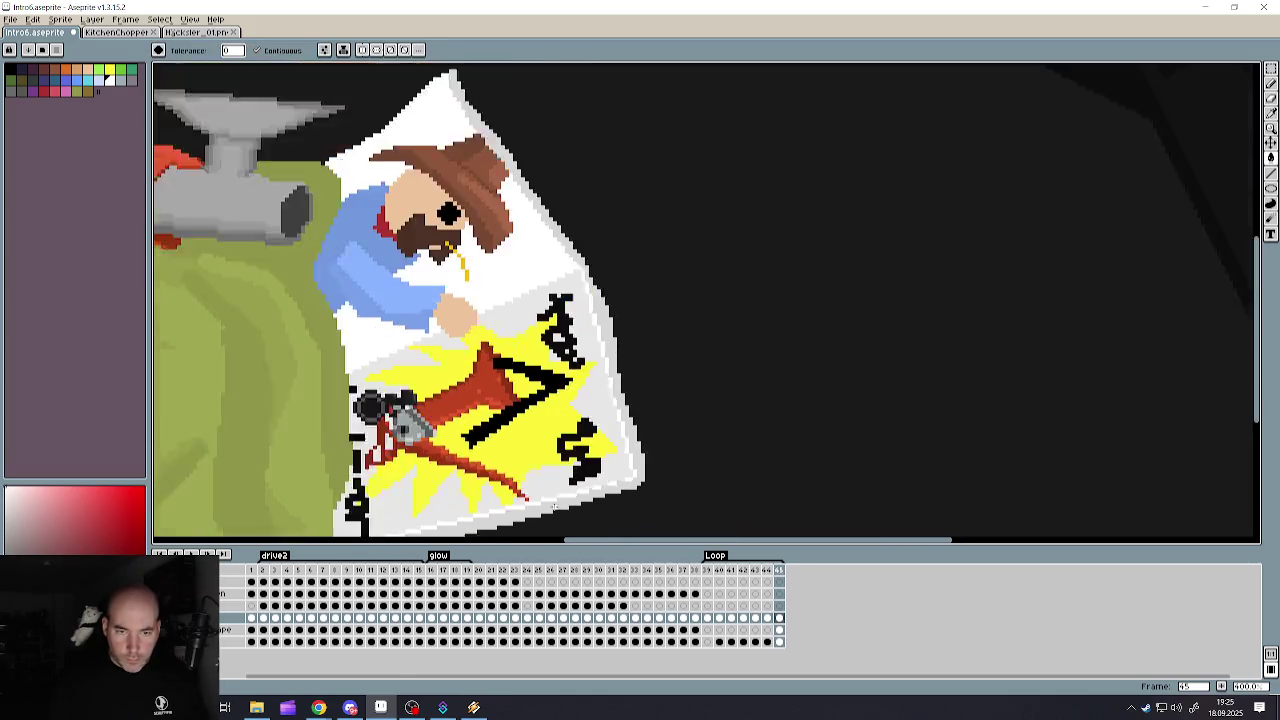
{"action": "scroll", "coordinate": [600, 470], "scroll_direction": "down", "scroll_amount": 1}
{"action": "scroll", "coordinate": [500, 500], "scroll_direction": "down", "scroll_amount": 3}
{"action": "scroll", "coordinate": [492, 514], "scroll_direction": "up", "scroll_amount": 1}
{"action": "scroll", "coordinate": [492, 514], "scroll_direction": "up", "scroll_amount": 5}
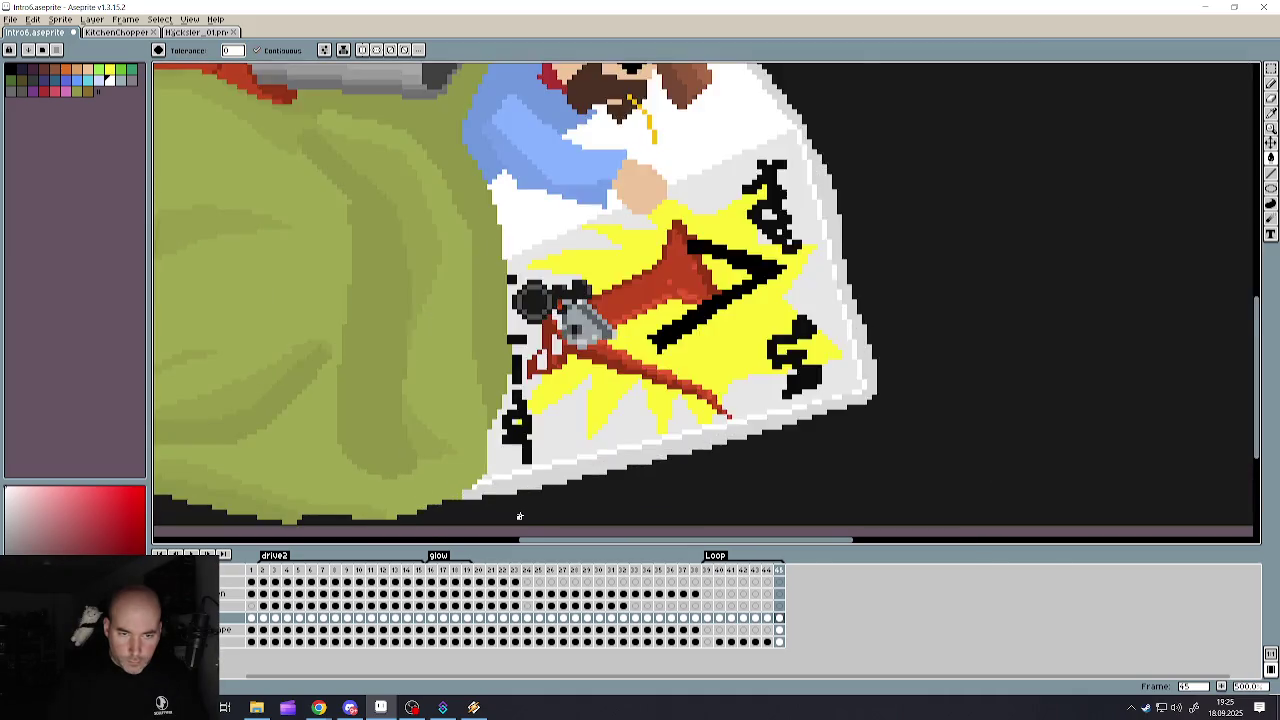
{"action": "scroll", "coordinate": [661, 433], "scroll_direction": "up", "scroll_amount": 1}
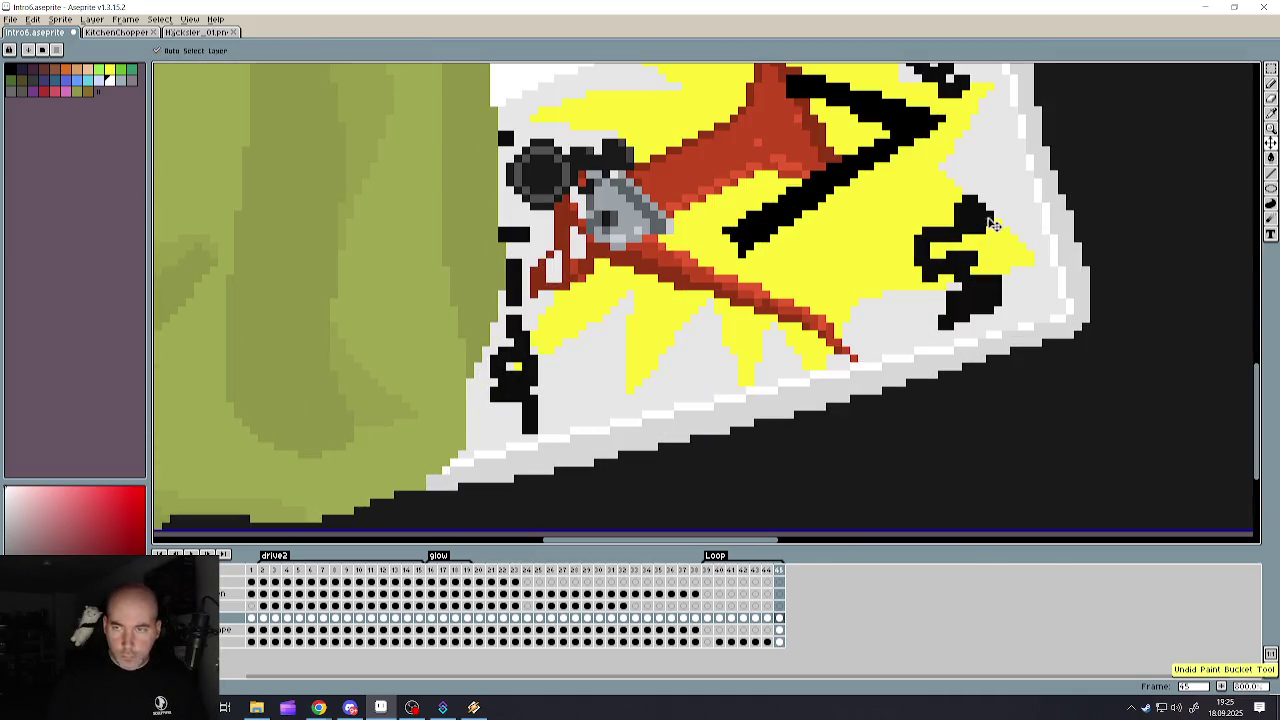
- Spray white dots along the poster's bottom edge, then undo them
{"action": "left_click", "coordinate": [1272, 86]}
{"action": "left_click_drag", "start_coordinate": [598, 460], "coordinate": [510, 478]}
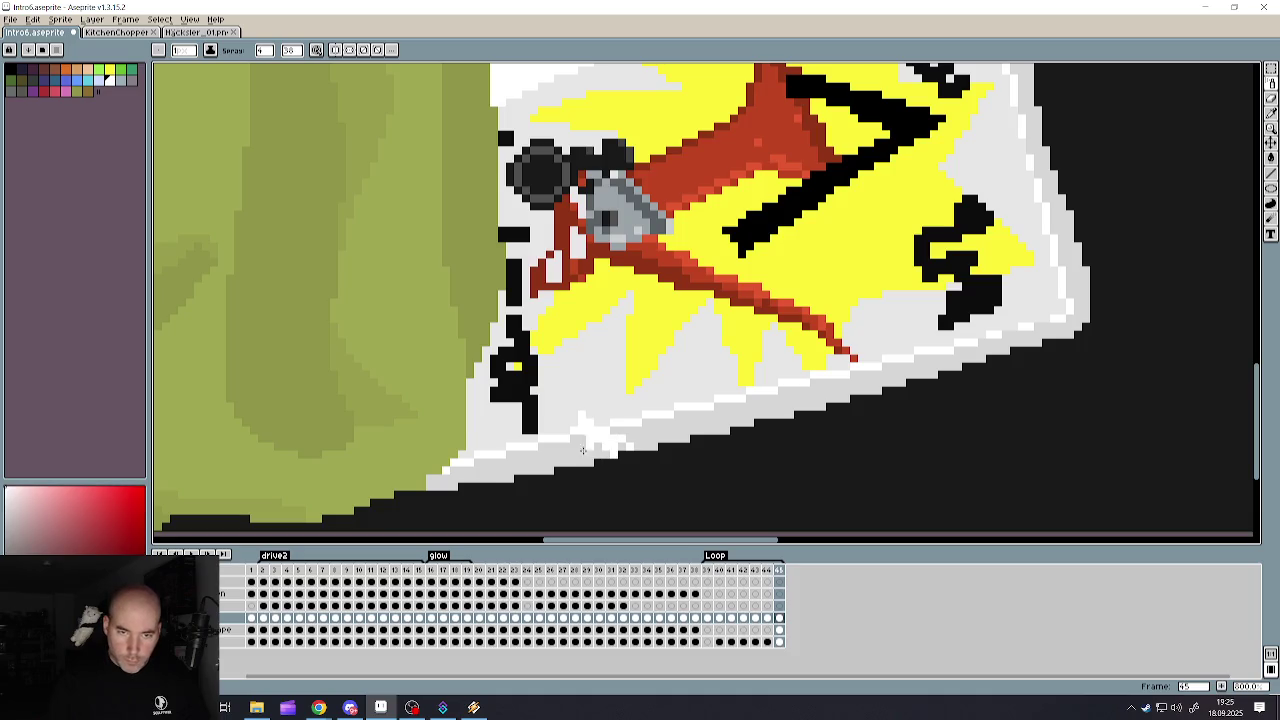
{"action": "key", "text": "ctrl+z"}
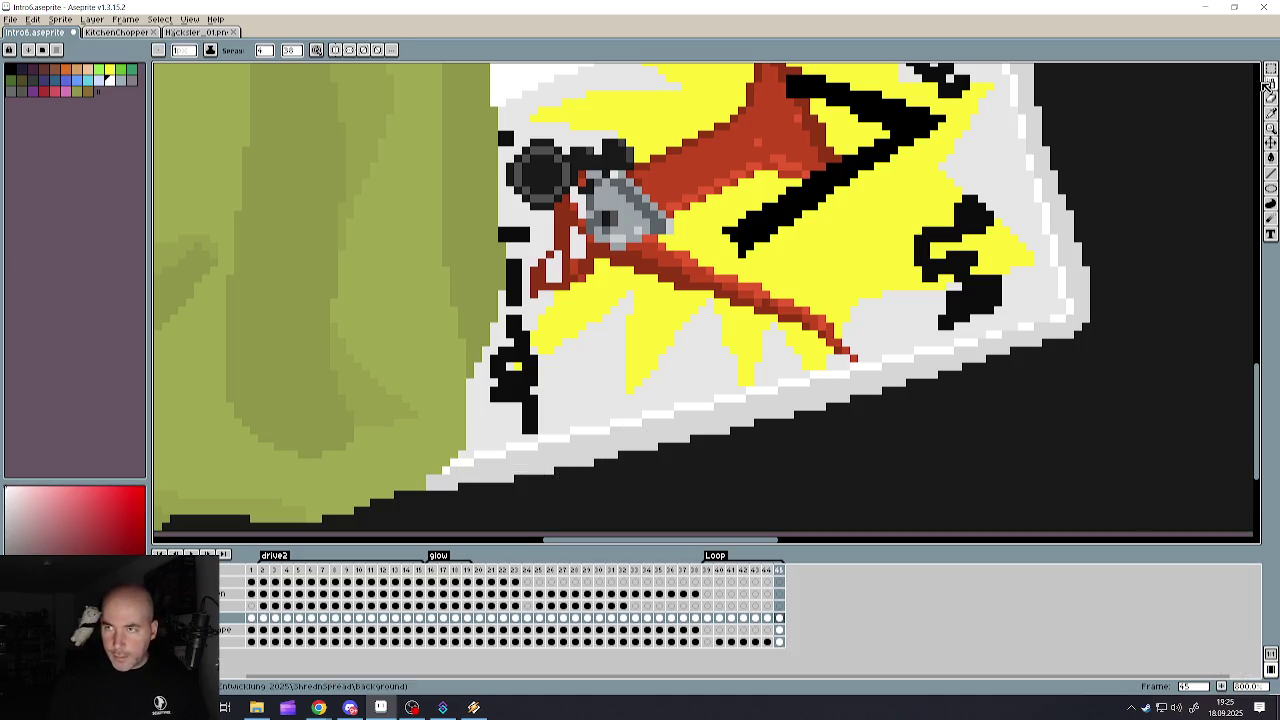
- Return to the Pencil tool and save the sprite
{"action": "left_click_drag", "start_coordinate": [1271, 86], "coordinate": [1243, 88]}
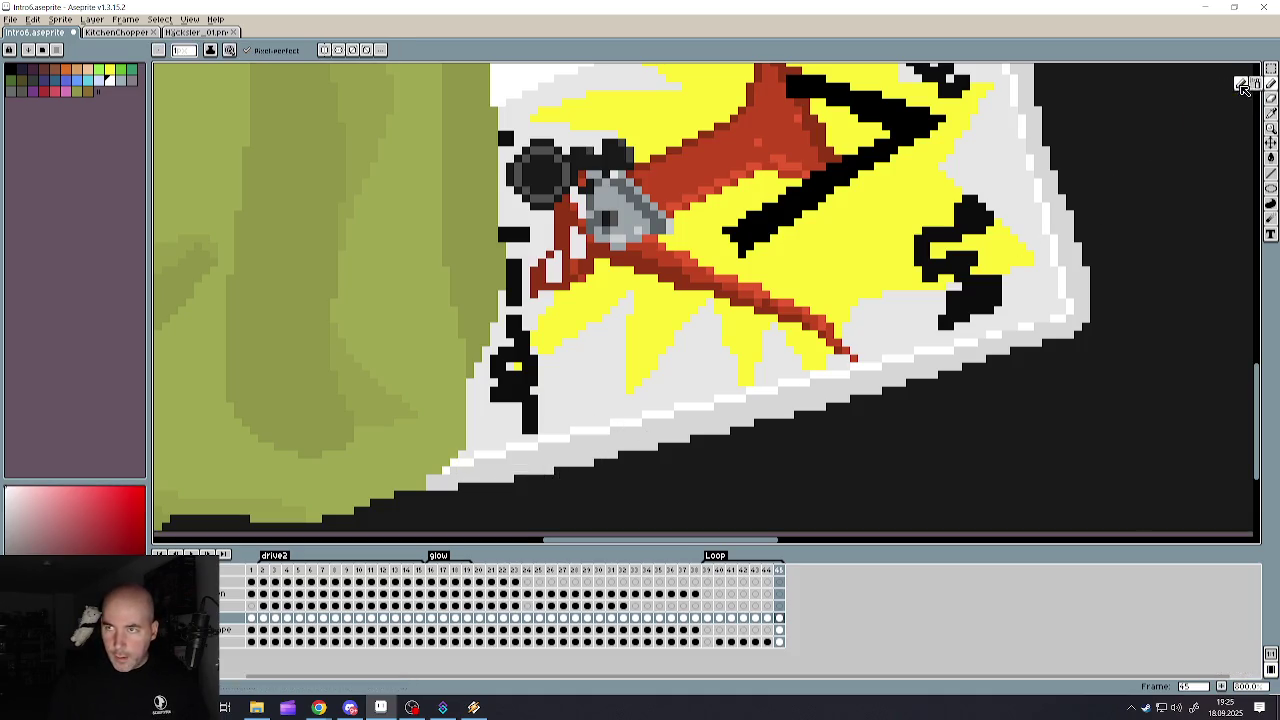
{"action": "left_click", "coordinate": [10, 19]}
{"action": "left_click", "coordinate": [27, 72]}
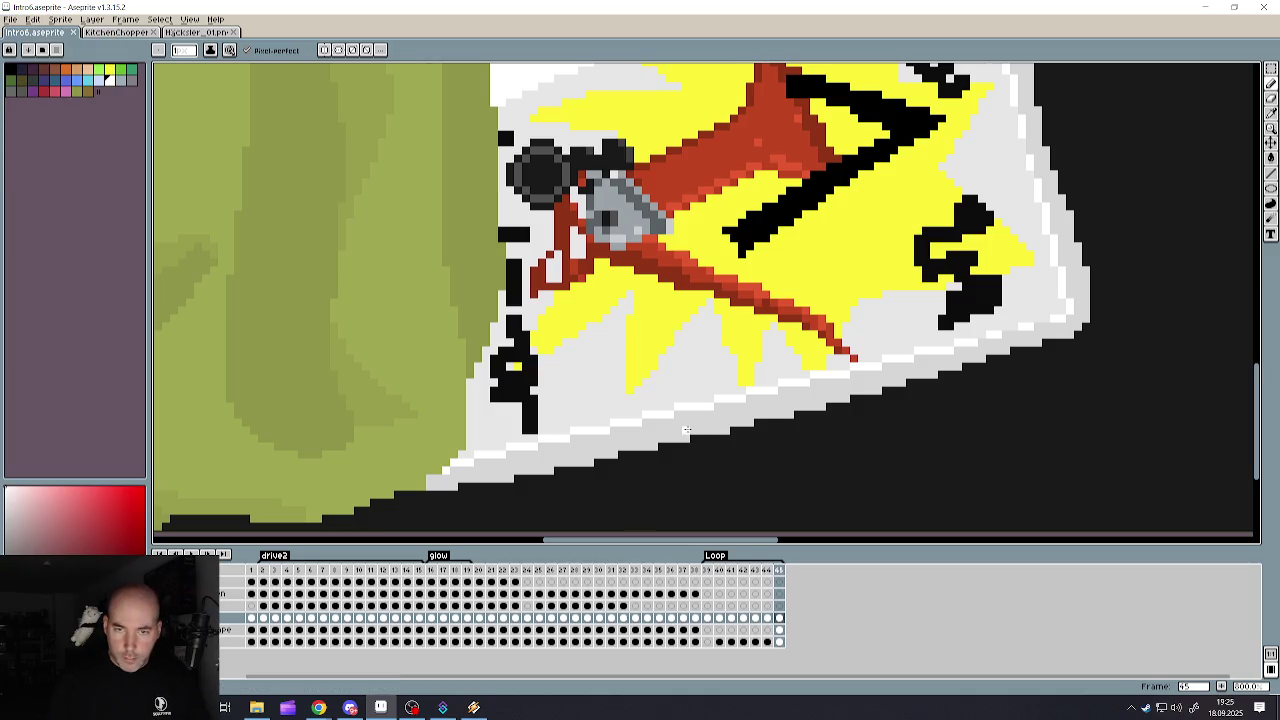
- Add light pixels along the poster's bottom edge and down its right edge
{"action": "left_click_drag", "start_coordinate": [636, 437], "coordinate": [539, 472]}
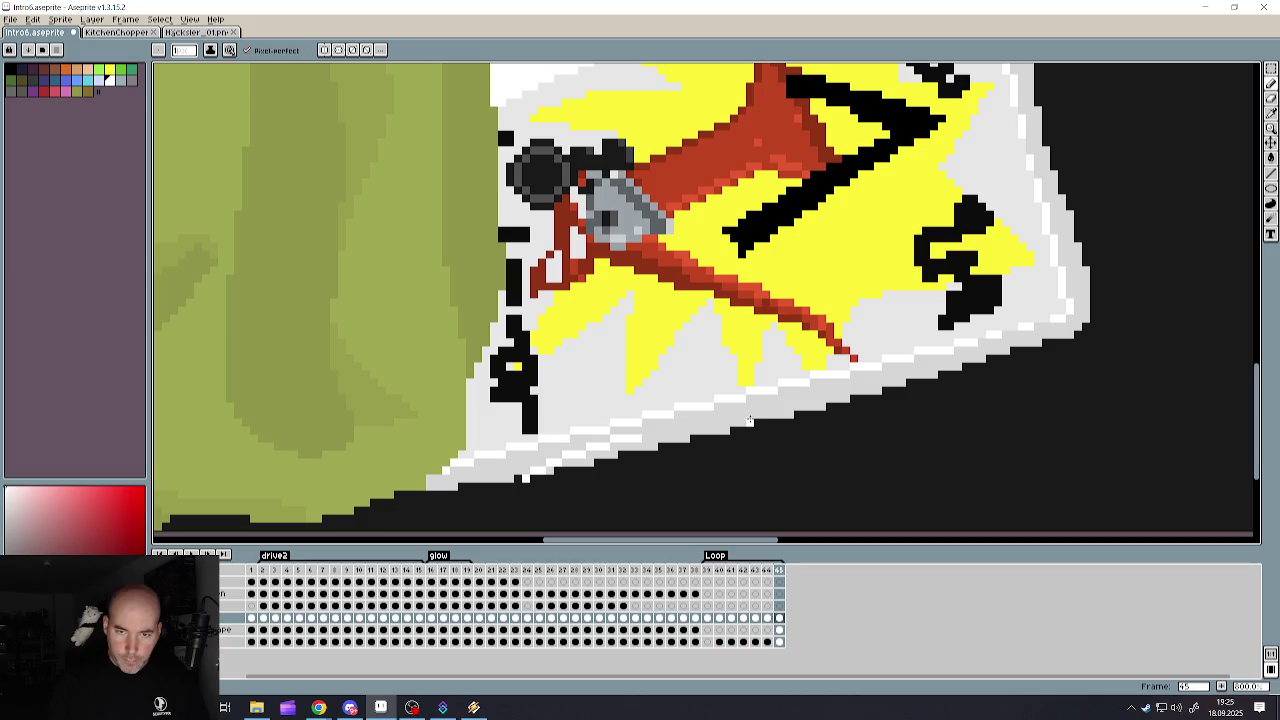
{"action": "mouse_move", "coordinate": [749, 420]}
{"action": "left_mouse_down"}
{"action": "mouse_move", "coordinate": [717, 413]}
{"action": "mouse_move", "coordinate": [770, 401]}
{"action": "left_mouse_up"}
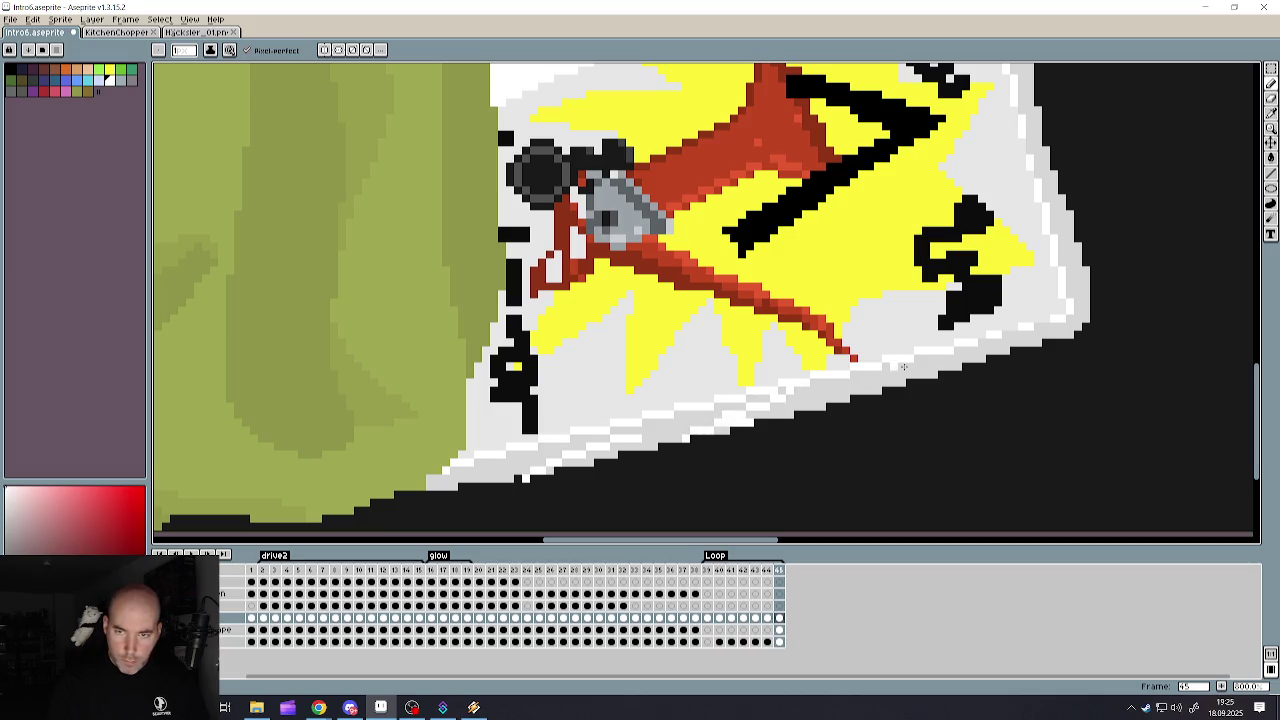
{"action": "scroll", "coordinate": [893, 372], "scroll_direction": "down", "scroll_amount": 2}
{"action": "scroll", "coordinate": [893, 372], "scroll_direction": "down", "scroll_amount": 2}
{"action": "scroll", "coordinate": [891, 365], "scroll_direction": "up", "scroll_amount": 2}
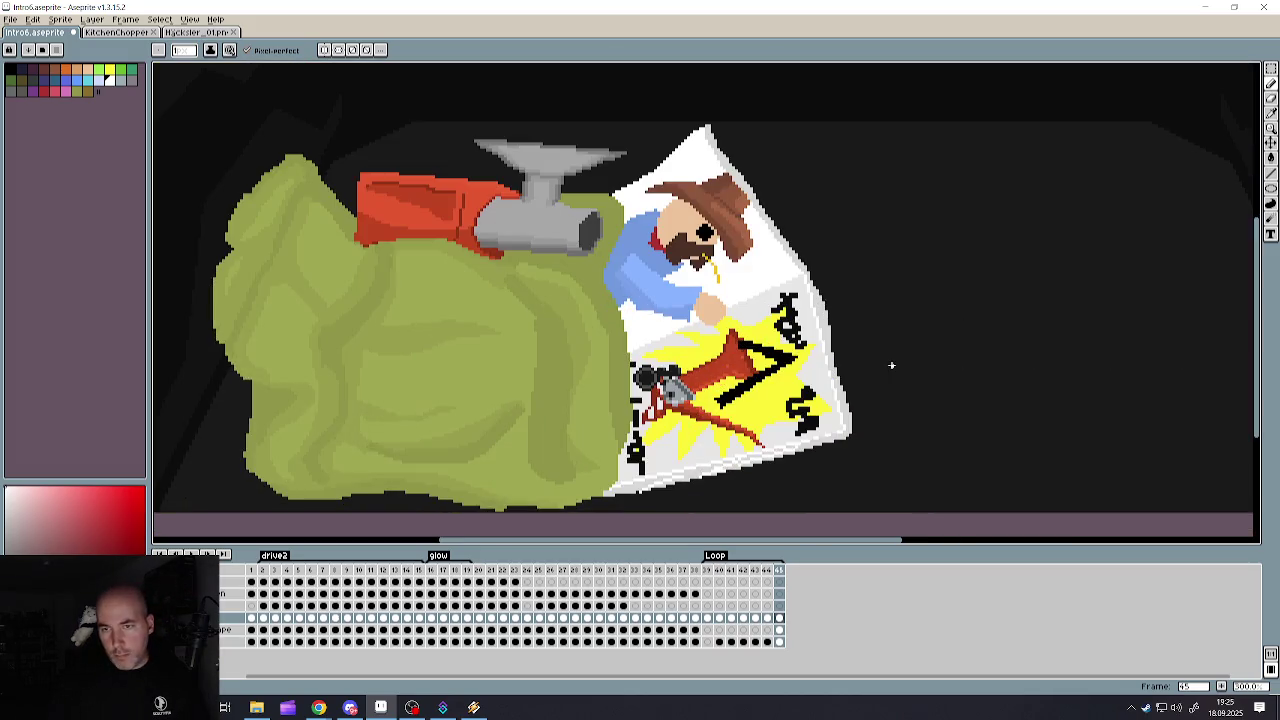
{"action": "scroll", "coordinate": [859, 410], "scroll_direction": "up", "scroll_amount": 2}
{"action": "left_click_drag", "start_coordinate": [830, 368], "coordinate": [855, 447]}
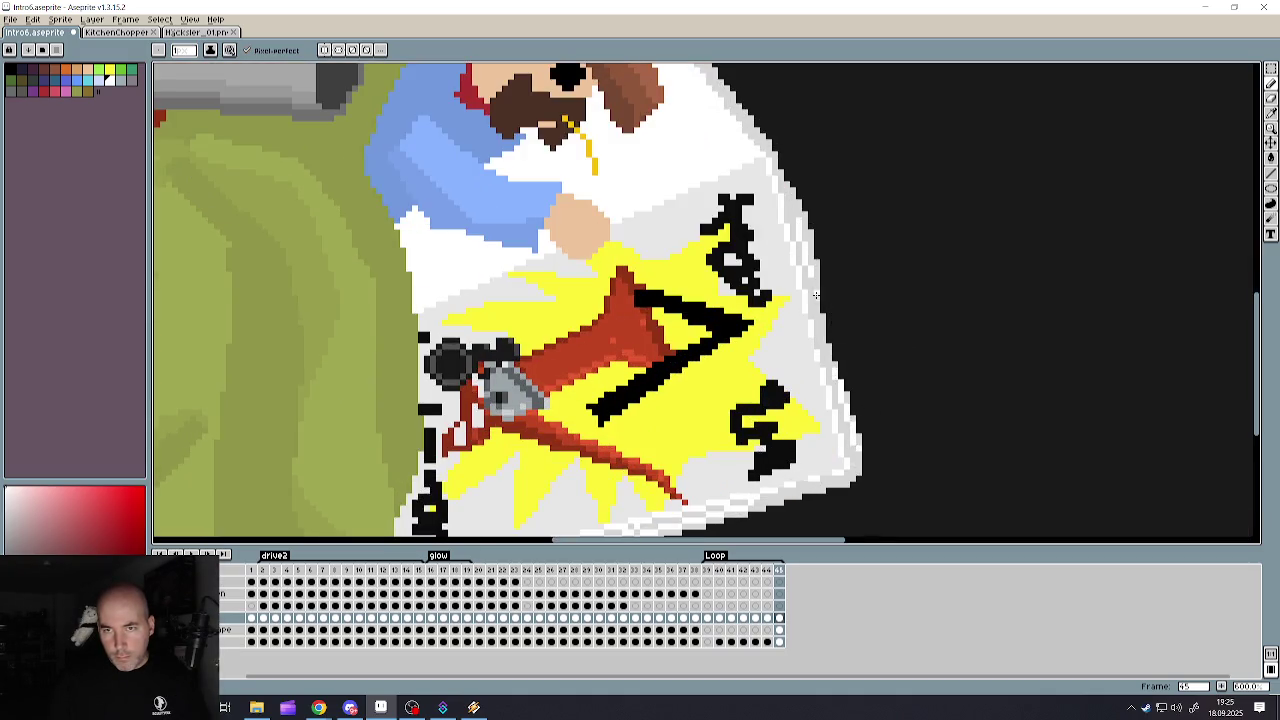
- Add more light grey pixels along the poster's right edge beside the hat and upper corner
{"action": "scroll", "coordinate": [760, 250], "scroll_direction": "down", "scroll_amount": 3}
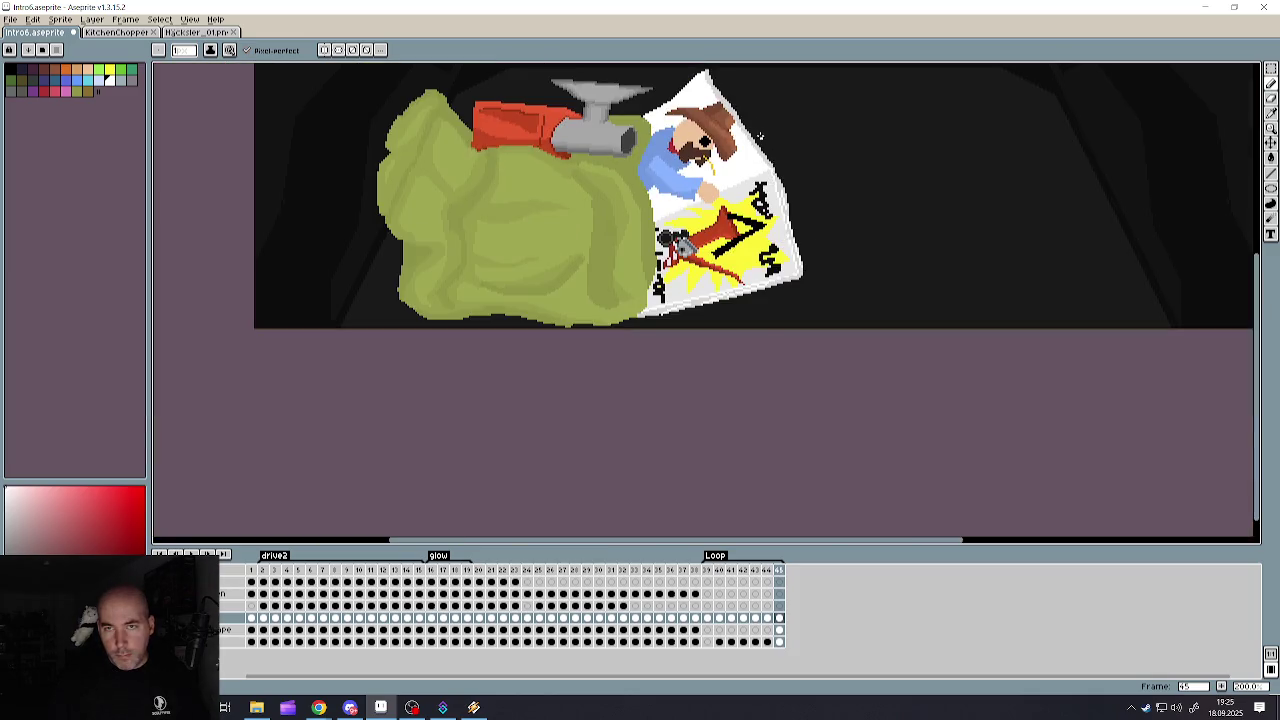
{"action": "scroll", "coordinate": [760, 250], "scroll_direction": "up", "scroll_amount": 2}
{"action": "scroll", "coordinate": [780, 270], "scroll_direction": "up", "scroll_amount": 2}
{"action": "left_click_drag", "start_coordinate": [724, 194], "coordinate": [882, 392]}
{"action": "scroll", "coordinate": [860, 370], "scroll_direction": "down", "scroll_amount": 3}
{"action": "scroll", "coordinate": [680, 240], "scroll_direction": "up", "scroll_amount": 2}
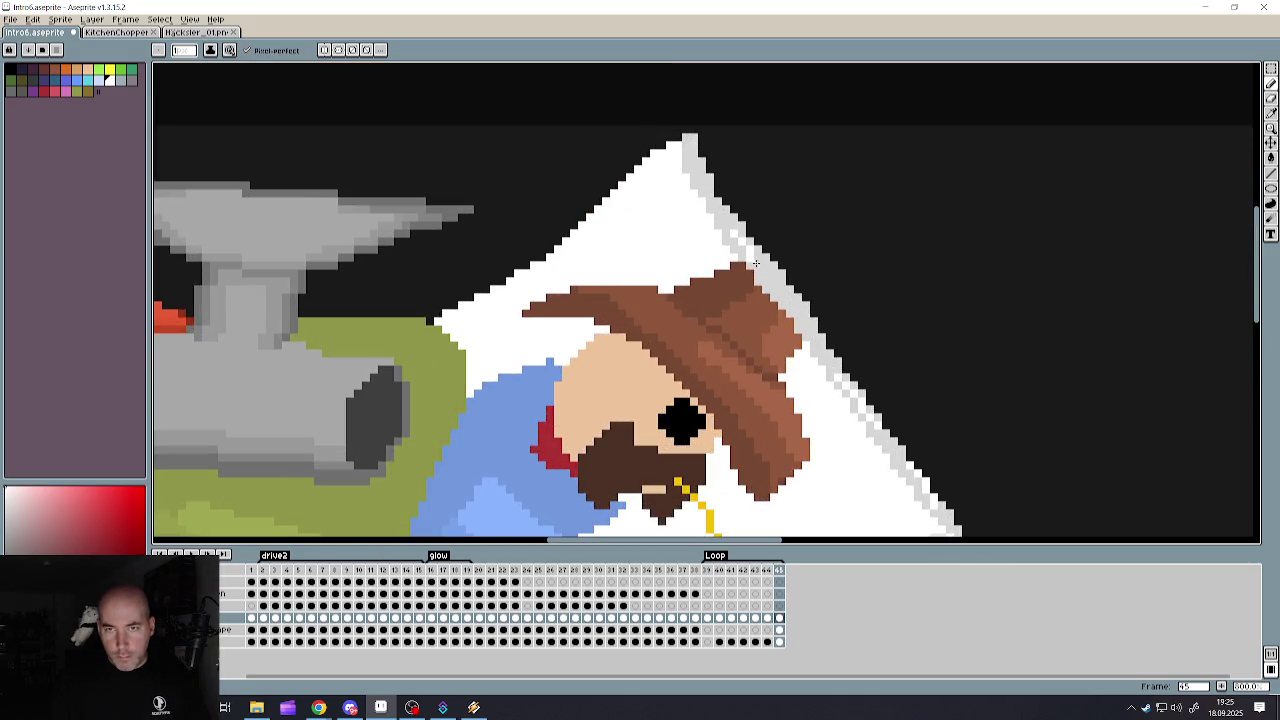
{"action": "left_click_drag", "start_coordinate": [756, 263], "coordinate": [788, 293]}
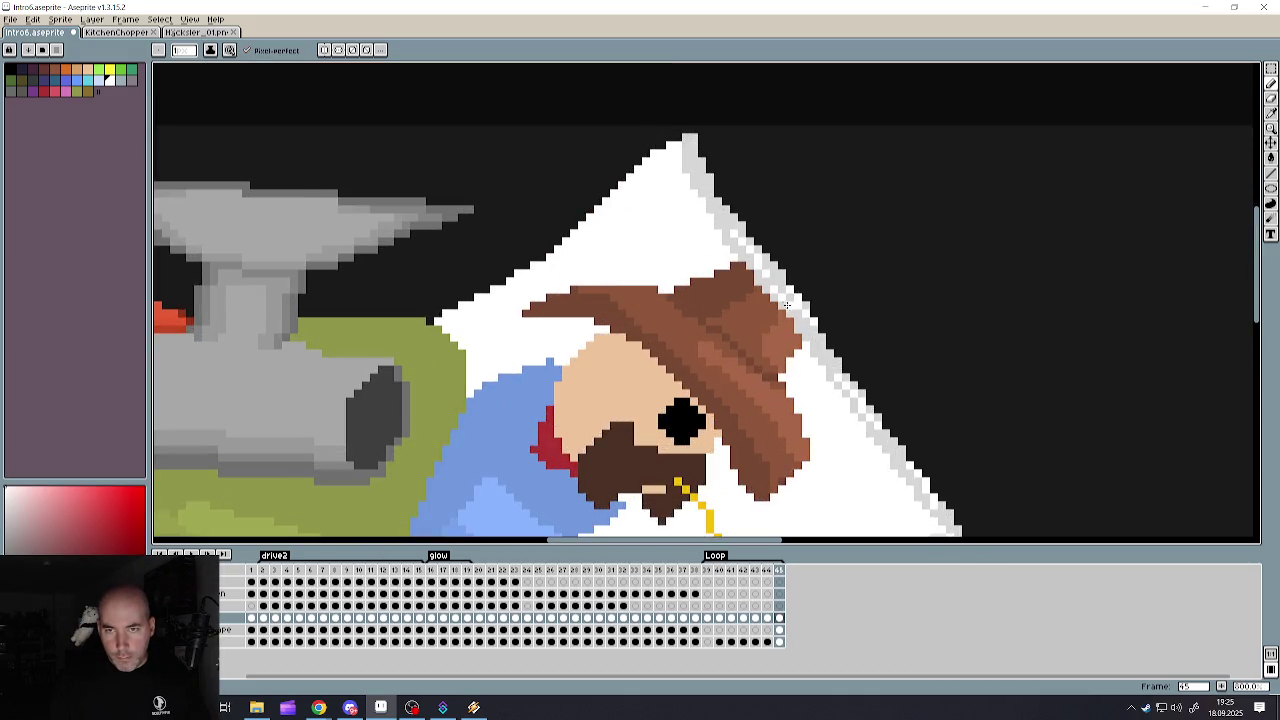
{"action": "left_click_drag", "start_coordinate": [693, 152], "coordinate": [710, 198]}
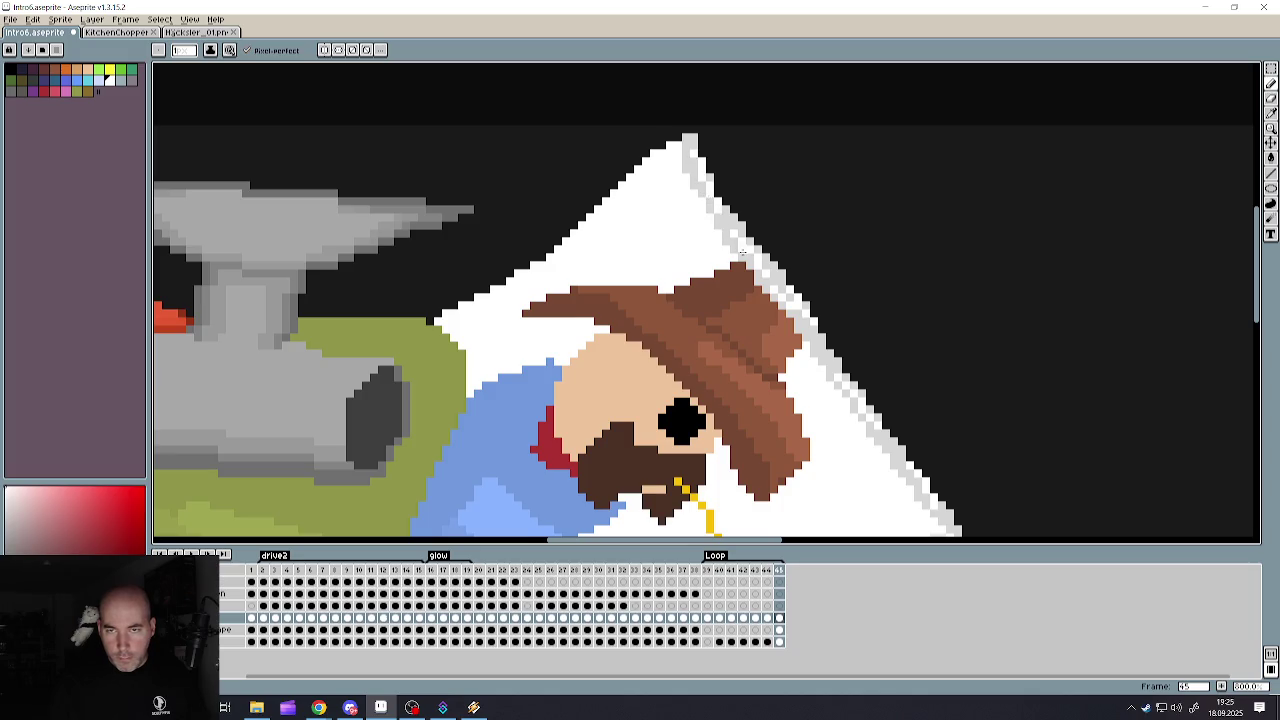
- Zoom out to review the poster, then bring the Aseprite window back to the front
{"action": "scroll", "coordinate": [742, 253], "scroll_direction": "down", "scroll_amount": 2}
{"action": "scroll", "coordinate": [750, 330], "scroll_direction": "down", "scroll_amount": 1}
{"action": "scroll", "coordinate": [752, 405], "scroll_direction": "up", "scroll_amount": 1}
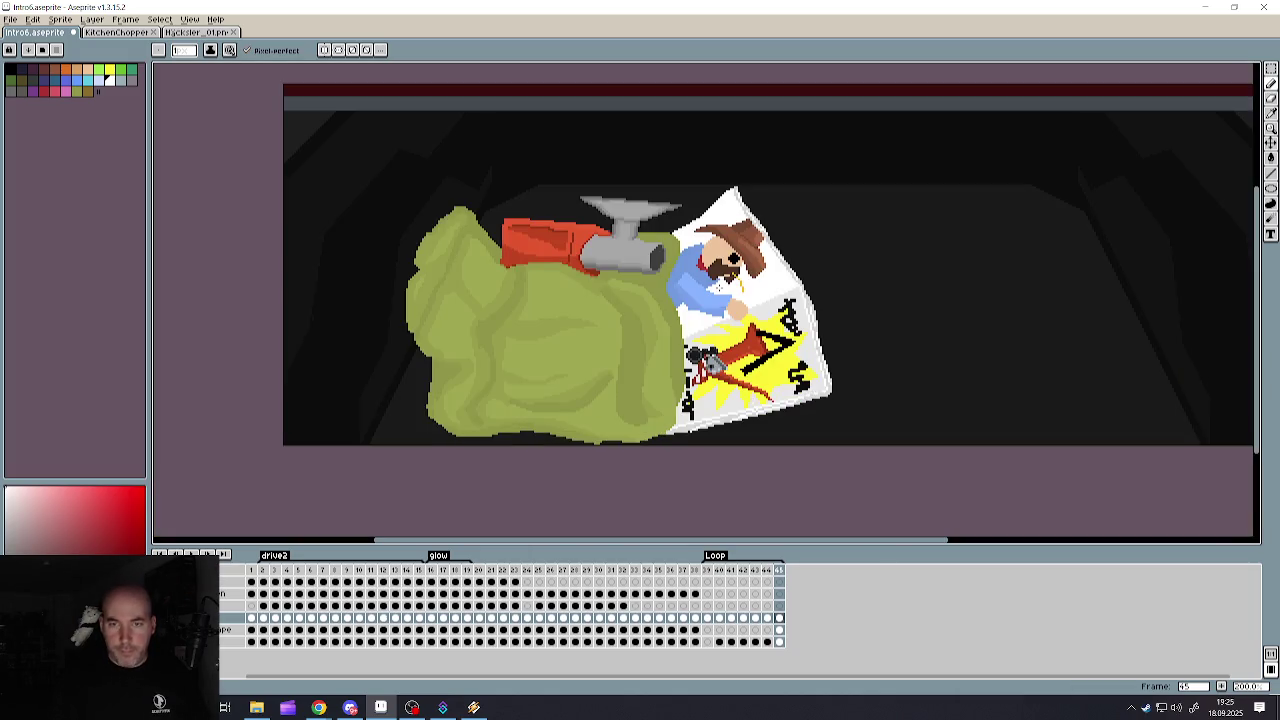
{"action": "scroll", "coordinate": [826, 397], "scroll_direction": "up", "scroll_amount": 2}
{"action": "scroll", "coordinate": [834, 348], "scroll_direction": "up", "scroll_amount": 2}
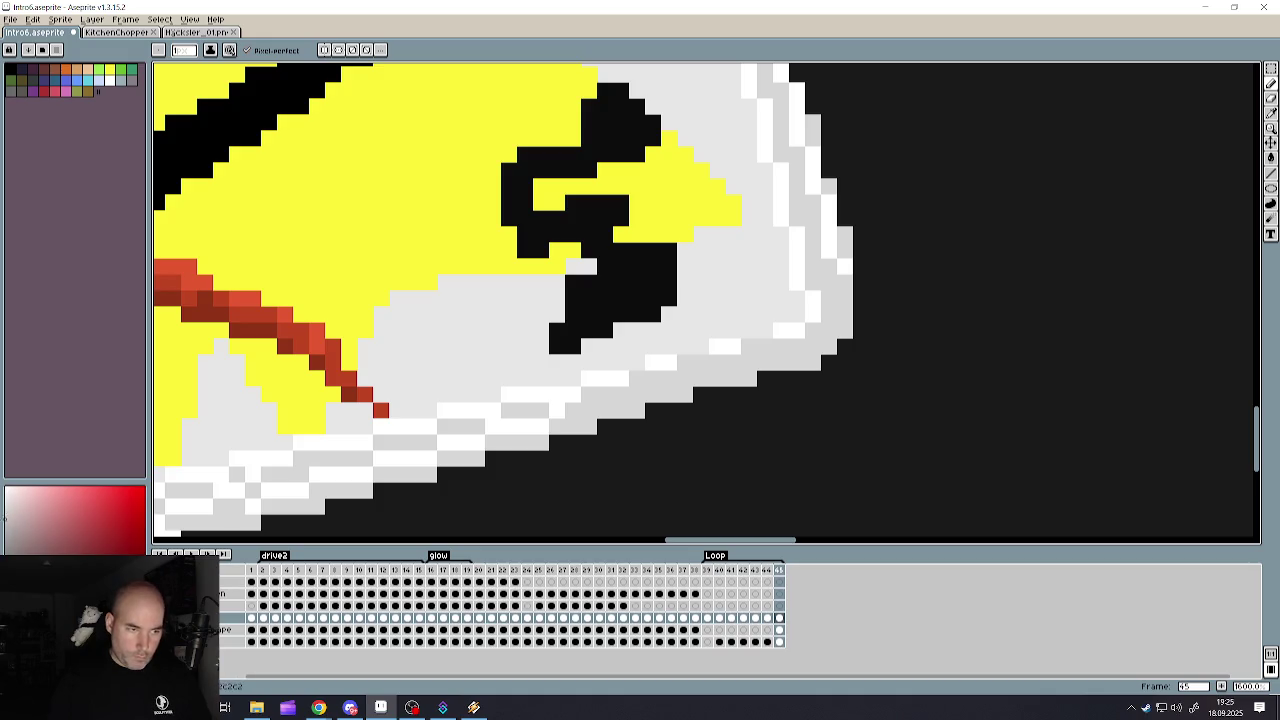
{"action": "scroll", "coordinate": [835, 328], "scroll_direction": "down", "scroll_amount": 1}
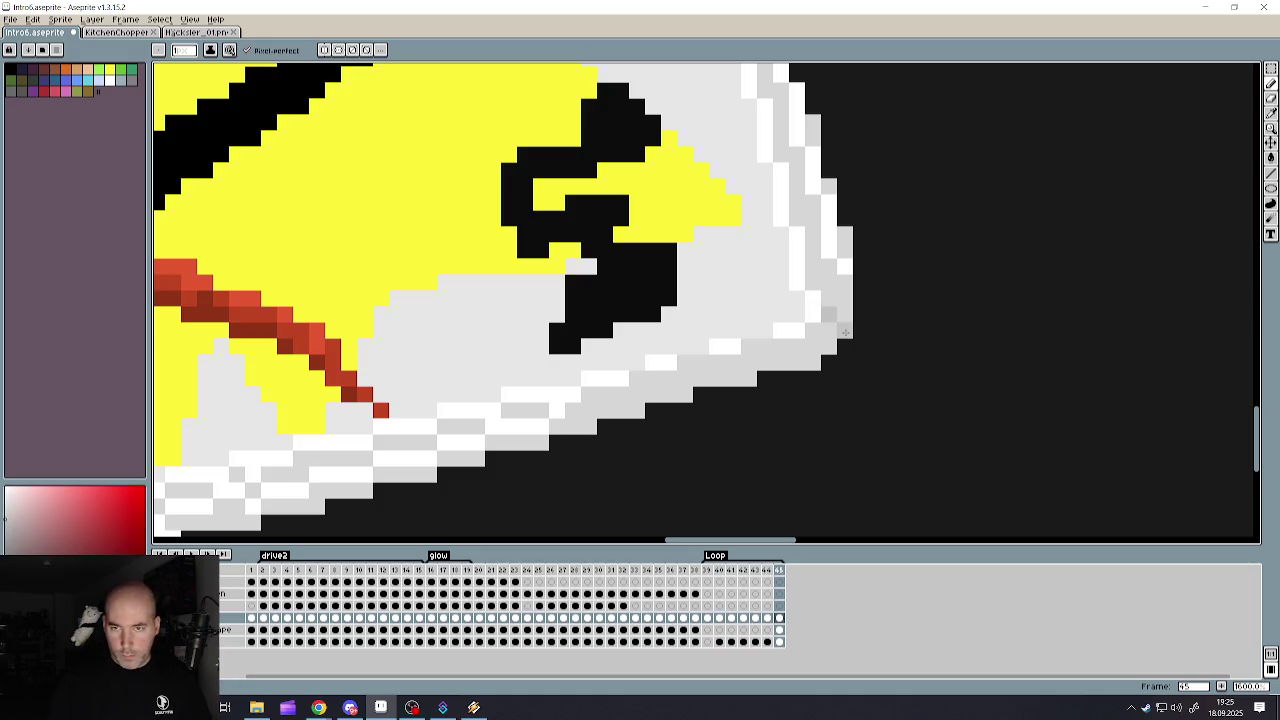
{"action": "scroll", "coordinate": [830, 330], "scroll_direction": "down", "scroll_amount": 1}
{"action": "scroll", "coordinate": [825, 330], "scroll_direction": "down", "scroll_amount": 1}
{"action": "scroll", "coordinate": [822, 331], "scroll_direction": "up", "scroll_amount": 3}
{"action": "scroll", "coordinate": [822, 331], "scroll_direction": "up", "scroll_amount": 1}
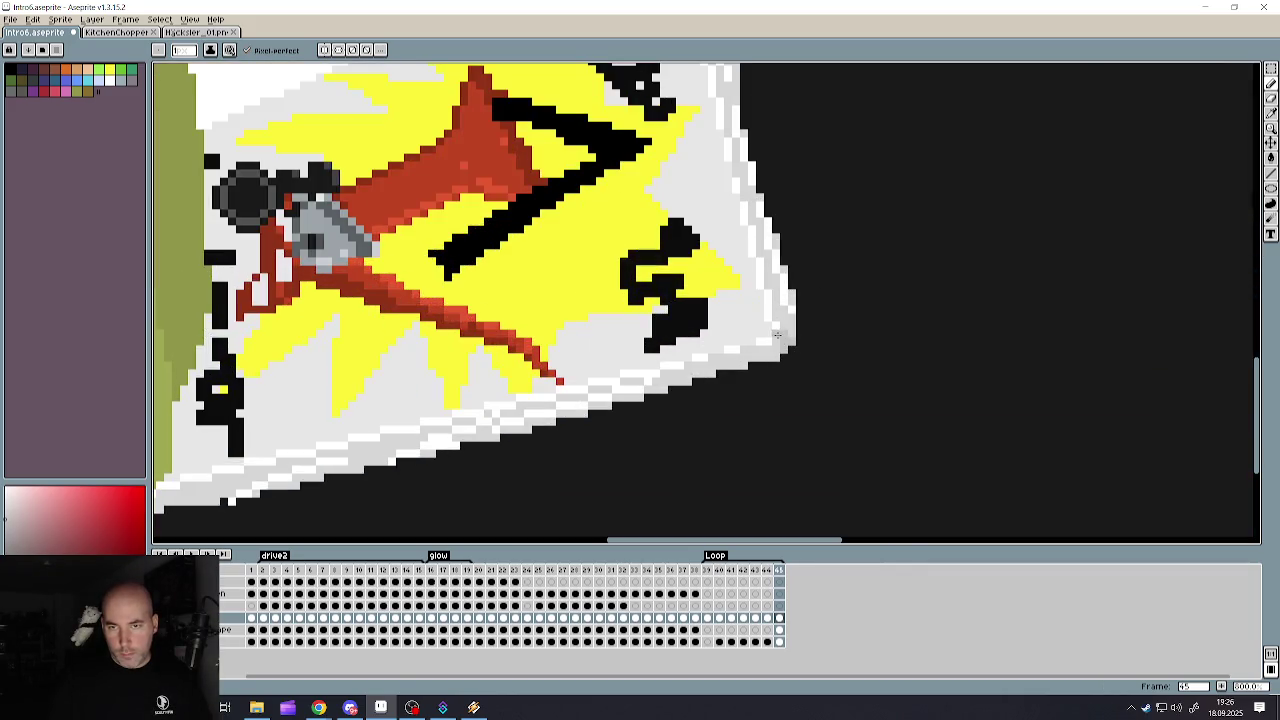
{"action": "key", "text": "alt+Tab"}
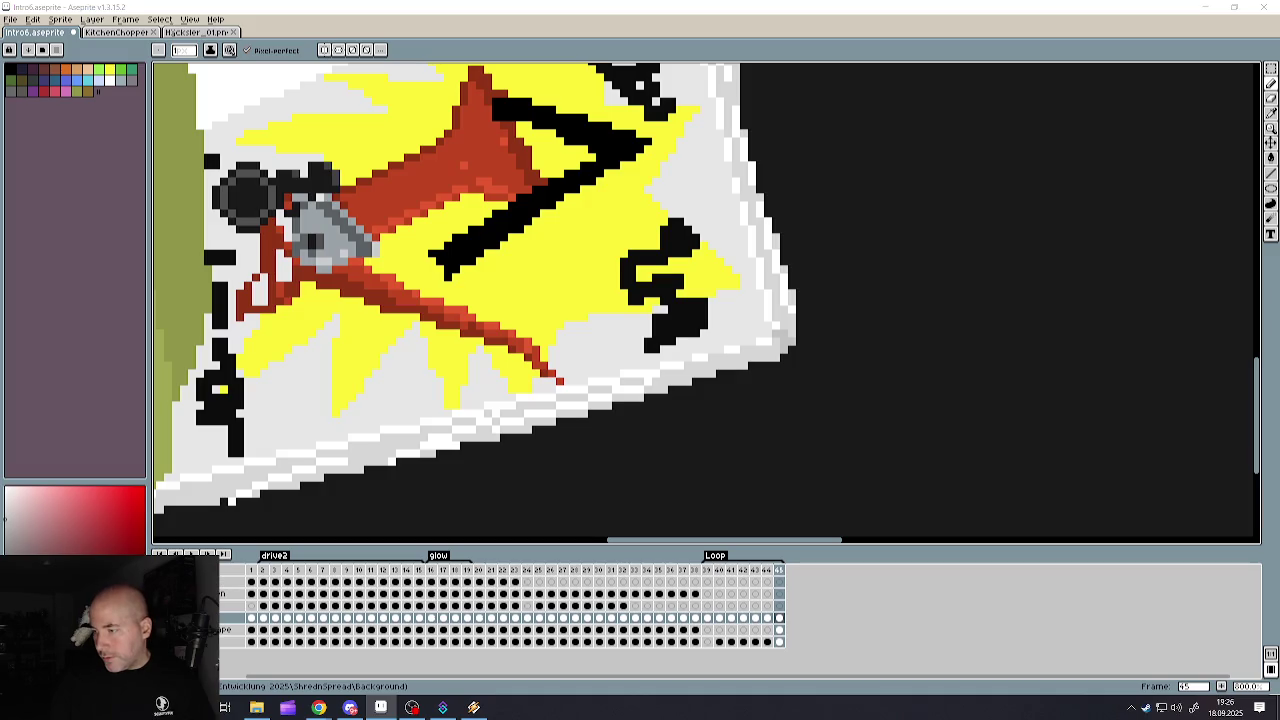
{"action": "key", "text": "alt+Tab"}
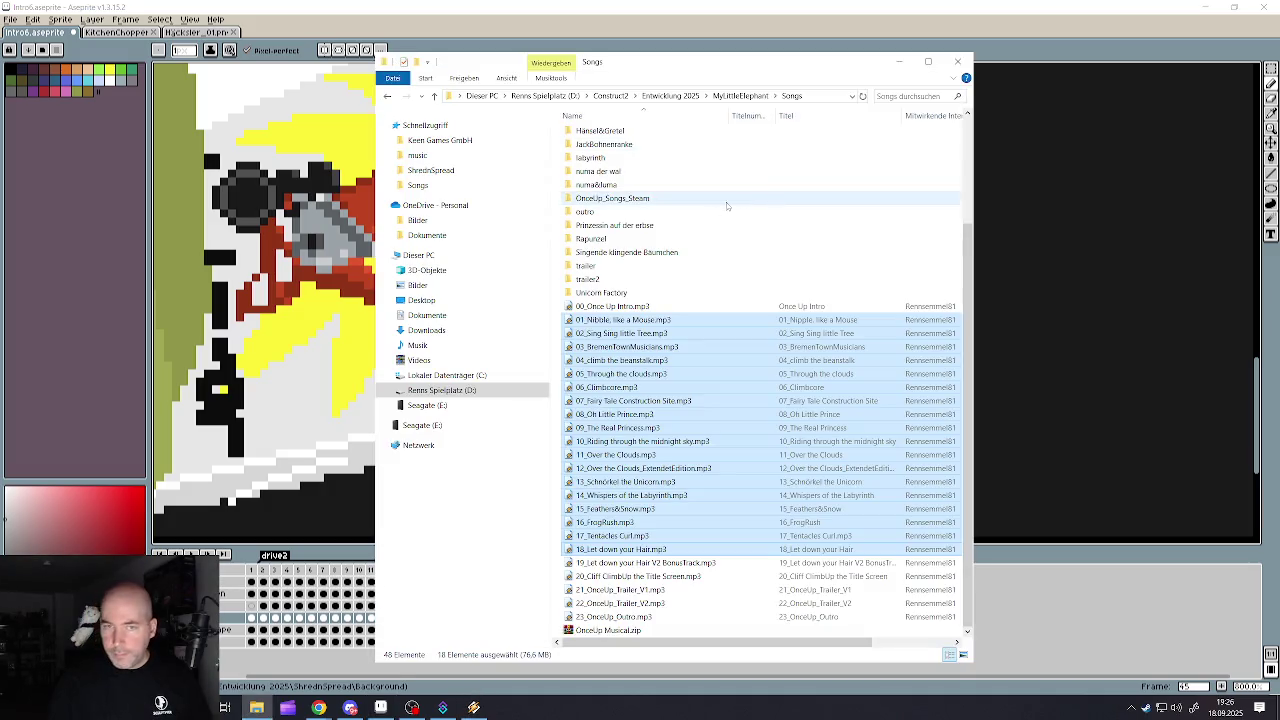
{"action": "left_click", "coordinate": [434, 96]}
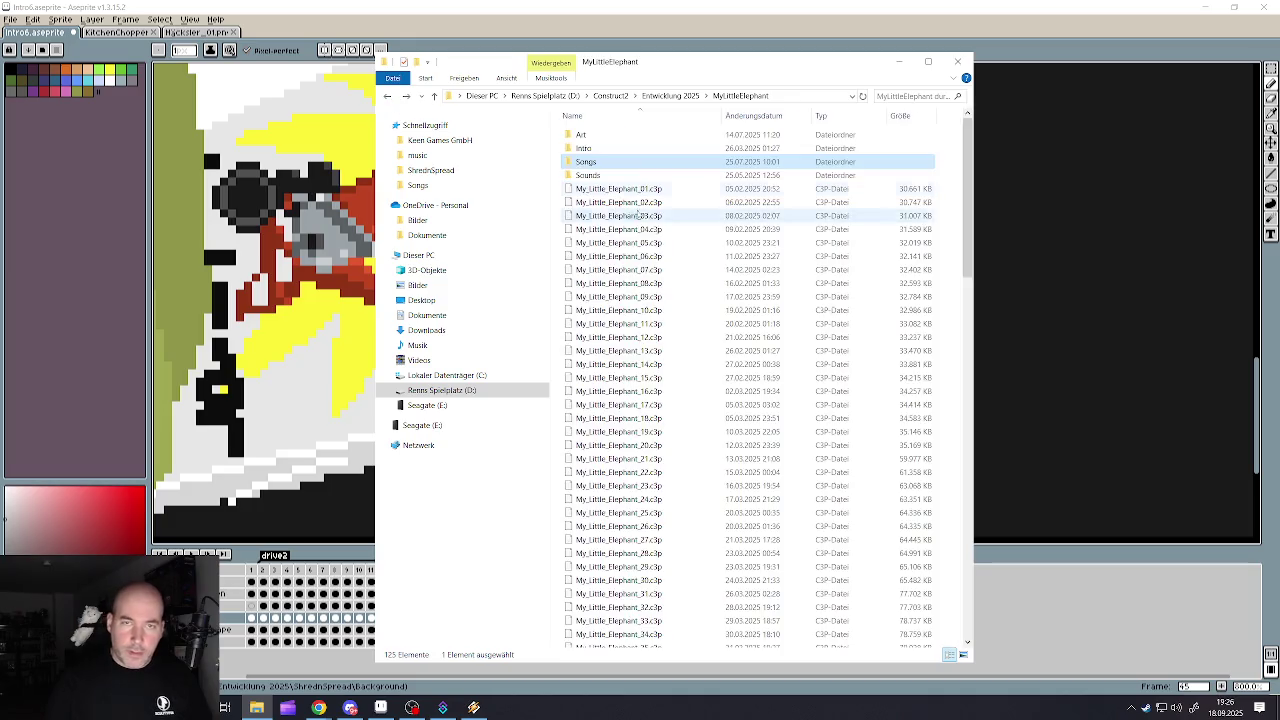
{"action": "left_click", "coordinate": [434, 96]}
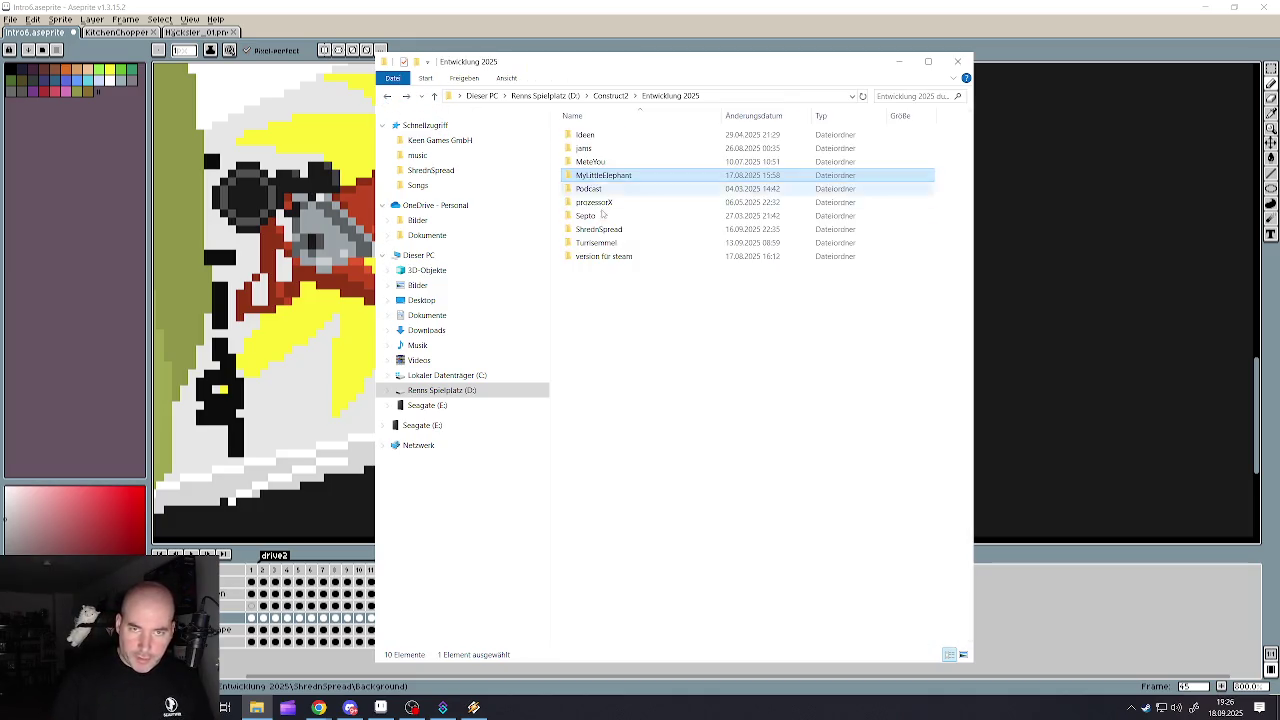
{"action": "left_click", "coordinate": [434, 96]}
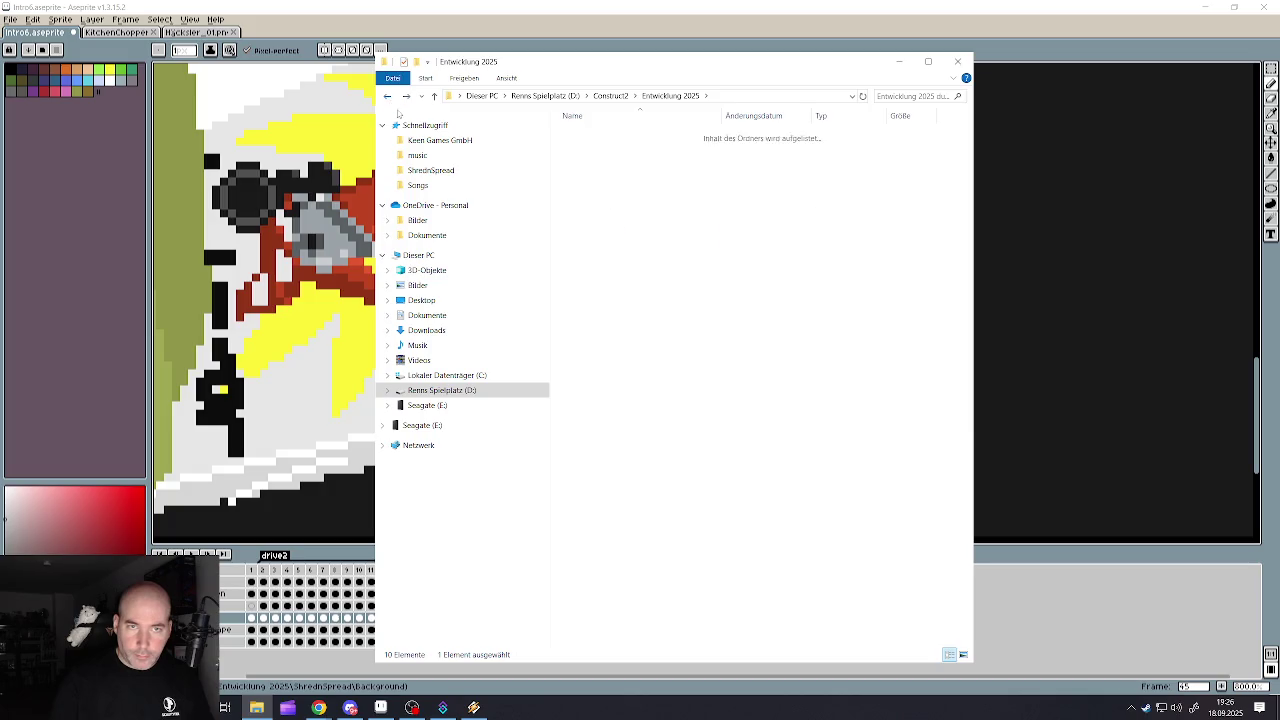
{"action": "left_click", "coordinate": [606, 175]}
{"action": "double_click", "coordinate": [606, 175]}
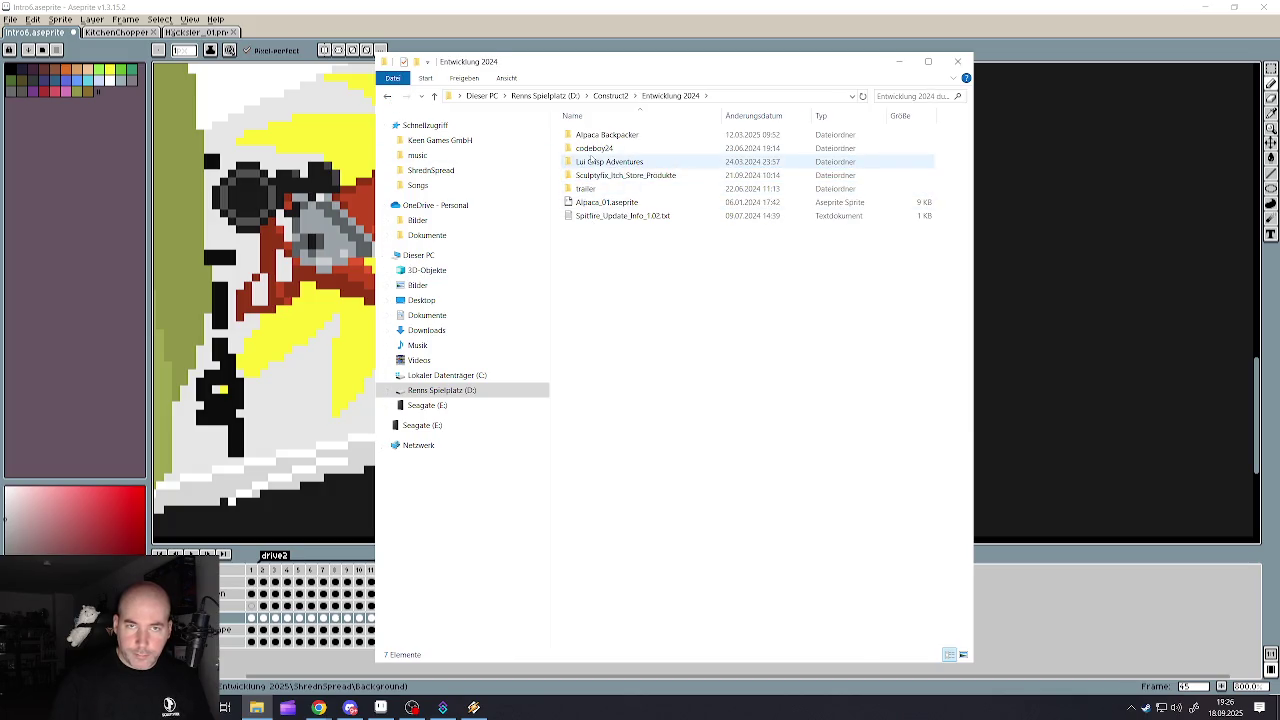
{"action": "double_click", "coordinate": [600, 134]}
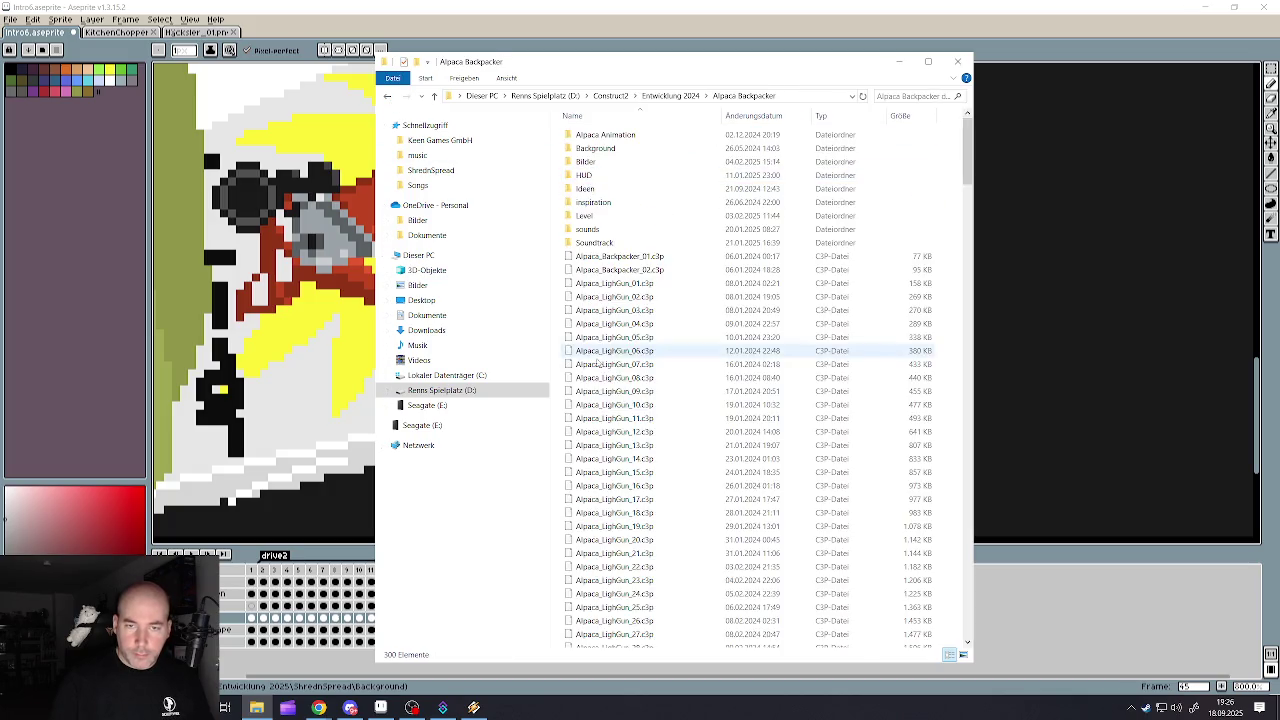
{"action": "double_click", "coordinate": [590, 243]}
{"action": "scroll", "coordinate": [605, 265], "scroll_direction": "down", "scroll_amount": 5}
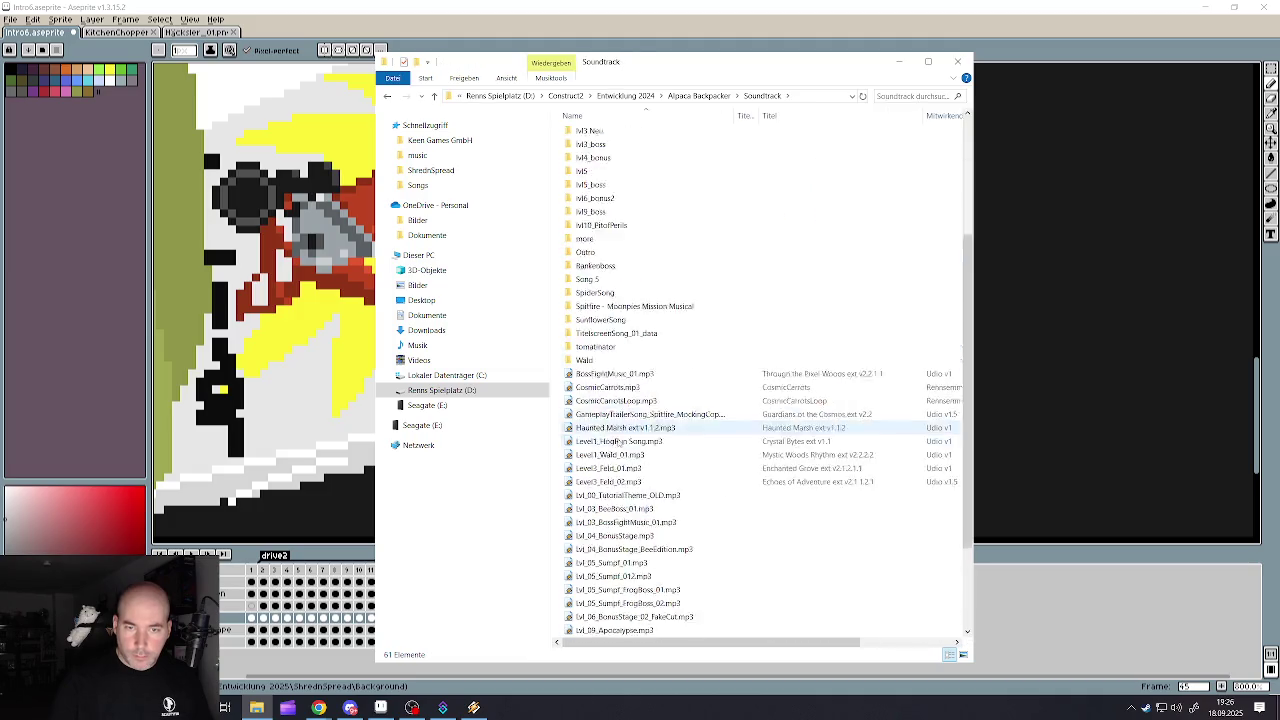
{"action": "scroll", "coordinate": [615, 280], "scroll_direction": "down", "scroll_amount": 5}
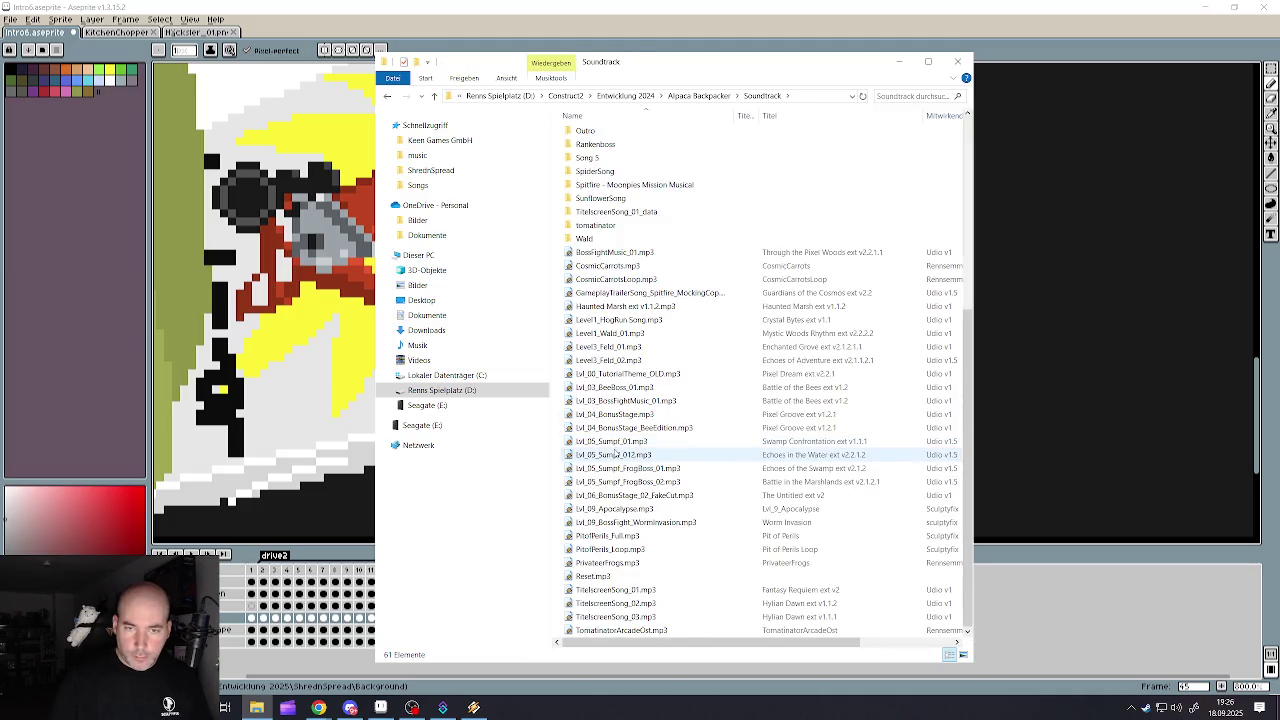
{"action": "left_click", "coordinate": [603, 267]}
{"action": "key", "text": "Up"}
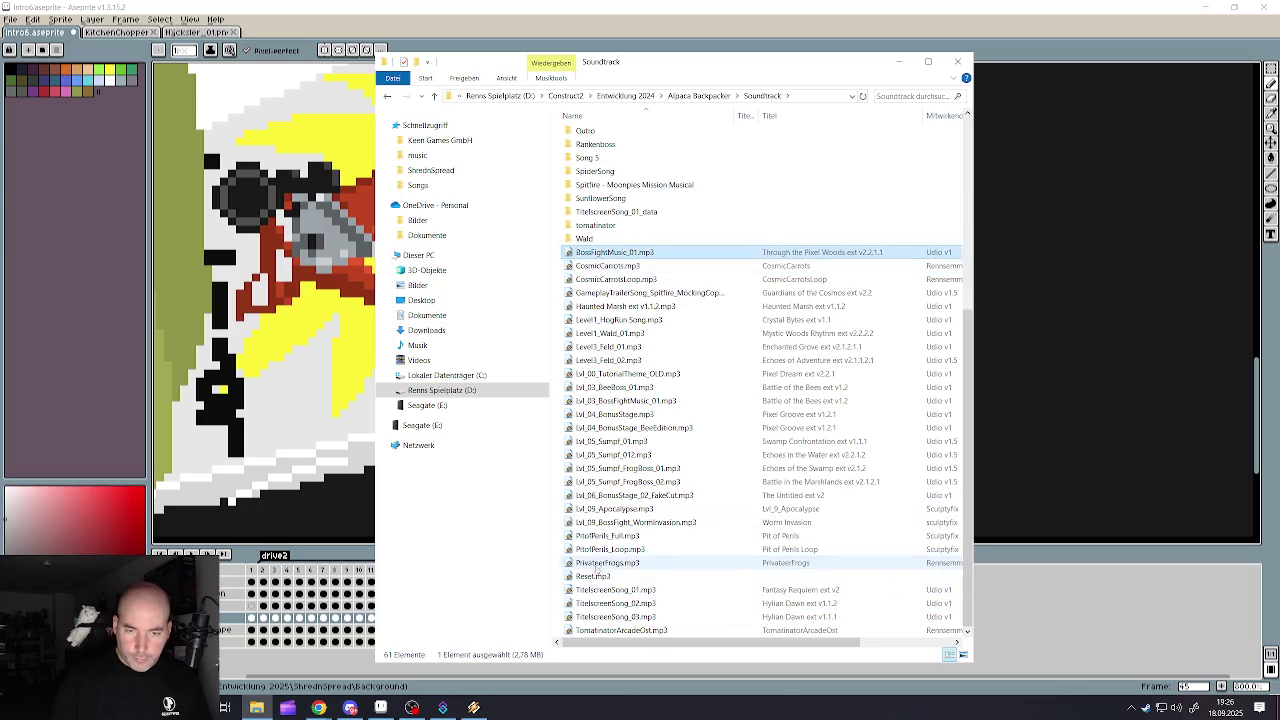
{"action": "left_click", "coordinate": [596, 566], "text": "shift"}
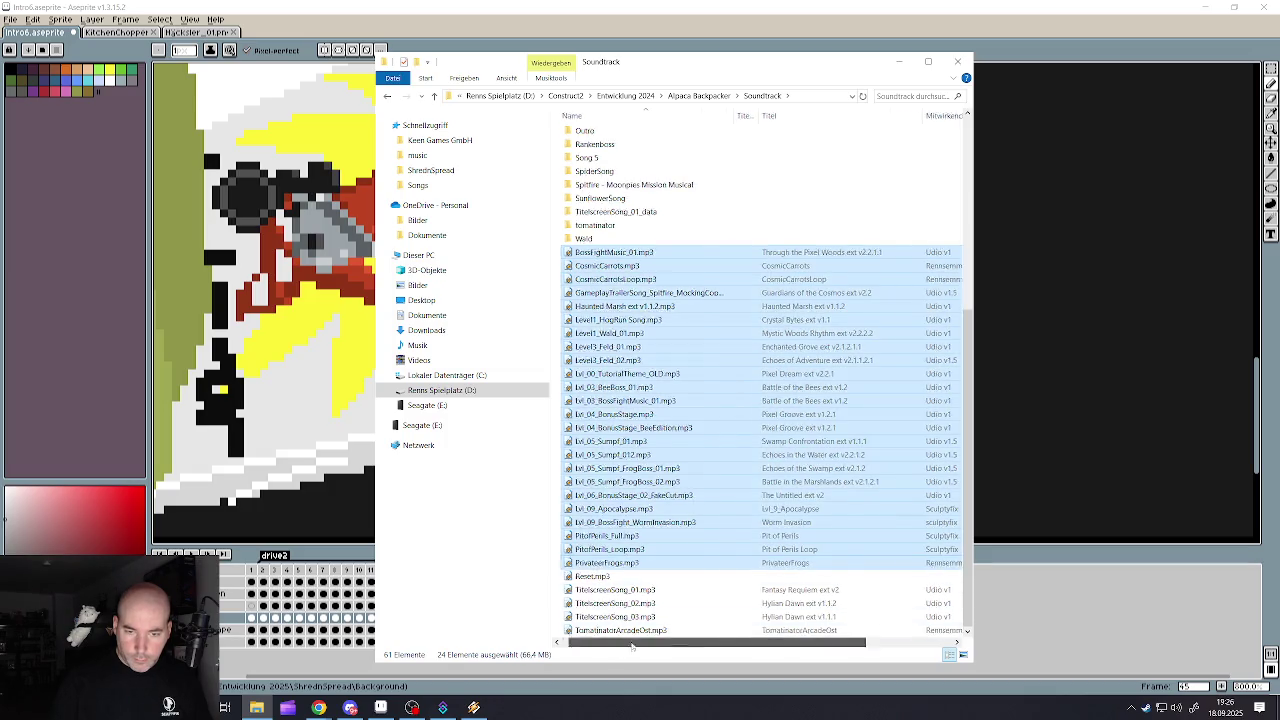
{"action": "scroll", "coordinate": [632, 645], "scroll_direction": "right", "scroll_amount": 1}
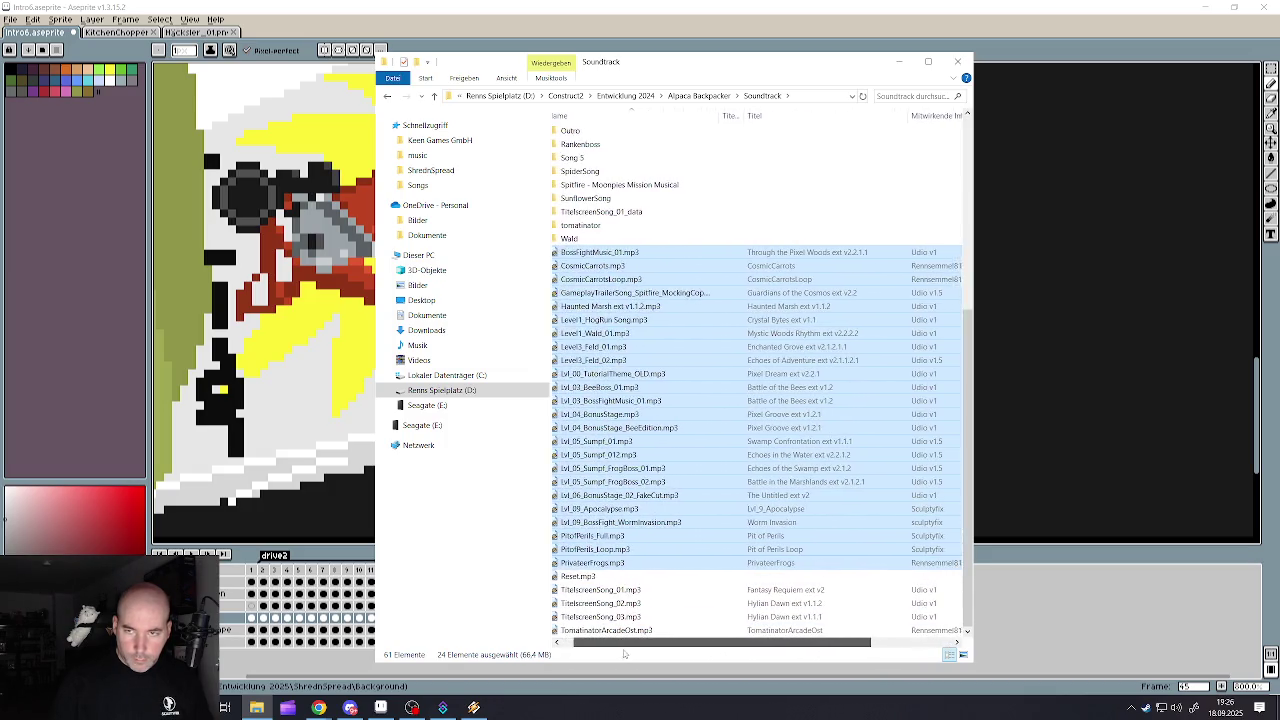
{"action": "left_click", "coordinate": [641, 238]}
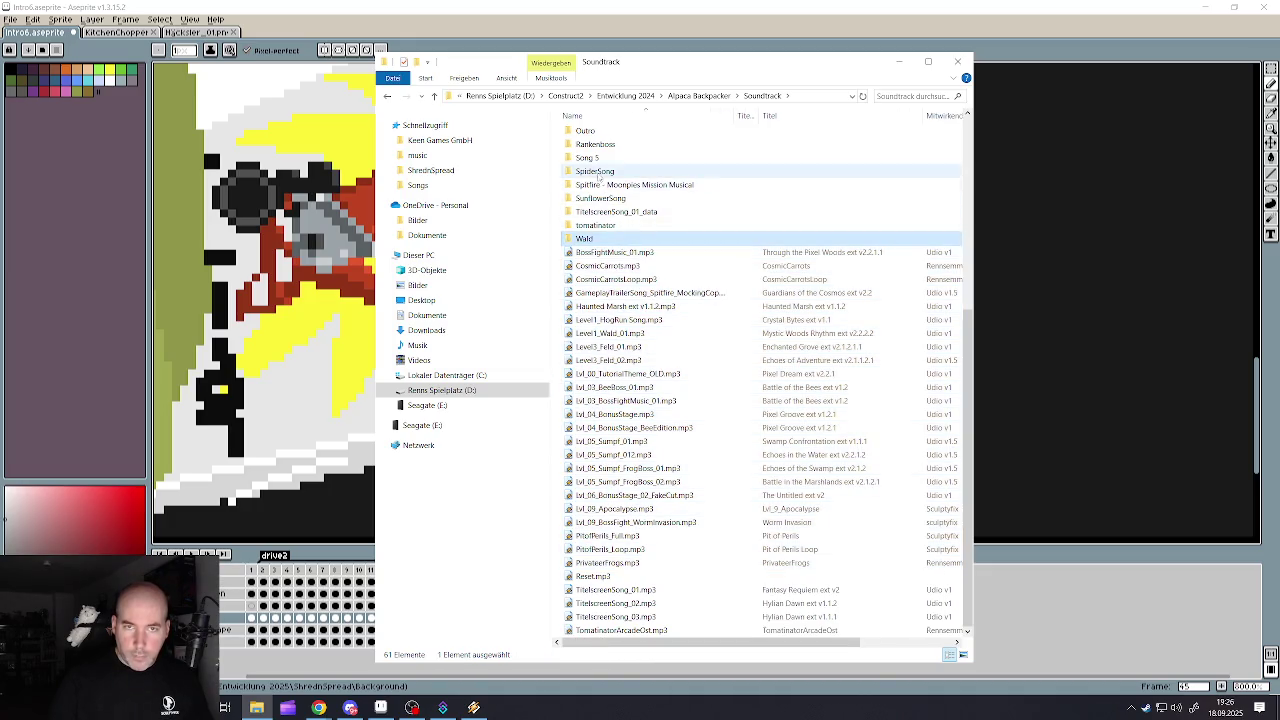
{"action": "scroll", "coordinate": [600, 236], "scroll_direction": "up", "scroll_amount": 7}
{"action": "scroll", "coordinate": [592, 238], "scroll_direction": "up", "scroll_amount": 1}
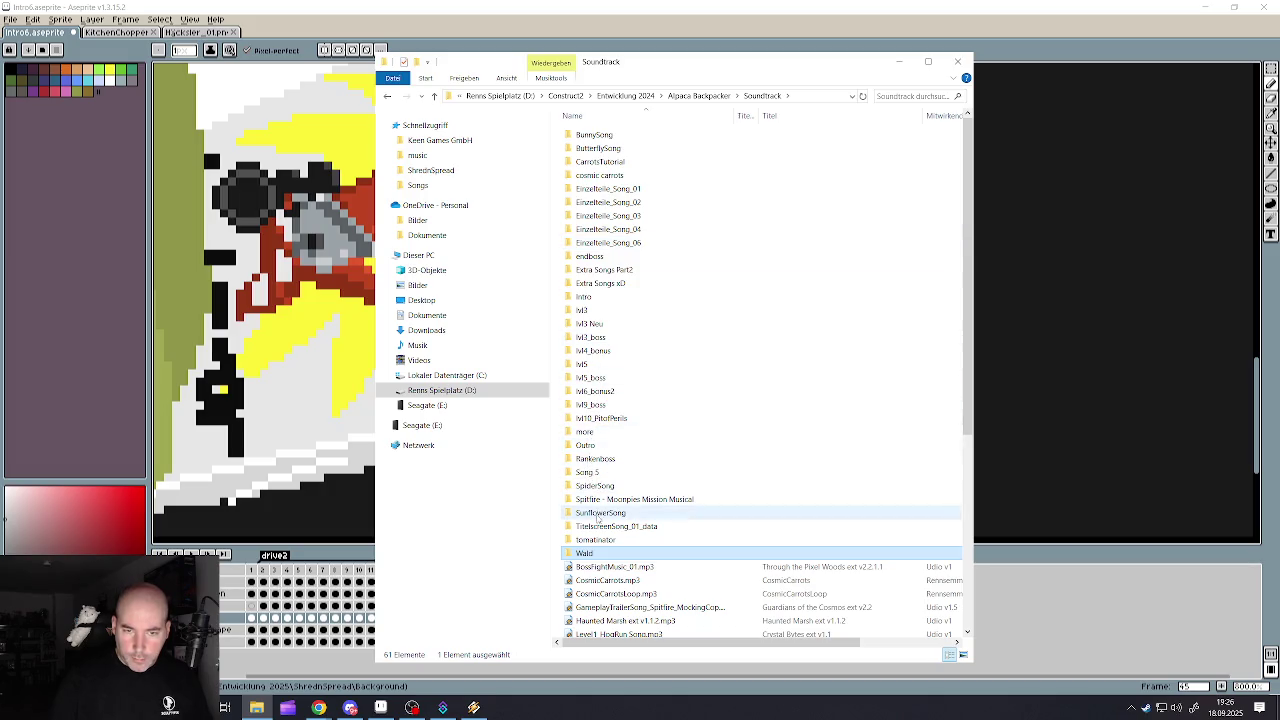
{"action": "double_click", "coordinate": [594, 499]}
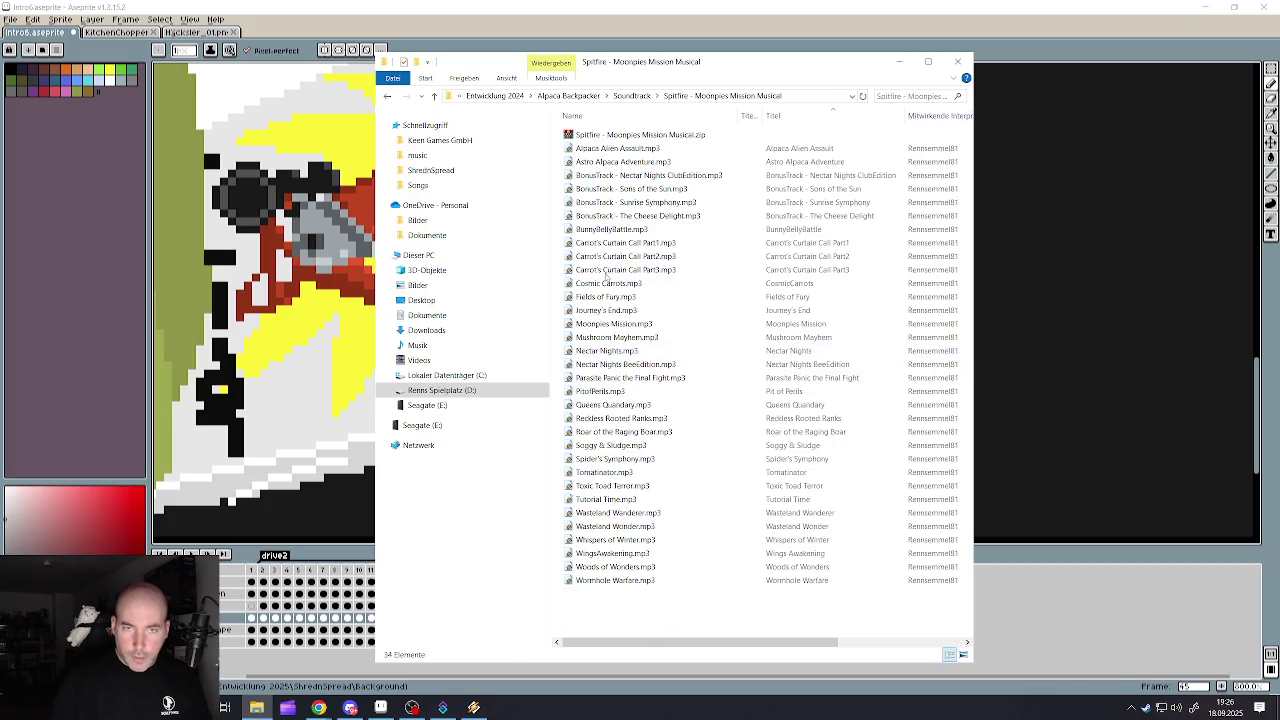
{"action": "left_click", "coordinate": [597, 152]}
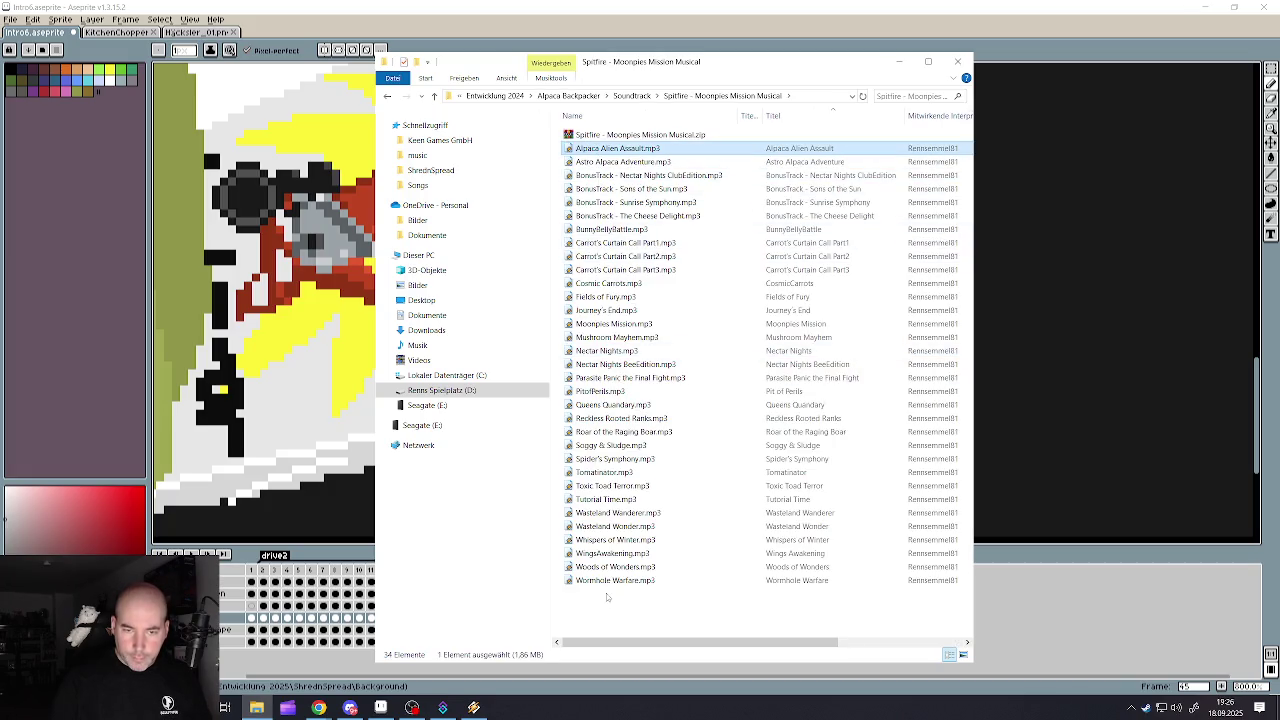
{"action": "left_click", "coordinate": [607, 578], "text": "shift"}
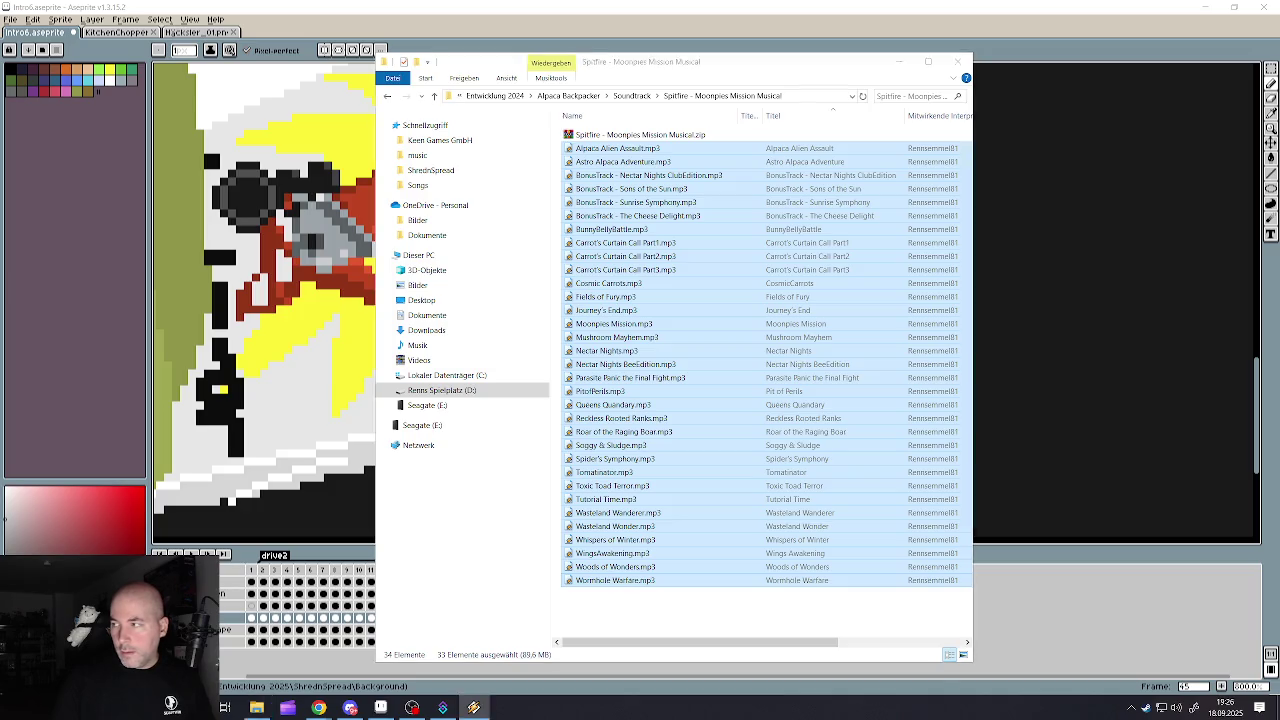
{"action": "left_click", "coordinate": [901, 64]}
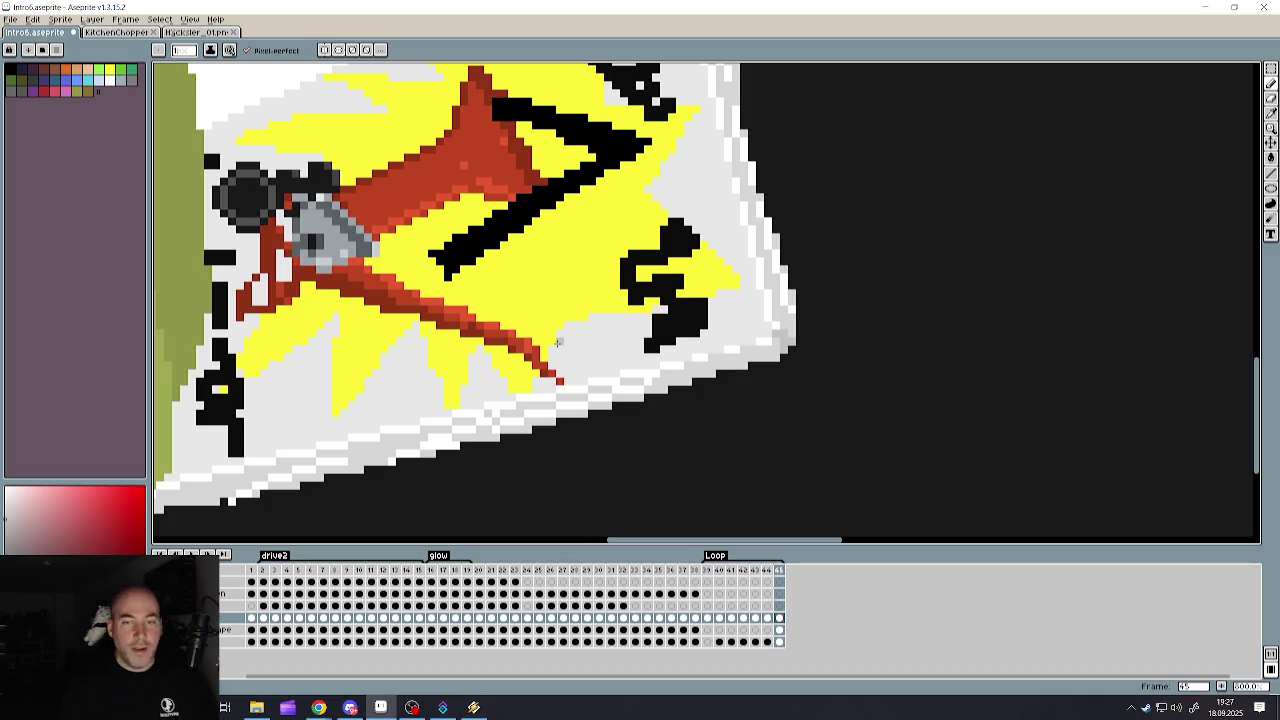
- Zoom out and back in on the poster, then sample the starburst's yellow with the eyedropper
{"action": "scroll", "coordinate": [584, 297], "scroll_direction": "down", "scroll_amount": 3}
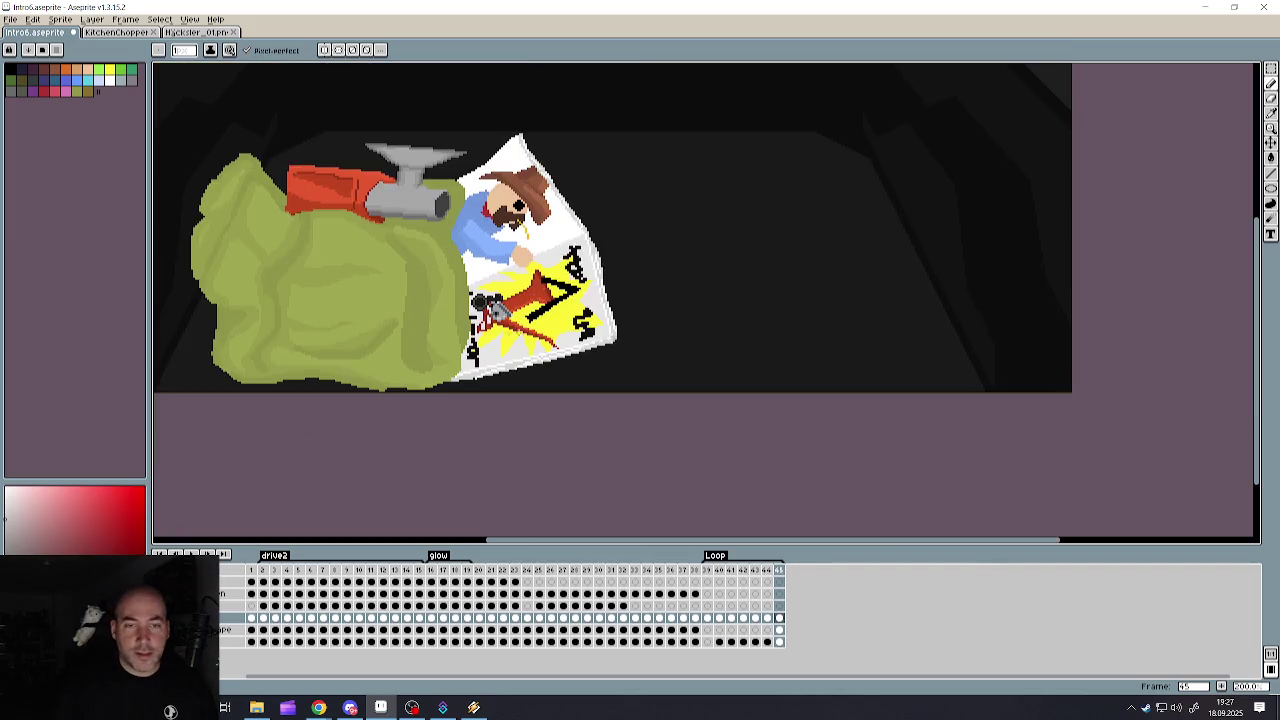
{"action": "scroll", "coordinate": [471, 294], "scroll_direction": "down", "scroll_amount": 2}
{"action": "scroll", "coordinate": [394, 306], "scroll_direction": "up", "scroll_amount": 2}
{"action": "scroll", "coordinate": [394, 306], "scroll_direction": "down", "scroll_amount": 1}
{"action": "scroll", "coordinate": [770, 368], "scroll_direction": "up", "scroll_amount": 2}
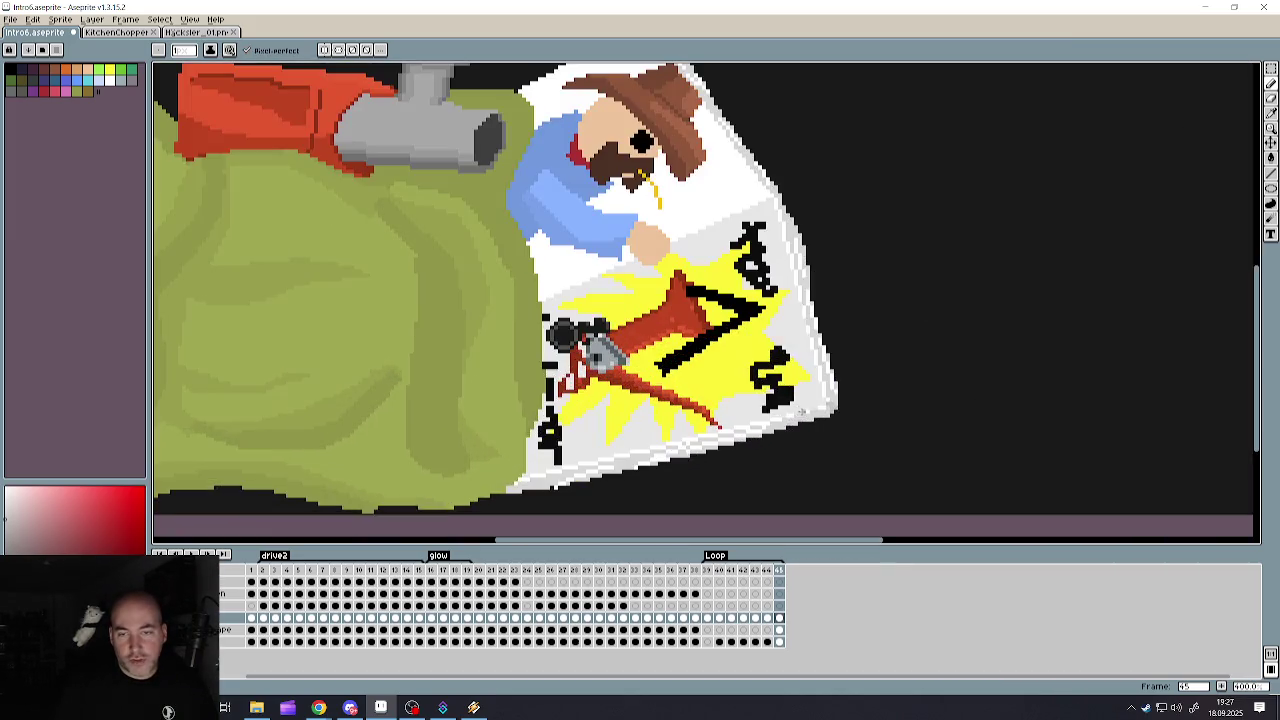
{"action": "scroll", "coordinate": [770, 368], "scroll_direction": "up", "scroll_amount": 2}
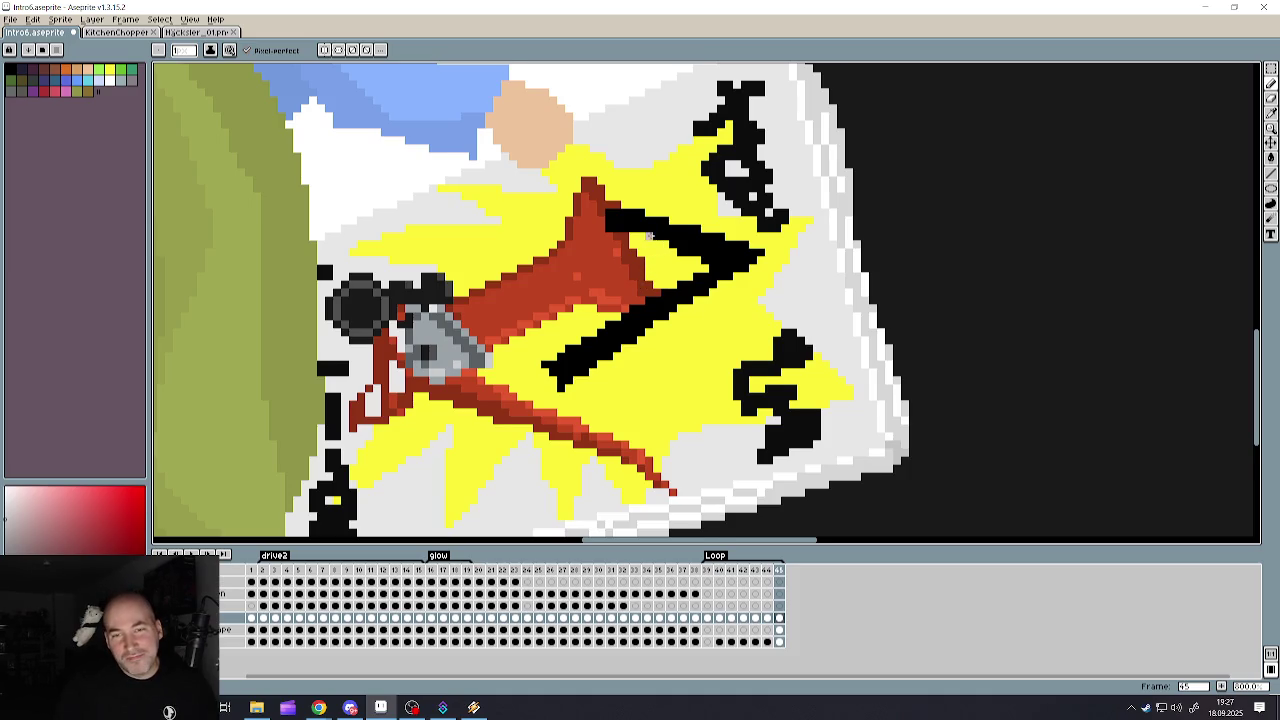
{"action": "scroll", "coordinate": [648, 235], "scroll_direction": "down", "scroll_amount": 1}
{"action": "scroll", "coordinate": [677, 360], "scroll_direction": "up", "scroll_amount": 1}
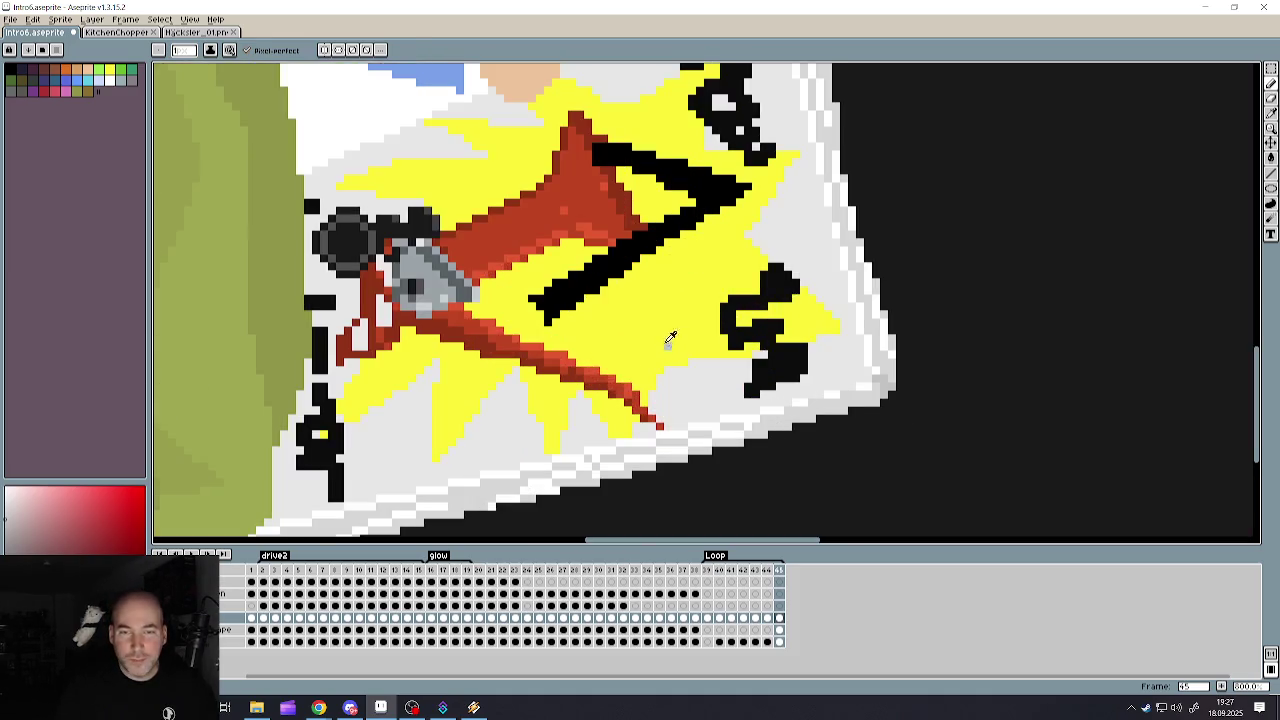
{"action": "left_click", "coordinate": [669, 337], "text": "alt"}
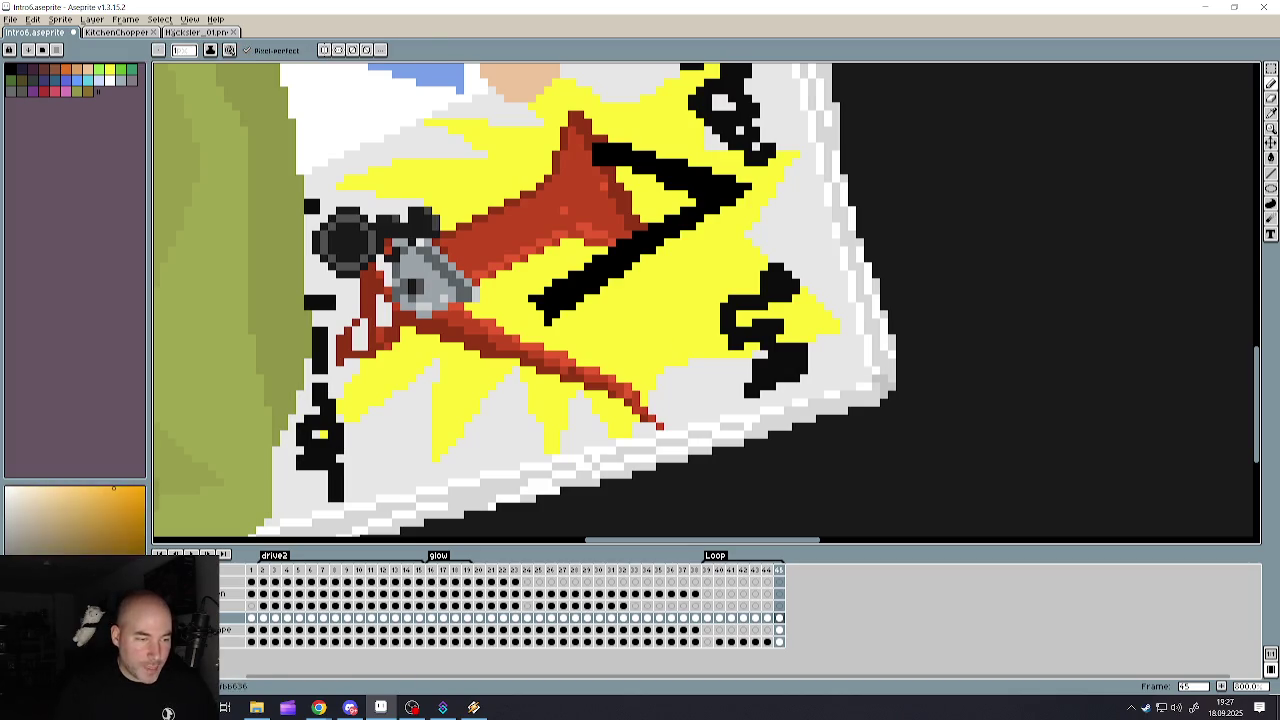
- Outline the starburst's right spike, lower edge and left spike with orange pixels, redoing one misplaced stroke
{"action": "scroll", "coordinate": [748, 241], "scroll_direction": "up", "scroll_amount": 1}
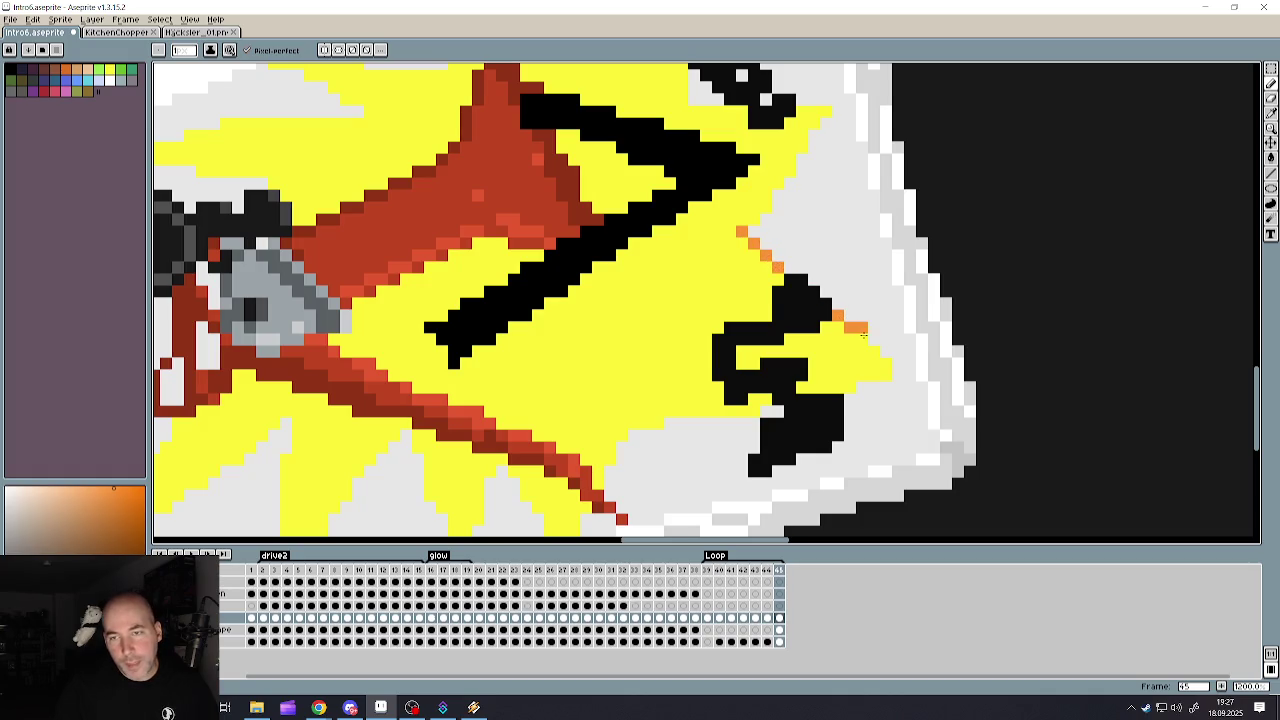
{"action": "left_click_drag", "start_coordinate": [863, 333], "coordinate": [888, 366]}
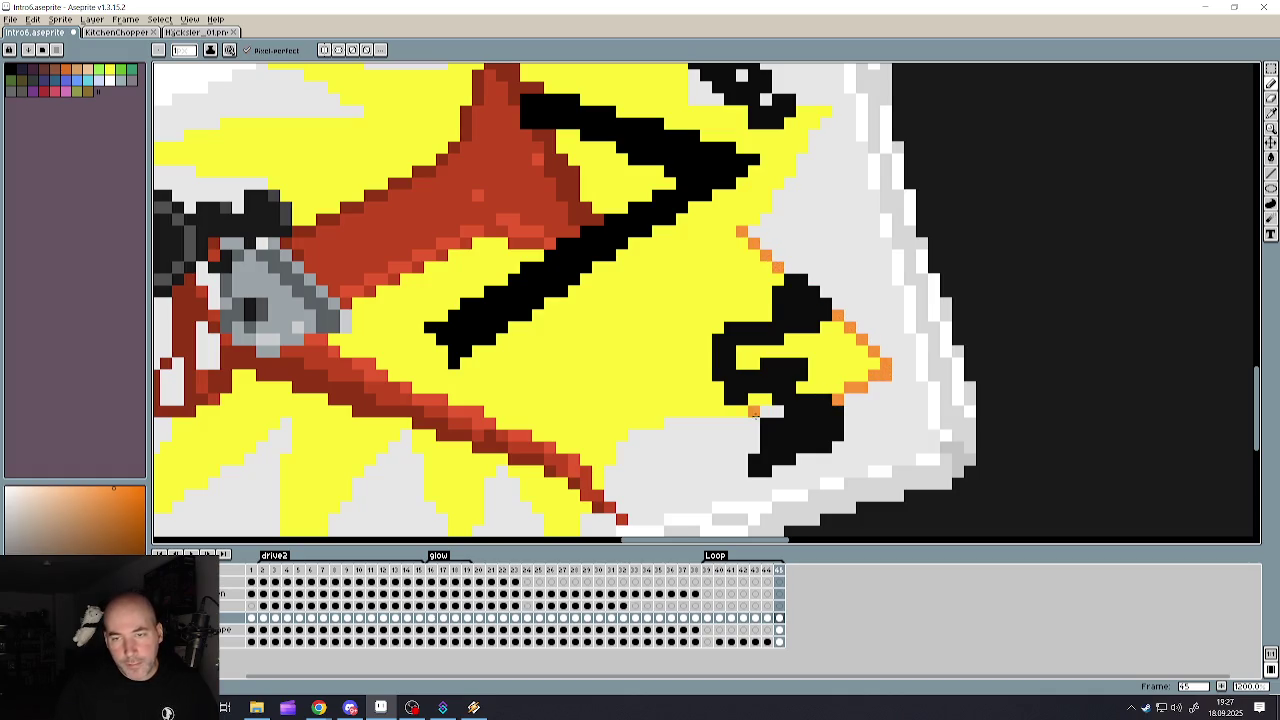
{"action": "left_click_drag", "start_coordinate": [776, 410], "coordinate": [645, 434]}
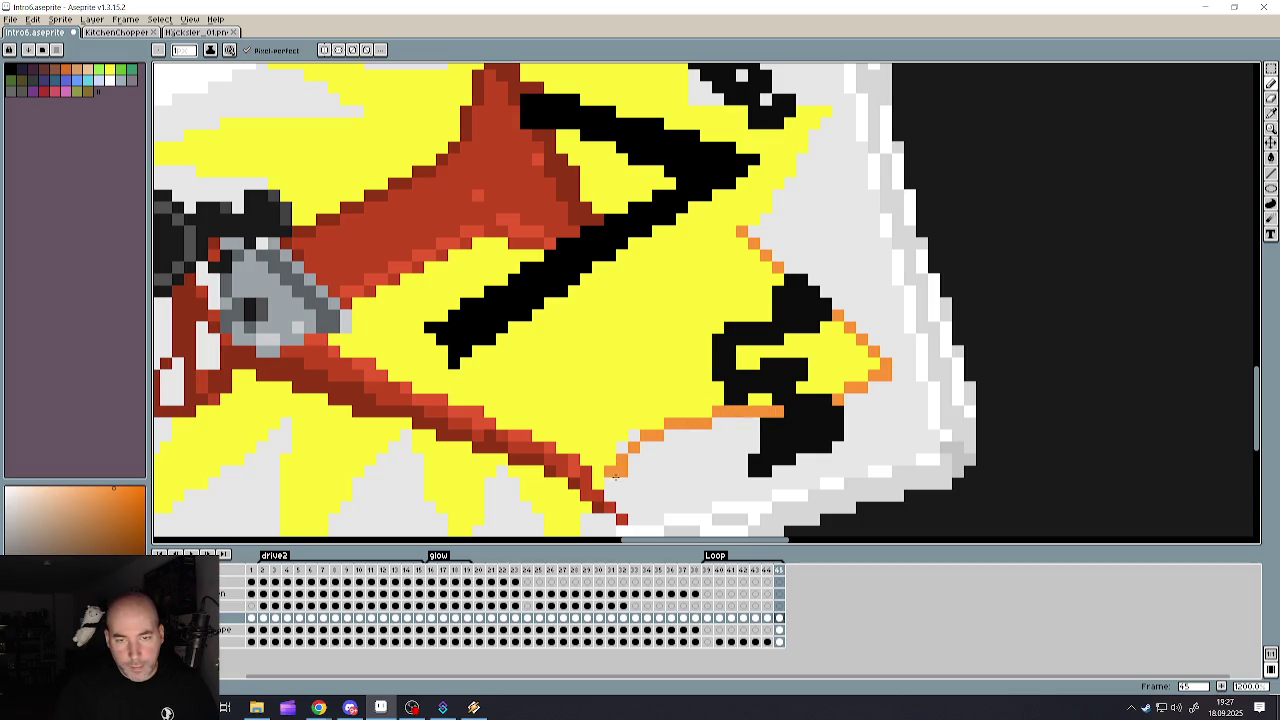
{"action": "scroll", "coordinate": [630, 432], "scroll_direction": "down", "scroll_amount": 5}
{"action": "scroll", "coordinate": [630, 432], "scroll_direction": "up", "scroll_amount": 5}
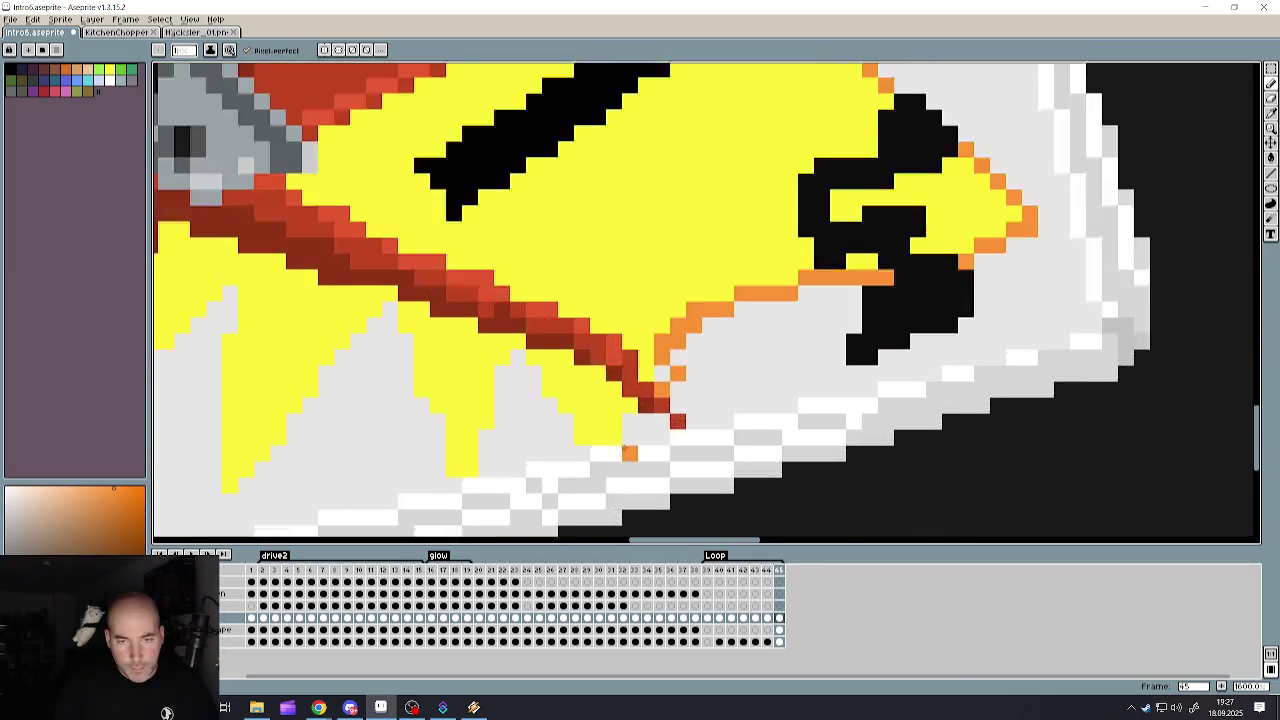
{"action": "scroll", "coordinate": [627, 412], "scroll_direction": "up", "scroll_amount": 2}
{"action": "mouse_move", "coordinate": [627, 412]}
{"action": "left_mouse_down"}
{"action": "mouse_move", "coordinate": [606, 432]}
{"action": "mouse_move", "coordinate": [556, 432]}
{"action": "mouse_move", "coordinate": [487, 315]}
{"action": "mouse_move", "coordinate": [462, 314]}
{"action": "mouse_move", "coordinate": [416, 440]}
{"action": "mouse_move", "coordinate": [392, 470]}
{"action": "mouse_move", "coordinate": [365, 470]}
{"action": "mouse_move", "coordinate": [340, 372]}
{"action": "mouse_move", "coordinate": [270, 240]}
{"action": "left_mouse_up"}
{"action": "scroll", "coordinate": [288, 350], "scroll_direction": "down", "scroll_amount": 4}
{"action": "scroll", "coordinate": [288, 349], "scroll_direction": "up", "scroll_amount": 4}
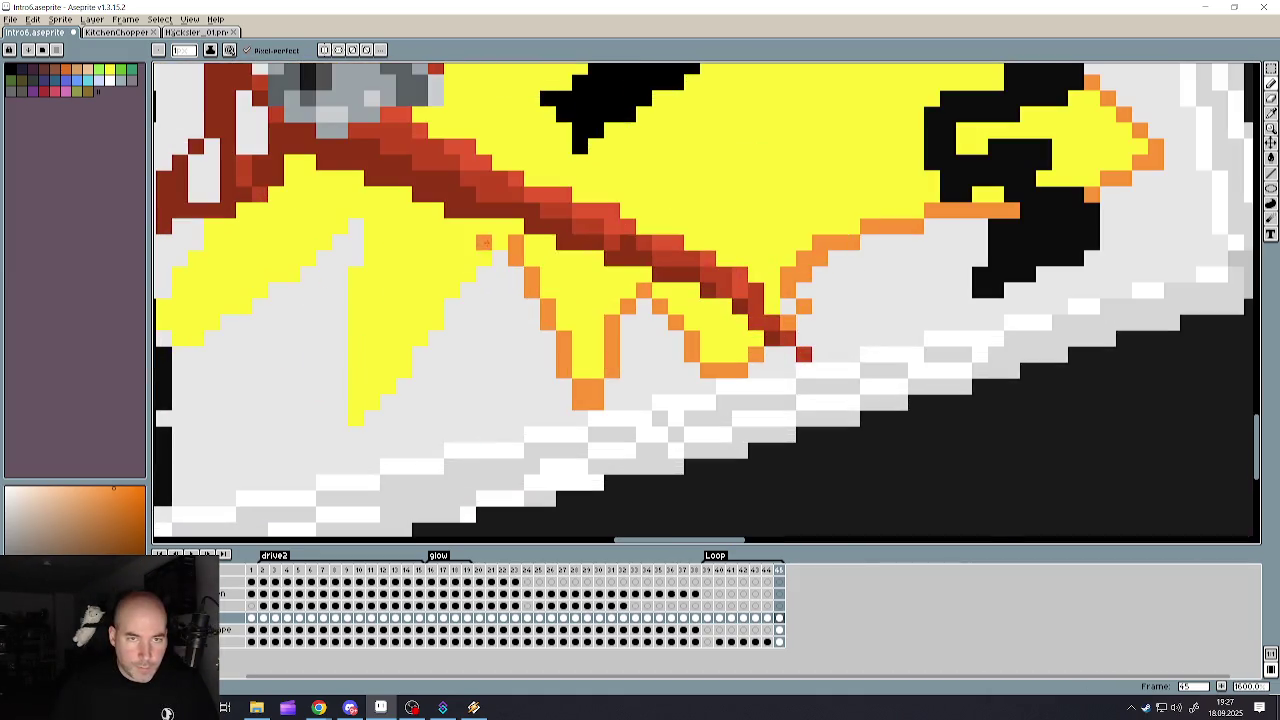
{"action": "mouse_move", "coordinate": [500, 242]}
{"action": "left_mouse_down"}
{"action": "mouse_move", "coordinate": [408, 343]}
{"action": "mouse_move", "coordinate": [355, 435]}
{"action": "left_mouse_up"}
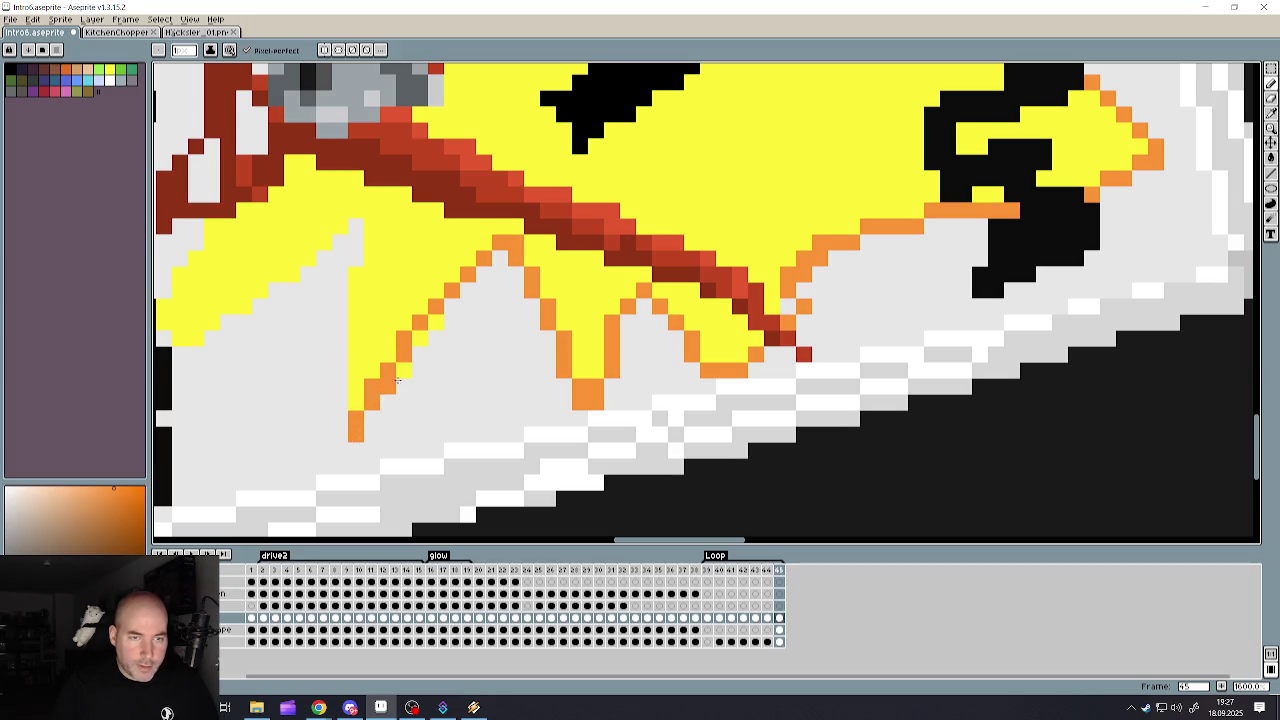
{"action": "key", "text": "ctrl+z"}
{"action": "left_click_drag", "start_coordinate": [488, 256], "coordinate": [355, 420]}
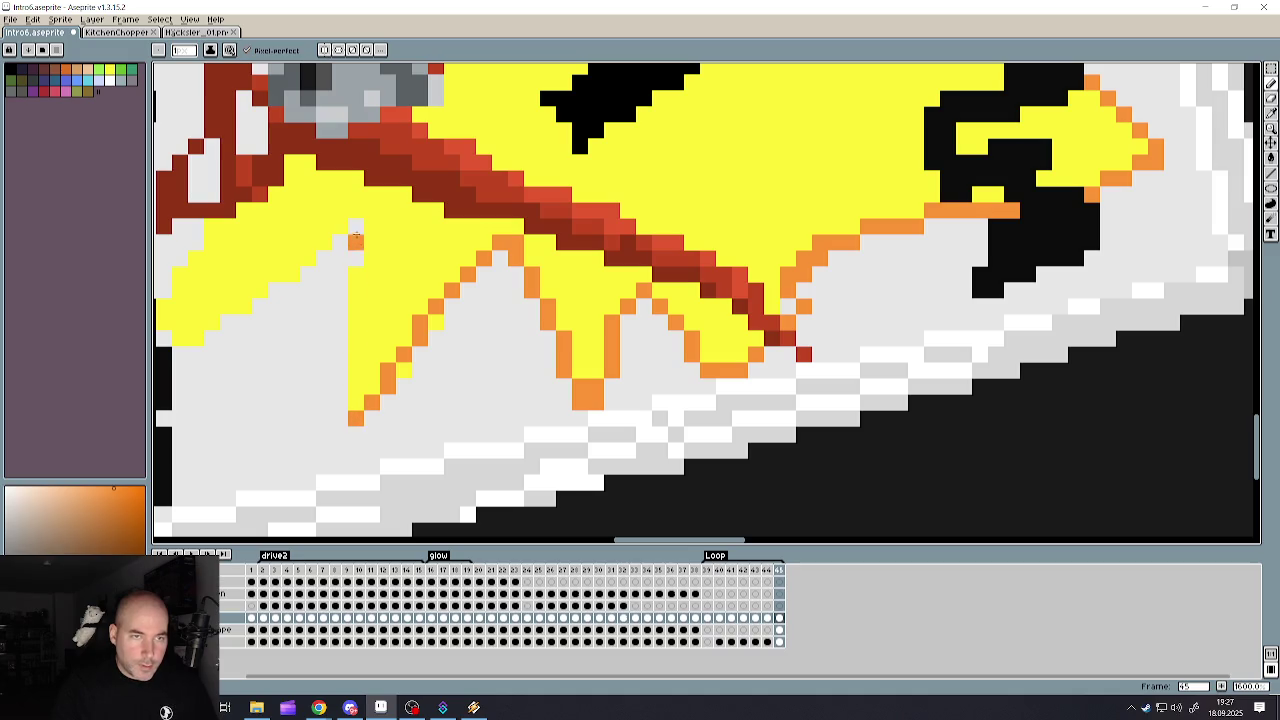
{"action": "left_click_drag", "start_coordinate": [355, 222], "coordinate": [355, 410]}
{"action": "scroll", "coordinate": [355, 410], "scroll_direction": "down", "scroll_amount": 3}
{"action": "scroll", "coordinate": [738, 208], "scroll_direction": "up", "scroll_amount": 3}
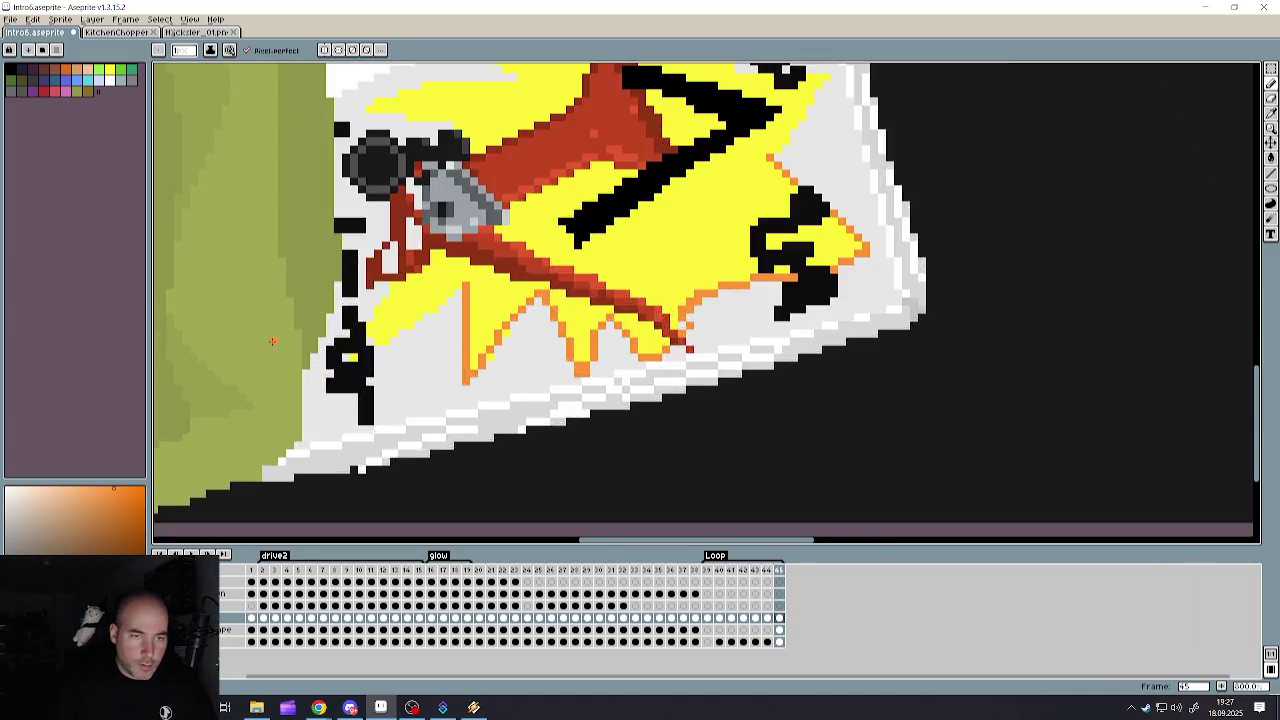
{"action": "scroll", "coordinate": [738, 208], "scroll_direction": "up", "scroll_amount": 2}
{"action": "left_click_drag", "start_coordinate": [830, 172], "coordinate": [576, 364]}
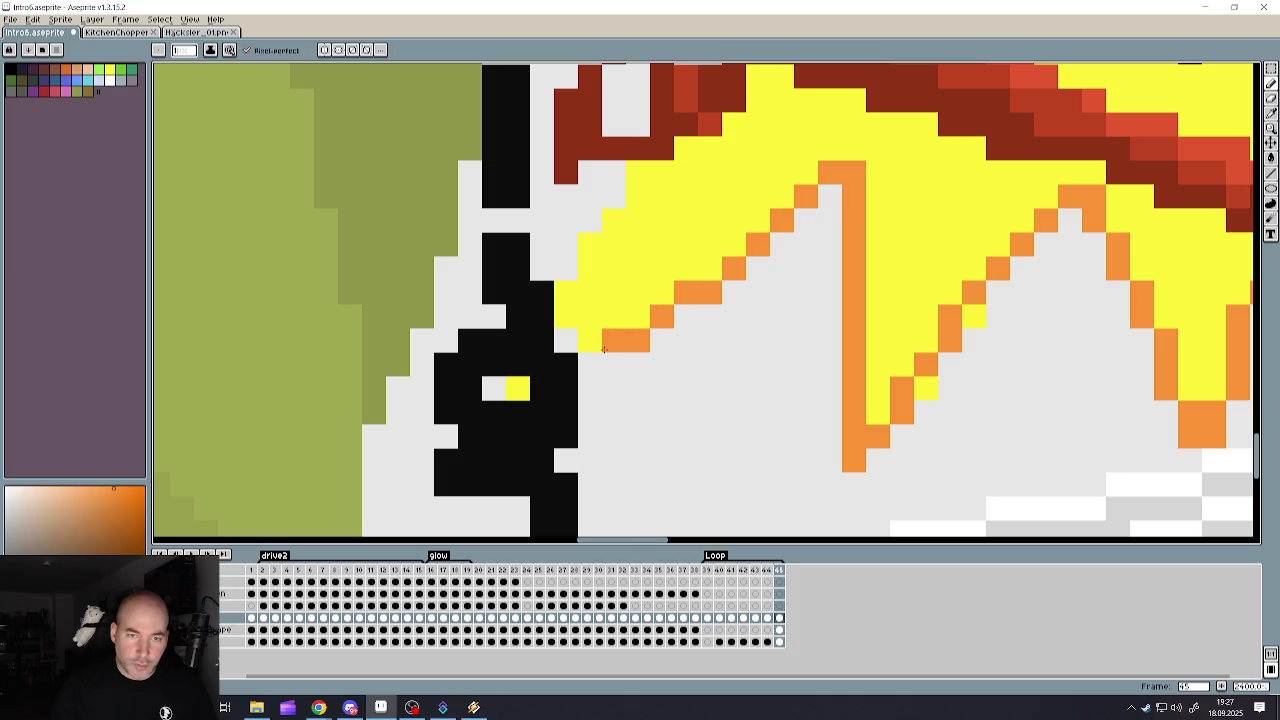
- Turn a stray pixel back to black, make the figure's eye orange and add orange edge pixels
{"action": "right_click", "coordinate": [566, 364]}
{"action": "left_click", "coordinate": [517, 388]}
{"action": "left_click", "coordinate": [566, 340]}
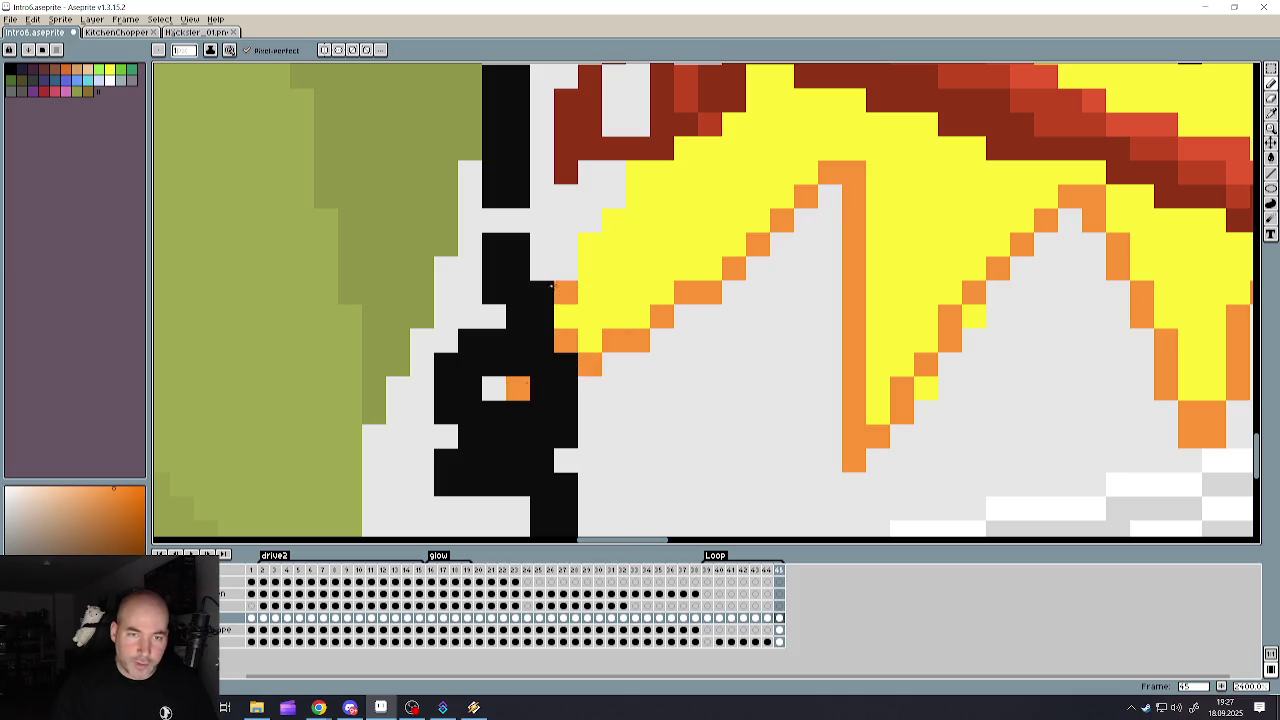
{"action": "left_click", "coordinate": [566, 268]}
- Extend the orange outline along the starburst's lower edge and across its top
{"action": "scroll", "coordinate": [630, 178], "scroll_direction": "down", "scroll_amount": 5}
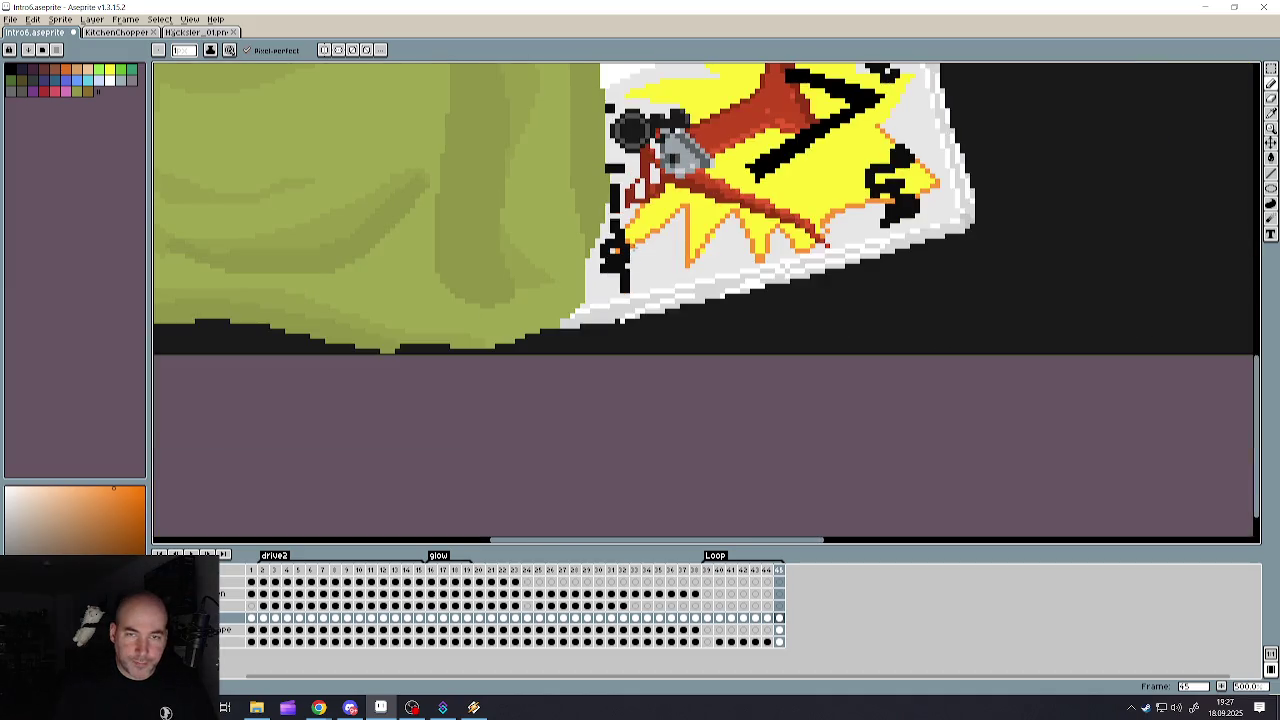
{"action": "scroll", "coordinate": [640, 157], "scroll_direction": "down", "scroll_amount": 3}
{"action": "scroll", "coordinate": [660, 195], "scroll_direction": "up", "scroll_amount": 3}
{"action": "scroll", "coordinate": [660, 195], "scroll_direction": "up", "scroll_amount": 2}
{"action": "scroll", "coordinate": [660, 195], "scroll_direction": "up", "scroll_amount": 2}
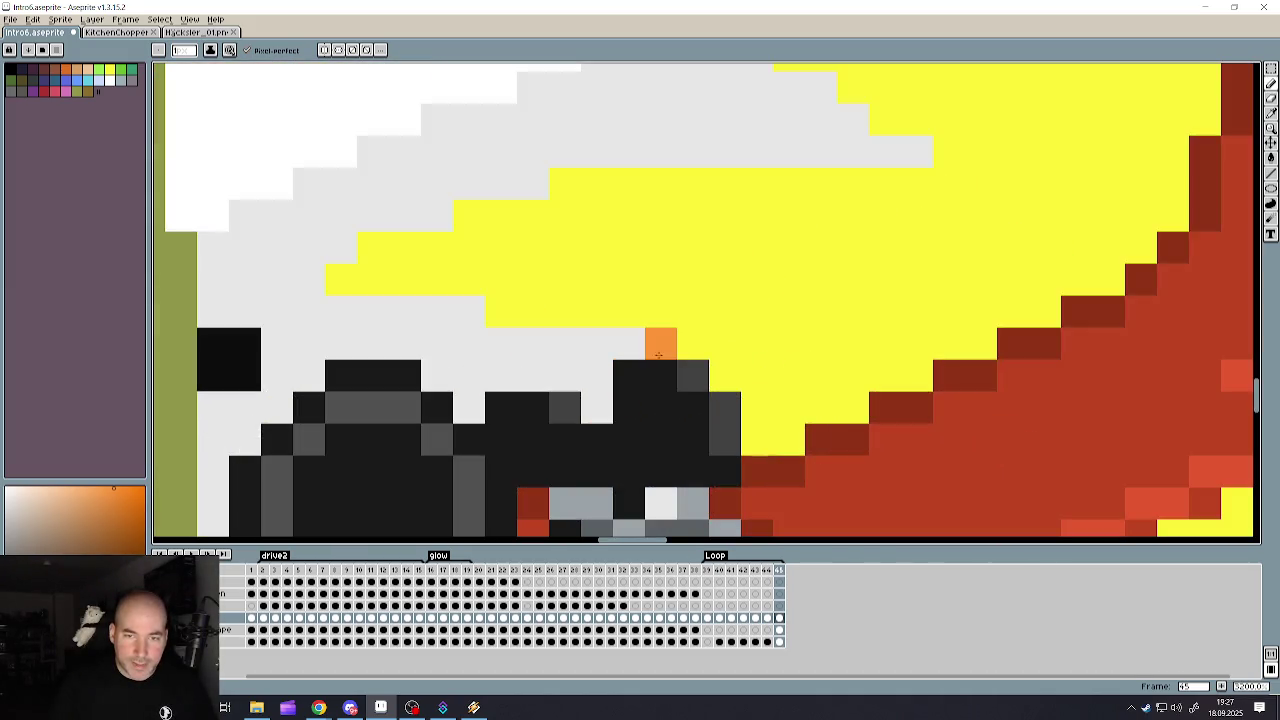
{"action": "mouse_move", "coordinate": [661, 343]}
{"action": "left_mouse_down"}
{"action": "mouse_move", "coordinate": [564, 343]}
{"action": "mouse_move", "coordinate": [400, 280]}
{"action": "mouse_move", "coordinate": [305, 280]}
{"action": "mouse_move", "coordinate": [340, 248]}
{"action": "mouse_move", "coordinate": [593, 179]}
{"action": "mouse_move", "coordinate": [960, 150]}
{"action": "left_mouse_up"}
{"action": "scroll", "coordinate": [950, 152], "scroll_direction": "down", "scroll_amount": 3}
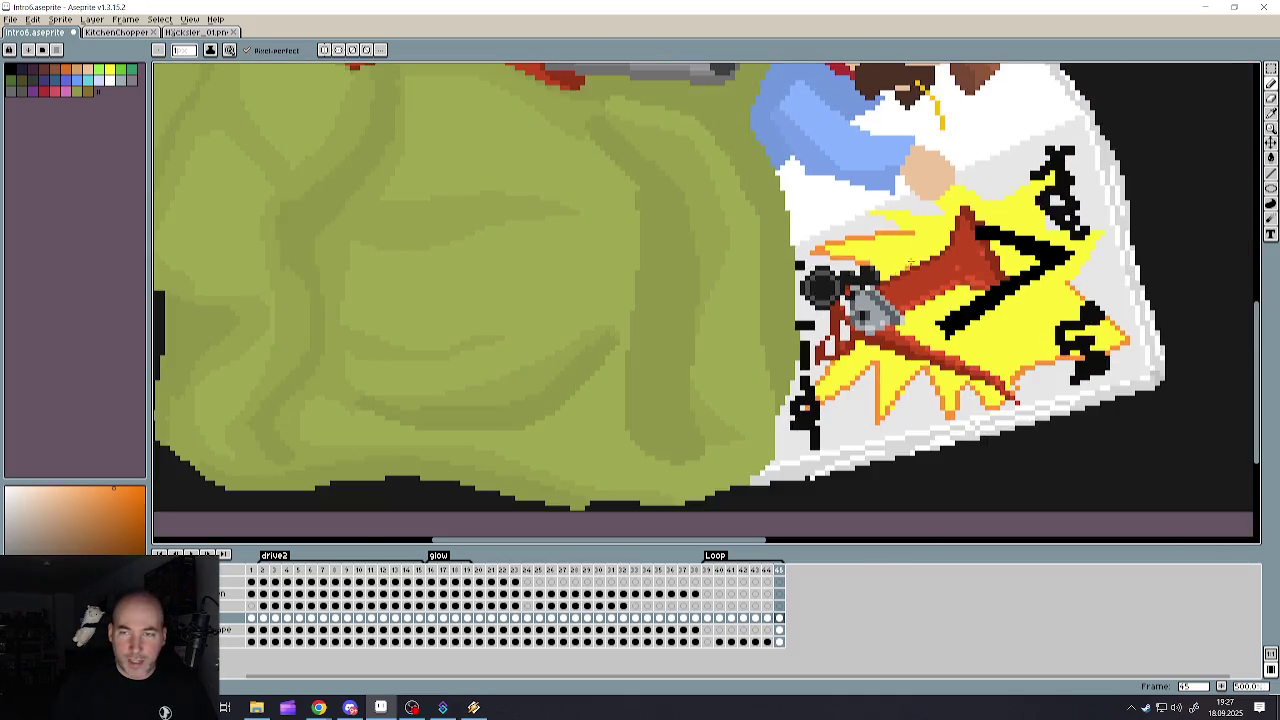
{"action": "scroll", "coordinate": [847, 243], "scroll_direction": "up", "scroll_amount": 2}
{"action": "mouse_move", "coordinate": [847, 243]}
{"action": "left_mouse_down"}
{"action": "mouse_move", "coordinate": [742, 190]}
{"action": "mouse_move", "coordinate": [819, 183]}
{"action": "mouse_move", "coordinate": [966, 208]}
{"action": "mouse_move", "coordinate": [958, 162]}
{"action": "left_mouse_up"}
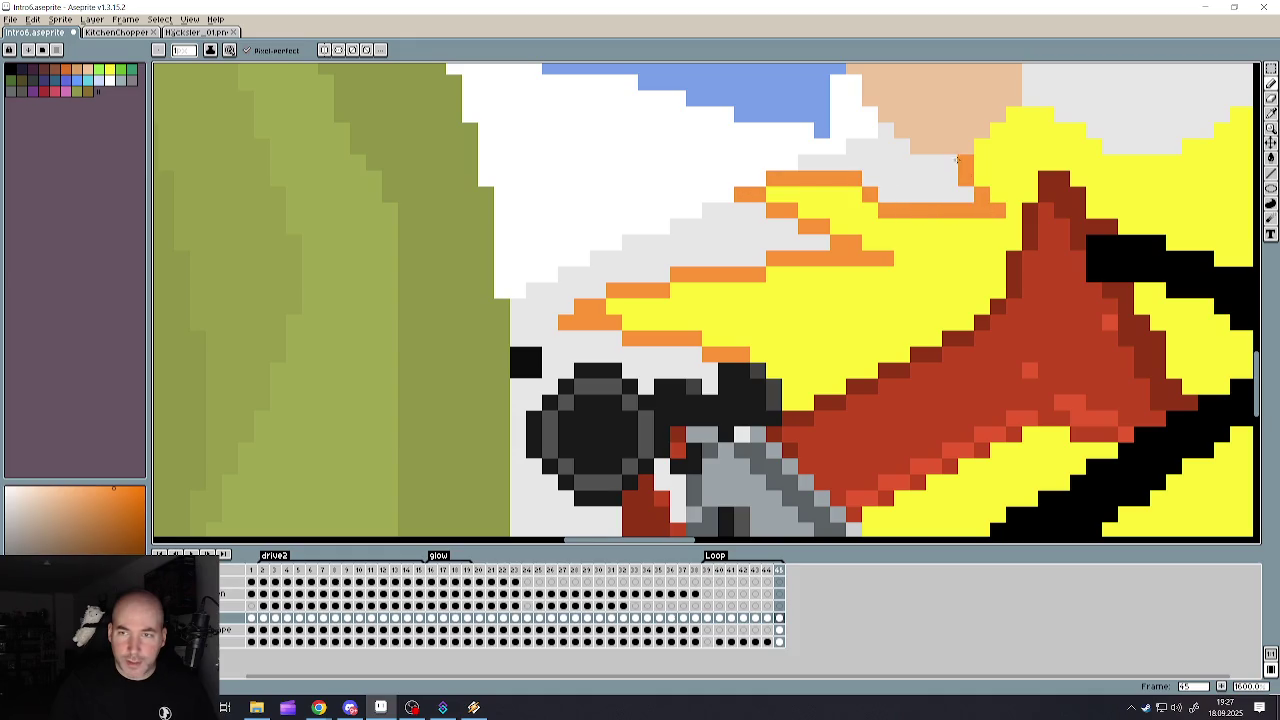
{"action": "scroll", "coordinate": [958, 162], "scroll_direction": "down", "scroll_amount": 3}
{"action": "scroll", "coordinate": [800, 170], "scroll_direction": "up", "scroll_amount": 2}
{"action": "scroll", "coordinate": [729, 175], "scroll_direction": "up", "scroll_amount": 1}
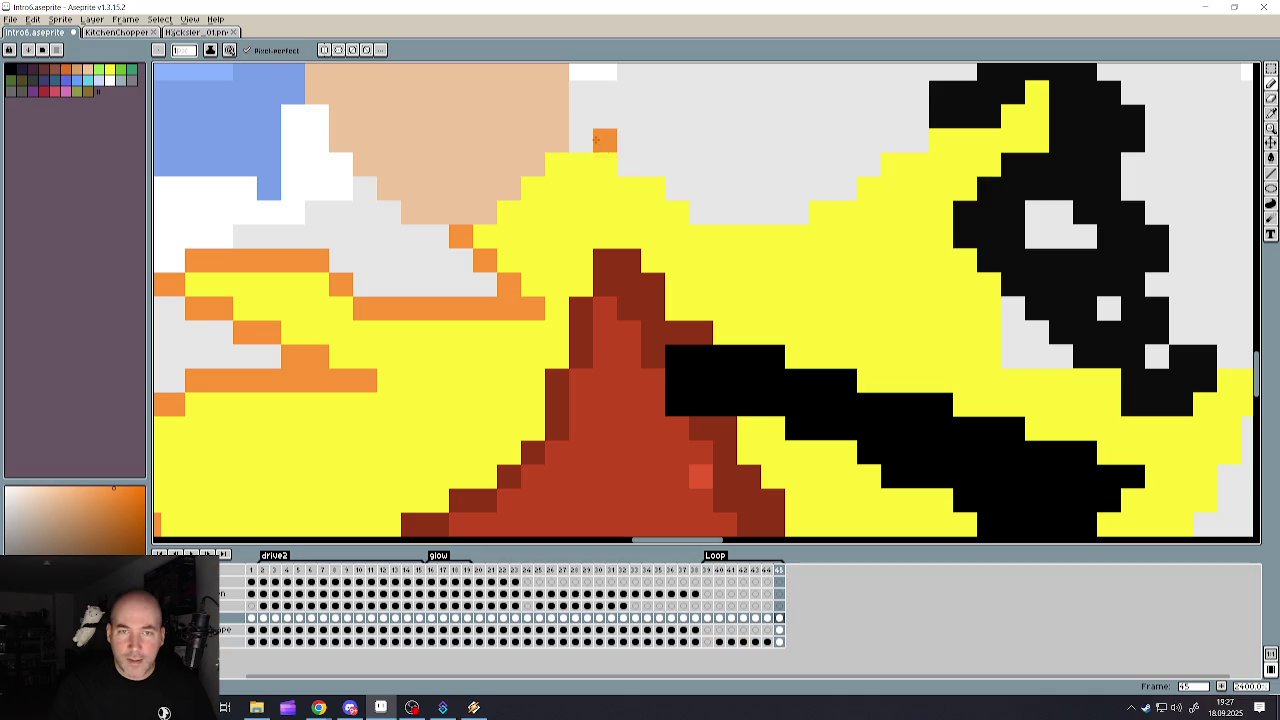
{"action": "mouse_move", "coordinate": [580, 140]}
{"action": "left_mouse_down"}
{"action": "mouse_move", "coordinate": [755, 218]}
{"action": "mouse_move", "coordinate": [1013, 117]}
{"action": "left_mouse_up"}
- Finish the orange edge where the yellow burst meets the grey border
{"action": "scroll", "coordinate": [1013, 117], "scroll_direction": "down", "scroll_amount": 5}
{"action": "scroll", "coordinate": [1068, 148], "scroll_direction": "up", "scroll_amount": 3}
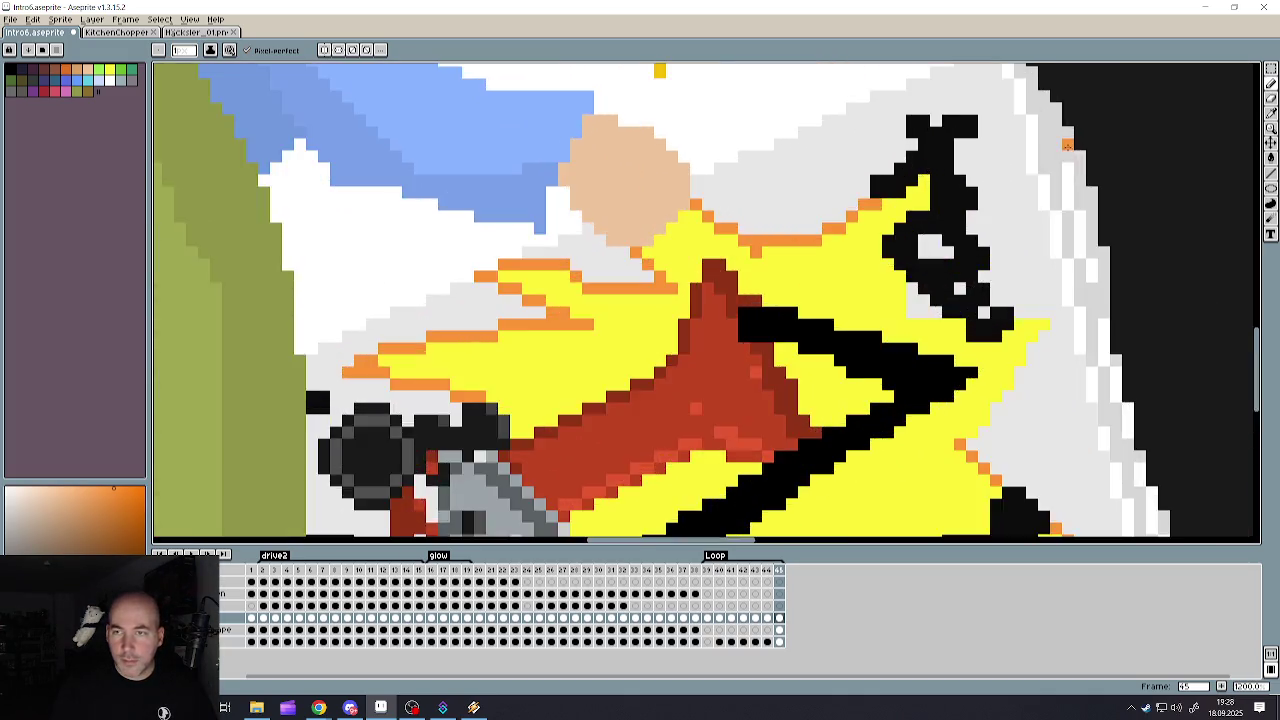
{"action": "scroll", "coordinate": [1068, 148], "scroll_direction": "up", "scroll_amount": 2}
{"action": "left_click_drag", "start_coordinate": [789, 423], "coordinate": [836, 492]}
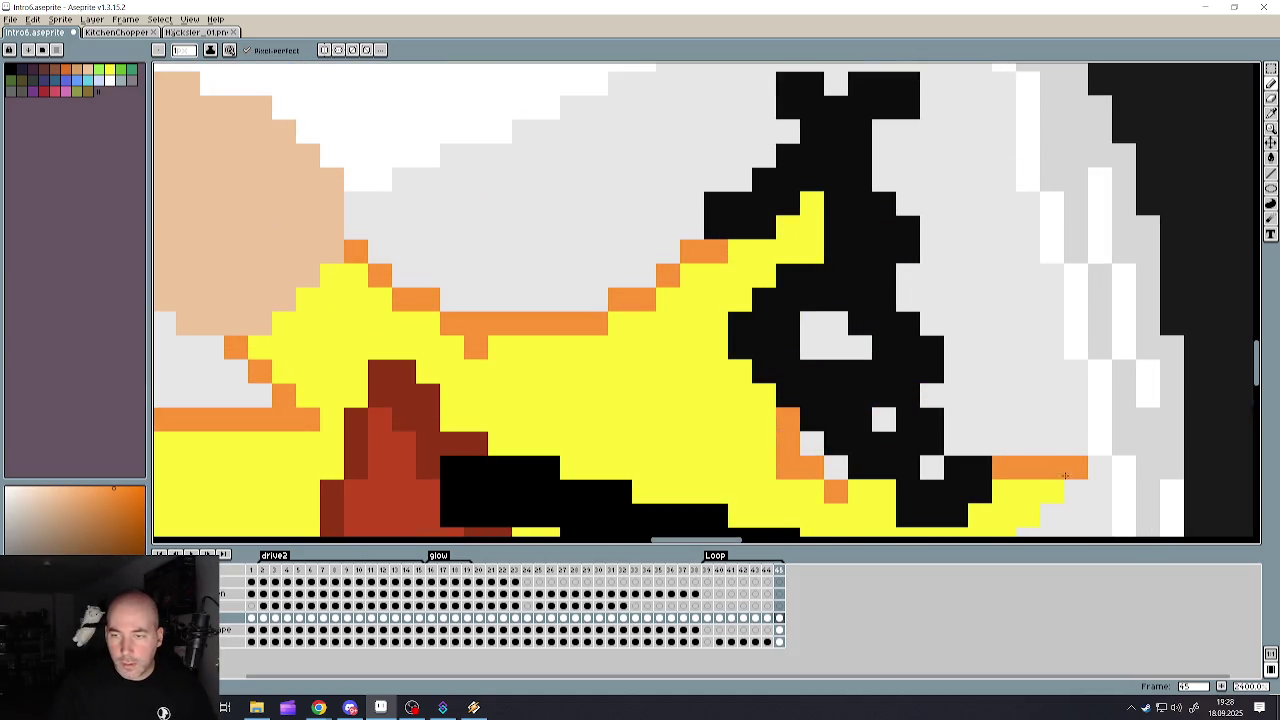
{"action": "scroll", "coordinate": [926, 468], "scroll_direction": "down", "scroll_amount": 3}
{"action": "scroll", "coordinate": [926, 468], "scroll_direction": "up", "scroll_amount": 3}
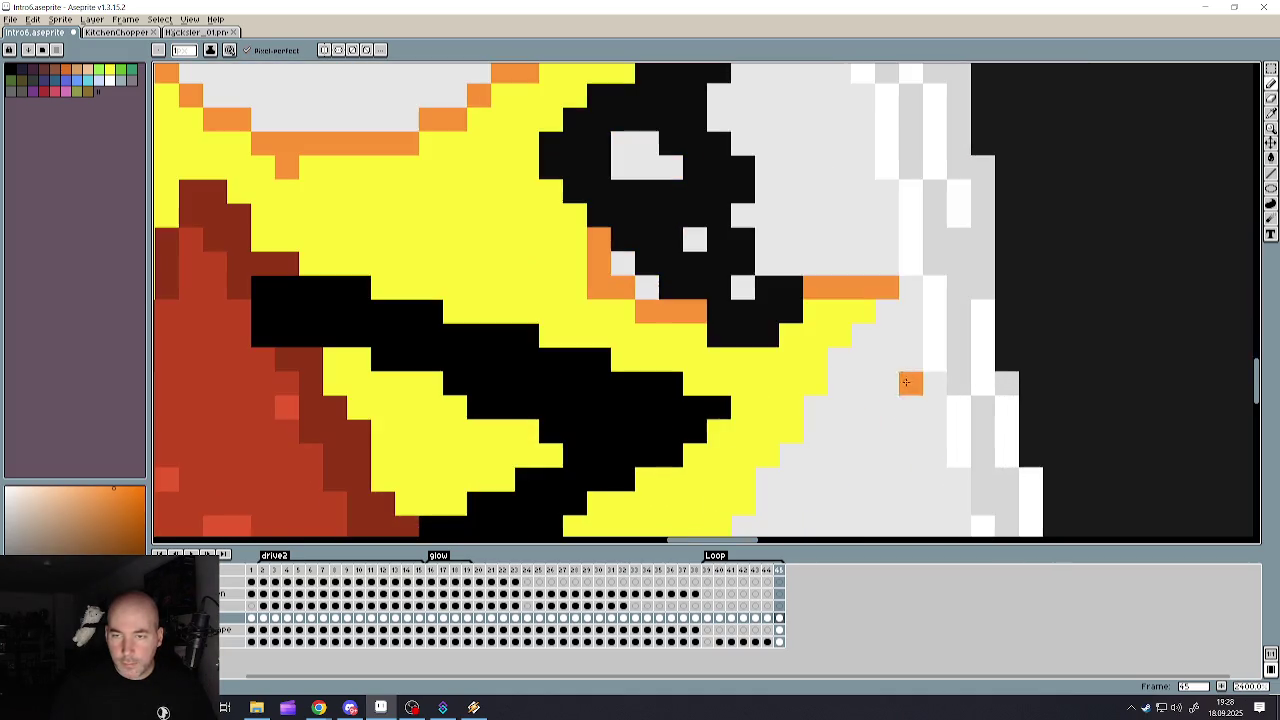
{"action": "scroll", "coordinate": [908, 385], "scroll_direction": "down", "scroll_amount": 3}
{"action": "scroll", "coordinate": [879, 403], "scroll_direction": "up", "scroll_amount": 3}
{"action": "scroll", "coordinate": [879, 403], "scroll_direction": "down", "scroll_amount": 1}
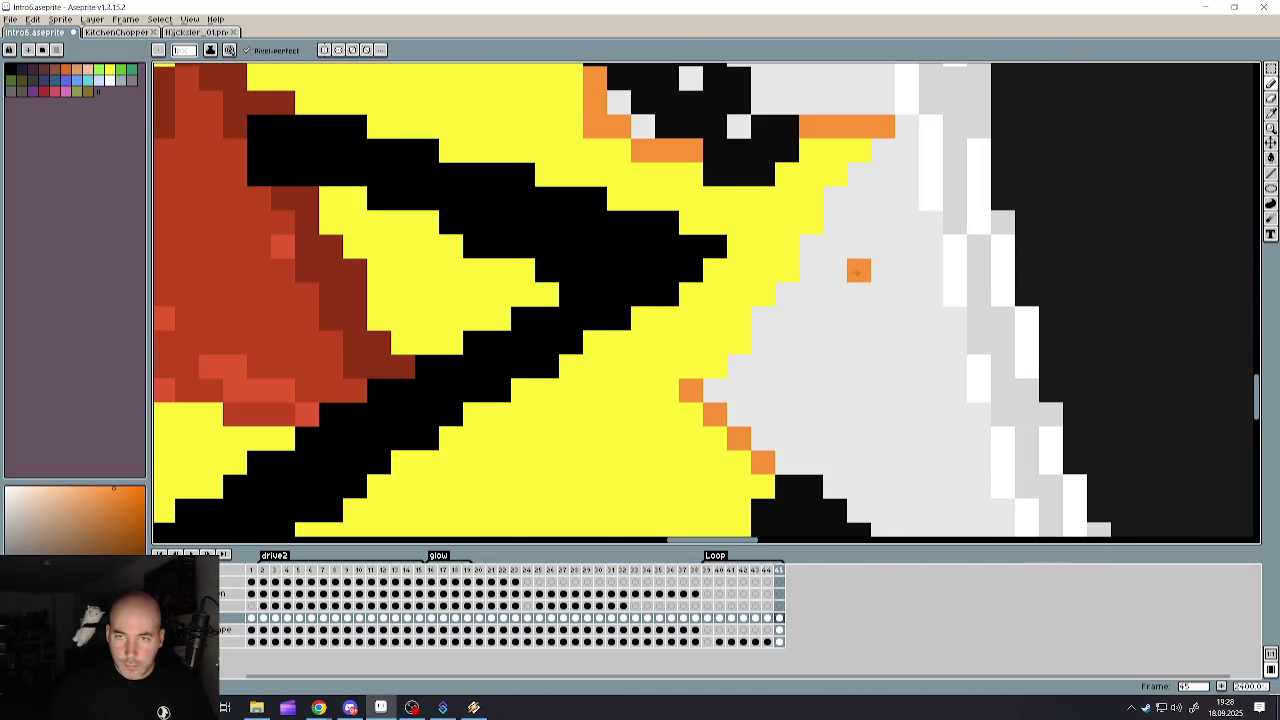
{"action": "left_click_drag", "start_coordinate": [882, 148], "coordinate": [703, 378]}
{"action": "scroll", "coordinate": [703, 378], "scroll_direction": "down", "scroll_amount": 3}
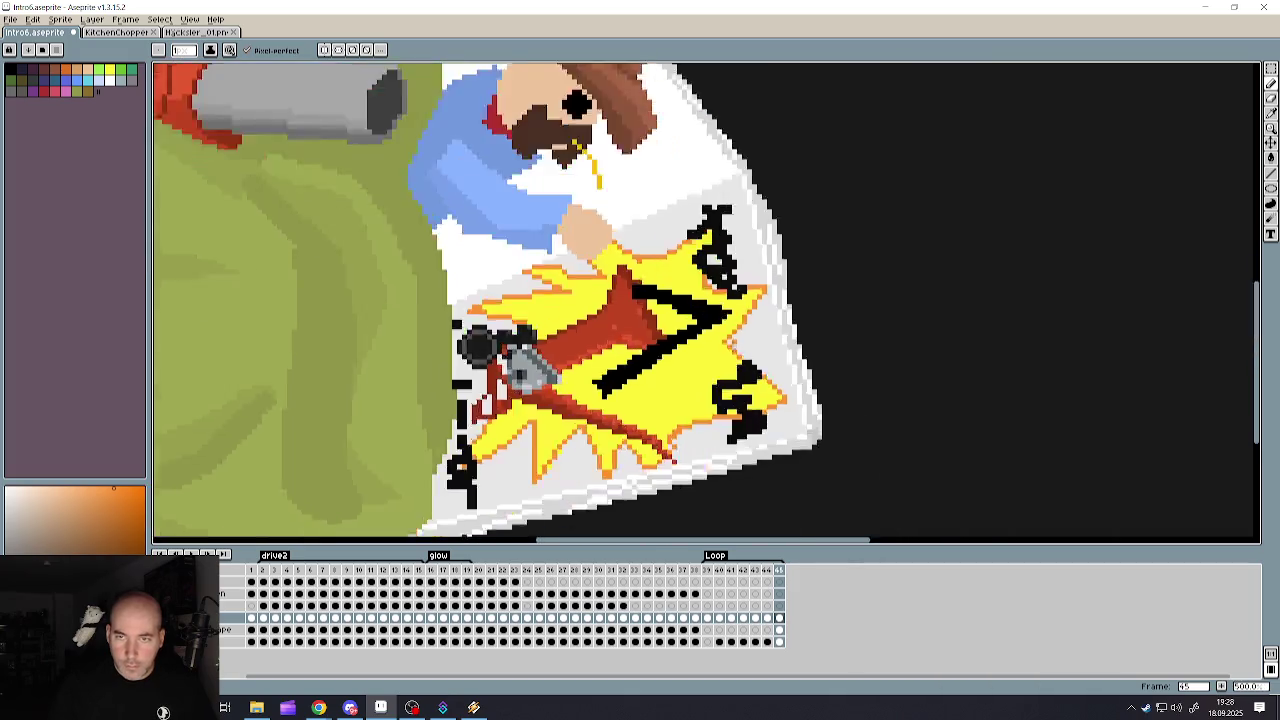
{"action": "scroll", "coordinate": [780, 400], "scroll_direction": "down", "scroll_amount": 2}
{"action": "scroll", "coordinate": [806, 406], "scroll_direction": "up", "scroll_amount": 1}
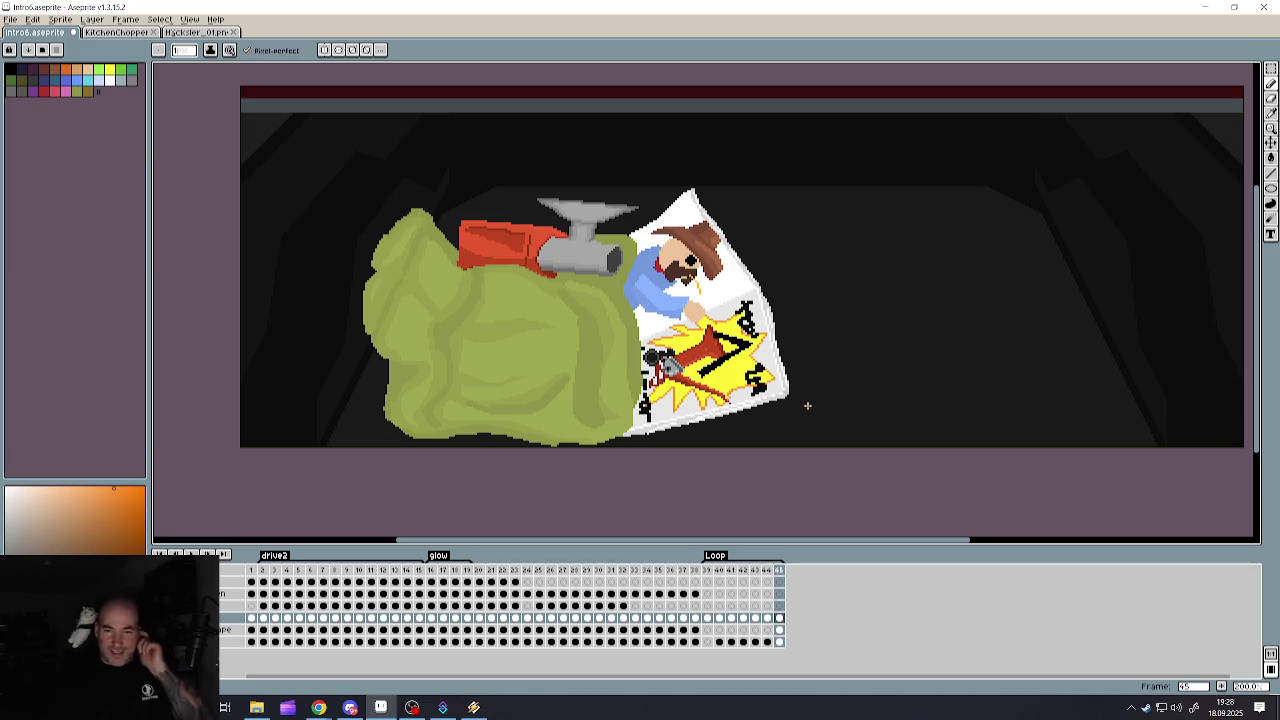
{"action": "scroll", "coordinate": [775, 418], "scroll_direction": "up", "scroll_amount": 2}
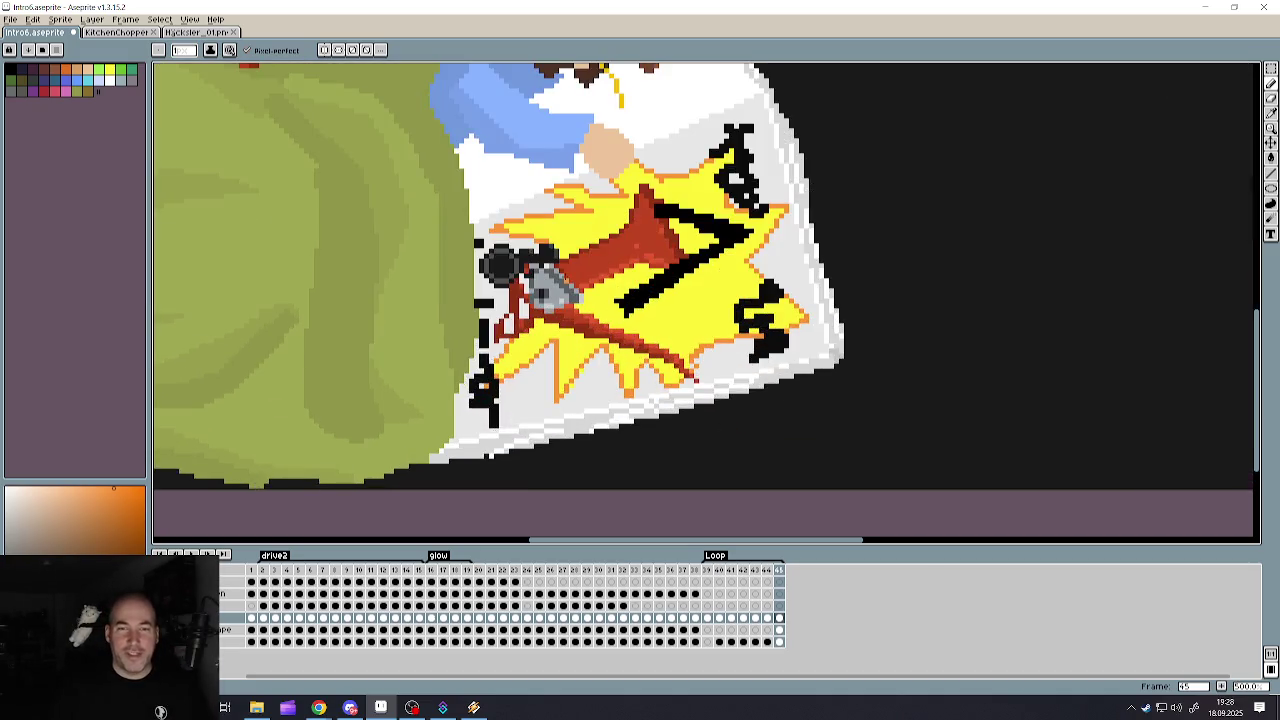
{"action": "scroll", "coordinate": [700, 330], "scroll_direction": "down", "scroll_amount": 2}
{"action": "scroll", "coordinate": [627, 205], "scroll_direction": "up", "scroll_amount": 2}
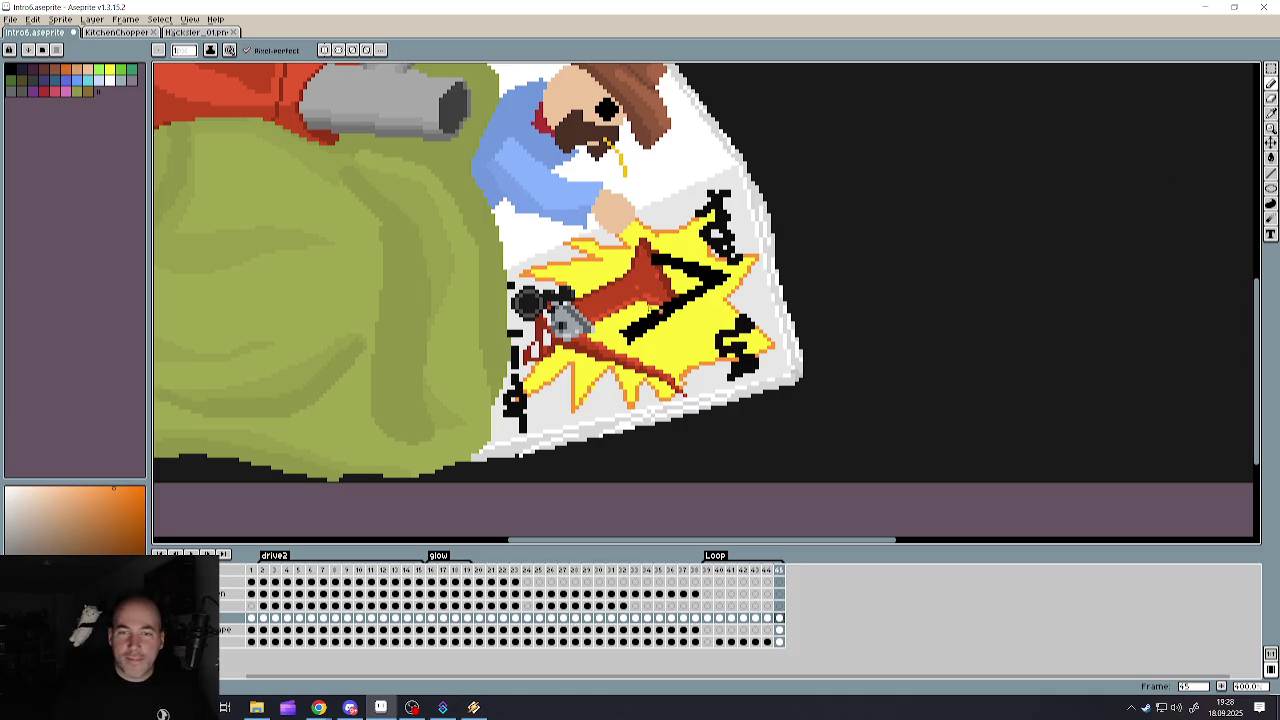
{"action": "scroll", "coordinate": [665, 228], "scroll_direction": "up", "scroll_amount": 1}
{"action": "key", "text": "alt"}
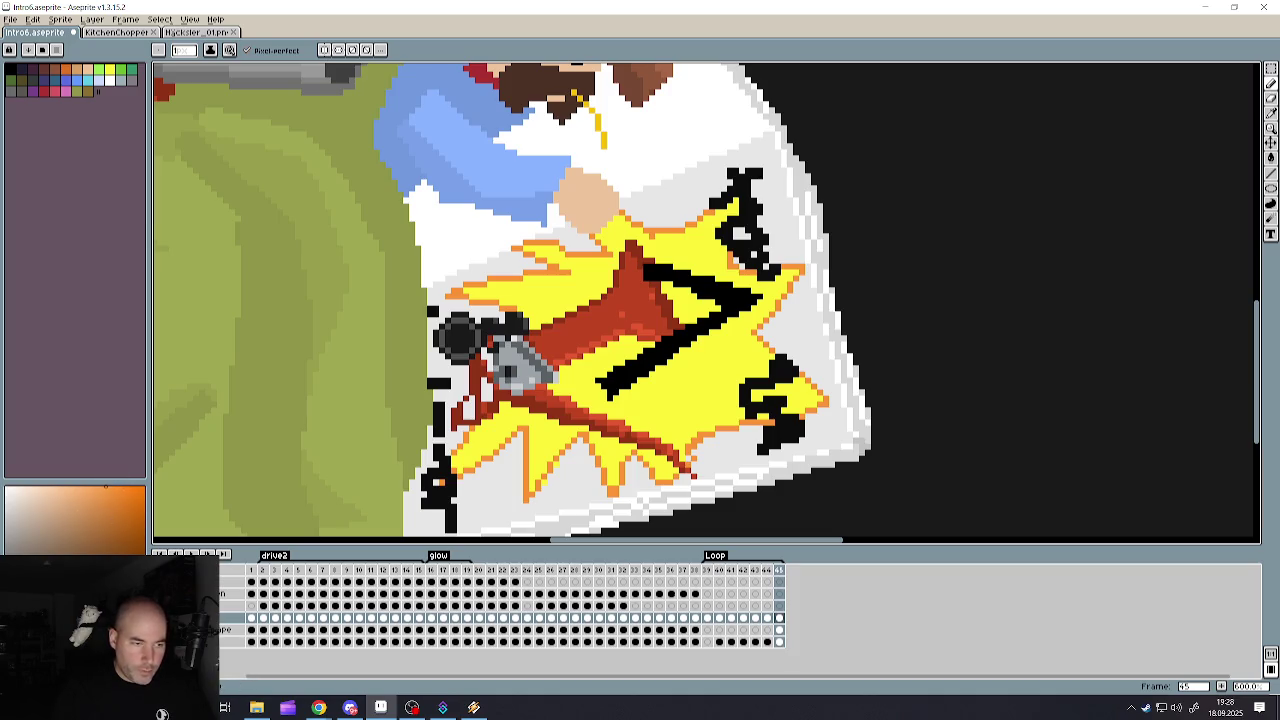
{"action": "left_click", "coordinate": [1271, 158]}
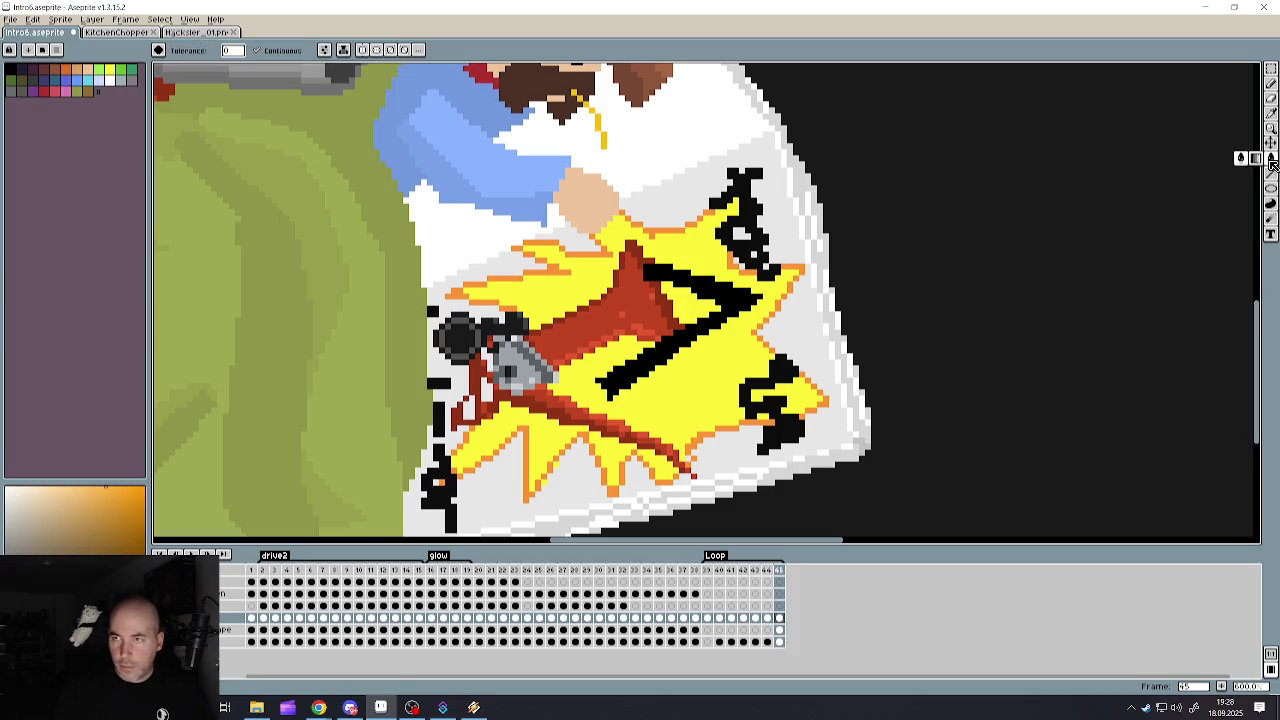
{"action": "left_click", "coordinate": [661, 238]}
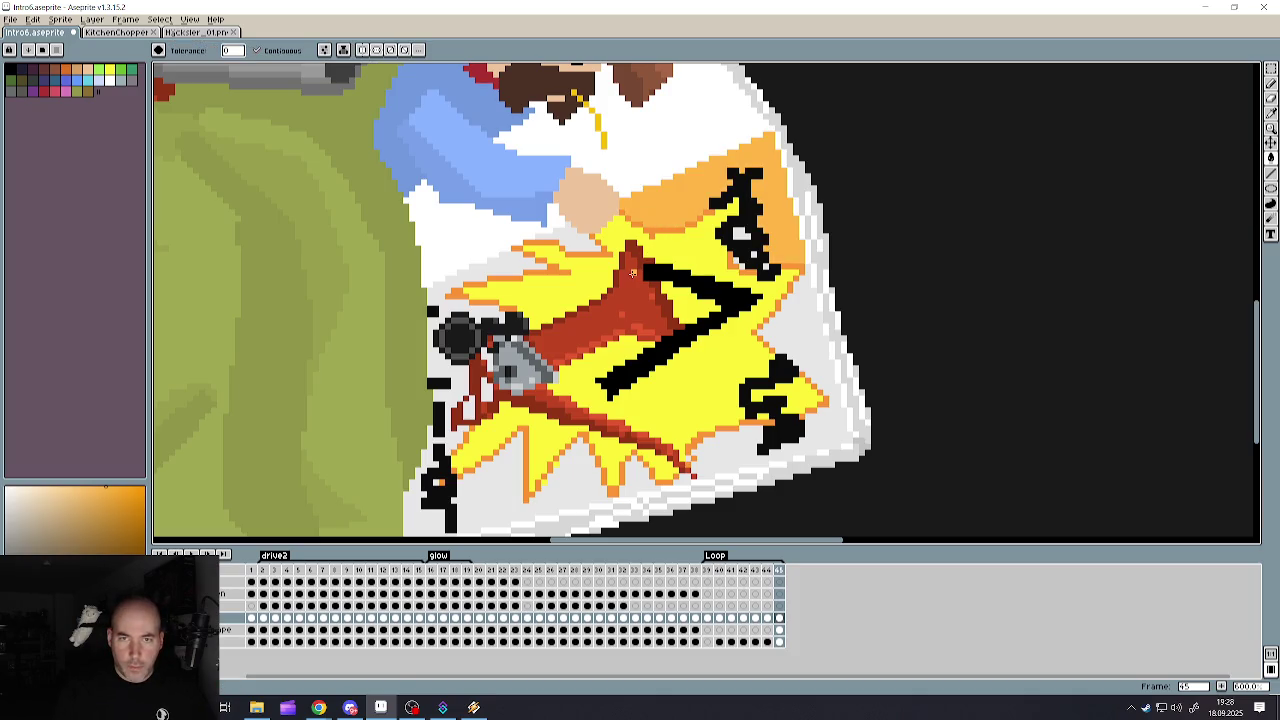
{"action": "left_click", "coordinate": [530, 267]}
{"action": "left_click", "coordinate": [489, 482]}
{"action": "left_click", "coordinate": [648, 482]}
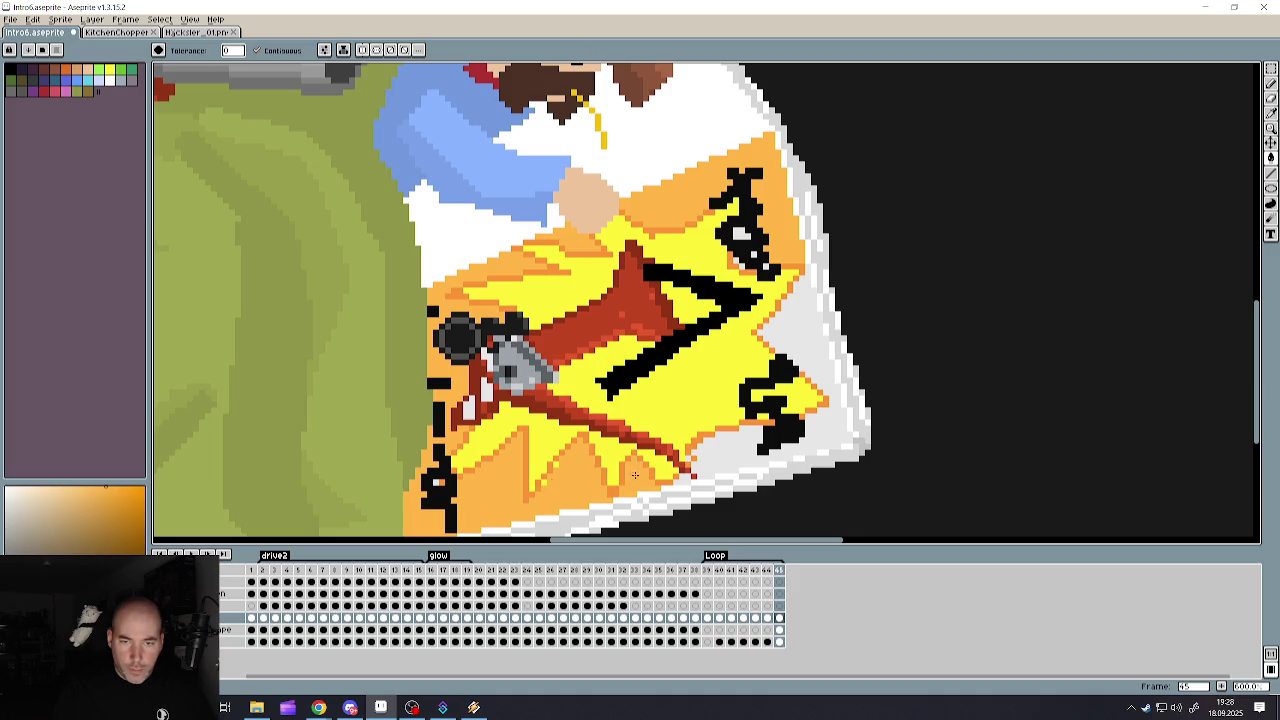
{"action": "left_click", "coordinate": [752, 459]}
{"action": "scroll", "coordinate": [827, 355], "scroll_direction": "down", "scroll_amount": 1}
{"action": "scroll", "coordinate": [827, 355], "scroll_direction": "down", "scroll_amount": 2}
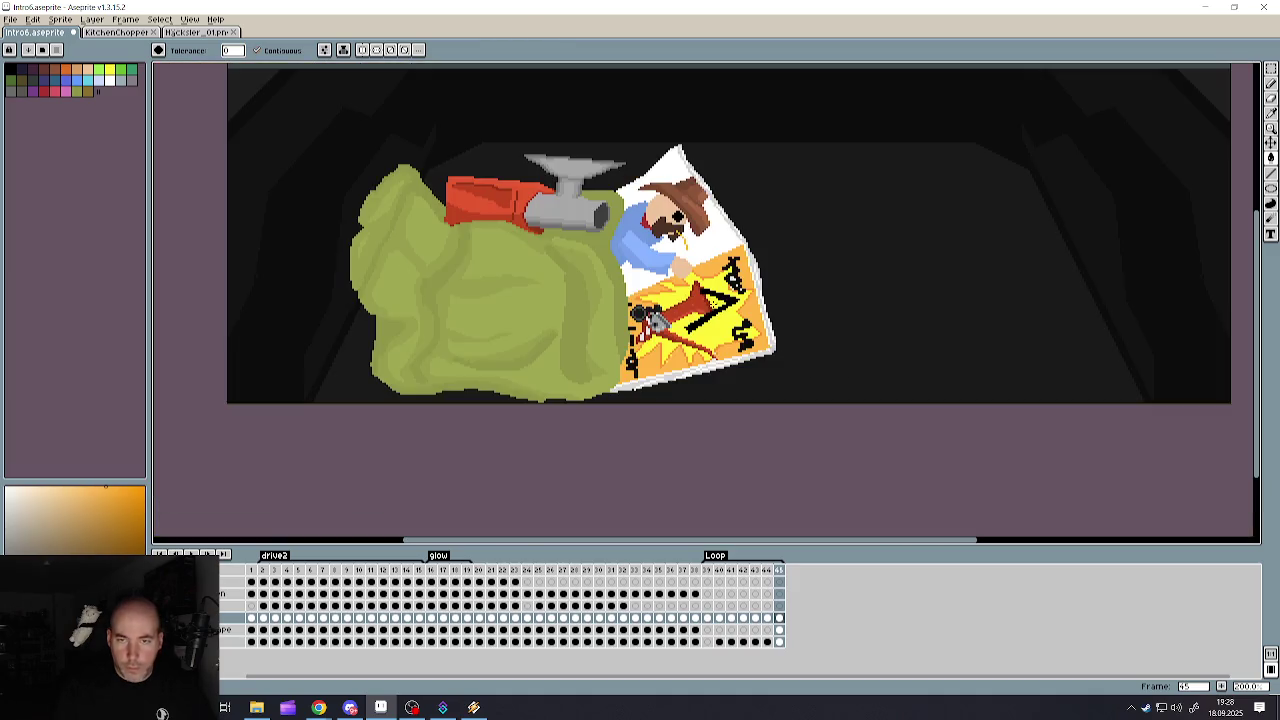
{"action": "scroll", "coordinate": [751, 270], "scroll_direction": "up", "scroll_amount": 2}
{"action": "scroll", "coordinate": [751, 270], "scroll_direction": "up", "scroll_amount": 2}
{"action": "scroll", "coordinate": [751, 270], "scroll_direction": "down", "scroll_amount": 3}
{"action": "scroll", "coordinate": [900, 240], "scroll_direction": "up", "scroll_amount": 1}
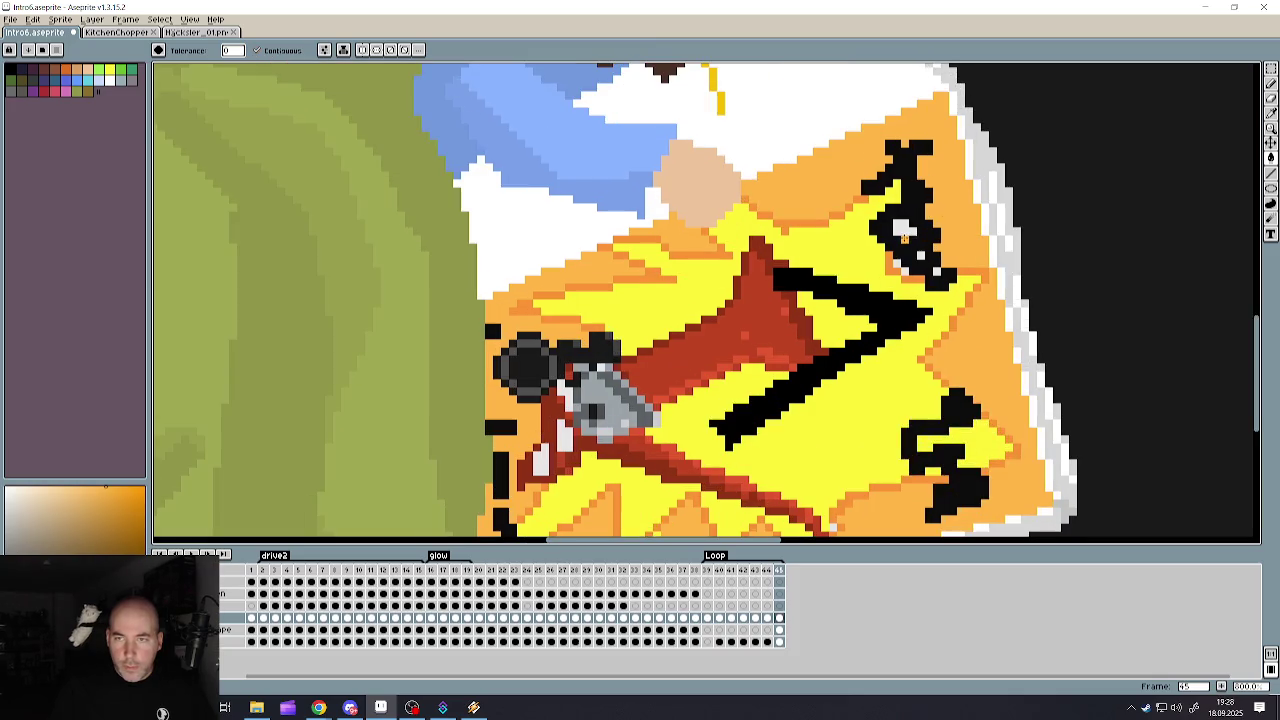
{"action": "left_click", "coordinate": [900, 240]}
{"action": "scroll", "coordinate": [895, 245], "scroll_direction": "up", "scroll_amount": 4}
{"action": "left_click", "coordinate": [790, 180]}
{"action": "left_click", "coordinate": [775, 328]}
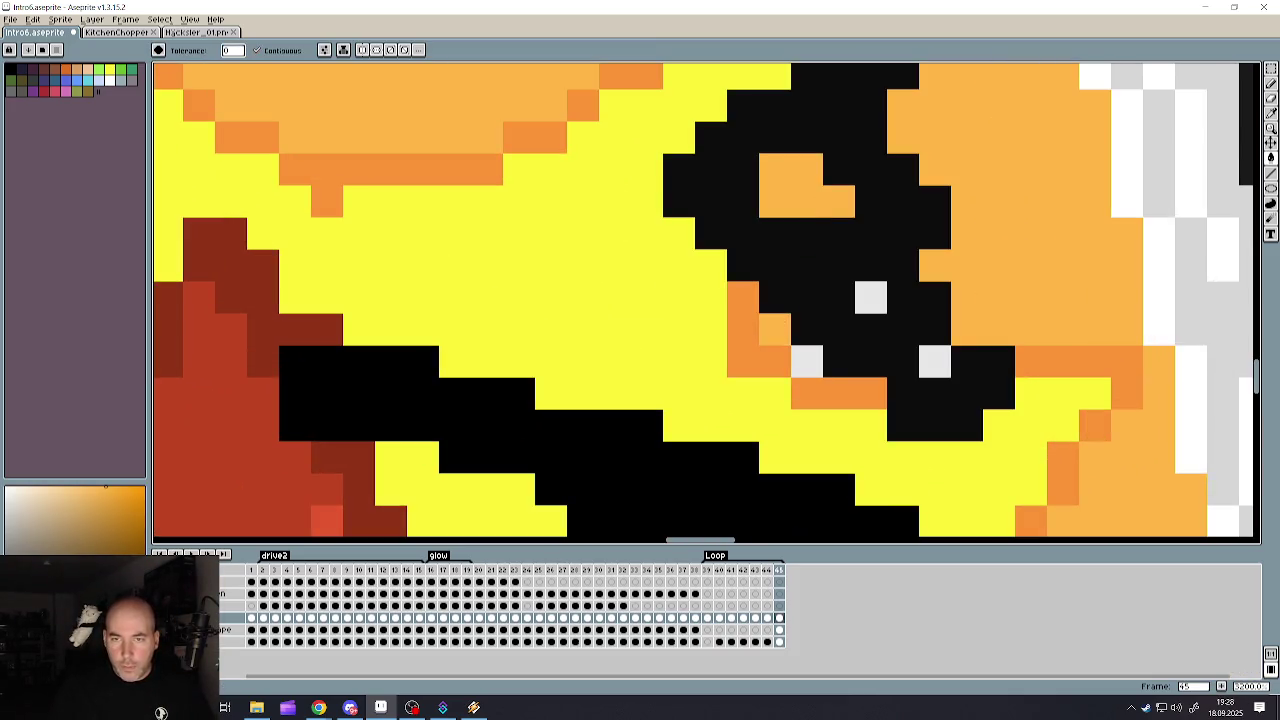
{"action": "left_click", "coordinate": [806, 360]}
{"action": "scroll", "coordinate": [878, 326], "scroll_direction": "down", "scroll_amount": 1}
{"action": "left_click", "coordinate": [929, 357]}
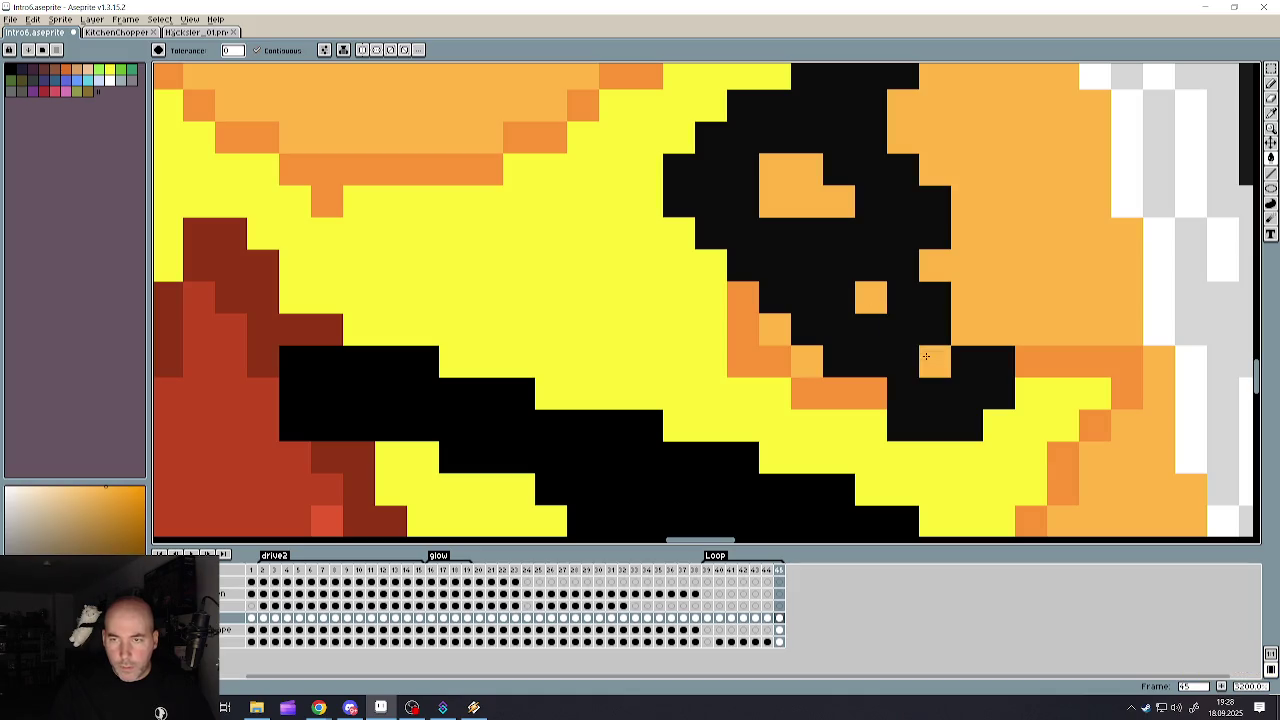
{"action": "scroll", "coordinate": [851, 428], "scroll_direction": "down", "scroll_amount": 3}
{"action": "scroll", "coordinate": [851, 428], "scroll_direction": "up", "scroll_amount": 2}
{"action": "scroll", "coordinate": [851, 428], "scroll_direction": "up", "scroll_amount": 2}
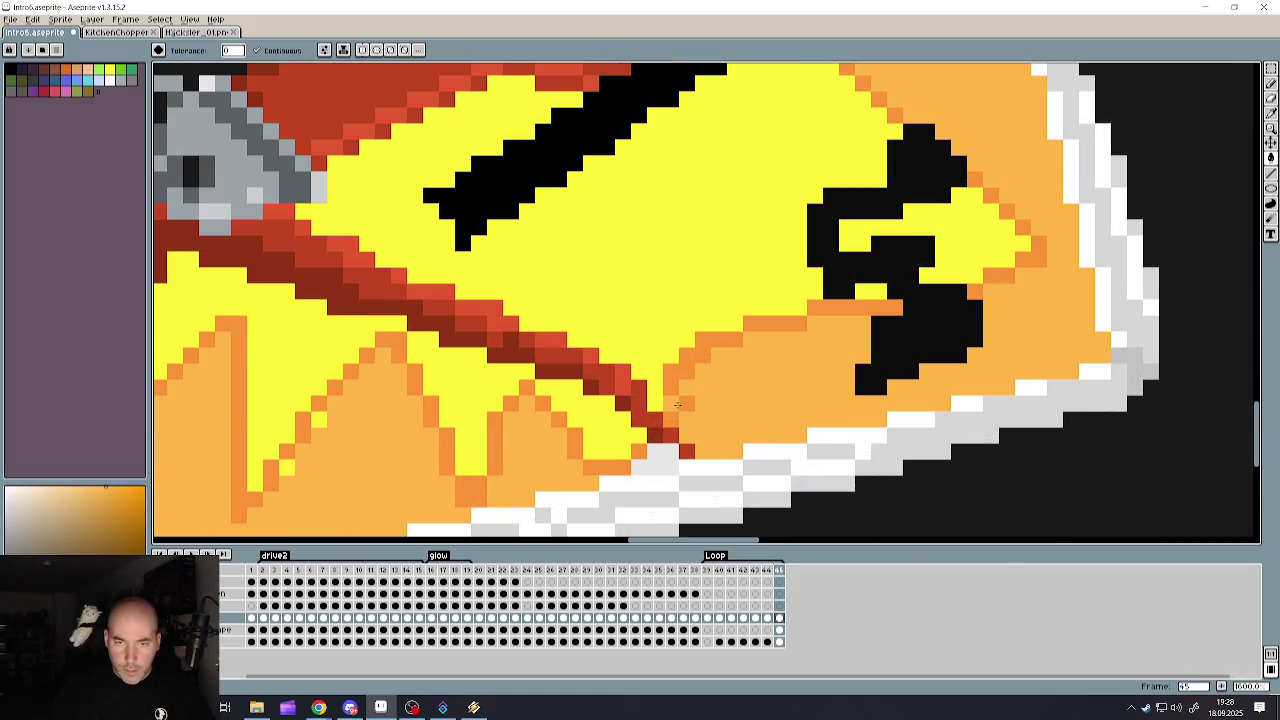
{"action": "scroll", "coordinate": [318, 398], "scroll_direction": "down", "scroll_amount": 3}
{"action": "scroll", "coordinate": [318, 398], "scroll_direction": "up", "scroll_amount": 1}
{"action": "scroll", "coordinate": [318, 398], "scroll_direction": "up", "scroll_amount": 1}
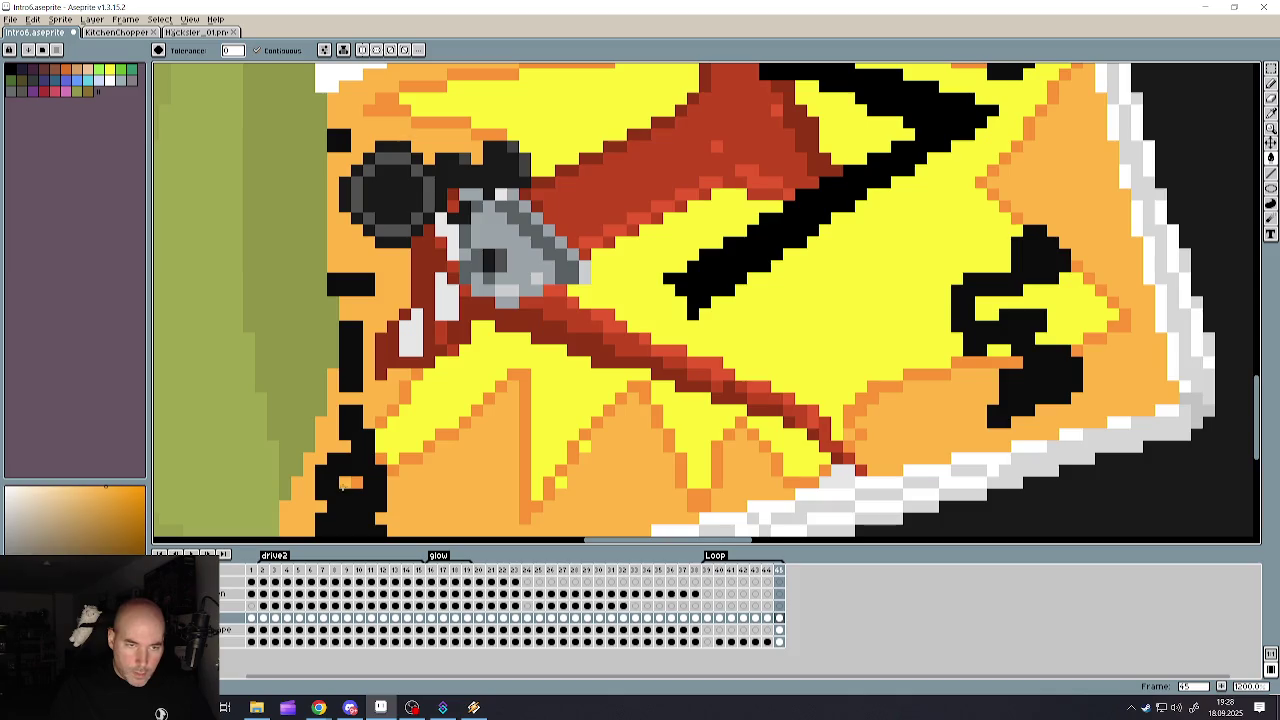
{"action": "scroll", "coordinate": [424, 338], "scroll_direction": "down", "scroll_amount": 3}
{"action": "scroll", "coordinate": [440, 385], "scroll_direction": "up", "scroll_amount": 3}
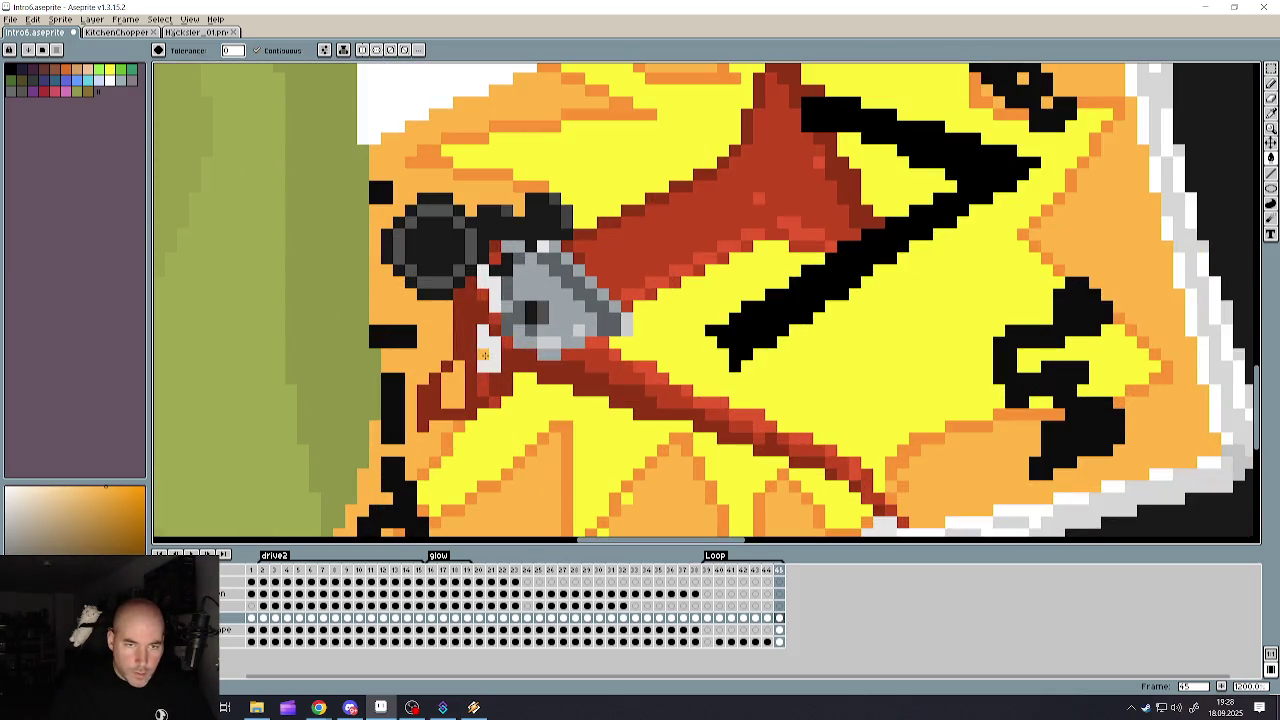
{"action": "scroll", "coordinate": [490, 280], "scroll_direction": "down", "scroll_amount": 3}
{"action": "scroll", "coordinate": [490, 280], "scroll_direction": "up", "scroll_amount": 3}
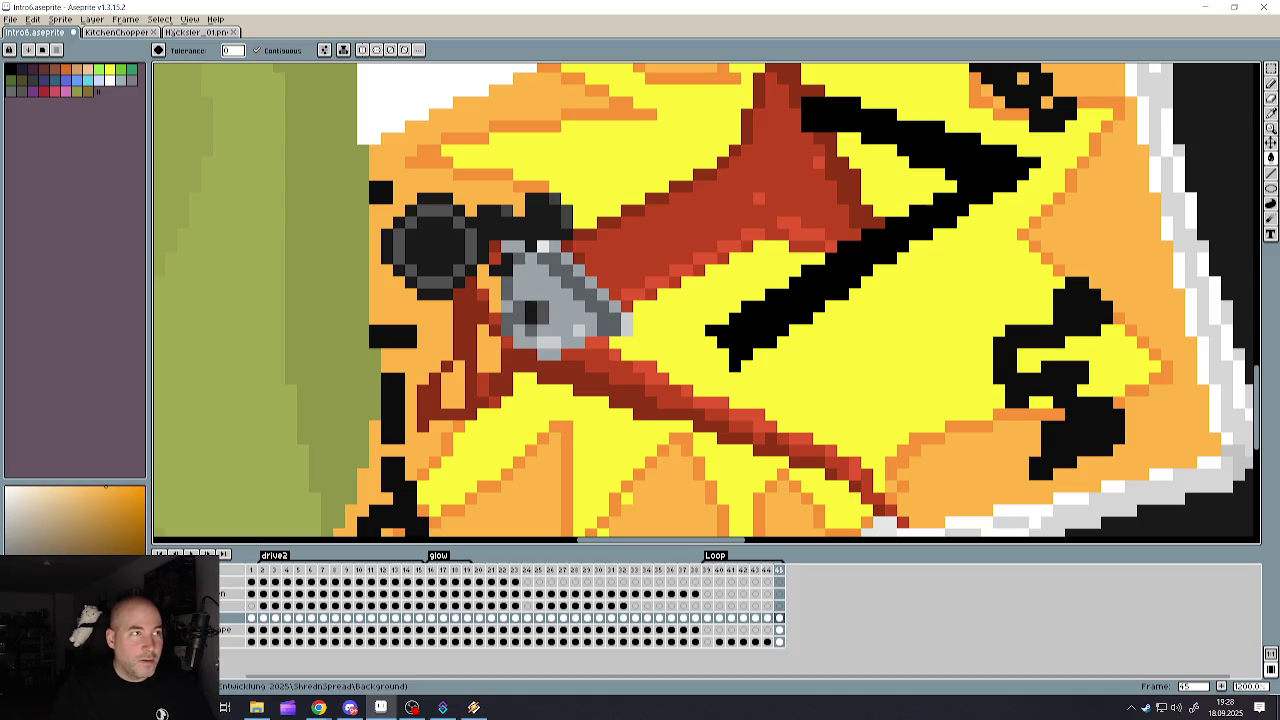
{"action": "scroll", "coordinate": [490, 280], "scroll_direction": "down", "scroll_amount": 3}
{"action": "scroll", "coordinate": [490, 280], "scroll_direction": "up", "scroll_amount": 3}
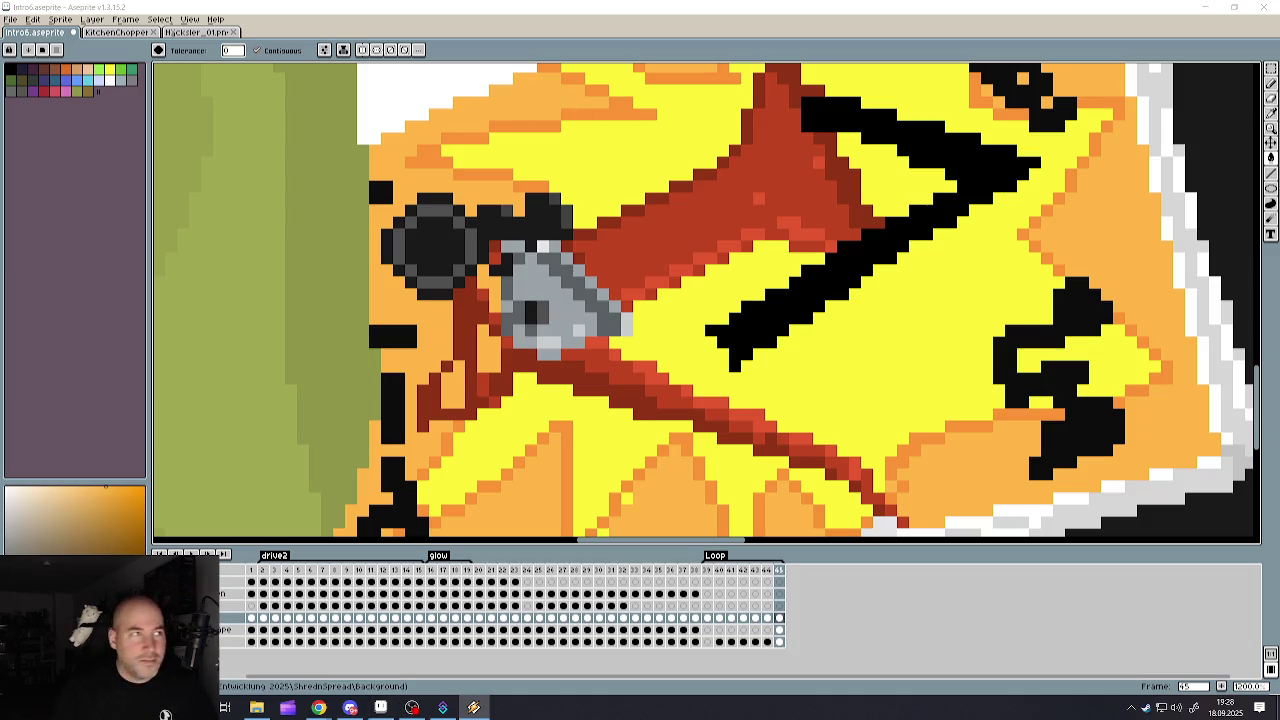
{"action": "scroll", "coordinate": [663, 285], "scroll_direction": "down", "scroll_amount": 1}
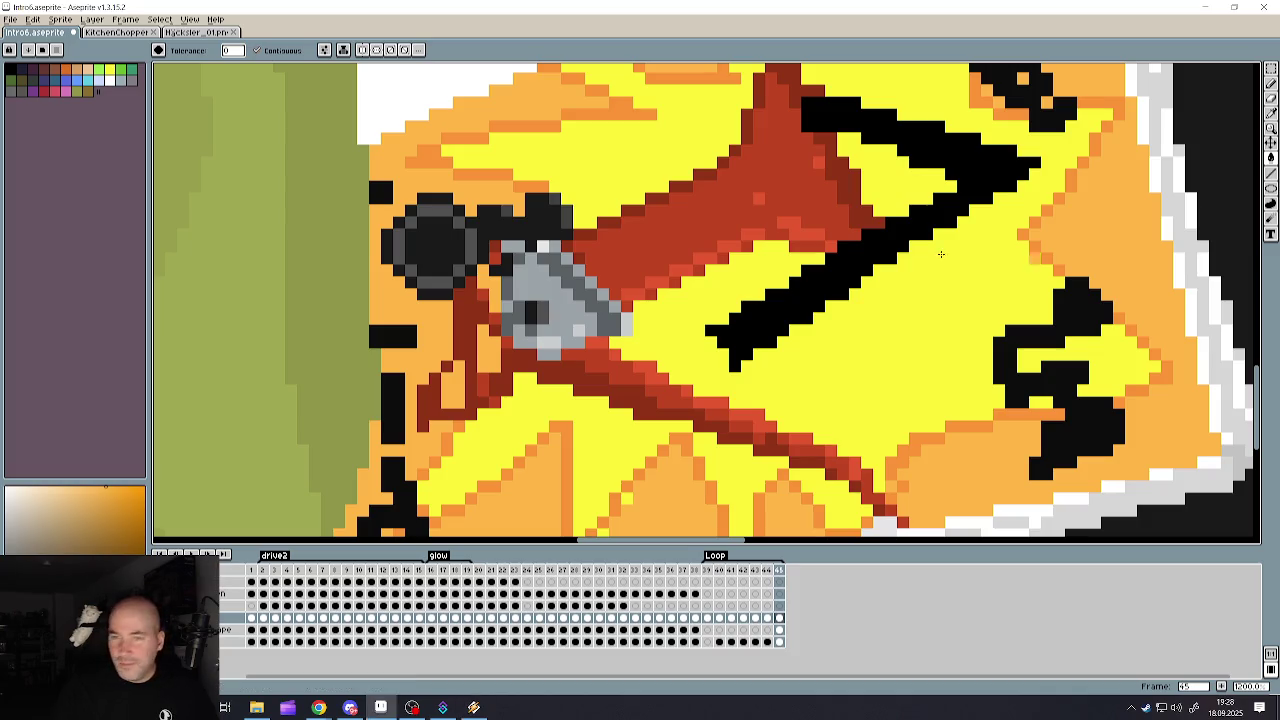
{"action": "scroll", "coordinate": [663, 285], "scroll_direction": "down", "scroll_amount": 3}
{"action": "scroll", "coordinate": [663, 285], "scroll_direction": "up", "scroll_amount": 3}
{"action": "scroll", "coordinate": [663, 285], "scroll_direction": "up", "scroll_amount": 2}
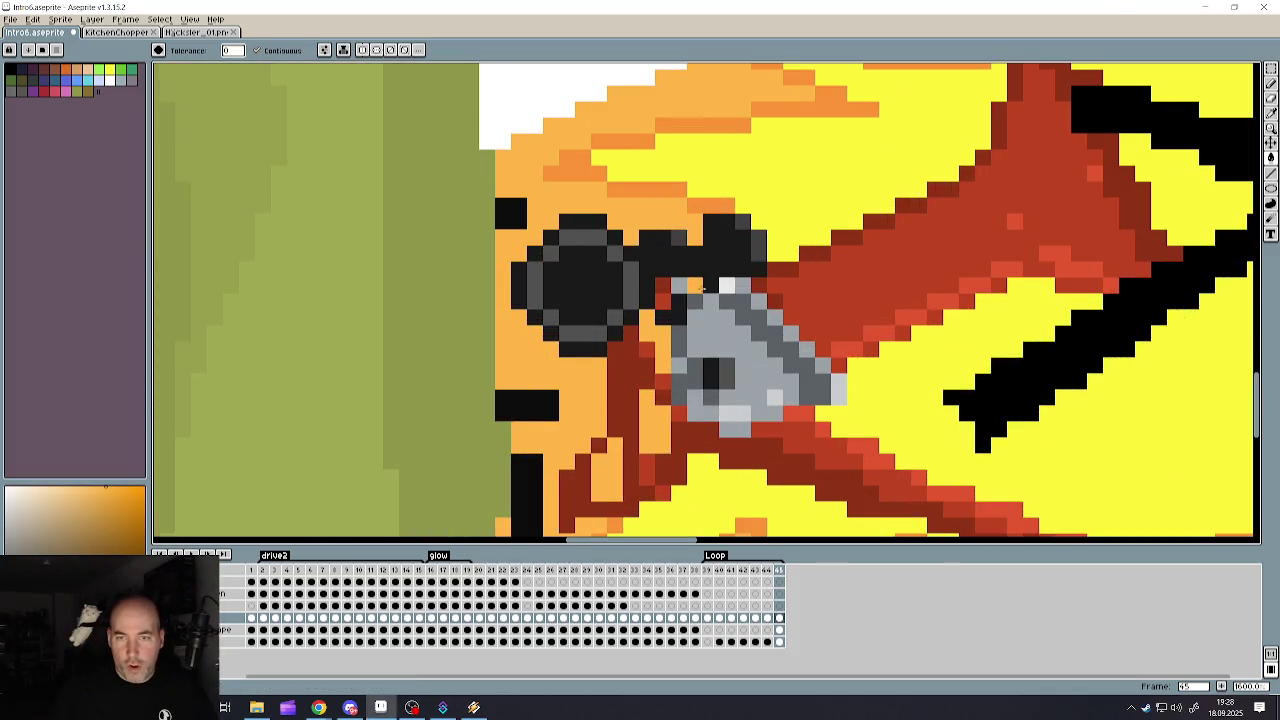
{"action": "scroll", "coordinate": [698, 316], "scroll_direction": "down", "scroll_amount": 3}
{"action": "scroll", "coordinate": [700, 320], "scroll_direction": "up", "scroll_amount": 1}
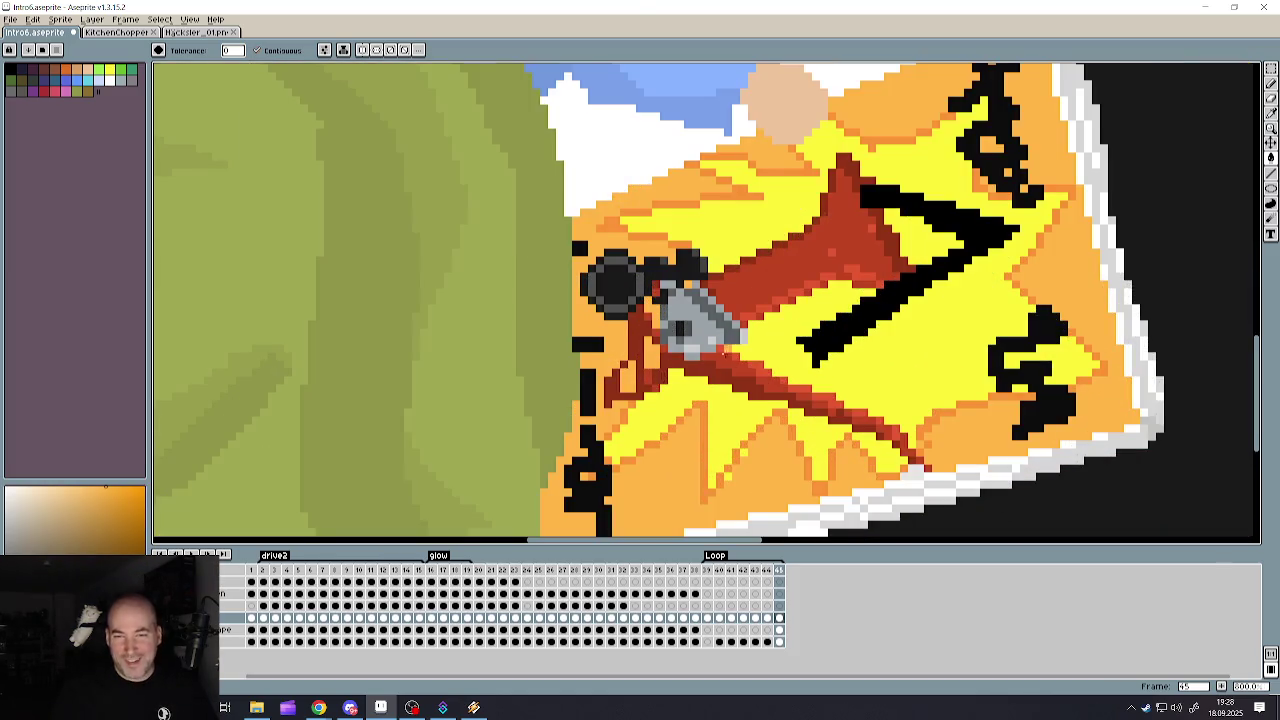
{"action": "scroll", "coordinate": [730, 370], "scroll_direction": "down", "scroll_amount": 1}
{"action": "scroll", "coordinate": [715, 375], "scroll_direction": "down", "scroll_amount": 2}
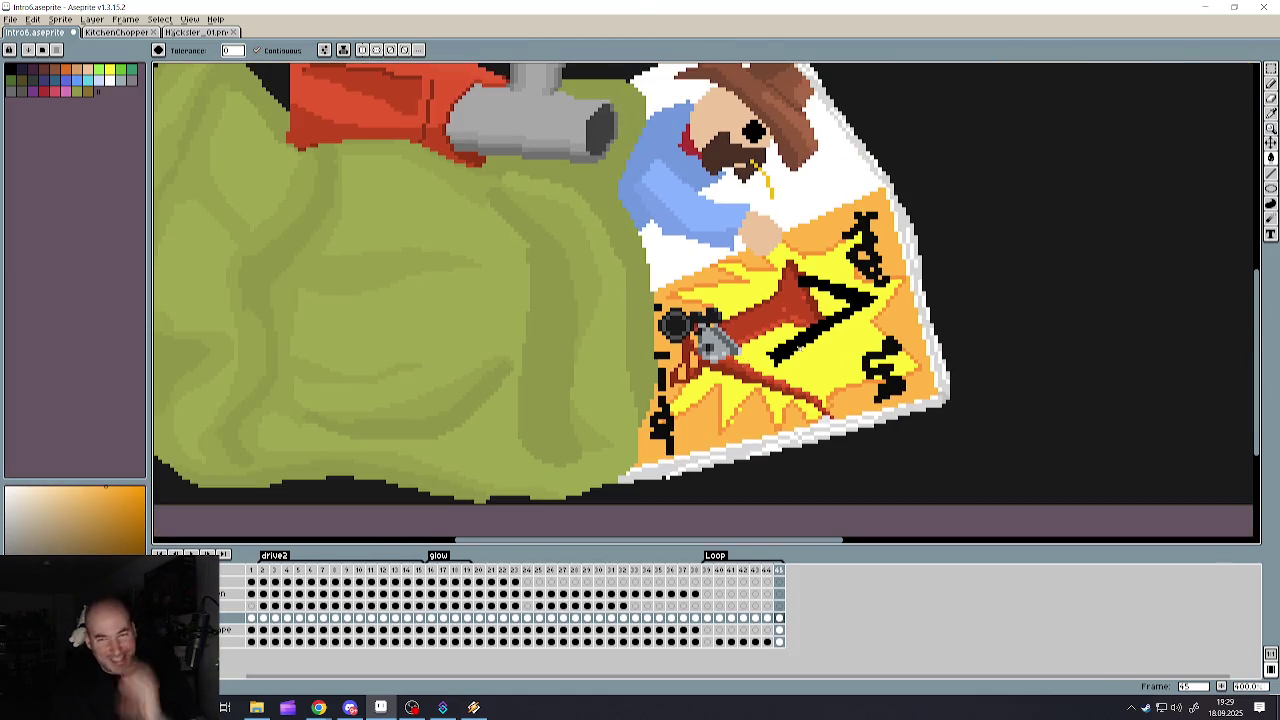
{"action": "scroll", "coordinate": [715, 375], "scroll_direction": "down", "scroll_amount": 2}
{"action": "scroll", "coordinate": [715, 375], "scroll_direction": "up", "scroll_amount": 2}
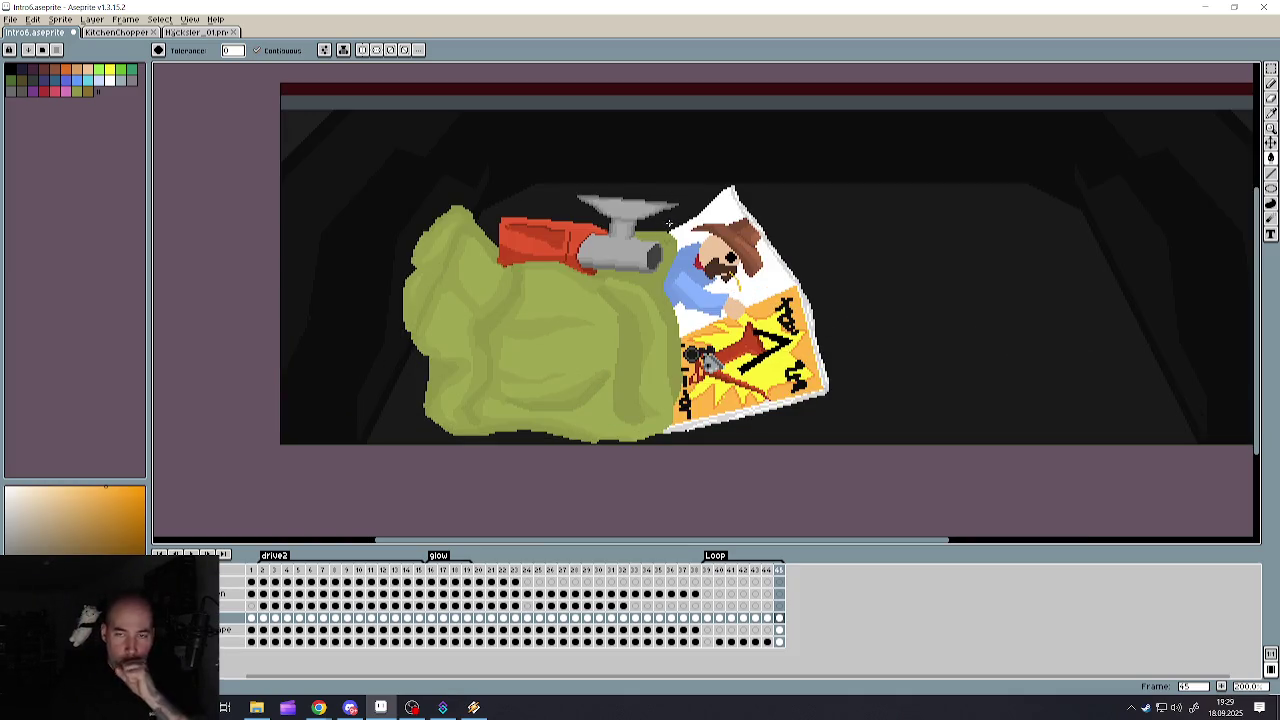
{"action": "scroll", "coordinate": [669, 224], "scroll_direction": "up", "scroll_amount": 1}
{"action": "scroll", "coordinate": [669, 224], "scroll_direction": "up", "scroll_amount": 1}
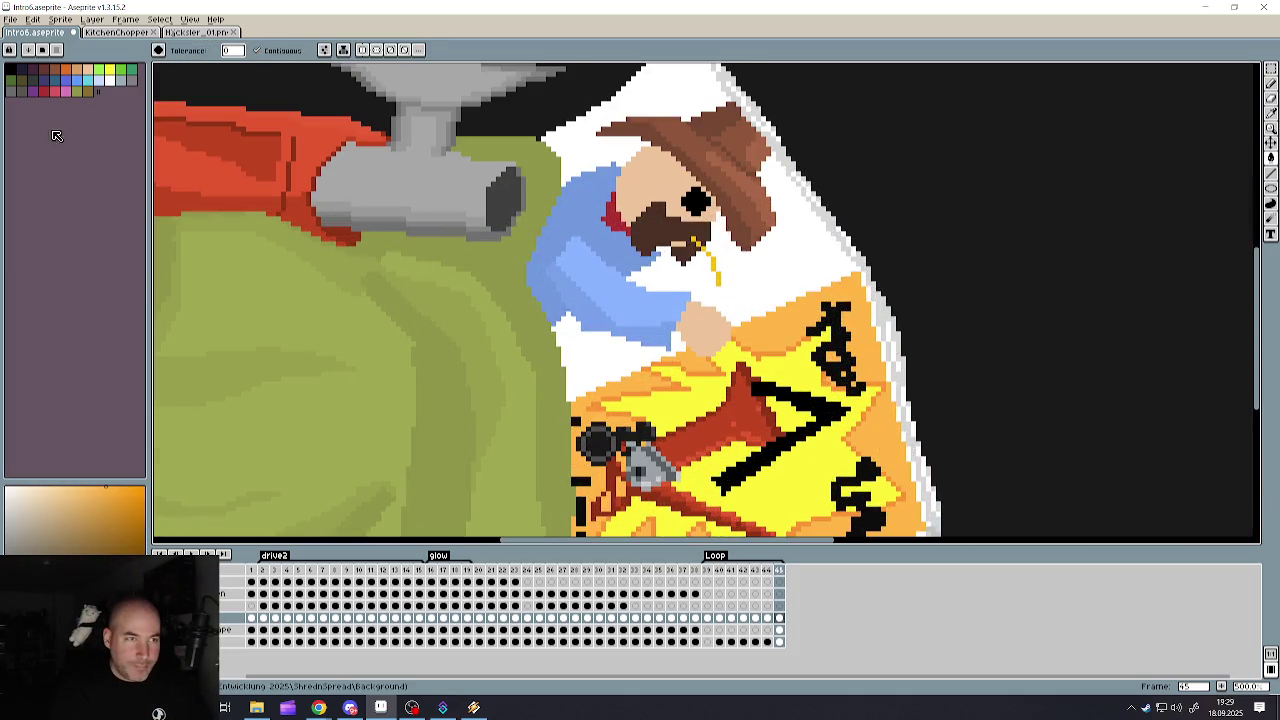
- Fill the three white patches around the cowboy with the green palette colour
{"action": "left_click", "coordinate": [123, 75]}
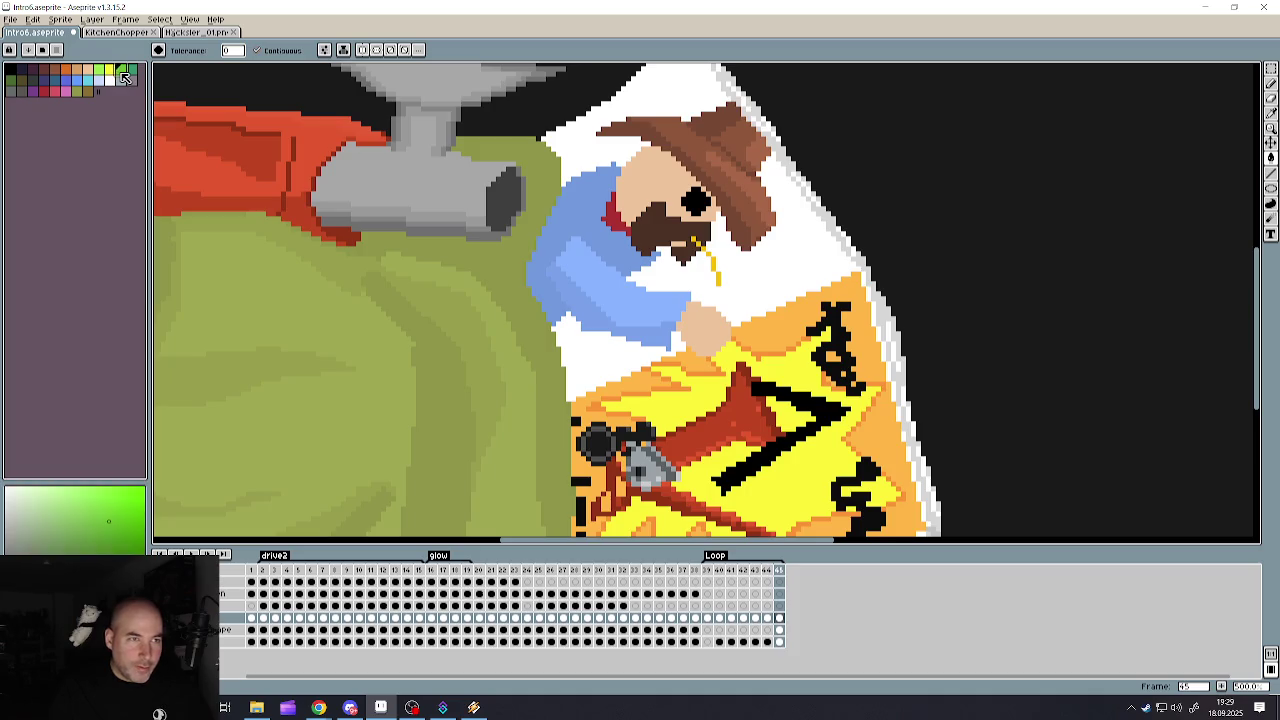
{"action": "left_click", "coordinate": [562, 370]}
{"action": "left_click", "coordinate": [790, 240]}
{"action": "left_click", "coordinate": [640, 100]}
{"action": "scroll", "coordinate": [625, 185], "scroll_direction": "down", "scroll_amount": 5}
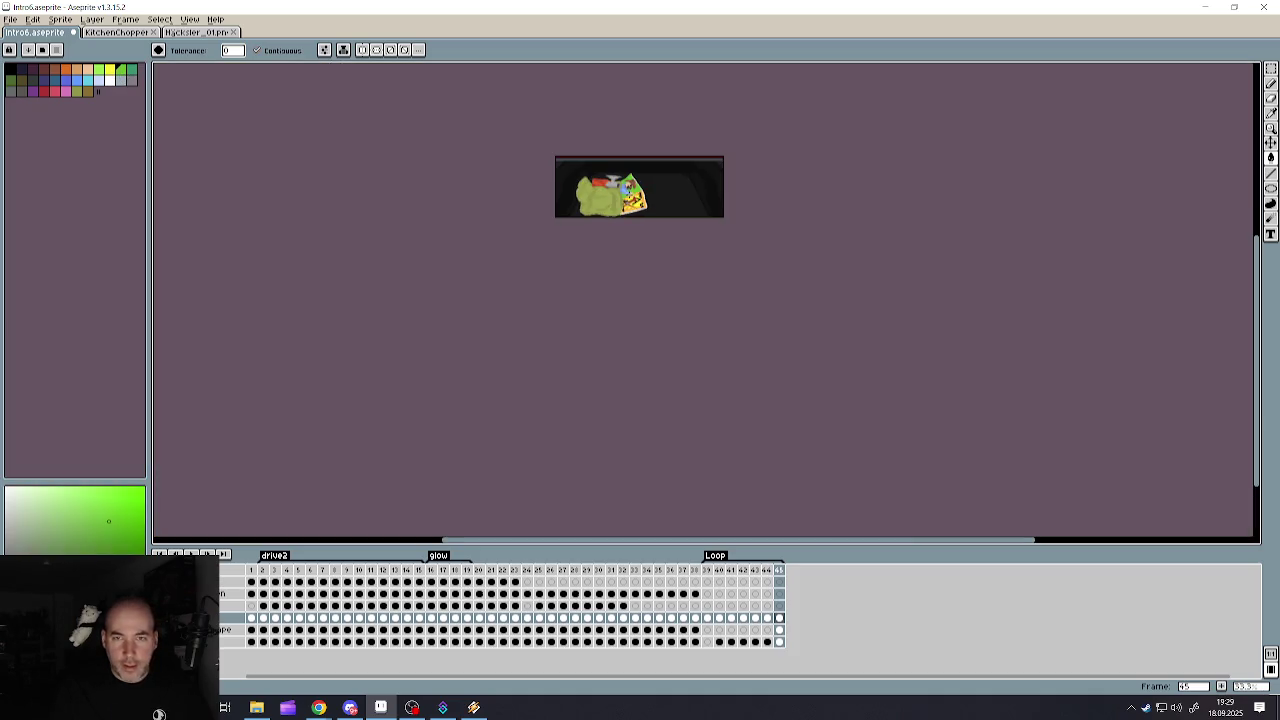
{"action": "scroll", "coordinate": [629, 179], "scroll_direction": "up", "scroll_amount": 5}
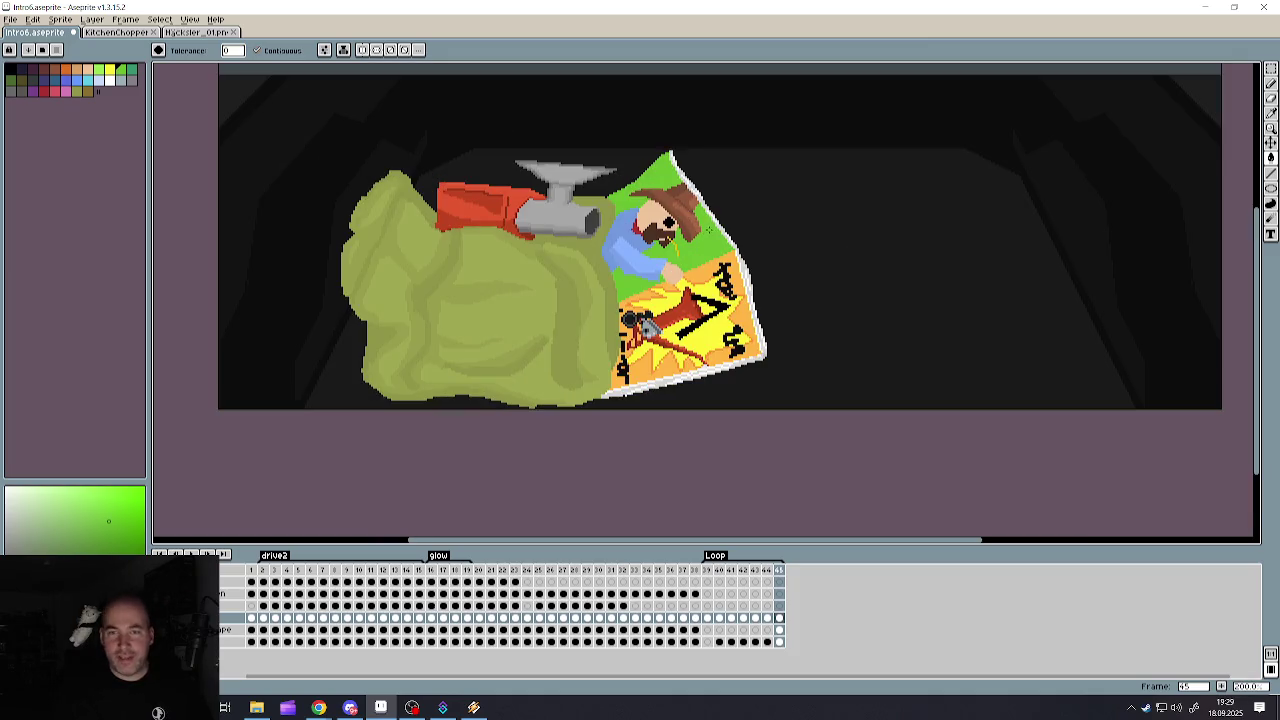
{"action": "scroll", "coordinate": [636, 227], "scroll_direction": "up", "scroll_amount": 2}
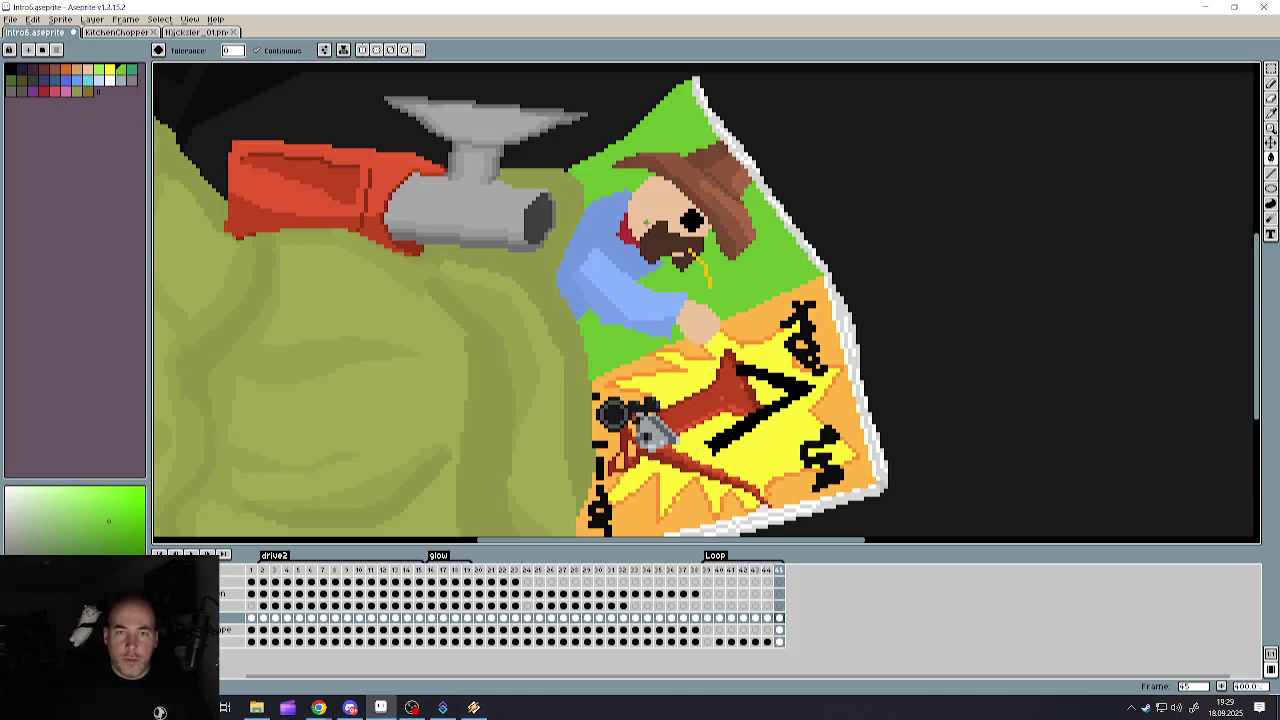
{"action": "scroll", "coordinate": [608, 182], "scroll_direction": "up", "scroll_amount": 1}
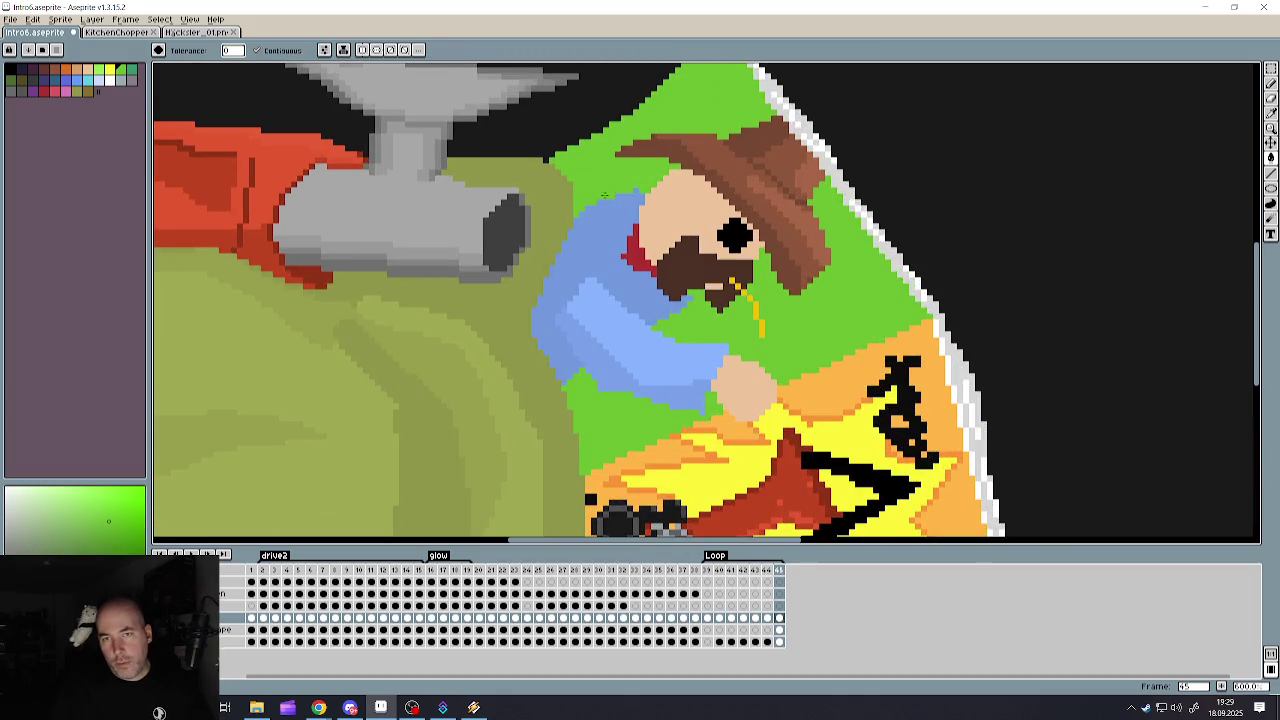
- Try a red fill beside the cowboy's face, then undo it to keep the green
{"action": "left_click", "coordinate": [648, 248], "text": "alt"}
{"action": "scroll", "coordinate": [641, 213], "scroll_direction": "up", "scroll_amount": 1}
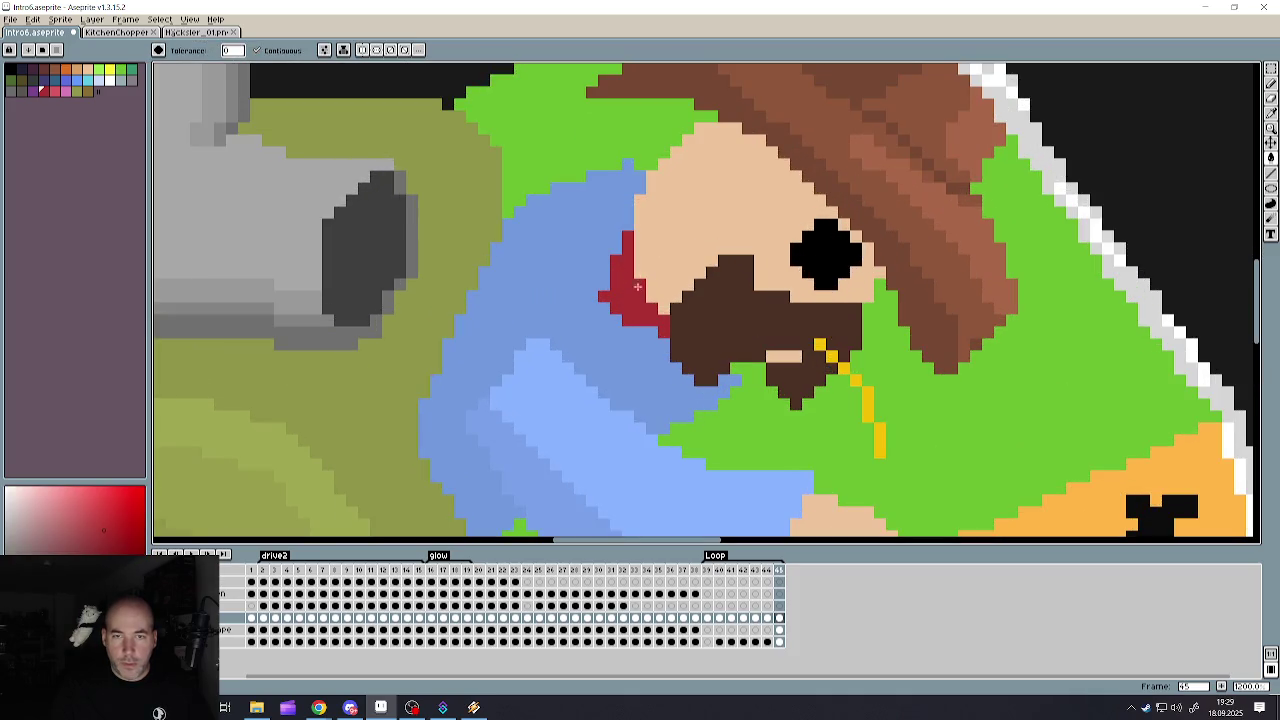
{"action": "left_click", "coordinate": [647, 166]}
{"action": "key", "text": "ctrl+z"}
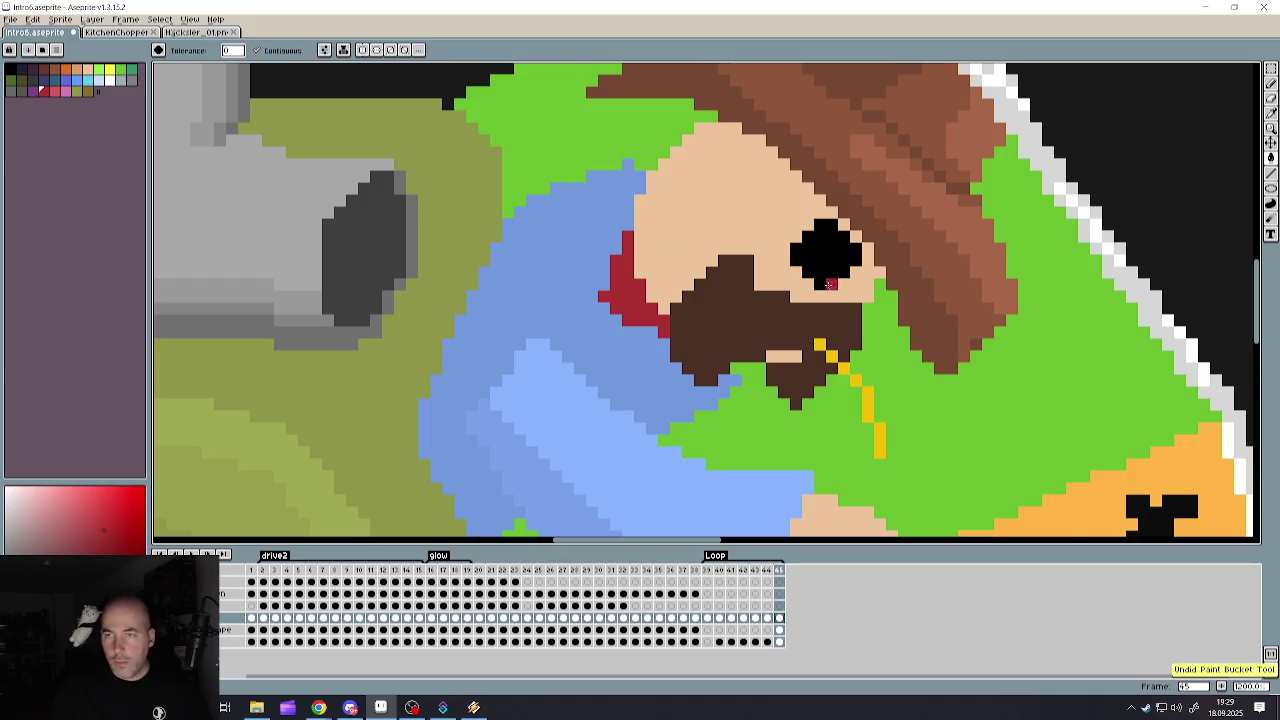
{"action": "scroll", "coordinate": [860, 310], "scroll_direction": "down", "scroll_amount": 2}
{"action": "scroll", "coordinate": [958, 318], "scroll_direction": "down", "scroll_amount": 1}
{"action": "scroll", "coordinate": [970, 445], "scroll_direction": "down", "scroll_amount": 1}
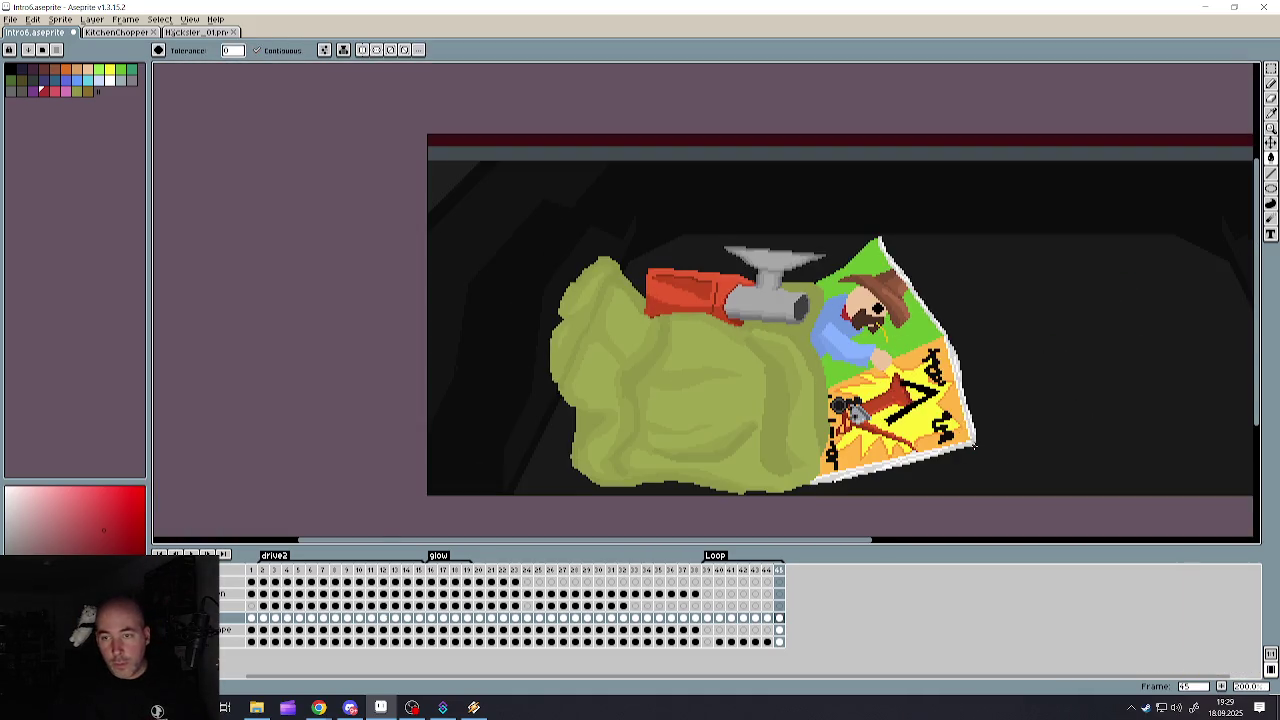
- Save the pixel-art scene with File > Save and let the save finish
{"action": "scroll", "coordinate": [975, 452], "scroll_direction": "up", "scroll_amount": 1}
{"action": "left_click", "coordinate": [10, 19]}
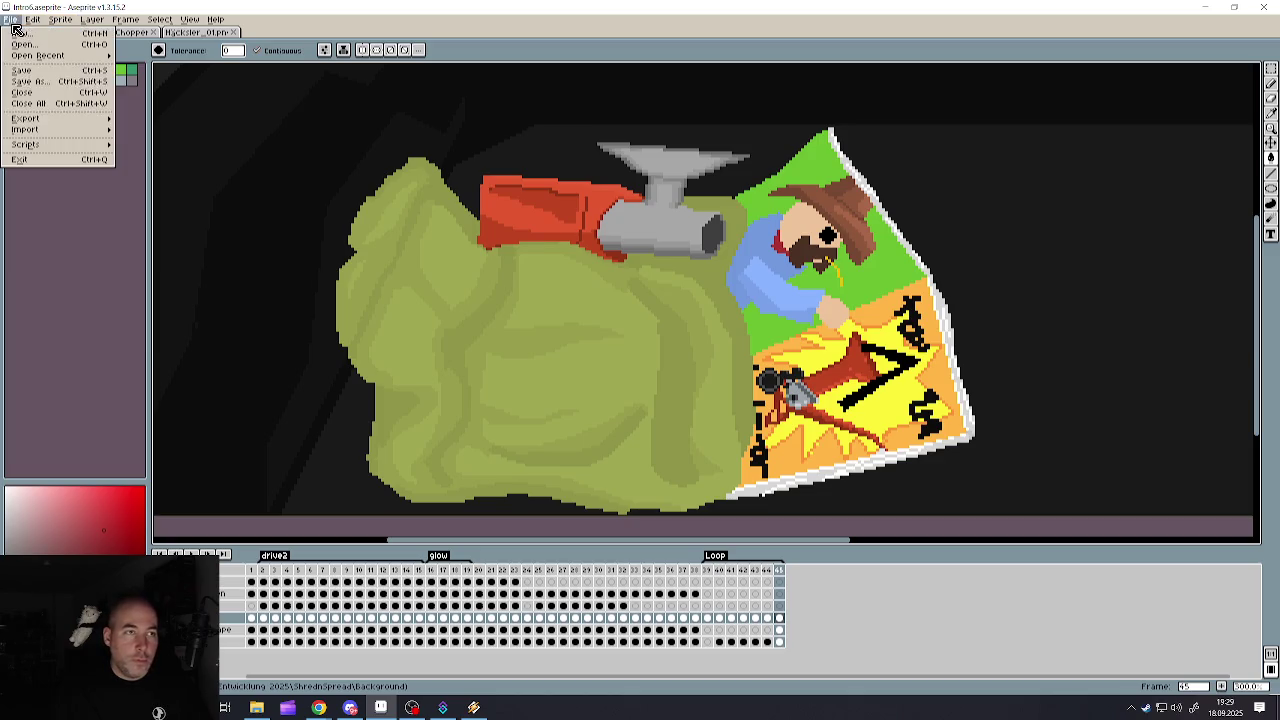
{"action": "left_click", "coordinate": [79, 112]}
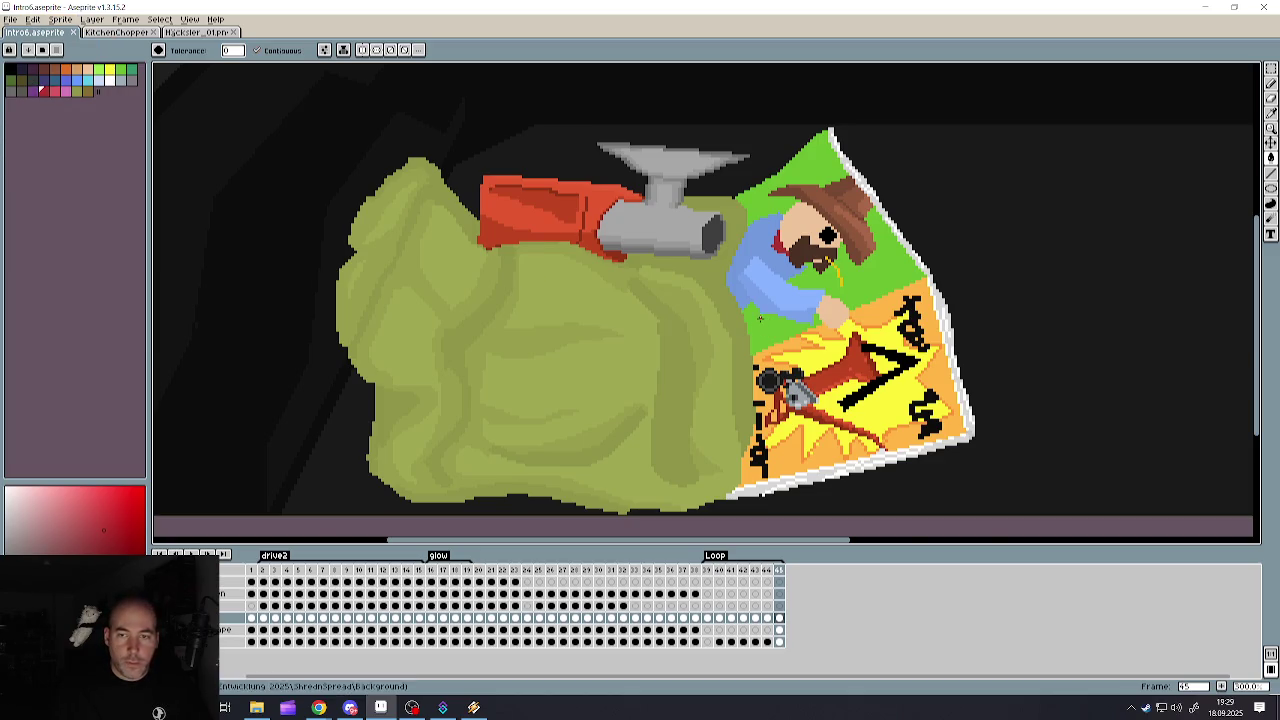
{"action": "scroll", "coordinate": [760, 320], "scroll_direction": "down", "scroll_amount": 3}
{"action": "scroll", "coordinate": [765, 286], "scroll_direction": "up", "scroll_amount": 1}
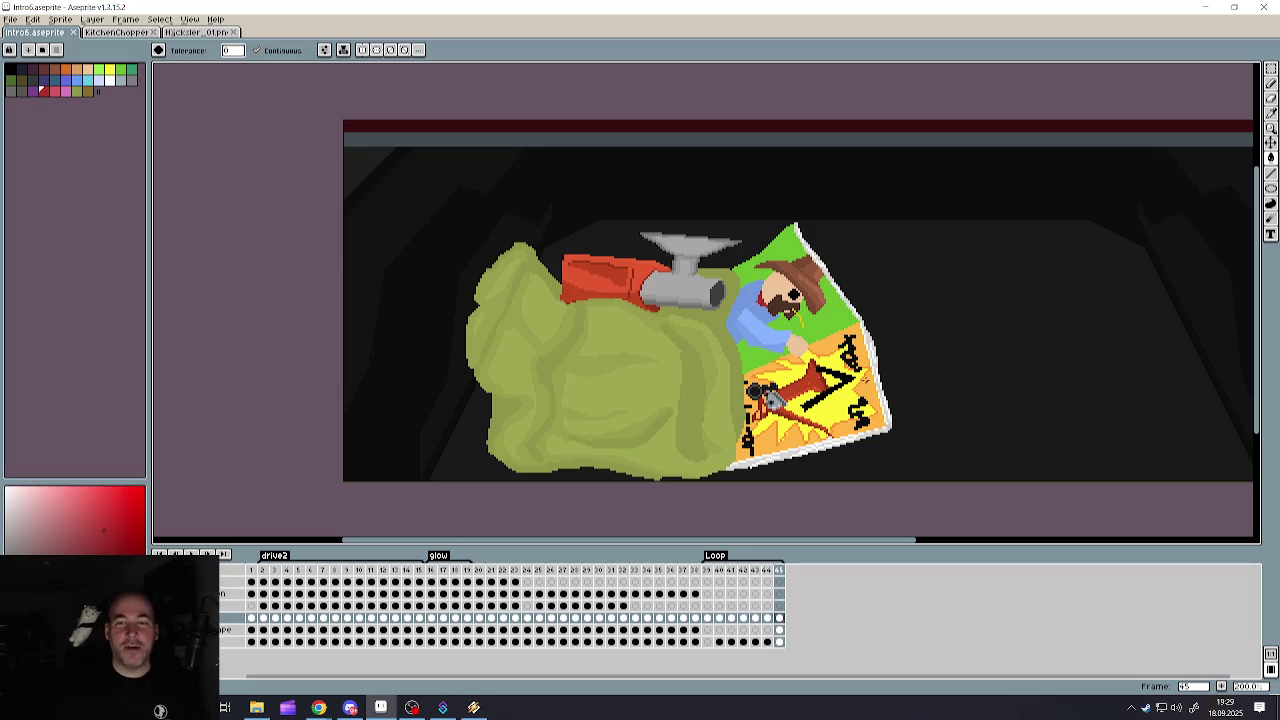
{"action": "scroll", "coordinate": [791, 271], "scroll_direction": "up", "scroll_amount": 3}
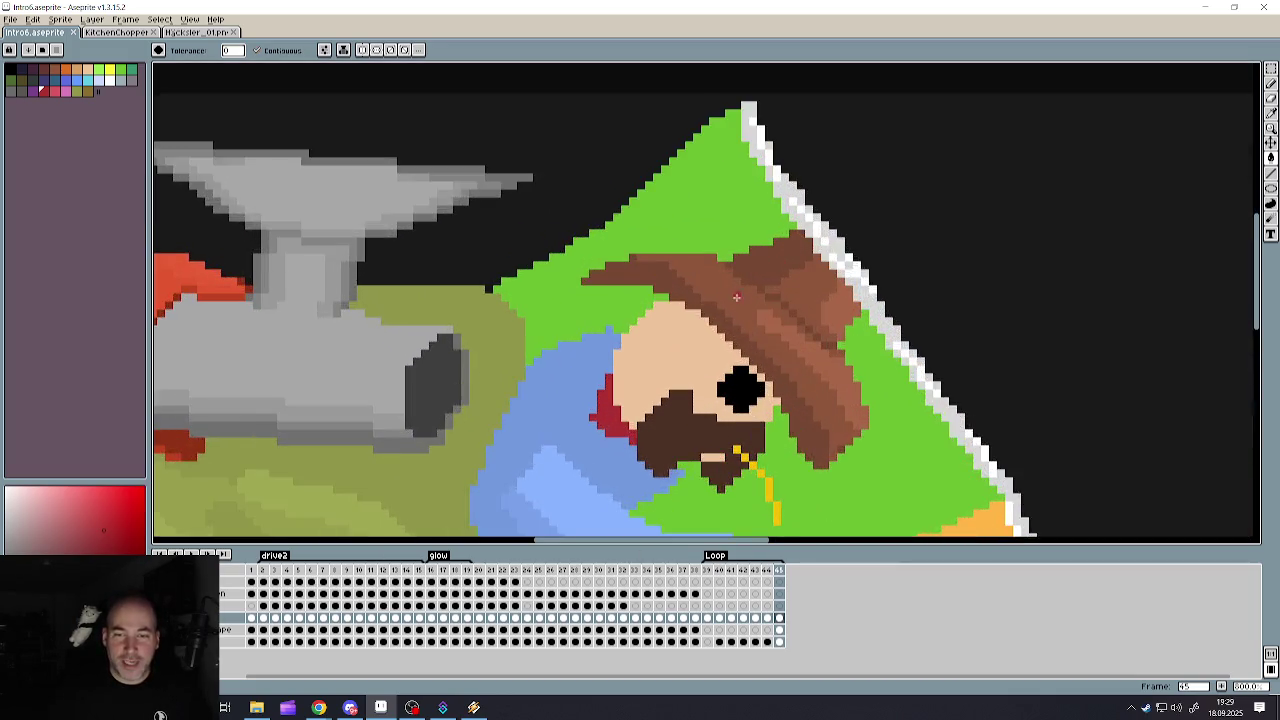
- Shade the cowboy's forehead darker tan with a pencil line and a fill above it
{"action": "scroll", "coordinate": [700, 350], "scroll_direction": "up", "scroll_amount": 1}
{"action": "scroll", "coordinate": [680, 400], "scroll_direction": "down", "scroll_amount": 3}
{"action": "scroll", "coordinate": [656, 439], "scroll_direction": "up", "scroll_amount": 3}
{"action": "scroll", "coordinate": [656, 439], "scroll_direction": "down", "scroll_amount": 3}
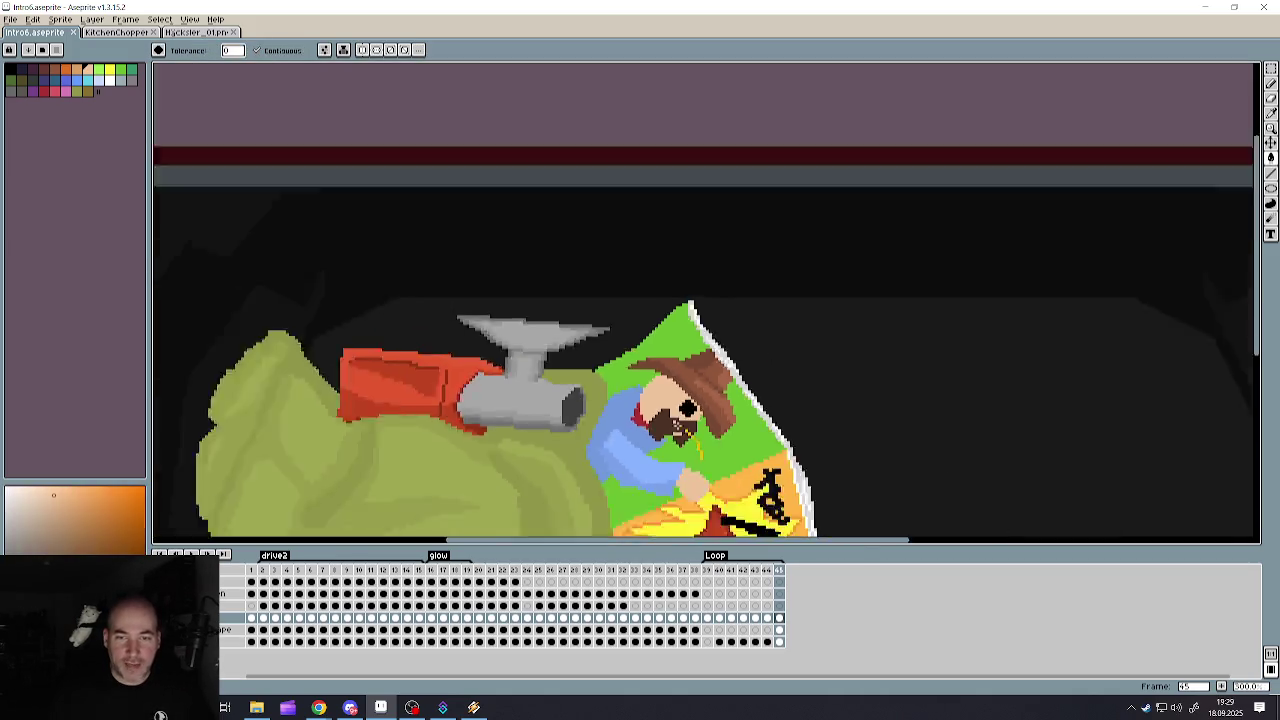
{"action": "scroll", "coordinate": [650, 420], "scroll_direction": "up", "scroll_amount": 3}
{"action": "scroll", "coordinate": [645, 350], "scroll_direction": "up", "scroll_amount": 2}
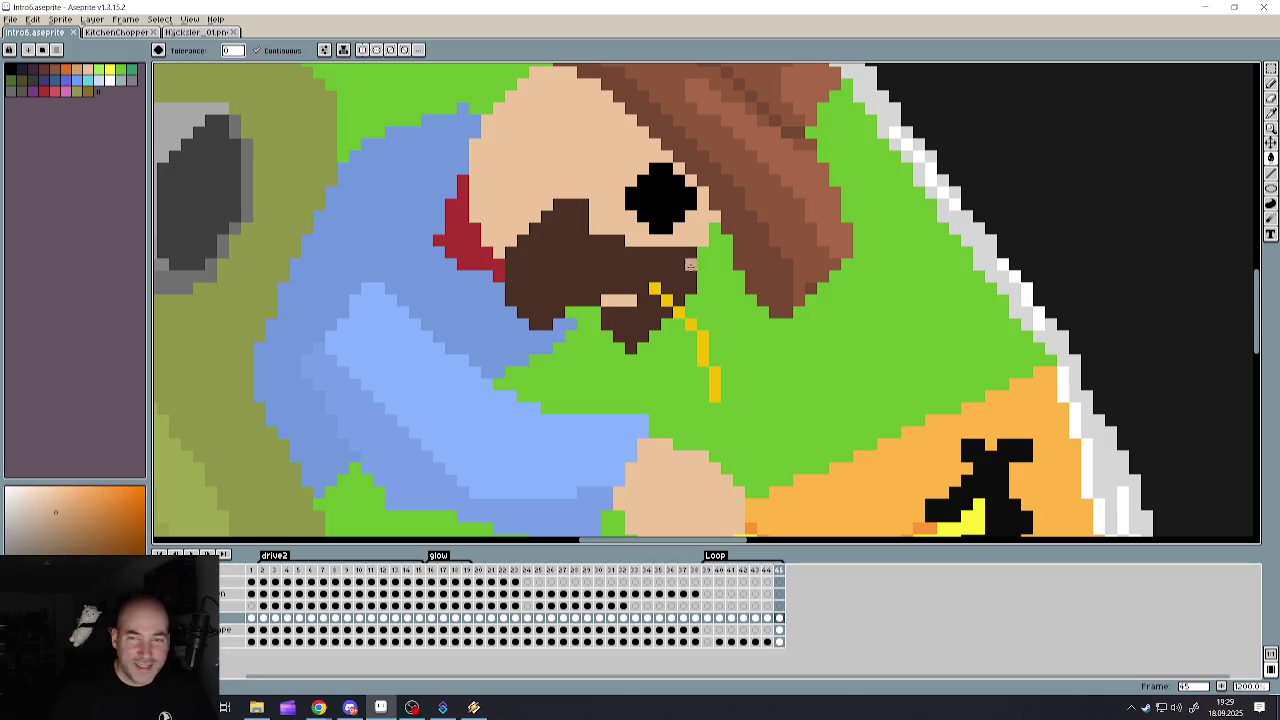
{"action": "scroll", "coordinate": [553, 118], "scroll_direction": "down", "scroll_amount": 3}
{"action": "scroll", "coordinate": [553, 115], "scroll_direction": "up", "scroll_amount": 4}
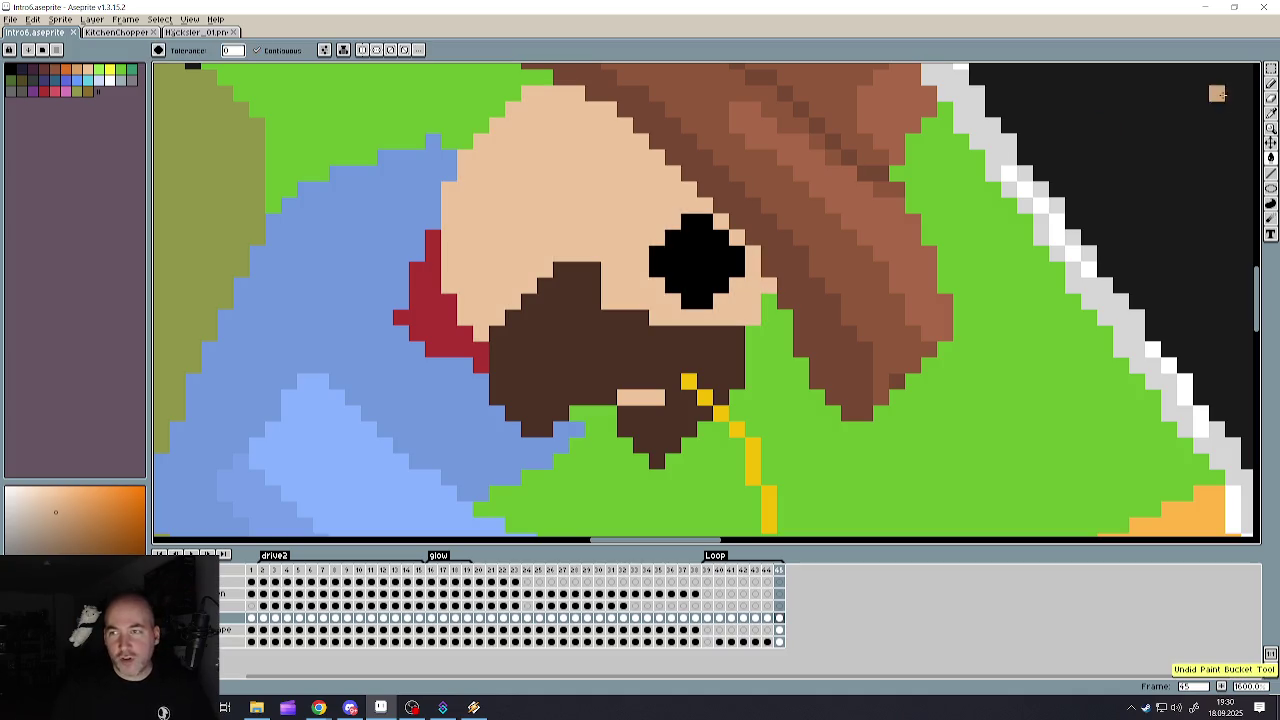
{"action": "left_click", "coordinate": [1271, 85]}
{"action": "left_click_drag", "start_coordinate": [530, 95], "coordinate": [664, 208]}
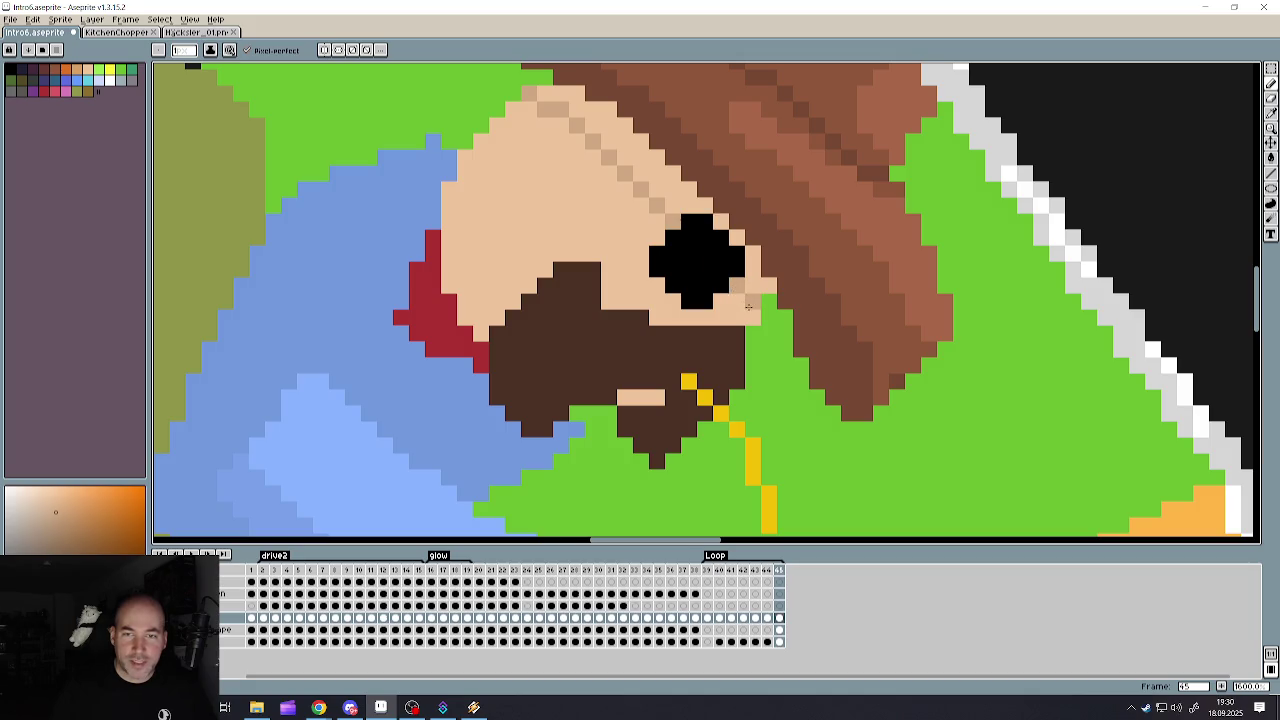
{"action": "left_click", "coordinate": [1271, 158]}
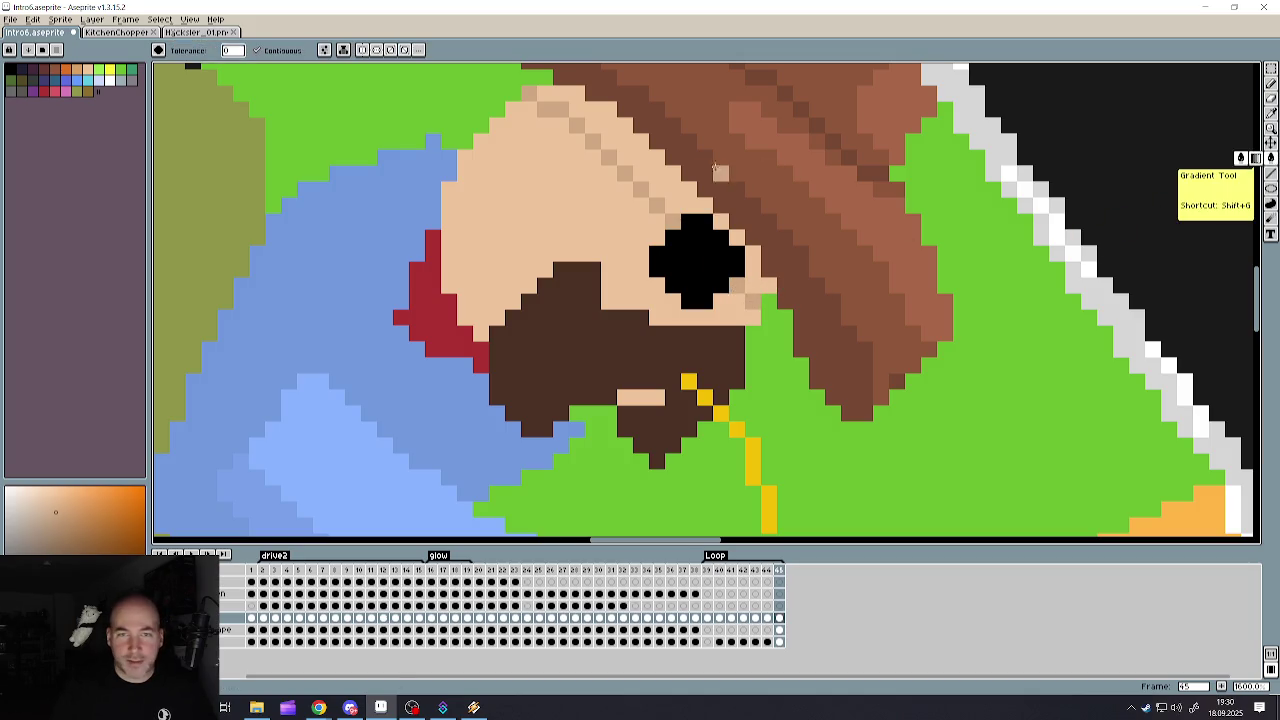
{"action": "left_click", "coordinate": [659, 173]}
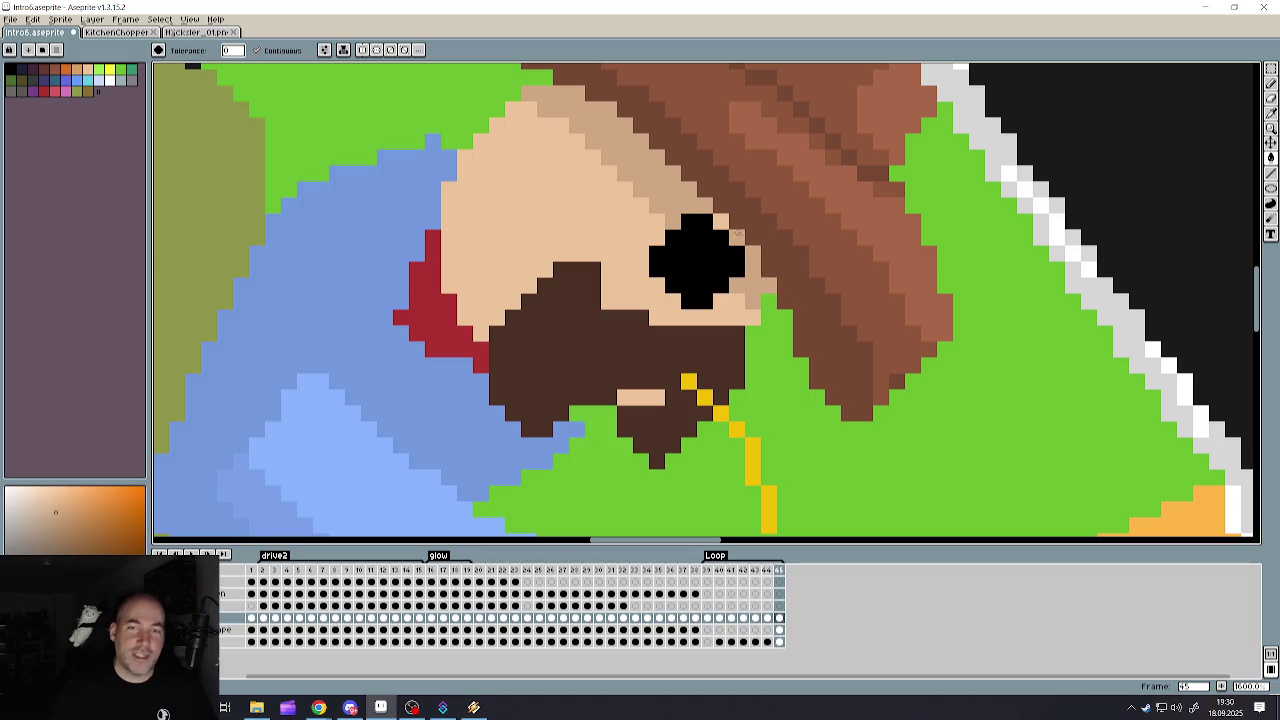
- Darken the cheek with a tan column and fill the nearby skin and under-nose bar darker
{"action": "scroll", "coordinate": [725, 230], "scroll_direction": "down", "scroll_amount": 1}
{"action": "scroll", "coordinate": [725, 230], "scroll_direction": "down", "scroll_amount": 1}
{"action": "scroll", "coordinate": [725, 230], "scroll_direction": "down", "scroll_amount": 1}
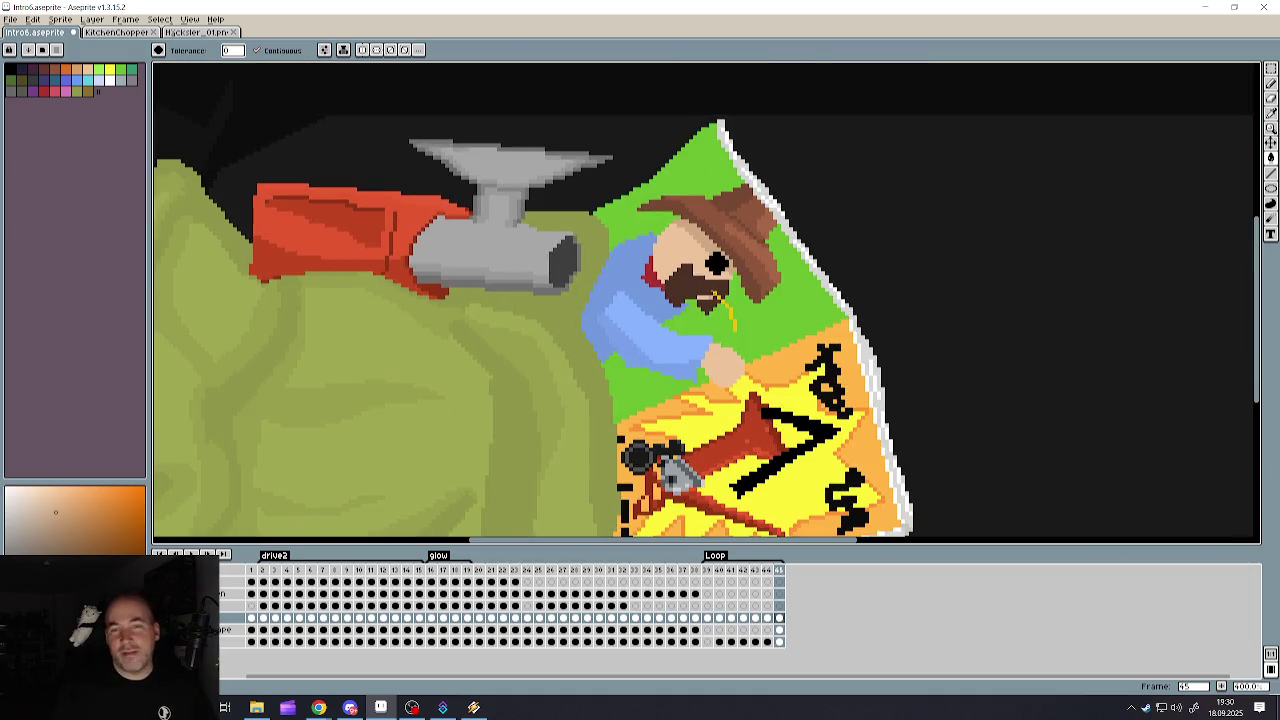
{"action": "scroll", "coordinate": [725, 230], "scroll_direction": "up", "scroll_amount": 1}
{"action": "scroll", "coordinate": [603, 262], "scroll_direction": "up", "scroll_amount": 5}
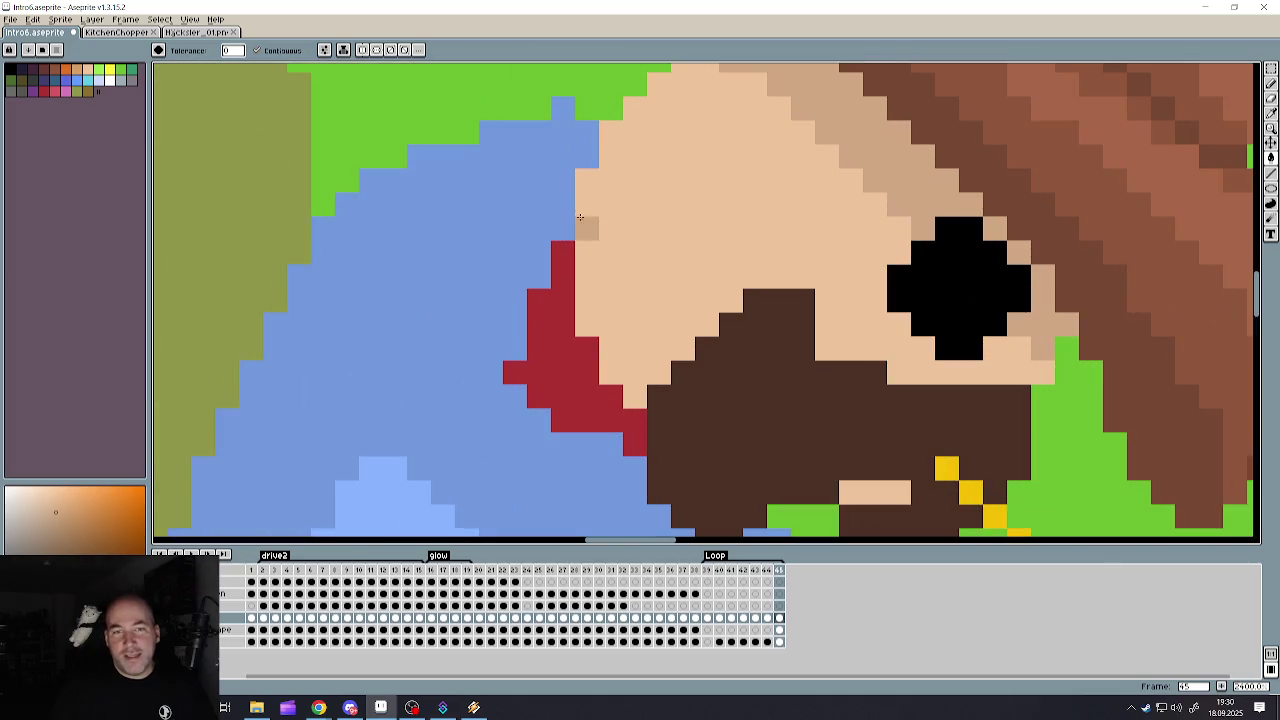
{"action": "left_click", "coordinate": [1270, 83]}
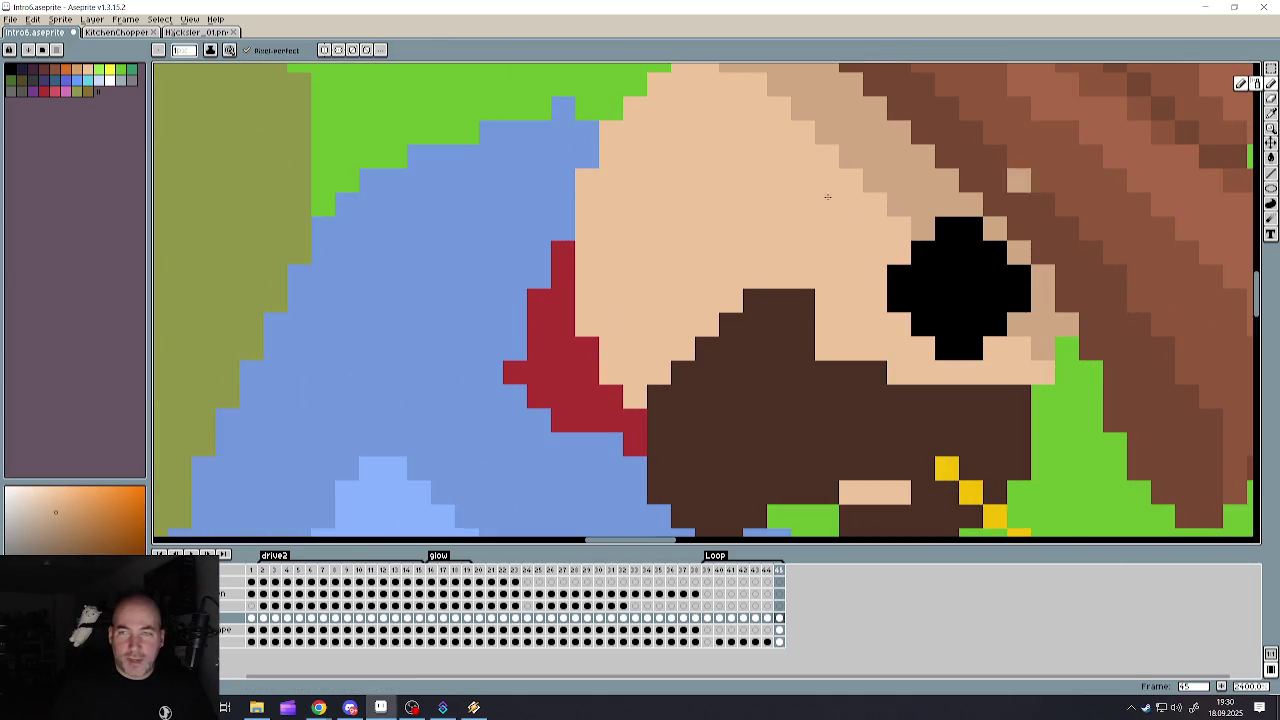
{"action": "mouse_move", "coordinate": [611, 132]}
{"action": "left_mouse_down"}
{"action": "mouse_move", "coordinate": [603, 203]}
{"action": "mouse_move", "coordinate": [624, 335]}
{"action": "mouse_move", "coordinate": [658, 372]}
{"action": "left_mouse_up"}
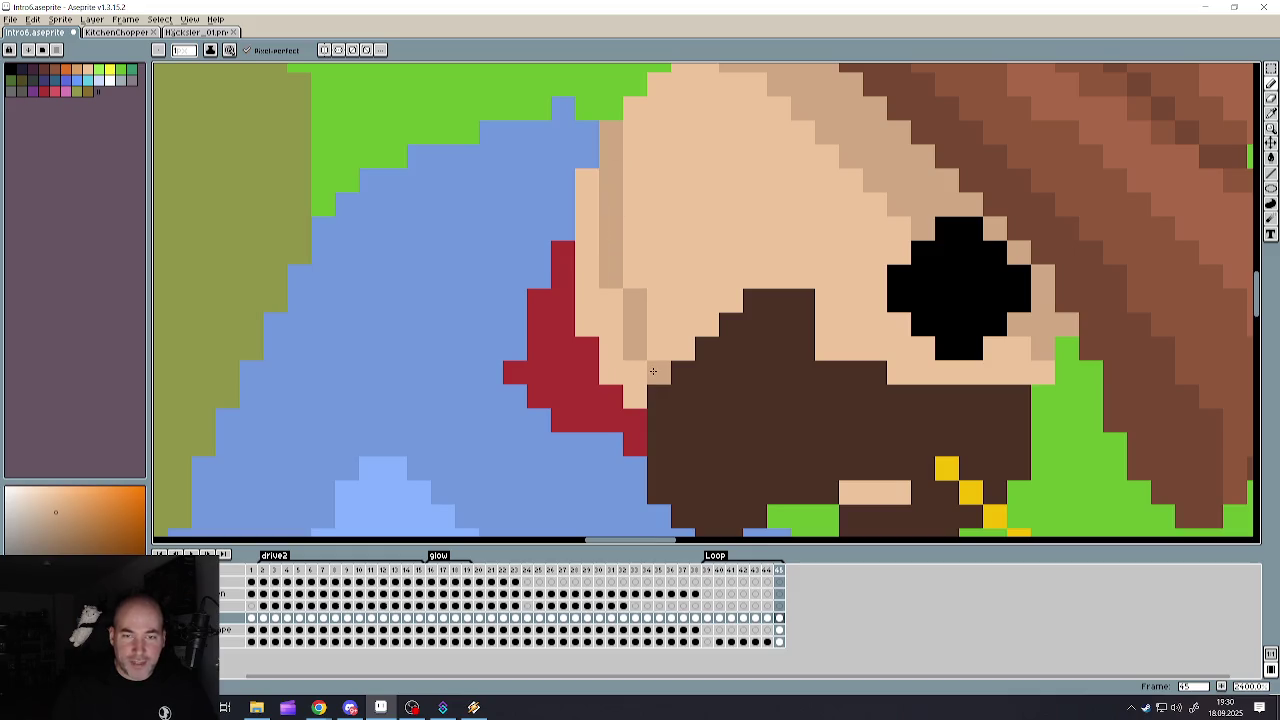
{"action": "left_click", "coordinate": [1270, 157]}
{"action": "left_click", "coordinate": [607, 322]}
{"action": "scroll", "coordinate": [607, 322], "scroll_direction": "down", "scroll_amount": 2}
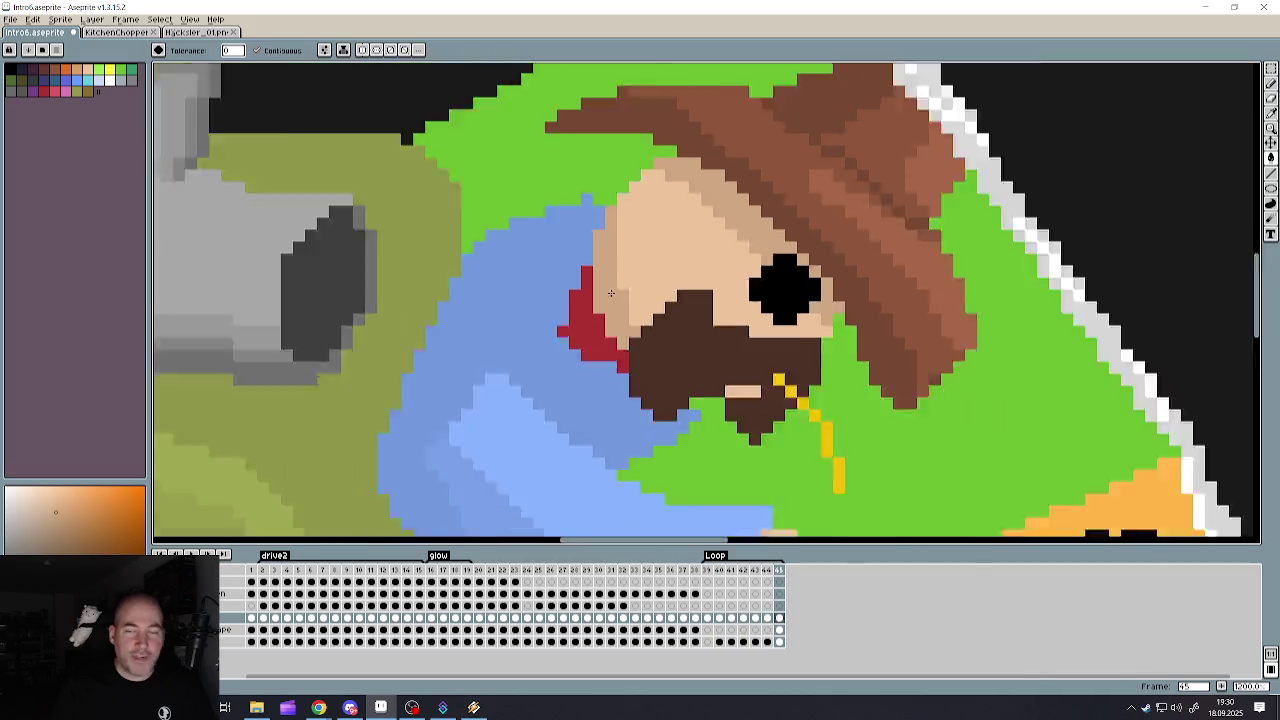
{"action": "scroll", "coordinate": [607, 322], "scroll_direction": "down", "scroll_amount": 2}
{"action": "scroll", "coordinate": [630, 310], "scroll_direction": "up", "scroll_amount": 2}
{"action": "scroll", "coordinate": [641, 296], "scroll_direction": "up", "scroll_amount": 2}
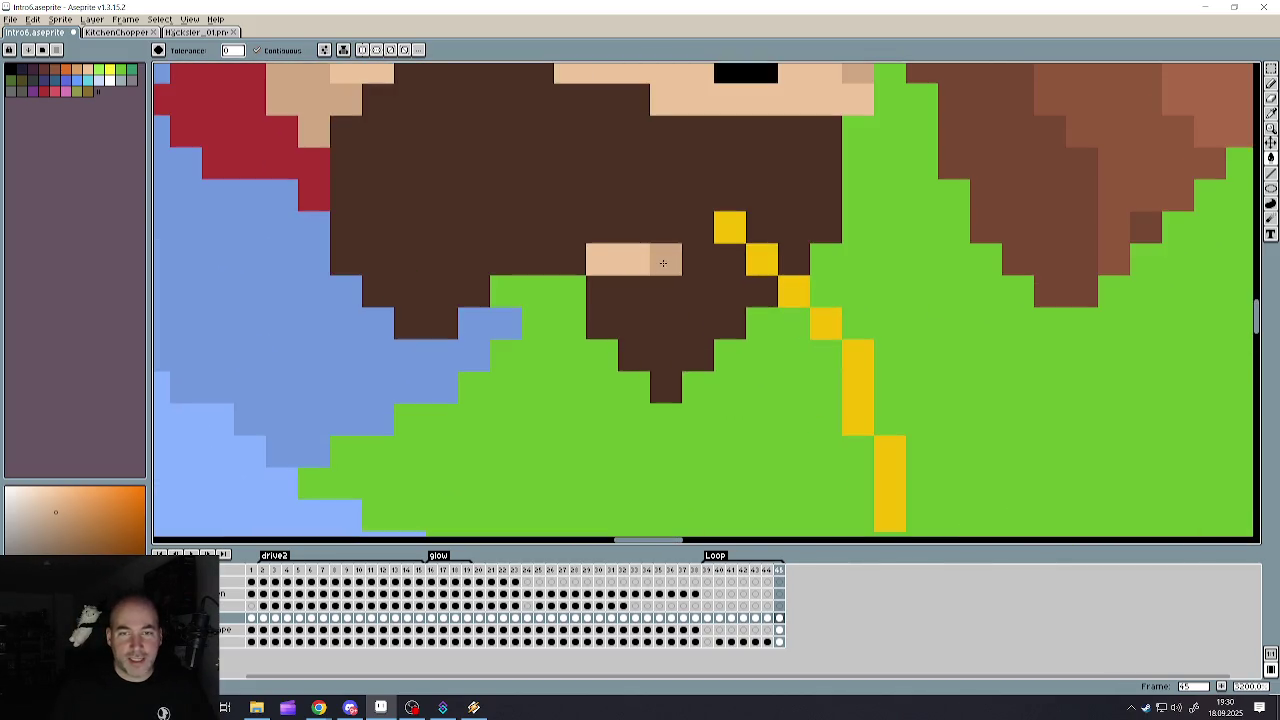
{"action": "left_click", "coordinate": [662, 259]}
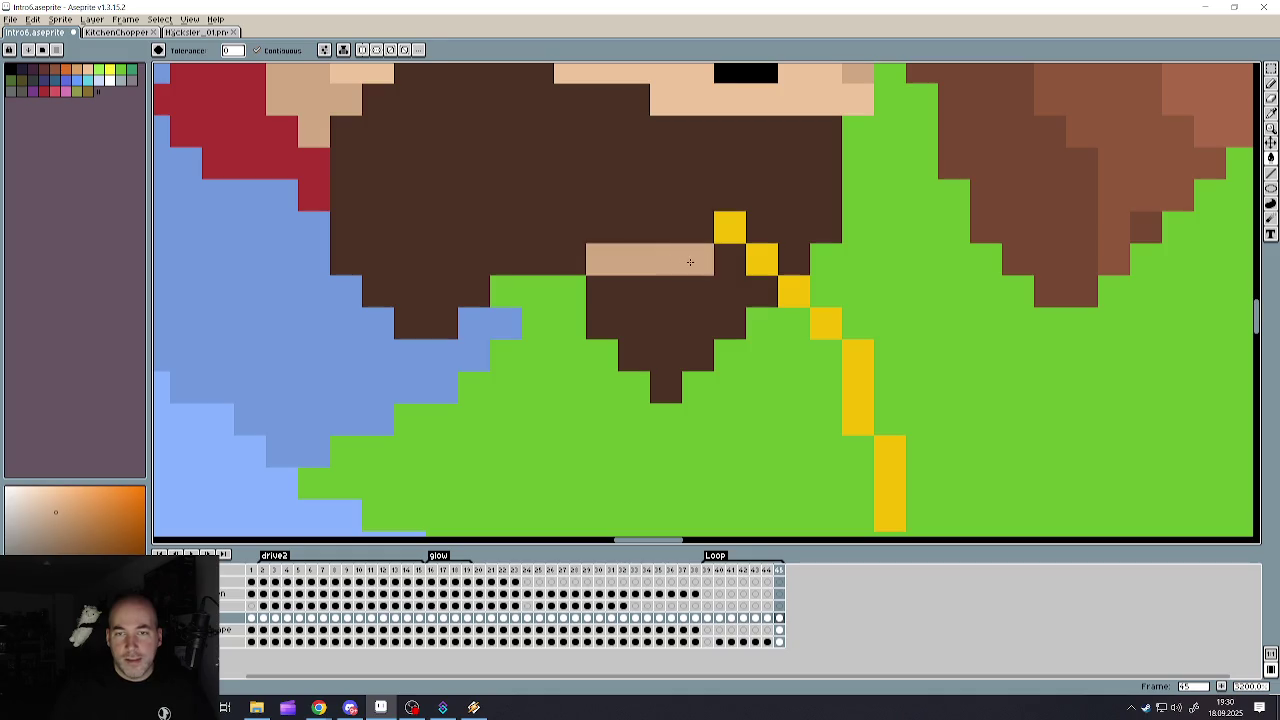
- Add a yellow line along the beard, then repaint the stray yellow pixels dark brown
{"action": "left_click", "coordinate": [729, 226], "text": "alt"}
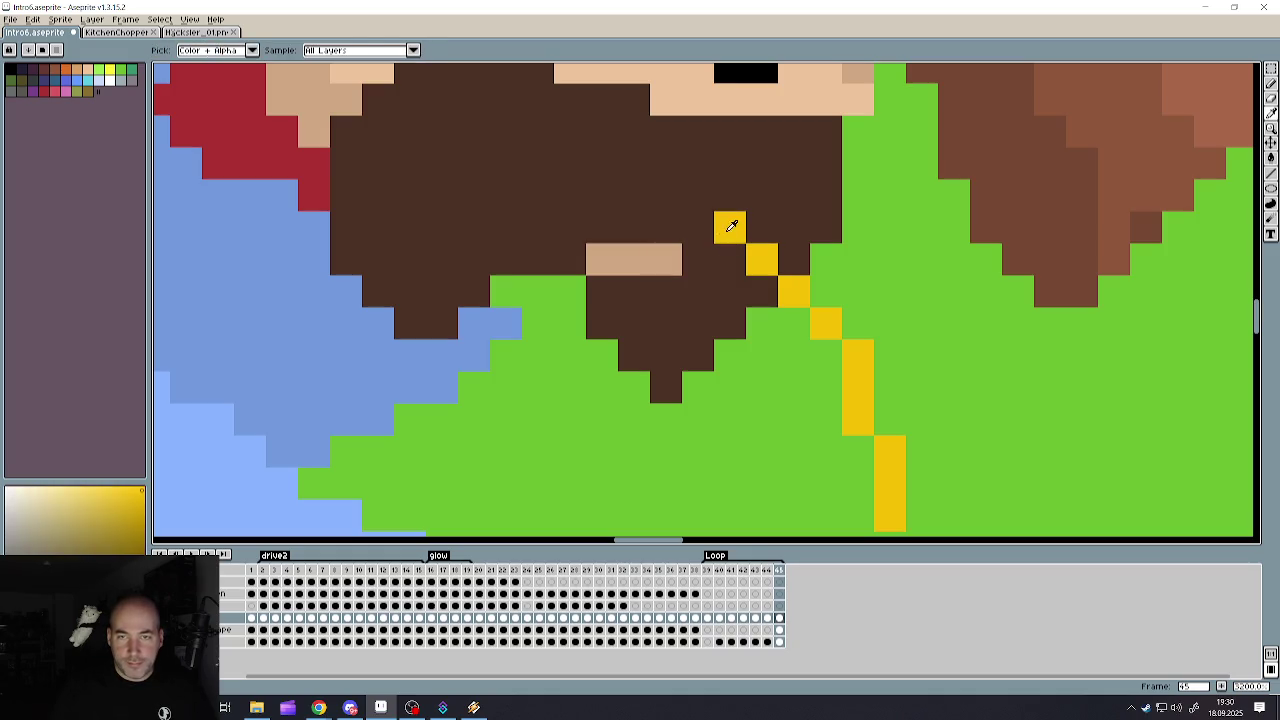
{"action": "left_click", "coordinate": [666, 259]}
{"action": "key", "text": "ctrl+z"}
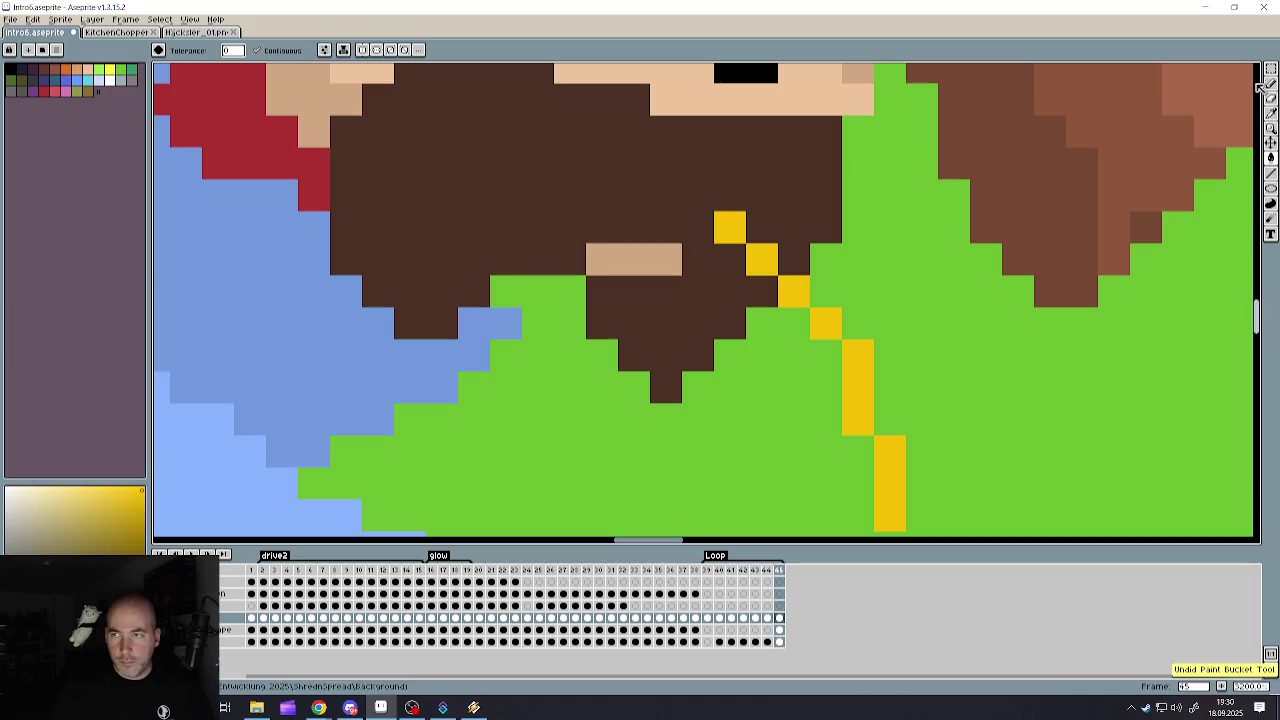
{"action": "key", "text": "b"}
{"action": "mouse_move", "coordinate": [666, 259]}
{"action": "left_mouse_down"}
{"action": "mouse_move", "coordinate": [772, 306]}
{"action": "mouse_move", "coordinate": [848, 378]}
{"action": "left_mouse_up"}
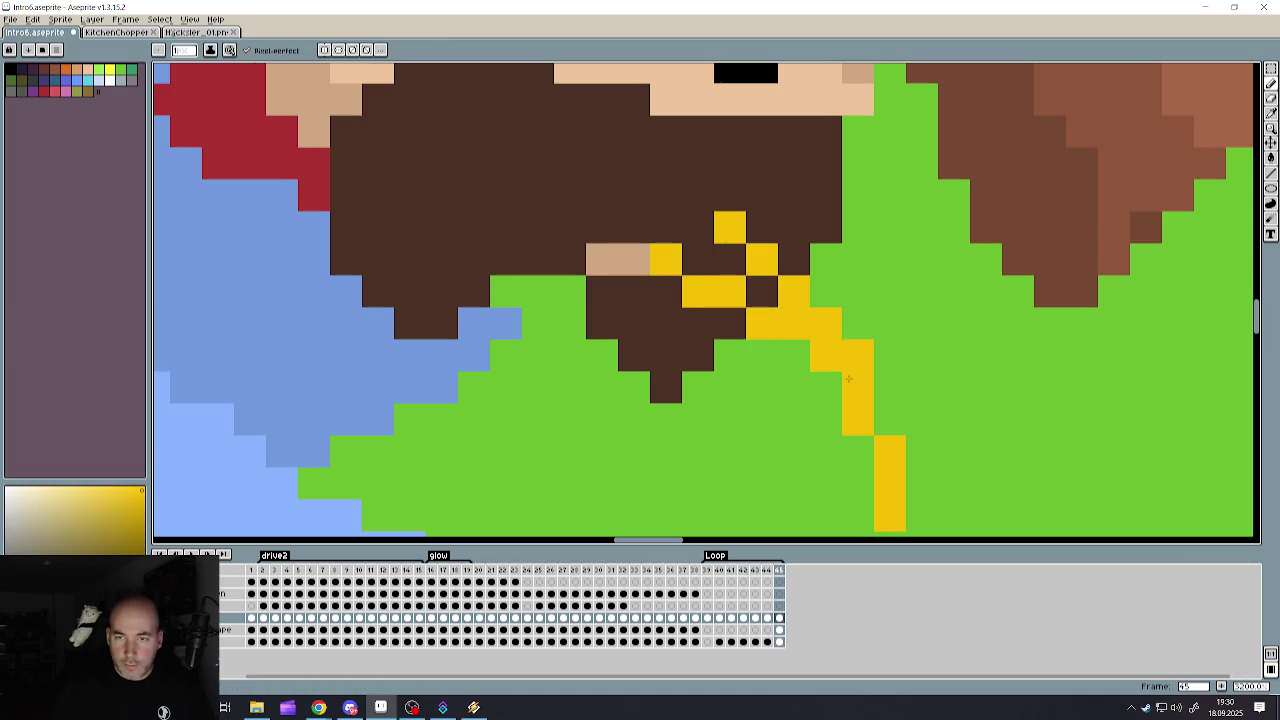
{"action": "left_click", "coordinate": [740, 256], "text": "alt"}
{"action": "left_click_drag", "start_coordinate": [730, 227], "coordinate": [762, 259]}
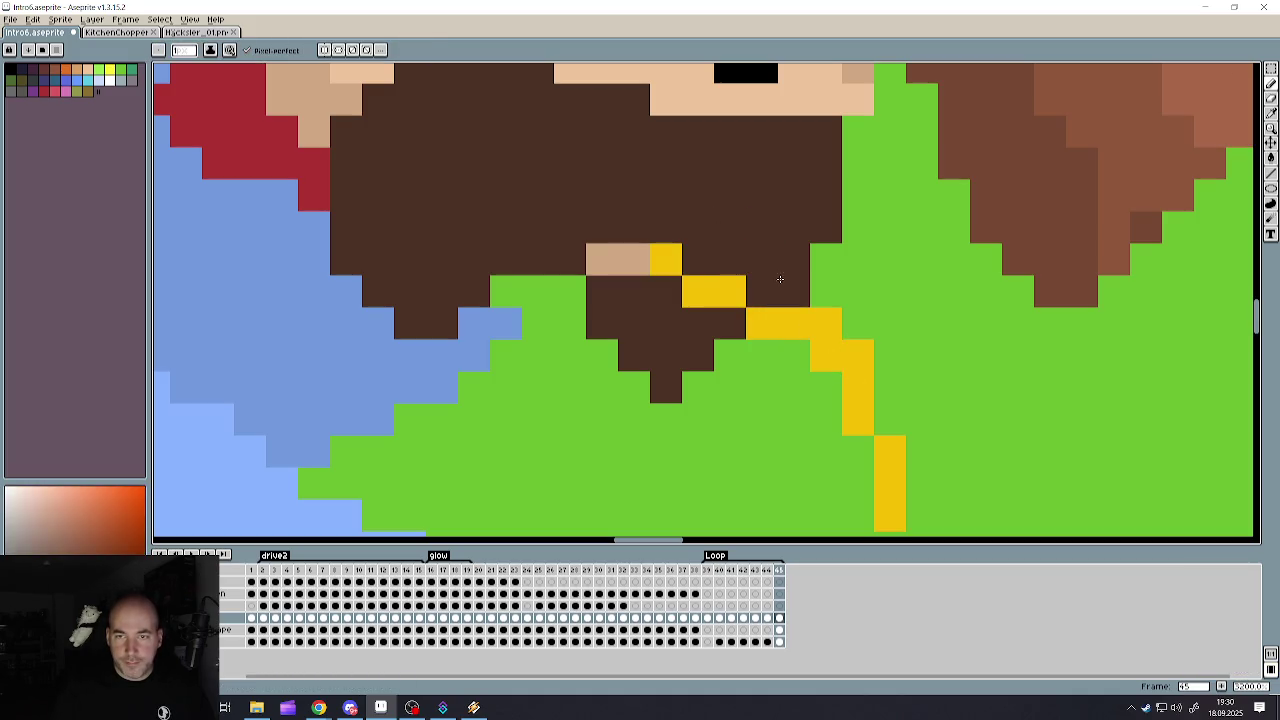
{"action": "left_click", "coordinate": [794, 292]}
- Save the scene file again
{"action": "scroll", "coordinate": [757, 262], "scroll_direction": "down", "scroll_amount": 5}
{"action": "scroll", "coordinate": [765, 295], "scroll_direction": "down", "scroll_amount": 2}
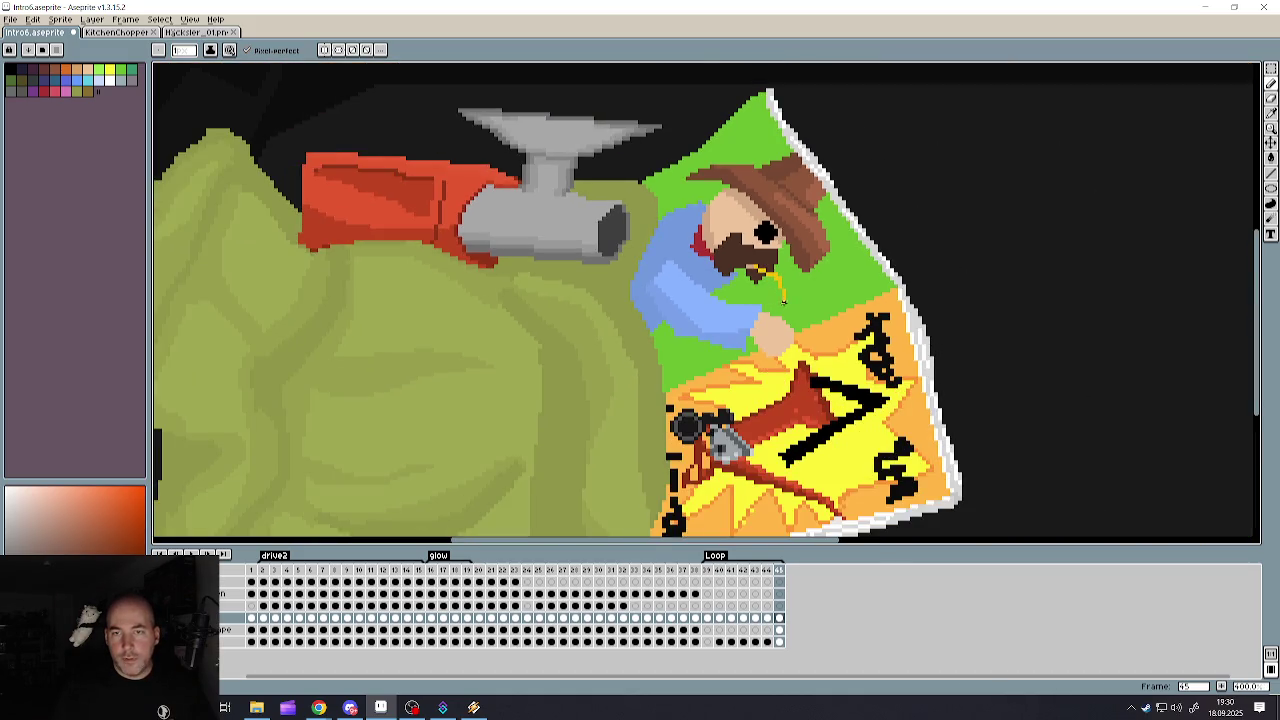
{"action": "scroll", "coordinate": [760, 298], "scroll_direction": "up", "scroll_amount": 2}
{"action": "scroll", "coordinate": [730, 288], "scroll_direction": "down", "scroll_amount": 2}
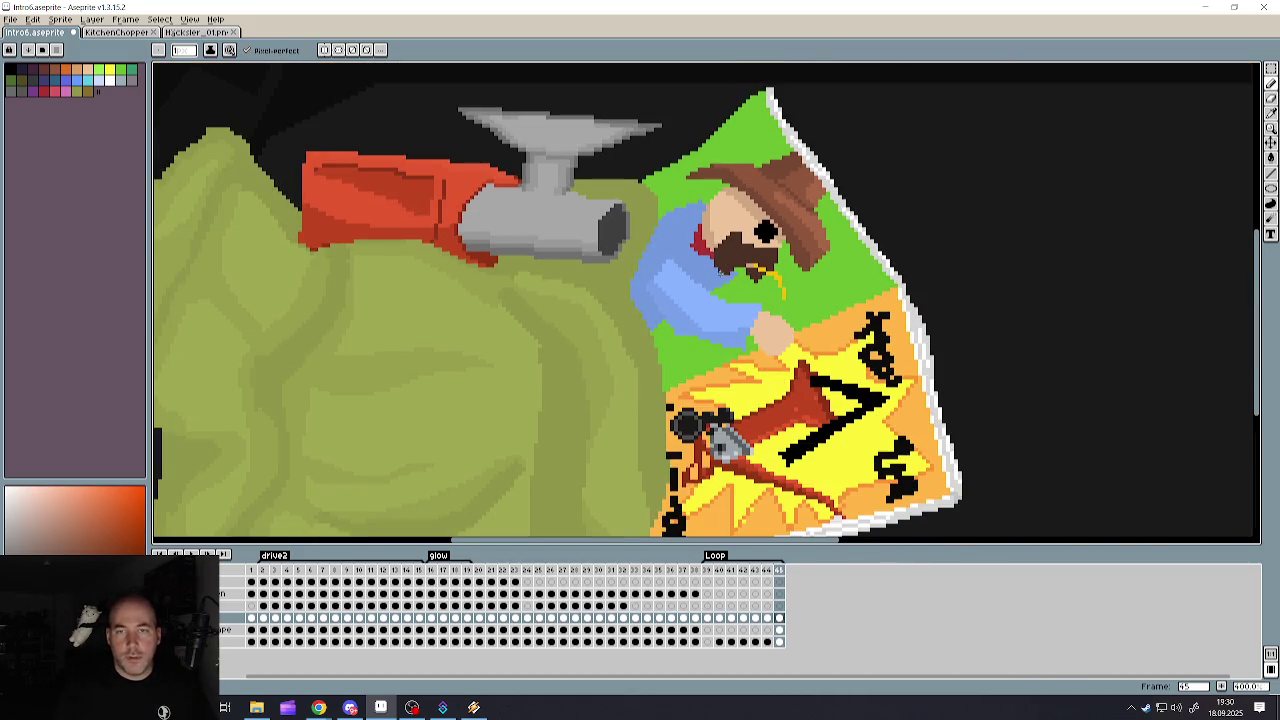
{"action": "scroll", "coordinate": [743, 256], "scroll_direction": "down", "scroll_amount": 2}
{"action": "scroll", "coordinate": [748, 272], "scroll_direction": "down", "scroll_amount": 2}
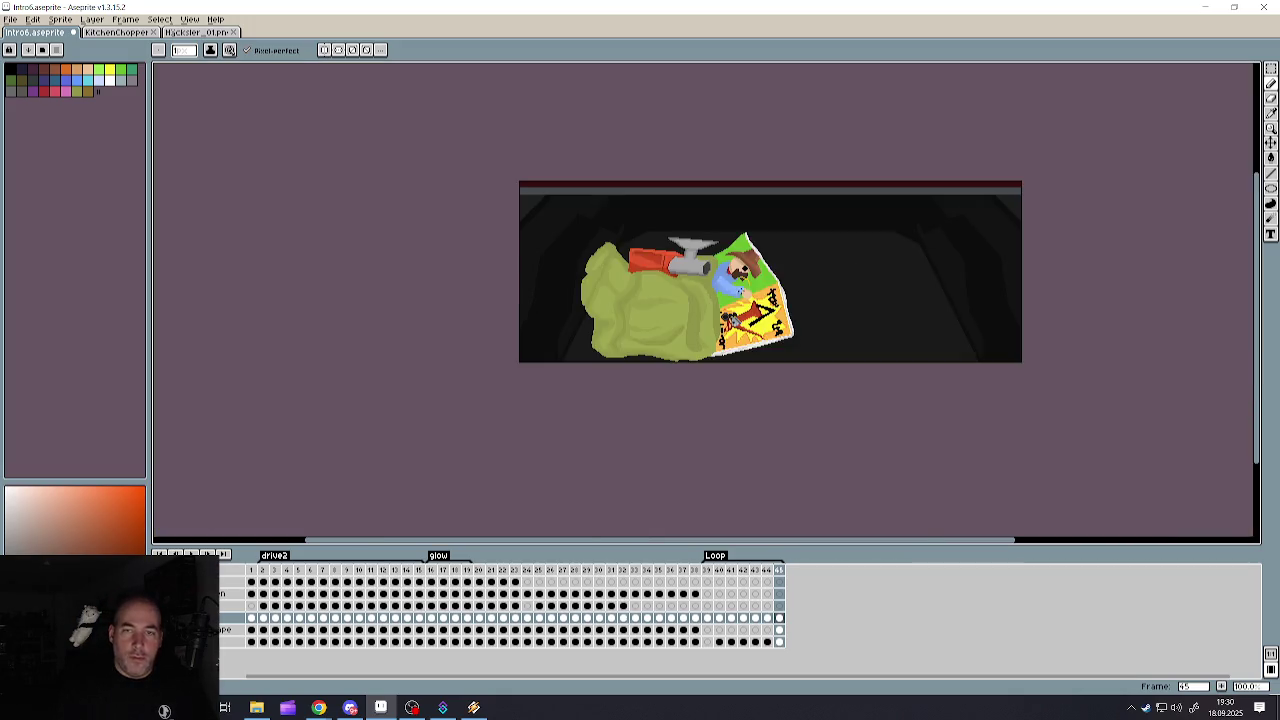
{"action": "scroll", "coordinate": [752, 288], "scroll_direction": "up", "scroll_amount": 3}
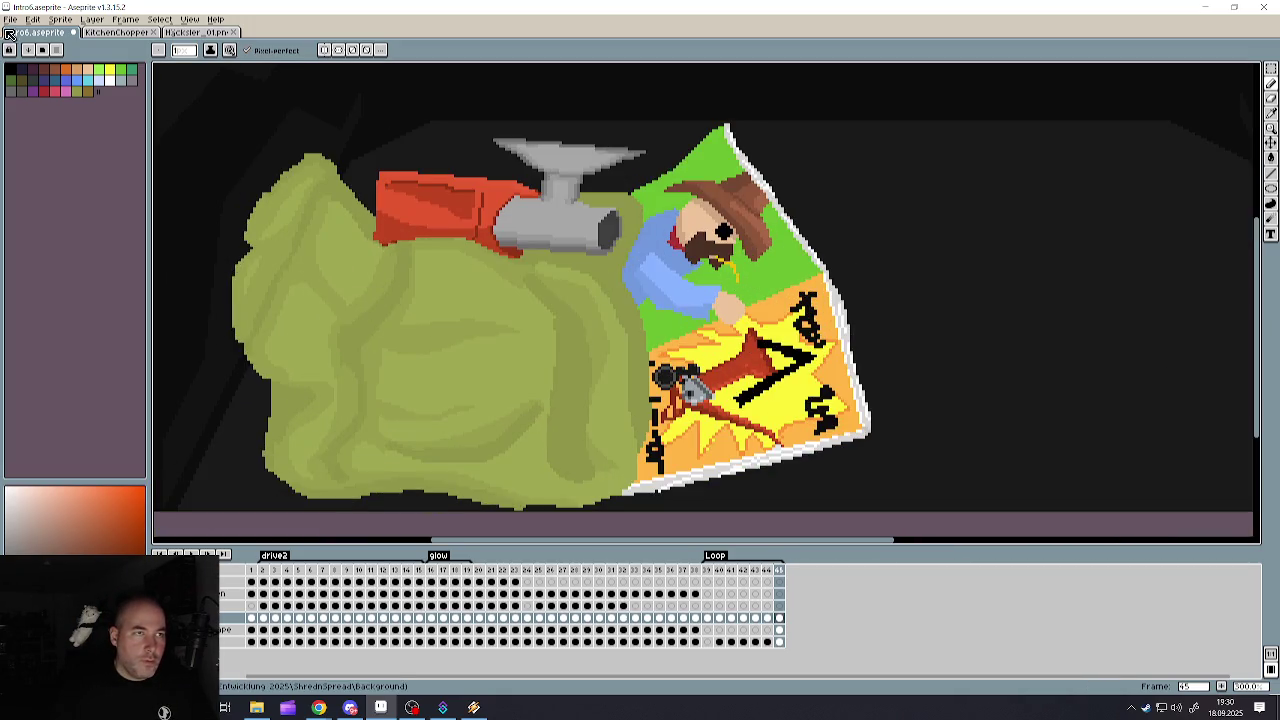
{"action": "left_click", "coordinate": [10, 19]}
{"action": "left_click", "coordinate": [20, 84]}
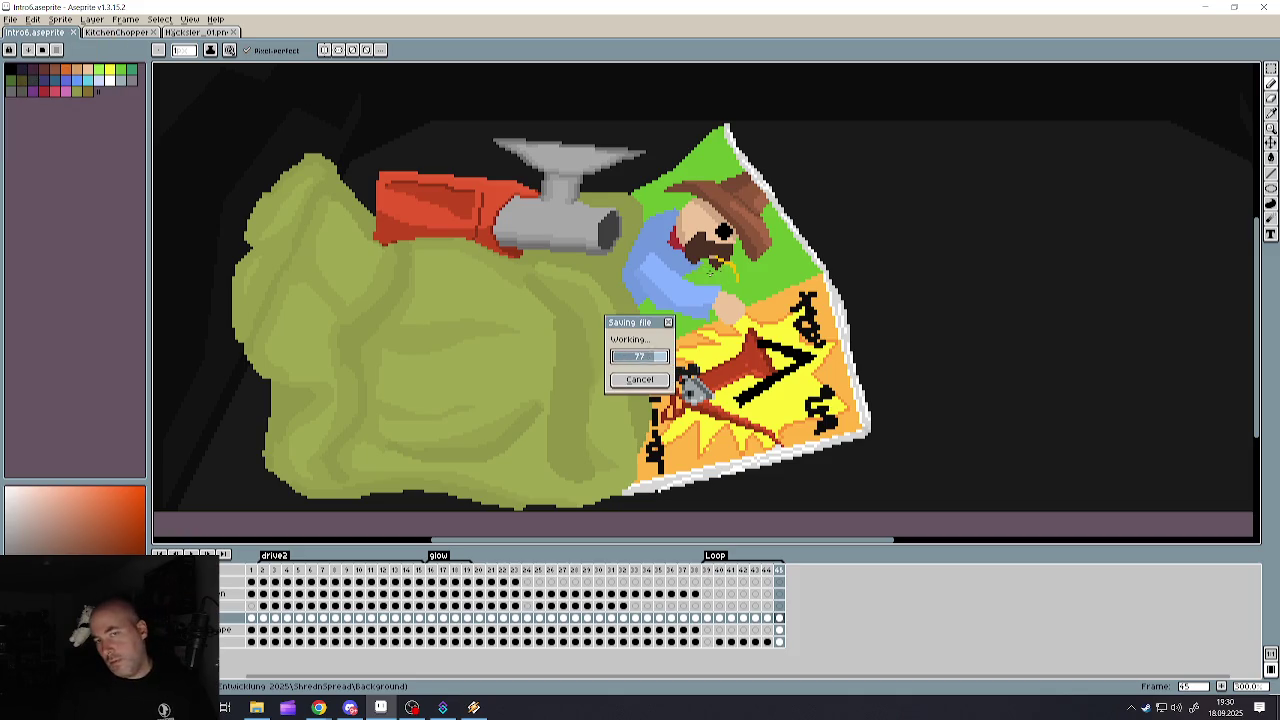
{"action": "scroll", "coordinate": [717, 217], "scroll_direction": "up", "scroll_amount": 5}
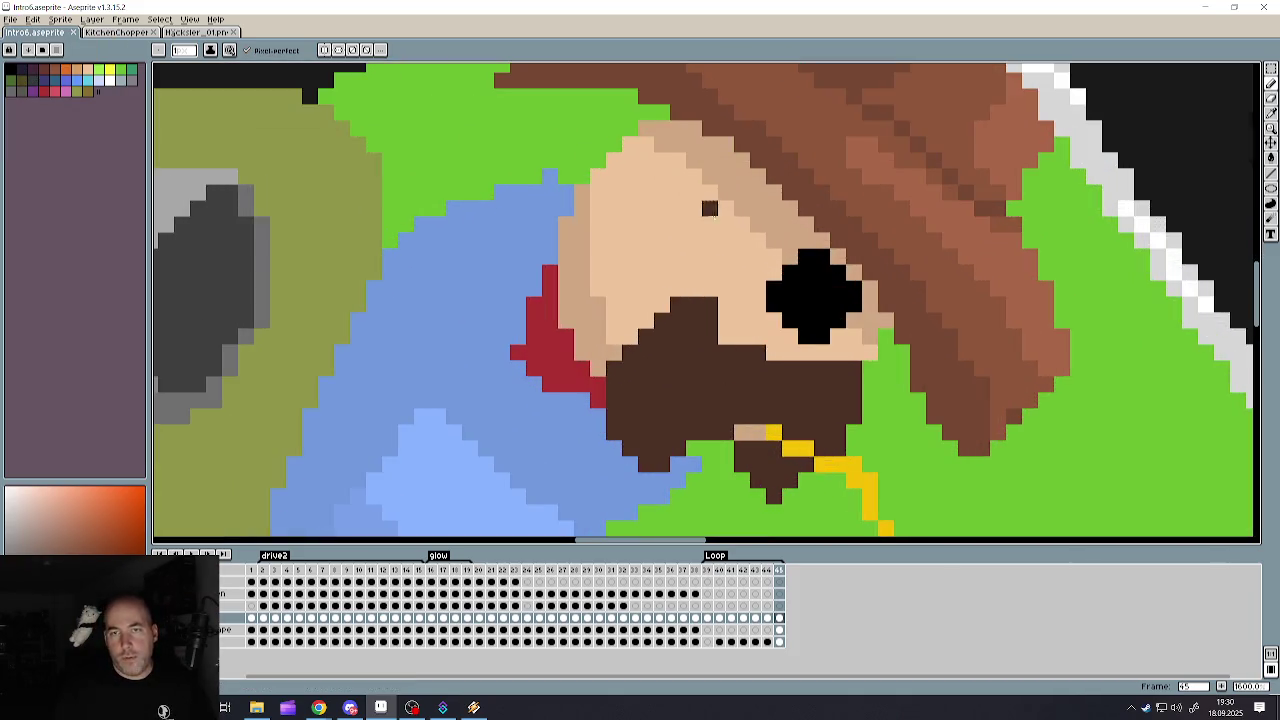
{"action": "left_click", "coordinate": [200, 224], "text": "alt"}
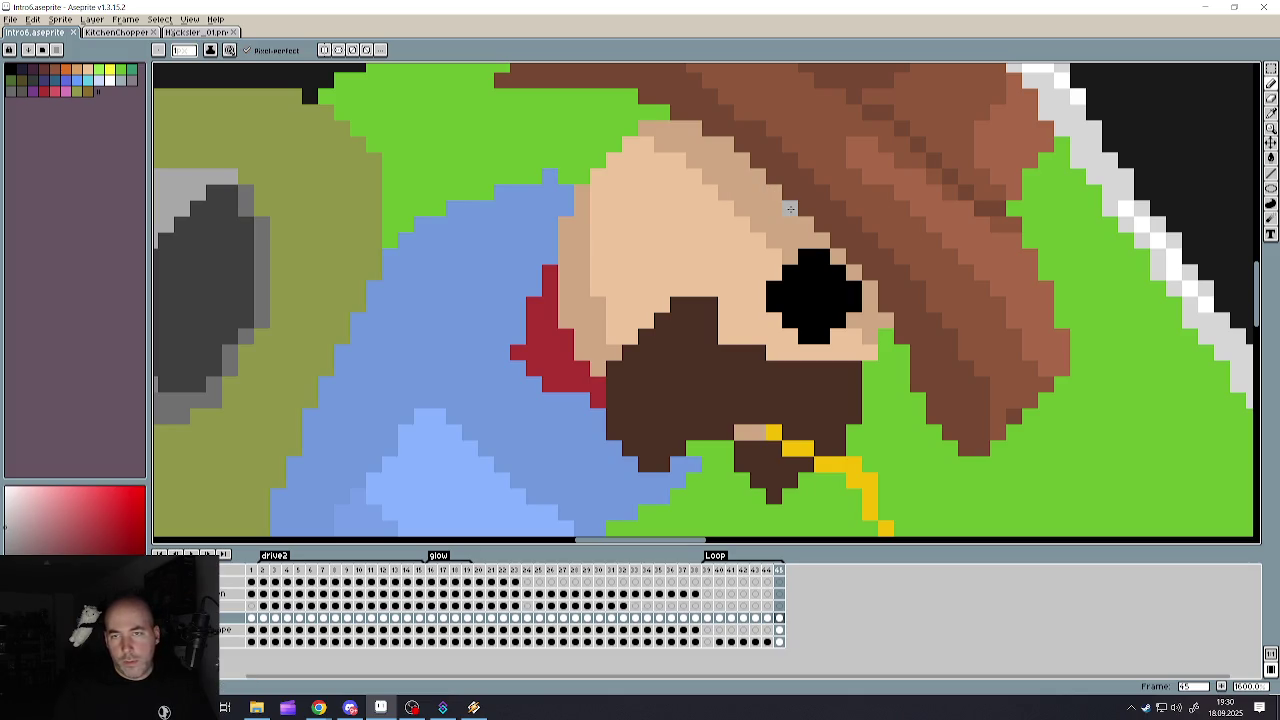
- Paint light grey hair strands under the hat brim and across the forehead
{"action": "left_click_drag", "start_coordinate": [788, 208], "coordinate": [725, 231]}
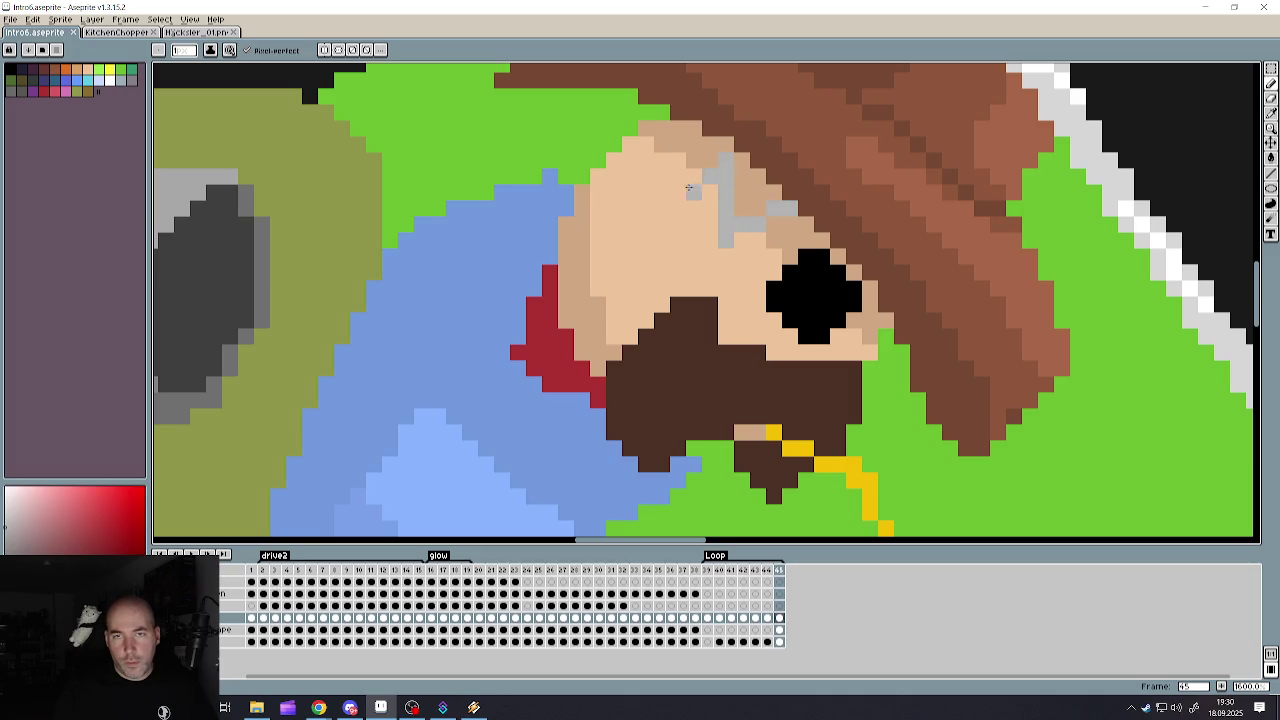
{"action": "mouse_move", "coordinate": [672, 182]}
{"action": "left_mouse_down"}
{"action": "mouse_move", "coordinate": [612, 195]}
{"action": "mouse_move", "coordinate": [625, 174]}
{"action": "mouse_move", "coordinate": [620, 122]}
{"action": "mouse_move", "coordinate": [659, 108]}
{"action": "left_mouse_up"}
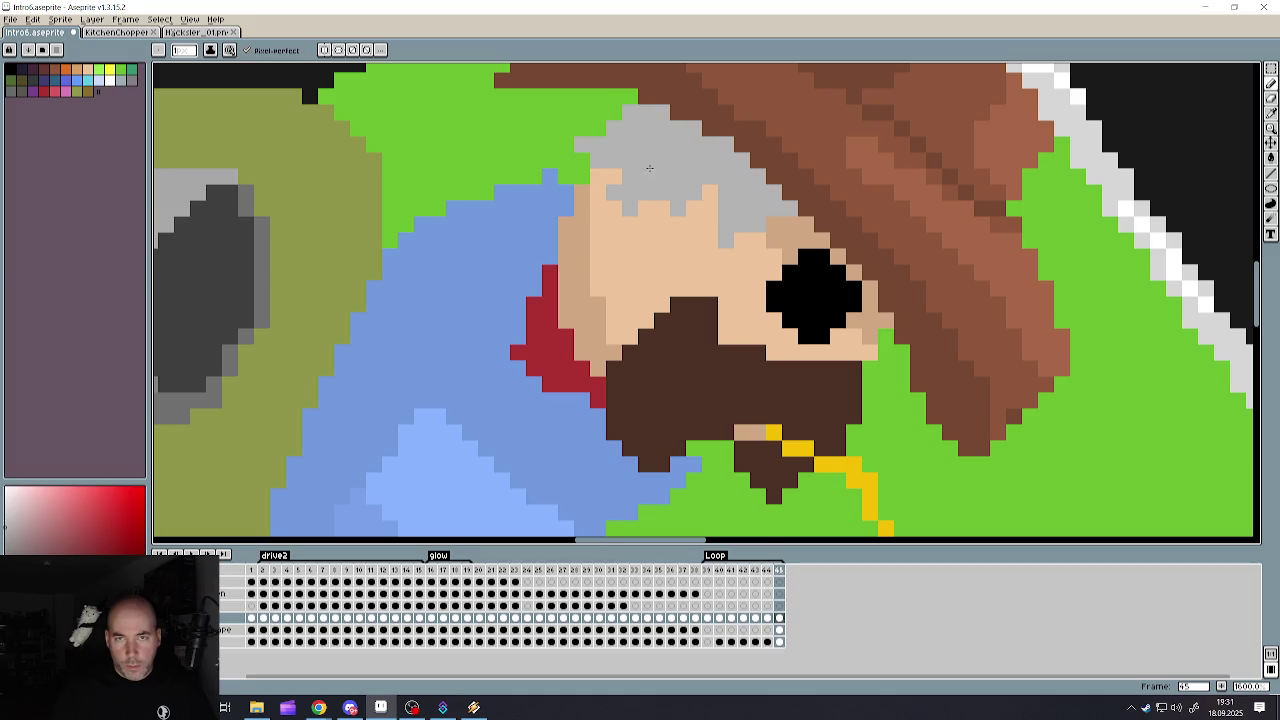
{"action": "scroll", "coordinate": [649, 168], "scroll_direction": "down", "scroll_amount": 4}
{"action": "scroll", "coordinate": [701, 183], "scroll_direction": "up", "scroll_amount": 3}
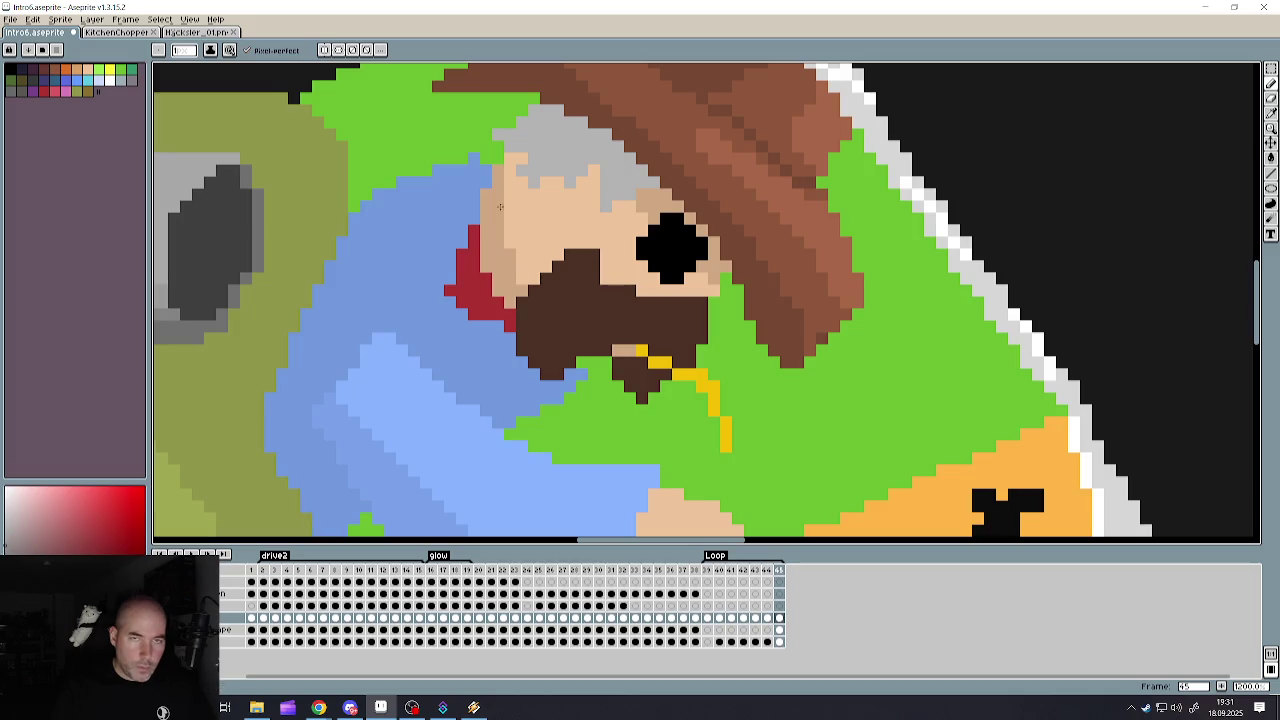
{"action": "scroll", "coordinate": [560, 150], "scroll_direction": "up", "scroll_amount": 2}
{"action": "scroll", "coordinate": [548, 100], "scroll_direction": "down", "scroll_amount": 2}
{"action": "scroll", "coordinate": [545, 100], "scroll_direction": "up", "scroll_amount": 1}
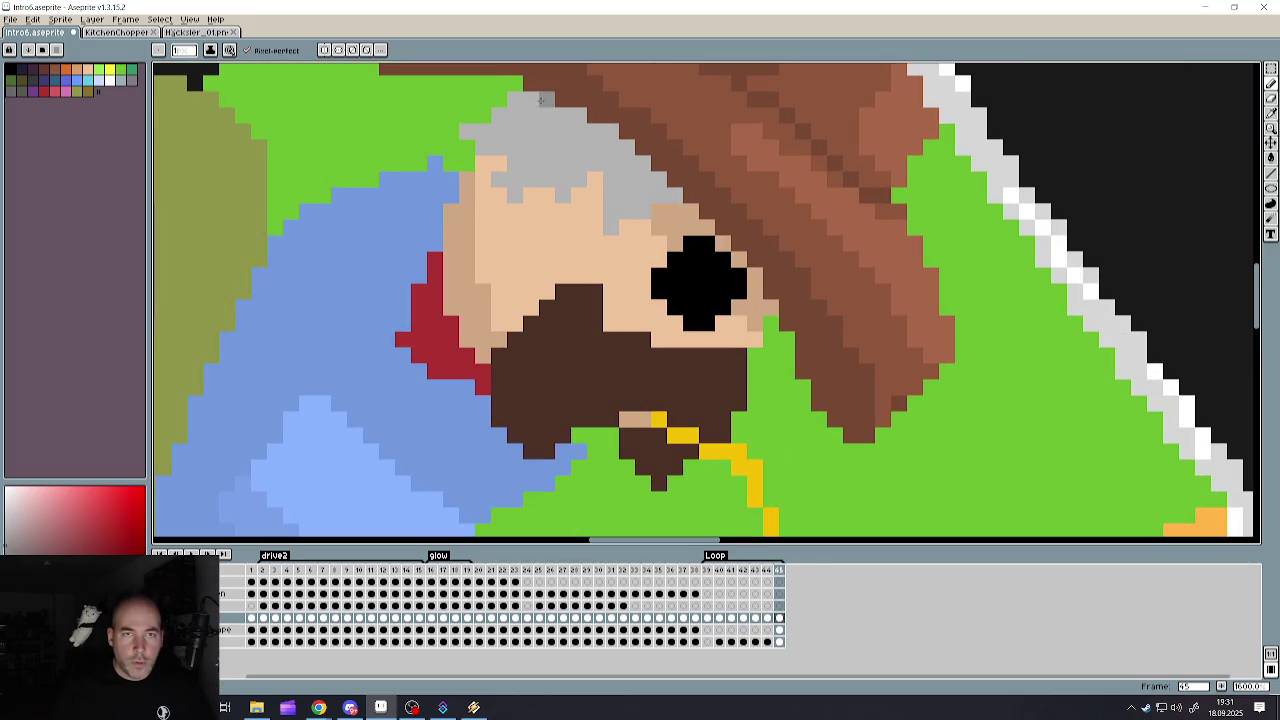
- Shade the top of the grey hair with darker grey pixels
{"action": "mouse_move", "coordinate": [515, 130]}
{"action": "left_mouse_down"}
{"action": "mouse_move", "coordinate": [559, 120]}
{"action": "mouse_move", "coordinate": [632, 150]}
{"action": "mouse_move", "coordinate": [665, 193]}
{"action": "left_mouse_up"}
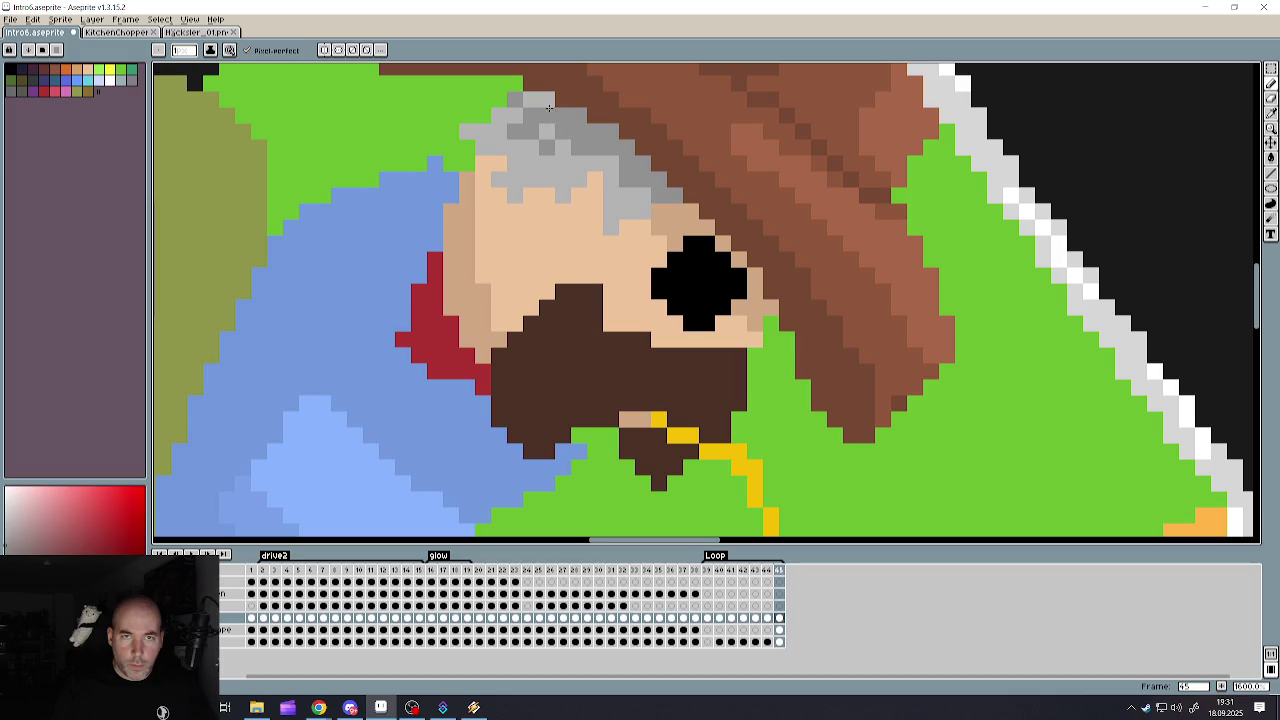
{"action": "scroll", "coordinate": [590, 160], "scroll_direction": "down", "scroll_amount": 5}
{"action": "scroll", "coordinate": [594, 164], "scroll_direction": "down", "scroll_amount": 1}
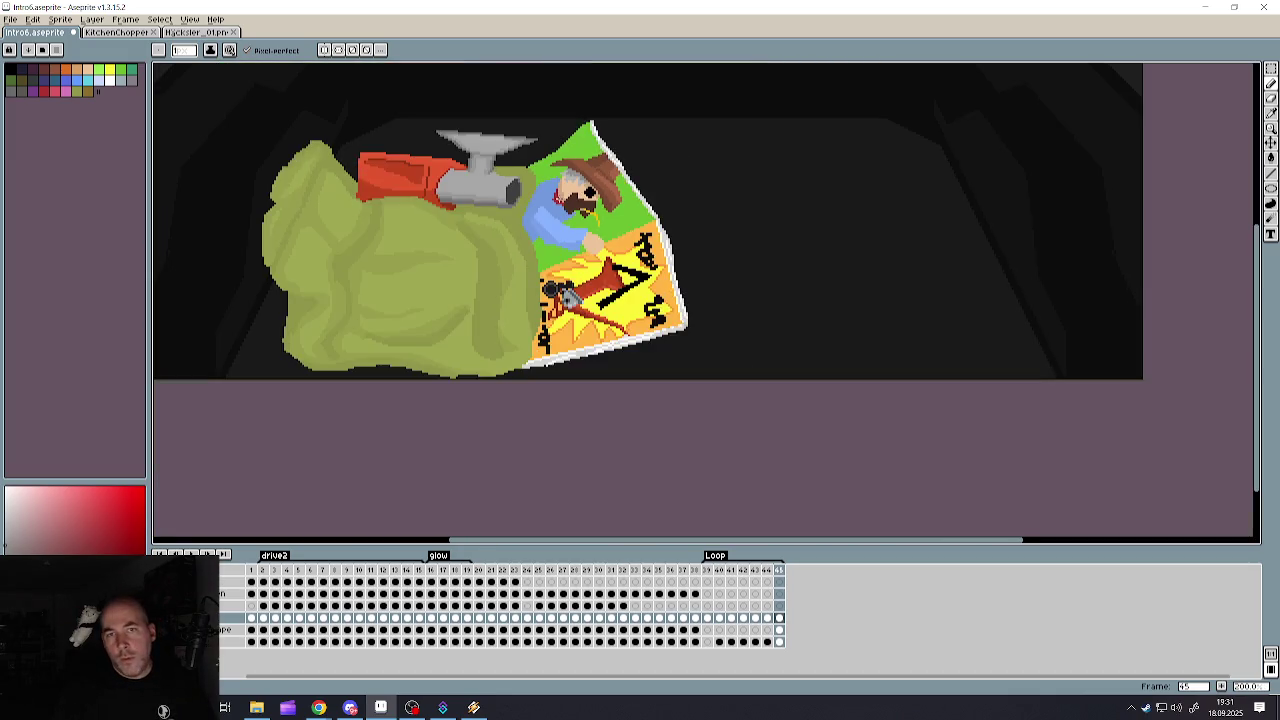
{"action": "scroll", "coordinate": [597, 197], "scroll_direction": "up", "scroll_amount": 3}
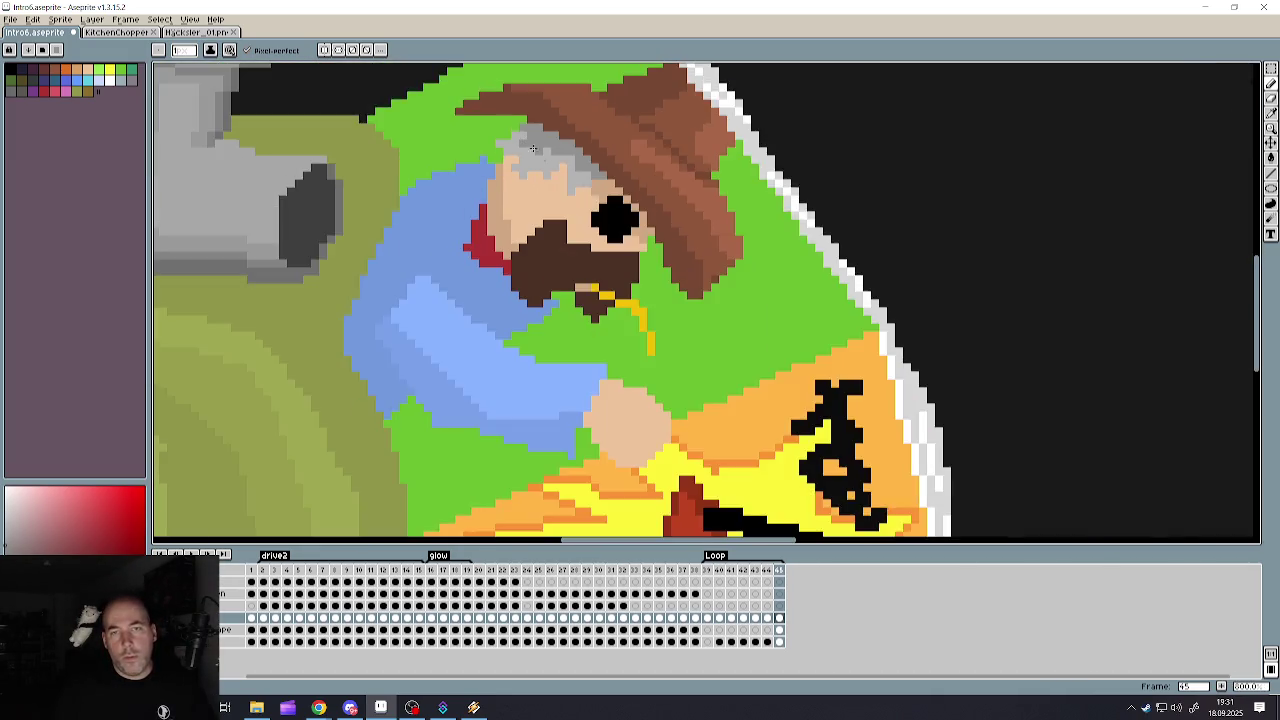
- Pencil dark grey sideburn pixels below the cowboy's eye
{"action": "scroll", "coordinate": [631, 232], "scroll_direction": "up", "scroll_amount": 2}
{"action": "scroll", "coordinate": [631, 232], "scroll_direction": "up", "scroll_amount": 1}
{"action": "left_click", "coordinate": [619, 240]}
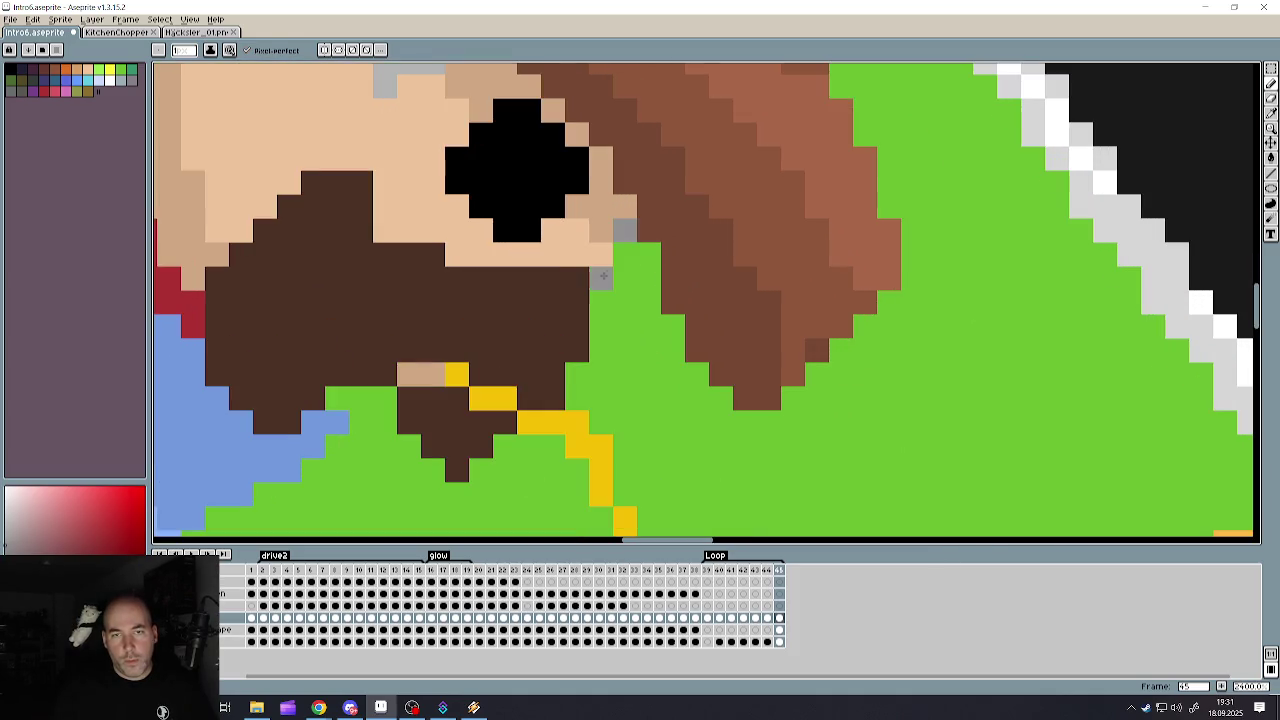
{"action": "mouse_move", "coordinate": [626, 268]}
{"action": "left_mouse_down"}
{"action": "mouse_move", "coordinate": [649, 254]}
{"action": "mouse_move", "coordinate": [625, 302]}
{"action": "left_mouse_up"}
{"action": "left_click", "coordinate": [625, 254]}
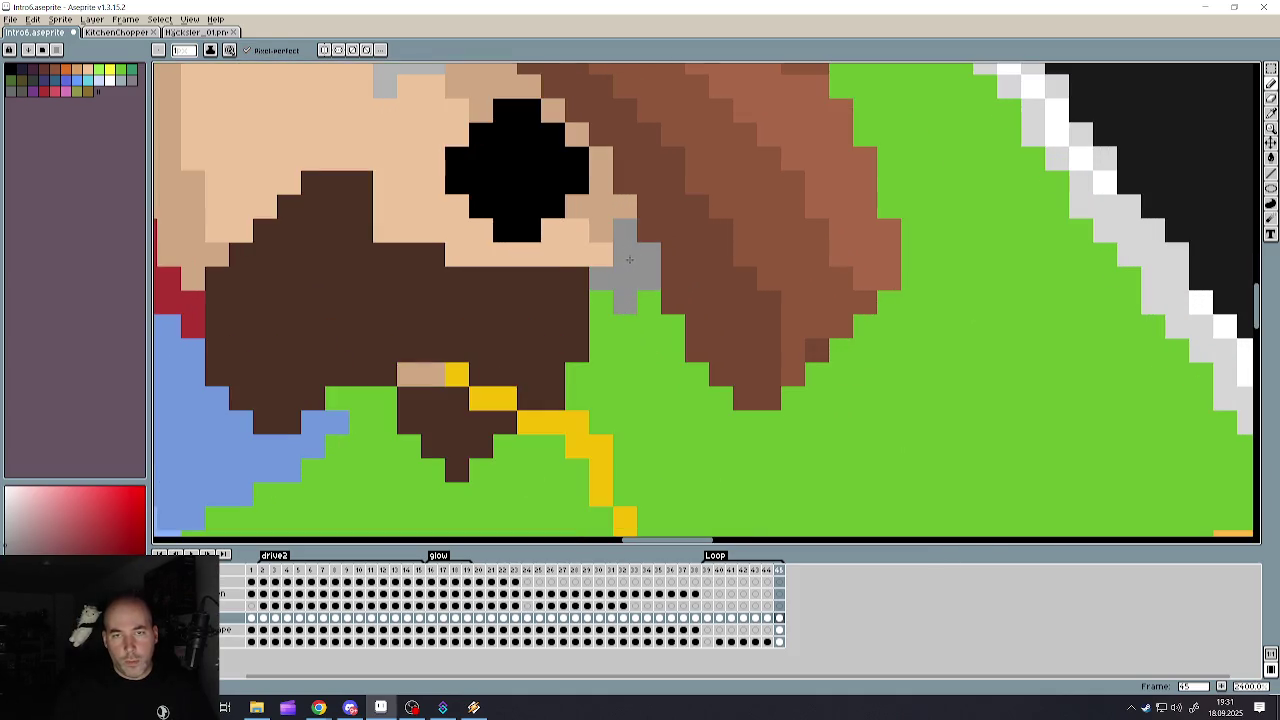
- Lighten part of the sideburn with several light grey pixels
{"action": "scroll", "coordinate": [641, 308], "scroll_direction": "down", "scroll_amount": 5}
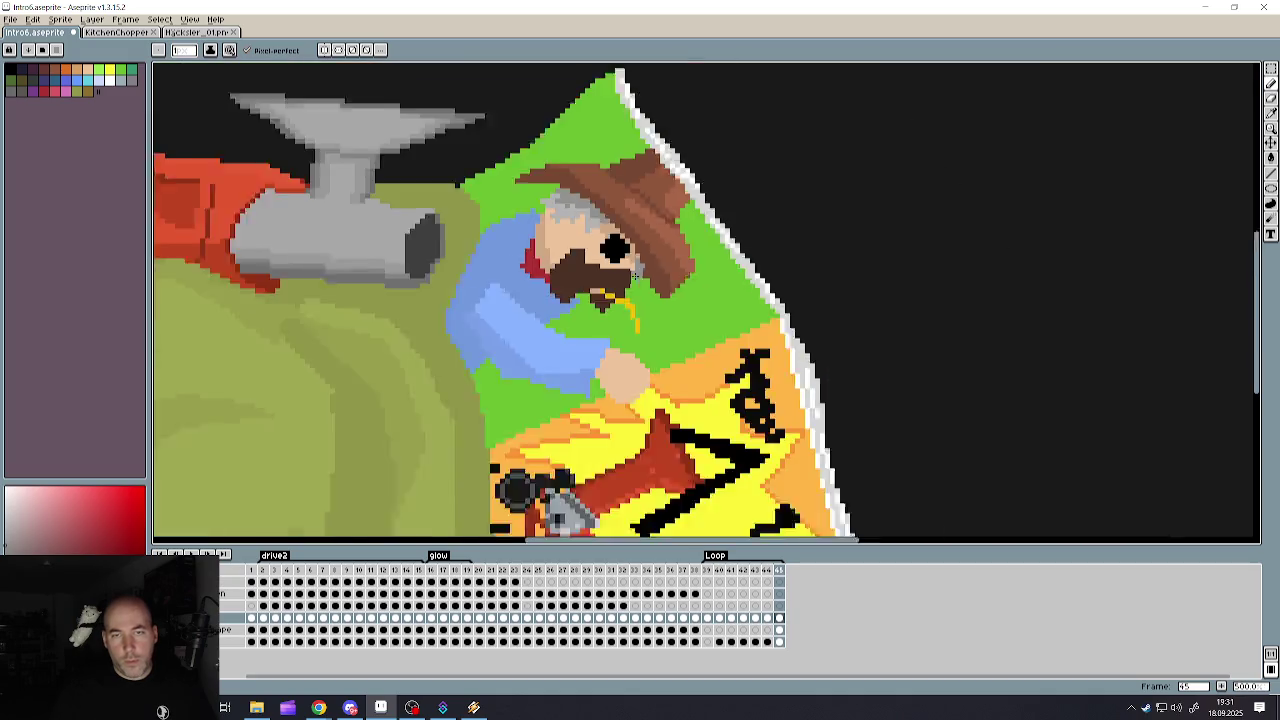
{"action": "scroll", "coordinate": [628, 268], "scroll_direction": "up", "scroll_amount": 2}
{"action": "scroll", "coordinate": [635, 300], "scroll_direction": "up", "scroll_amount": 1}
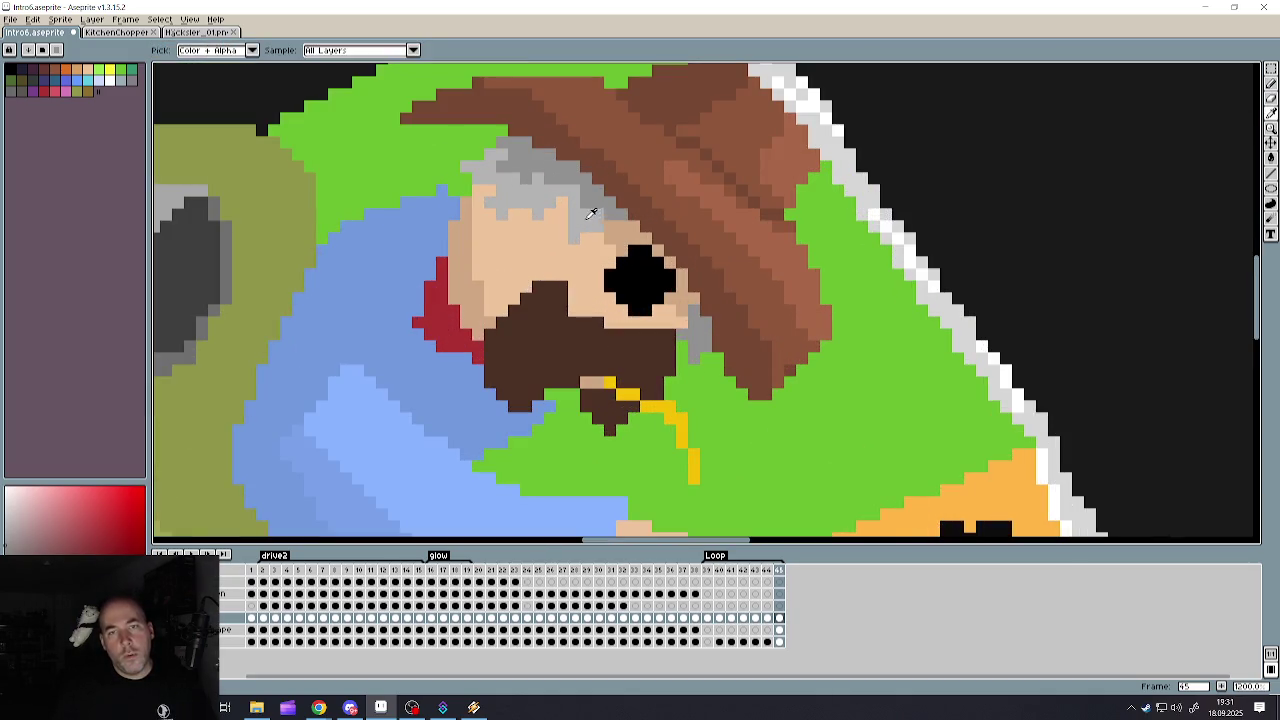
{"action": "scroll", "coordinate": [645, 350], "scroll_direction": "up", "scroll_amount": 2}
{"action": "left_click", "coordinate": [636, 380]}
{"action": "left_click_drag", "start_coordinate": [636, 410], "coordinate": [668, 410]}
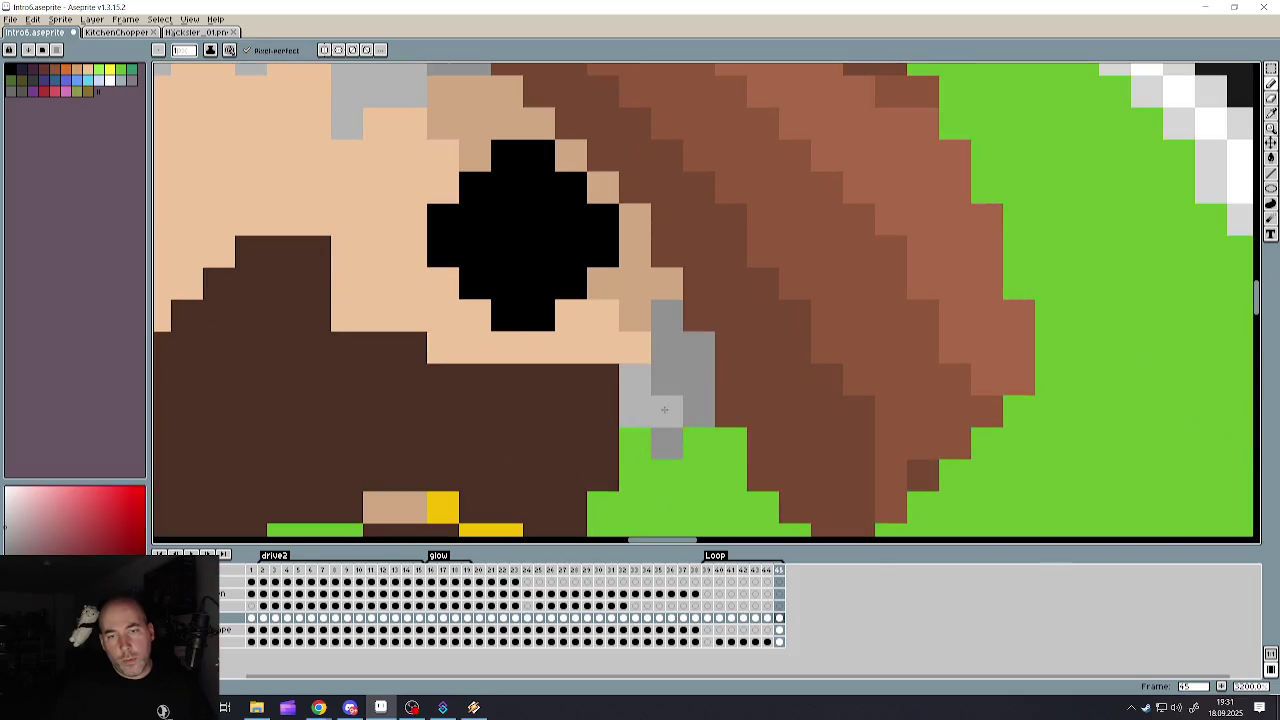
{"action": "left_click", "coordinate": [668, 444]}
{"action": "left_click", "coordinate": [700, 410]}
{"action": "left_click", "coordinate": [666, 388]}
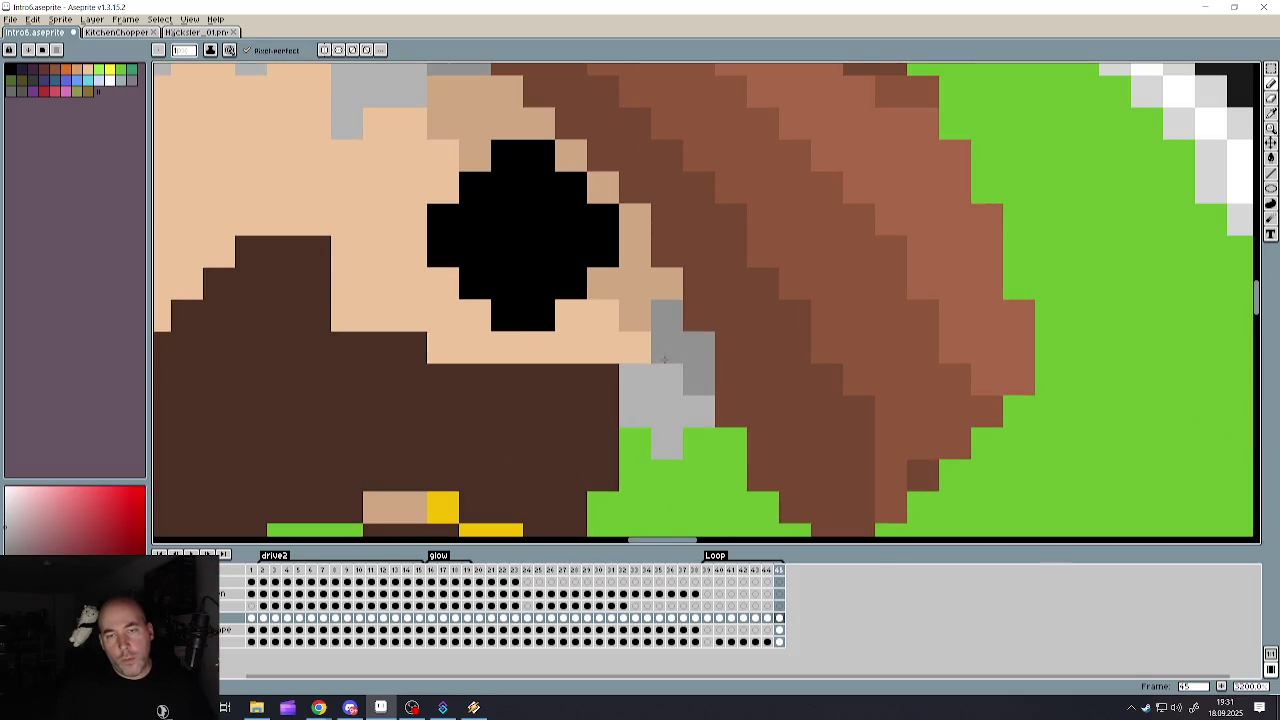
- Paint-bucket fill the brown beard with dark grey
{"action": "scroll", "coordinate": [660, 350], "scroll_direction": "down", "scroll_amount": 4}
{"action": "scroll", "coordinate": [644, 341], "scroll_direction": "up", "scroll_amount": 1}
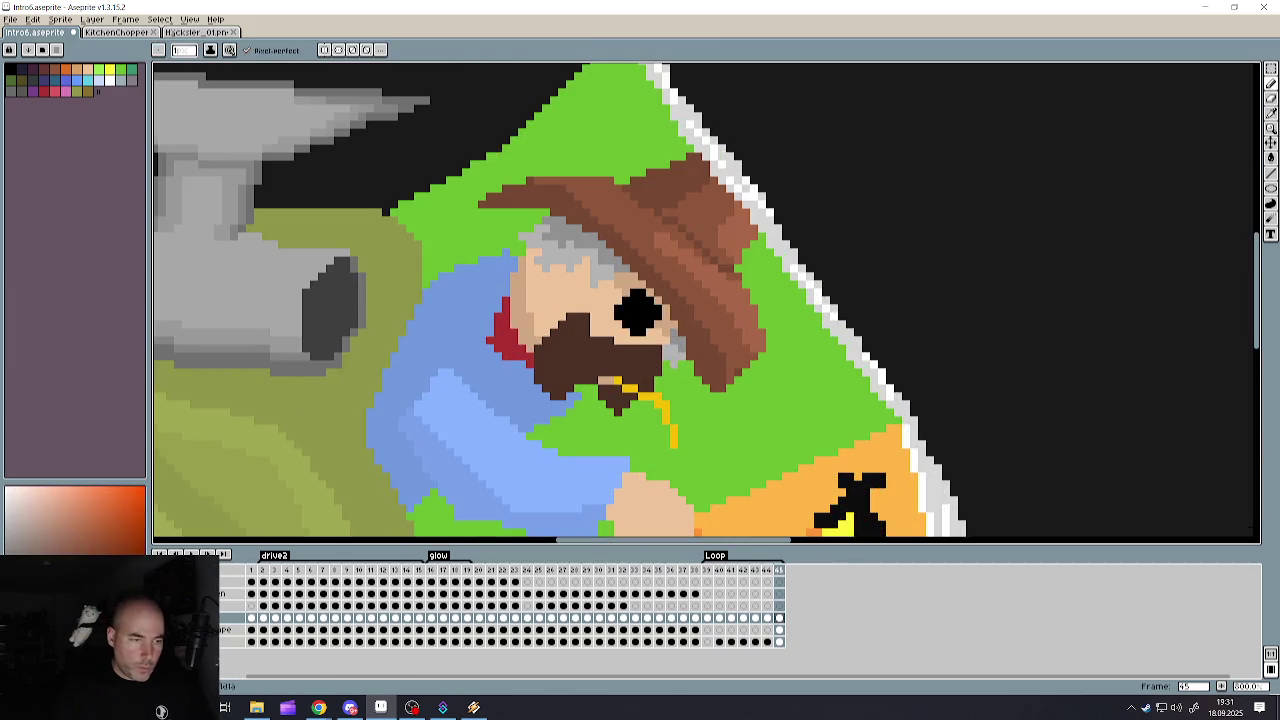
{"action": "scroll", "coordinate": [605, 404], "scroll_direction": "up", "scroll_amount": 1}
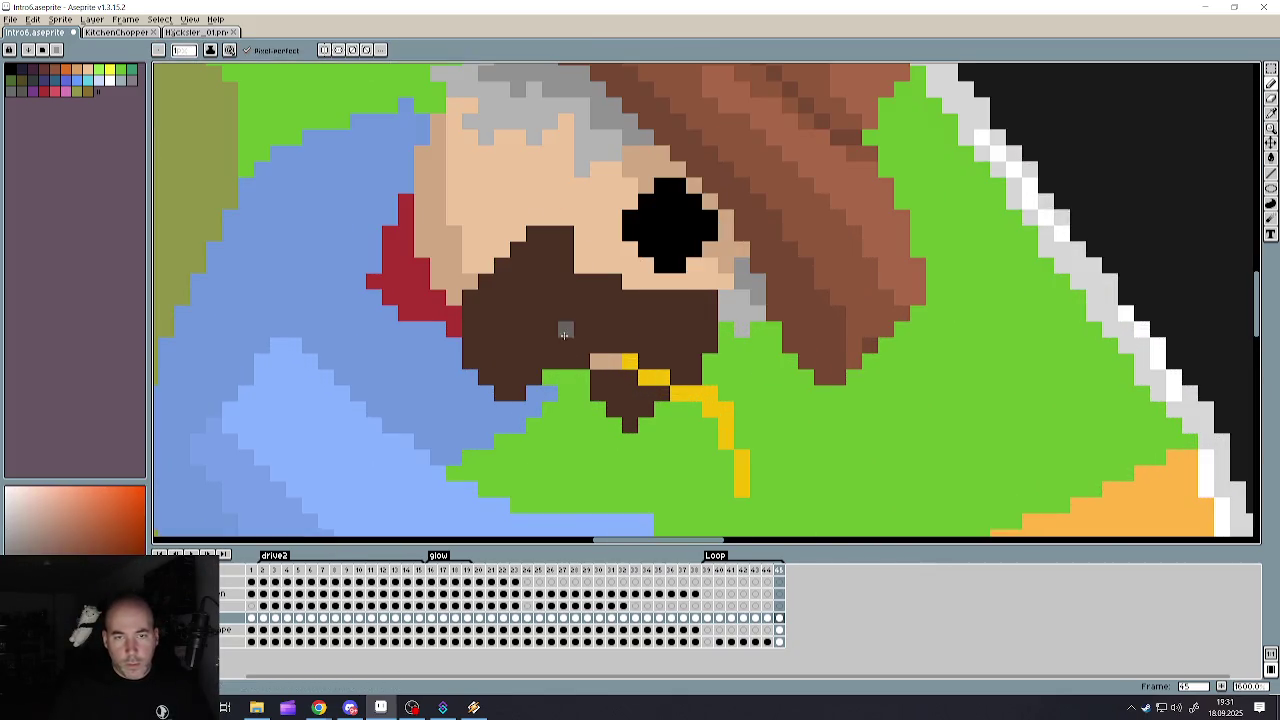
{"action": "left_click", "coordinate": [1270, 157]}
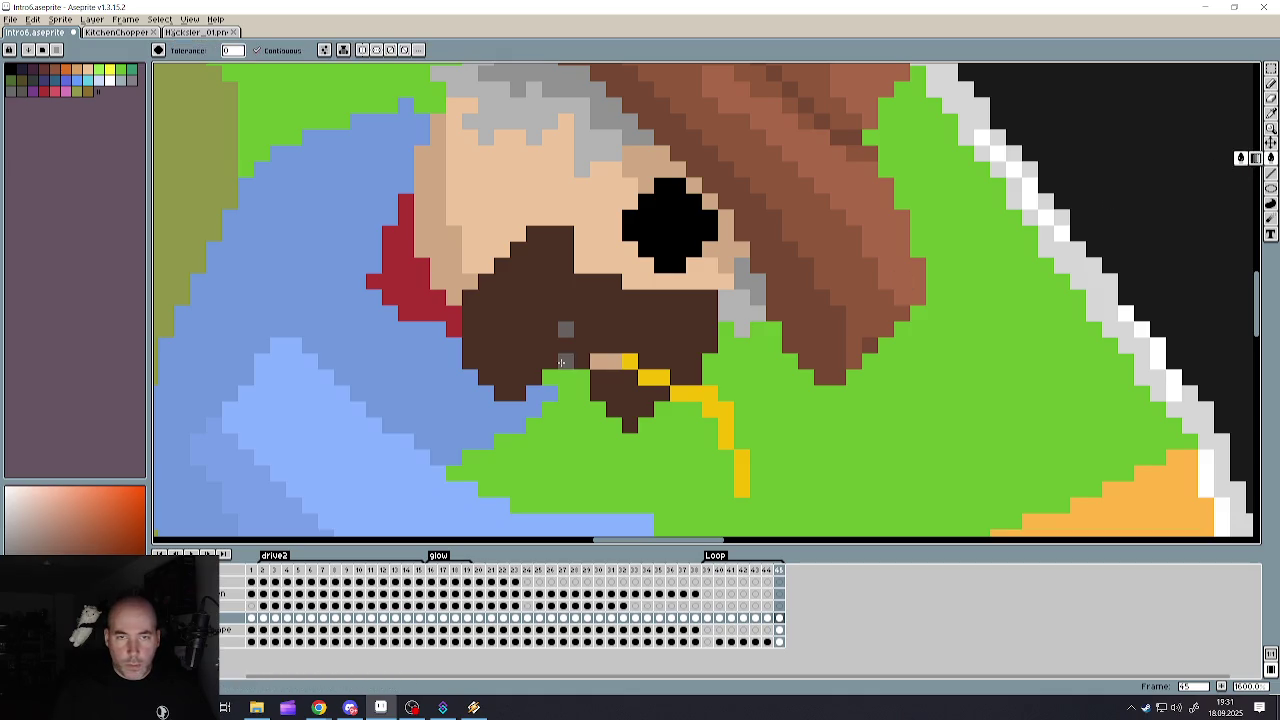
{"action": "scroll", "coordinate": [535, 365], "scroll_direction": "down", "scroll_amount": 1}
{"action": "left_click", "coordinate": [556, 347]}
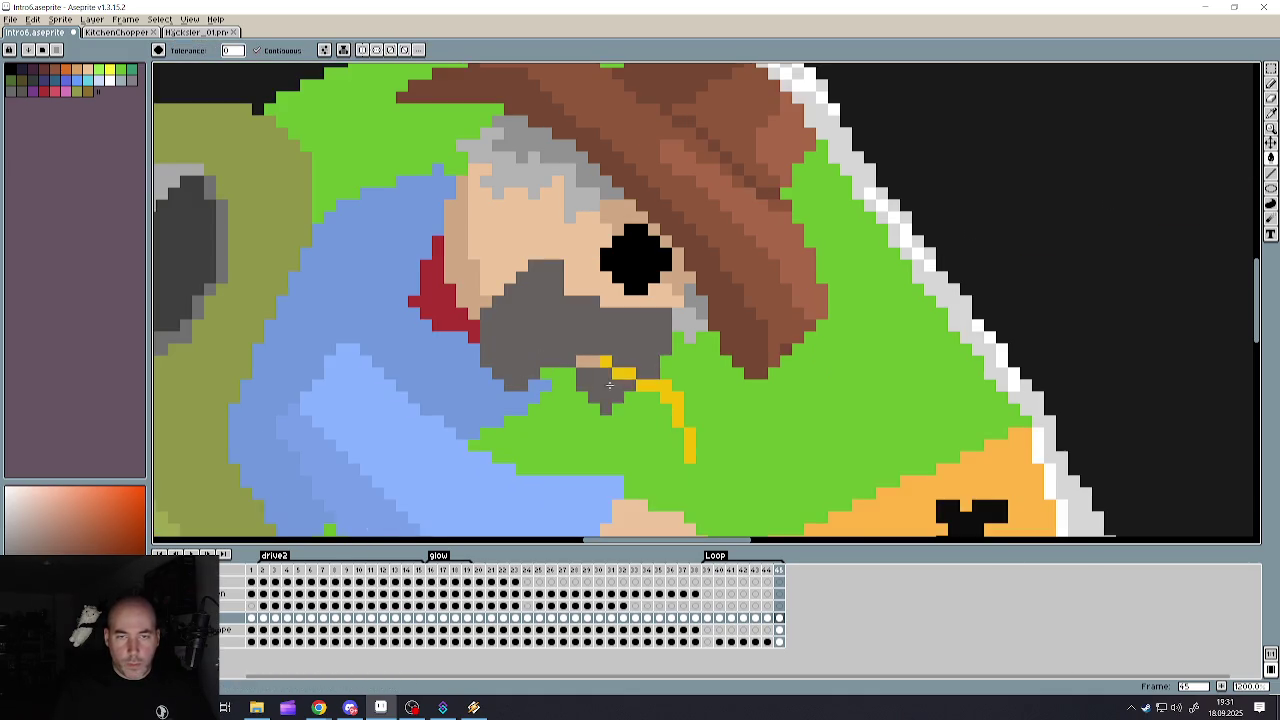
{"action": "scroll", "coordinate": [581, 417], "scroll_direction": "down", "scroll_amount": 1}
{"action": "scroll", "coordinate": [581, 417], "scroll_direction": "up", "scroll_amount": 1}
{"action": "scroll", "coordinate": [560, 380], "scroll_direction": "up", "scroll_amount": 1}
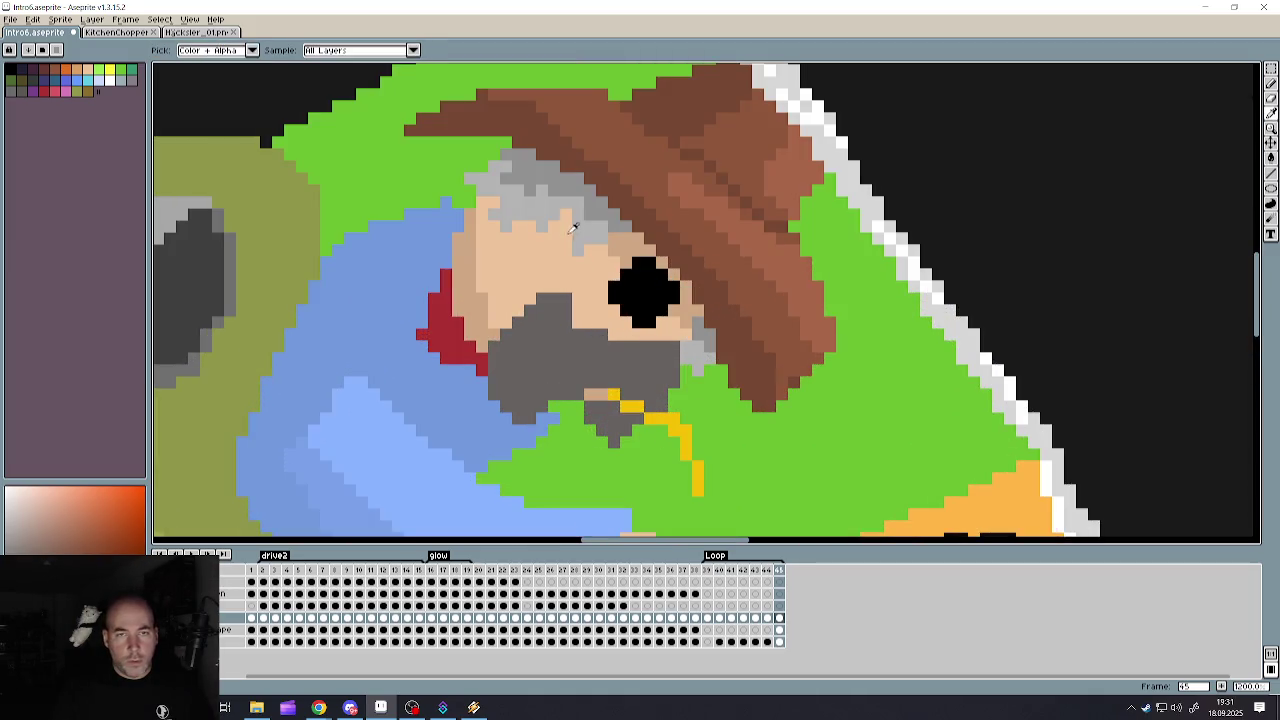
- Sample the hair's light grey, refill the beard, then undo that fill and return to the Pencil
{"action": "left_click", "coordinate": [535, 213], "text": "alt"}
{"action": "scroll", "coordinate": [516, 405], "scroll_direction": "up", "scroll_amount": 1}
{"action": "left_click", "coordinate": [625, 340]}
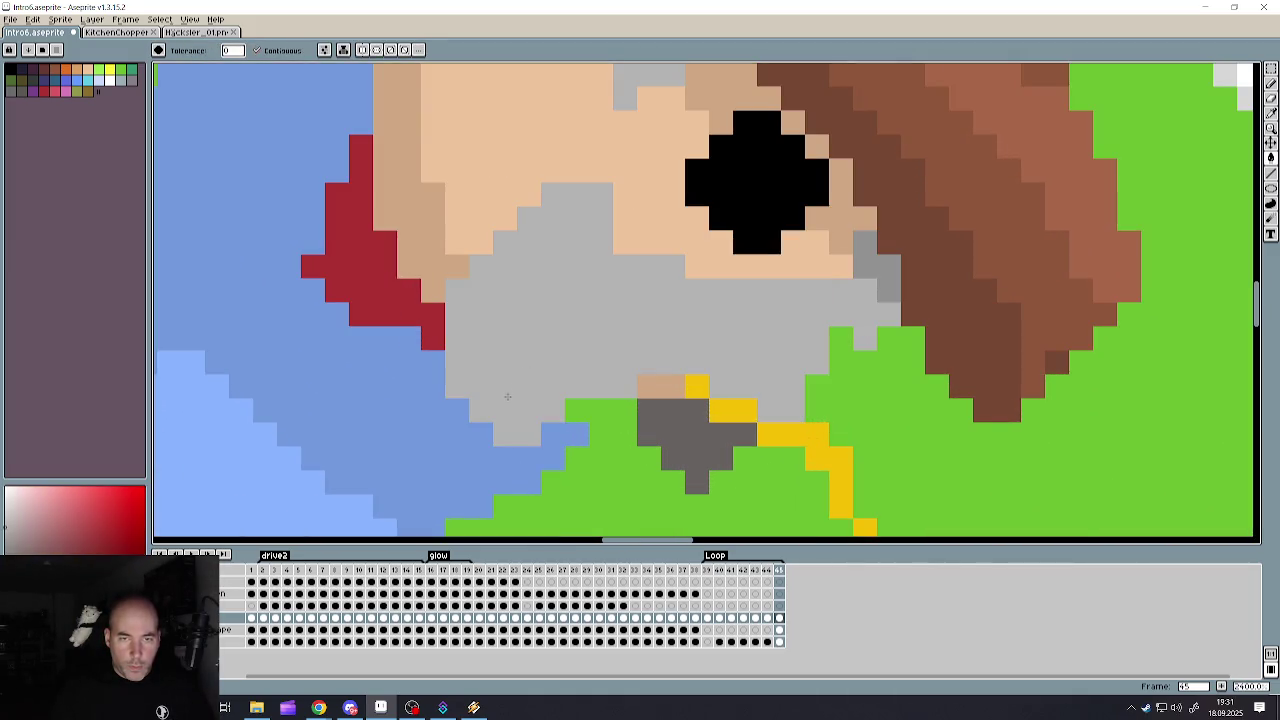
{"action": "scroll", "coordinate": [590, 351], "scroll_direction": "down", "scroll_amount": 1}
{"action": "scroll", "coordinate": [590, 351], "scroll_direction": "down", "scroll_amount": 1}
{"action": "scroll", "coordinate": [590, 358], "scroll_direction": "up", "scroll_amount": 1}
{"action": "key", "text": "ctrl+z"}
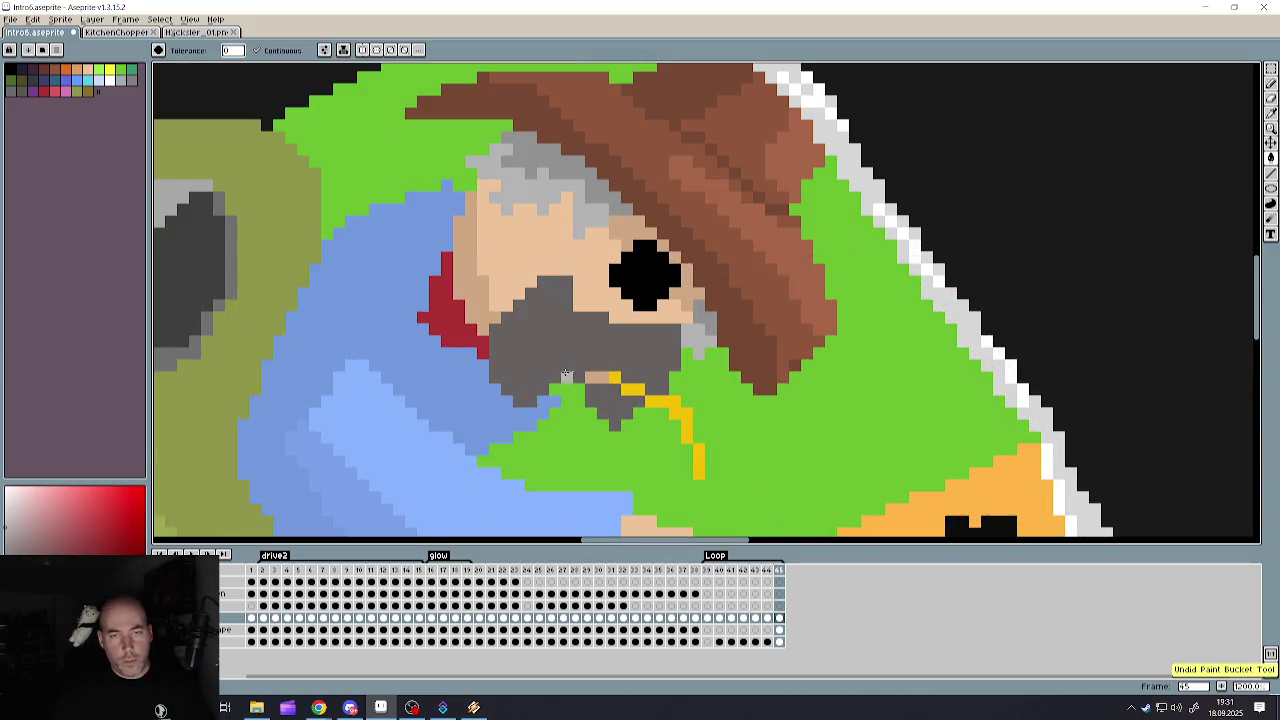
{"action": "scroll", "coordinate": [445, 391], "scroll_direction": "up", "scroll_amount": 1}
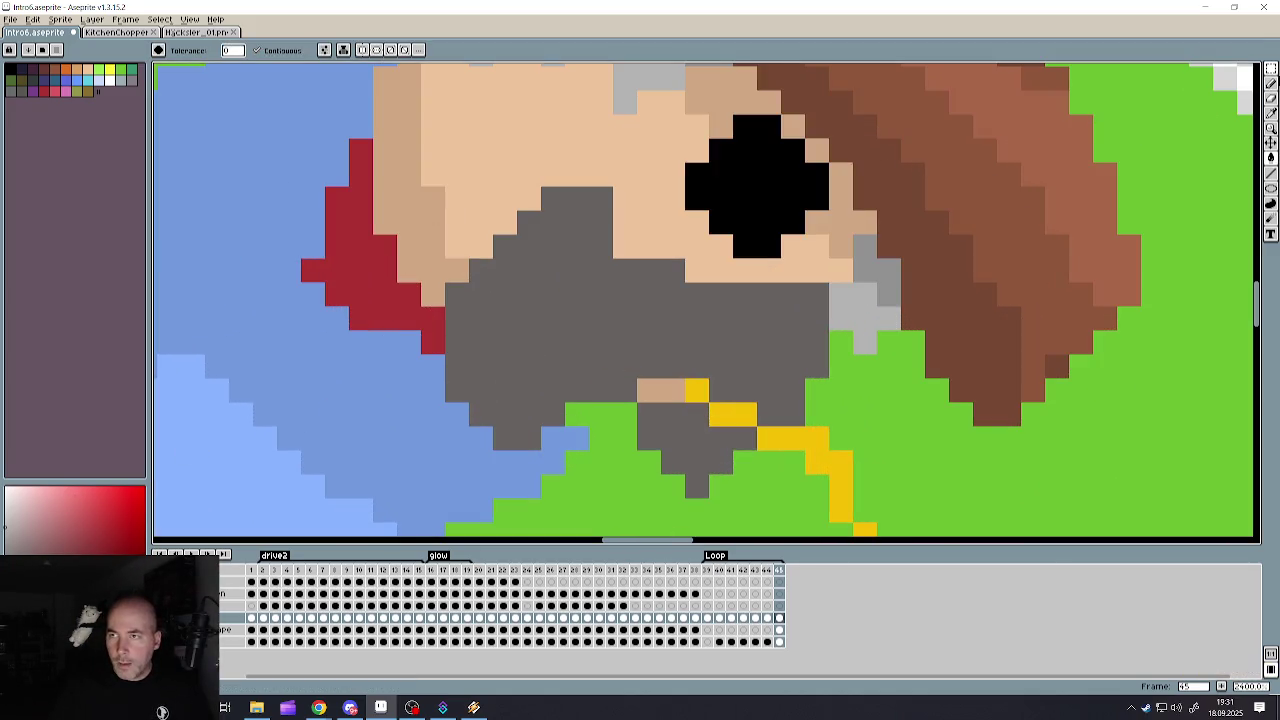
{"action": "key", "text": "b"}
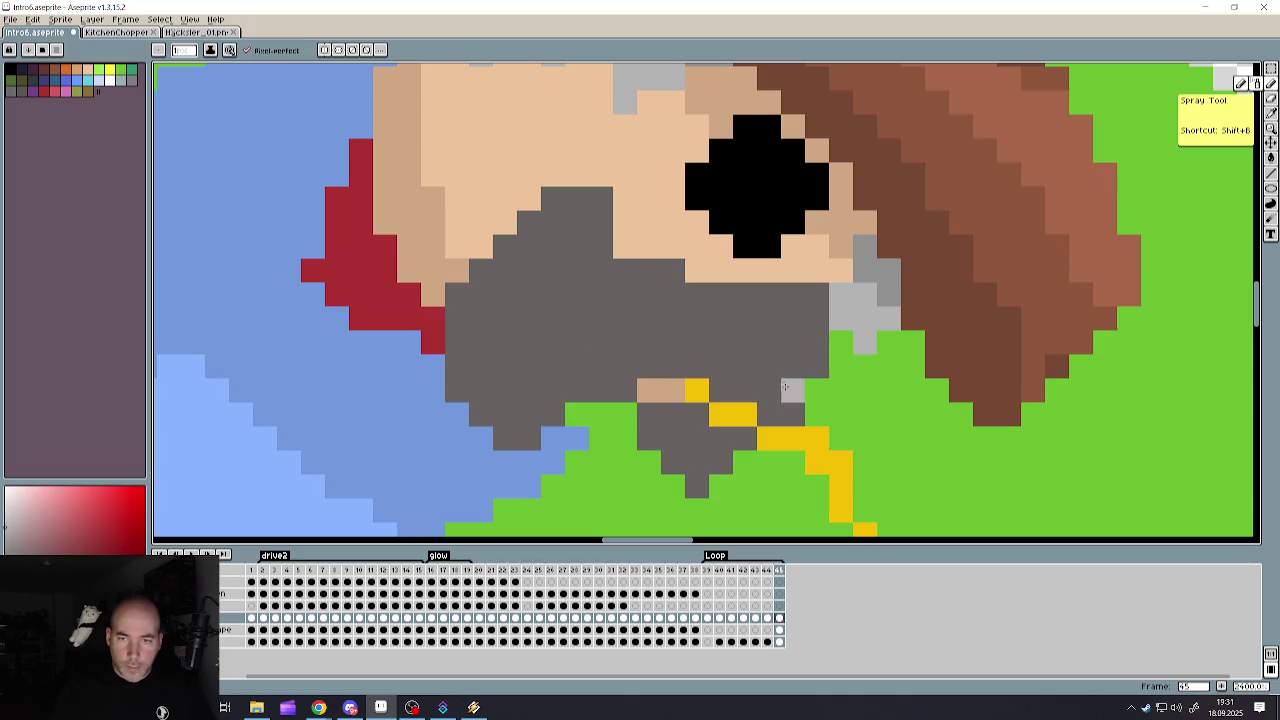
- Pencil light grey highlight pixels and rows across the beard and its lower edge
{"action": "left_click", "coordinate": [790, 390]}
{"action": "left_click", "coordinate": [769, 415]}
{"action": "left_click", "coordinate": [721, 439]}
{"action": "left_click_drag", "start_coordinate": [697, 463], "coordinate": [673, 463]}
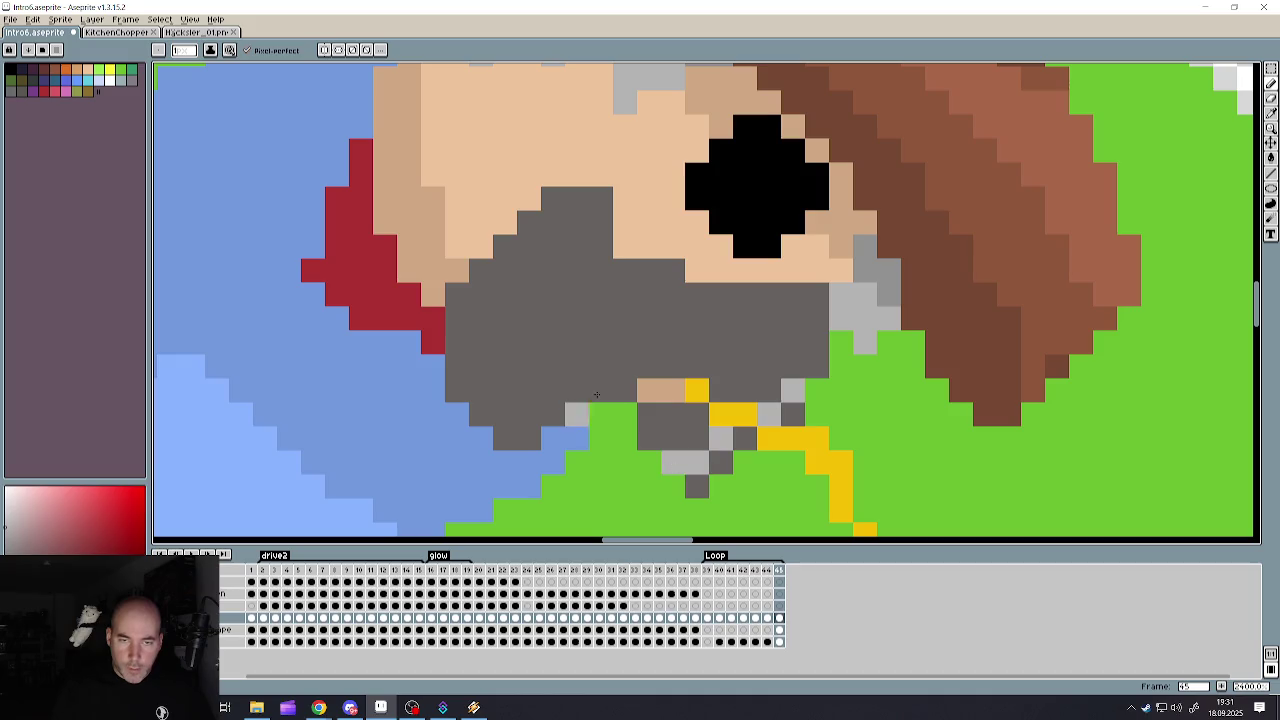
{"action": "left_click_drag", "start_coordinate": [623, 343], "coordinate": [493, 415]}
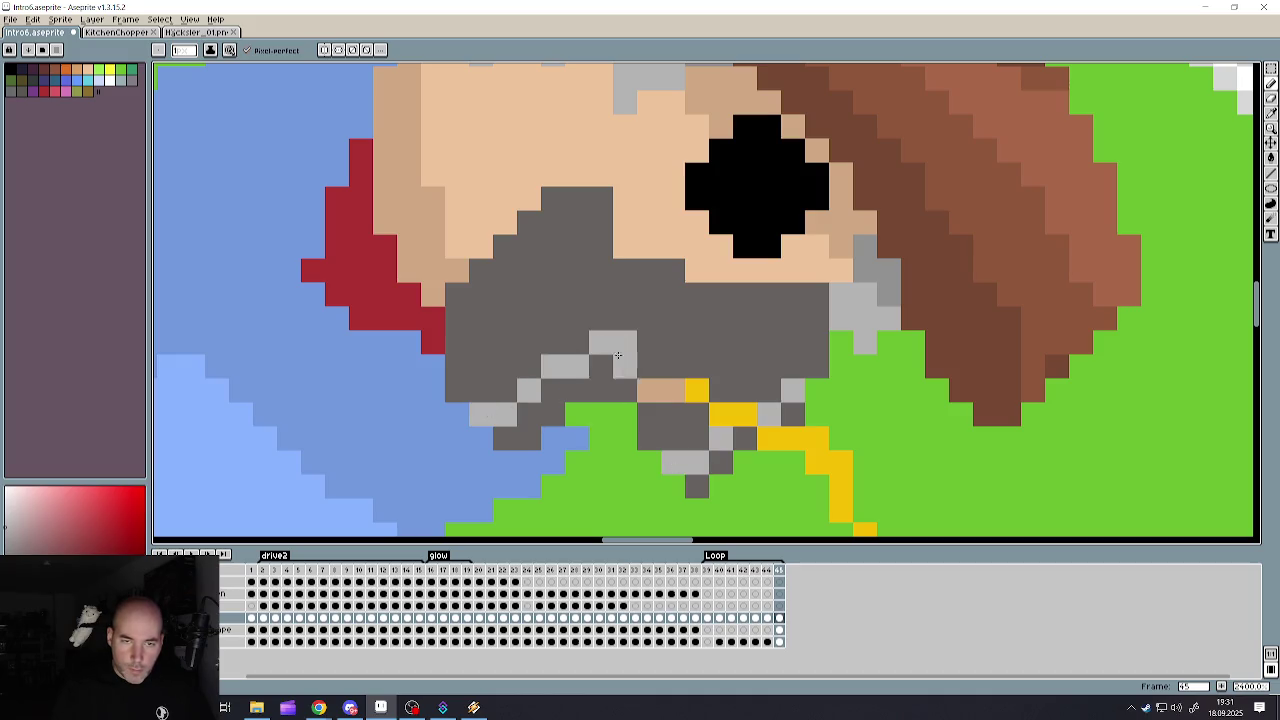
{"action": "left_click", "coordinate": [625, 390]}
{"action": "scroll", "coordinate": [607, 345], "scroll_direction": "down", "scroll_amount": 3}
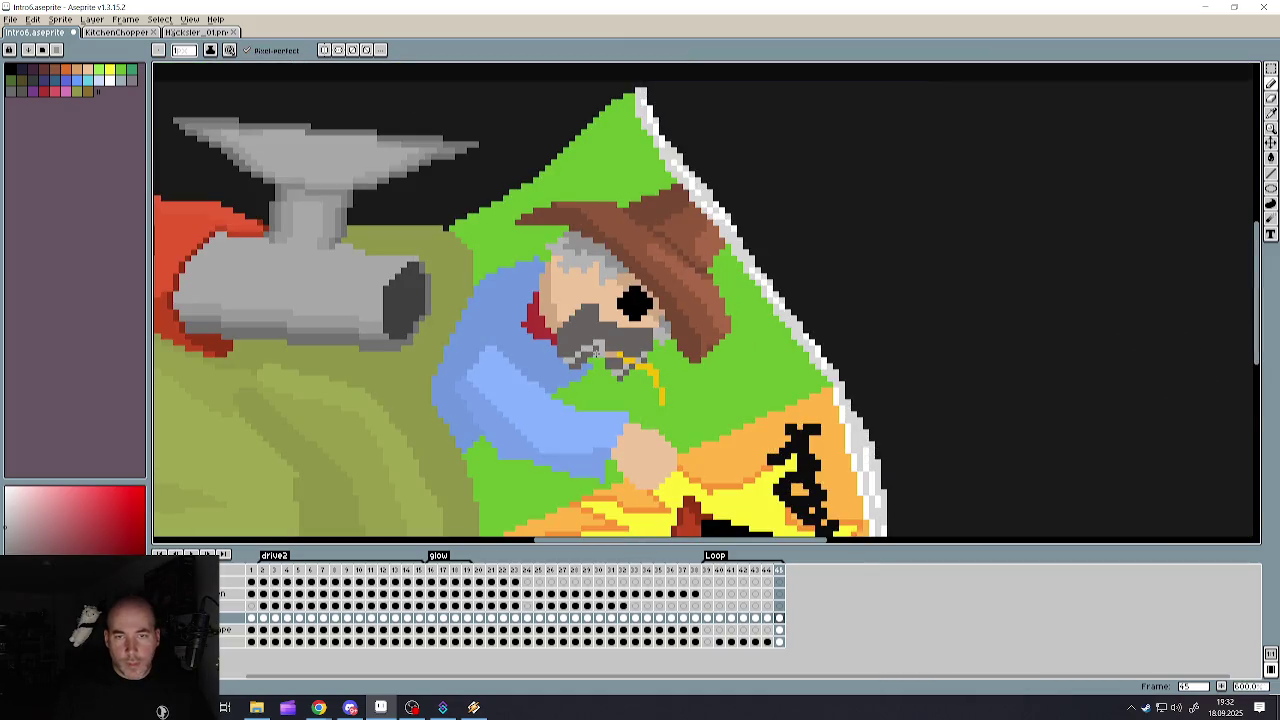
{"action": "scroll", "coordinate": [607, 341], "scroll_direction": "up", "scroll_amount": 2}
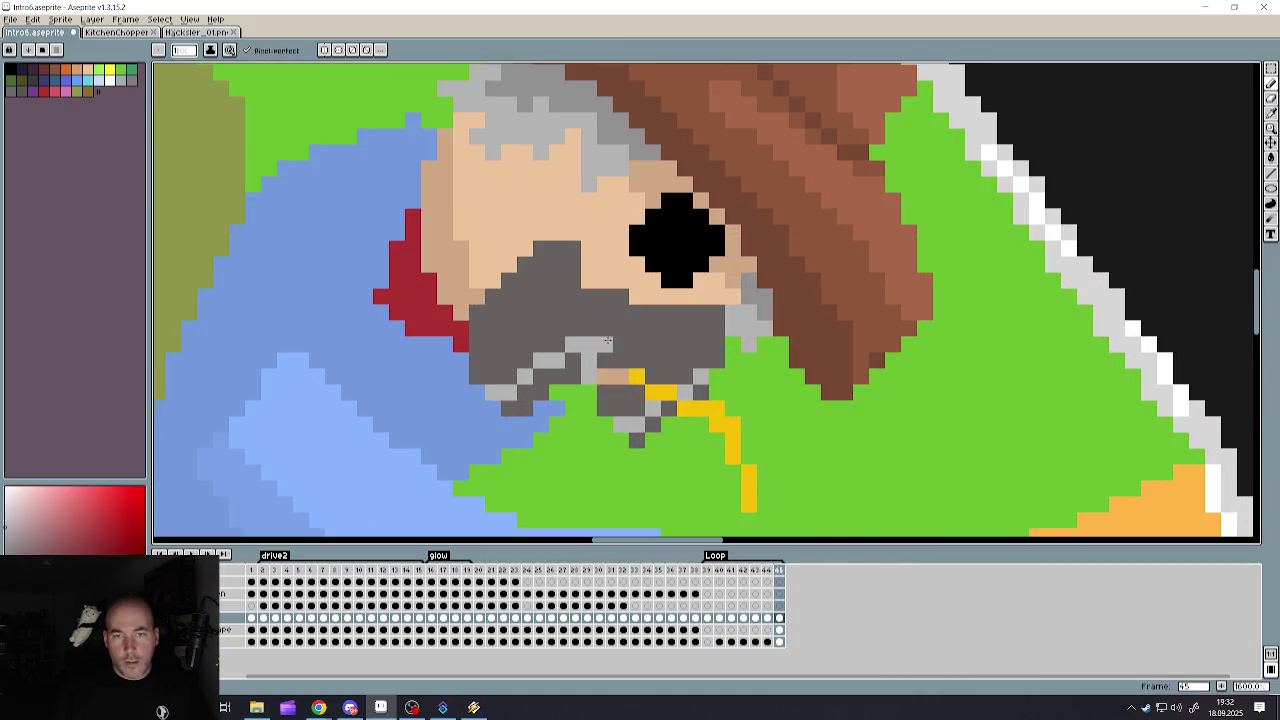
{"action": "left_click", "coordinate": [684, 345]}
{"action": "left_click_drag", "start_coordinate": [651, 343], "coordinate": [605, 343]}
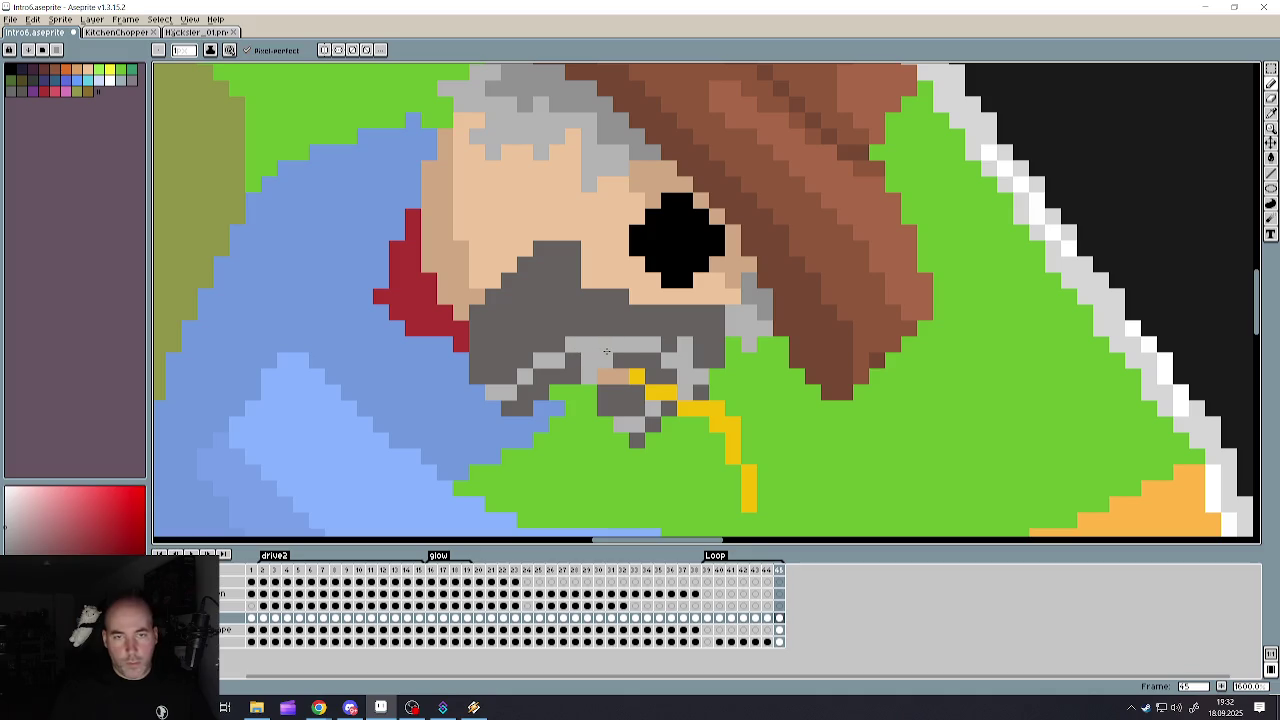
- Flood-fill the remaining dark grey beard with light grey
{"action": "key", "text": "g"}
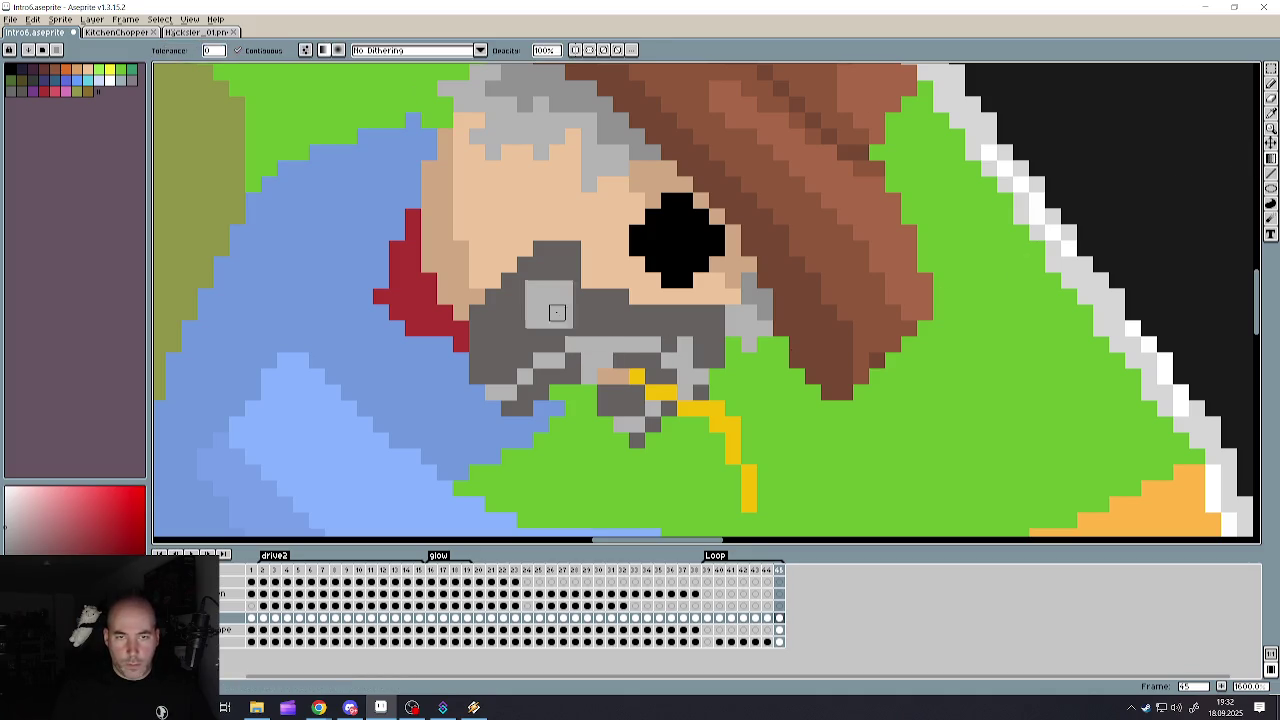
{"action": "left_click", "coordinate": [557, 314]}
{"action": "scroll", "coordinate": [685, 377], "scroll_direction": "down", "scroll_amount": 3}
{"action": "scroll", "coordinate": [757, 306], "scroll_direction": "up", "scroll_amount": 3}
{"action": "scroll", "coordinate": [790, 340], "scroll_direction": "down", "scroll_amount": 3}
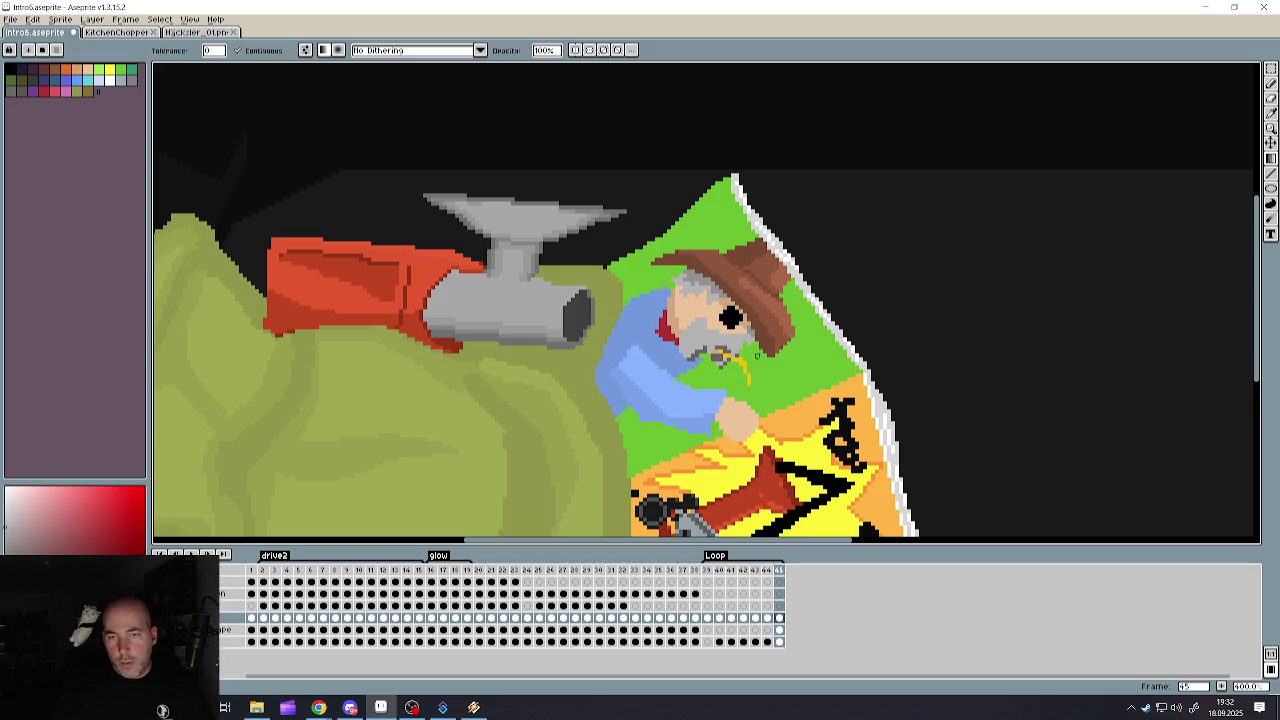
{"action": "scroll", "coordinate": [800, 351], "scroll_direction": "up", "scroll_amount": 3}
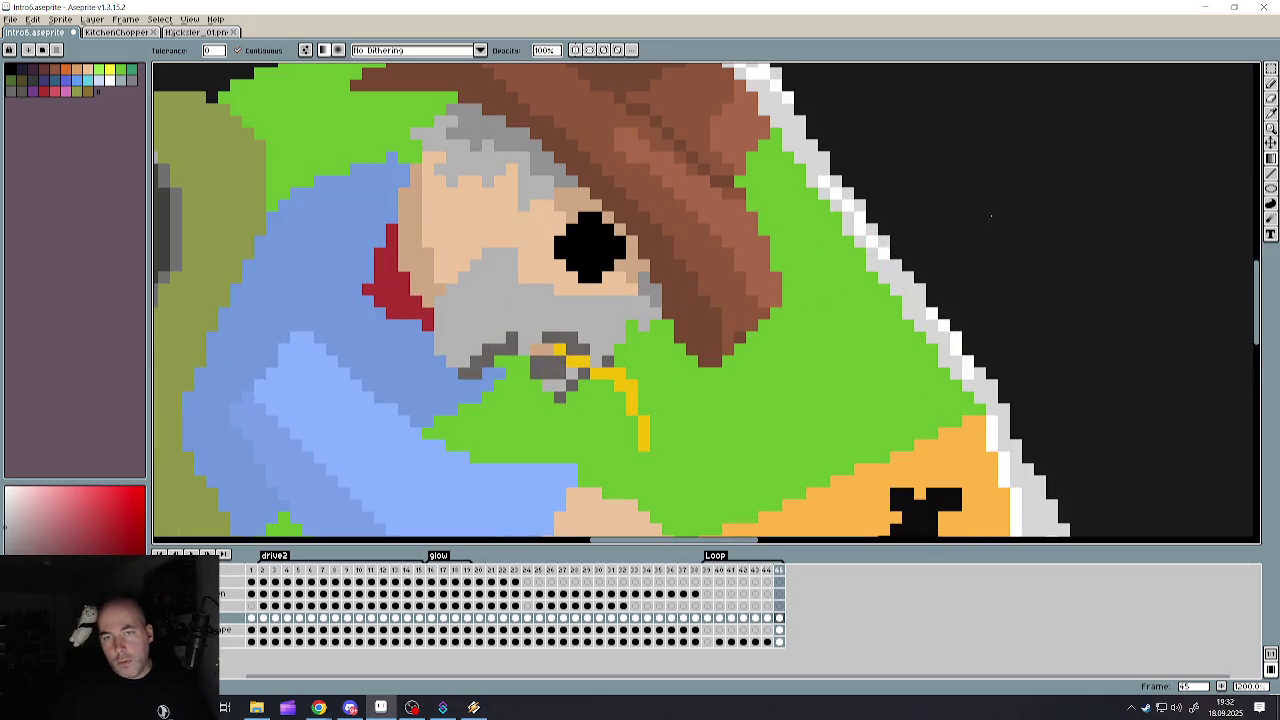
- Eyedrop the beard's dark grey and pencil a shadow along the lower beard
{"action": "left_click", "coordinate": [1272, 100]}
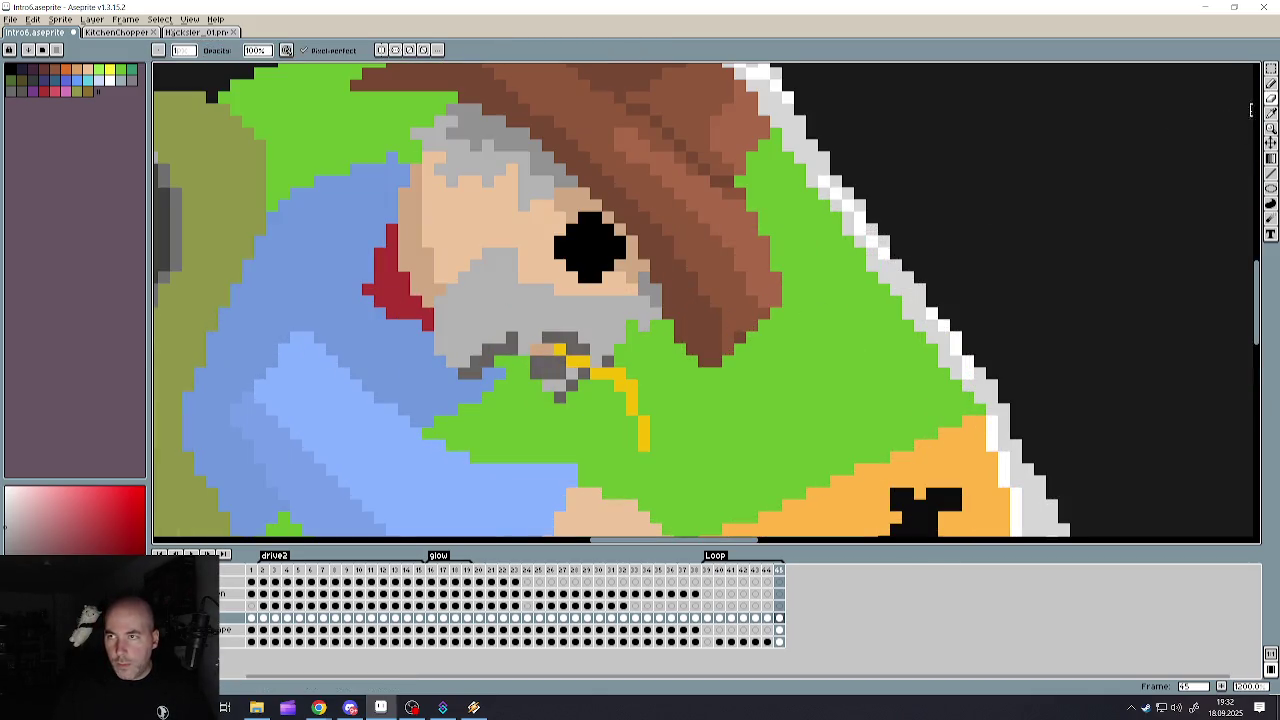
{"action": "left_click", "coordinate": [639, 312], "text": "alt"}
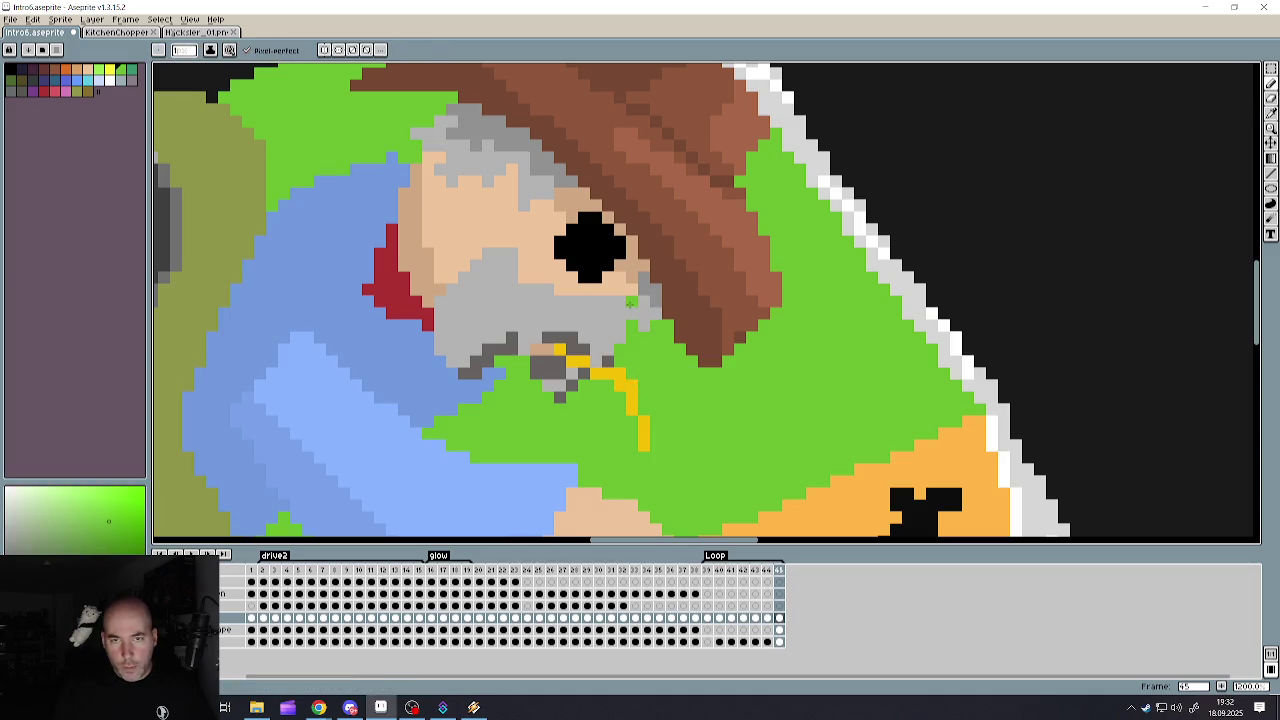
{"action": "scroll", "coordinate": [624, 357], "scroll_direction": "down", "scroll_amount": 5}
{"action": "scroll", "coordinate": [633, 318], "scroll_direction": "up", "scroll_amount": 6}
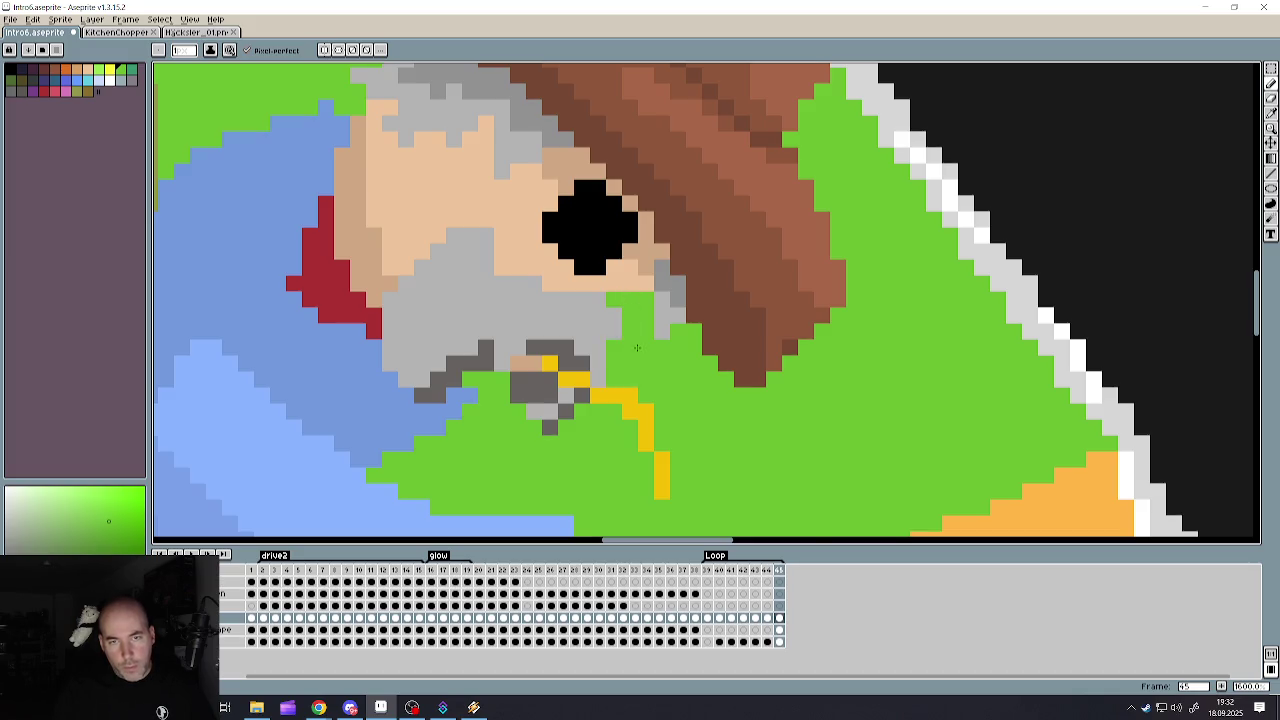
{"action": "scroll", "coordinate": [637, 347], "scroll_direction": "down", "scroll_amount": 5}
{"action": "scroll", "coordinate": [482, 340], "scroll_direction": "up", "scroll_amount": 4}
{"action": "scroll", "coordinate": [482, 340], "scroll_direction": "up", "scroll_amount": 2}
{"action": "left_click", "coordinate": [482, 340], "text": "alt"}
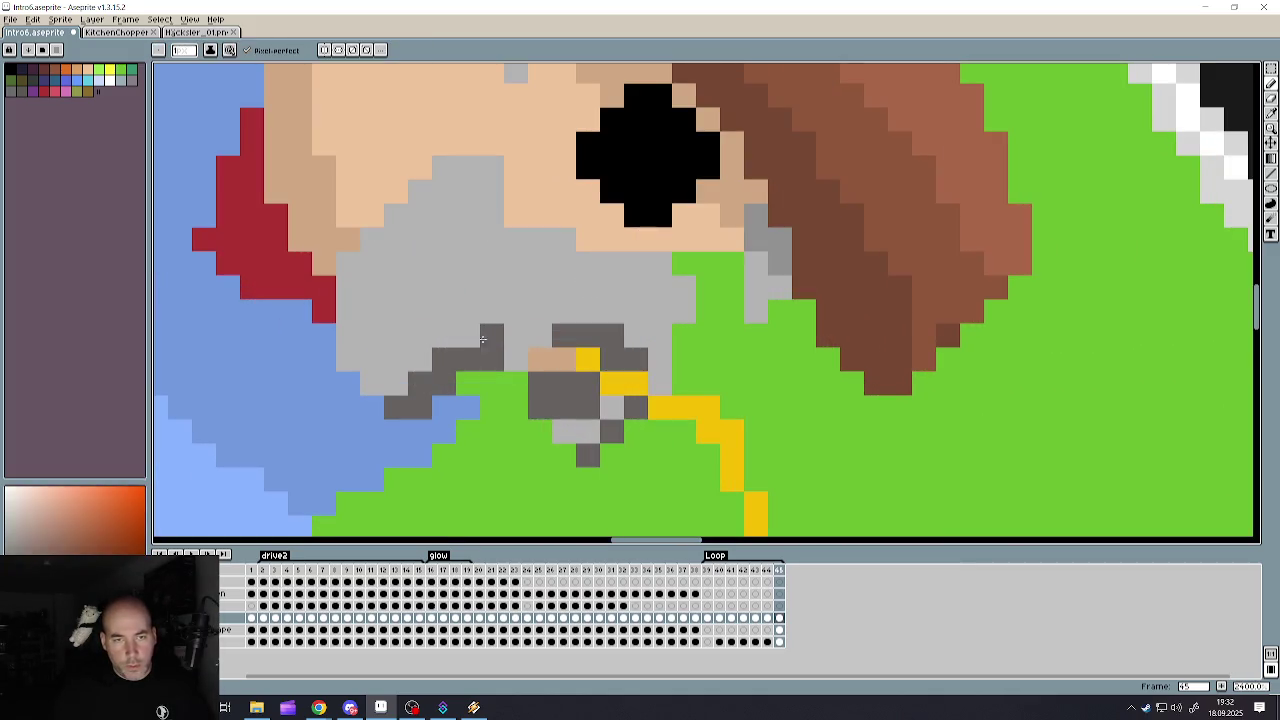
{"action": "mouse_move", "coordinate": [482, 340]}
{"action": "left_mouse_down"}
{"action": "mouse_move", "coordinate": [347, 358]}
{"action": "mouse_move", "coordinate": [396, 383]}
{"action": "mouse_move", "coordinate": [372, 359]}
{"action": "mouse_move", "coordinate": [372, 335]}
{"action": "mouse_move", "coordinate": [446, 337]}
{"action": "left_mouse_up"}
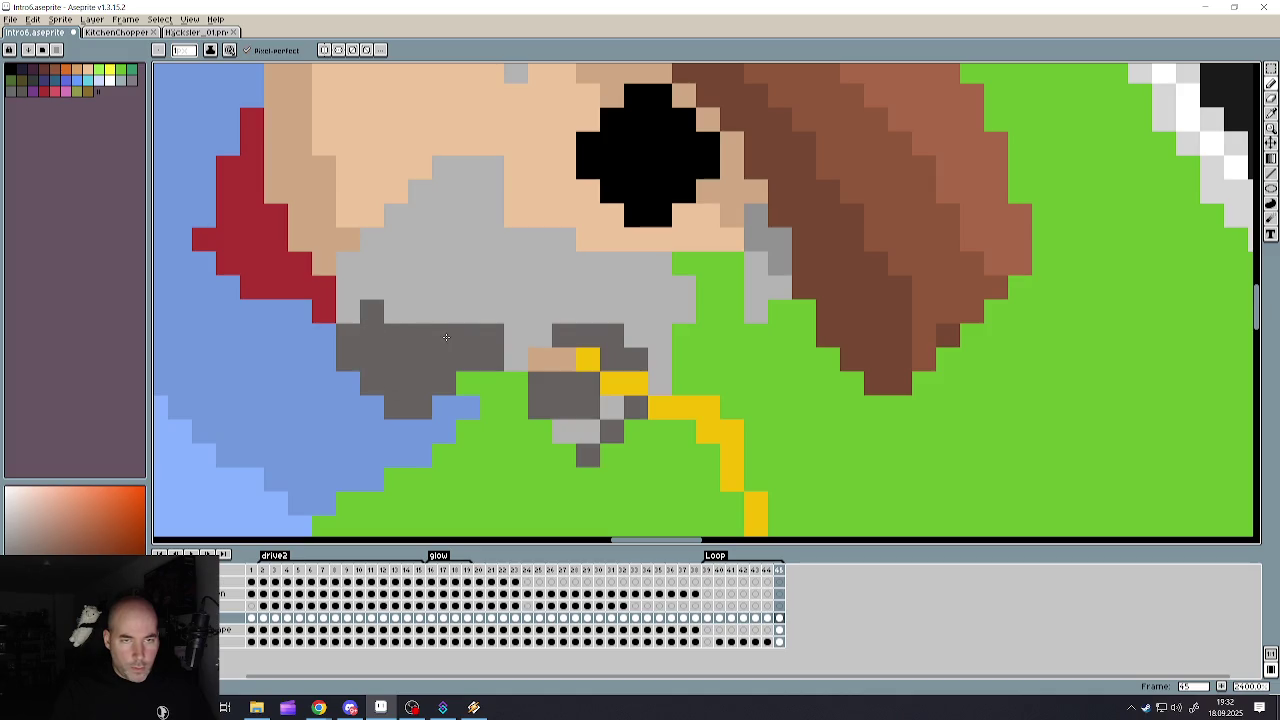
- Sample the yellow colour from the canvas
{"action": "scroll", "coordinate": [540, 335], "scroll_direction": "down", "scroll_amount": 5}
{"action": "scroll", "coordinate": [566, 351], "scroll_direction": "up", "scroll_amount": 4}
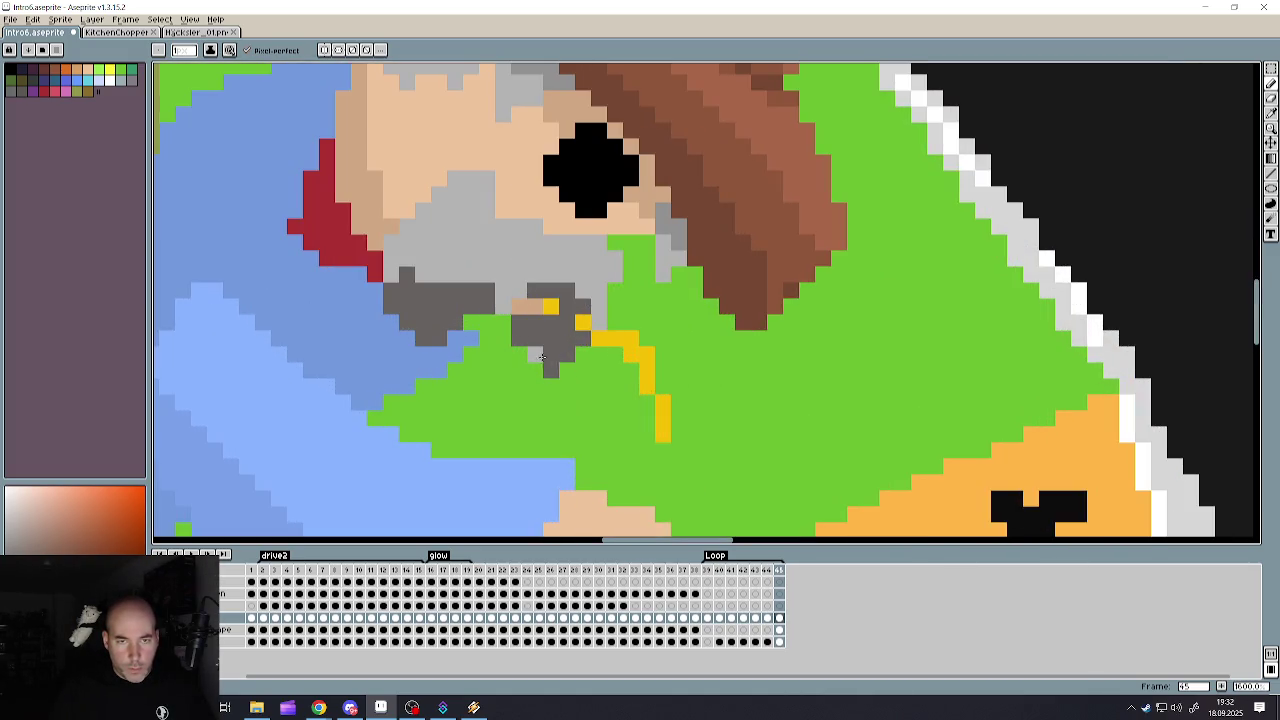
{"action": "left_click", "coordinate": [551, 307], "text": "alt"}
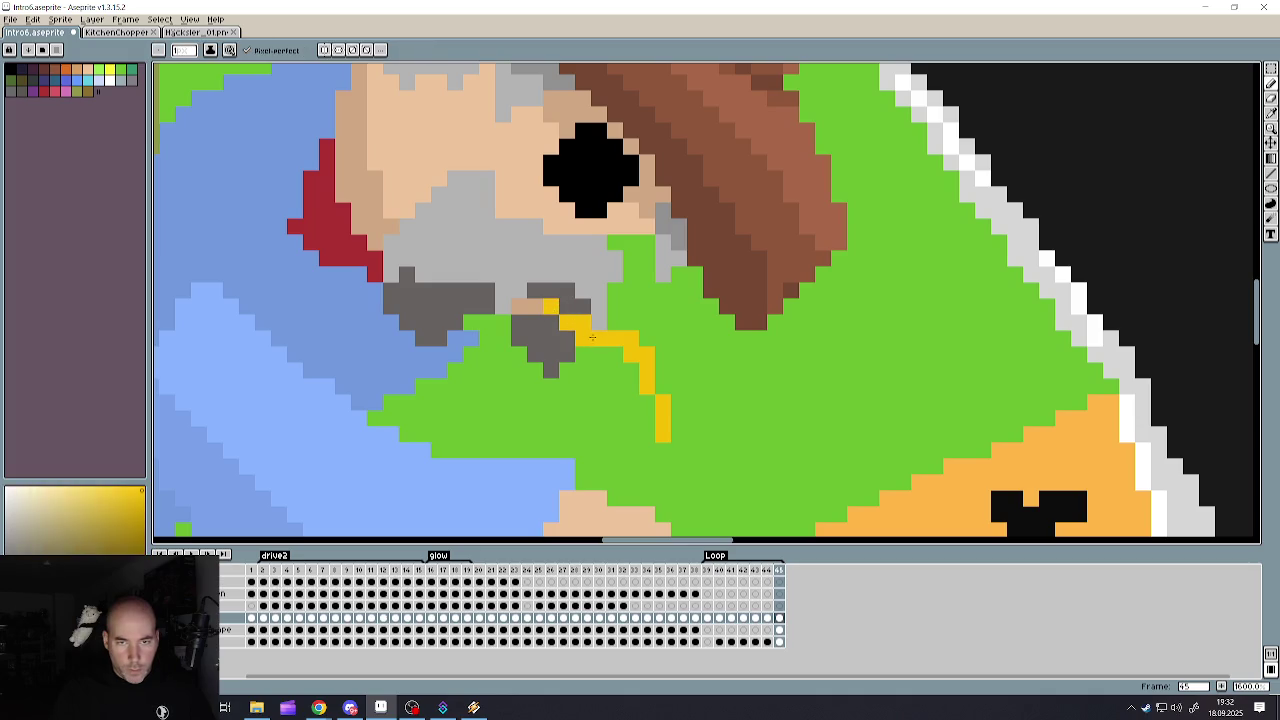
{"action": "scroll", "coordinate": [592, 337], "scroll_direction": "down", "scroll_amount": 4}
{"action": "scroll", "coordinate": [594, 315], "scroll_direction": "up", "scroll_amount": 1}
{"action": "scroll", "coordinate": [595, 293], "scroll_direction": "up", "scroll_amount": 2}
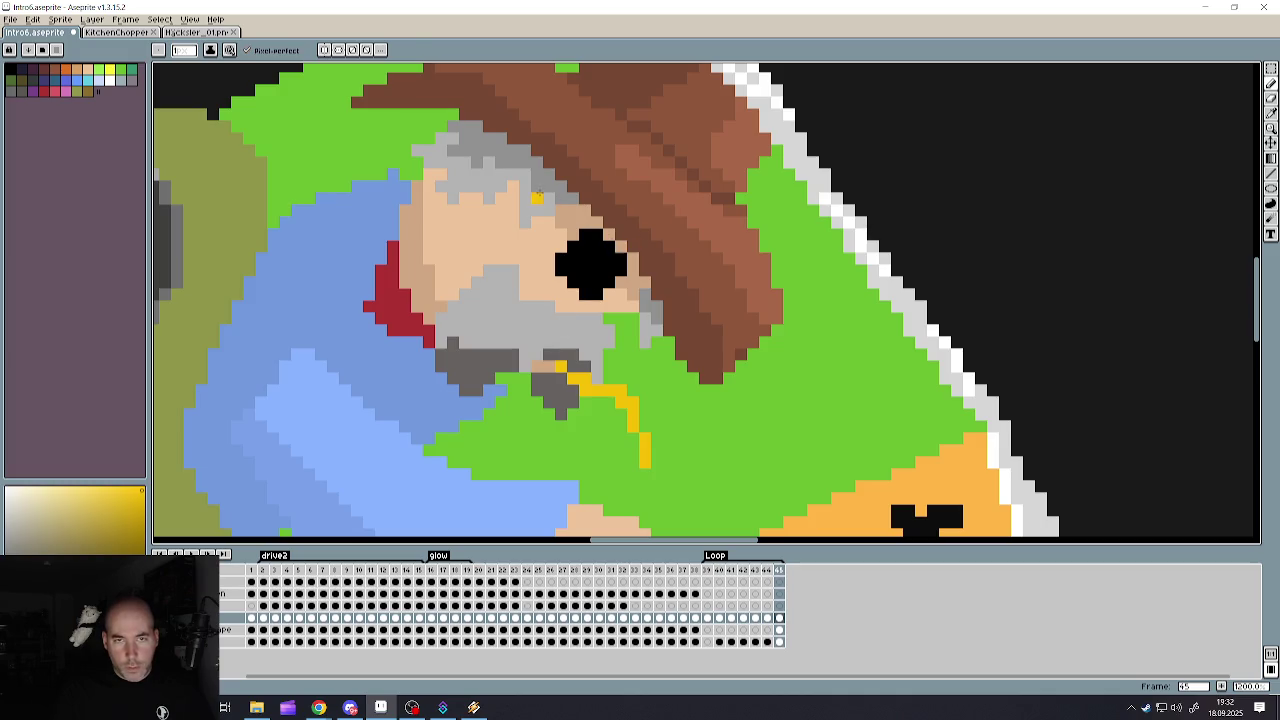
{"action": "left_click", "coordinate": [1137, 174], "text": "alt"}
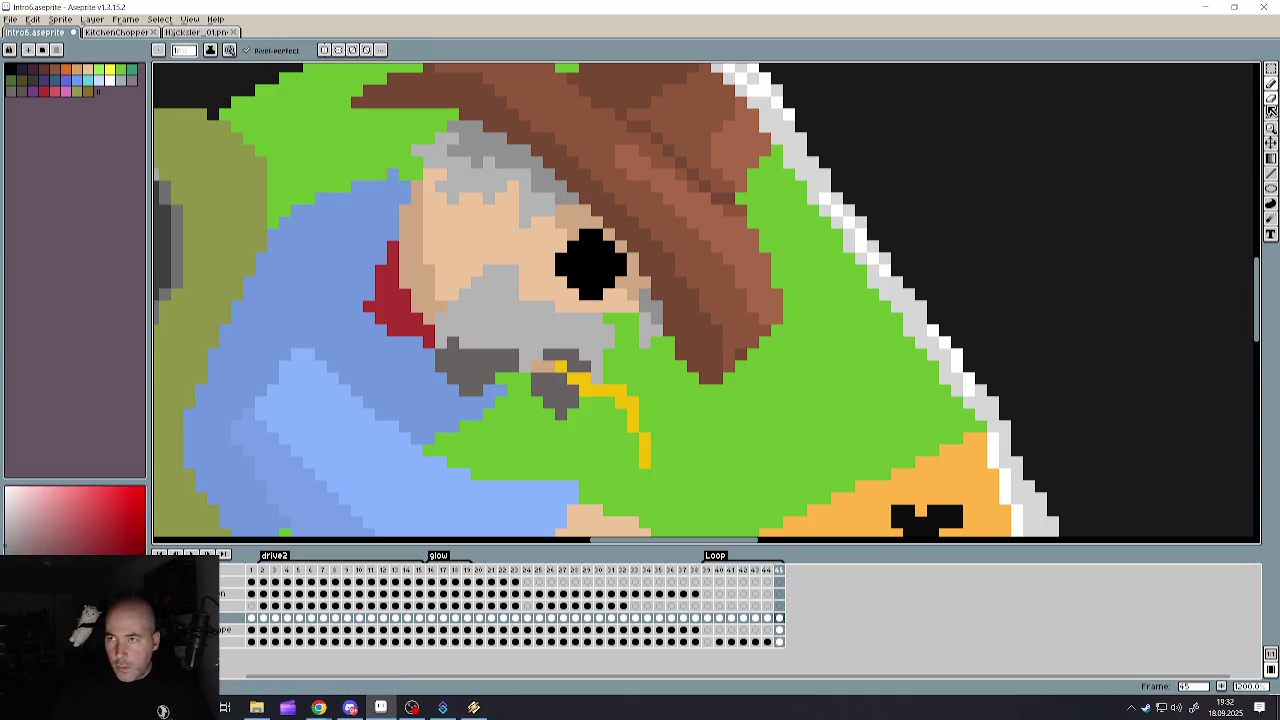
- Paint-bucket fill leftover dark beard patches with light grey
{"action": "left_click", "coordinate": [1271, 158]}
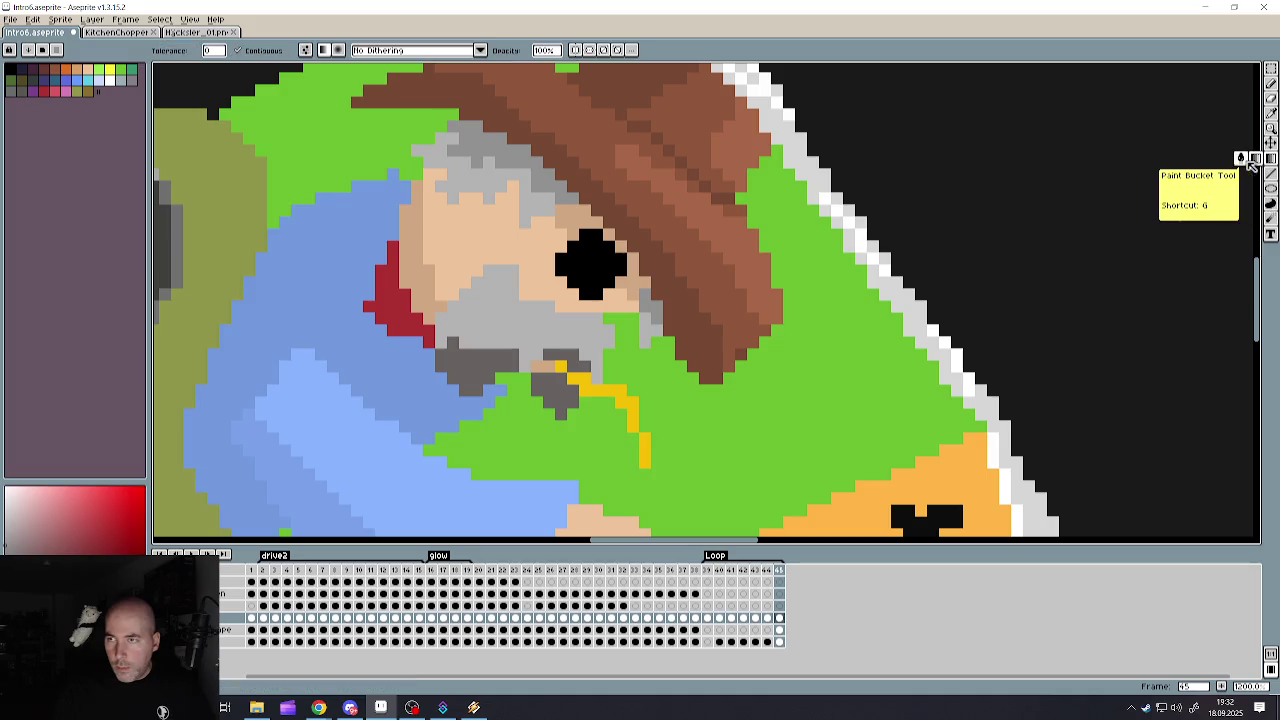
{"action": "left_click", "coordinate": [1255, 158]}
{"action": "left_click", "coordinate": [472, 366]}
{"action": "left_click", "coordinate": [549, 398]}
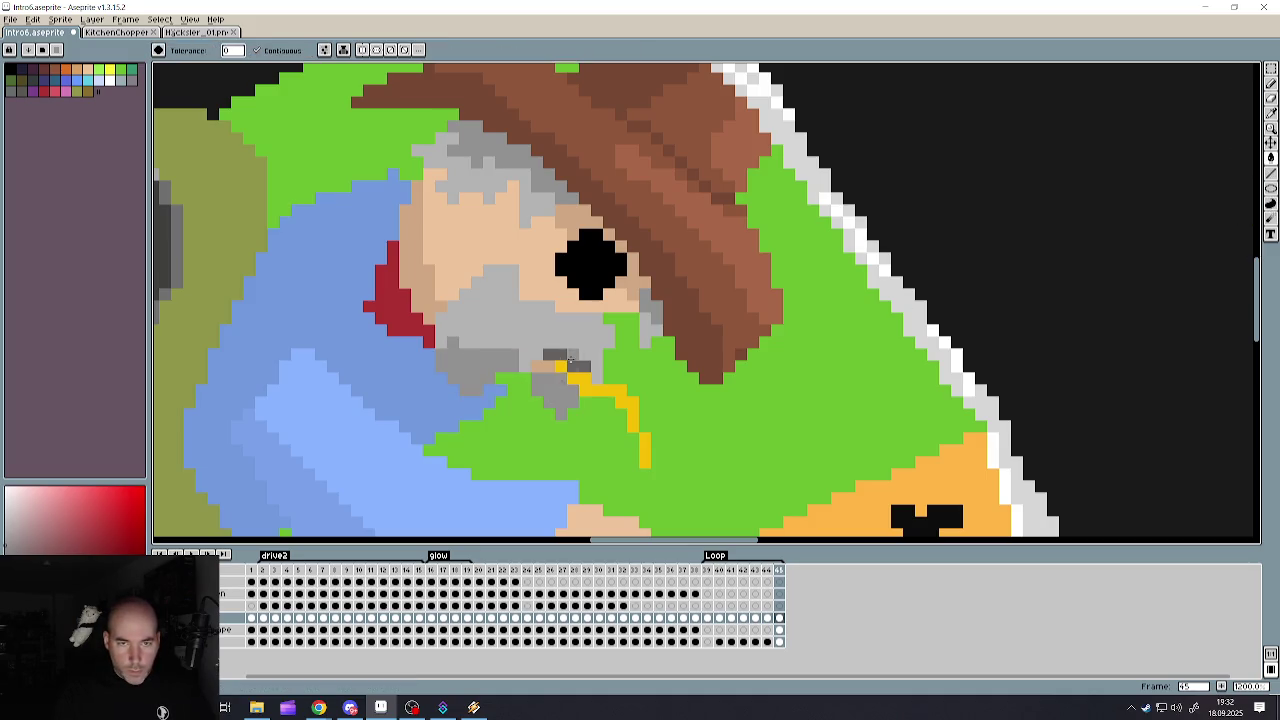
{"action": "scroll", "coordinate": [549, 398], "scroll_direction": "down", "scroll_amount": 4}
{"action": "scroll", "coordinate": [549, 398], "scroll_direction": "down", "scroll_amount": 3}
{"action": "scroll", "coordinate": [549, 398], "scroll_direction": "down", "scroll_amount": 2}
{"action": "scroll", "coordinate": [545, 443], "scroll_direction": "up", "scroll_amount": 1}
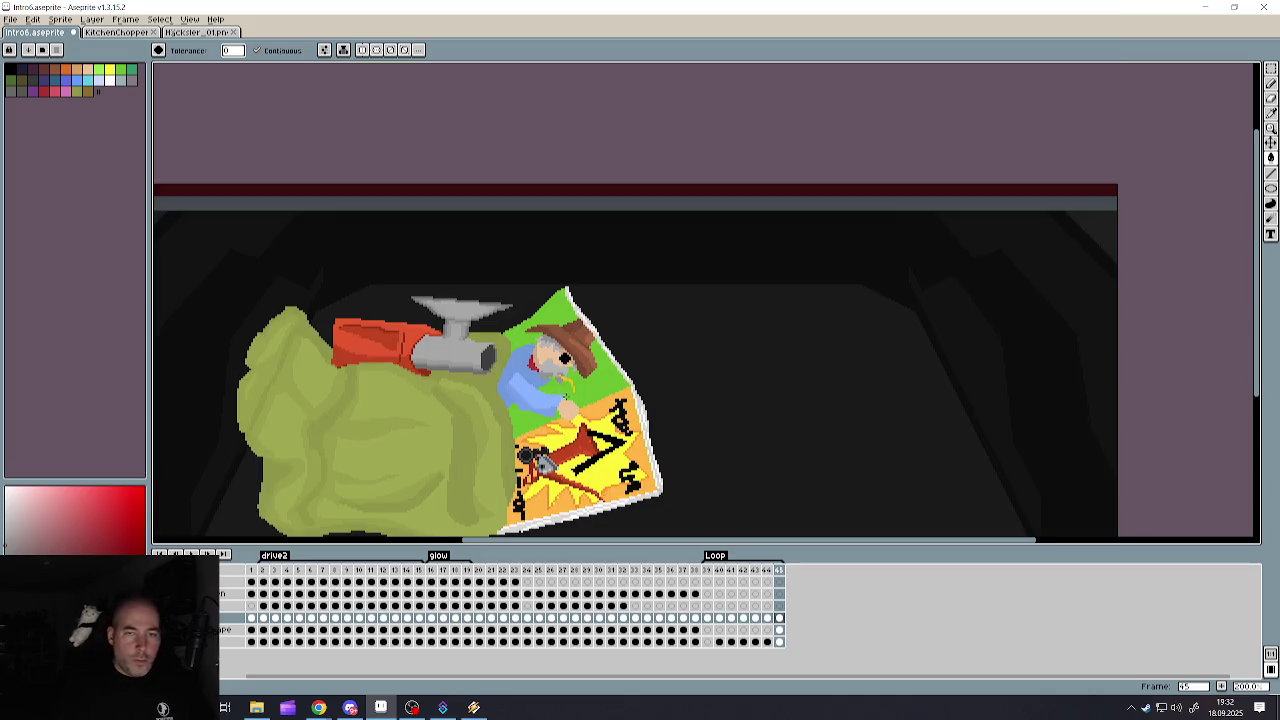
{"action": "scroll", "coordinate": [514, 434], "scroll_direction": "up", "scroll_amount": 3}
{"action": "scroll", "coordinate": [514, 434], "scroll_direction": "up", "scroll_amount": 5}
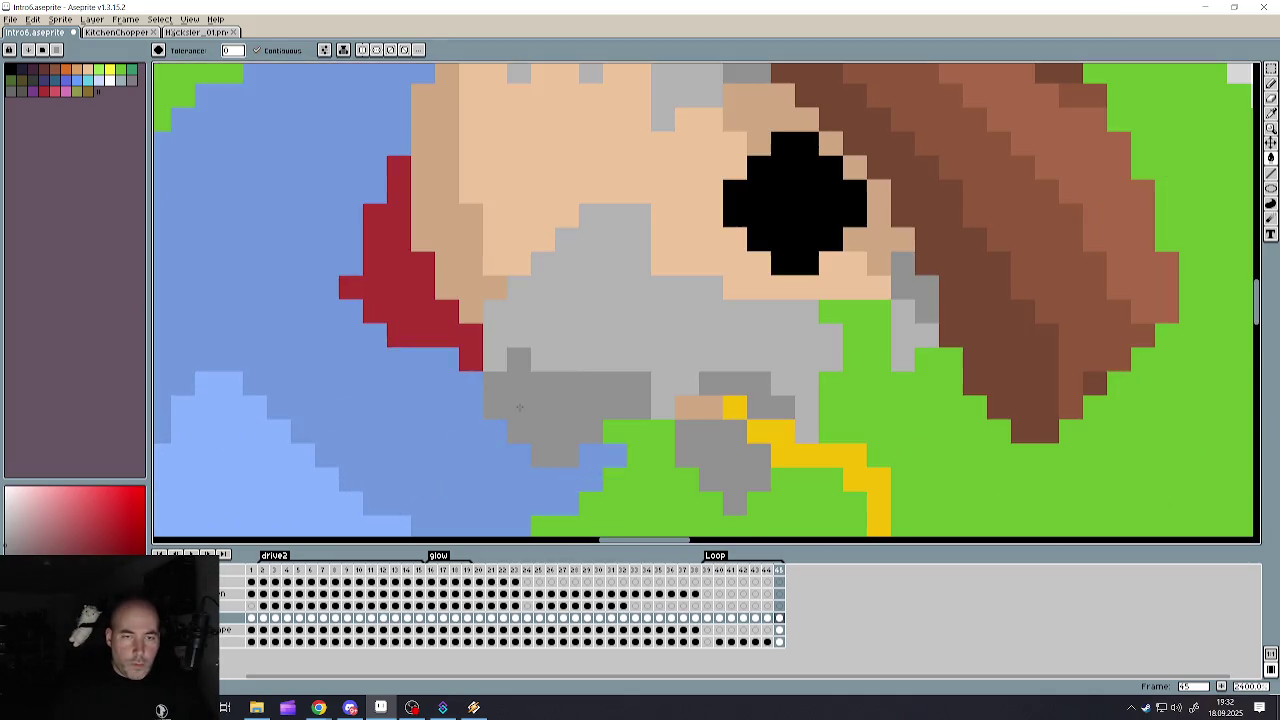
- Undo a test darker fill, then pencil dark grey shading down the beard's left side
{"action": "left_click", "coordinate": [590, 216]}
{"action": "key", "text": "ctrl+z"}
{"action": "key", "text": "b"}
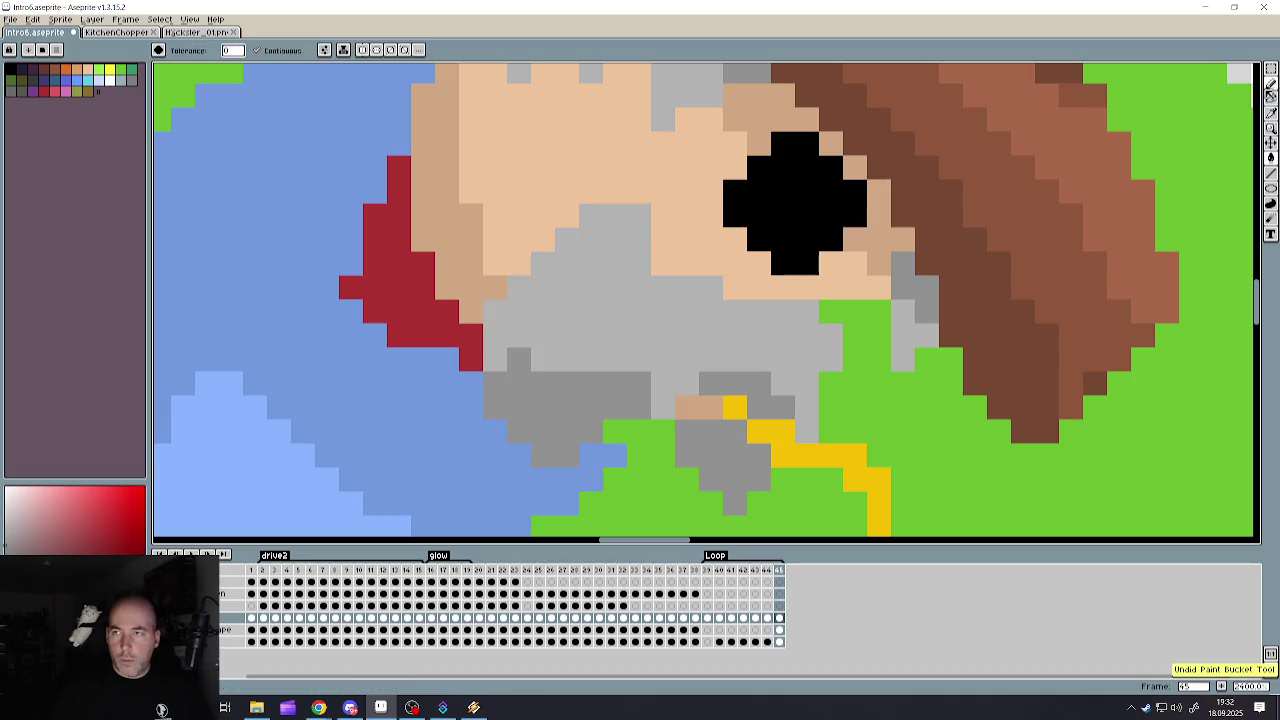
{"action": "left_click_drag", "start_coordinate": [615, 212], "coordinate": [540, 358]}
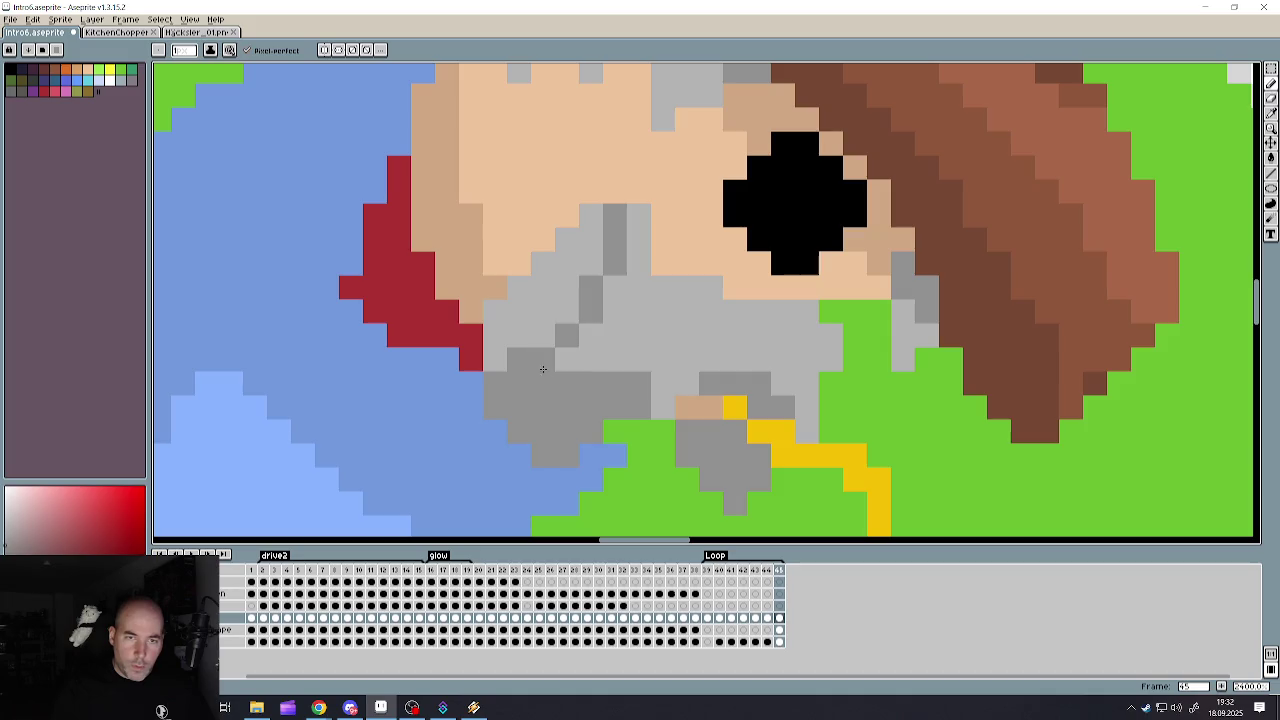
{"action": "left_click_drag", "start_coordinate": [605, 228], "coordinate": [545, 345]}
{"action": "left_click", "coordinate": [590, 215]}
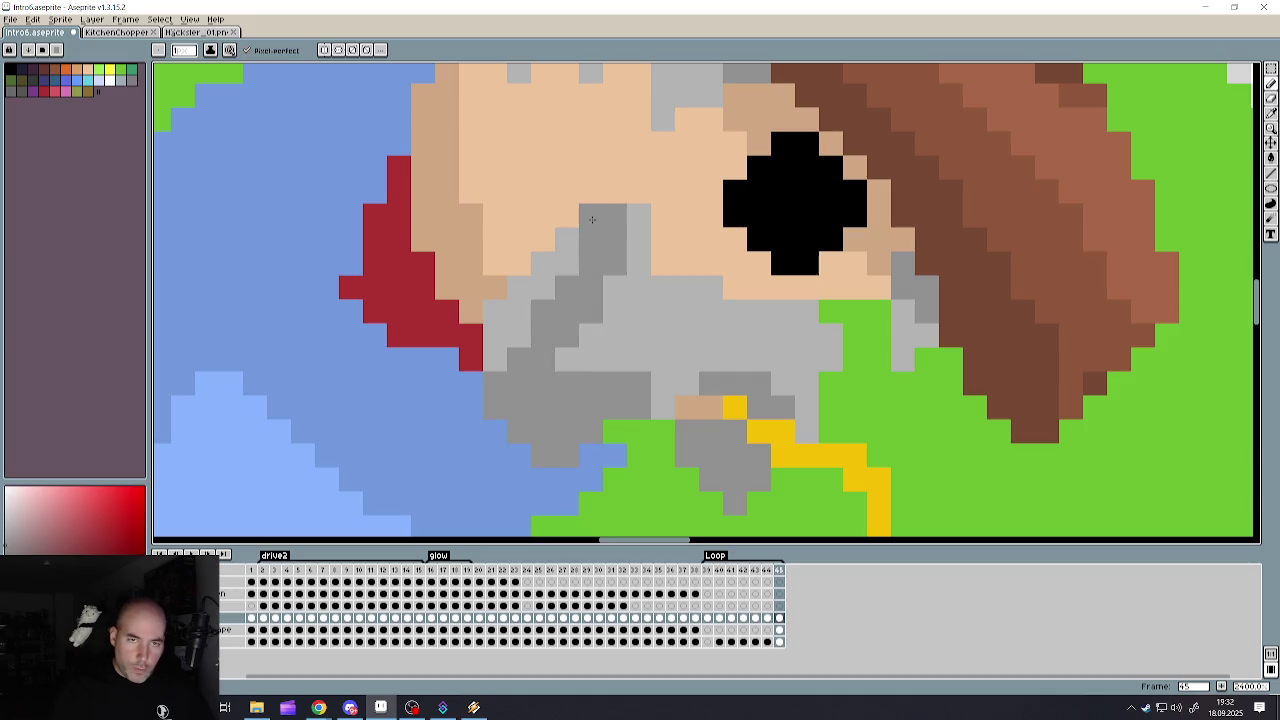
{"action": "mouse_move", "coordinate": [586, 230]}
{"action": "left_mouse_down"}
{"action": "mouse_move", "coordinate": [495, 365]}
{"action": "mouse_move", "coordinate": [519, 286]}
{"action": "left_mouse_up"}
{"action": "left_click", "coordinate": [495, 311]}
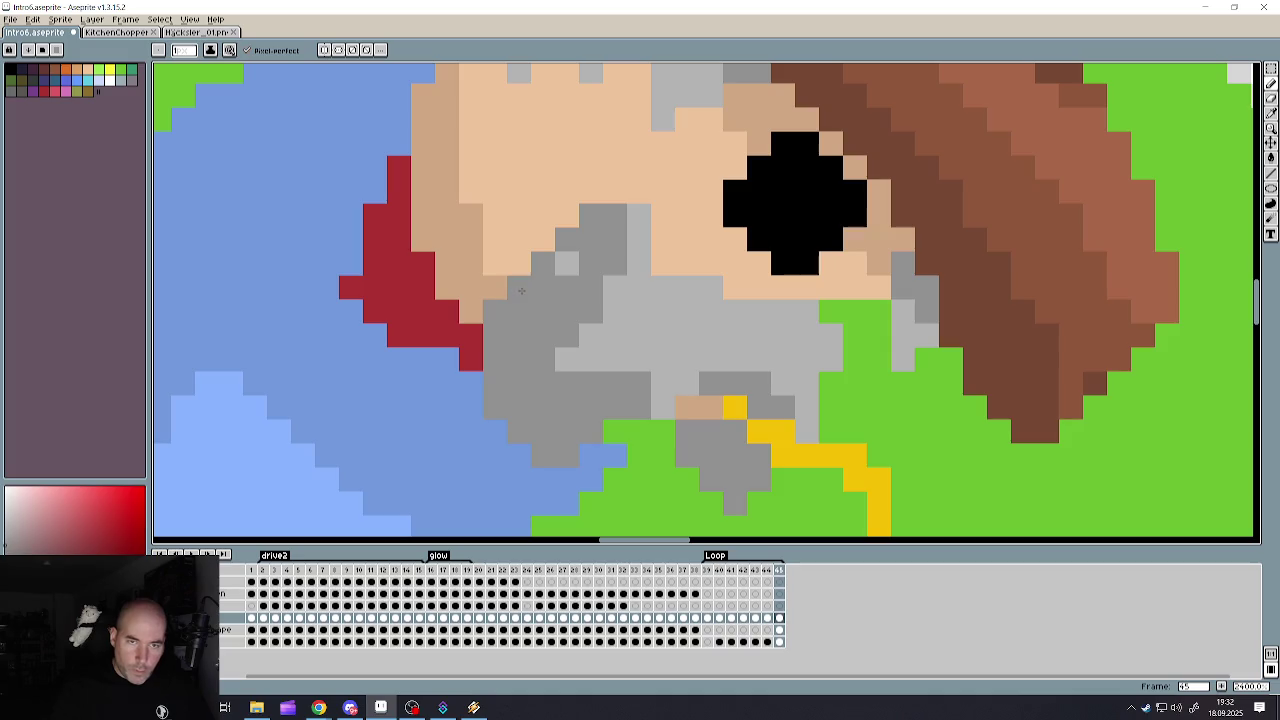
{"action": "left_click", "coordinate": [567, 263]}
- Darken beard pixels near the mouth, keeping a few light grey highlights
{"action": "scroll", "coordinate": [576, 299], "scroll_direction": "down", "scroll_amount": 10}
{"action": "scroll", "coordinate": [590, 290], "scroll_direction": "up", "scroll_amount": 7}
{"action": "scroll", "coordinate": [604, 277], "scroll_direction": "up", "scroll_amount": 2}
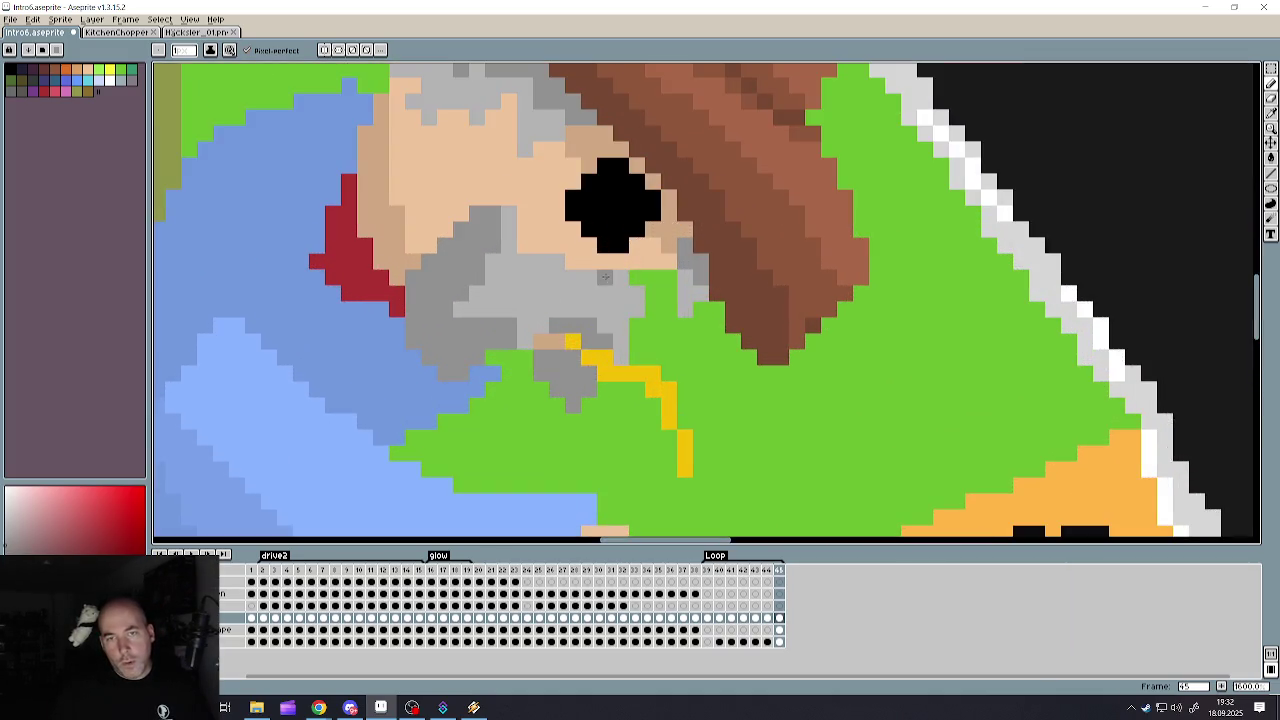
{"action": "mouse_move", "coordinate": [585, 273]}
{"action": "left_mouse_down"}
{"action": "mouse_move", "coordinate": [551, 283]}
{"action": "mouse_move", "coordinate": [571, 307]}
{"action": "left_mouse_up"}
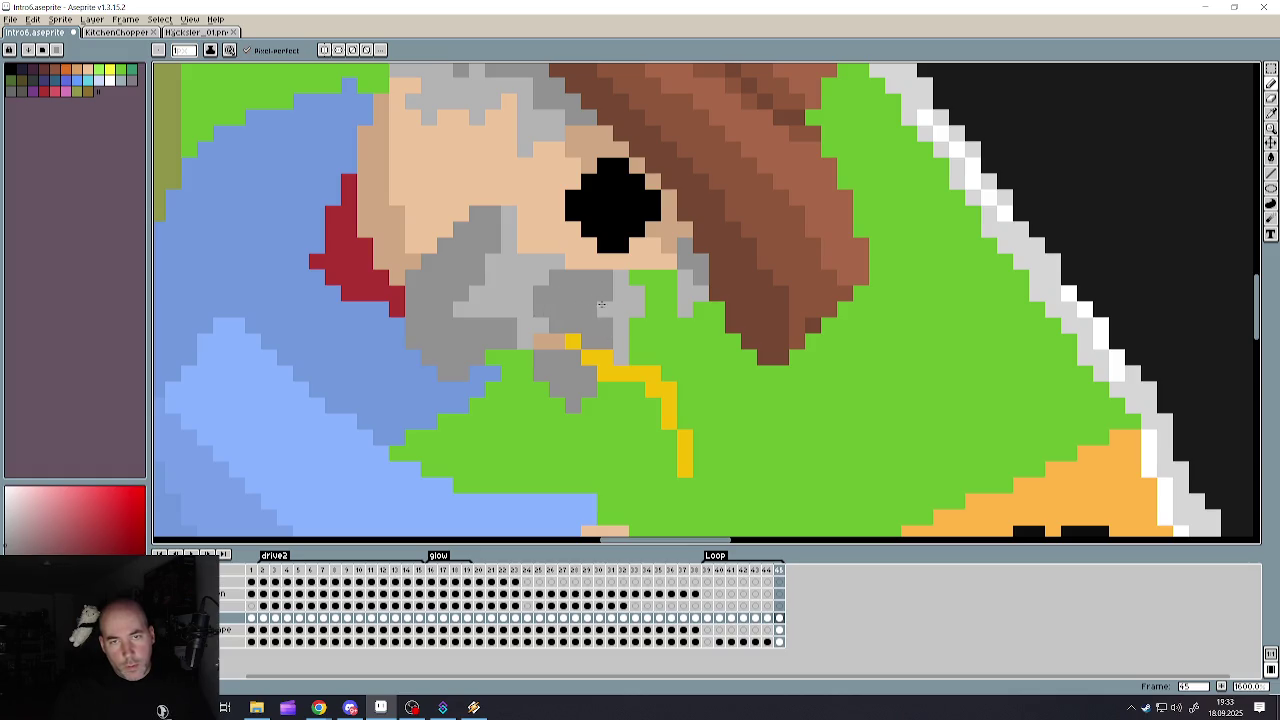
{"action": "mouse_move", "coordinate": [533, 286]}
{"action": "left_mouse_down"}
{"action": "mouse_move", "coordinate": [505, 285]}
{"action": "mouse_move", "coordinate": [490, 260]}
{"action": "mouse_move", "coordinate": [501, 227]}
{"action": "left_mouse_up"}
{"action": "scroll", "coordinate": [488, 308], "scroll_direction": "down", "scroll_amount": 3}
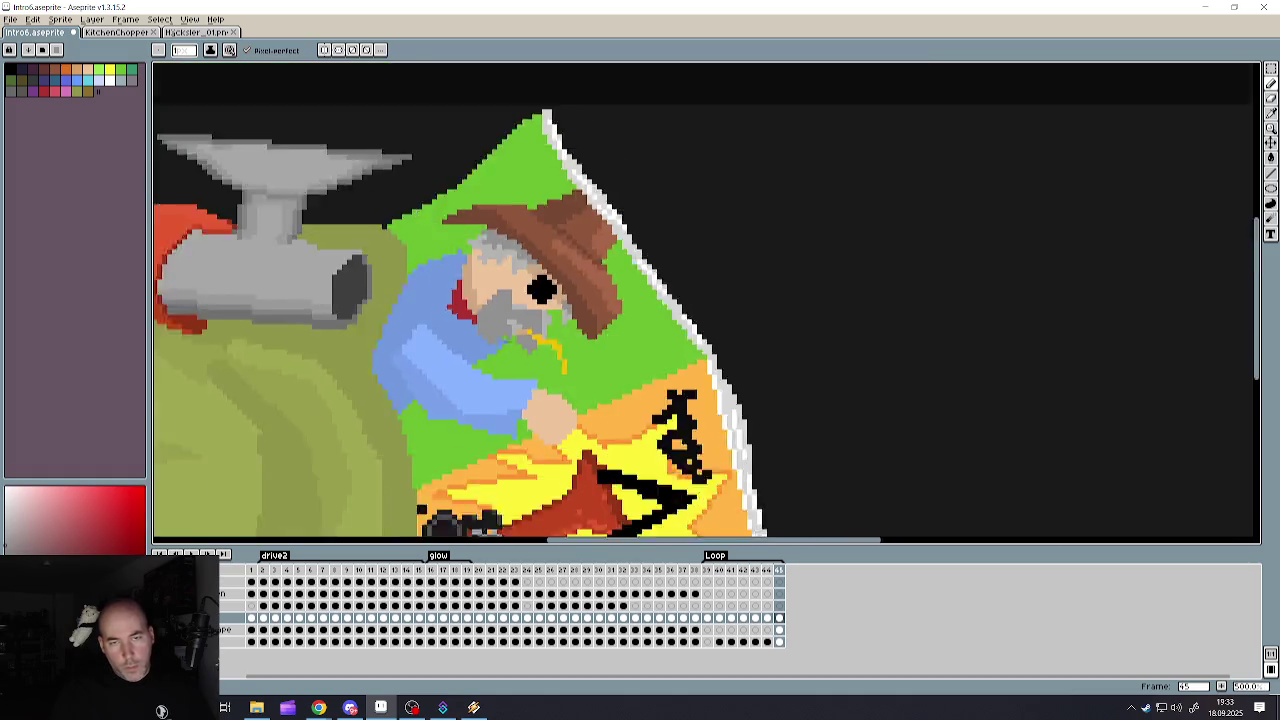
{"action": "scroll", "coordinate": [488, 310], "scroll_direction": "down", "scroll_amount": 2}
{"action": "scroll", "coordinate": [486, 335], "scroll_direction": "up", "scroll_amount": 2}
{"action": "left_click", "coordinate": [559, 375], "text": "alt"}
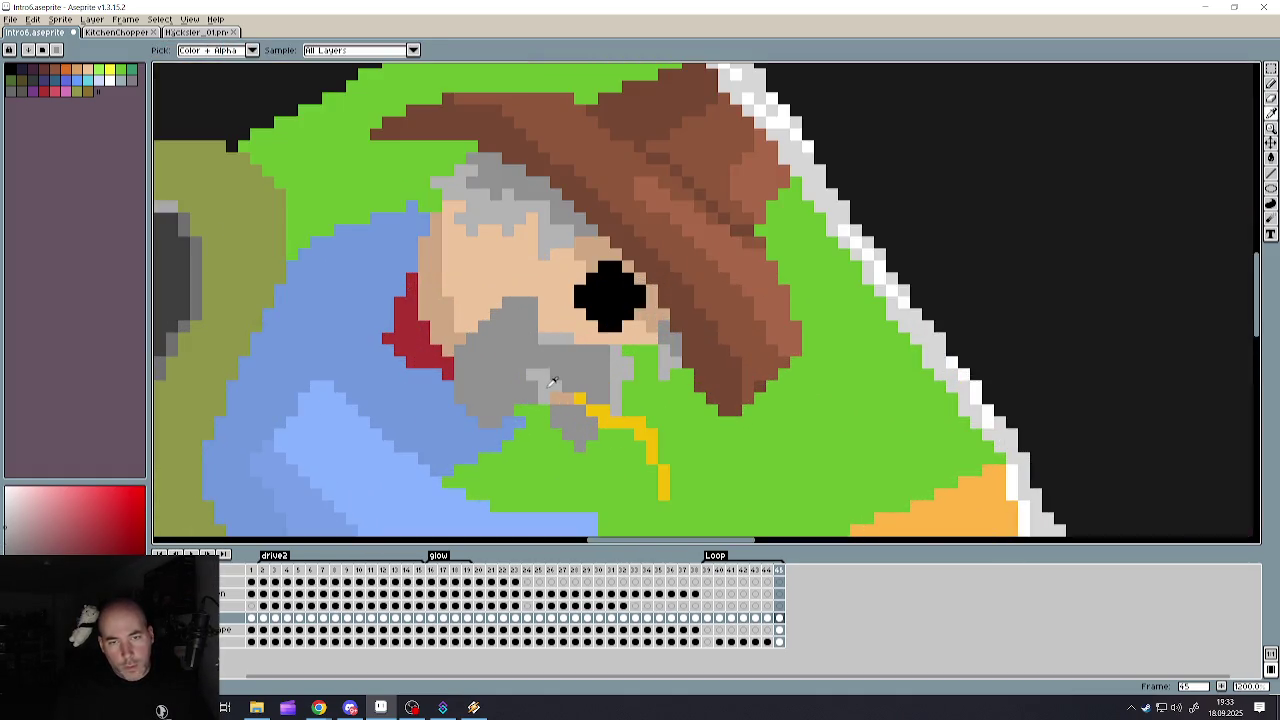
- Paint light grey highlight strokes over several parts of the beard
{"action": "left_click_drag", "start_coordinate": [606, 358], "coordinate": [584, 397]}
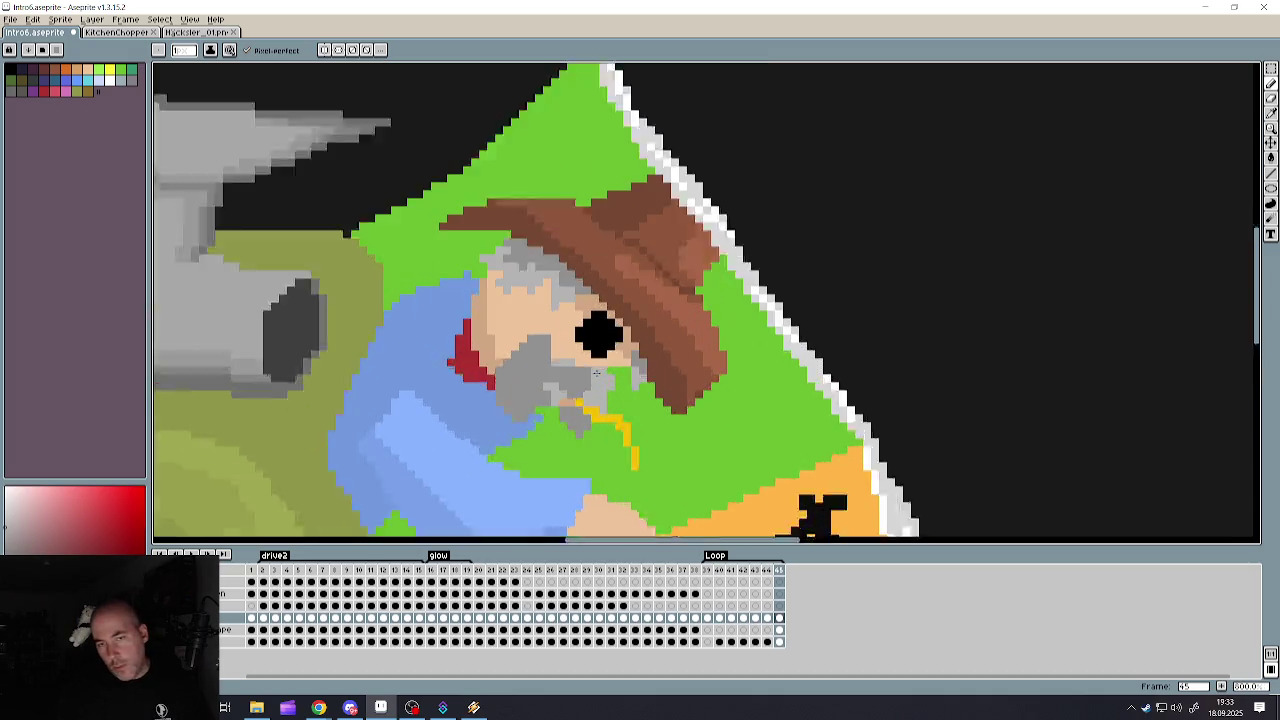
{"action": "scroll", "coordinate": [596, 372], "scroll_direction": "up", "scroll_amount": 1}
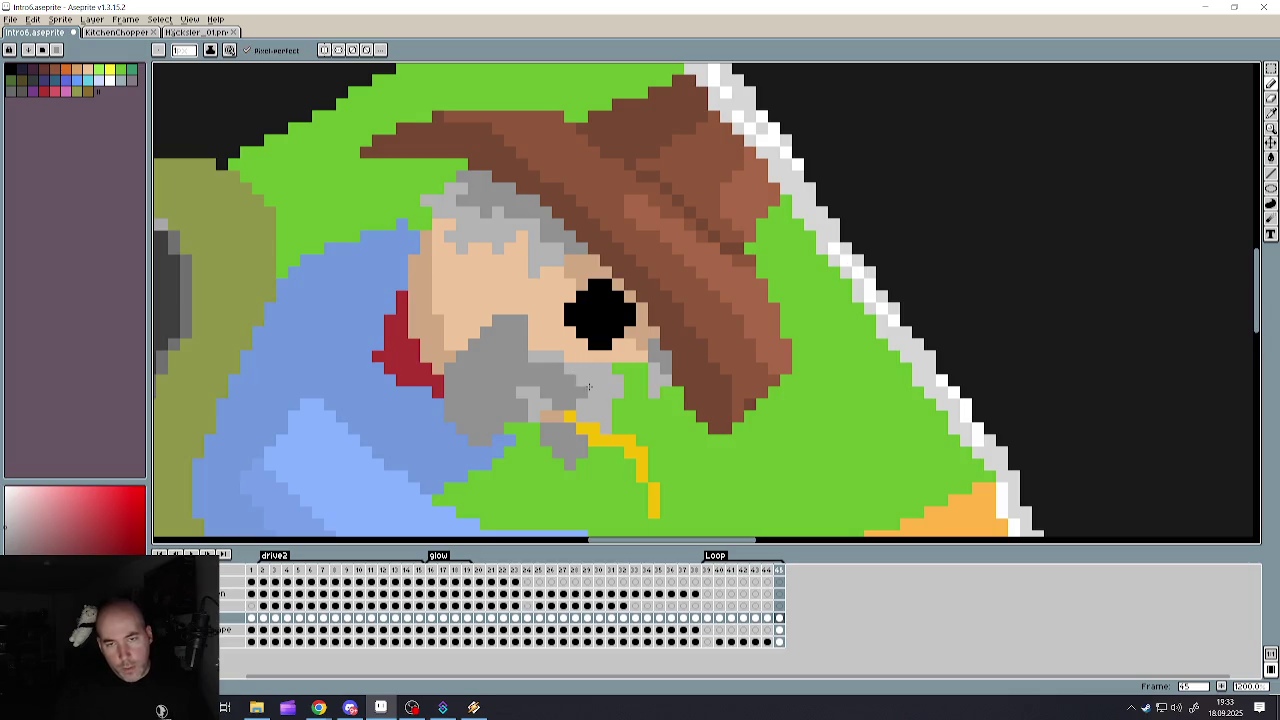
{"action": "scroll", "coordinate": [589, 386], "scroll_direction": "down", "scroll_amount": 3}
{"action": "scroll", "coordinate": [571, 428], "scroll_direction": "up", "scroll_amount": 3}
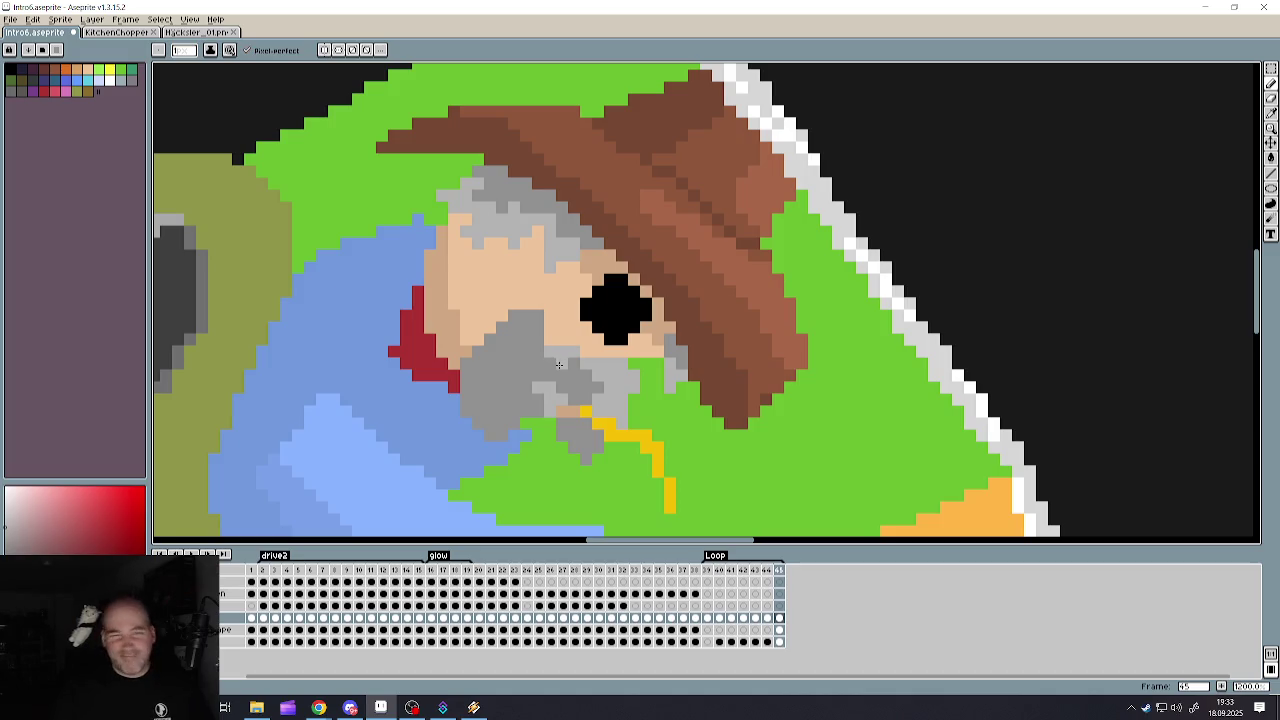
{"action": "scroll", "coordinate": [556, 358], "scroll_direction": "down", "scroll_amount": 1}
{"action": "scroll", "coordinate": [555, 350], "scroll_direction": "up", "scroll_amount": 3}
{"action": "mouse_move", "coordinate": [526, 320]}
{"action": "left_mouse_down"}
{"action": "mouse_move", "coordinate": [500, 282]}
{"action": "mouse_move", "coordinate": [524, 281]}
{"action": "left_mouse_up"}
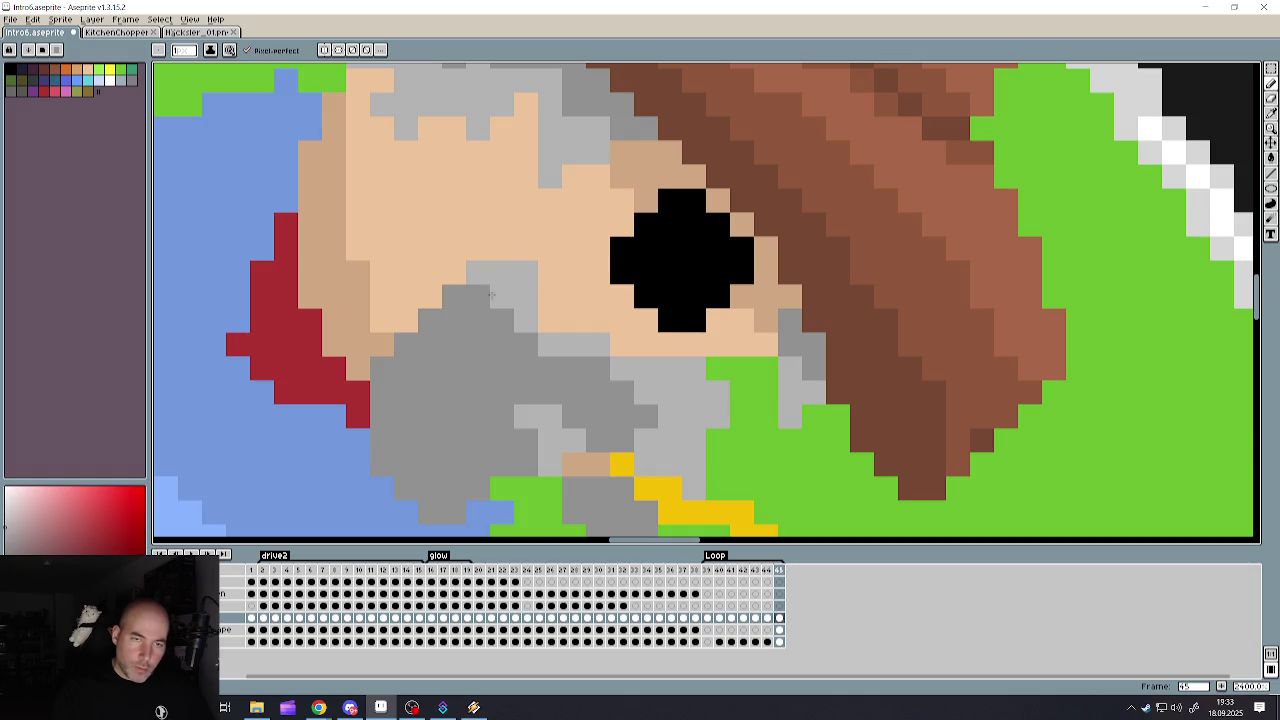
{"action": "scroll", "coordinate": [550, 320], "scroll_direction": "down", "scroll_amount": 2}
{"action": "scroll", "coordinate": [559, 417], "scroll_direction": "down", "scroll_amount": 3}
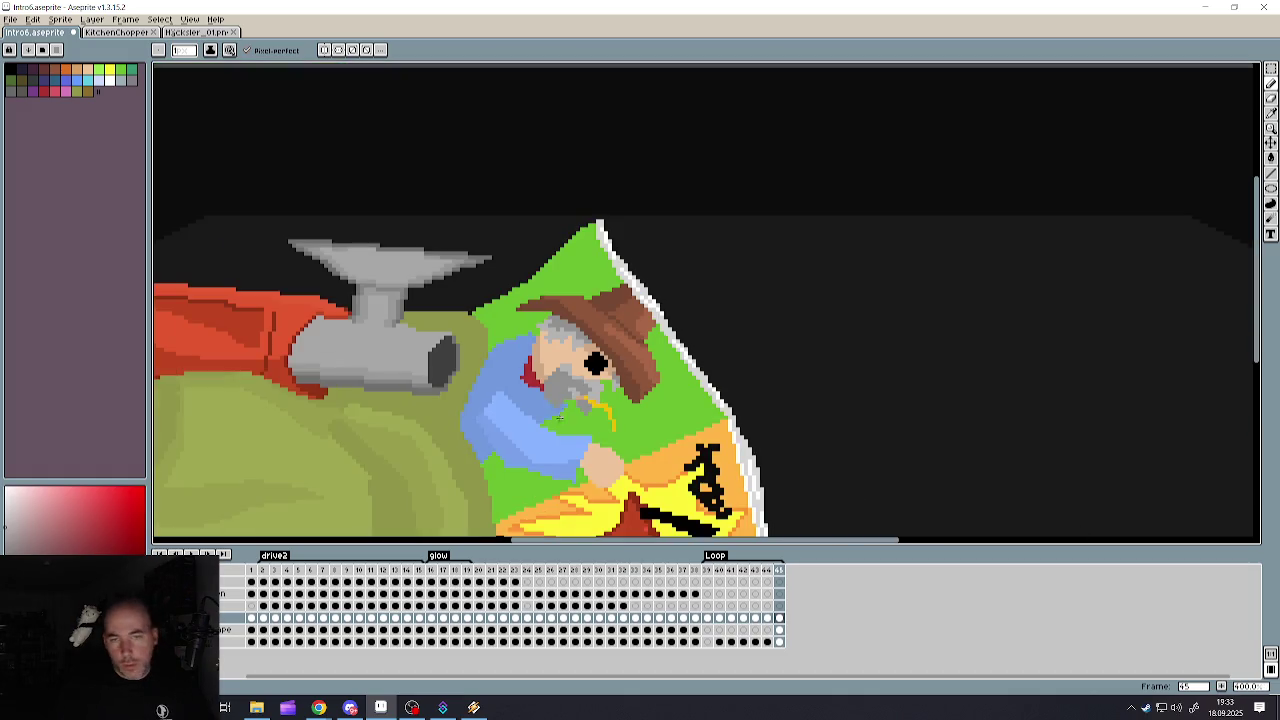
{"action": "scroll", "coordinate": [559, 417], "scroll_direction": "up", "scroll_amount": 3}
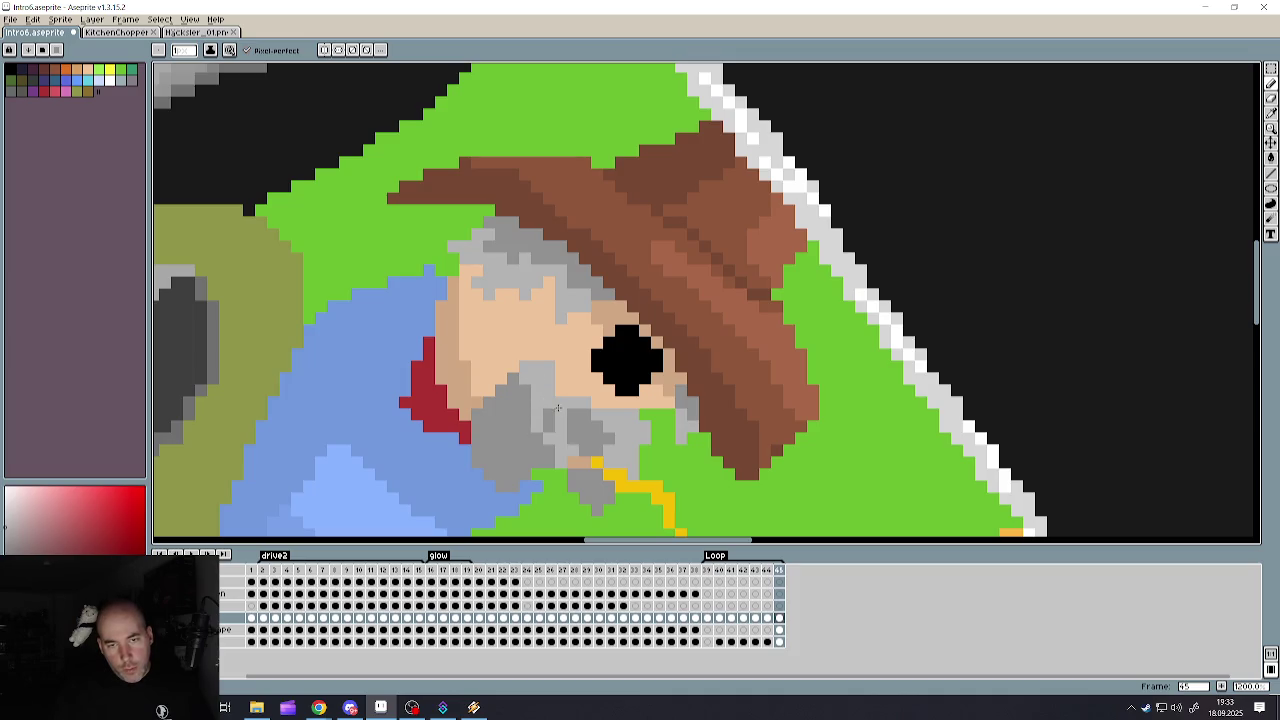
{"action": "left_click_drag", "start_coordinate": [558, 407], "coordinate": [549, 404]}
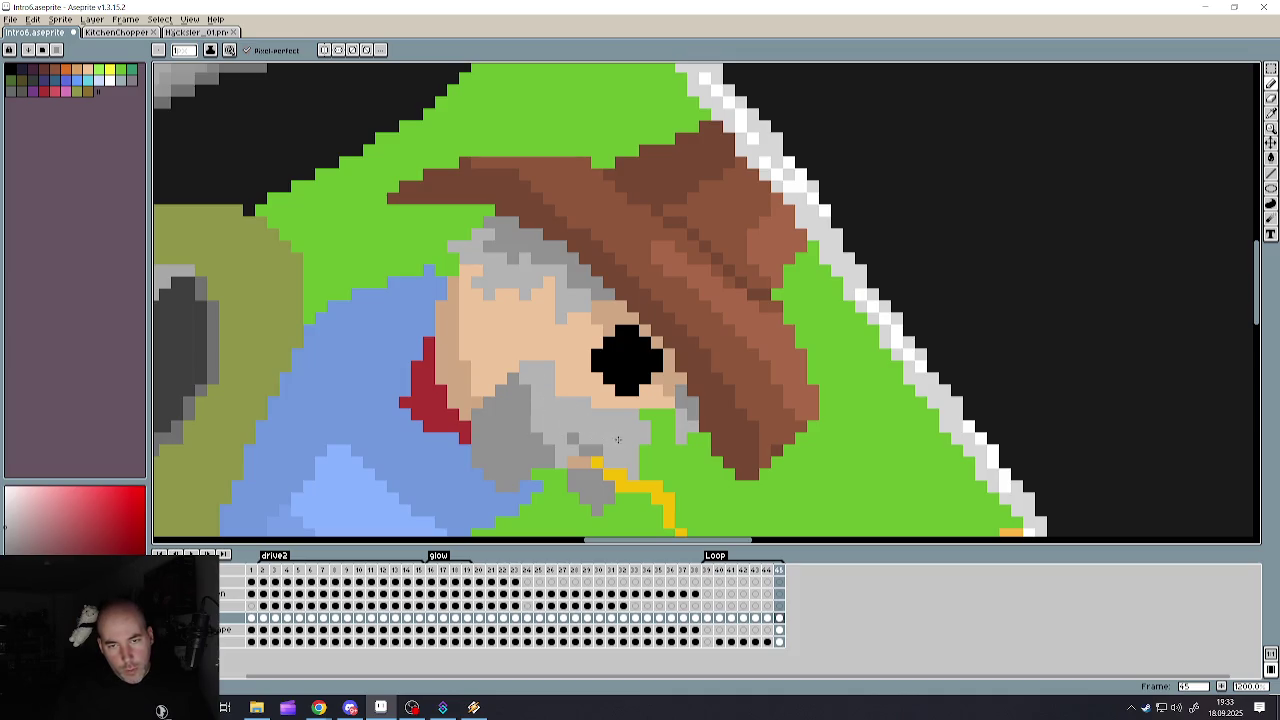
{"action": "scroll", "coordinate": [575, 420], "scroll_direction": "down", "scroll_amount": 2}
{"action": "scroll", "coordinate": [585, 440], "scroll_direction": "down", "scroll_amount": 1}
{"action": "scroll", "coordinate": [580, 450], "scroll_direction": "up", "scroll_amount": 3}
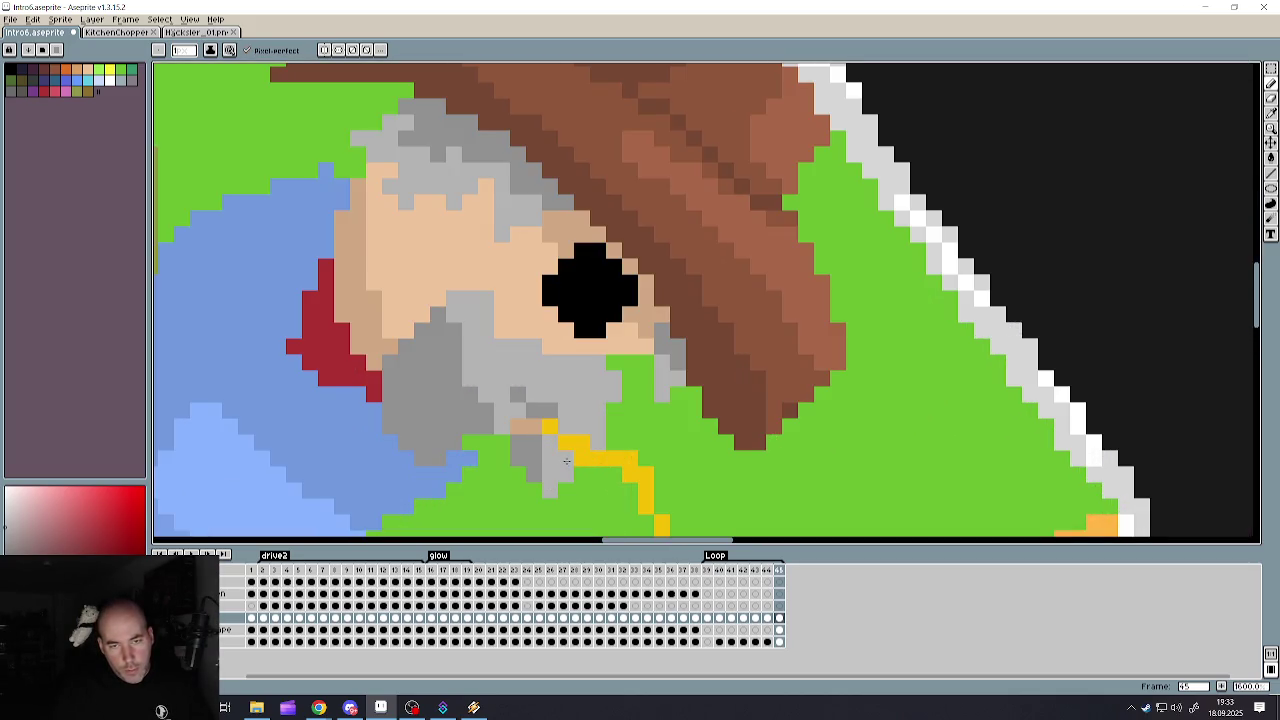
{"action": "scroll", "coordinate": [543, 449], "scroll_direction": "down", "scroll_amount": 1}
{"action": "scroll", "coordinate": [543, 449], "scroll_direction": "down", "scroll_amount": 2}
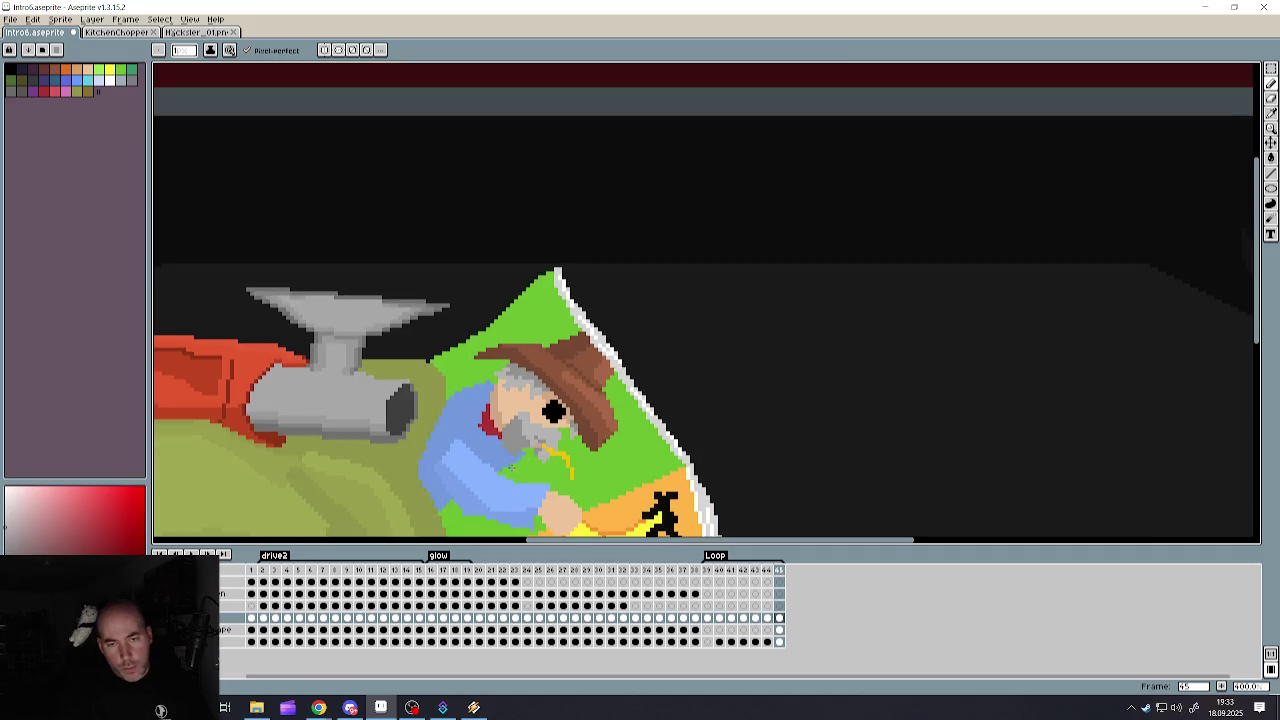
{"action": "scroll", "coordinate": [505, 437], "scroll_direction": "up", "scroll_amount": 2}
{"action": "scroll", "coordinate": [505, 437], "scroll_direction": "down", "scroll_amount": 1}
{"action": "scroll", "coordinate": [540, 420], "scroll_direction": "down", "scroll_amount": 2}
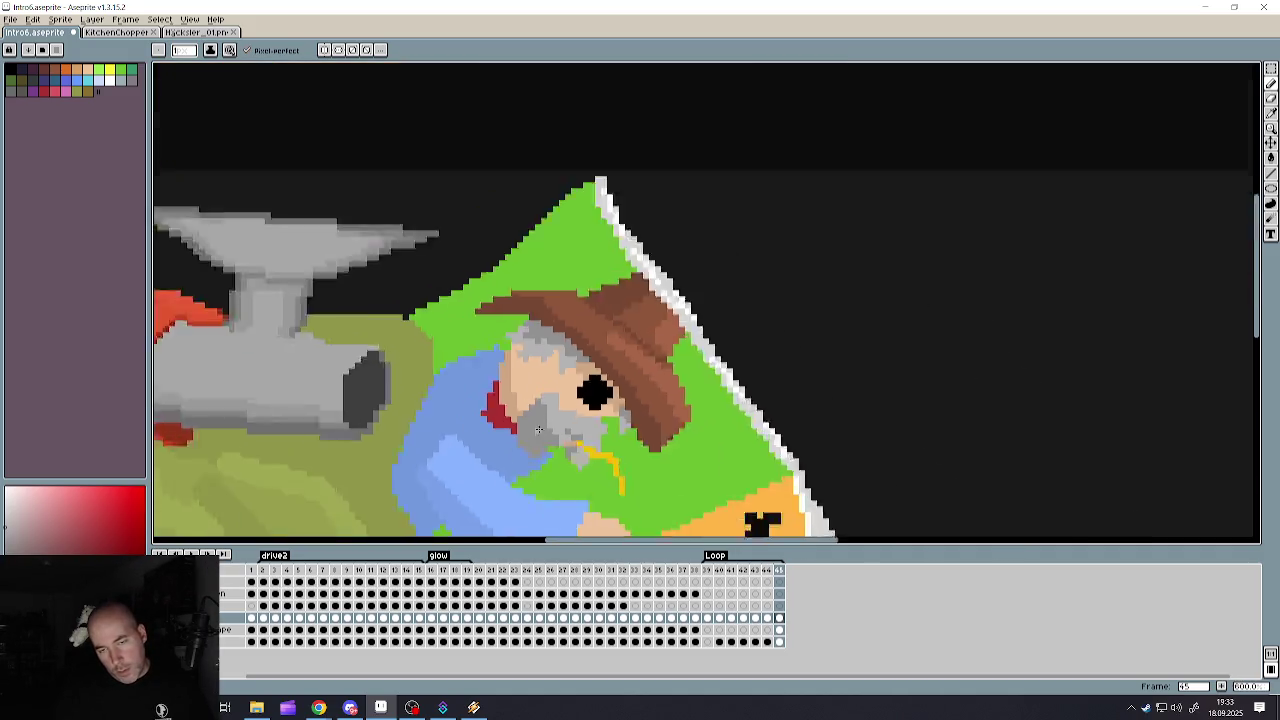
{"action": "scroll", "coordinate": [530, 440], "scroll_direction": "down", "scroll_amount": 1}
{"action": "scroll", "coordinate": [526, 443], "scroll_direction": "up", "scroll_amount": 3}
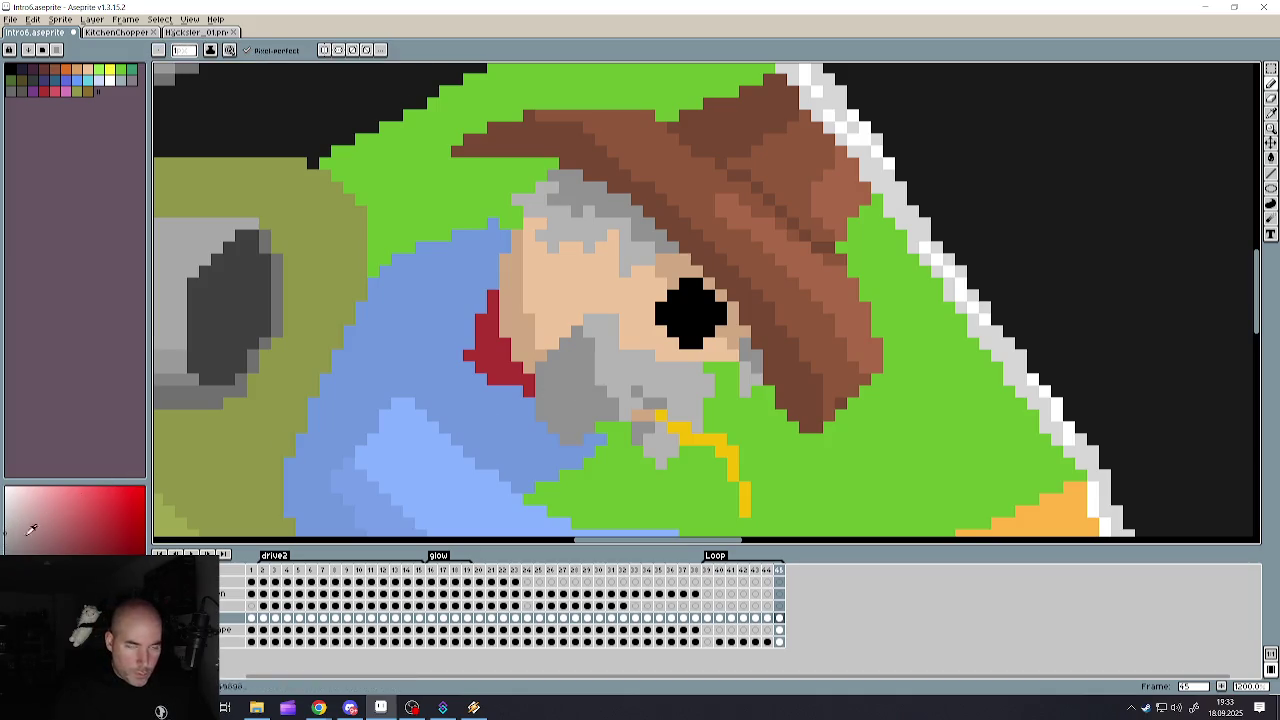
- Bucket-fill the dark grey beard area with lighter grey, undoing a trial darker fill
{"action": "left_click", "coordinate": [1270, 157]}
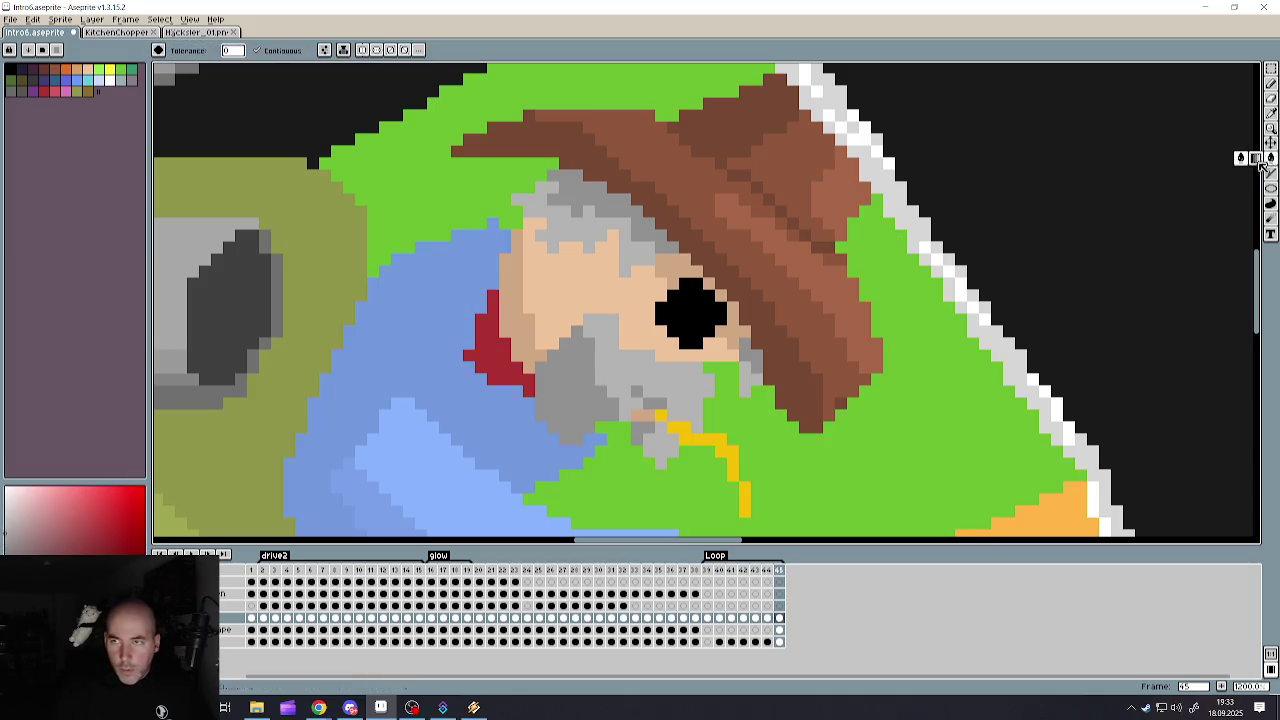
{"action": "left_click", "coordinate": [595, 405]}
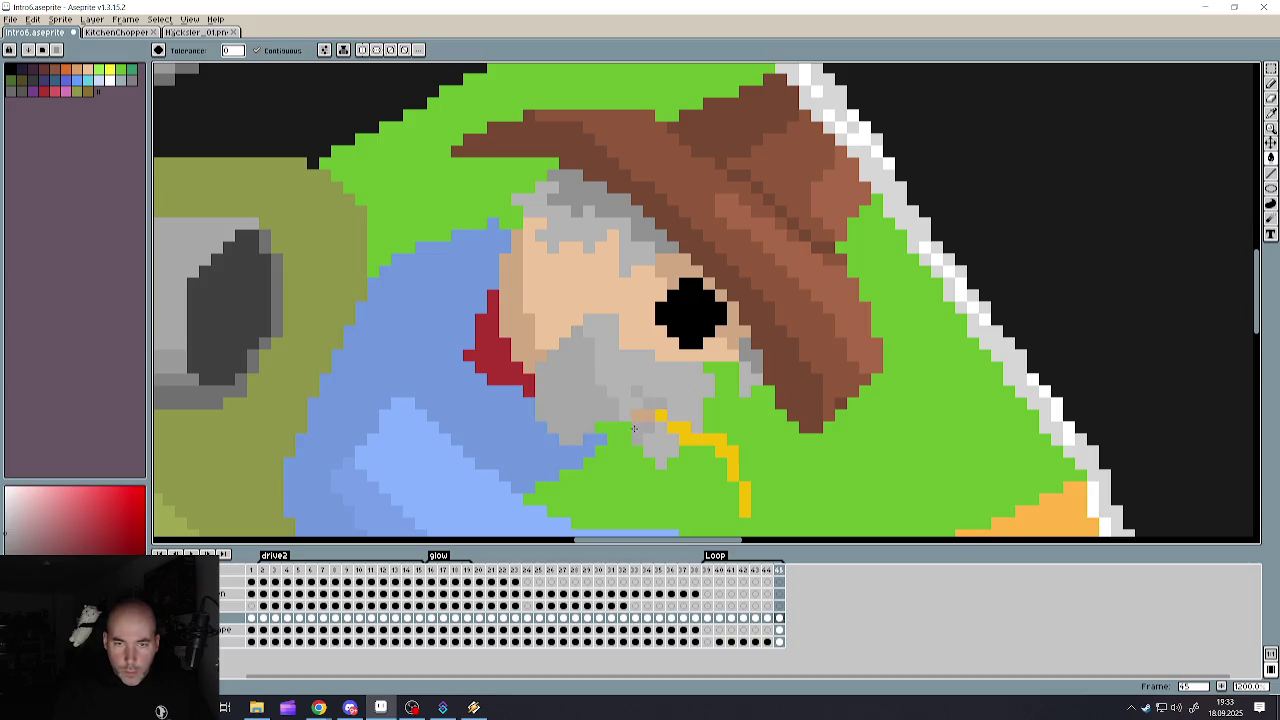
{"action": "scroll", "coordinate": [630, 445], "scroll_direction": "down", "scroll_amount": 3}
{"action": "scroll", "coordinate": [628, 450], "scroll_direction": "down", "scroll_amount": 1}
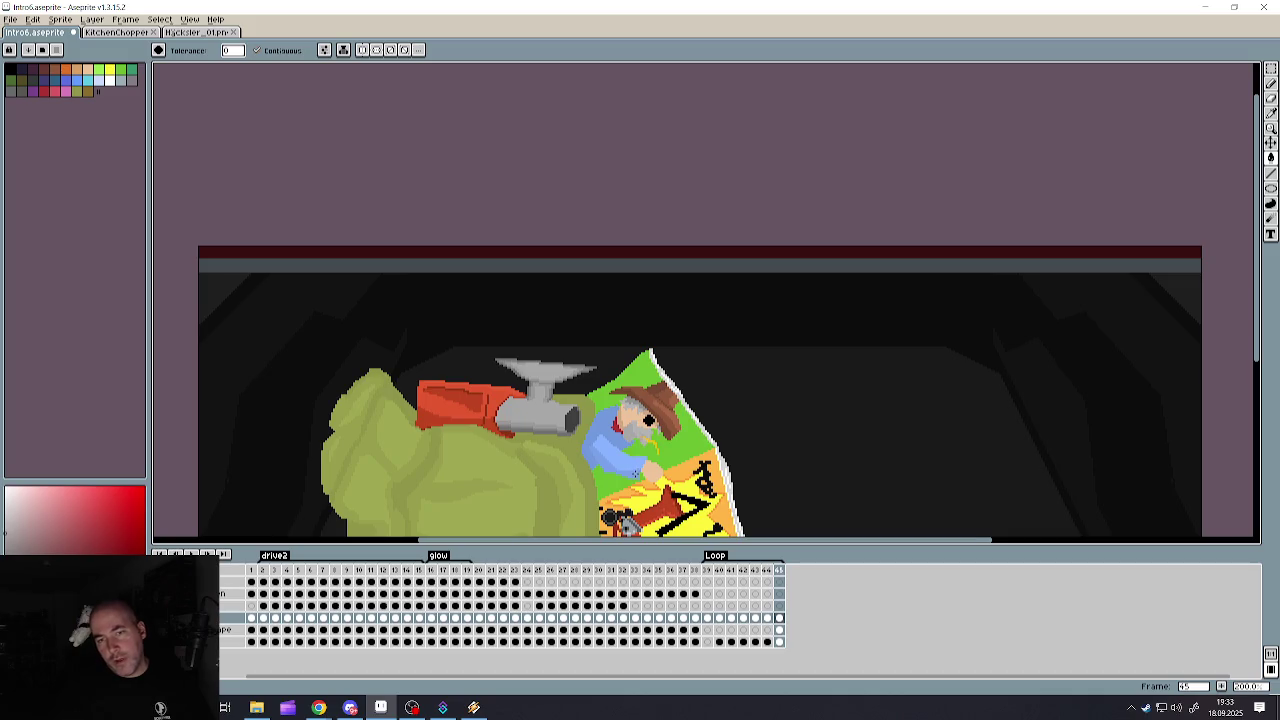
{"action": "scroll", "coordinate": [630, 460], "scroll_direction": "down", "scroll_amount": 1}
{"action": "scroll", "coordinate": [635, 470], "scroll_direction": "down", "scroll_amount": 1}
{"action": "scroll", "coordinate": [639, 480], "scroll_direction": "up", "scroll_amount": 3}
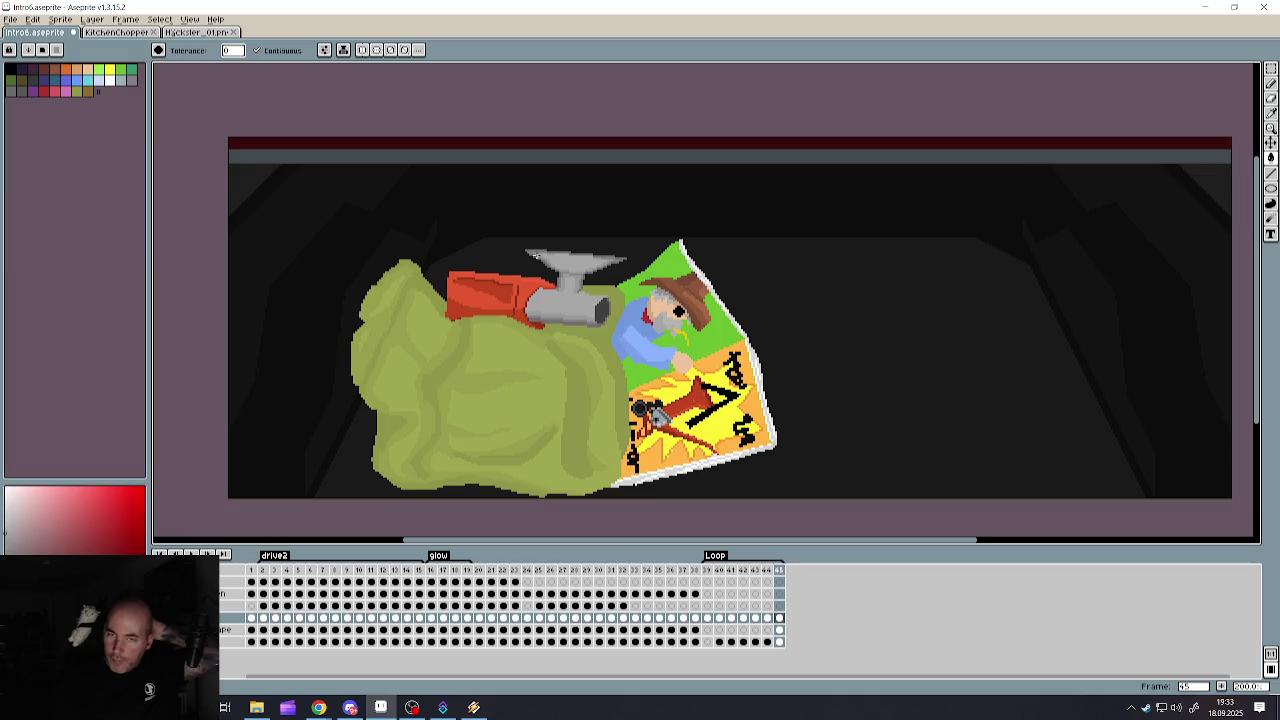
{"action": "scroll", "coordinate": [663, 211], "scroll_direction": "up", "scroll_amount": 3}
{"action": "scroll", "coordinate": [663, 211], "scroll_direction": "up", "scroll_amount": 1}
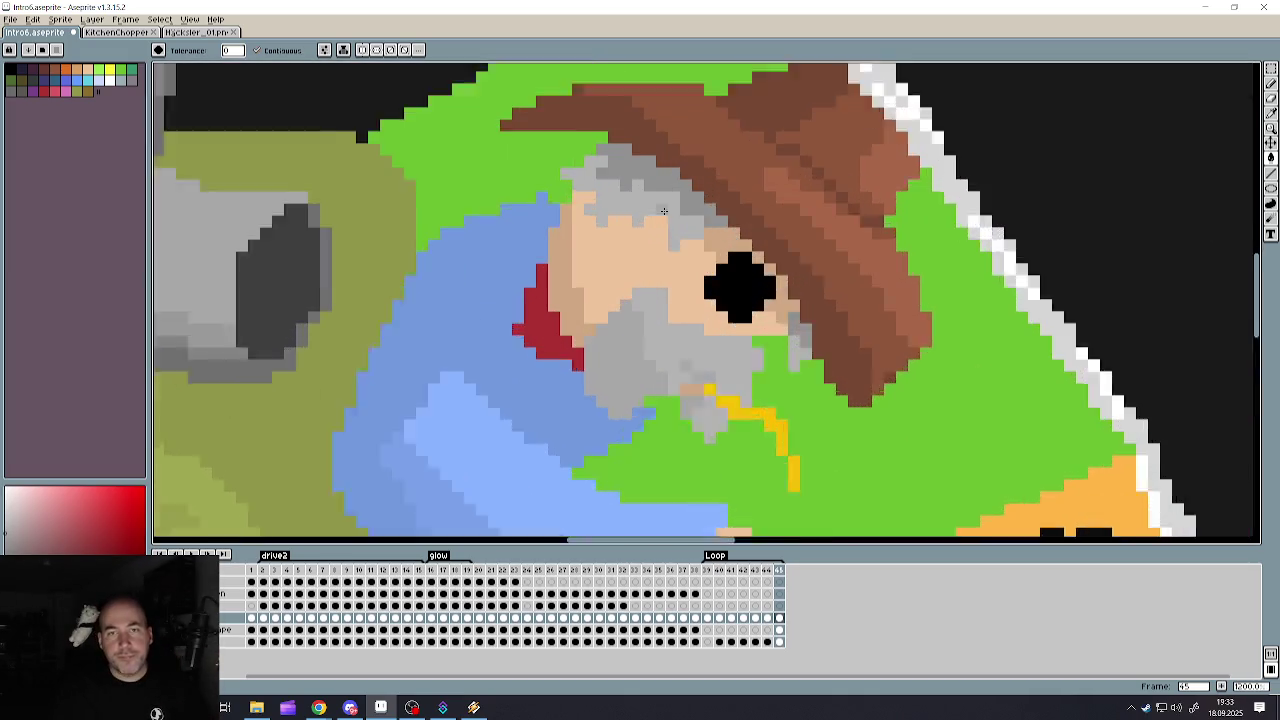
{"action": "scroll", "coordinate": [663, 211], "scroll_direction": "up", "scroll_amount": 1}
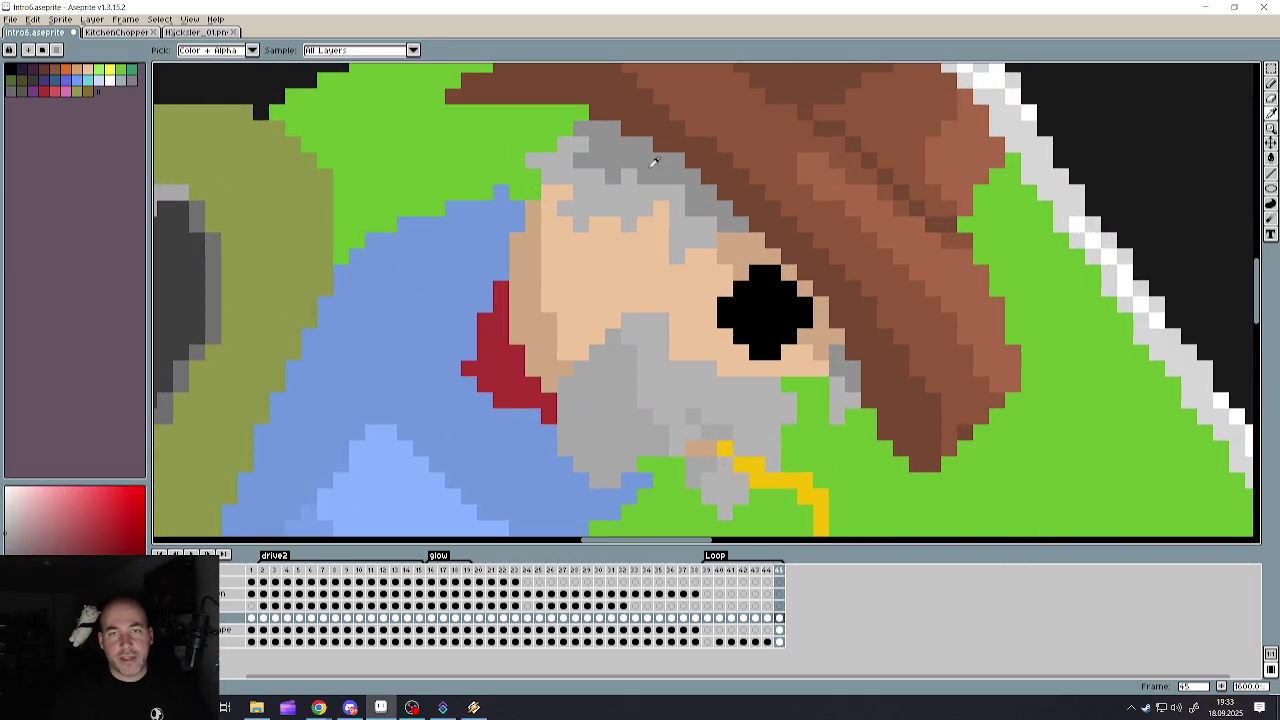
{"action": "left_click", "coordinate": [613, 339]}
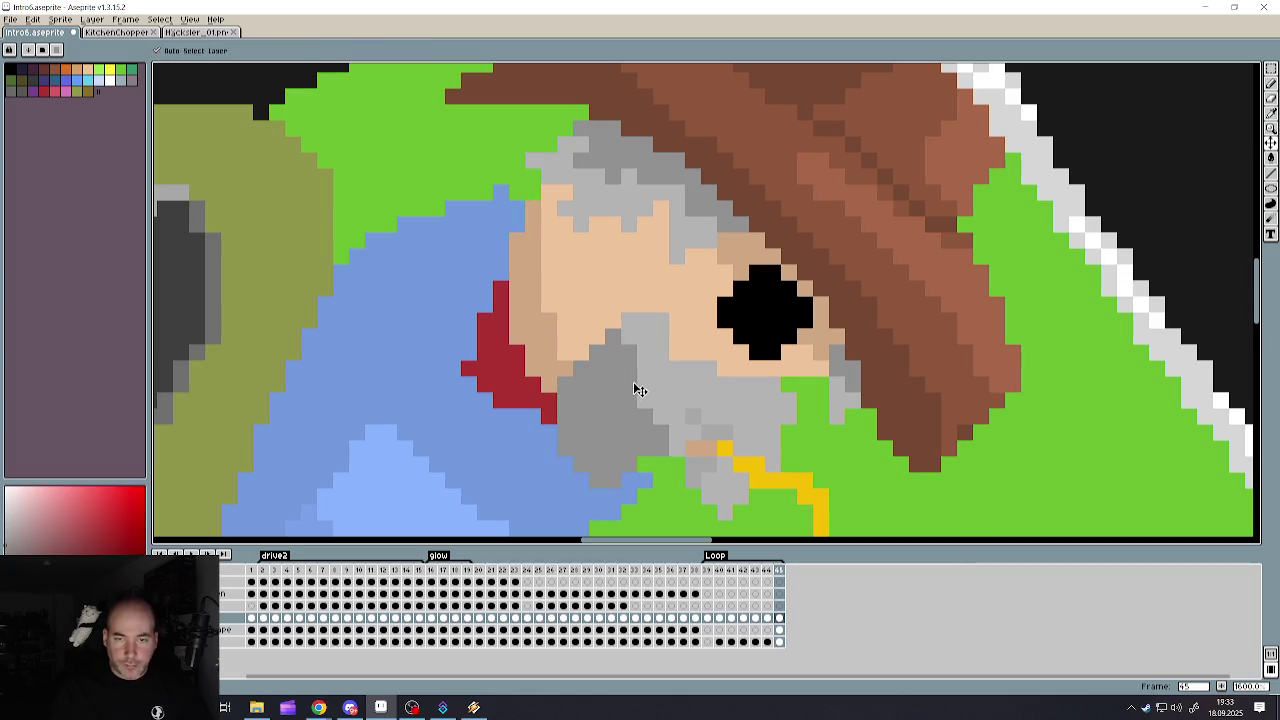
{"action": "key", "text": "ctrl+z"}
- With the Pencil, draw dark grey shading across the beard and its upper-left and lower edges
{"action": "left_click", "coordinate": [1271, 83]}
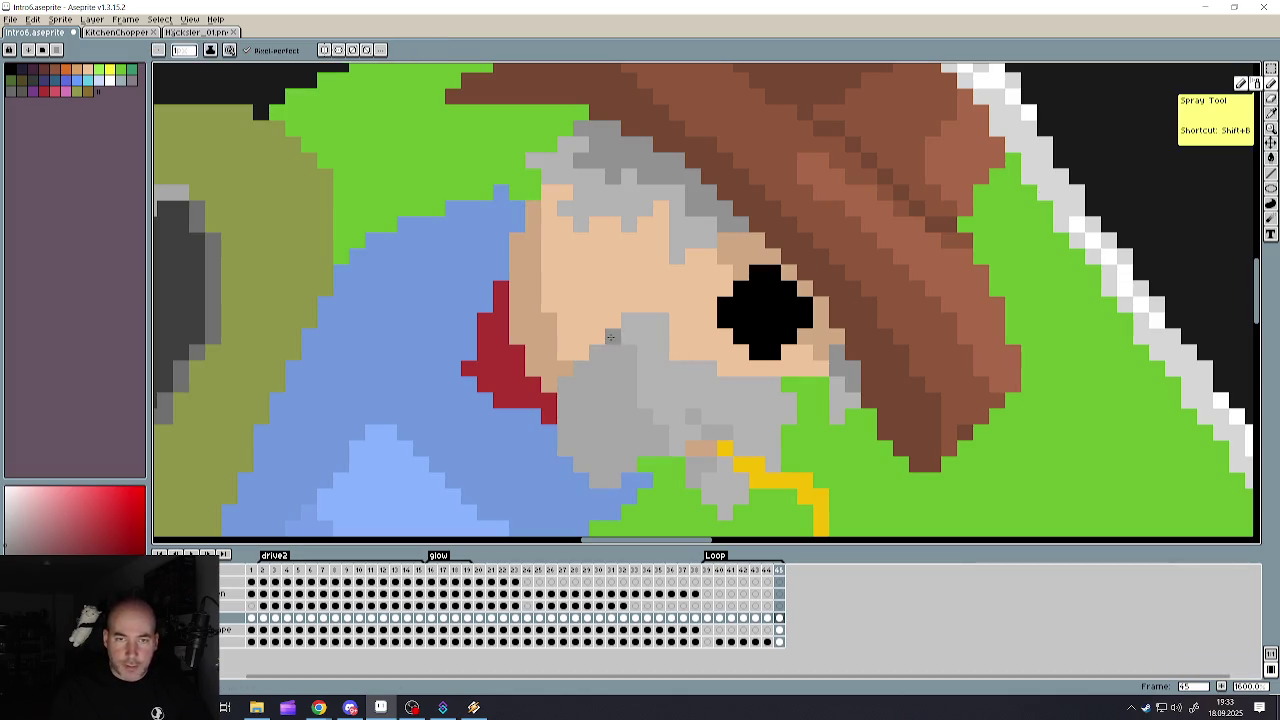
{"action": "mouse_move", "coordinate": [613, 337]}
{"action": "left_mouse_down"}
{"action": "mouse_move", "coordinate": [645, 402]}
{"action": "mouse_move", "coordinate": [645, 448]}
{"action": "mouse_move", "coordinate": [728, 468]}
{"action": "left_mouse_up"}
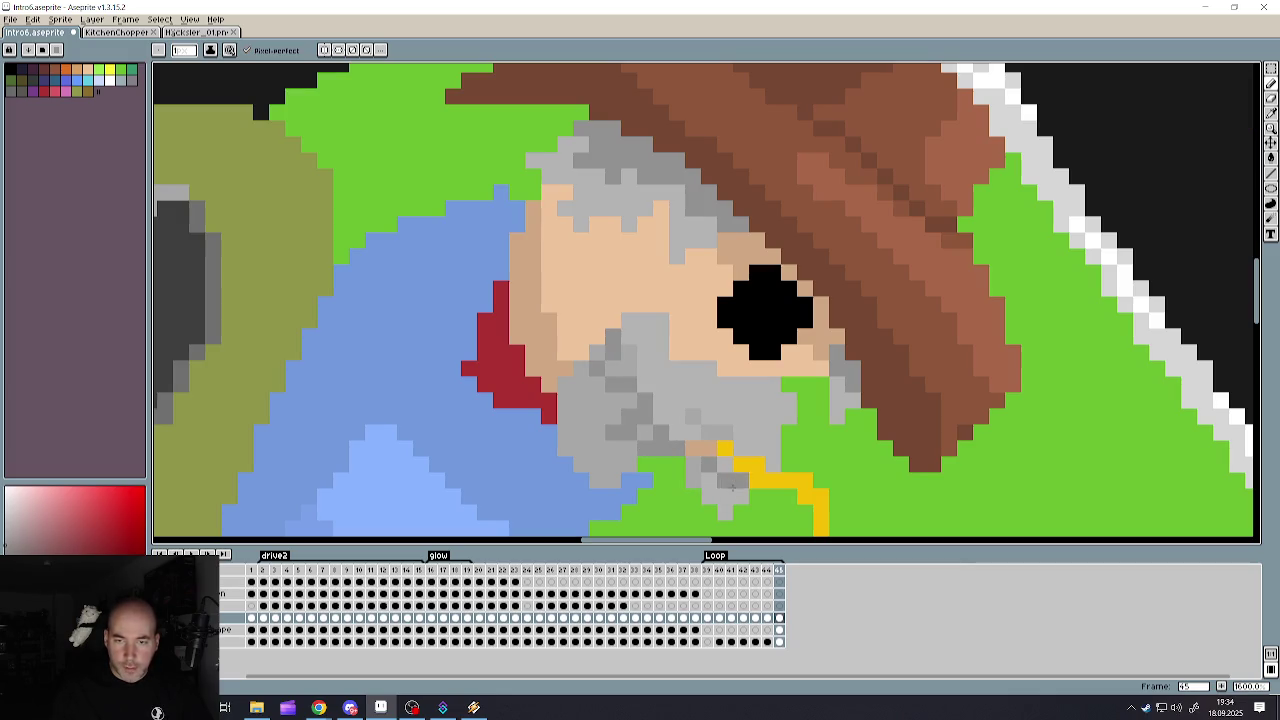
{"action": "scroll", "coordinate": [738, 479], "scroll_direction": "down", "scroll_amount": 2}
{"action": "scroll", "coordinate": [738, 479], "scroll_direction": "down", "scroll_amount": 1}
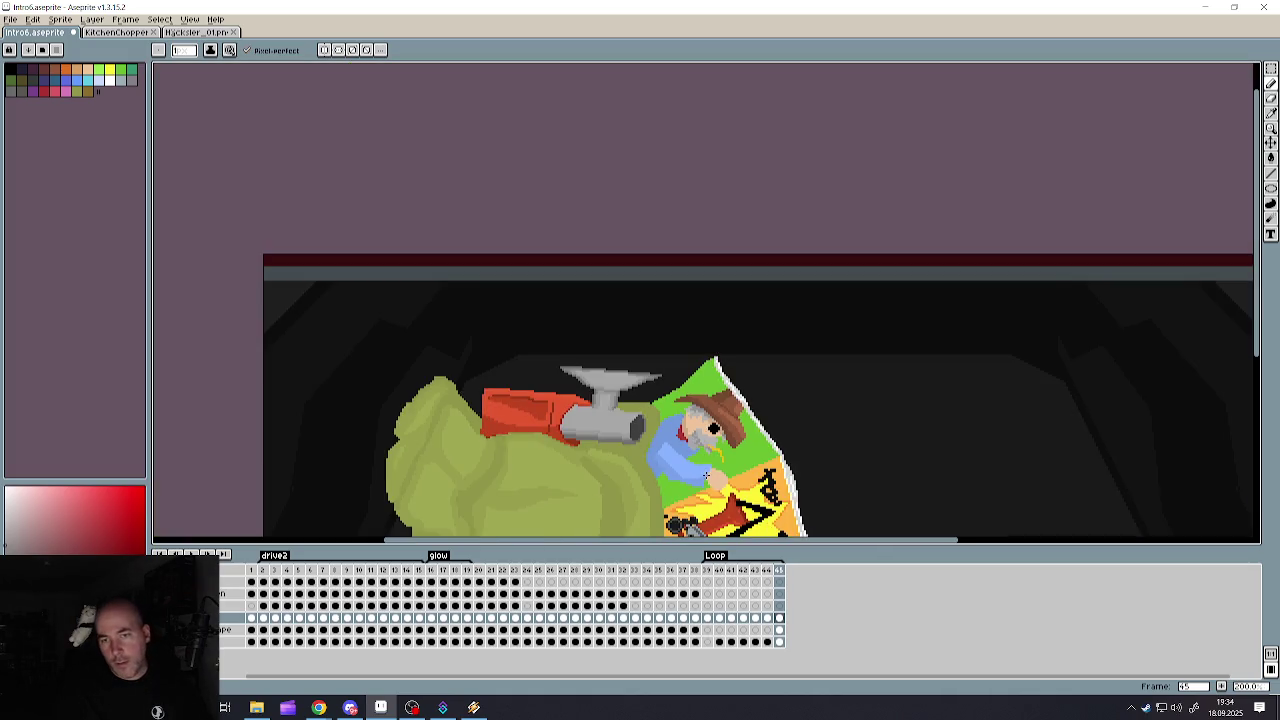
{"action": "scroll", "coordinate": [616, 380], "scroll_direction": "up", "scroll_amount": 2}
{"action": "scroll", "coordinate": [616, 380], "scroll_direction": "up", "scroll_amount": 1}
{"action": "left_click", "coordinate": [621, 351]}
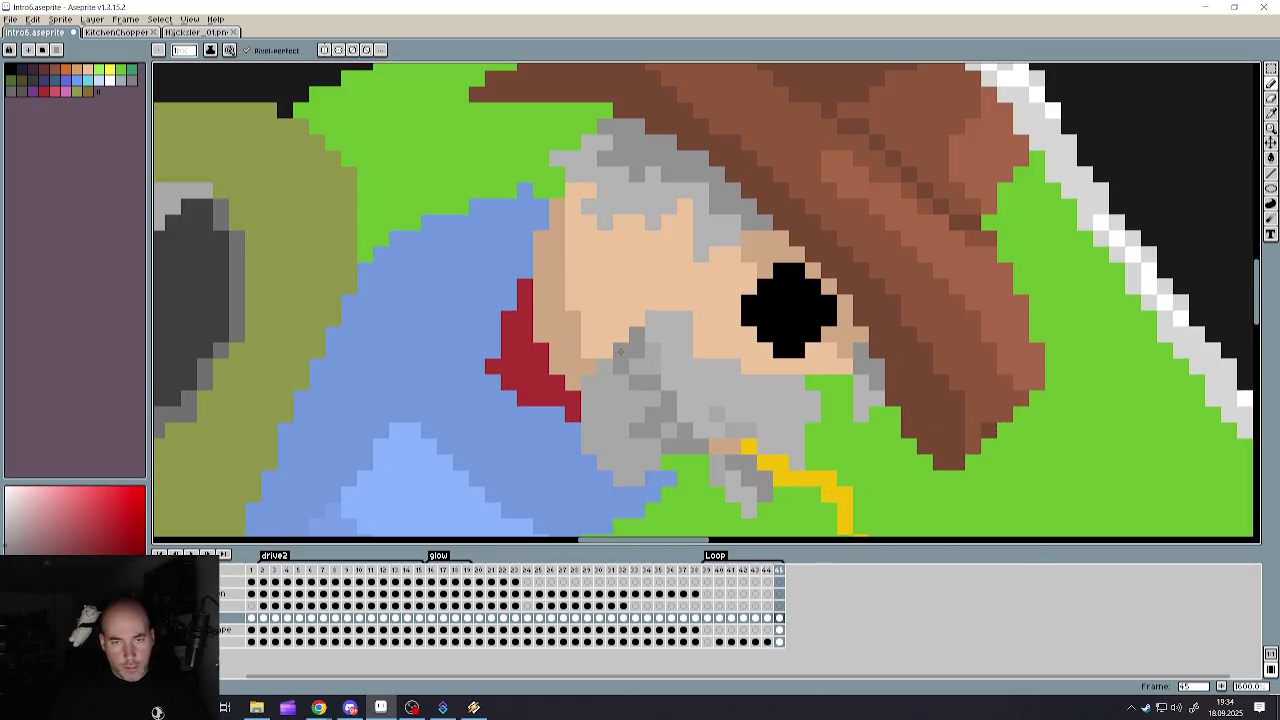
{"action": "left_click", "coordinate": [605, 368]}
{"action": "mouse_move", "coordinate": [595, 432]}
{"action": "left_mouse_down"}
{"action": "mouse_move", "coordinate": [701, 459]}
{"action": "mouse_move", "coordinate": [702, 505]}
{"action": "mouse_move", "coordinate": [742, 503]}
{"action": "mouse_move", "coordinate": [759, 467]}
{"action": "left_mouse_up"}
- Shade the beard's right edge in dark grey, then undo a trial shading line through it
{"action": "scroll", "coordinate": [760, 467], "scroll_direction": "down", "scroll_amount": 4}
{"action": "scroll", "coordinate": [730, 400], "scroll_direction": "up", "scroll_amount": 3}
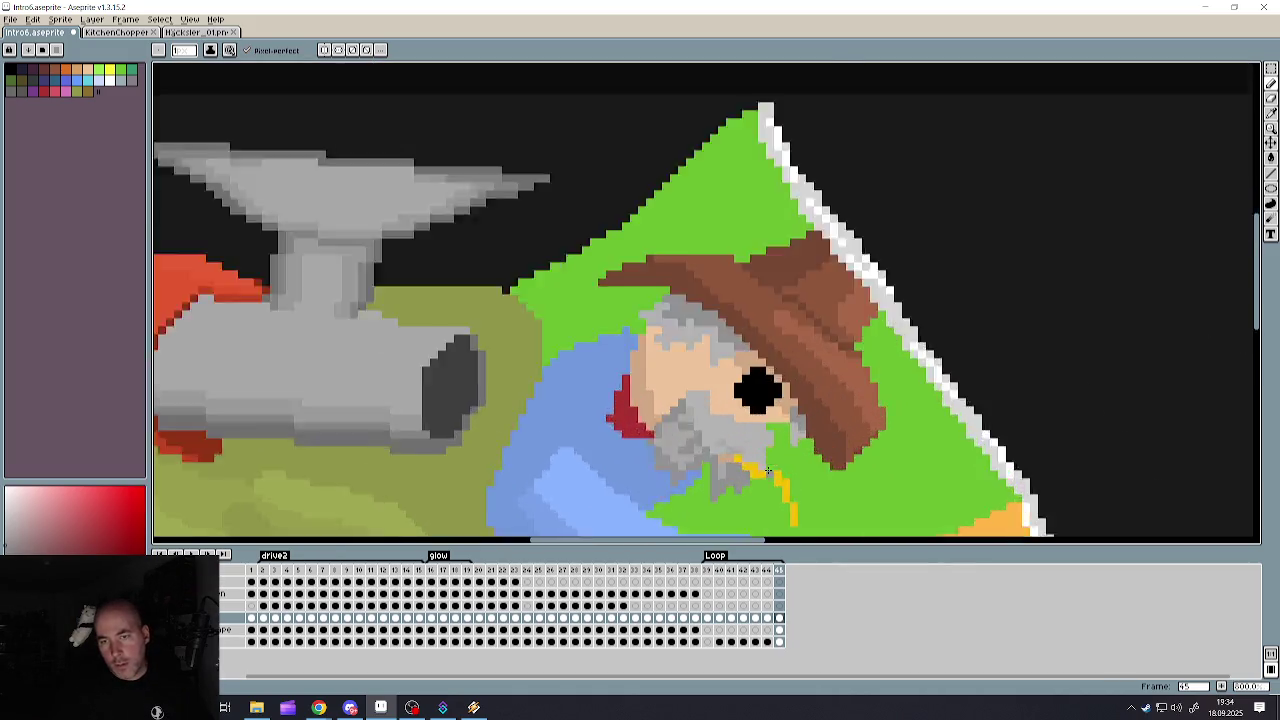
{"action": "scroll", "coordinate": [706, 360], "scroll_direction": "up", "scroll_amount": 3}
{"action": "left_click", "coordinate": [698, 356]}
{"action": "mouse_move", "coordinate": [706, 360]}
{"action": "left_mouse_down"}
{"action": "mouse_move", "coordinate": [794, 404]}
{"action": "mouse_move", "coordinate": [753, 480]}
{"action": "left_mouse_up"}
{"action": "left_click", "coordinate": [746, 358]}
{"action": "scroll", "coordinate": [746, 358], "scroll_direction": "down", "scroll_amount": 2}
{"action": "scroll", "coordinate": [720, 350], "scroll_direction": "down", "scroll_amount": 1}
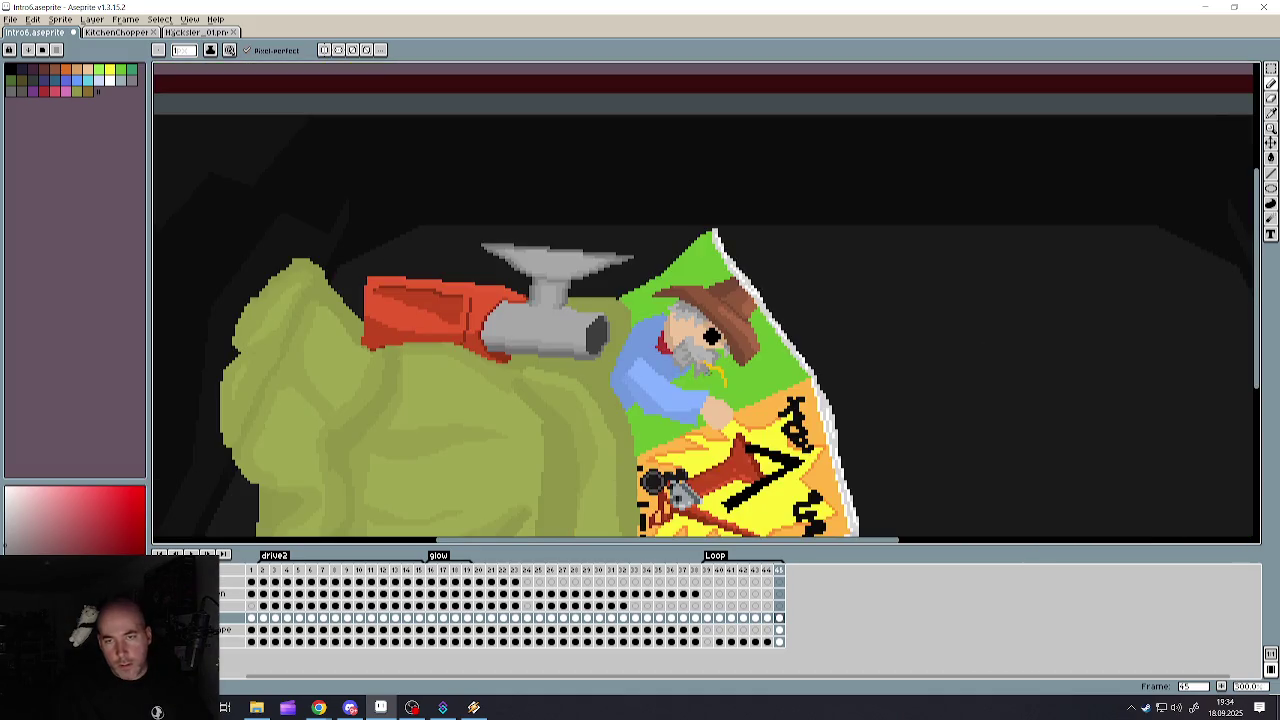
{"action": "scroll", "coordinate": [700, 345], "scroll_direction": "up", "scroll_amount": 1}
{"action": "scroll", "coordinate": [676, 336], "scroll_direction": "up", "scroll_amount": 1}
{"action": "mouse_move", "coordinate": [676, 336]}
{"action": "left_mouse_down"}
{"action": "mouse_move", "coordinate": [618, 310]}
{"action": "mouse_move", "coordinate": [612, 262]}
{"action": "left_mouse_up"}
{"action": "scroll", "coordinate": [565, 447], "scroll_direction": "down", "scroll_amount": 3}
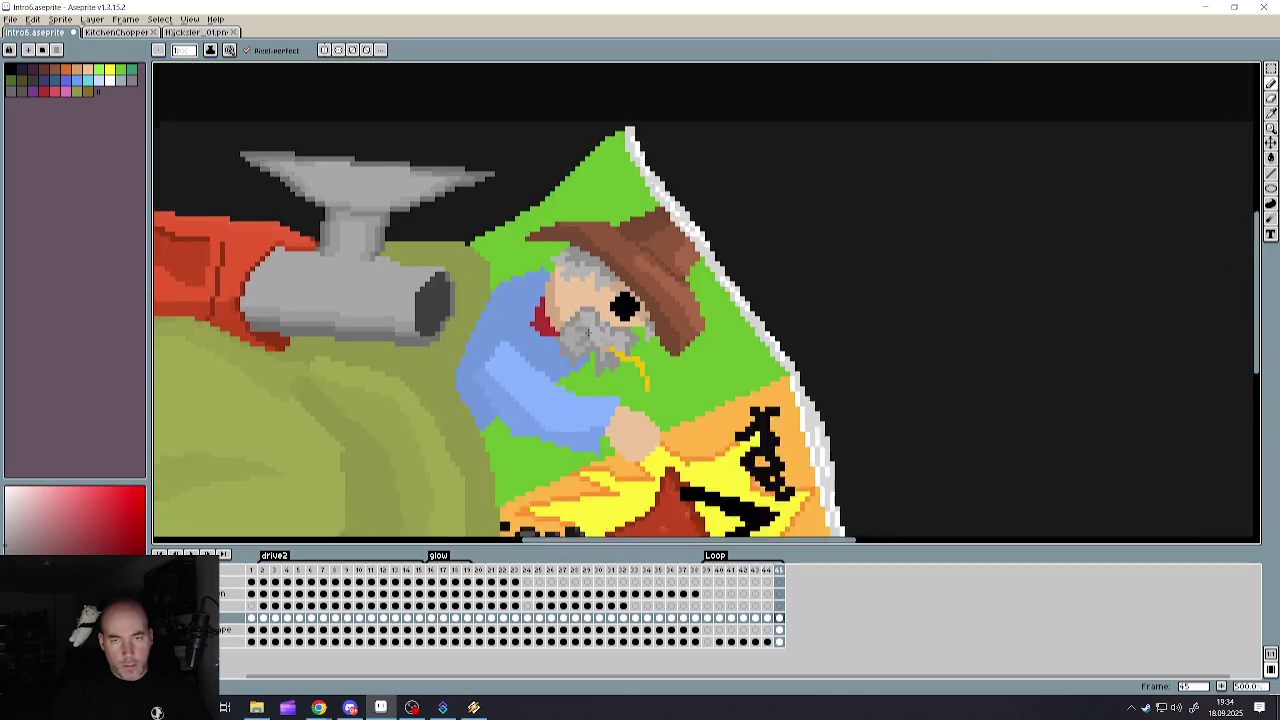
{"action": "scroll", "coordinate": [565, 447], "scroll_direction": "down", "scroll_amount": 2}
{"action": "scroll", "coordinate": [565, 447], "scroll_direction": "up", "scroll_amount": 2}
{"action": "key", "text": "ctrl+z"}
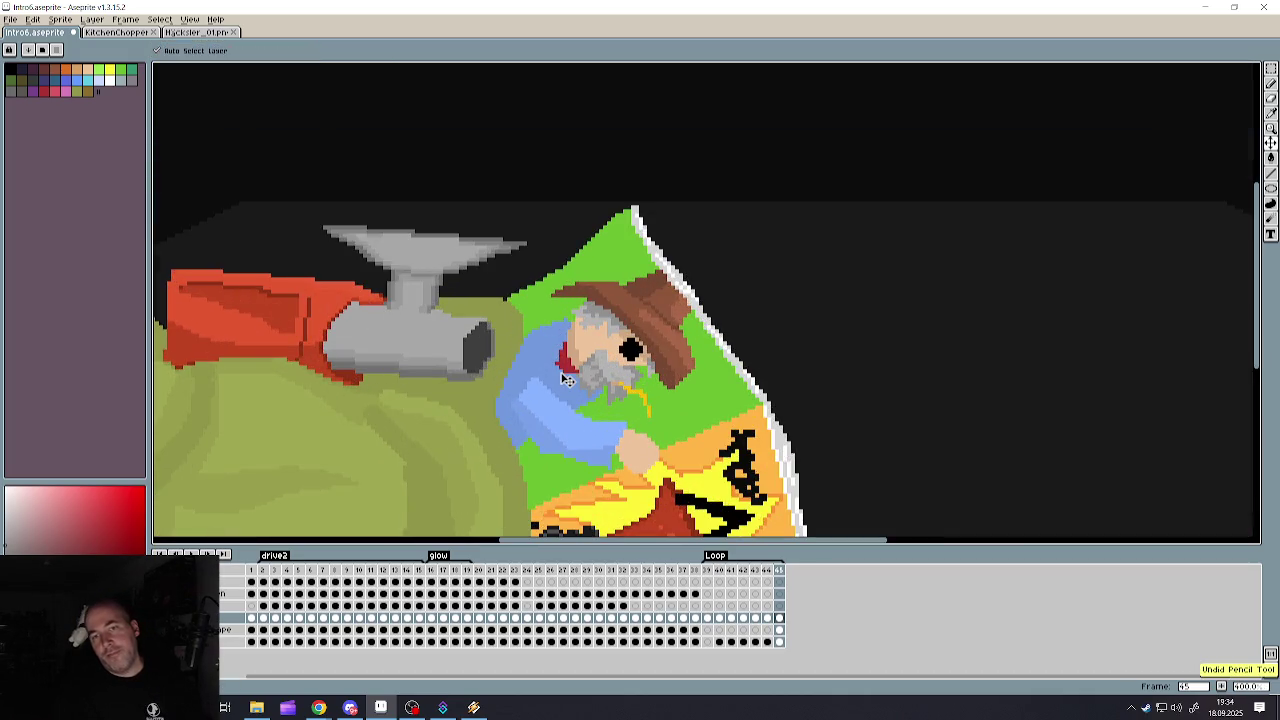
- Undo six recent beard and face edits with Ctrl+Z
{"action": "key", "text": "ctrl+z"}
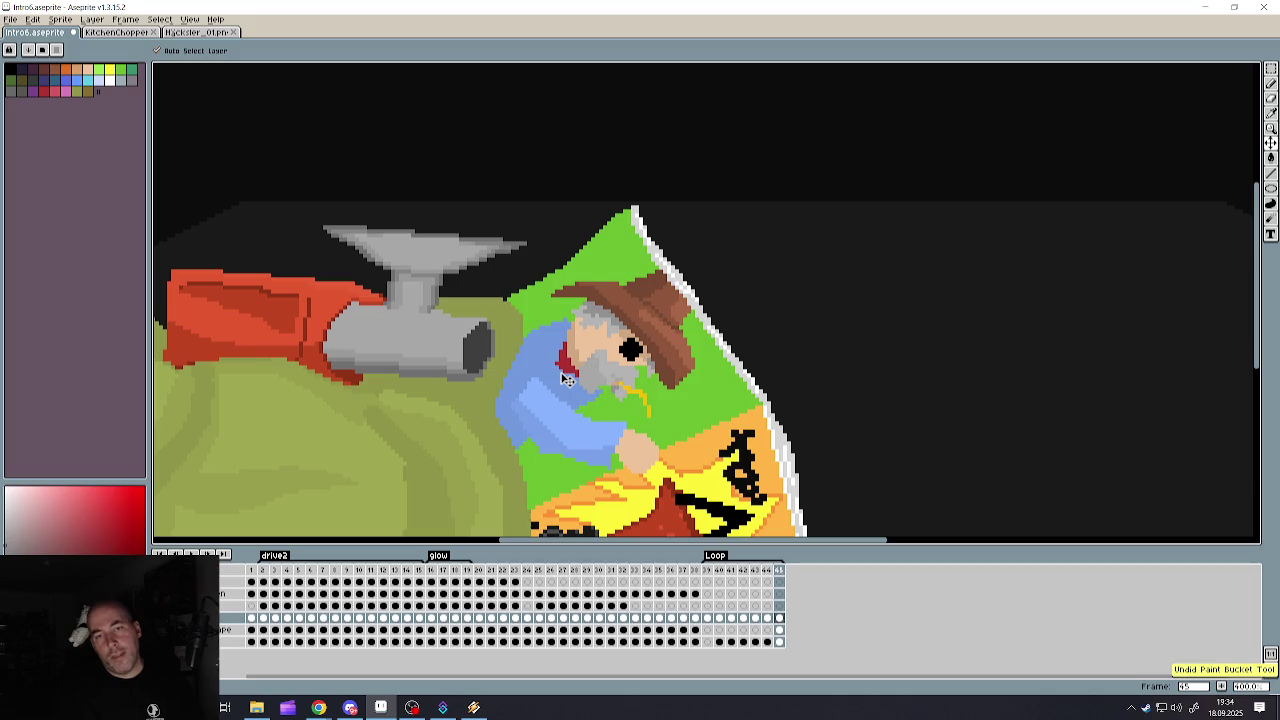
{"action": "key", "text": "ctrl+z"}
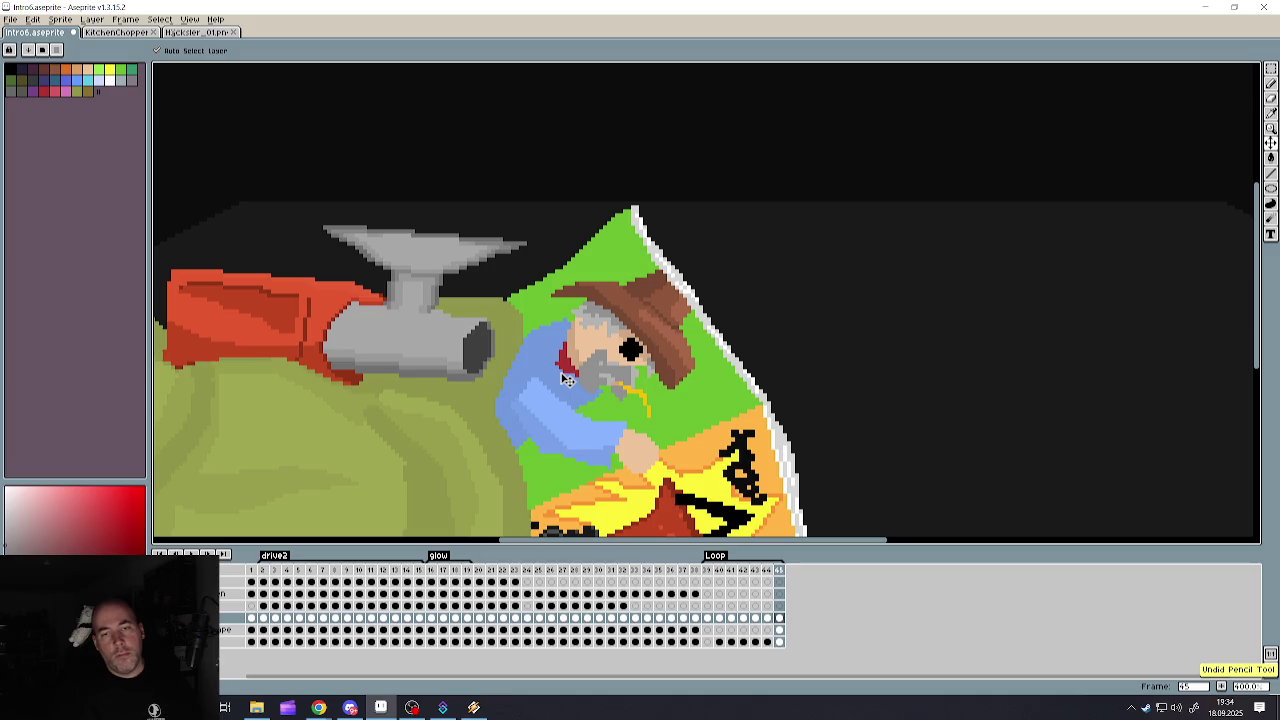
{"action": "key", "text": "ctrl+z"}
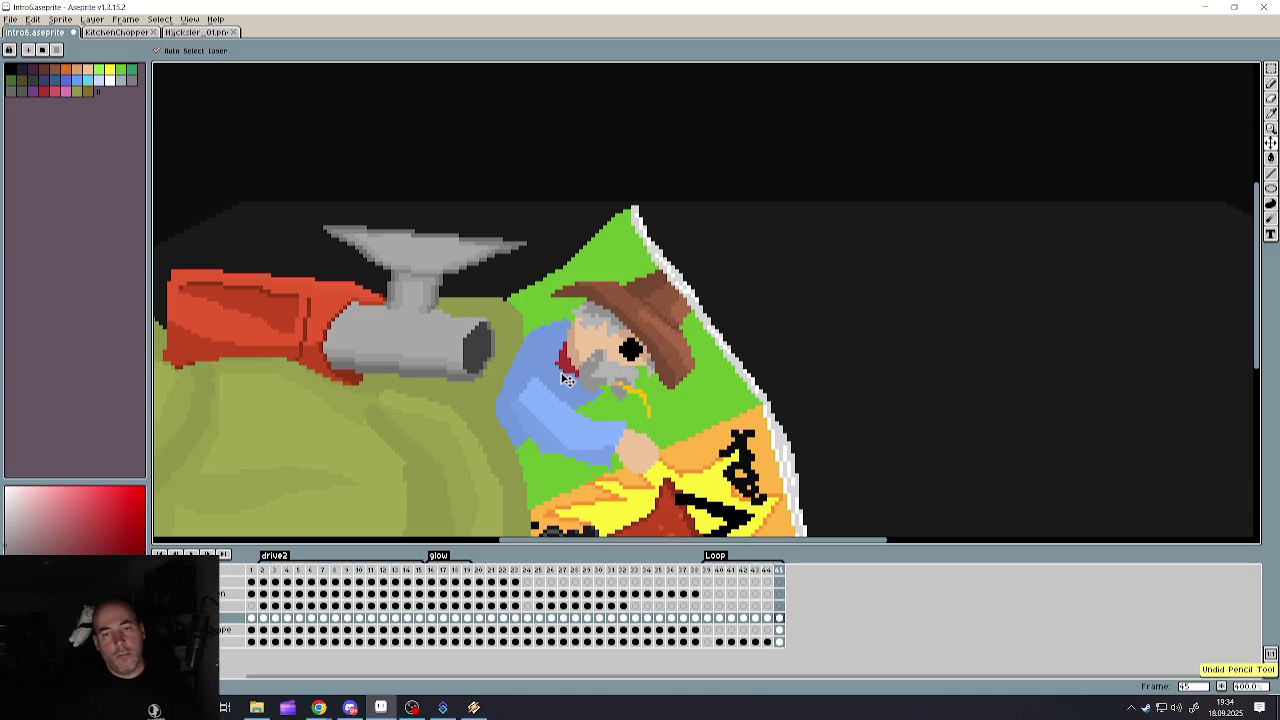
{"action": "key", "text": "ctrl+z"}
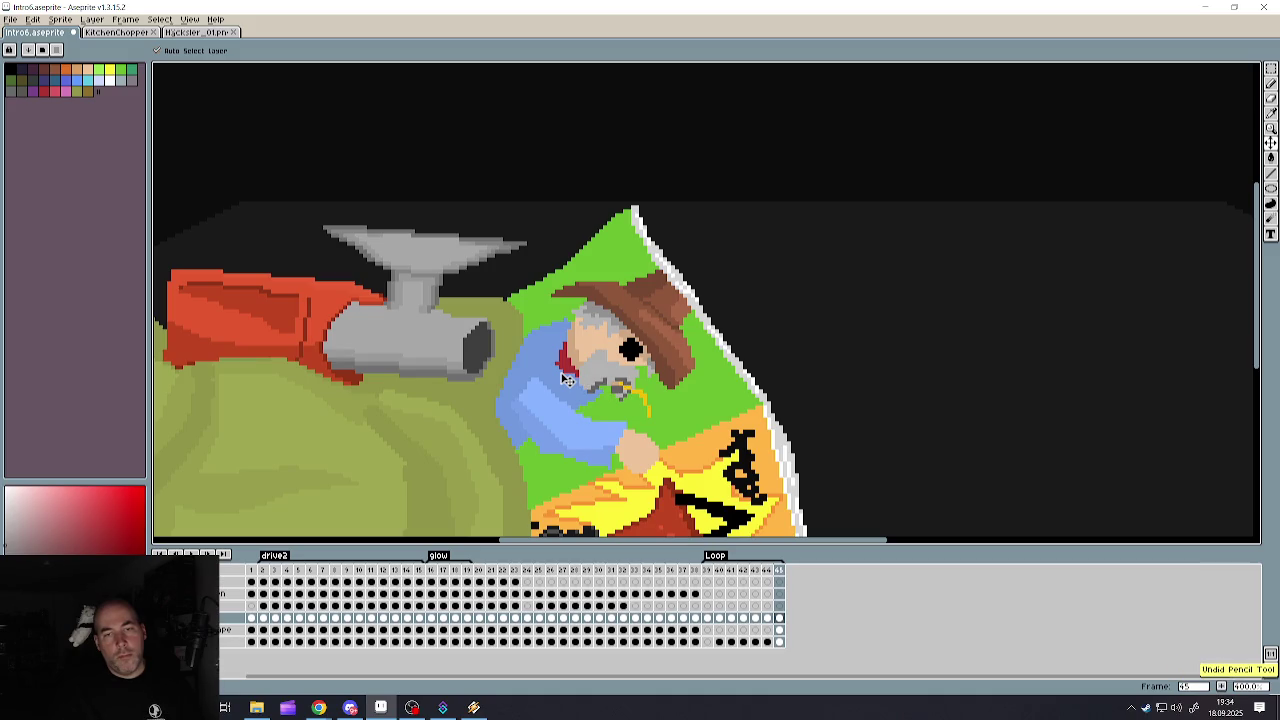
{"action": "key", "text": "ctrl+z"}
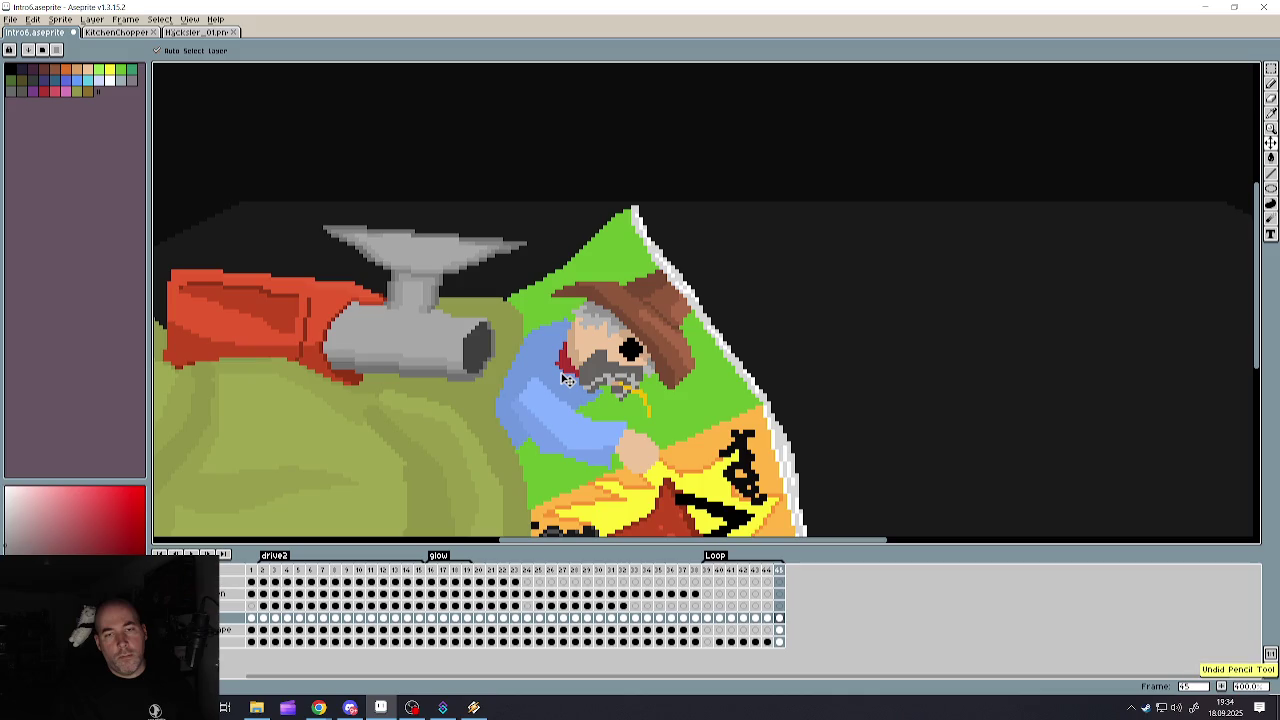
{"action": "key", "text": "ctrl+z"}
{"action": "key", "text": "ctrl+z"}
{"action": "key", "text": "ctrl+z"}
{"action": "key", "text": "ctrl+z"}
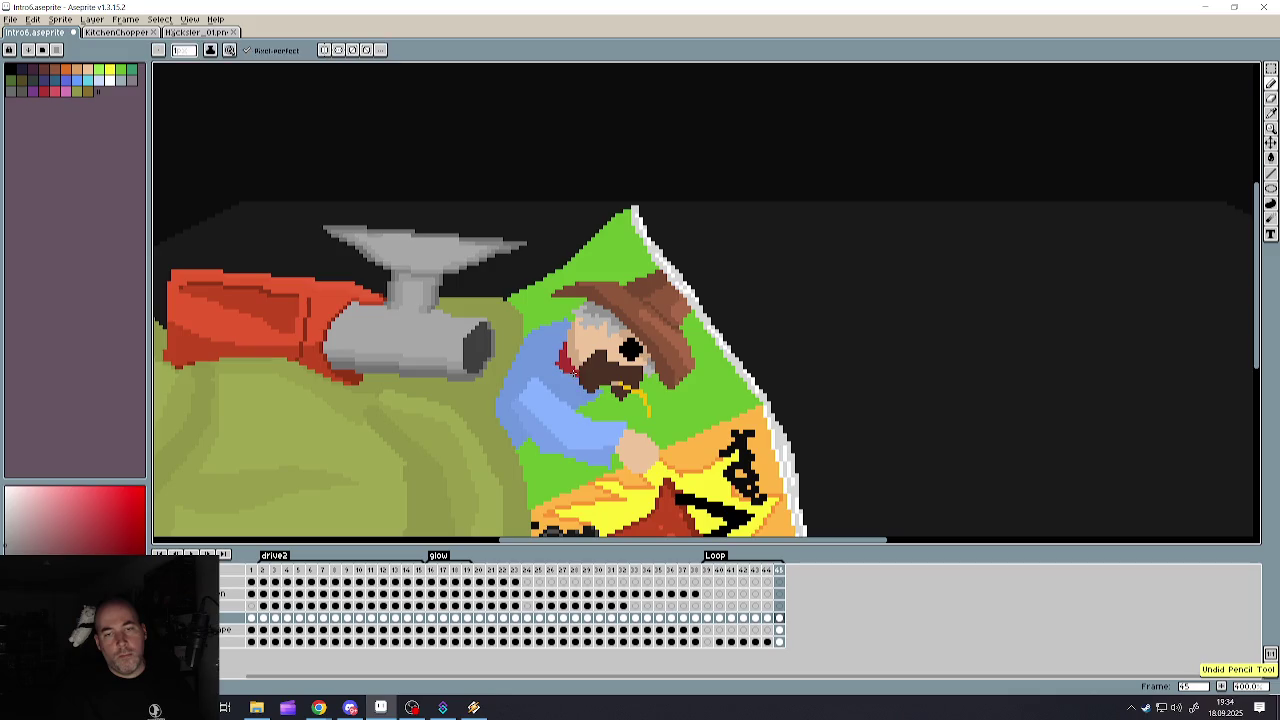
{"action": "scroll", "coordinate": [567, 380], "scroll_direction": "down", "scroll_amount": 3}
{"action": "scroll", "coordinate": [571, 401], "scroll_direction": "up", "scroll_amount": 3}
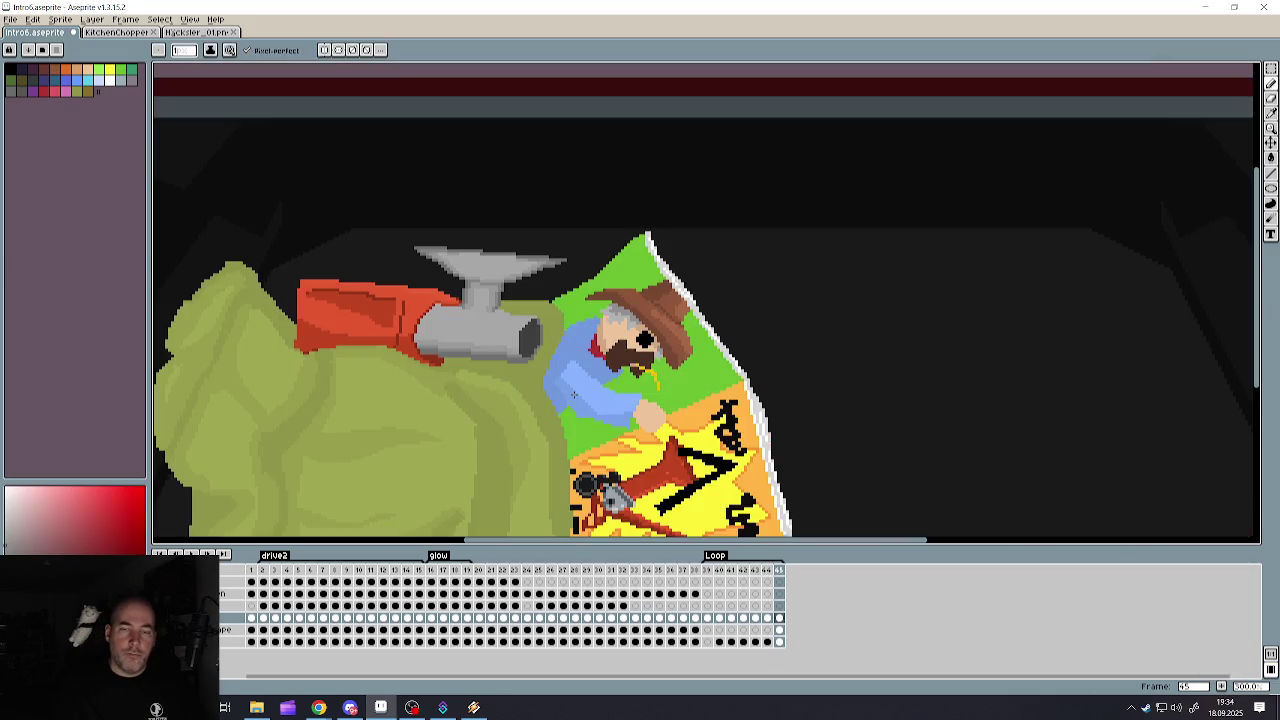
- Redo the beard strokes, the face pencil stroke and the bucket fill with Ctrl+Y
{"action": "key", "text": "ctrl+y"}
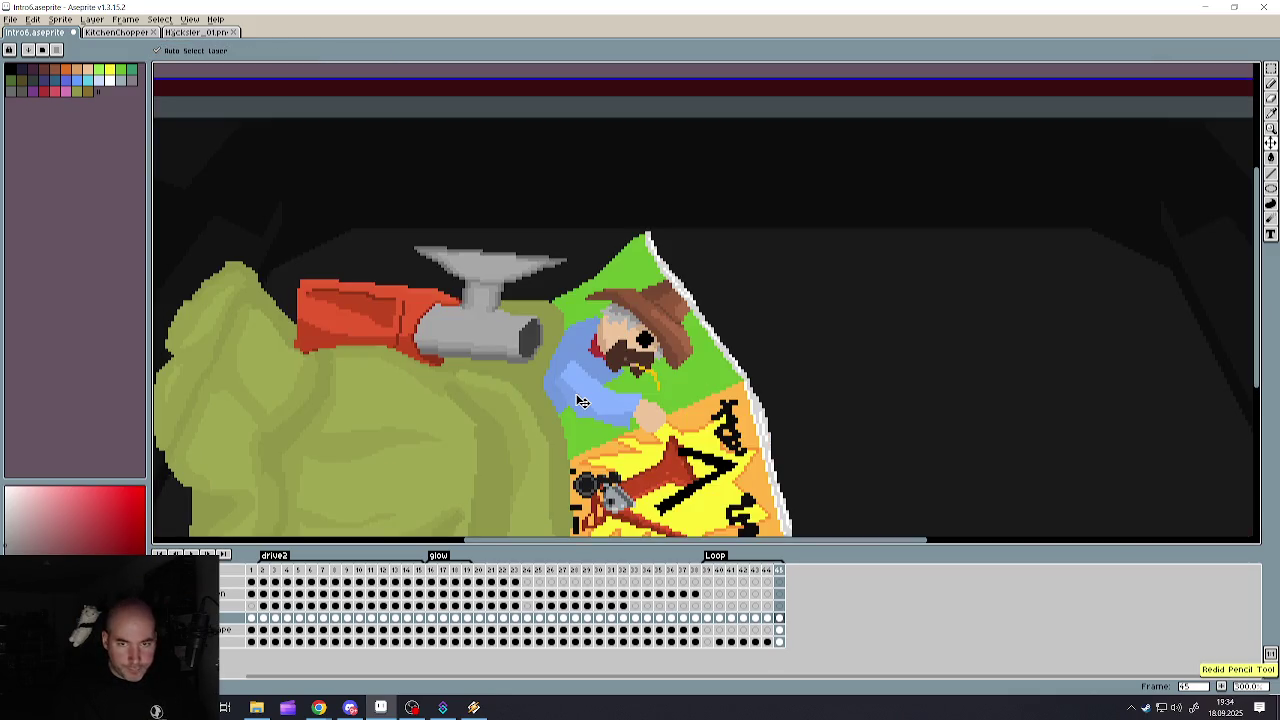
{"action": "key", "text": "ctrl+y"}
{"action": "key", "text": "ctrl+y"}
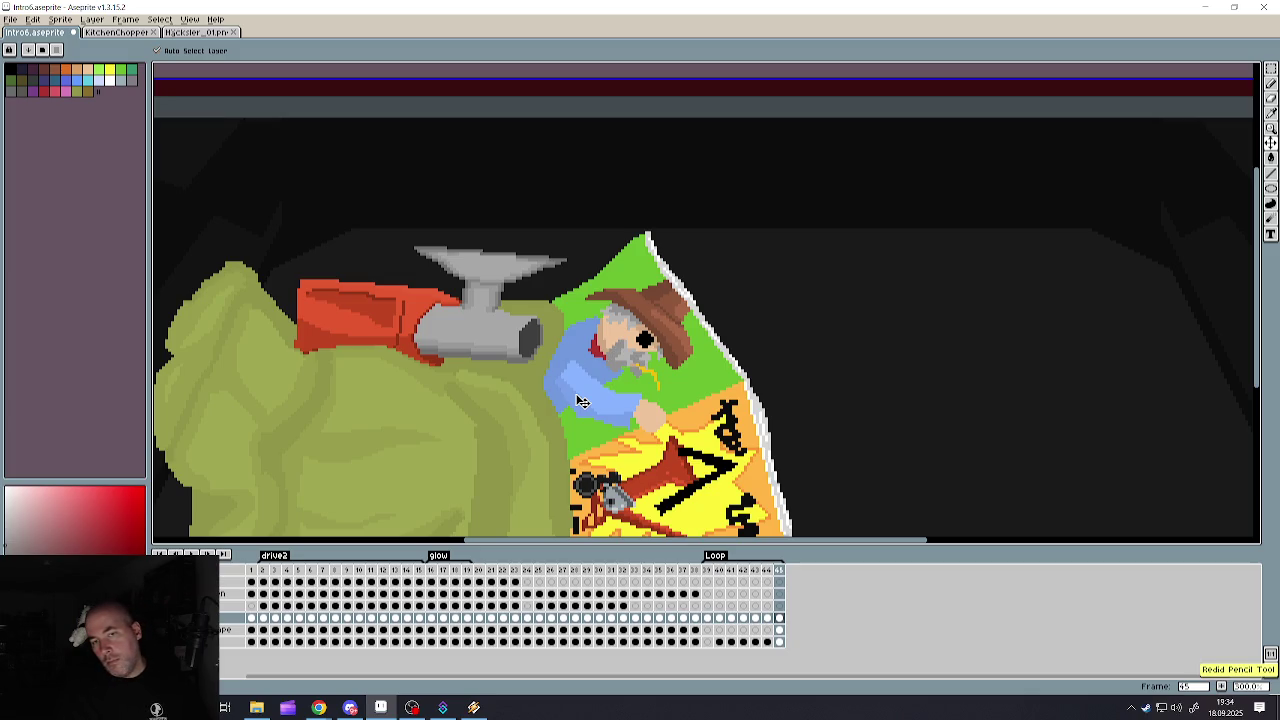
{"action": "scroll", "coordinate": [580, 401], "scroll_direction": "down", "scroll_amount": 3}
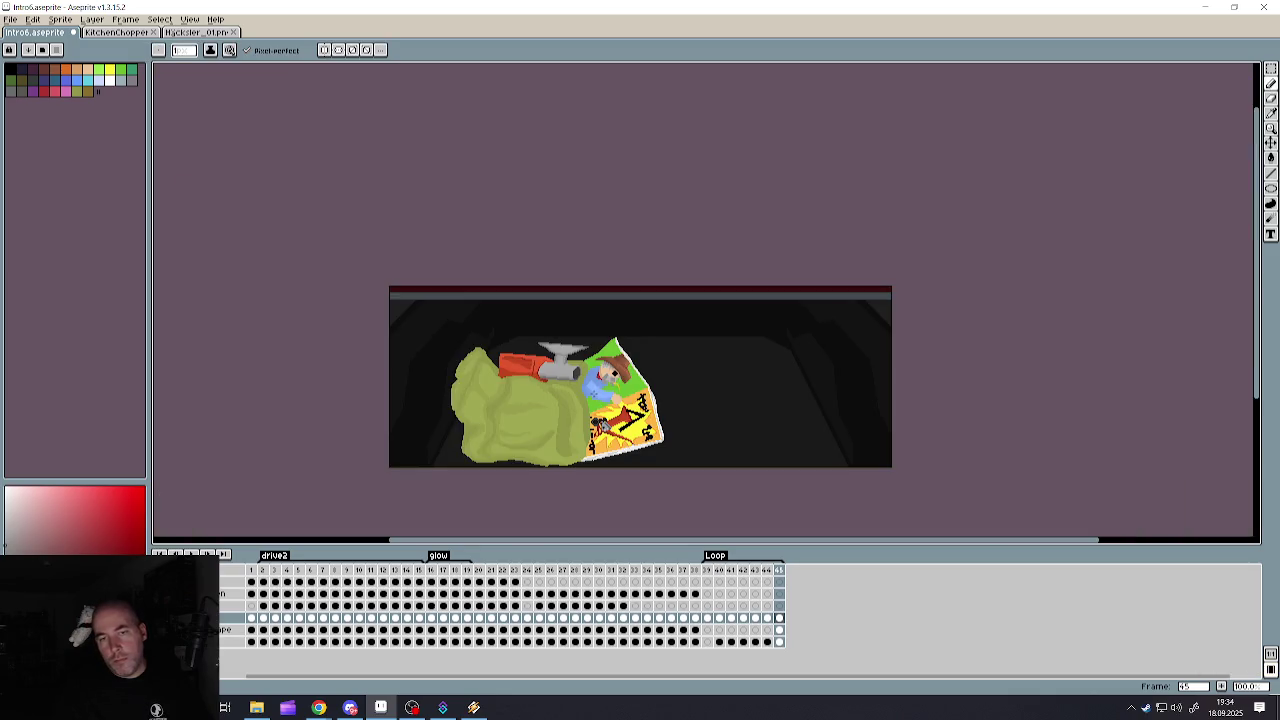
{"action": "scroll", "coordinate": [597, 392], "scroll_direction": "up", "scroll_amount": 3}
{"action": "key", "text": "v"}
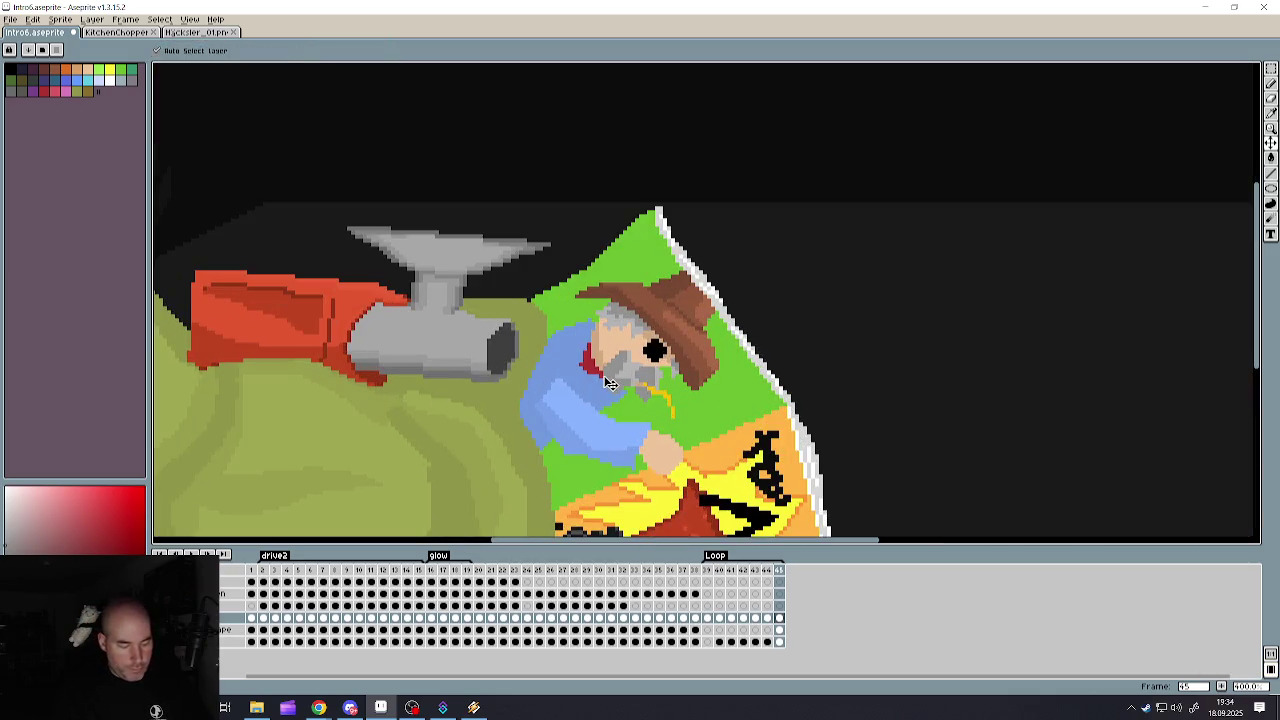
{"action": "key", "text": "ctrl+y"}
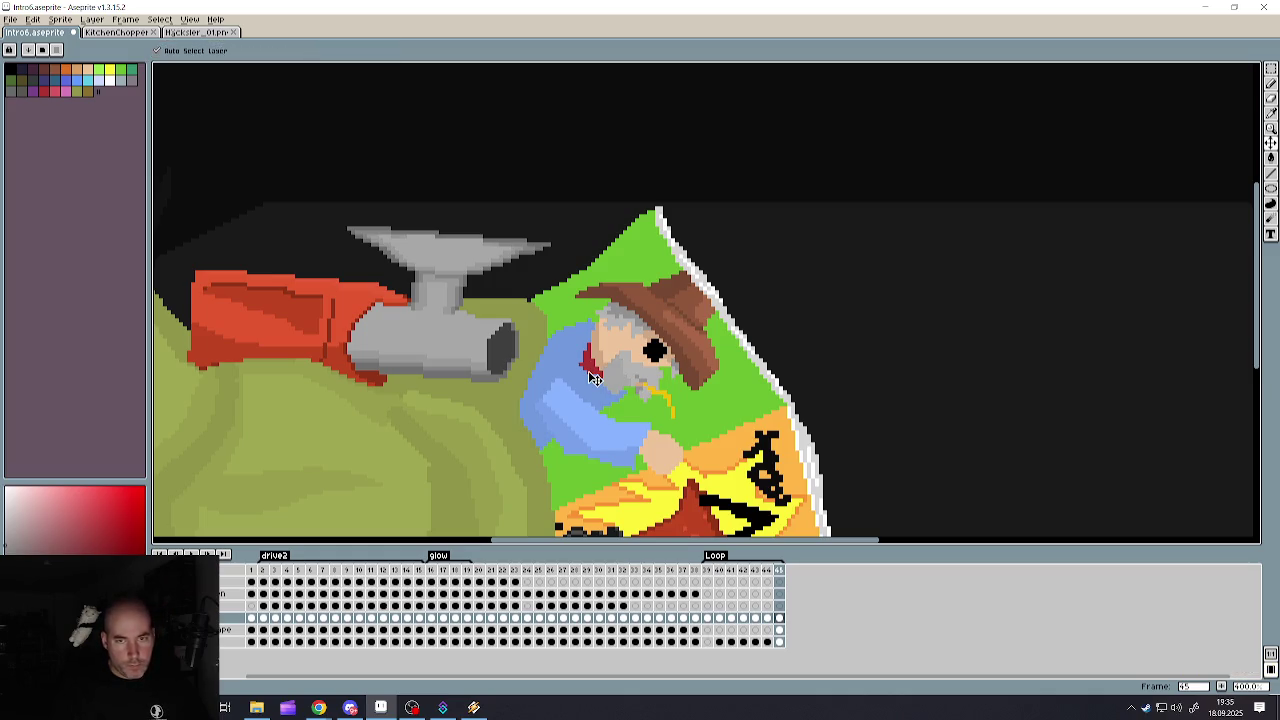
{"action": "key", "text": "ctrl+y"}
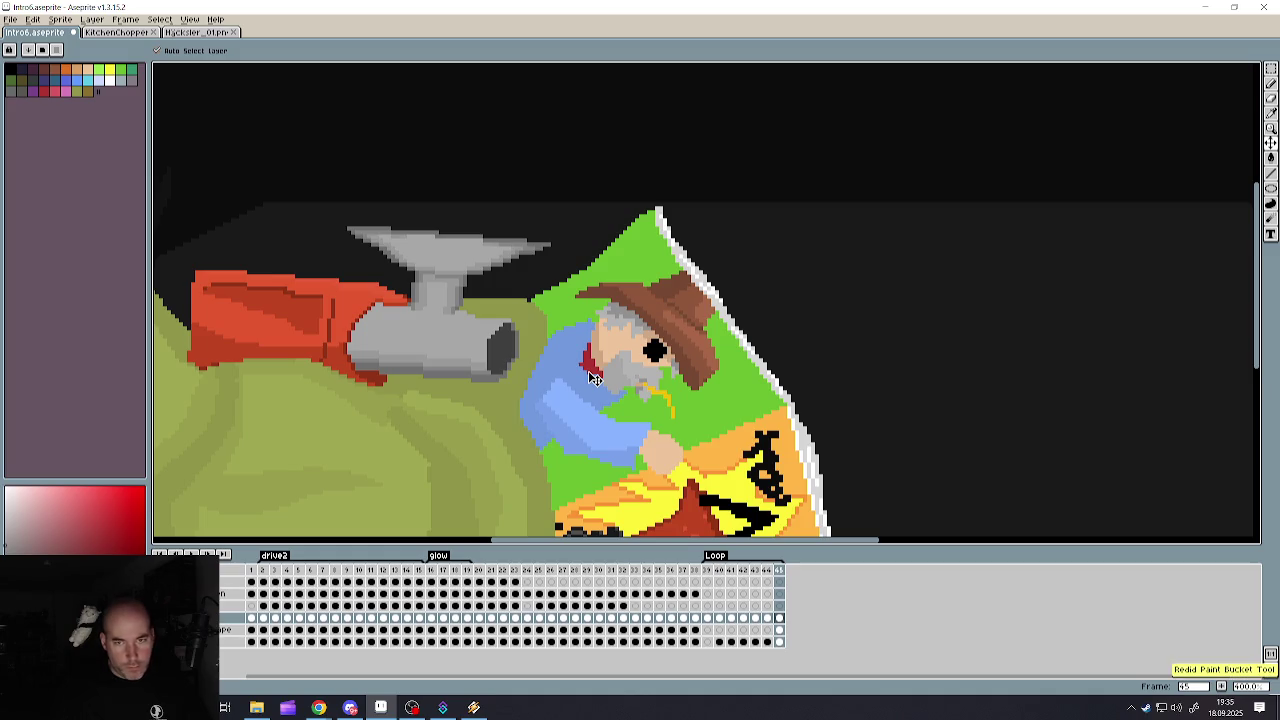
{"action": "scroll", "coordinate": [593, 377], "scroll_direction": "down", "scroll_amount": 2}
{"action": "scroll", "coordinate": [593, 377], "scroll_direction": "down", "scroll_amount": 3}
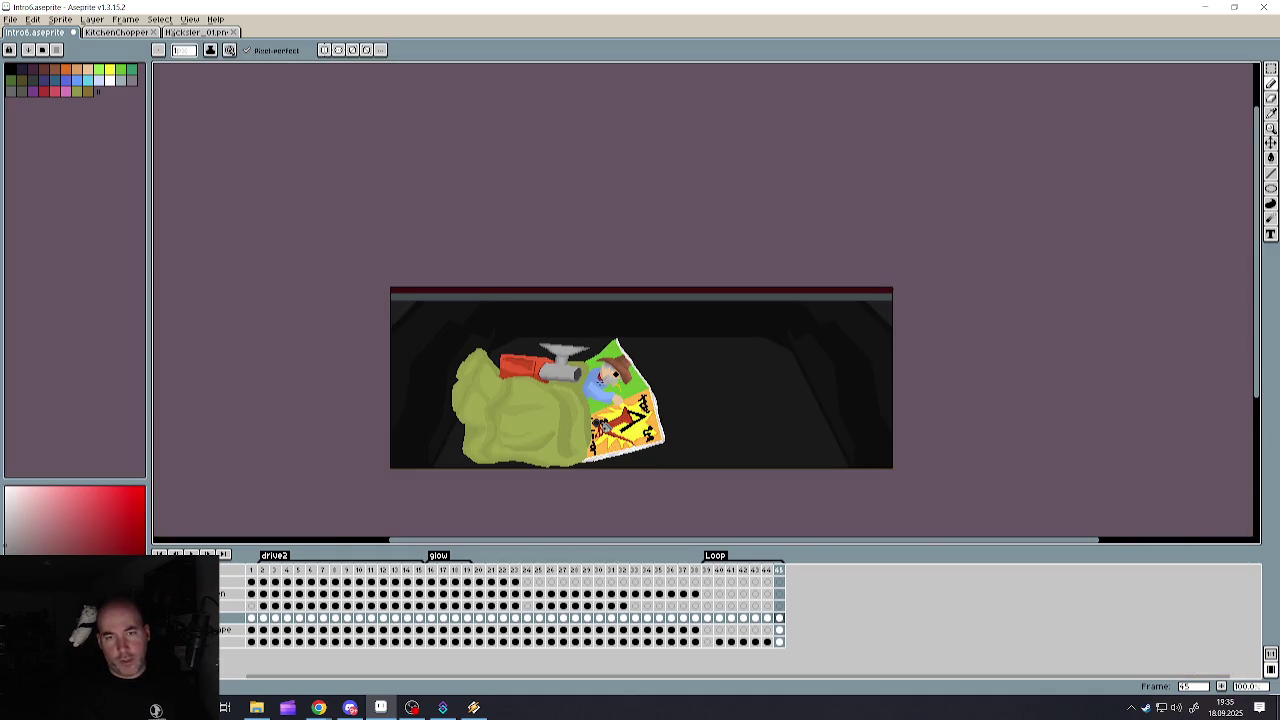
{"action": "scroll", "coordinate": [600, 372], "scroll_direction": "up", "scroll_amount": 2}
{"action": "scroll", "coordinate": [580, 320], "scroll_direction": "up", "scroll_amount": 4}
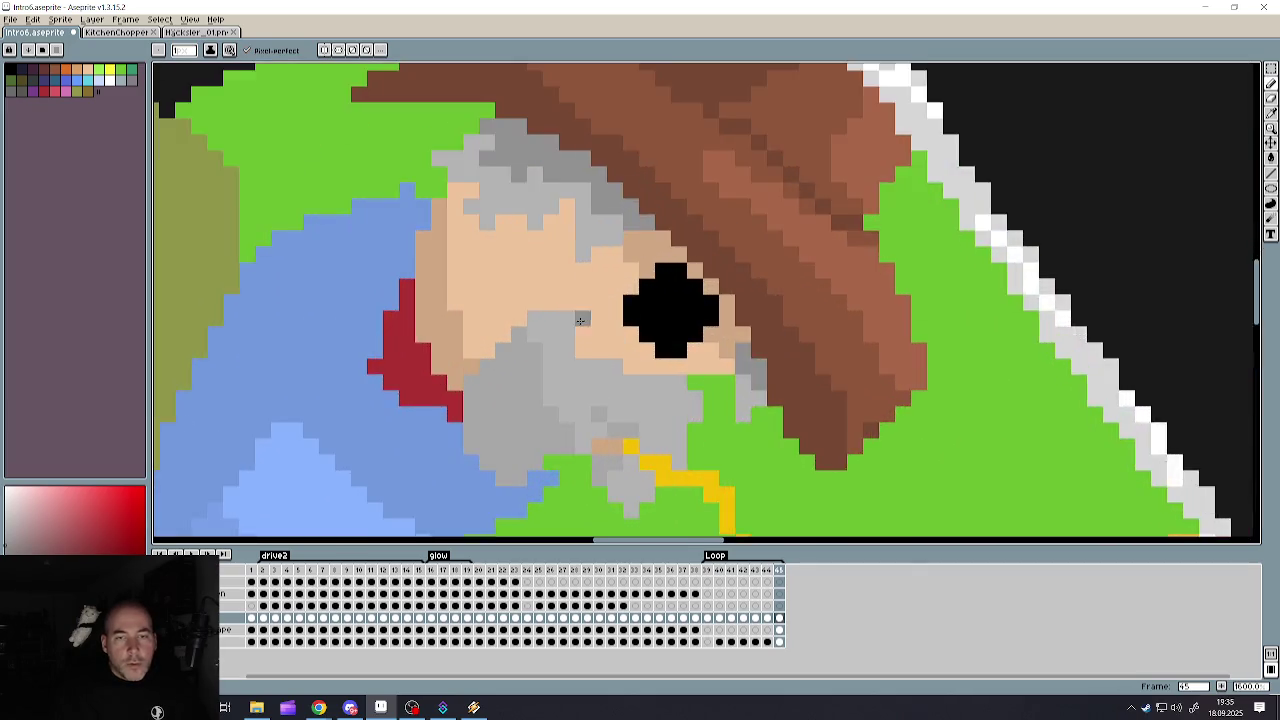
- Pick the tan skin colour and paint a tan shadow line on the face
{"action": "scroll", "coordinate": [580, 320], "scroll_direction": "down", "scroll_amount": 3}
{"action": "left_click", "coordinate": [450, 343], "text": "alt"}
{"action": "scroll", "coordinate": [460, 343], "scroll_direction": "up", "scroll_amount": 4}
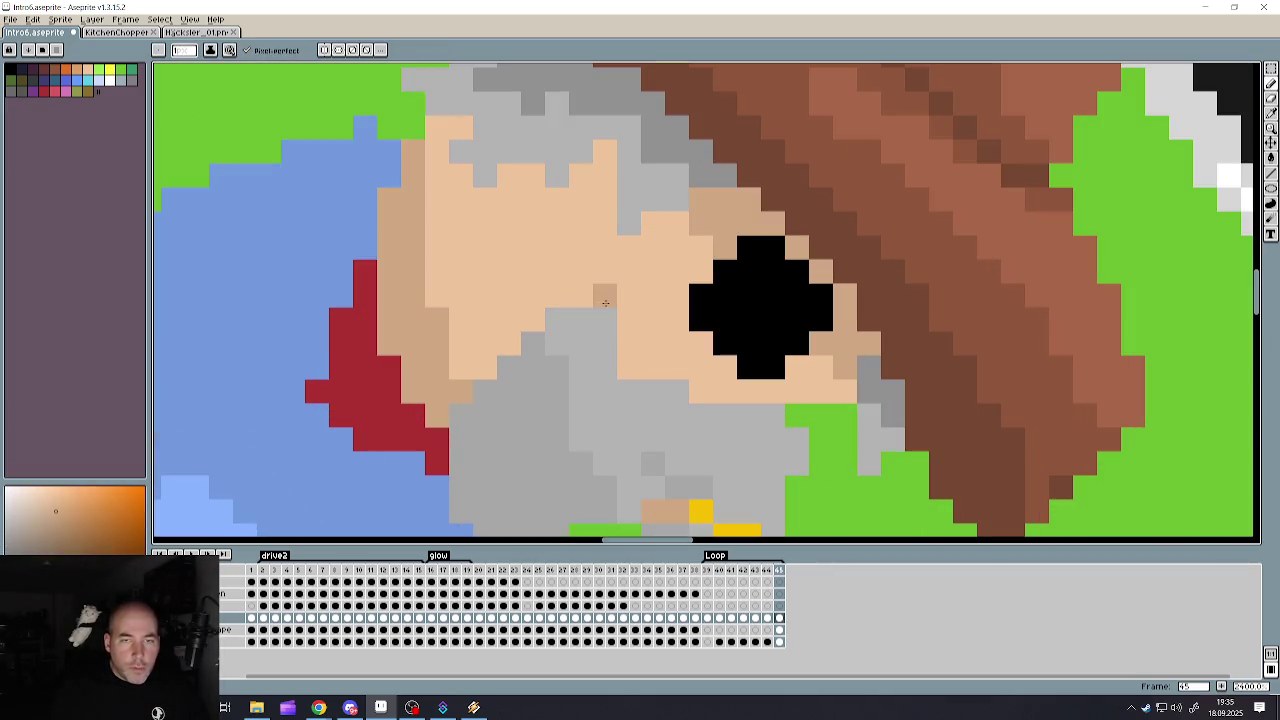
{"action": "mouse_move", "coordinate": [533, 319]}
{"action": "left_mouse_down"}
{"action": "mouse_move", "coordinate": [485, 367]}
{"action": "mouse_move", "coordinate": [461, 368]}
{"action": "mouse_move", "coordinate": [544, 318]}
{"action": "left_mouse_up"}
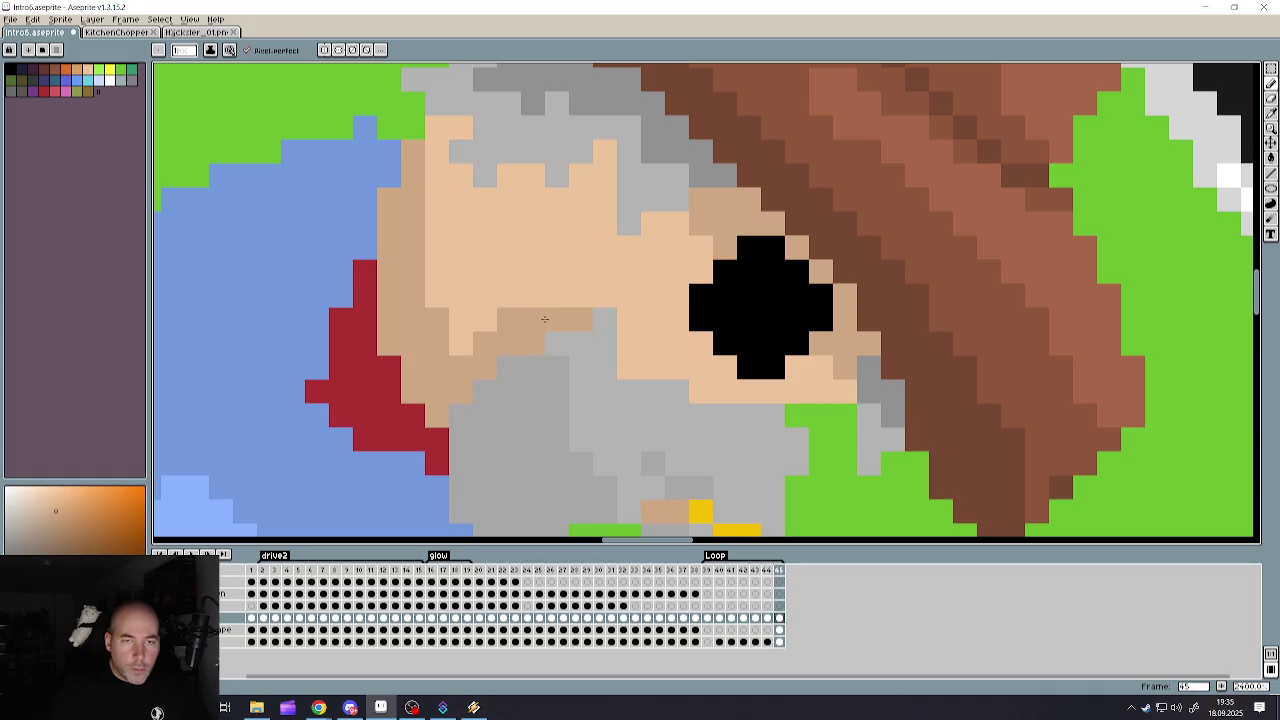
{"action": "left_click_drag", "start_coordinate": [460, 344], "coordinate": [431, 332]}
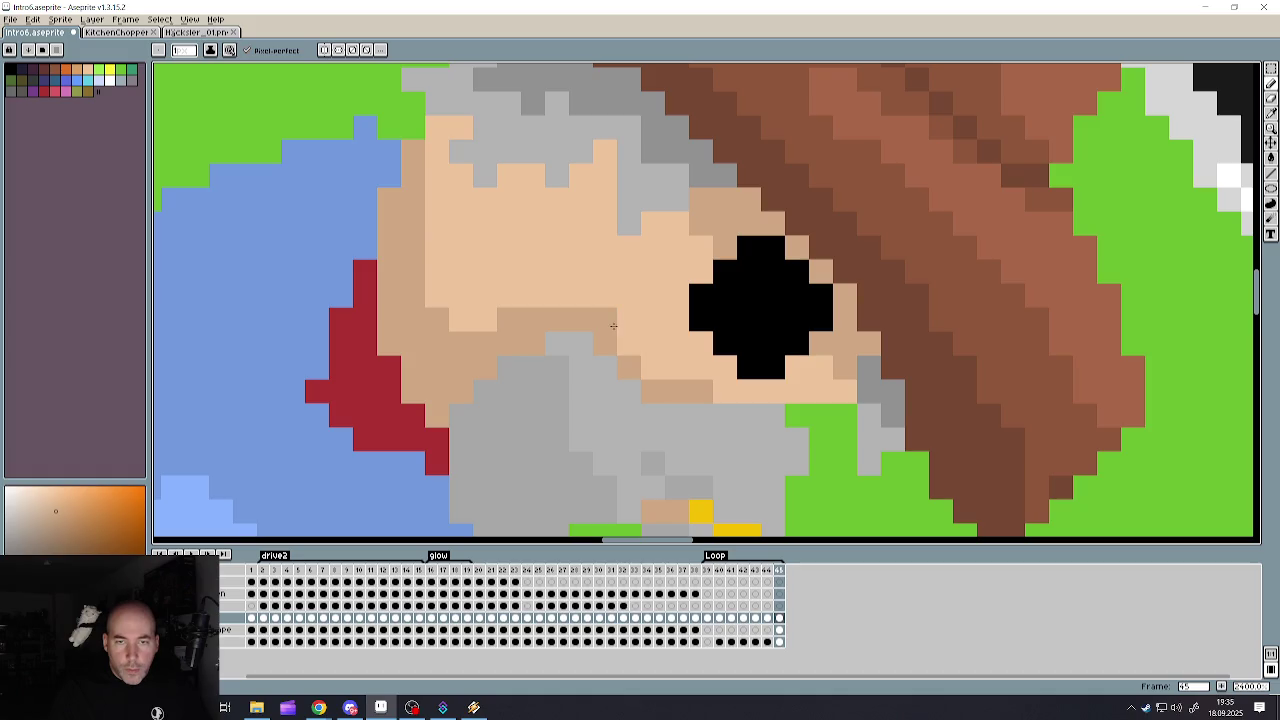
{"action": "scroll", "coordinate": [614, 330], "scroll_direction": "down", "scroll_amount": 5}
{"action": "scroll", "coordinate": [617, 347], "scroll_direction": "down", "scroll_amount": 2}
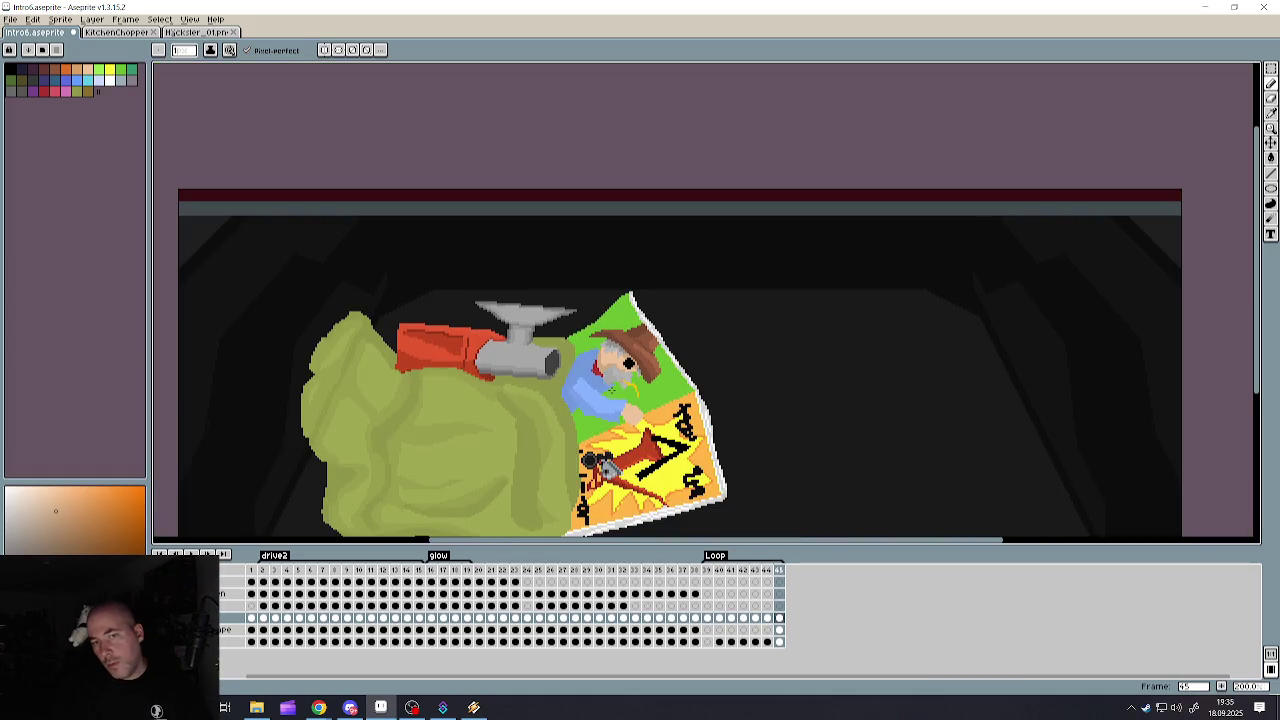
{"action": "scroll", "coordinate": [630, 365], "scroll_direction": "up", "scroll_amount": 2}
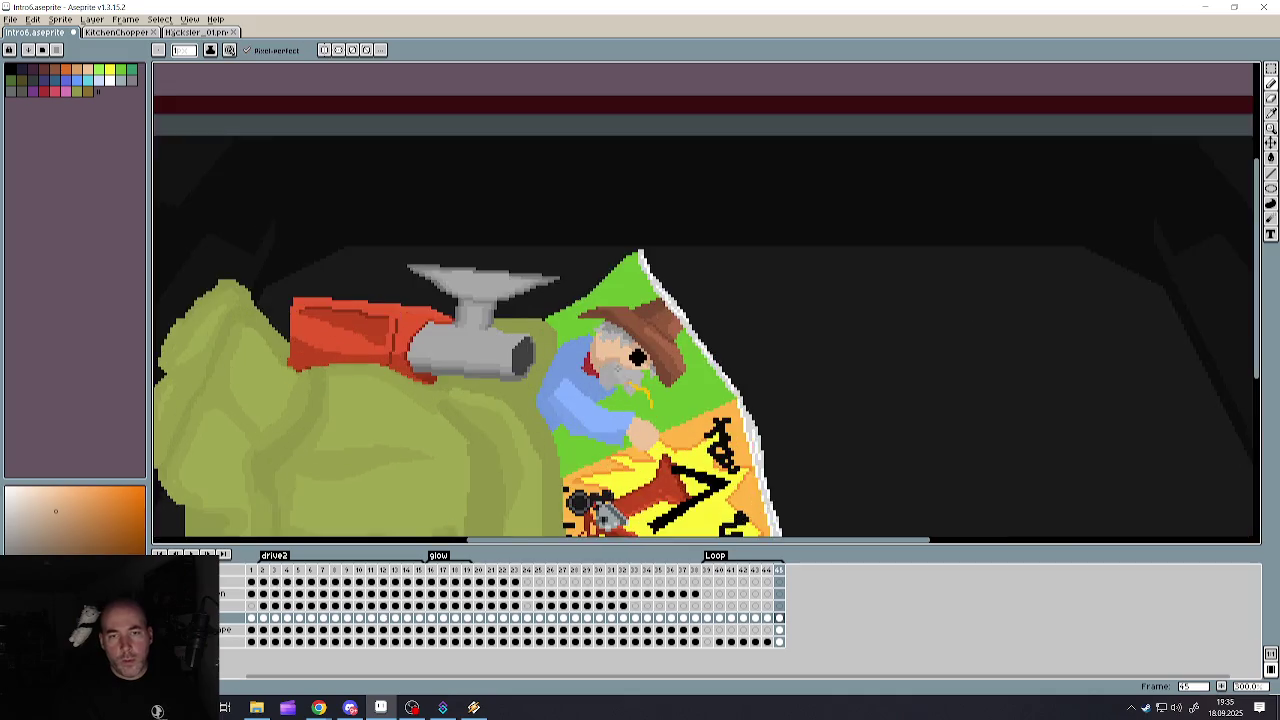
{"action": "scroll", "coordinate": [640, 365], "scroll_direction": "up", "scroll_amount": 2}
{"action": "scroll", "coordinate": [680, 366], "scroll_direction": "up", "scroll_amount": 1}
- Sample black from the eye and draw a black stepped line above it
{"action": "key", "text": "alt"}
{"action": "left_click", "coordinate": [661, 371], "text": "alt"}
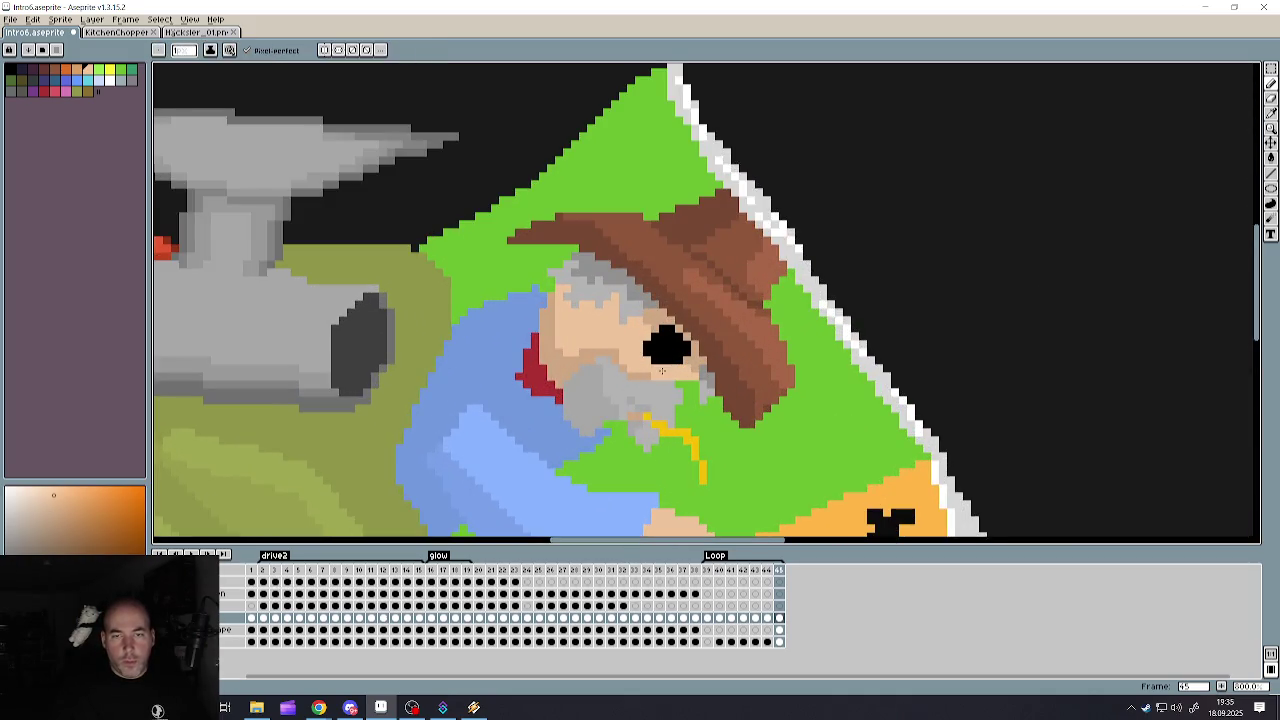
{"action": "left_click", "coordinate": [662, 340], "text": "alt"}
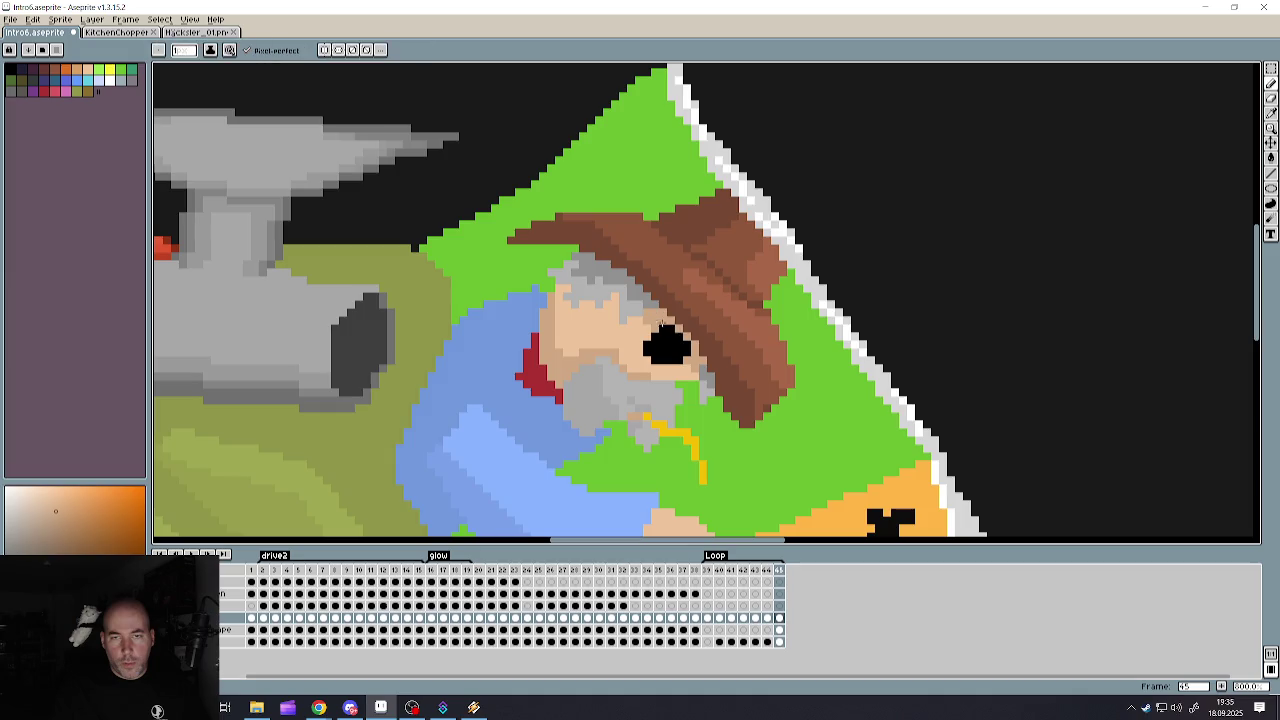
{"action": "left_click_drag", "start_coordinate": [670, 328], "coordinate": [692, 346]}
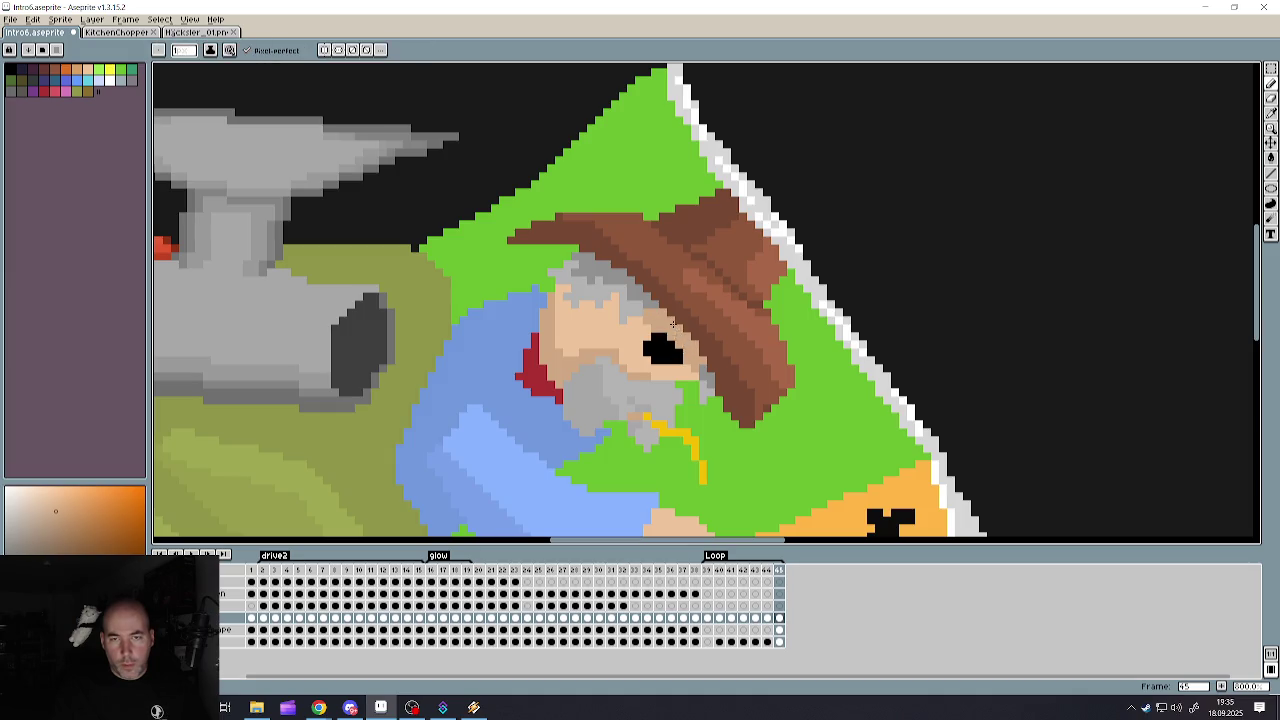
{"action": "scroll", "coordinate": [672, 335], "scroll_direction": "down", "scroll_amount": 5}
{"action": "scroll", "coordinate": [668, 340], "scroll_direction": "down", "scroll_amount": 1}
{"action": "scroll", "coordinate": [662, 338], "scroll_direction": "up", "scroll_amount": 2}
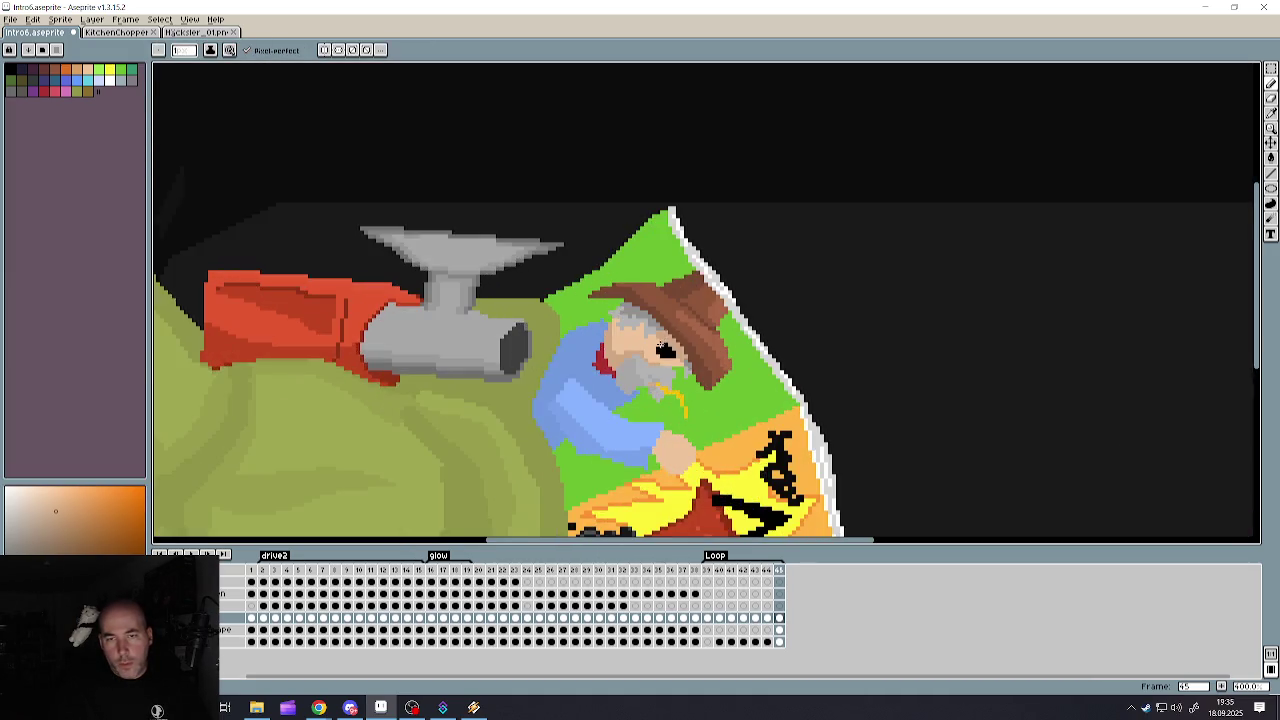
{"action": "scroll", "coordinate": [665, 335], "scroll_direction": "up", "scroll_amount": 2}
{"action": "scroll", "coordinate": [670, 330], "scroll_direction": "up", "scroll_amount": 2}
- Reshape the eye, restoring its stray grey and skin pixels to solid black
{"action": "left_click", "coordinate": [680, 336]}
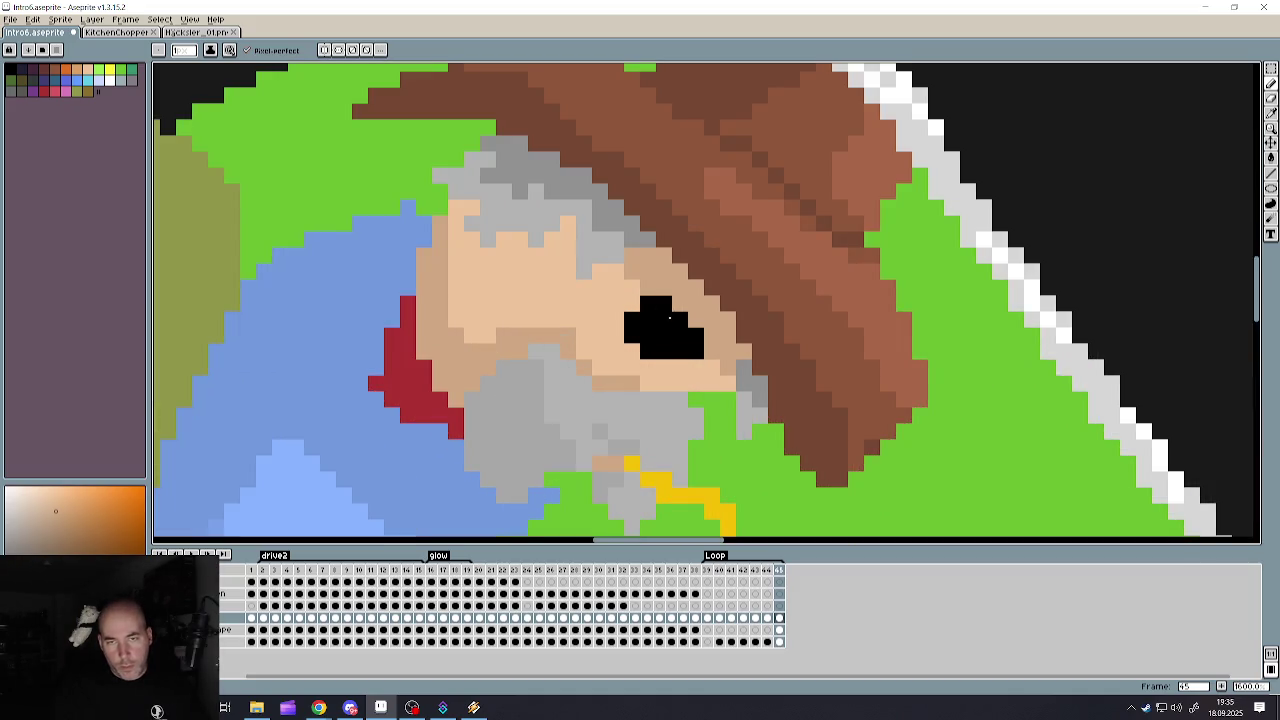
{"action": "left_click", "coordinate": [664, 338], "text": "alt"}
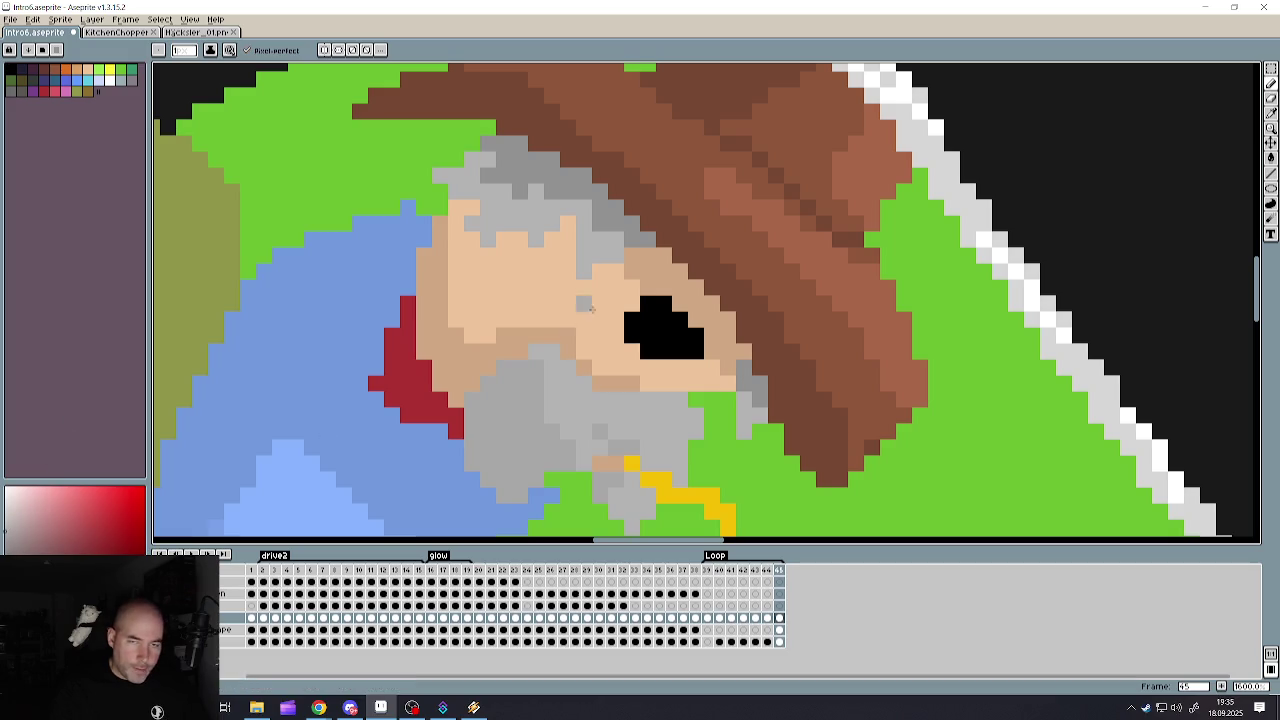
{"action": "left_click_drag", "start_coordinate": [680, 338], "coordinate": [693, 352]}
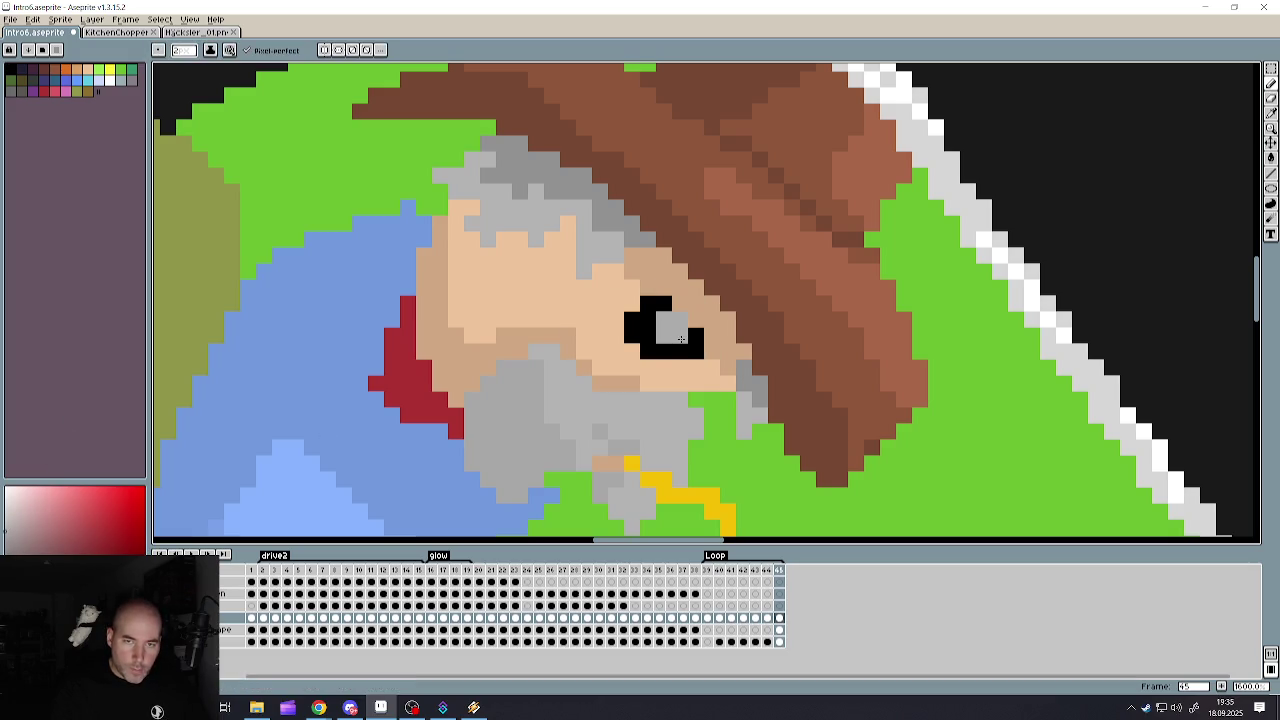
{"action": "left_click", "coordinate": [680, 338]}
{"action": "left_click", "coordinate": [688, 352]}
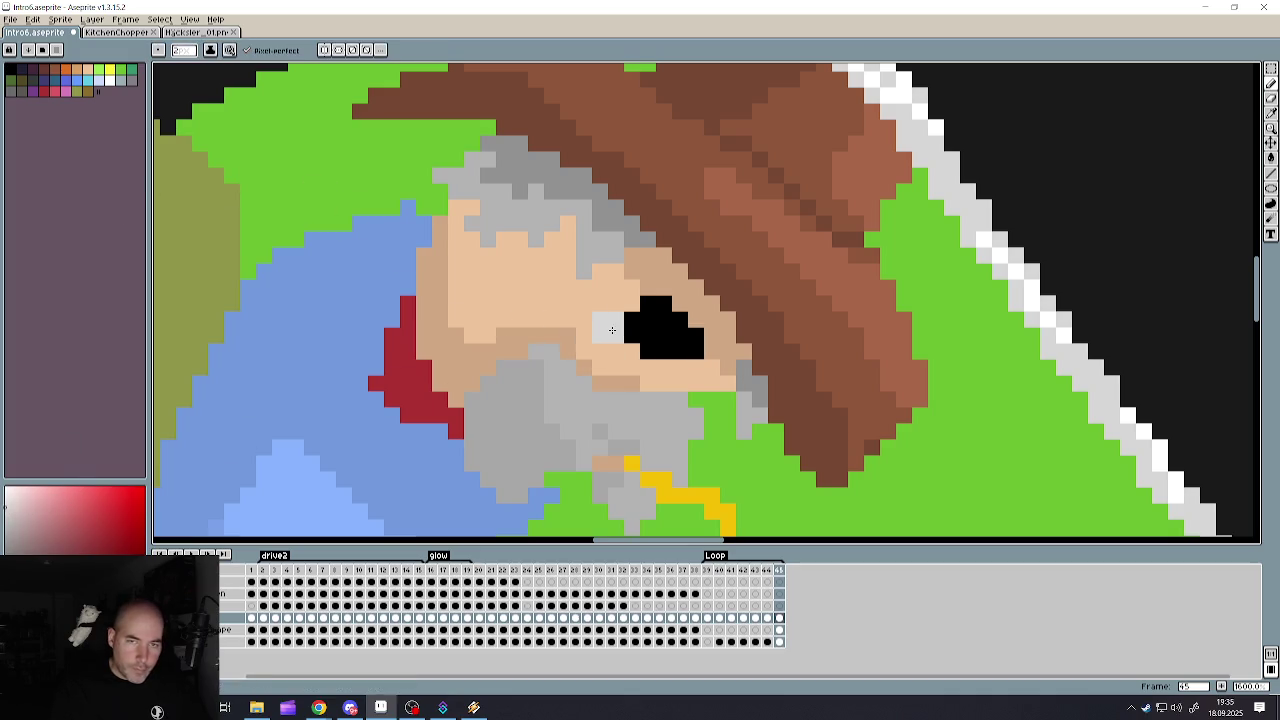
- Cycle through the Eyedropper and Move tools back to the Pencil
{"action": "key", "text": "i"}
{"action": "key", "text": "v"}
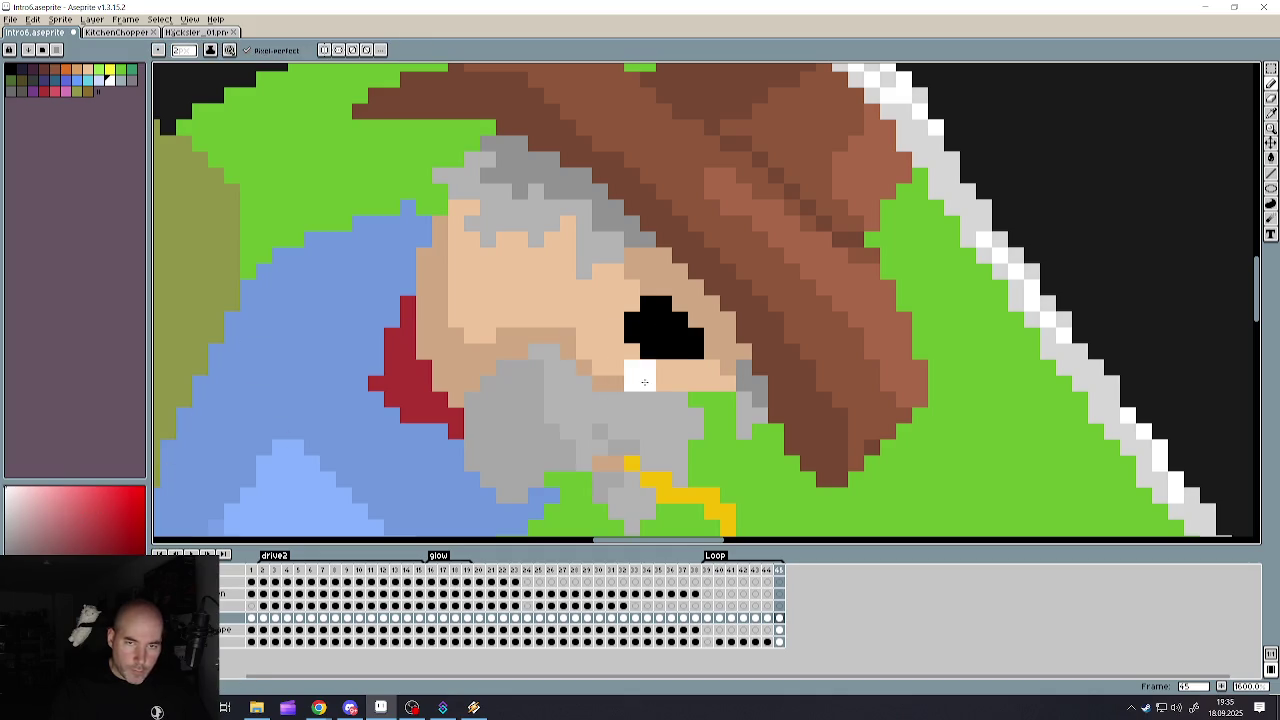
{"action": "key", "text": "b"}
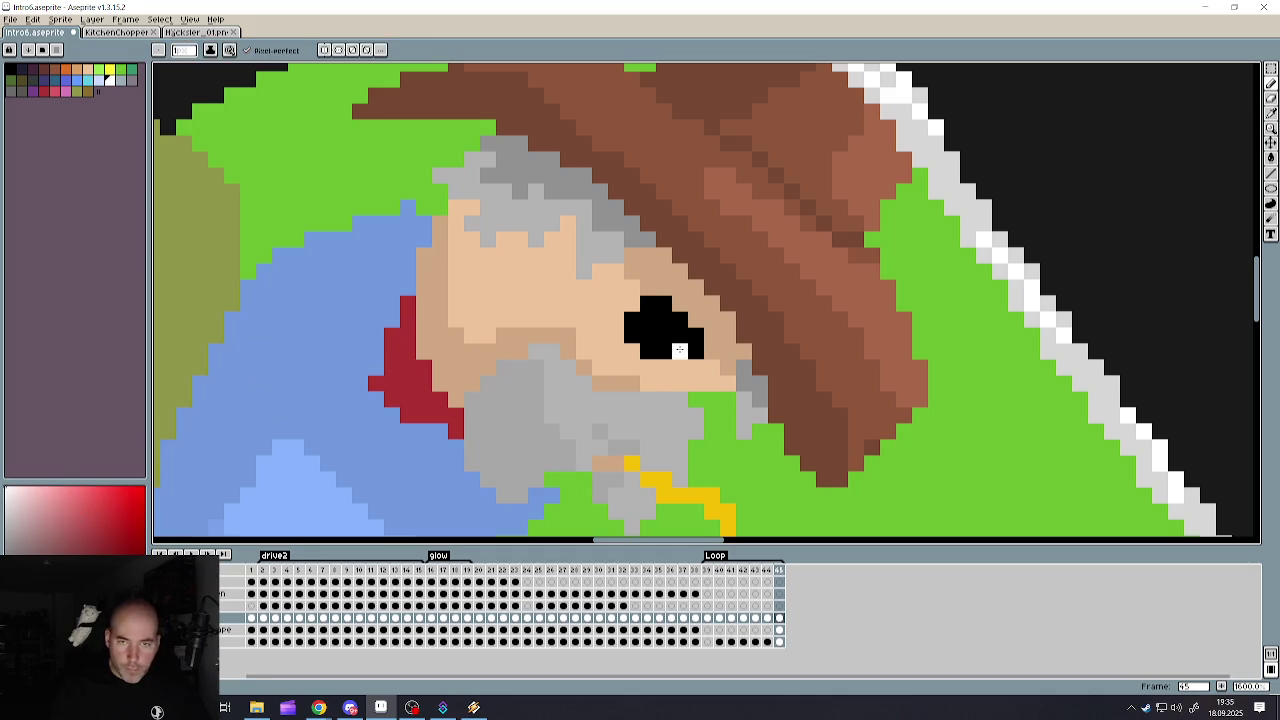
{"action": "scroll", "coordinate": [679, 349], "scroll_direction": "down", "scroll_amount": 1}
{"action": "scroll", "coordinate": [679, 349], "scroll_direction": "down", "scroll_amount": 3}
{"action": "scroll", "coordinate": [574, 458], "scroll_direction": "down", "scroll_amount": 2}
{"action": "scroll", "coordinate": [574, 458], "scroll_direction": "up", "scroll_amount": 1}
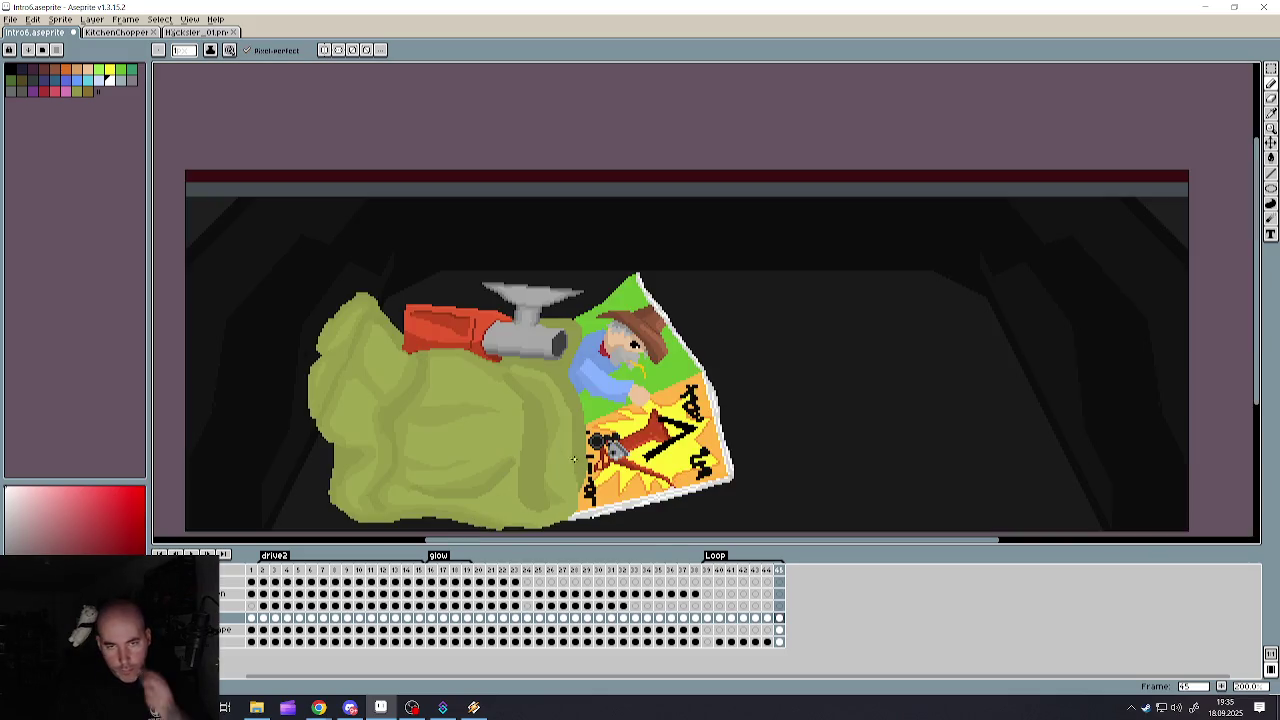
- Save Intro6 via File > Save, then review the scene at 100% and 200% zoom
{"action": "left_click", "coordinate": [12, 19]}
{"action": "left_click", "coordinate": [32, 74]}
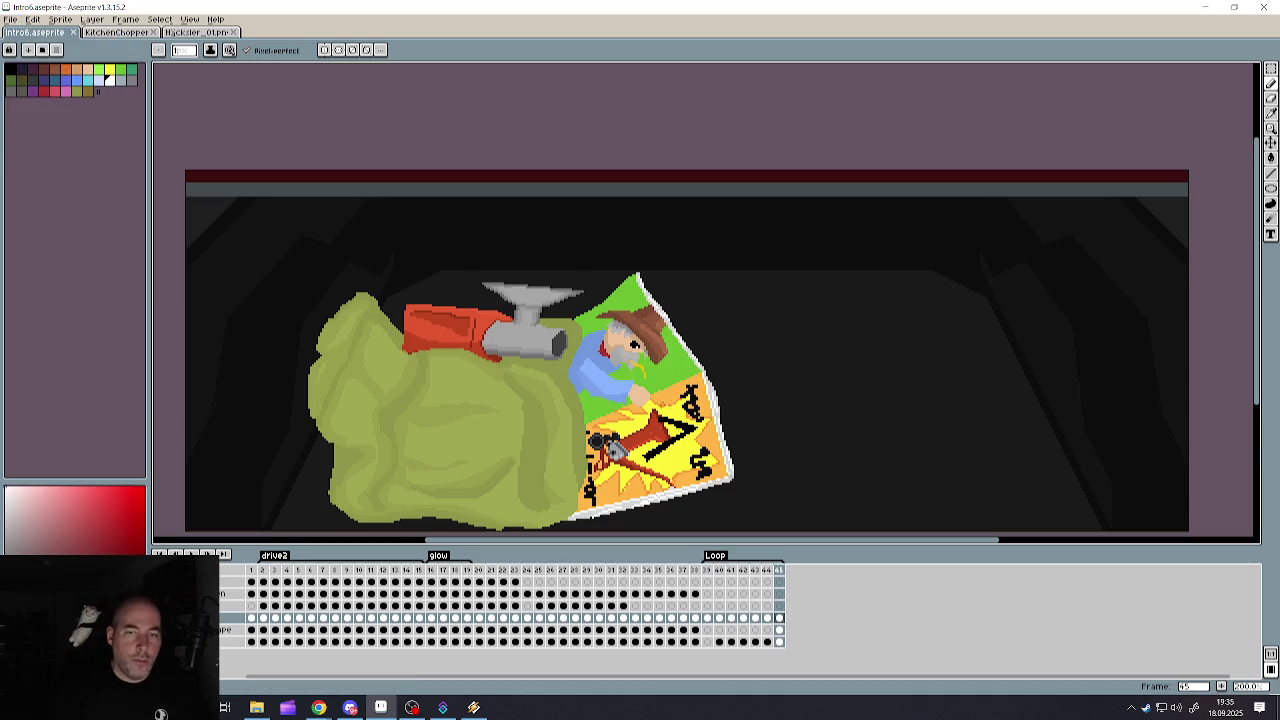
{"action": "key", "text": "minus"}
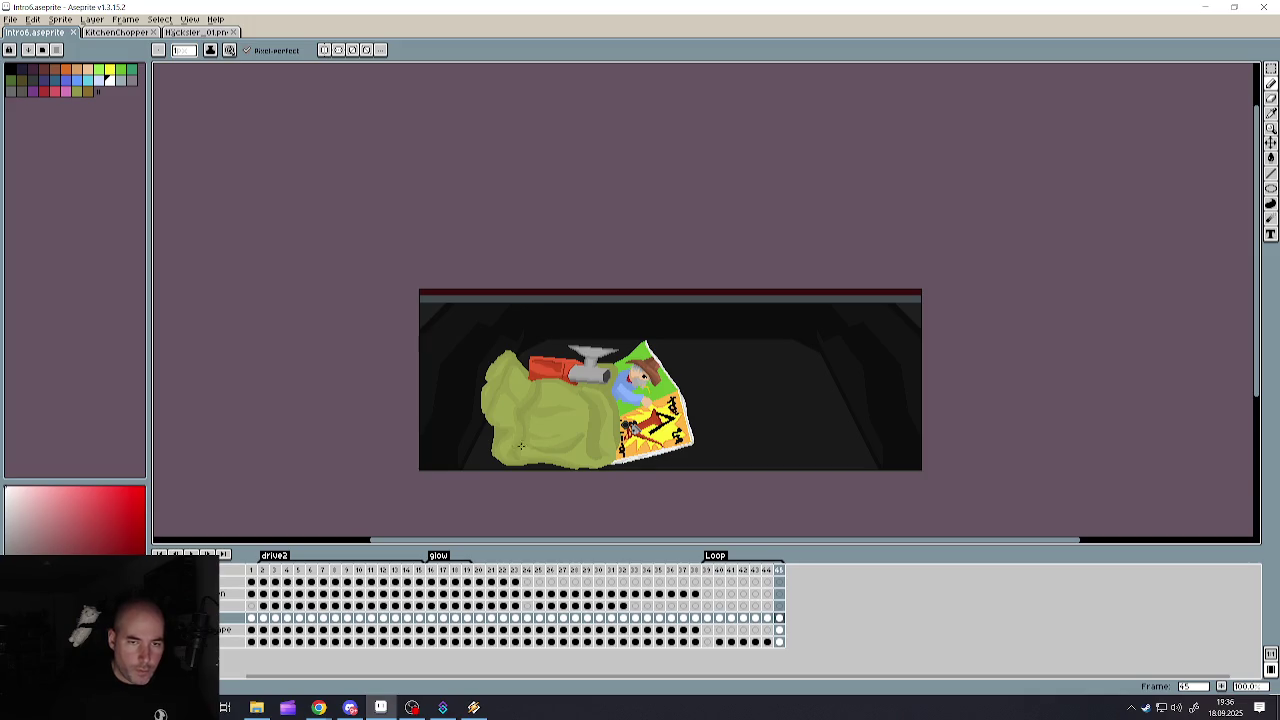
{"action": "scroll", "coordinate": [520, 446], "scroll_direction": "up", "scroll_amount": 1}
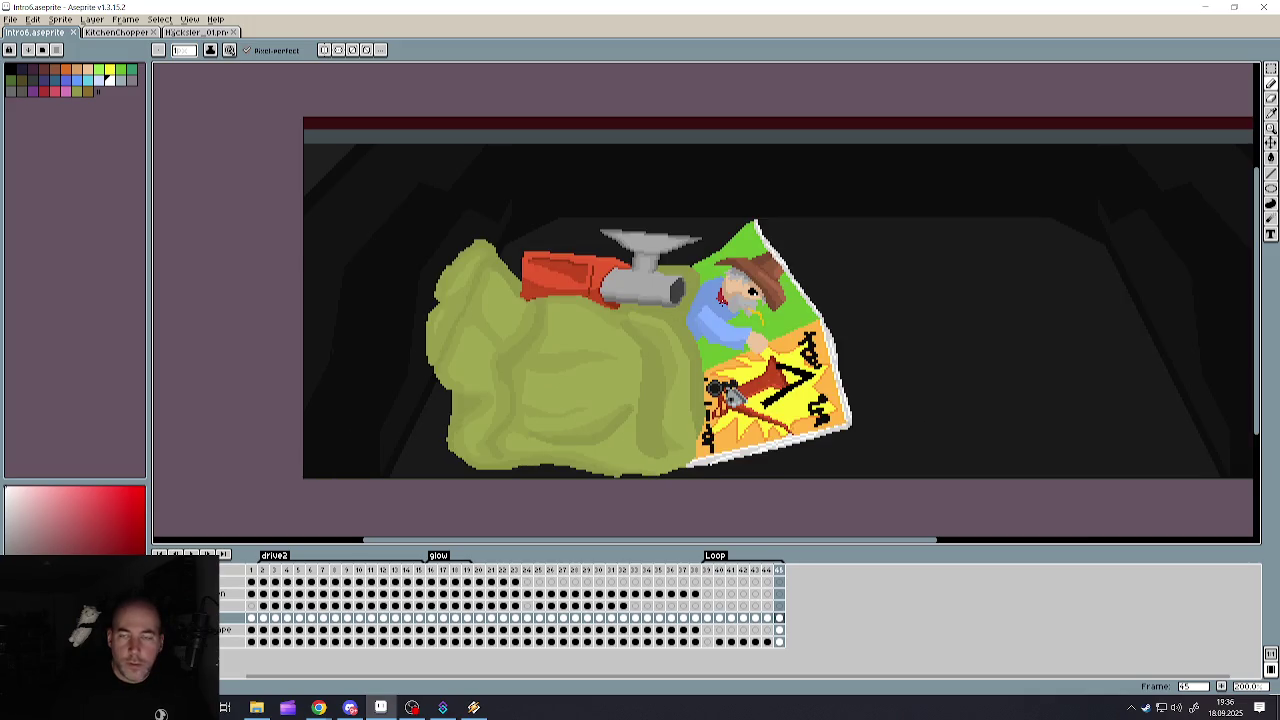
{"action": "scroll", "coordinate": [931, 280], "scroll_direction": "down", "scroll_amount": 2}
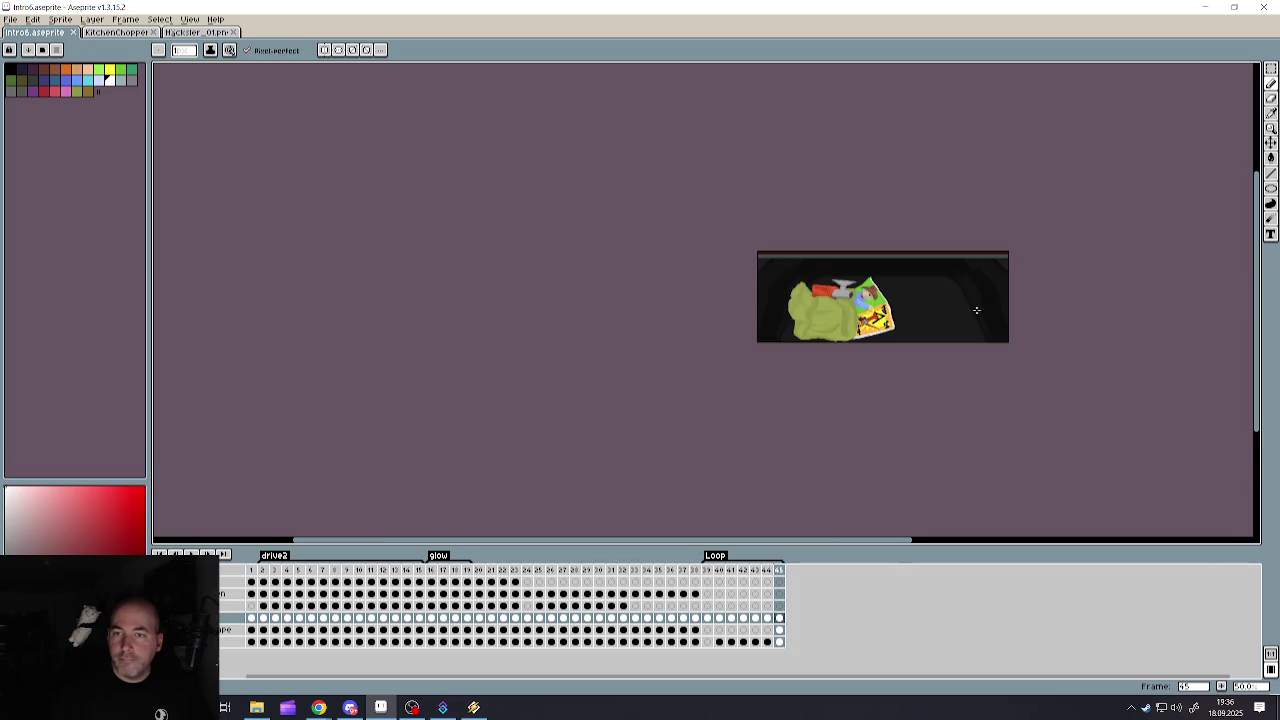
{"action": "scroll", "coordinate": [950, 300], "scroll_direction": "up", "scroll_amount": 1}
{"action": "scroll", "coordinate": [928, 294], "scroll_direction": "up", "scroll_amount": 1}
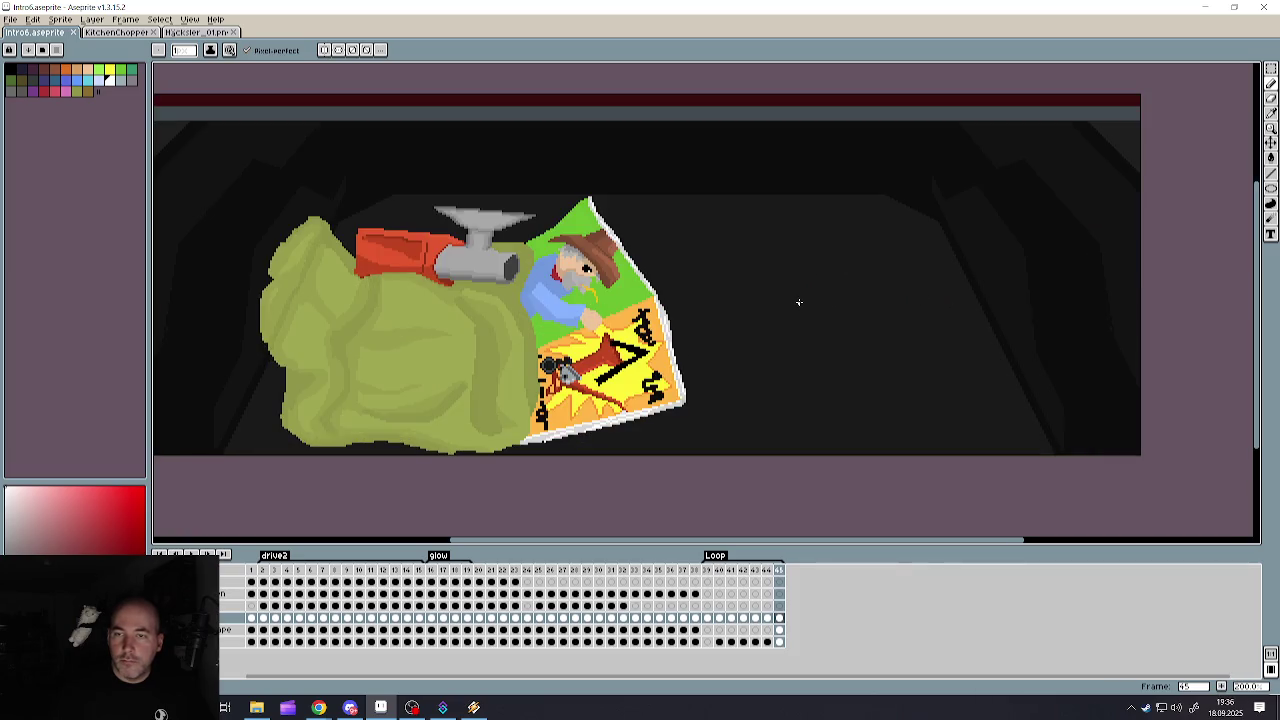
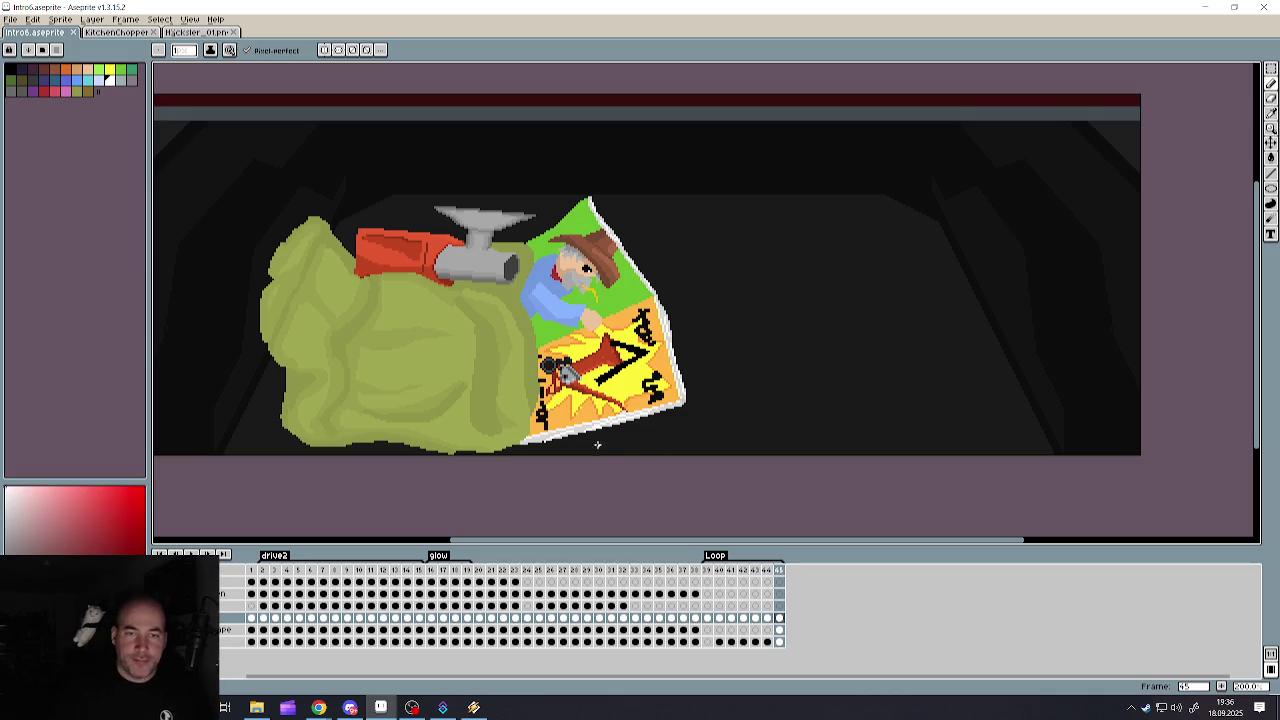
- Save the grinder, sack and poster scene as Intro6.aseprite from the File menu
{"action": "scroll", "coordinate": [597, 444], "scroll_direction": "down", "scroll_amount": 3}
{"action": "scroll", "coordinate": [651, 397], "scroll_direction": "up", "scroll_amount": 1}
{"action": "scroll", "coordinate": [656, 400], "scroll_direction": "up", "scroll_amount": 2}
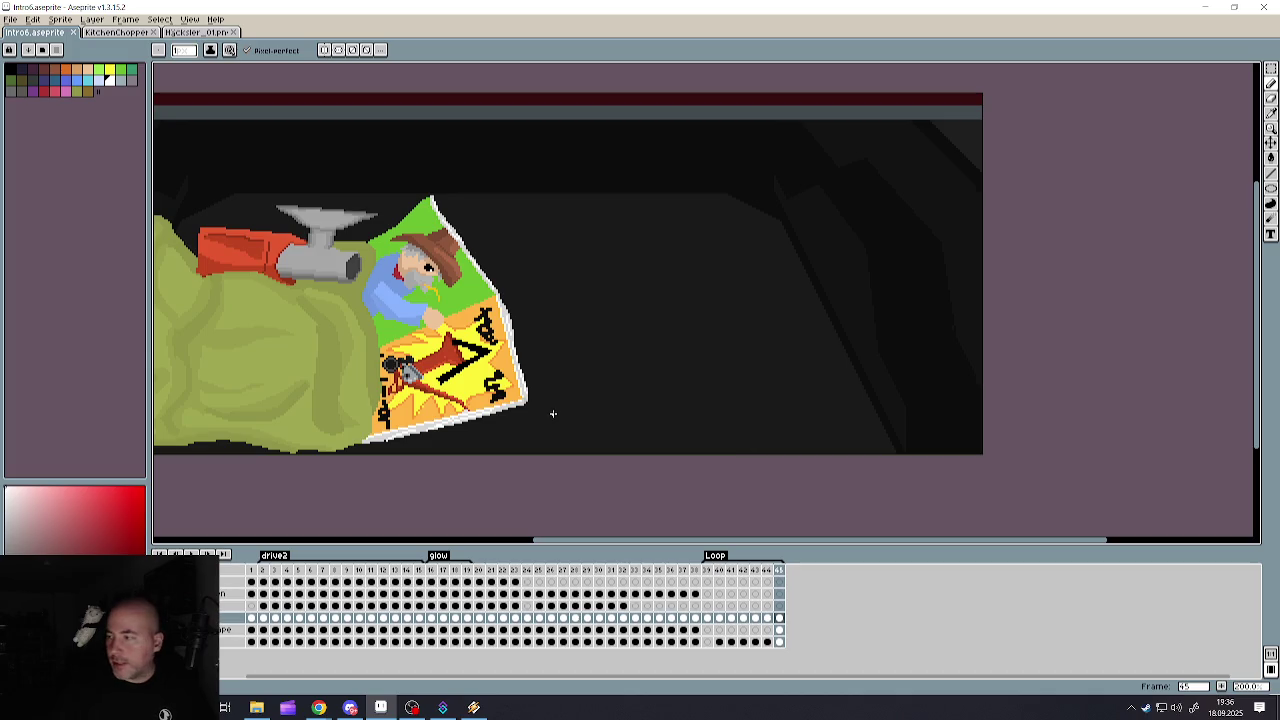
{"action": "left_click", "coordinate": [11, 19]}
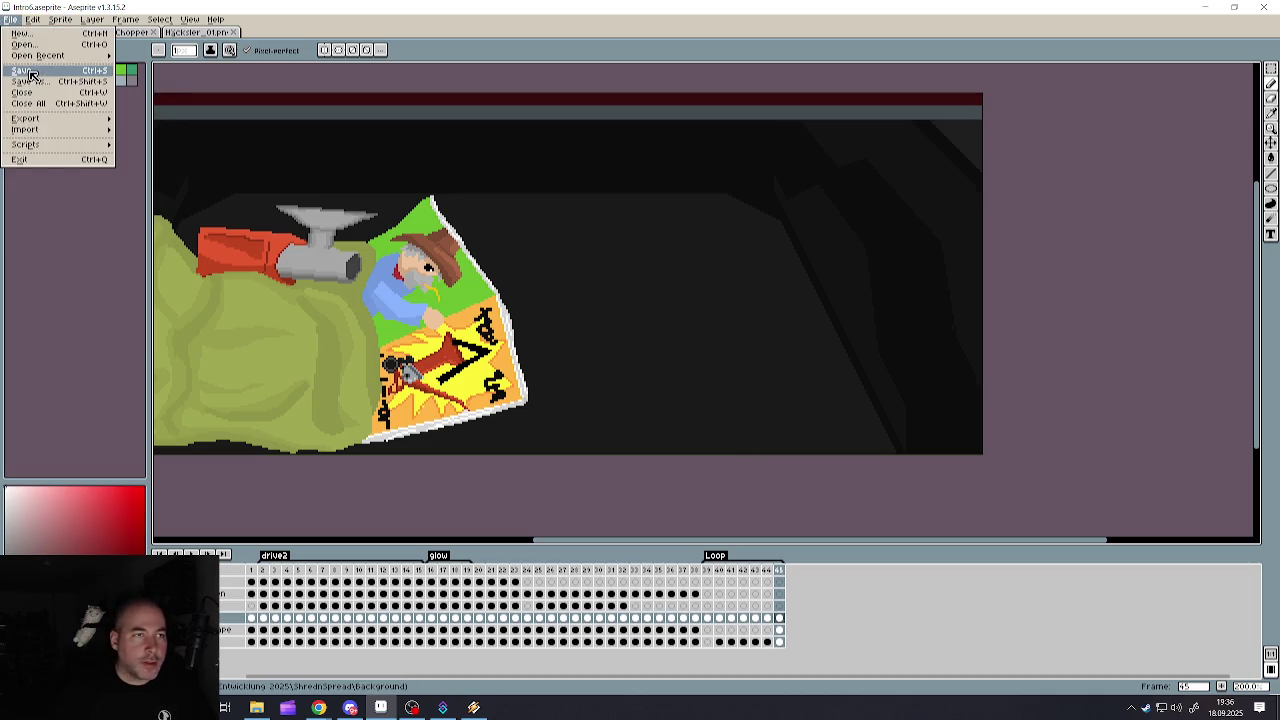
{"action": "left_click", "coordinate": [31, 74]}
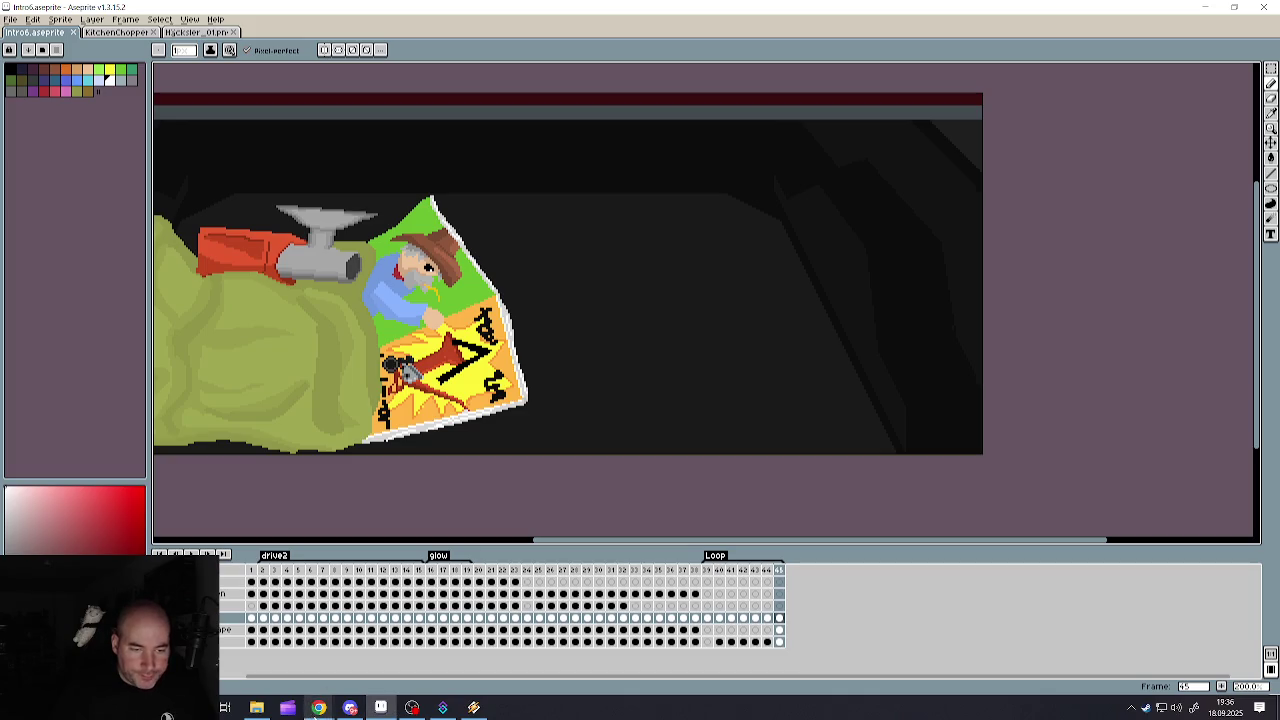
{"action": "mouse_move", "coordinate": [318, 708]}
{"action": "left_click", "coordinate": [269, 648]}
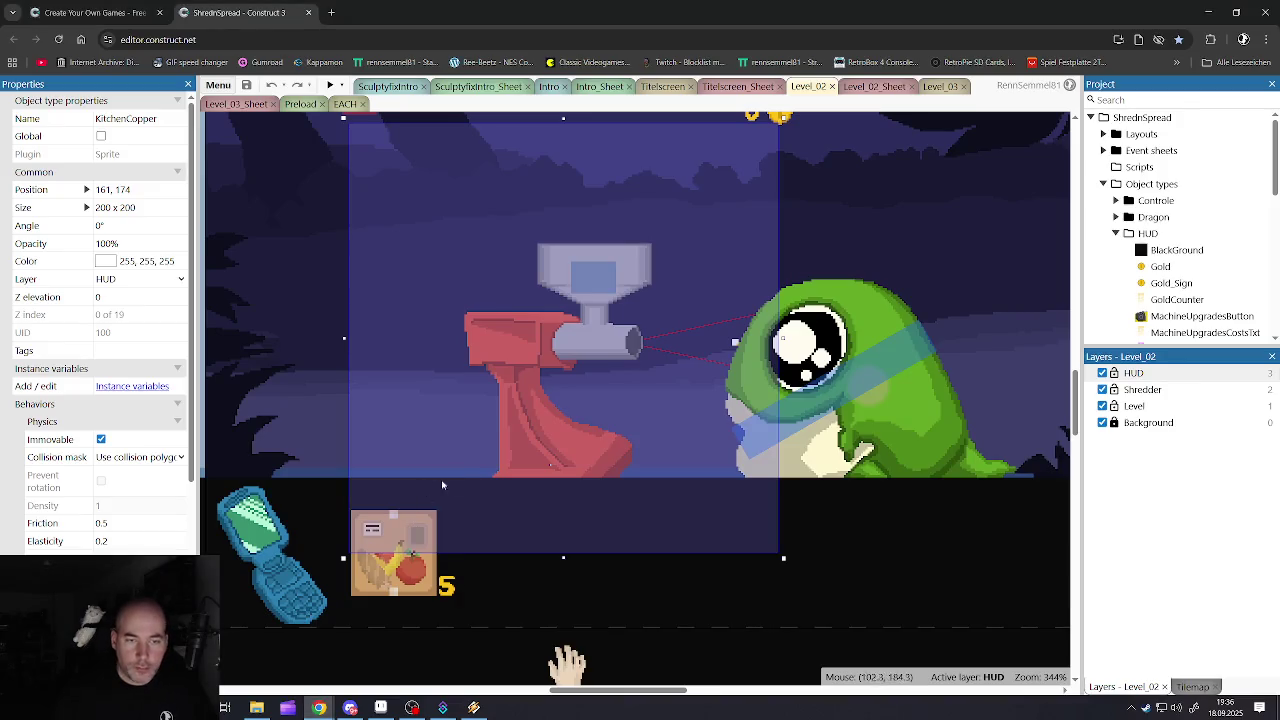
{"action": "left_click", "coordinate": [569, 559]}
{"action": "scroll", "coordinate": [560, 470], "scroll_direction": "down", "scroll_amount": 10}
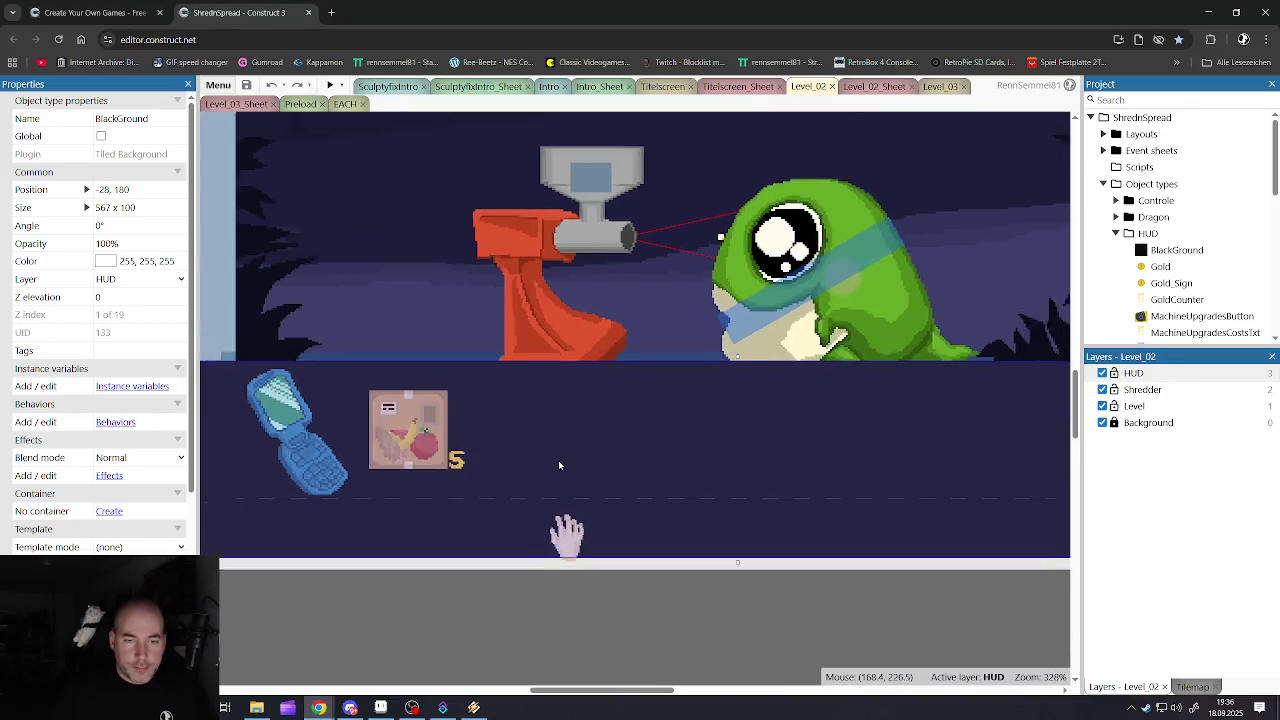
{"action": "key", "text": "Escape"}
{"action": "scroll", "coordinate": [548, 370], "scroll_direction": "up", "scroll_amount": 2}
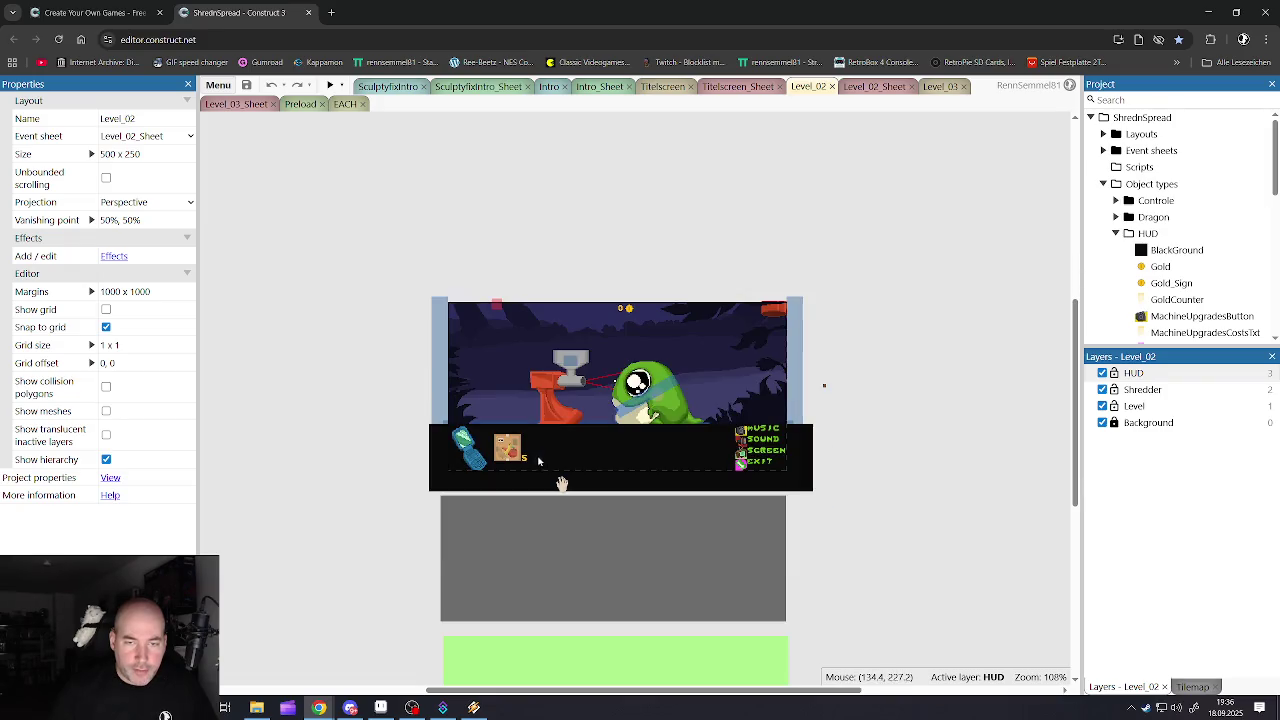
{"action": "scroll", "coordinate": [575, 358], "scroll_direction": "up", "scroll_amount": 1}
{"action": "scroll", "coordinate": [605, 347], "scroll_direction": "up", "scroll_amount": 3}
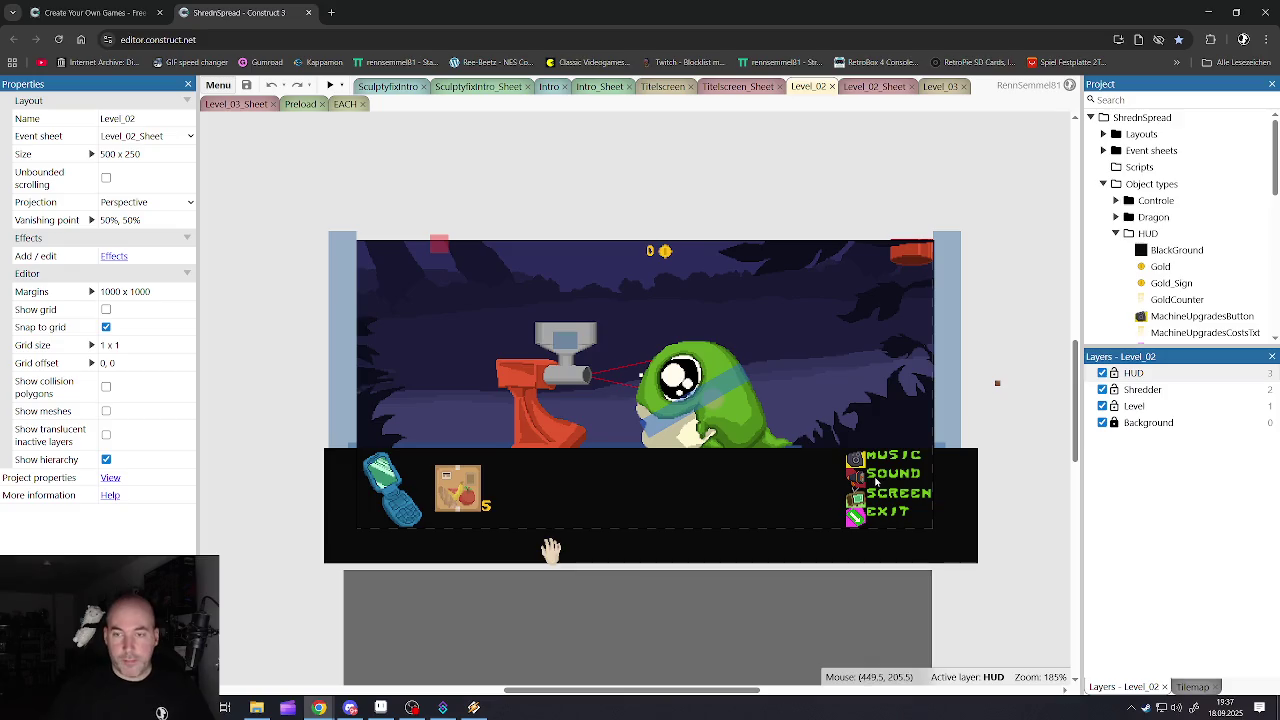
{"action": "scroll", "coordinate": [870, 478], "scroll_direction": "up", "scroll_amount": 2}
{"action": "scroll", "coordinate": [850, 465], "scroll_direction": "up", "scroll_amount": 3}
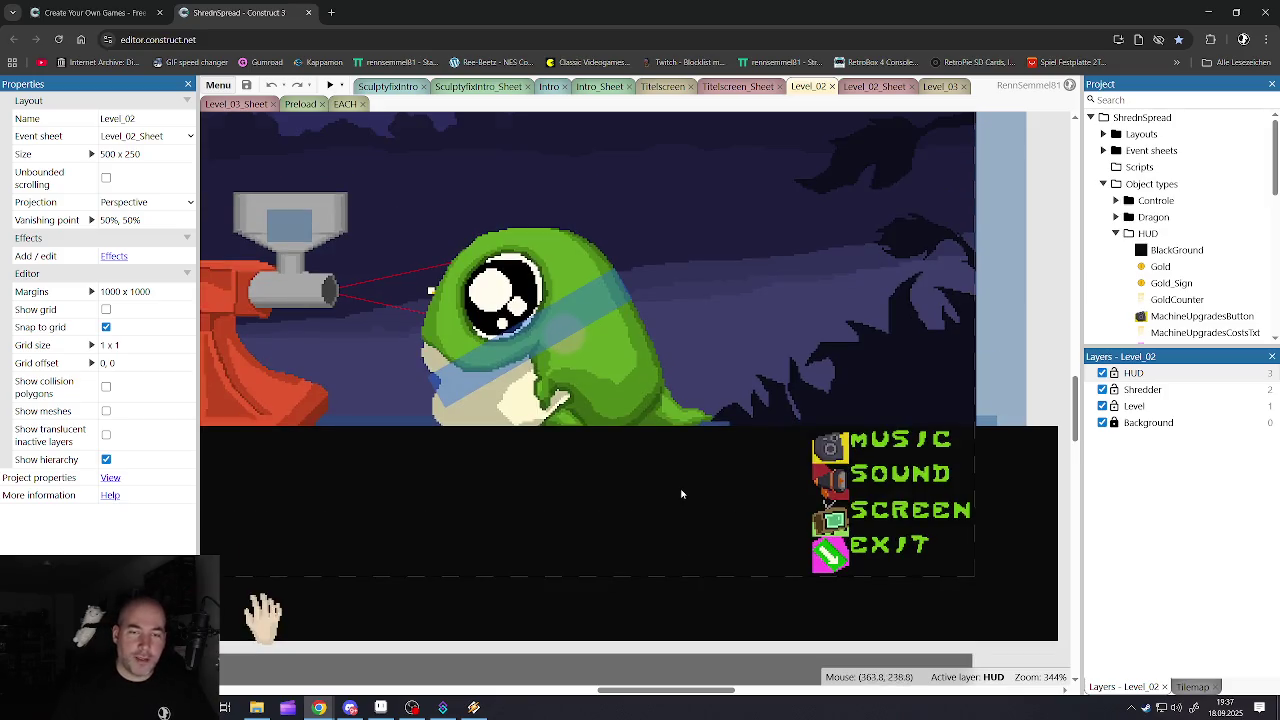
{"action": "scroll", "coordinate": [590, 477], "scroll_direction": "down", "scroll_amount": 3}
{"action": "scroll", "coordinate": [425, 410], "scroll_direction": "up", "scroll_amount": 2}
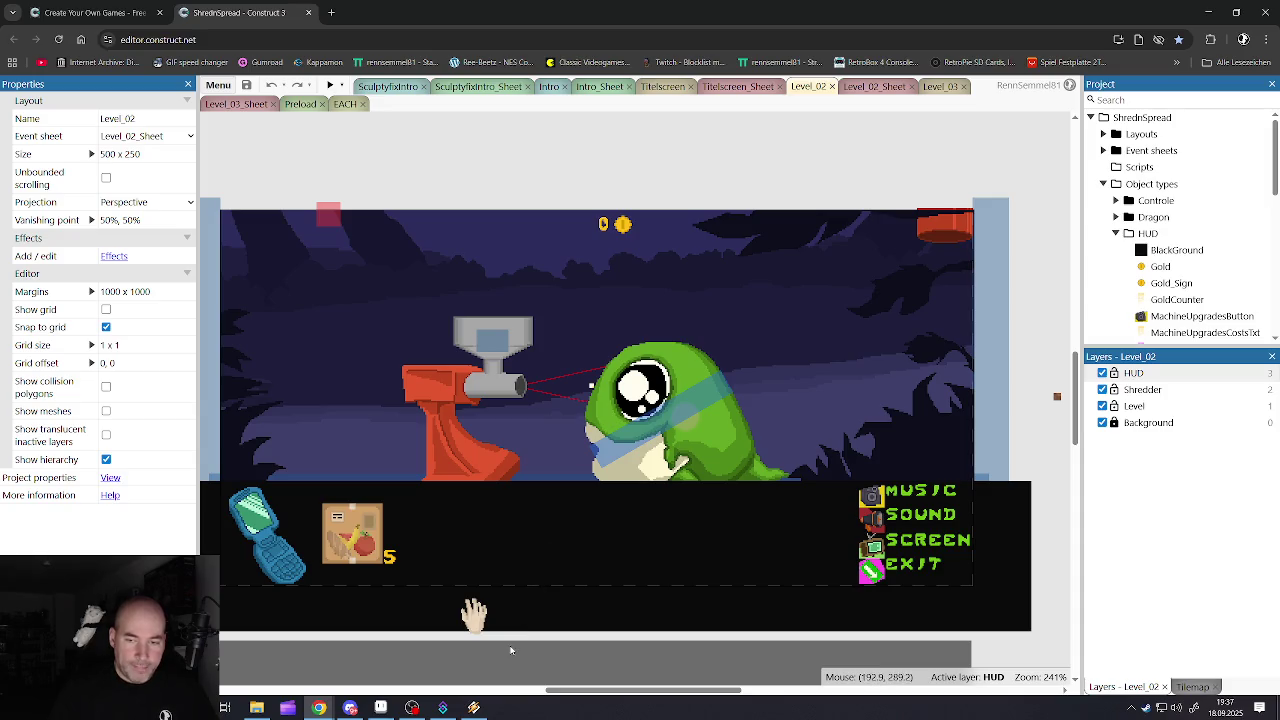
{"action": "left_click", "coordinate": [657, 195]}
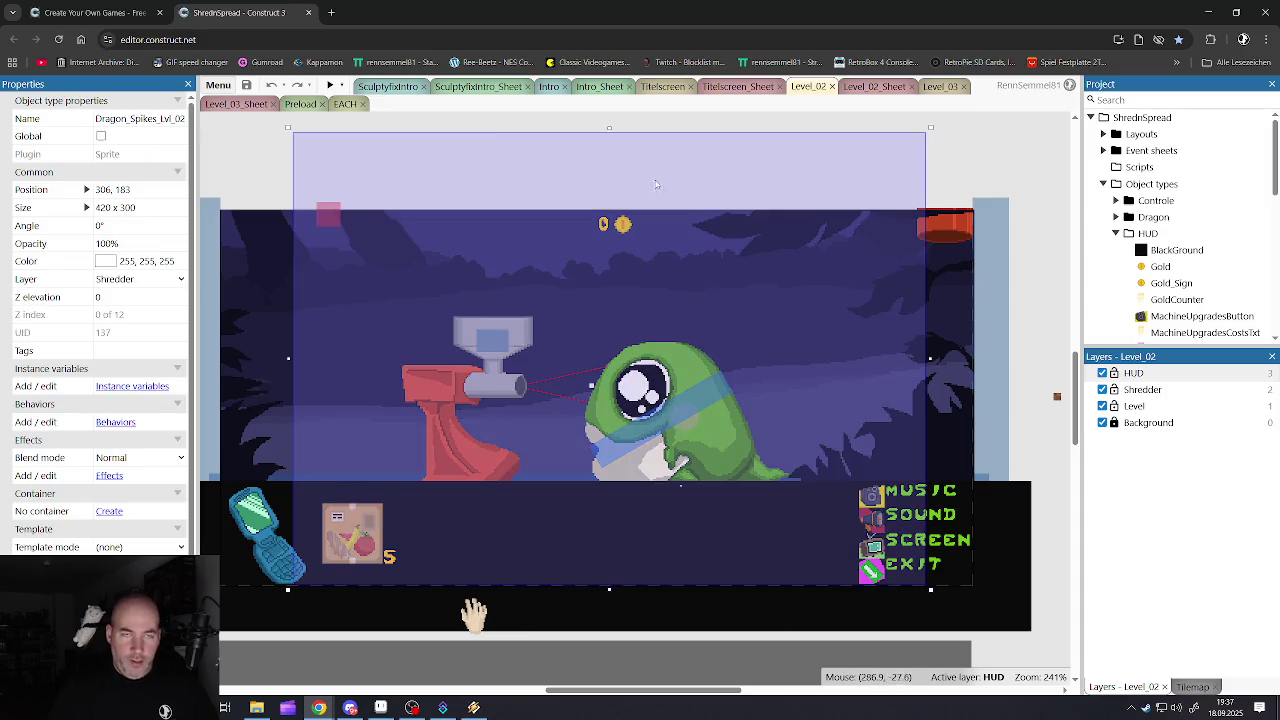
{"action": "left_click", "coordinate": [582, 116]}
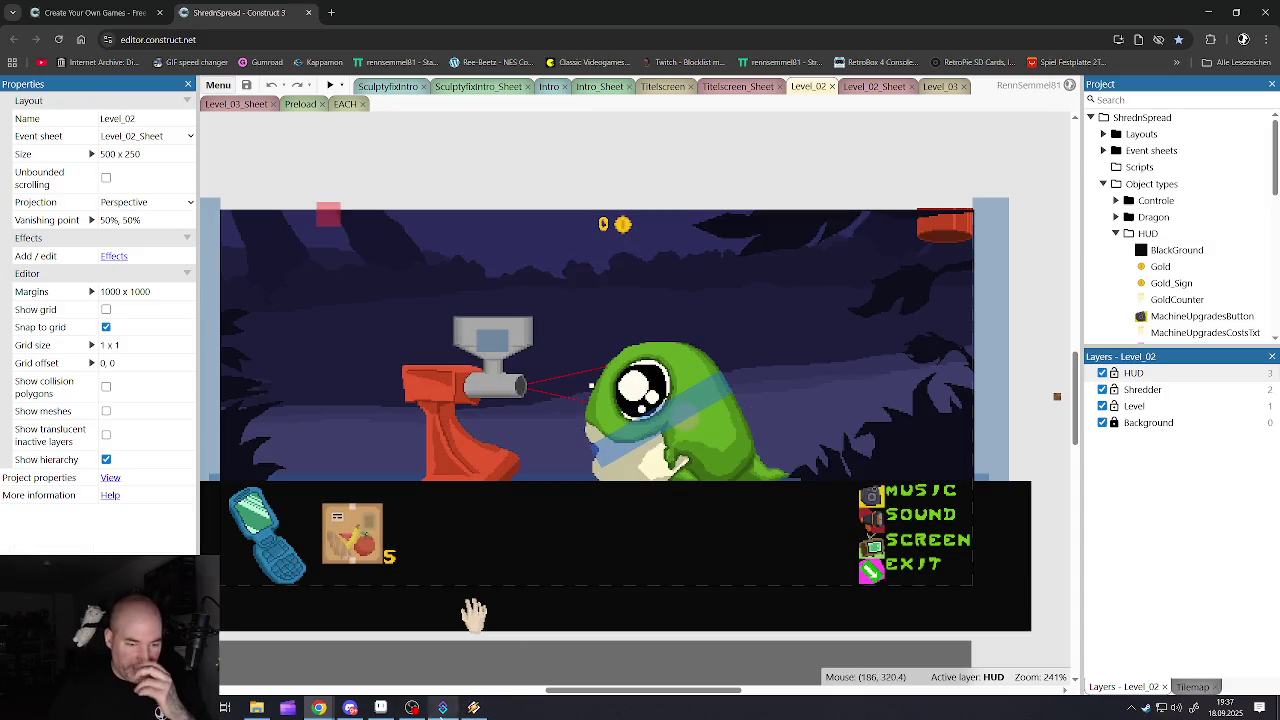
{"action": "key", "text": "alt+Tab"}
{"action": "scroll", "coordinate": [400, 380], "scroll_direction": "down", "scroll_amount": 1}
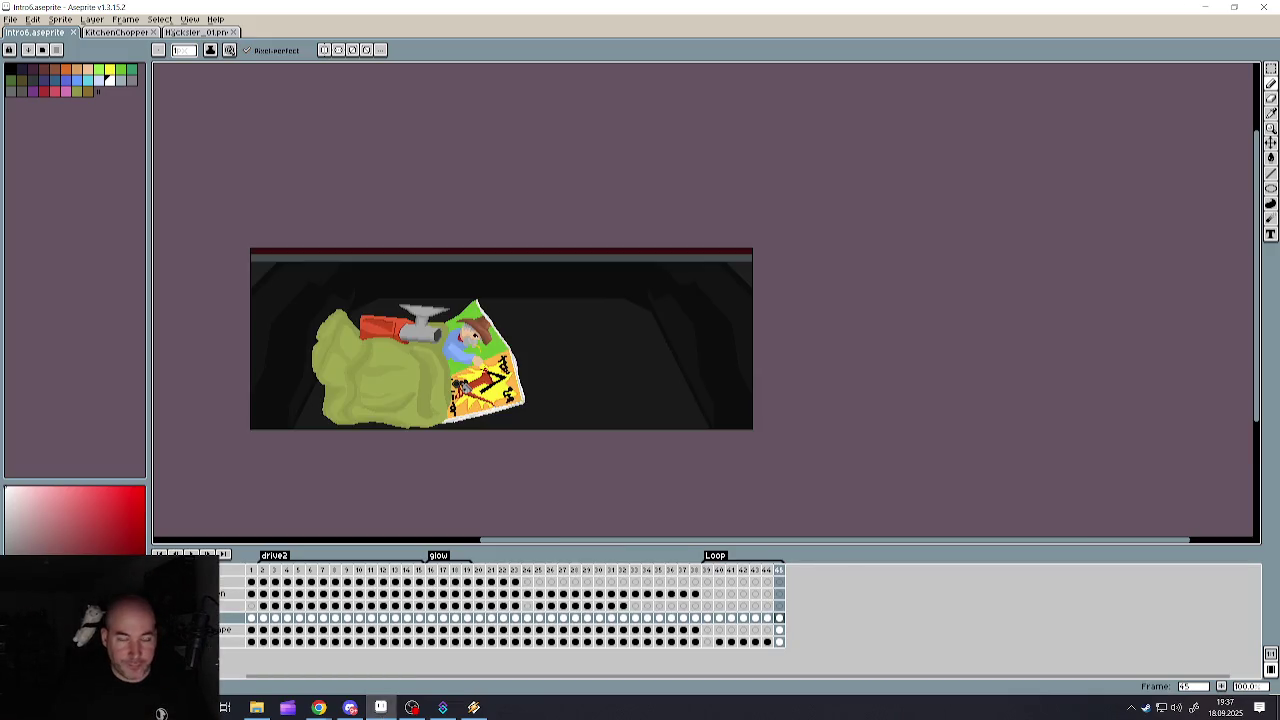
- Select the upper layer's cel at frame 45 as the one to paint on
{"action": "scroll", "coordinate": [400, 380], "scroll_direction": "up", "scroll_amount": 2}
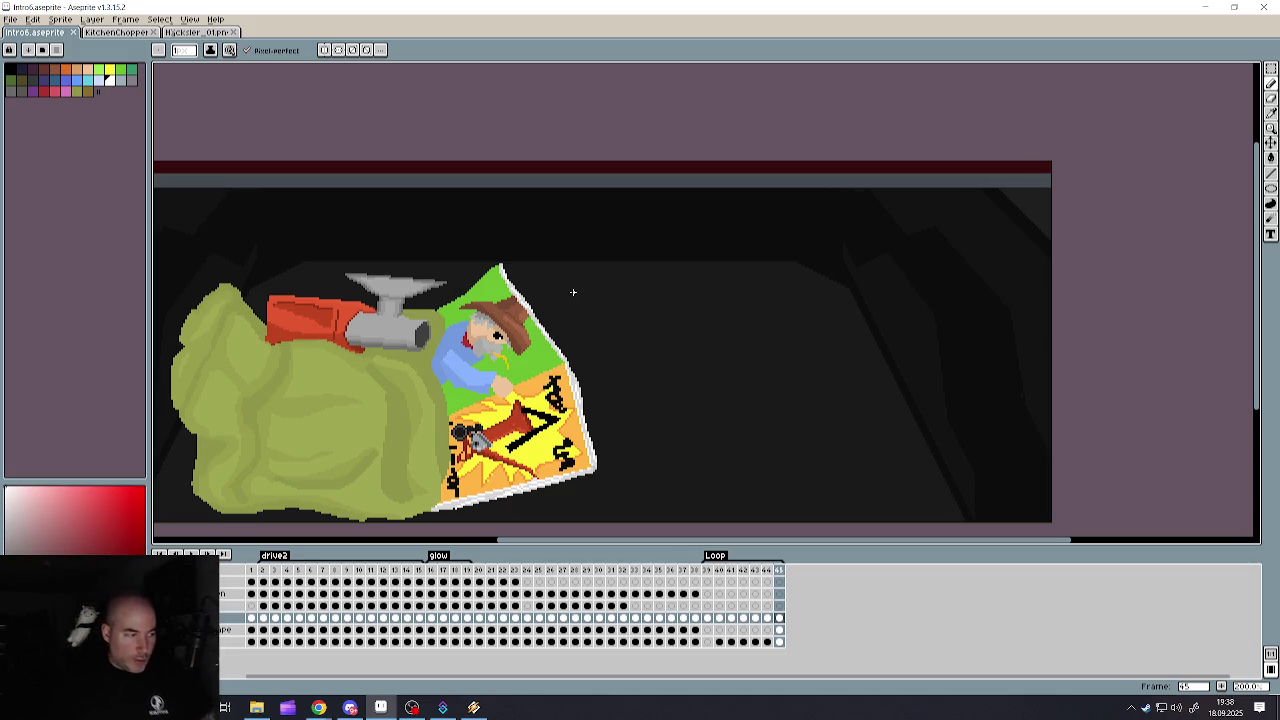
{"action": "scroll", "coordinate": [670, 294], "scroll_direction": "down", "scroll_amount": 5}
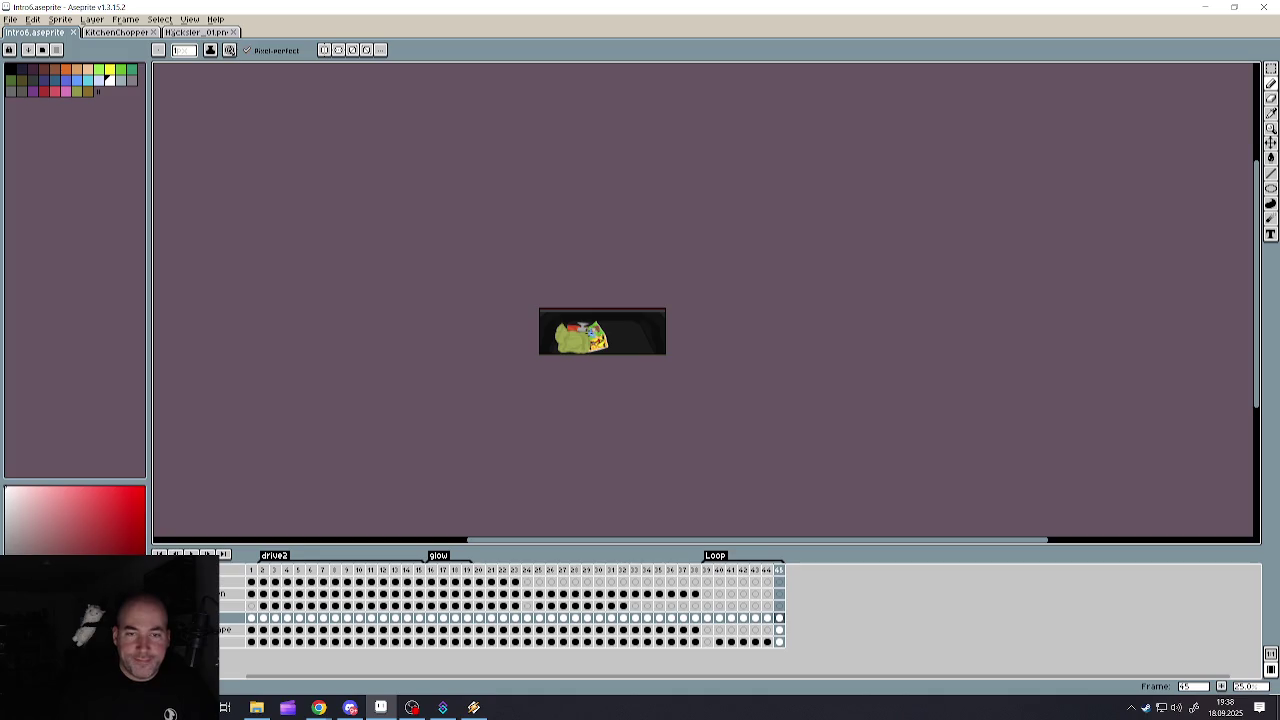
{"action": "scroll", "coordinate": [580, 349], "scroll_direction": "up", "scroll_amount": 3}
{"action": "scroll", "coordinate": [580, 349], "scroll_direction": "up", "scroll_amount": 2}
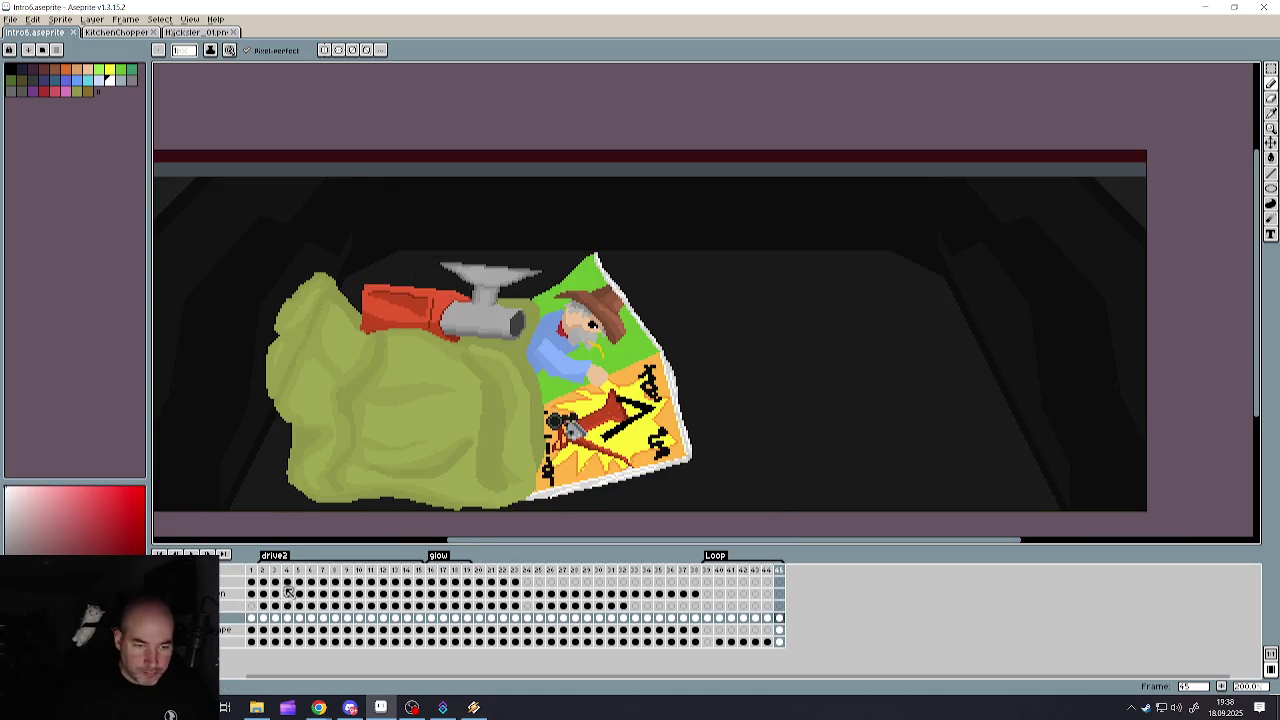
{"action": "left_click", "coordinate": [780, 595]}
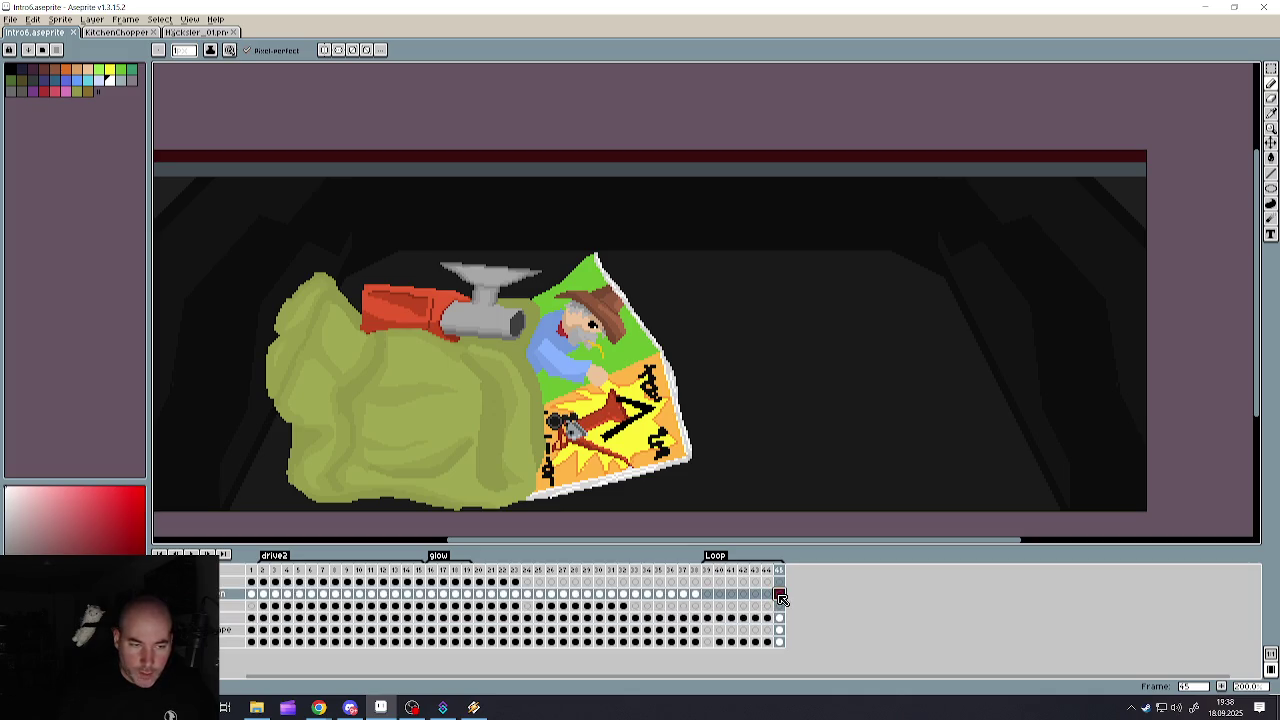
- Sample the painting colour from the artwork and undo a stray stroke down the poster
{"action": "scroll", "coordinate": [534, 391], "scroll_direction": "up", "scroll_amount": 3}
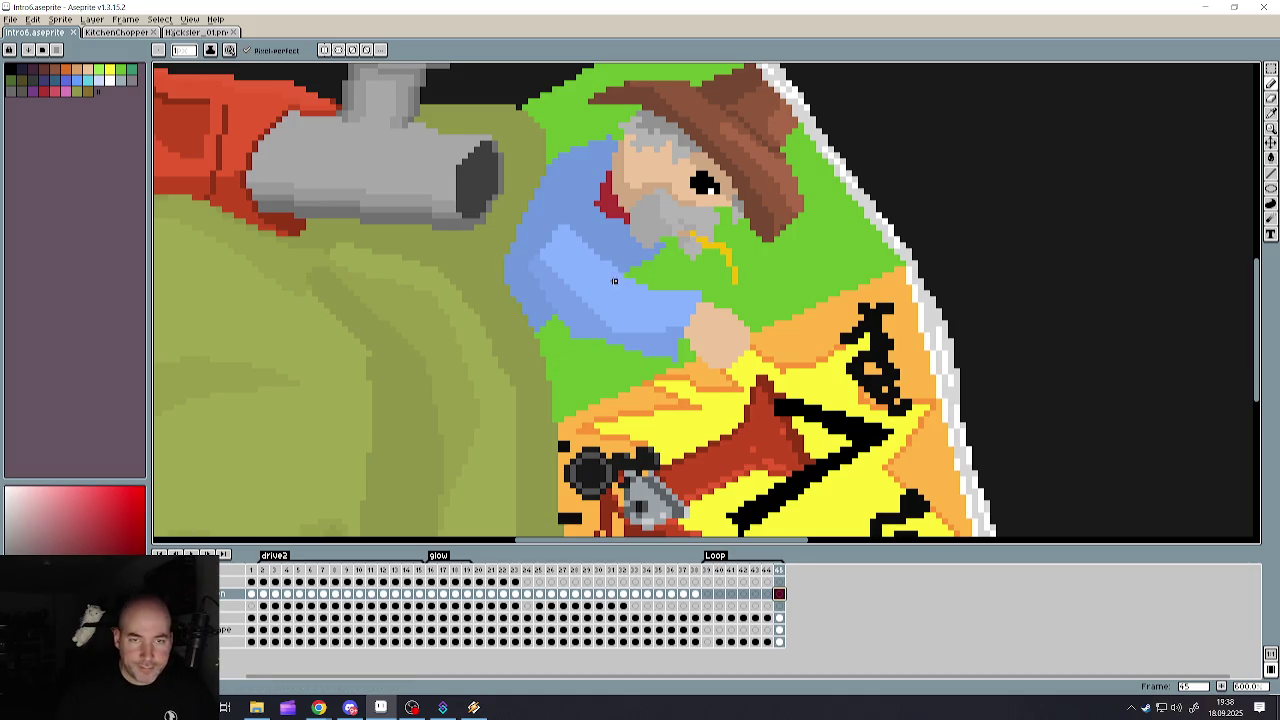
{"action": "key", "text": "i"}
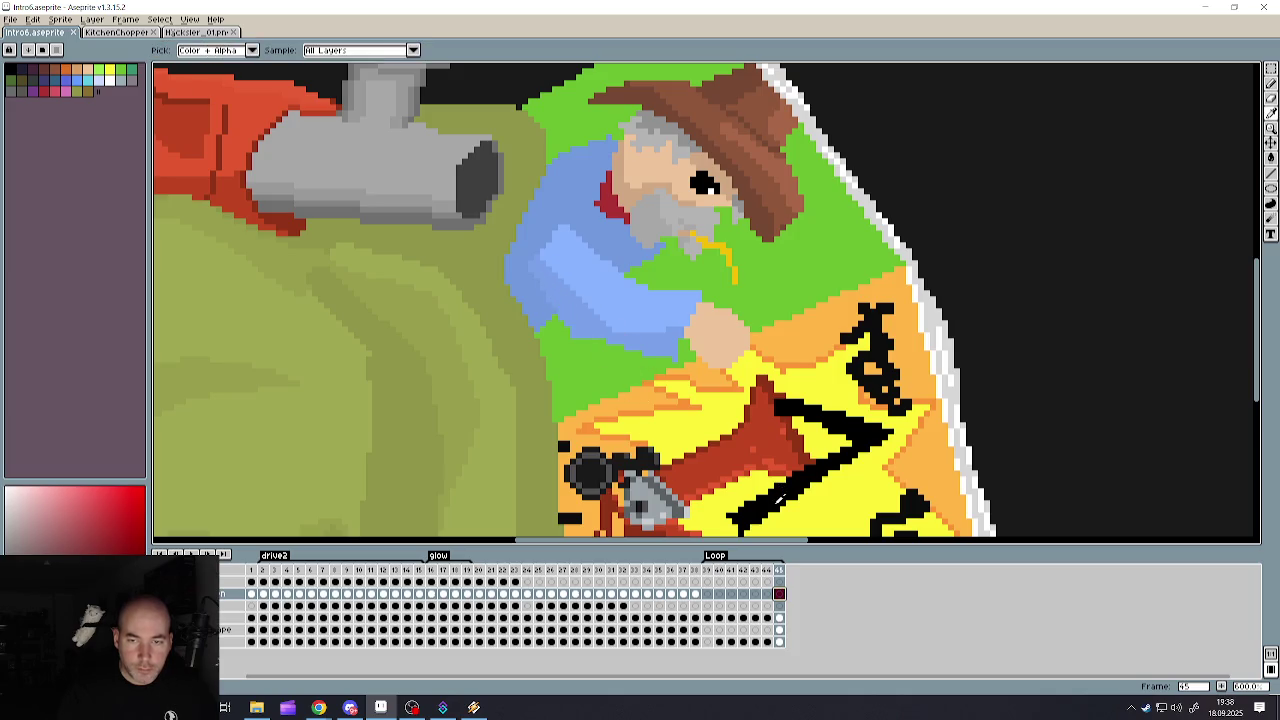
{"action": "left_click", "coordinate": [780, 497]}
{"action": "mouse_move", "coordinate": [545, 100]}
{"action": "left_mouse_down"}
{"action": "mouse_move", "coordinate": [537, 228]}
{"action": "mouse_move", "coordinate": [590, 415]}
{"action": "left_mouse_up"}
{"action": "scroll", "coordinate": [590, 415], "scroll_direction": "down", "scroll_amount": 3}
{"action": "scroll", "coordinate": [251, 509], "scroll_direction": "up", "scroll_amount": 3}
{"action": "key", "text": "ctrl+z"}
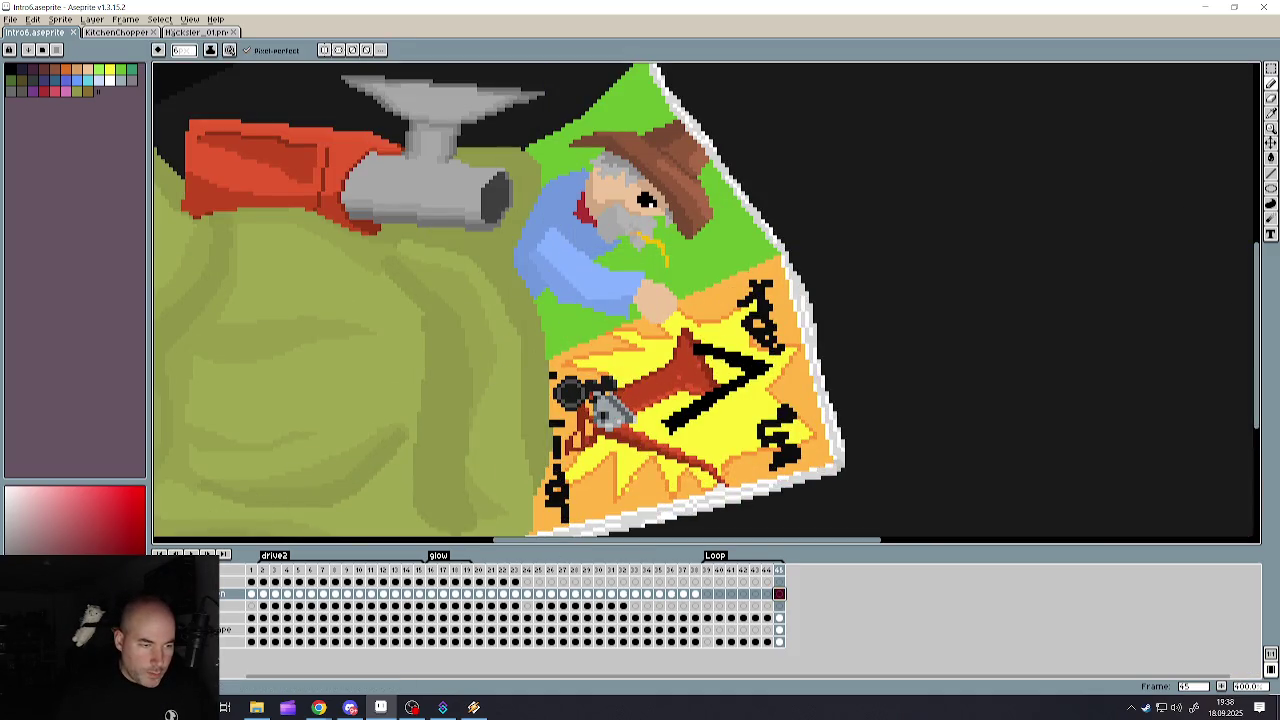
- Shade the left edge of the miner's blue coat darker with a 10 px pencil
{"action": "key", "text": "v"}
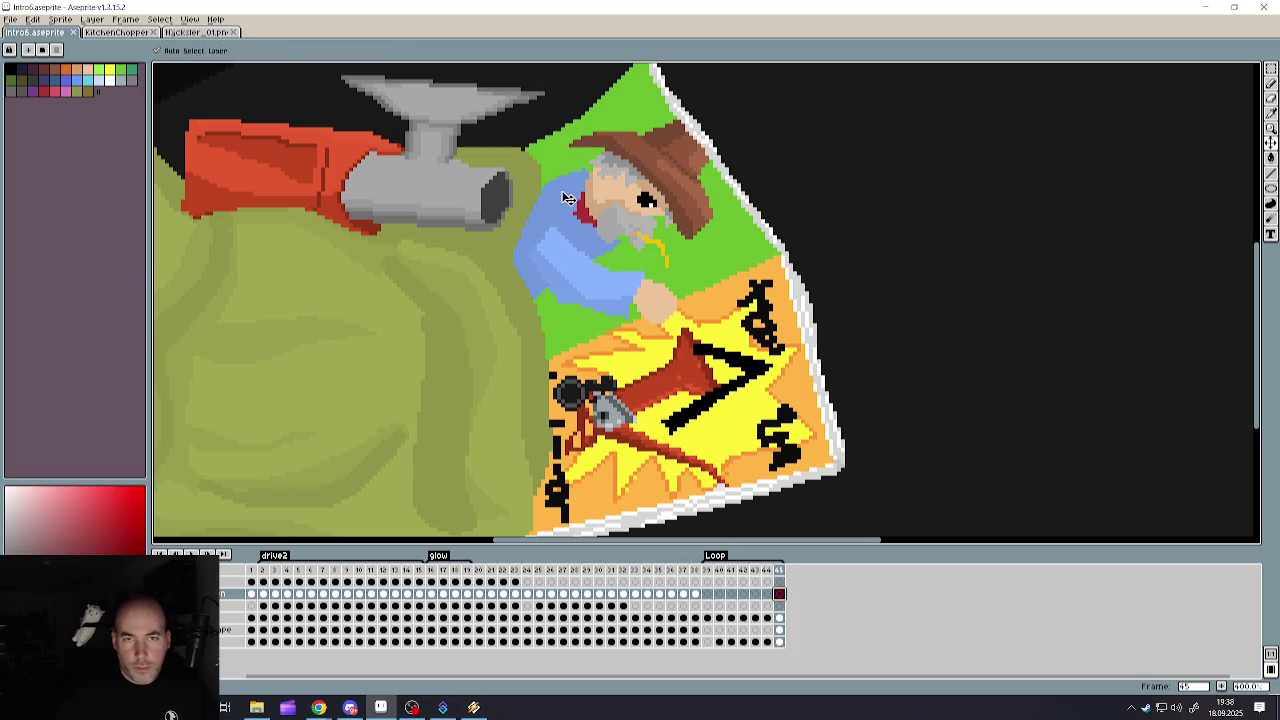
{"action": "key", "text": "b"}
{"action": "key", "text": "plus"}
{"action": "key", "text": "plus"}
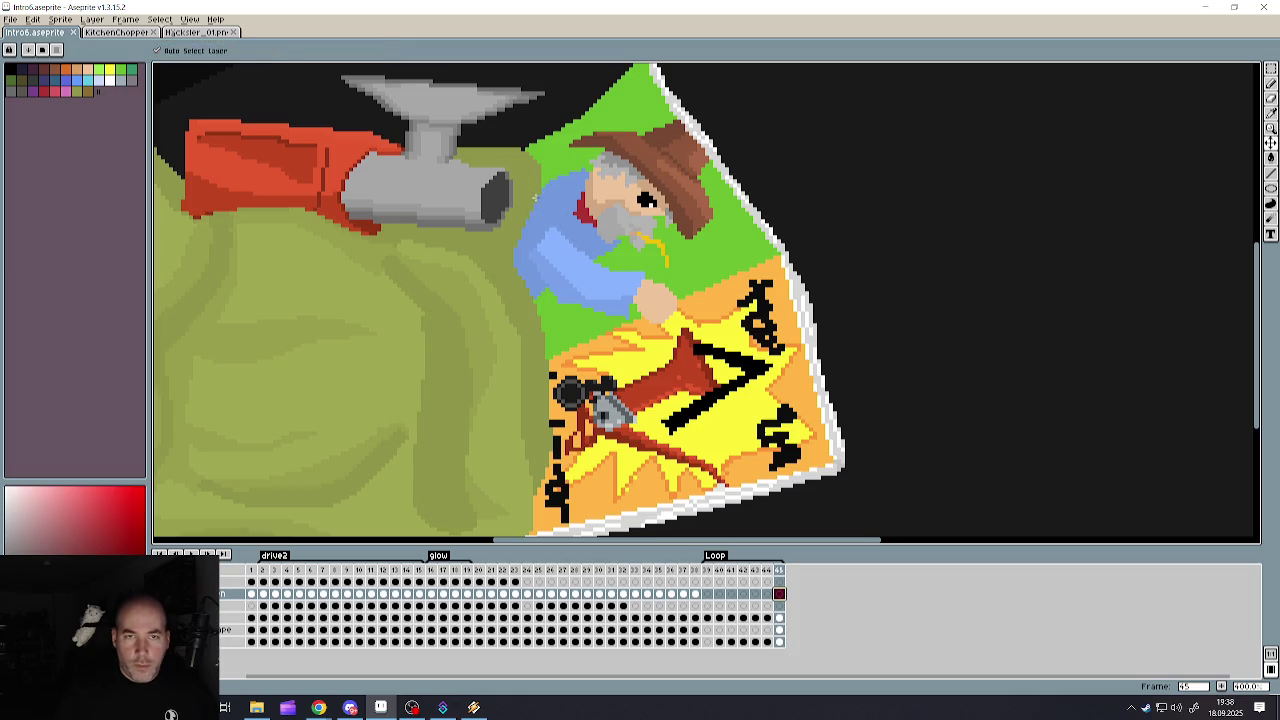
{"action": "key", "text": "plus"}
{"action": "key", "text": "plus"}
{"action": "key", "text": "plus"}
{"action": "left_click_drag", "start_coordinate": [533, 165], "coordinate": [535, 295]}
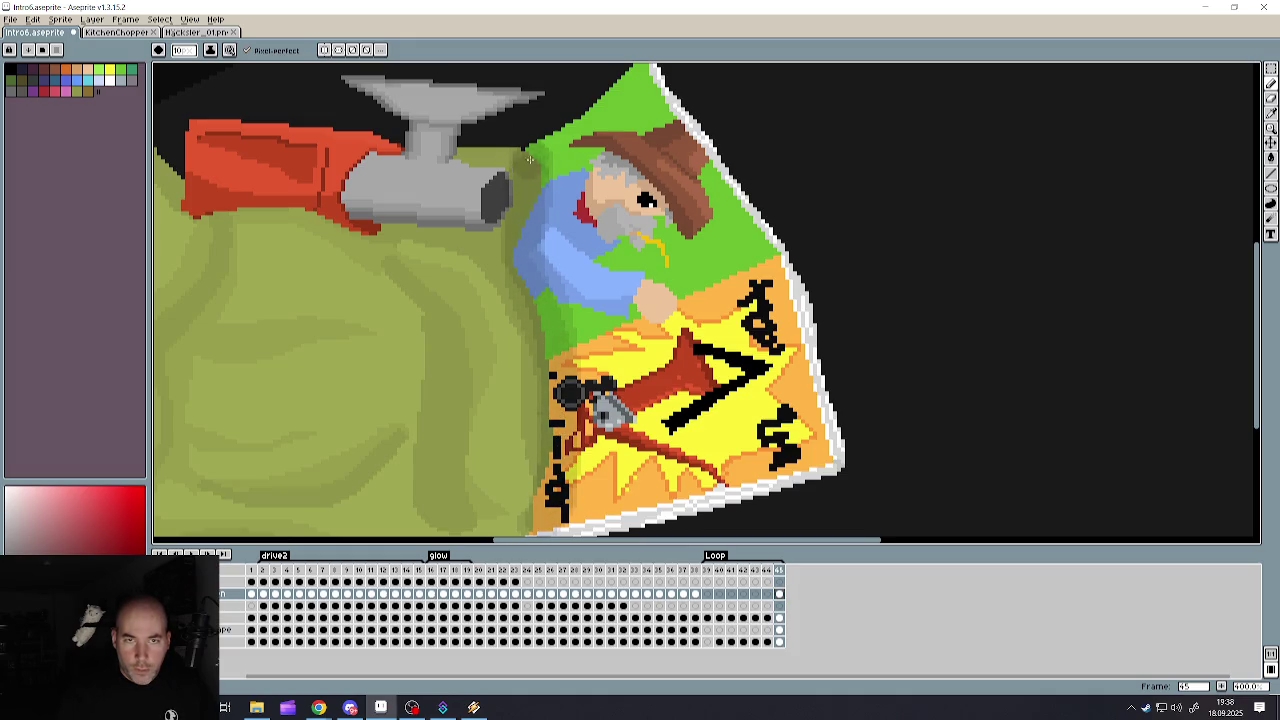
{"action": "mouse_move", "coordinate": [545, 152]}
{"action": "left_mouse_down"}
{"action": "mouse_move", "coordinate": [560, 405]}
{"action": "mouse_move", "coordinate": [550, 530]}
{"action": "mouse_move", "coordinate": [530, 490]}
{"action": "mouse_move", "coordinate": [560, 360]}
{"action": "mouse_move", "coordinate": [520, 250]}
{"action": "mouse_move", "coordinate": [530, 155]}
{"action": "mouse_move", "coordinate": [530, 215]}
{"action": "left_mouse_up"}
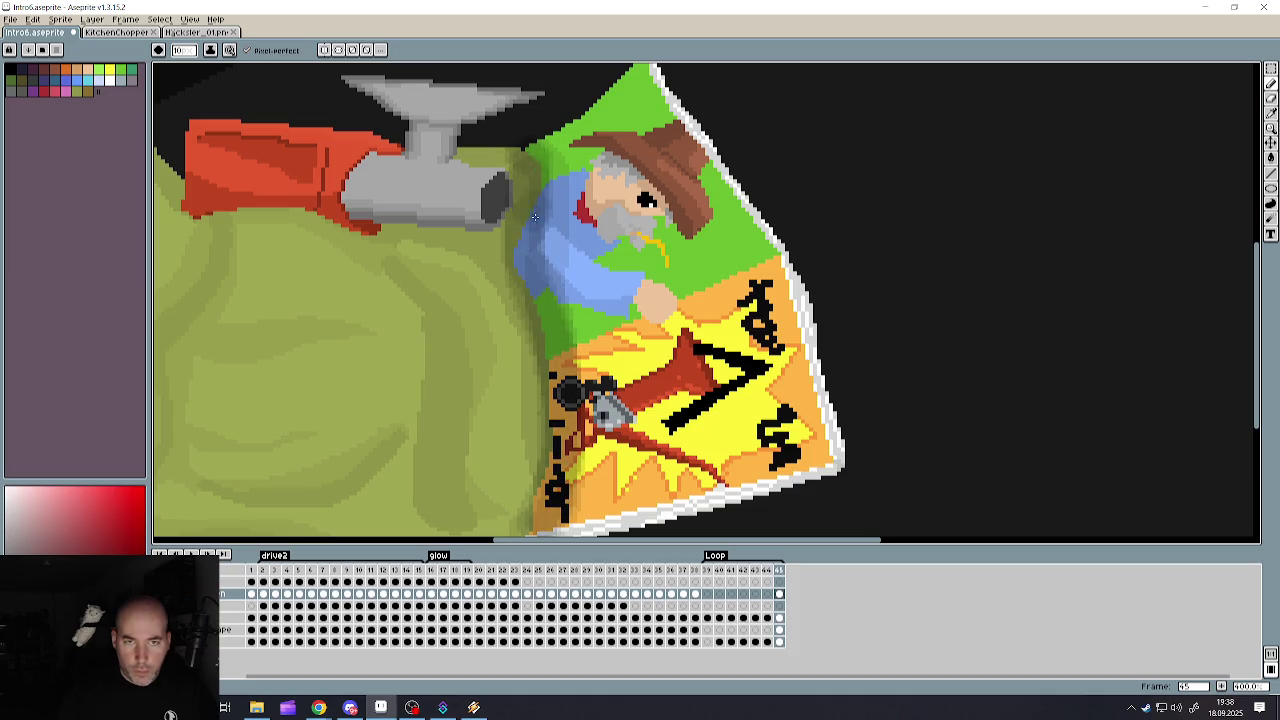
- Inspect the coat shading and check the layer's distances to the canvas edges
{"action": "scroll", "coordinate": [520, 262], "scroll_direction": "down", "scroll_amount": 3}
{"action": "scroll", "coordinate": [520, 262], "scroll_direction": "up", "scroll_amount": 2}
{"action": "scroll", "coordinate": [610, 215], "scroll_direction": "up", "scroll_amount": 1}
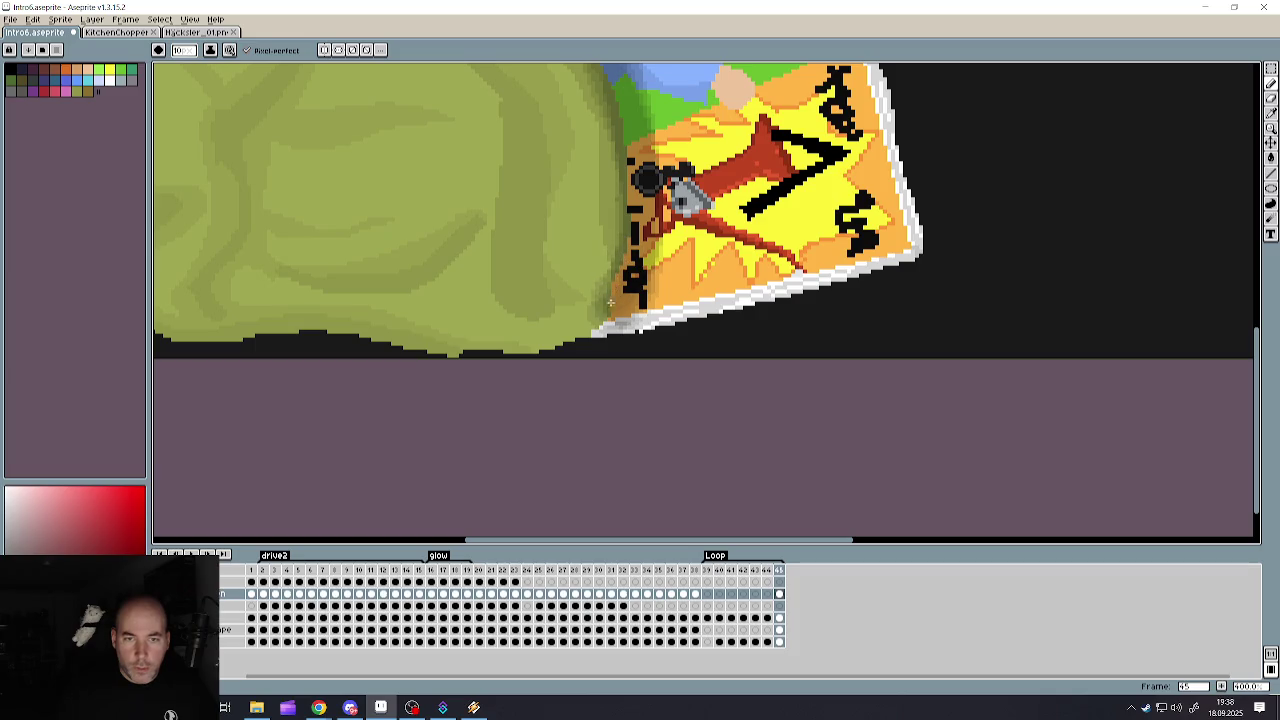
{"action": "scroll", "coordinate": [547, 352], "scroll_direction": "down", "scroll_amount": 3}
{"action": "scroll", "coordinate": [610, 215], "scroll_direction": "up", "scroll_amount": 2}
{"action": "scroll", "coordinate": [597, 240], "scroll_direction": "down", "scroll_amount": 1}
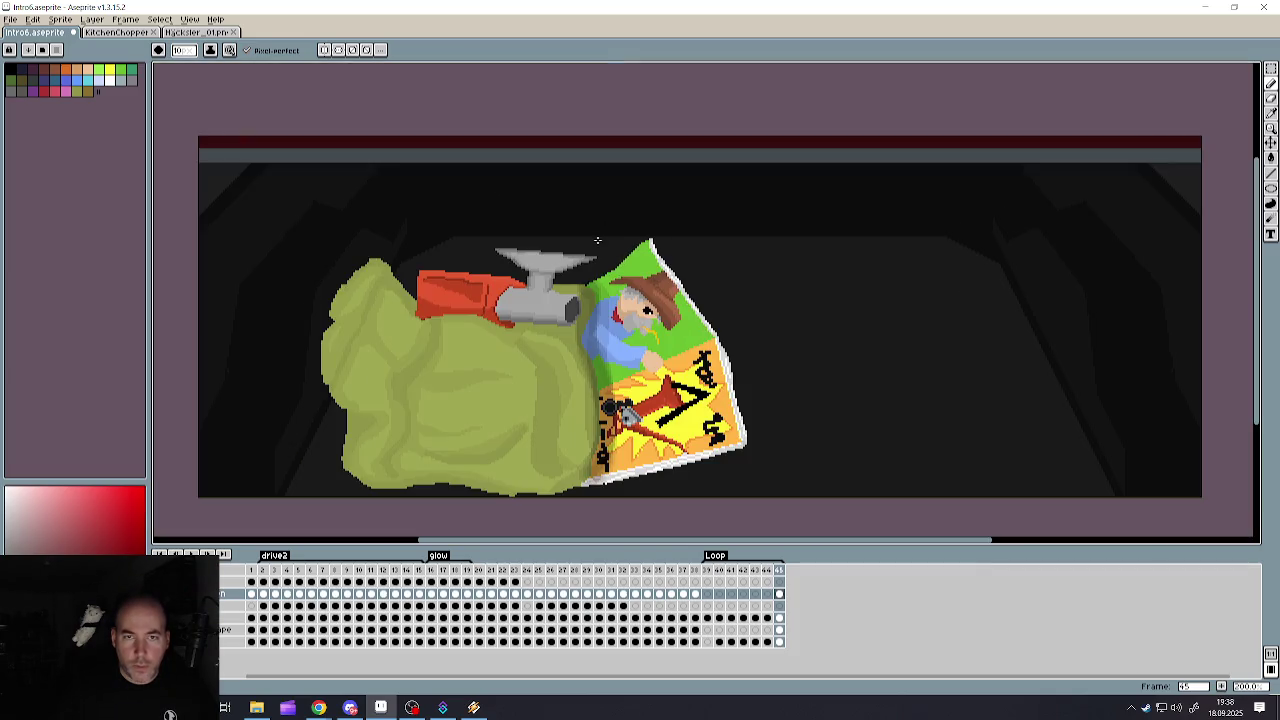
{"action": "key", "text": "ctrl"}
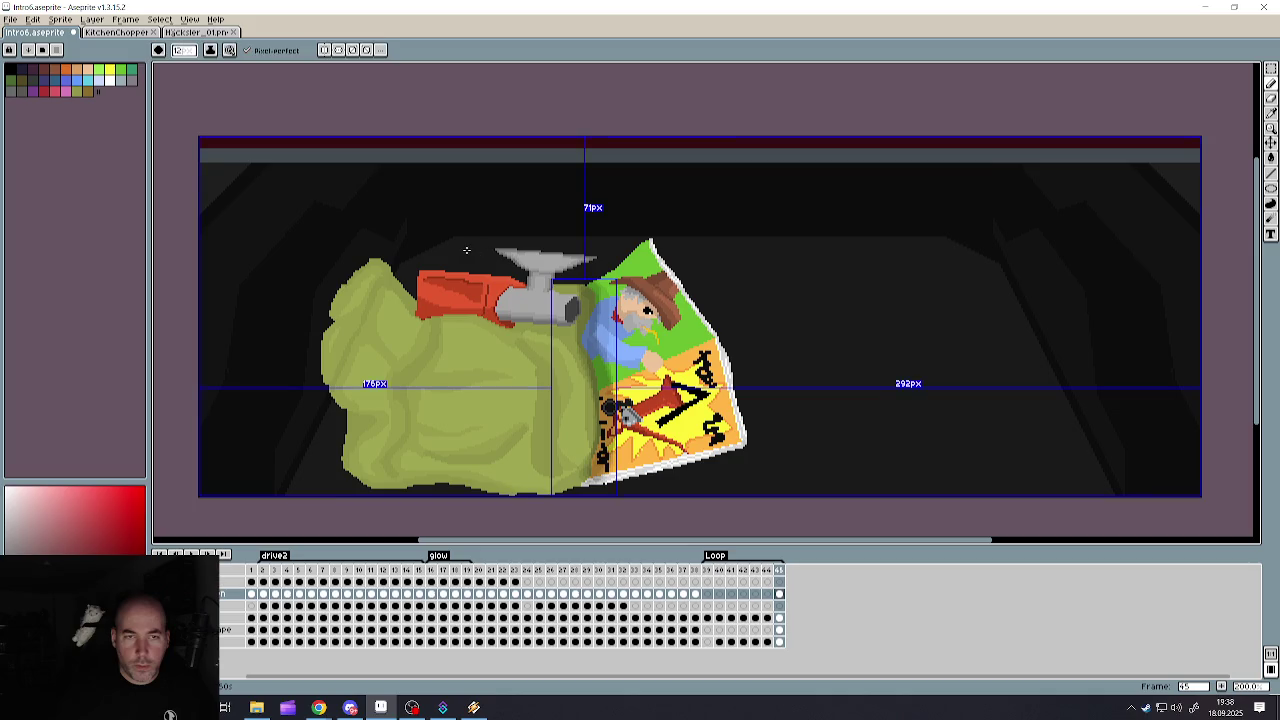
{"action": "key", "text": "ctrl"}
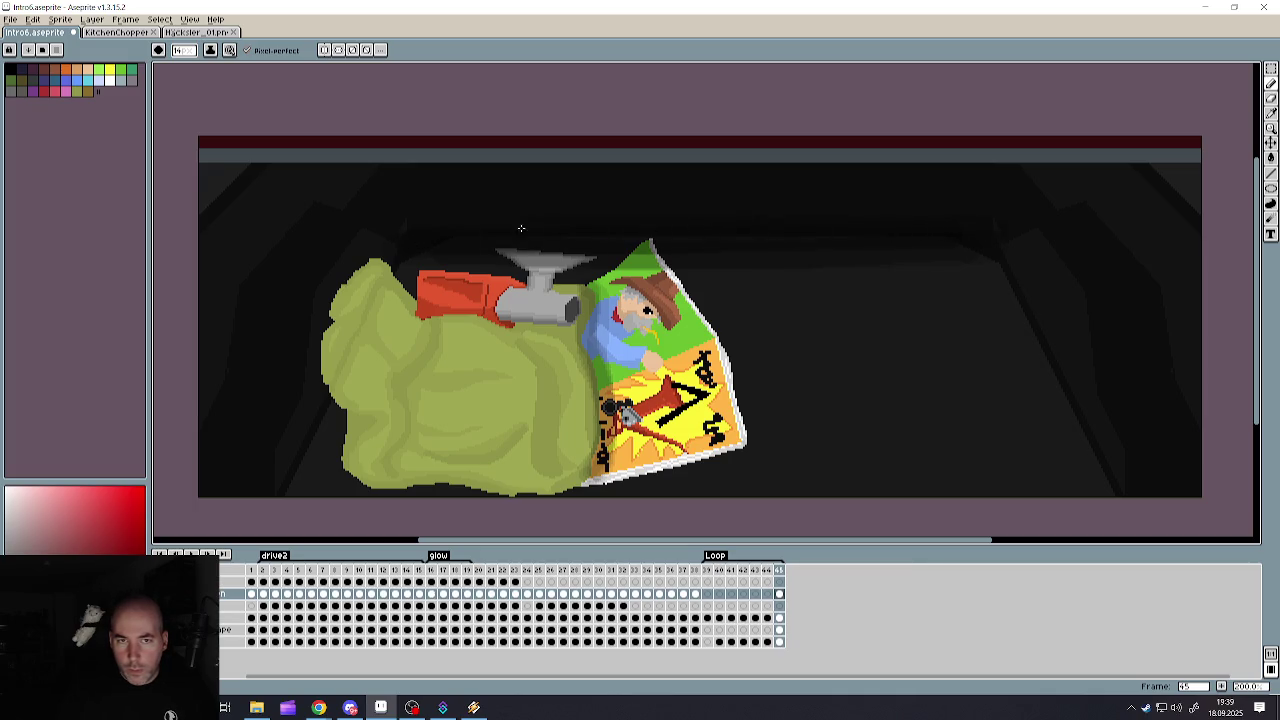
{"action": "scroll", "coordinate": [692, 290], "scroll_direction": "down", "scroll_amount": 3}
{"action": "scroll", "coordinate": [720, 269], "scroll_direction": "up", "scroll_amount": 3}
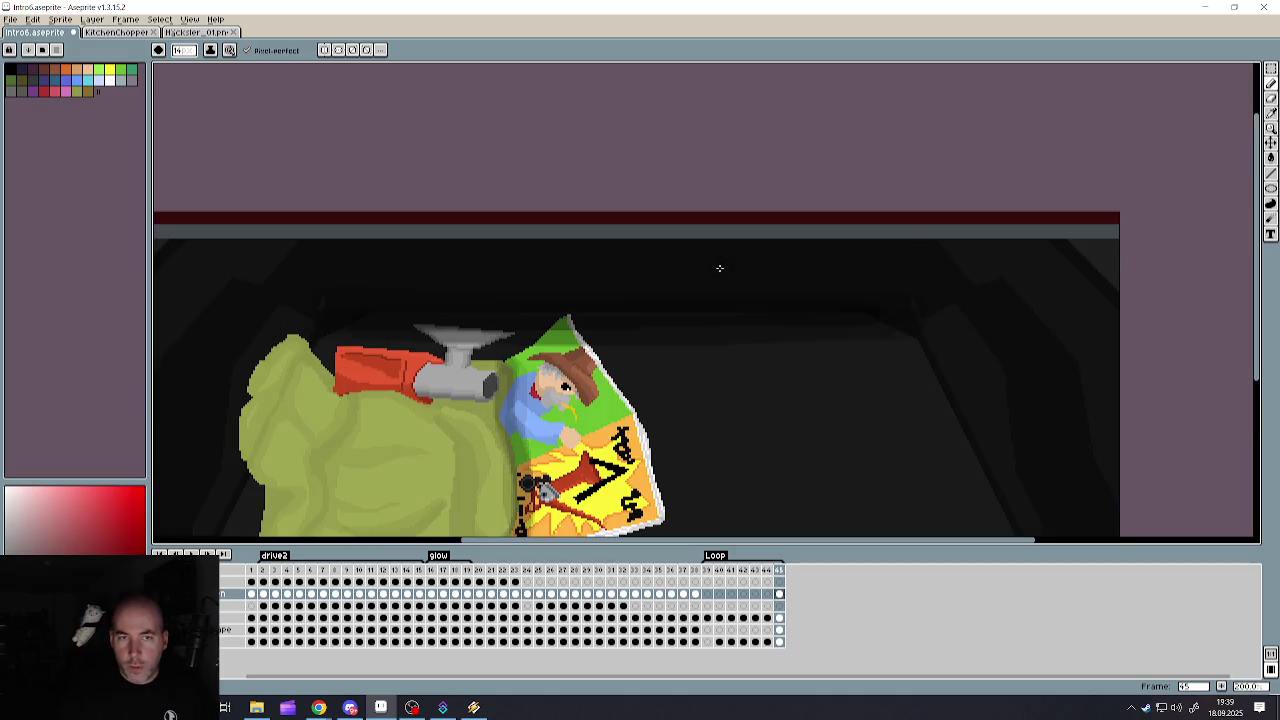
{"action": "scroll", "coordinate": [678, 275], "scroll_direction": "down", "scroll_amount": 2}
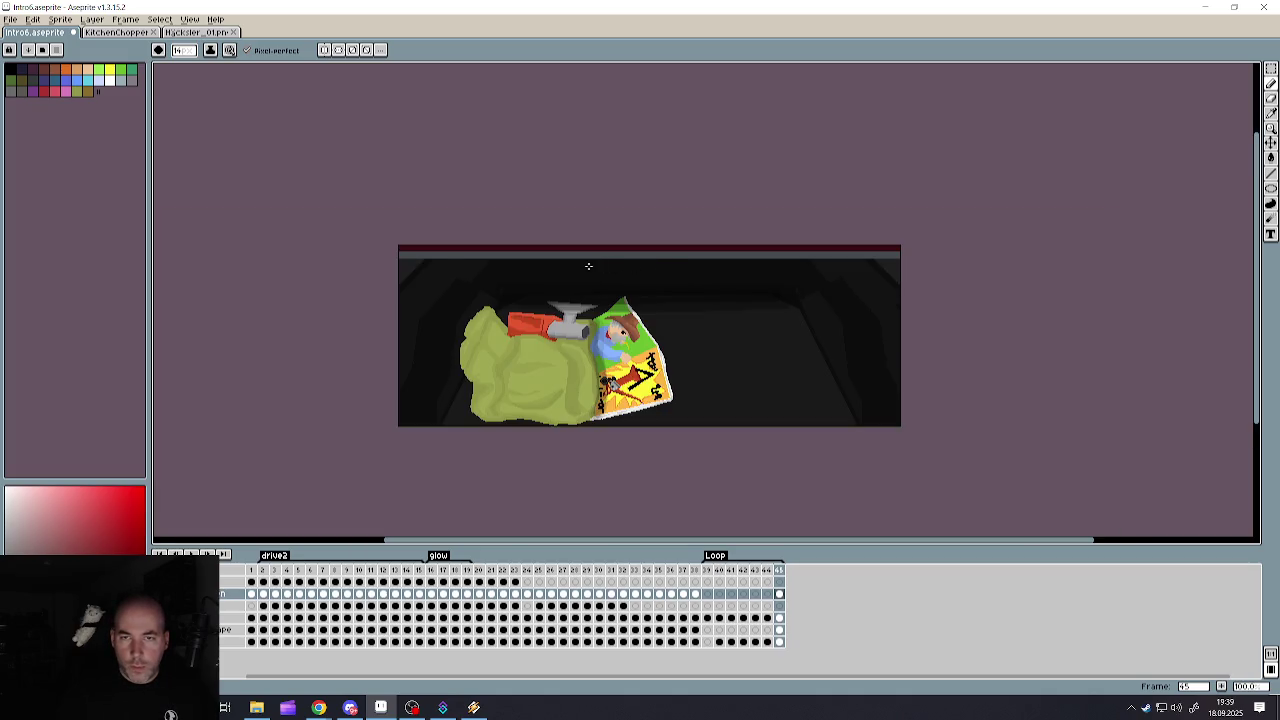
{"action": "scroll", "coordinate": [588, 265], "scroll_direction": "up", "scroll_amount": 1}
{"action": "scroll", "coordinate": [588, 265], "scroll_direction": "down", "scroll_amount": 1}
{"action": "key", "text": "v"}
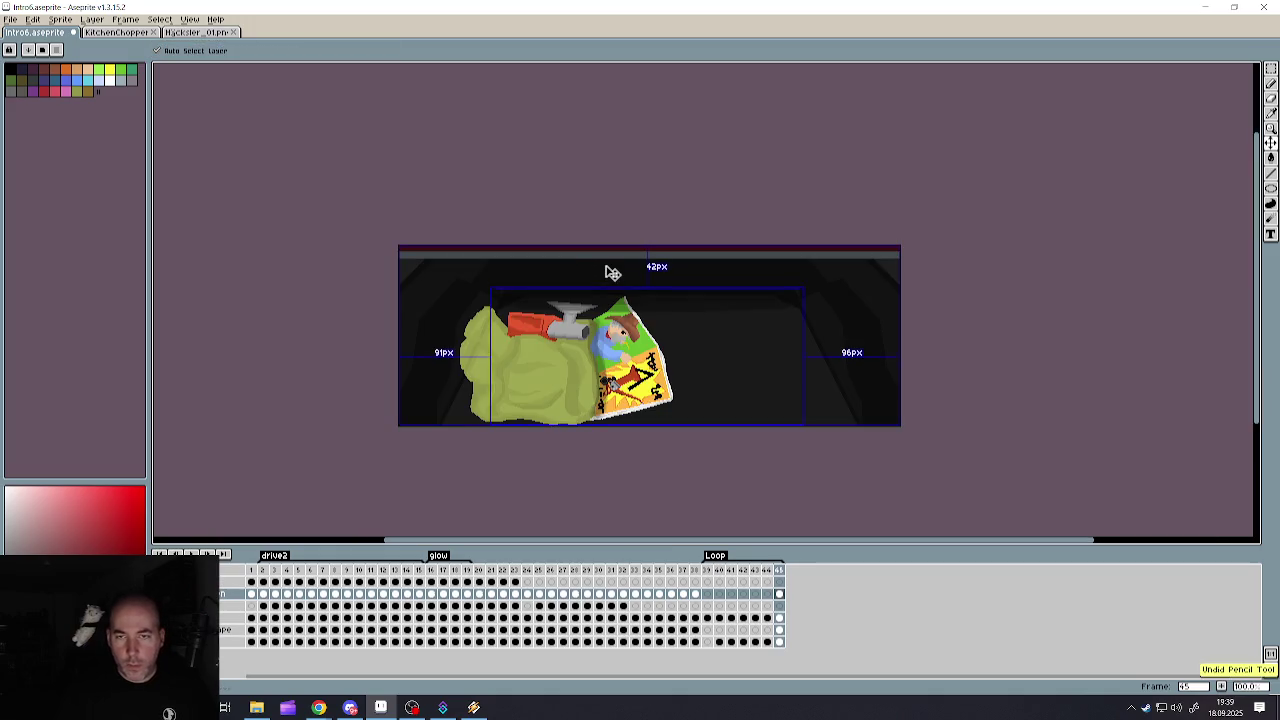
{"action": "key", "text": "b"}
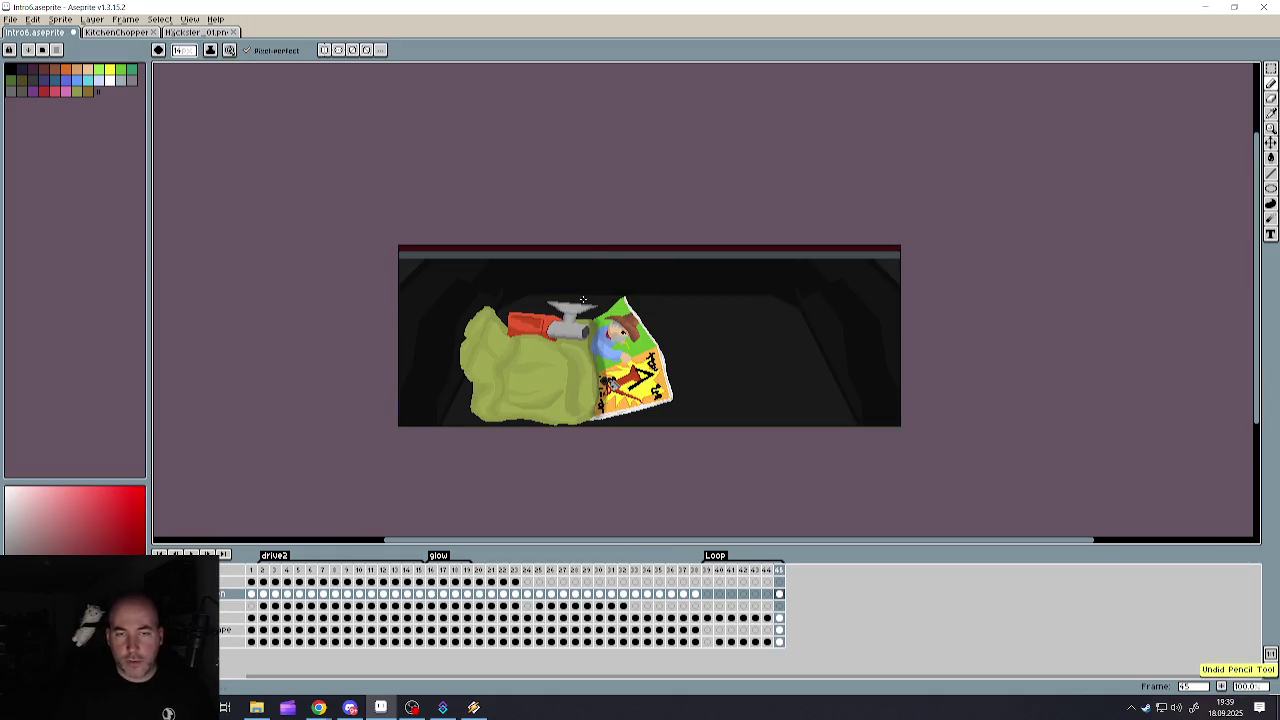
- Set the pencil to 15% opacity and enlarge its brush to 64 px
{"action": "key", "text": "1"}
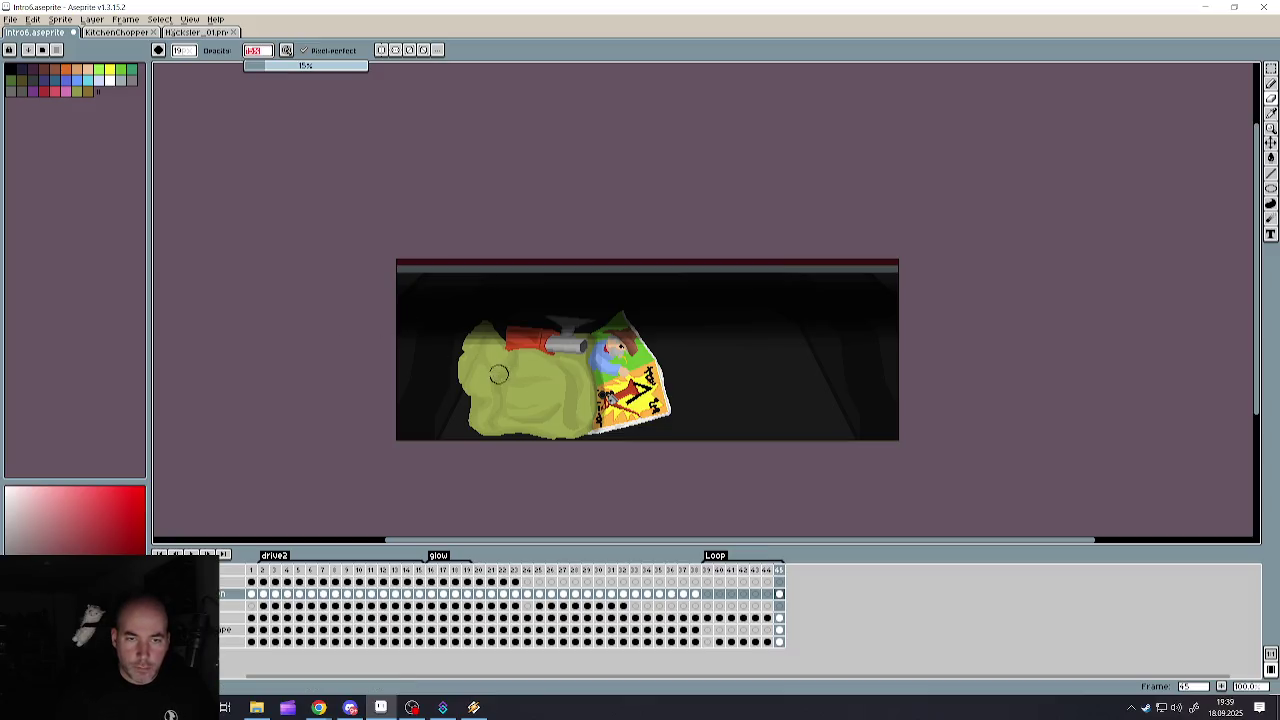
{"action": "key", "text": "plus"}
{"action": "key", "text": "plus"}
{"action": "key", "text": "plus"}
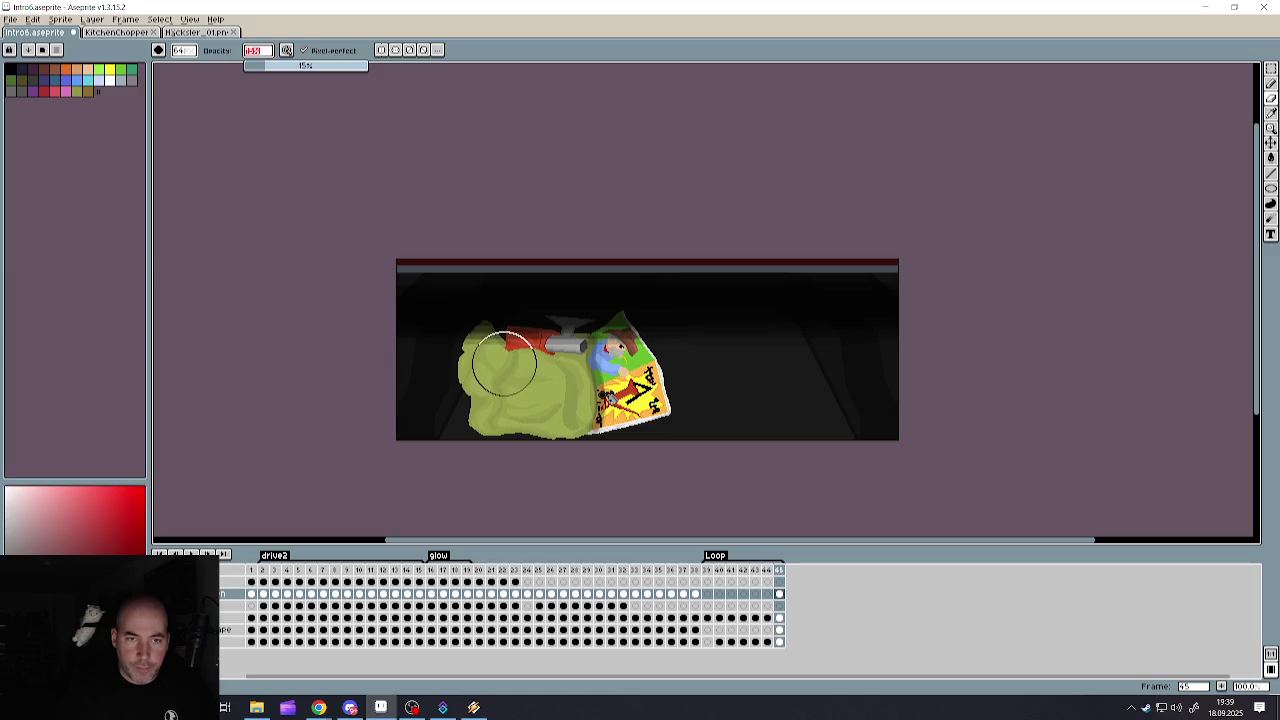
{"action": "key", "text": "Return"}
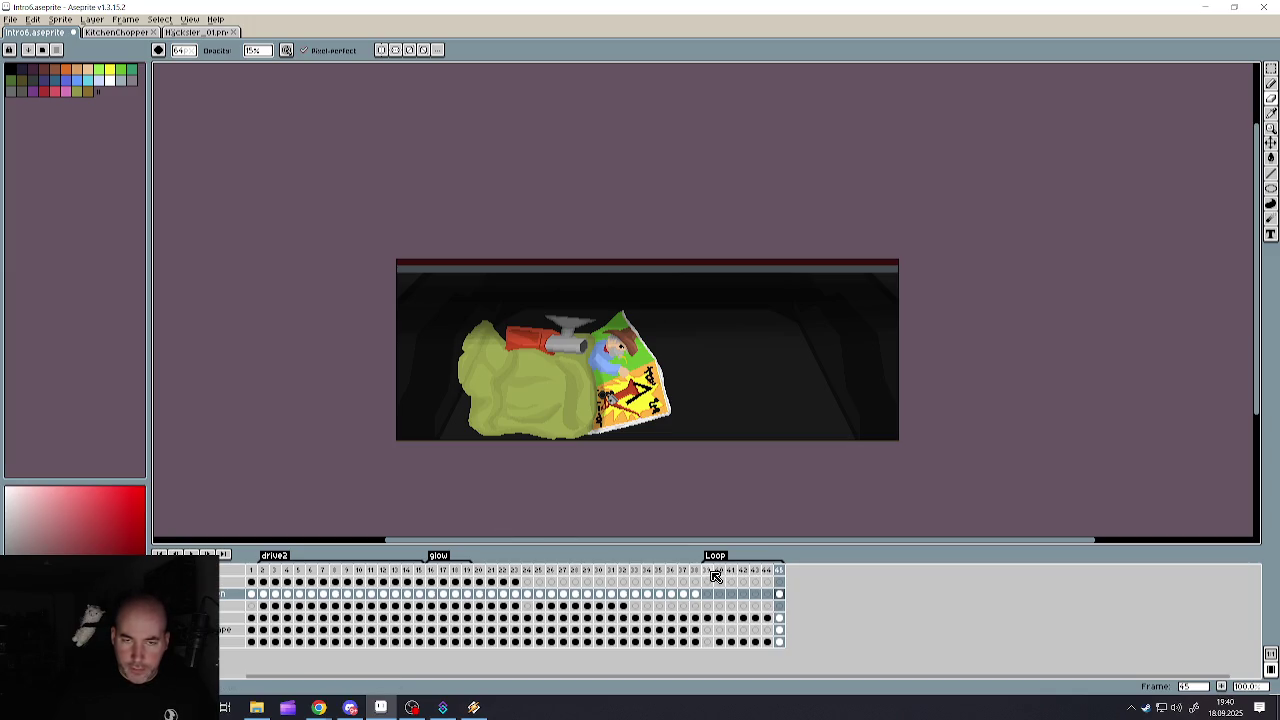
{"action": "left_click", "coordinate": [780, 570]}
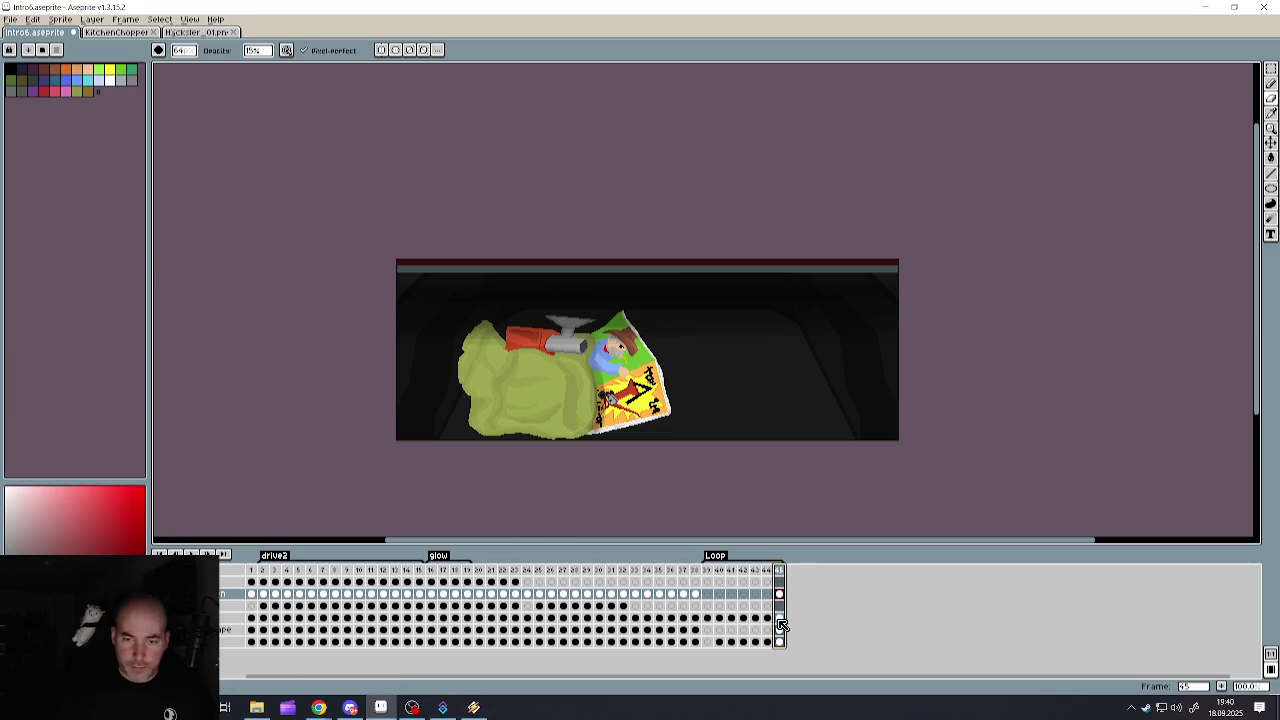
{"action": "left_click", "coordinate": [780, 618]}
{"action": "key", "text": "w"}
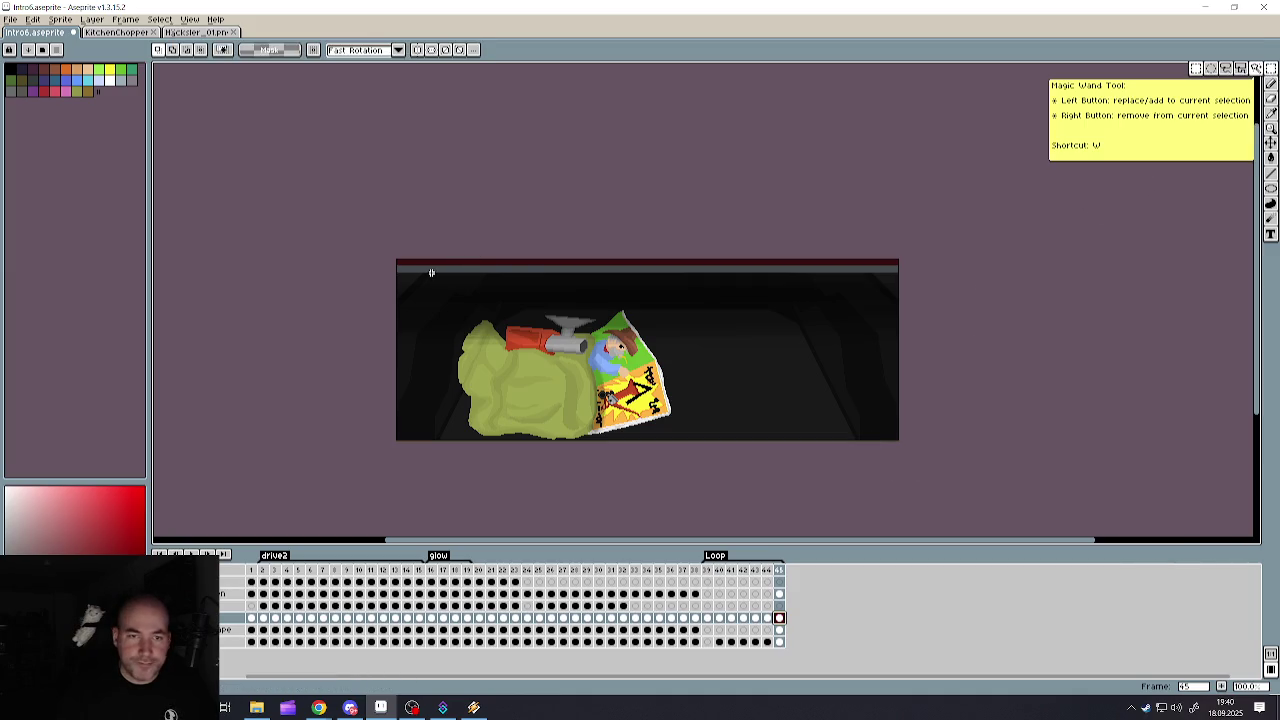
{"action": "key", "text": "ctrl+a"}
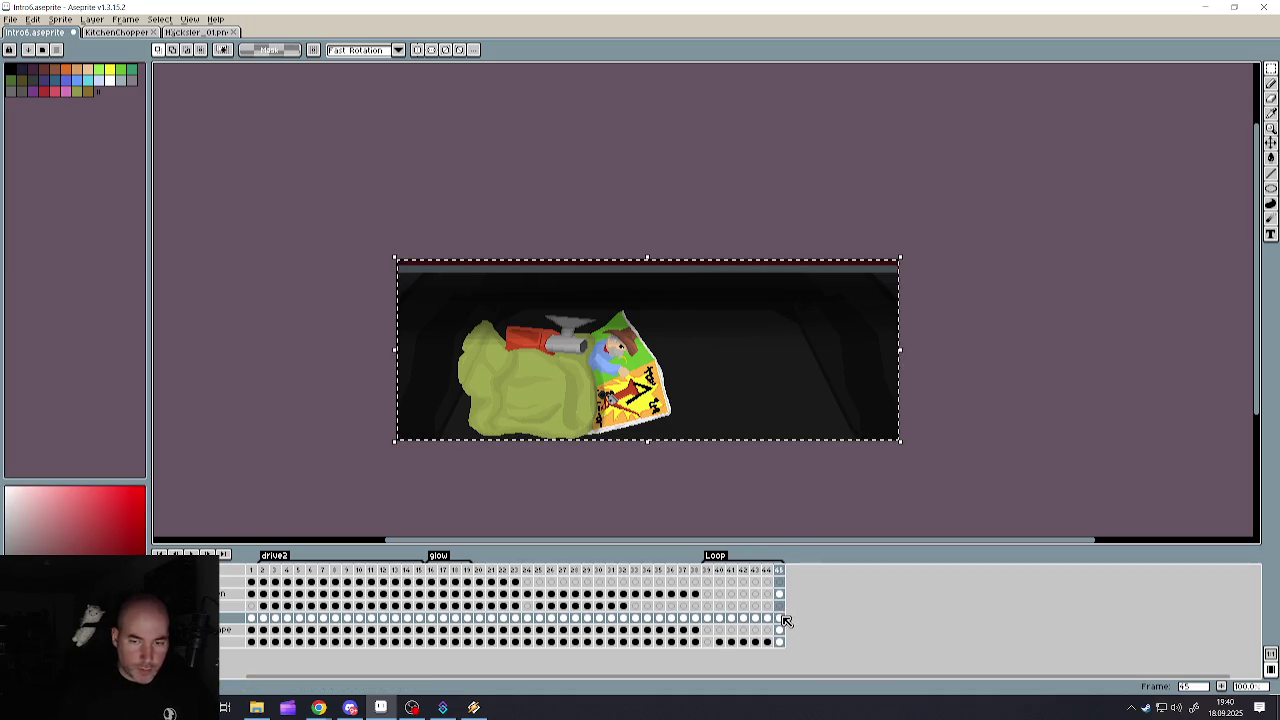
{"action": "key", "text": "ctrl+d"}
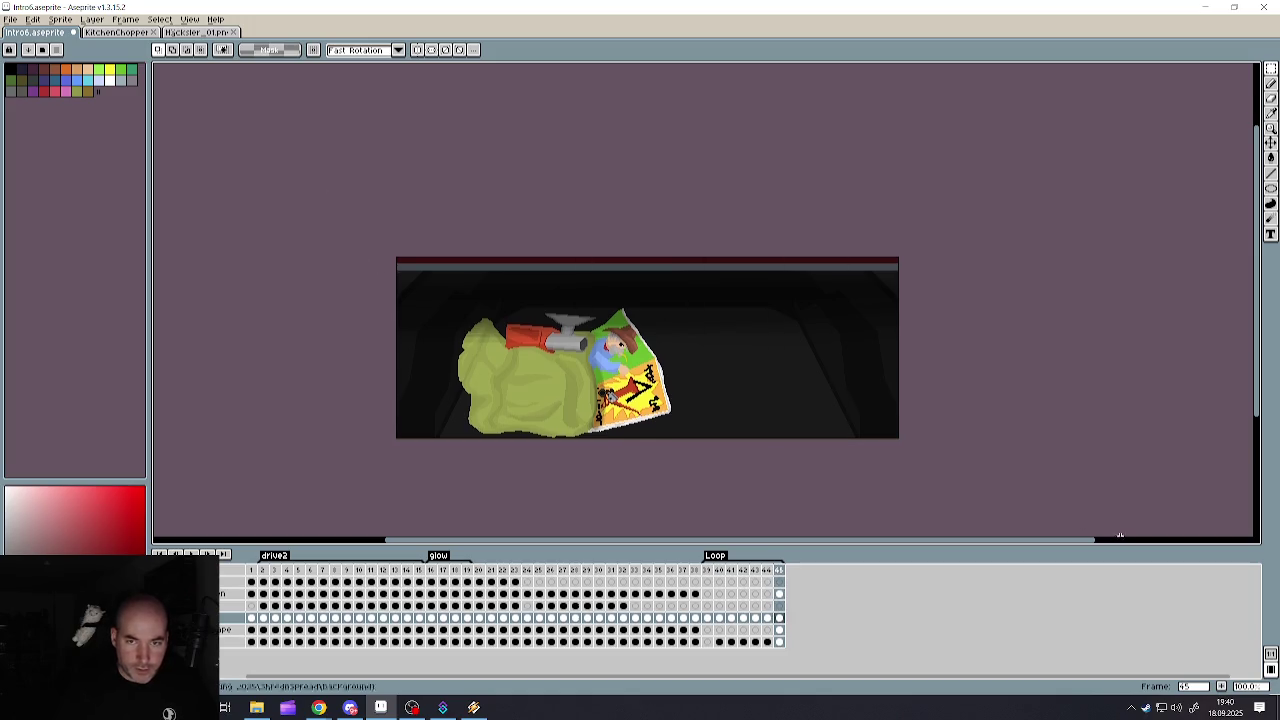
{"action": "key", "text": "ctrl+a"}
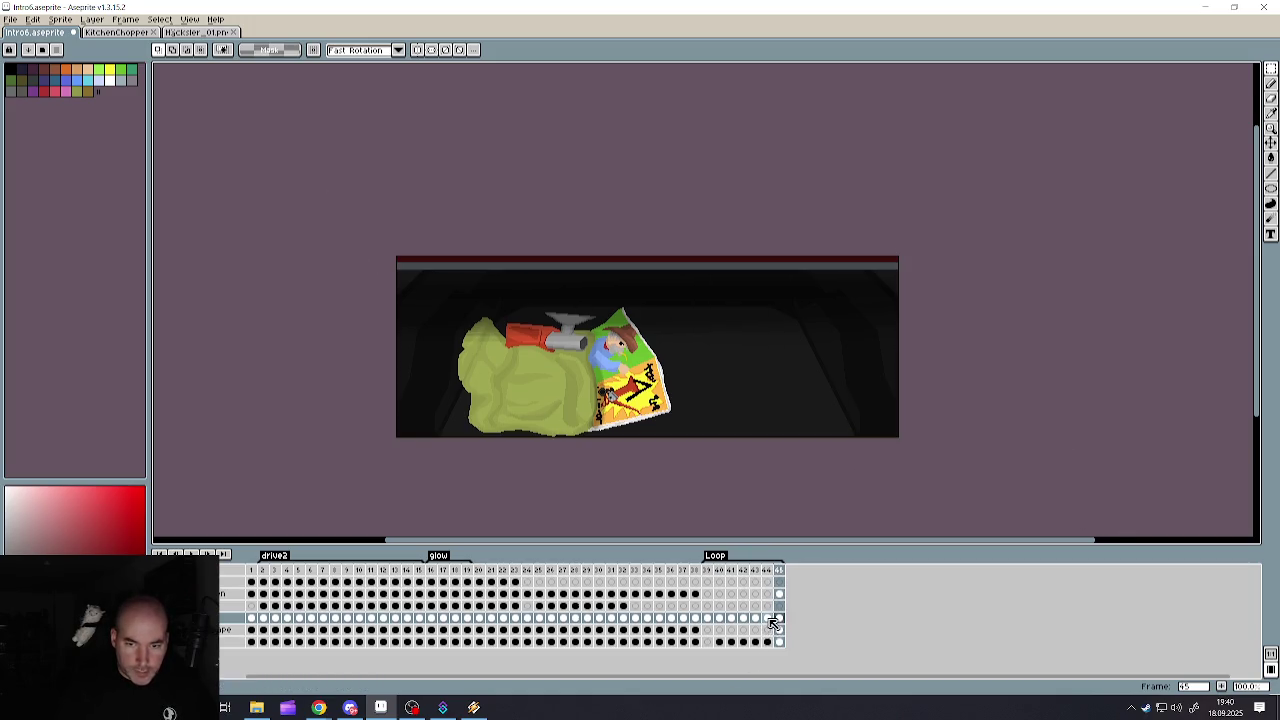
{"action": "left_click", "coordinate": [767, 618]}
{"action": "left_click", "coordinate": [768, 642]}
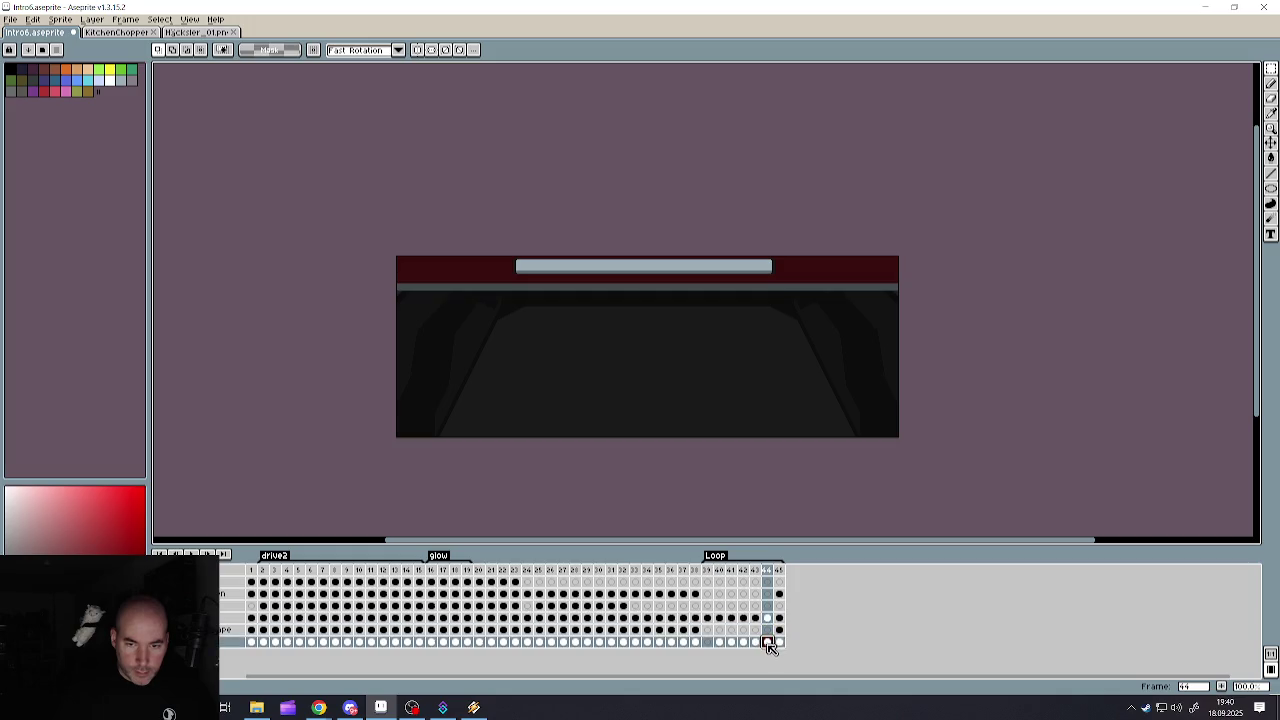
{"action": "left_click", "coordinate": [779, 618]}
{"action": "left_click", "coordinate": [780, 642]}
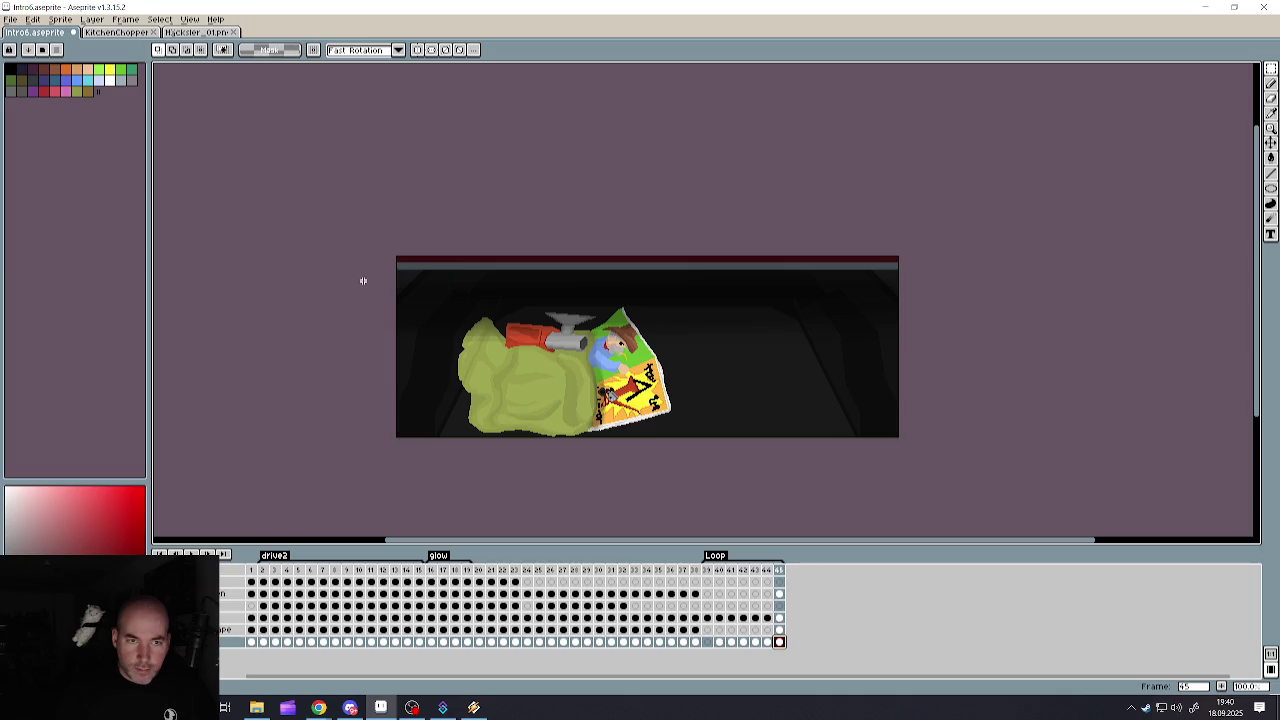
{"action": "left_click_drag", "start_coordinate": [363, 281], "coordinate": [1073, 500]}
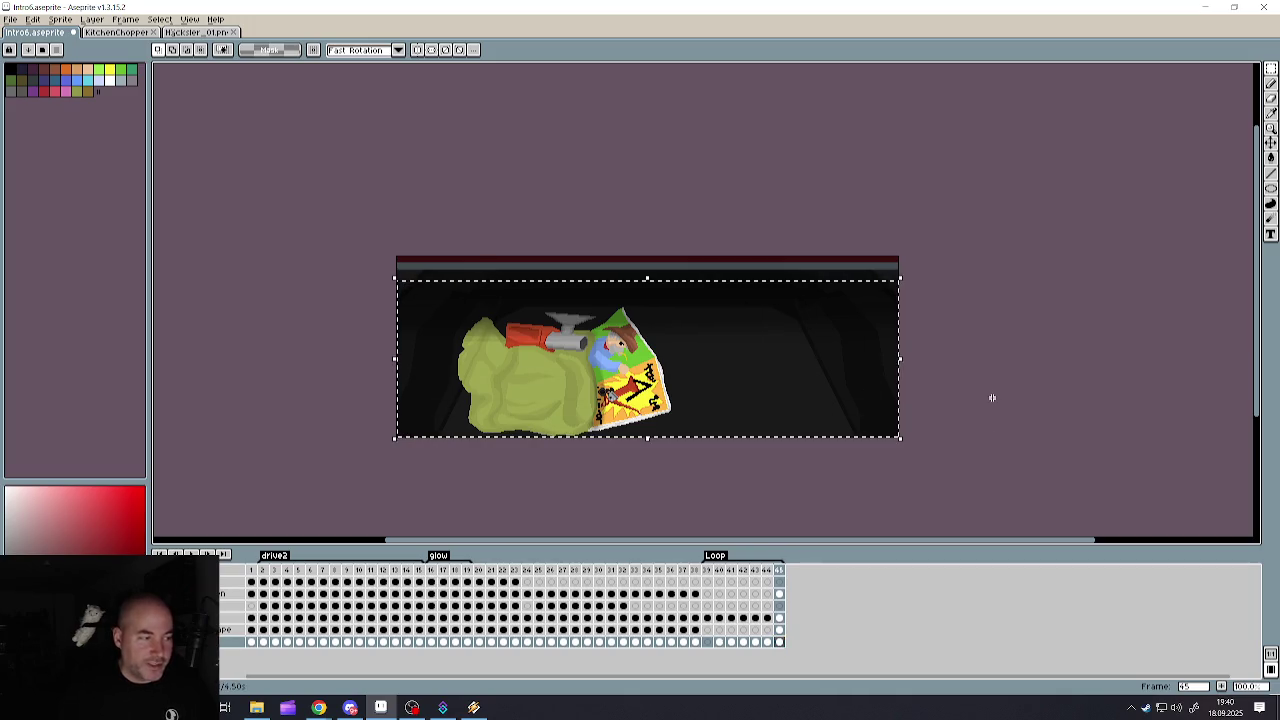
{"action": "key", "text": "Delete"}
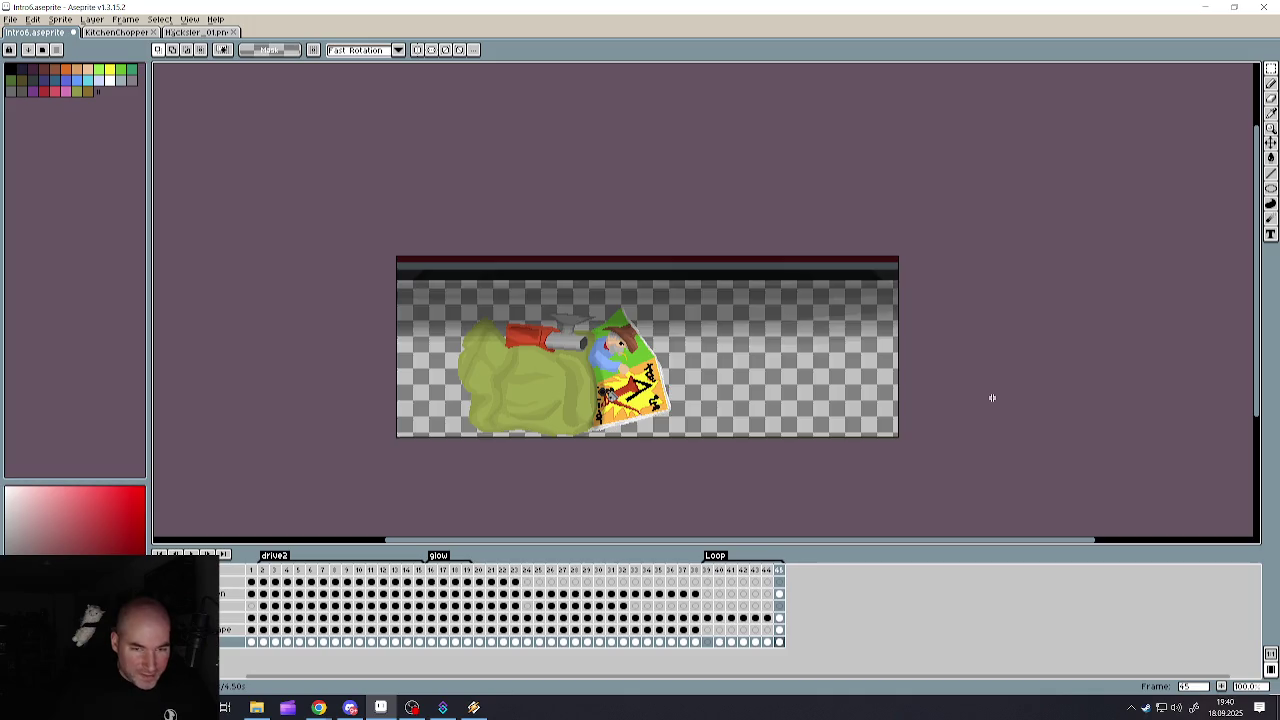
{"action": "key", "text": "ctrl+z"}
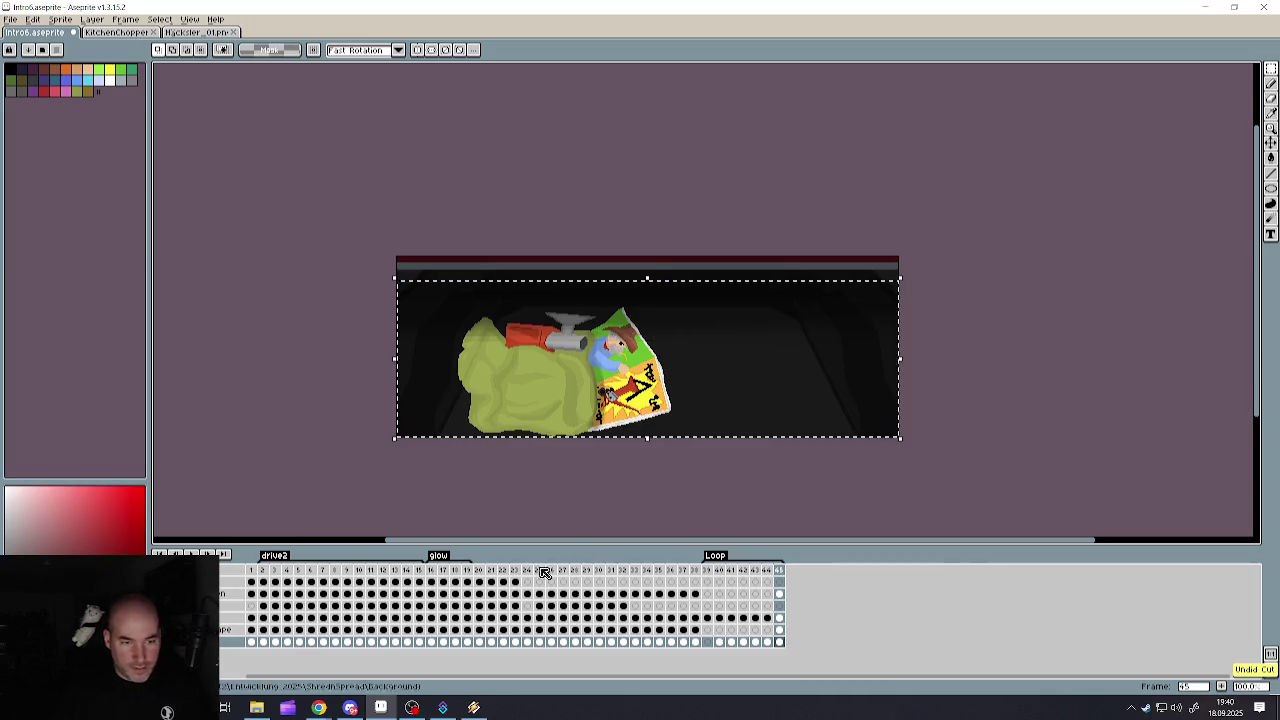
{"action": "left_click", "coordinate": [779, 630]}
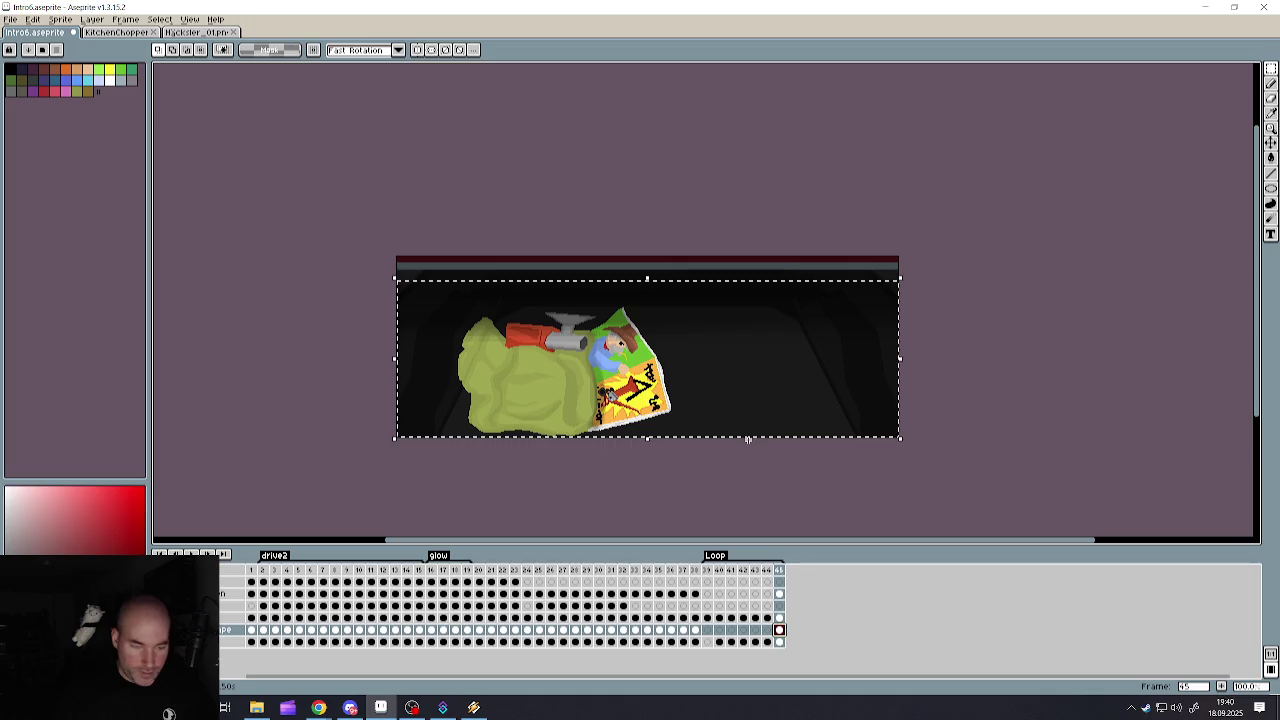
{"action": "key", "text": "Delete"}
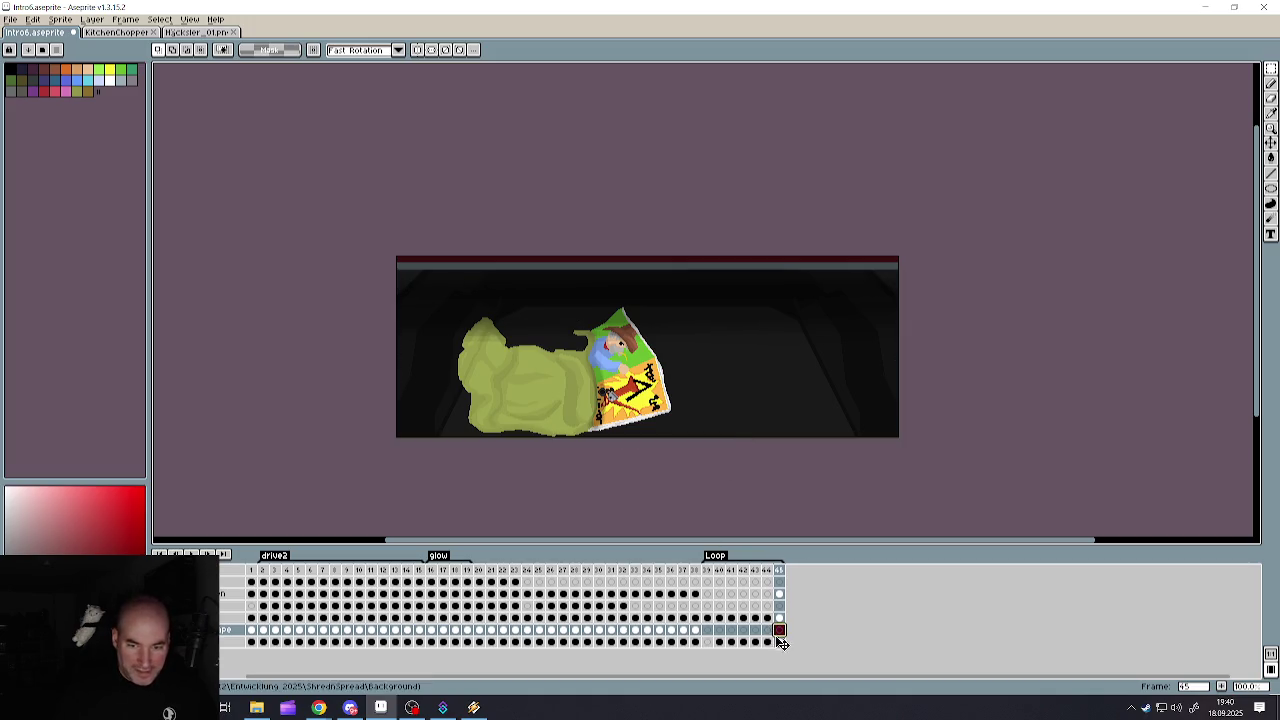
{"action": "left_click", "coordinate": [780, 642]}
{"action": "key", "text": "ctrl+z"}
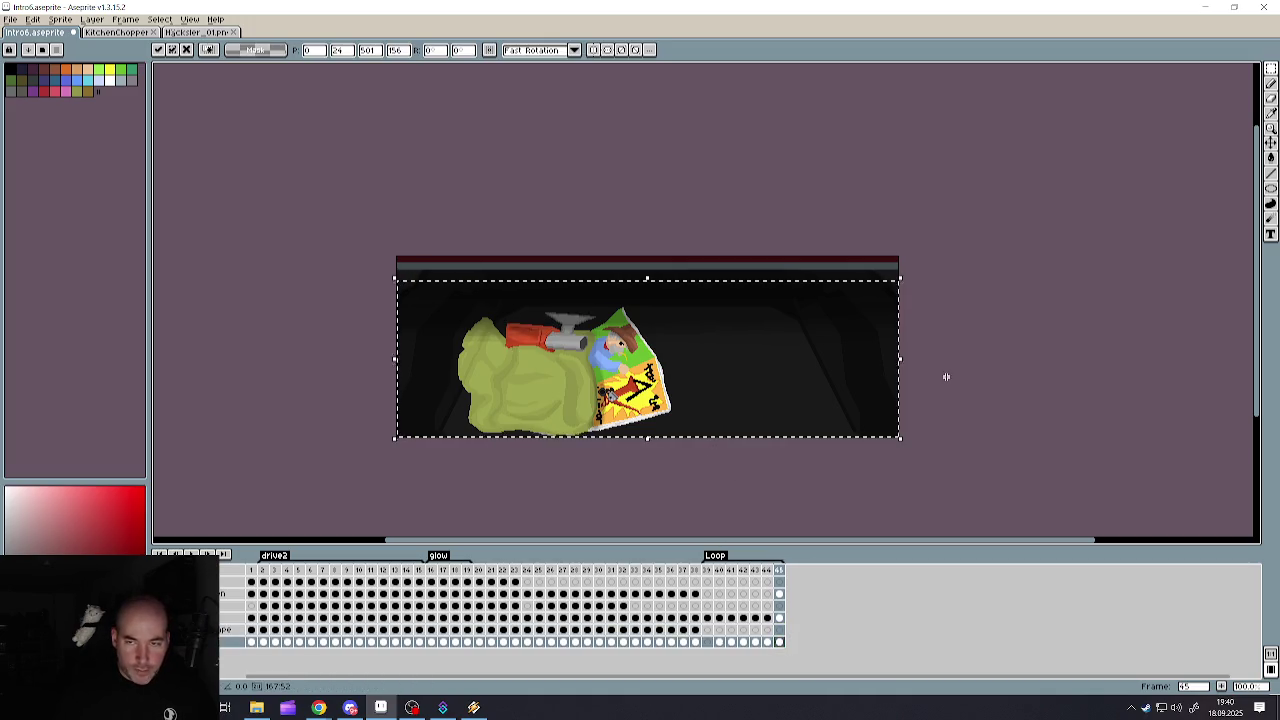
{"action": "key", "text": "ctrl+d"}
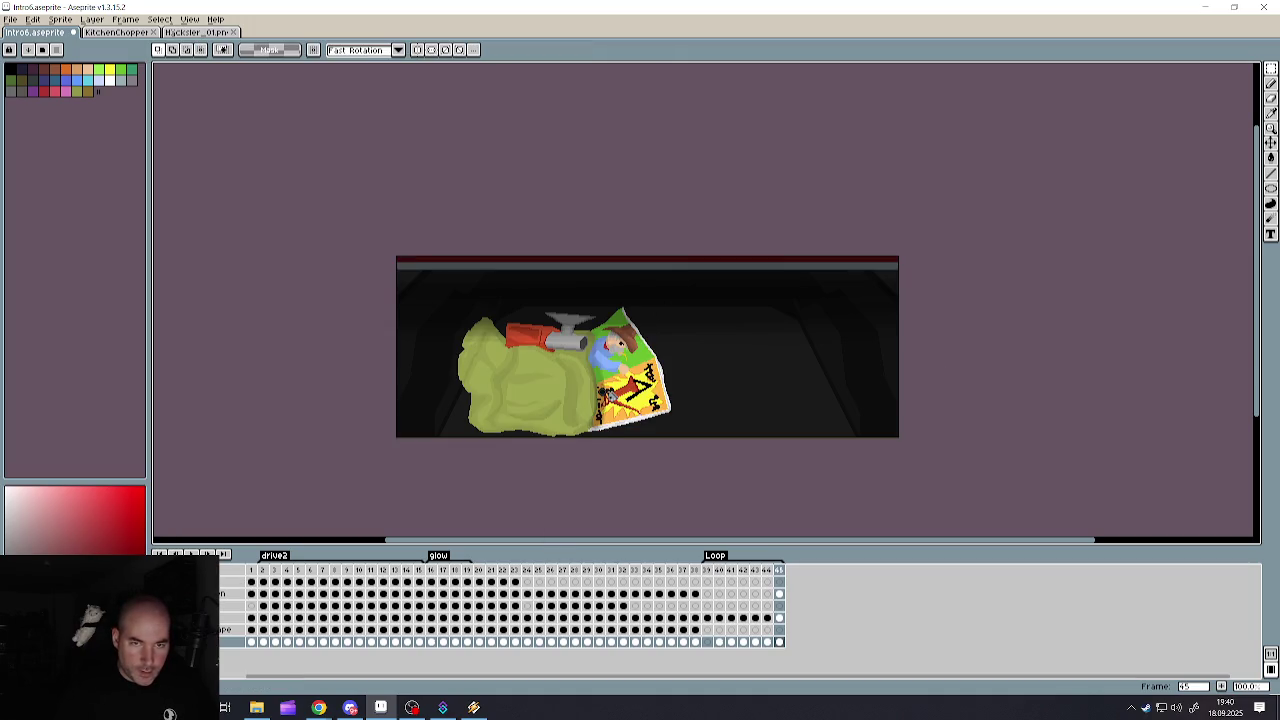
{"action": "key", "text": "ctrl+z"}
{"action": "key", "text": "ctrl+y"}
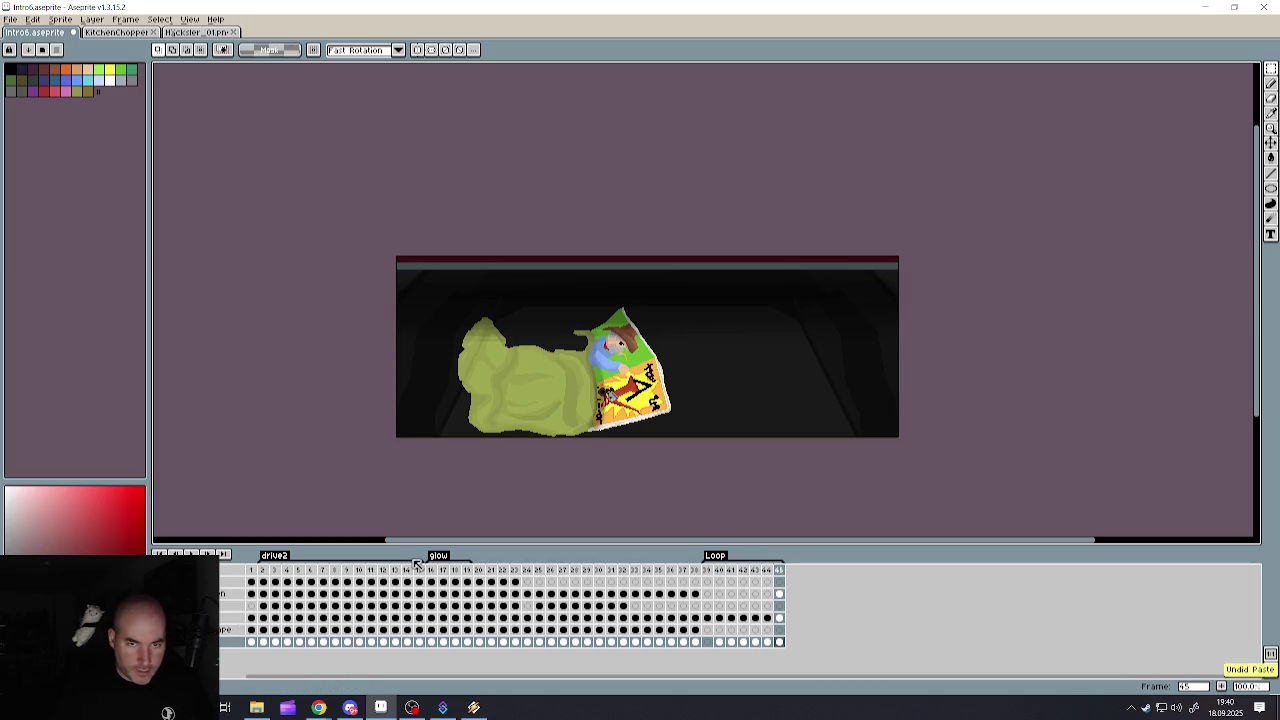
{"action": "key", "text": "ctrl+z"}
{"action": "left_click", "coordinate": [779, 617]}
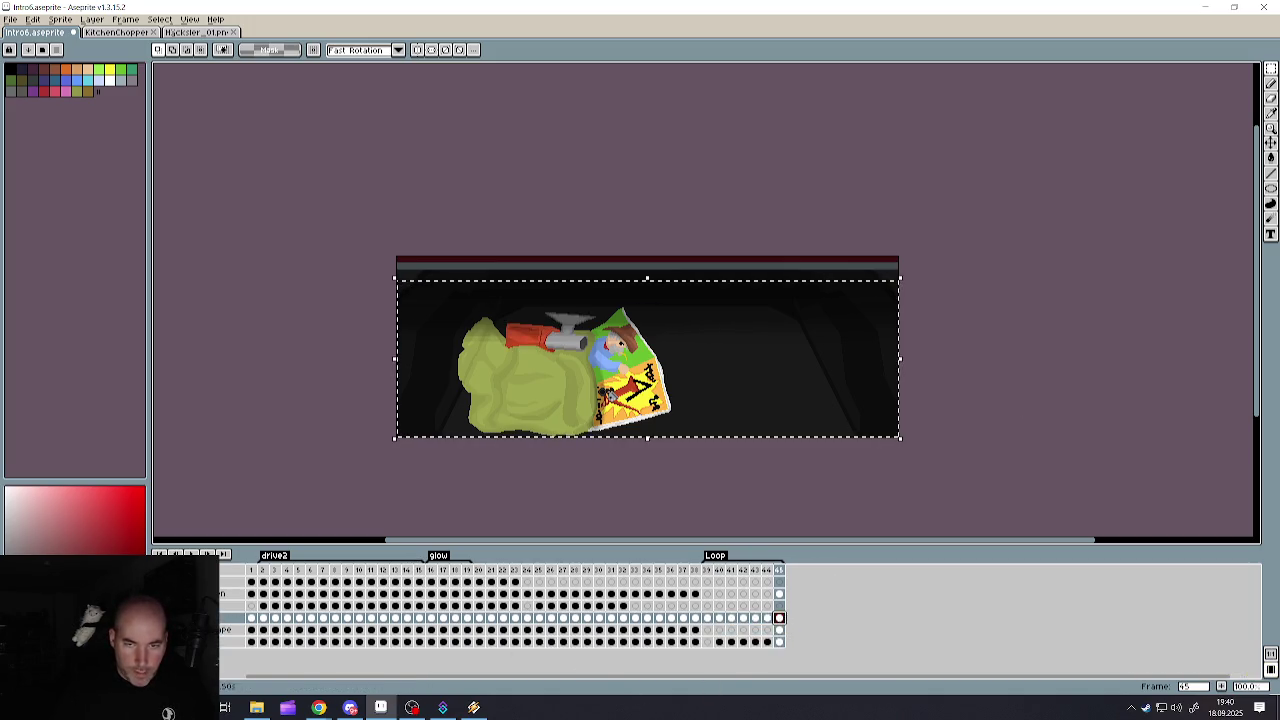
{"action": "key", "text": "ctrl+d"}
{"action": "key", "text": "ctrl+a"}
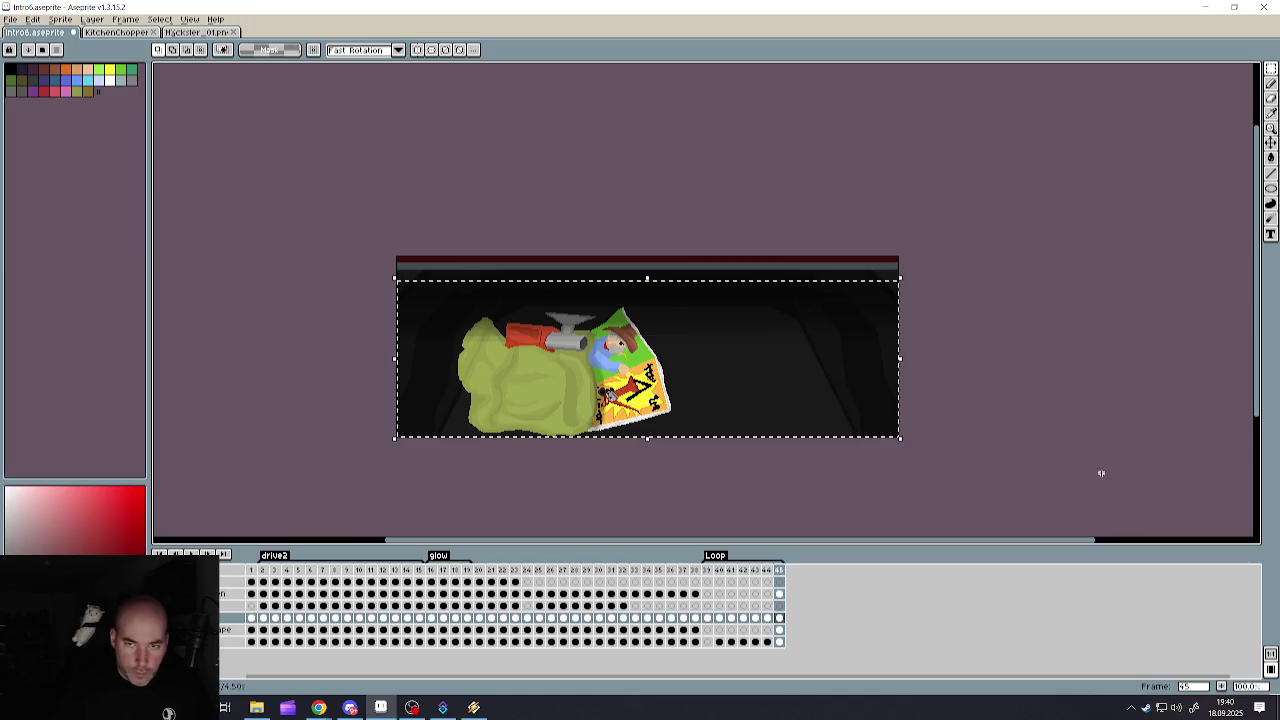
{"action": "key", "text": "ctrl+x"}
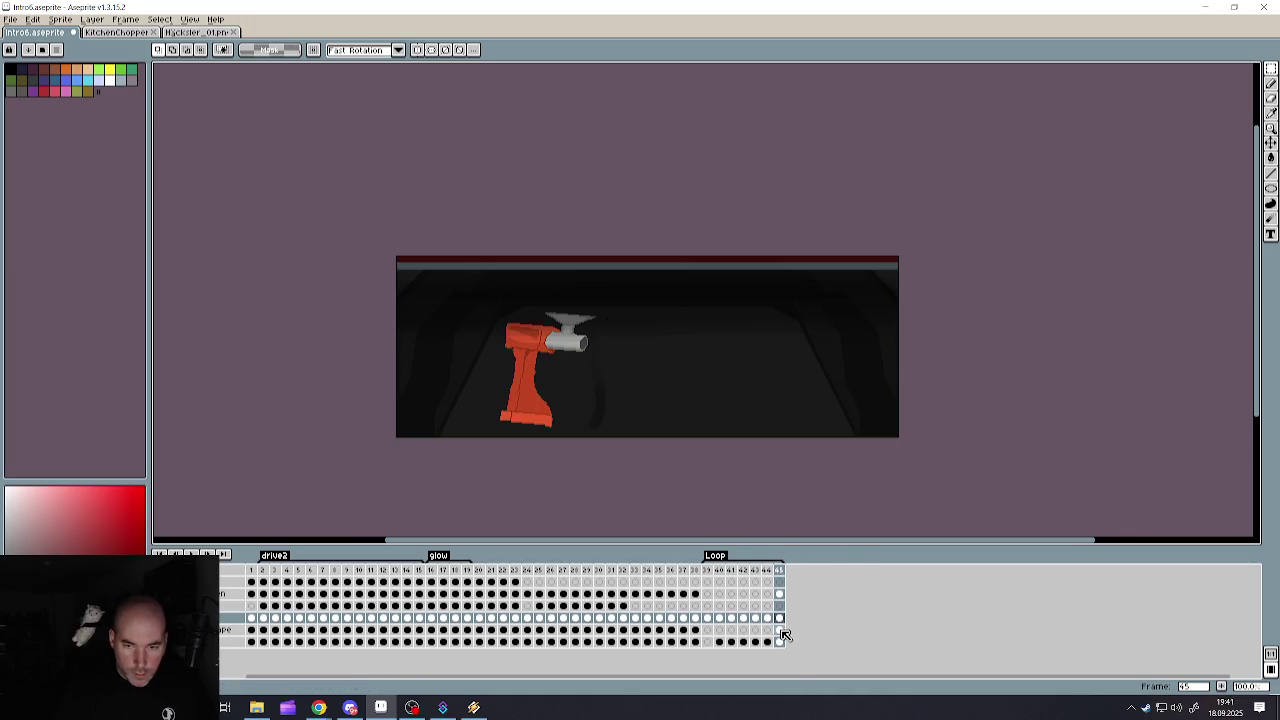
{"action": "left_click", "coordinate": [779, 629]}
{"action": "key", "text": "ctrl+v"}
{"action": "key", "text": "ctrl+d"}
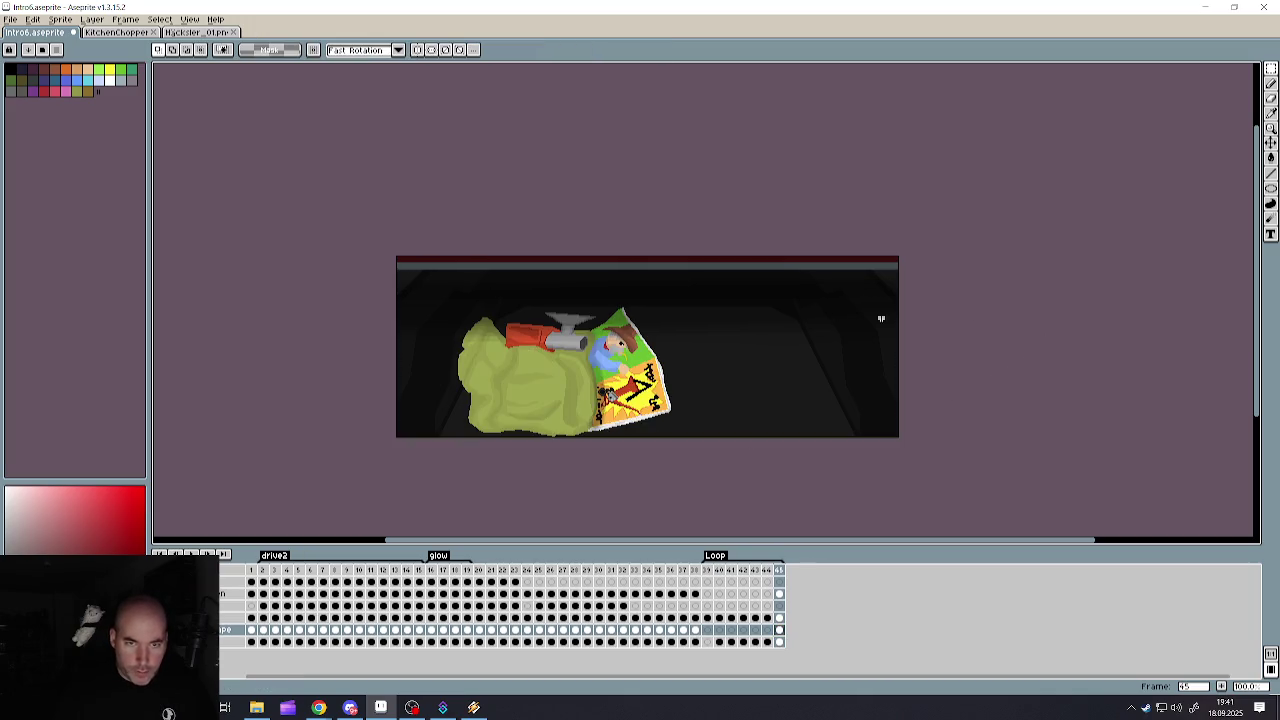
{"action": "left_click", "coordinate": [779, 594]}
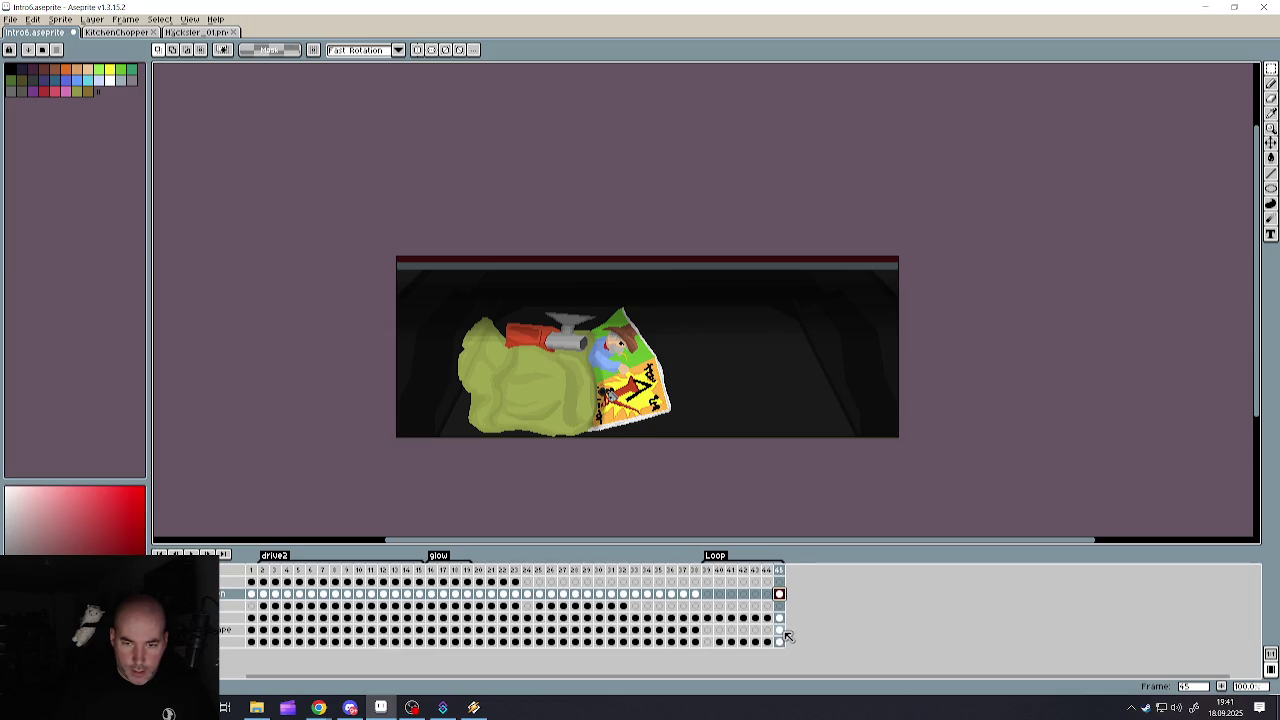
{"action": "left_click", "coordinate": [781, 630]}
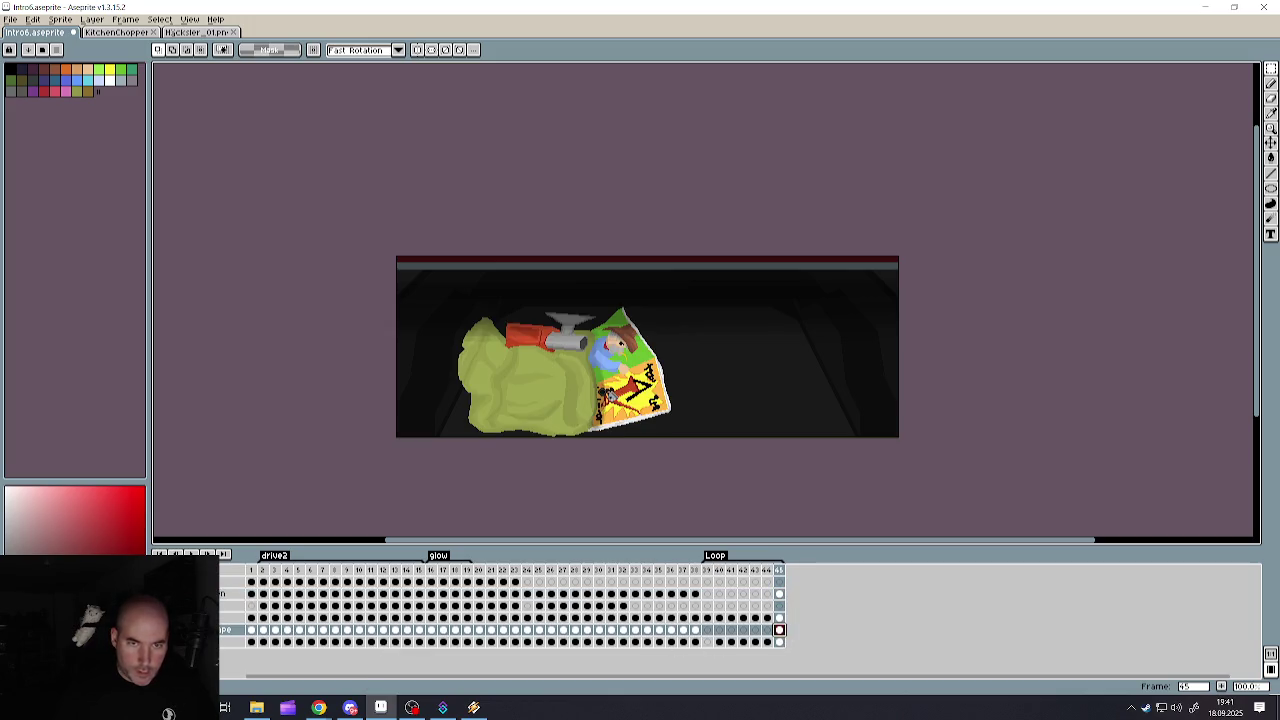
{"action": "left_click", "coordinate": [1270, 69]}
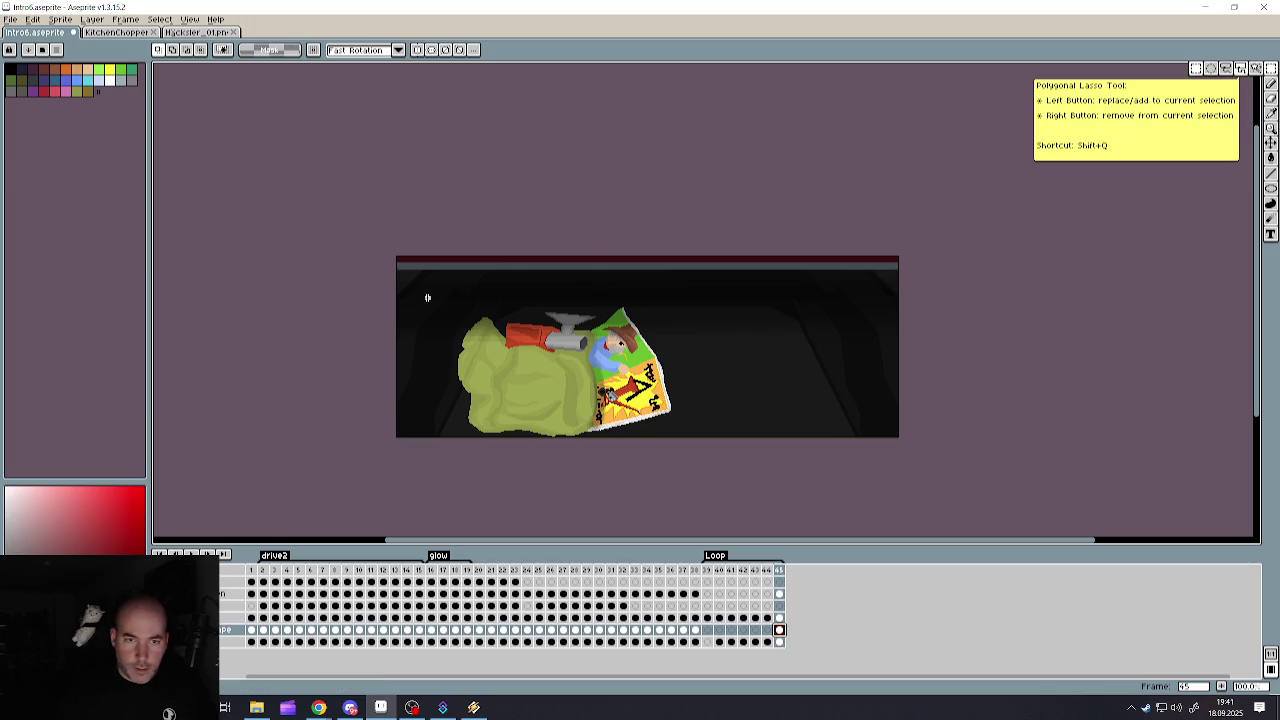
- Select the panel area and try pasting it on the bottom layer's frames 44 and 43, then undo
{"action": "scroll", "coordinate": [346, 280], "scroll_direction": "down", "scroll_amount": 1}
{"action": "left_click_drag", "start_coordinate": [346, 280], "coordinate": [988, 383]}
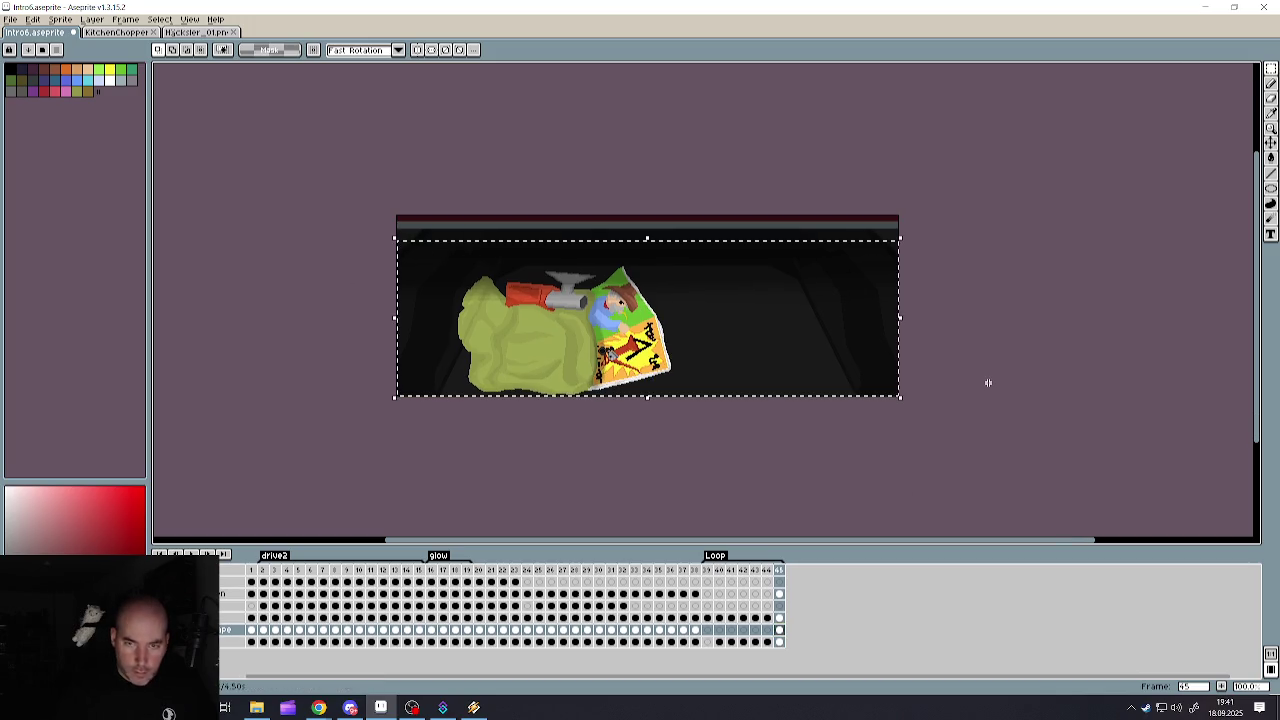
{"action": "key", "text": "ctrl+d"}
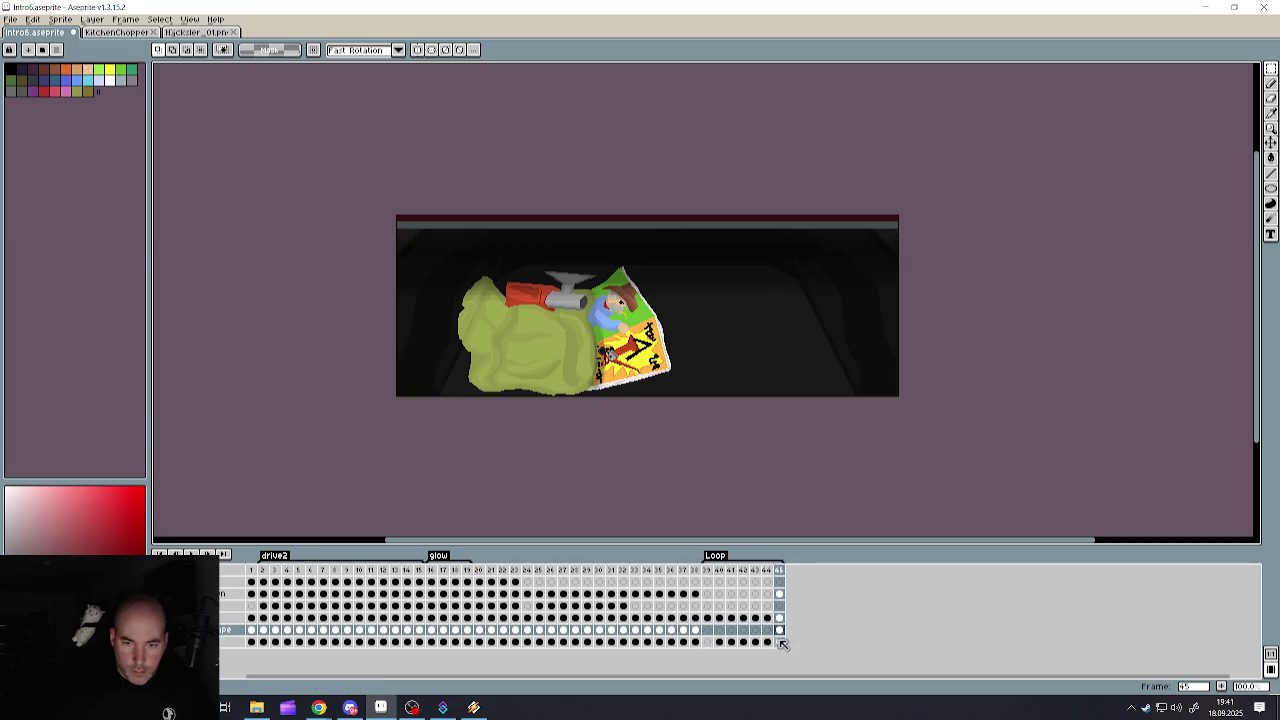
{"action": "left_click", "coordinate": [767, 642]}
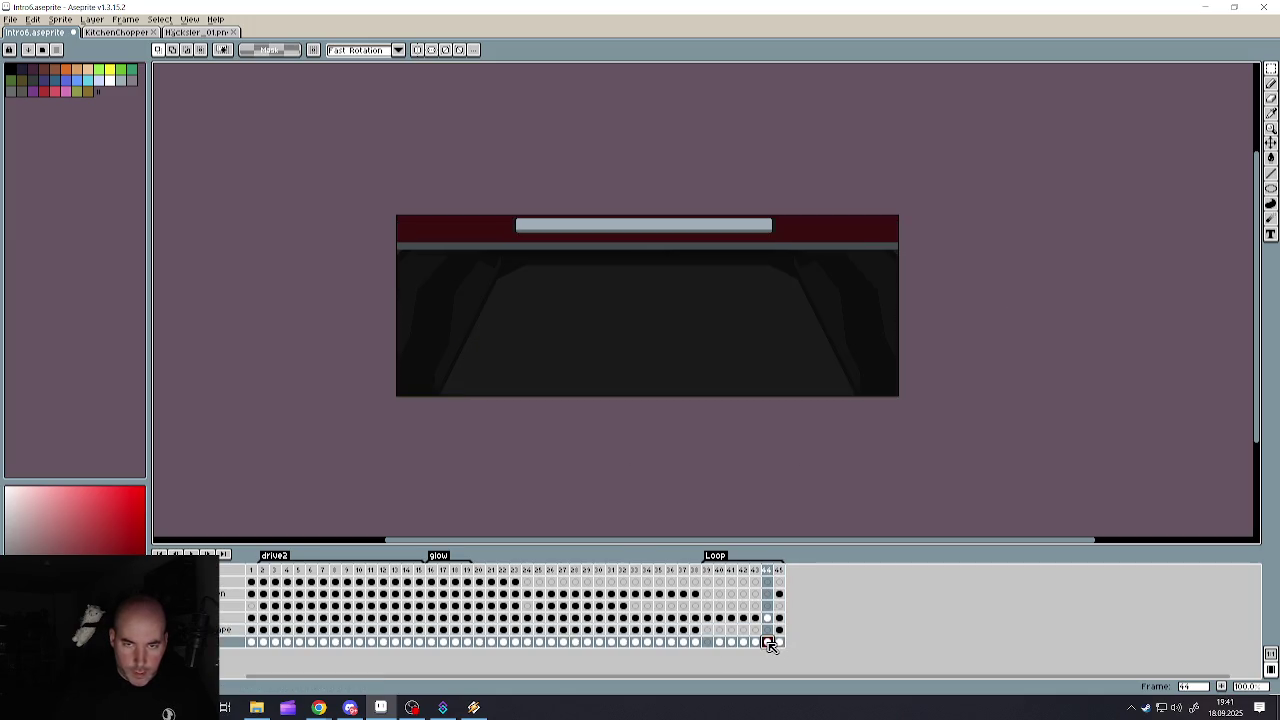
{"action": "key", "text": "ctrl+v"}
{"action": "left_click", "coordinate": [755, 642]}
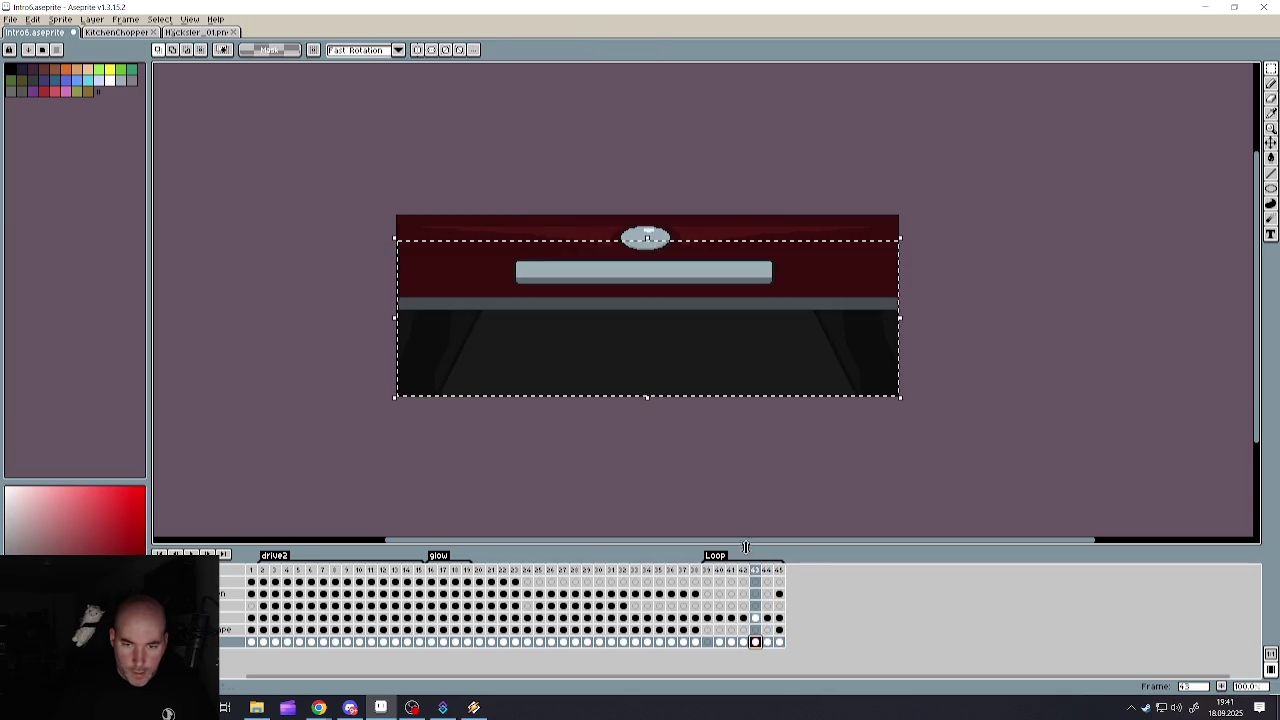
{"action": "key", "text": "ctrl+v"}
{"action": "key", "text": "ctrl+z"}
{"action": "key", "text": "ctrl+z"}
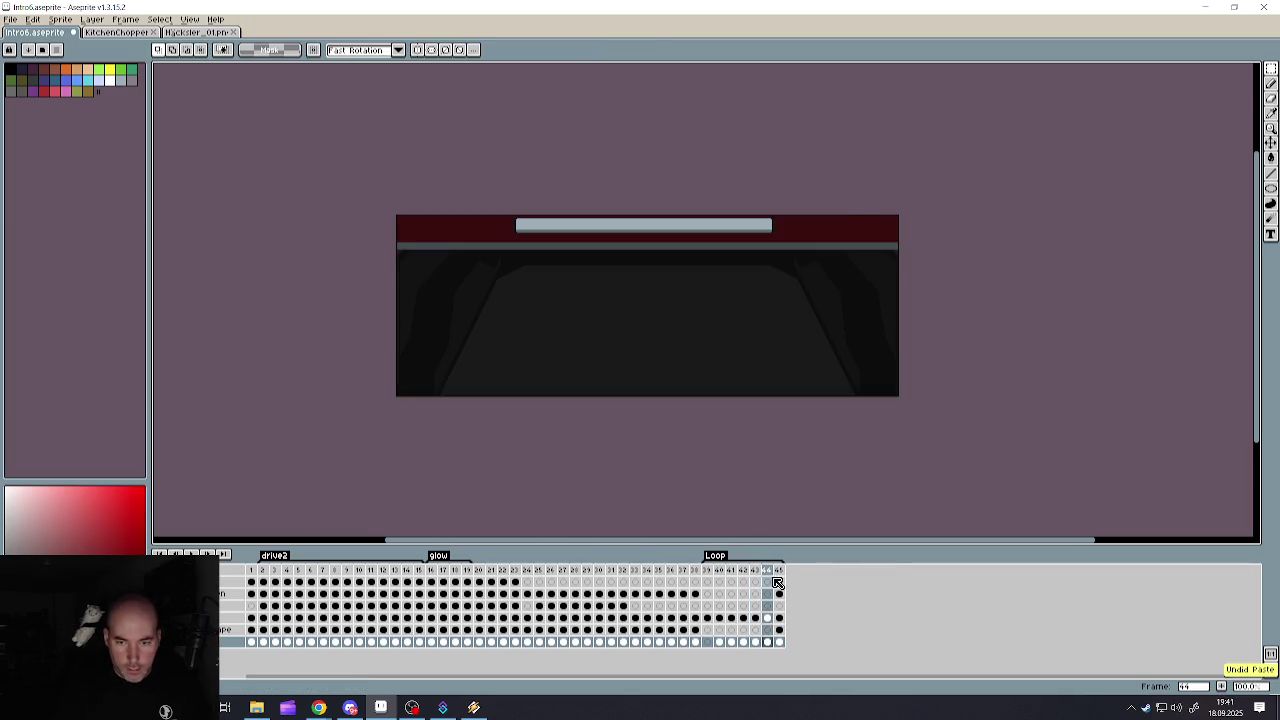
- Paste the dark red panel onto frames 44, 43, 42 and 41 of its layer, commit and deselect
{"action": "left_click", "coordinate": [767, 630]}
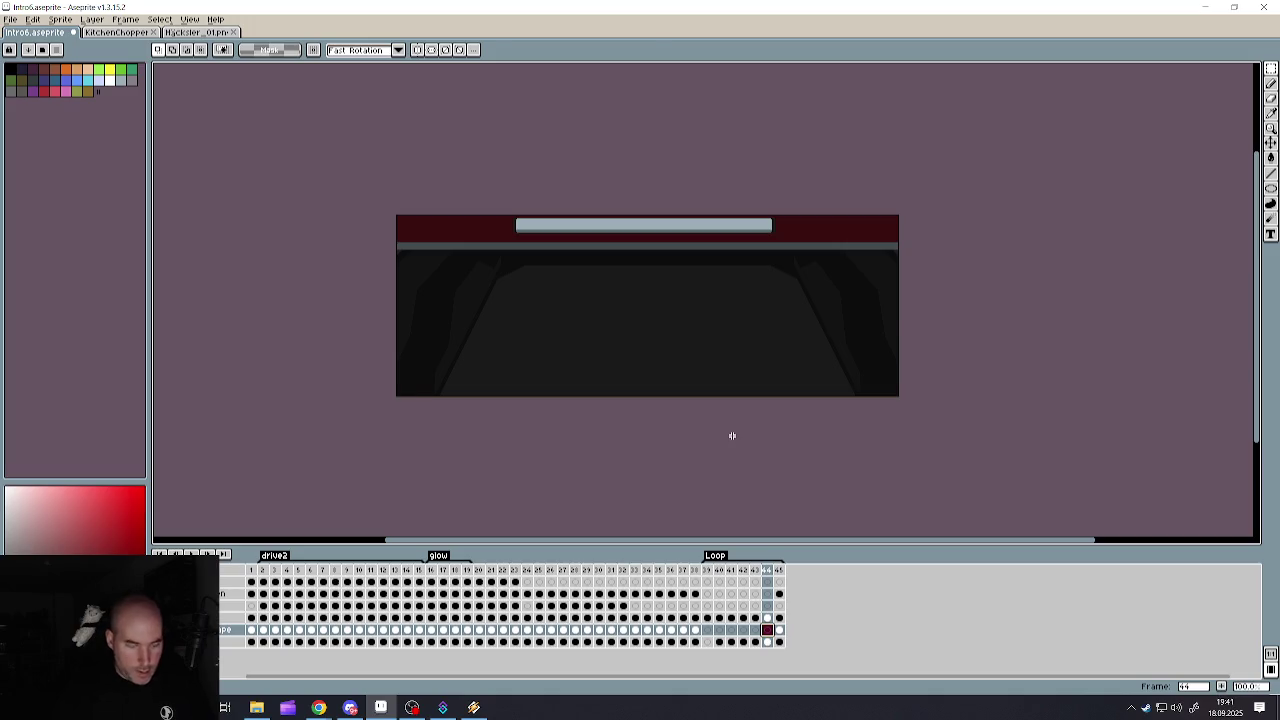
{"action": "key", "text": "ctrl+v"}
{"action": "left_click", "coordinate": [755, 630]}
{"action": "key", "text": "ctrl+v"}
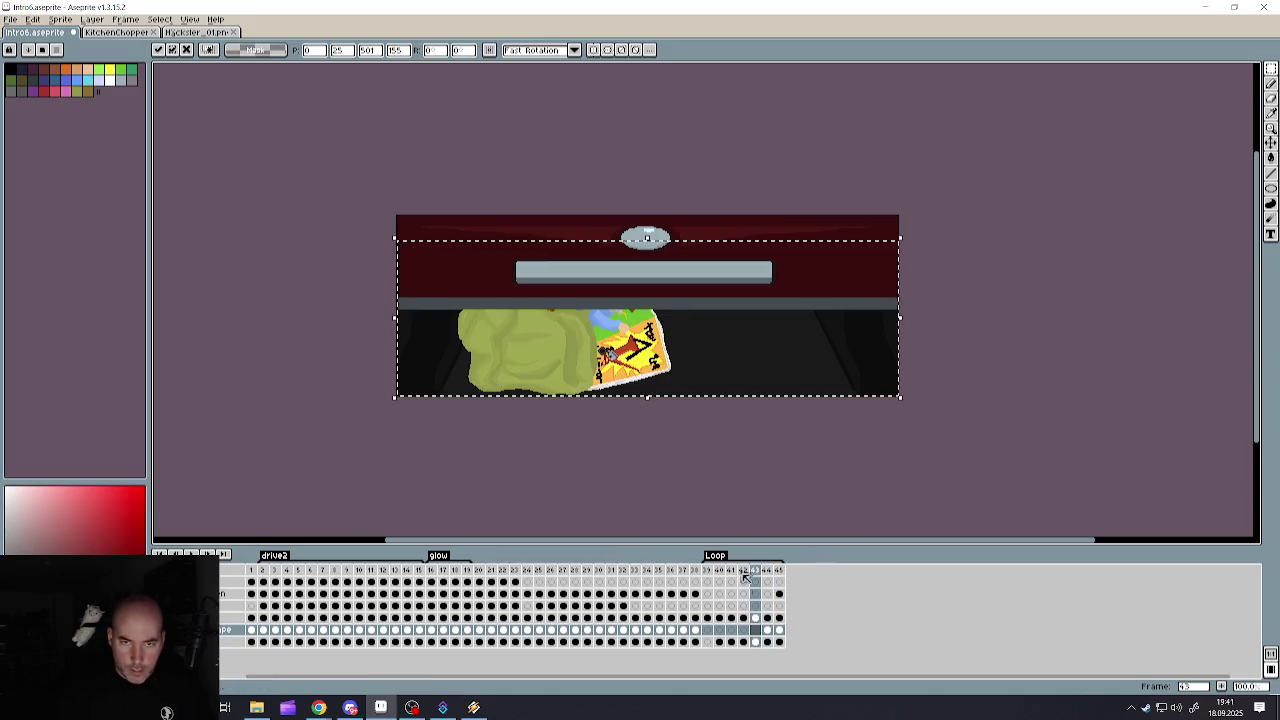
{"action": "left_click", "coordinate": [743, 630]}
{"action": "key", "text": "ctrl+v"}
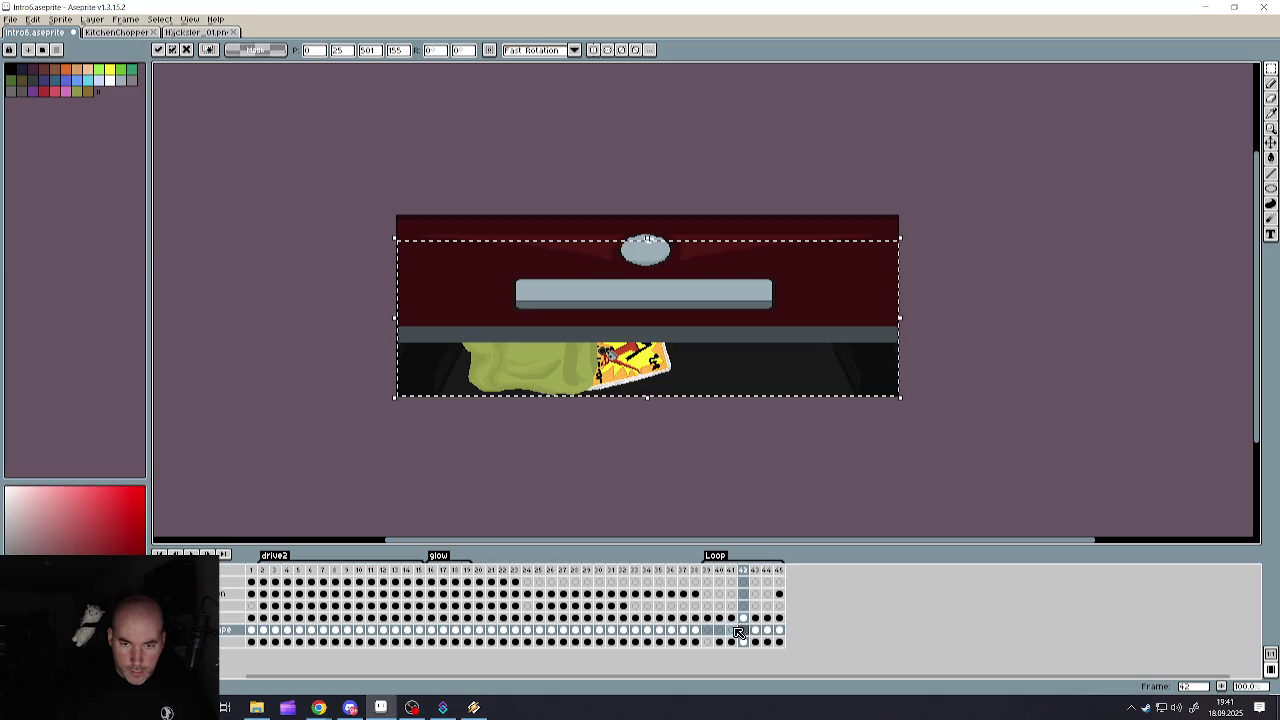
{"action": "left_click", "coordinate": [731, 630]}
{"action": "key", "text": "ctrl+v"}
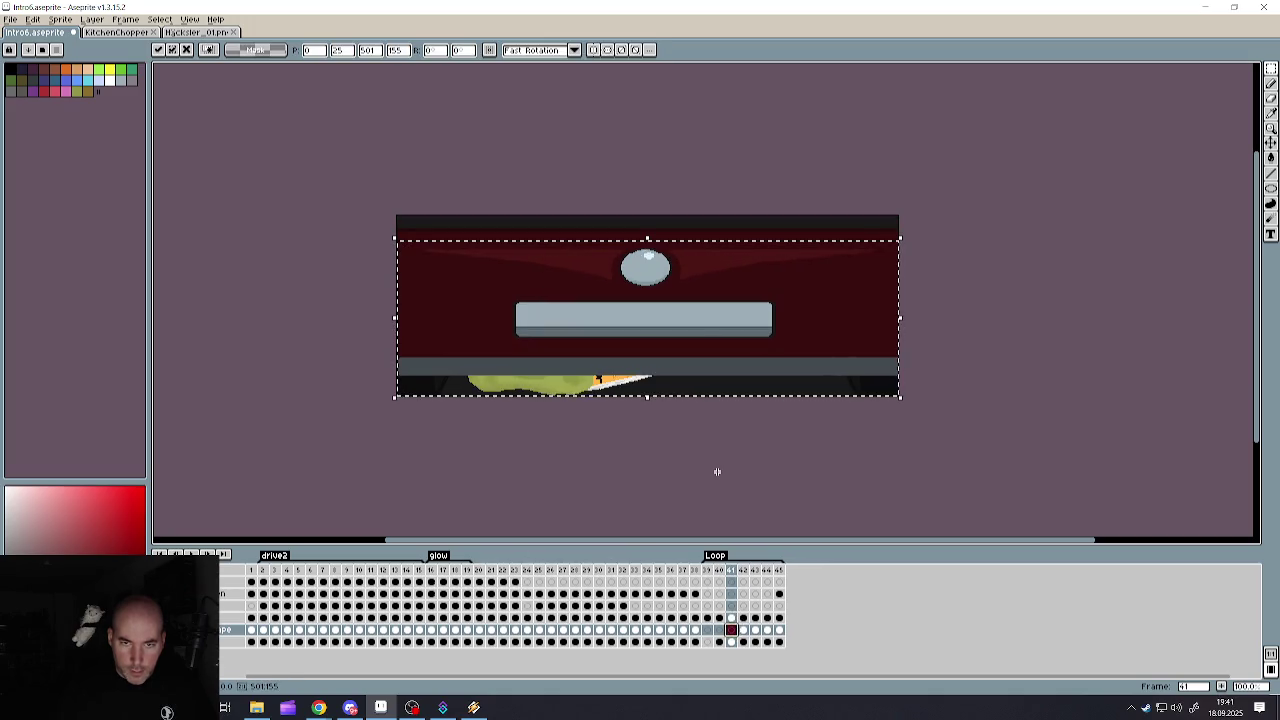
{"action": "key", "text": "Return"}
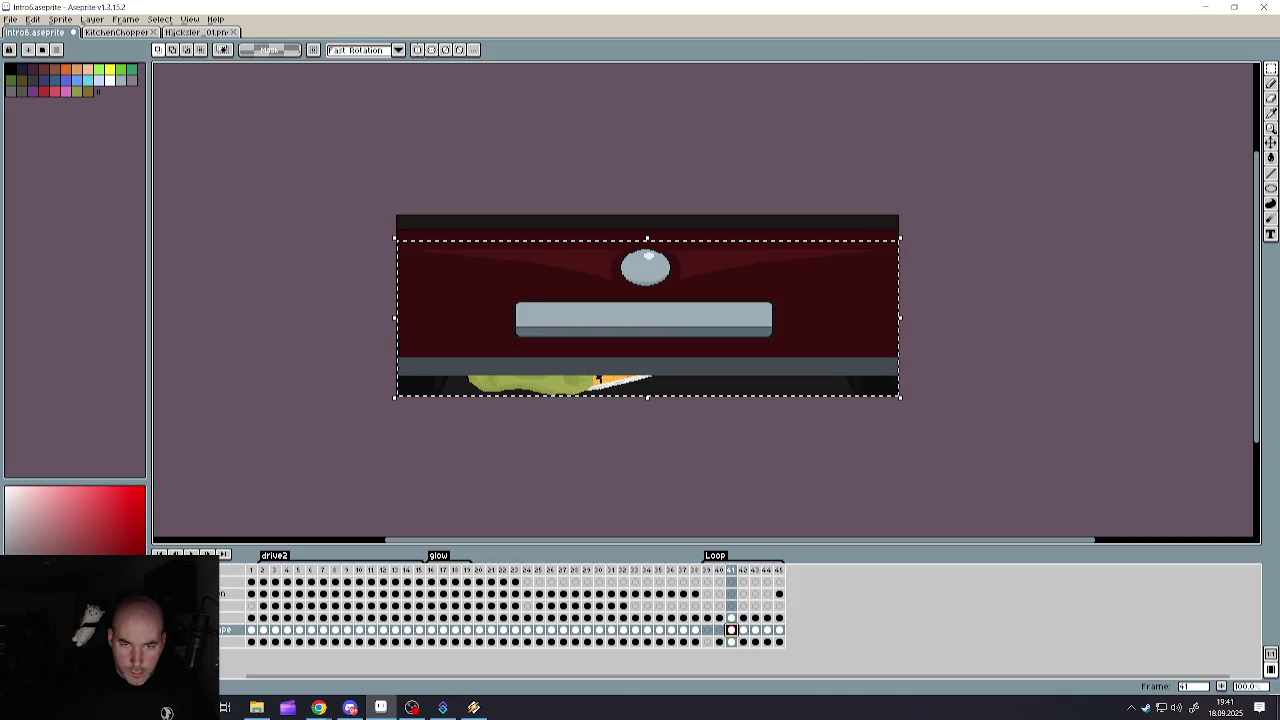
{"action": "key", "text": "ctrl+d"}
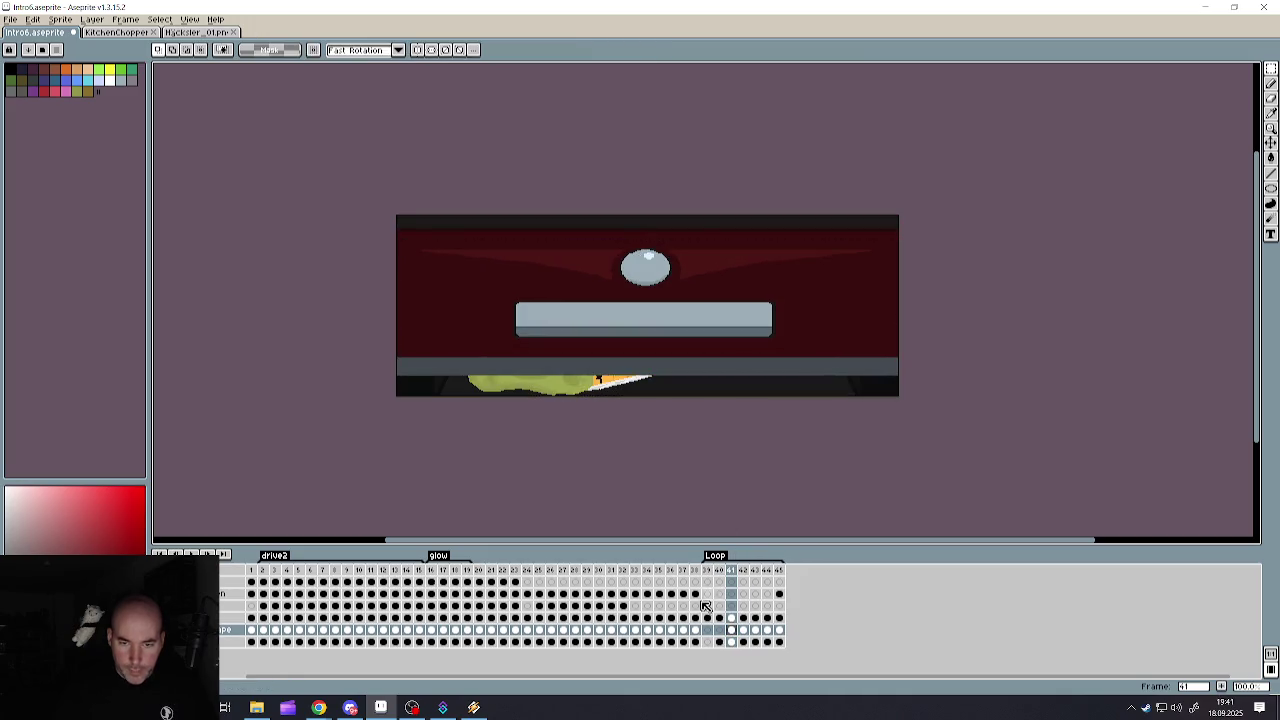
- Step through frames 40 to 45 to check the panel sliding down
{"action": "left_click", "coordinate": [719, 630]}
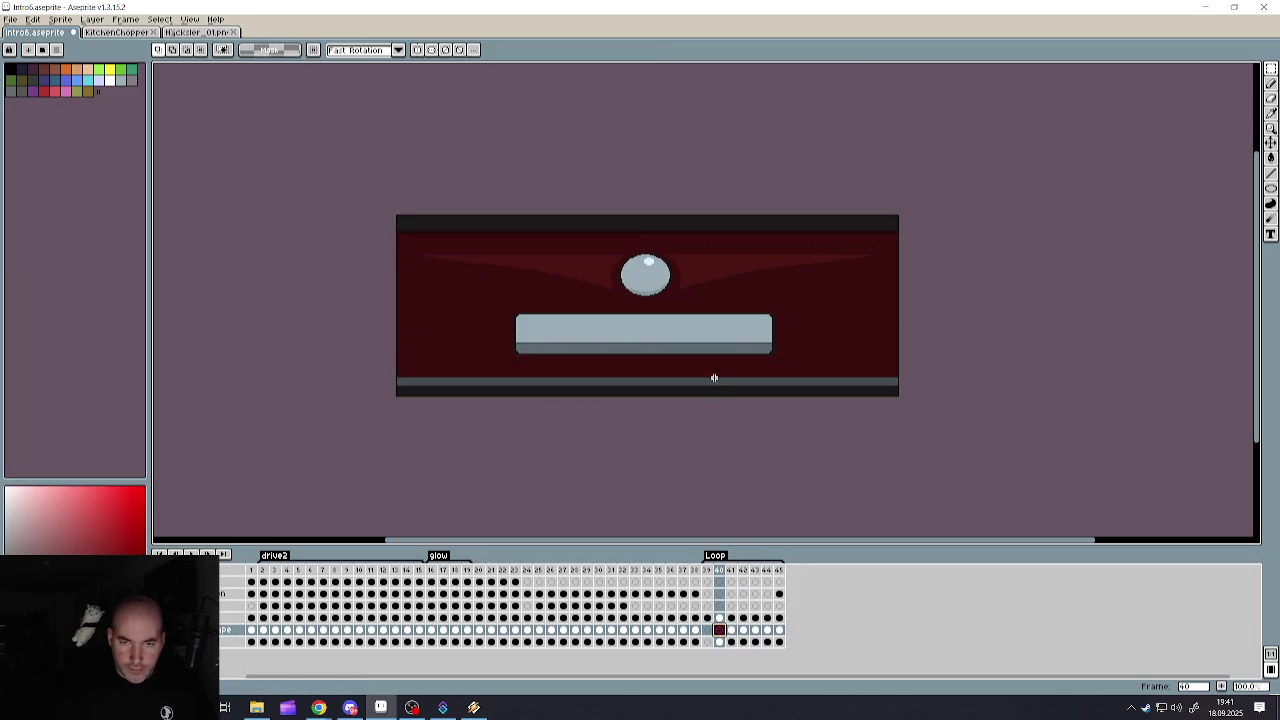
{"action": "left_click", "coordinate": [731, 630]}
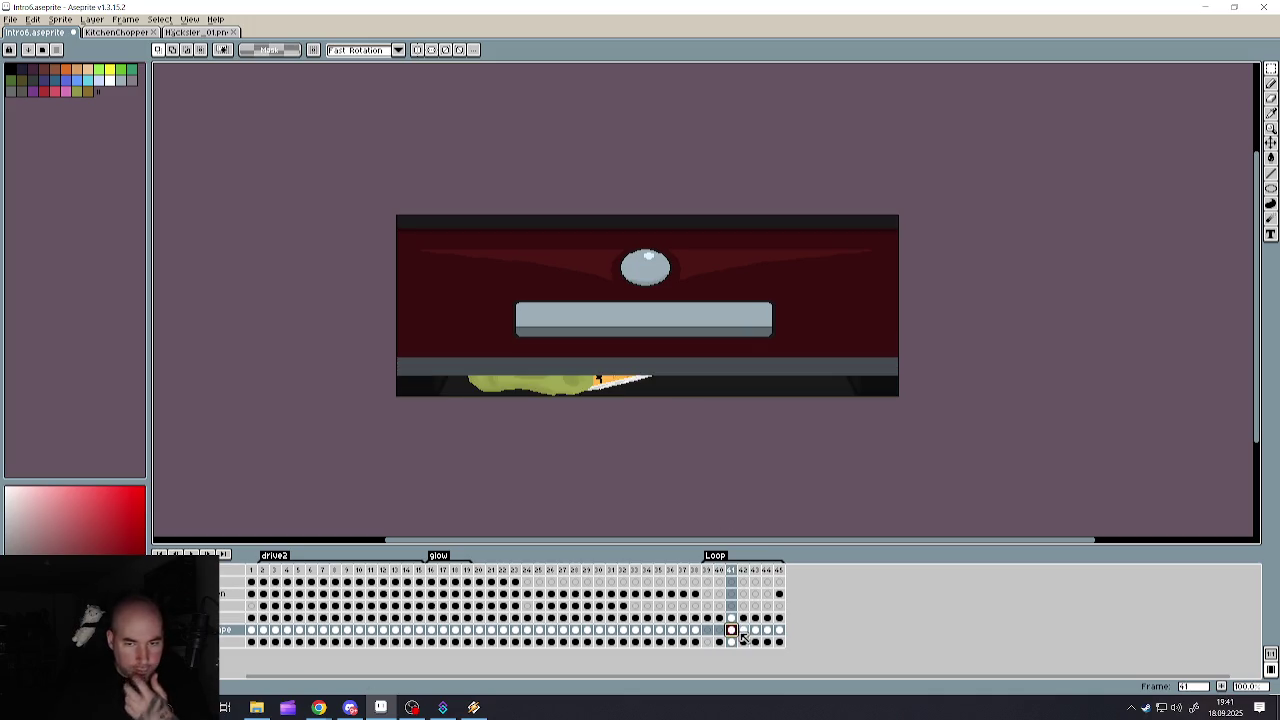
{"action": "left_click", "coordinate": [743, 630]}
{"action": "left_click", "coordinate": [755, 630]}
{"action": "left_click", "coordinate": [767, 630]}
{"action": "left_click", "coordinate": [779, 630]}
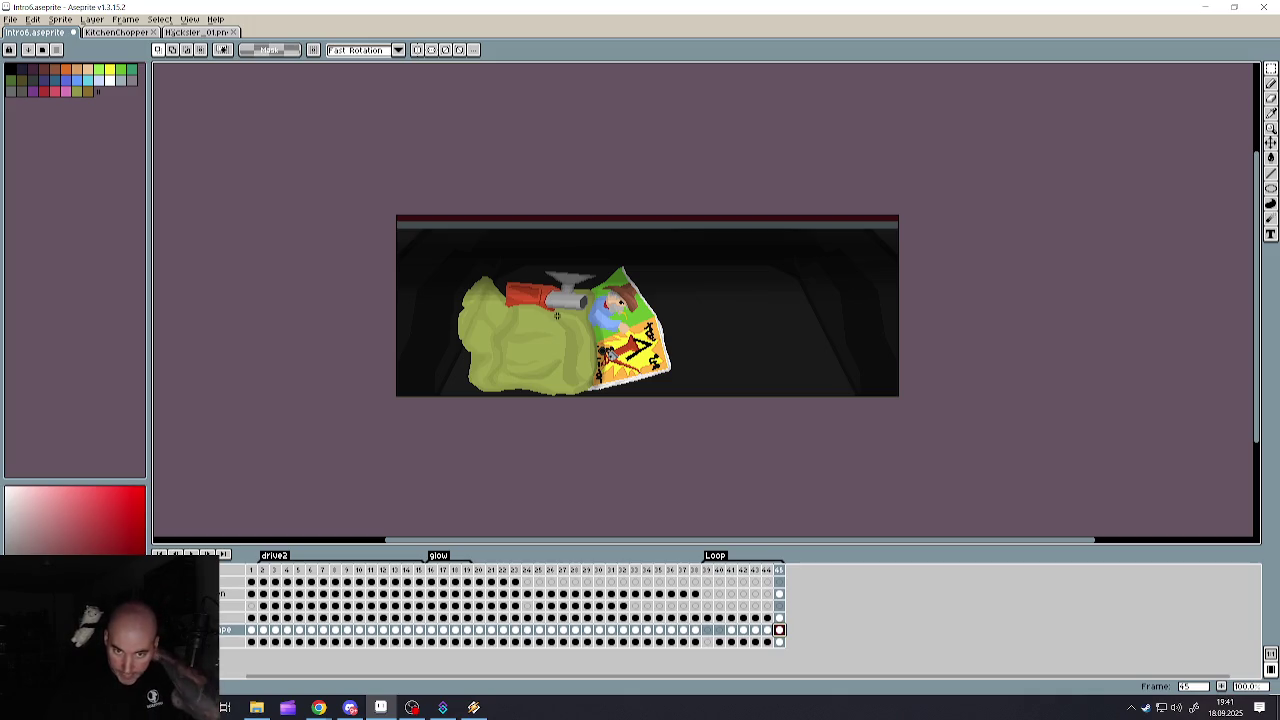
{"action": "mouse_move", "coordinate": [1271, 69]}
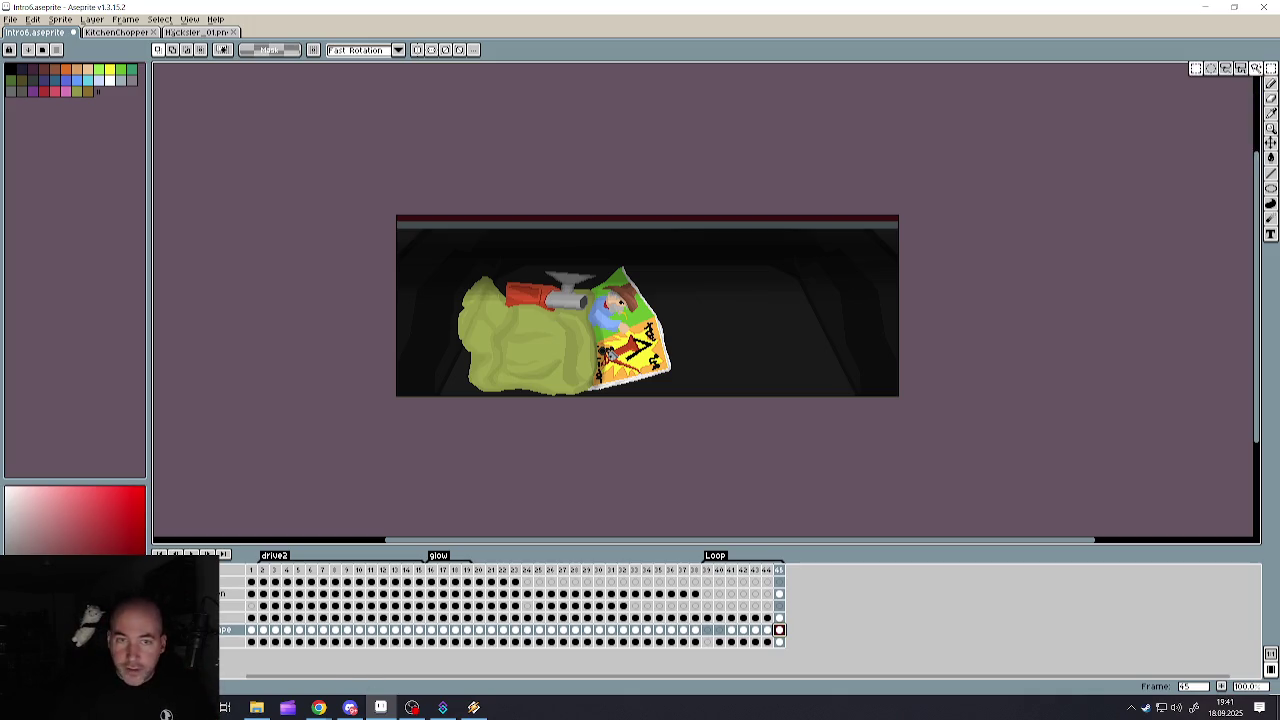
- Select the whole shading cel on frame 44 of the shading layer
{"action": "key", "text": "ctrl+a"}
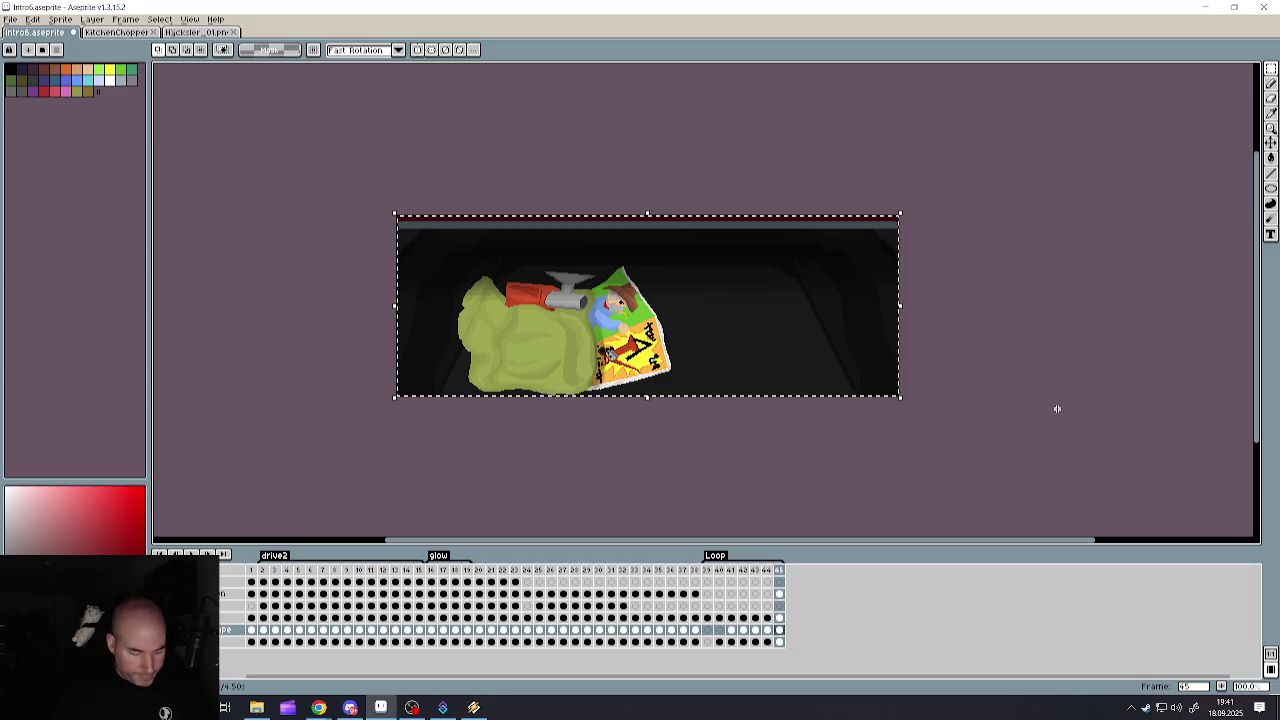
{"action": "key", "text": "ctrl+d"}
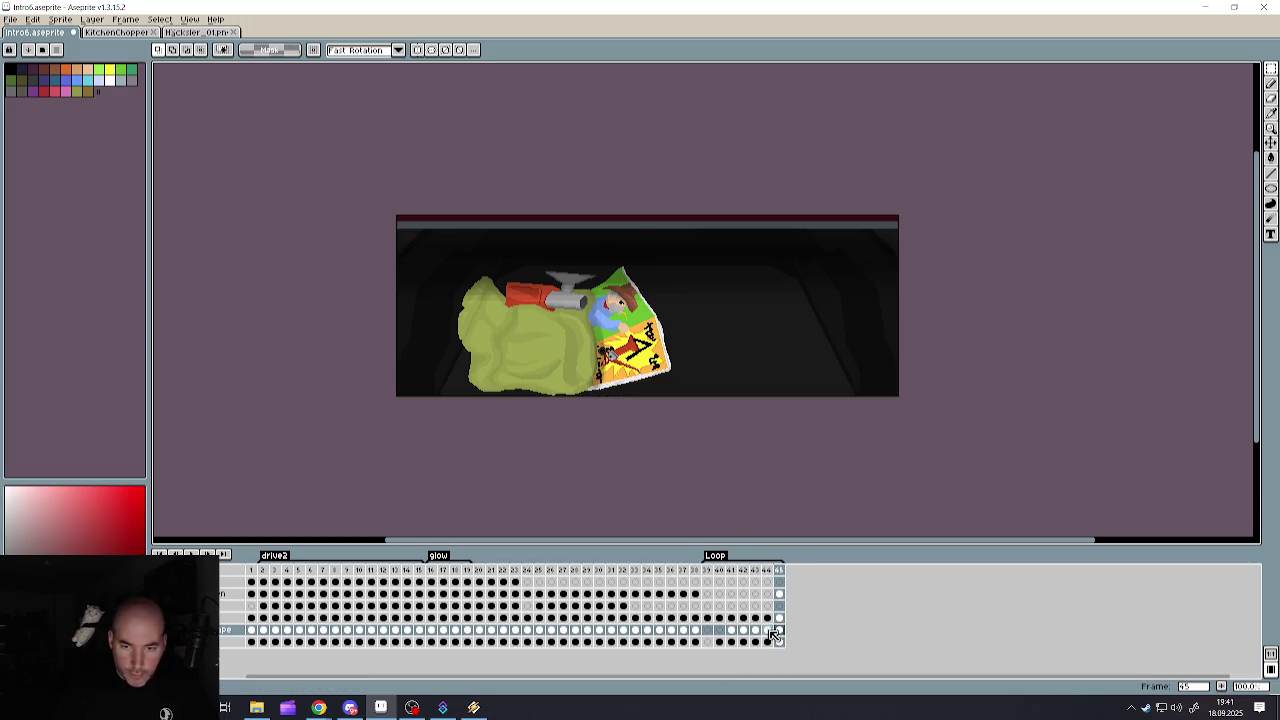
{"action": "left_click", "coordinate": [769, 619]}
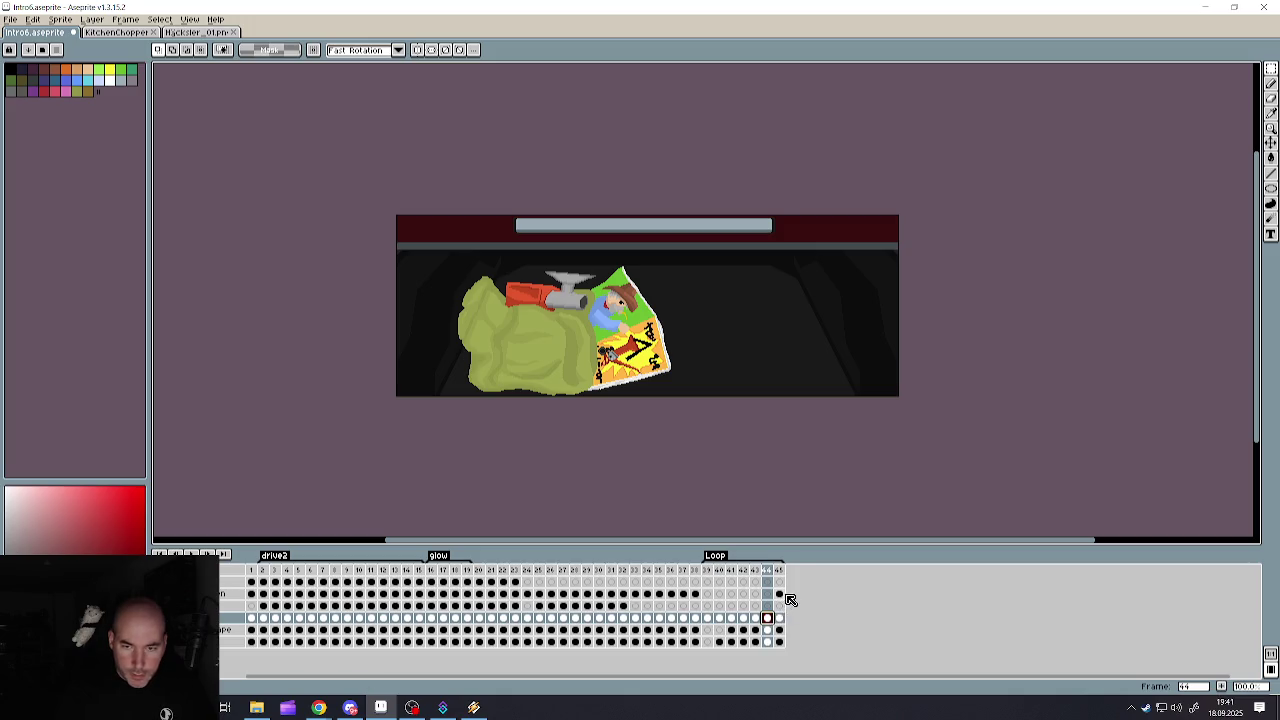
{"action": "left_click", "coordinate": [779, 594]}
{"action": "key", "text": "ctrl+a"}
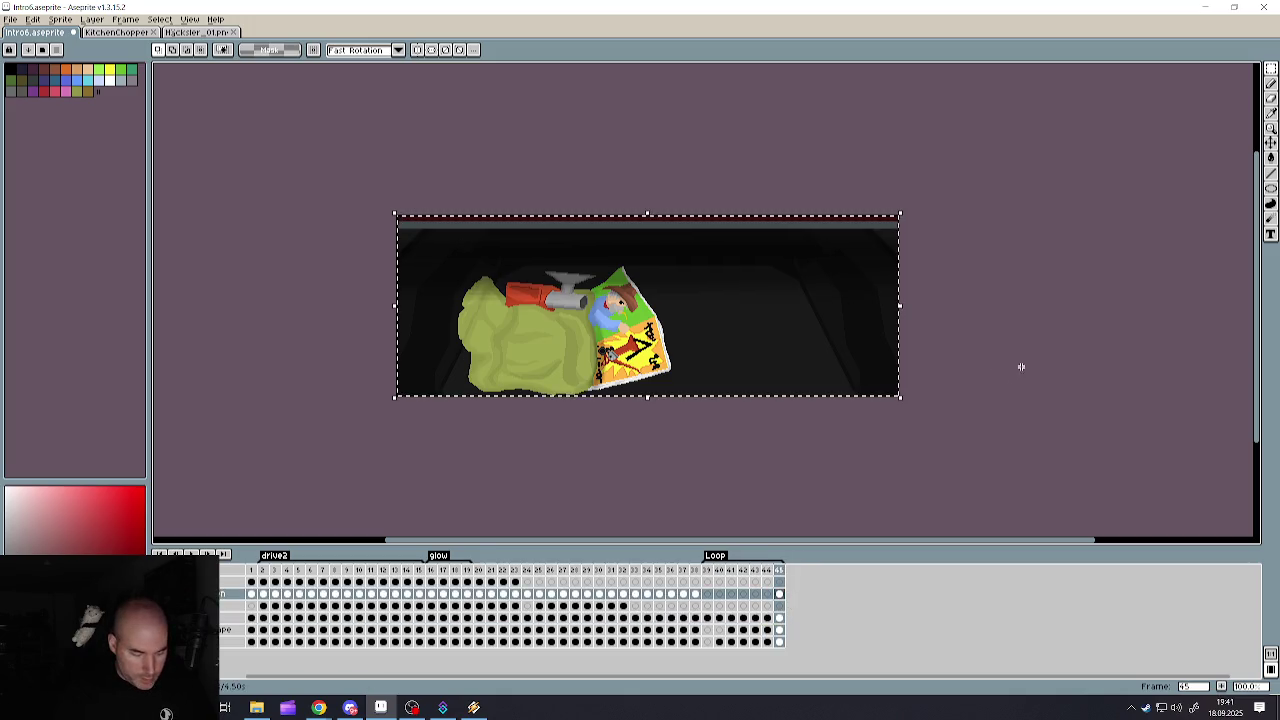
{"action": "key", "text": "ctrl+d"}
{"action": "left_click", "coordinate": [766, 596]}
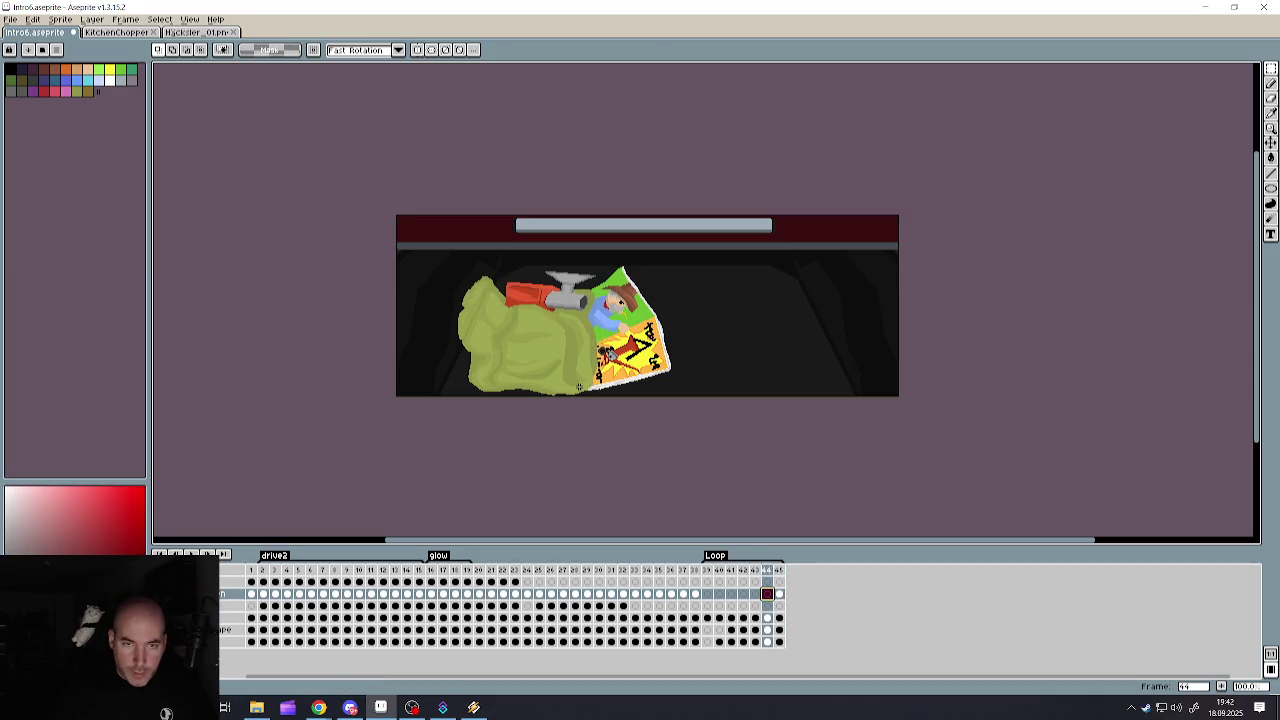
{"action": "key", "text": "ctrl+a"}
- Paste the shading onto frames 43, 42 and 41 and commit it
{"action": "left_click", "coordinate": [755, 596]}
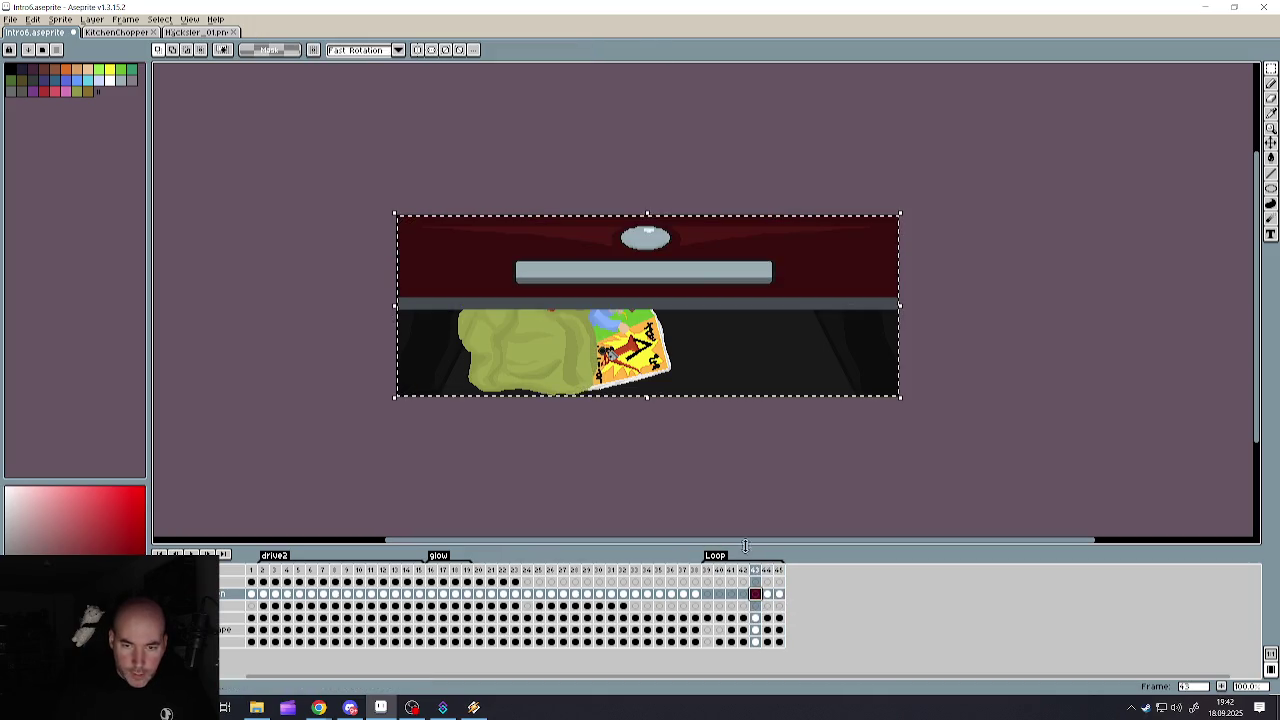
{"action": "key", "text": "ctrl+v"}
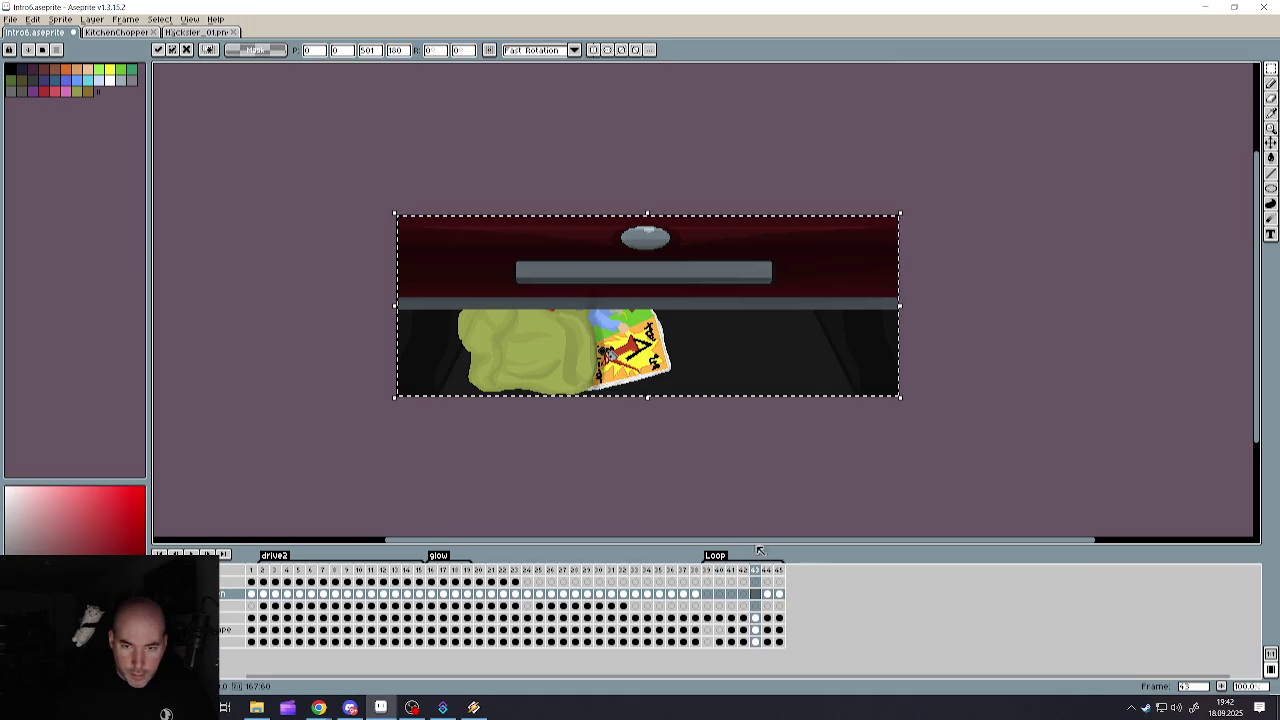
{"action": "left_click", "coordinate": [743, 594]}
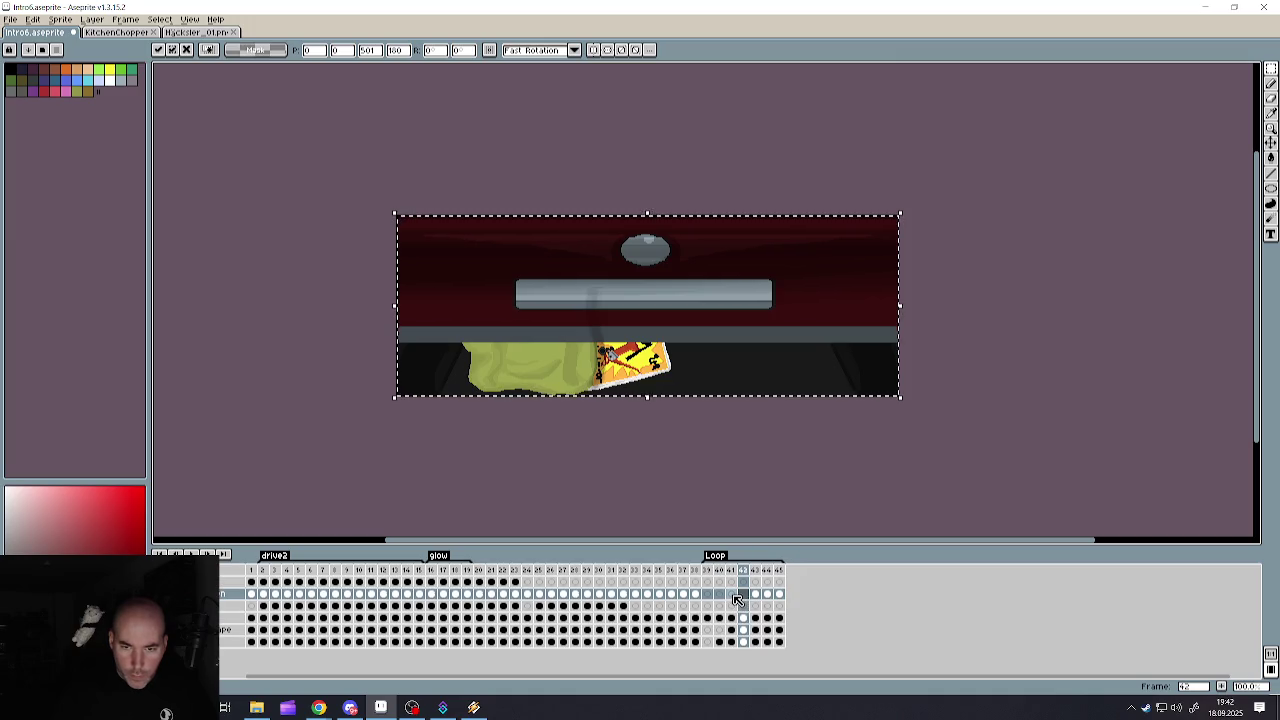
{"action": "left_click", "coordinate": [731, 594]}
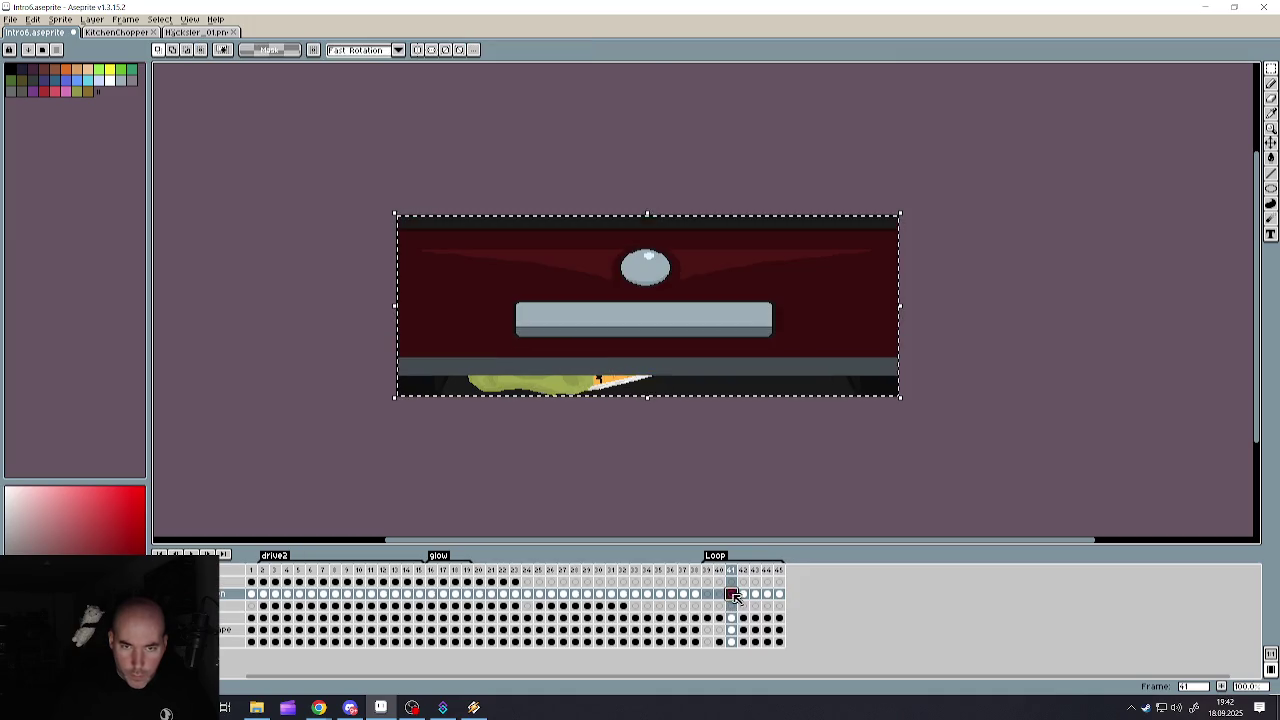
{"action": "left_click", "coordinate": [698, 471]}
{"action": "key", "text": "Left"}
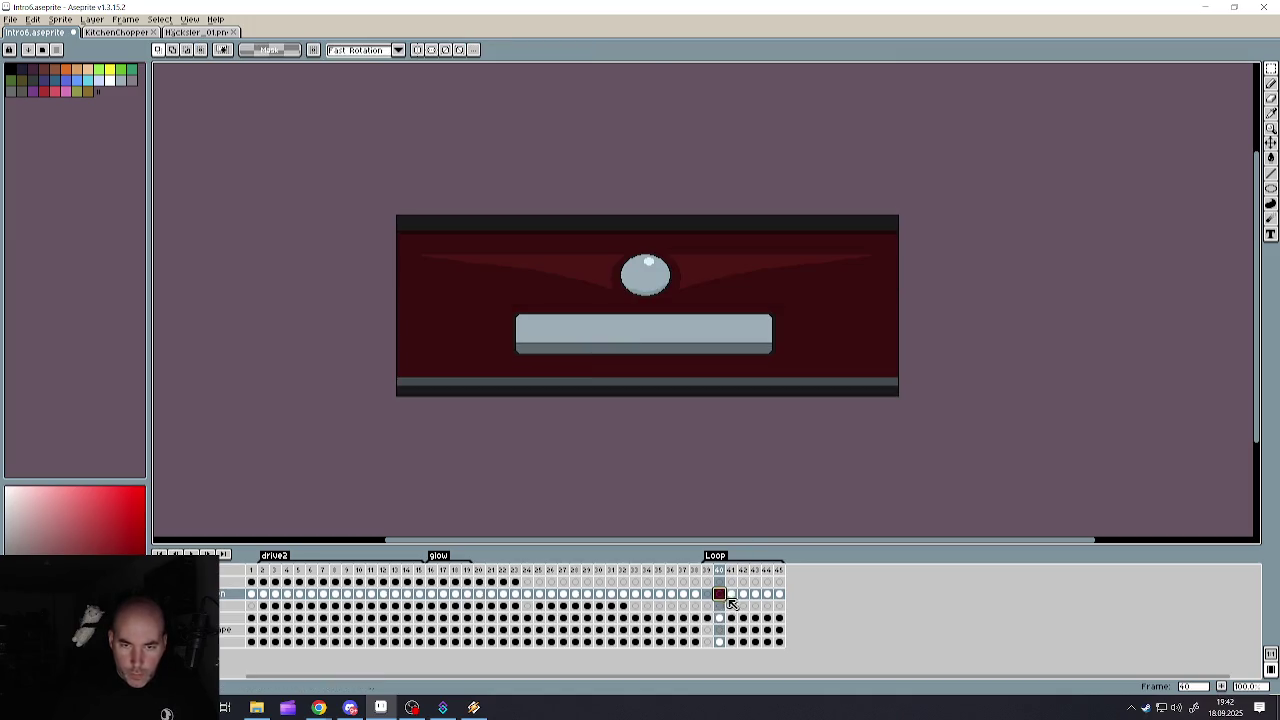
{"action": "left_click", "coordinate": [734, 595]}
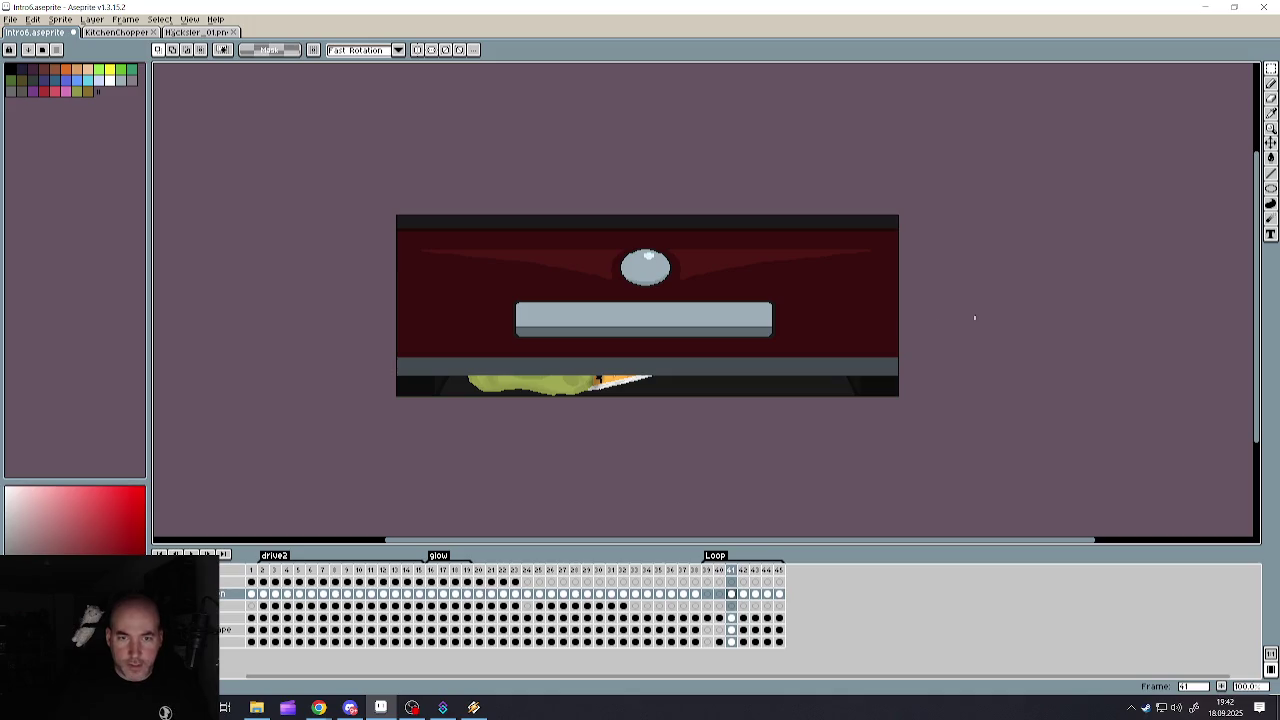
{"action": "left_click", "coordinate": [743, 595]}
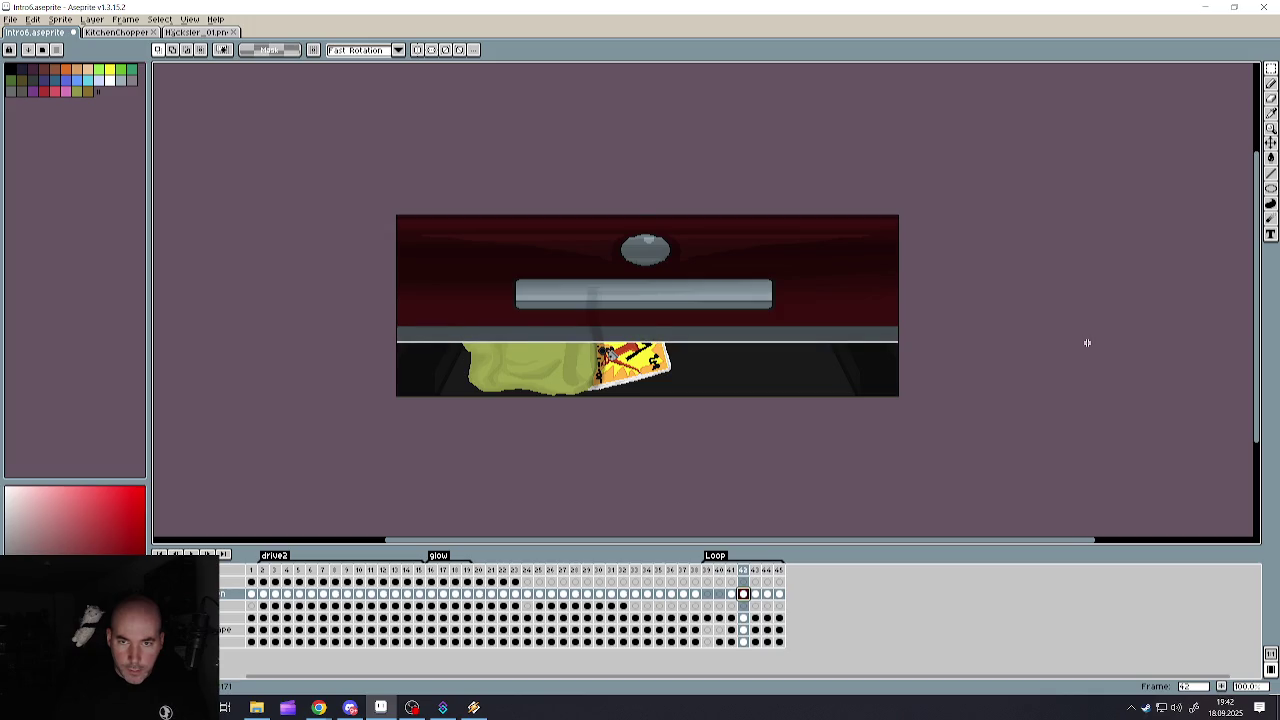
- Delete the shading from the panel's top band on frames 42 and 43
{"action": "left_click_drag", "start_coordinate": [1087, 338], "coordinate": [1055, 341]}
{"action": "key", "text": "Delete"}
{"action": "left_click", "coordinate": [757, 594]}
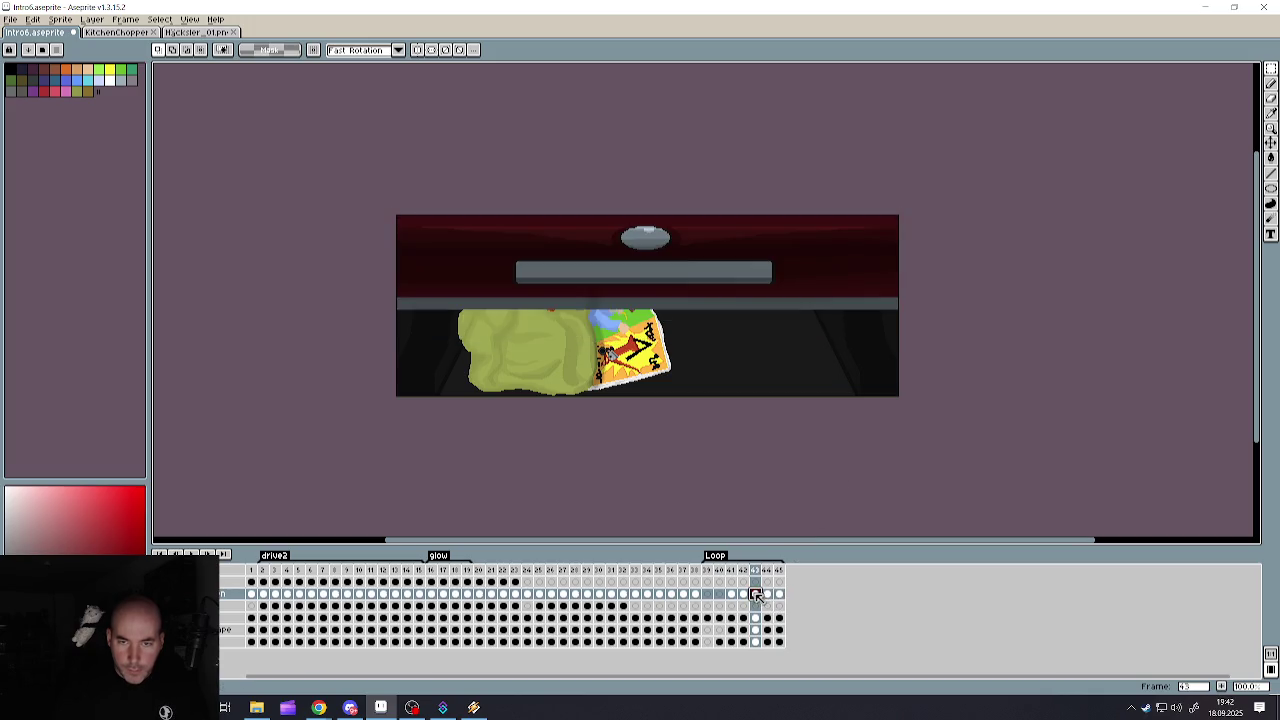
{"action": "left_click_drag", "start_coordinate": [354, 153], "coordinate": [1025, 308]}
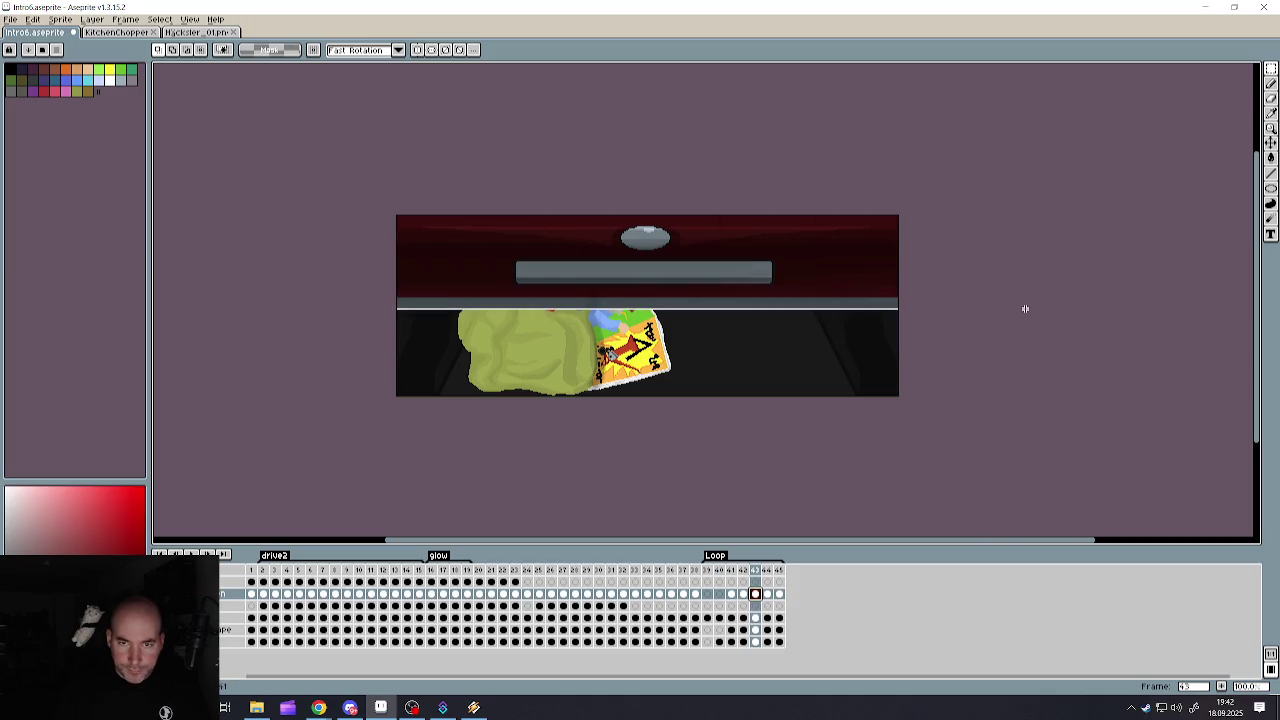
{"action": "key", "text": "Delete"}
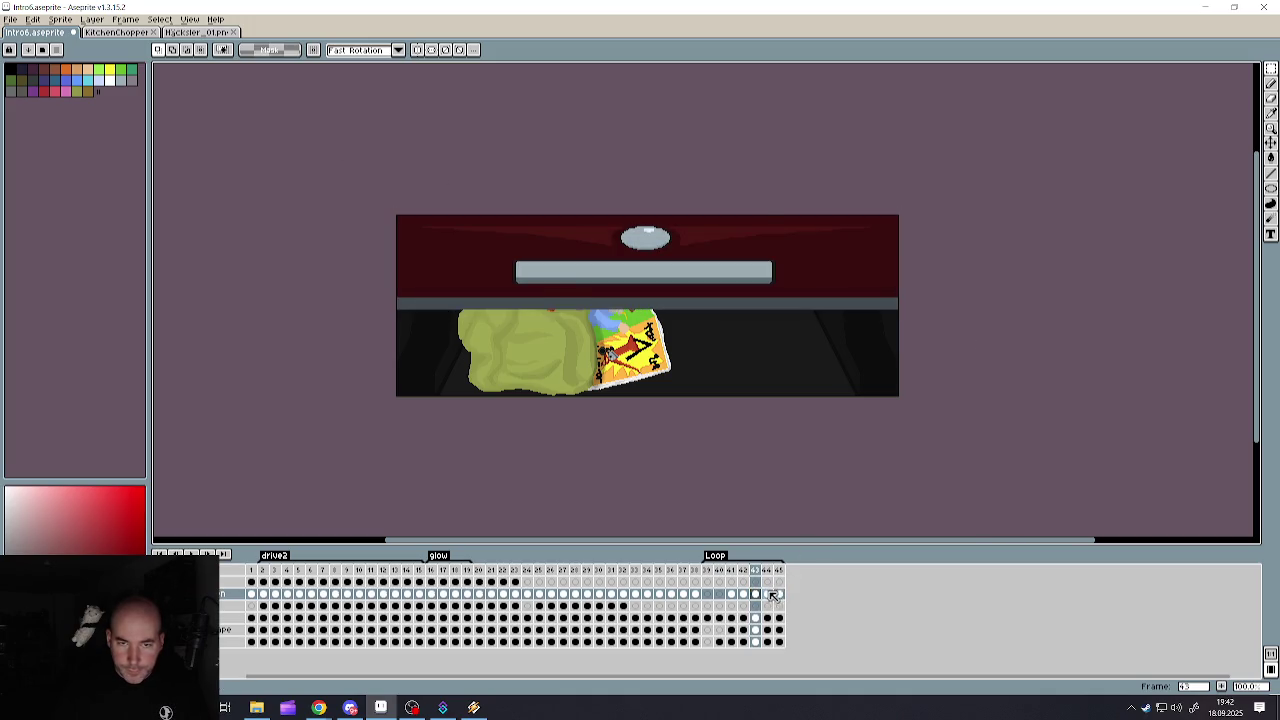
- Select the top band on frame 44, compare it with frame 45, and switch to single-pixel drawing
{"action": "left_click", "coordinate": [768, 594]}
{"action": "left_click_drag", "start_coordinate": [536, 205], "coordinate": [1063, 246]}
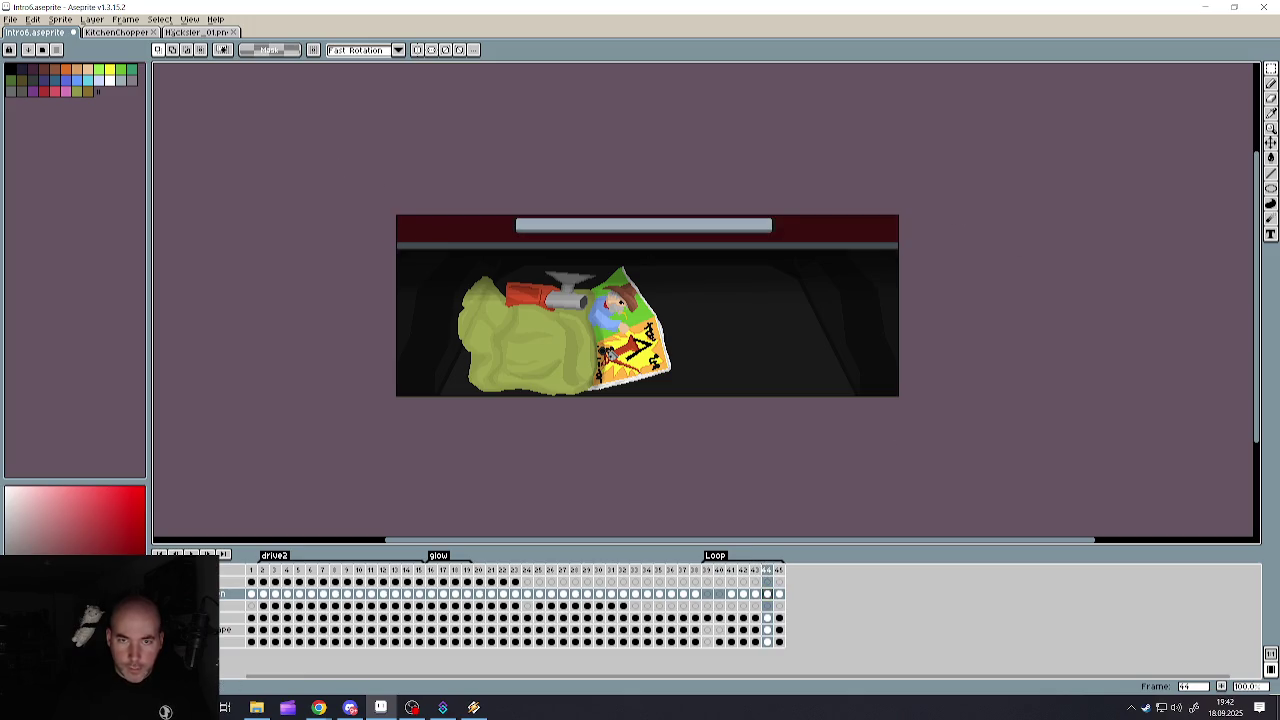
{"action": "left_click", "coordinate": [780, 594]}
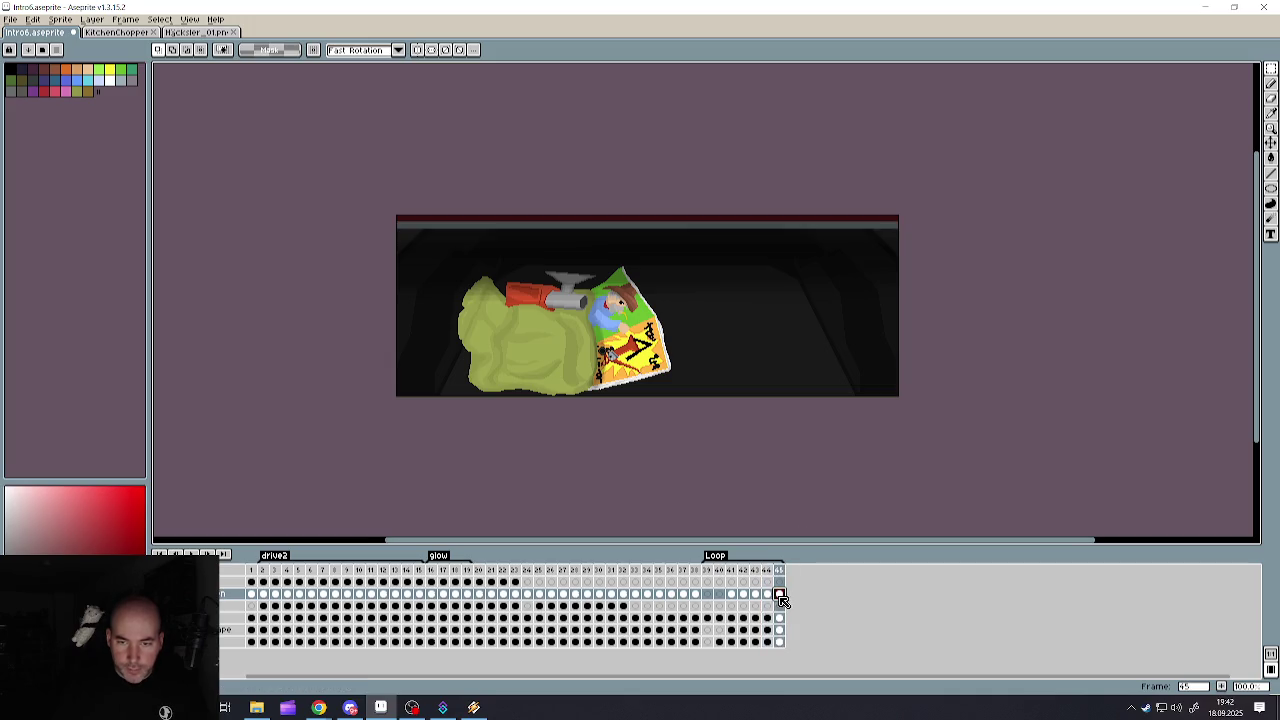
{"action": "left_click", "coordinate": [768, 594]}
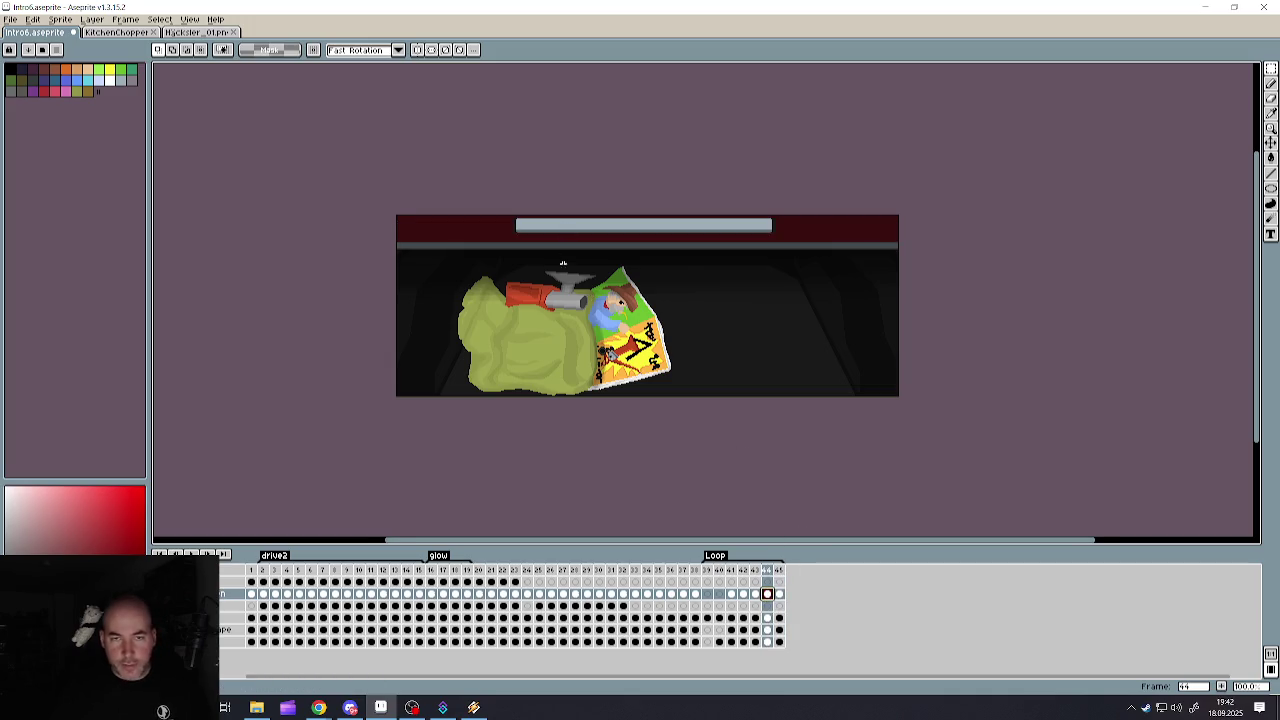
{"action": "scroll", "coordinate": [563, 263], "scroll_direction": "up", "scroll_amount": 1}
{"action": "scroll", "coordinate": [569, 277], "scroll_direction": "down", "scroll_amount": 1}
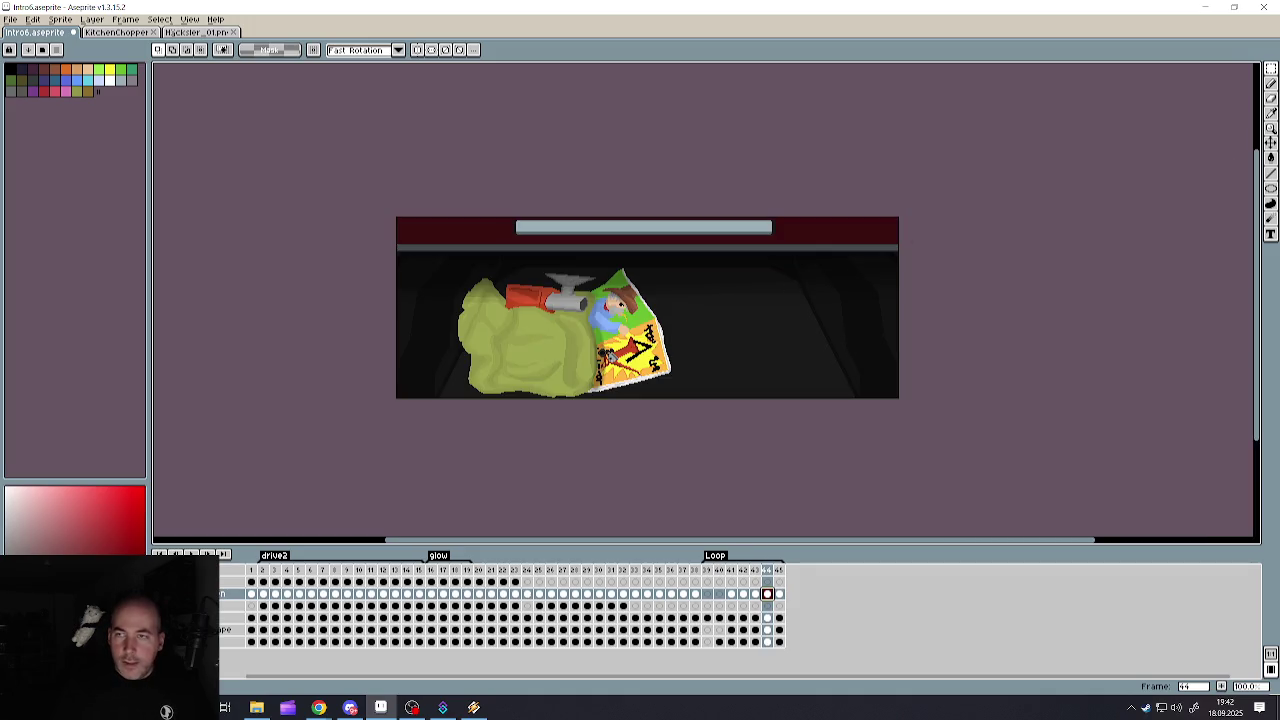
{"action": "left_click", "coordinate": [1272, 87]}
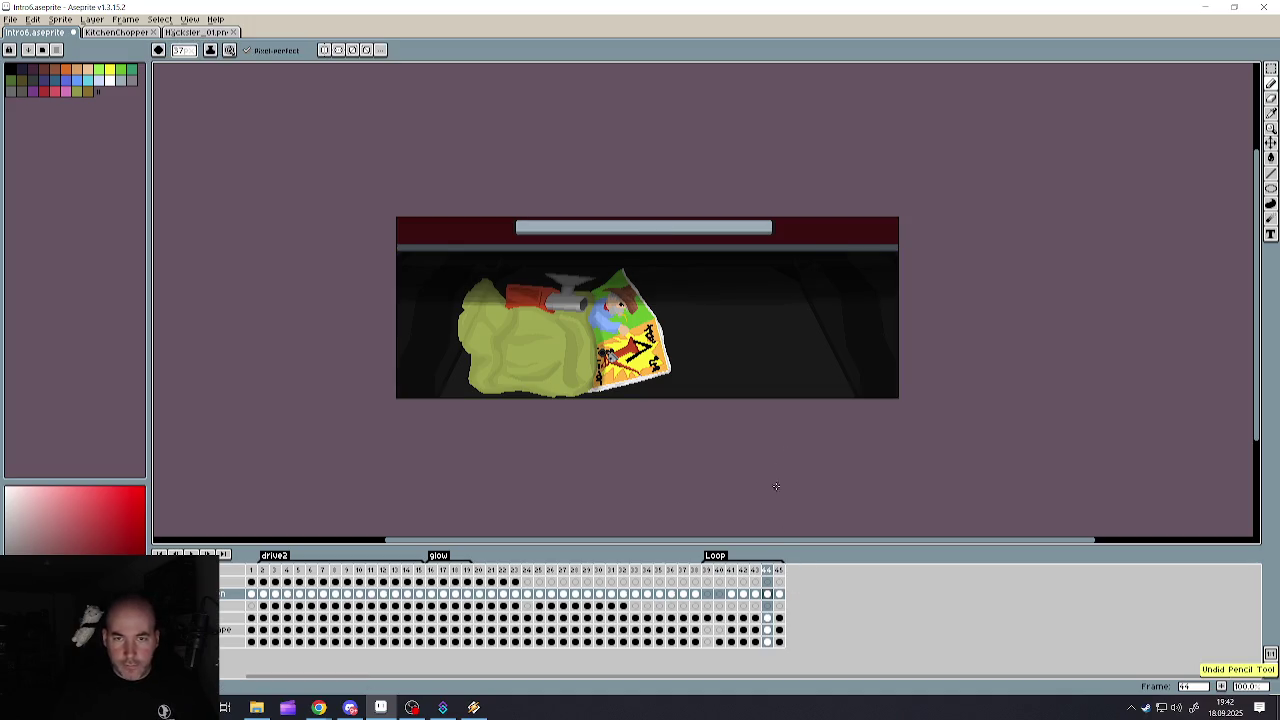
{"action": "left_click", "coordinate": [755, 594]}
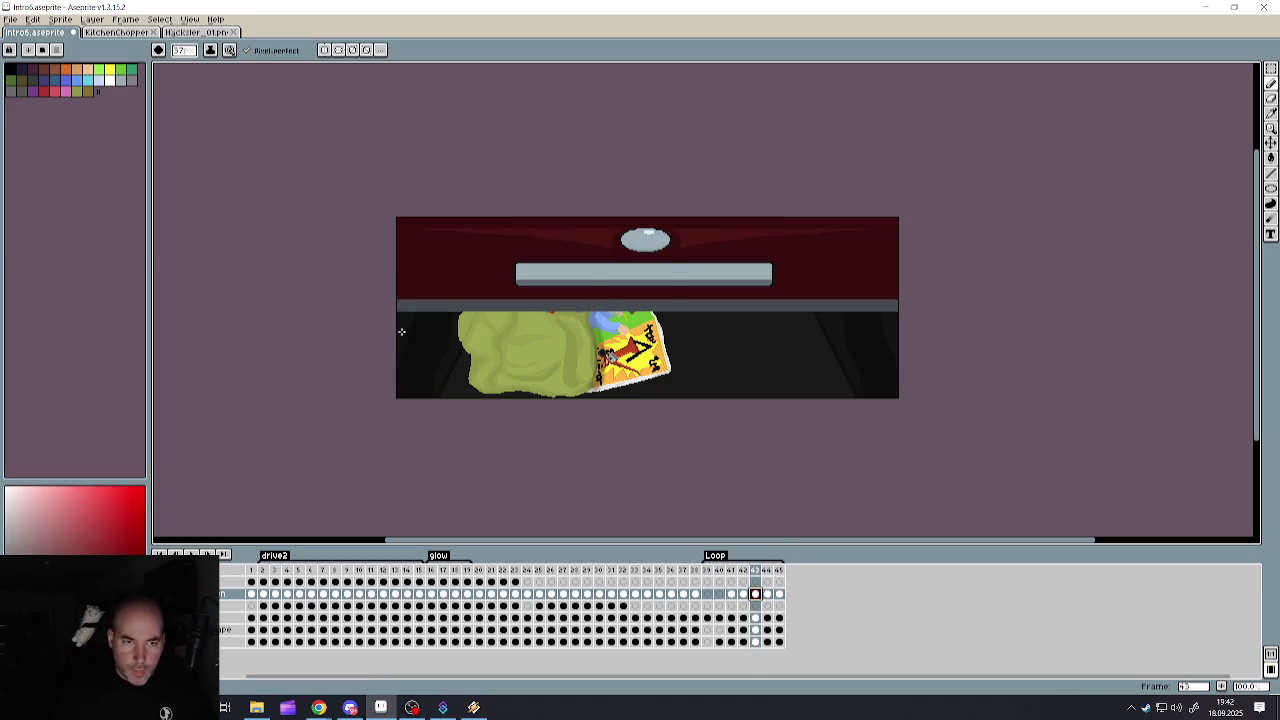
- Paint dark shading across the tops of the green sack and poster on frame 43
{"action": "key", "text": "Right"}
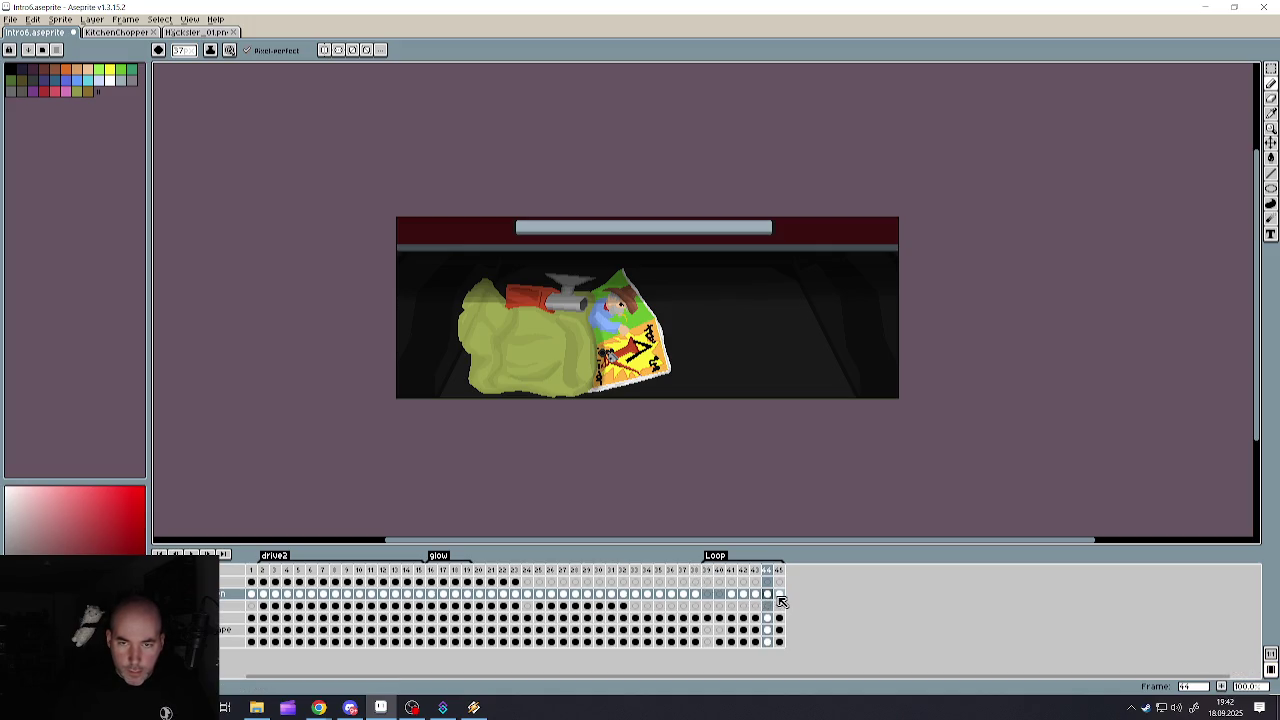
{"action": "left_click", "coordinate": [780, 595]}
{"action": "left_click", "coordinate": [767, 594]}
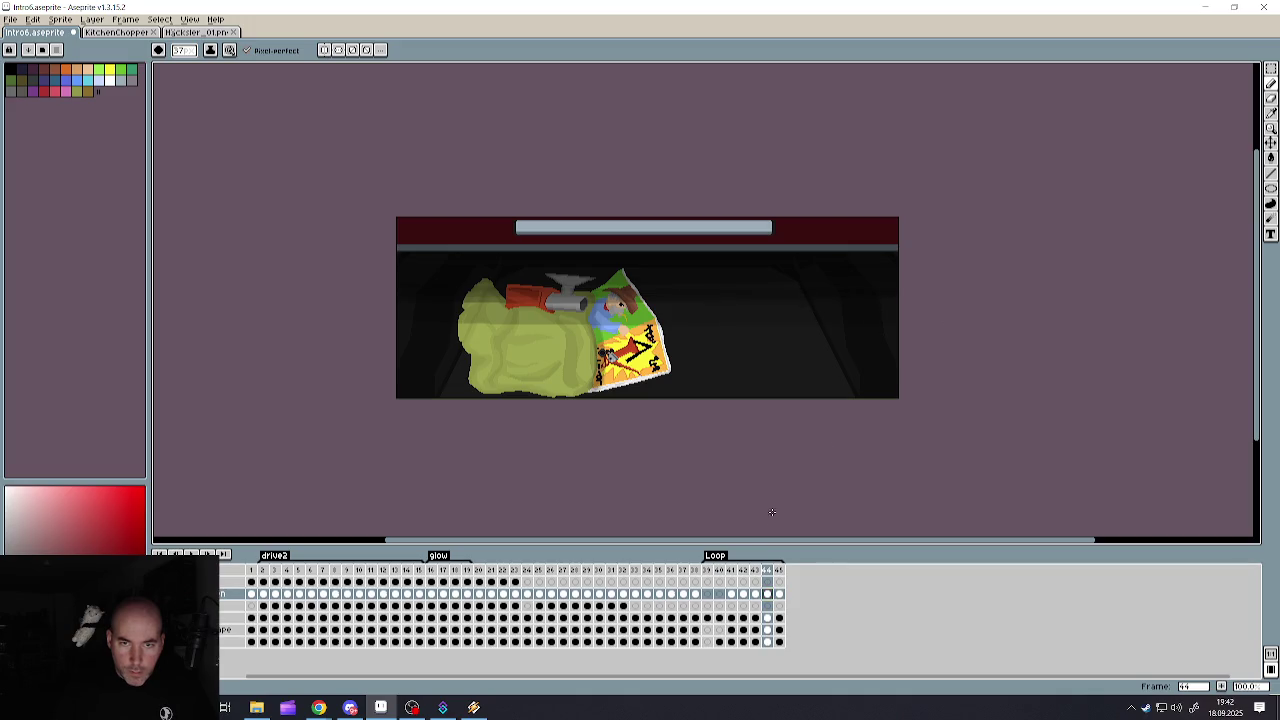
{"action": "key", "text": "Left"}
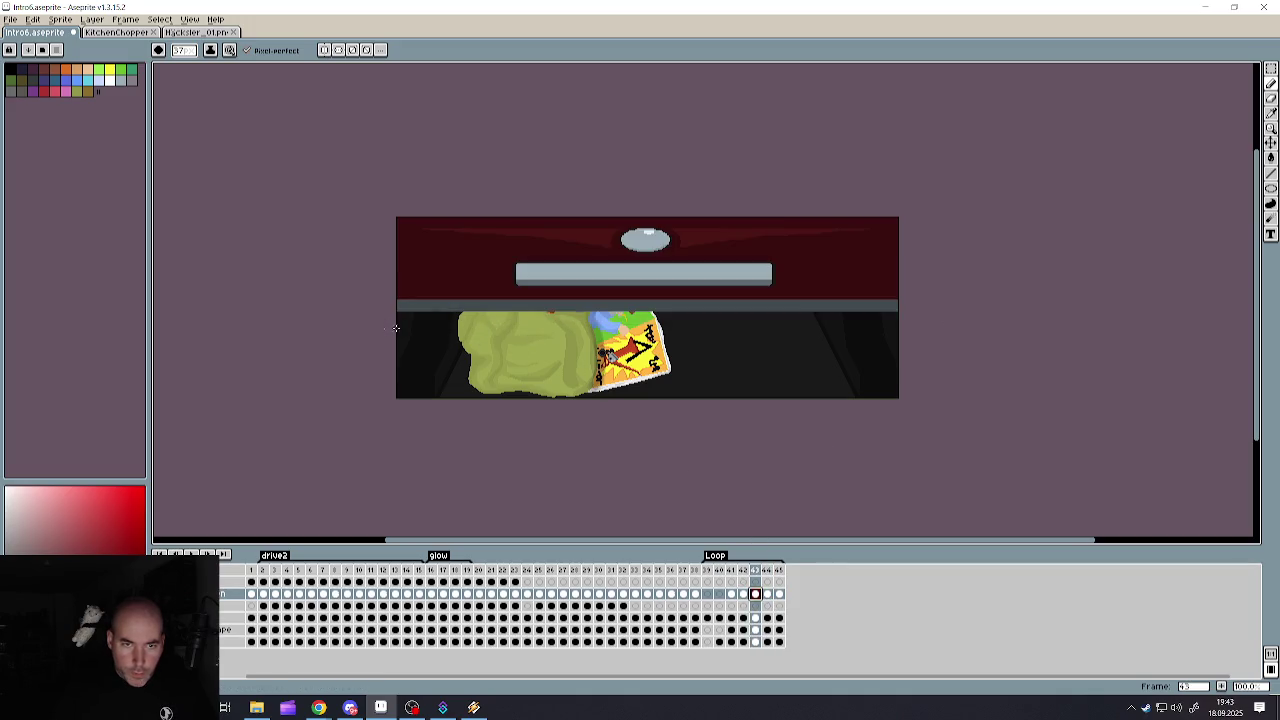
{"action": "left_click_drag", "start_coordinate": [395, 328], "coordinate": [787, 335]}
{"action": "left_click_drag", "start_coordinate": [932, 331], "coordinate": [320, 320]}
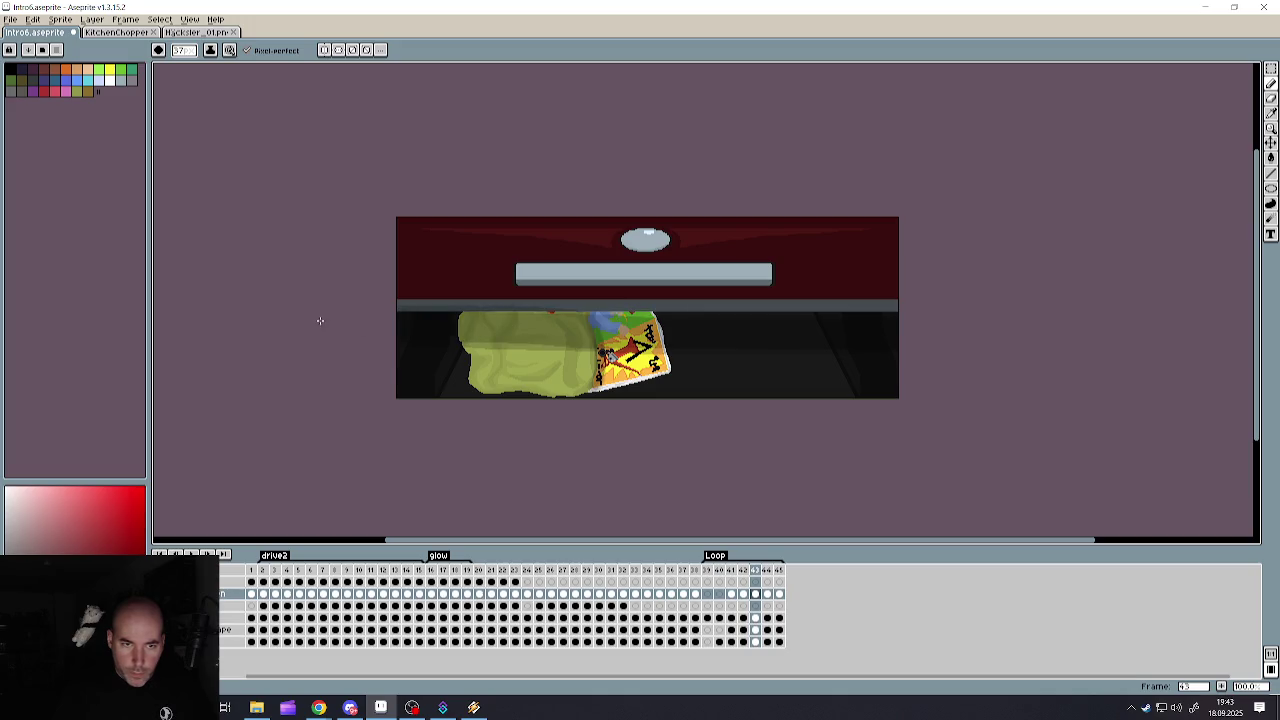
{"action": "mouse_move", "coordinate": [671, 324]}
{"action": "left_mouse_down"}
{"action": "mouse_move", "coordinate": [1007, 324]}
{"action": "mouse_move", "coordinate": [365, 320]}
{"action": "mouse_move", "coordinate": [1025, 335]}
{"action": "left_mouse_up"}
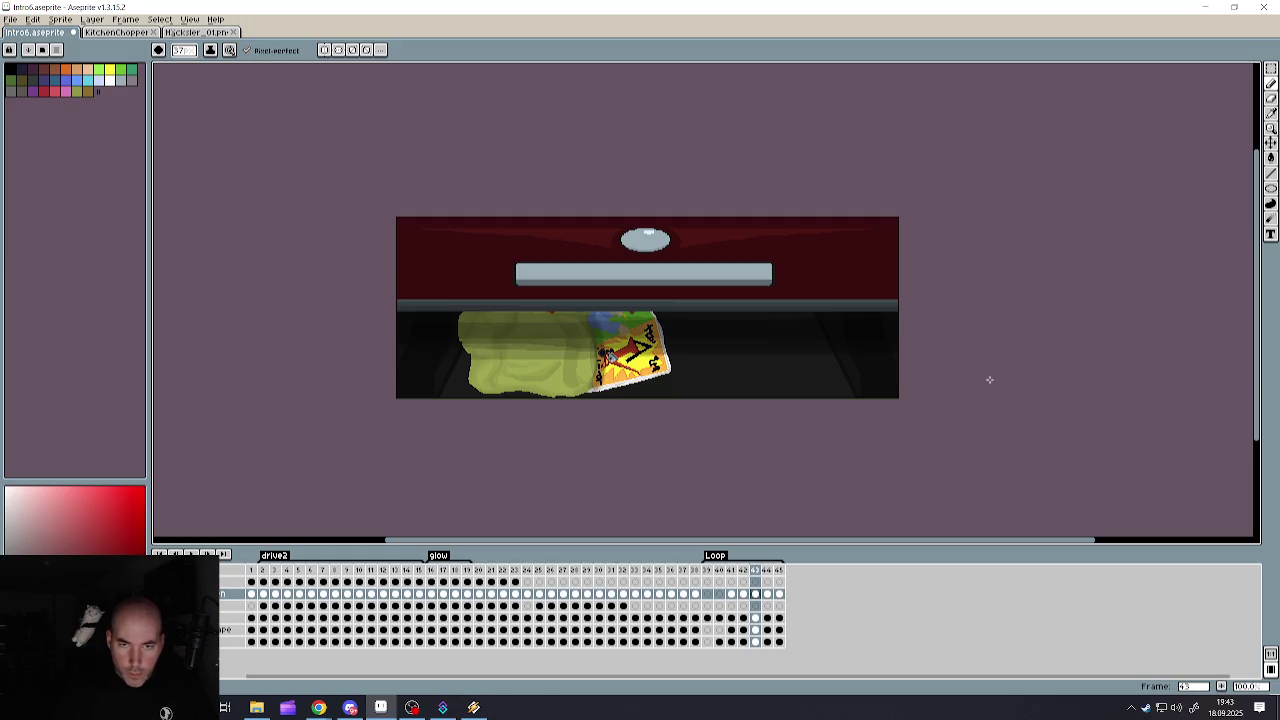
{"action": "key", "text": "ctrl+z"}
- Rework the dark band above the sack and poster, undoing rejected strokes and repainting it
{"action": "left_click_drag", "start_coordinate": [777, 358], "coordinate": [294, 349]}
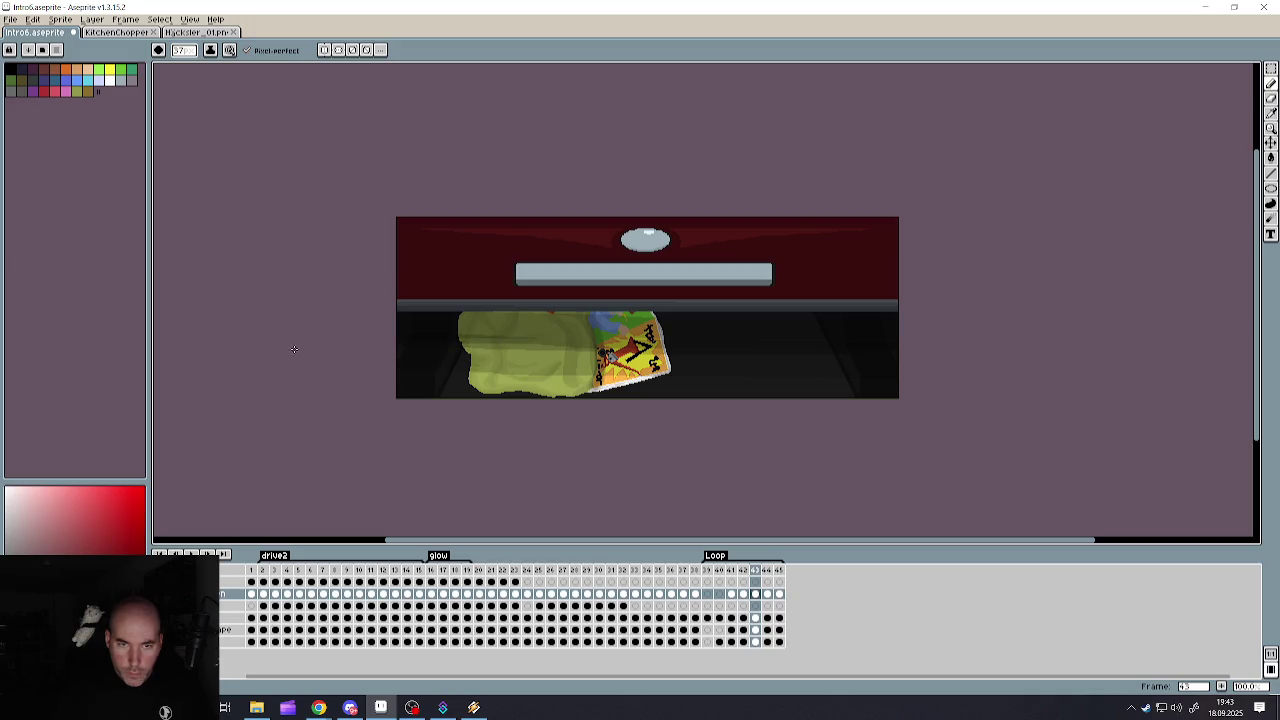
{"action": "key", "text": "ctrl+z"}
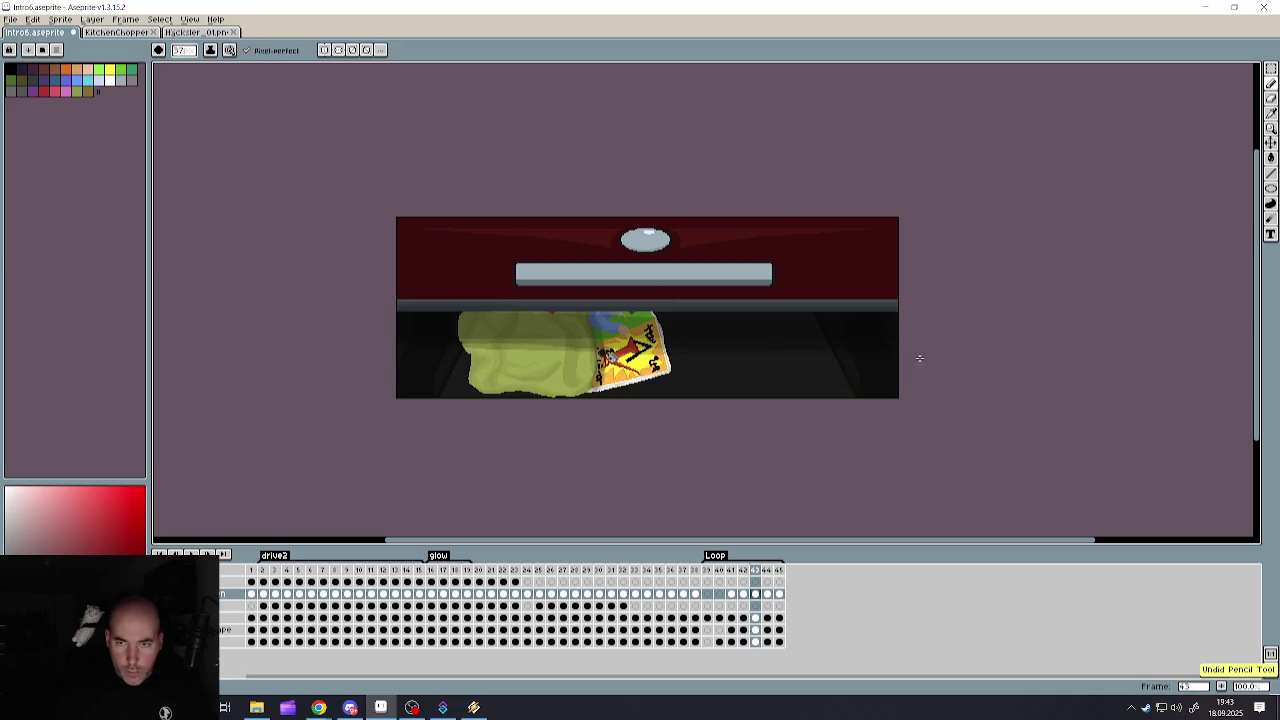
{"action": "left_click_drag", "start_coordinate": [760, 350], "coordinate": [440, 338]}
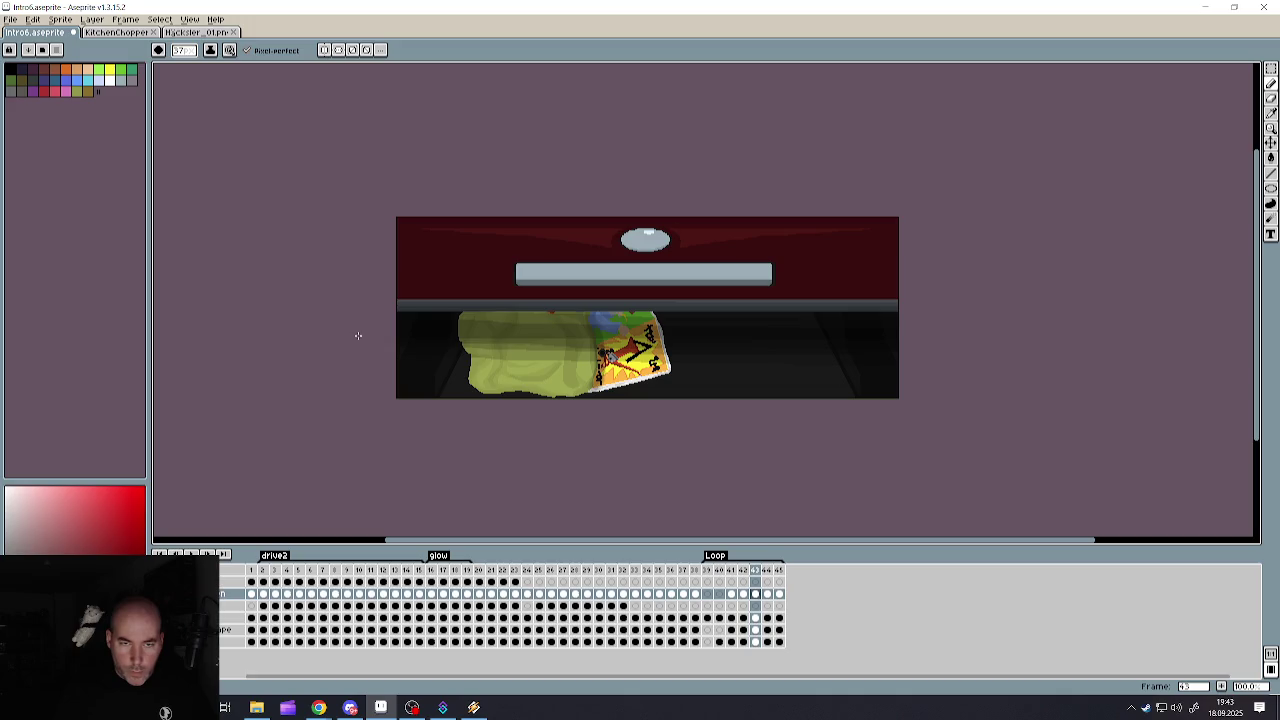
{"action": "key", "text": "ctrl+z"}
{"action": "key", "text": "ctrl+z"}
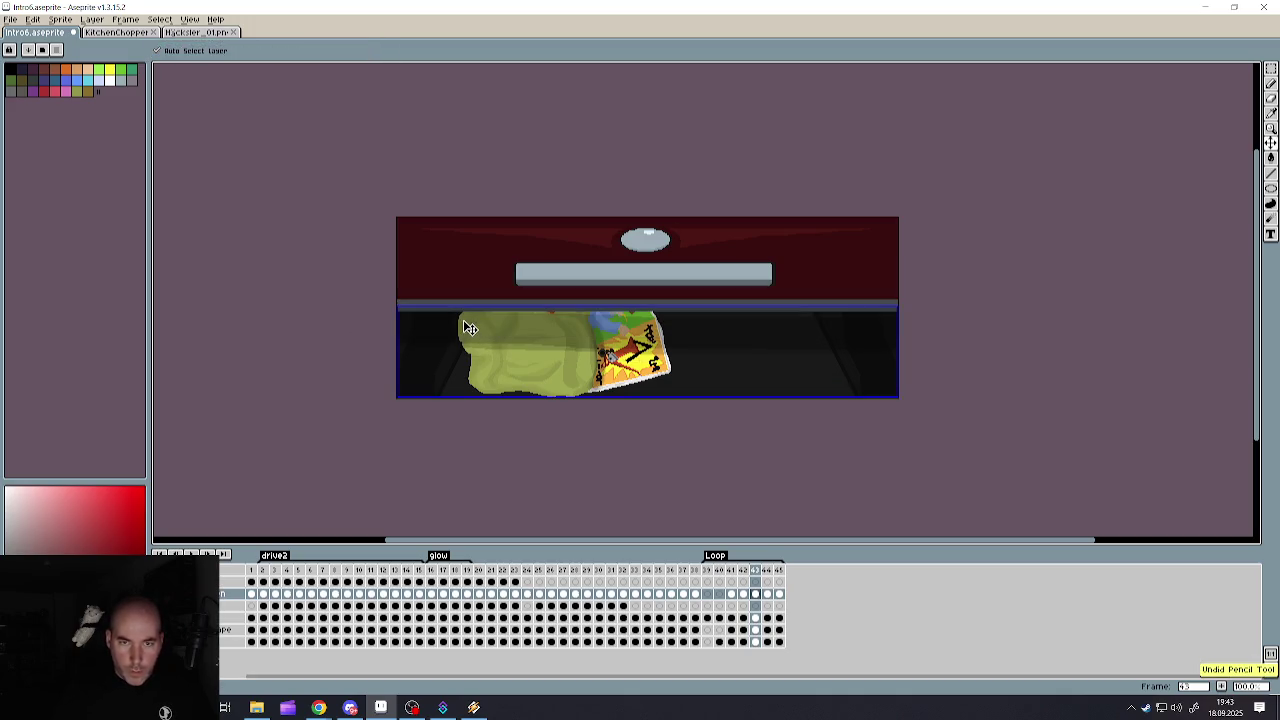
{"action": "key", "text": "ctrl+z"}
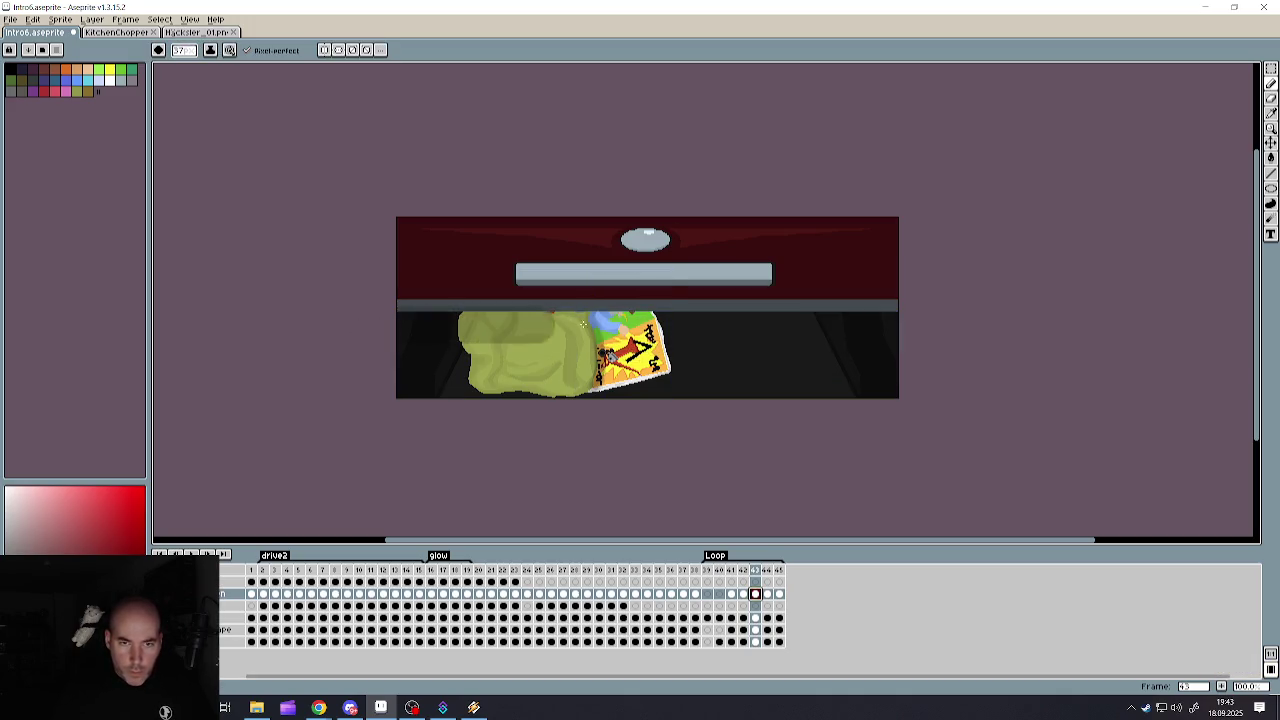
{"action": "left_click_drag", "start_coordinate": [582, 323], "coordinate": [994, 320]}
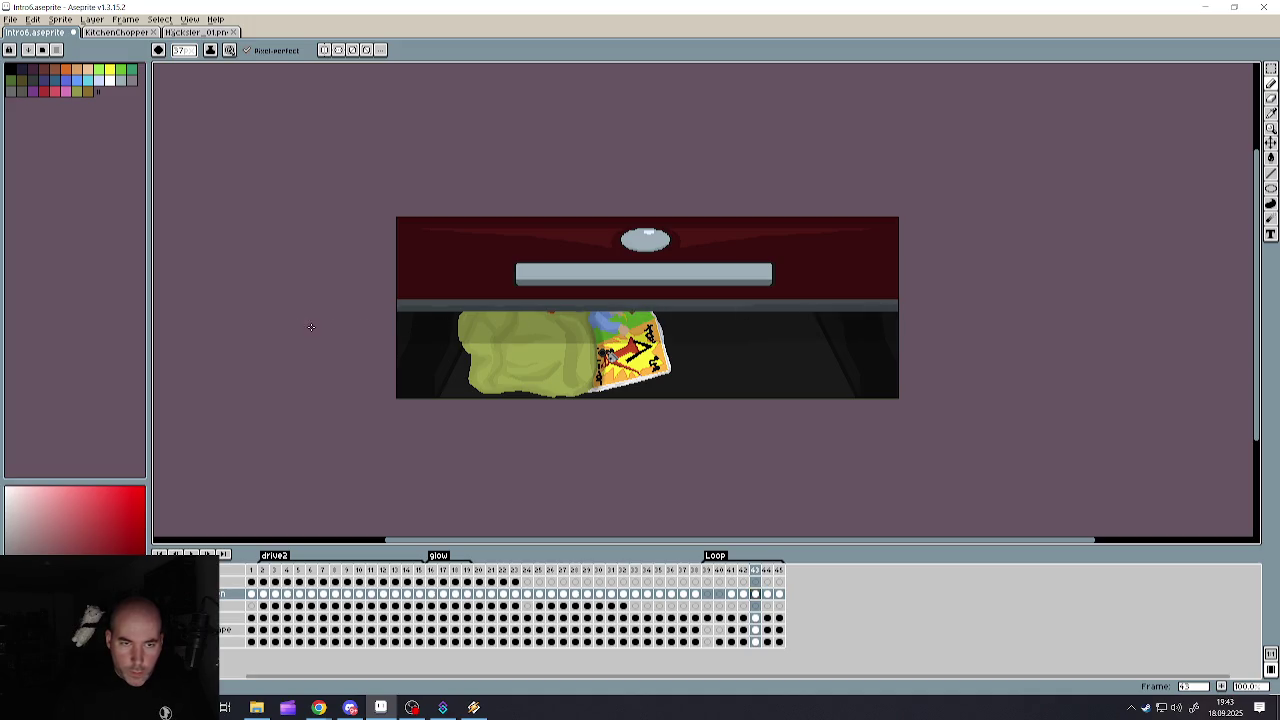
{"action": "left_click_drag", "start_coordinate": [432, 327], "coordinate": [776, 327]}
{"action": "mouse_move", "coordinate": [984, 326]}
{"action": "left_mouse_down"}
{"action": "mouse_move", "coordinate": [456, 322]}
{"action": "mouse_move", "coordinate": [833, 342]}
{"action": "left_mouse_up"}
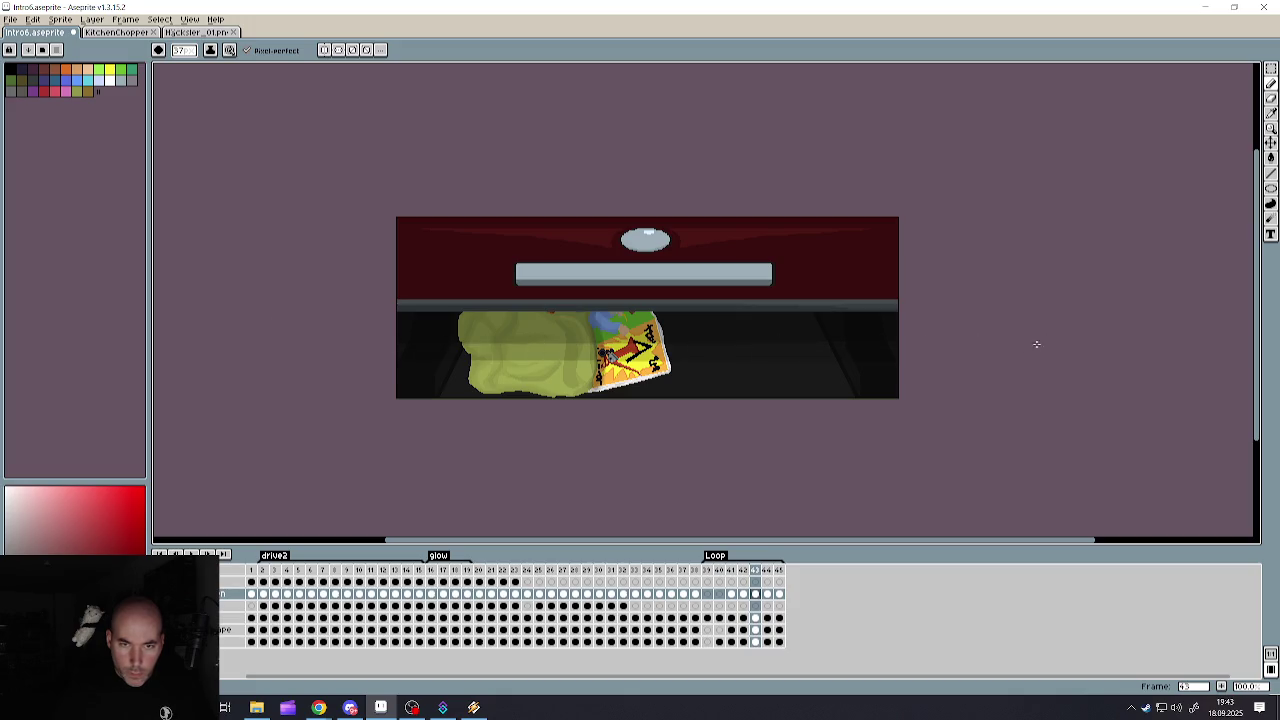
{"action": "left_click_drag", "start_coordinate": [280, 327], "coordinate": [968, 331]}
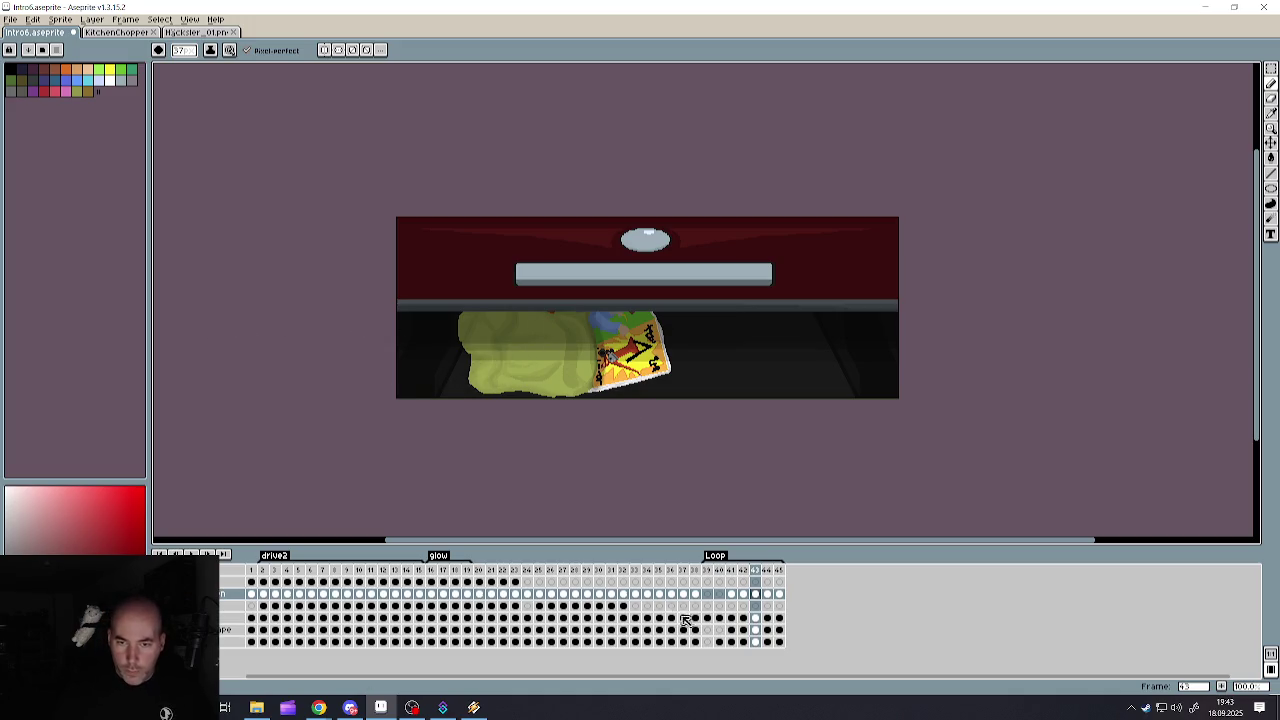
- Compare with frame 45, then step back to frame 42
{"action": "left_click", "coordinate": [770, 594]}
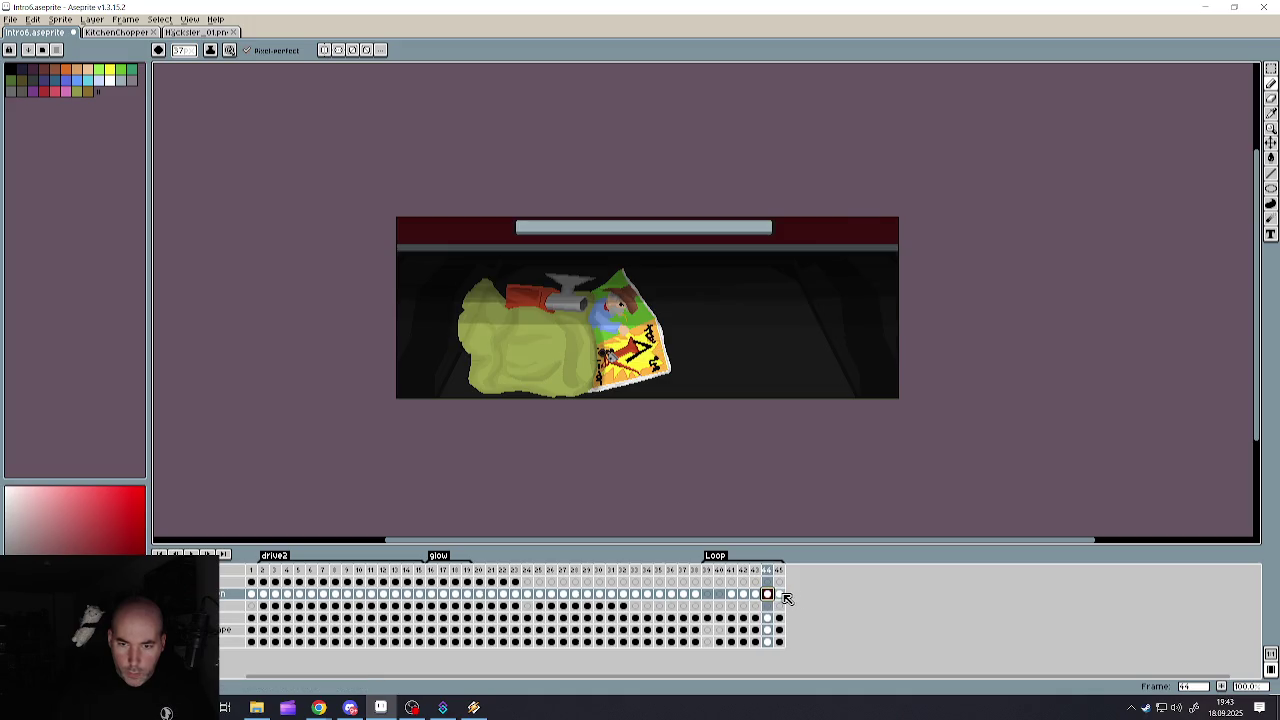
{"action": "left_click", "coordinate": [780, 594]}
{"action": "left_click", "coordinate": [768, 594]}
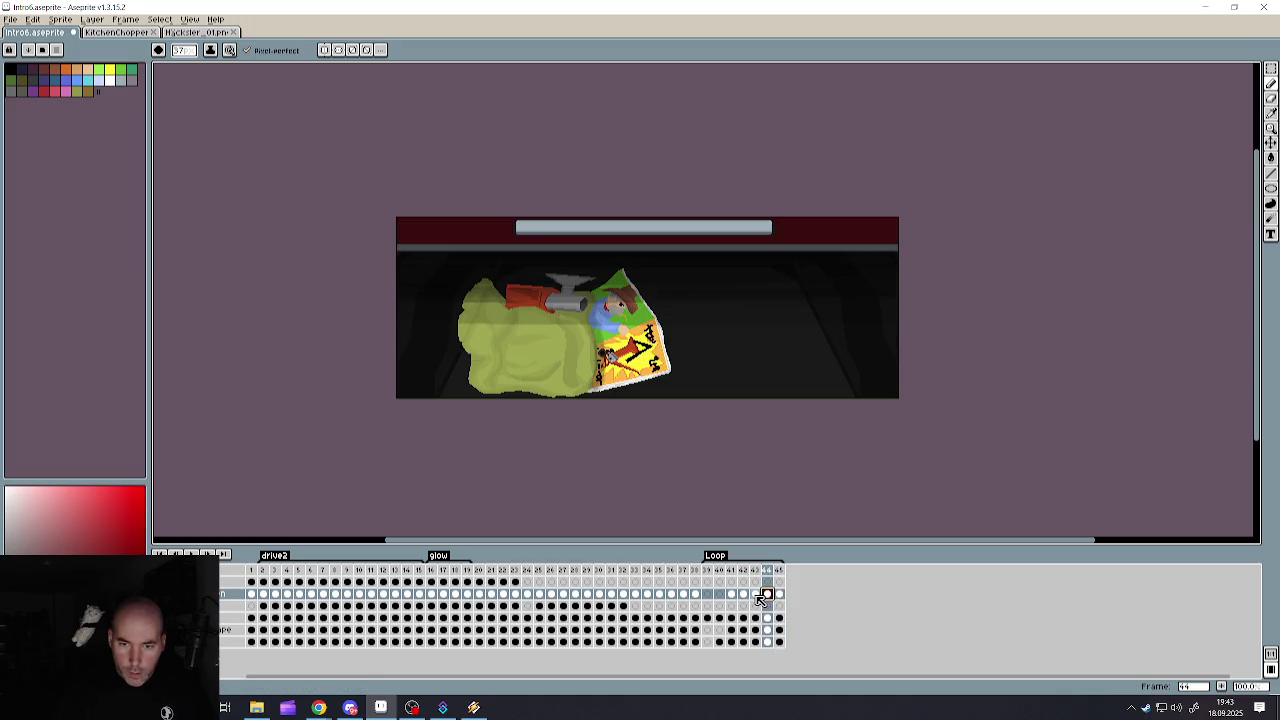
{"action": "left_click", "coordinate": [755, 594]}
{"action": "left_click", "coordinate": [744, 594]}
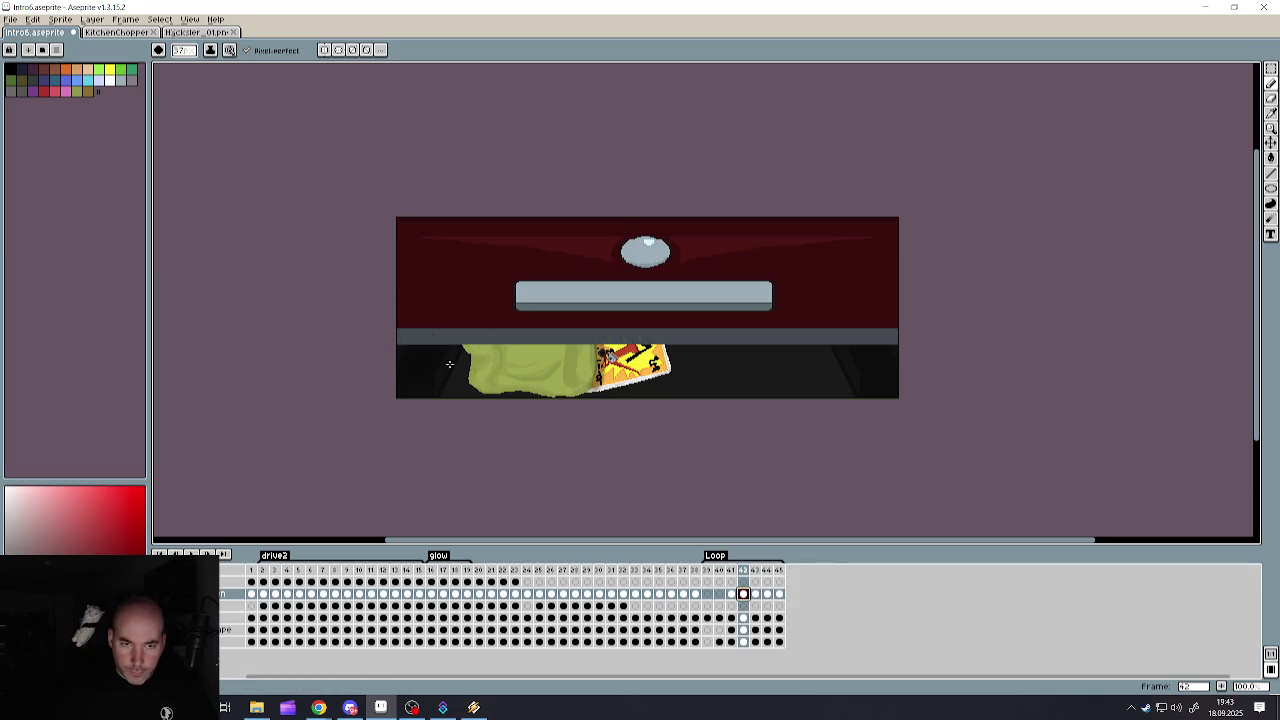
- Pencil darker shading across the green sack on frame 42
{"action": "left_click_drag", "start_coordinate": [449, 364], "coordinate": [766, 361]}
{"action": "left_click_drag", "start_coordinate": [1009, 367], "coordinate": [294, 378]}
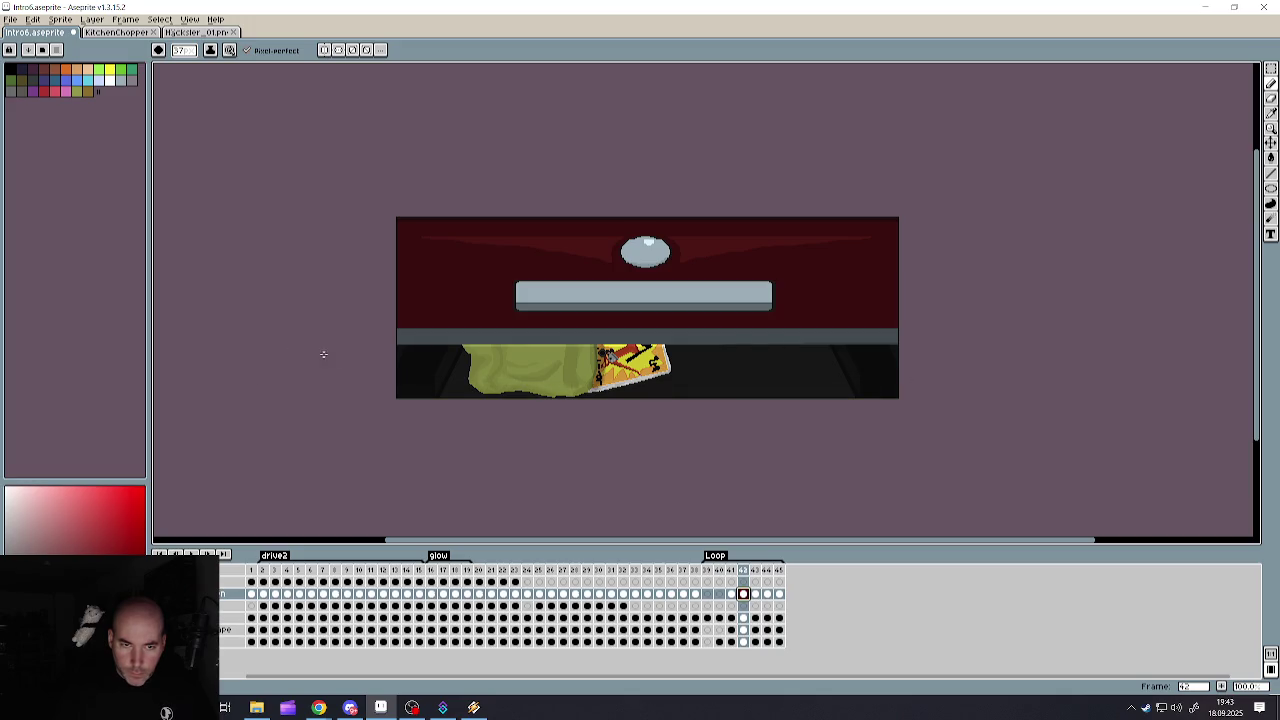
{"action": "left_click_drag", "start_coordinate": [1022, 365], "coordinate": [861, 367]}
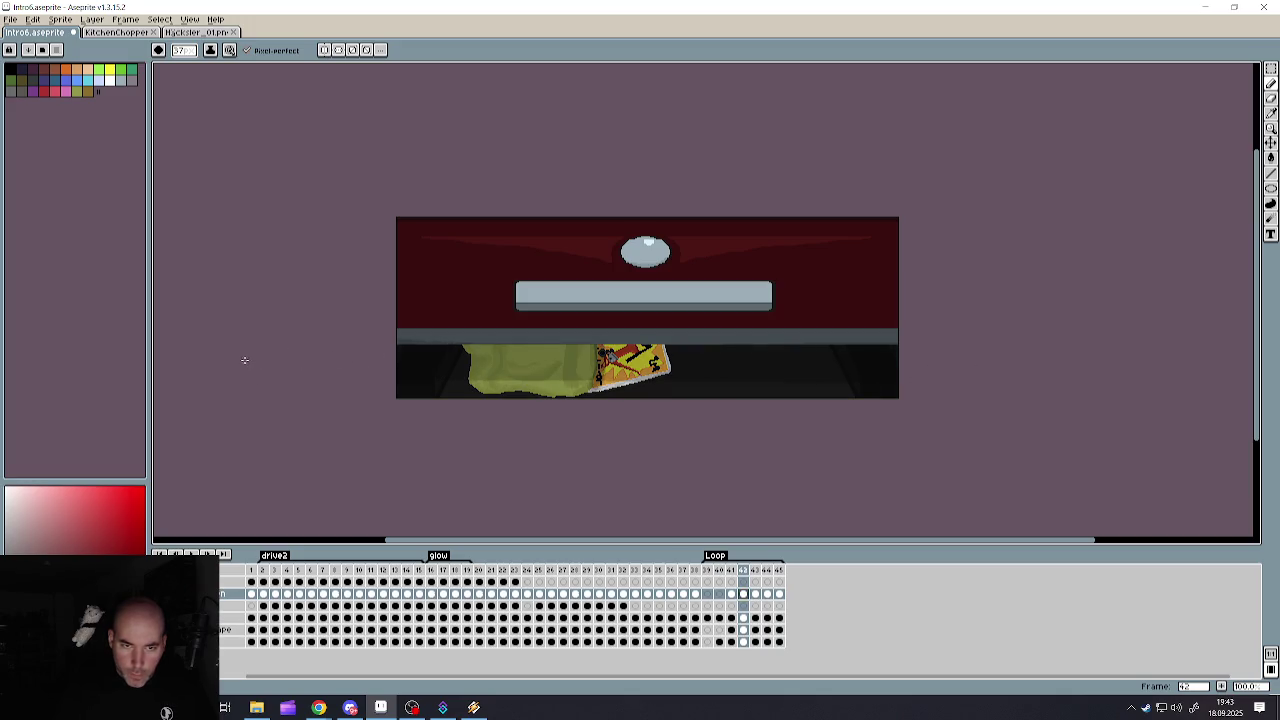
{"action": "mouse_move", "coordinate": [1024, 357]}
{"action": "left_mouse_down"}
{"action": "mouse_move", "coordinate": [990, 344]}
{"action": "mouse_move", "coordinate": [291, 326]}
{"action": "mouse_move", "coordinate": [816, 332]}
{"action": "mouse_move", "coordinate": [600, 330]}
{"action": "left_mouse_up"}
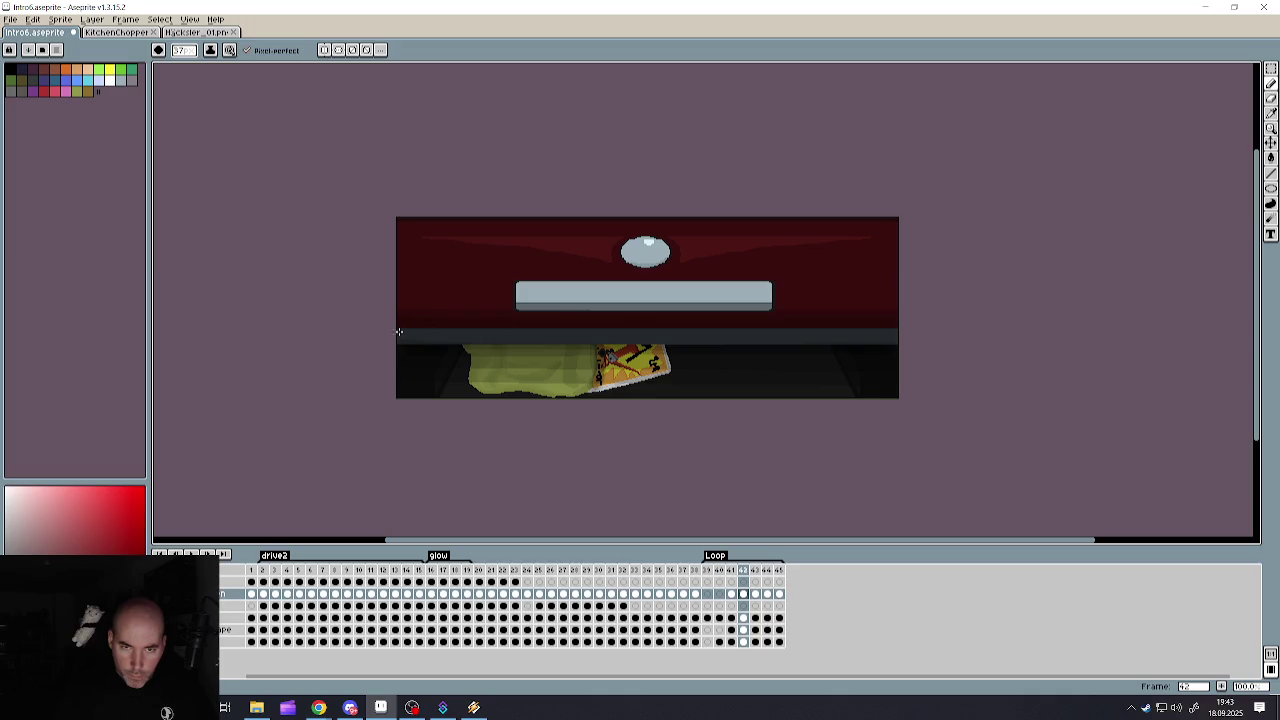
{"action": "scroll", "coordinate": [834, 361], "scroll_direction": "left", "scroll_amount": 1}
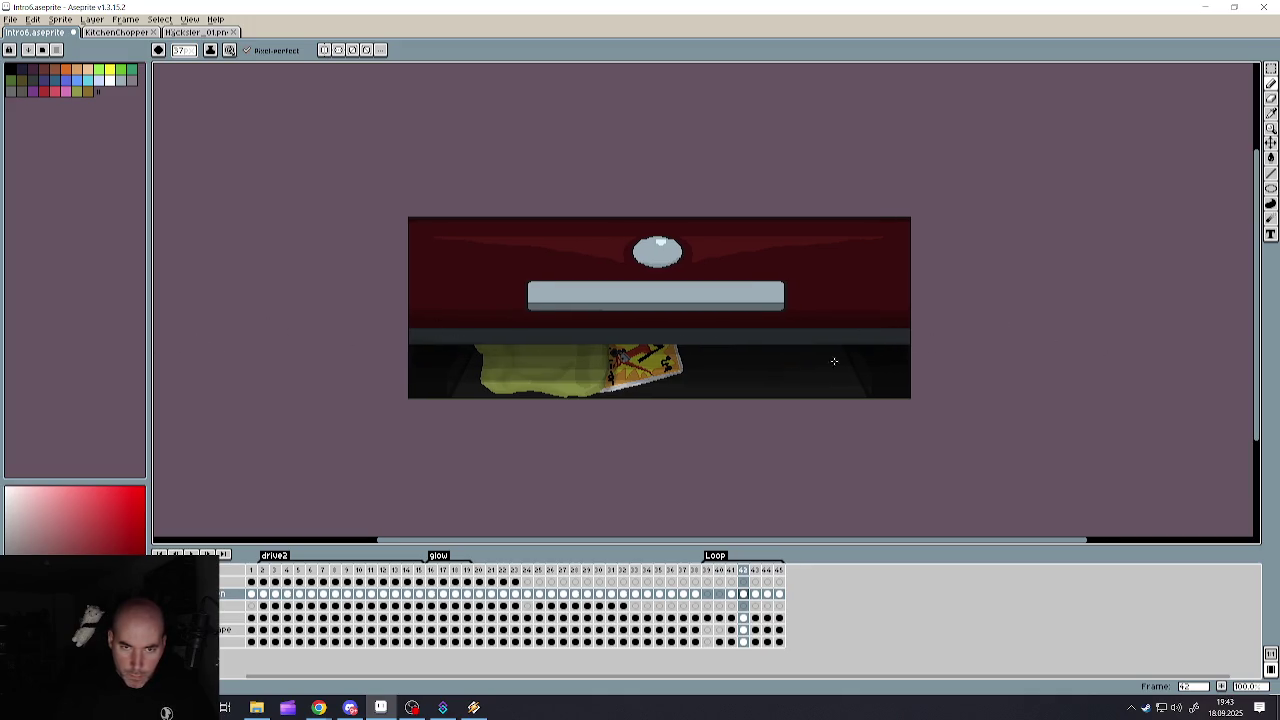
{"action": "scroll", "coordinate": [511, 408], "scroll_direction": "down", "scroll_amount": 3}
{"action": "scroll", "coordinate": [514, 408], "scroll_direction": "up", "scroll_amount": 1}
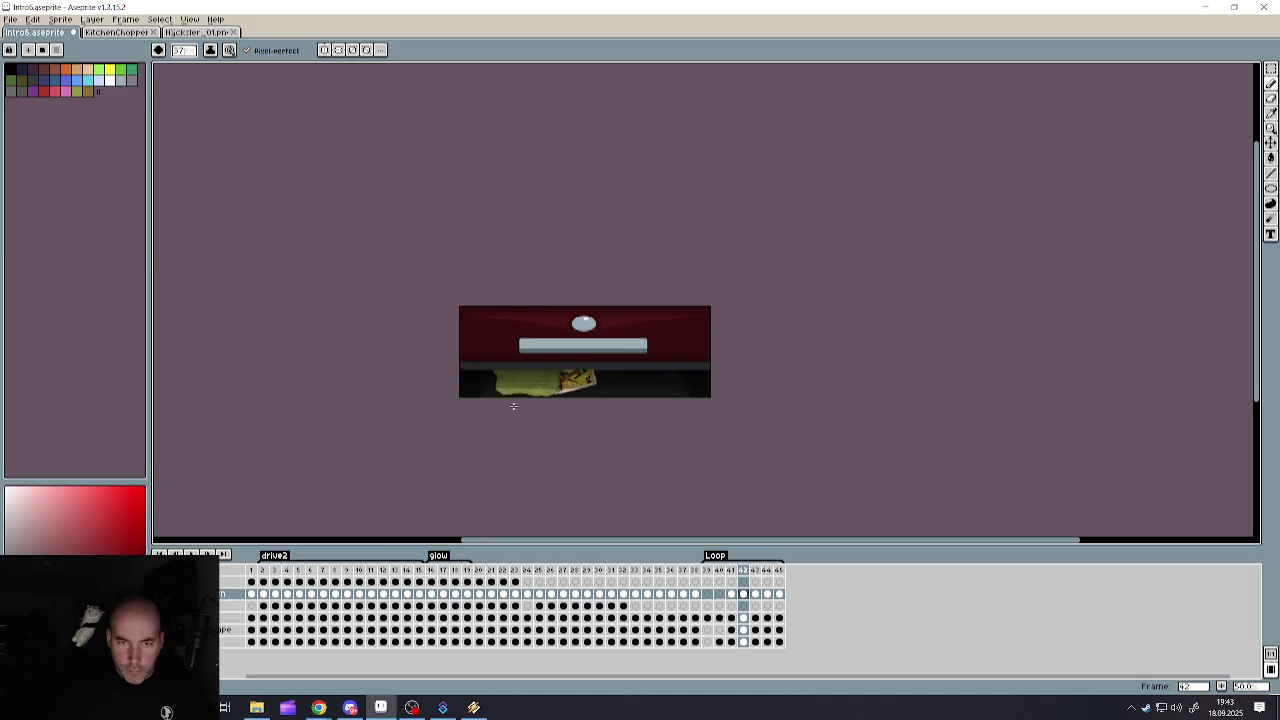
{"action": "scroll", "coordinate": [535, 411], "scroll_direction": "up", "scroll_amount": 2}
- Darken the grey strip along the bottom of frame 41 across its full width
{"action": "left_click", "coordinate": [731, 594]}
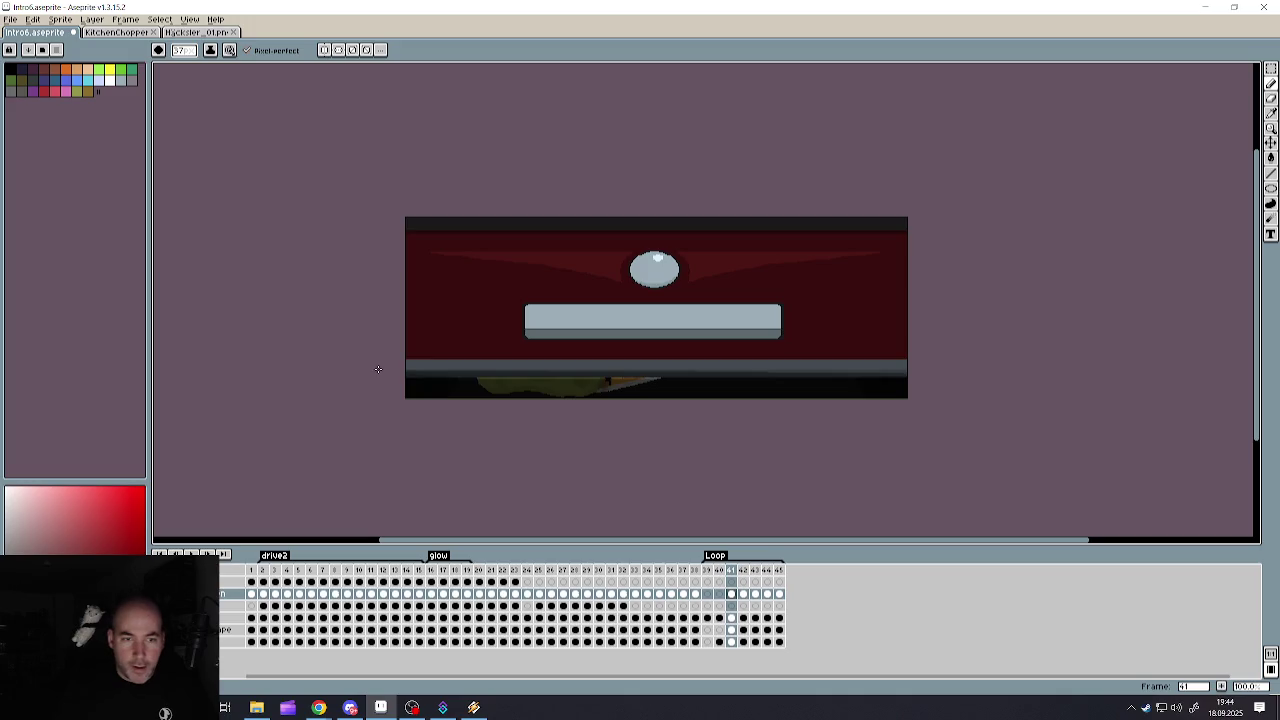
{"action": "left_click_drag", "start_coordinate": [406, 366], "coordinate": [871, 358]}
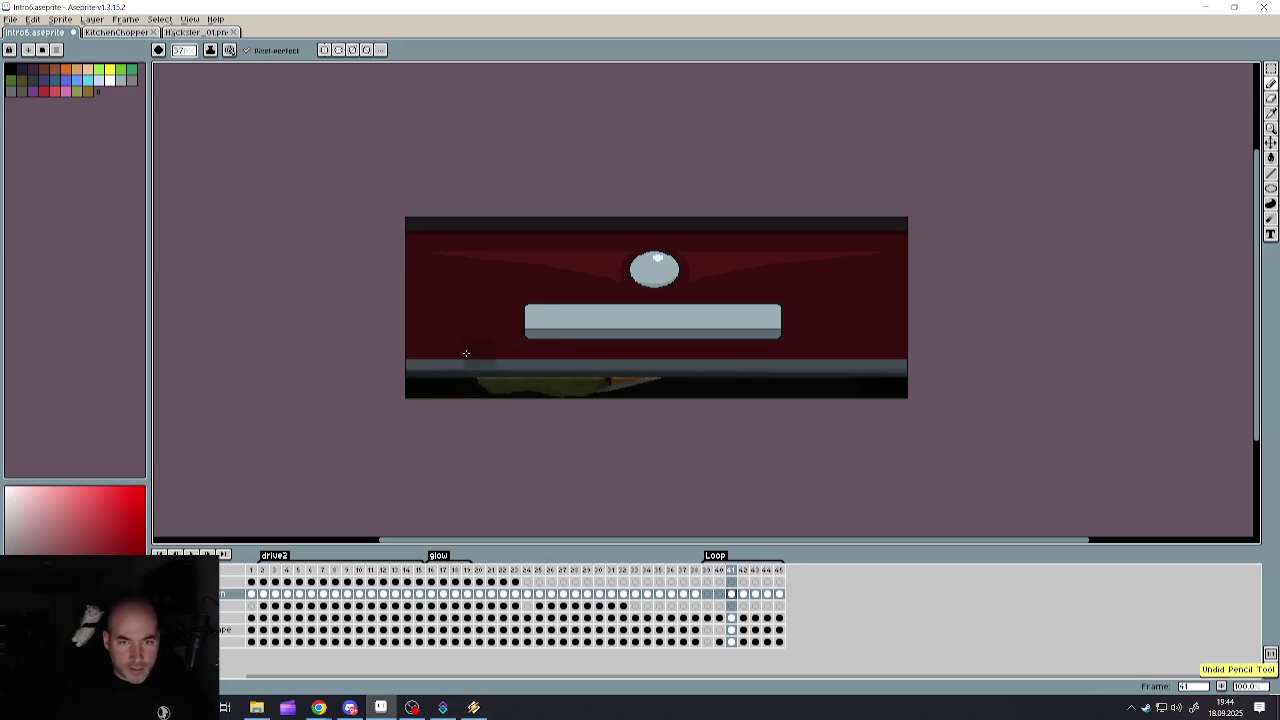
{"action": "left_click_drag", "start_coordinate": [394, 355], "coordinate": [768, 360]}
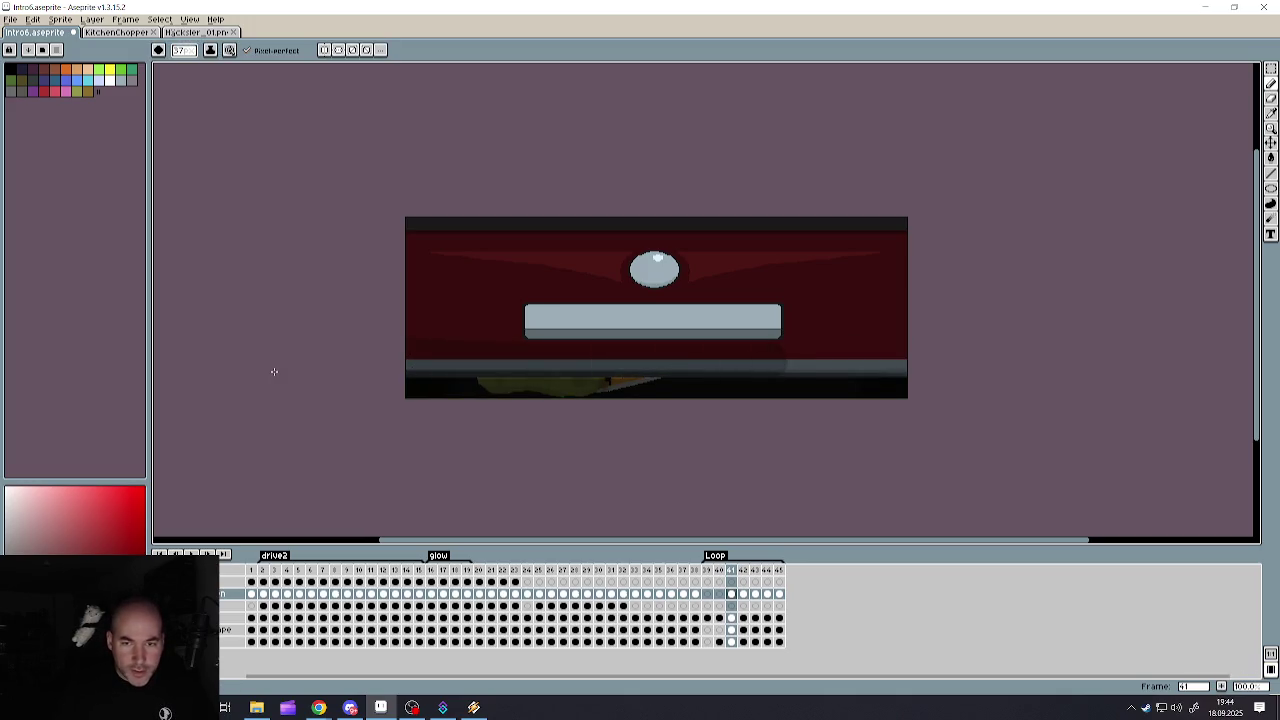
{"action": "key", "text": "ctrl+z"}
{"action": "left_click_drag", "start_coordinate": [306, 365], "coordinate": [993, 355]}
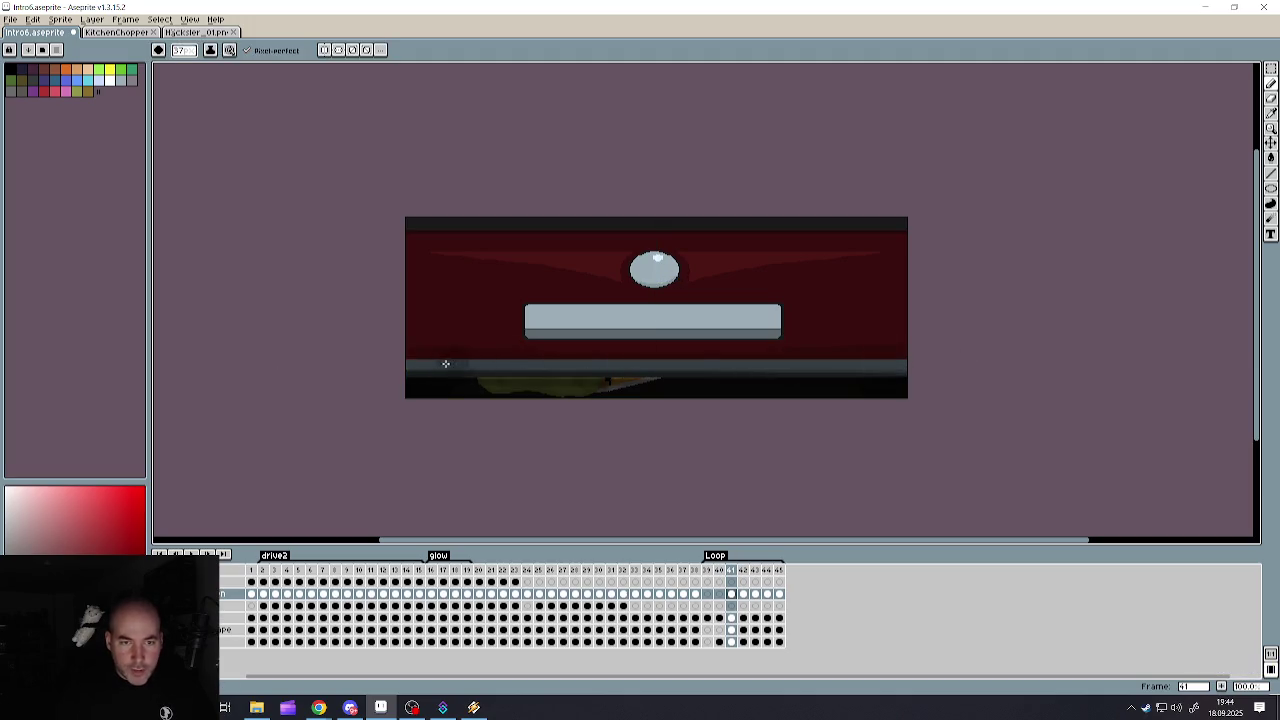
{"action": "left_click_drag", "start_coordinate": [446, 364], "coordinate": [928, 351]}
{"action": "left_click_drag", "start_coordinate": [343, 360], "coordinate": [1105, 358]}
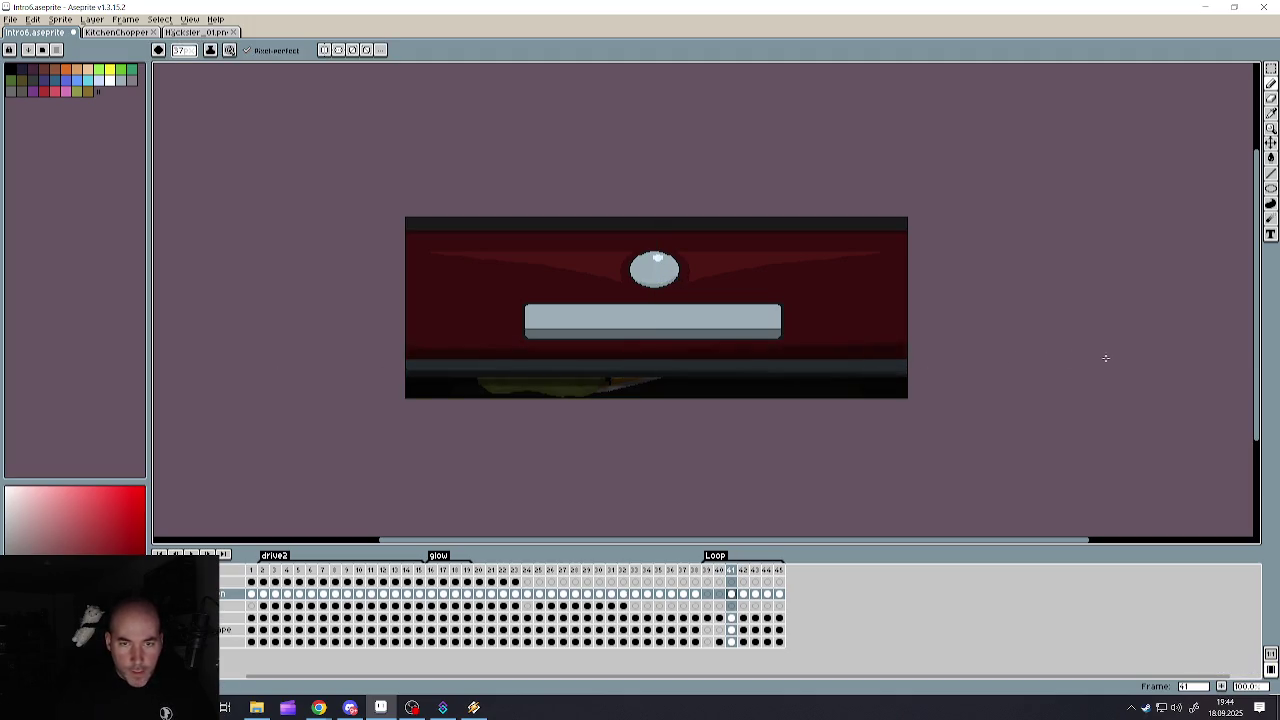
{"action": "left_click_drag", "start_coordinate": [323, 364], "coordinate": [1251, 352]}
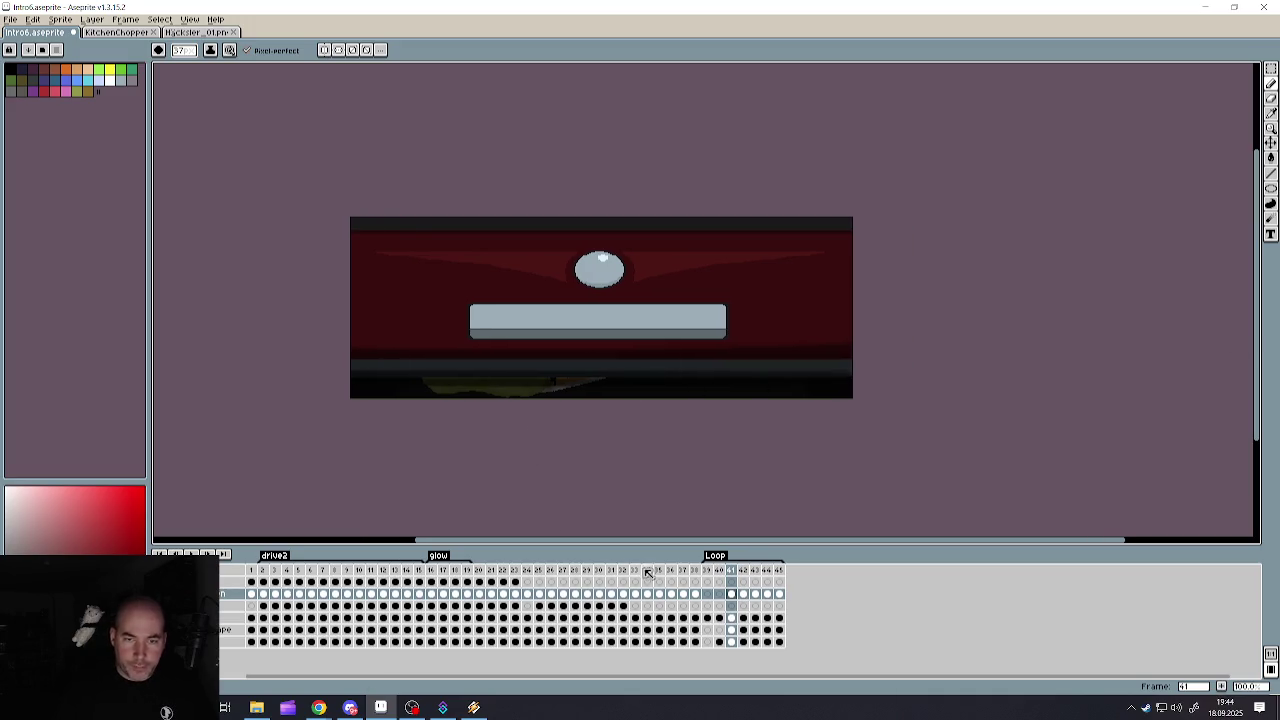
{"action": "left_click", "coordinate": [745, 571]}
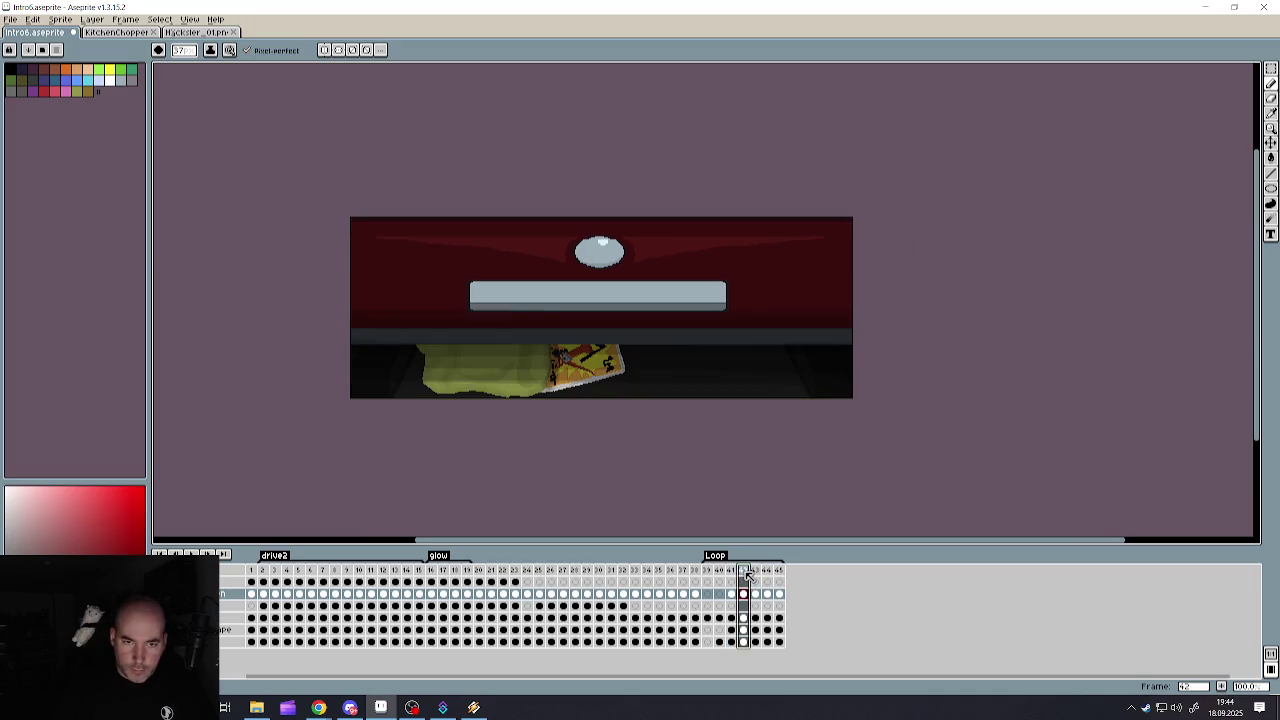
{"action": "left_click", "coordinate": [757, 571]}
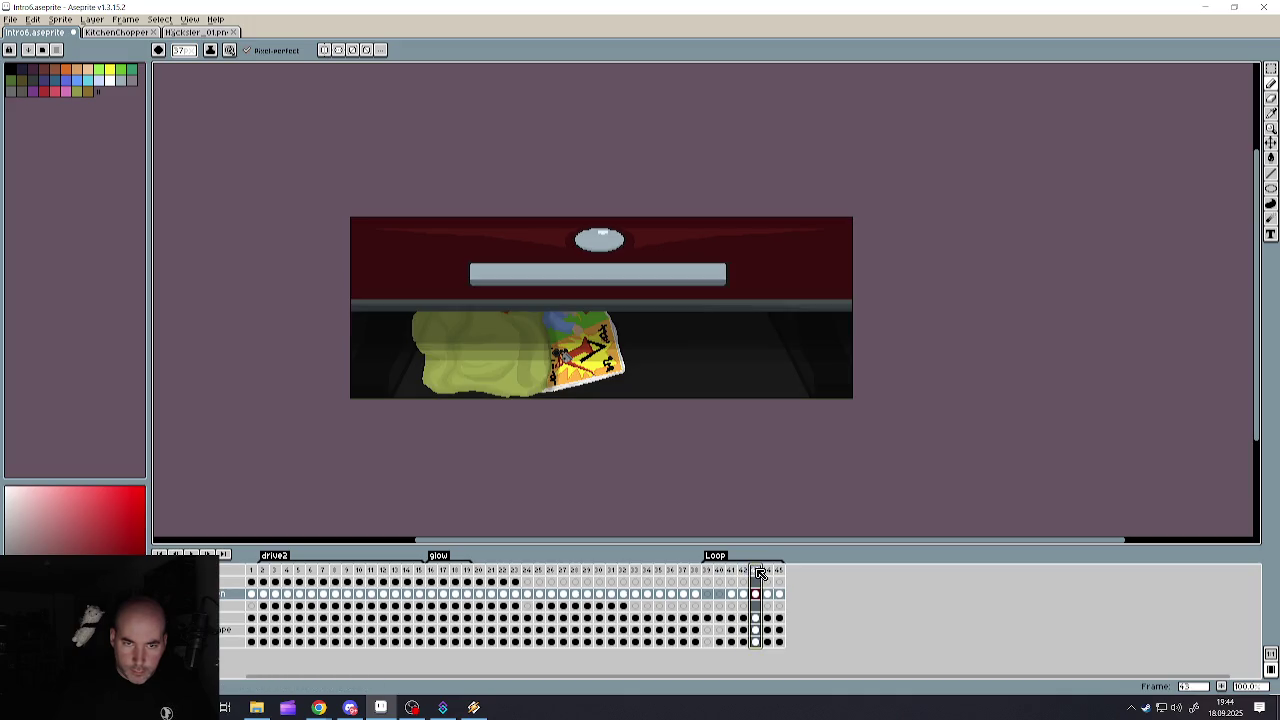
{"action": "left_click", "coordinate": [768, 571]}
{"action": "left_click", "coordinate": [781, 571]}
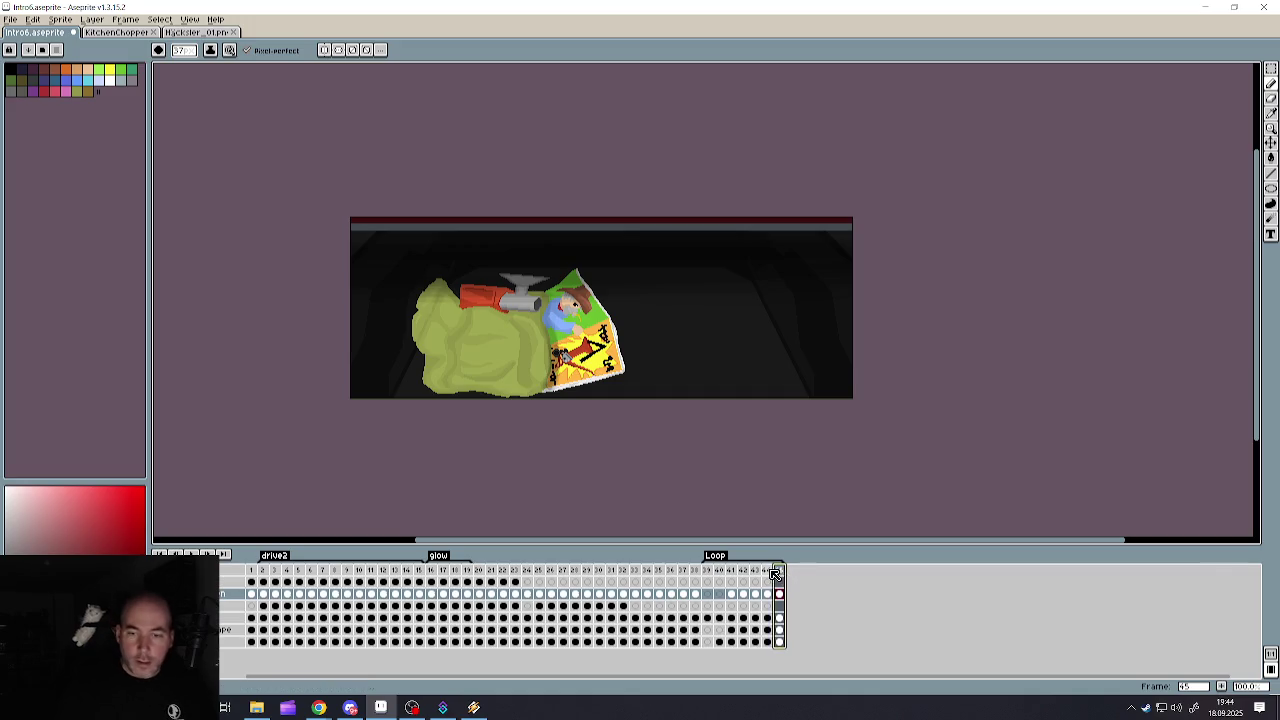
{"action": "left_click", "coordinate": [772, 571]}
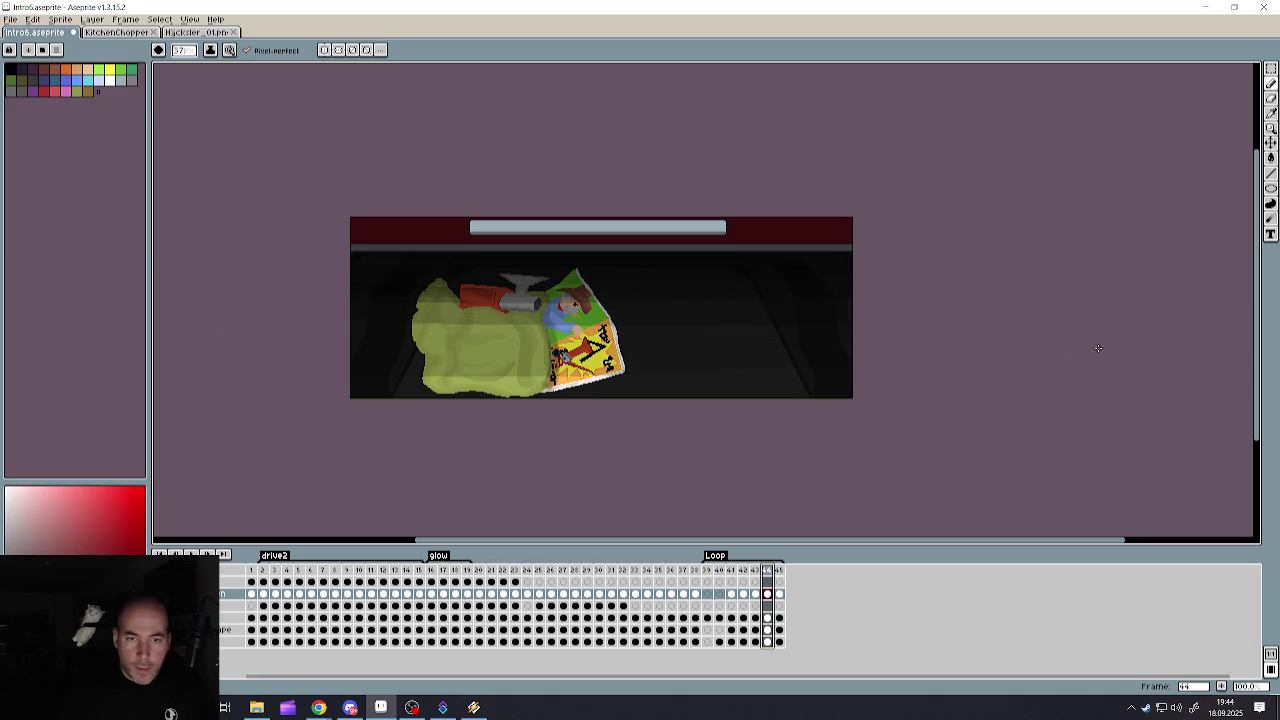
{"action": "left_click", "coordinate": [779, 594]}
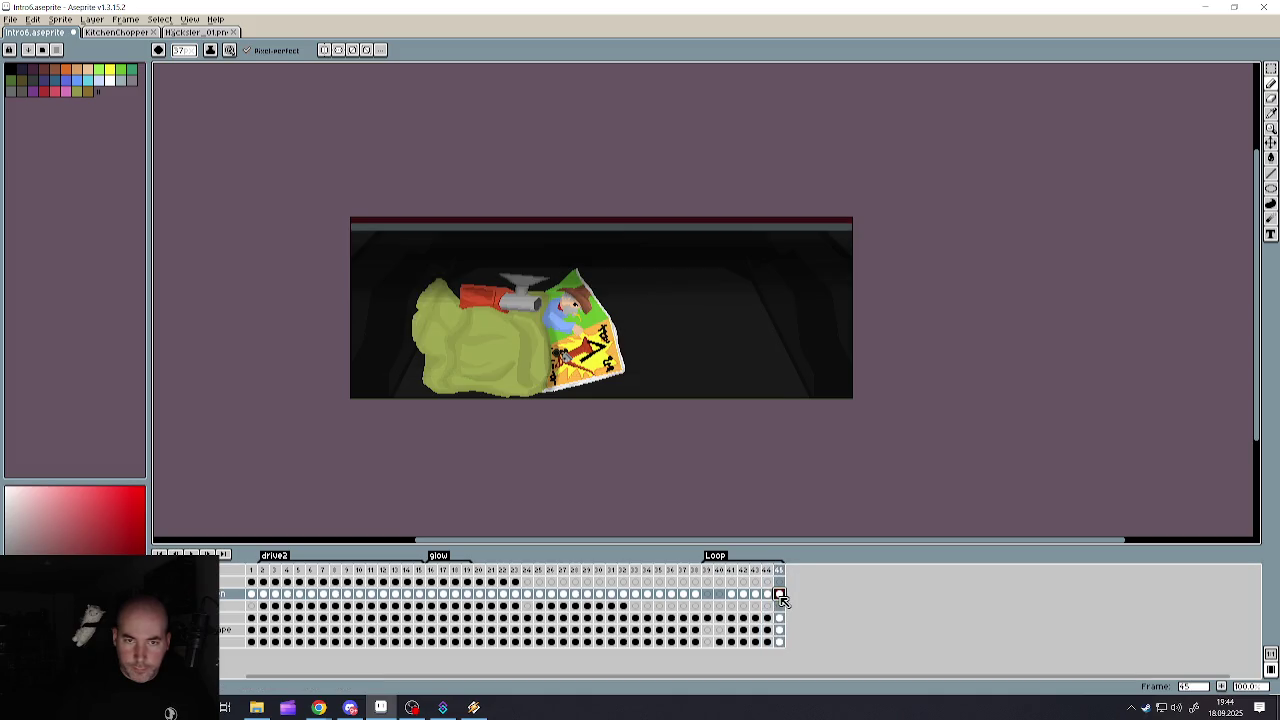
{"action": "left_click", "coordinate": [767, 594]}
{"action": "left_click", "coordinate": [755, 594]}
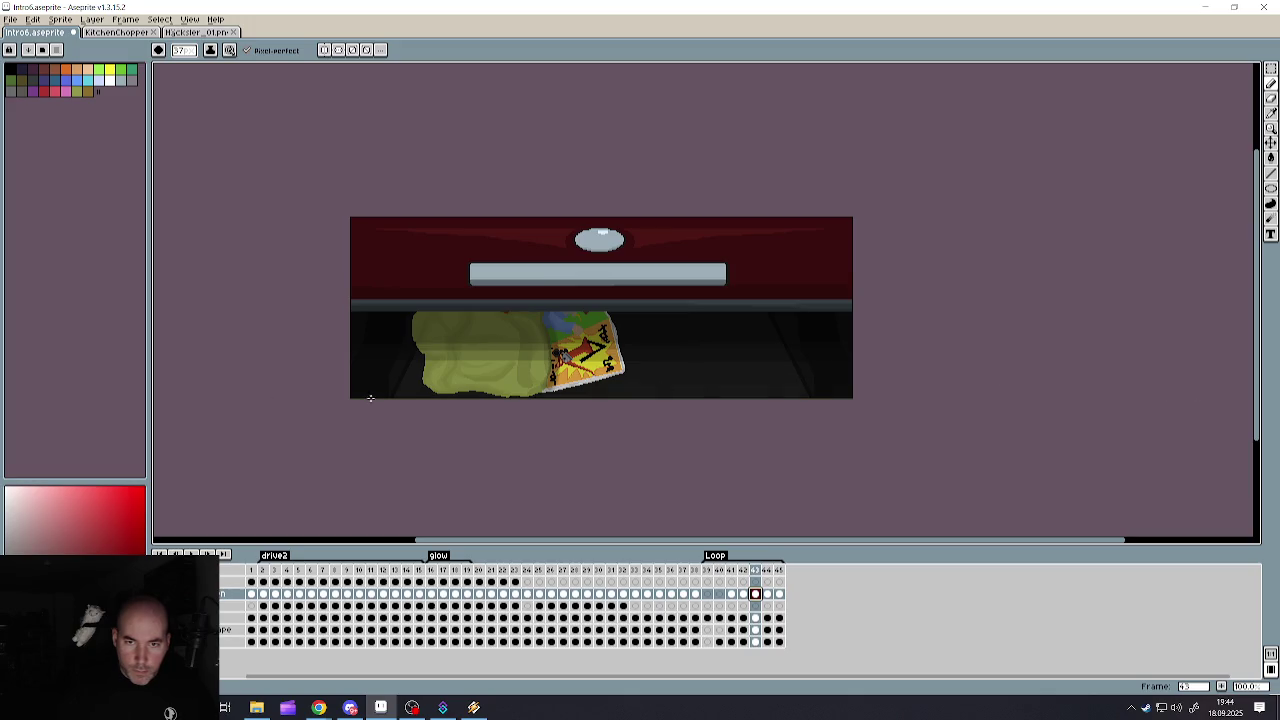
{"action": "left_click", "coordinate": [744, 572]}
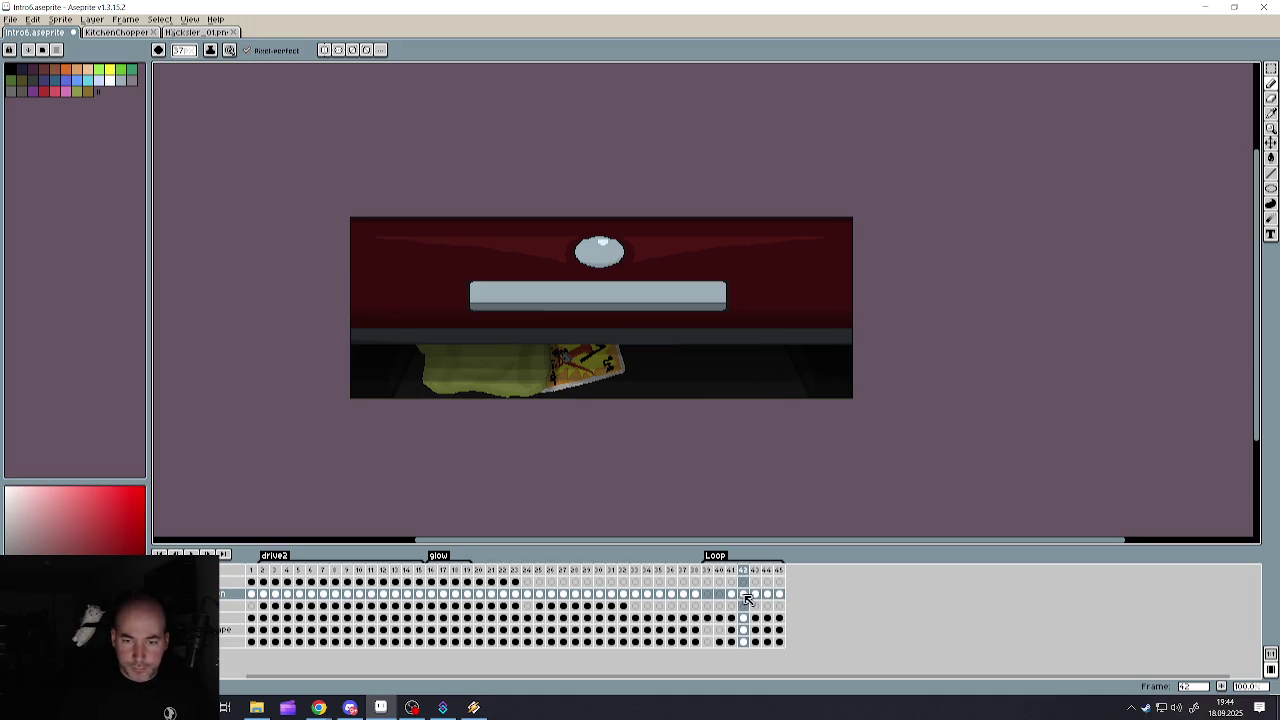
{"action": "left_click", "coordinate": [732, 595]}
{"action": "left_click", "coordinate": [743, 594]}
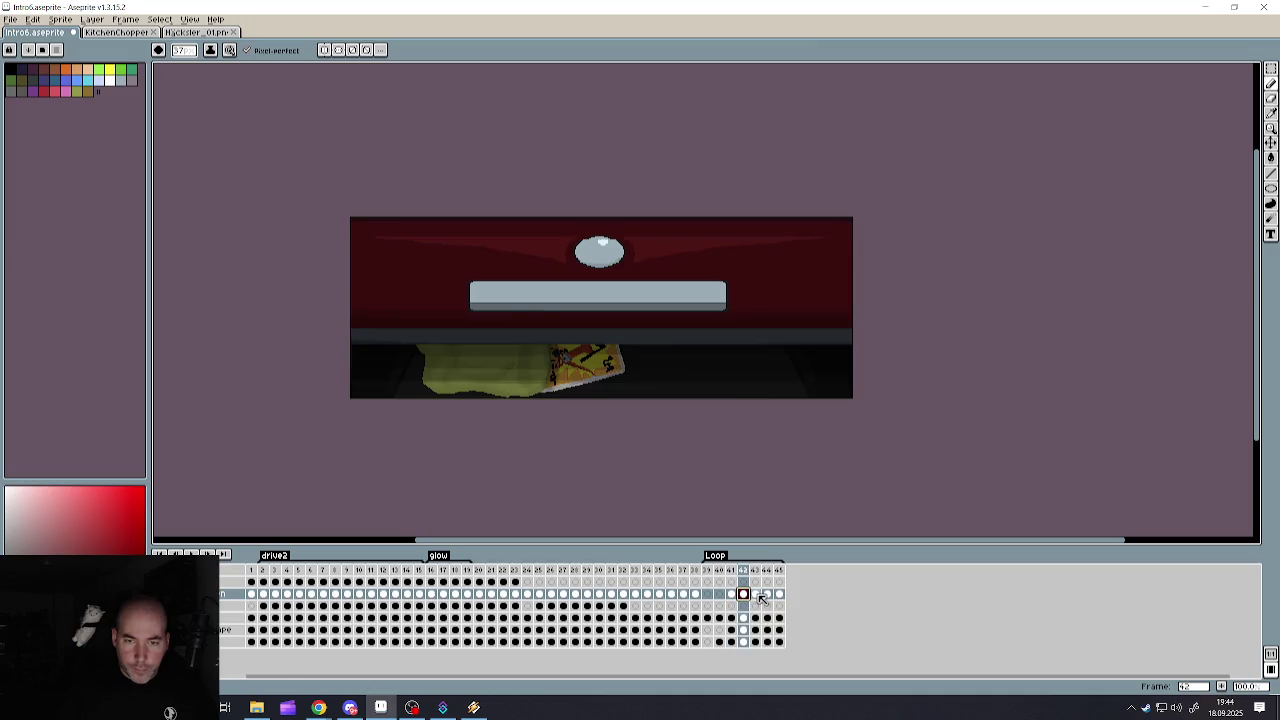
{"action": "left_click", "coordinate": [755, 594]}
{"action": "left_click", "coordinate": [767, 594]}
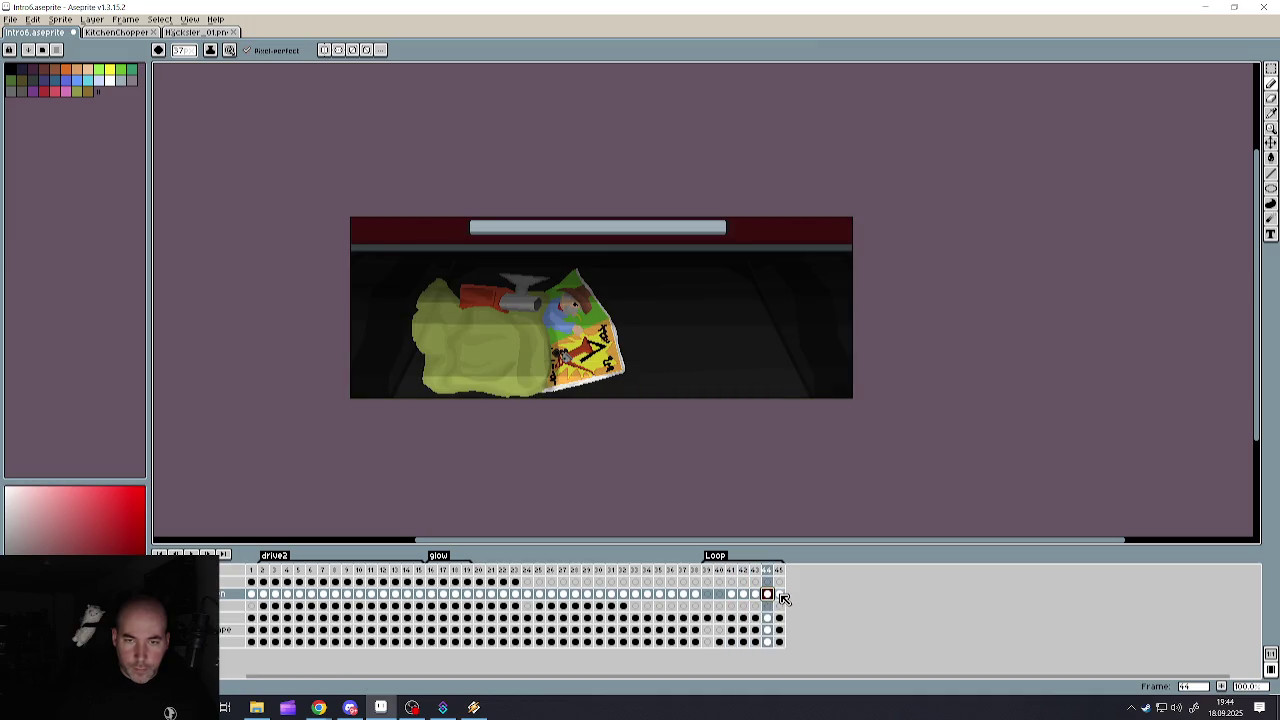
{"action": "left_click", "coordinate": [779, 594]}
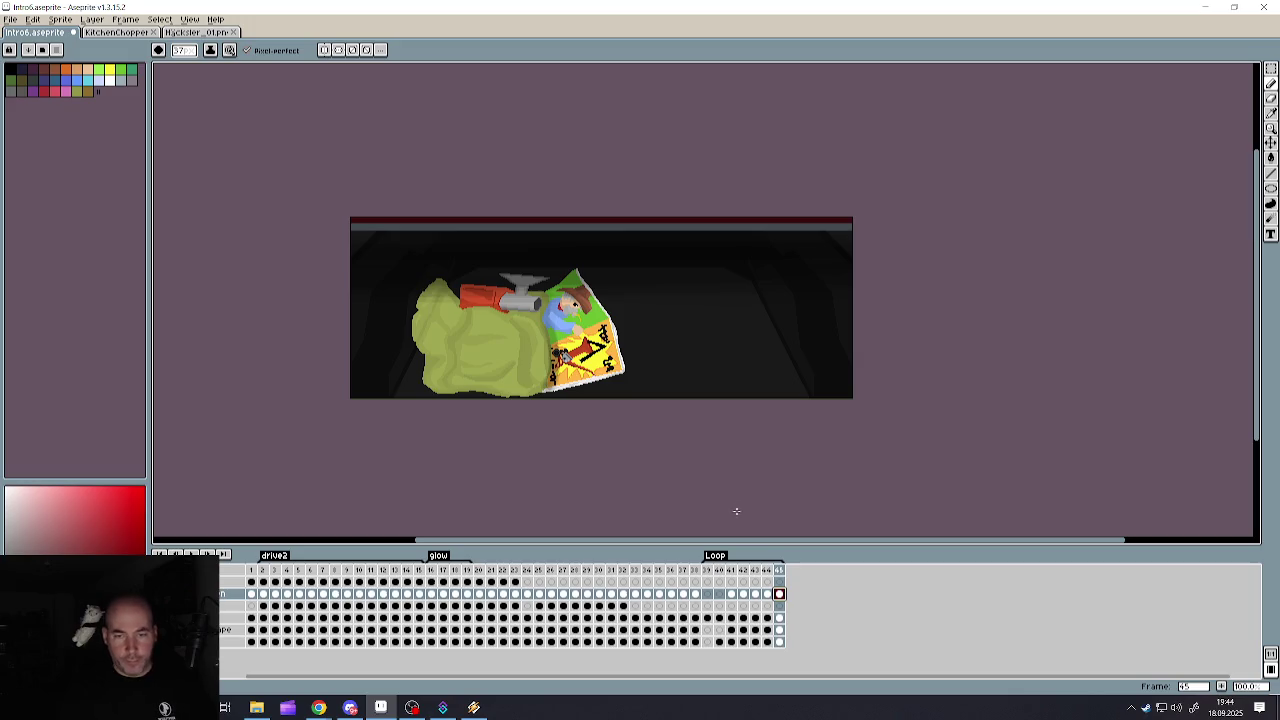
{"action": "left_click", "coordinate": [708, 571]}
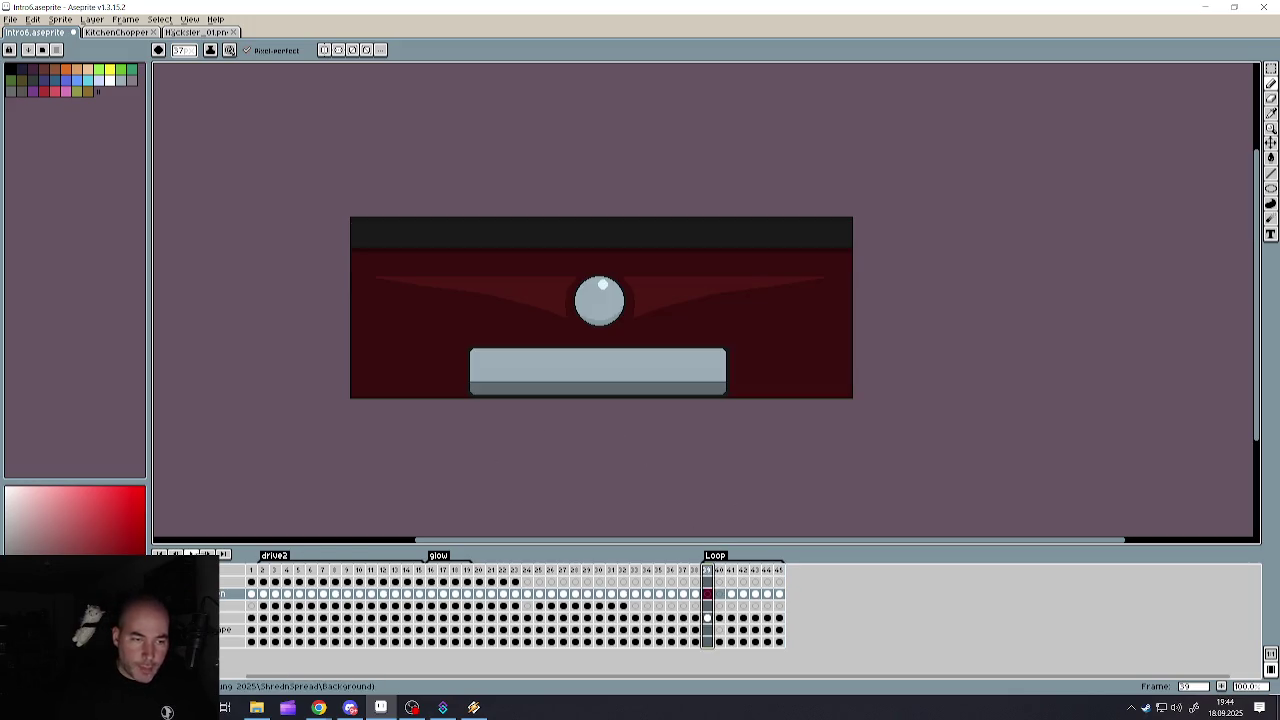
{"action": "left_click", "coordinate": [187, 552]}
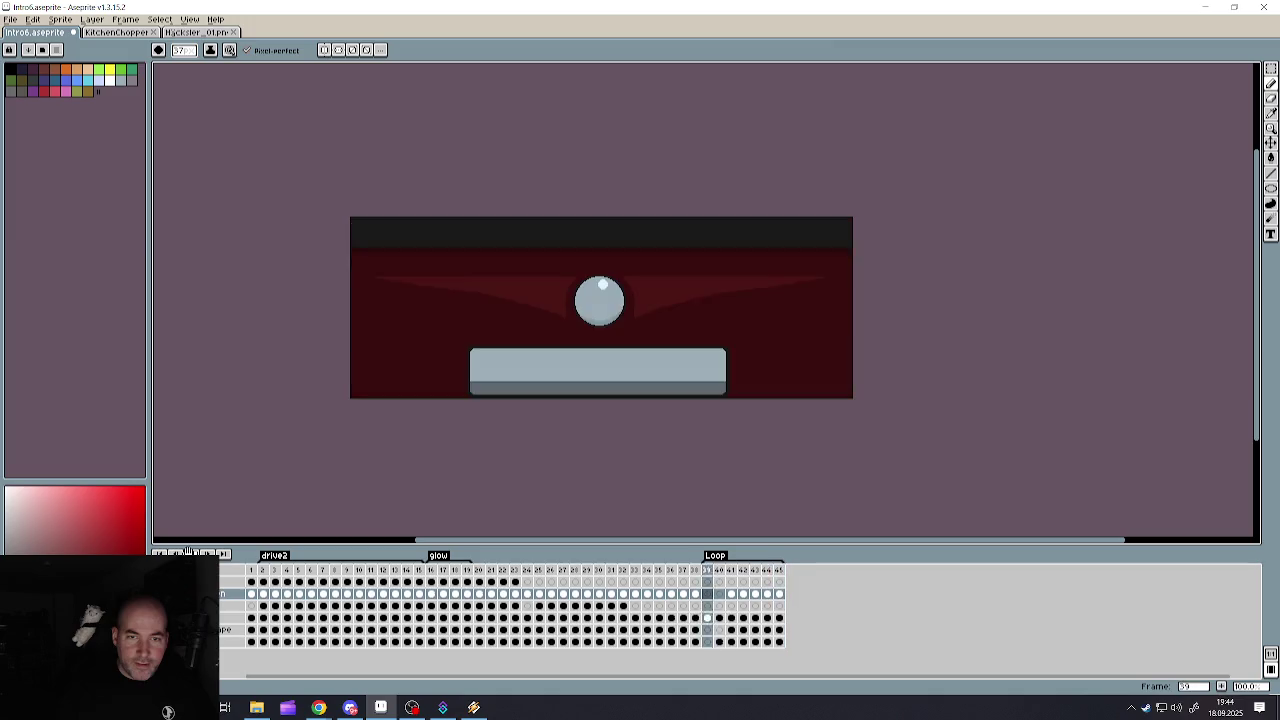
{"action": "left_click", "coordinate": [720, 570]}
{"action": "left_click", "coordinate": [733, 570]}
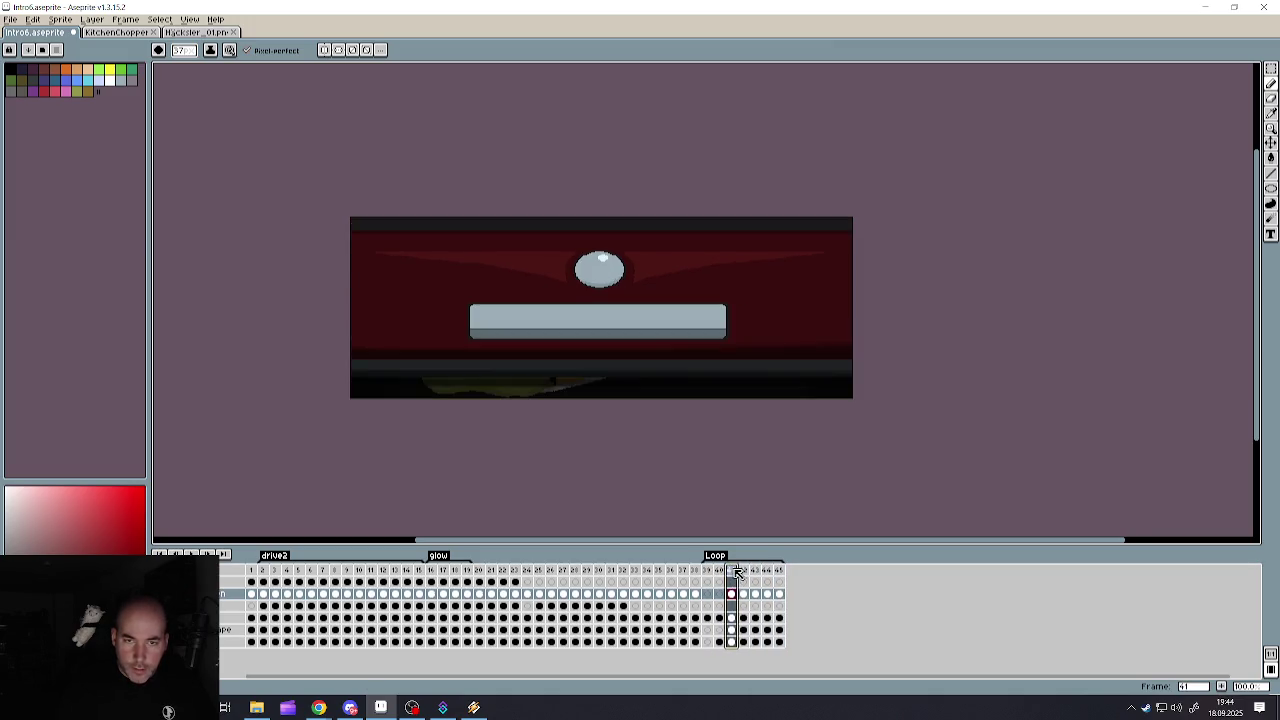
{"action": "left_click", "coordinate": [744, 570]}
{"action": "left_click", "coordinate": [757, 570]}
{"action": "left_click", "coordinate": [768, 570]}
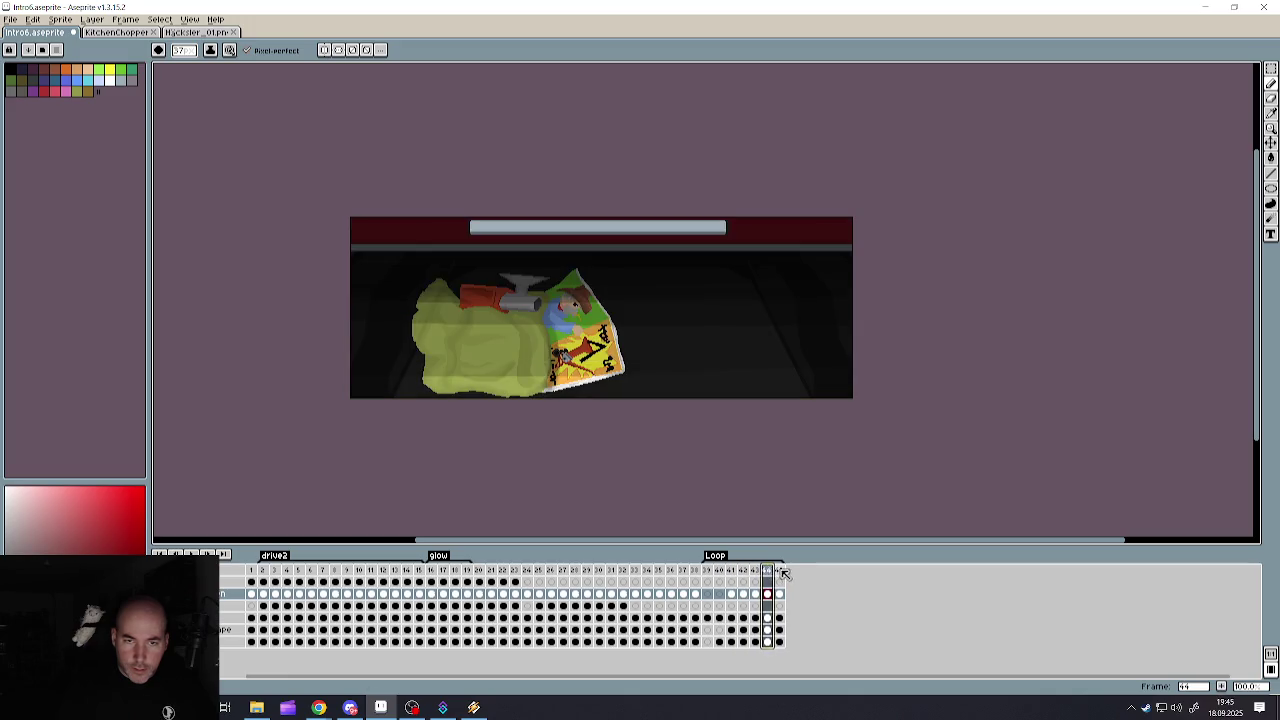
{"action": "left_click", "coordinate": [779, 570]}
{"action": "left_click", "coordinate": [695, 570]}
{"action": "left_click", "coordinate": [707, 570]}
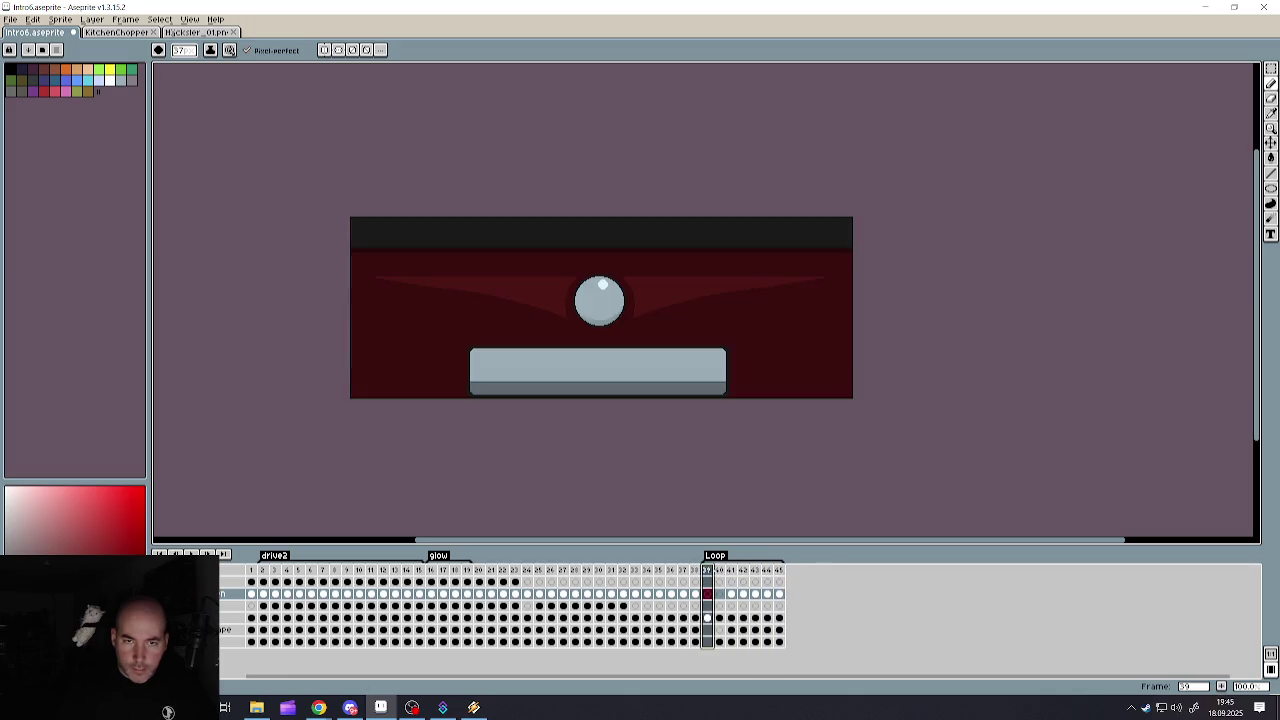
{"action": "key", "text": "Return"}
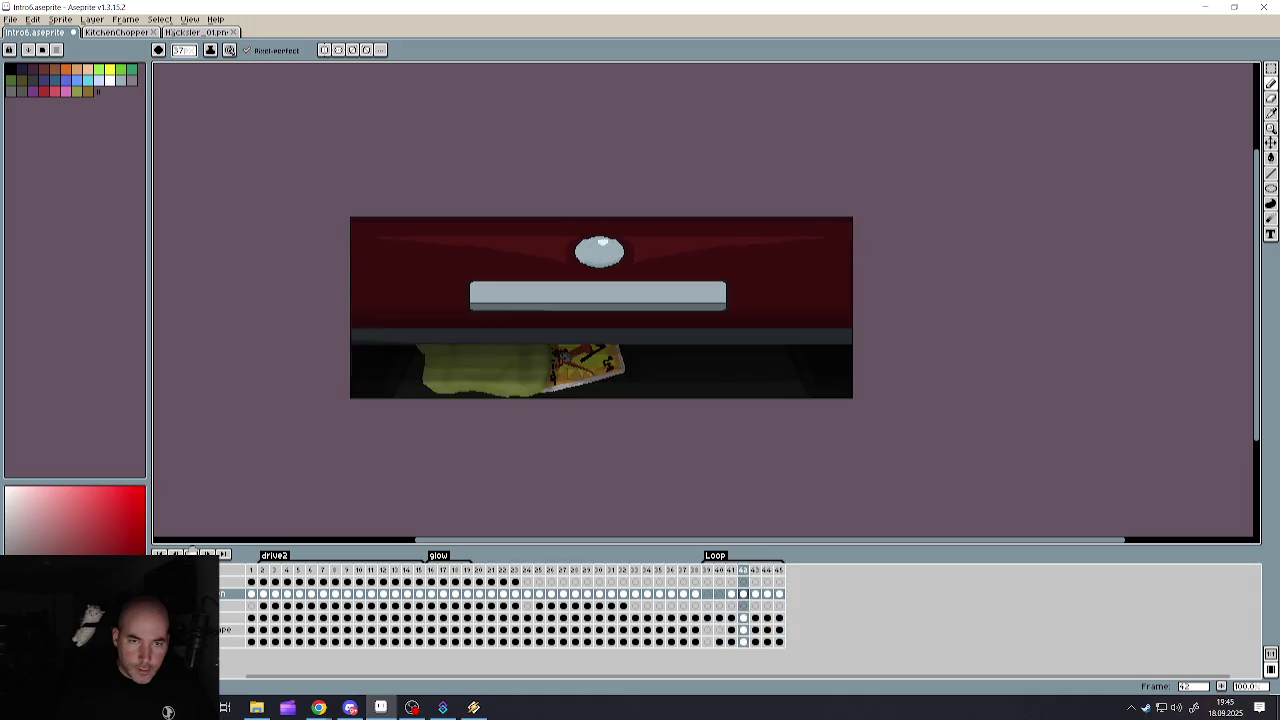
{"action": "key", "text": "Return"}
{"action": "left_click_drag", "start_coordinate": [722, 580], "coordinate": [772, 574]}
{"action": "left_click", "coordinate": [783, 573]}
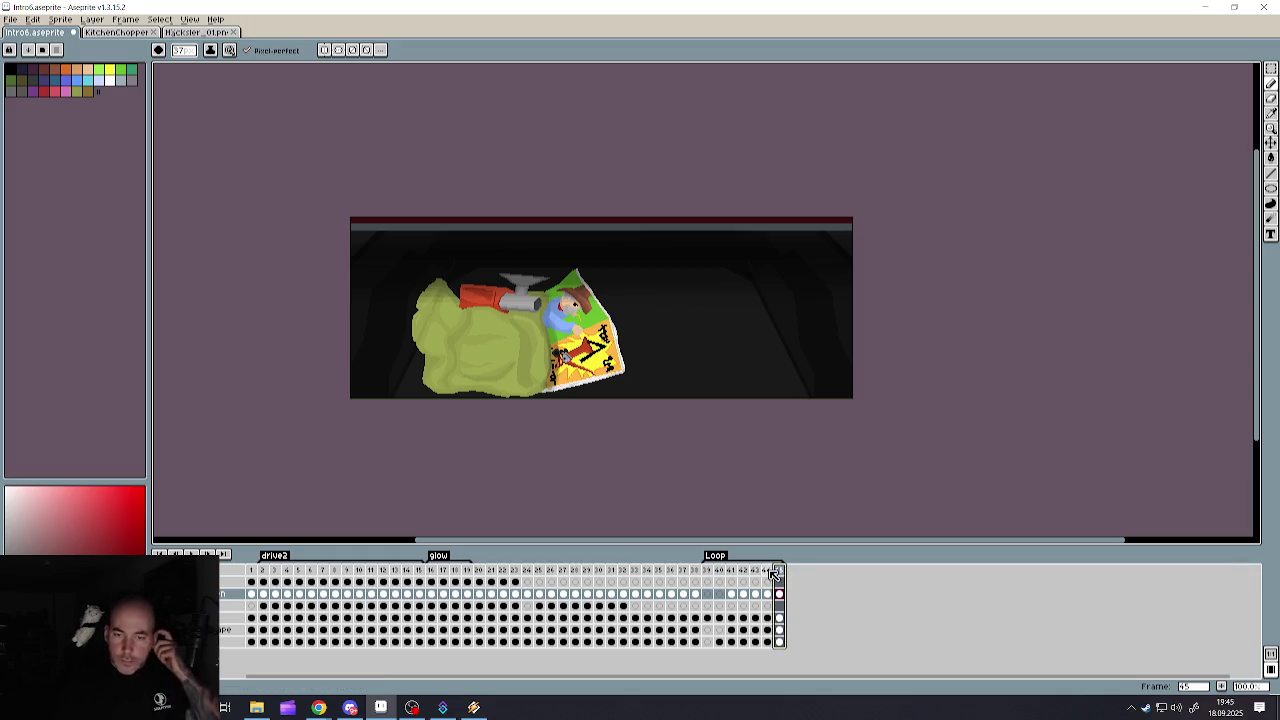
{"action": "left_click", "coordinate": [770, 573]}
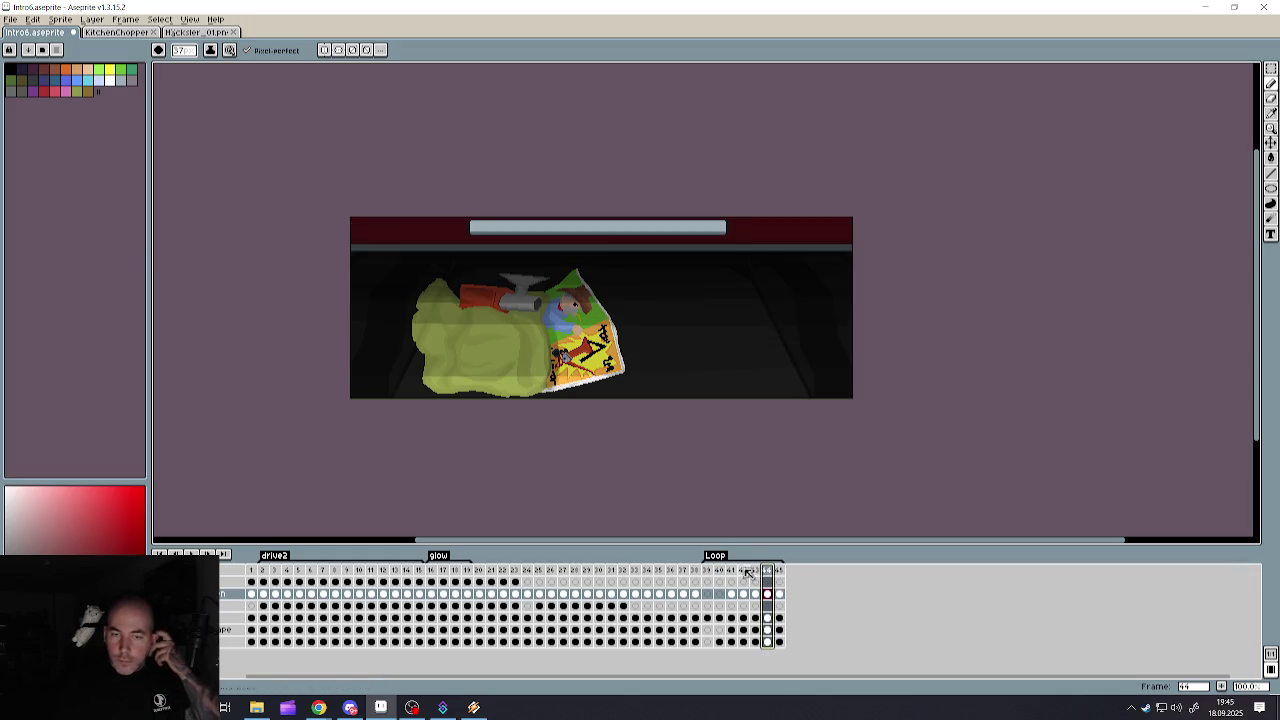
{"action": "left_click", "coordinate": [756, 573]}
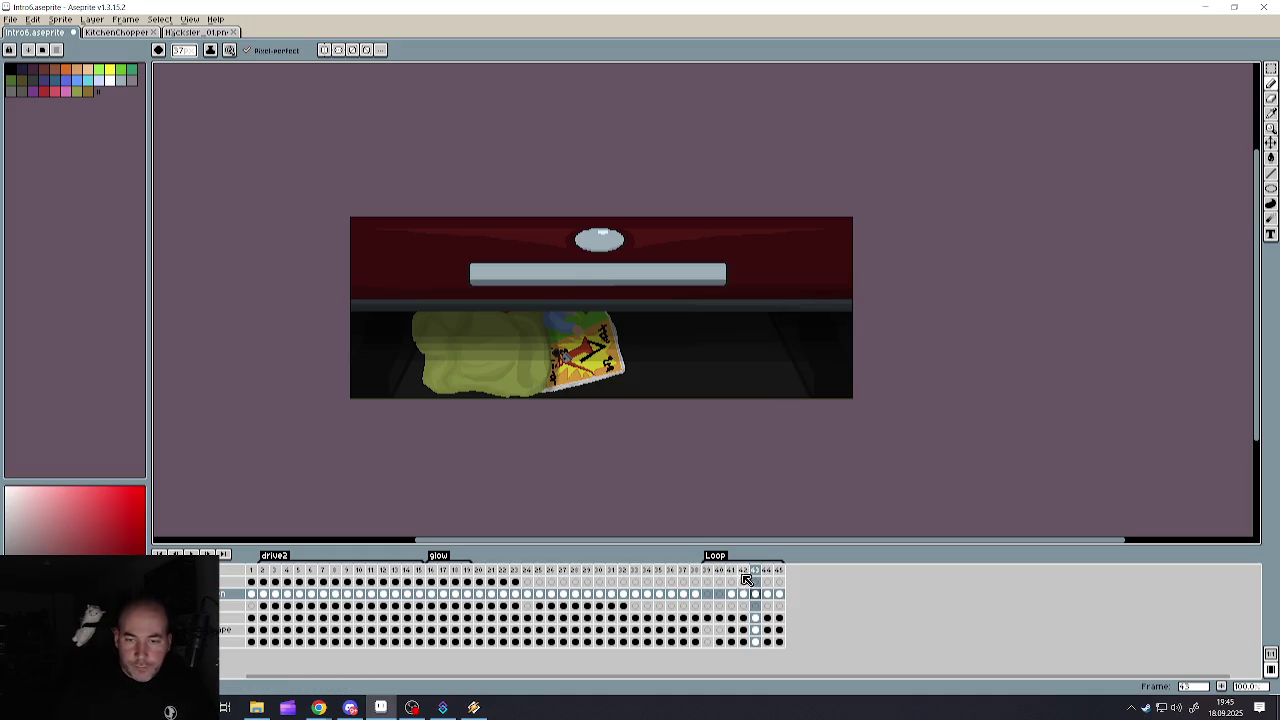
{"action": "left_click", "coordinate": [733, 570]}
{"action": "left_click_drag", "start_coordinate": [737, 577], "coordinate": [795, 576]}
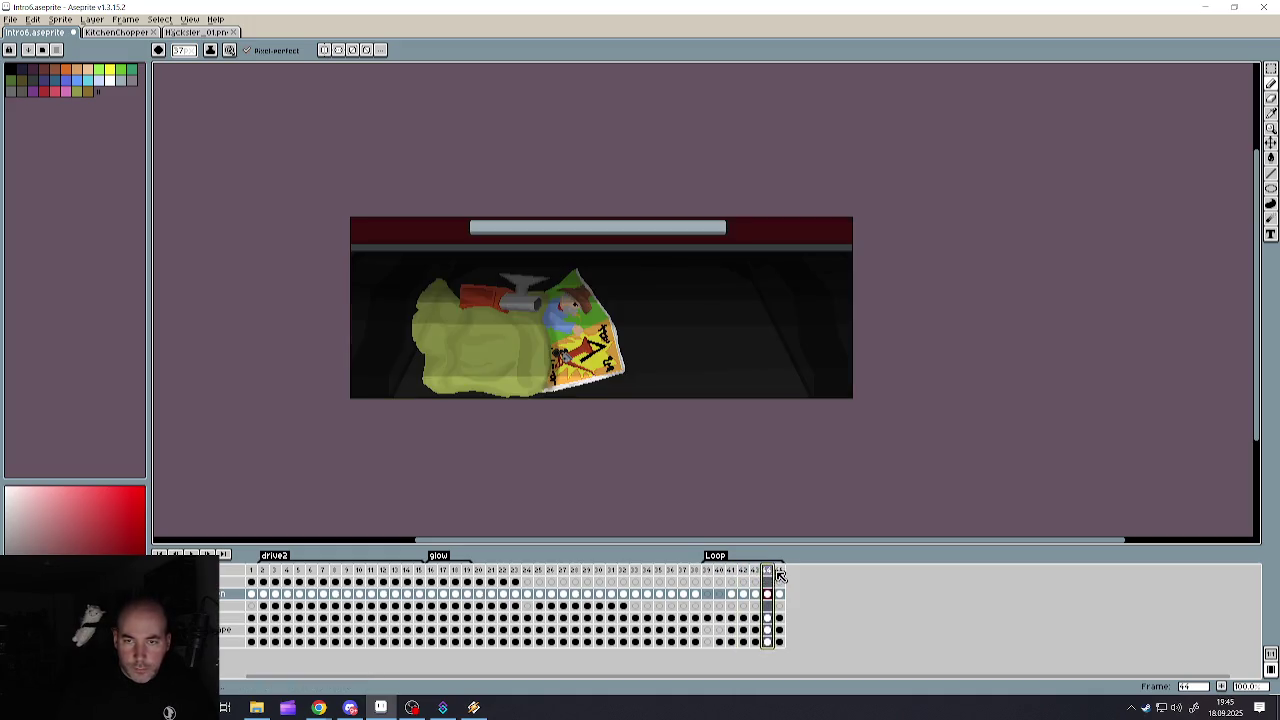
{"action": "left_click", "coordinate": [709, 570]}
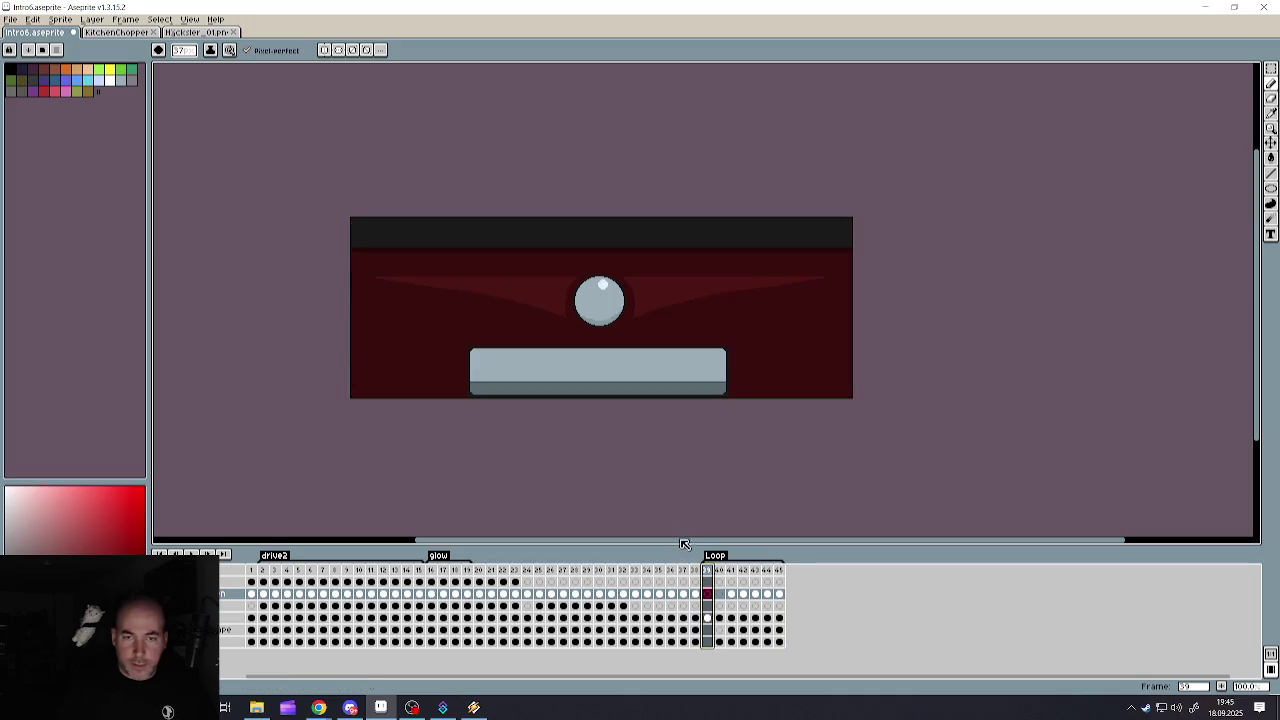
{"action": "left_click", "coordinate": [718, 578]}
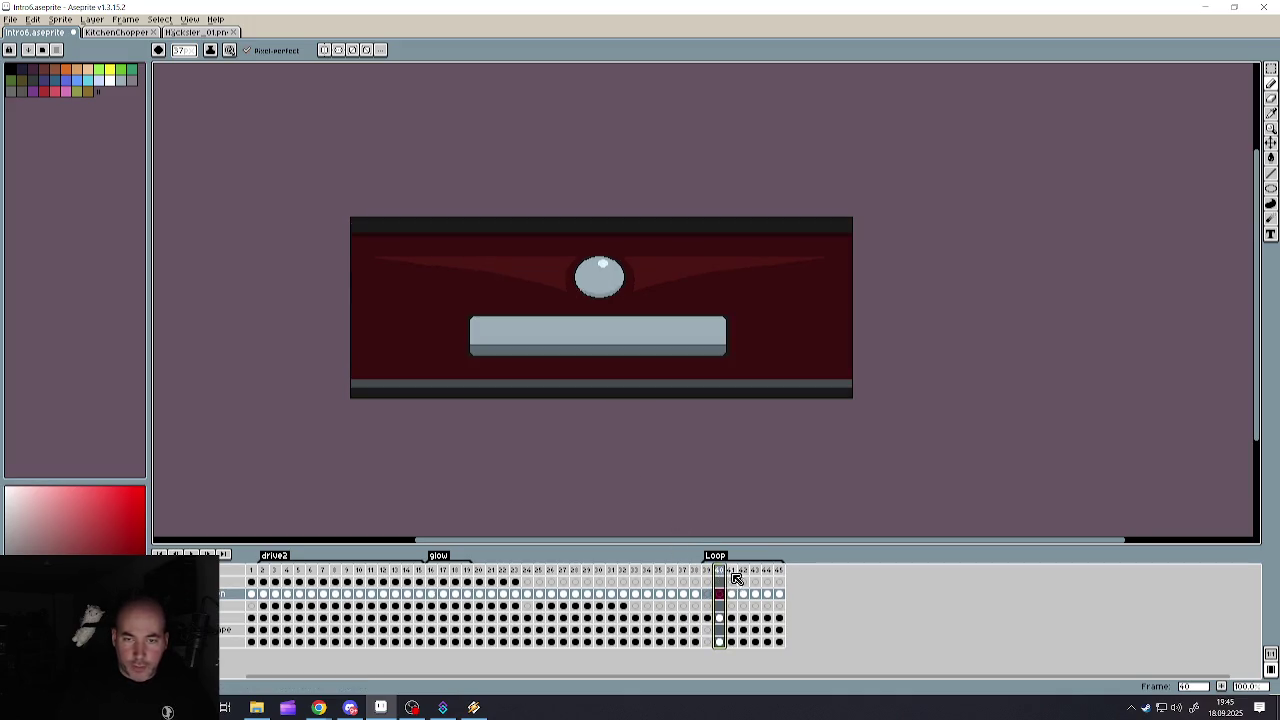
{"action": "left_click", "coordinate": [731, 574]}
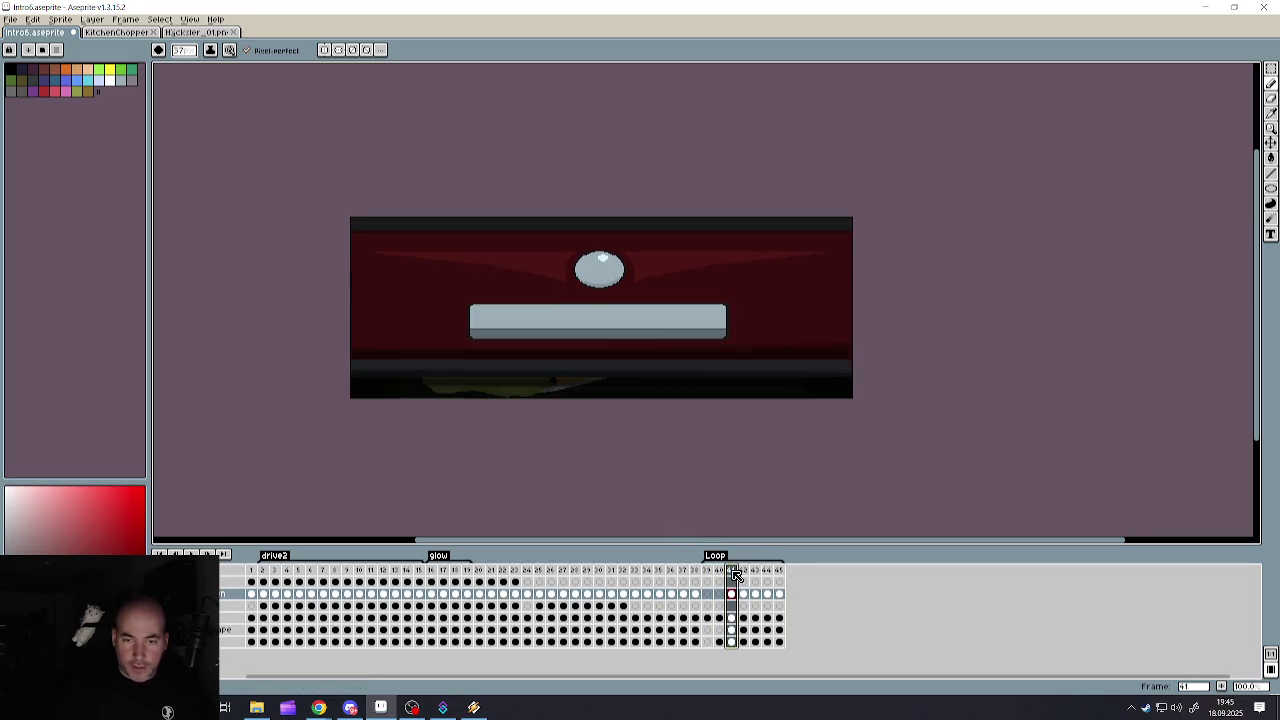
{"action": "left_click", "coordinate": [1270, 68]}
{"action": "left_click", "coordinate": [480, 270]}
- Undo the Magic Wand colour selection and switch to the Rectangular Marquee tool
{"action": "key", "text": "ctrl+z"}
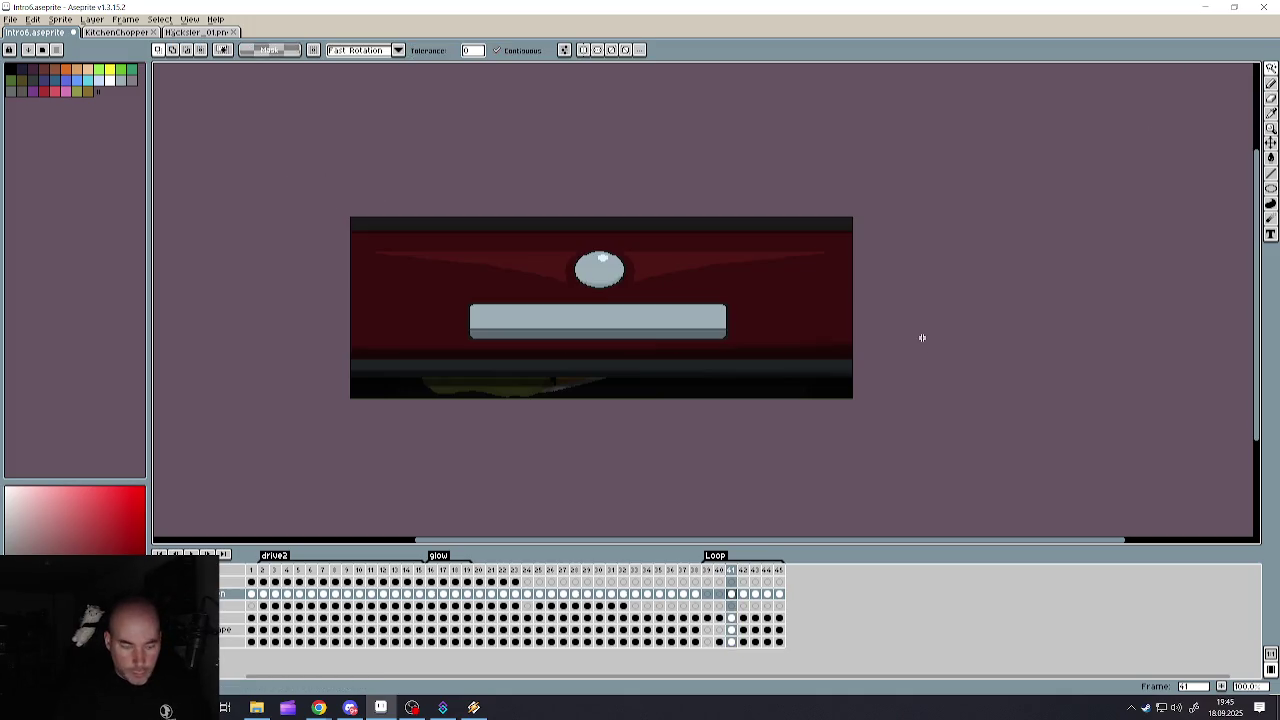
{"action": "key", "text": "ctrl+z"}
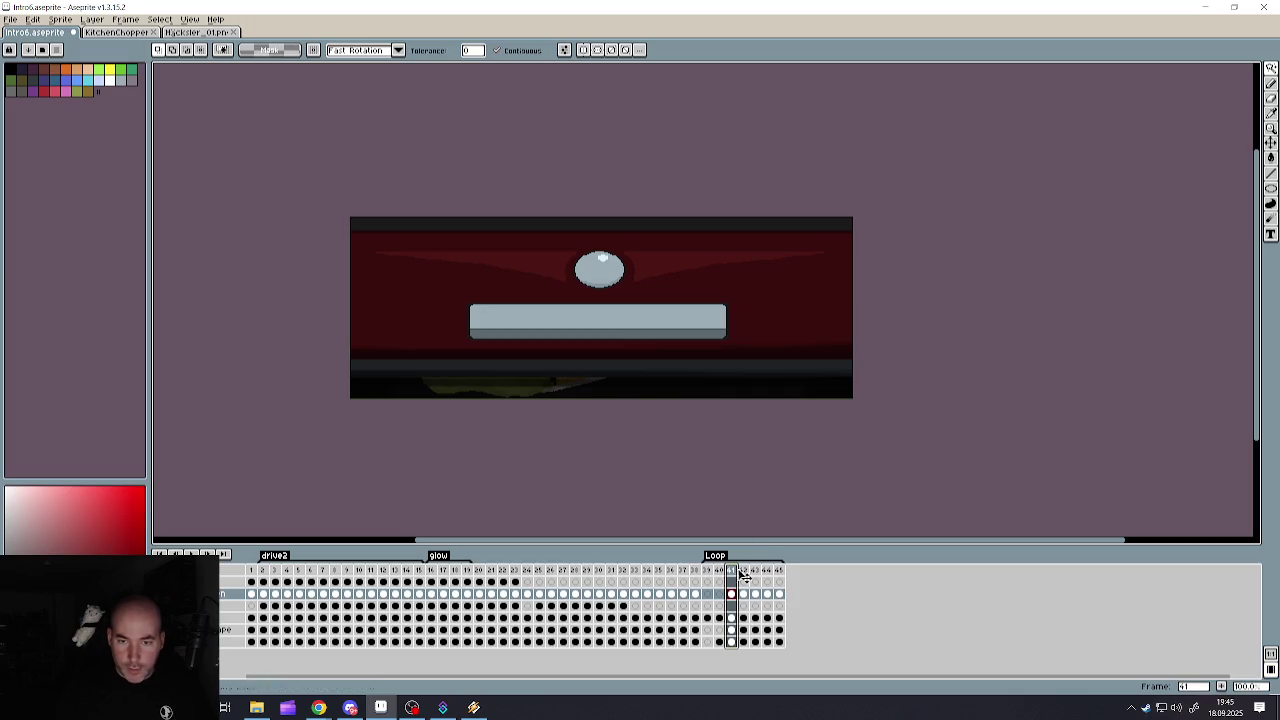
{"action": "key", "text": "Left"}
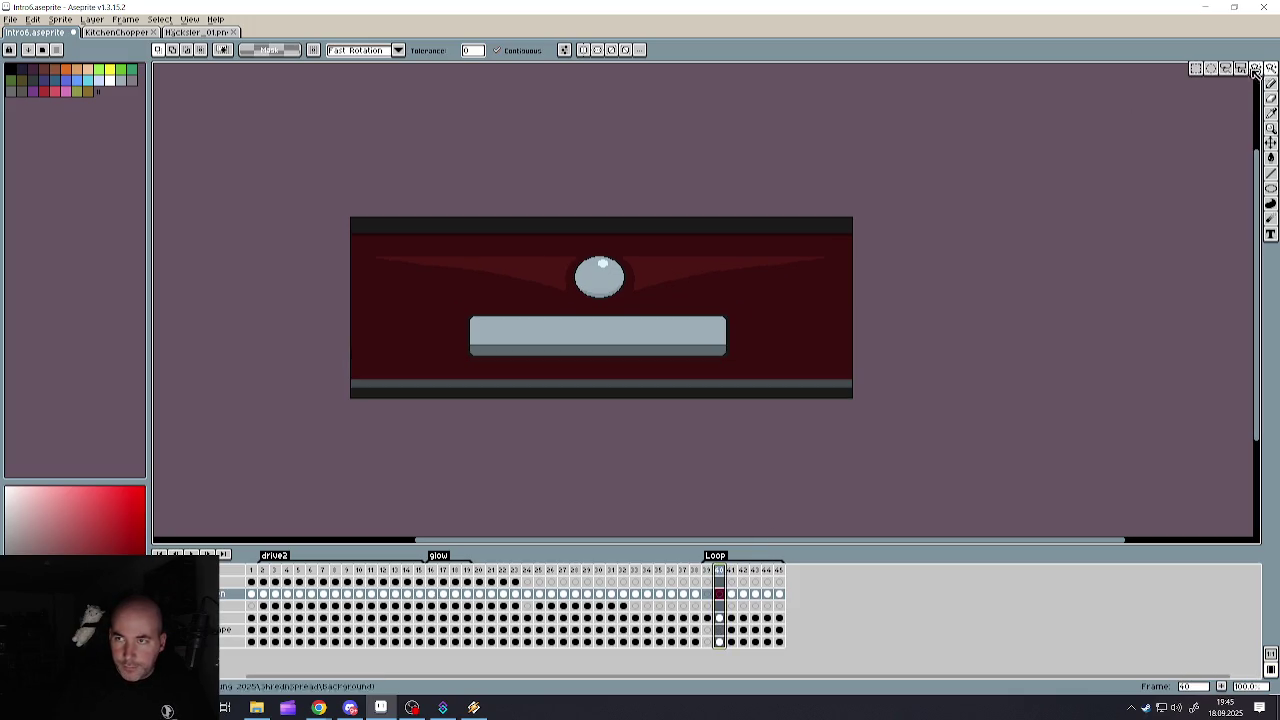
{"action": "left_click_drag", "start_coordinate": [1271, 68], "coordinate": [1200, 72]}
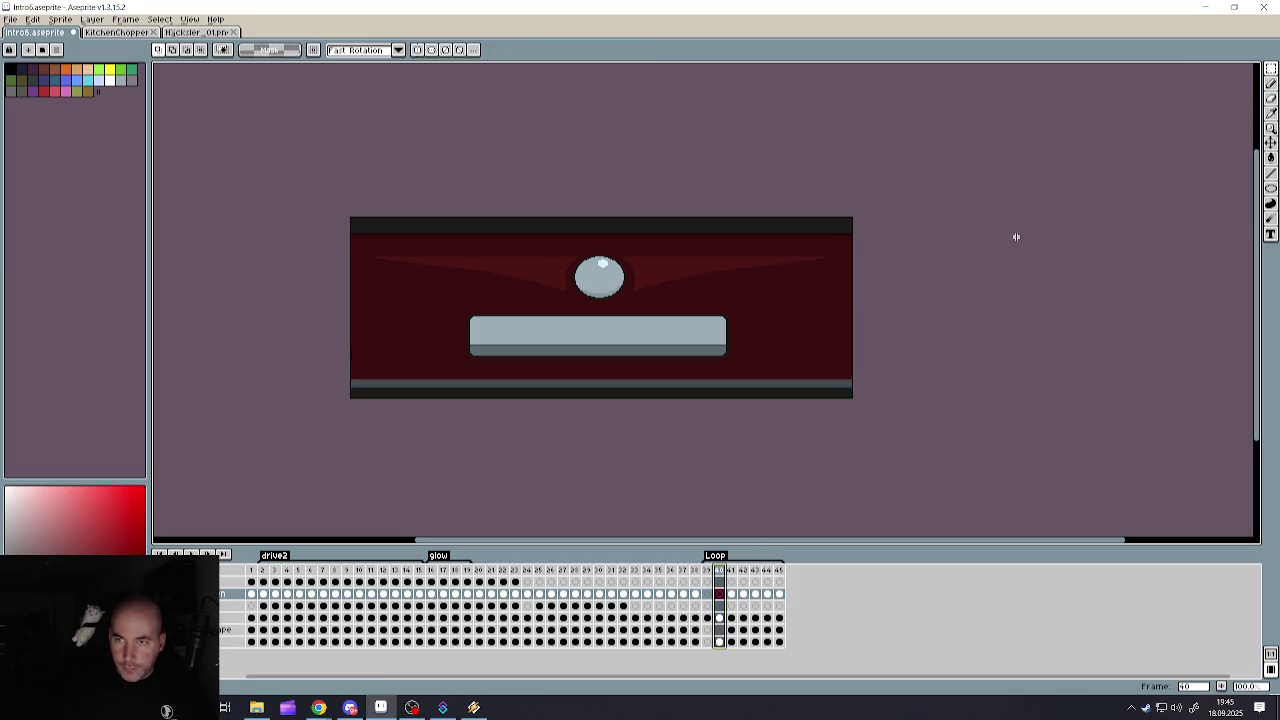
- Draw a rectangular selection over the red drawer front on frame 41
{"action": "left_click", "coordinate": [732, 572]}
{"action": "left_click_drag", "start_coordinate": [292, 189], "coordinate": [973, 372]}
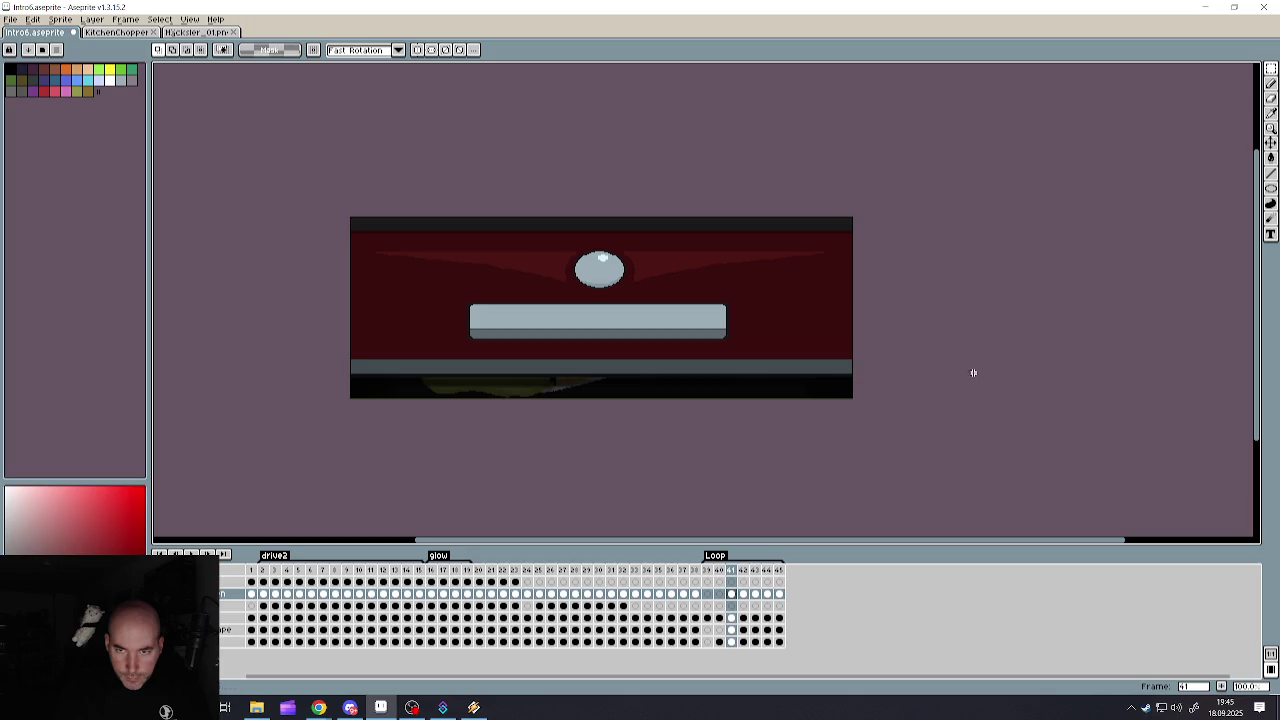
{"action": "scroll", "coordinate": [400, 390], "scroll_direction": "up", "scroll_amount": 2}
{"action": "scroll", "coordinate": [400, 390], "scroll_direction": "down", "scroll_amount": 2}
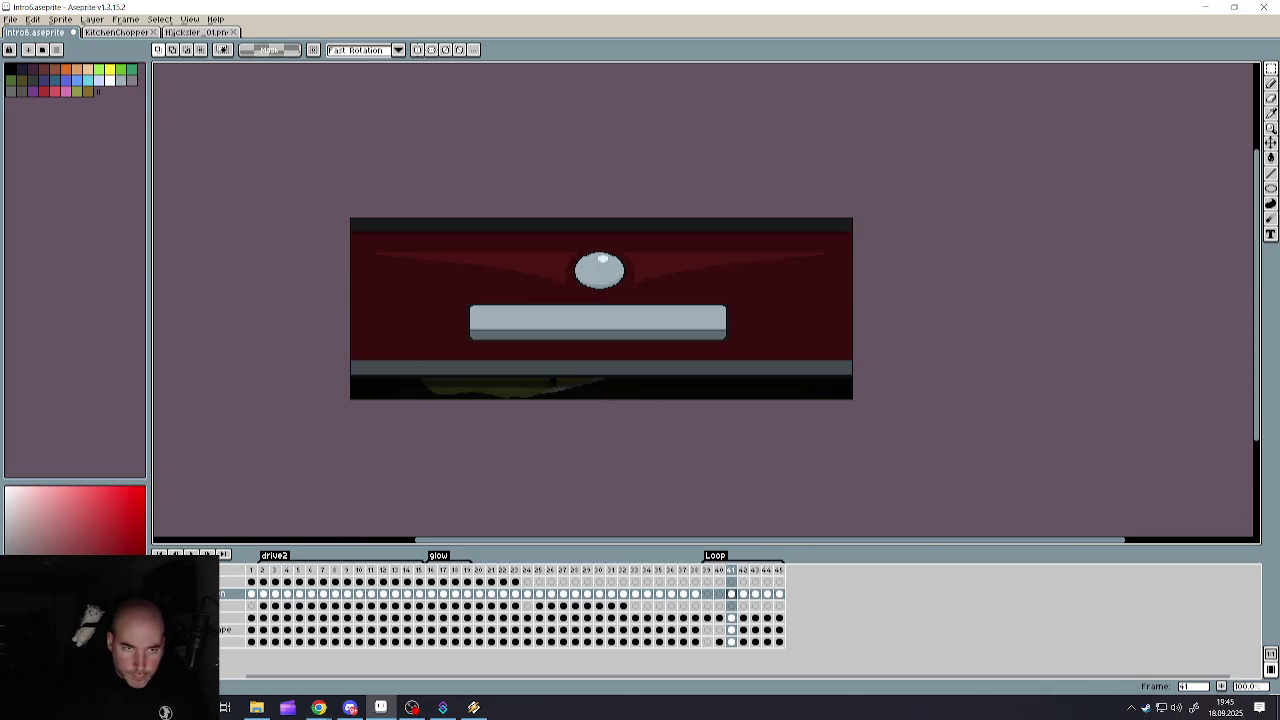
{"action": "left_click_drag", "start_coordinate": [303, 187], "coordinate": [1073, 376]}
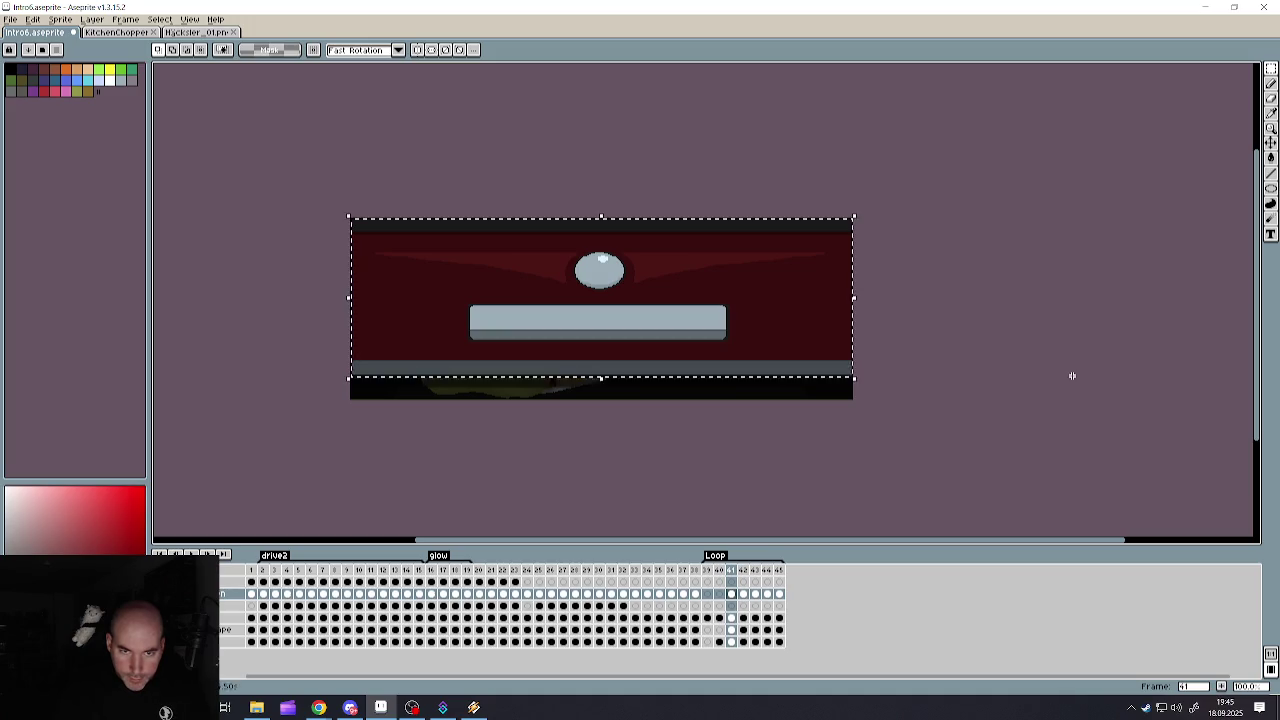
{"action": "scroll", "coordinate": [552, 380], "scroll_direction": "up", "scroll_amount": 1}
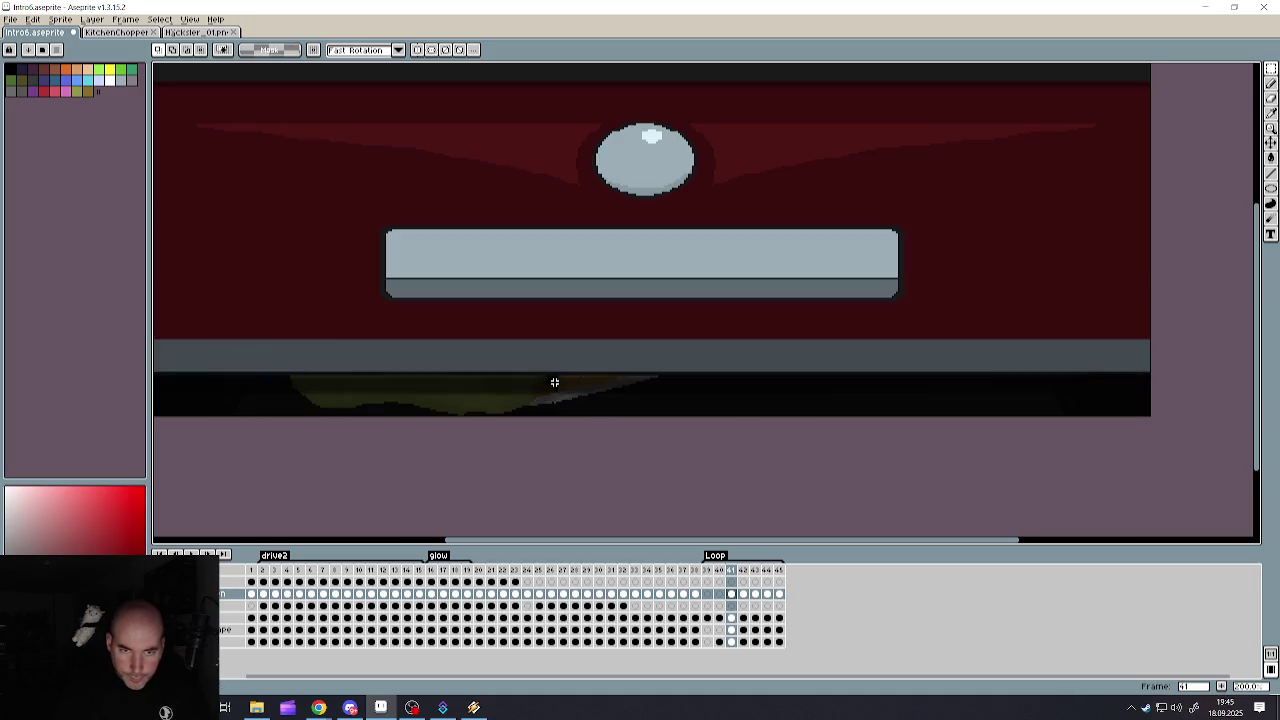
{"action": "scroll", "coordinate": [554, 382], "scroll_direction": "down", "scroll_amount": 1}
{"action": "scroll", "coordinate": [523, 376], "scroll_direction": "up", "scroll_amount": 1}
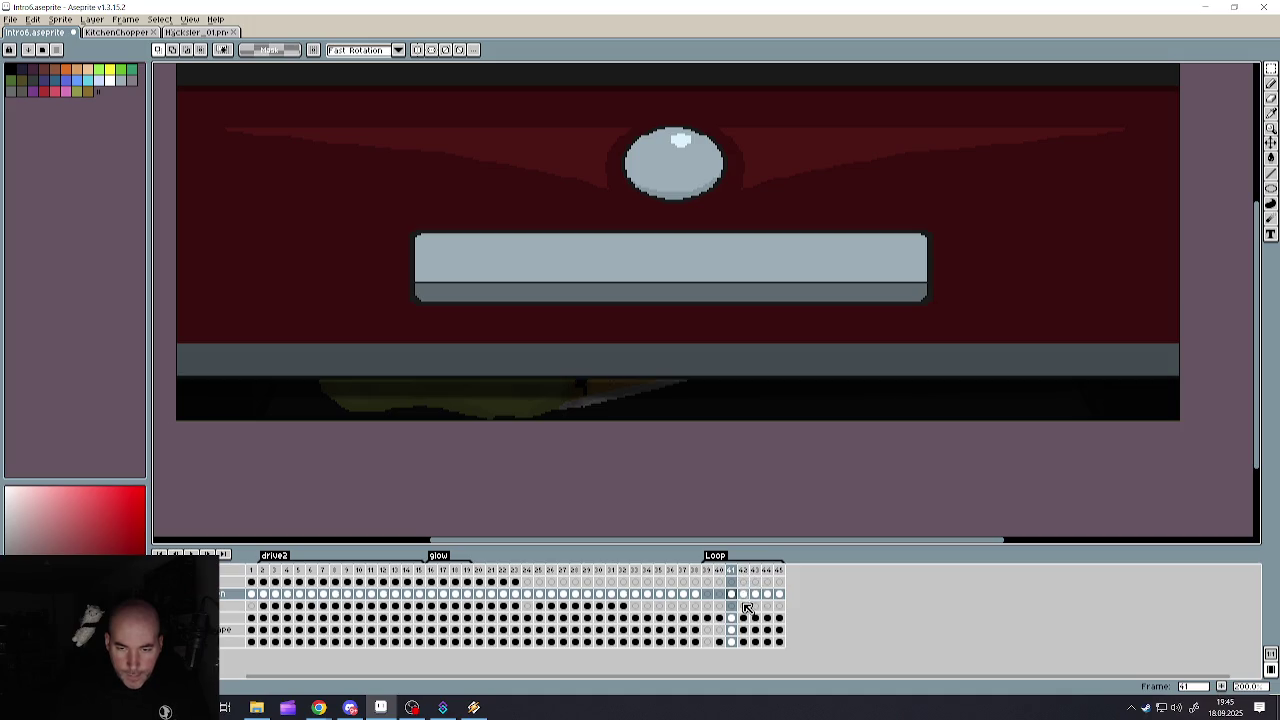
- Draw a rectangular selection over the drawer front on frame 42
{"action": "left_click", "coordinate": [745, 596]}
{"action": "scroll", "coordinate": [657, 445], "scroll_direction": "down", "scroll_amount": 2}
{"action": "scroll", "coordinate": [640, 430], "scroll_direction": "up", "scroll_amount": 2}
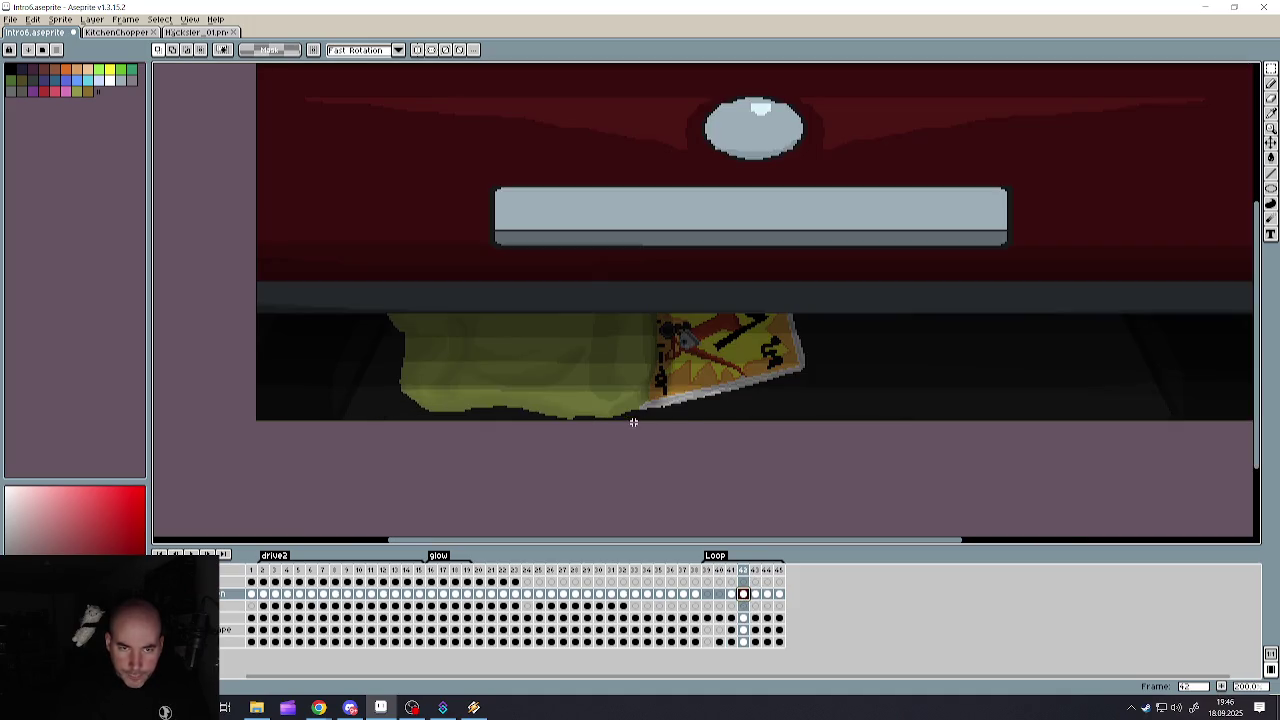
{"action": "scroll", "coordinate": [635, 405], "scroll_direction": "down", "scroll_amount": 1}
{"action": "scroll", "coordinate": [677, 378], "scroll_direction": "up", "scroll_amount": 1}
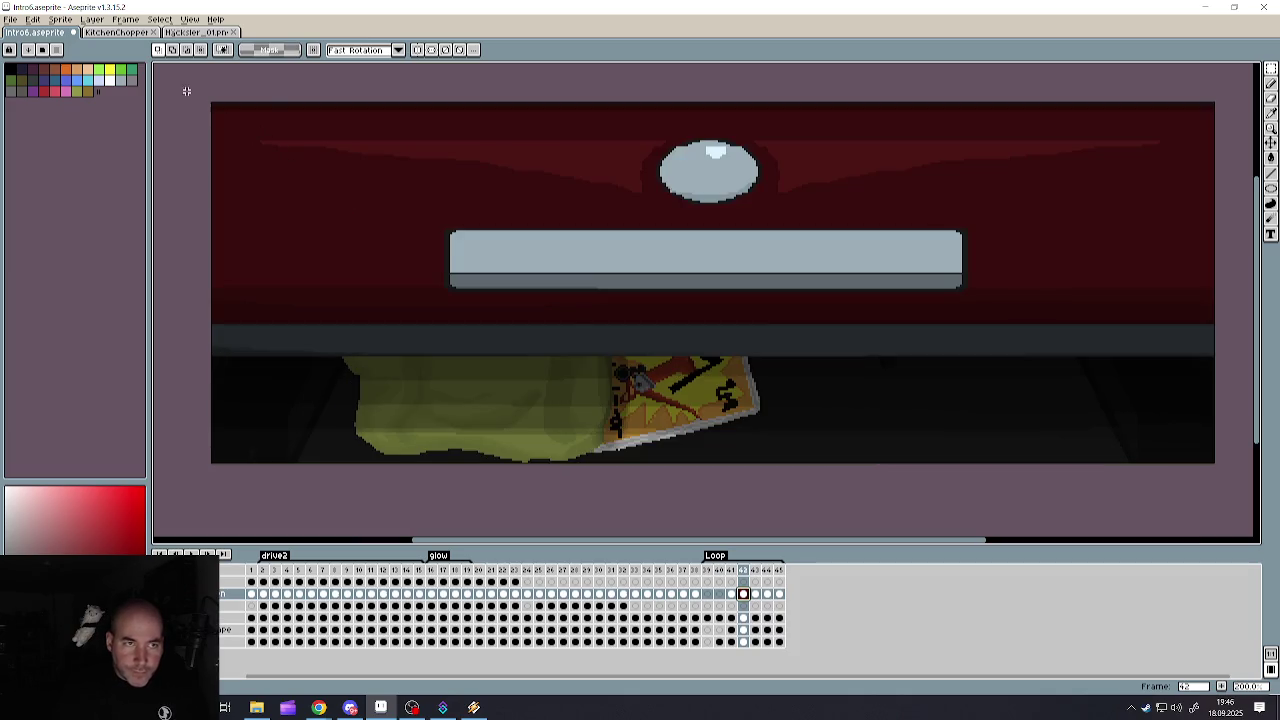
{"action": "mouse_move", "coordinate": [208, 100]}
{"action": "left_mouse_down"}
{"action": "mouse_move", "coordinate": [1102, 341]}
{"action": "mouse_move", "coordinate": [1112, 355]}
{"action": "left_mouse_up"}
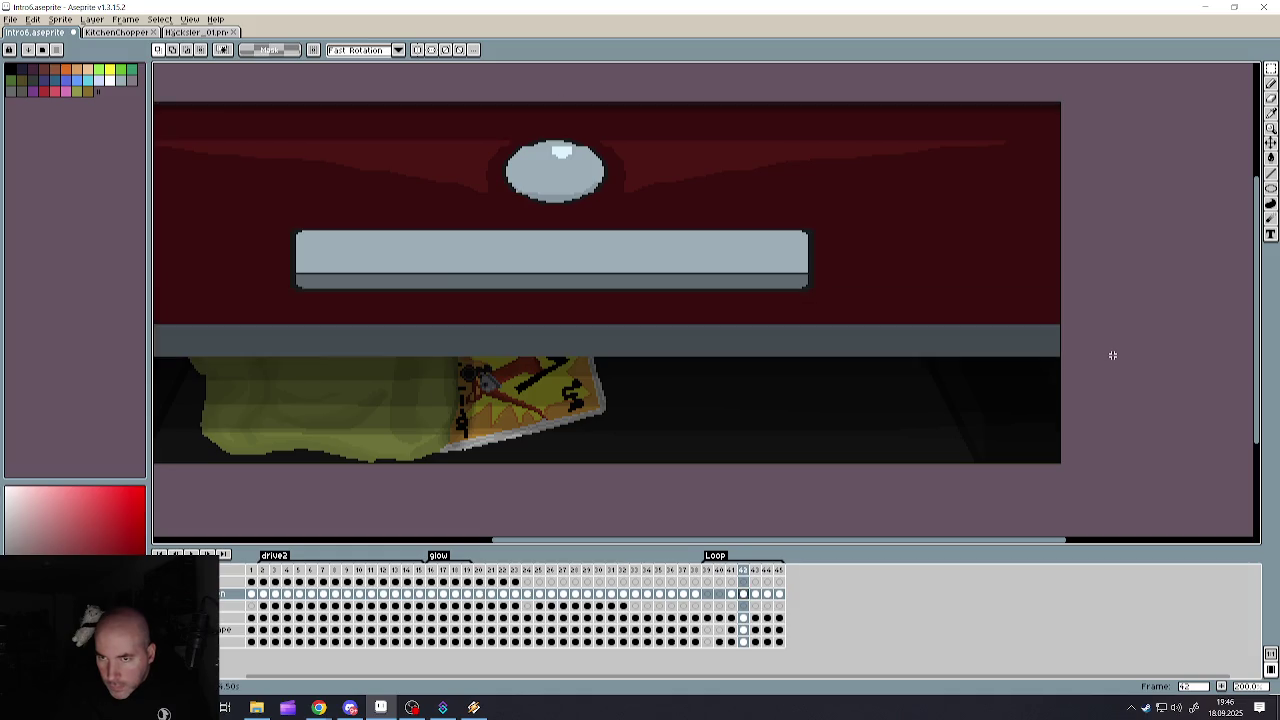
{"action": "left_click", "coordinate": [755, 594]}
{"action": "scroll", "coordinate": [648, 468], "scroll_direction": "down", "scroll_amount": 1}
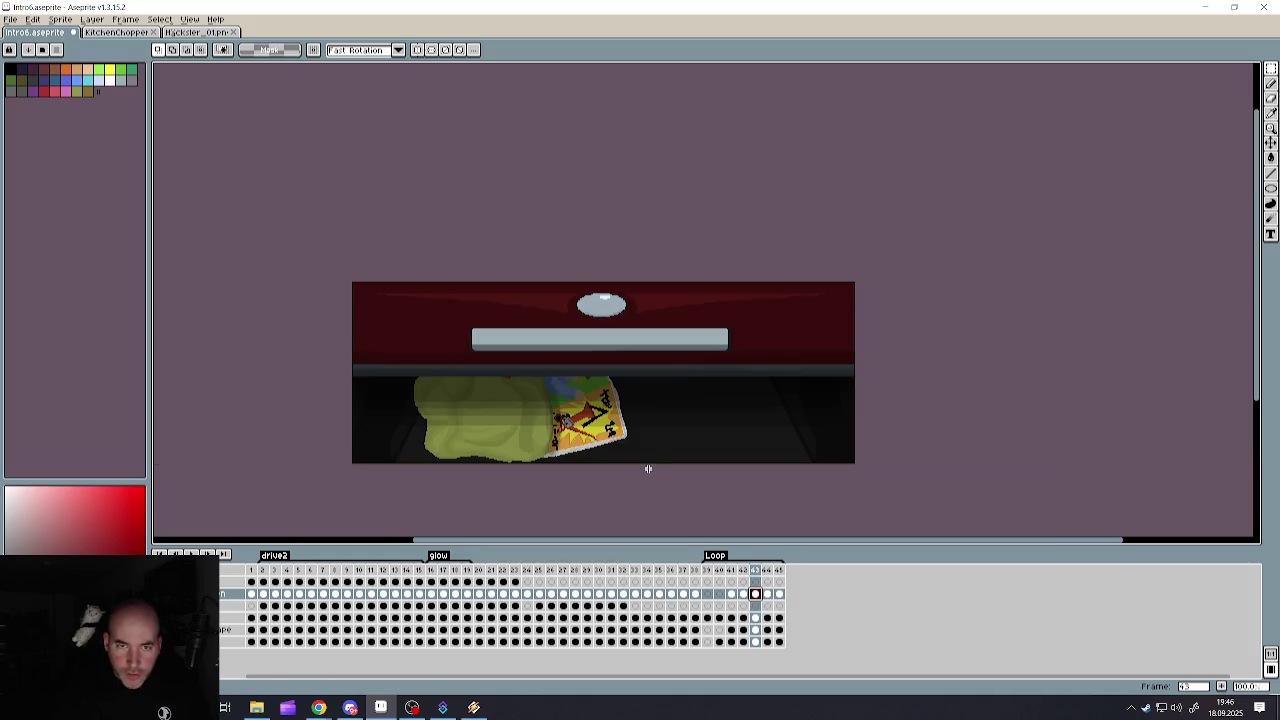
- Select and delete the top band on frames 43 and 44 to fix the grey line
{"action": "left_click_drag", "start_coordinate": [338, 286], "coordinate": [1024, 377]}
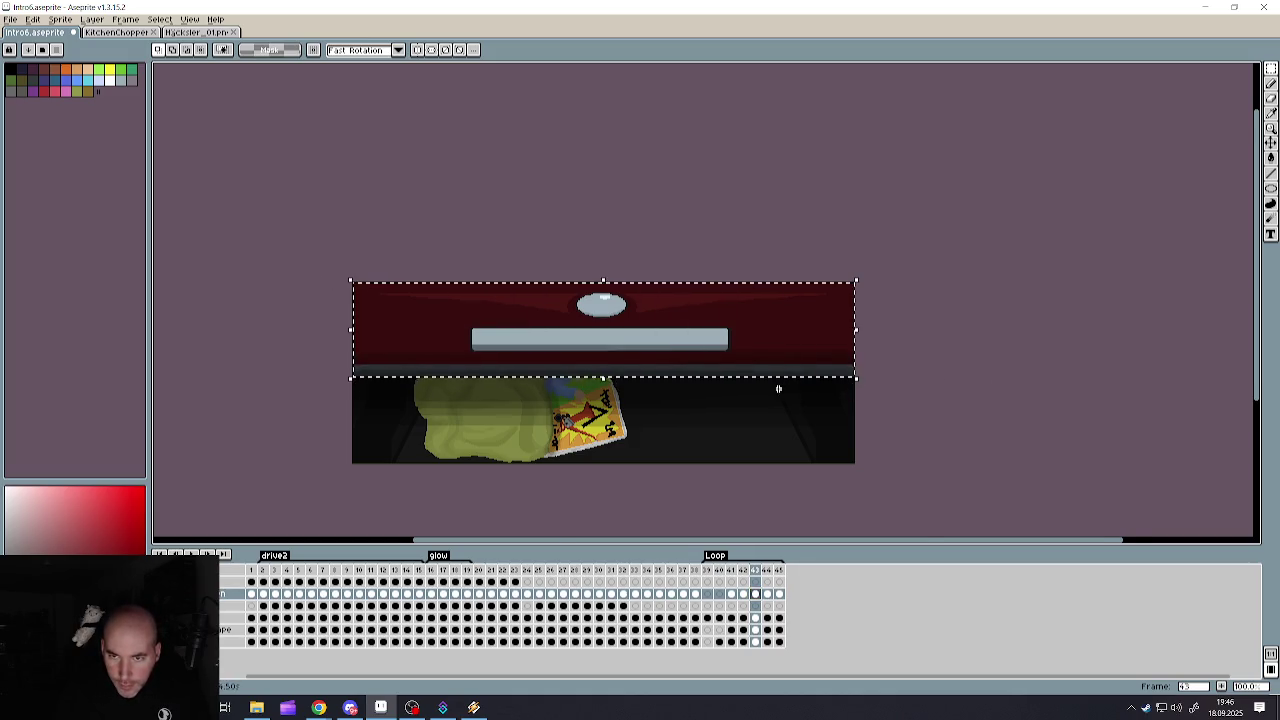
{"action": "scroll", "coordinate": [778, 390], "scroll_direction": "up", "scroll_amount": 1}
{"action": "key", "text": "Delete"}
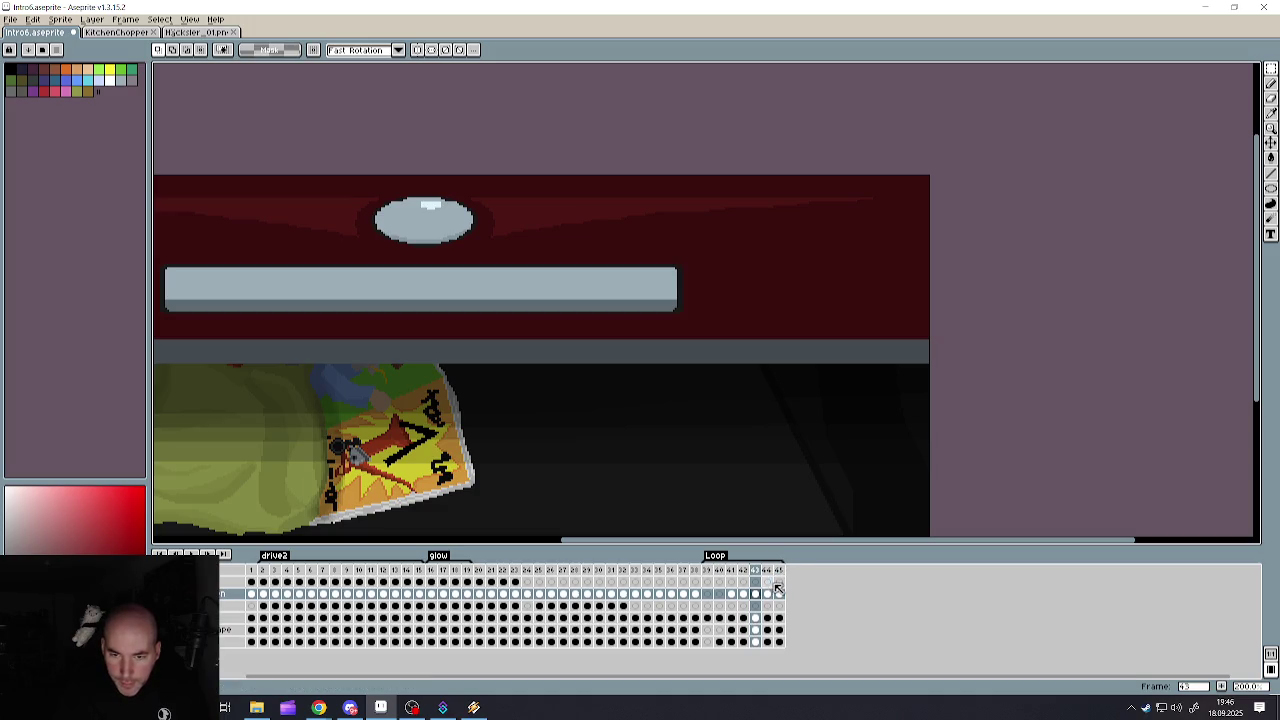
{"action": "left_click", "coordinate": [767, 594]}
{"action": "scroll", "coordinate": [527, 409], "scroll_direction": "down", "scroll_amount": 1}
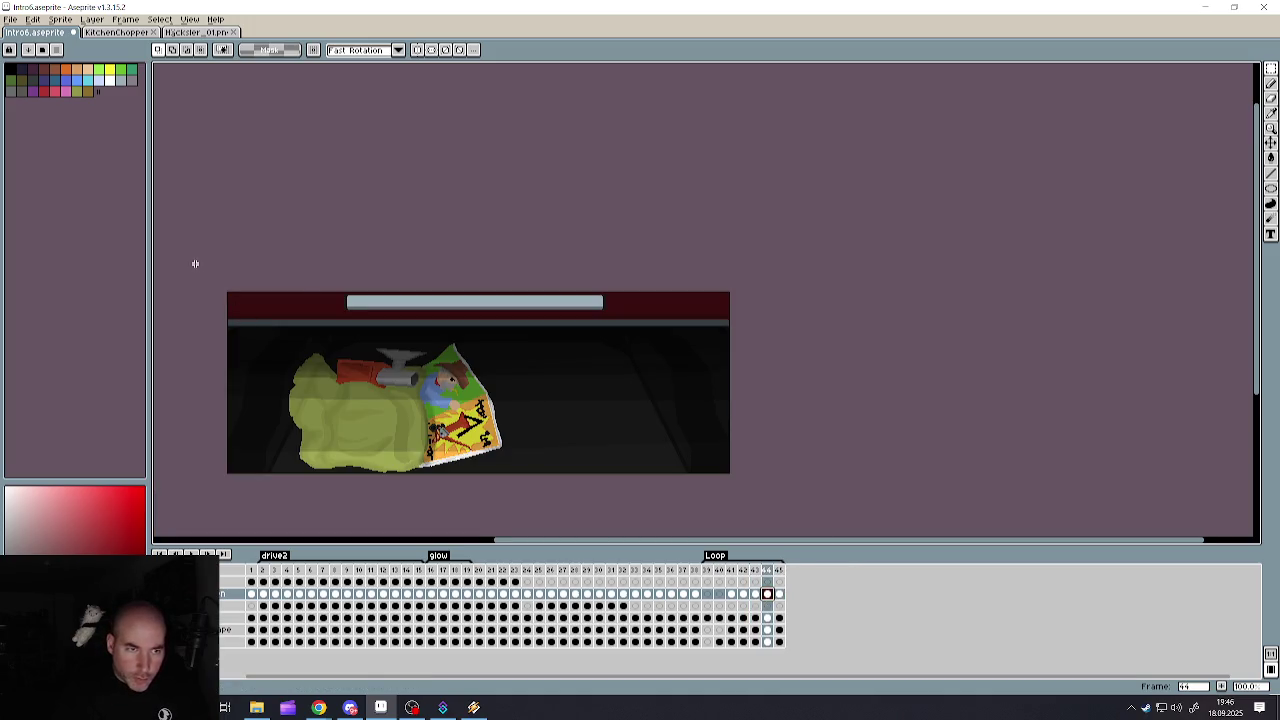
{"action": "left_click_drag", "start_coordinate": [195, 263], "coordinate": [814, 323]}
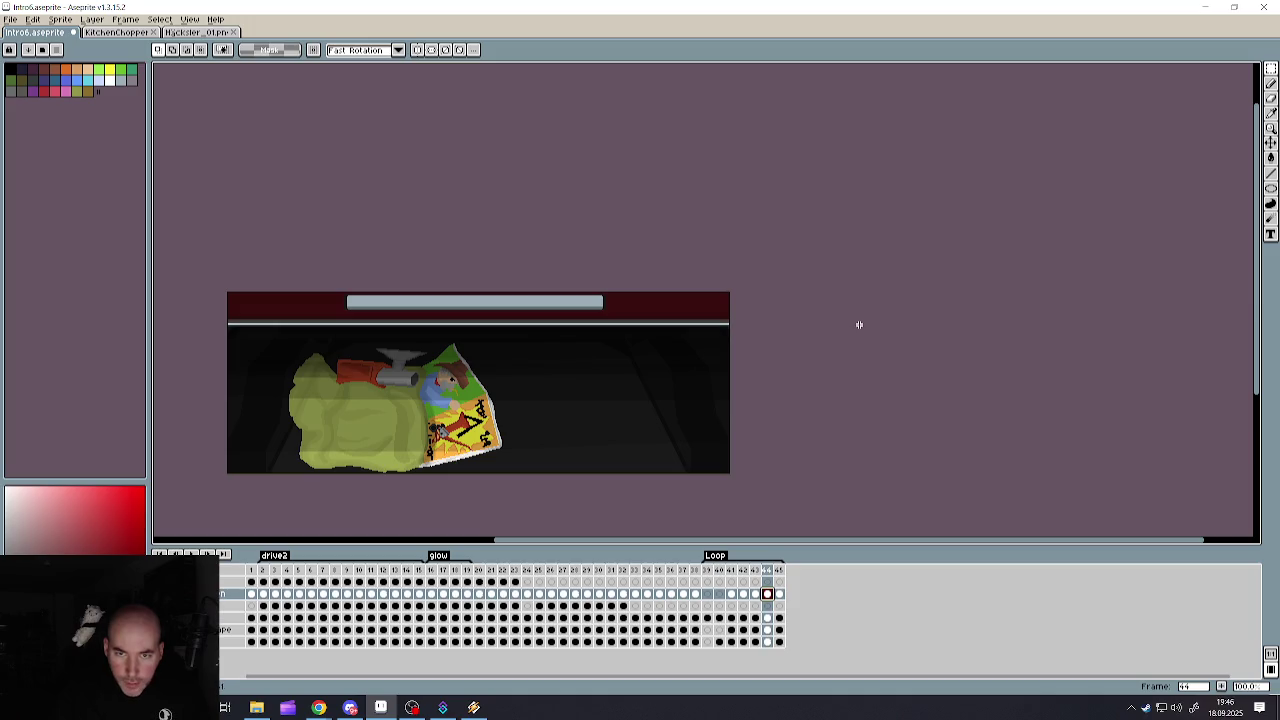
{"action": "key", "text": "Delete"}
{"action": "key", "text": "ctrl+d"}
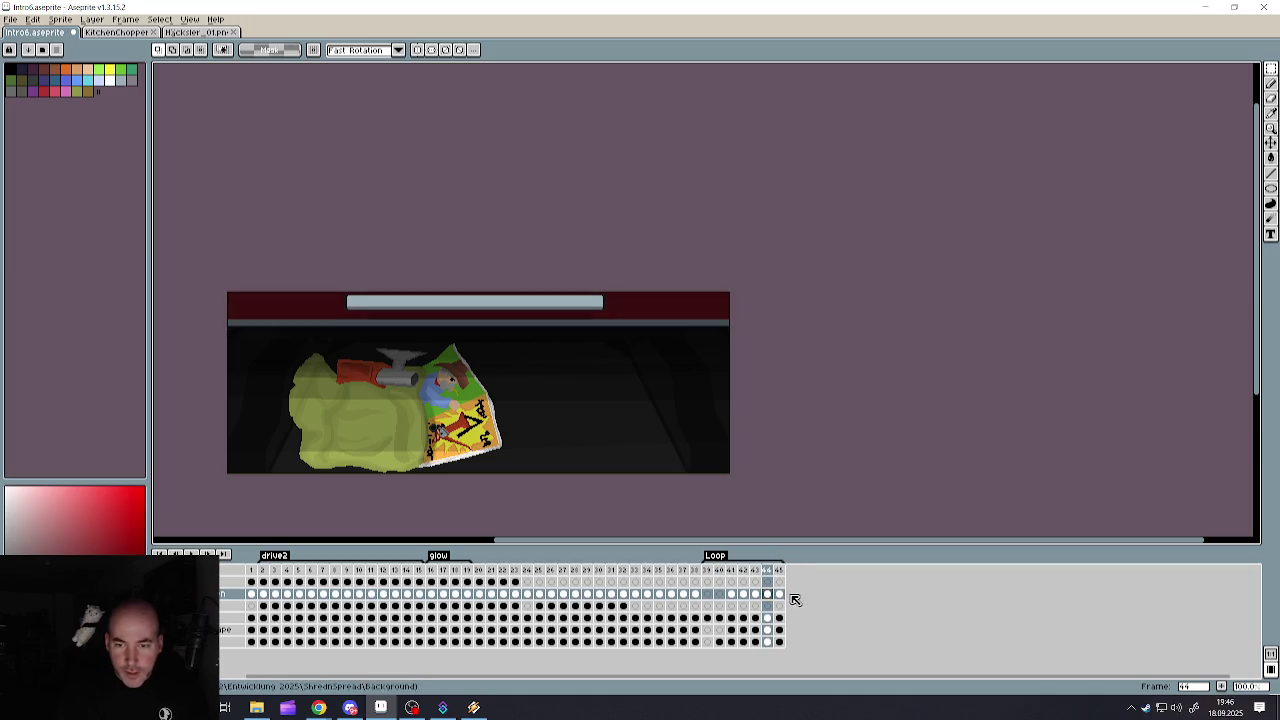
- Reselect the top band on frame 45 and delete it to darken the light line
{"action": "left_click", "coordinate": [780, 595]}
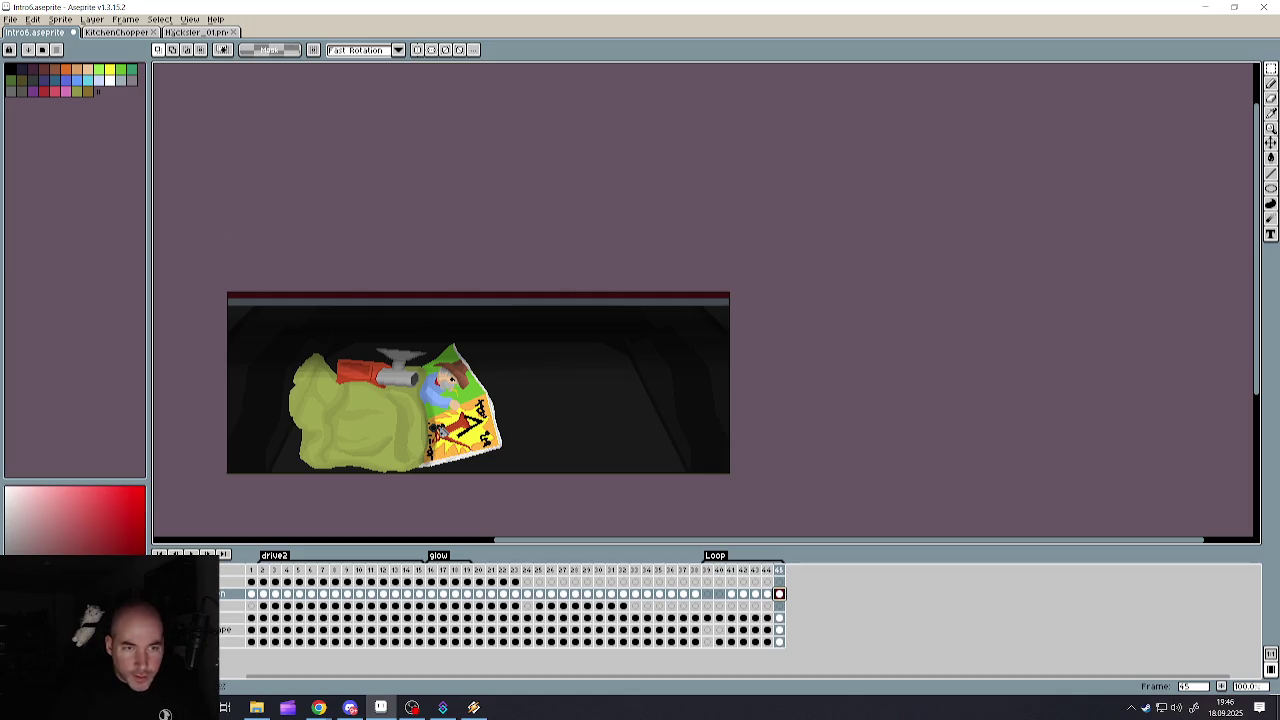
{"action": "key", "text": "ctrl+shift+d"}
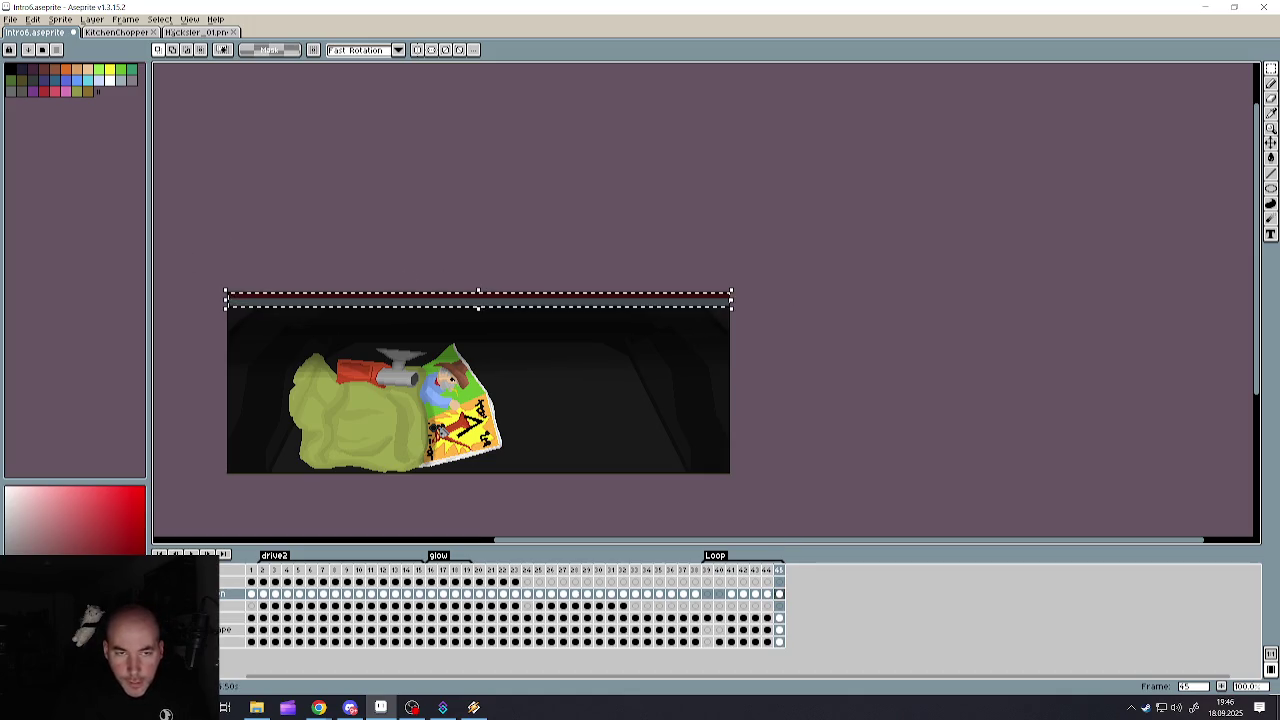
{"action": "key", "text": "Delete"}
{"action": "key", "text": "ctrl+d"}
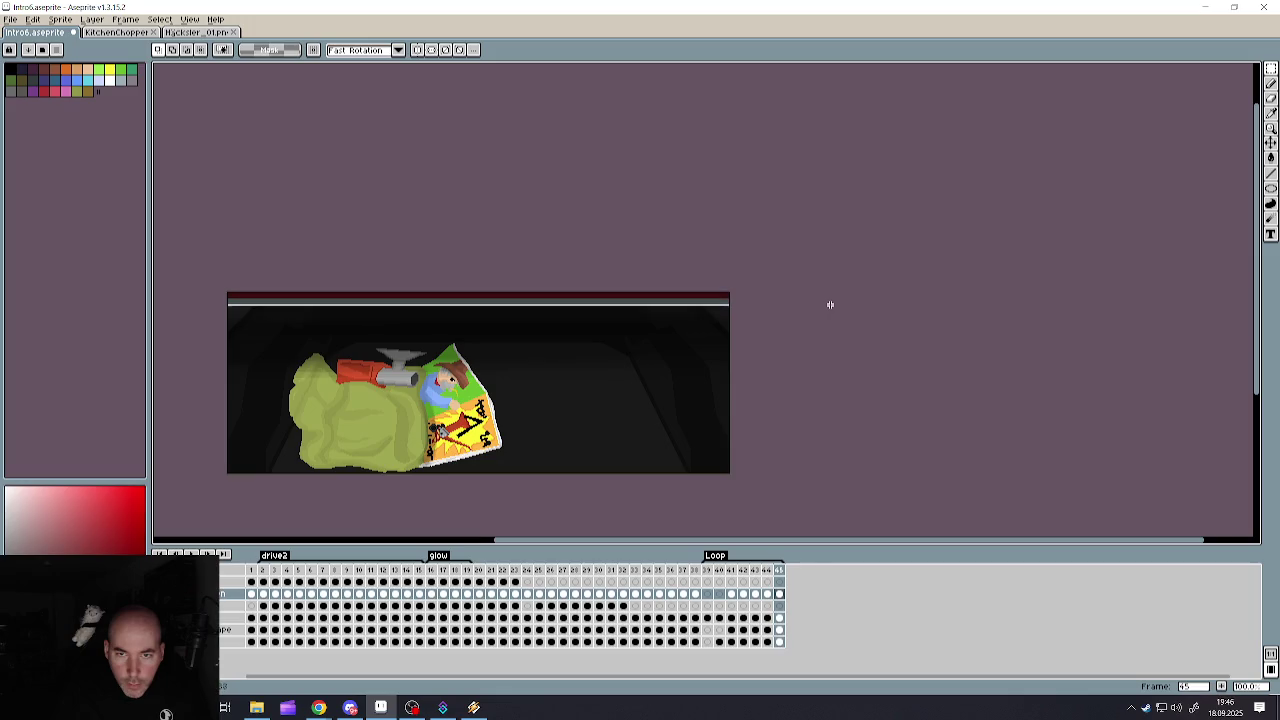
{"action": "key", "text": "ctrl+shift+d"}
{"action": "key", "text": "Delete"}
{"action": "key", "text": "ctrl+d"}
{"action": "scroll", "coordinate": [740, 344], "scroll_direction": "down", "scroll_amount": 1}
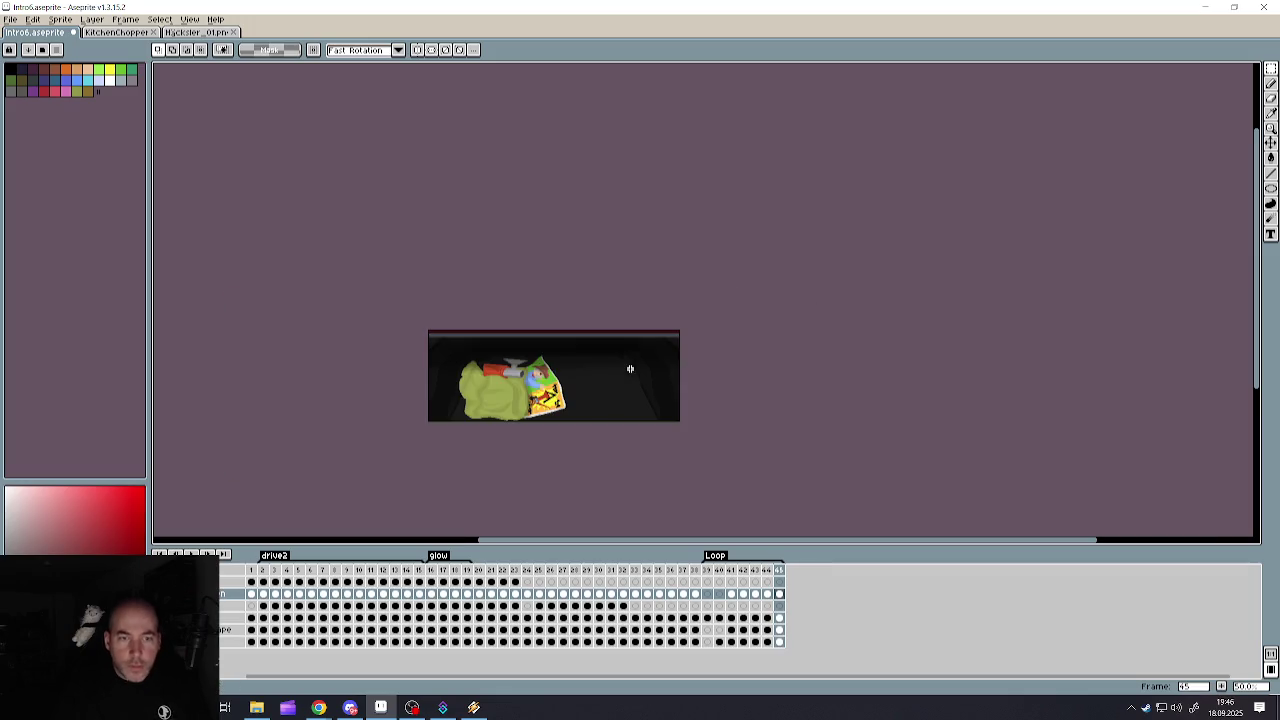
{"action": "scroll", "coordinate": [629, 366], "scroll_direction": "up", "scroll_amount": 1}
- Play the animation from frame 39, save the sprite, and go back to frame 1
{"action": "left_click", "coordinate": [714, 571]}
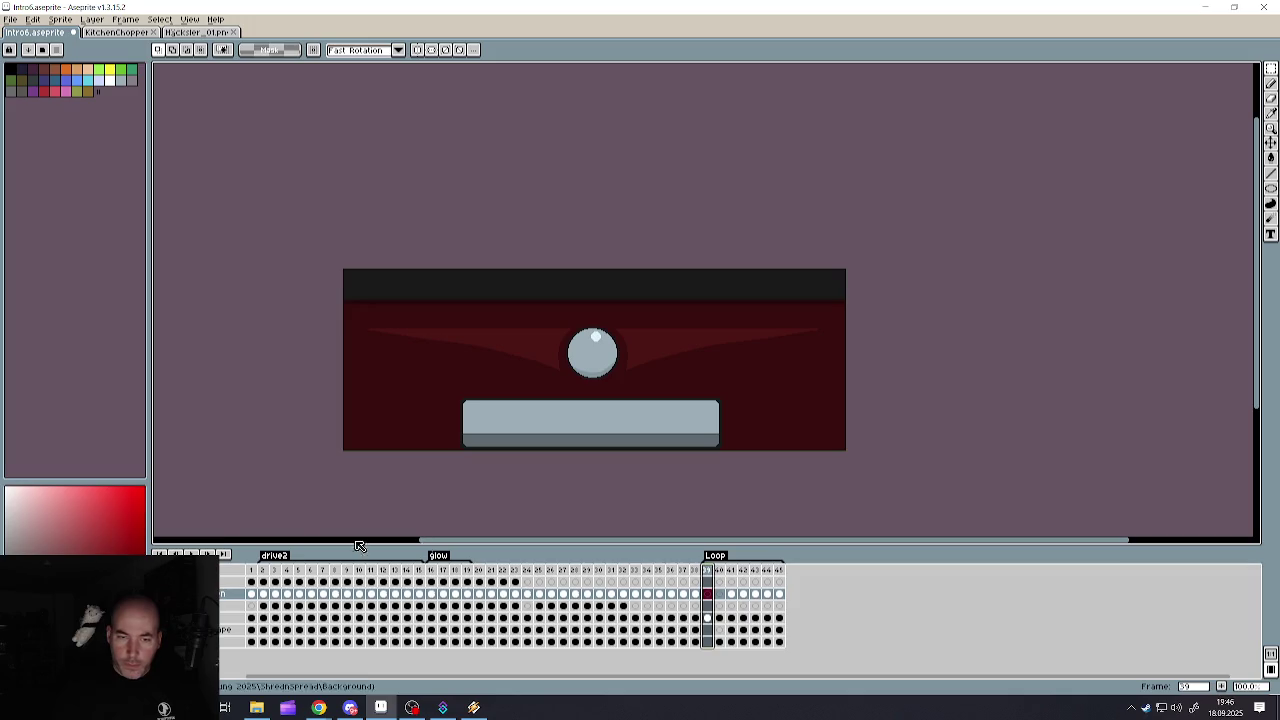
{"action": "key", "text": "Return"}
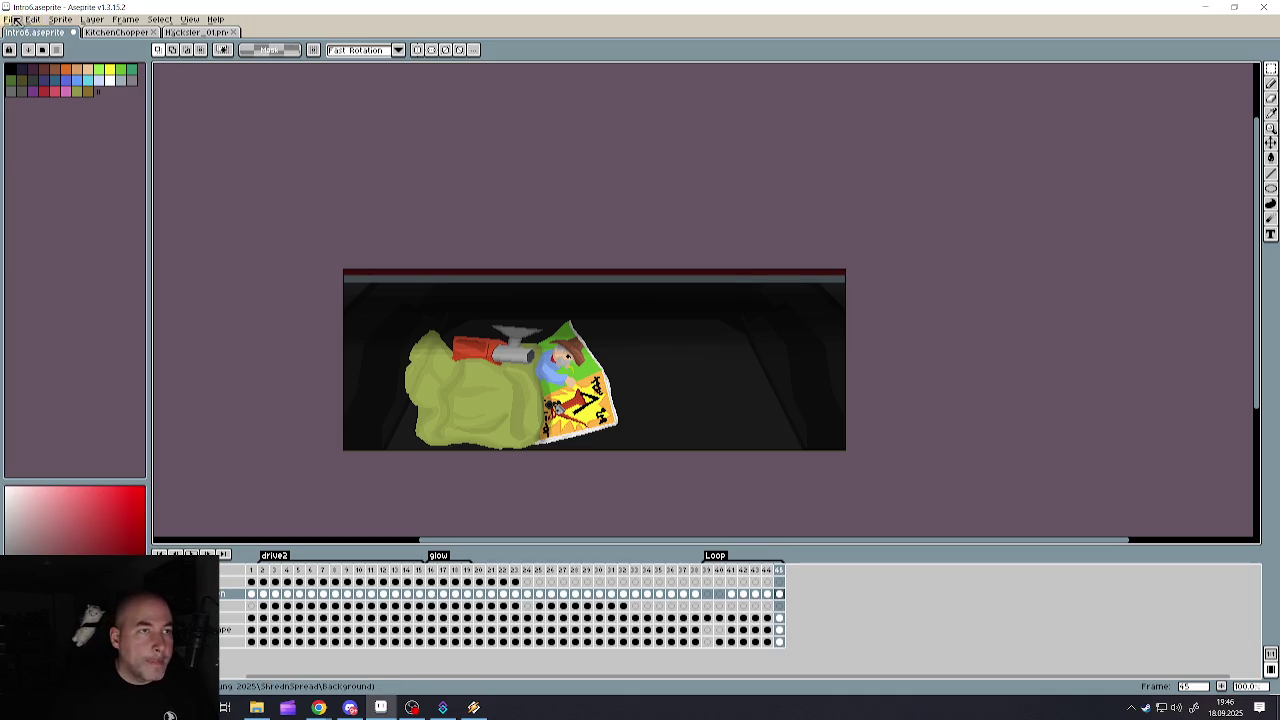
{"action": "left_click", "coordinate": [15, 20]}
{"action": "left_click", "coordinate": [40, 73]}
{"action": "left_click", "coordinate": [644, 356]}
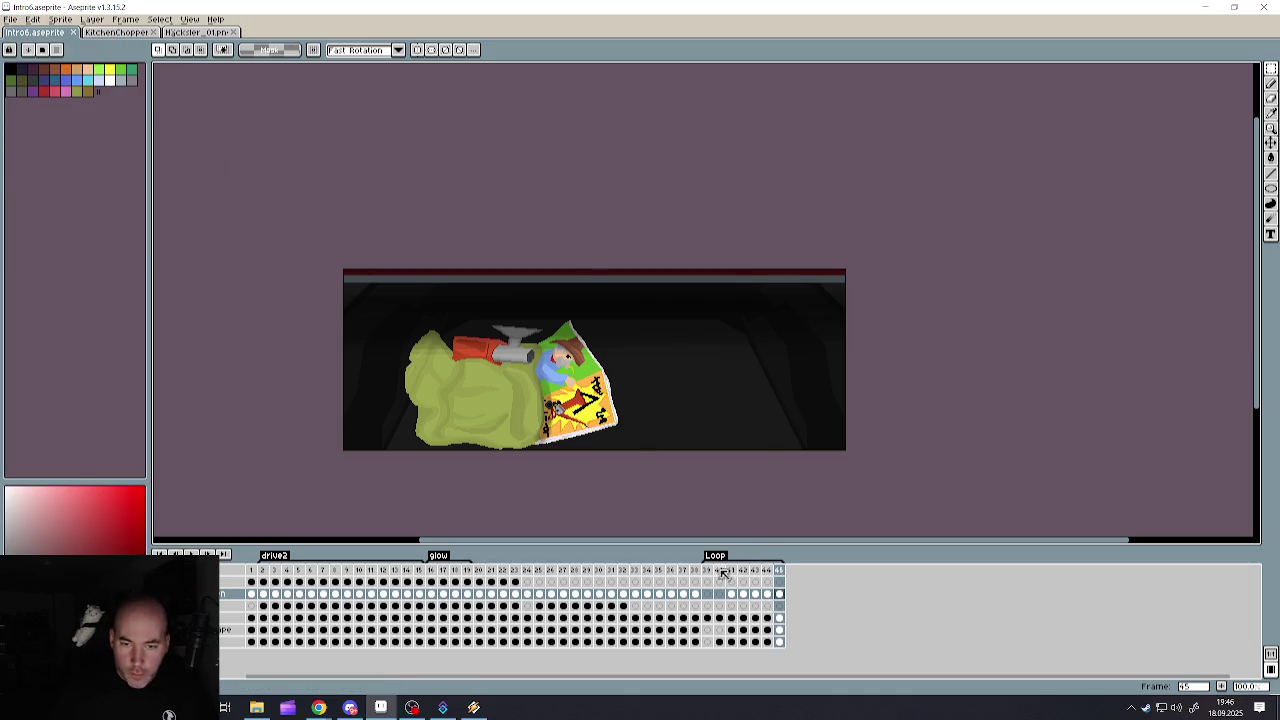
{"action": "left_click", "coordinate": [707, 570]}
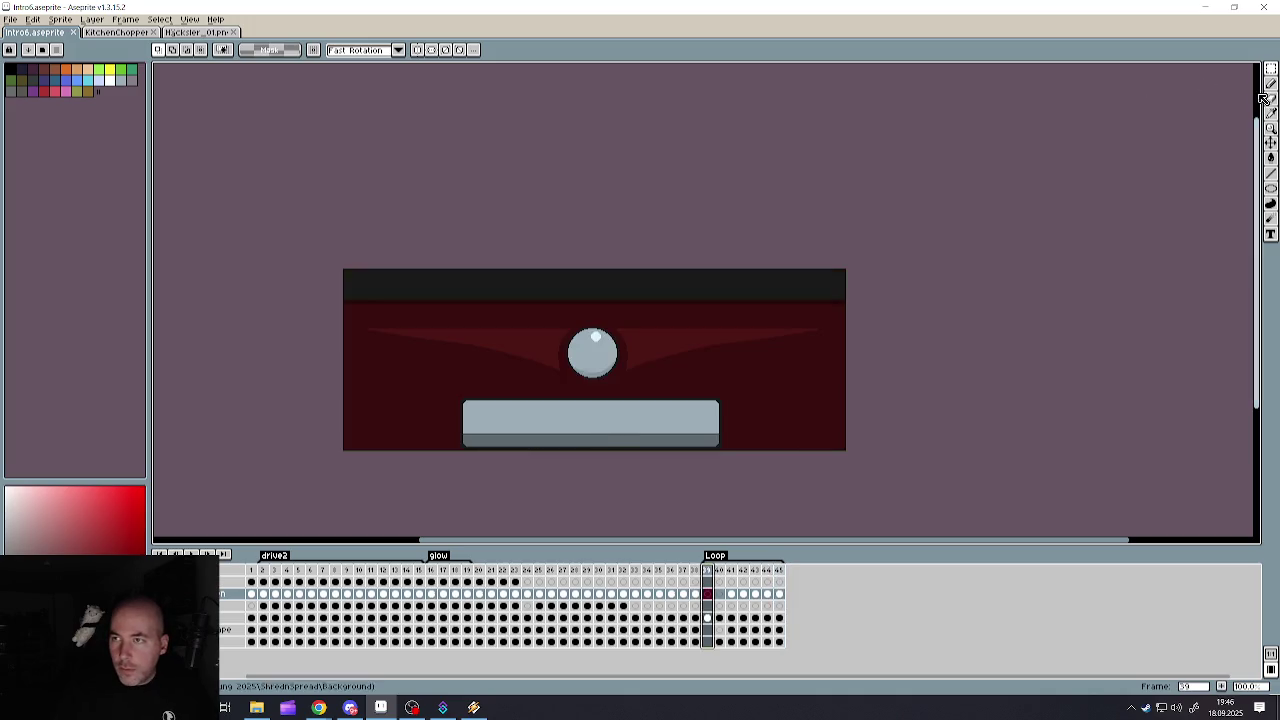
{"action": "left_click", "coordinate": [254, 578]}
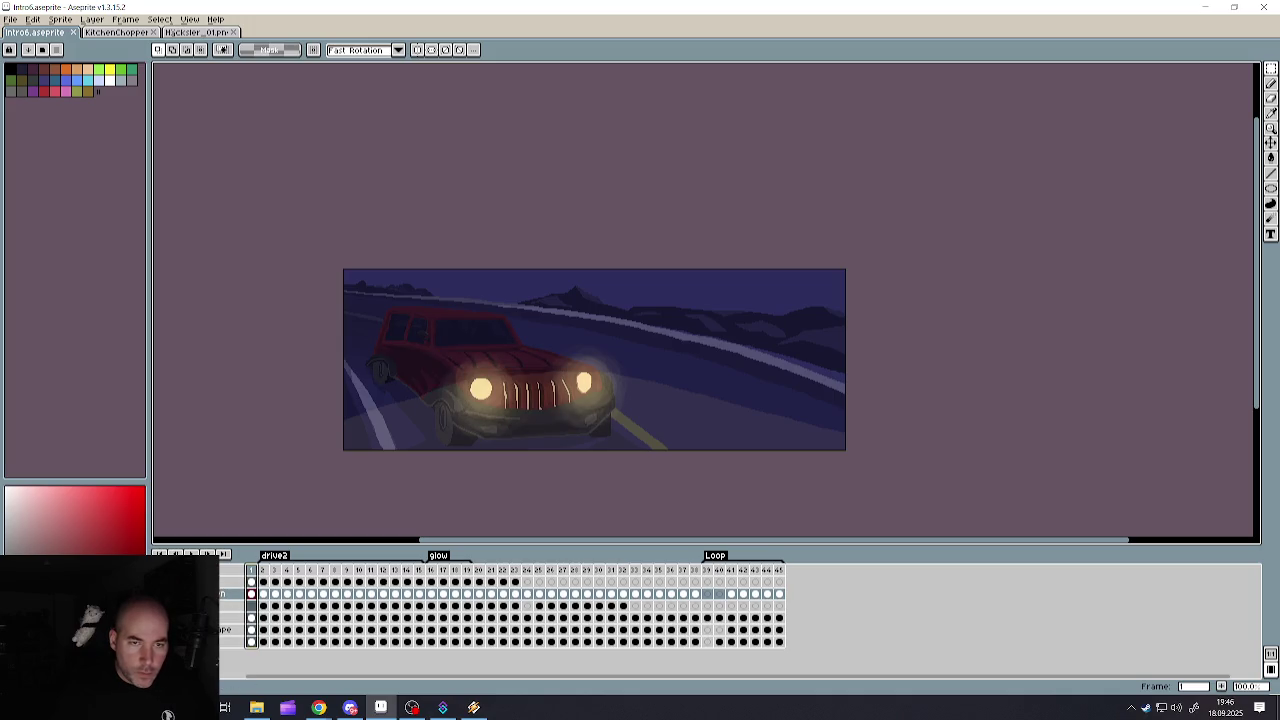
- Pick frame 1's dark blue night colour, unhide the glow, car and background layers, return to frame 39
{"action": "scroll", "coordinate": [420, 360], "scroll_direction": "up", "scroll_amount": 1}
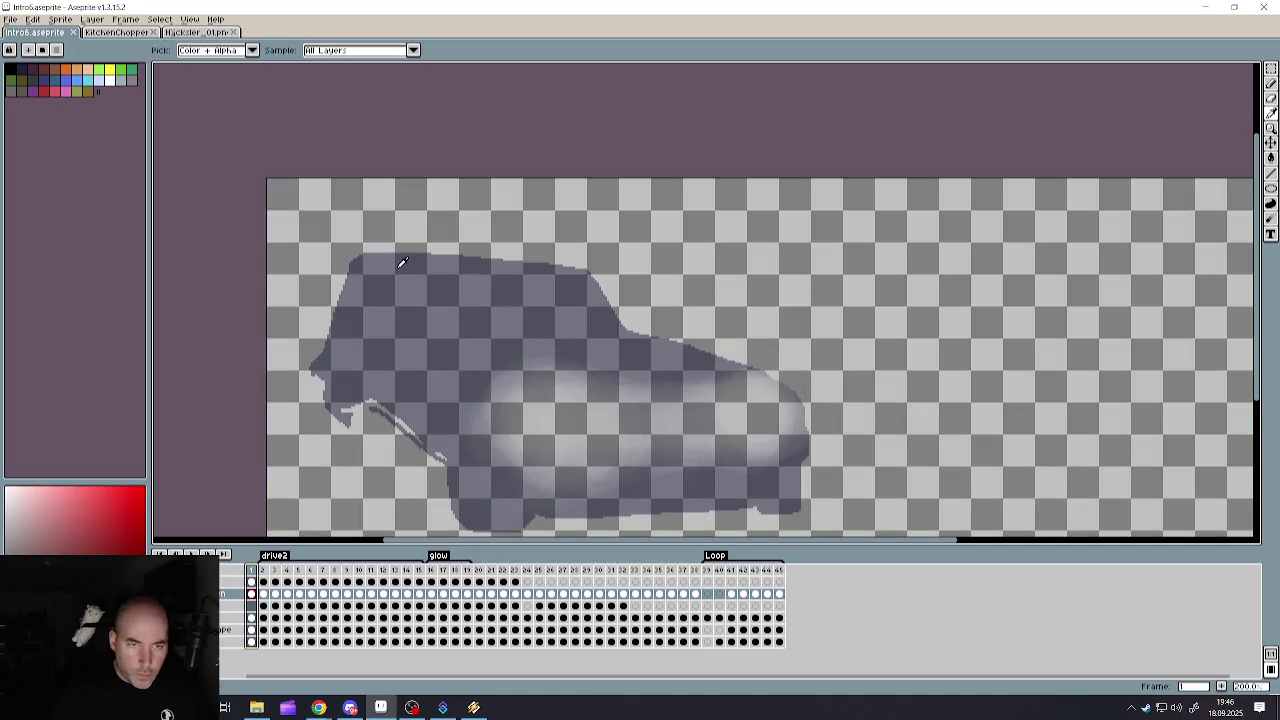
{"action": "left_click", "coordinate": [400, 262], "text": "alt"}
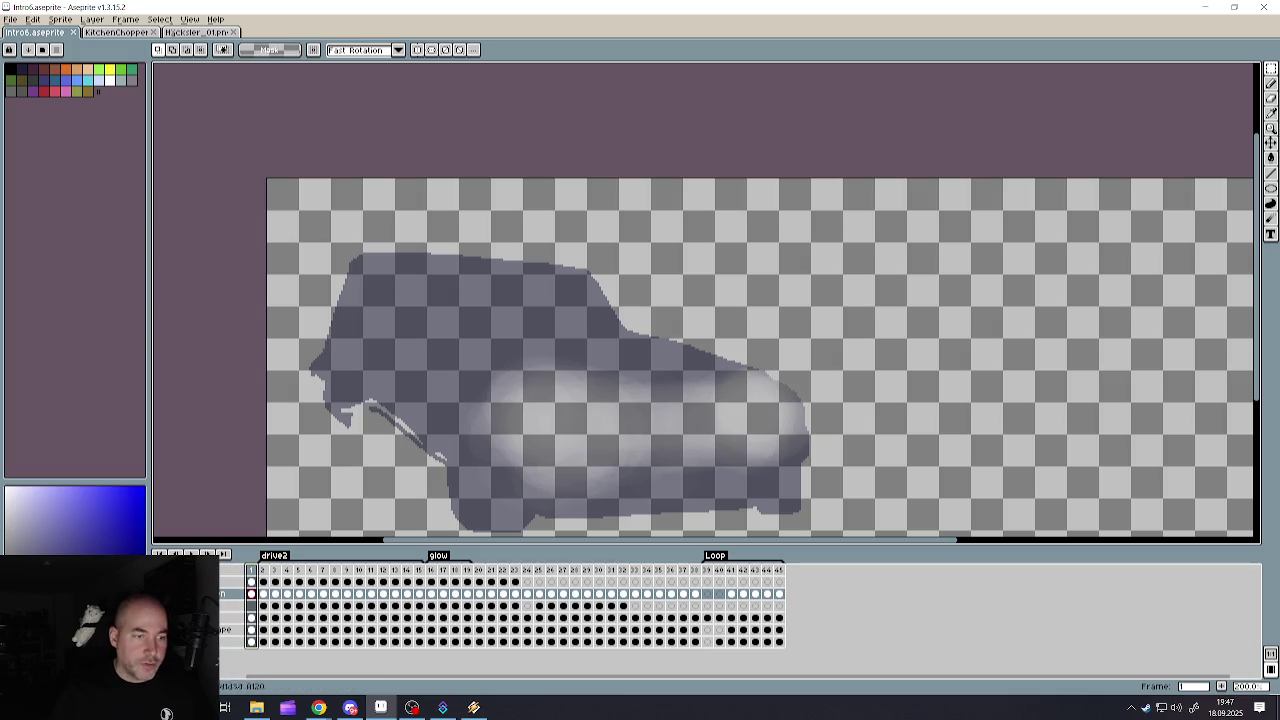
{"action": "left_click_drag", "start_coordinate": [160, 582], "coordinate": [160, 642]}
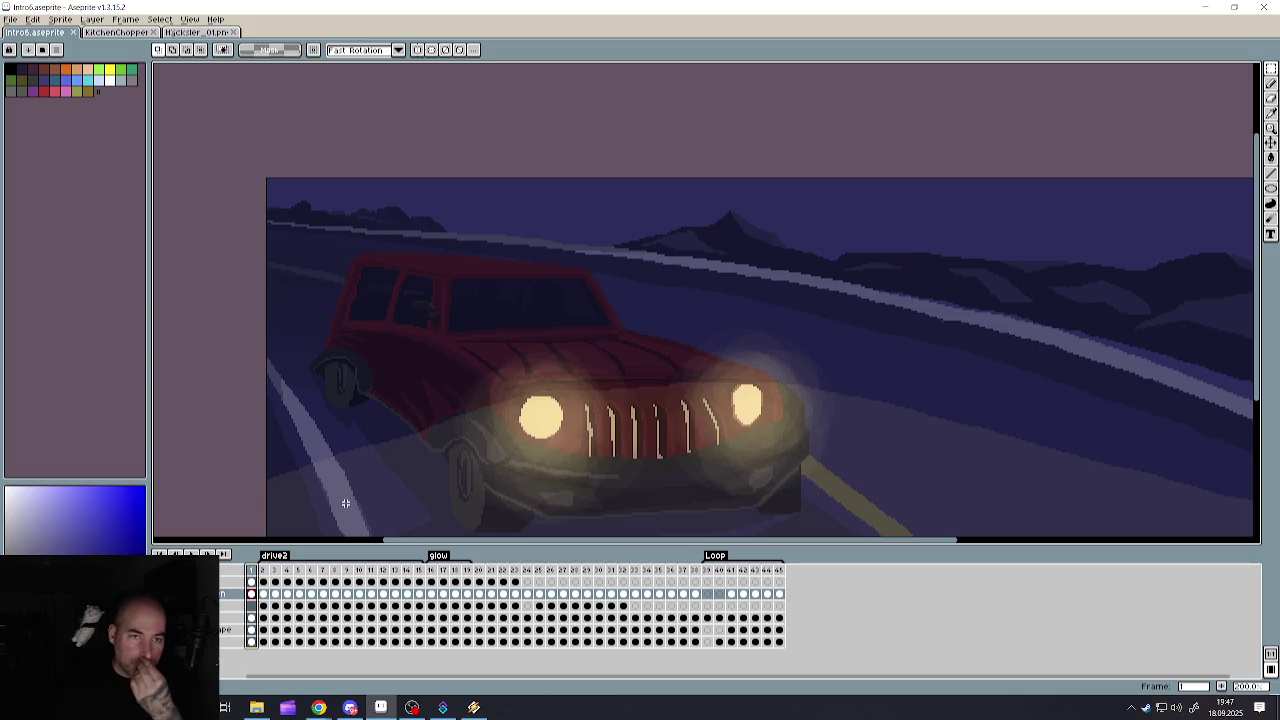
{"action": "left_click", "coordinate": [707, 570]}
{"action": "scroll", "coordinate": [655, 397], "scroll_direction": "down", "scroll_amount": 1}
{"action": "scroll", "coordinate": [592, 404], "scroll_direction": "down", "scroll_amount": 1}
{"action": "scroll", "coordinate": [714, 391], "scroll_direction": "up", "scroll_amount": 1}
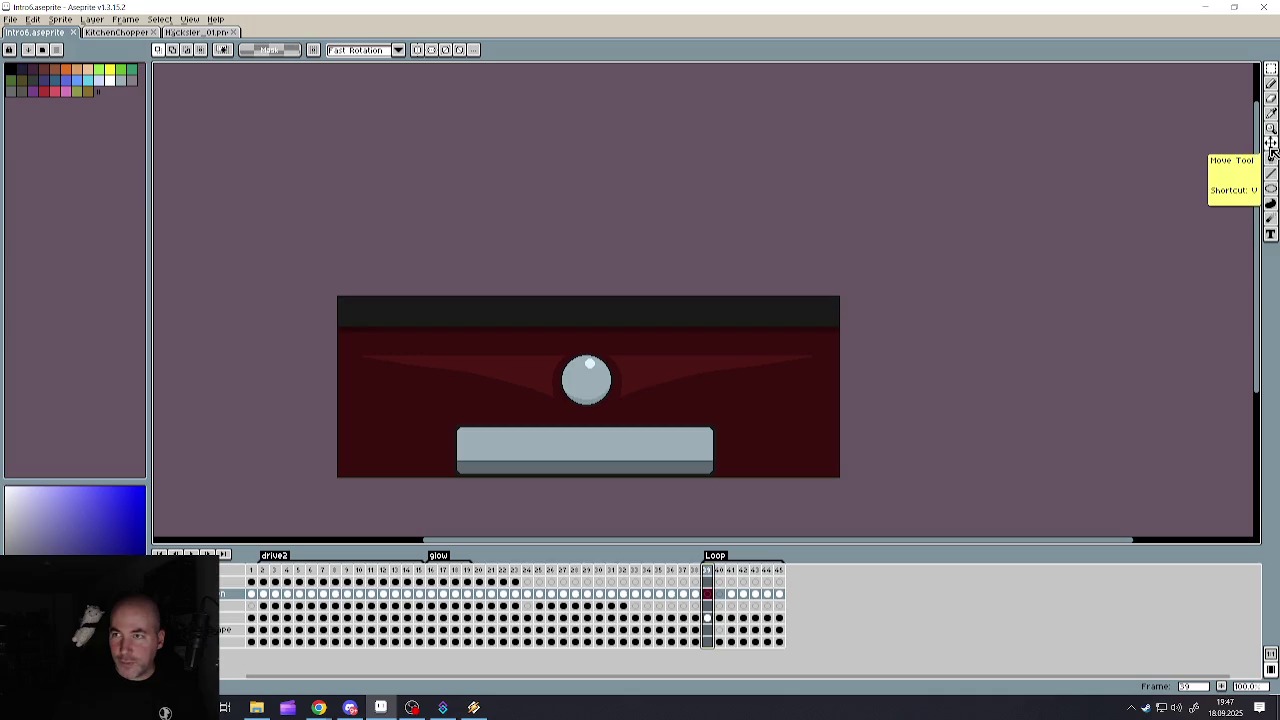
- Paint over frame 39's red chamber, orb and bar in dark blue with a large Pencil brush
{"action": "left_click", "coordinate": [1271, 83]}
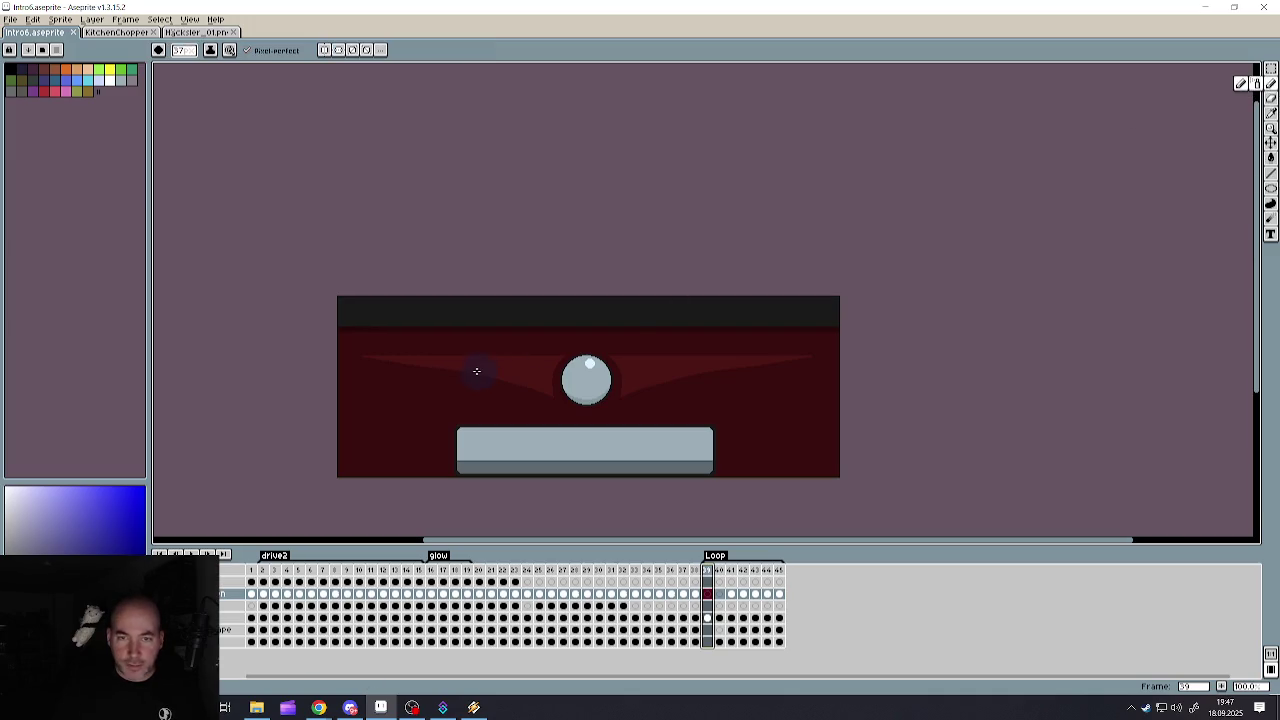
{"action": "key", "text": "b"}
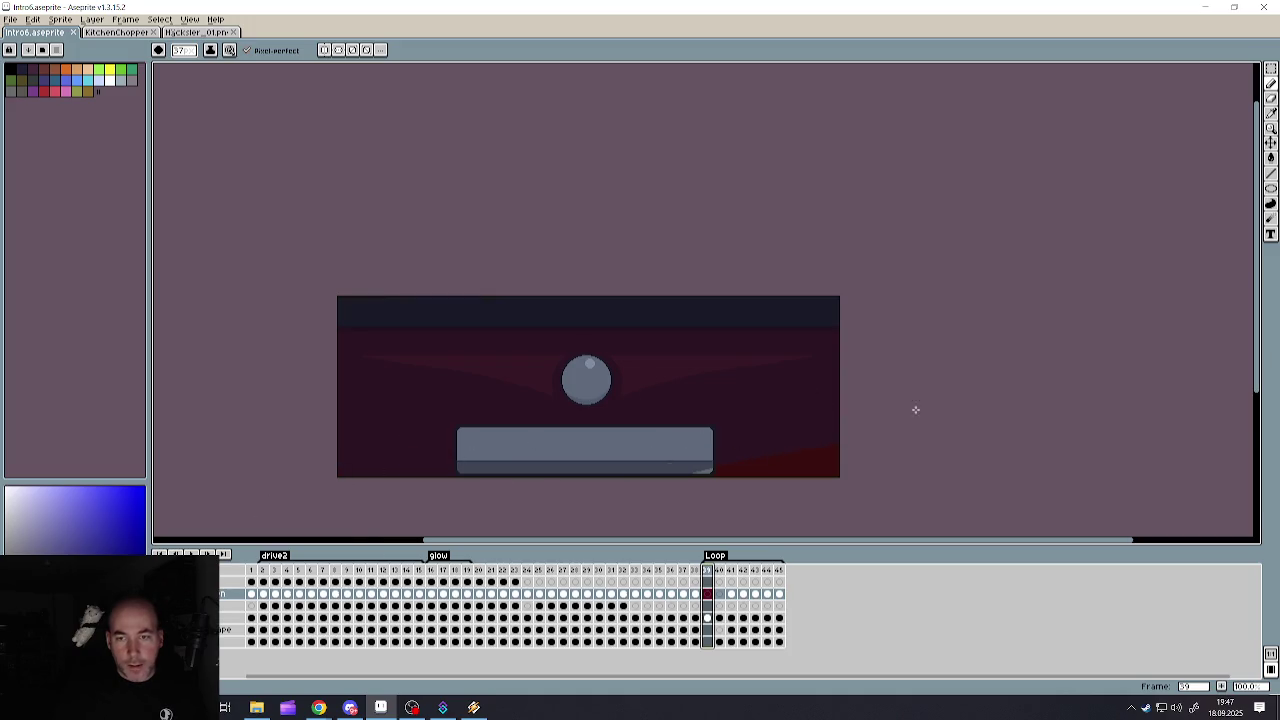
{"action": "key", "text": "Return"}
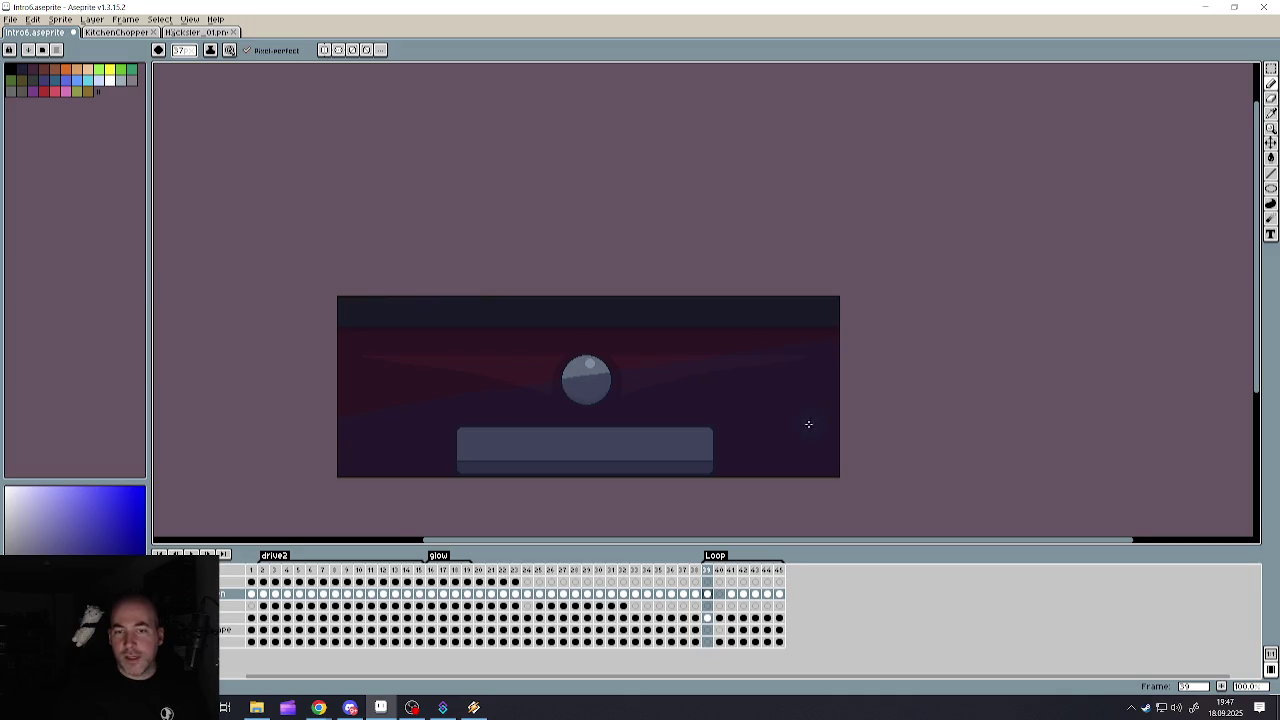
{"action": "scroll", "coordinate": [808, 424], "scroll_direction": "down", "scroll_amount": 1}
{"action": "scroll", "coordinate": [785, 420], "scroll_direction": "up", "scroll_amount": 1}
{"action": "key", "text": "v"}
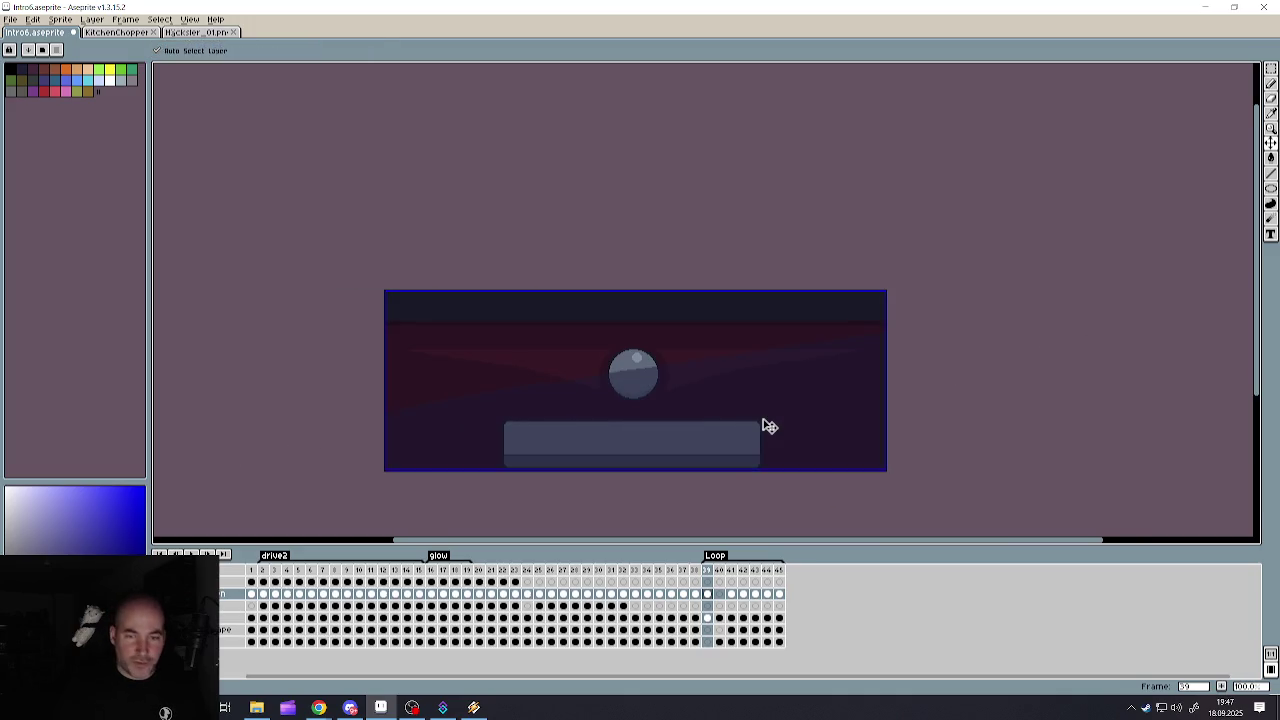
{"action": "key", "text": "b"}
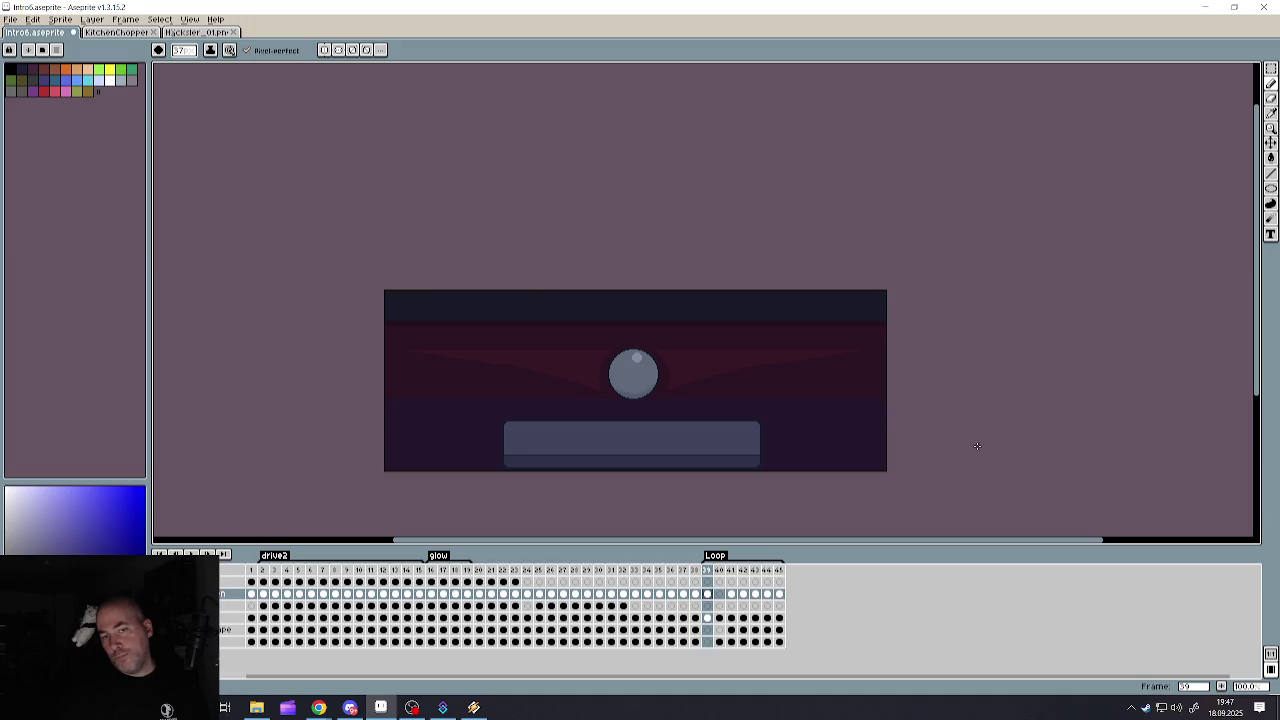
{"action": "key", "text": "ctrl+z"}
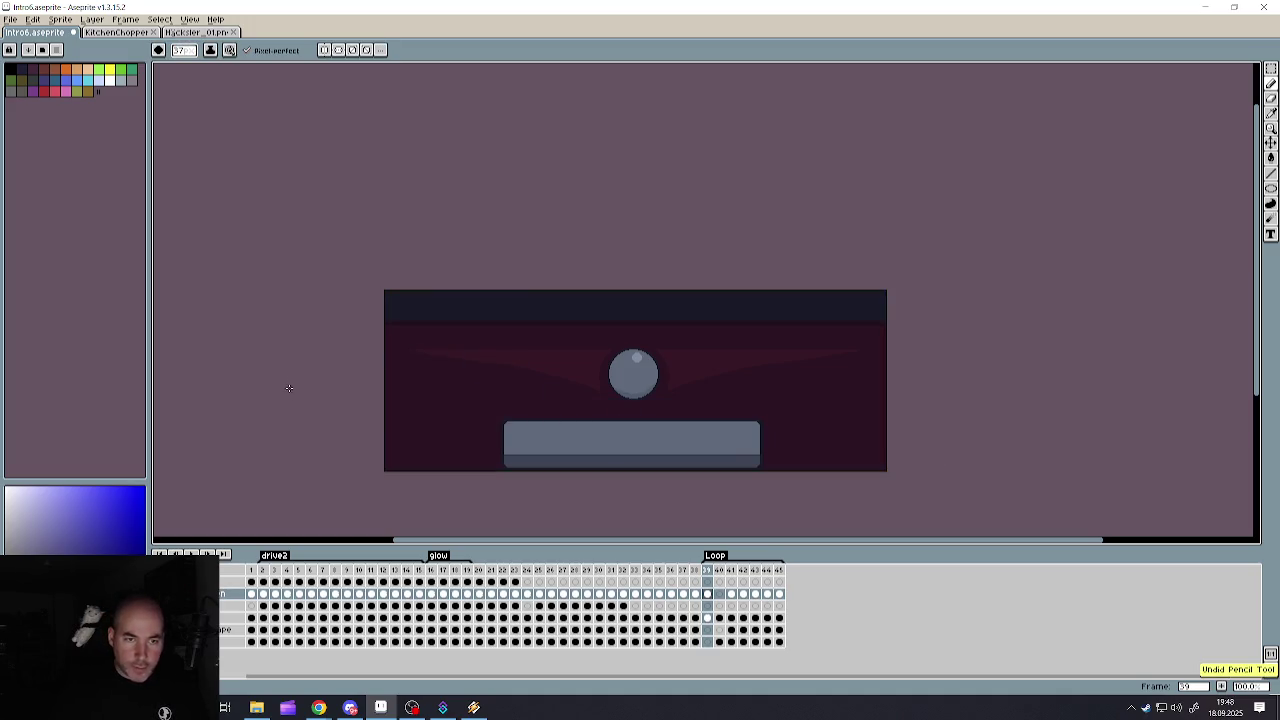
{"action": "key", "text": "ctrl+y"}
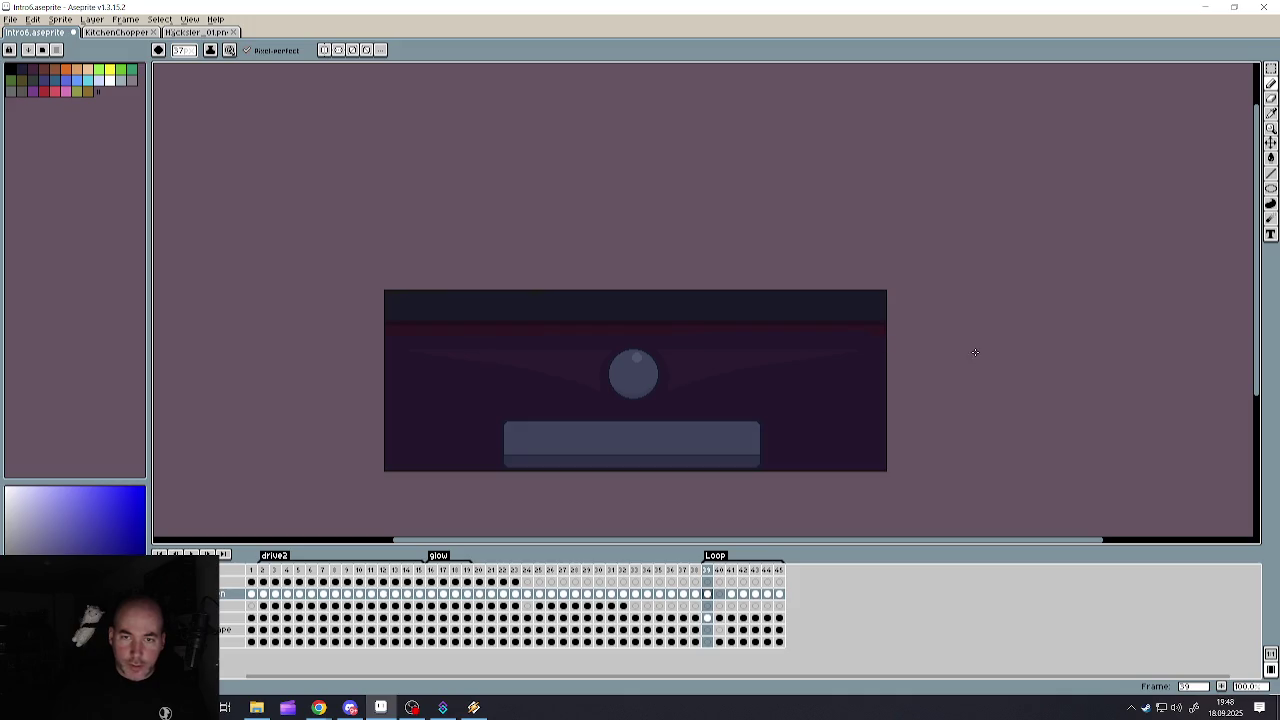
{"action": "scroll", "coordinate": [764, 452], "scroll_direction": "down", "scroll_amount": 1}
{"action": "scroll", "coordinate": [706, 445], "scroll_direction": "up", "scroll_amount": 1}
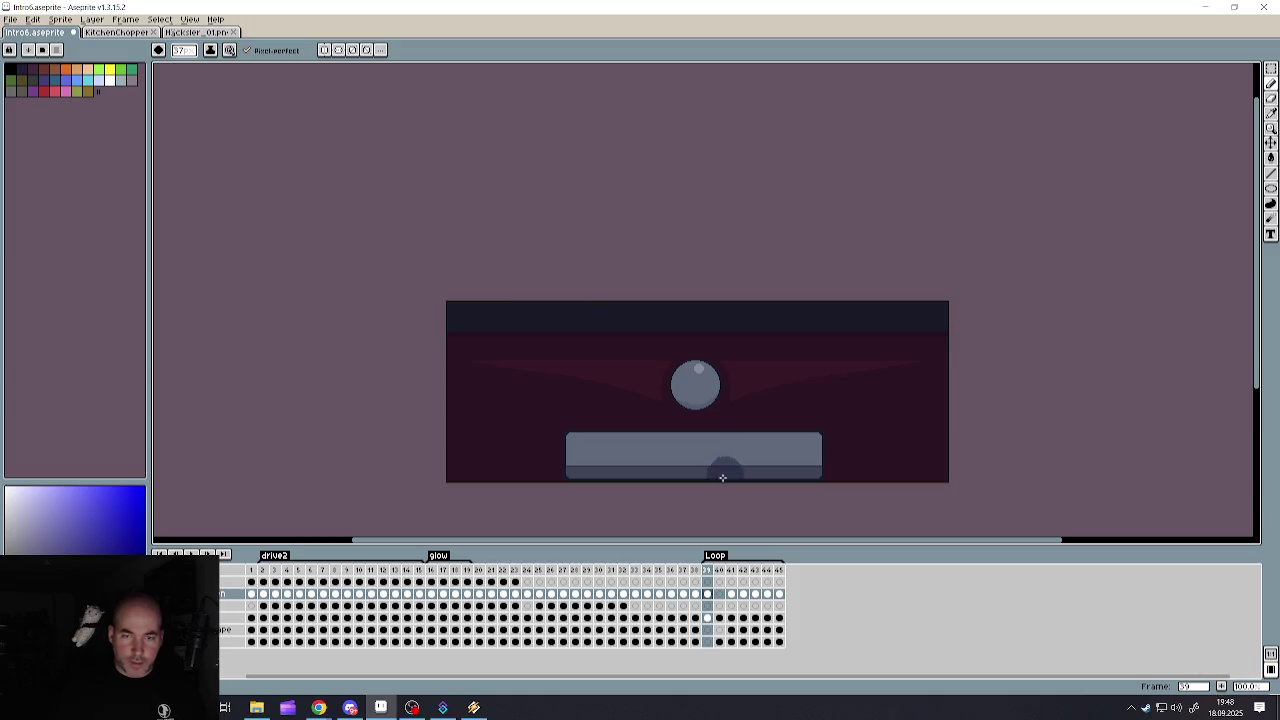
{"action": "left_click", "coordinate": [720, 595]}
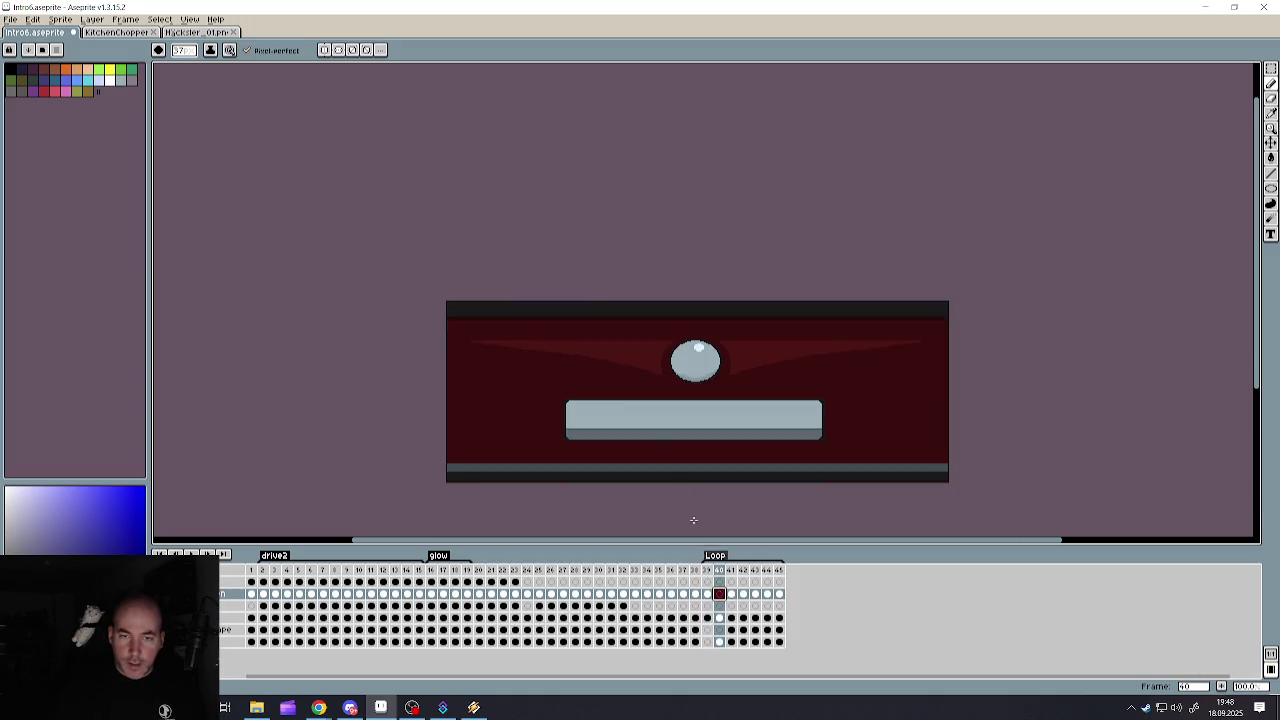
- Paint dark purple over the lower bands, bars, bag and orbs on frames 40 to 42
{"action": "mouse_move", "coordinate": [421, 447]}
{"action": "left_mouse_down"}
{"action": "mouse_move", "coordinate": [968, 463]}
{"action": "mouse_move", "coordinate": [466, 449]}
{"action": "mouse_move", "coordinate": [700, 443]}
{"action": "mouse_move", "coordinate": [902, 410]}
{"action": "left_mouse_up"}
{"action": "mouse_move", "coordinate": [979, 386]}
{"action": "left_mouse_down"}
{"action": "mouse_move", "coordinate": [309, 366]}
{"action": "mouse_move", "coordinate": [1073, 320]}
{"action": "left_mouse_up"}
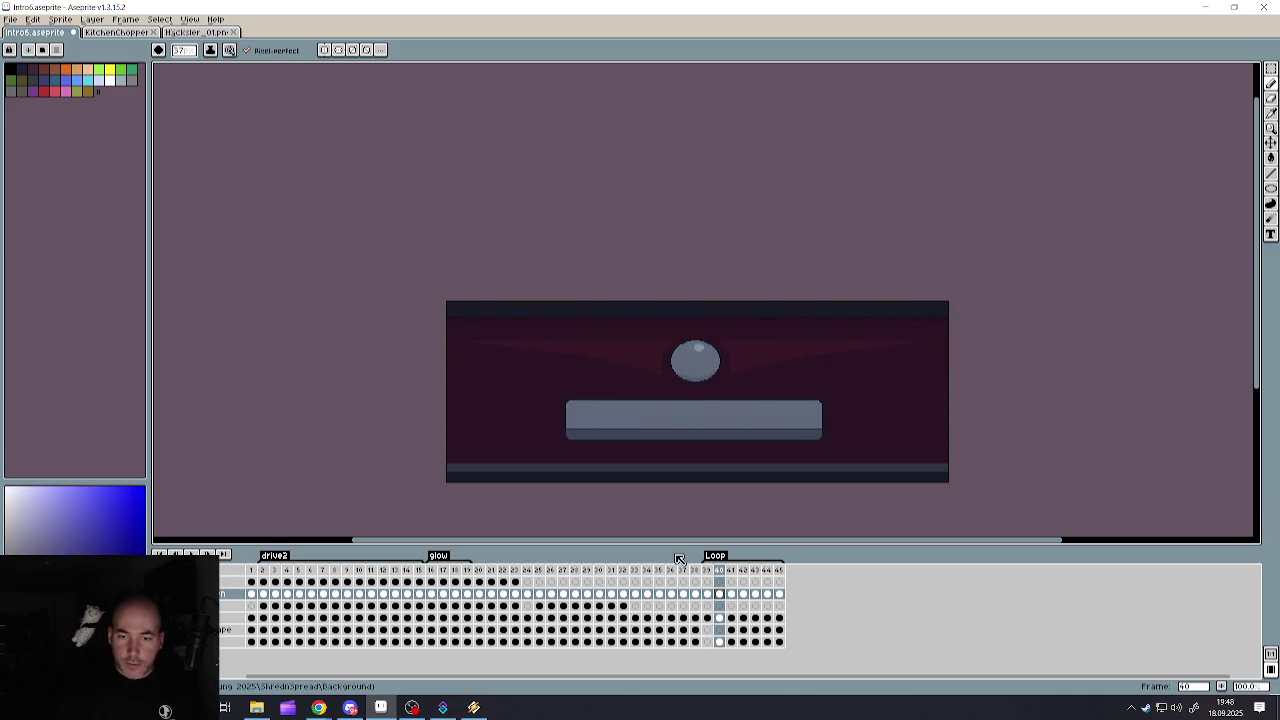
{"action": "left_click", "coordinate": [731, 594]}
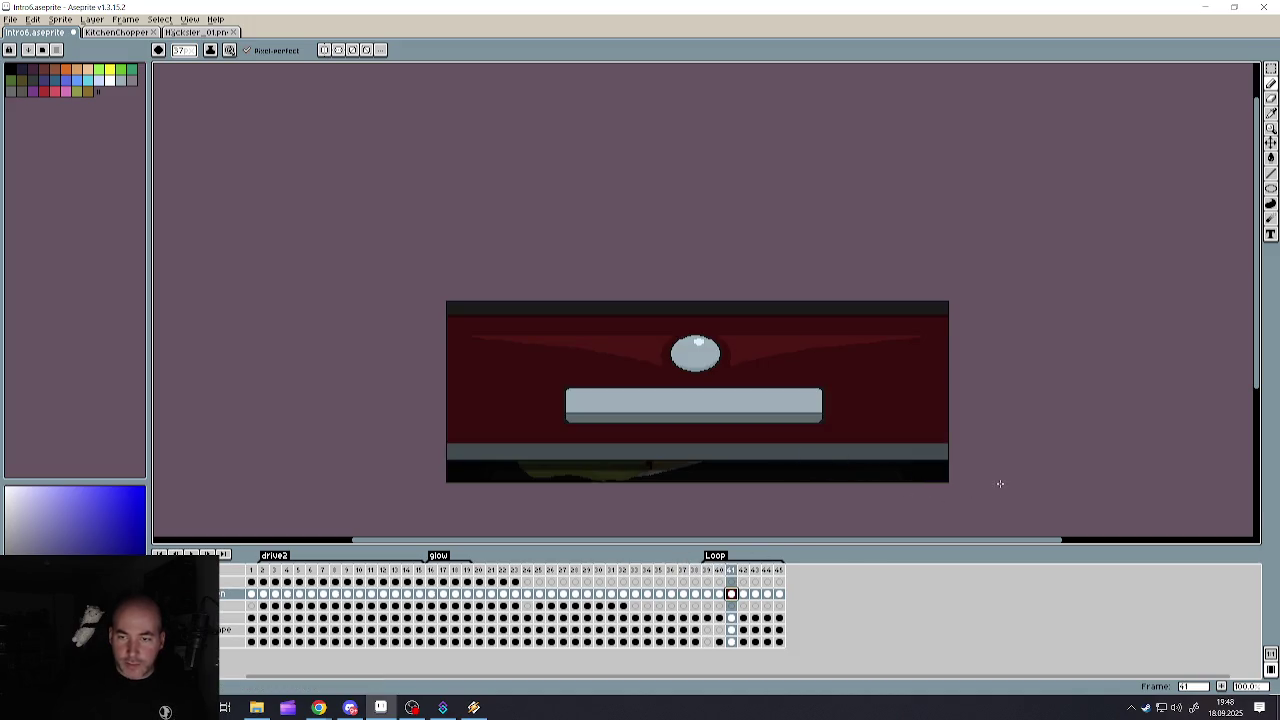
{"action": "mouse_move", "coordinate": [1000, 483]}
{"action": "left_mouse_down"}
{"action": "mouse_move", "coordinate": [669, 491]}
{"action": "mouse_move", "coordinate": [768, 492]}
{"action": "mouse_move", "coordinate": [746, 429]}
{"action": "mouse_move", "coordinate": [351, 433]}
{"action": "mouse_move", "coordinate": [700, 400]}
{"action": "mouse_move", "coordinate": [306, 380]}
{"action": "mouse_move", "coordinate": [989, 357]}
{"action": "mouse_move", "coordinate": [420, 354]}
{"action": "left_mouse_up"}
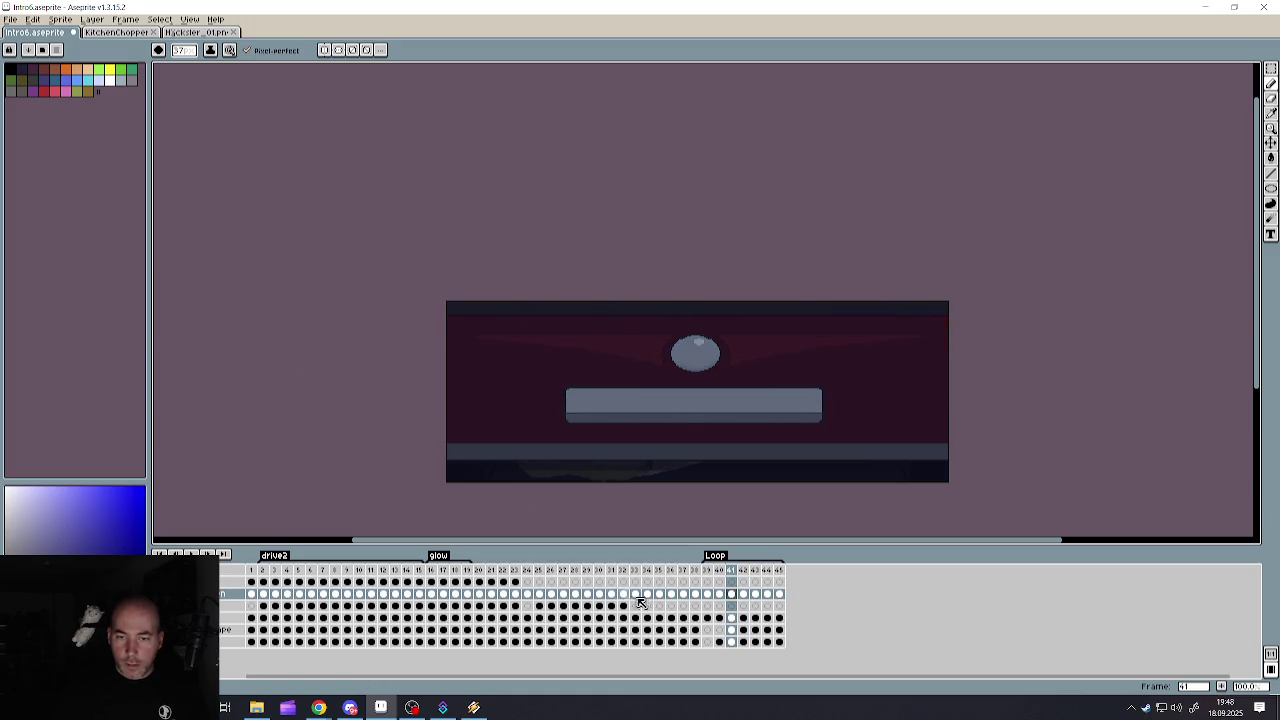
{"action": "left_click", "coordinate": [743, 594]}
{"action": "left_click_drag", "start_coordinate": [1000, 477], "coordinate": [370, 487]}
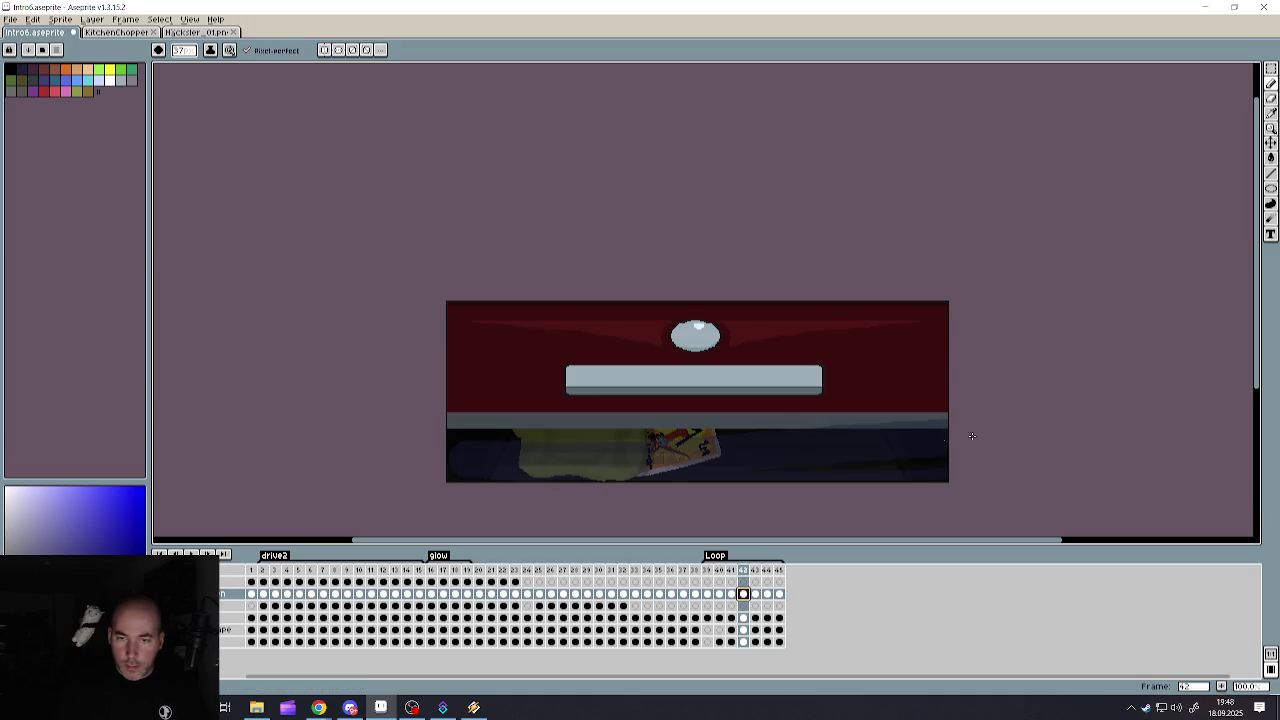
{"action": "mouse_move", "coordinate": [566, 423]}
{"action": "left_mouse_down"}
{"action": "mouse_move", "coordinate": [191, 427]}
{"action": "mouse_move", "coordinate": [794, 317]}
{"action": "mouse_move", "coordinate": [687, 299]}
{"action": "left_mouse_up"}
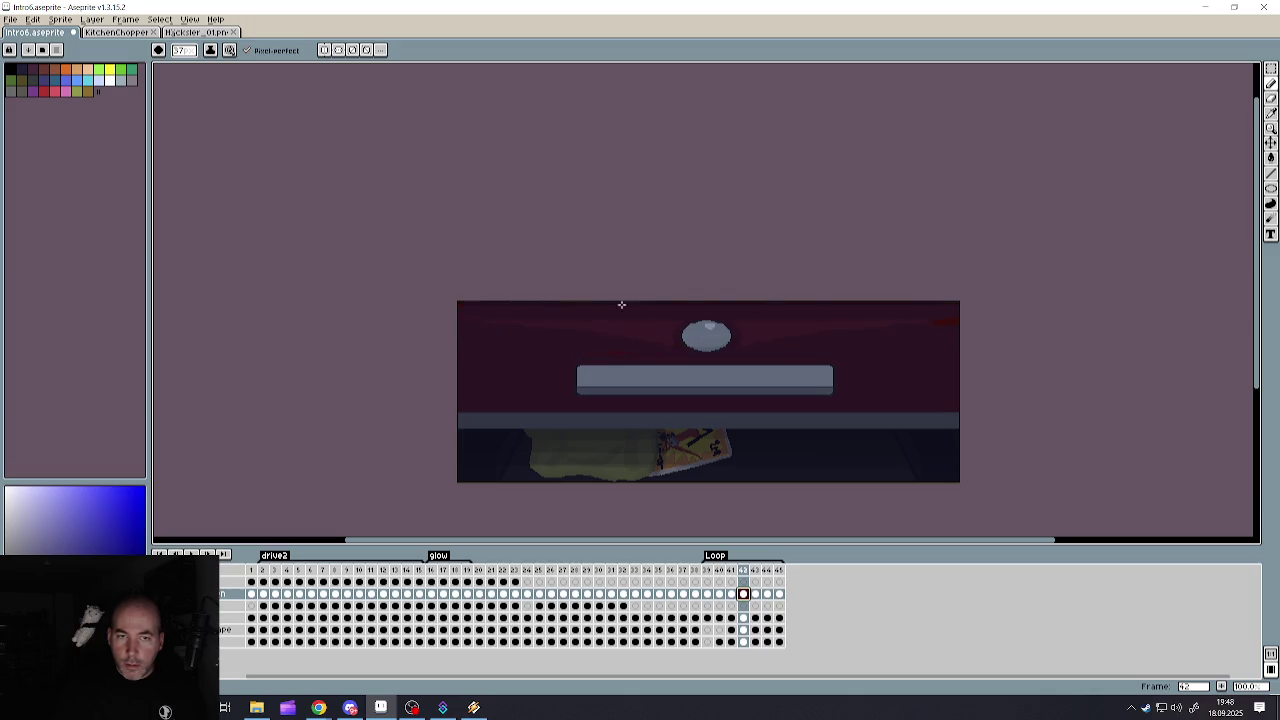
- Darken the sack, floor, light bar and red band on frames 43 and 44
{"action": "left_click", "coordinate": [756, 594]}
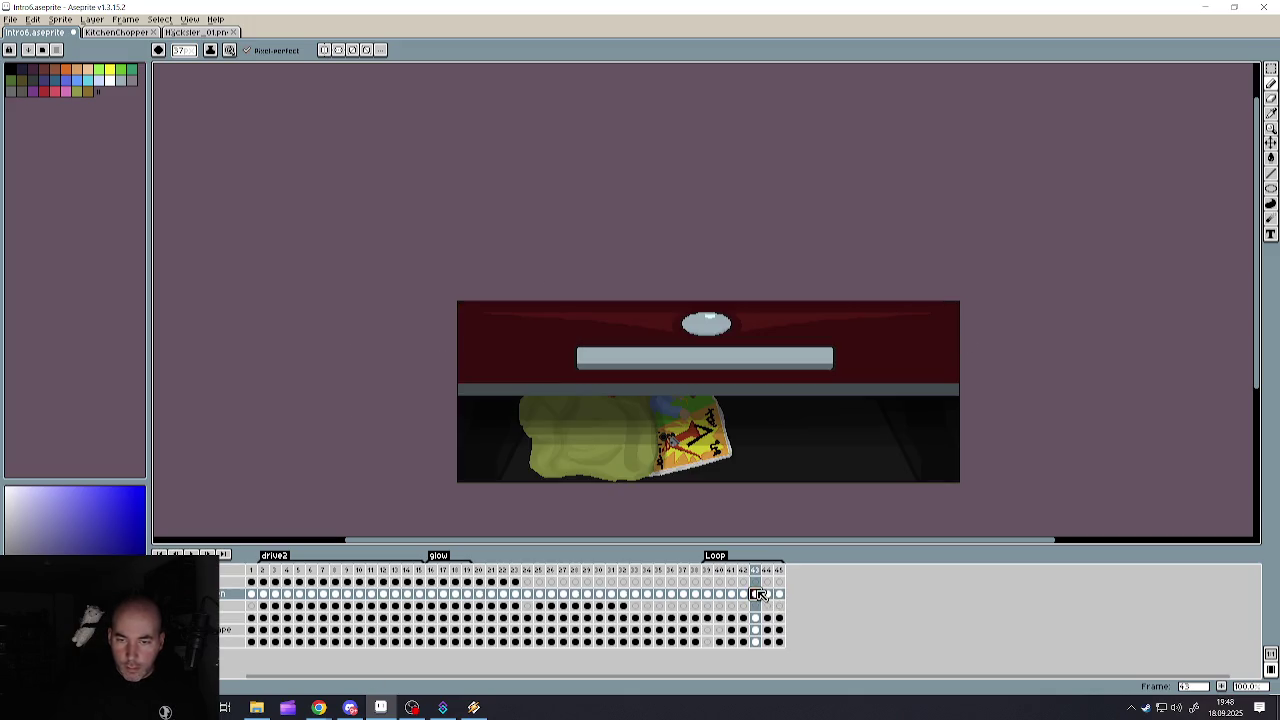
{"action": "left_click_drag", "start_coordinate": [756, 497], "coordinate": [903, 409]}
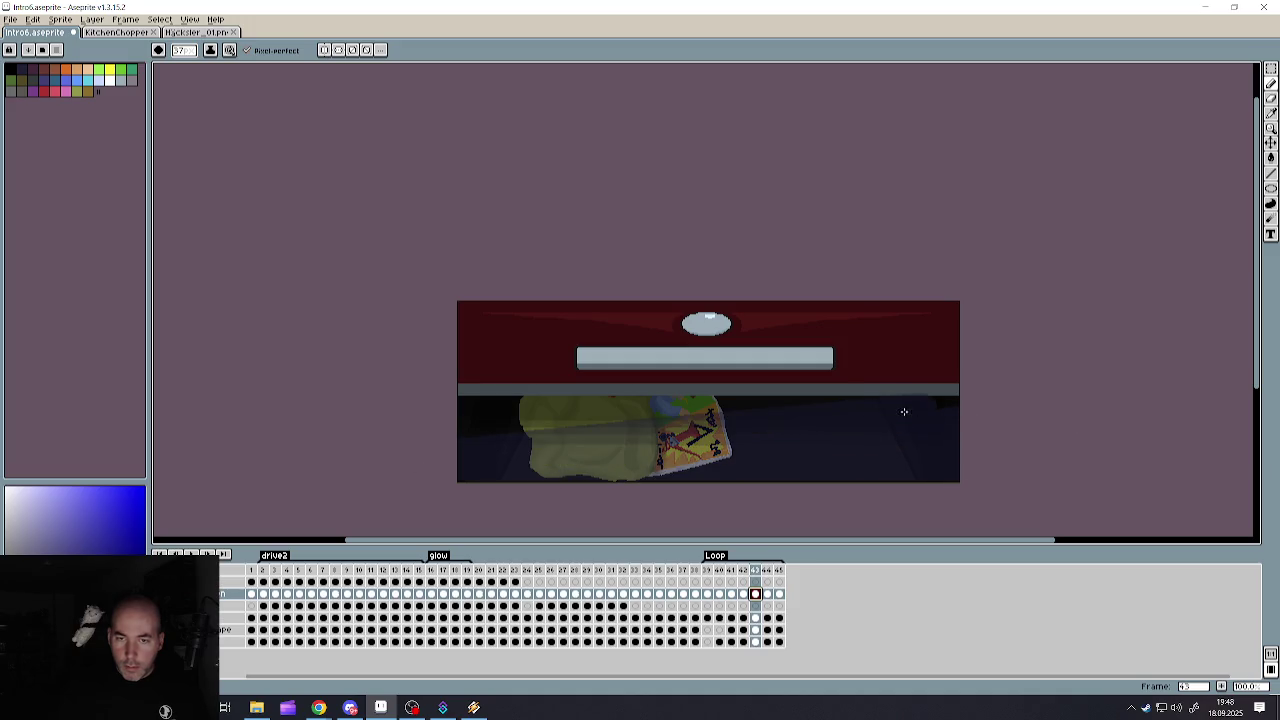
{"action": "mouse_move", "coordinate": [971, 371]}
{"action": "left_mouse_down"}
{"action": "mouse_move", "coordinate": [691, 391]}
{"action": "mouse_move", "coordinate": [629, 326]}
{"action": "left_mouse_up"}
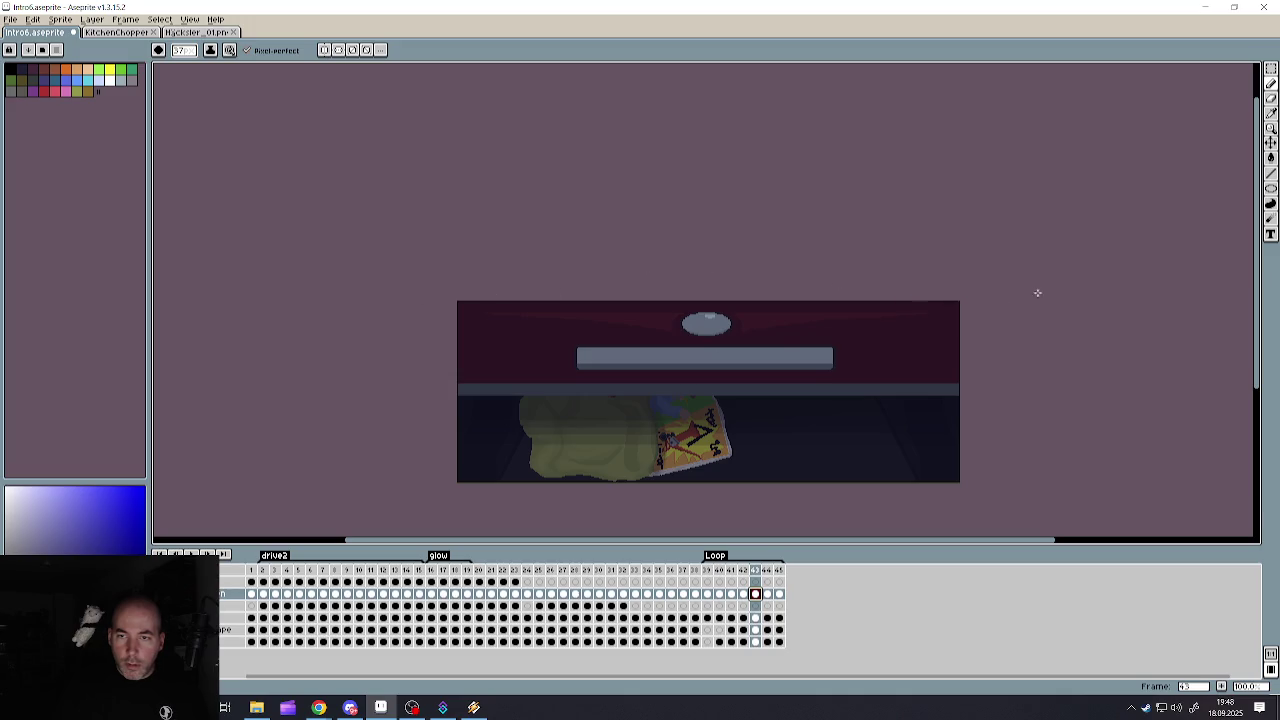
{"action": "left_click", "coordinate": [769, 594]}
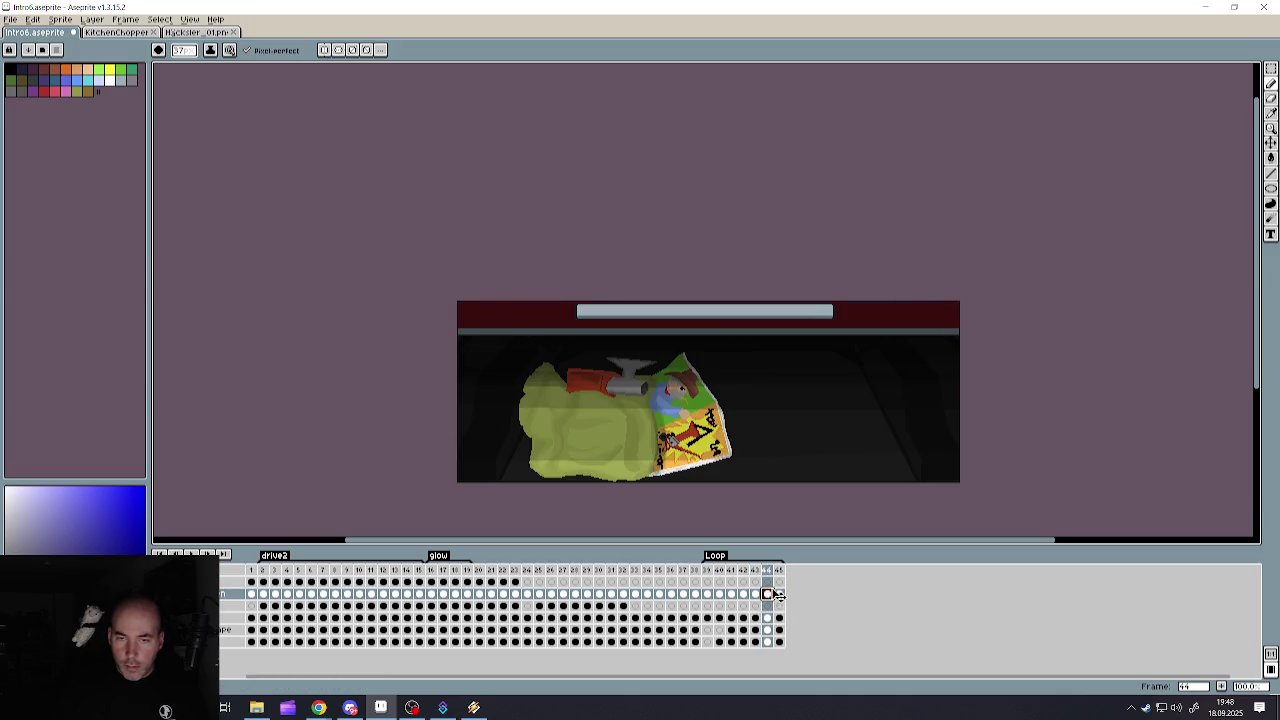
{"action": "mouse_move", "coordinate": [957, 451]}
{"action": "left_mouse_down"}
{"action": "mouse_move", "coordinate": [997, 420]}
{"action": "mouse_move", "coordinate": [834, 431]}
{"action": "mouse_move", "coordinate": [912, 380]}
{"action": "mouse_move", "coordinate": [703, 414]}
{"action": "left_mouse_up"}
{"action": "mouse_move", "coordinate": [1000, 405]}
{"action": "left_mouse_down"}
{"action": "mouse_move", "coordinate": [1080, 306]}
{"action": "mouse_move", "coordinate": [817, 323]}
{"action": "mouse_move", "coordinate": [870, 282]}
{"action": "left_mouse_up"}
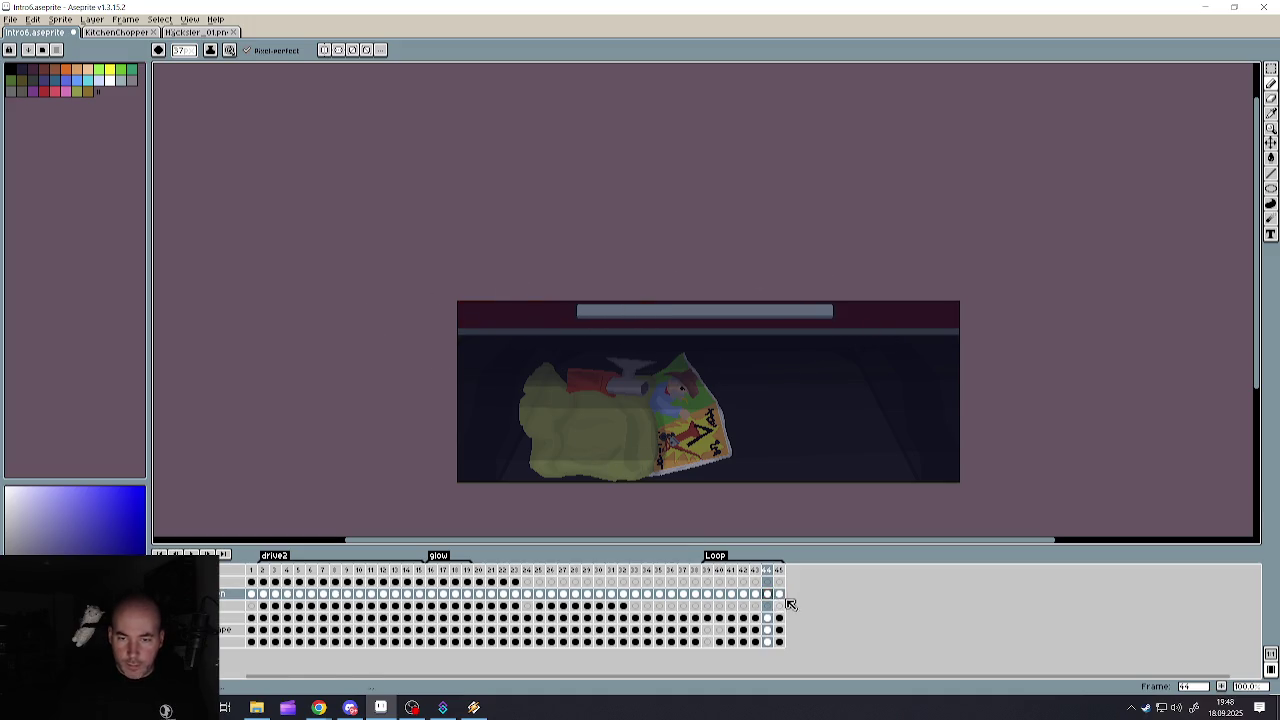
{"action": "left_click", "coordinate": [779, 594]}
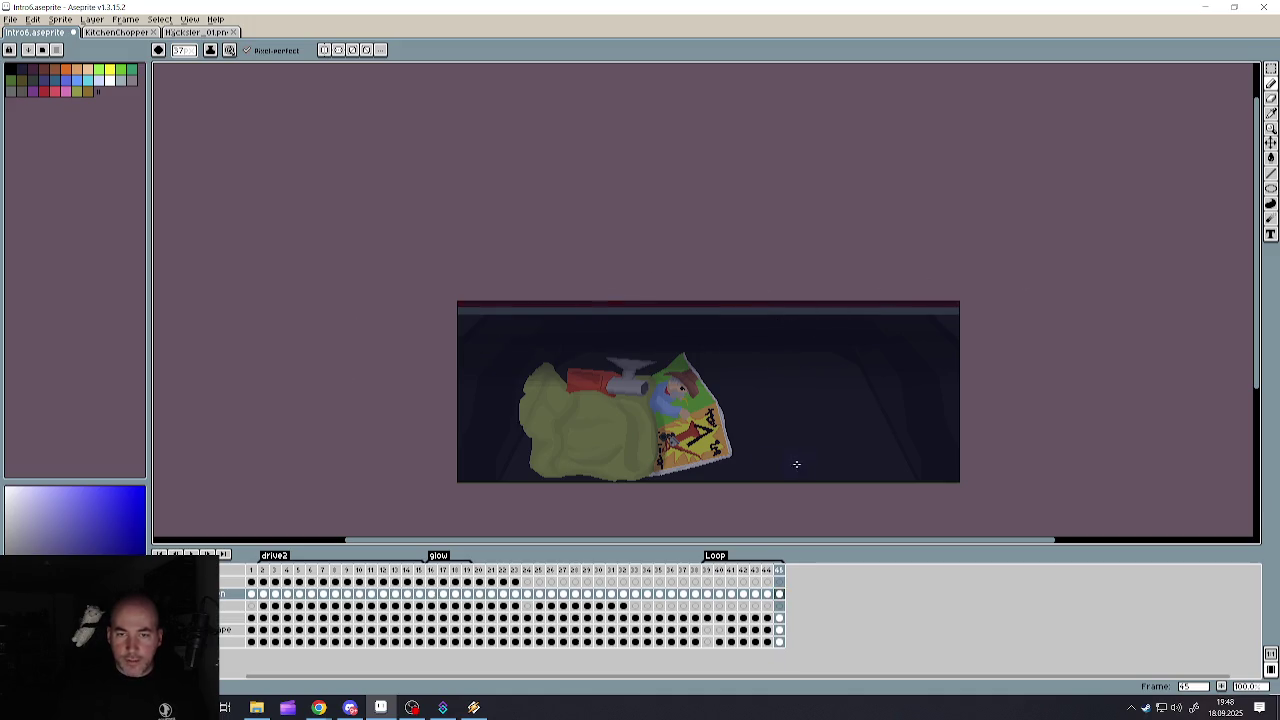
{"action": "scroll", "coordinate": [799, 454], "scroll_direction": "down", "scroll_amount": 1}
{"action": "scroll", "coordinate": [850, 480], "scroll_direction": "up", "scroll_amount": 1}
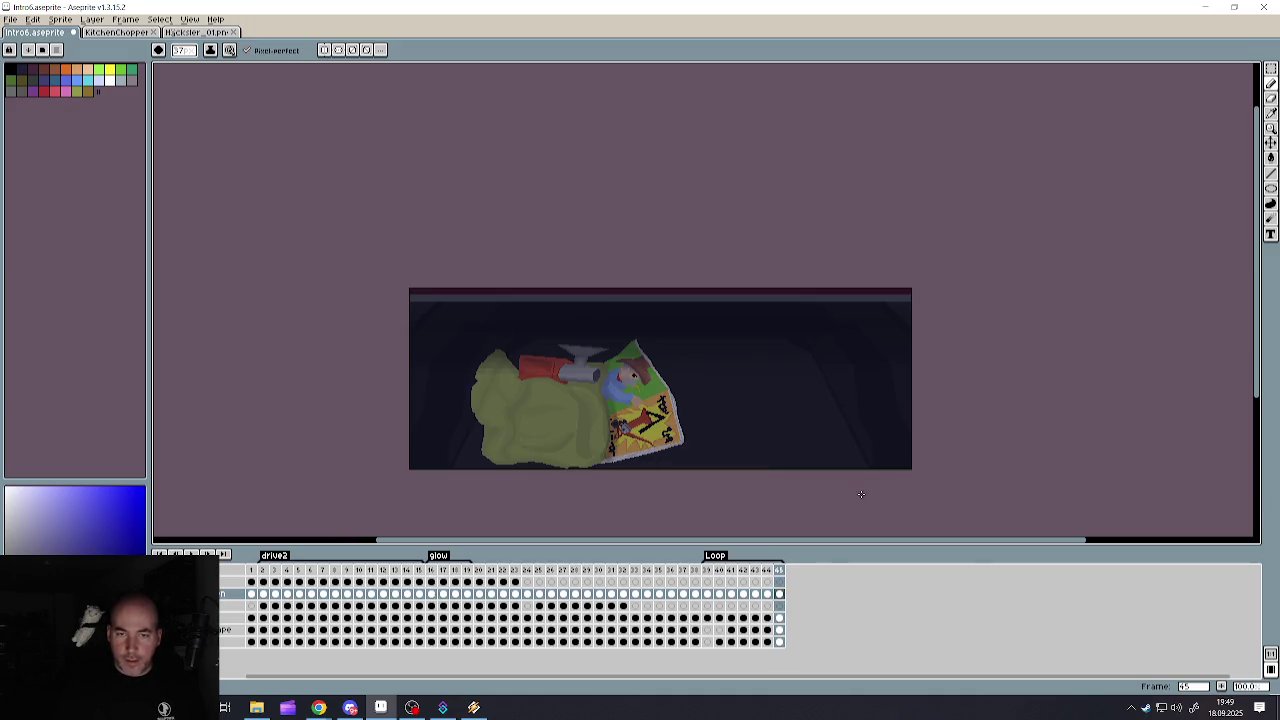
{"action": "left_click", "coordinate": [707, 569]}
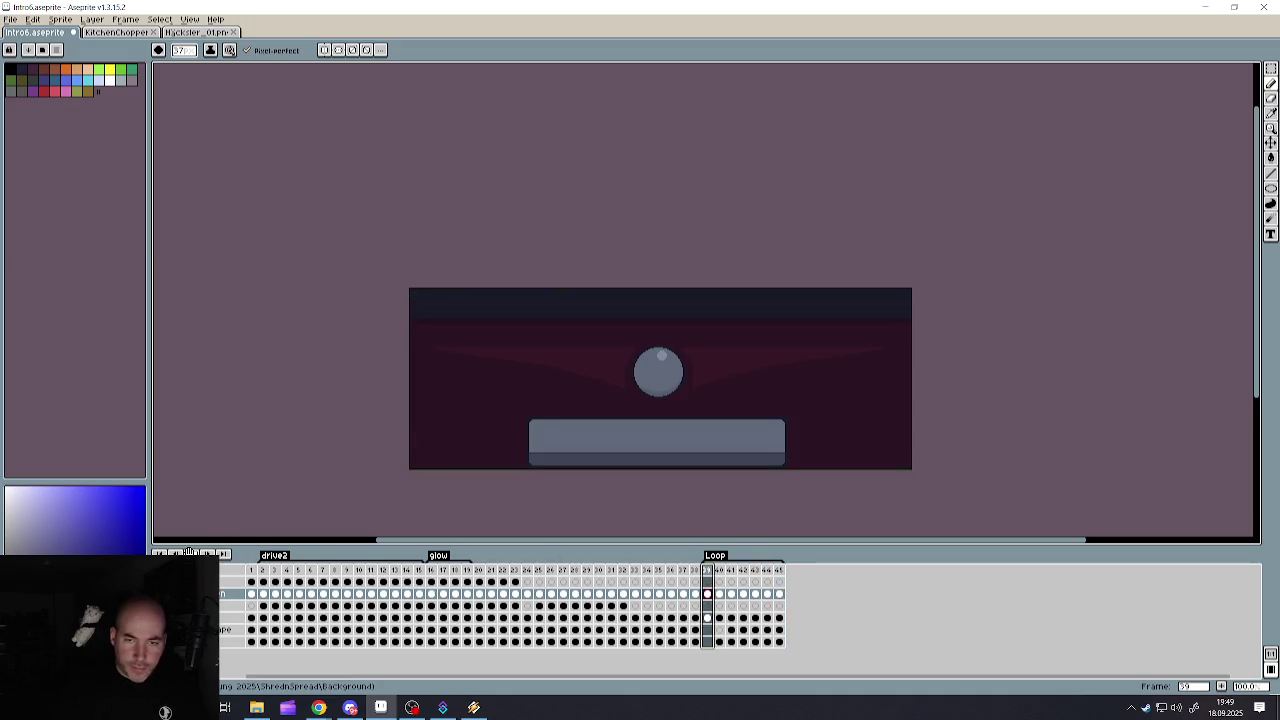
- Preview the fading intro animation, then save the Intro6 file
{"action": "left_click", "coordinate": [190, 553]}
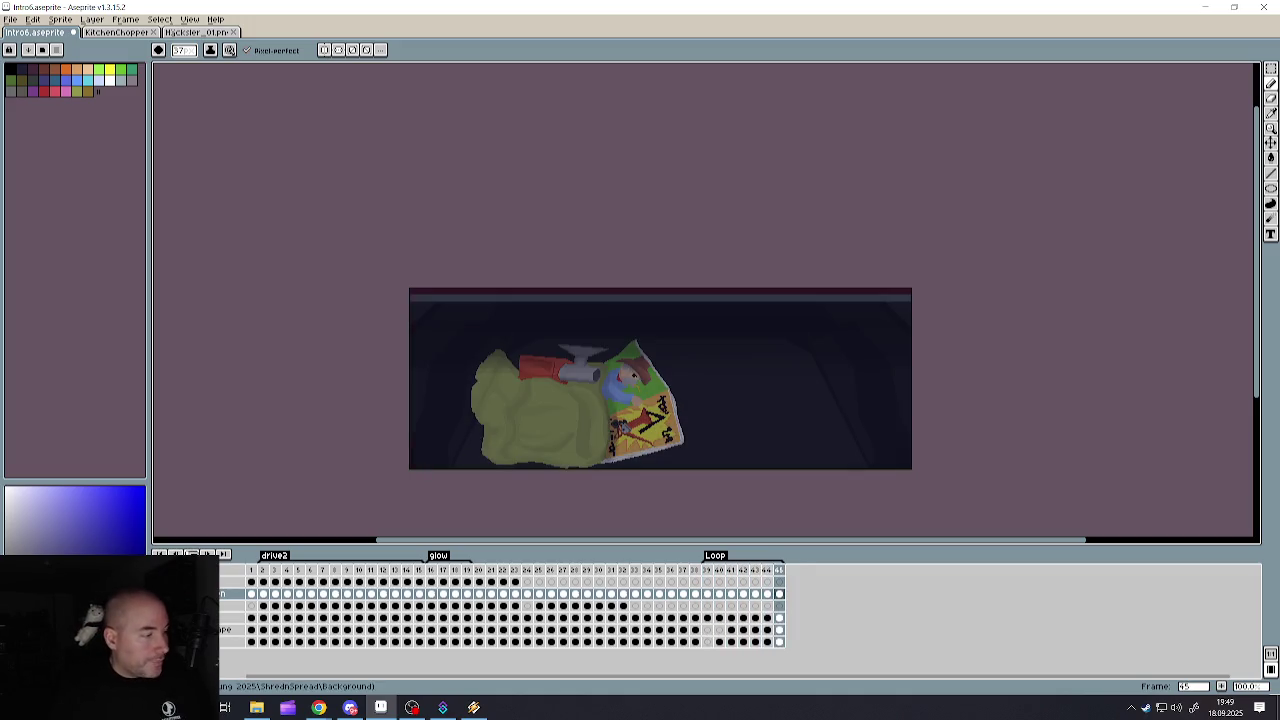
{"action": "left_click", "coordinate": [10, 19]}
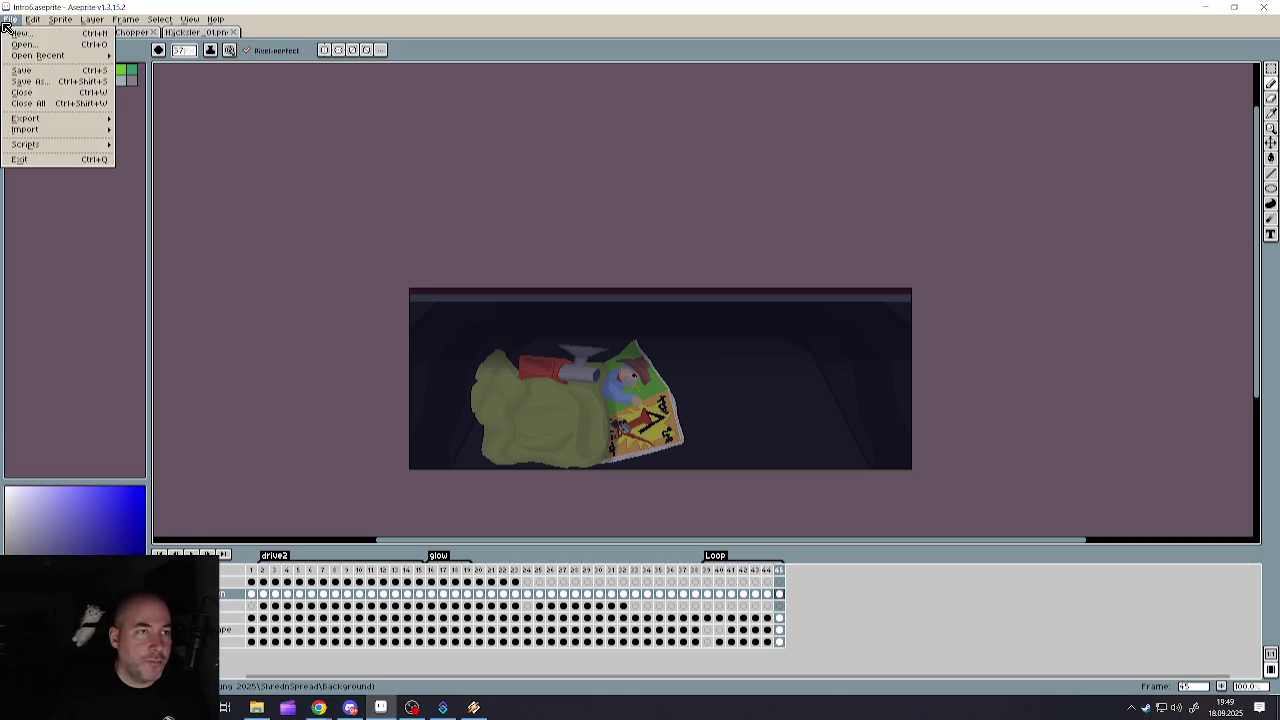
{"action": "left_click", "coordinate": [22, 72]}
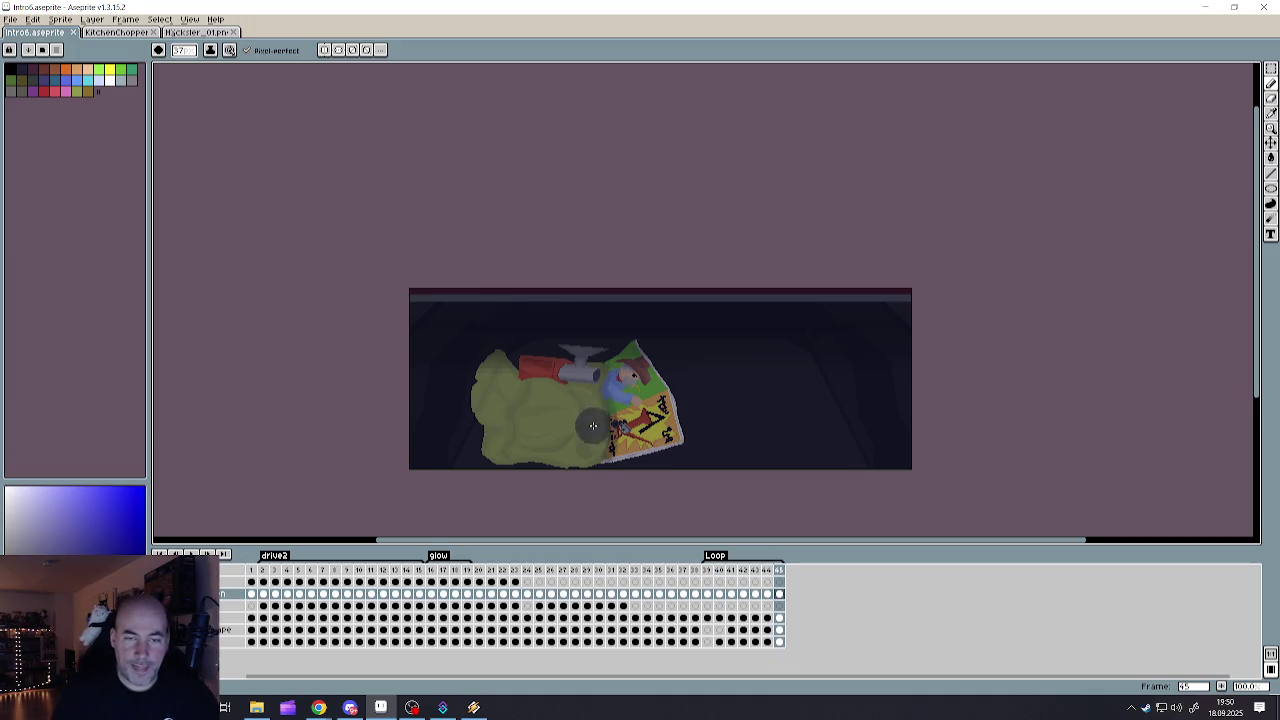
- Save the latest changes to the intro file
{"action": "scroll", "coordinate": [591, 424], "scroll_direction": "down", "scroll_amount": 1}
{"action": "scroll", "coordinate": [599, 445], "scroll_direction": "up", "scroll_amount": 2}
{"action": "scroll", "coordinate": [599, 445], "scroll_direction": "down", "scroll_amount": 1}
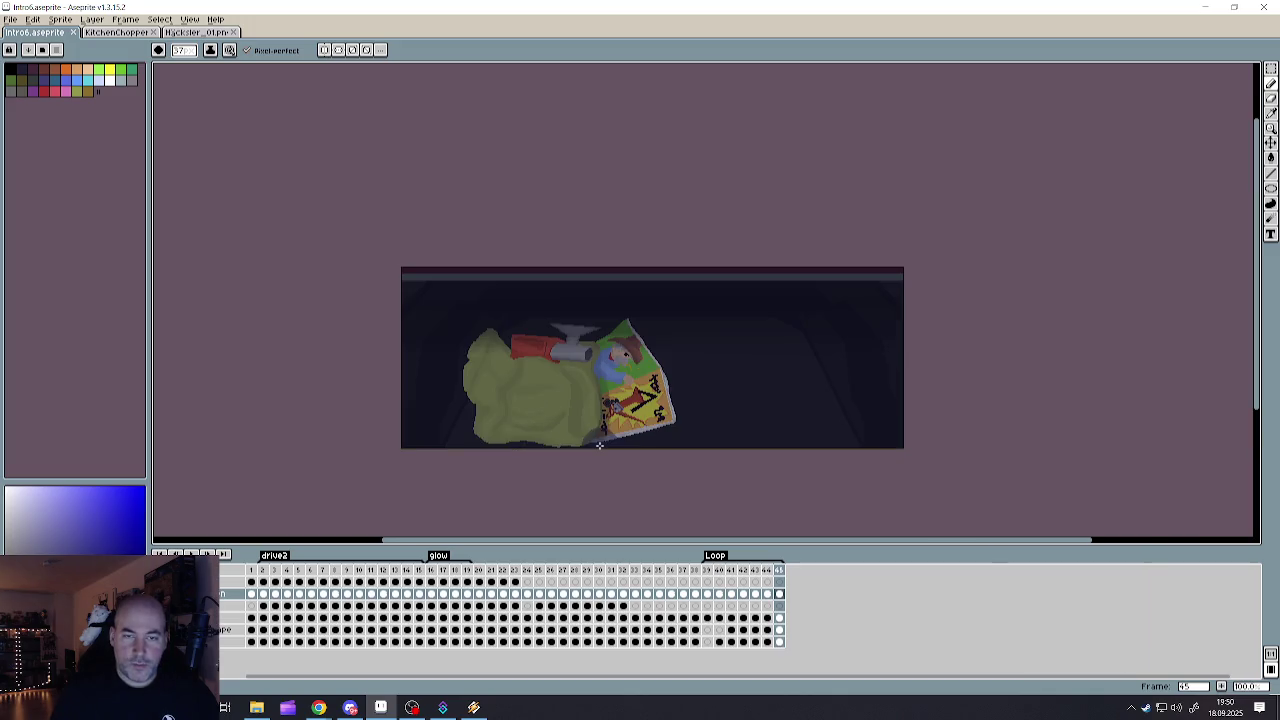
{"action": "scroll", "coordinate": [599, 445], "scroll_direction": "up", "scroll_amount": 1}
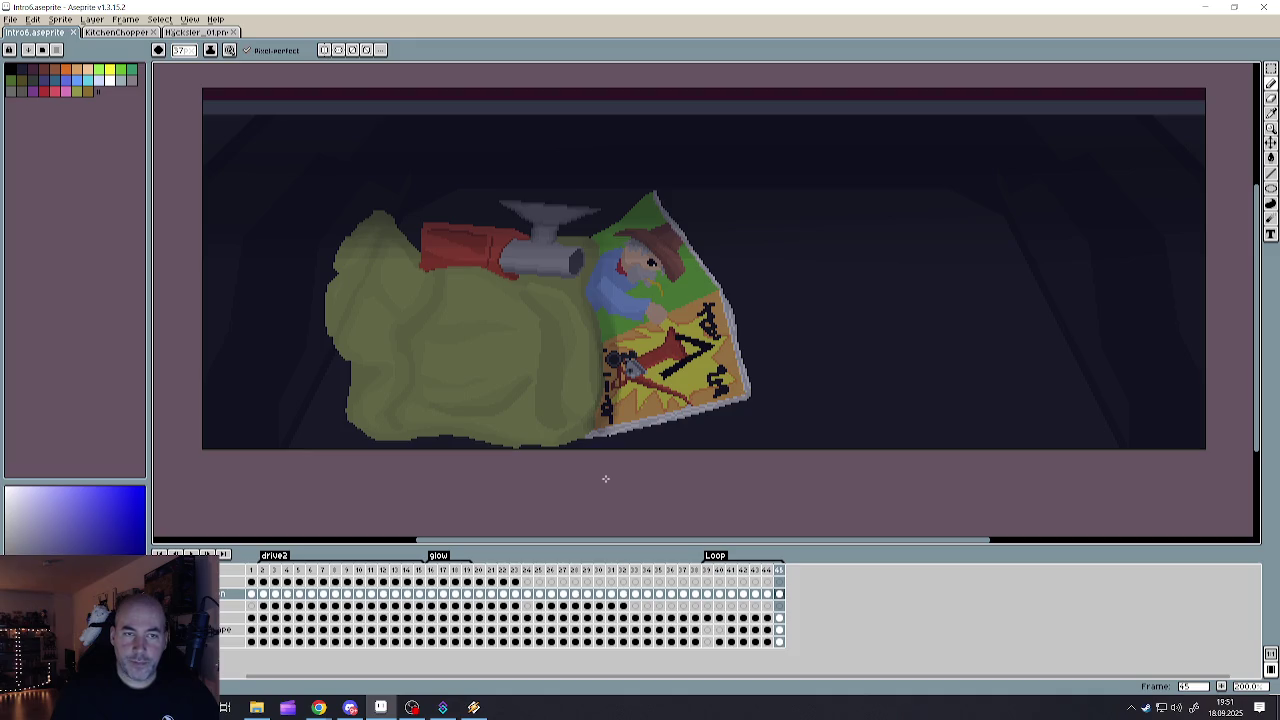
{"action": "scroll", "coordinate": [605, 479], "scroll_direction": "down", "scroll_amount": 1}
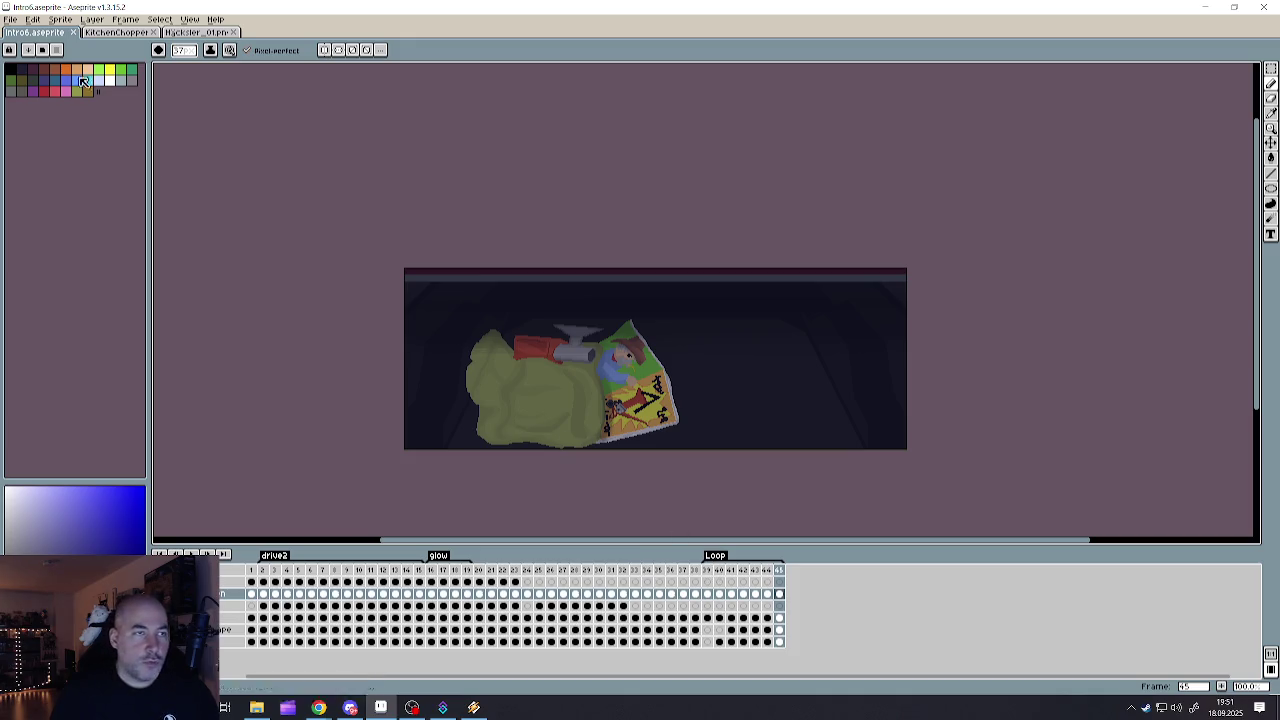
{"action": "left_click", "coordinate": [11, 19]}
{"action": "left_click", "coordinate": [24, 64]}
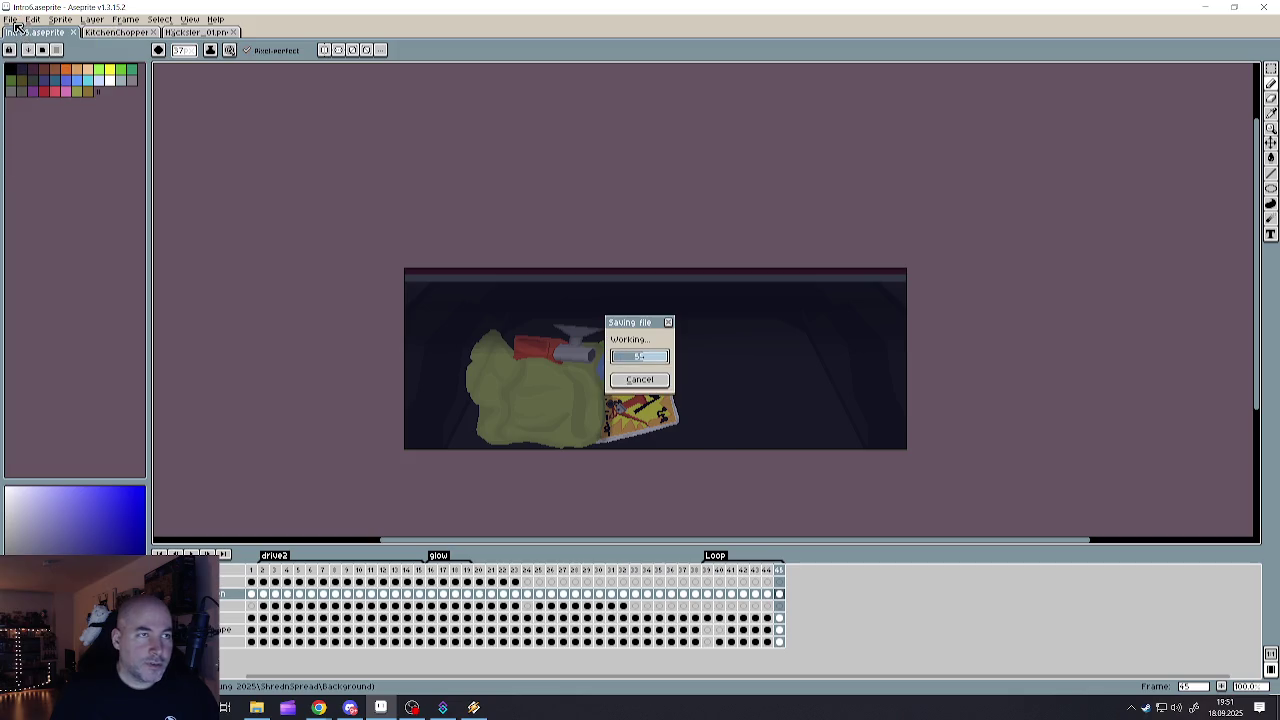
- Start Export As and browse for the export's output location
{"action": "left_click", "coordinate": [12, 20]}
{"action": "mouse_move", "coordinate": [27, 118]}
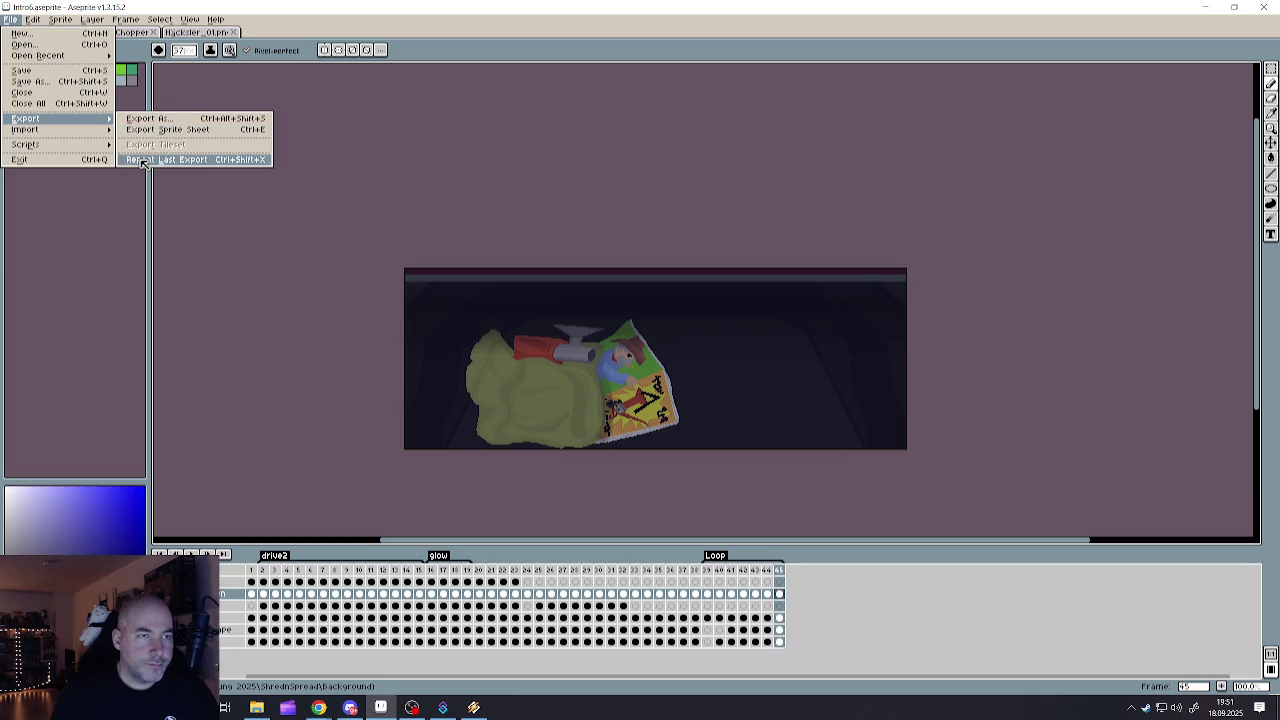
{"action": "left_click", "coordinate": [147, 122]}
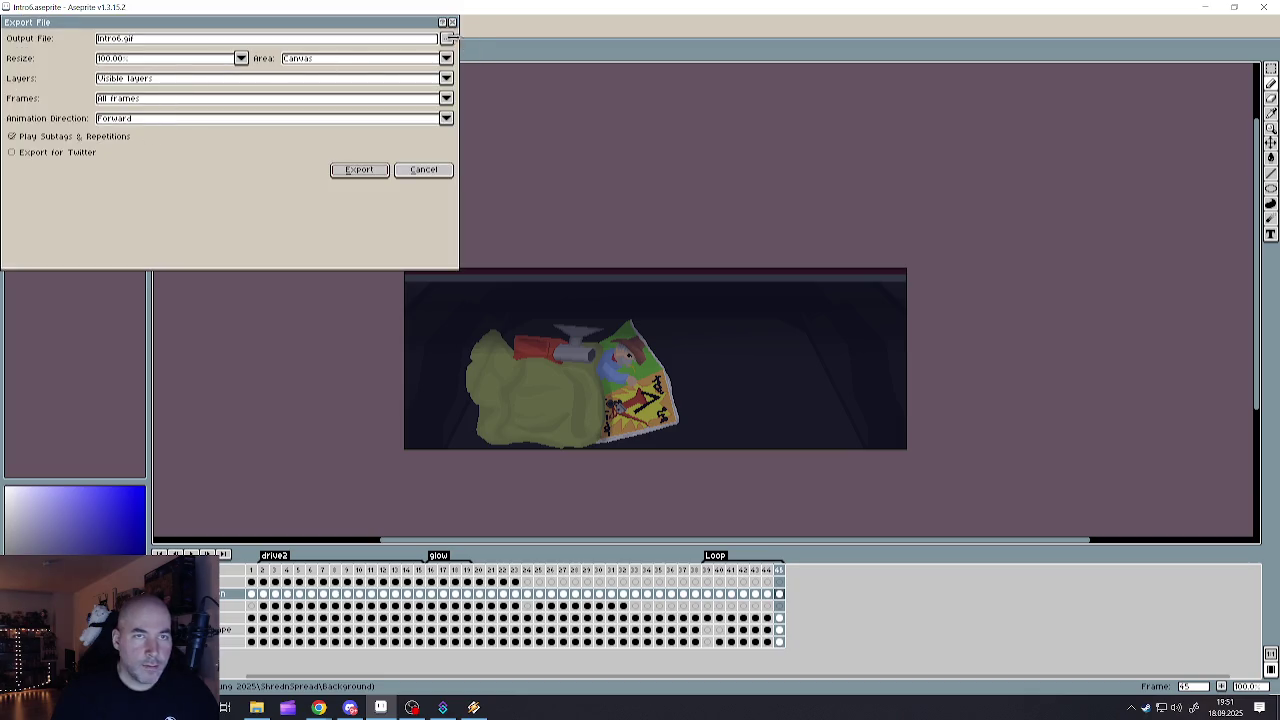
{"action": "left_click", "coordinate": [446, 38]}
{"action": "left_click", "coordinate": [473, 56]}
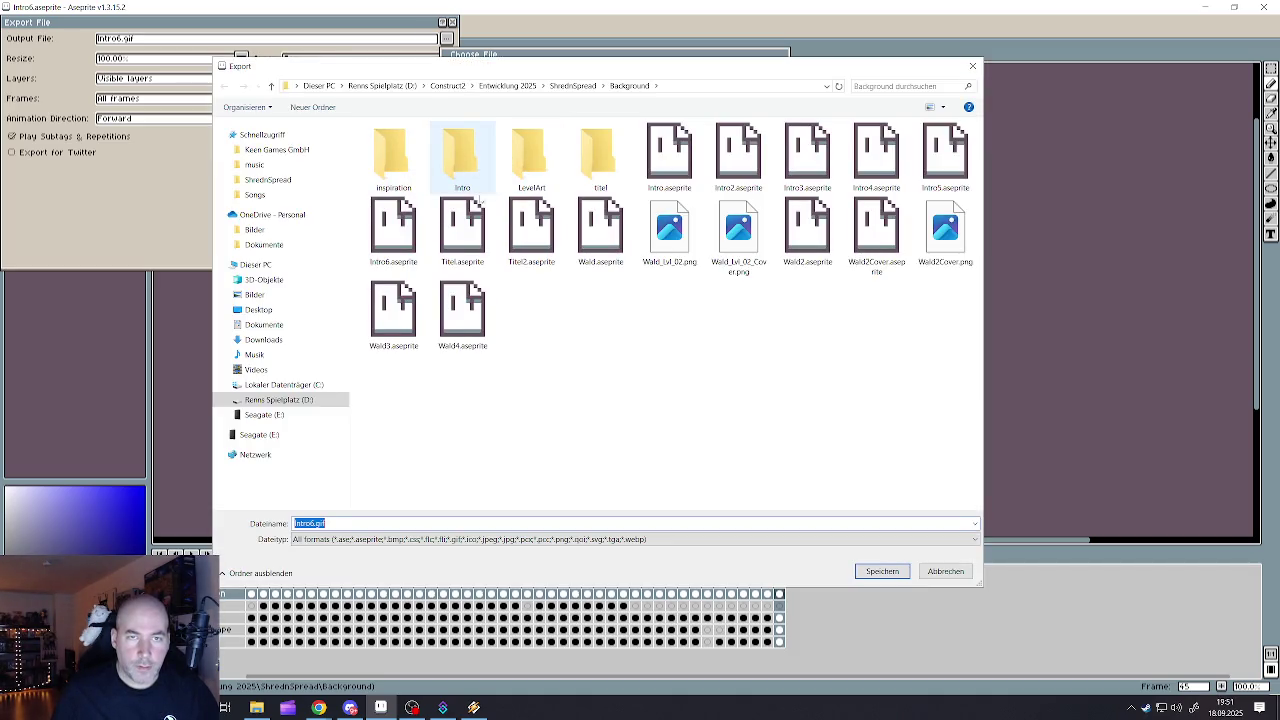
{"action": "left_click", "coordinate": [583, 321]}
- Create a Zwischensequenzen folder inside Background and open it
{"action": "right_click", "coordinate": [583, 321]}
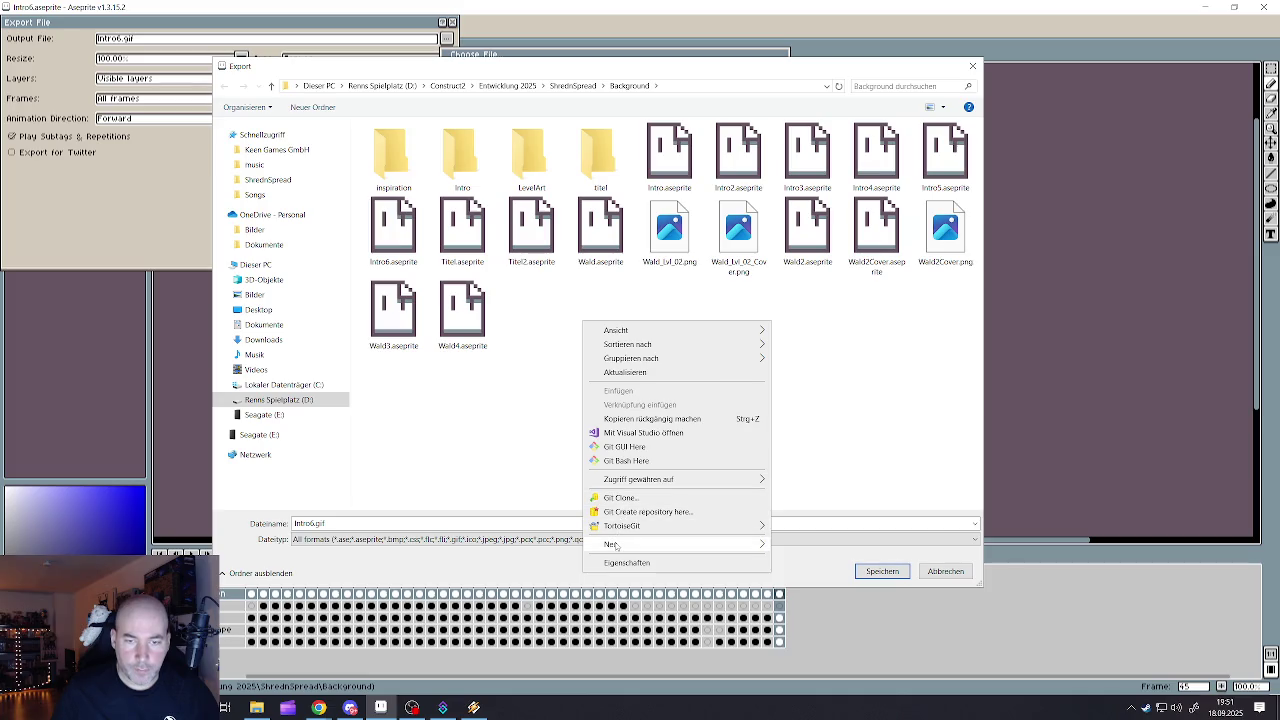
{"action": "left_click", "coordinate": [798, 346]}
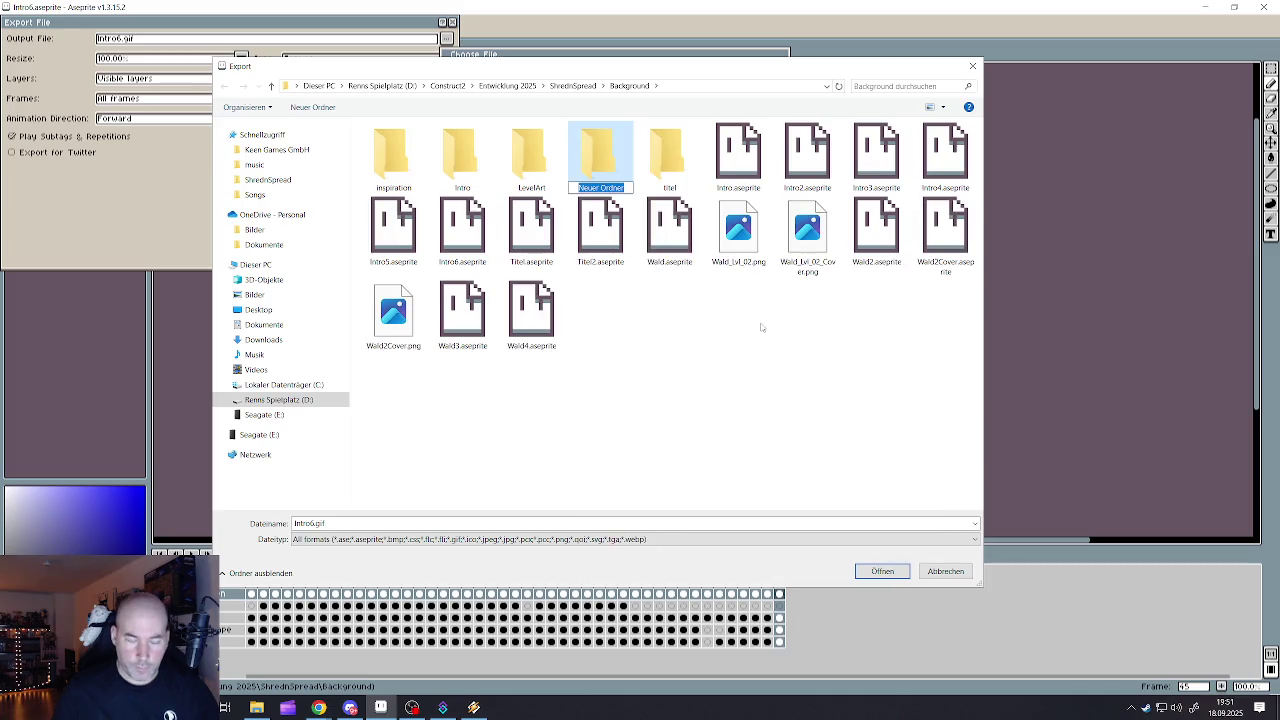
{"action": "type", "text": "lvl"}
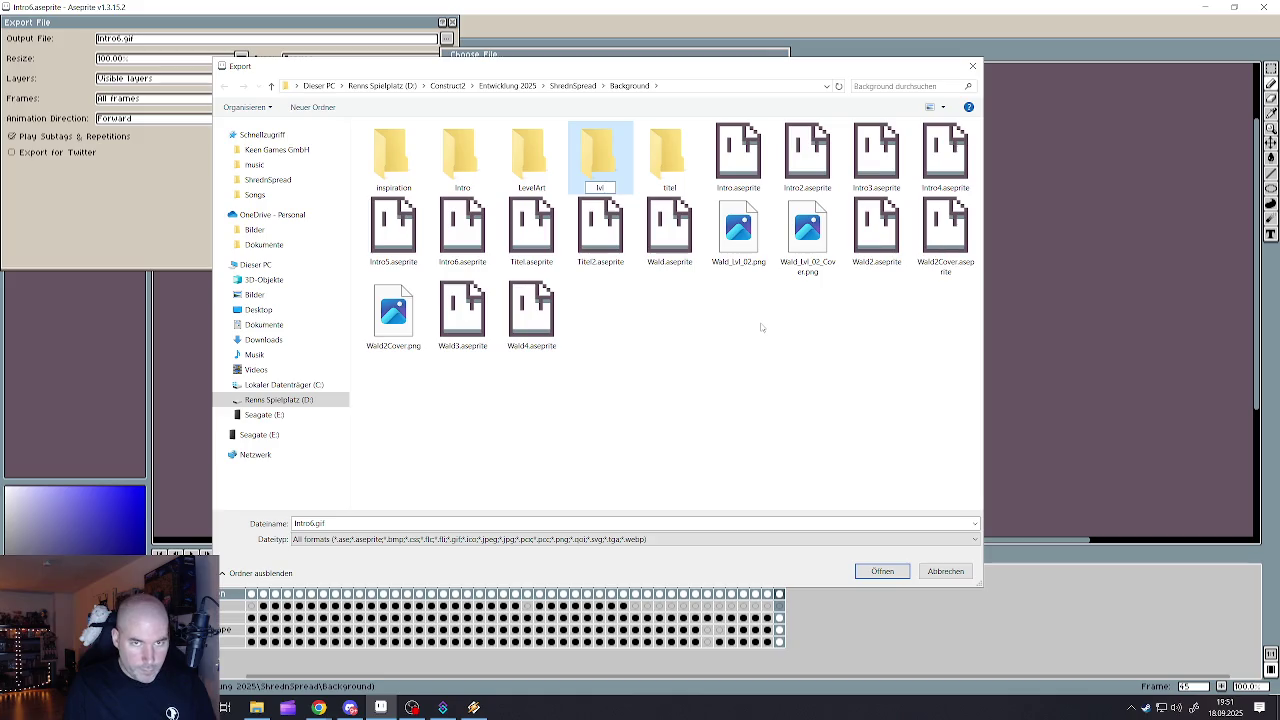
{"action": "key", "text": "BackSpace"}
{"action": "key", "text": "BackSpace"}
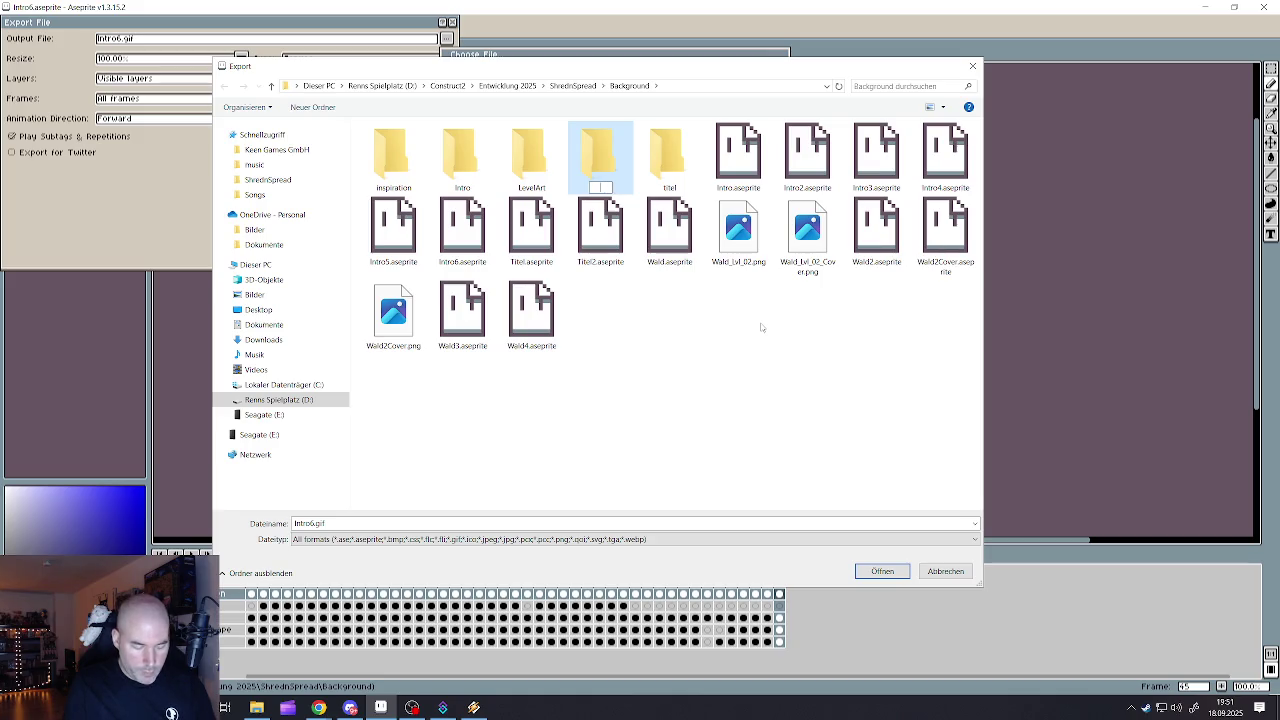
{"action": "type", "text": "Zw"}
{"action": "type", "text": "ischensequ"}
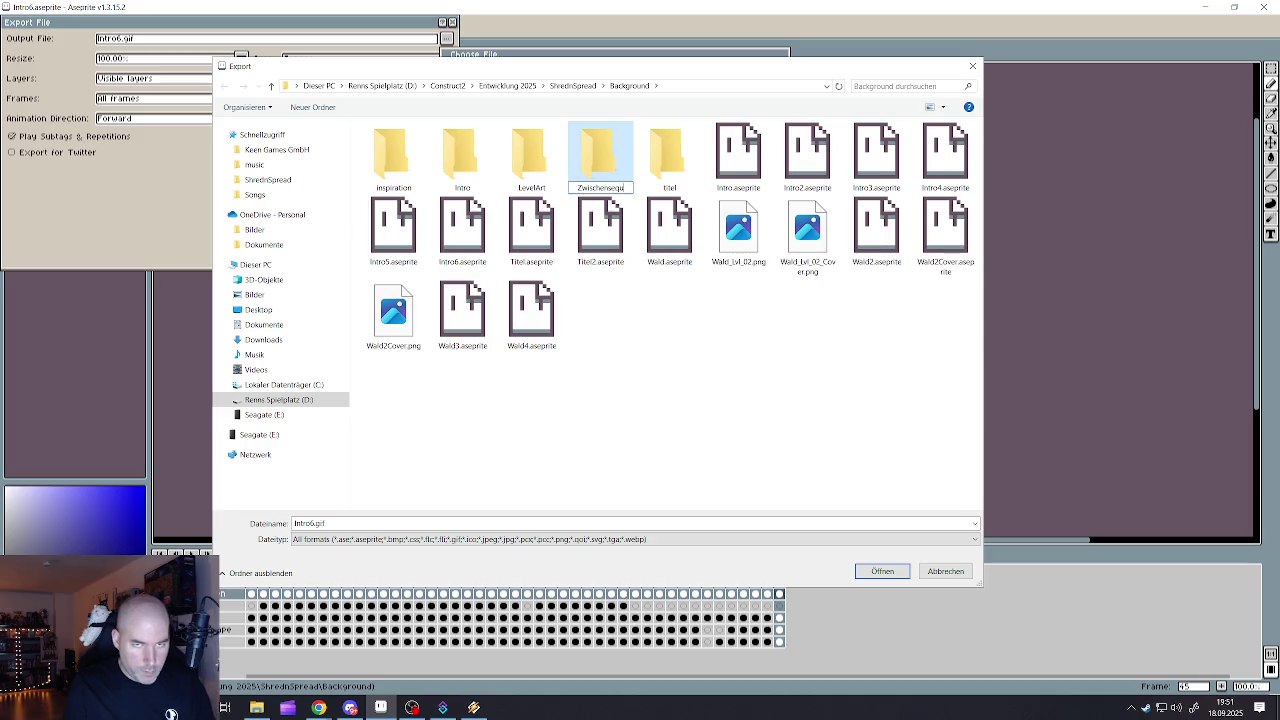
{"action": "type", "text": "enzen"}
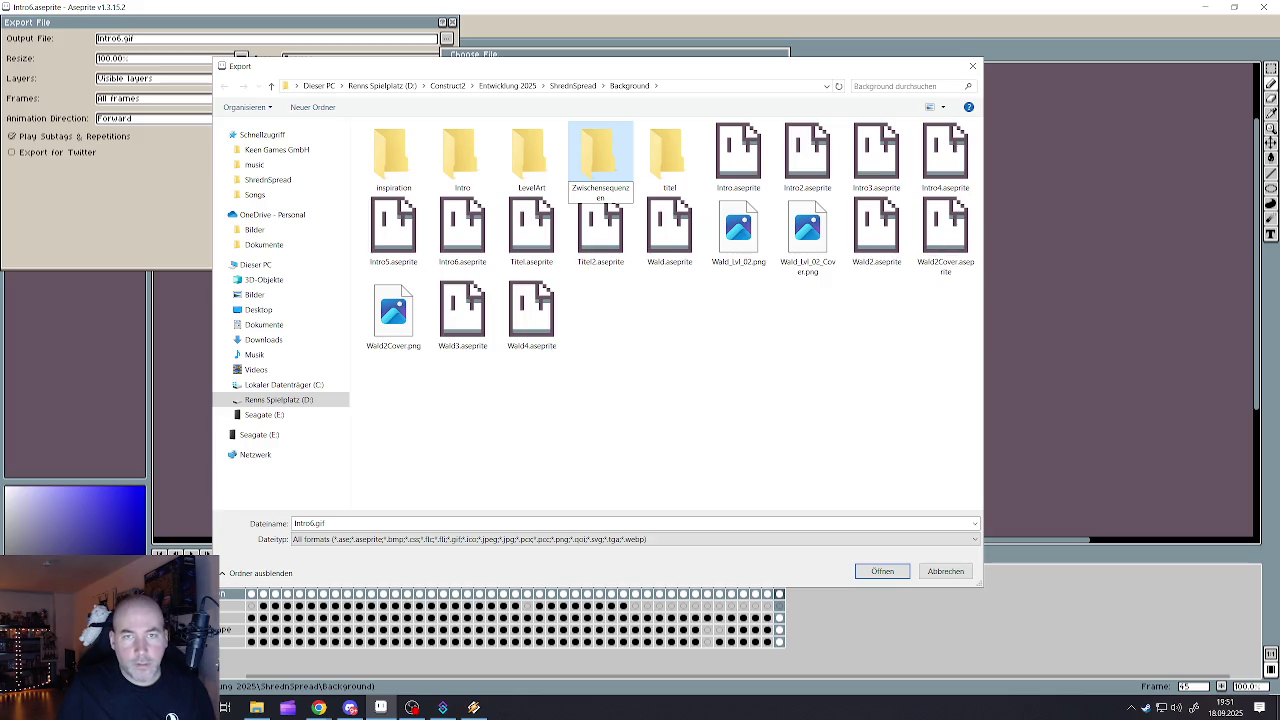
{"action": "key", "text": "Return"}
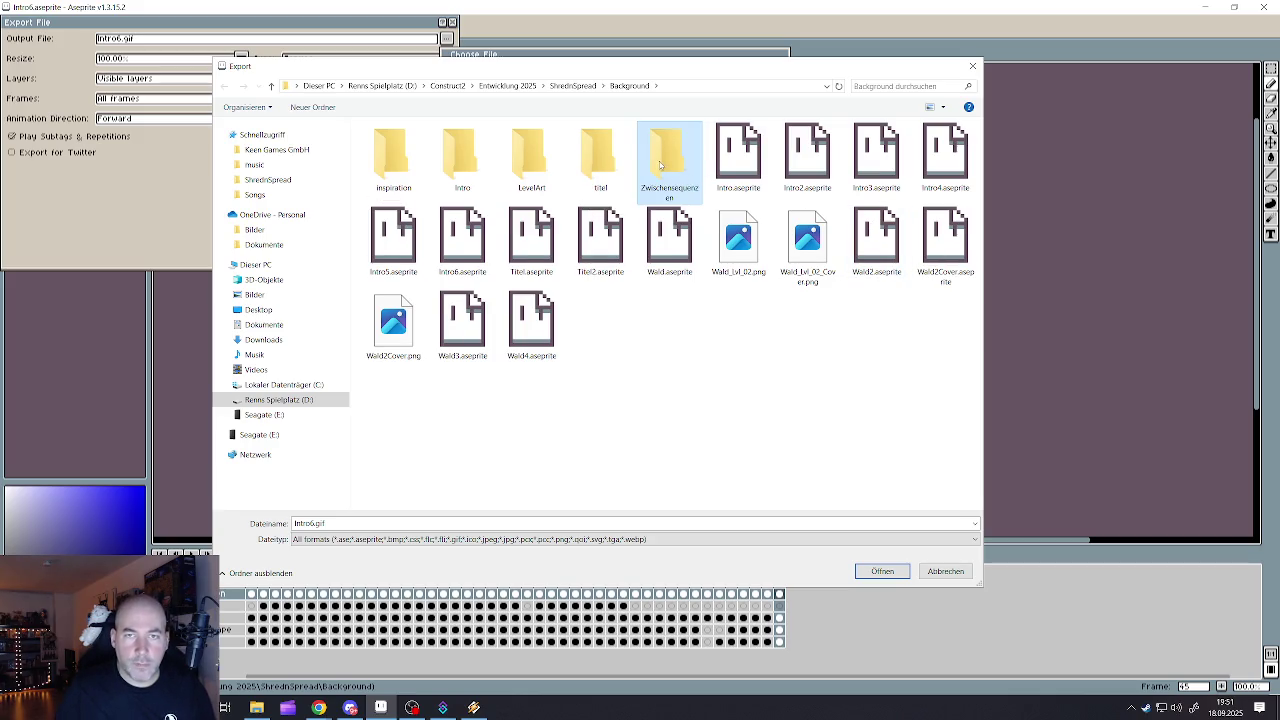
{"action": "double_click", "coordinate": [660, 165]}
{"action": "left_click", "coordinate": [313, 523]}
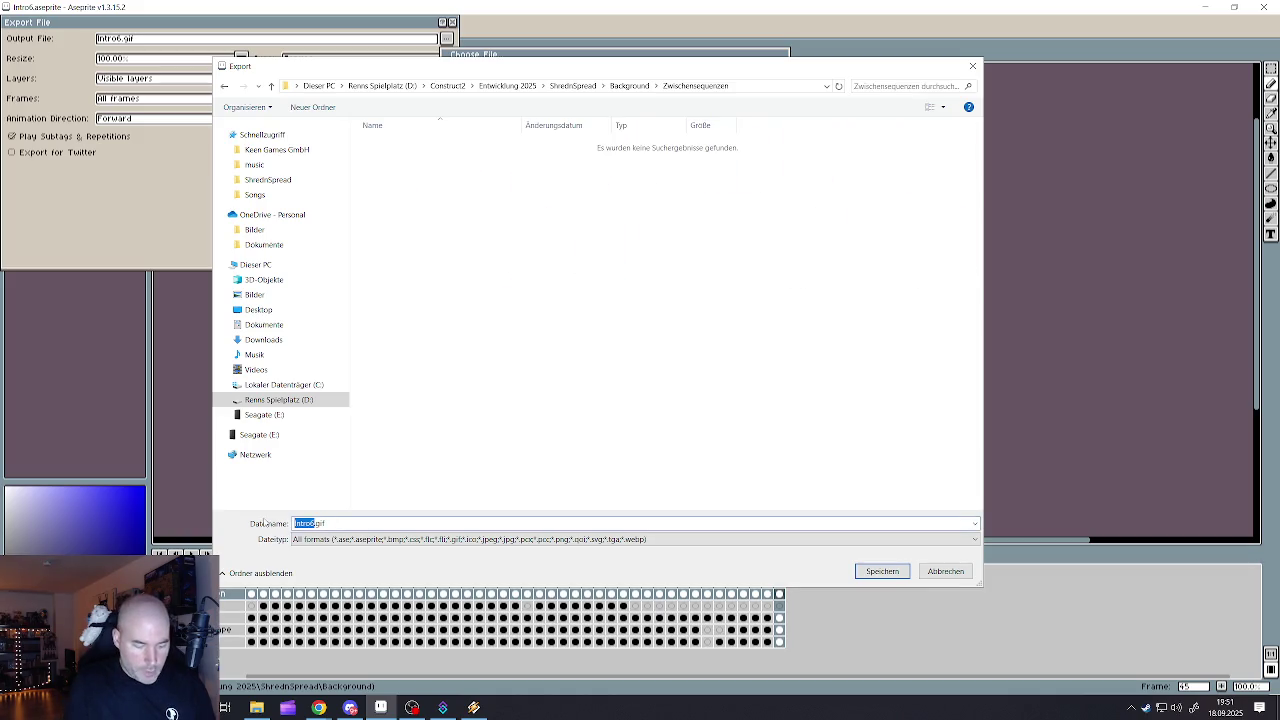
- Name the output file nach_01 with the aseprite file type and confirm it
{"action": "type", "text": "01_zu"}
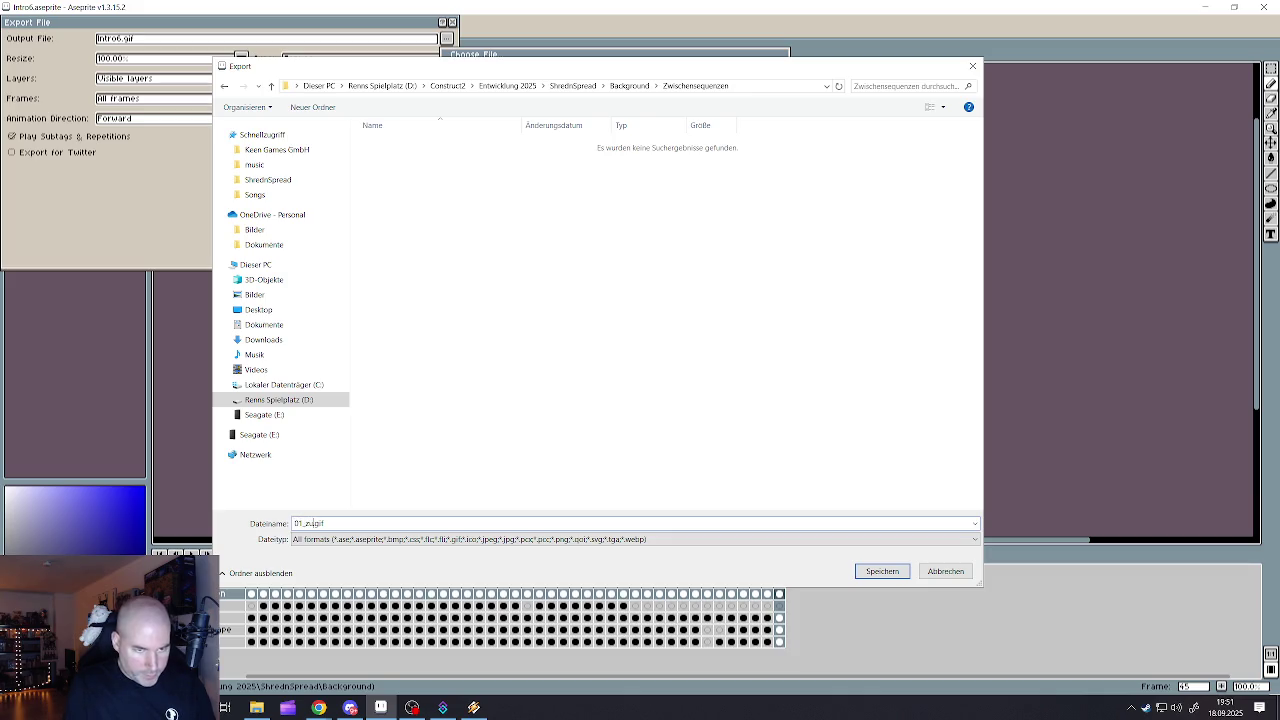
{"action": "type", "text": "2"}
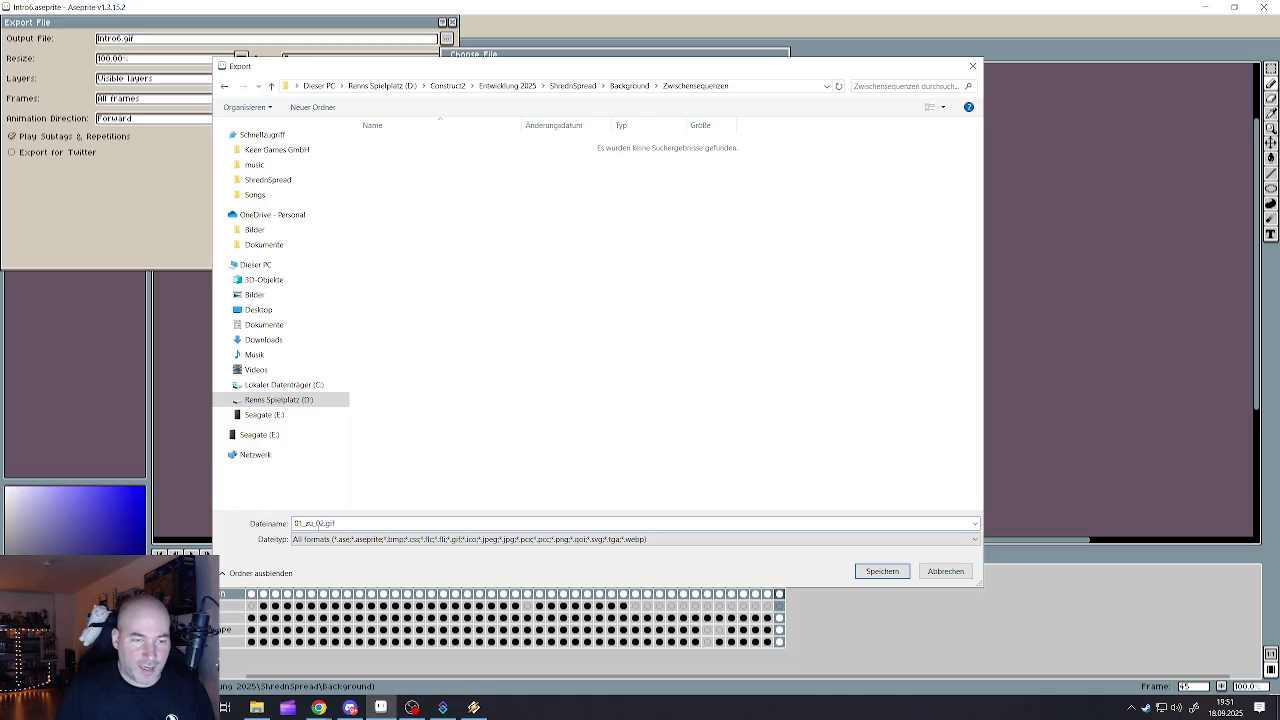
{"action": "left_click_drag", "start_coordinate": [323, 523], "coordinate": [279, 524]}
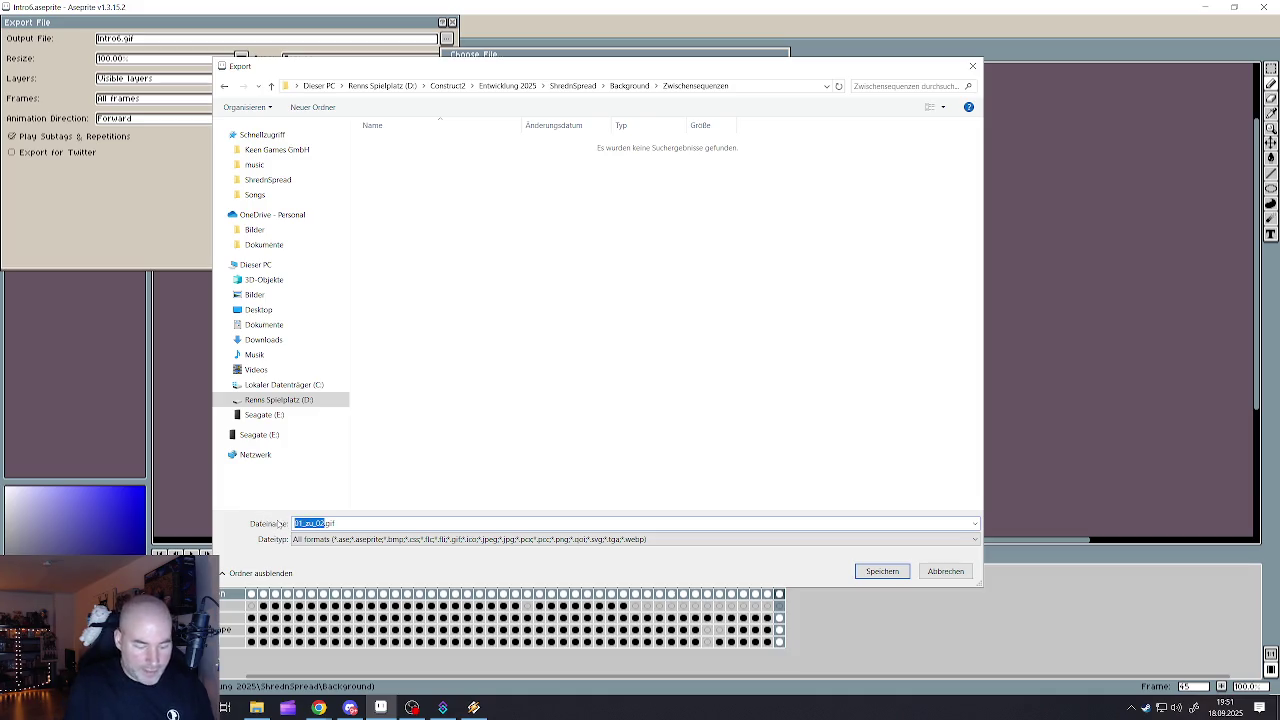
{"action": "type", "text": "nach_01"}
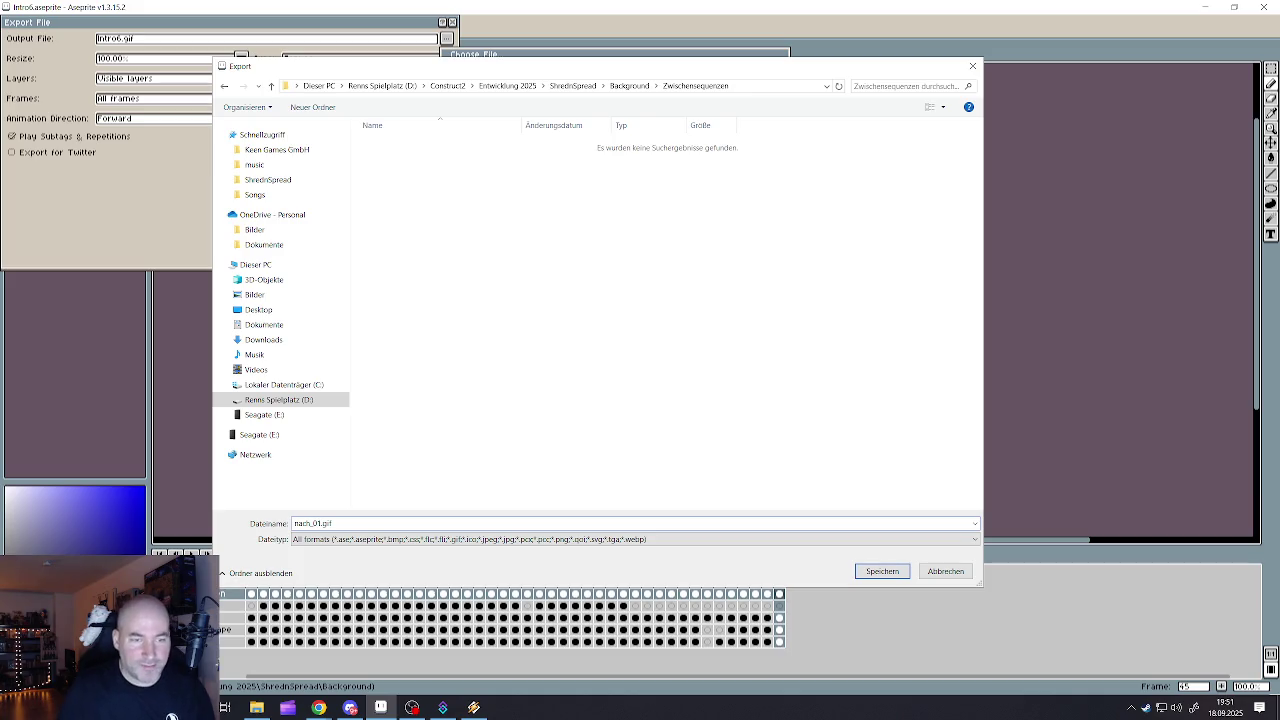
{"action": "left_click", "coordinate": [500, 539]}
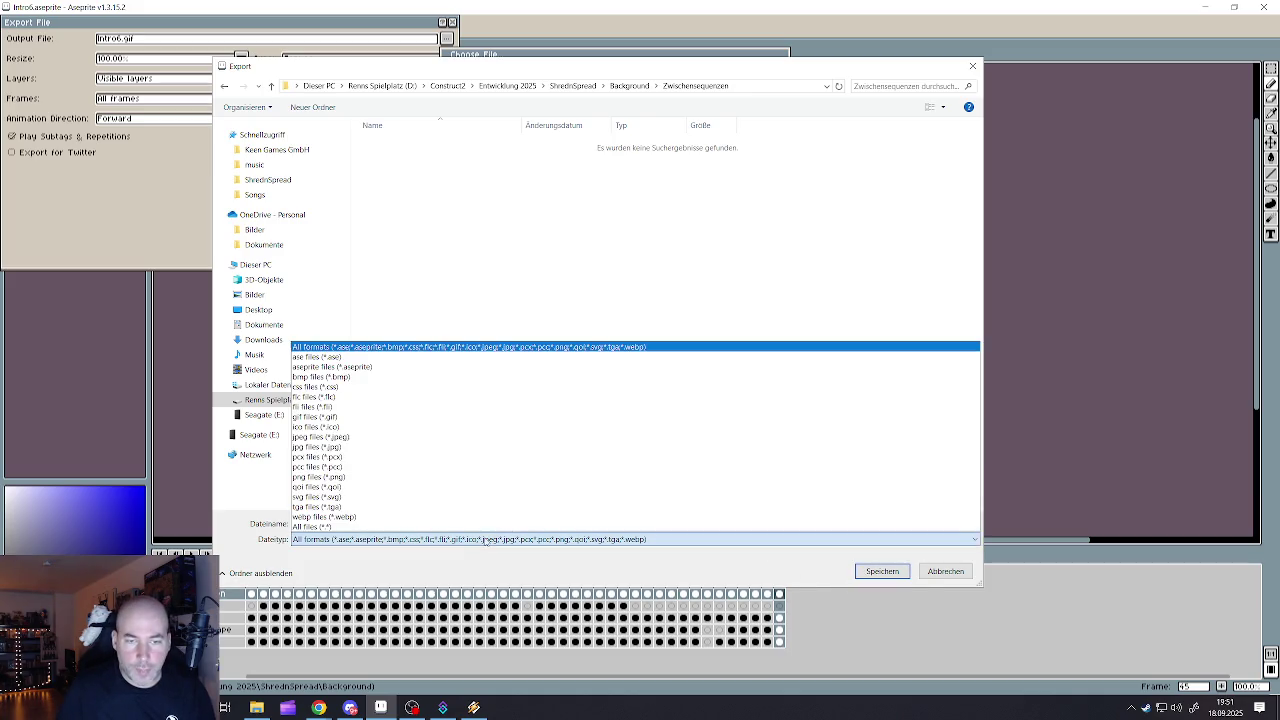
{"action": "left_click", "coordinate": [345, 367]}
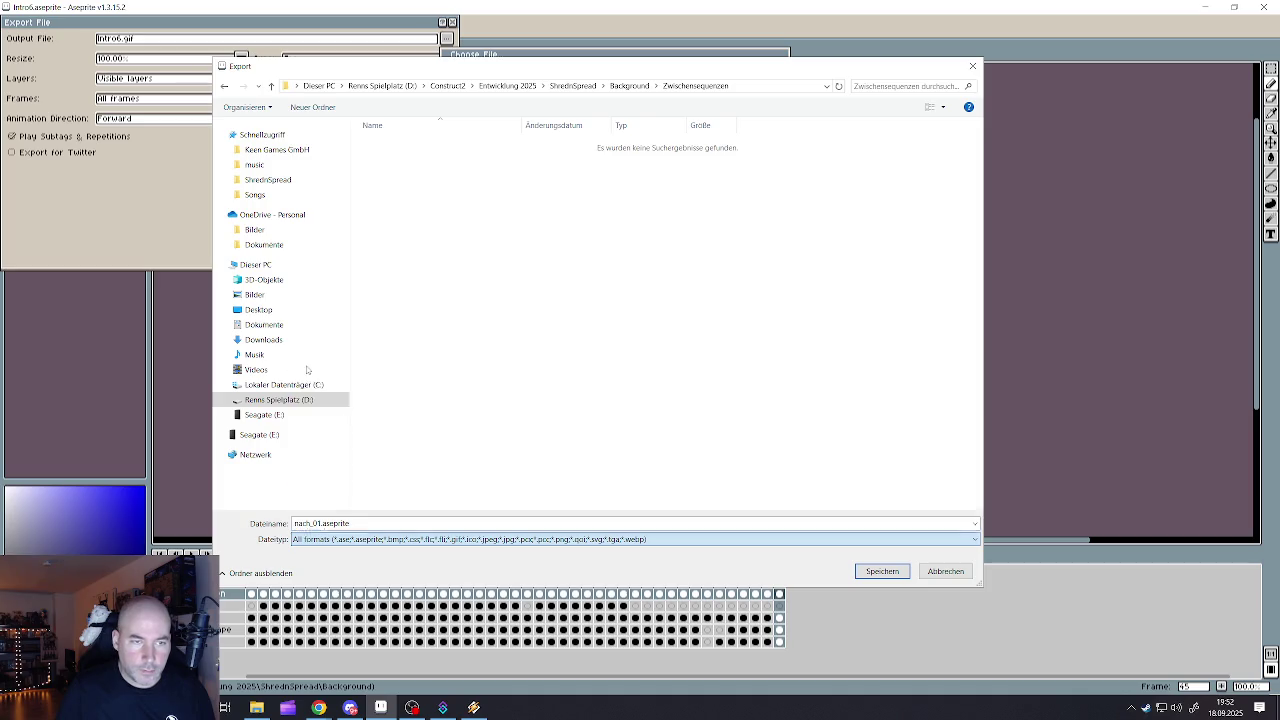
{"action": "left_click", "coordinate": [882, 571]}
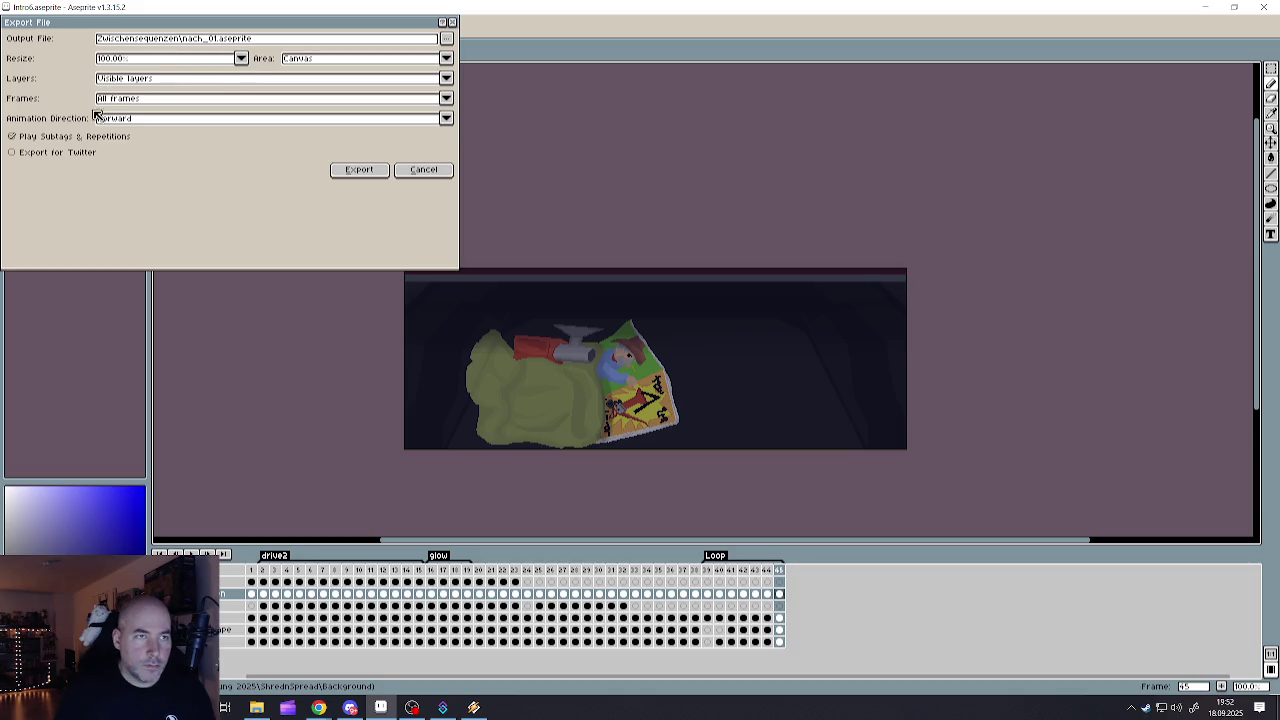
- Reopen the export settings and limit the frames to the Loop tag
{"action": "left_click", "coordinate": [358, 170]}
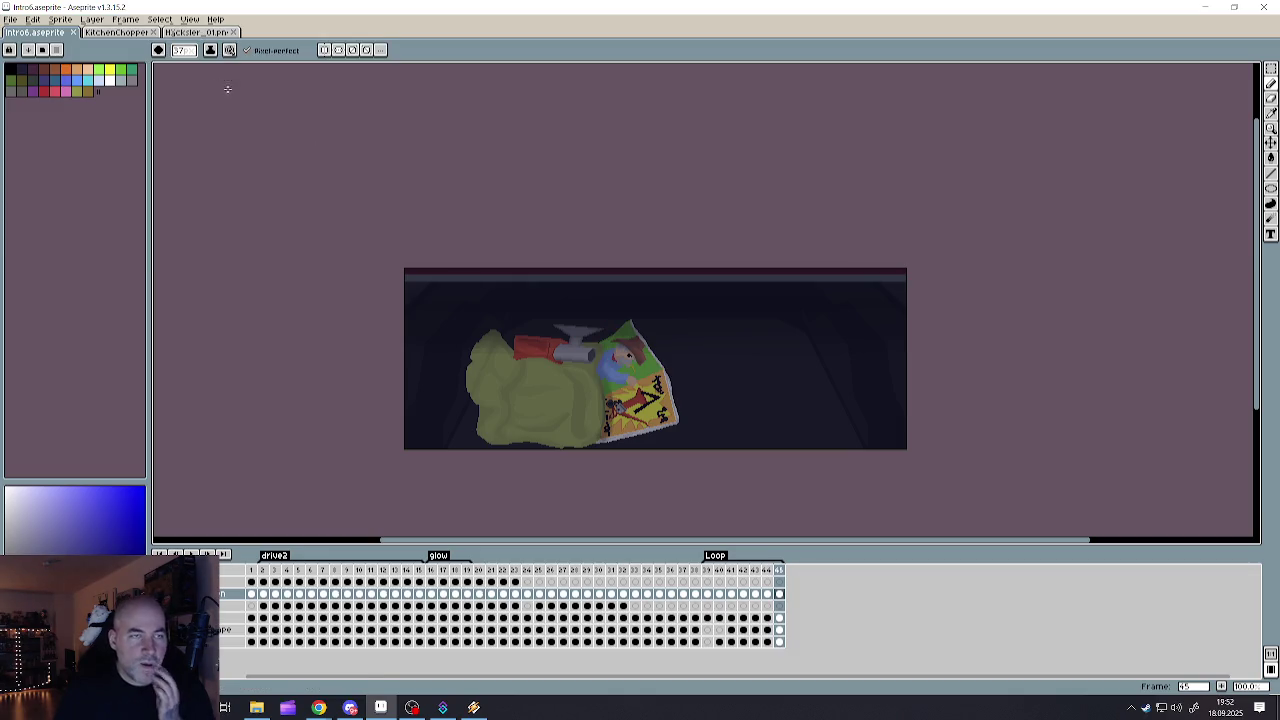
{"action": "left_click", "coordinate": [10, 19]}
{"action": "mouse_move", "coordinate": [28, 119]}
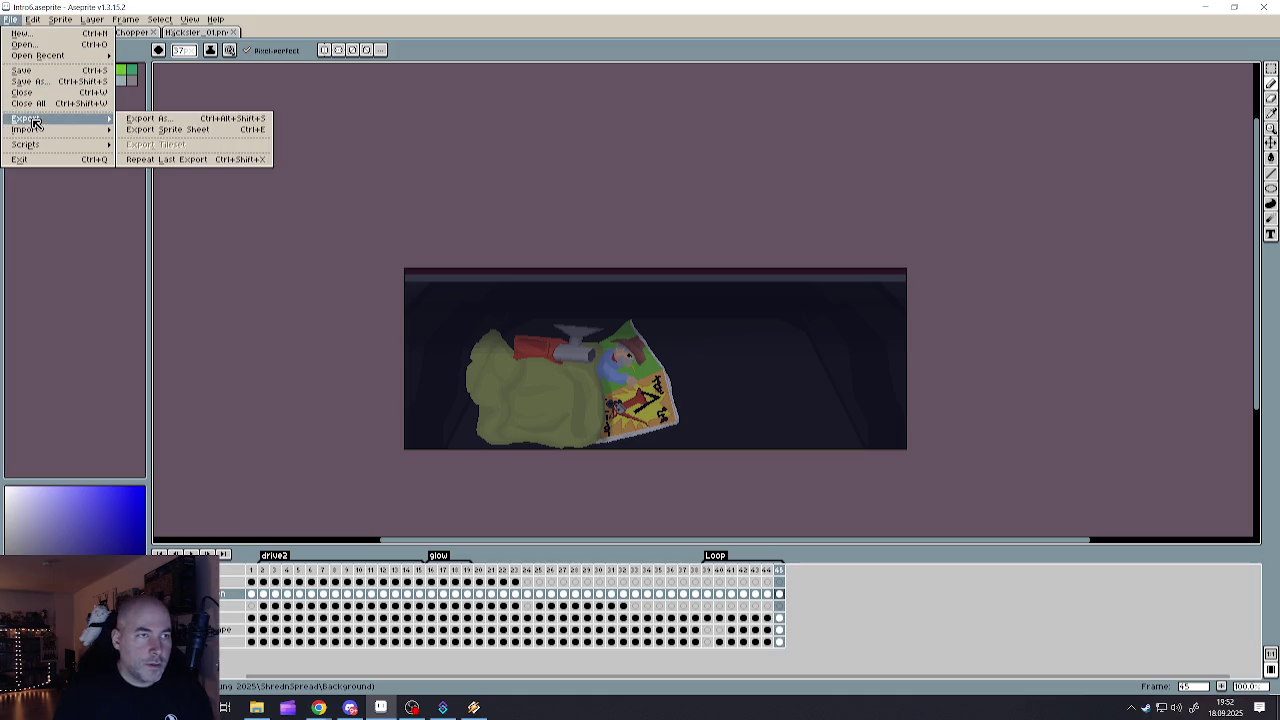
{"action": "left_click", "coordinate": [160, 120]}
{"action": "left_click", "coordinate": [143, 98]}
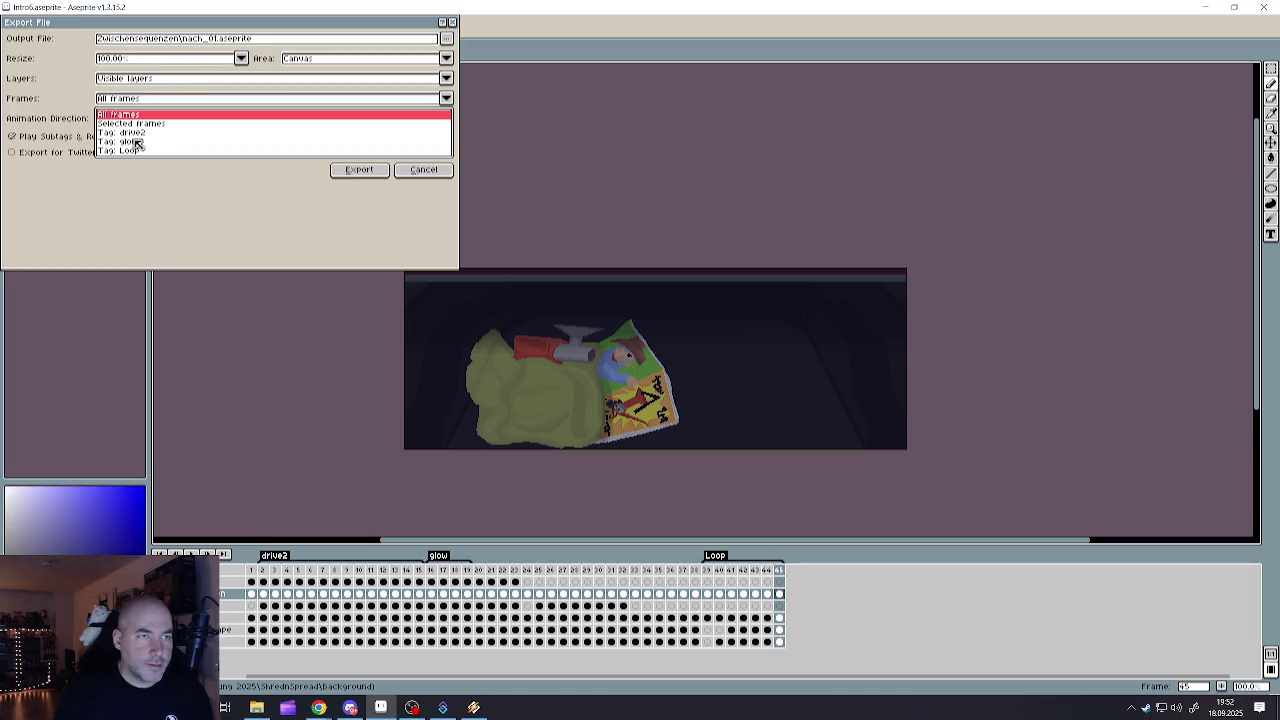
{"action": "left_click", "coordinate": [130, 152]}
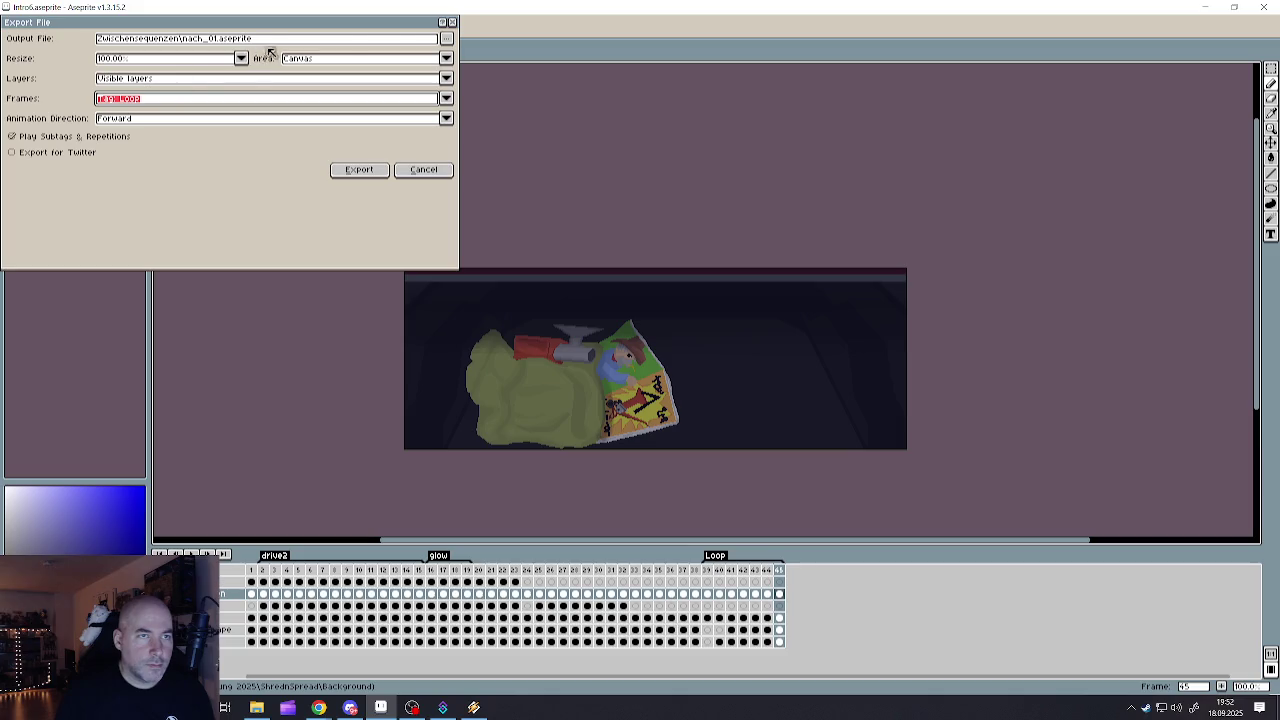
- Set the output file to PNG format named nach_01_01.png
{"action": "left_click", "coordinate": [448, 40]}
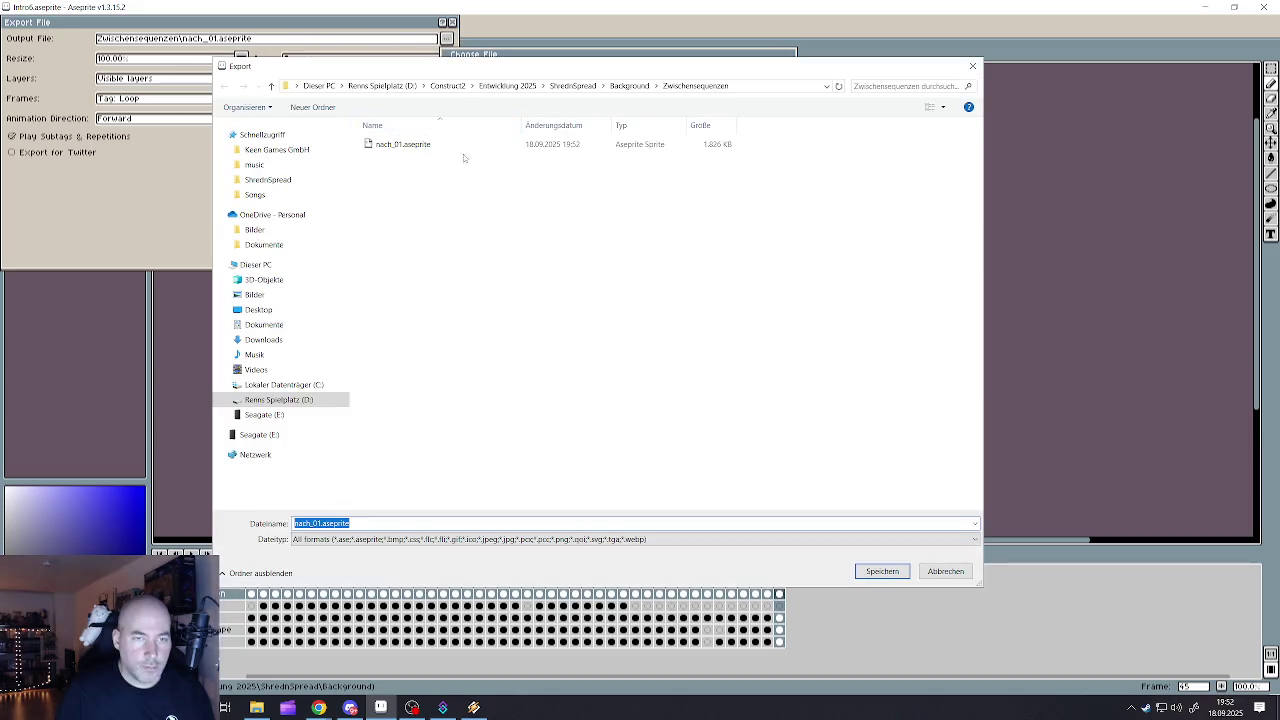
{"action": "left_click", "coordinate": [330, 539]}
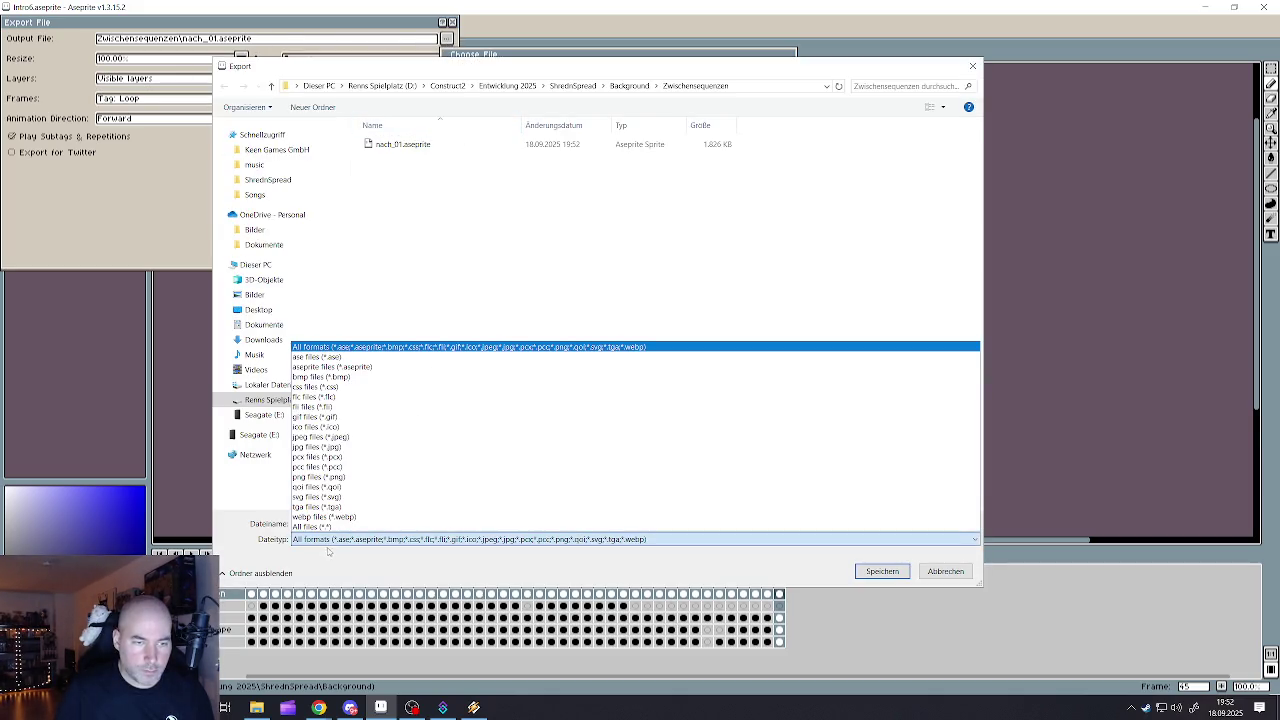
{"action": "left_click", "coordinate": [310, 478]}
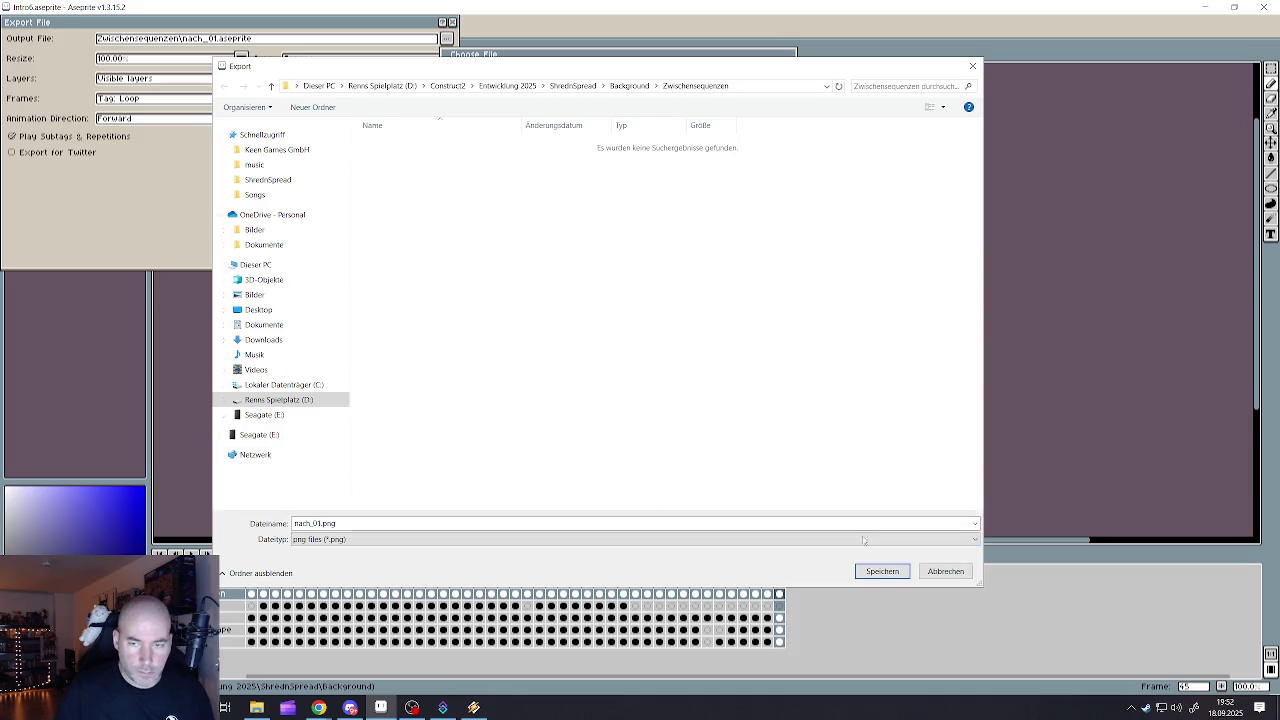
{"action": "left_click", "coordinate": [882, 571]}
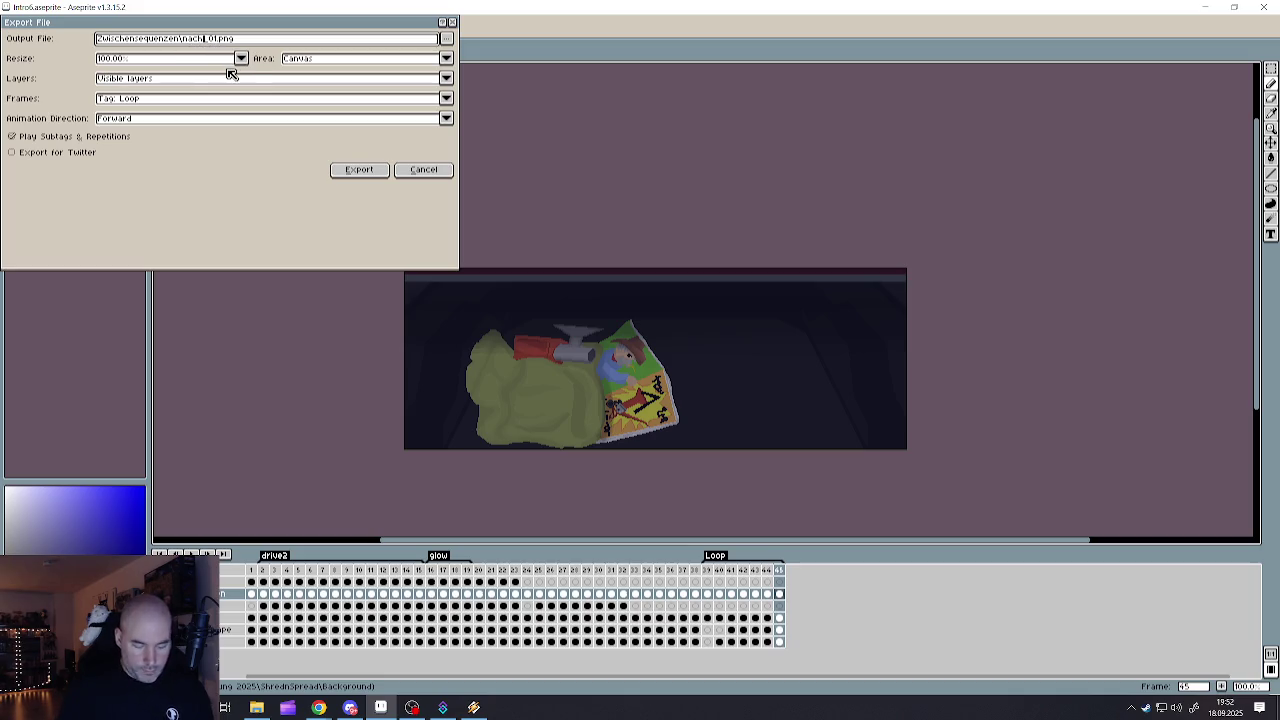
{"action": "type", "text": "01_"}
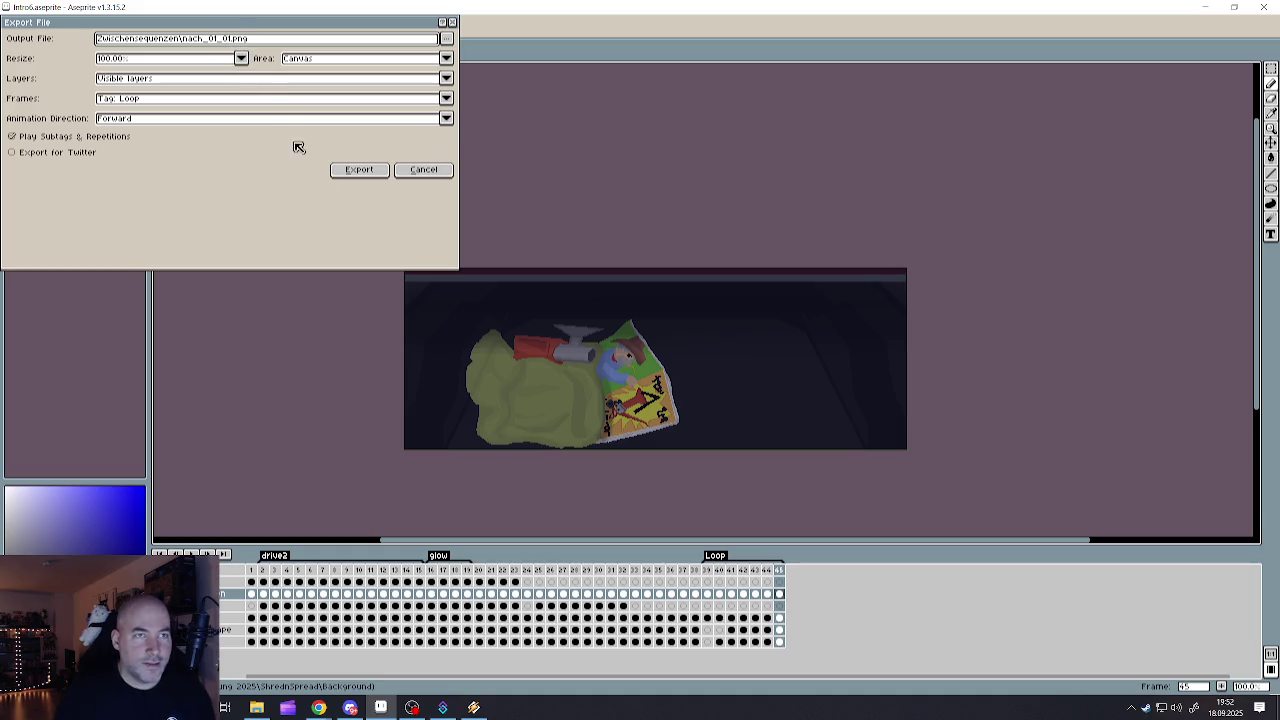
- Export the Loop frames as 7 PNG files, accepting the layer-loss and multi-file prompts
{"action": "left_click", "coordinate": [360, 172]}
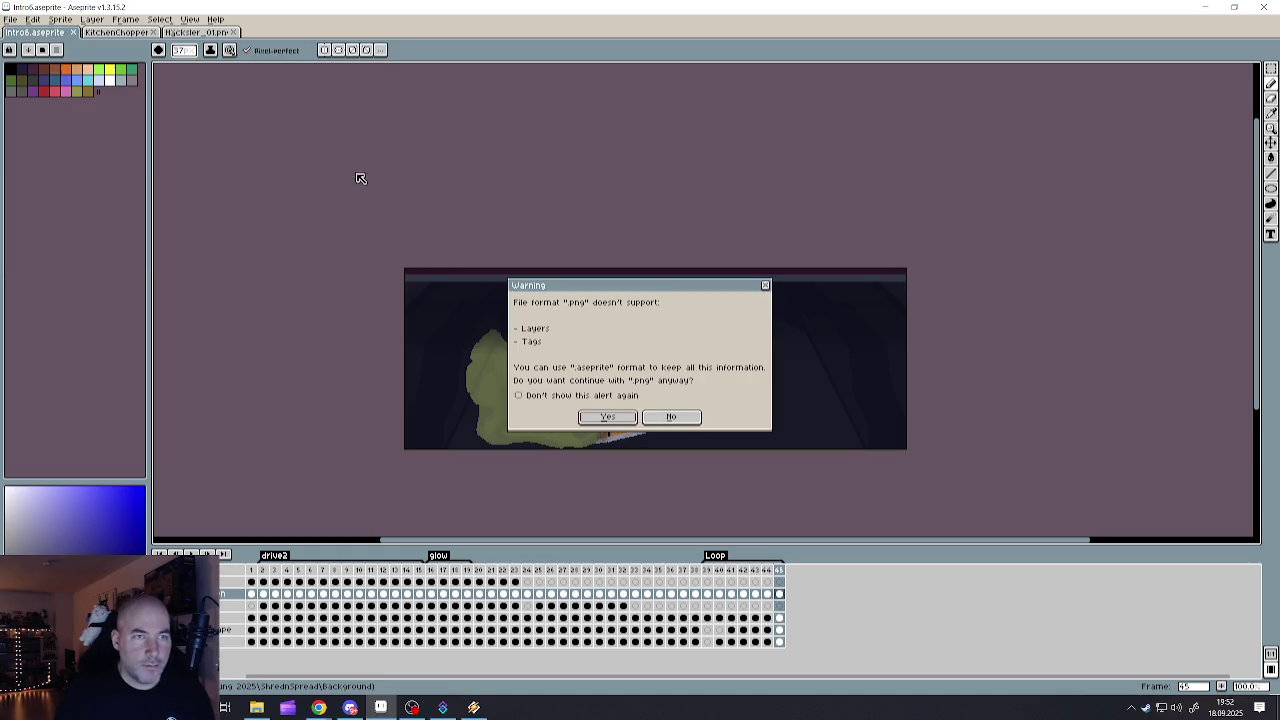
{"action": "left_click", "coordinate": [610, 418]}
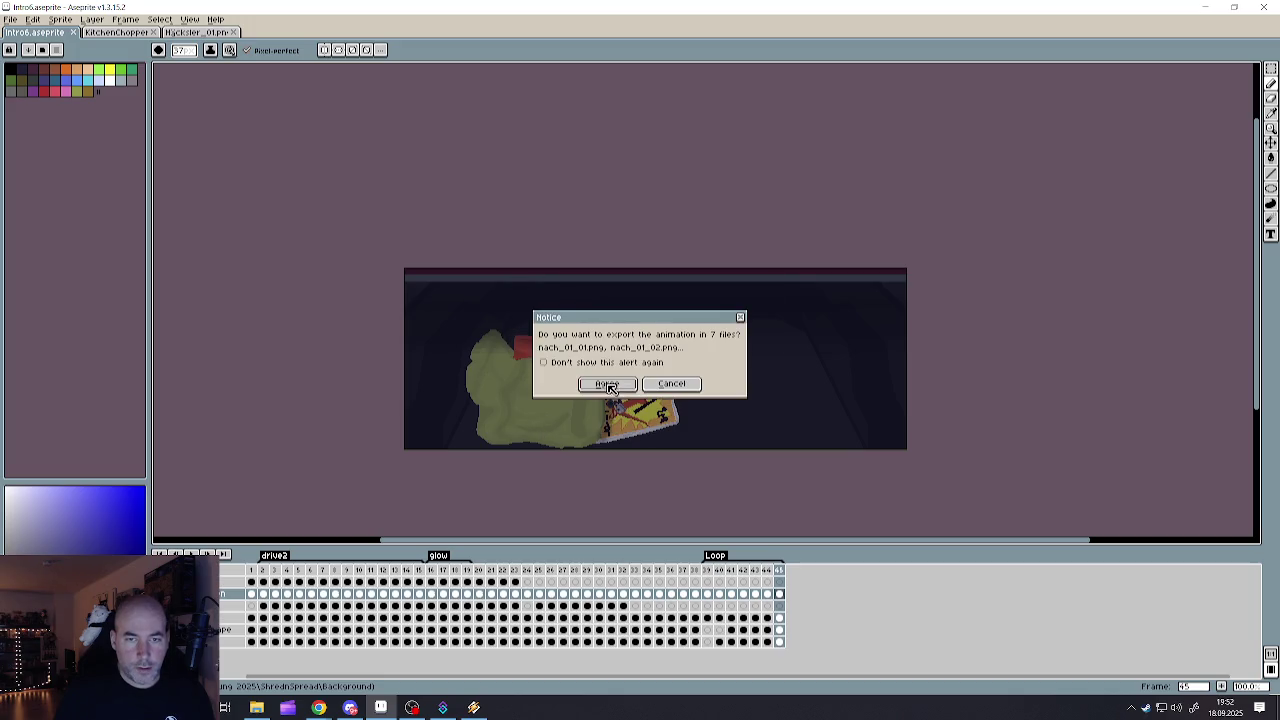
{"action": "left_click", "coordinate": [608, 385]}
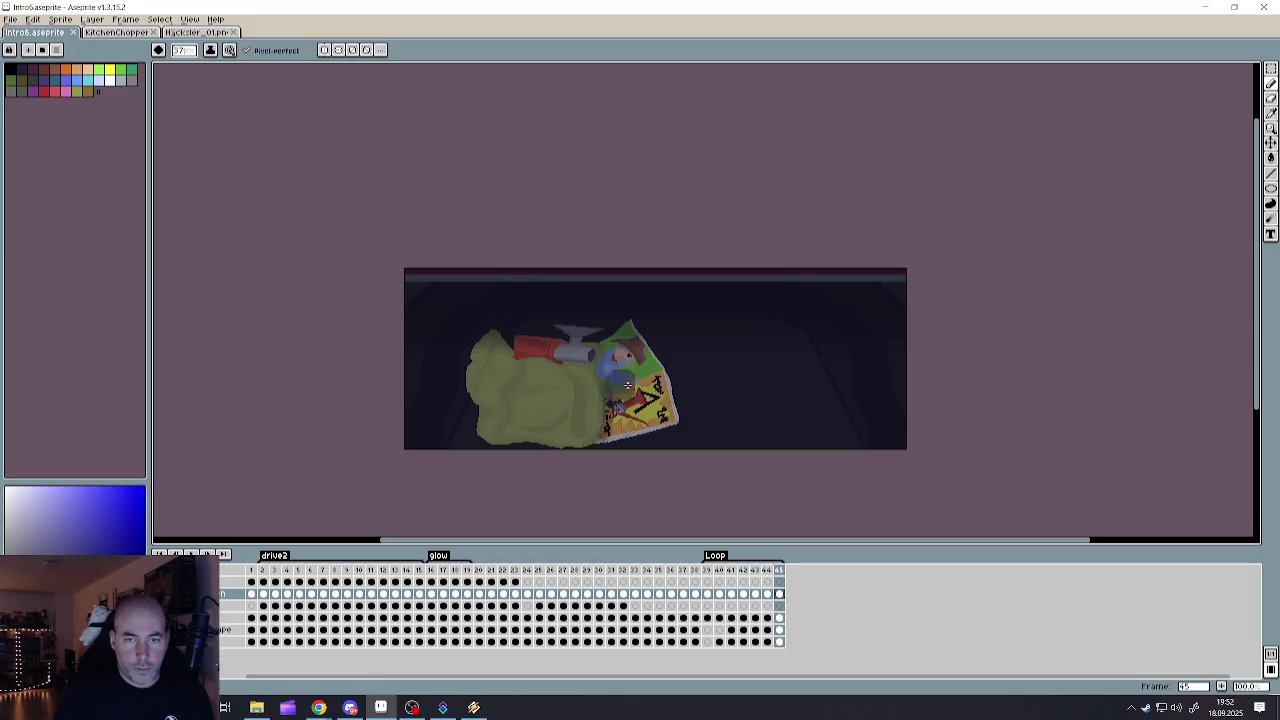
{"action": "left_click", "coordinate": [1207, 7]}
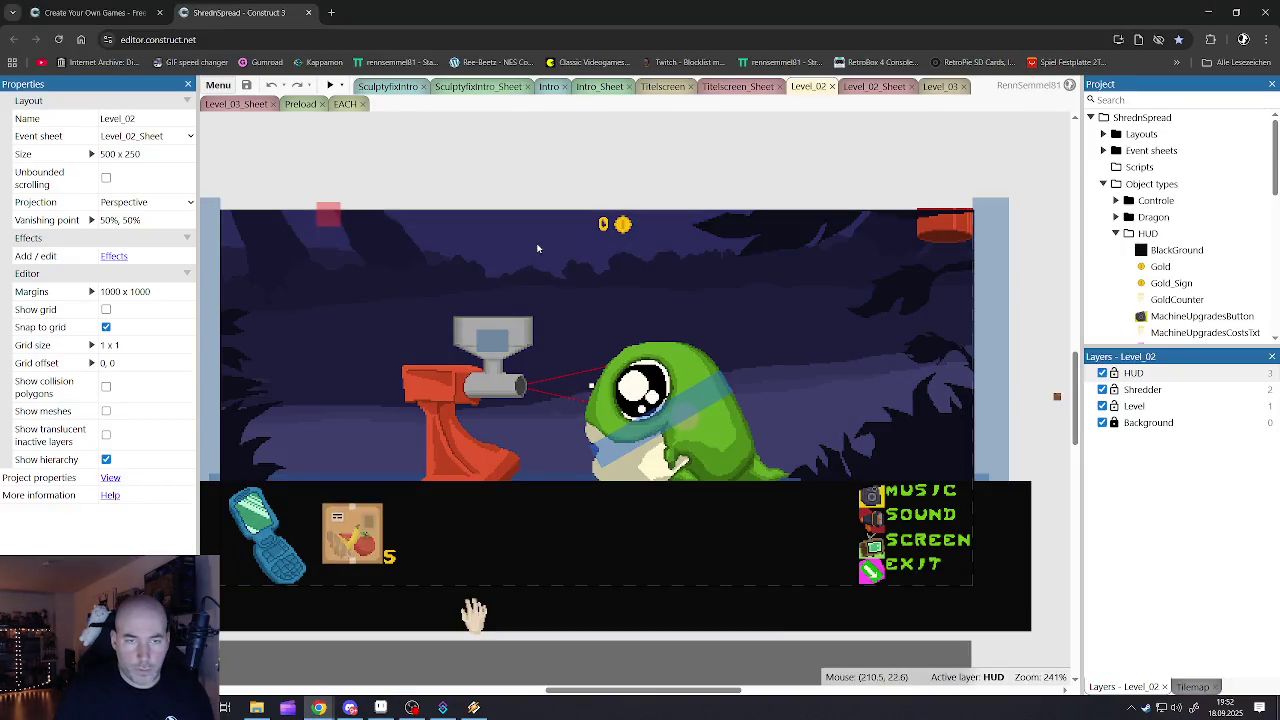
- Browse the Titelscreen and Intro layouts and event sheets, ending on the Intro layout
{"action": "left_click", "coordinate": [499, 203]}
{"action": "left_click", "coordinate": [620, 118]}
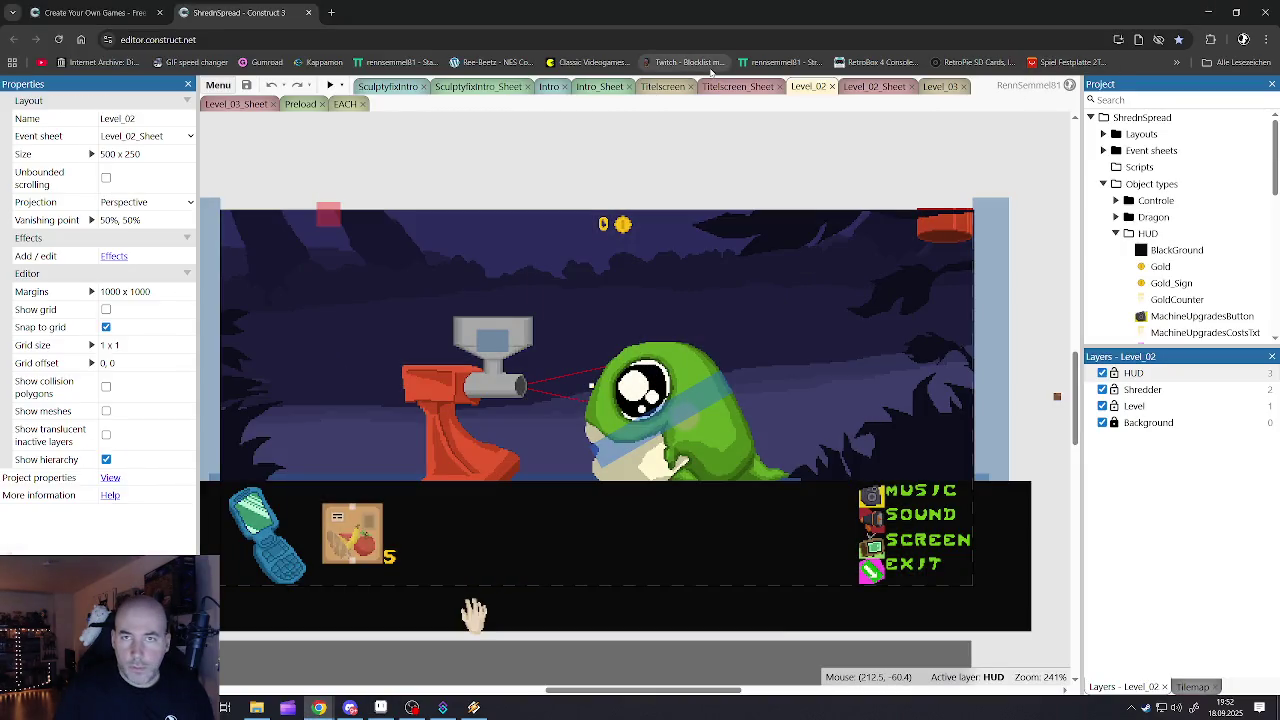
{"action": "left_click", "coordinate": [722, 90]}
{"action": "left_click", "coordinate": [678, 90]}
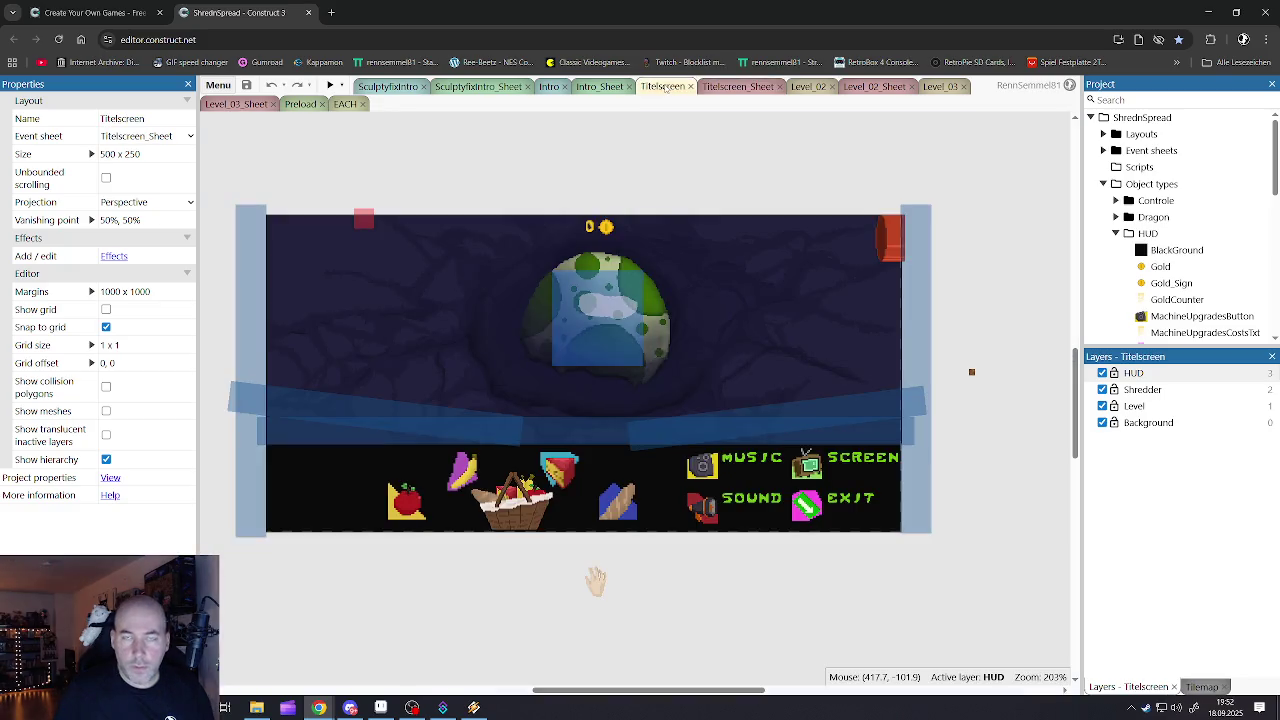
{"action": "left_click", "coordinate": [549, 88]}
{"action": "left_click", "coordinate": [598, 88]}
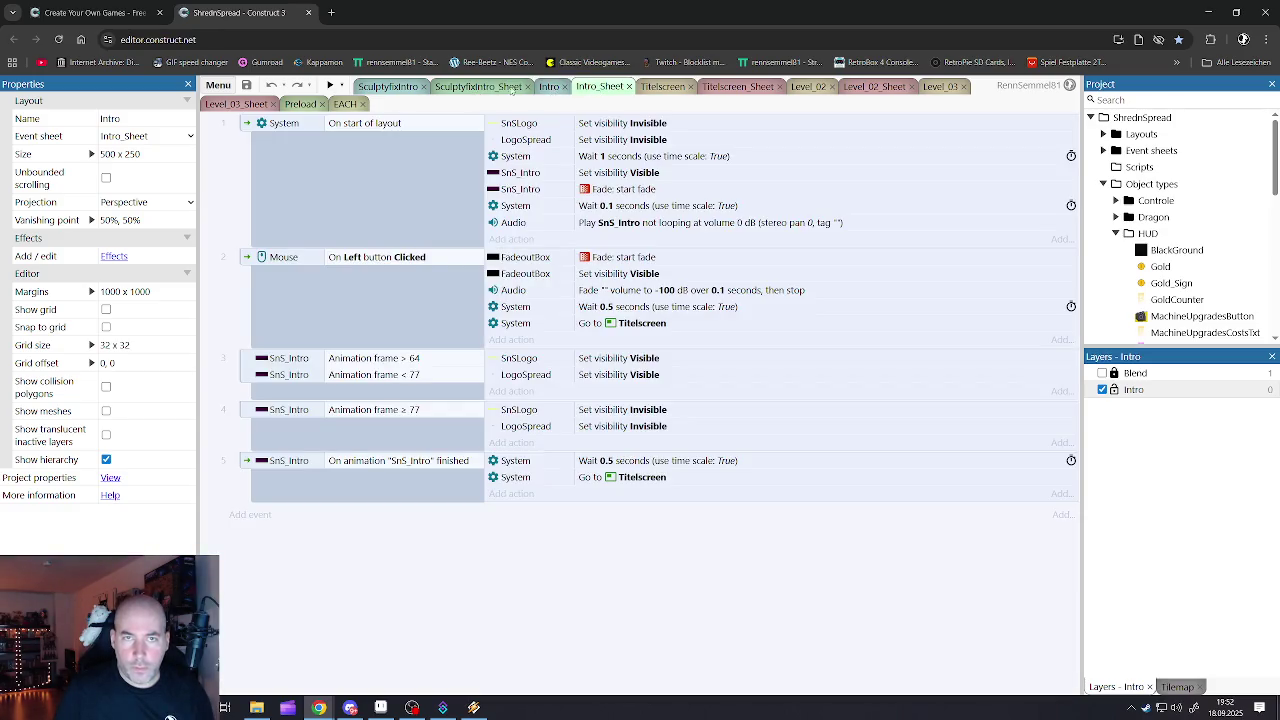
{"action": "left_click", "coordinate": [549, 87]}
- Inspect the SnS_Intro sprite's animation frames, then close the frames view
{"action": "left_click", "coordinate": [562, 246]}
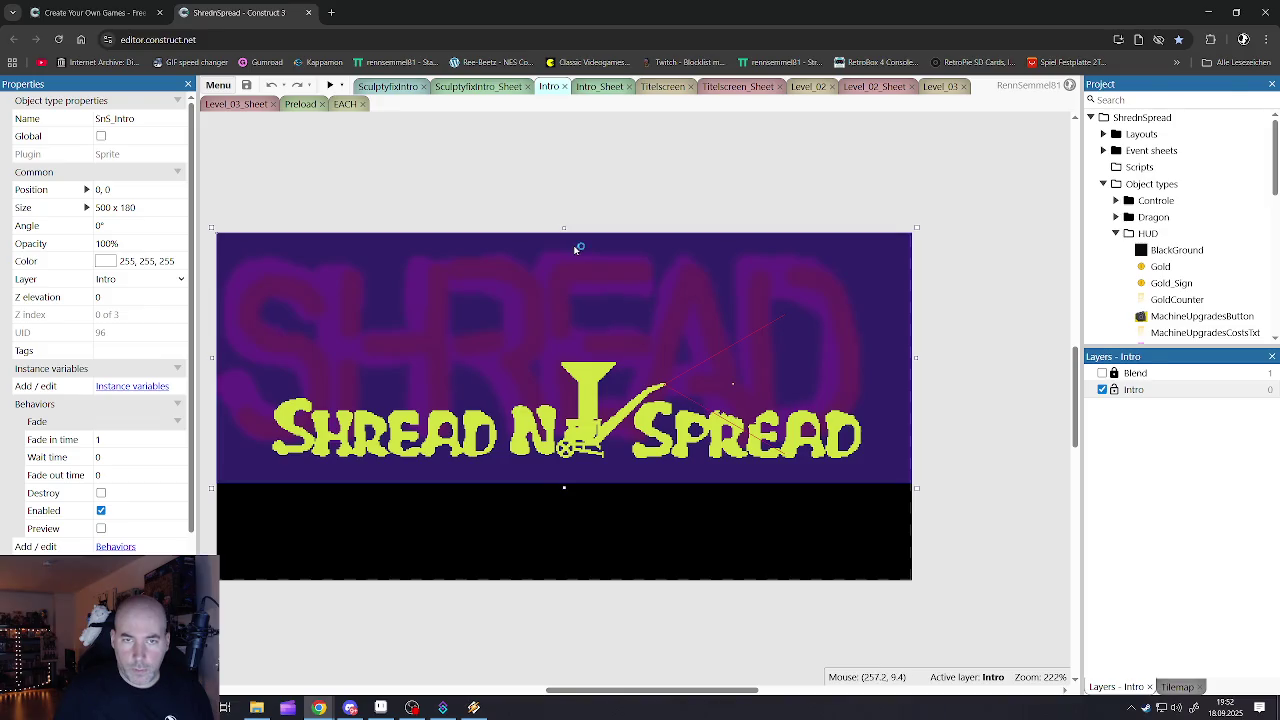
{"action": "double_click", "coordinate": [577, 248]}
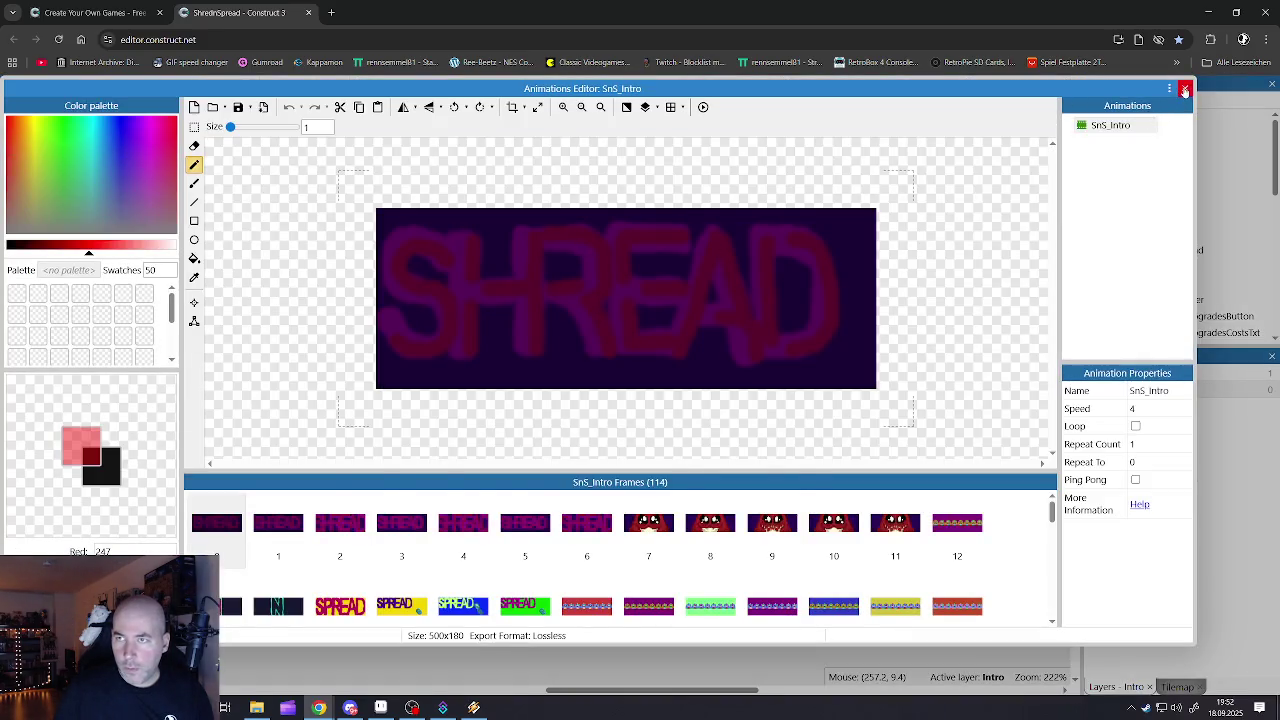
{"action": "left_click", "coordinate": [1184, 90]}
- Collapse the HUD, Object types, Music and Videos folders in the Project bar
{"action": "left_click", "coordinate": [1116, 232]}
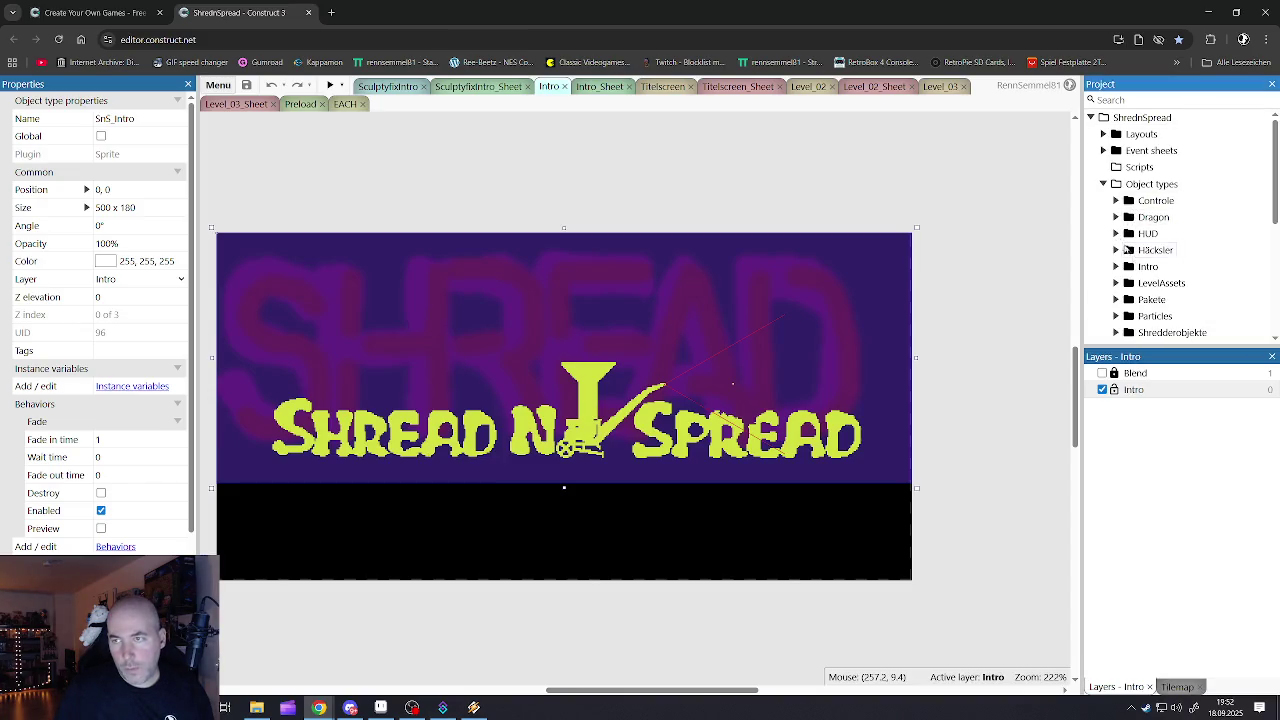
{"action": "scroll", "coordinate": [1130, 245], "scroll_direction": "down", "scroll_amount": 3}
{"action": "scroll", "coordinate": [1135, 242], "scroll_direction": "down", "scroll_amount": 2}
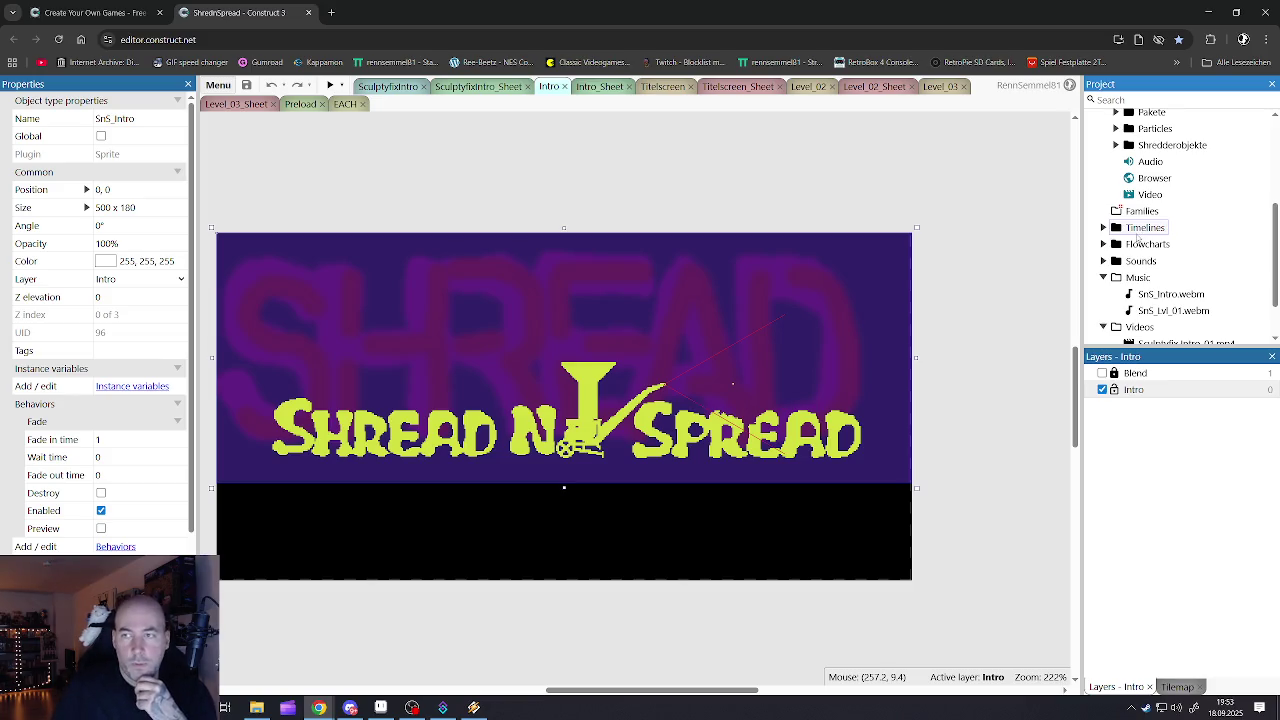
{"action": "scroll", "coordinate": [1137, 237], "scroll_direction": "up", "scroll_amount": 5}
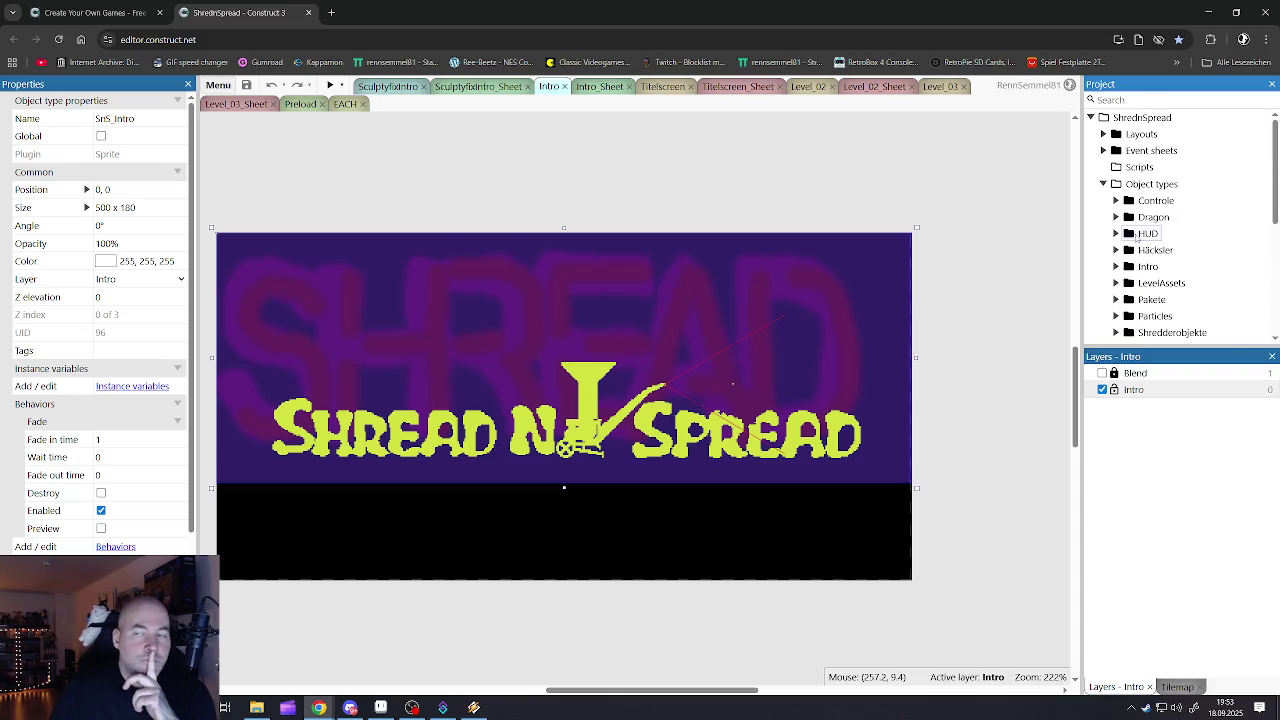
{"action": "left_click", "coordinate": [1102, 184]}
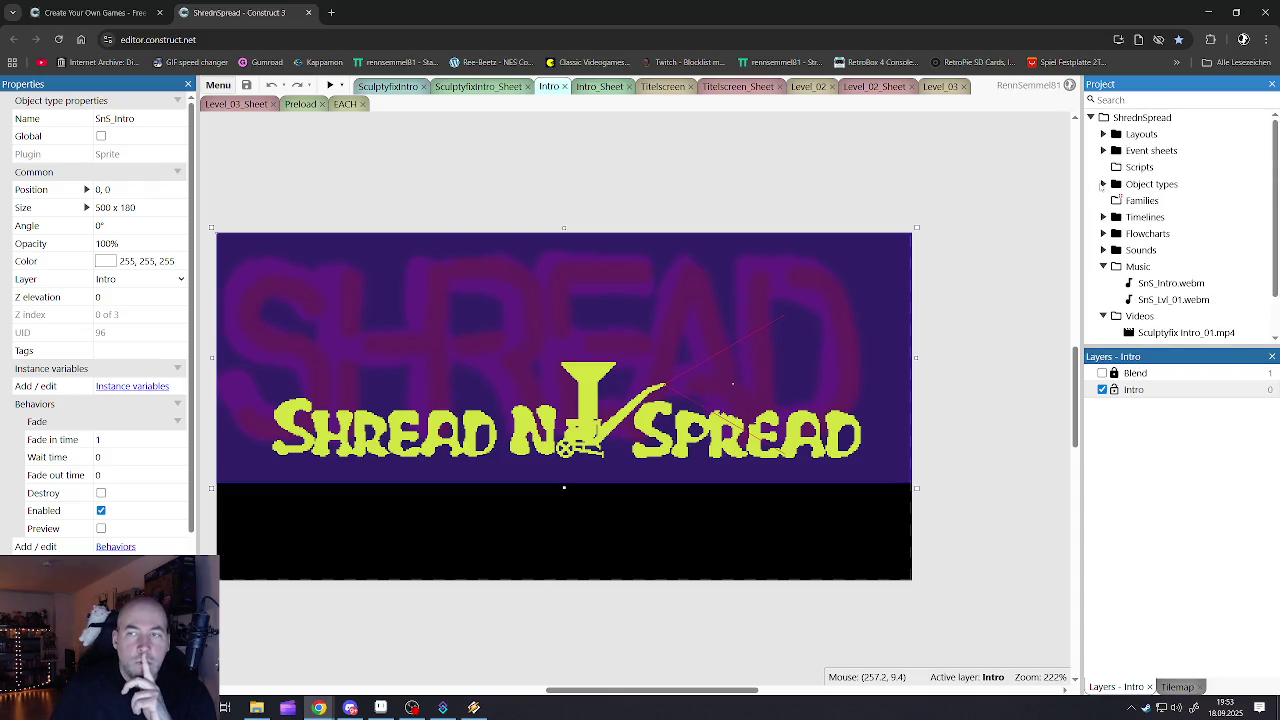
{"action": "left_click", "coordinate": [1103, 266]}
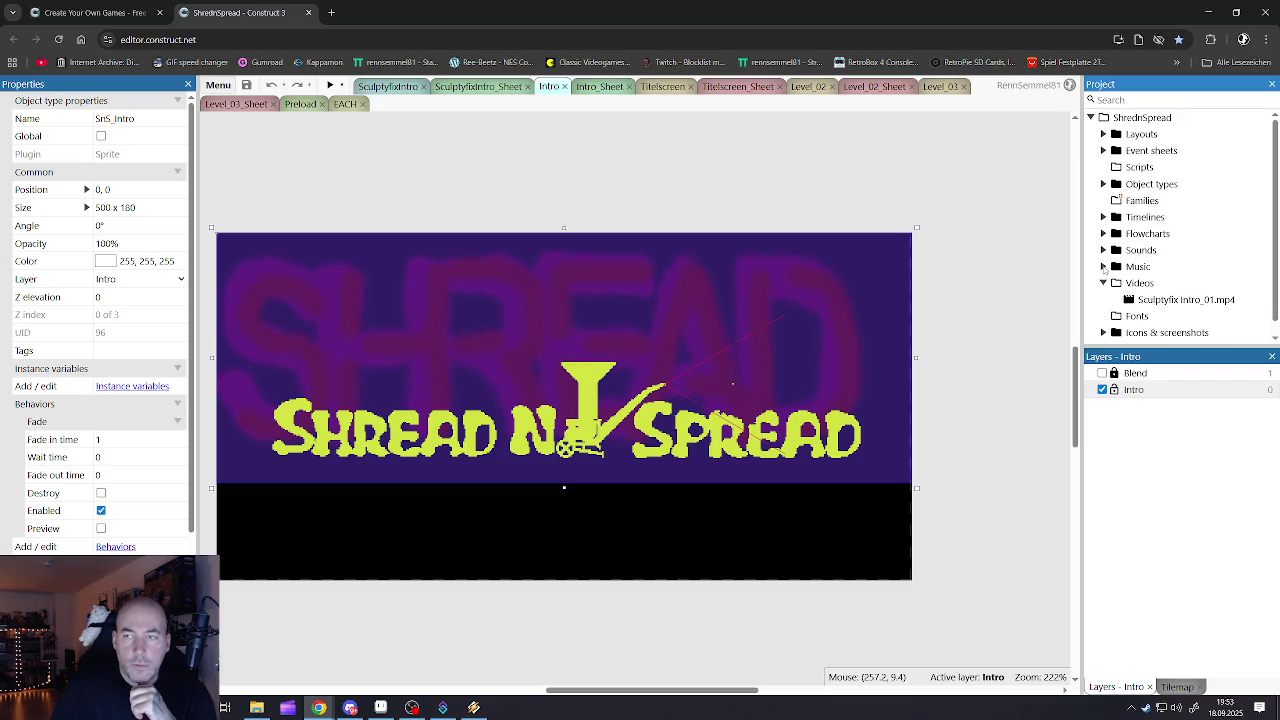
{"action": "left_click", "coordinate": [1102, 284]}
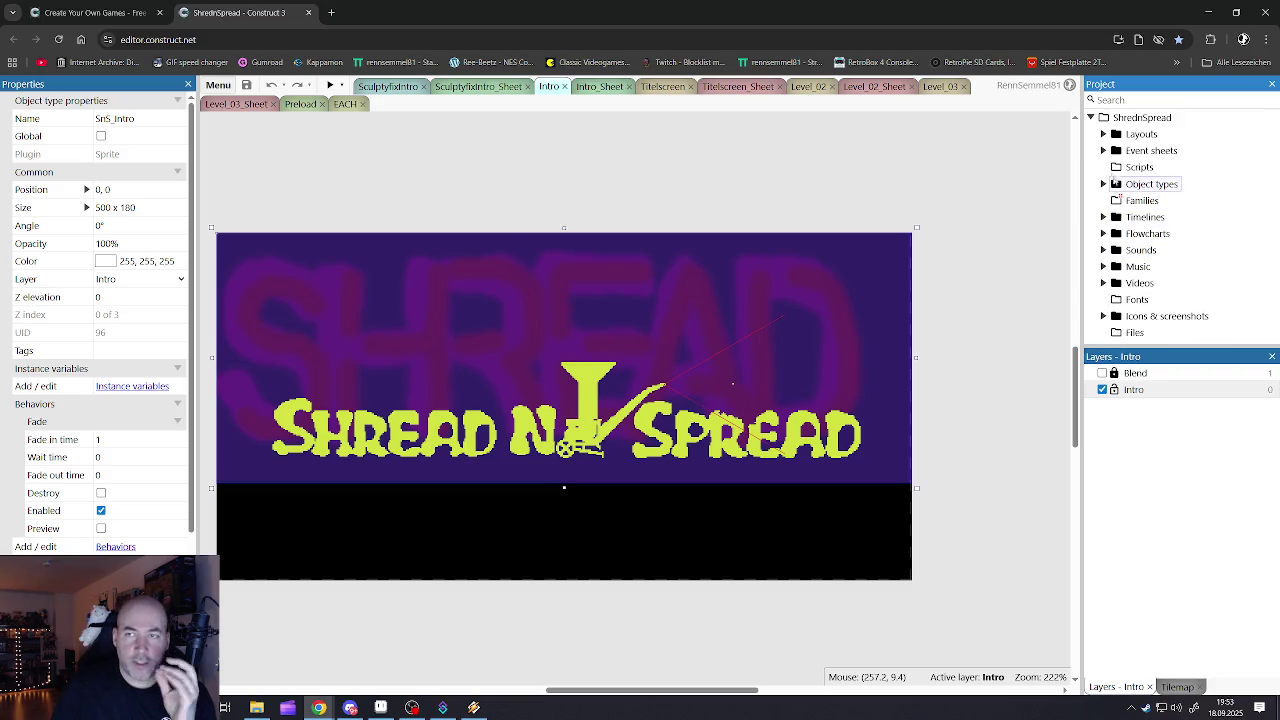
- Expand Layouts in the project list and show the Intro layout's properties
{"action": "left_click", "coordinate": [1103, 134]}
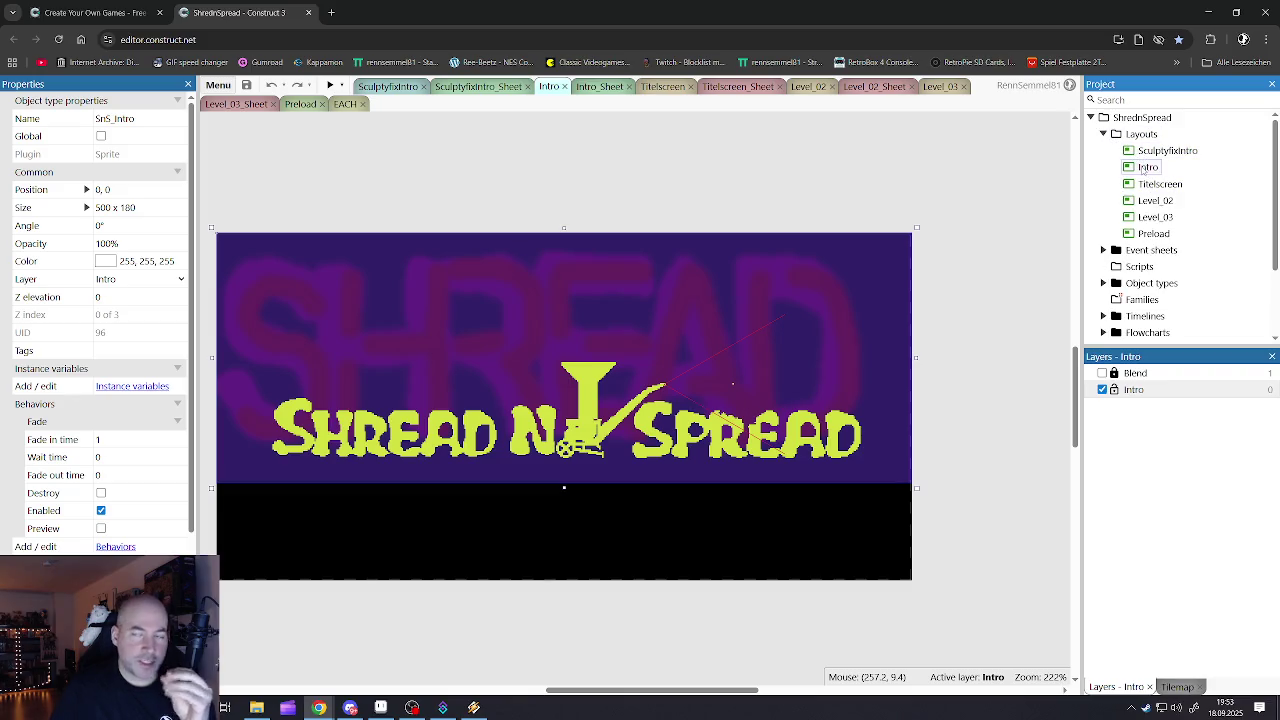
{"action": "left_click", "coordinate": [1160, 151]}
{"action": "left_click", "coordinate": [1147, 167]}
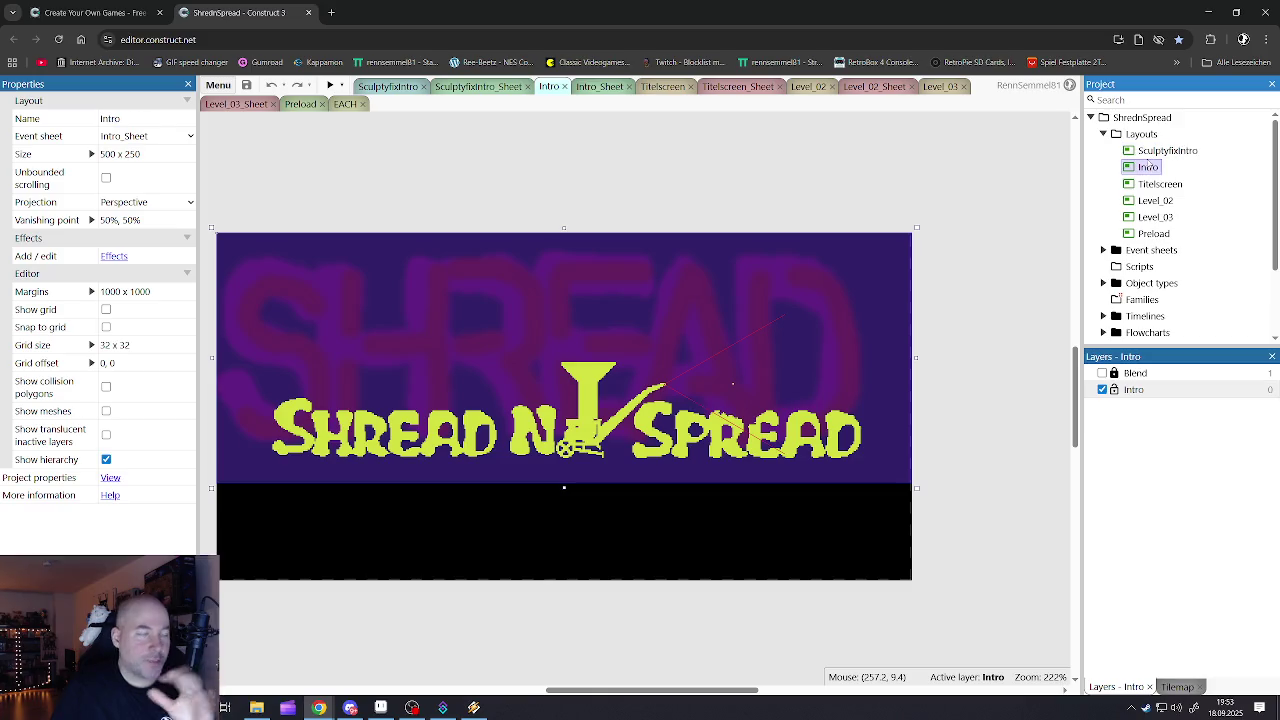
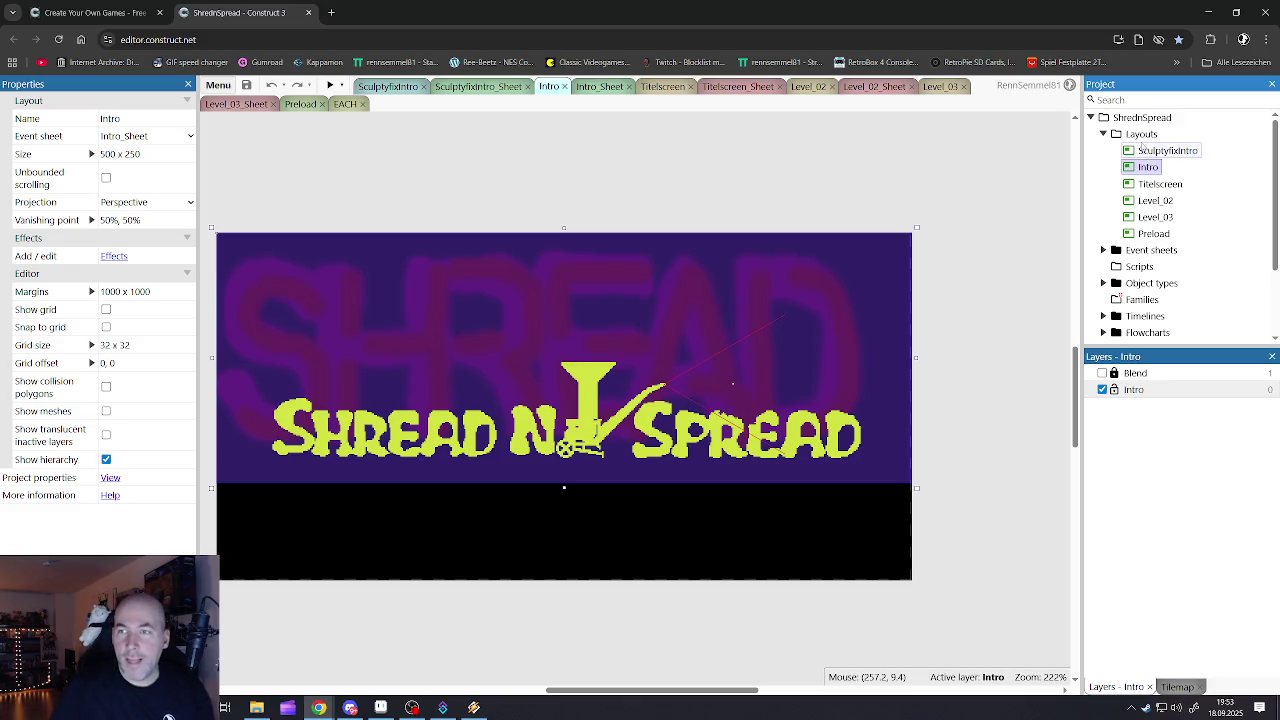
- Add Layout 1 from the Layouts folder and rename it Zwischensequenzen
{"action": "right_click", "coordinate": [1140, 134]}
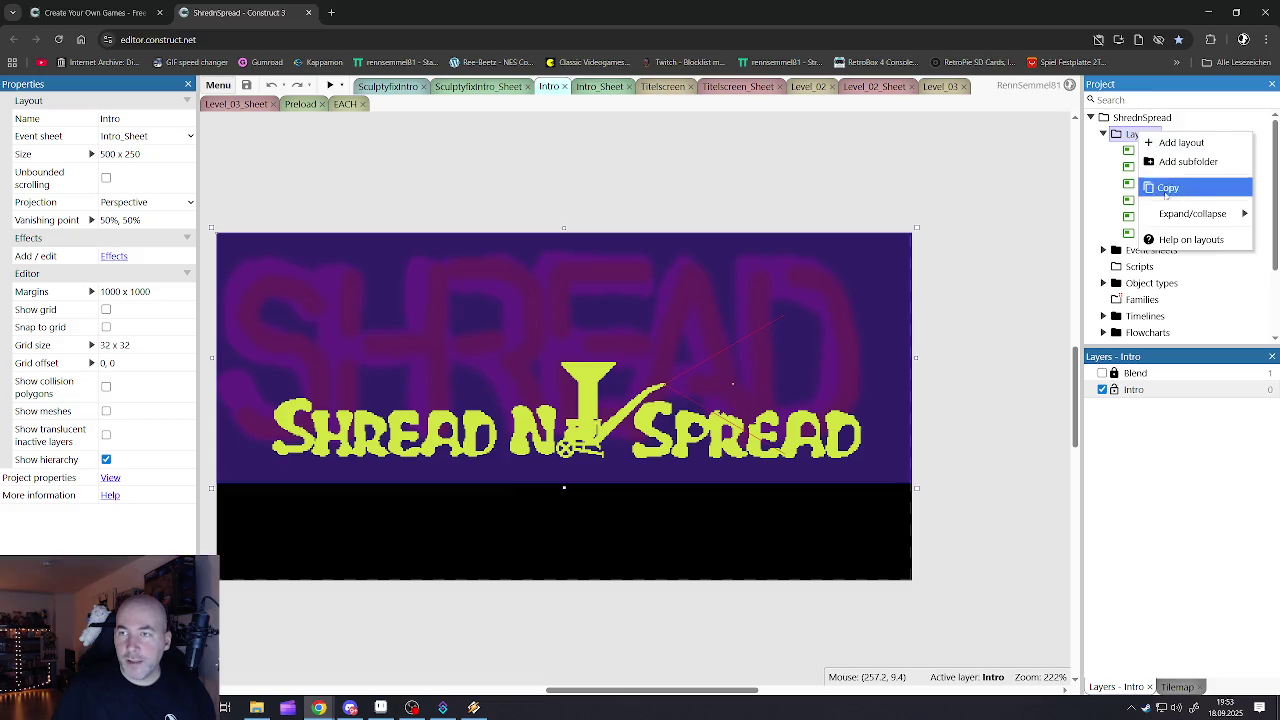
{"action": "left_click", "coordinate": [1178, 142]}
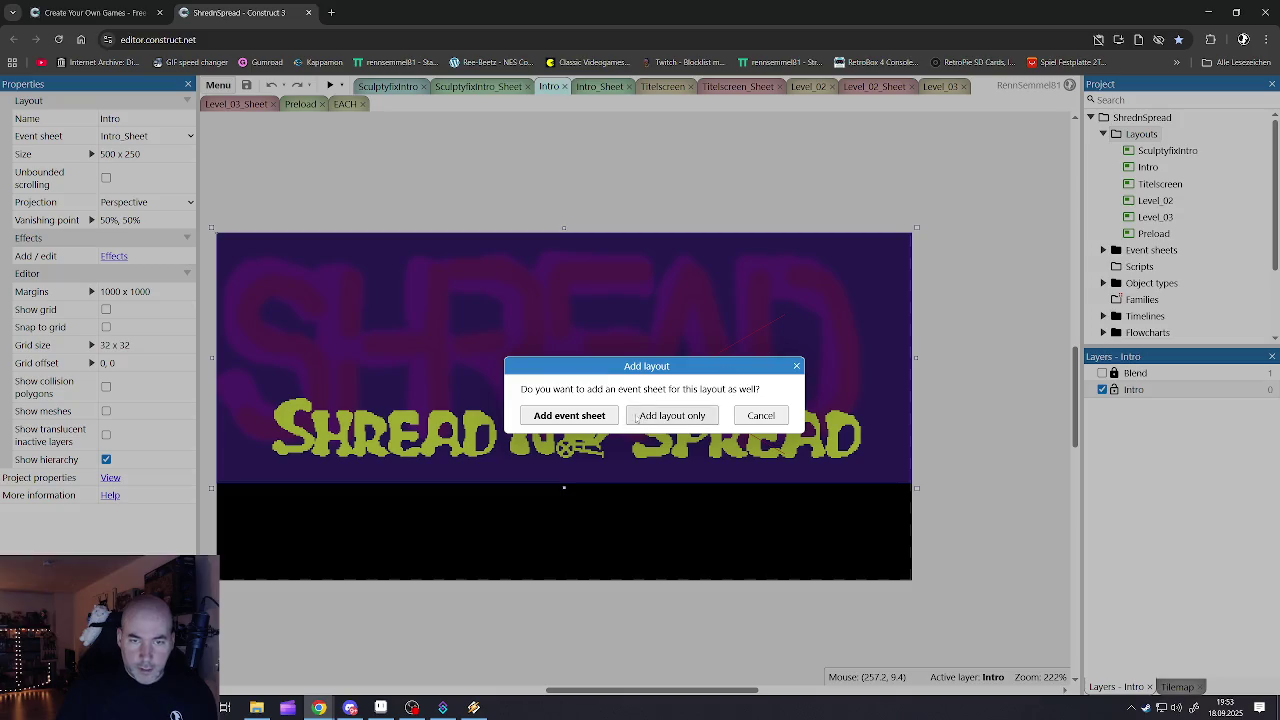
{"action": "left_click", "coordinate": [672, 415]}
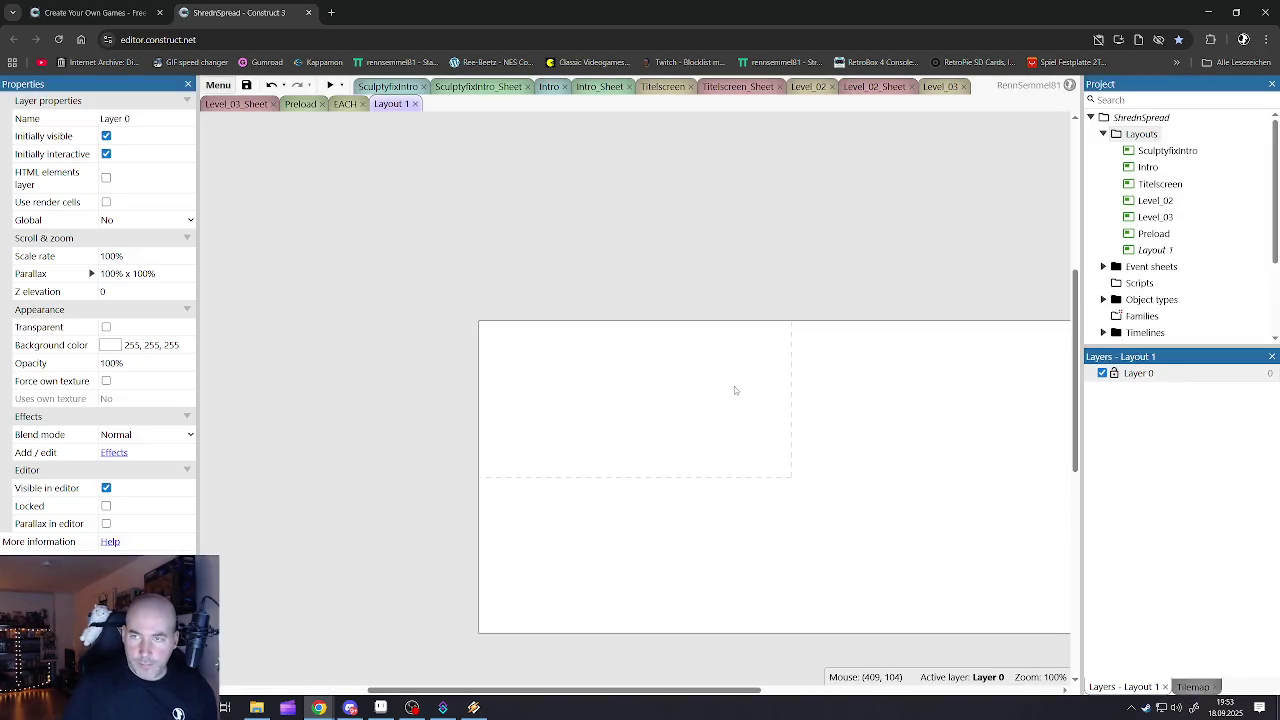
{"action": "right_click", "coordinate": [1155, 252]}
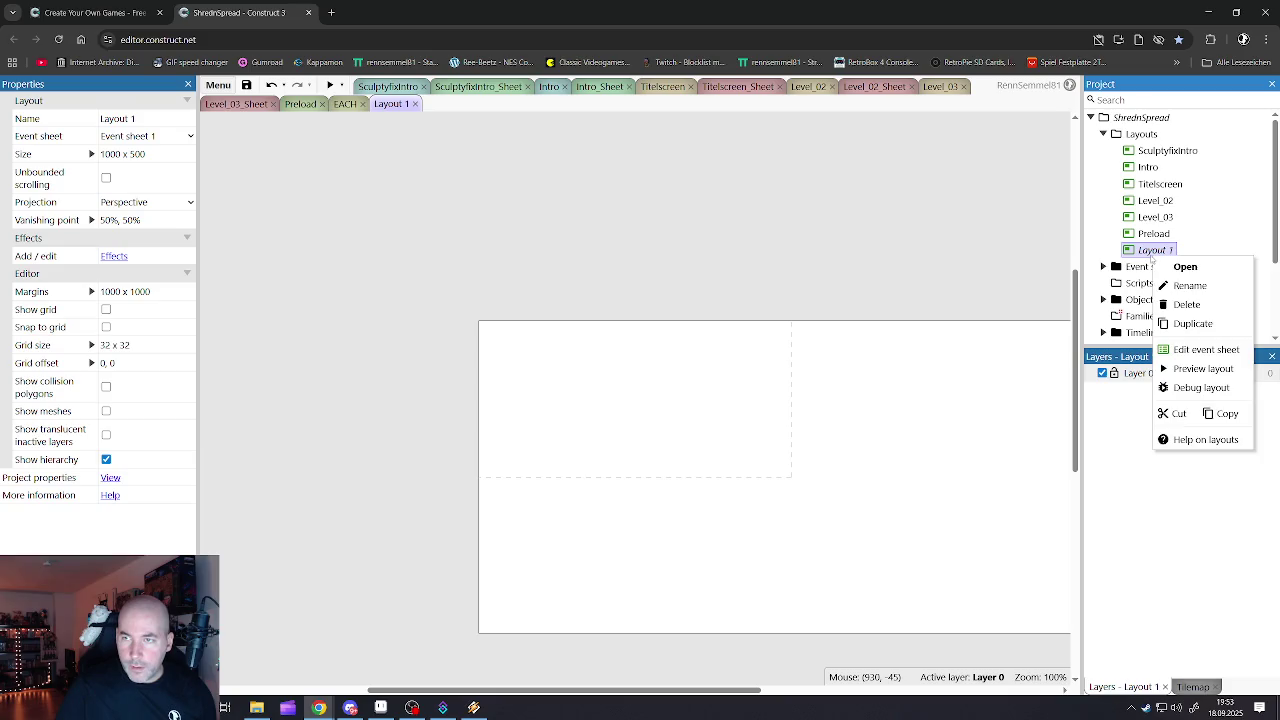
{"action": "left_click", "coordinate": [1163, 284]}
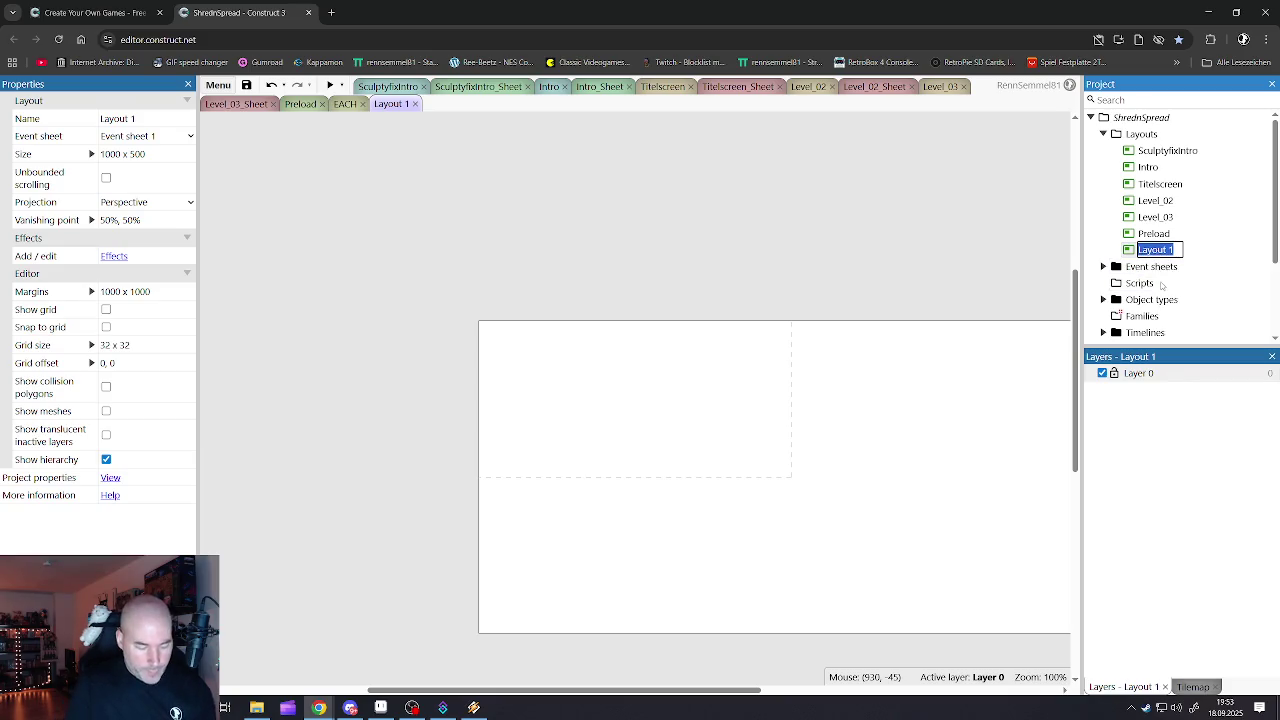
{"action": "type", "text": "Zwische"}
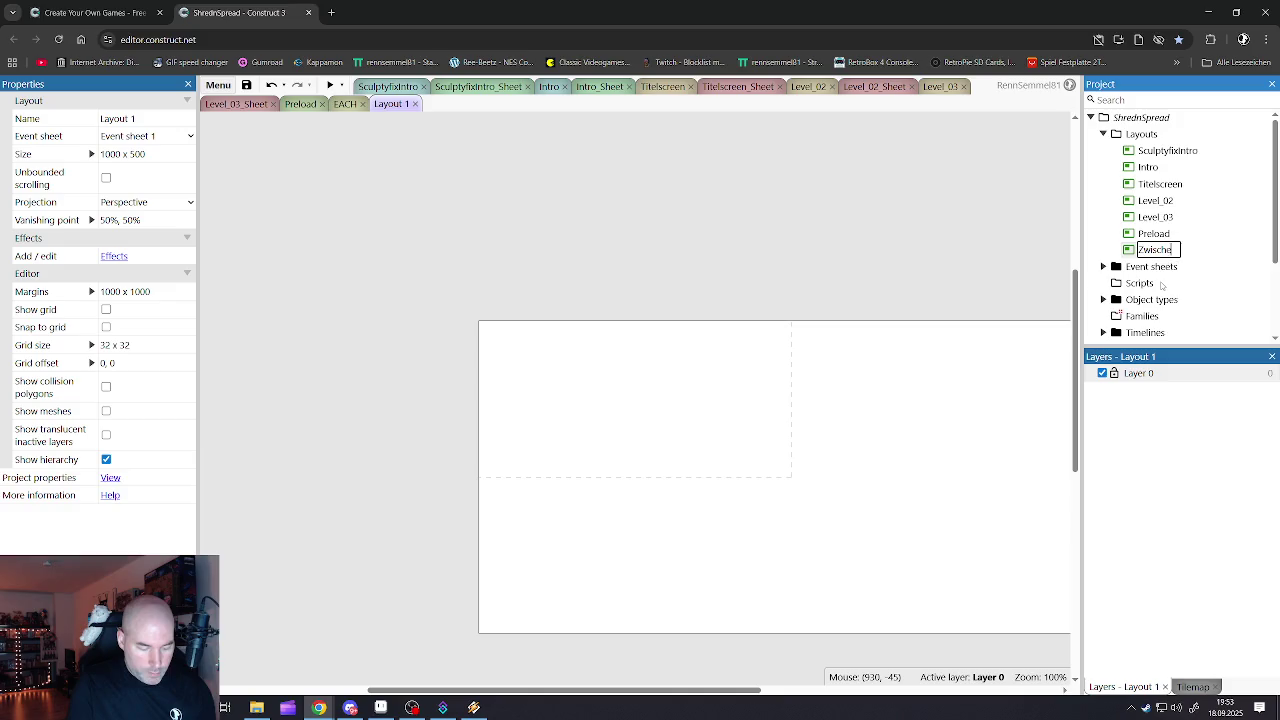
{"action": "type", "text": "nsequenze"}
{"action": "key", "text": "Return"}
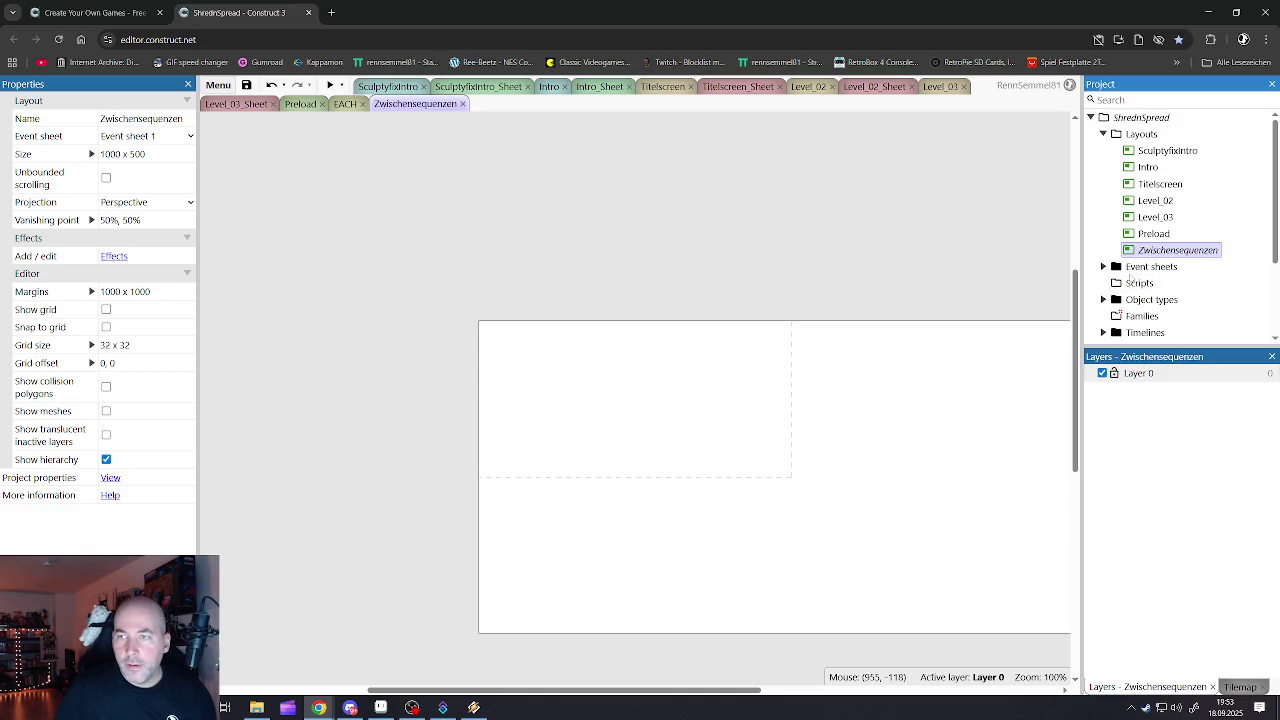
{"action": "left_click", "coordinate": [1103, 267]}
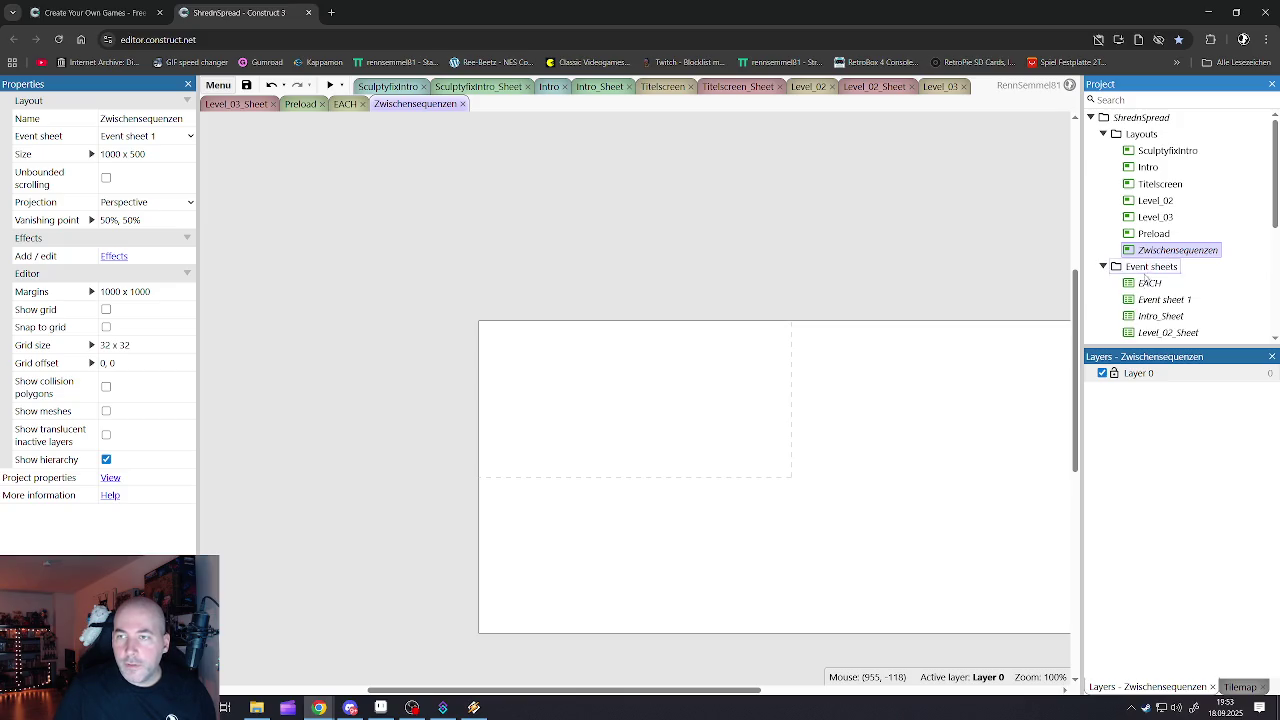
- Rename Event sheet 1 to Zwischensequenzen_Sheet and reopen the Zwischensequenzen layout
{"action": "scroll", "coordinate": [1148, 299], "scroll_direction": "down", "scroll_amount": 1}
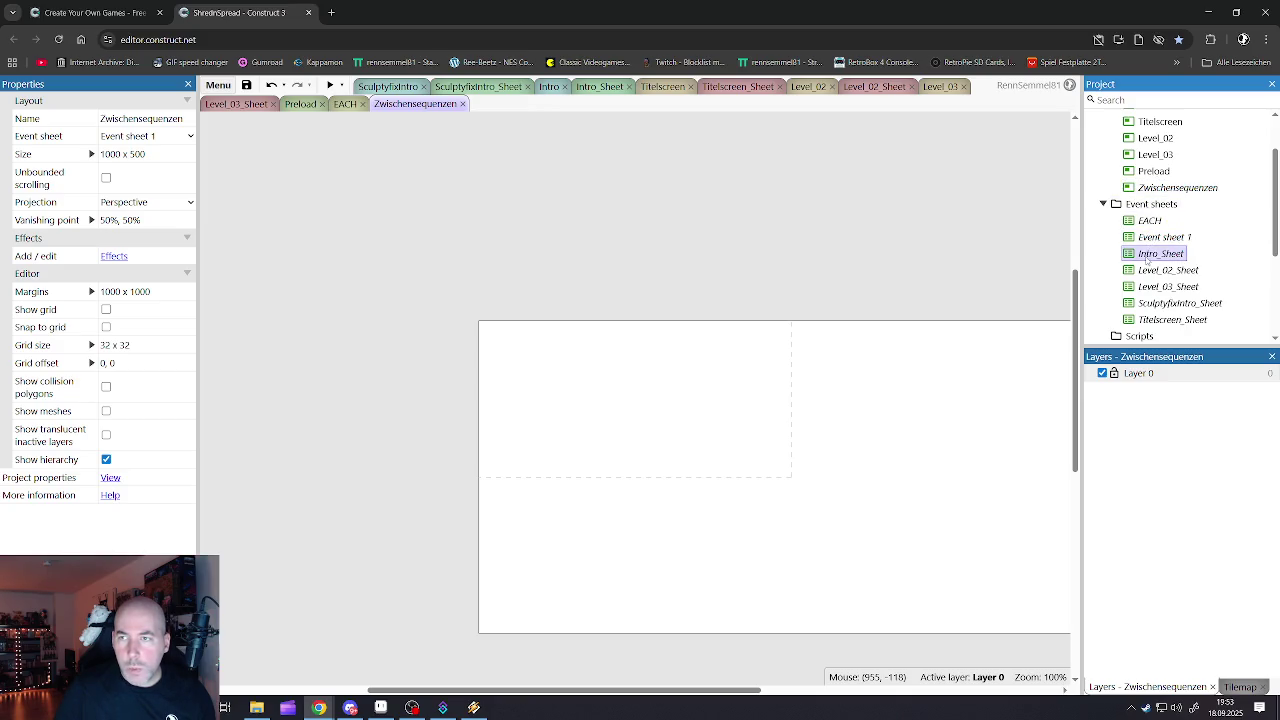
{"action": "double_click", "coordinate": [1160, 237]}
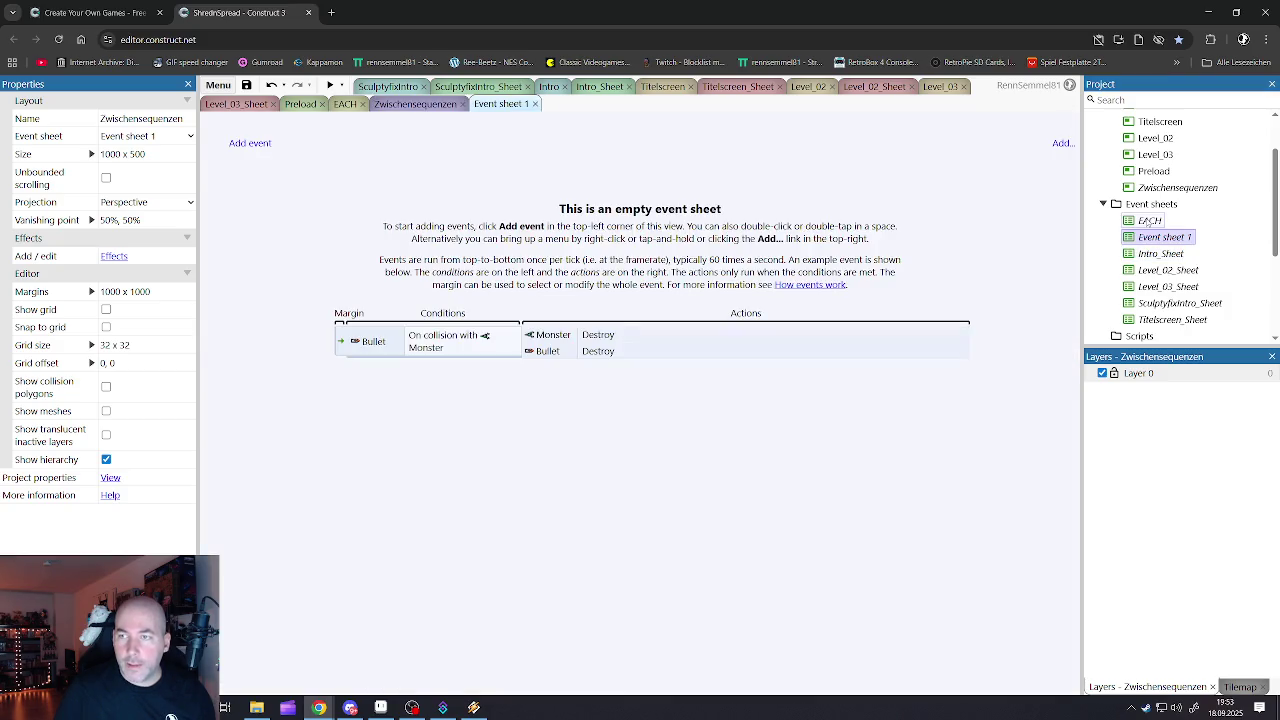
{"action": "right_click", "coordinate": [1147, 241]}
{"action": "left_click", "coordinate": [1143, 264]}
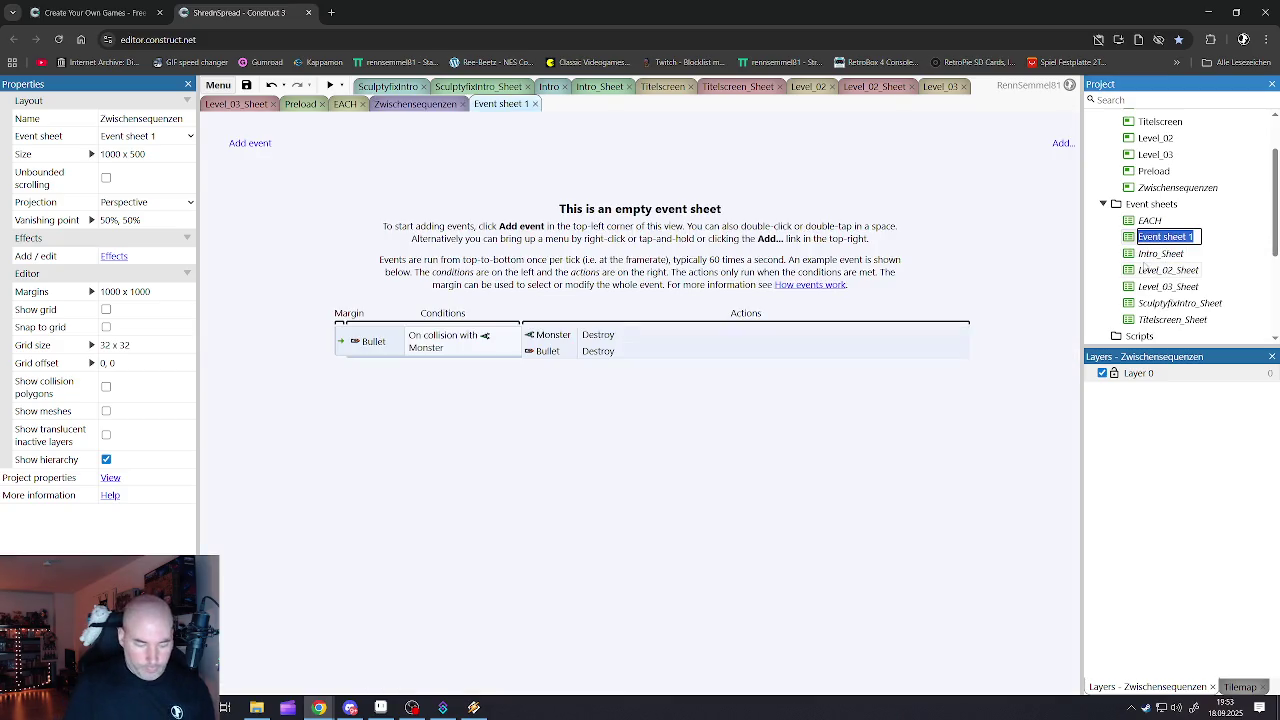
{"action": "type", "text": "Zwqun"}
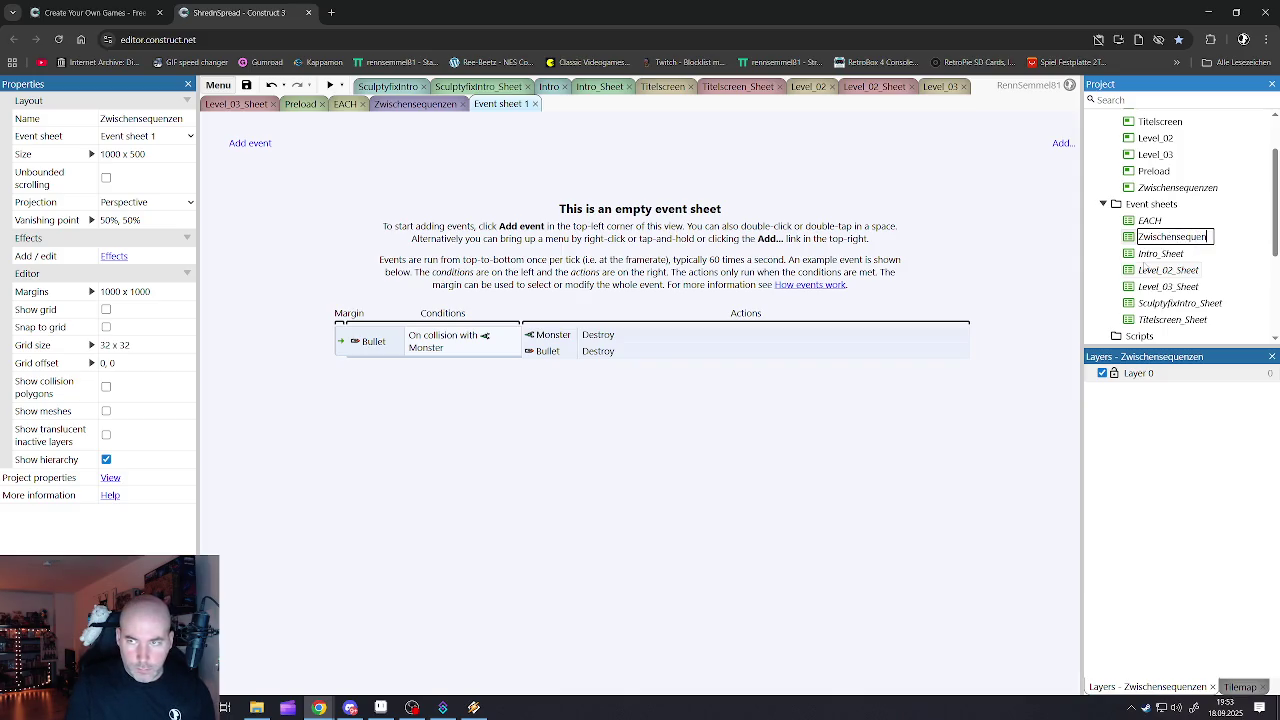
{"action": "type", "text": "_Sheet"}
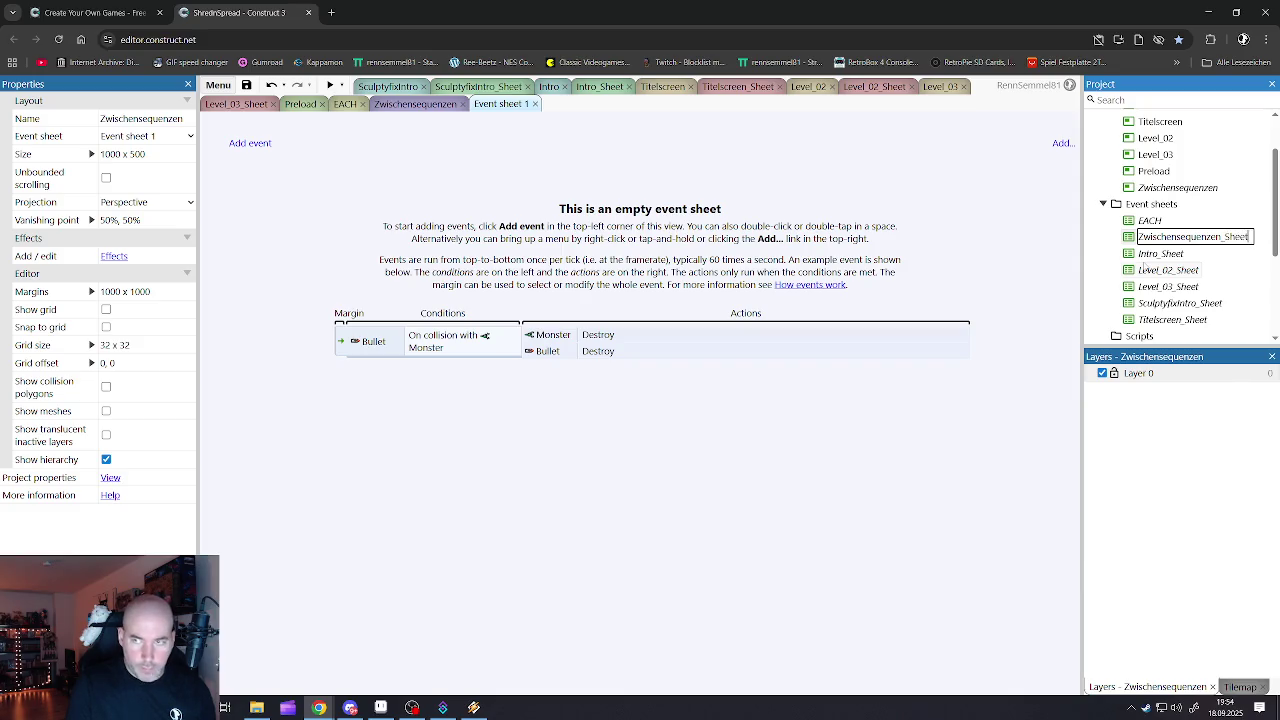
{"action": "key", "text": "Return"}
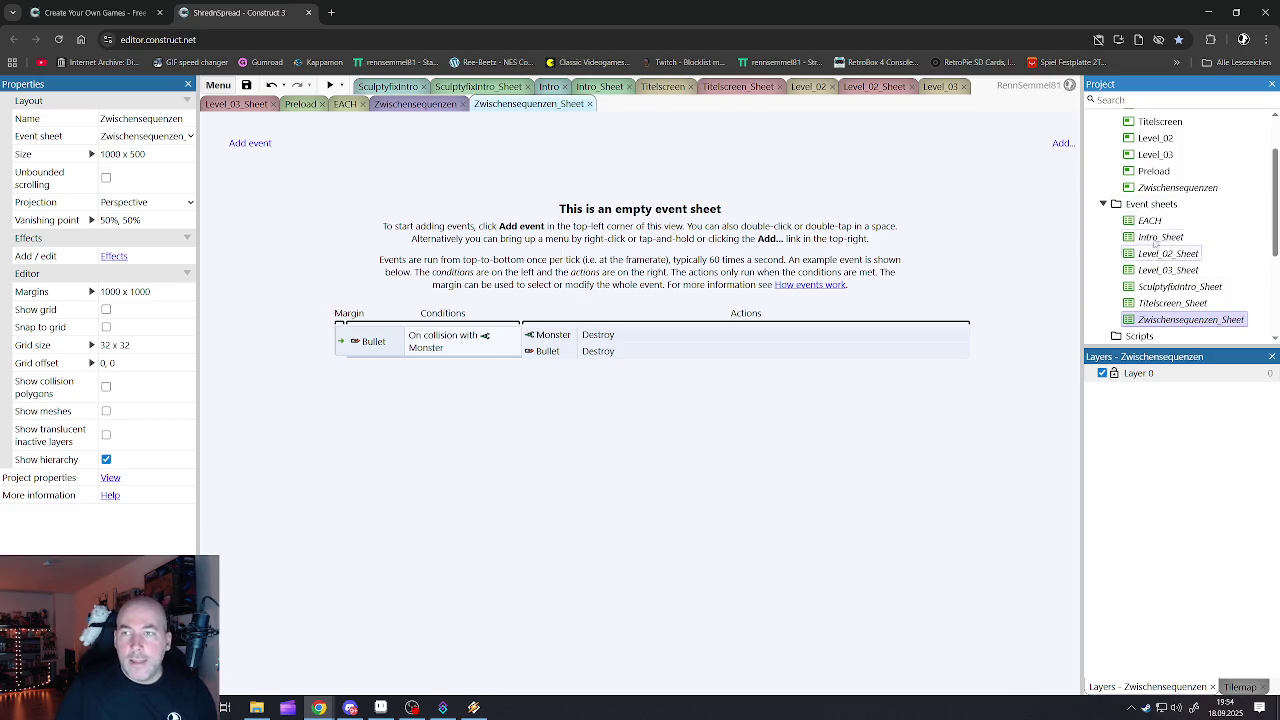
{"action": "double_click", "coordinate": [1150, 188]}
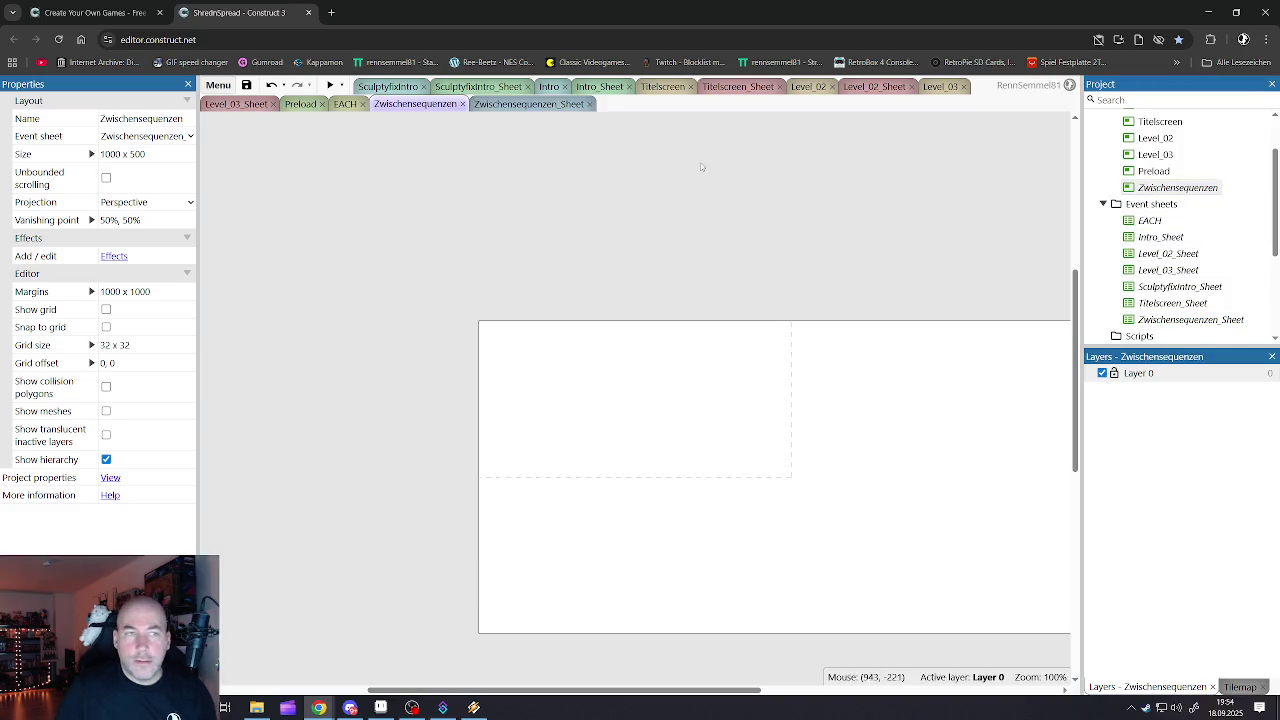
- Narrow the Properties panel, then open the Intro layout's title sprite and its 114-frame animation
{"action": "mouse_move", "coordinate": [198, 135]}
{"action": "left_mouse_down"}
{"action": "mouse_move", "coordinate": [171, 135]}
{"action": "mouse_move", "coordinate": [218, 135]}
{"action": "left_mouse_up"}
{"action": "scroll", "coordinate": [857, 401], "scroll_direction": "down", "scroll_amount": 5}
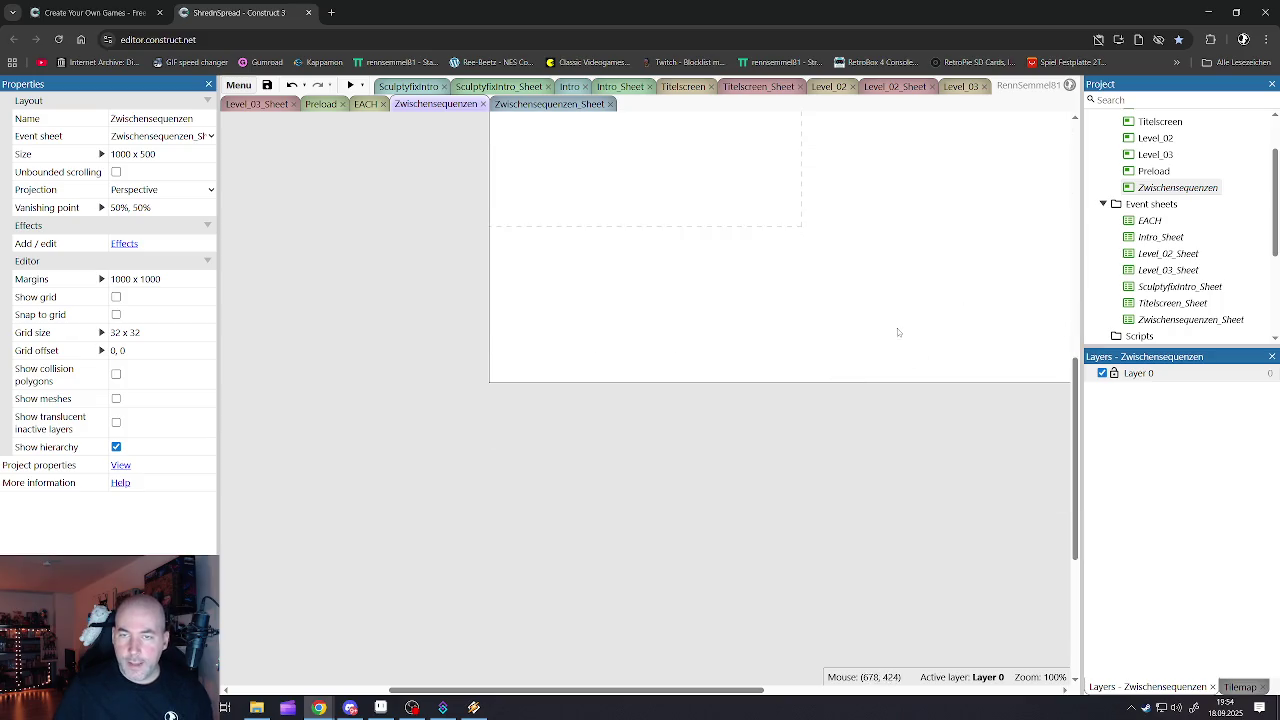
{"action": "scroll", "coordinate": [900, 331], "scroll_direction": "up", "scroll_amount": 2}
{"action": "scroll", "coordinate": [811, 334], "scroll_direction": "down", "scroll_amount": 2, "text": "ctrl"}
{"action": "scroll", "coordinate": [937, 329], "scroll_direction": "up", "scroll_amount": 1, "text": "ctrl"}
{"action": "scroll", "coordinate": [808, 295], "scroll_direction": "up", "scroll_amount": 2, "text": "ctrl"}
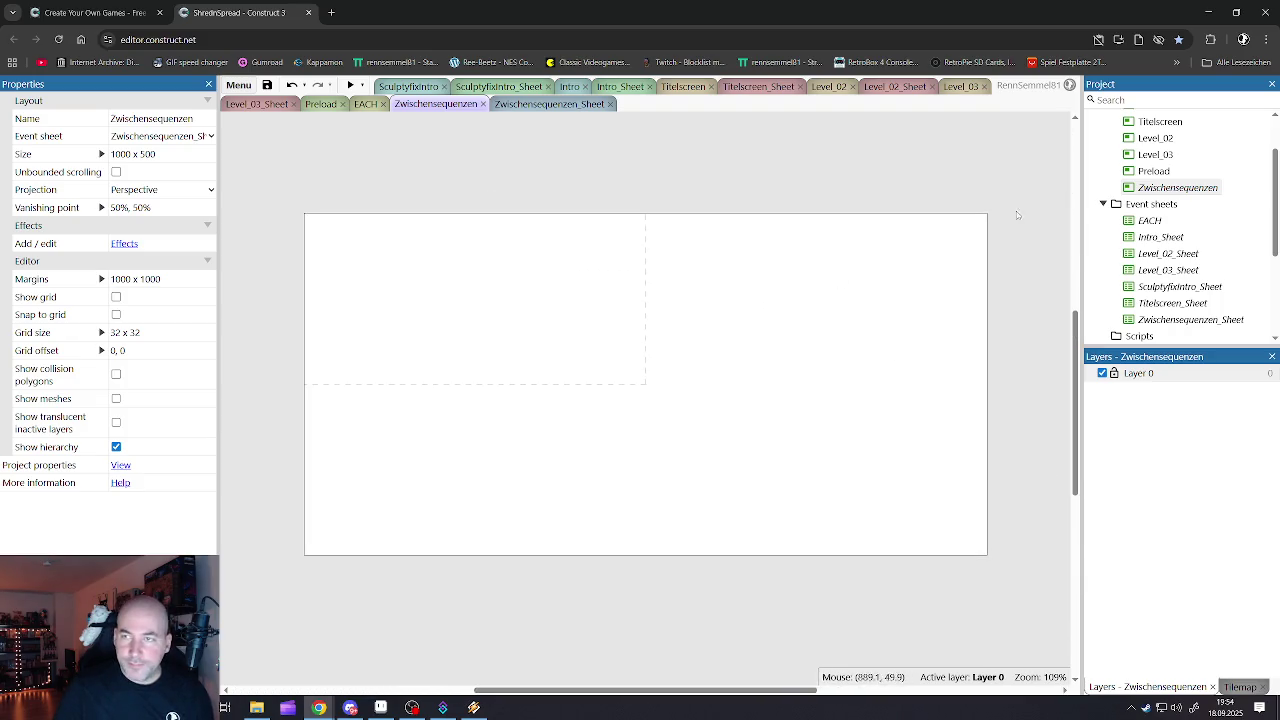
{"action": "scroll", "coordinate": [1148, 165], "scroll_direction": "up", "scroll_amount": 1}
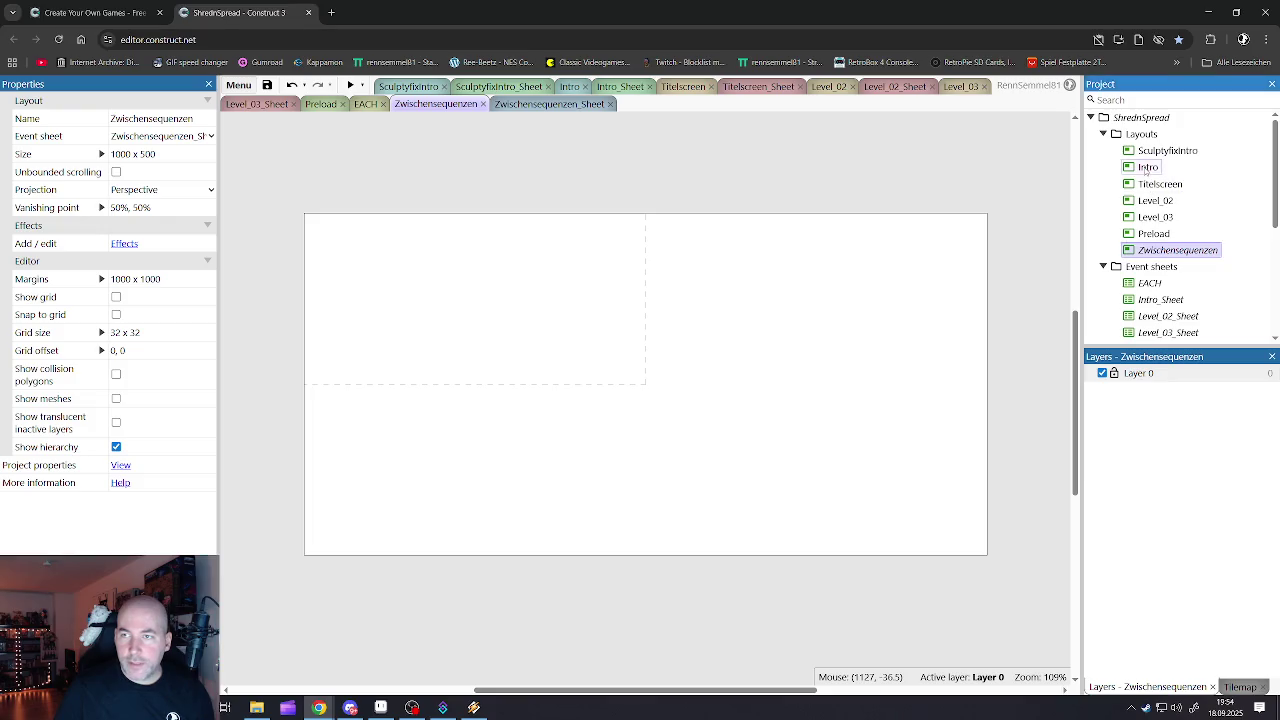
{"action": "double_click", "coordinate": [1148, 167]}
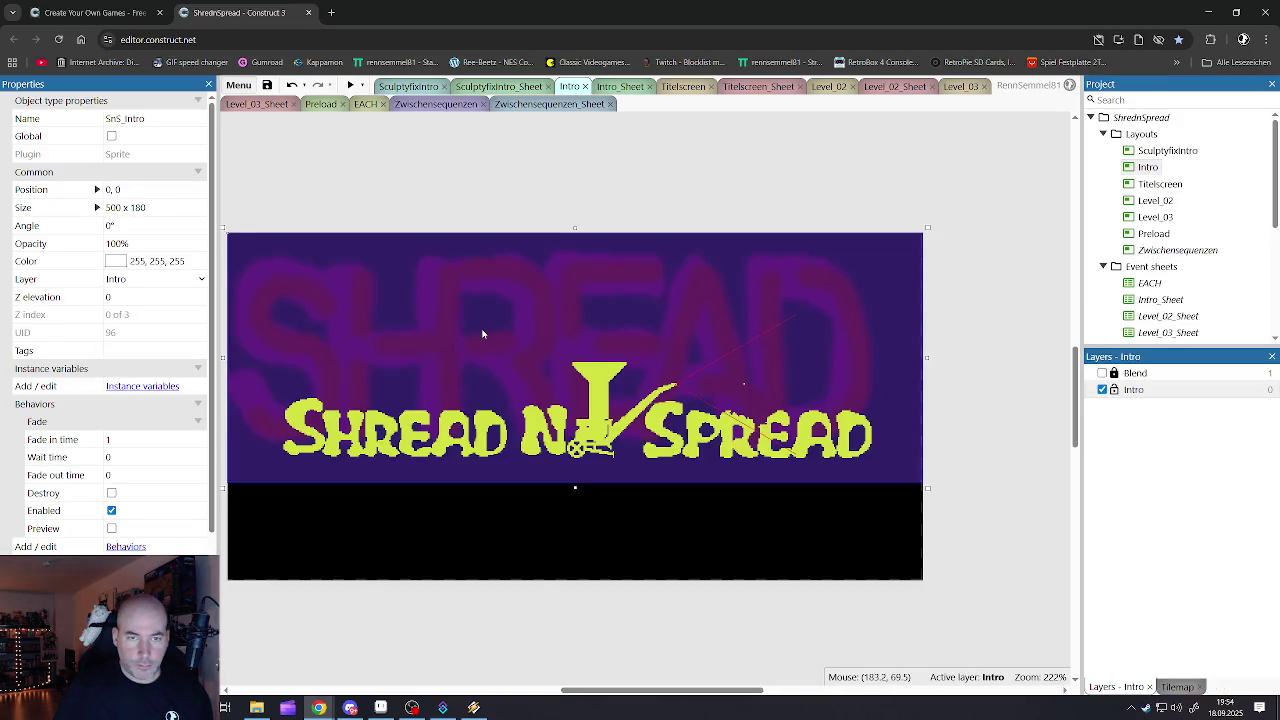
{"action": "double_click", "coordinate": [576, 257]}
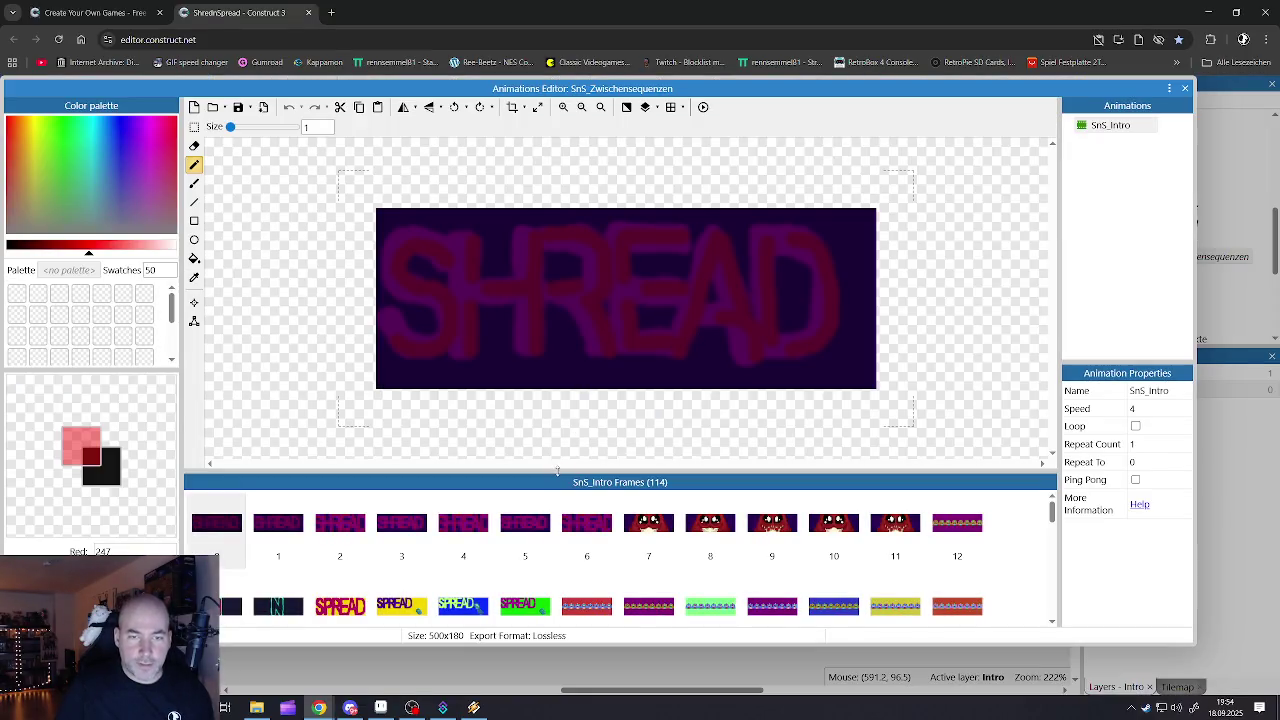
- Select frames 1 through 113 of SnS_Intro, delete them, and enlarge the frame canvas
{"action": "left_click_drag", "start_coordinate": [557, 471], "coordinate": [557, 205]}
{"action": "scroll", "coordinate": [503, 420], "scroll_direction": "down", "scroll_amount": 1}
{"action": "scroll", "coordinate": [503, 420], "scroll_direction": "down", "scroll_amount": 3}
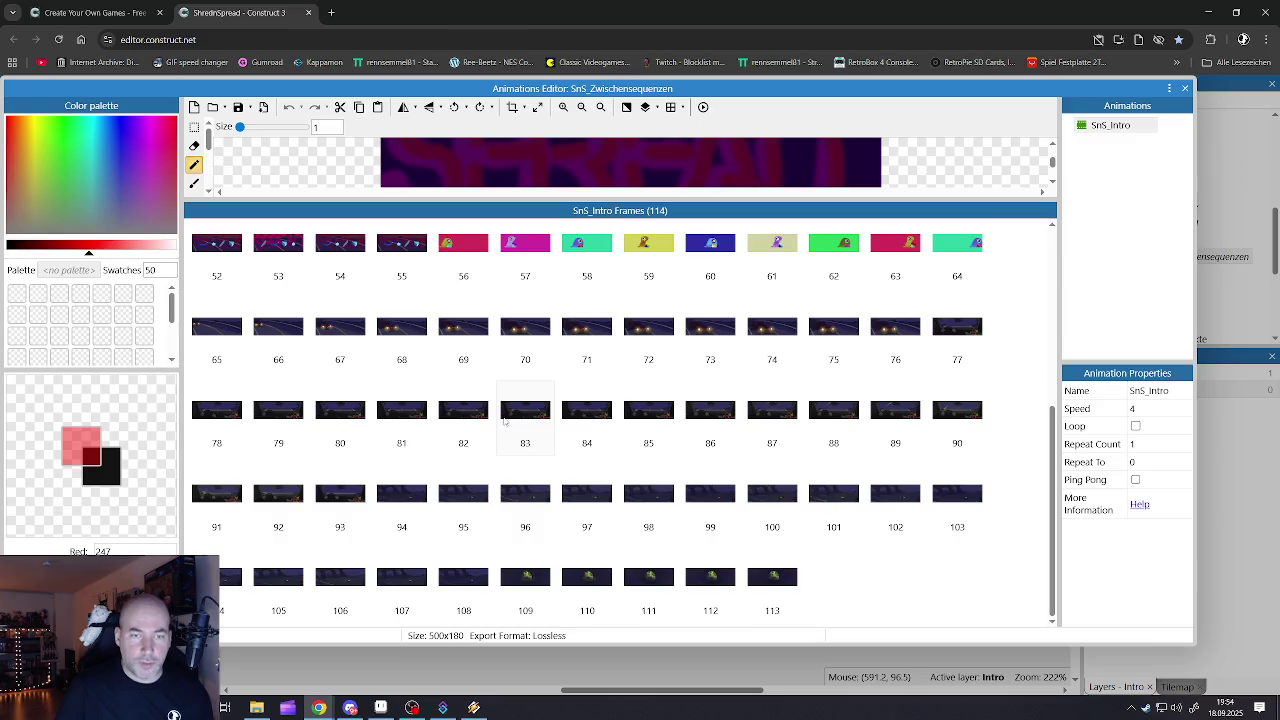
{"action": "scroll", "coordinate": [505, 421], "scroll_direction": "up", "scroll_amount": 2}
{"action": "scroll", "coordinate": [505, 421], "scroll_direction": "up", "scroll_amount": 3}
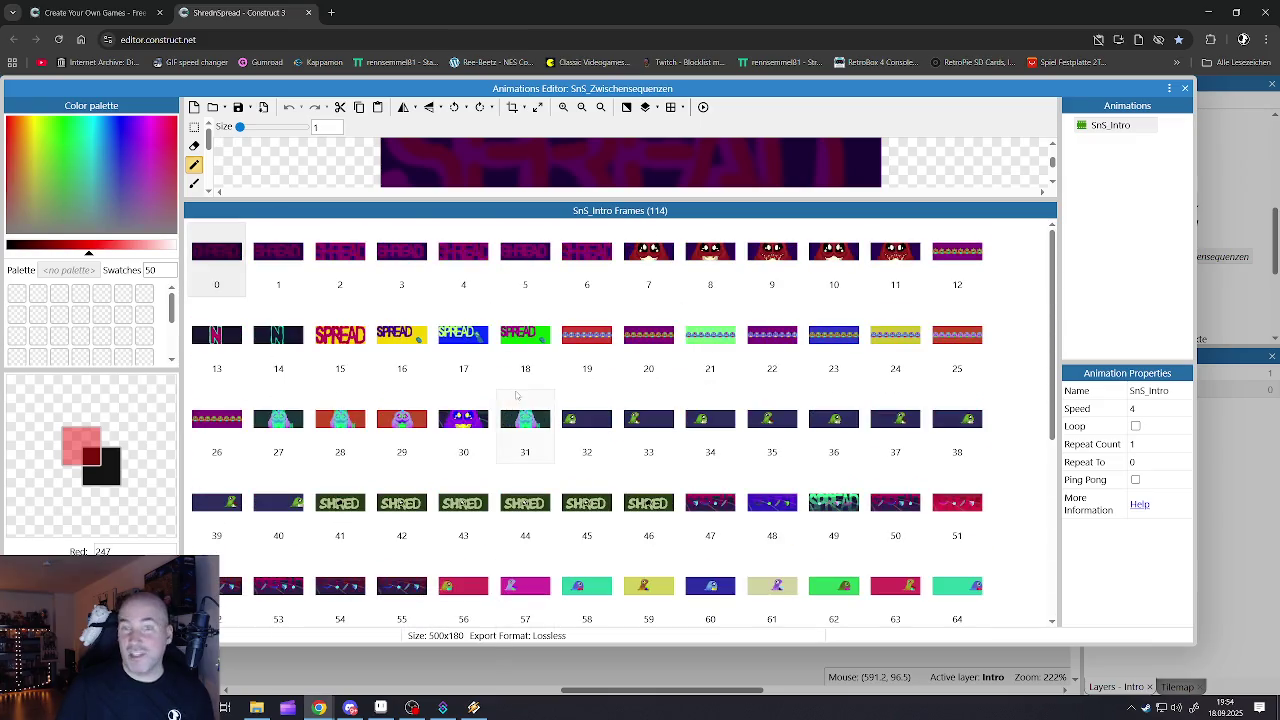
{"action": "left_click", "coordinate": [515, 381]}
{"action": "scroll", "coordinate": [515, 400], "scroll_direction": "down", "scroll_amount": 2}
{"action": "scroll", "coordinate": [520, 450], "scroll_direction": "down", "scroll_amount": 2}
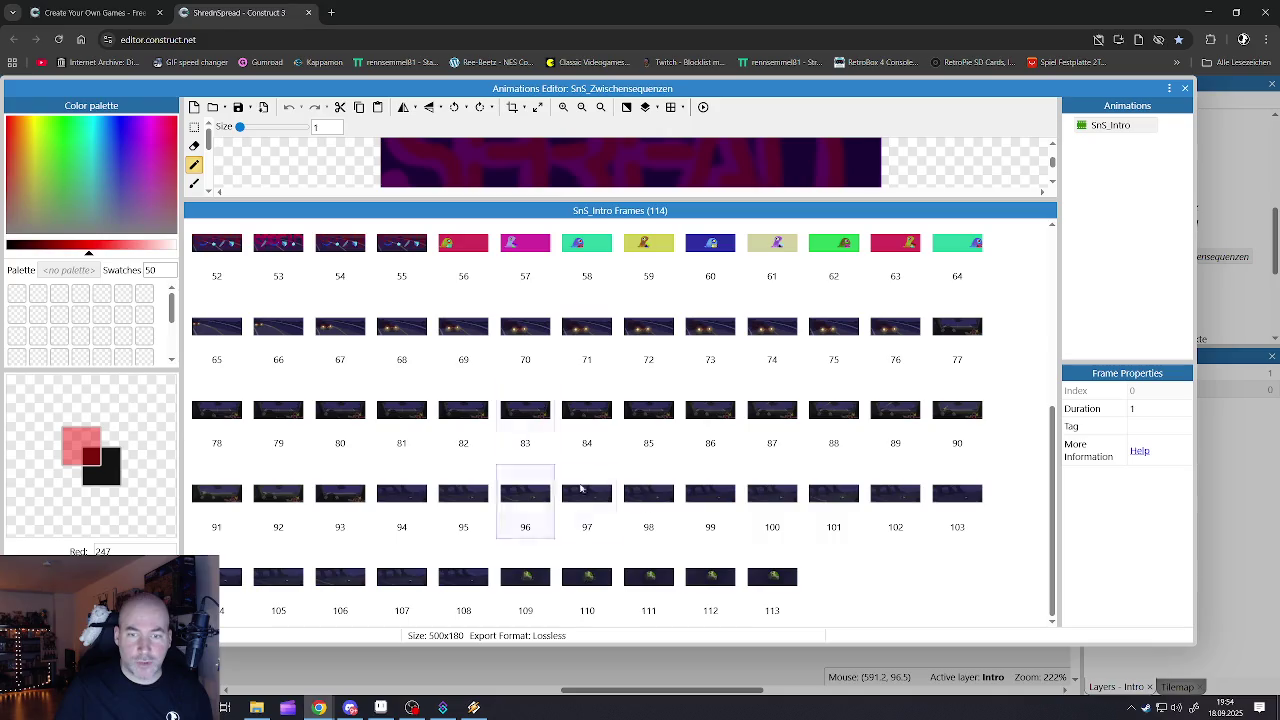
{"action": "left_click", "coordinate": [759, 587], "text": "shift"}
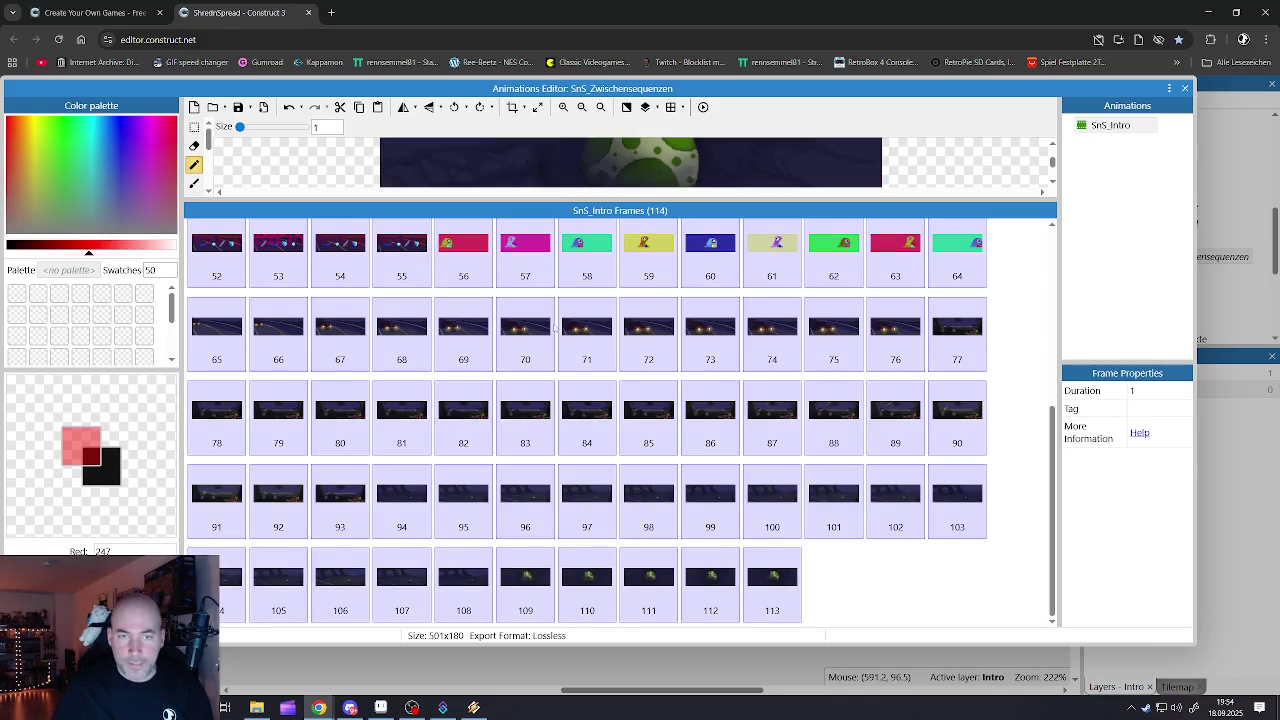
{"action": "scroll", "coordinate": [337, 287], "scroll_direction": "up", "scroll_amount": 5}
{"action": "left_click", "coordinate": [278, 262]}
{"action": "scroll", "coordinate": [520, 420], "scroll_direction": "down", "scroll_amount": 4}
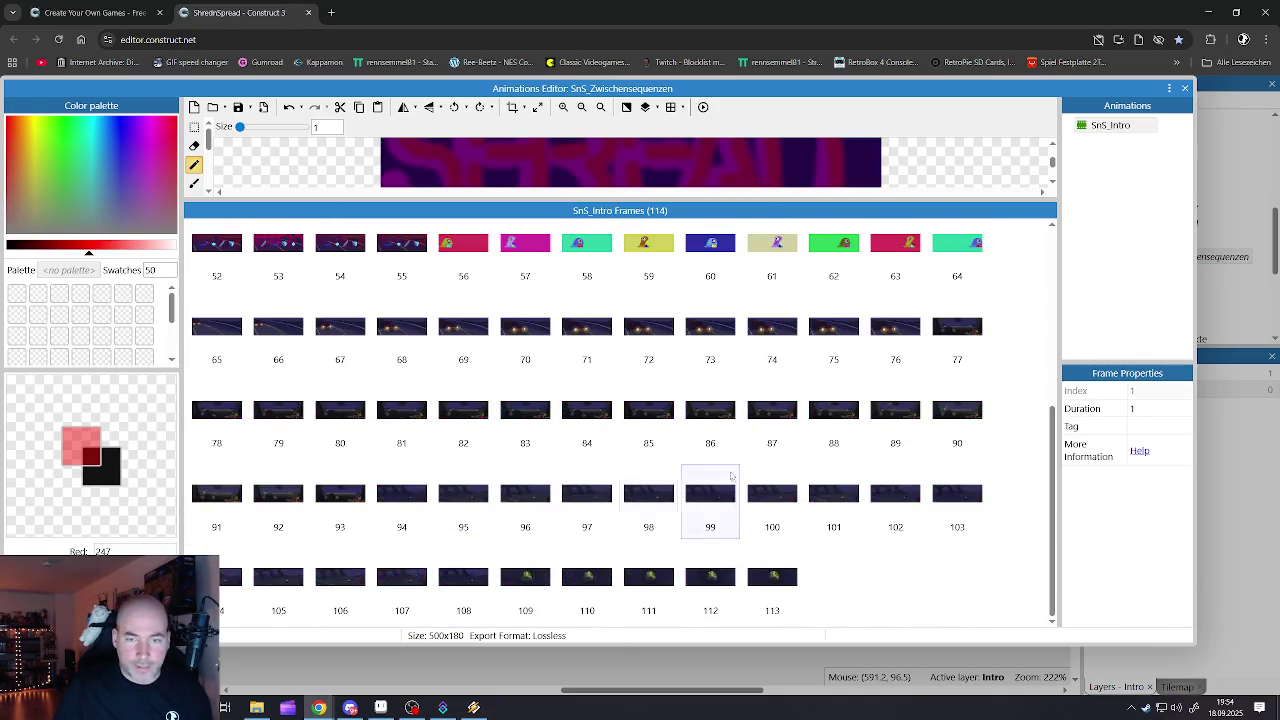
{"action": "left_click", "coordinate": [773, 570], "text": "shift"}
{"action": "key", "text": "Delete"}
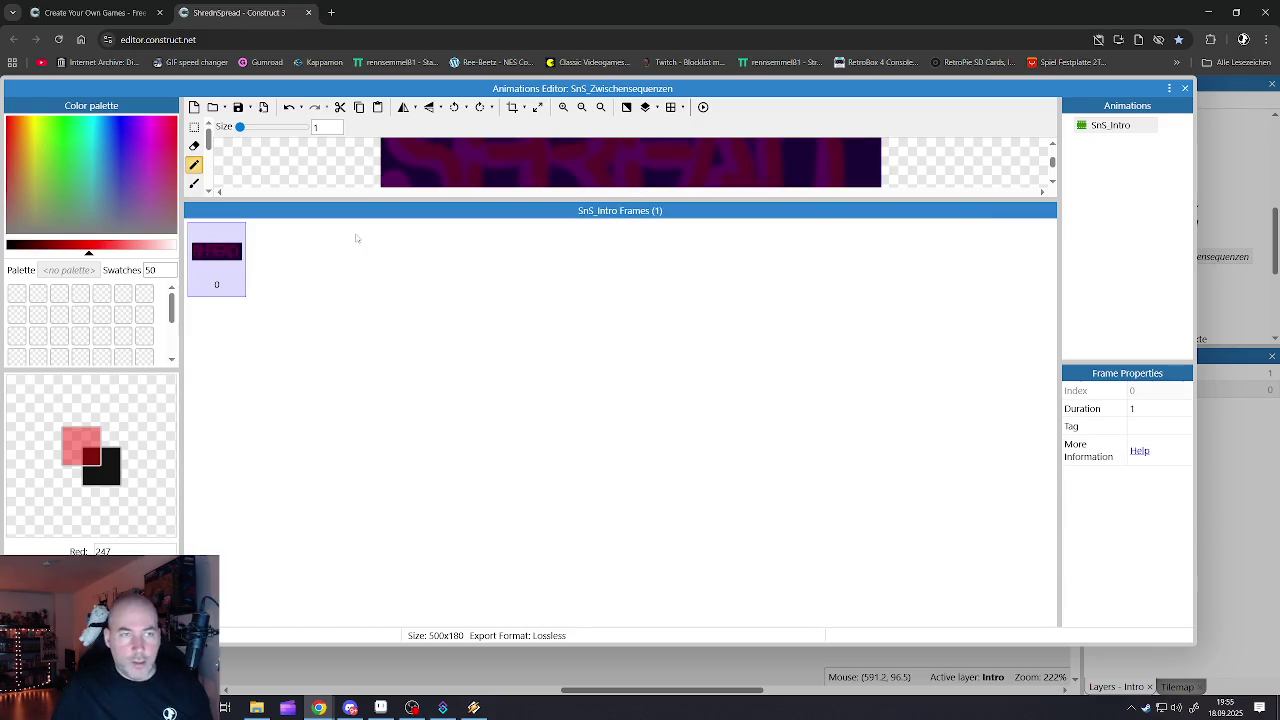
{"action": "left_click_drag", "start_coordinate": [304, 200], "coordinate": [304, 452]}
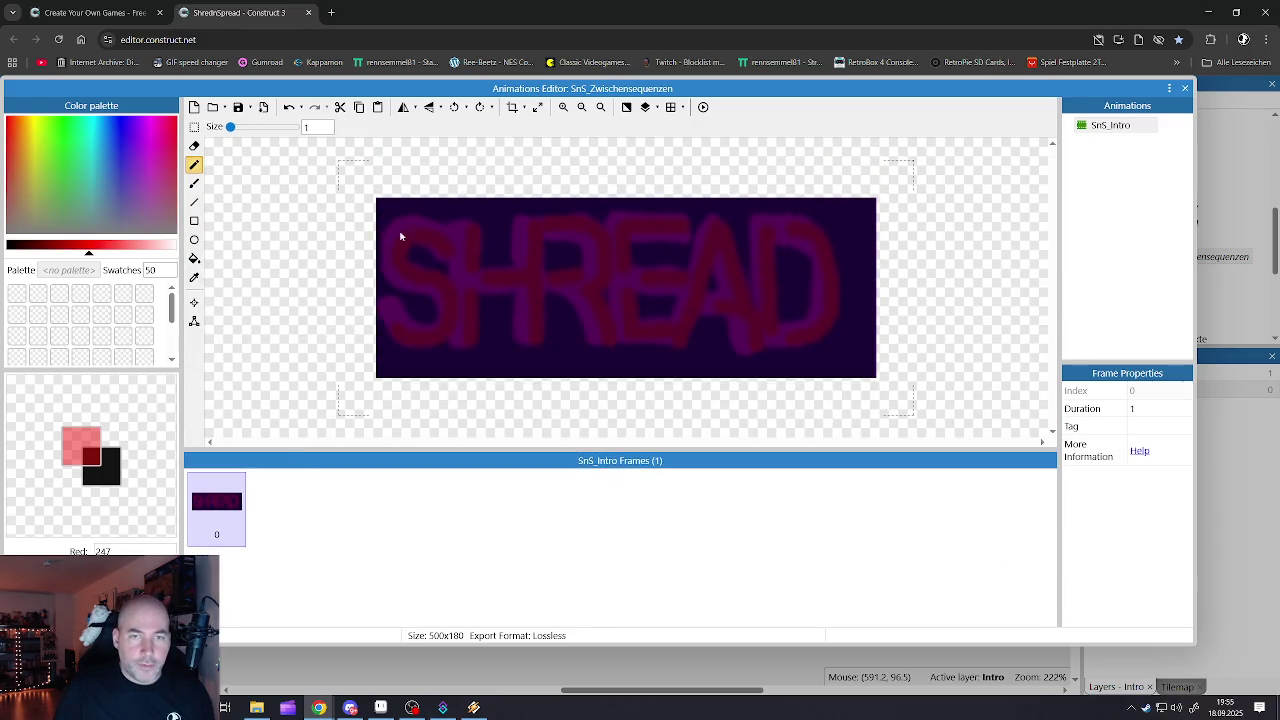
- Import the seven nach_01 PNGs from Background > Zwischensequenzen as animation frames
{"action": "left_click", "coordinate": [212, 107]}
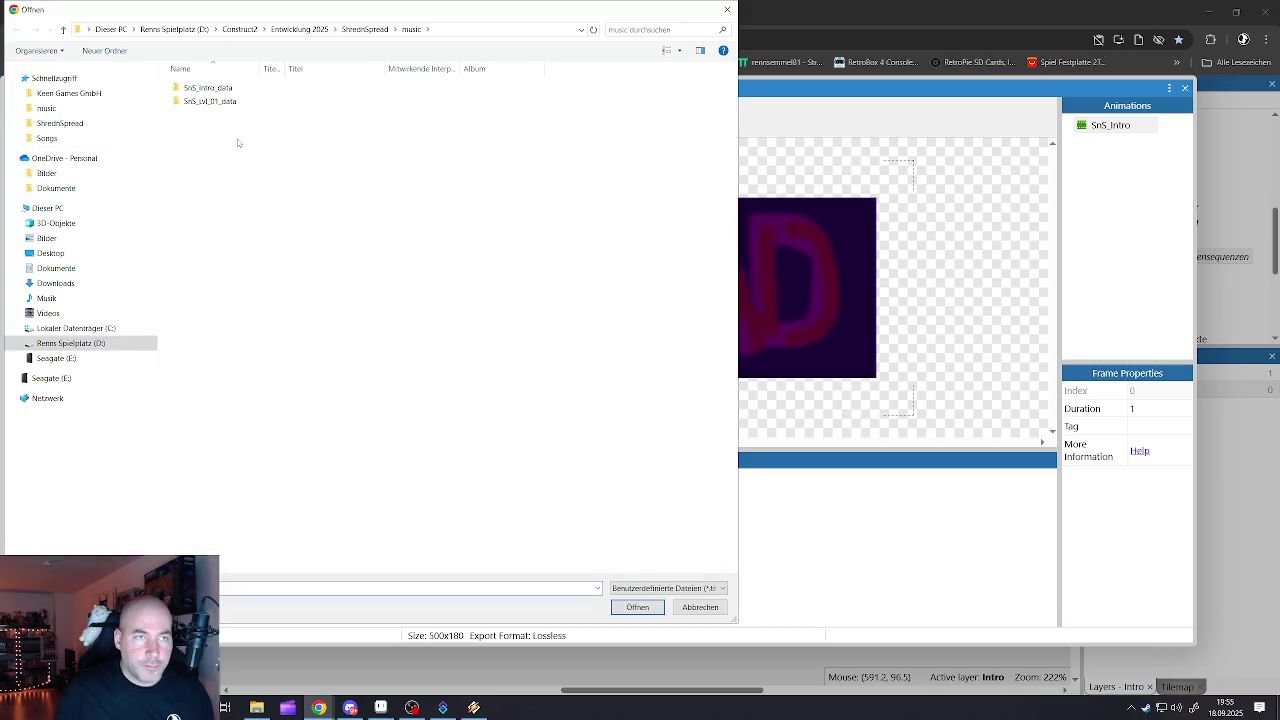
{"action": "double_click", "coordinate": [212, 101]}
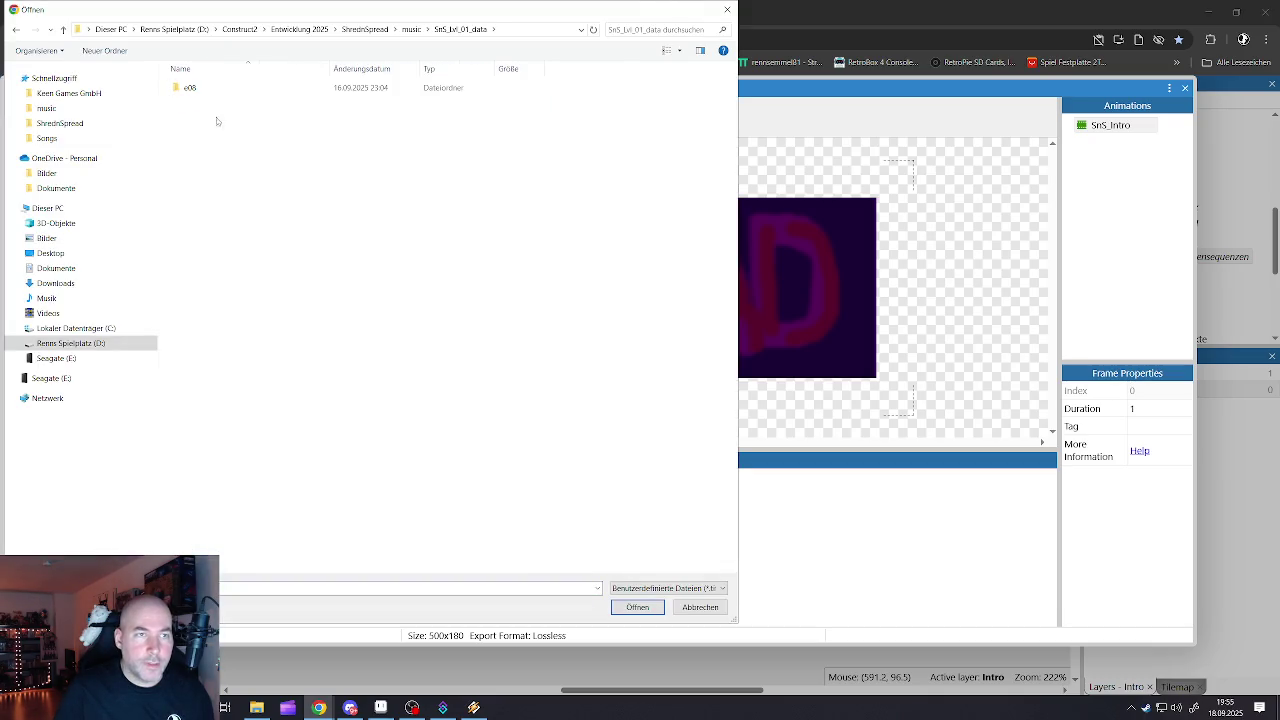
{"action": "left_click", "coordinate": [411, 29]}
{"action": "left_click", "coordinate": [366, 29]}
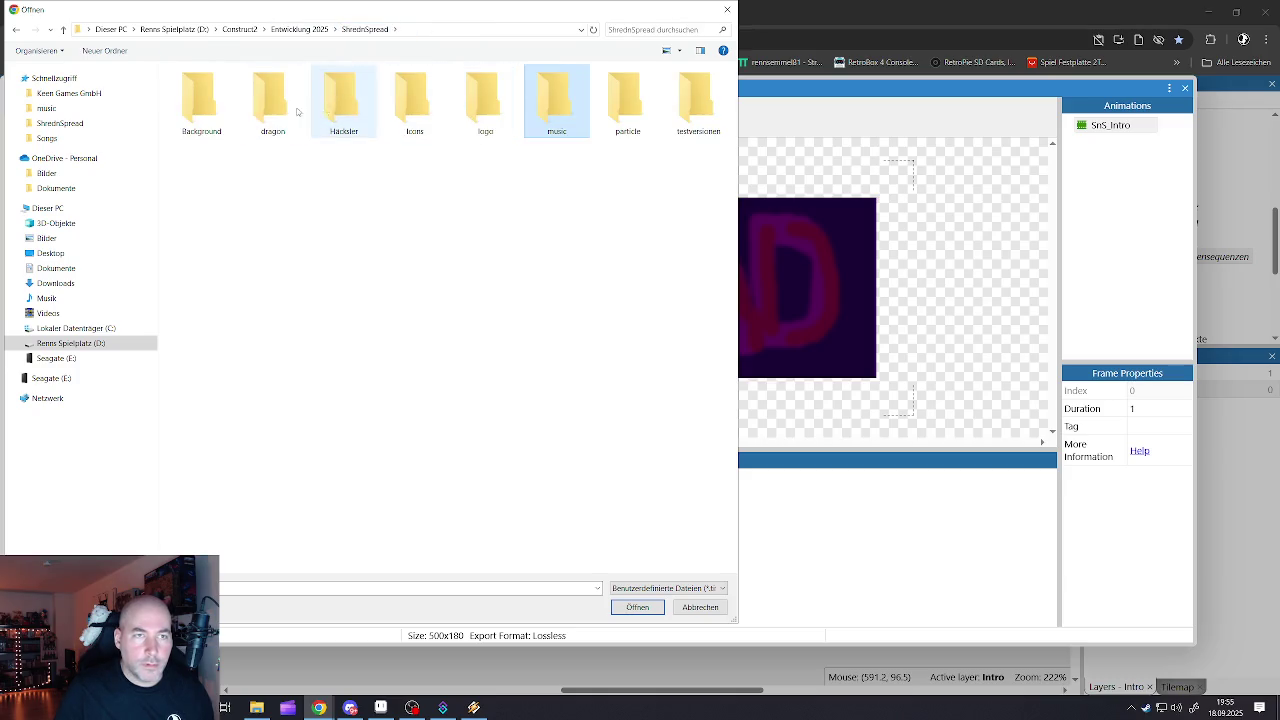
{"action": "double_click", "coordinate": [201, 102]}
{"action": "double_click", "coordinate": [485, 100]}
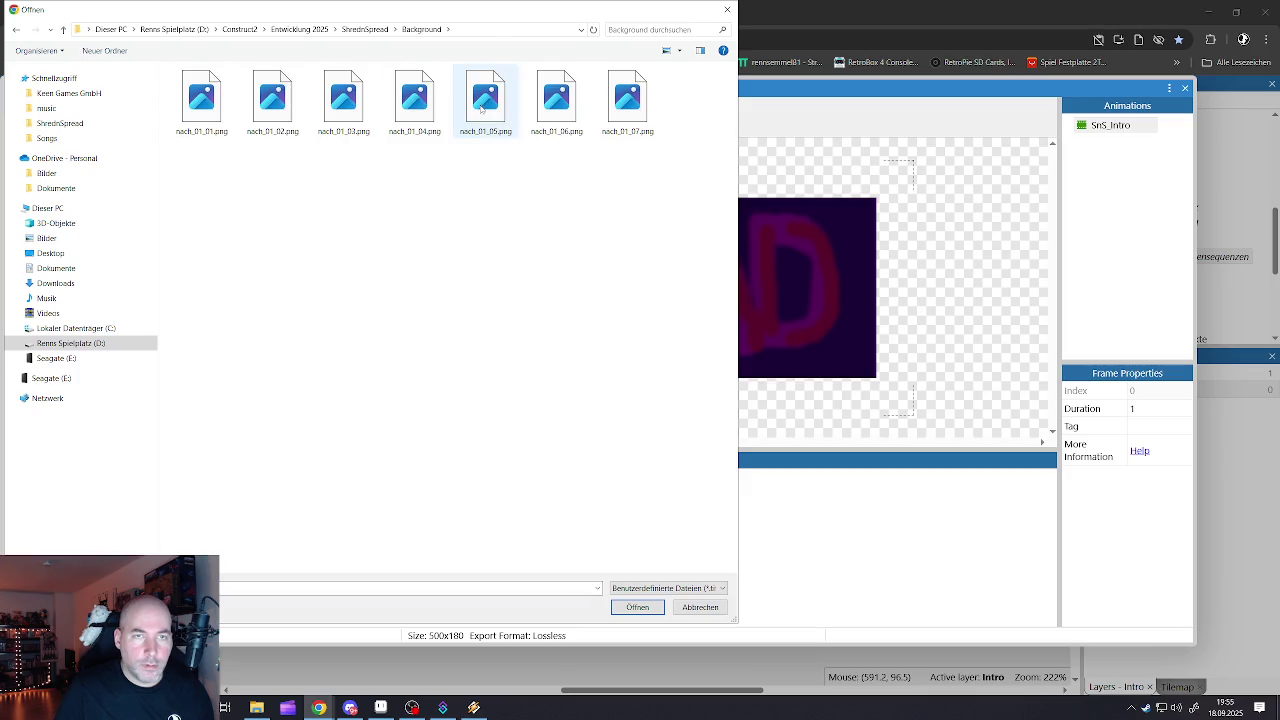
{"action": "left_click", "coordinate": [636, 122], "text": "shift"}
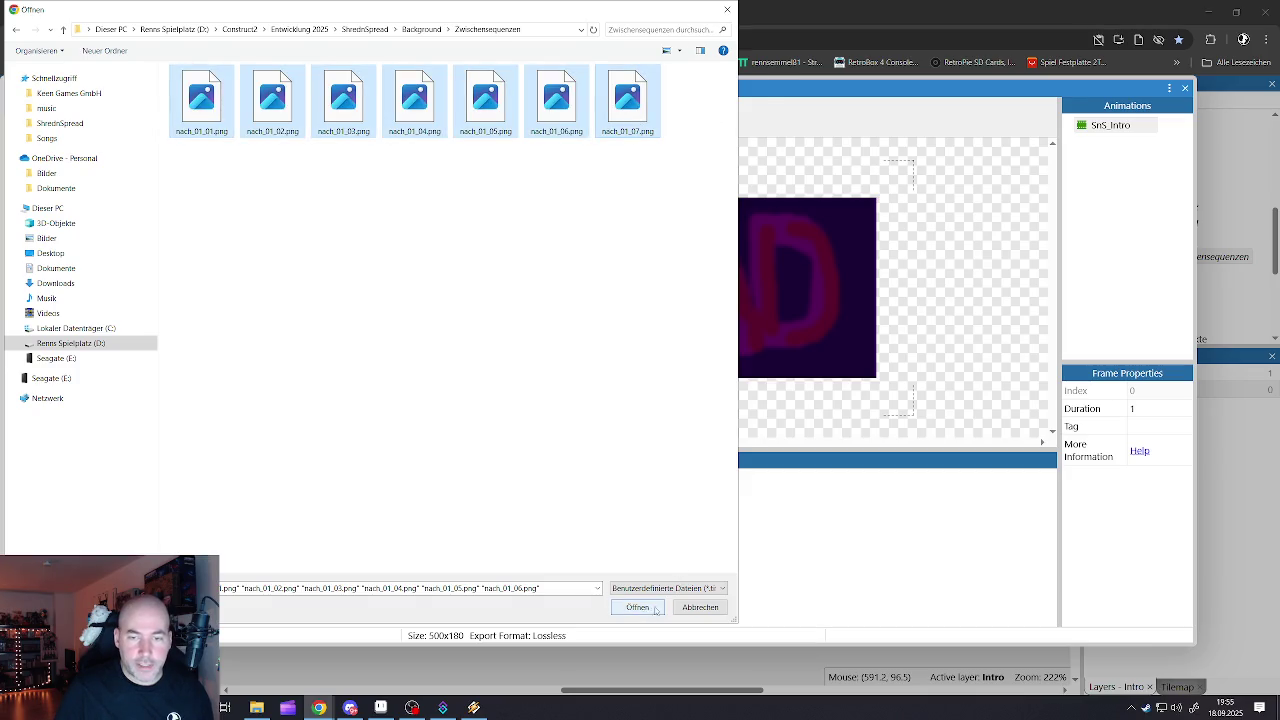
{"action": "left_click", "coordinate": [645, 608]}
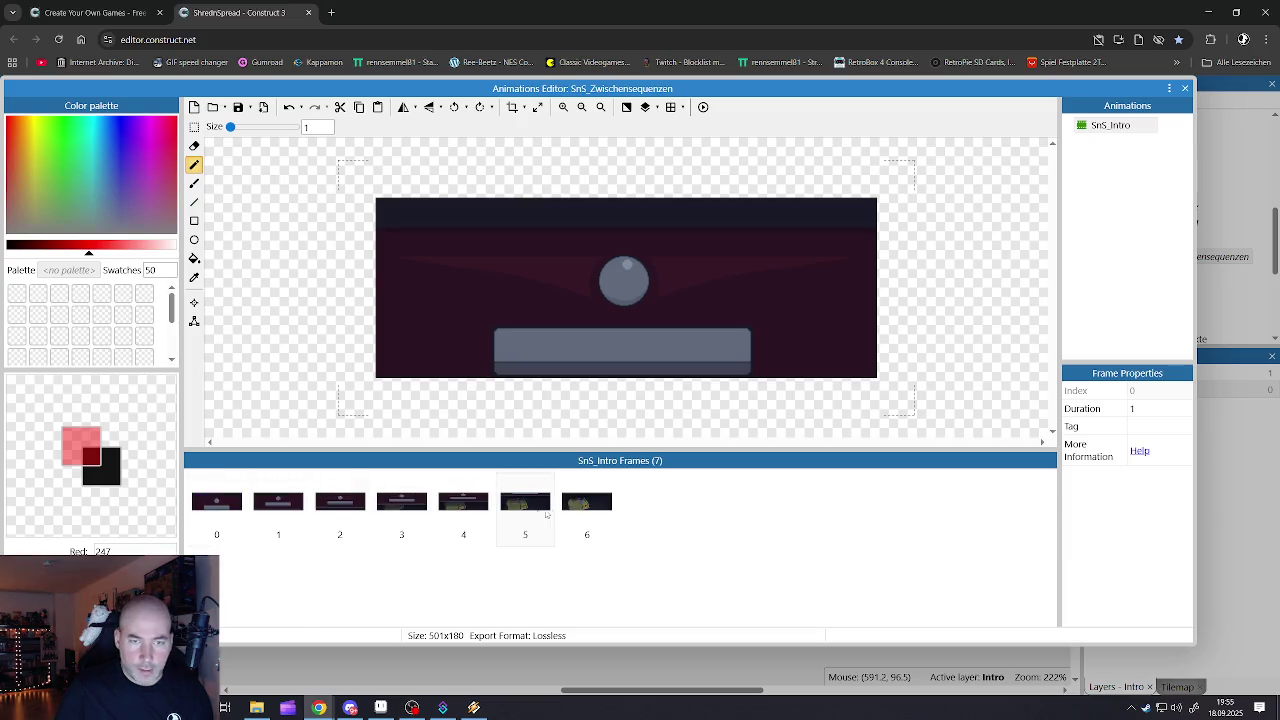
- Rename the SnS_Intro animation to SnS_ZS_nach_01
{"action": "left_click", "coordinate": [1104, 128]}
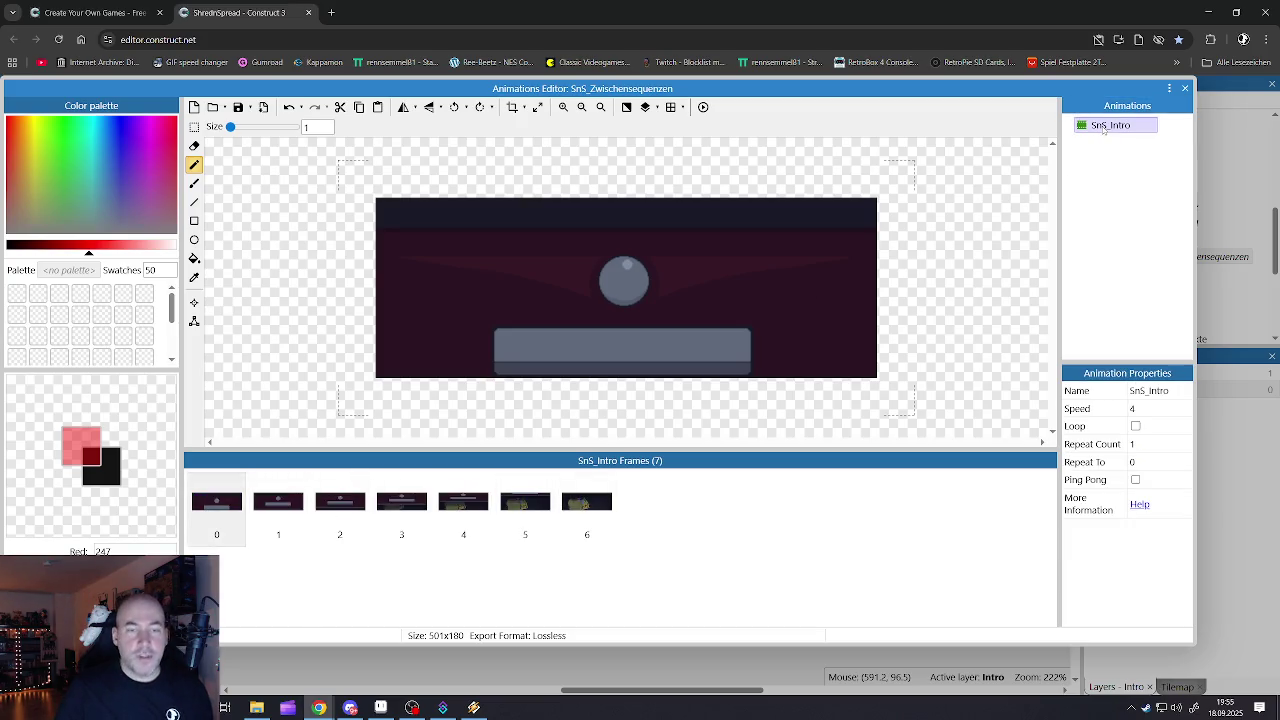
{"action": "double_click", "coordinate": [1108, 126]}
{"action": "left_click", "coordinate": [1140, 129]}
{"action": "type", "text": "ZS_nach_"}
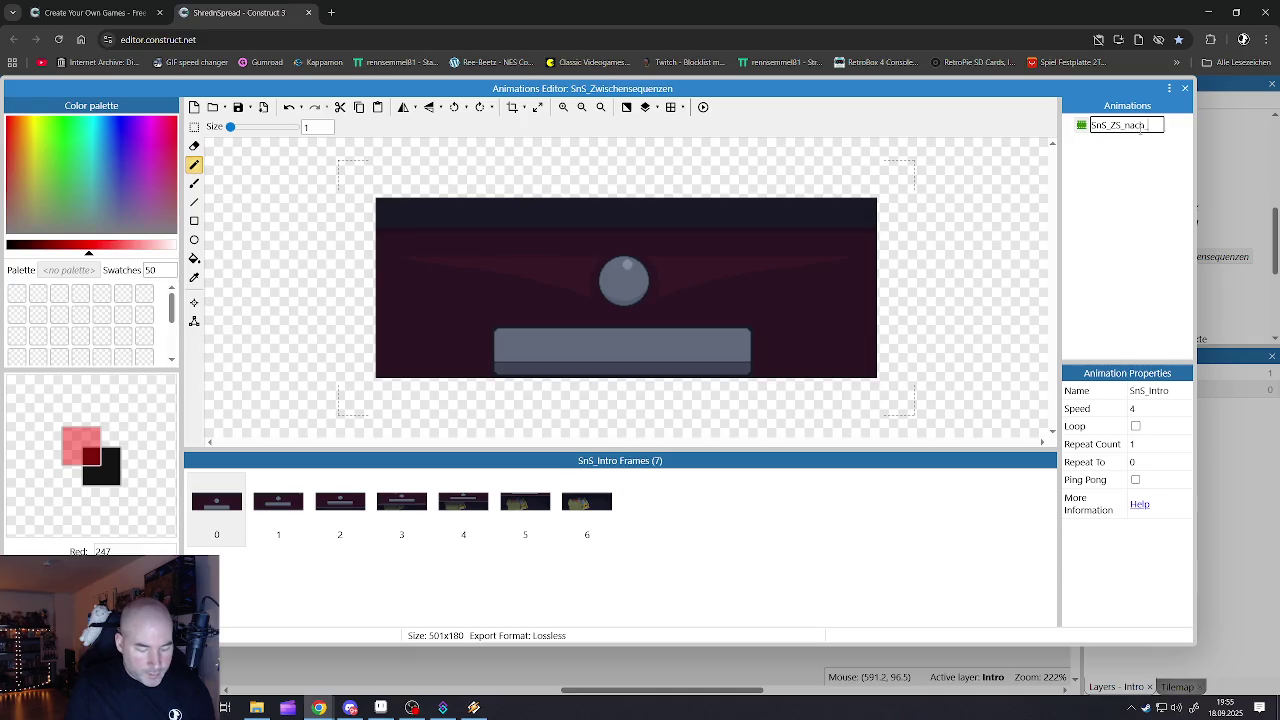
{"action": "type", "text": "lvl"}
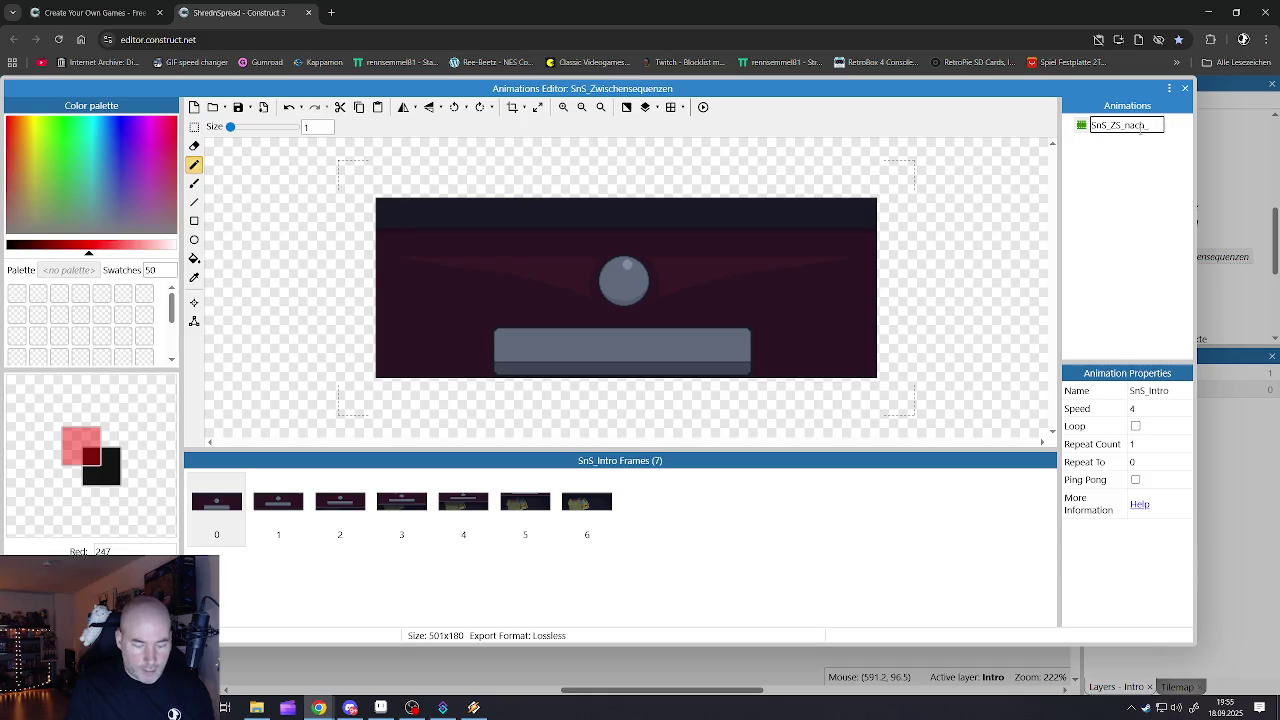
{"action": "type", "text": "01"}
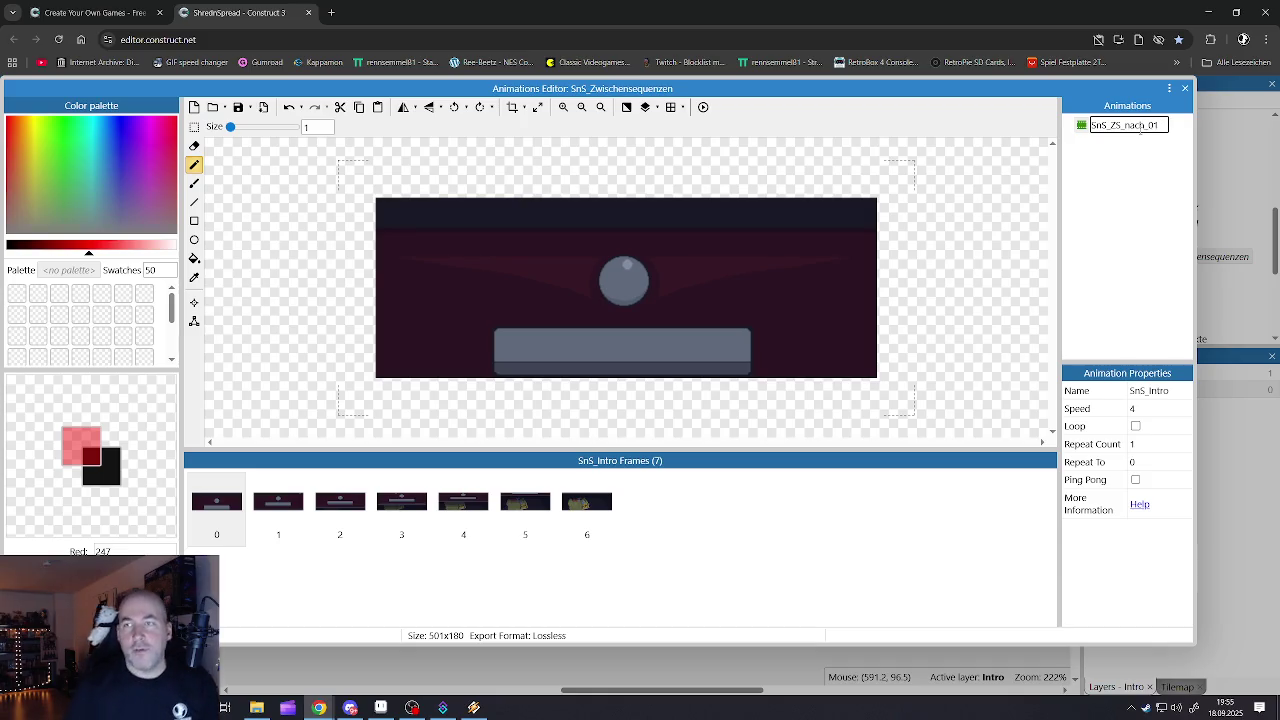
{"action": "key", "text": "Return"}
{"action": "mouse_move", "coordinate": [1158, 408]}
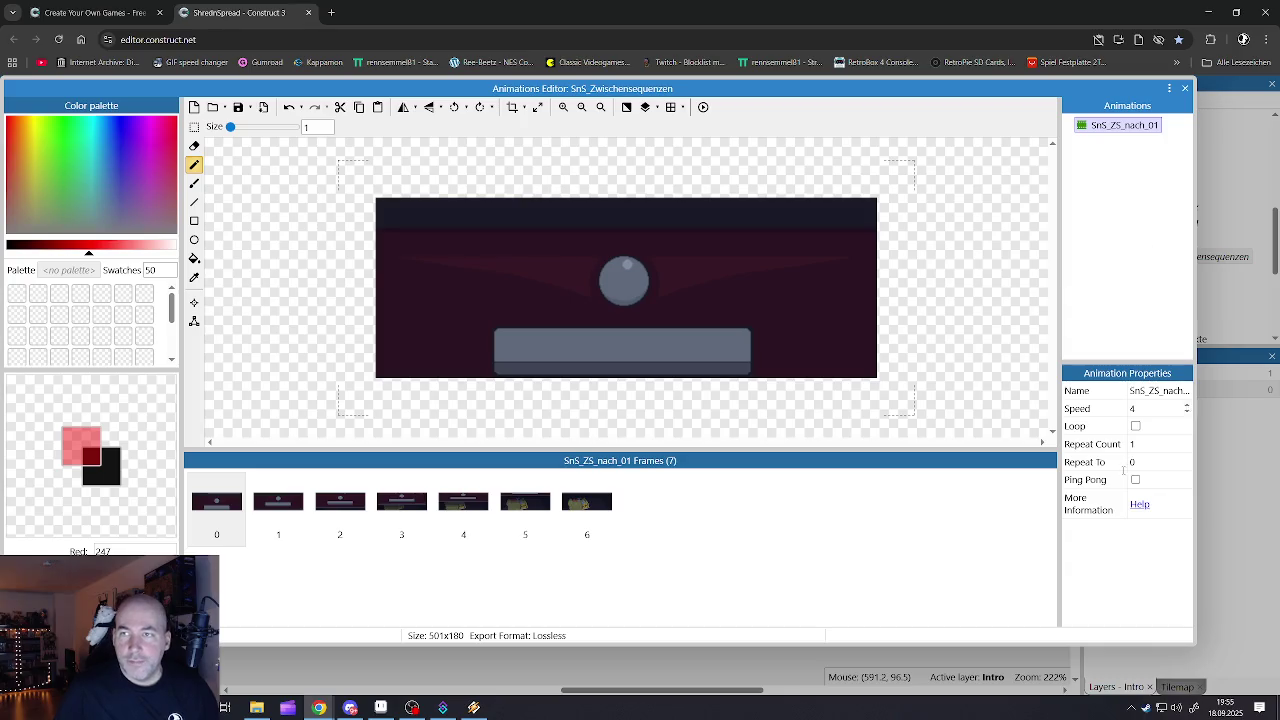
- Set the animation speed to 6 and preview playback, briefly checking the Origin image point
{"action": "left_click", "coordinate": [1137, 410]}
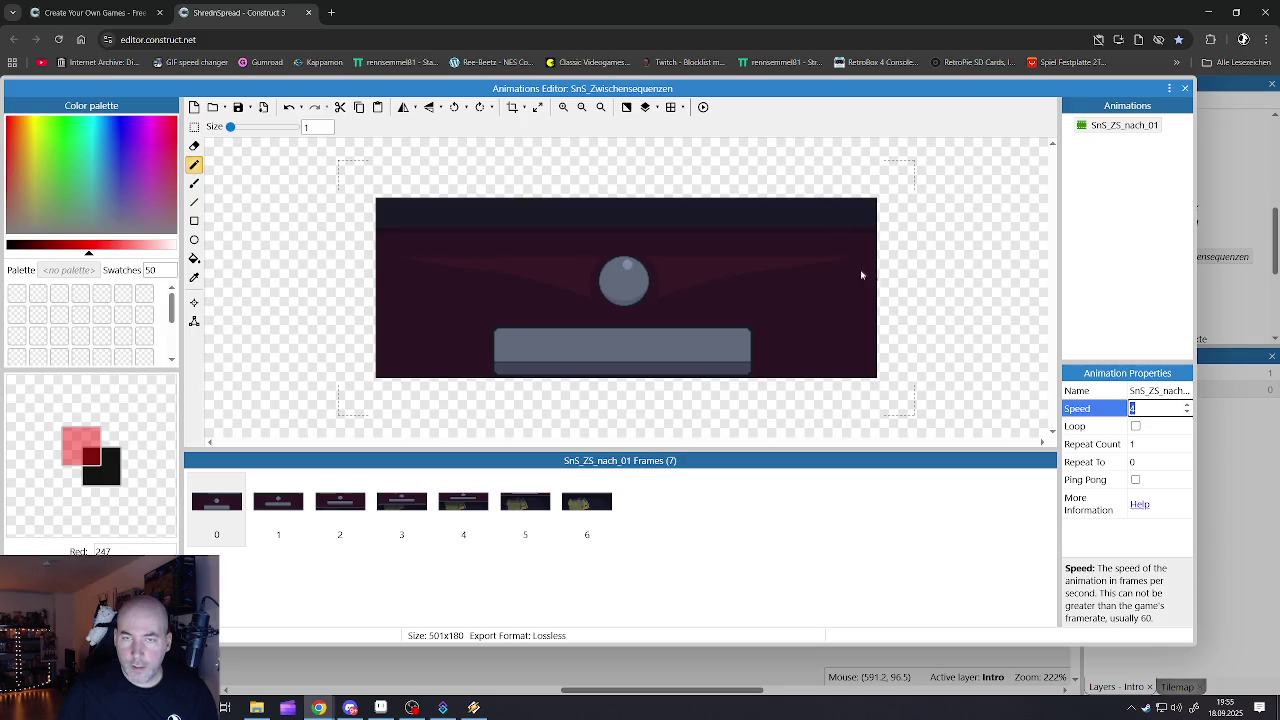
{"action": "left_click", "coordinate": [703, 107]}
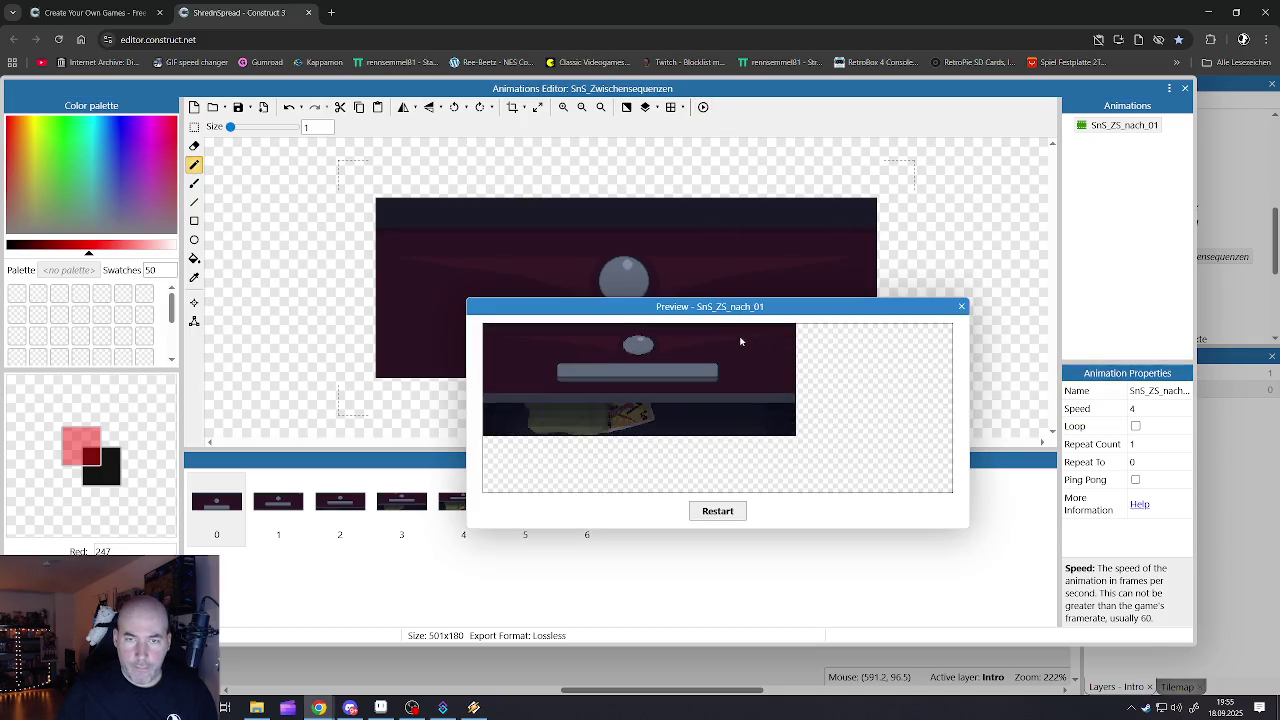
{"action": "left_click", "coordinate": [961, 306]}
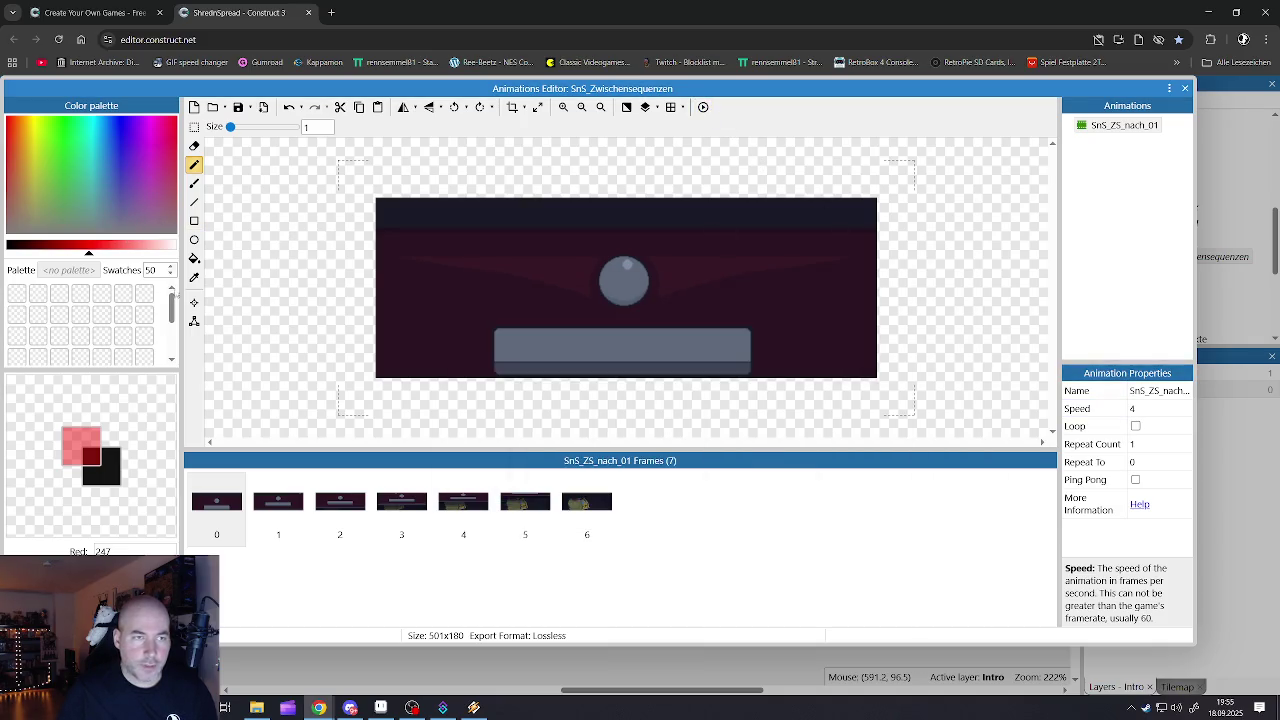
{"action": "left_click", "coordinate": [194, 303]}
{"action": "right_click", "coordinate": [73, 155]}
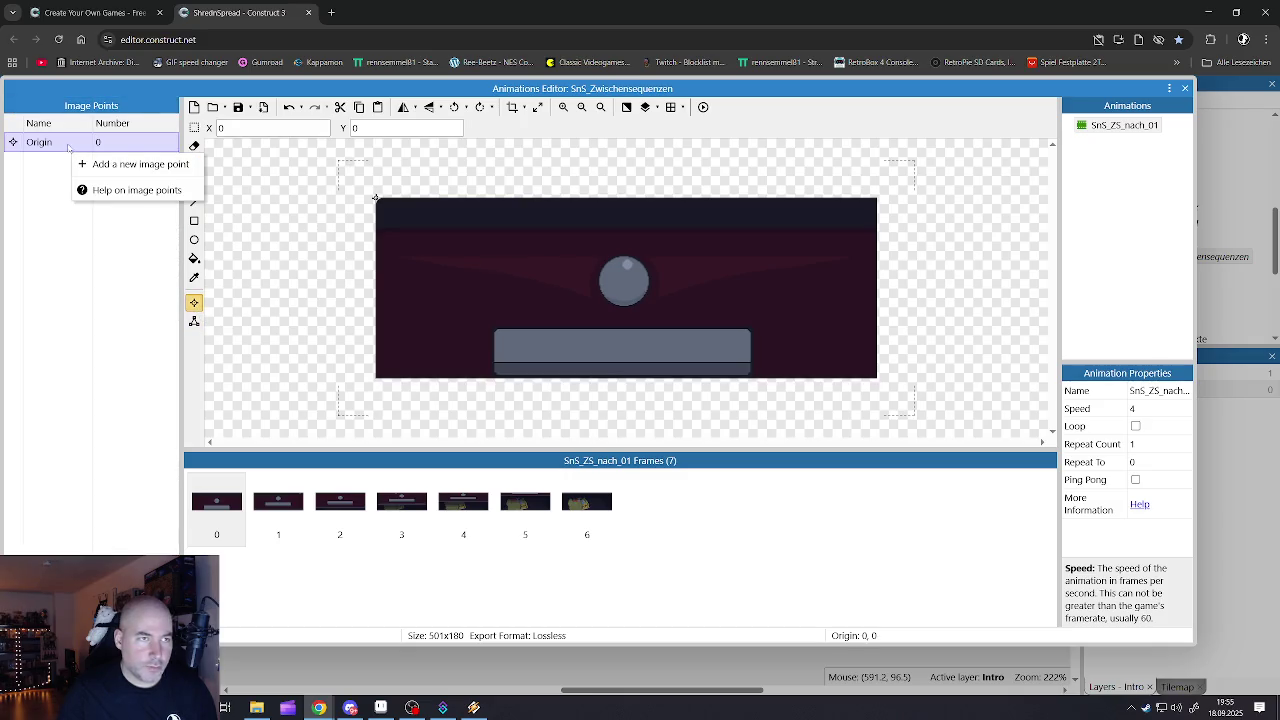
{"action": "right_click", "coordinate": [68, 148]}
{"action": "left_click", "coordinate": [113, 178]}
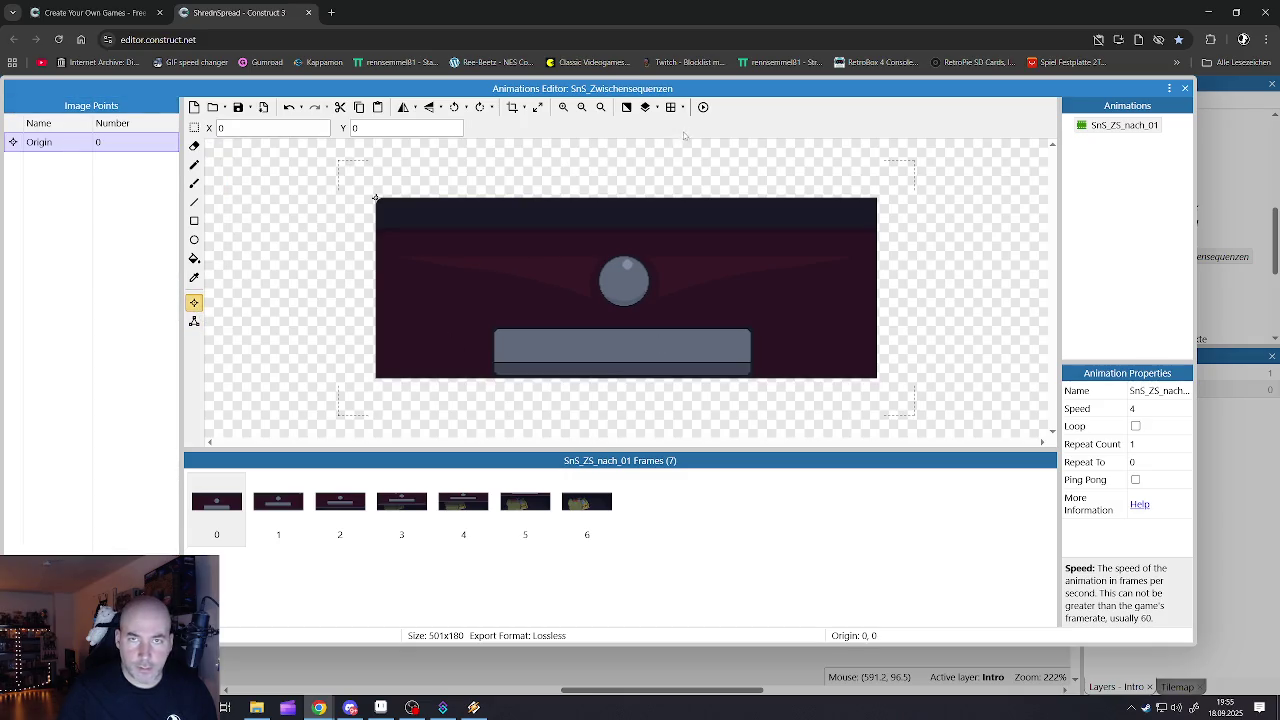
{"action": "left_click", "coordinate": [703, 107]}
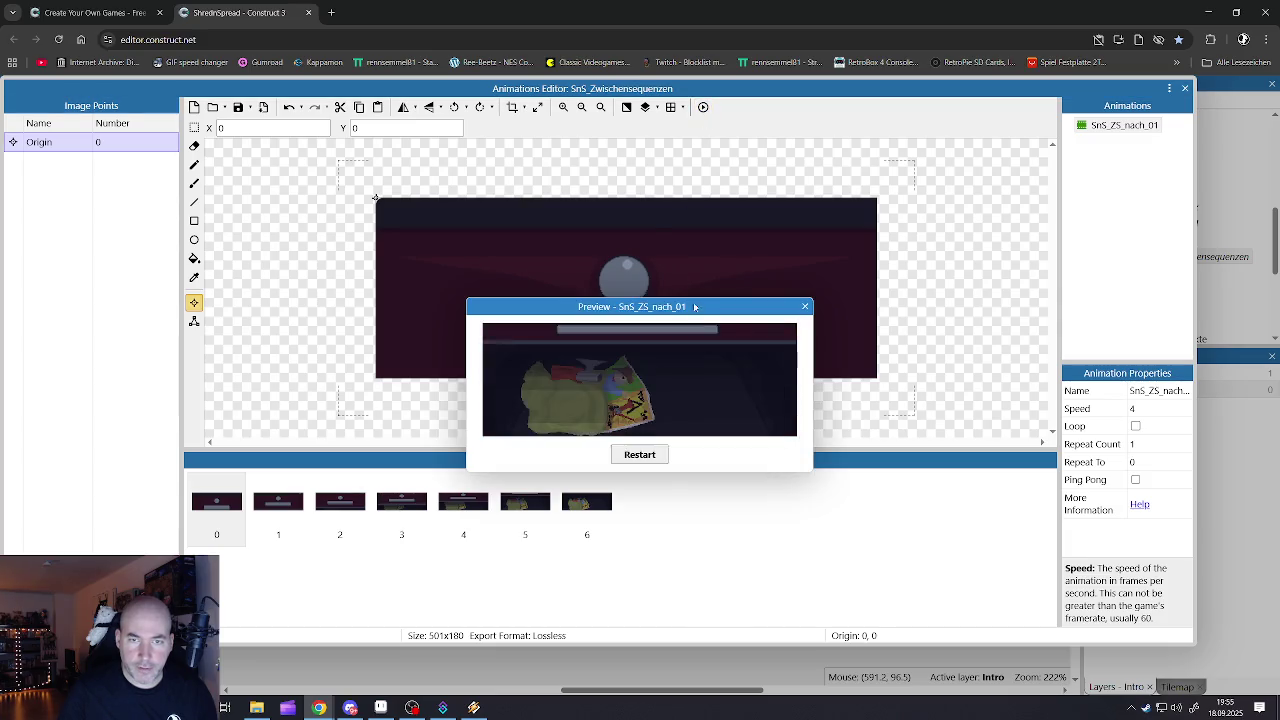
{"action": "left_click", "coordinate": [805, 307]}
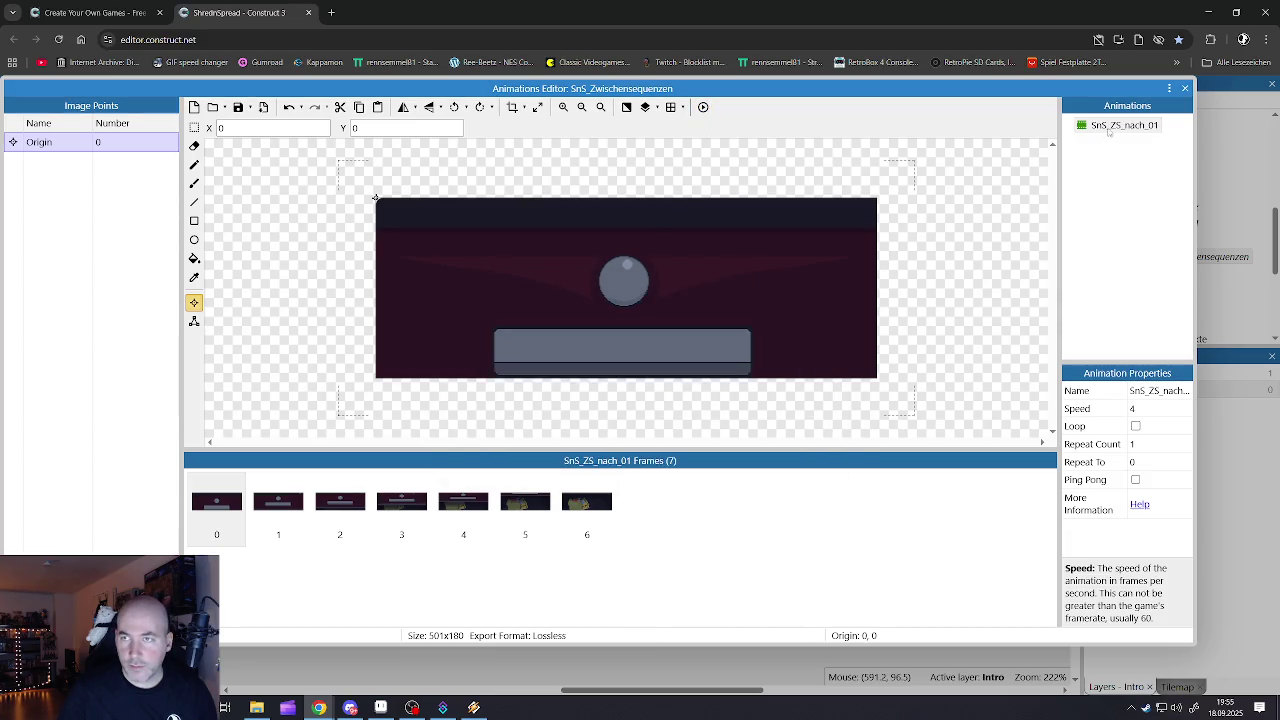
- Change the SnS_ZS_nach_01 speed from 6 to 7 and preview it
{"action": "left_click", "coordinate": [1110, 130]}
{"action": "left_click", "coordinate": [1140, 408]}
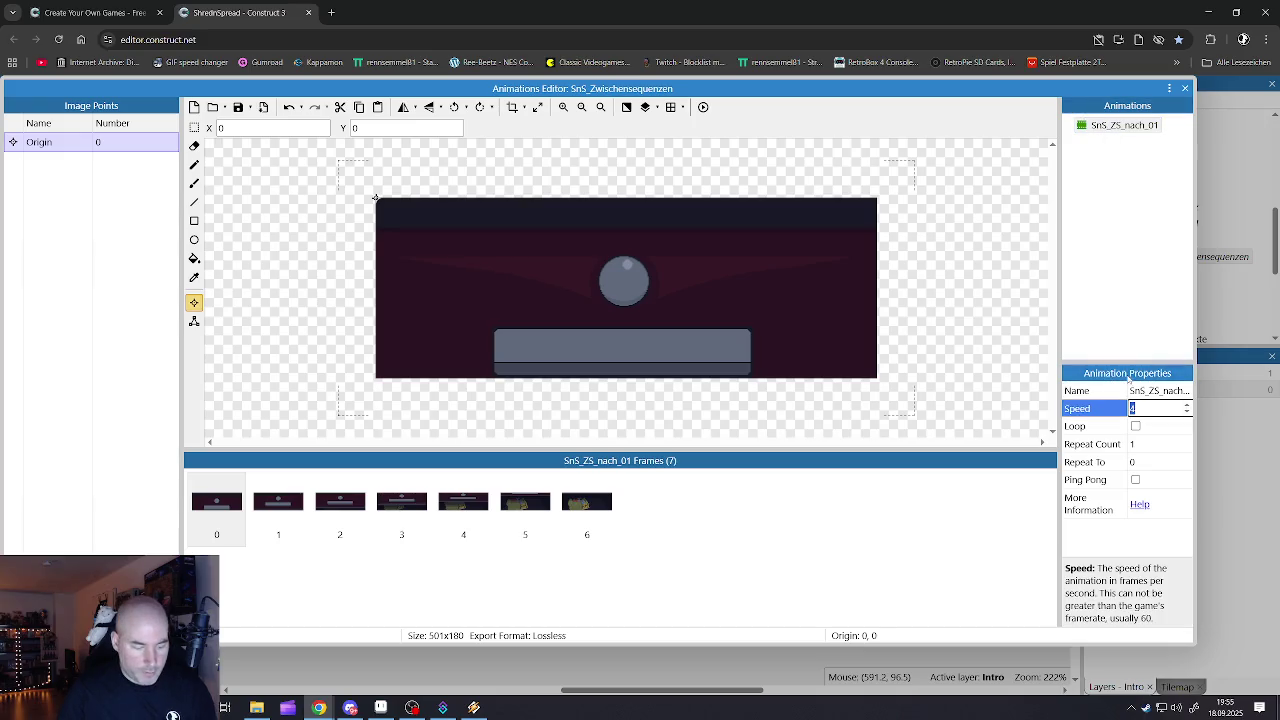
{"action": "type", "text": "6"}
{"action": "double_click", "coordinate": [1136, 409]}
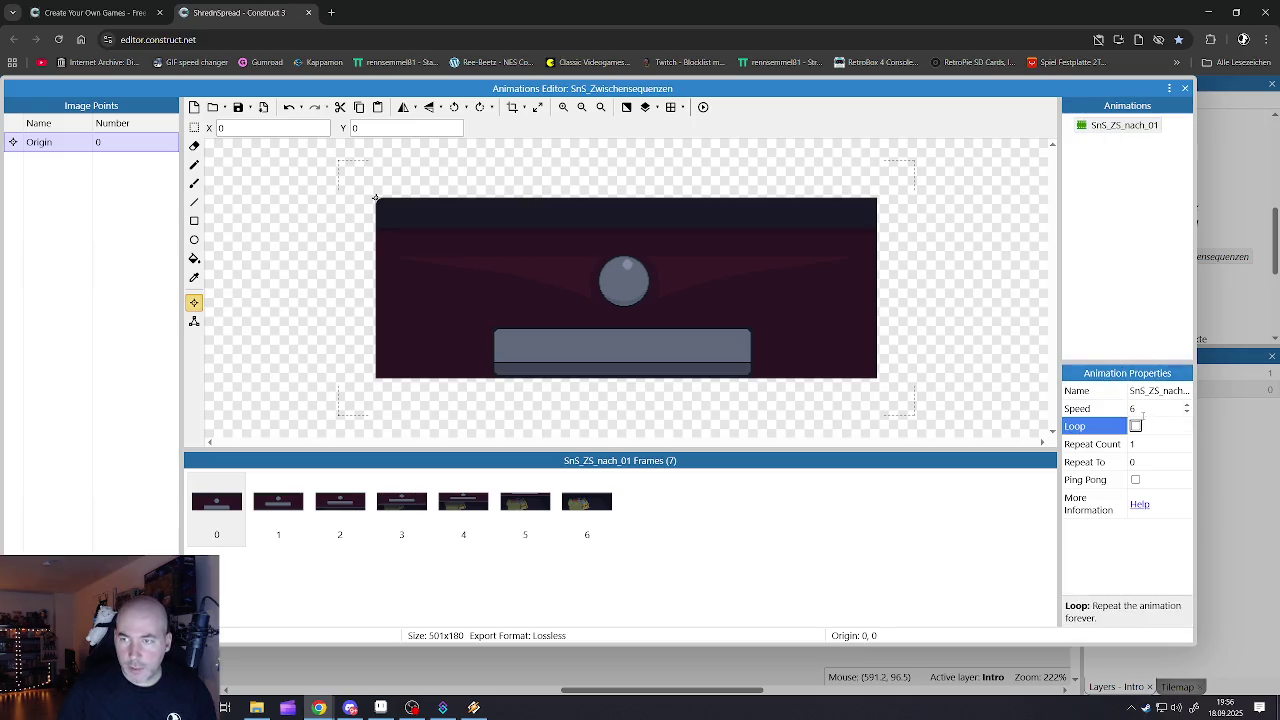
{"action": "type", "text": "75"}
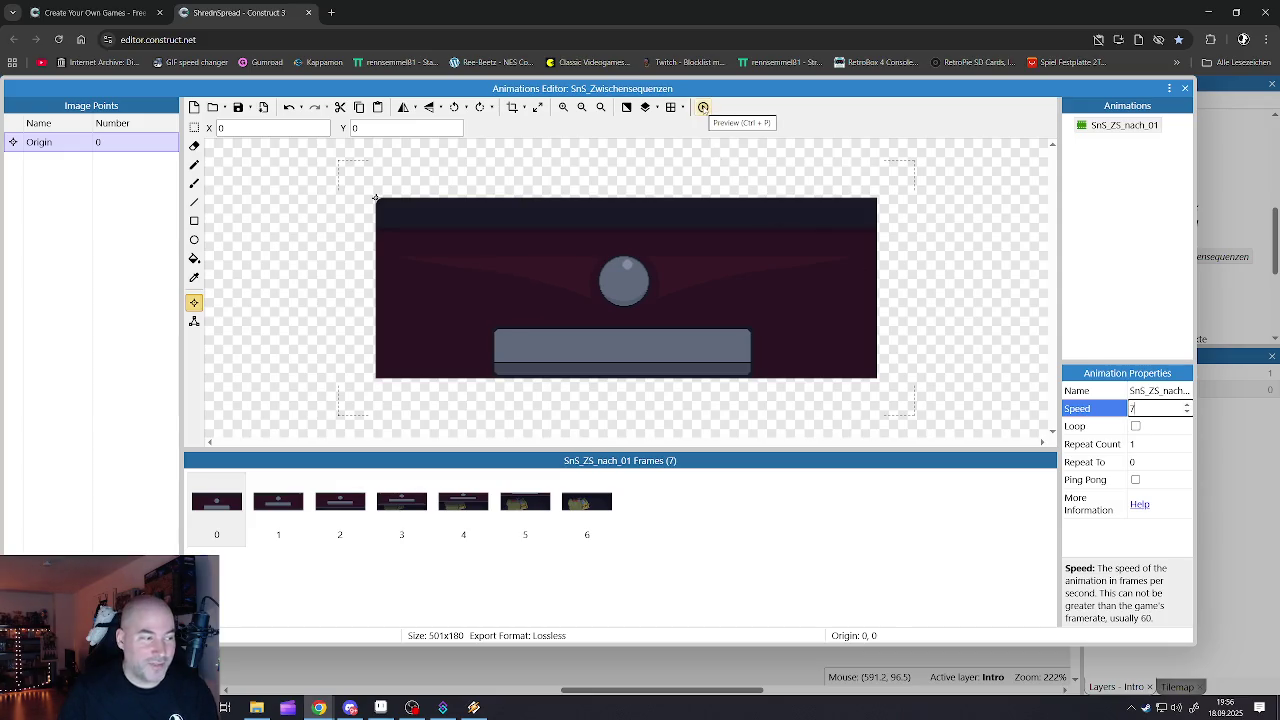
{"action": "left_click", "coordinate": [703, 107]}
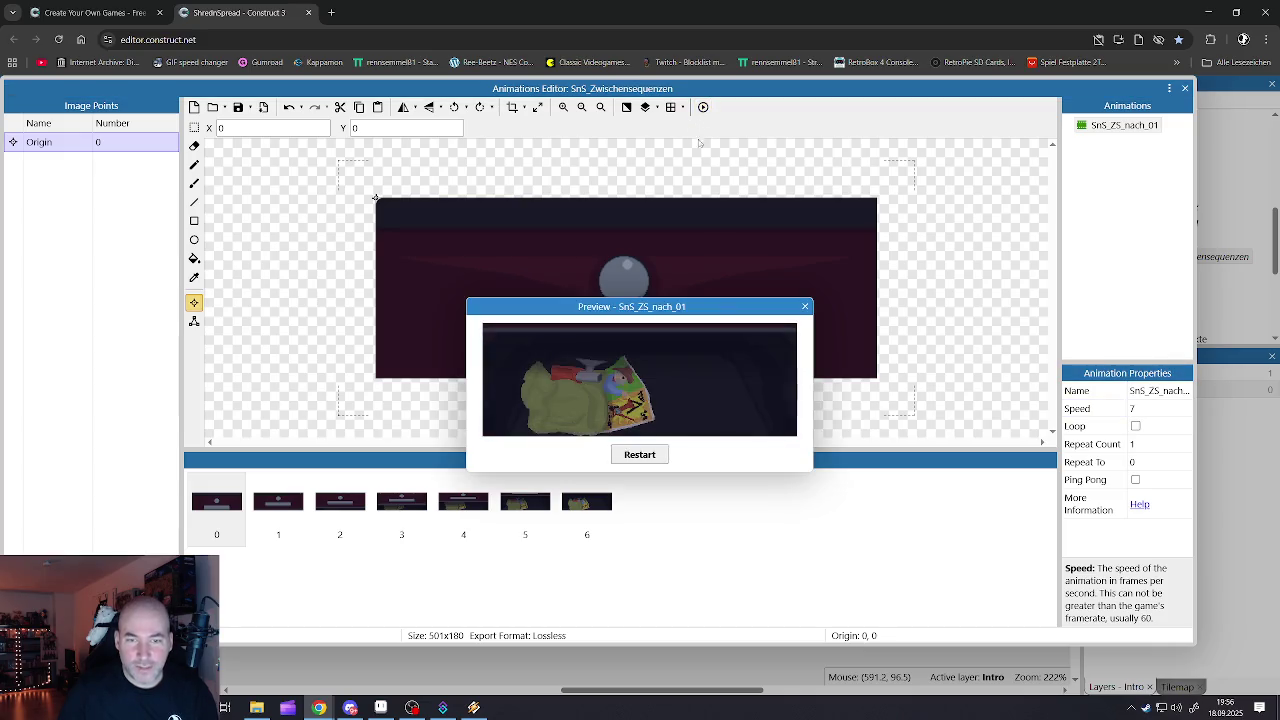
{"action": "left_click", "coordinate": [805, 310]}
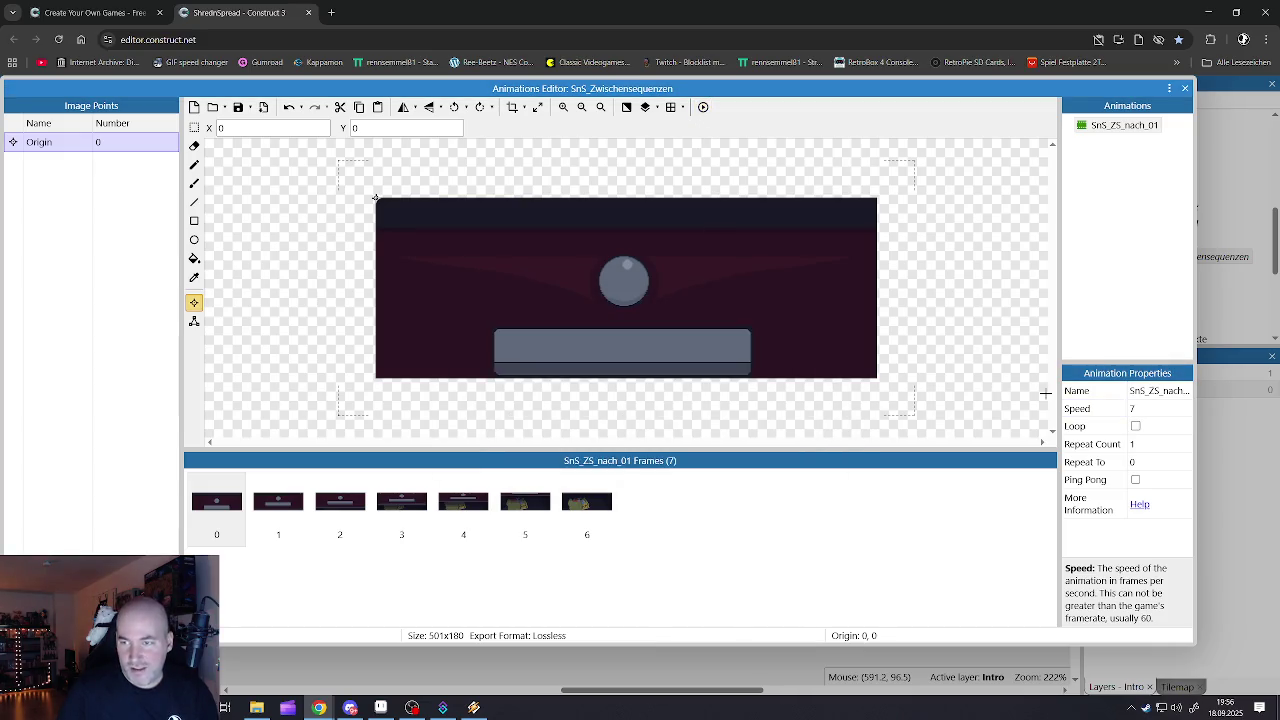
- Raise the speed to 8, preview it, and close the animation editor
{"action": "left_click", "coordinate": [1155, 410]}
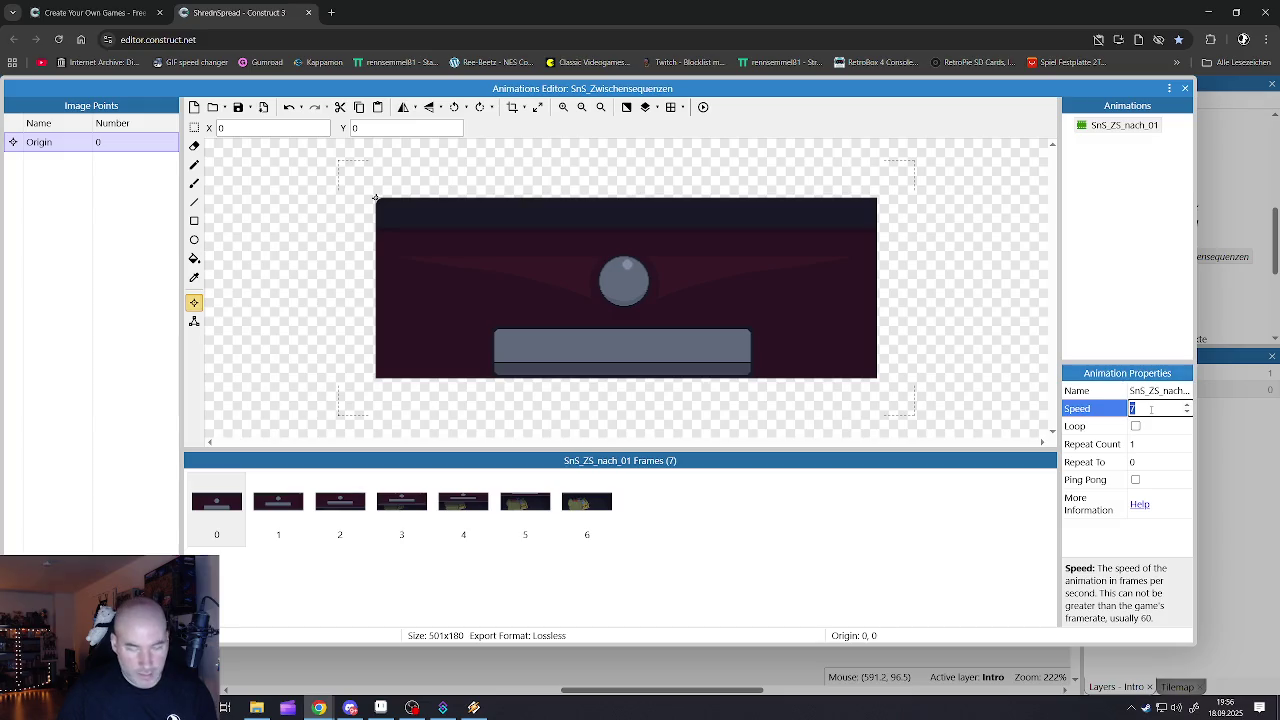
{"action": "type", "text": "8"}
{"action": "left_click", "coordinate": [703, 107]}
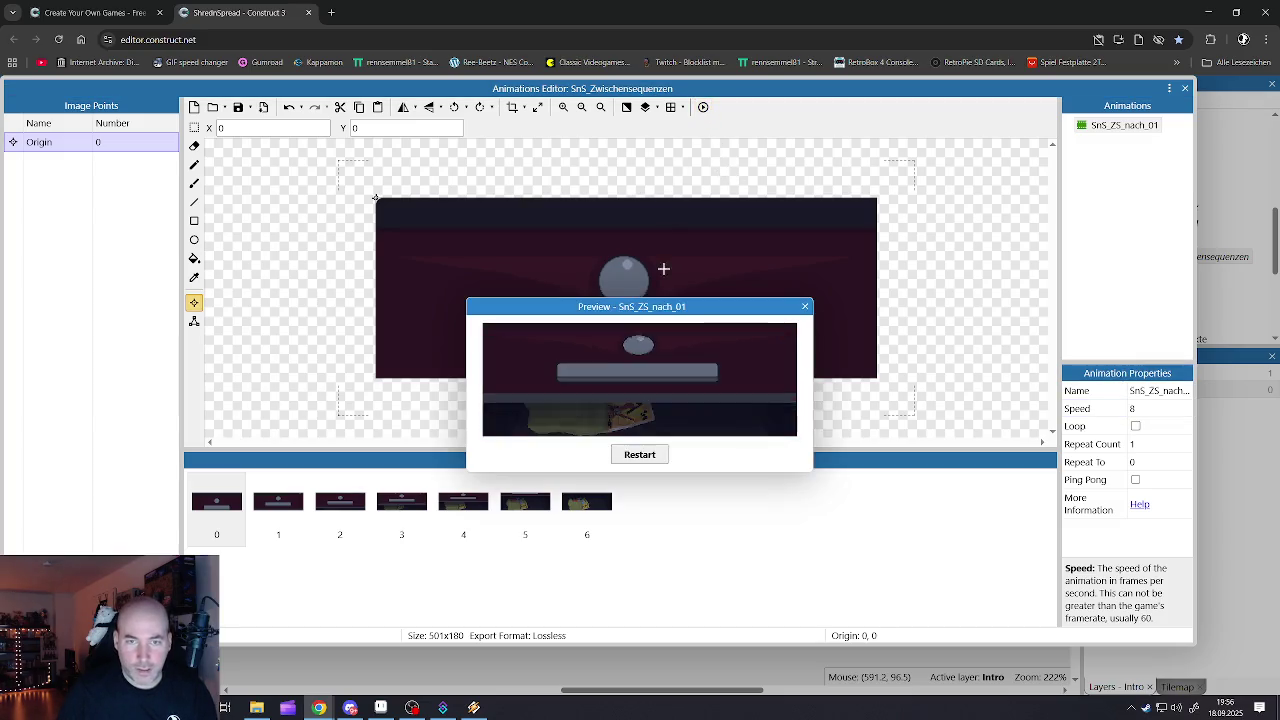
{"action": "left_click", "coordinate": [805, 306]}
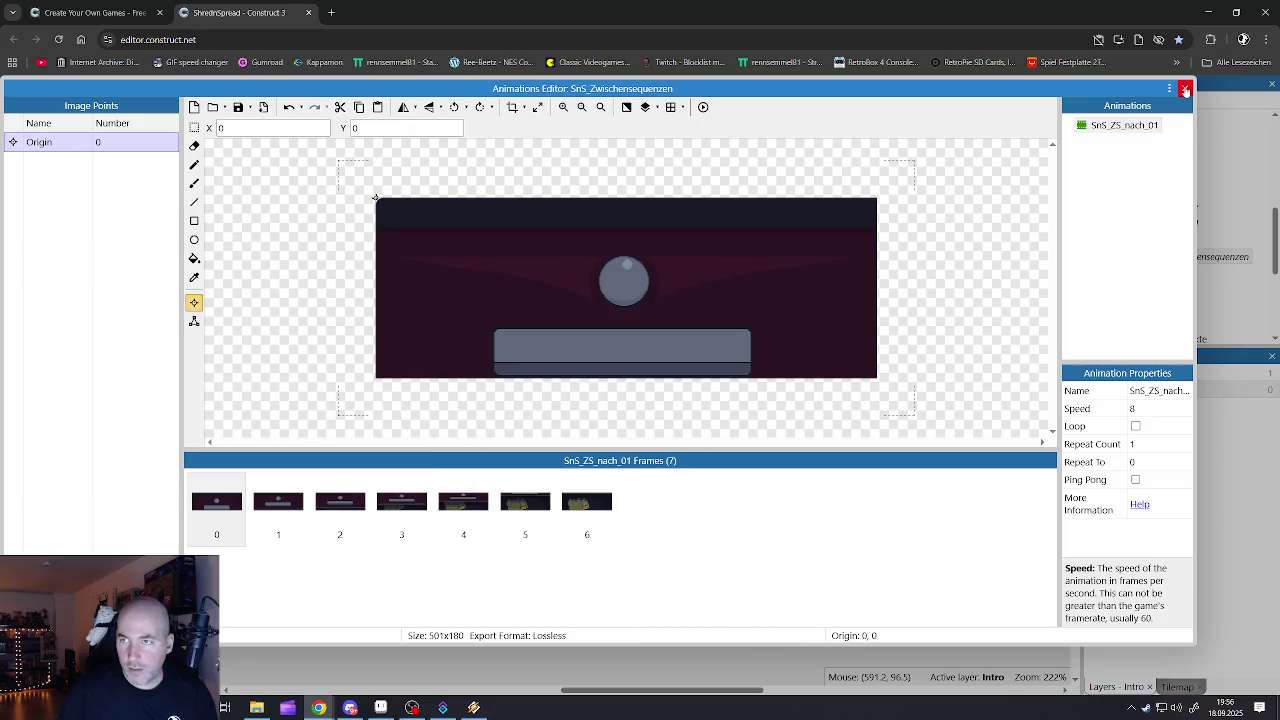
{"action": "left_click", "coordinate": [1185, 89]}
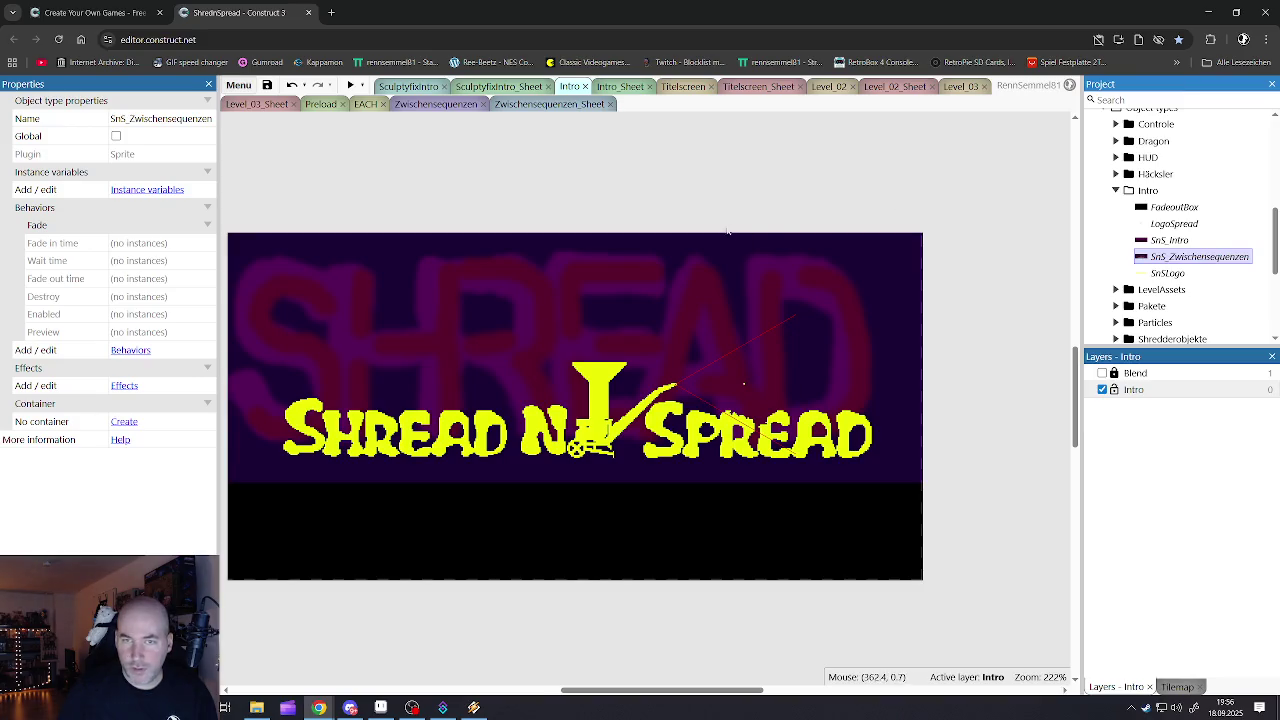
- Move between the event sheet, Titelscreen and Zwischensequenzen layouts, ending on Zwischensequenzen
{"action": "left_click", "coordinate": [1195, 257]}
{"action": "left_click", "coordinate": [1169, 240]}
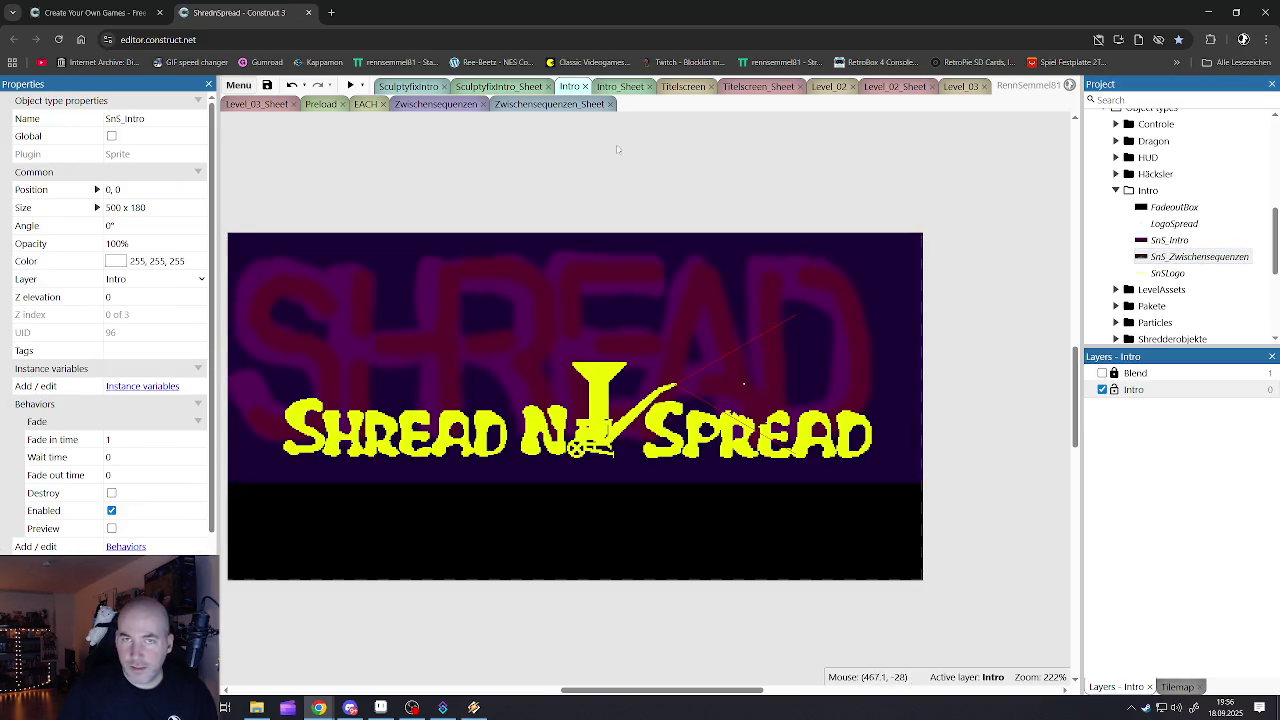
{"action": "left_click", "coordinate": [550, 104]}
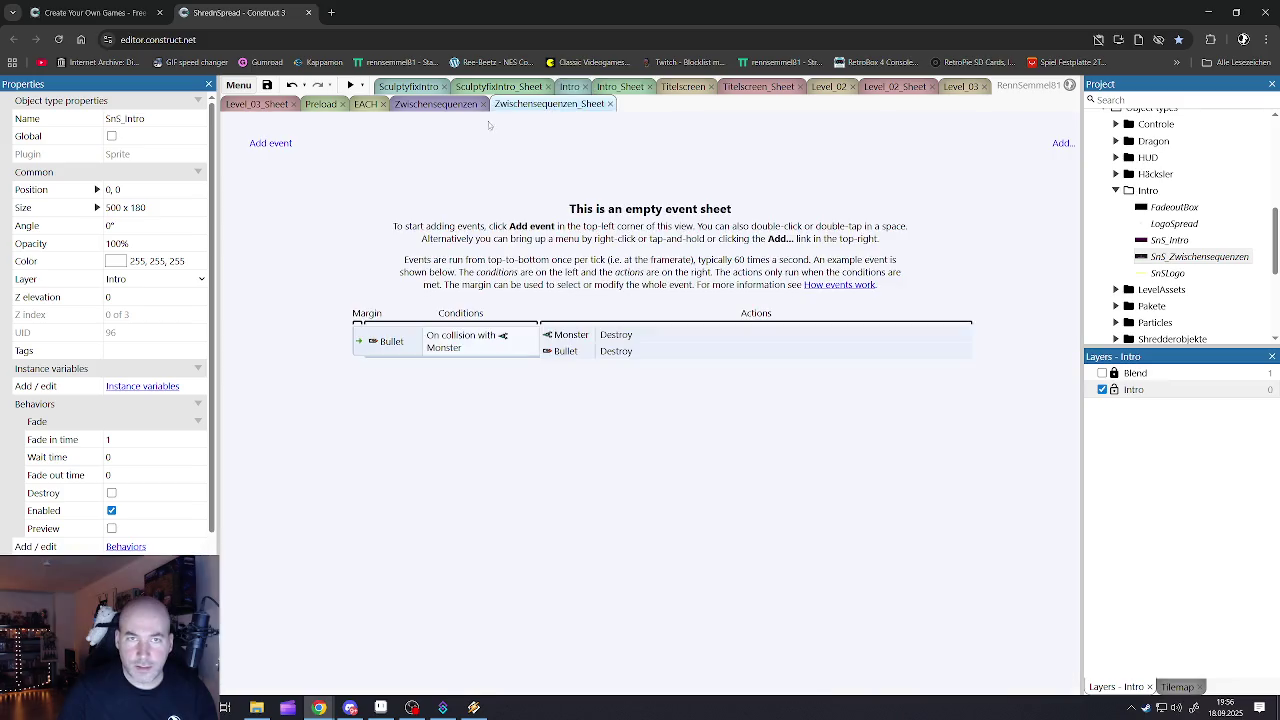
{"action": "left_click", "coordinate": [440, 104]}
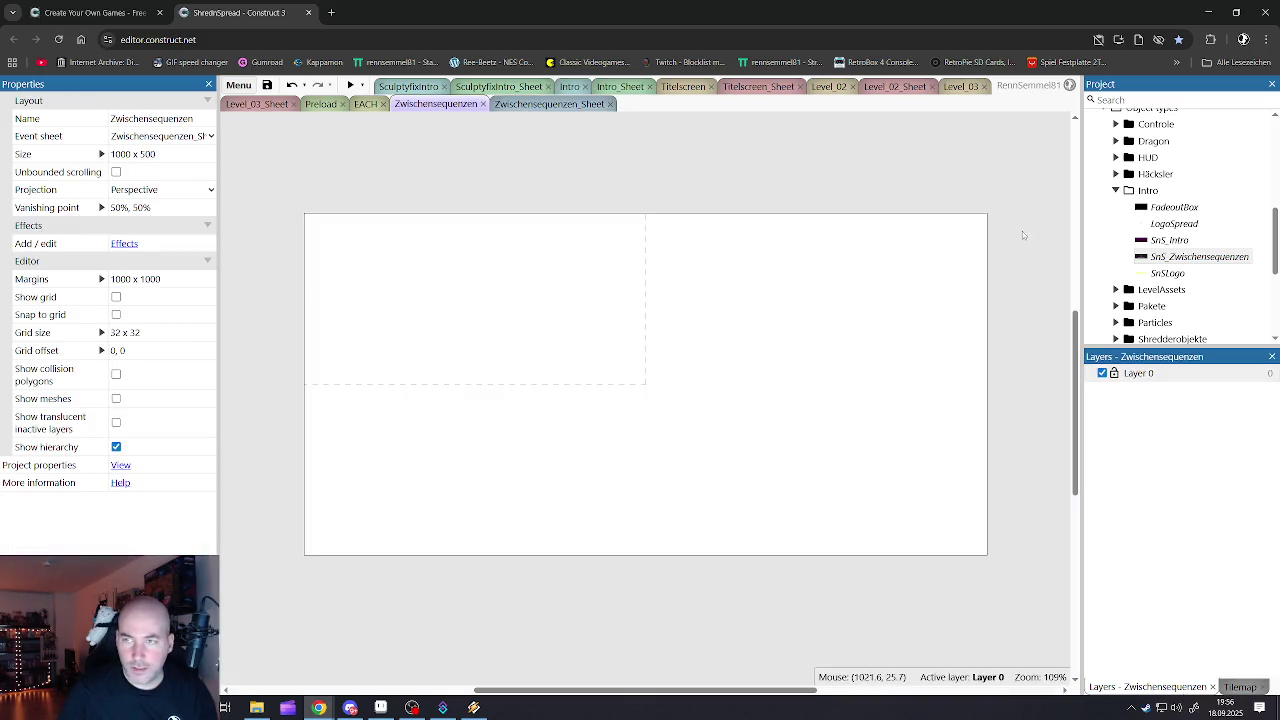
{"action": "scroll", "coordinate": [1141, 187], "scroll_direction": "up", "scroll_amount": 5}
{"action": "left_click", "coordinate": [1160, 150]}
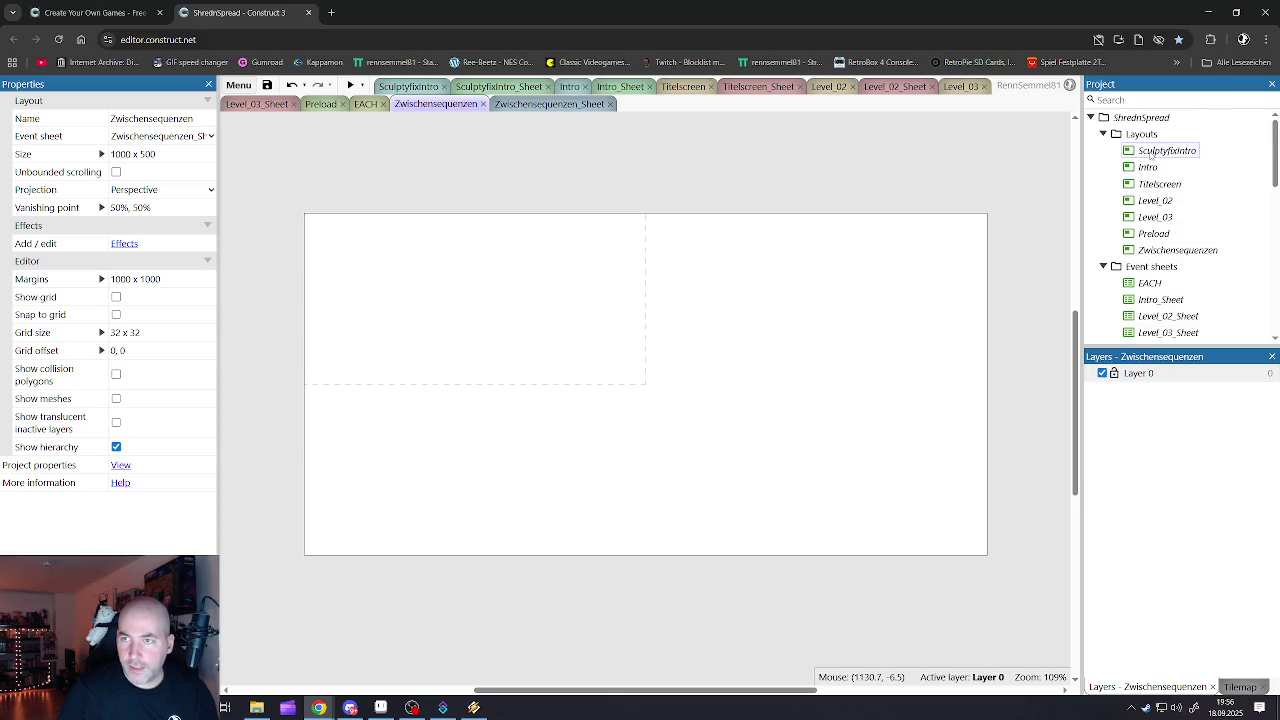
{"action": "double_click", "coordinate": [1156, 184]}
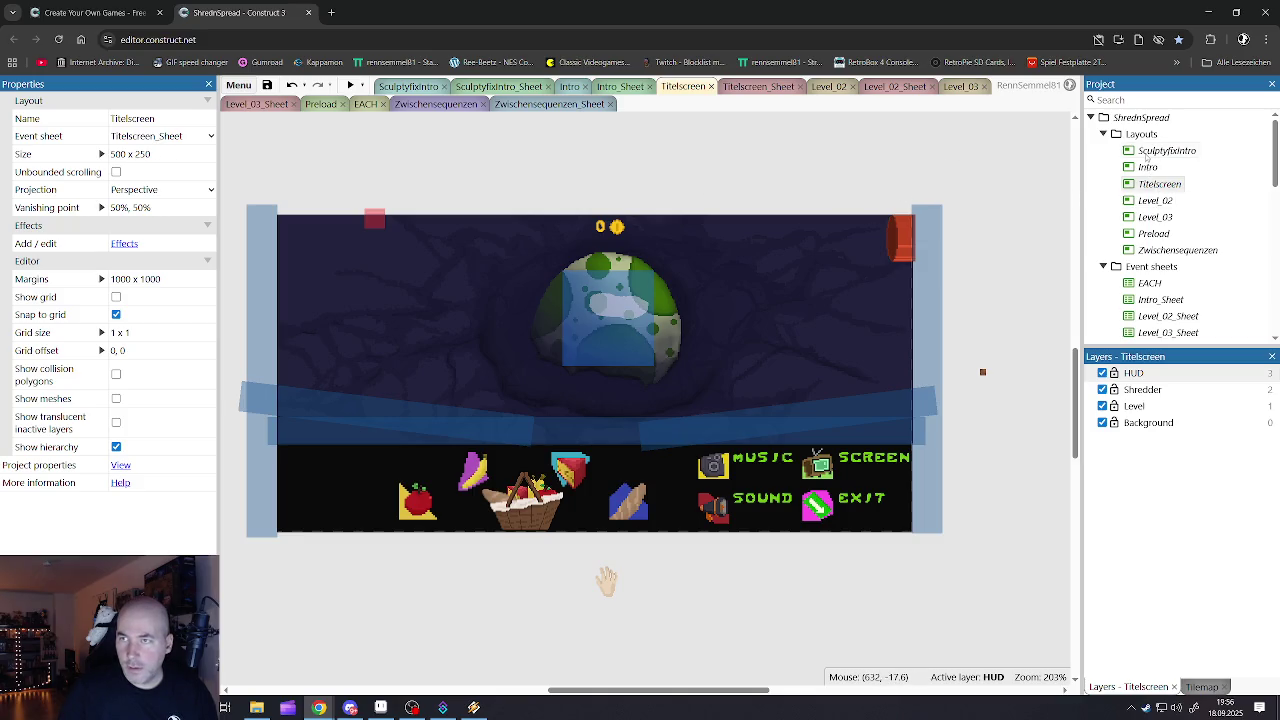
{"action": "double_click", "coordinate": [1170, 250]}
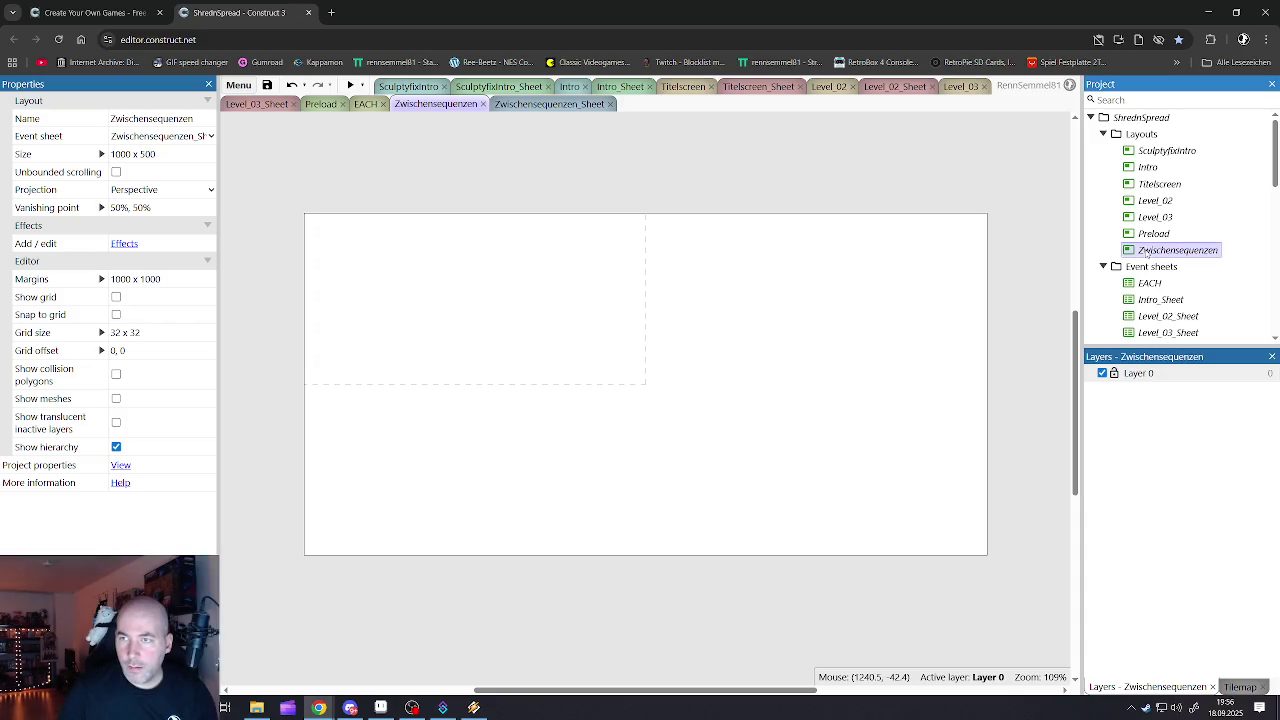
- Set the Zwischensequenzen layout Size to 500 x 250
{"action": "left_click", "coordinate": [167, 153]}
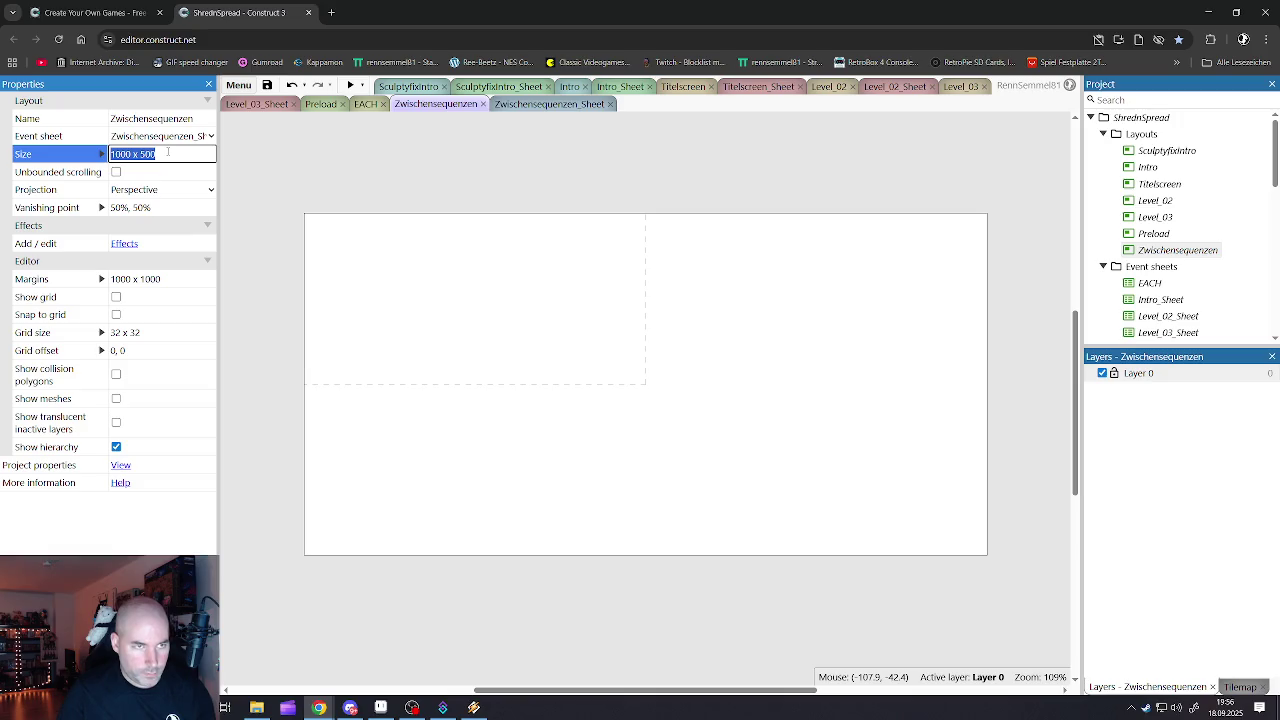
{"action": "type", "text": "500"}
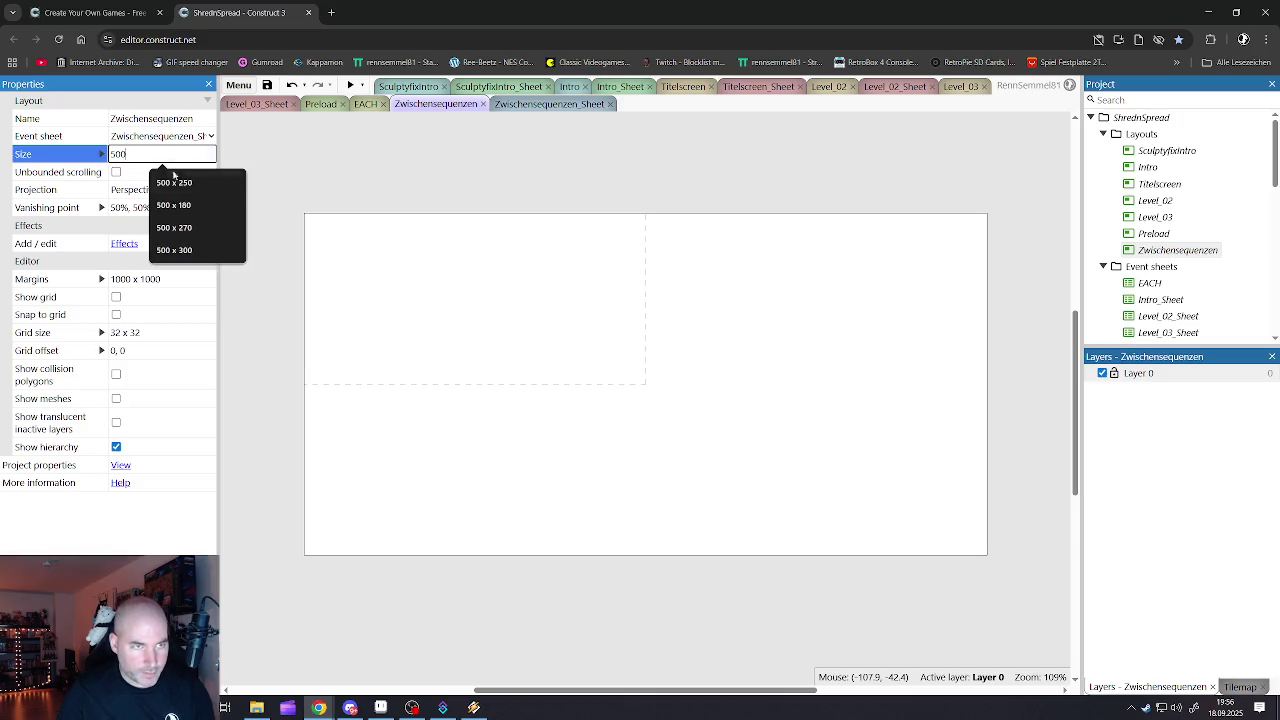
{"action": "left_click", "coordinate": [174, 182]}
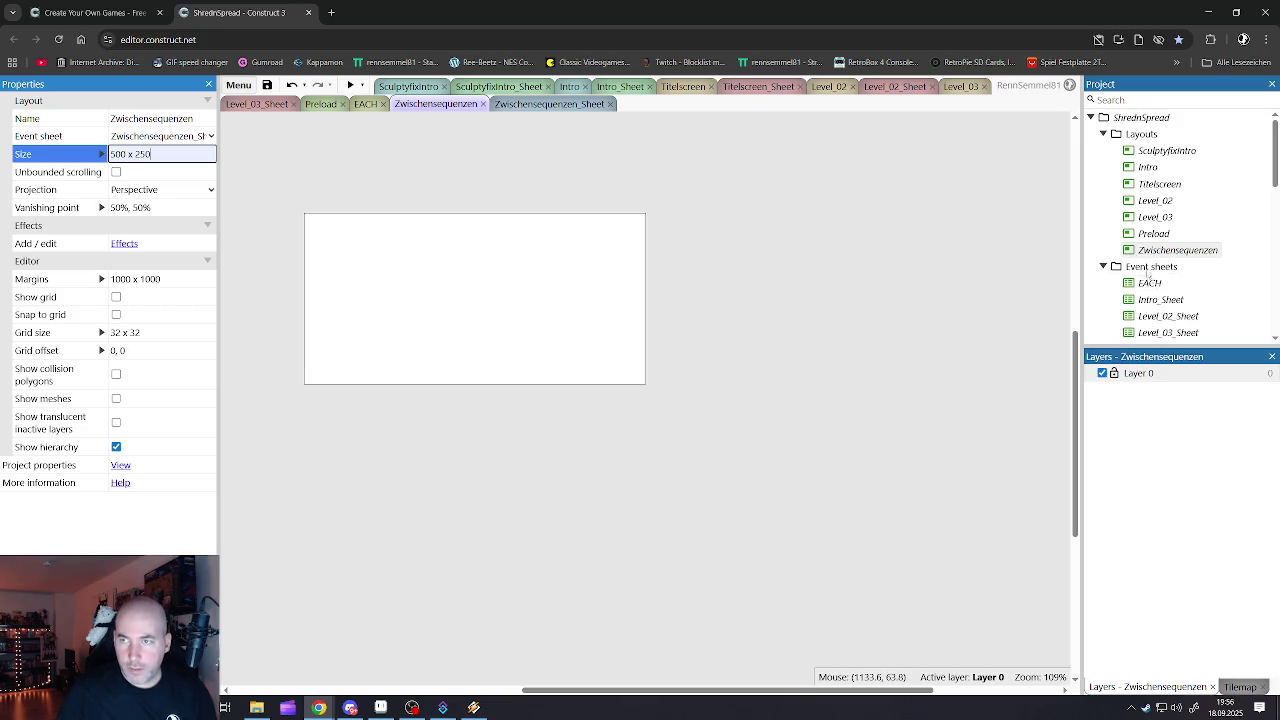
{"action": "scroll", "coordinate": [1156, 292], "scroll_direction": "down", "scroll_amount": 5}
{"action": "left_click", "coordinate": [1184, 252]}
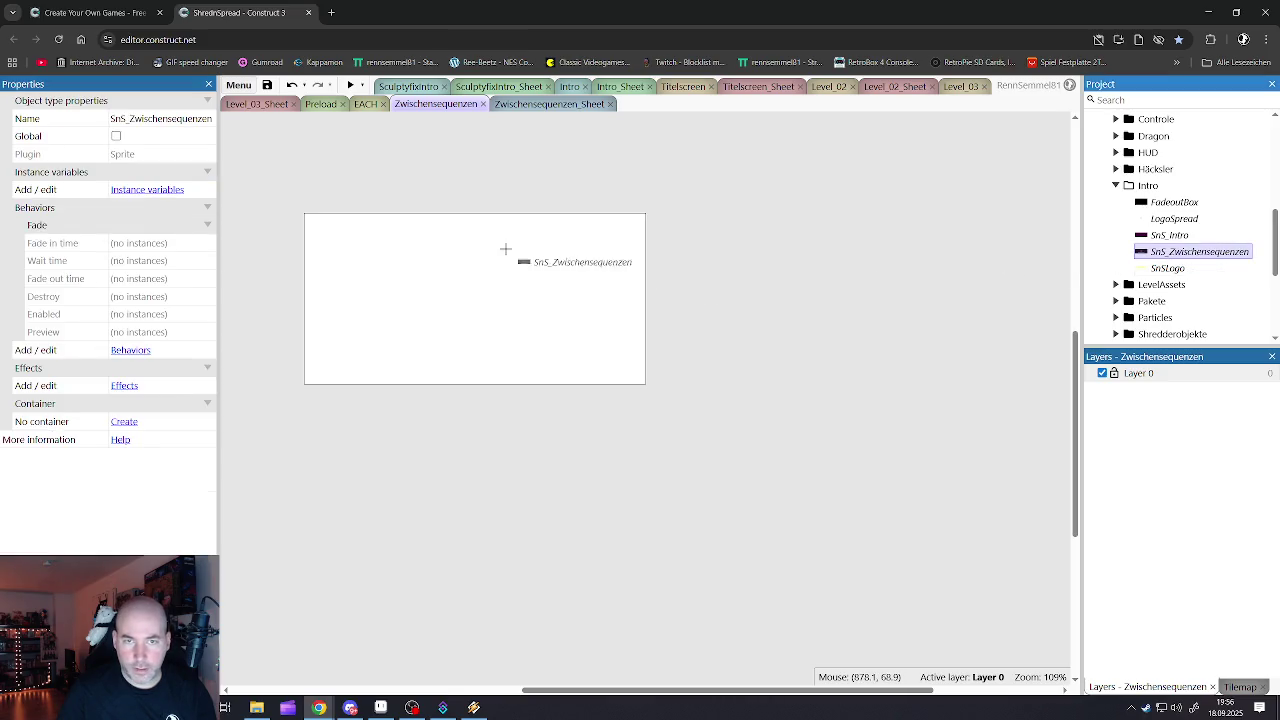
- Drag the SnS_Zwischensequenzen sprite into the layout toward its left side
{"action": "left_click_drag", "start_coordinate": [1185, 253], "coordinate": [520, 252]}
{"action": "mouse_move", "coordinate": [583, 297]}
{"action": "left_mouse_down"}
{"action": "mouse_move", "coordinate": [398, 289]}
{"action": "mouse_move", "coordinate": [383, 263]}
{"action": "left_mouse_up"}
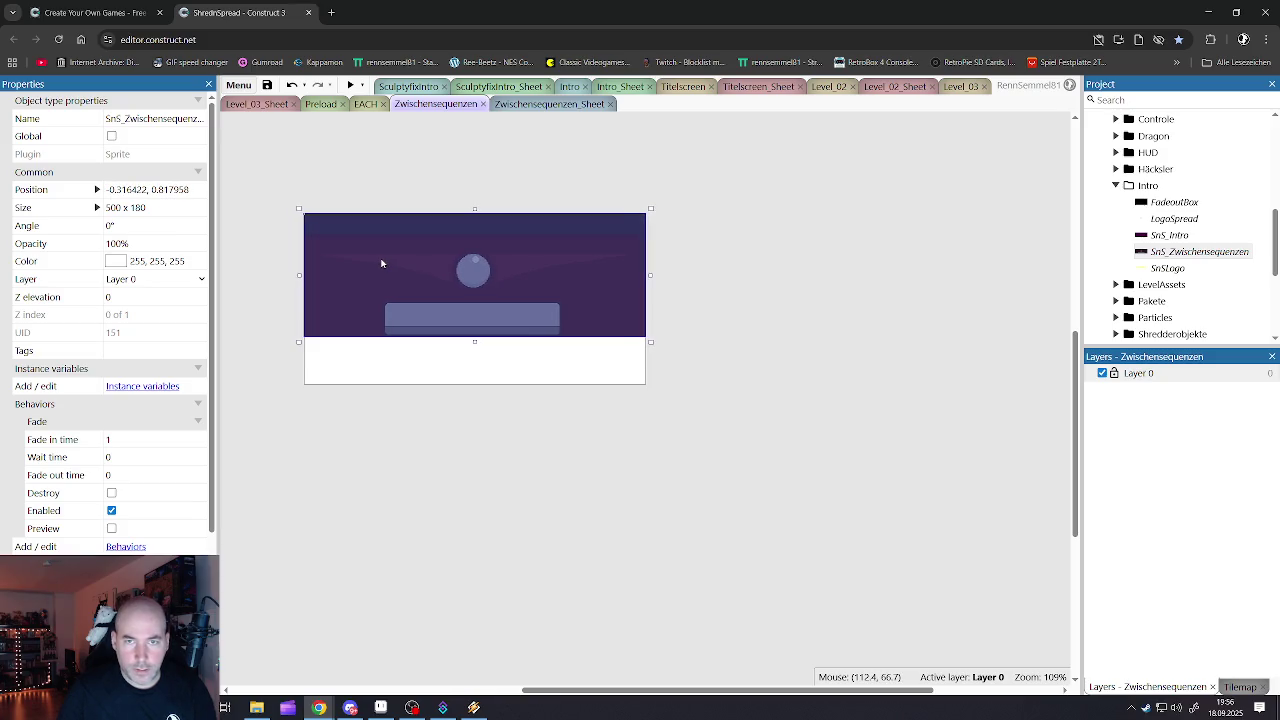
{"action": "key", "text": "Escape"}
{"action": "scroll", "coordinate": [350, 298], "scroll_direction": "up", "scroll_amount": 5}
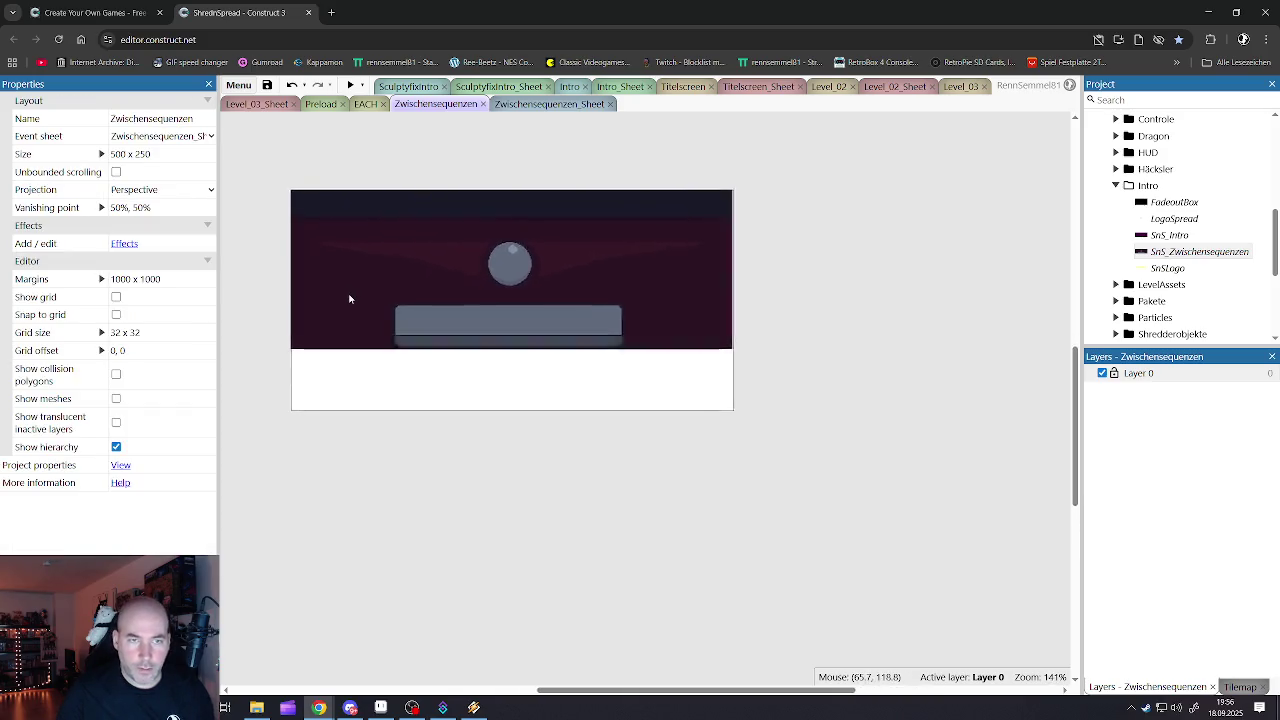
{"action": "scroll", "coordinate": [775, 140], "scroll_direction": "up", "scroll_amount": 4}
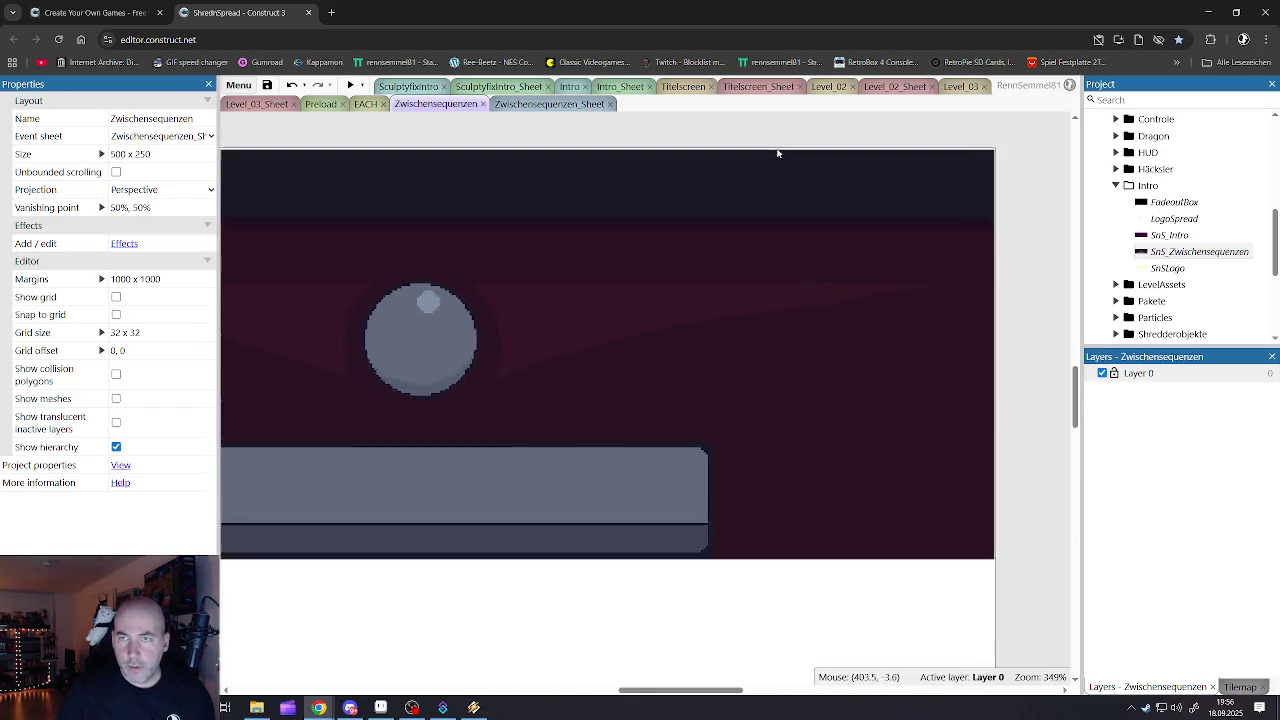
{"action": "scroll", "coordinate": [785, 155], "scroll_direction": "up", "scroll_amount": 4}
- Set the SnS_Zwischensequenzen sprite's Position to 0, 0
{"action": "left_click", "coordinate": [778, 168]}
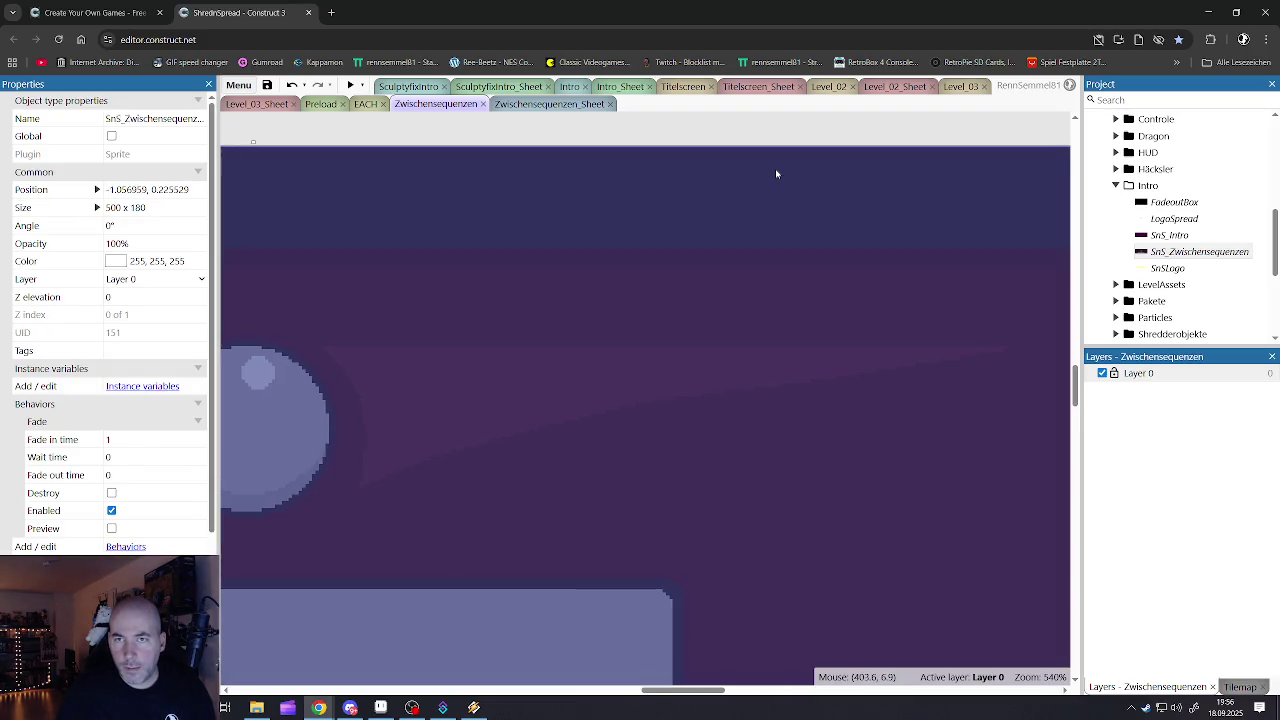
{"action": "scroll", "coordinate": [748, 217], "scroll_direction": "down", "scroll_amount": 4}
{"action": "scroll", "coordinate": [748, 217], "scroll_direction": "down", "scroll_amount": 2}
{"action": "scroll", "coordinate": [750, 209], "scroll_direction": "down", "scroll_amount": 2}
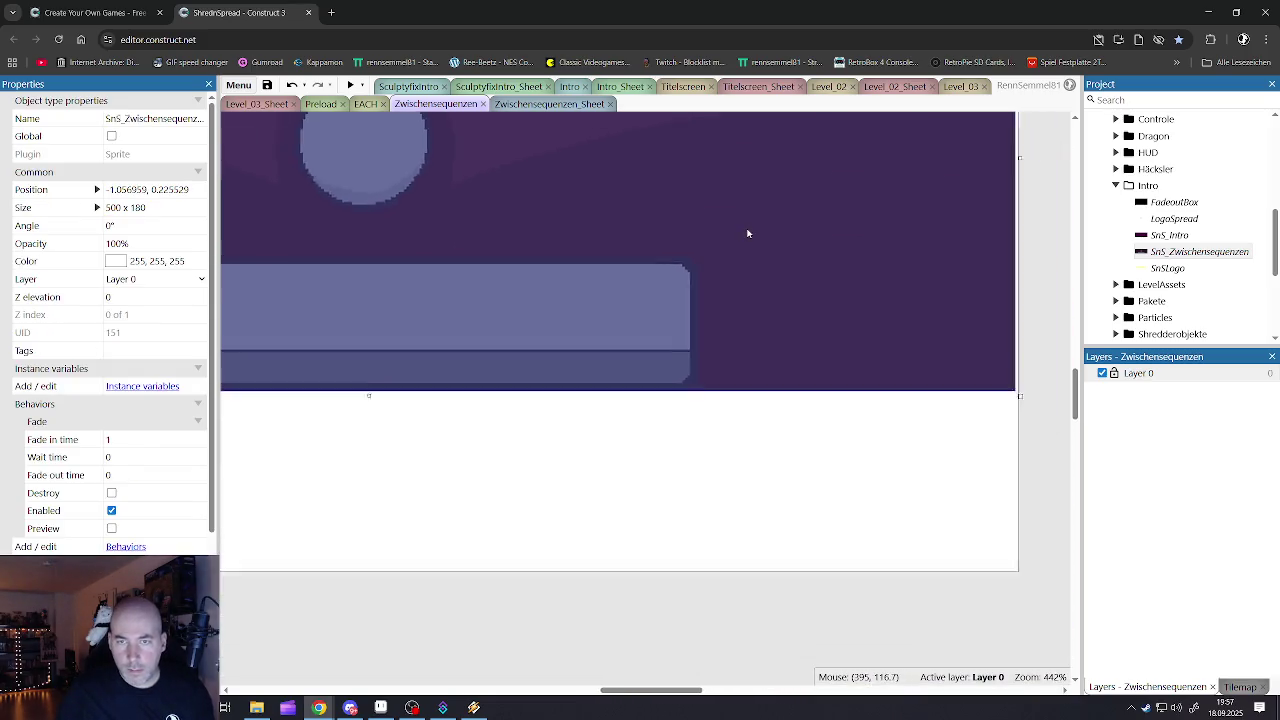
{"action": "scroll", "coordinate": [748, 230], "scroll_direction": "down", "scroll_amount": 2}
{"action": "scroll", "coordinate": [842, 201], "scroll_direction": "down", "scroll_amount": 2}
{"action": "scroll", "coordinate": [797, 306], "scroll_direction": "up", "scroll_amount": 3}
{"action": "scroll", "coordinate": [797, 306], "scroll_direction": "up", "scroll_amount": 2}
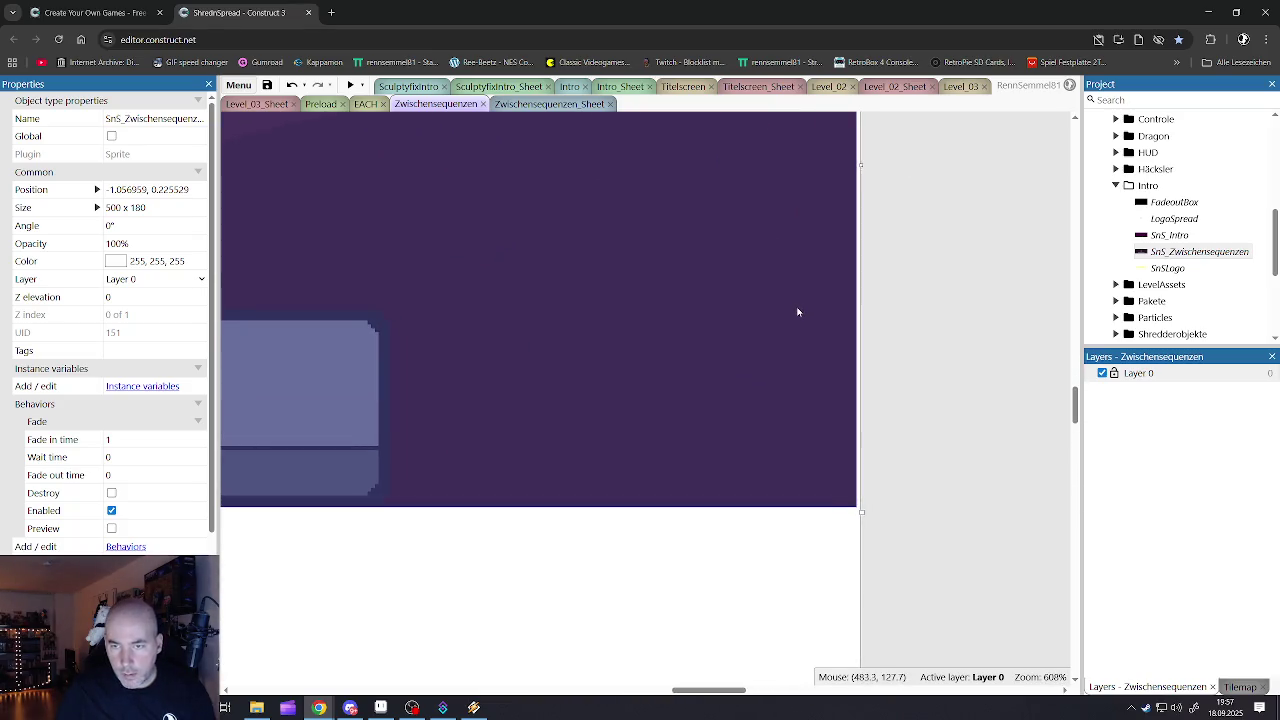
{"action": "scroll", "coordinate": [798, 308], "scroll_direction": "down", "scroll_amount": 3}
{"action": "scroll", "coordinate": [774, 314], "scroll_direction": "down", "scroll_amount": 3}
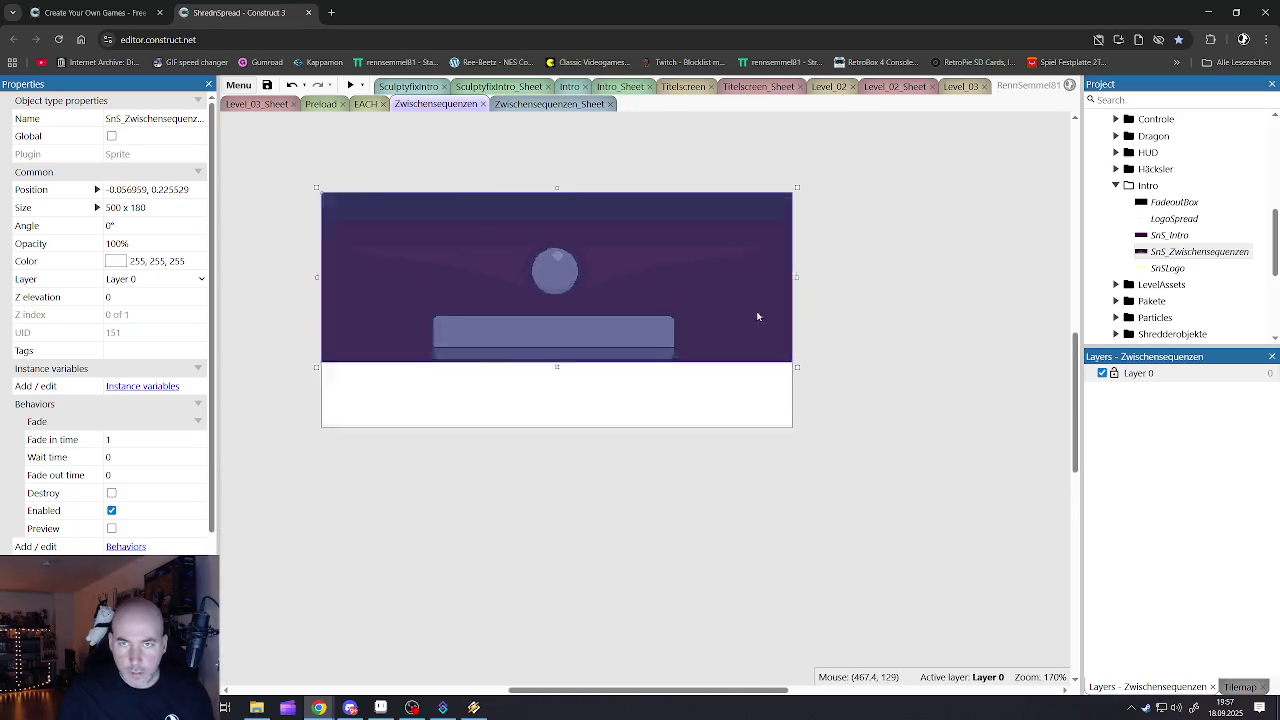
{"action": "scroll", "coordinate": [454, 231], "scroll_direction": "down", "scroll_amount": 1}
{"action": "scroll", "coordinate": [430, 228], "scroll_direction": "up", "scroll_amount": 4}
{"action": "scroll", "coordinate": [412, 228], "scroll_direction": "up", "scroll_amount": 2}
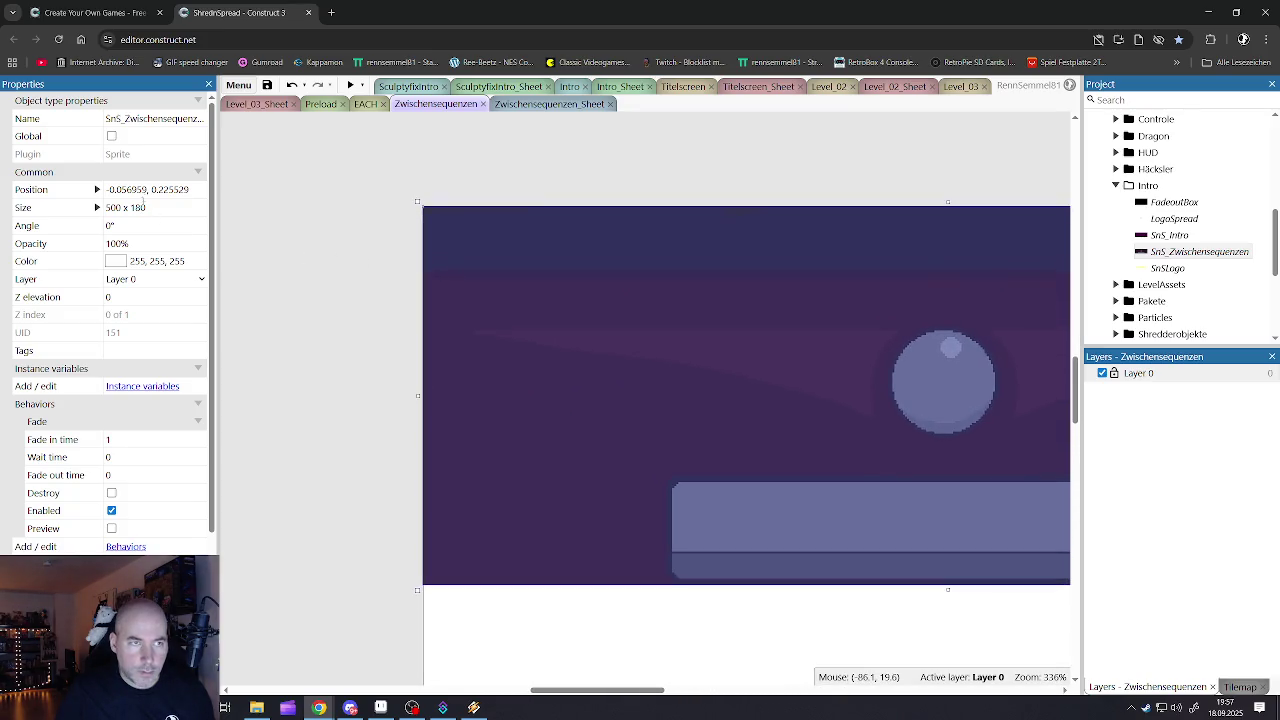
{"action": "left_click", "coordinate": [145, 189]}
{"action": "type", "text": "0"}
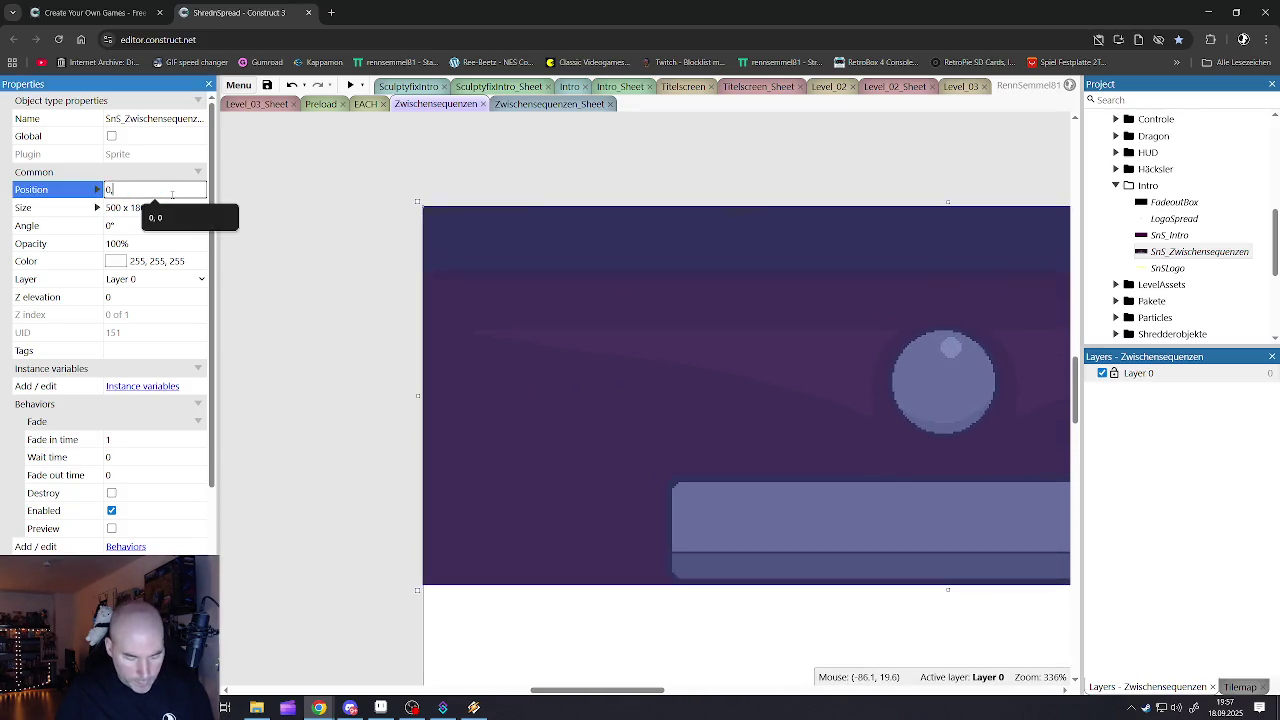
{"action": "type", "text": ", 0"}
{"action": "key", "text": "Tab"}
- Deselect the sprite and select Layer 0 of the cutscene layout
{"action": "left_click", "coordinate": [457, 295]}
{"action": "scroll", "coordinate": [503, 294], "scroll_direction": "down", "scroll_amount": 4}
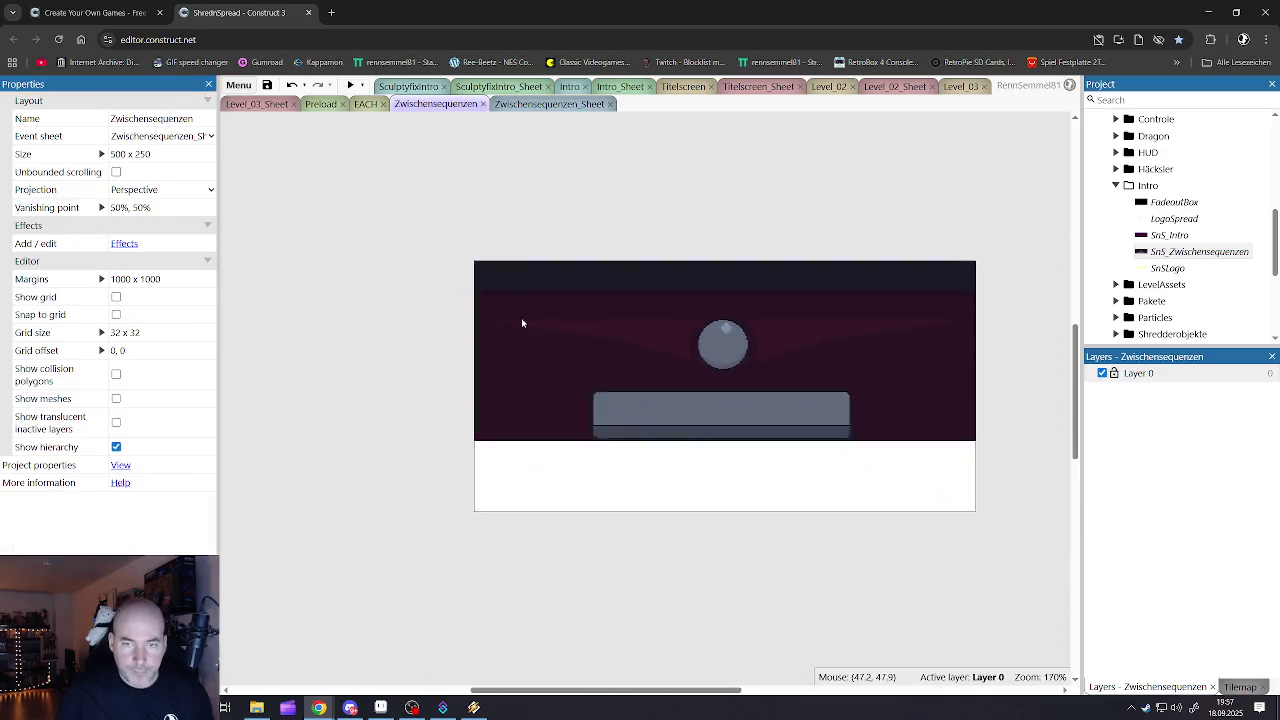
{"action": "scroll", "coordinate": [706, 337], "scroll_direction": "up", "scroll_amount": 2}
{"action": "left_click", "coordinate": [1139, 378]}
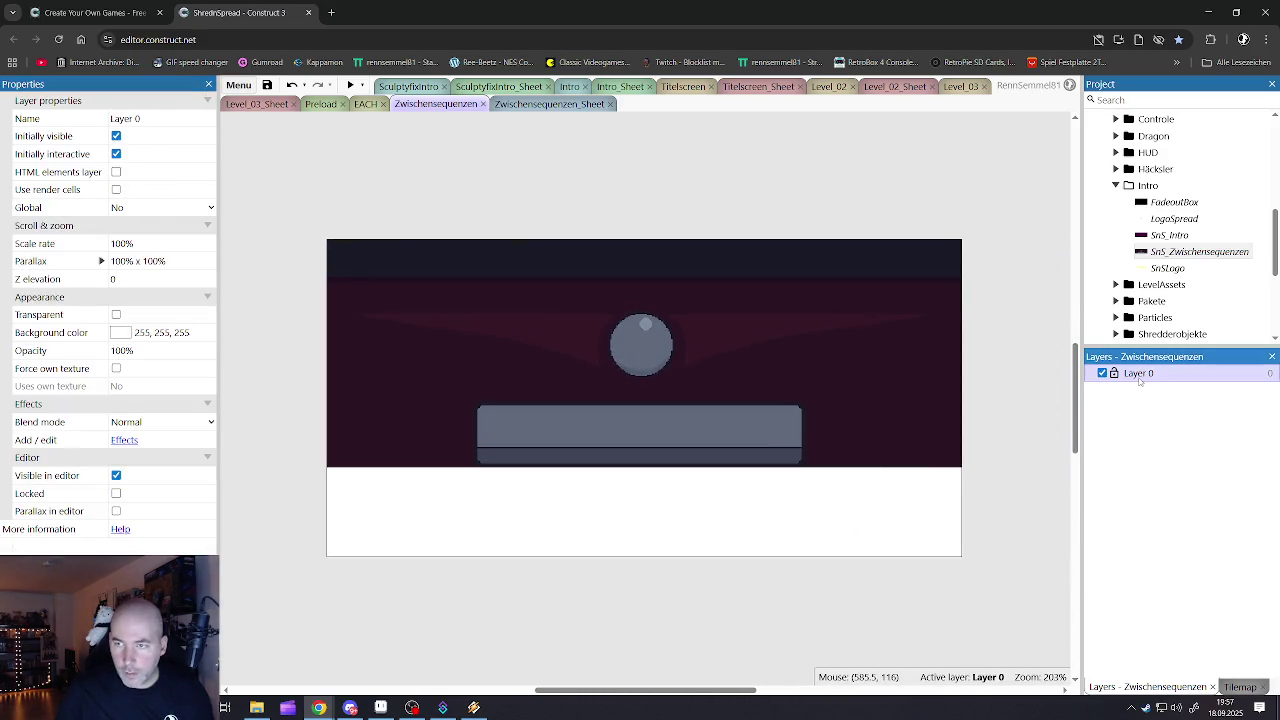
{"action": "scroll", "coordinate": [1155, 192], "scroll_direction": "up", "scroll_amount": 3}
{"action": "scroll", "coordinate": [1162, 185], "scroll_direction": "up", "scroll_amount": 3}
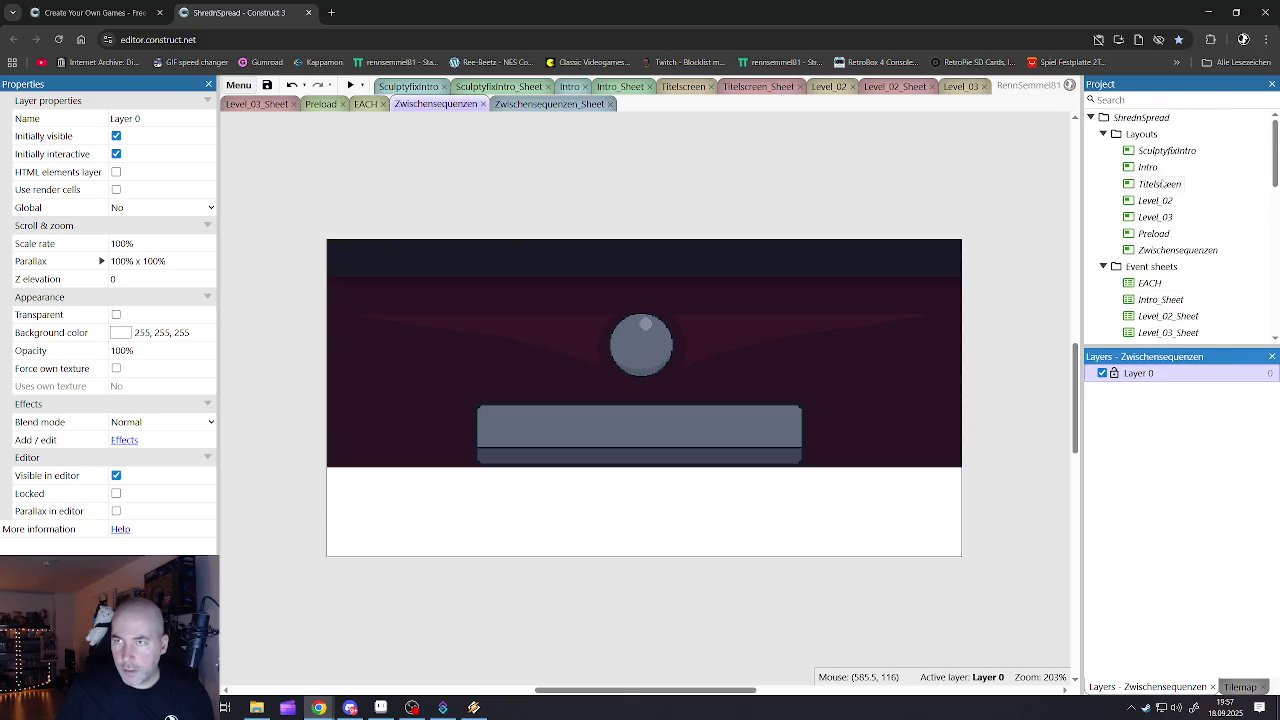
- Open the Intro layout and inspect its Blend layer
{"action": "left_click", "coordinate": [1156, 185]}
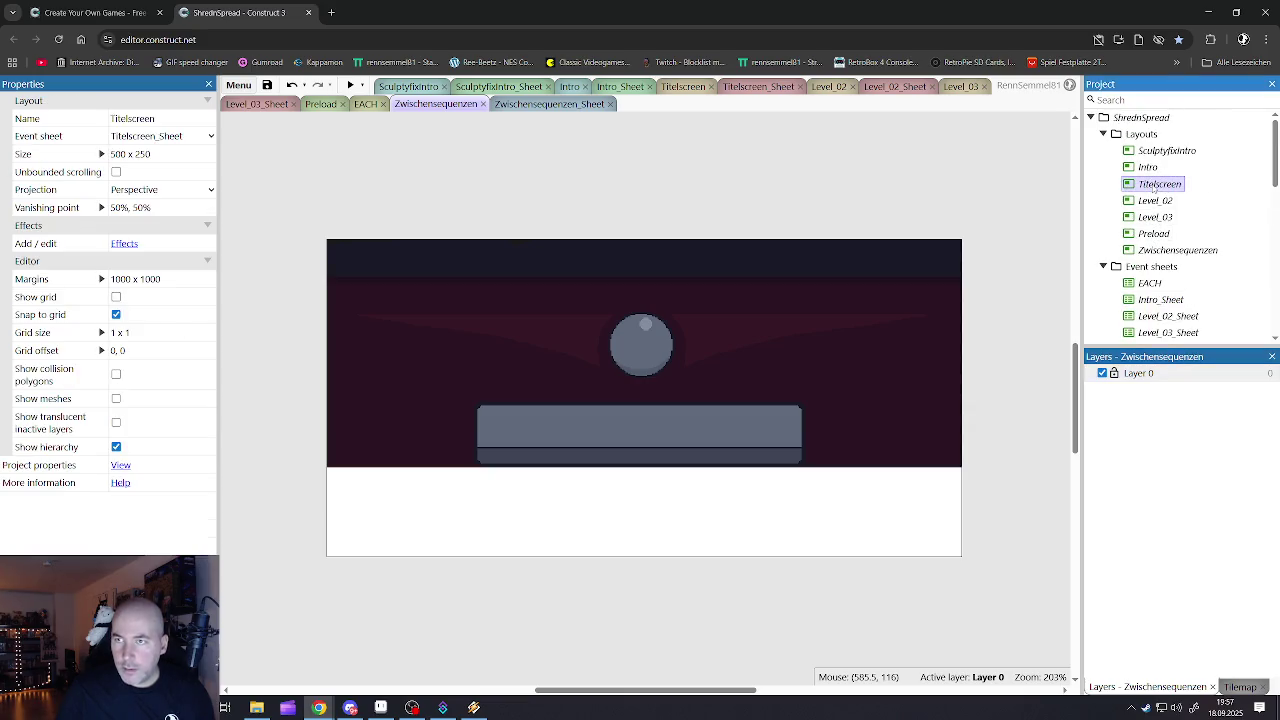
{"action": "left_click", "coordinate": [1148, 168]}
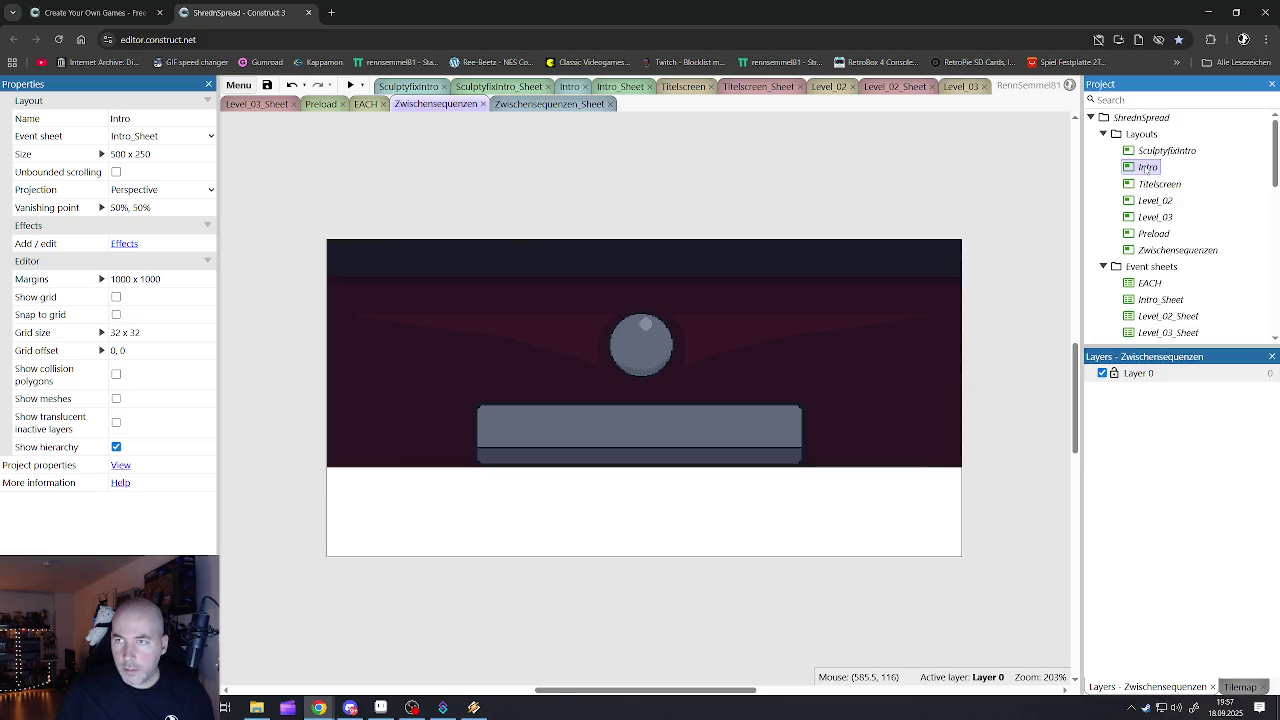
{"action": "double_click", "coordinate": [1147, 168]}
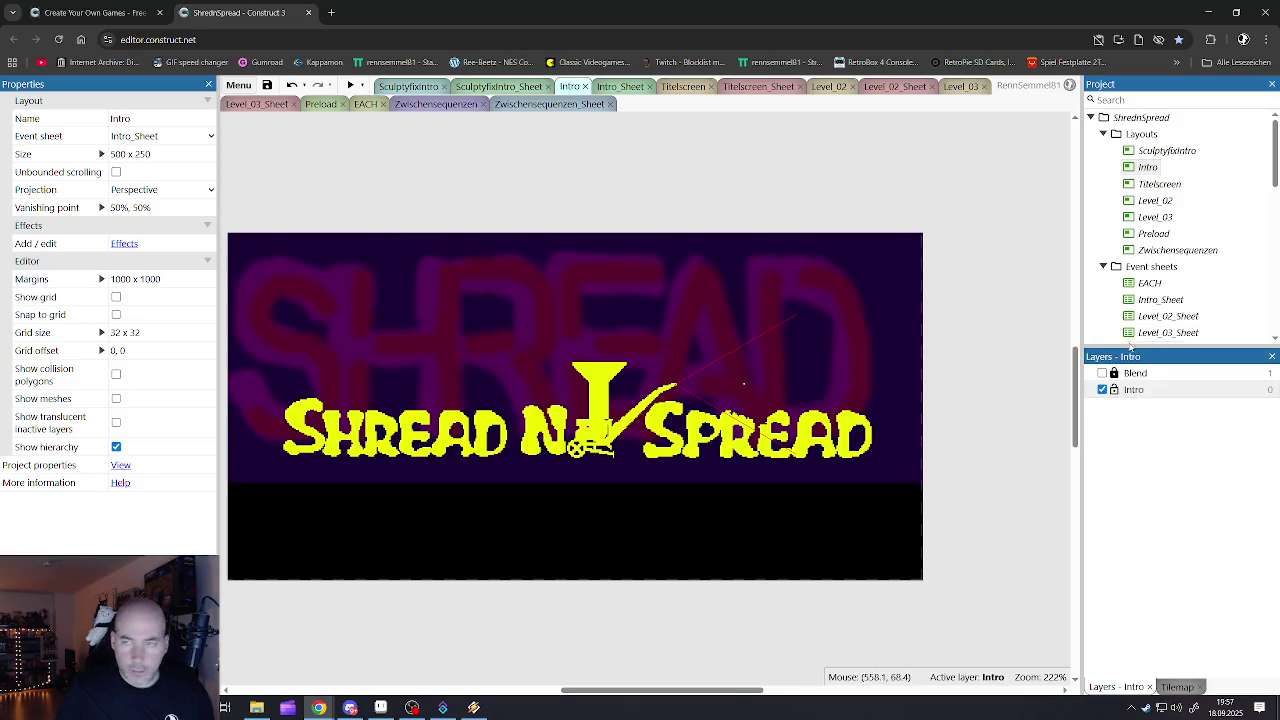
{"action": "left_click", "coordinate": [1134, 376]}
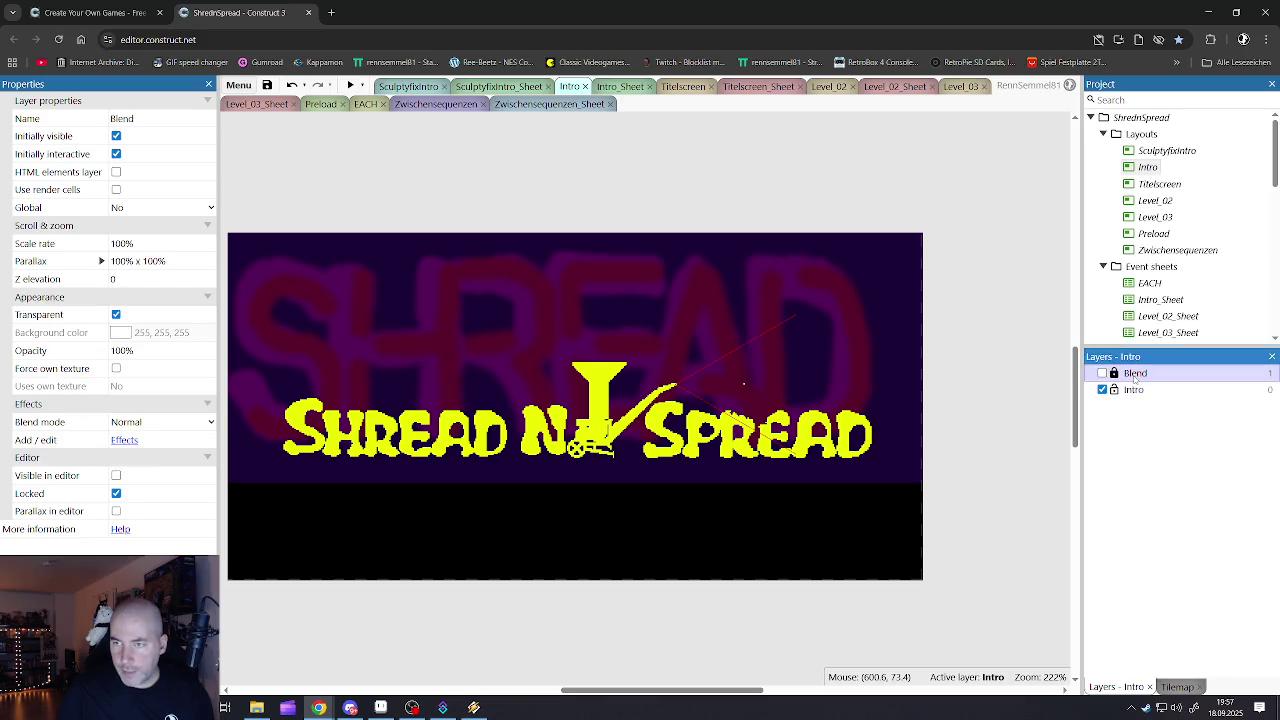
{"action": "left_click", "coordinate": [805, 171]}
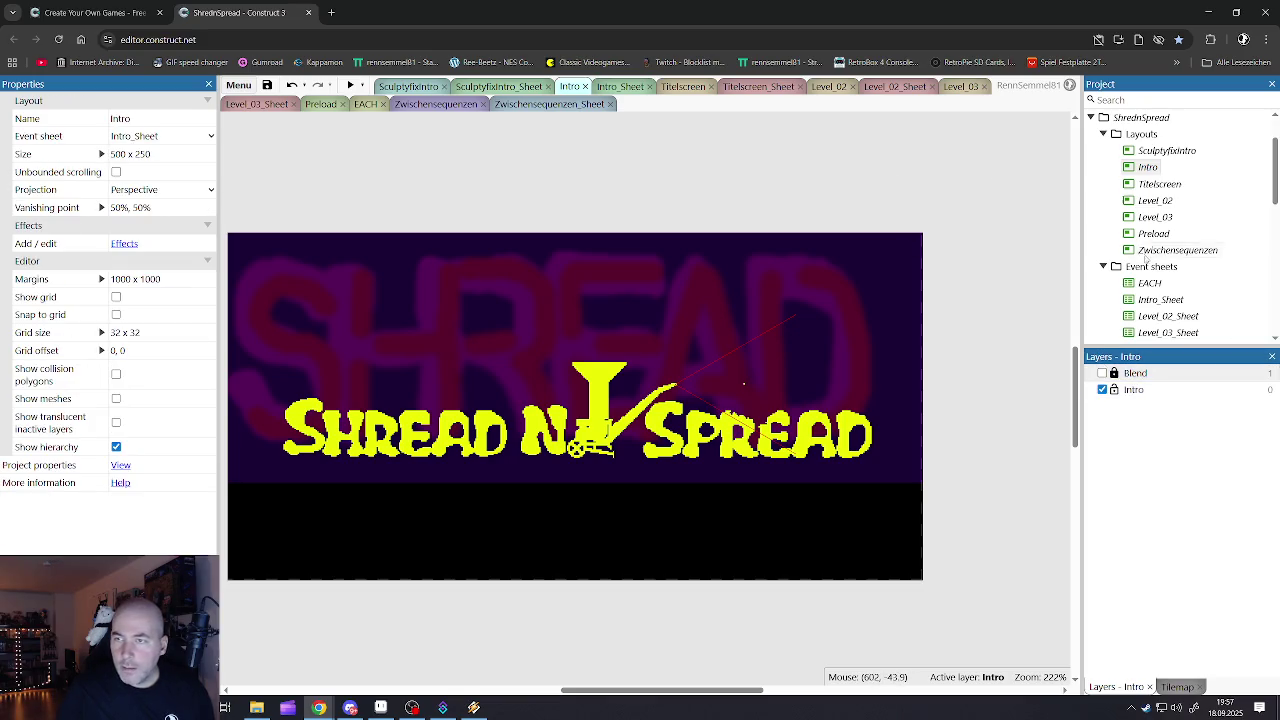
{"action": "scroll", "coordinate": [1111, 200], "scroll_direction": "down", "scroll_amount": 3}
- In Zwischensequenzen, insert a new layer above Layer 0 and name it Blend
{"action": "left_click", "coordinate": [437, 104]}
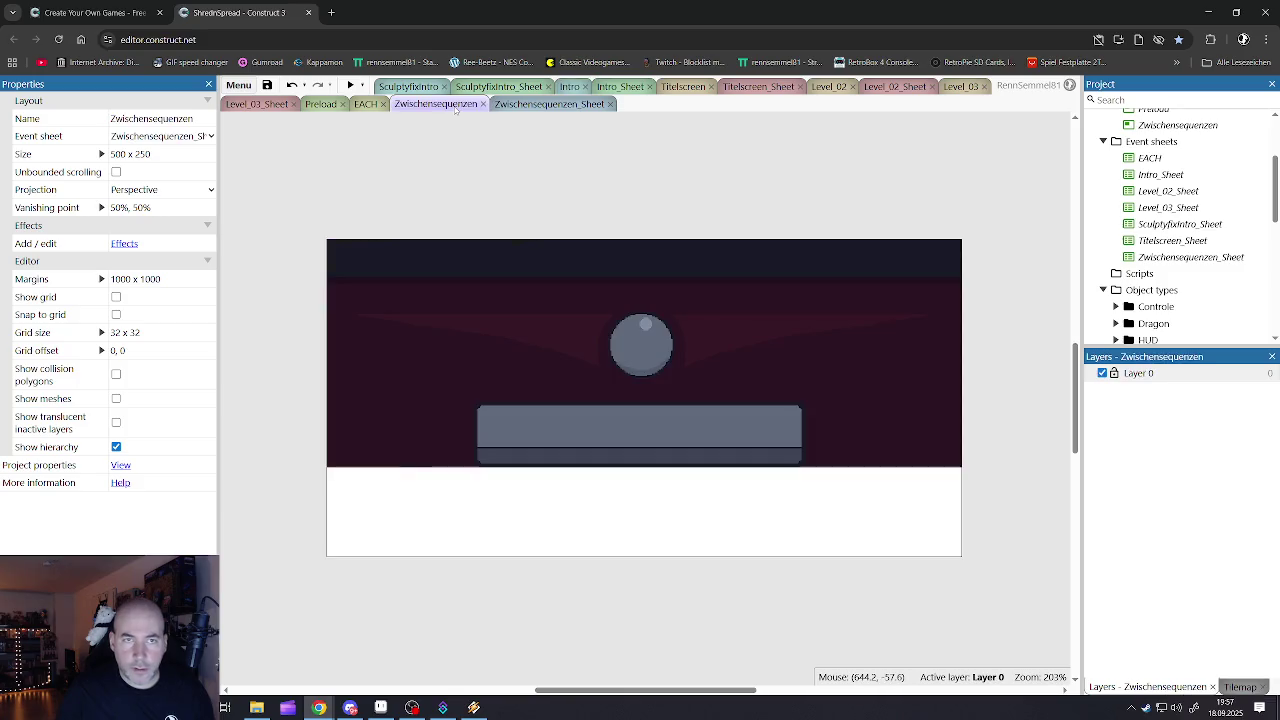
{"action": "left_click", "coordinate": [1135, 374]}
{"action": "right_click", "coordinate": [1135, 374]}
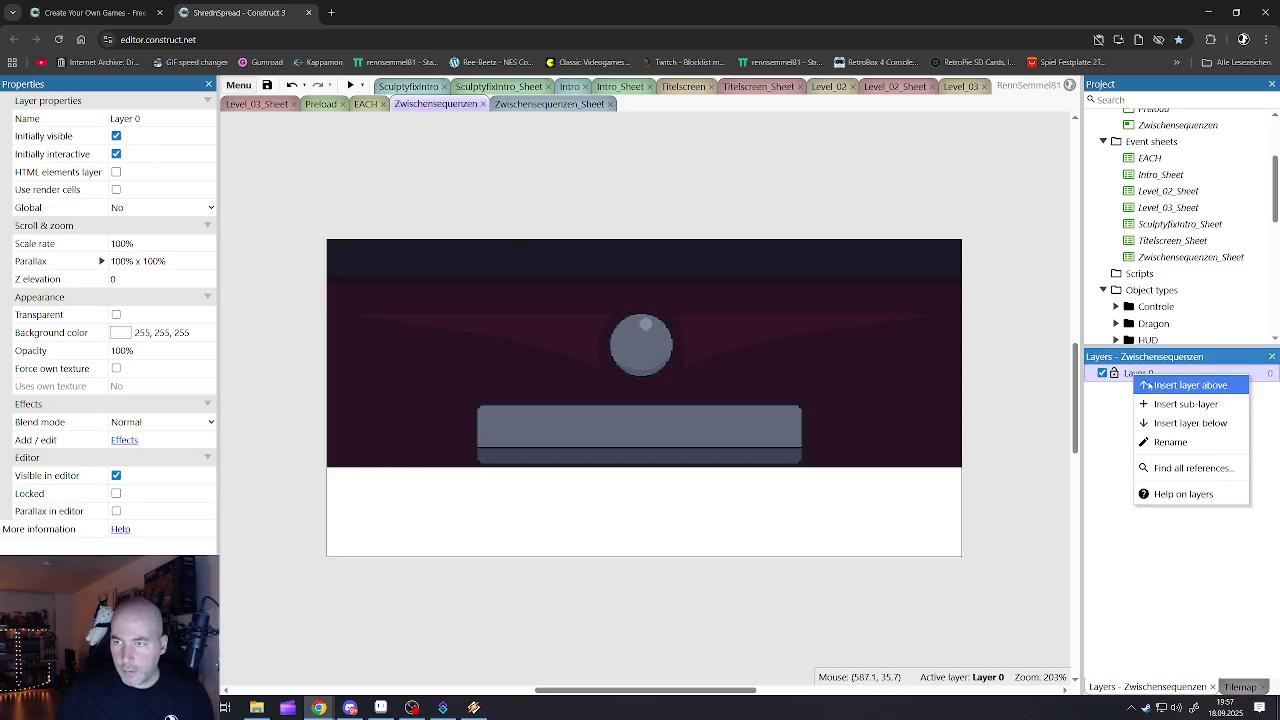
{"action": "left_click", "coordinate": [1150, 381]}
{"action": "key", "text": "Return"}
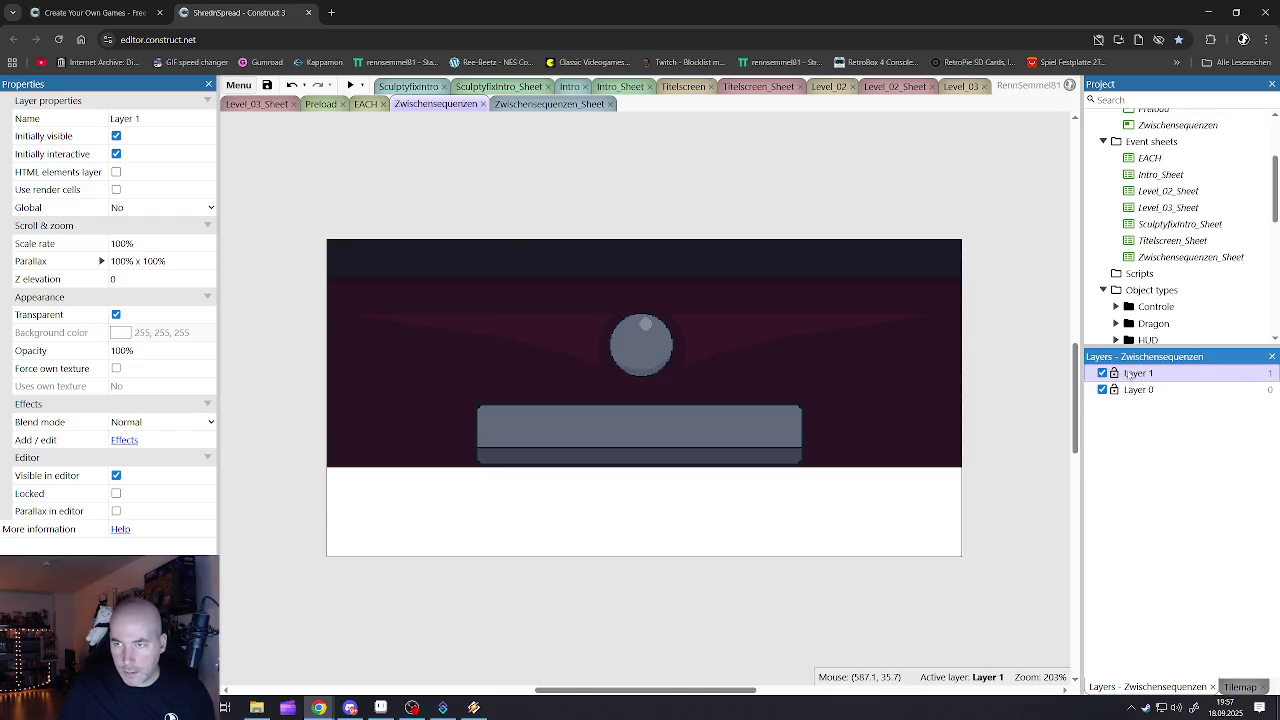
{"action": "right_click", "coordinate": [1127, 372]}
{"action": "left_click", "coordinate": [1173, 440]}
{"action": "type", "text": "Blend"}
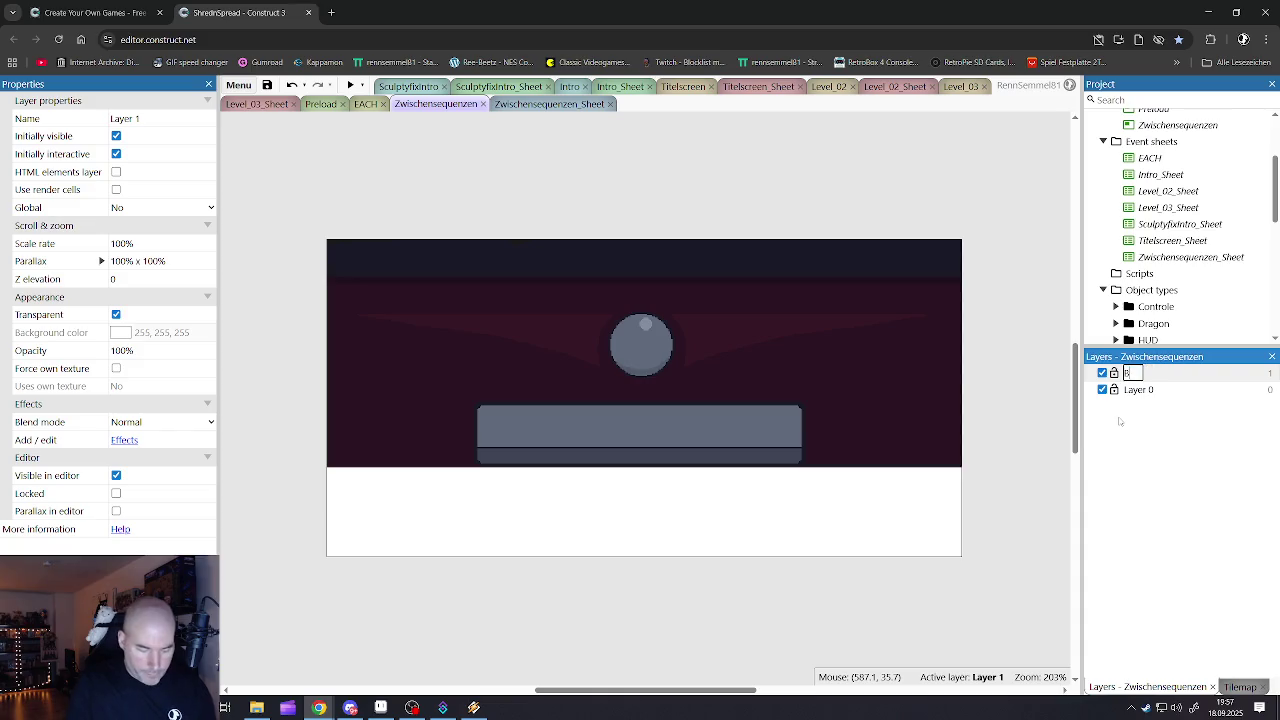
{"action": "key", "text": "Return"}
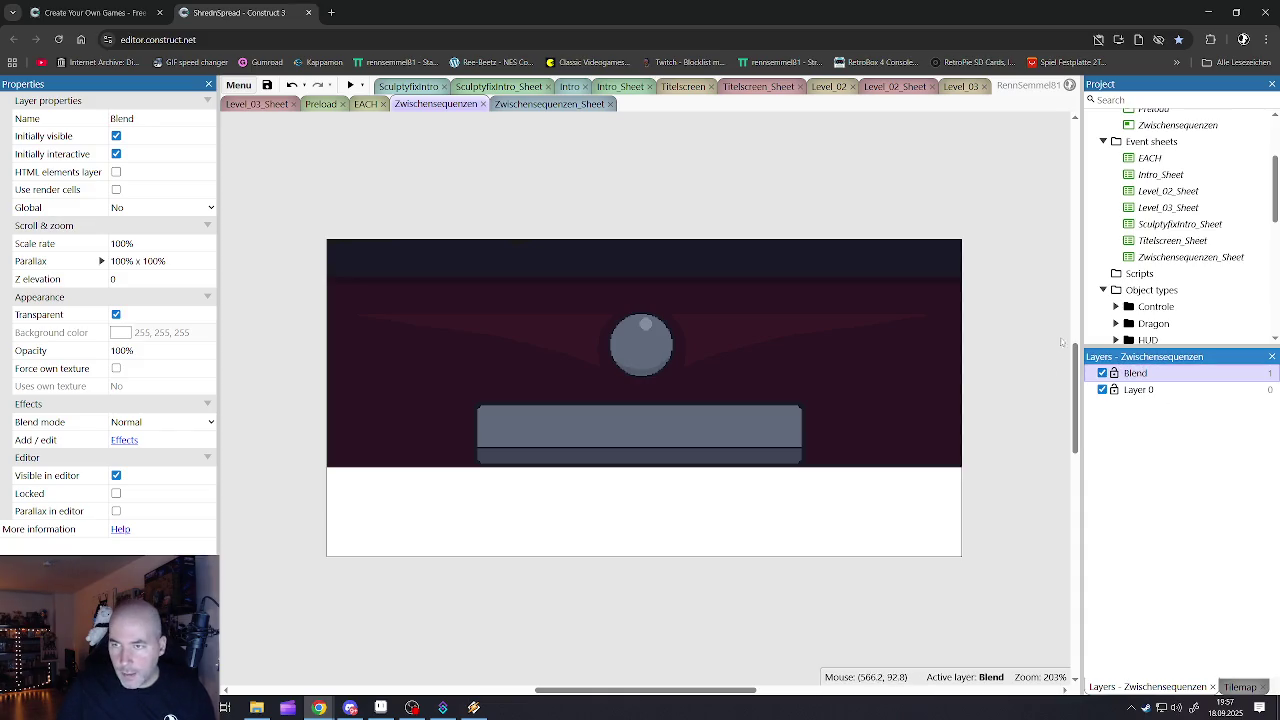
{"action": "left_click", "coordinate": [962, 216]}
- In the Intro layout, leave the Blend layer hidden so the title art shows
{"action": "scroll", "coordinate": [1140, 235], "scroll_direction": "up", "scroll_amount": 3}
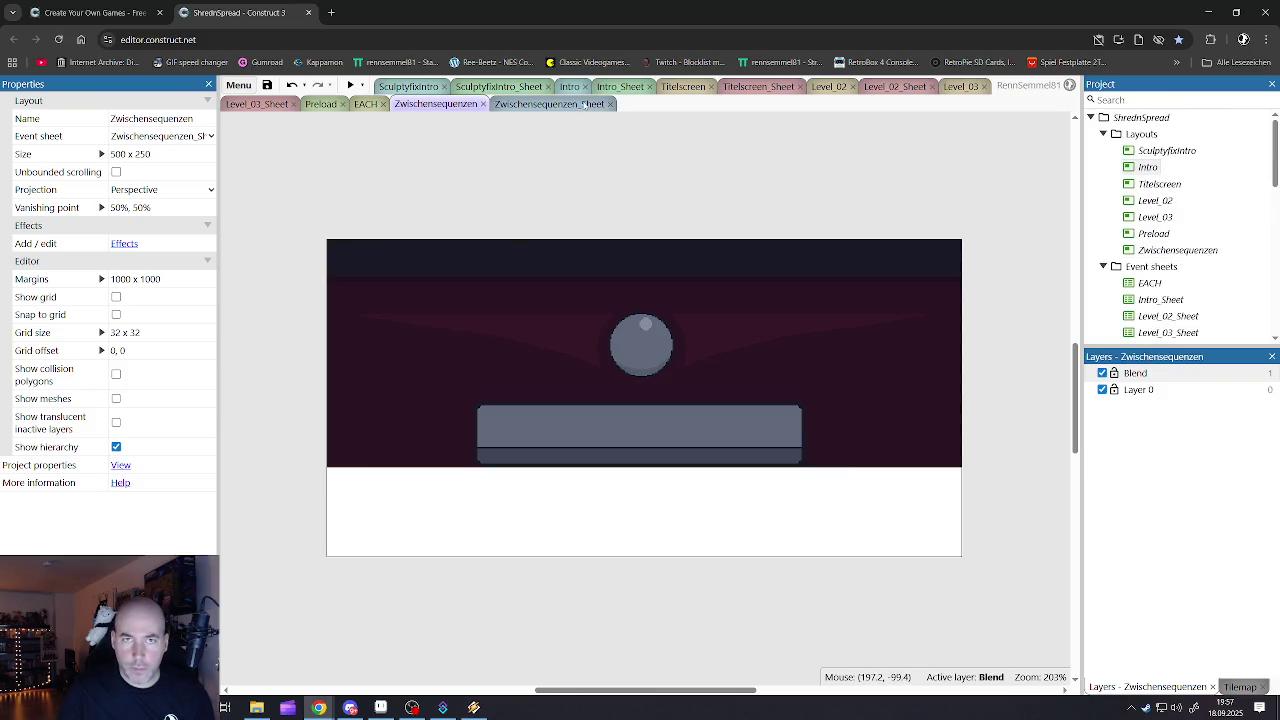
{"action": "left_click", "coordinate": [570, 86]}
{"action": "left_click", "coordinate": [1102, 373]}
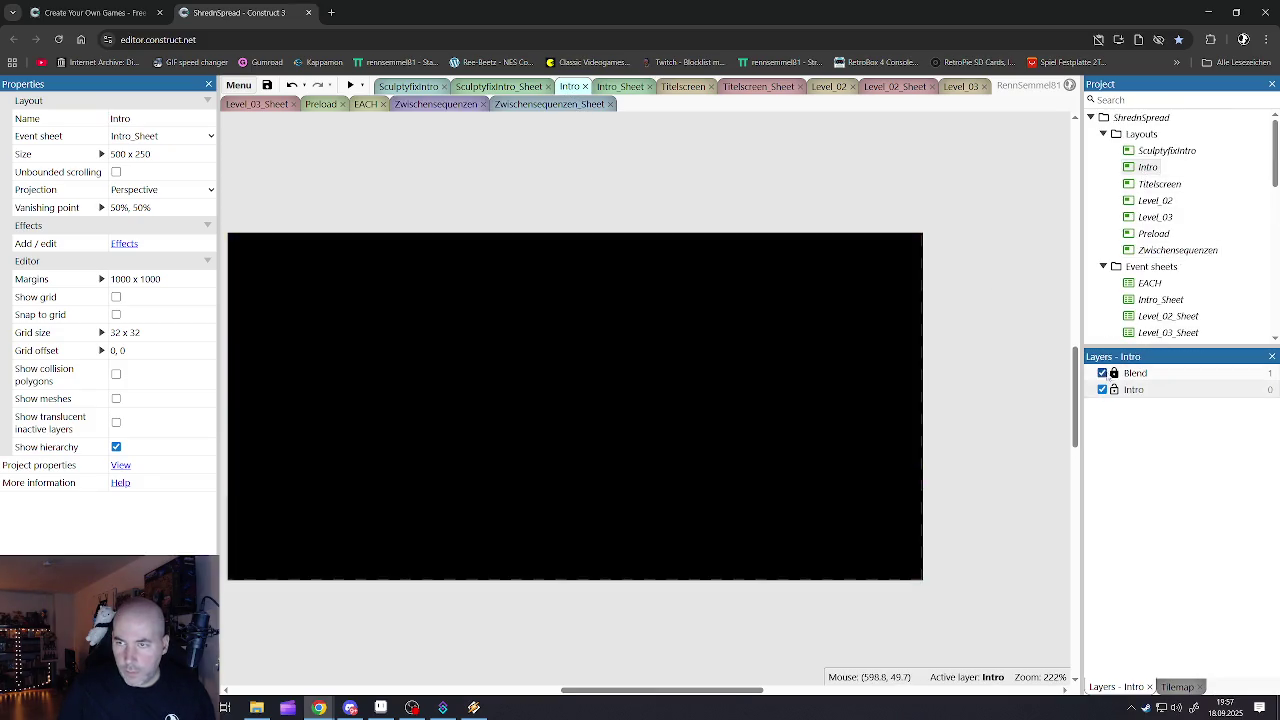
{"action": "left_click", "coordinate": [1135, 373]}
{"action": "left_click", "coordinate": [771, 408]}
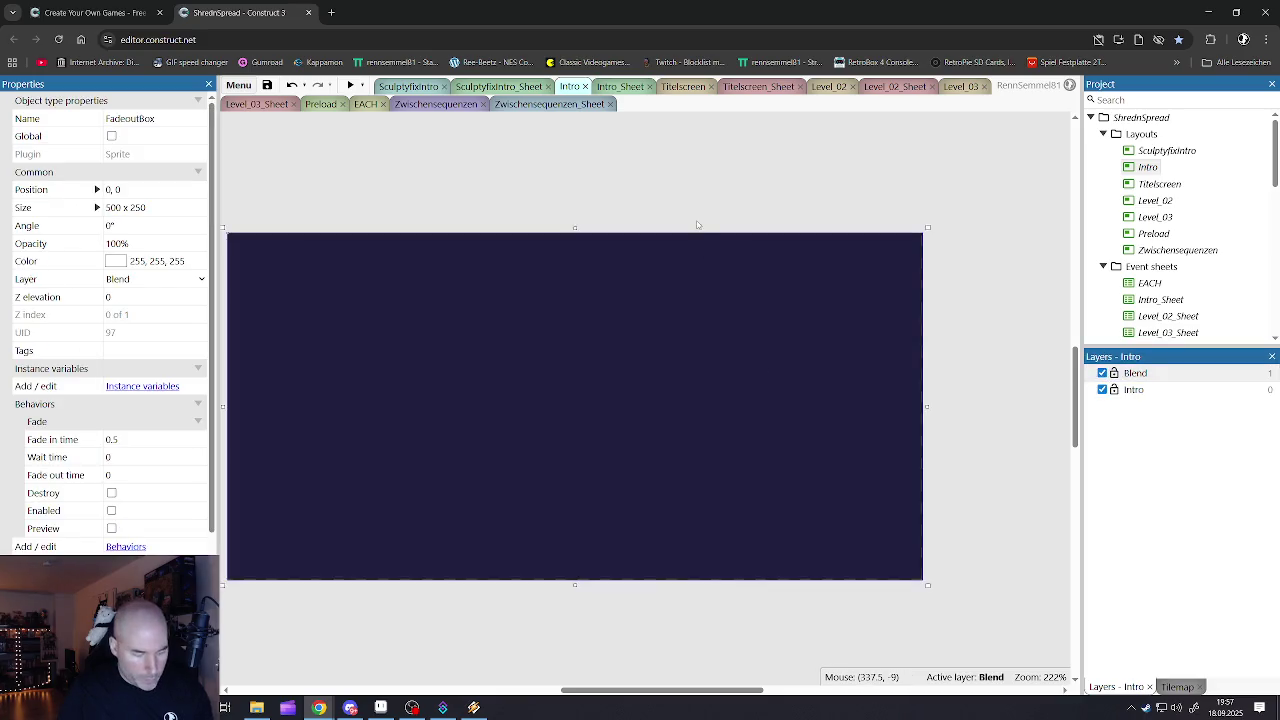
{"action": "left_click", "coordinate": [699, 178]}
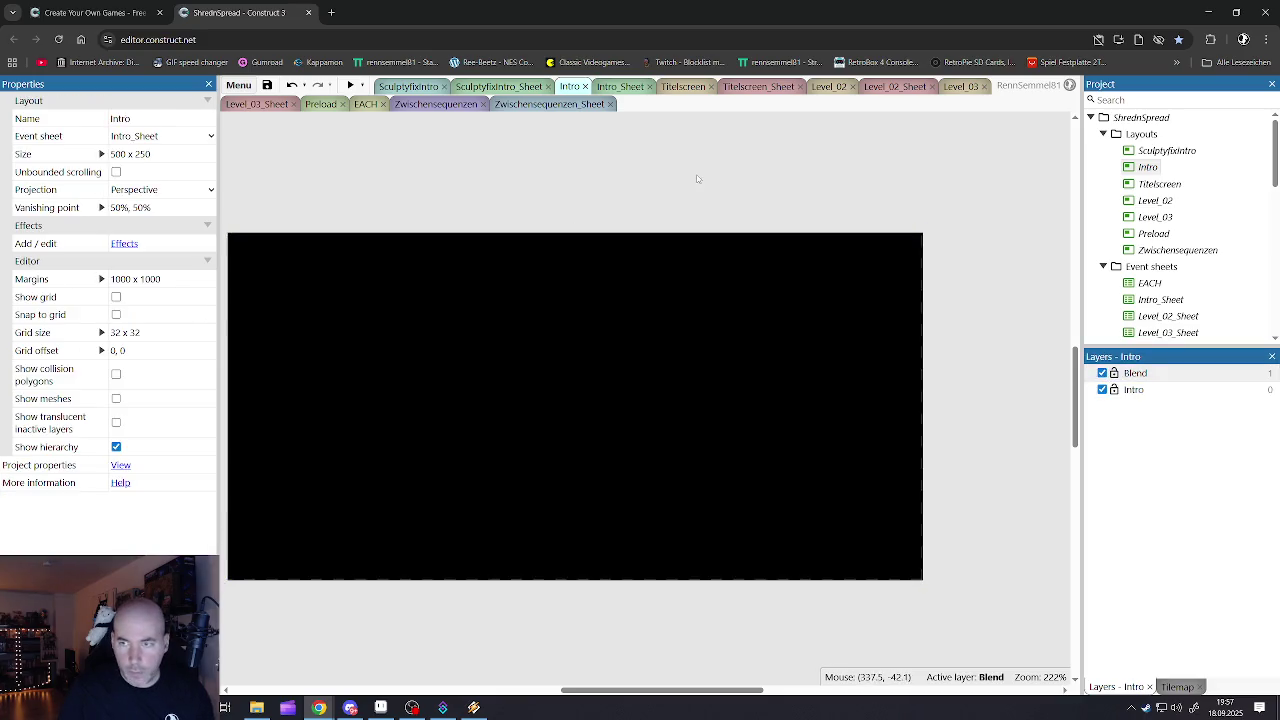
{"action": "left_click", "coordinate": [1102, 373]}
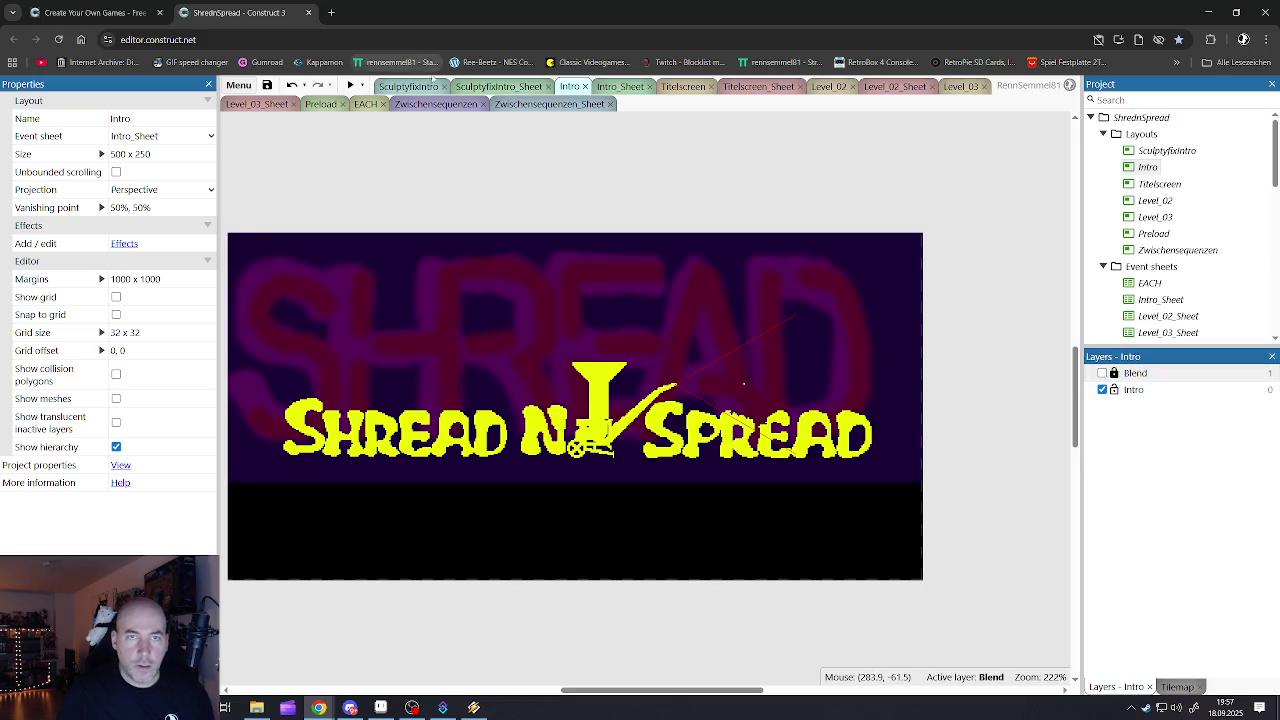
- Return to the Zwischensequenzen layout via the EACH sheet and hide Layer 0
{"action": "left_click", "coordinate": [364, 104]}
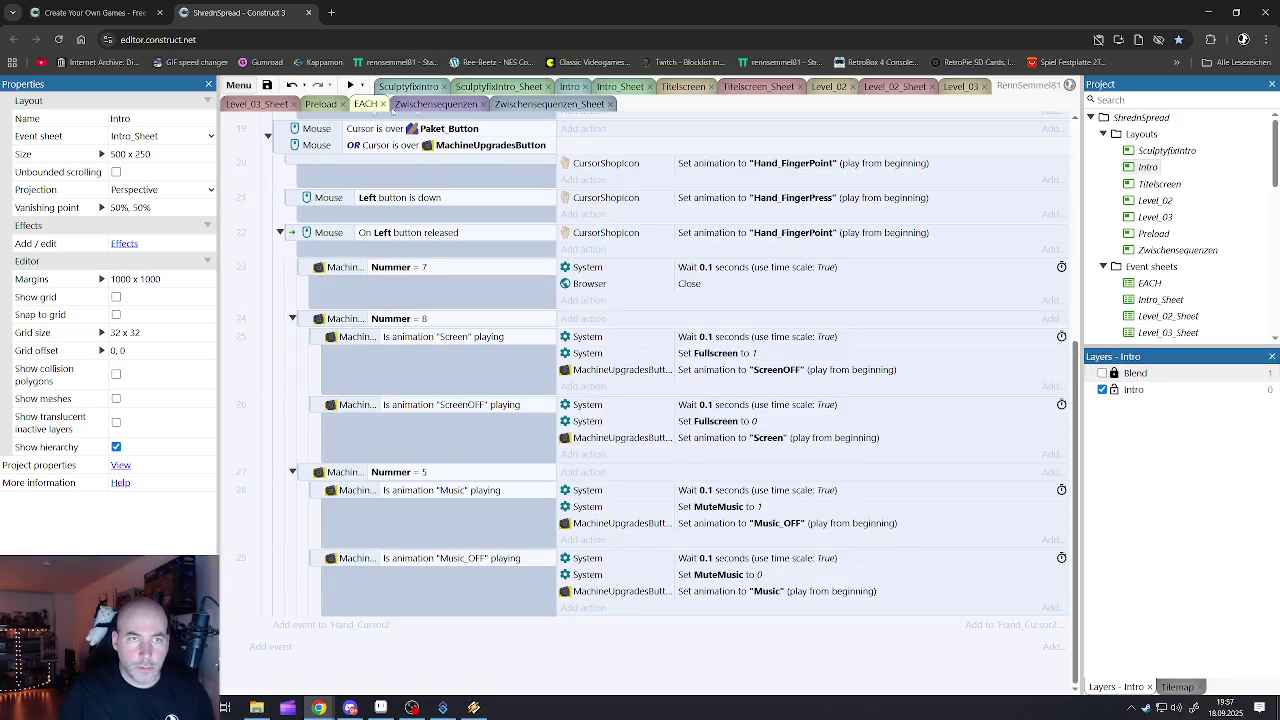
{"action": "left_click", "coordinate": [474, 104]}
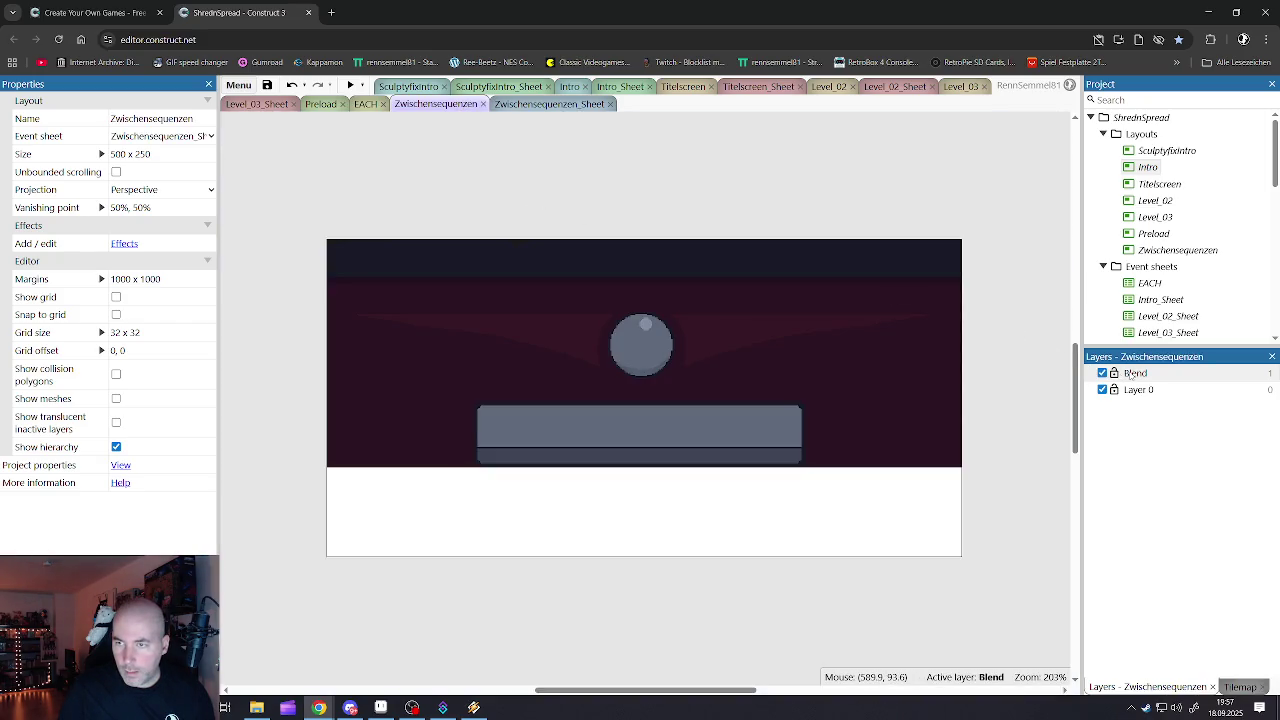
{"action": "left_click", "coordinate": [1102, 389]}
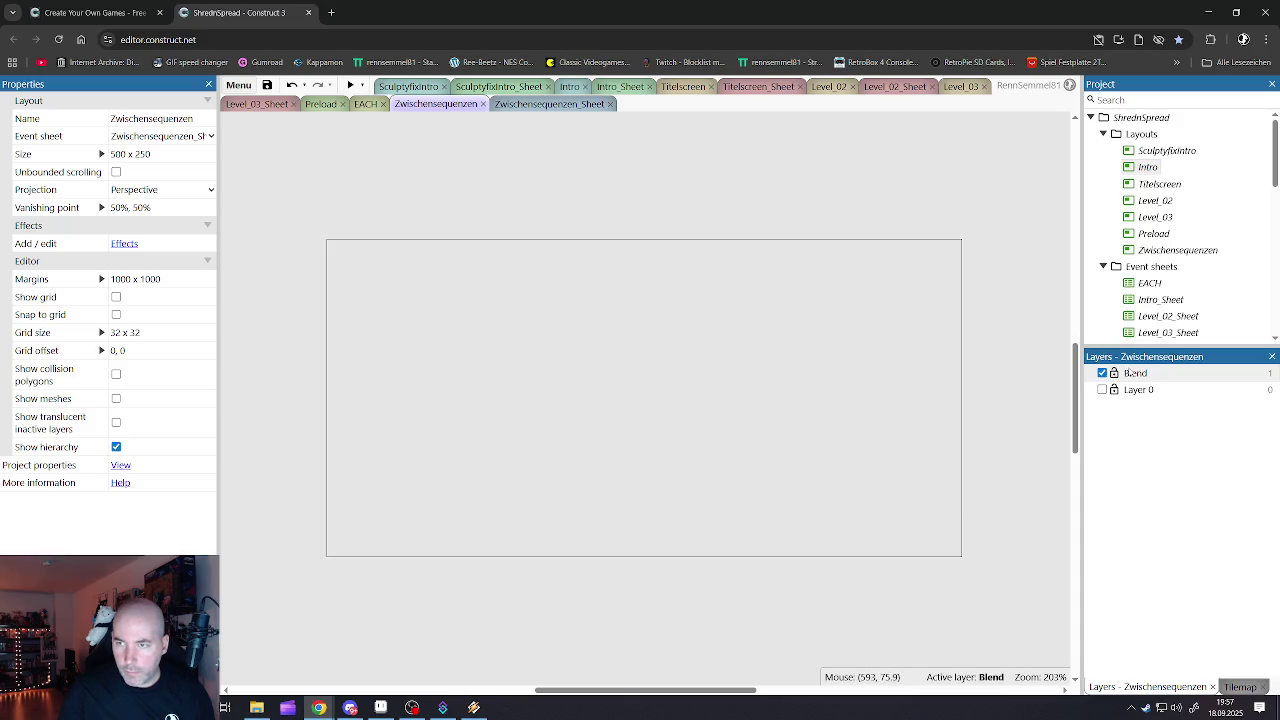
- Paste the Fadeoutbox sprite onto the Blend layer at position 0, 0, then hide the Blend layer again
{"action": "left_click", "coordinate": [1130, 373]}
{"action": "left_click", "coordinate": [703, 188]}
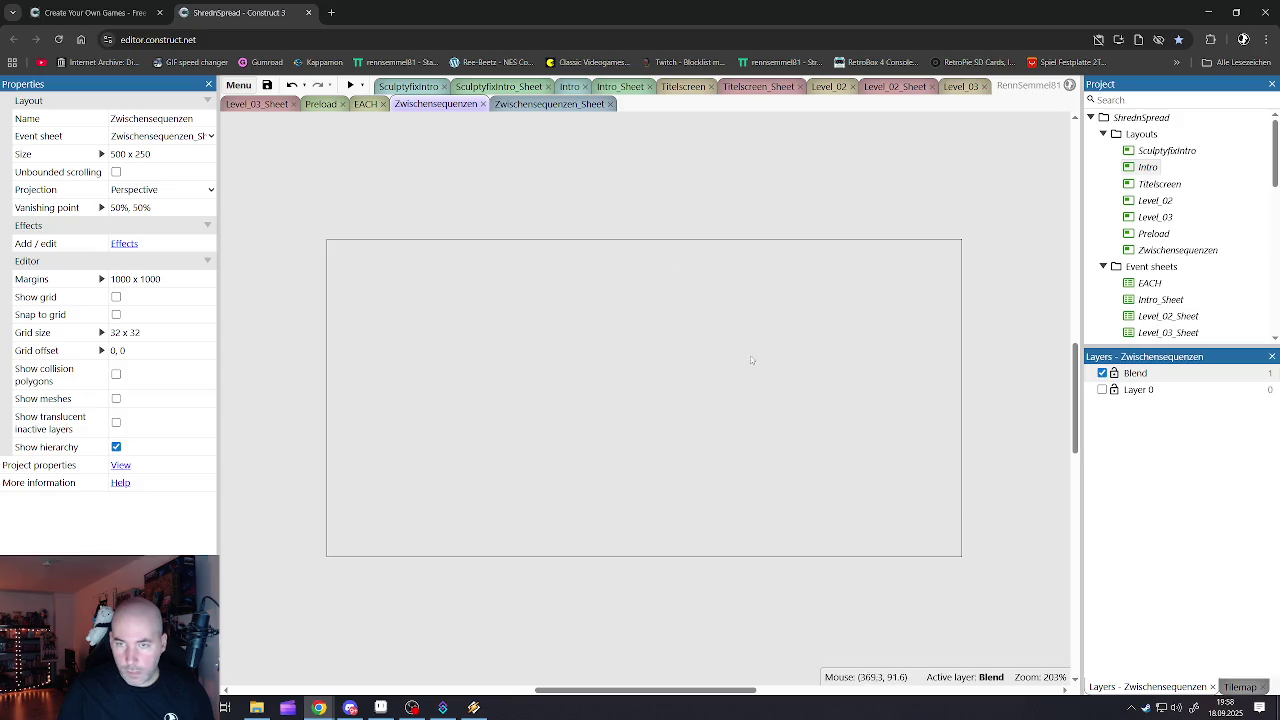
{"action": "key", "text": "ctrl+v"}
{"action": "mouse_move", "coordinate": [857, 437]}
{"action": "left_mouse_down"}
{"action": "mouse_move", "coordinate": [483, 338]}
{"action": "mouse_move", "coordinate": [493, 346]}
{"action": "left_mouse_up"}
{"action": "left_click", "coordinate": [177, 189]}
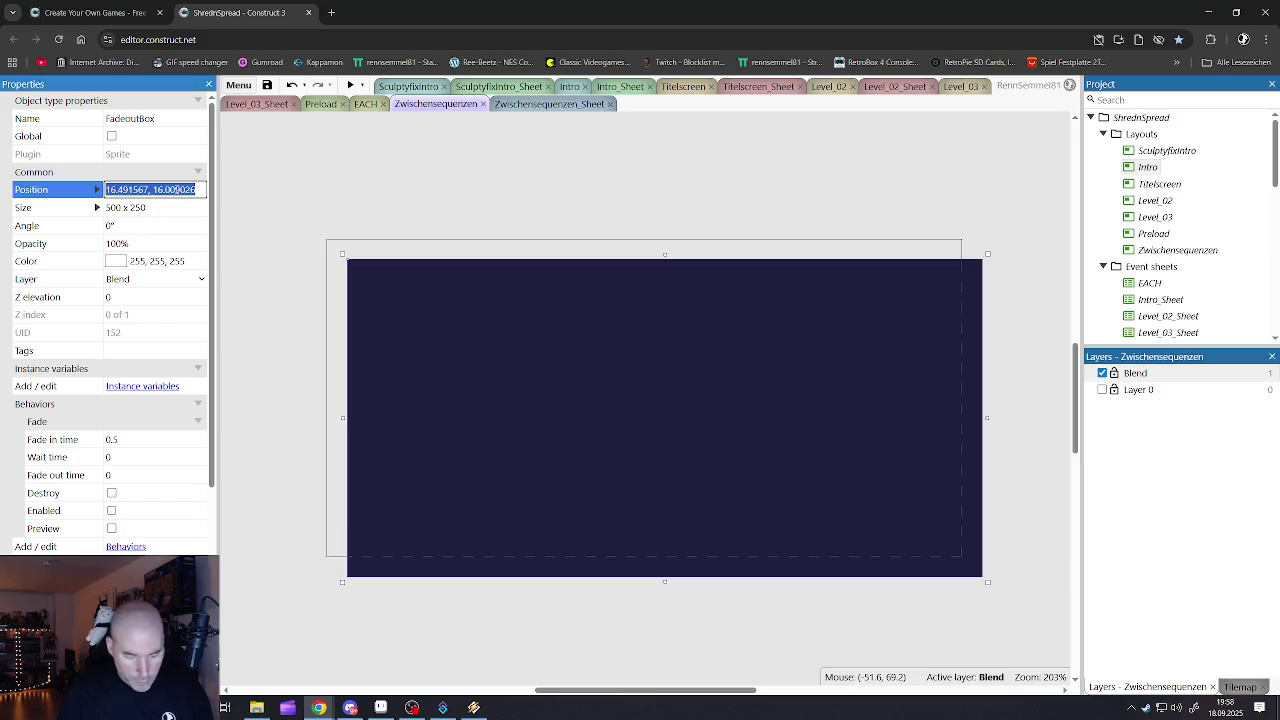
{"action": "type", "text": "0,0"}
{"action": "key", "text": "Tab"}
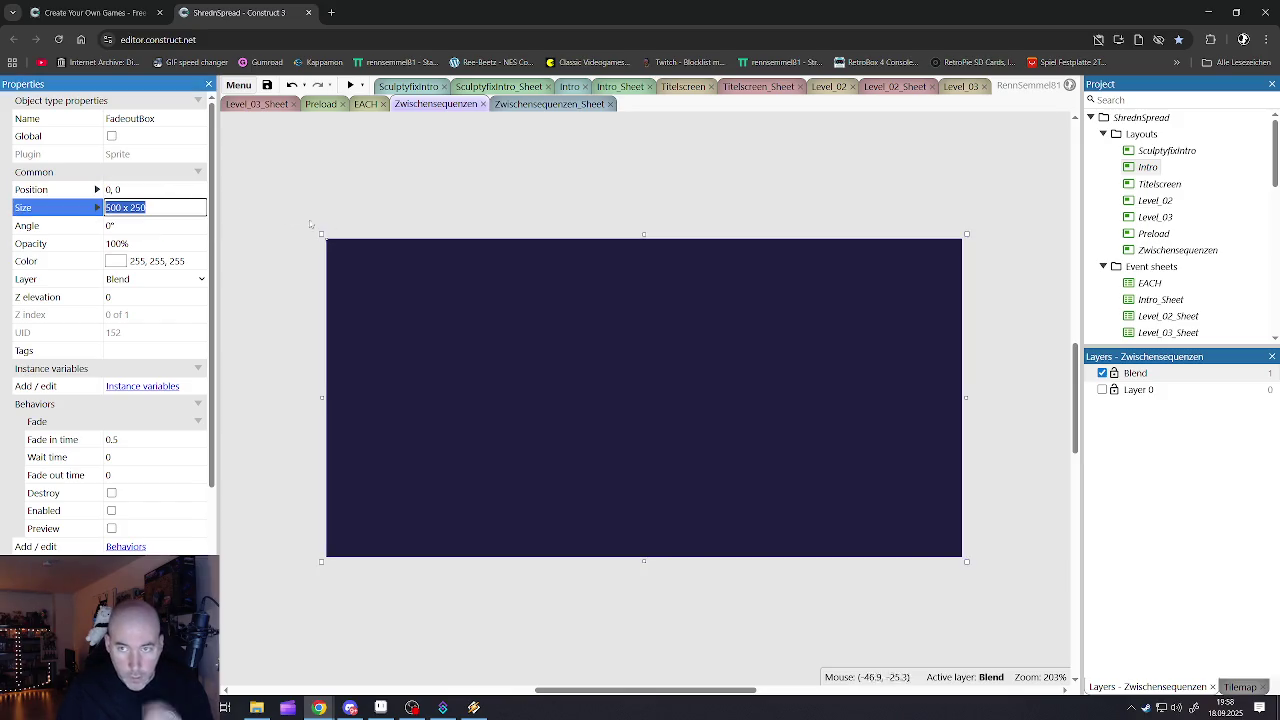
{"action": "left_click", "coordinate": [311, 224]}
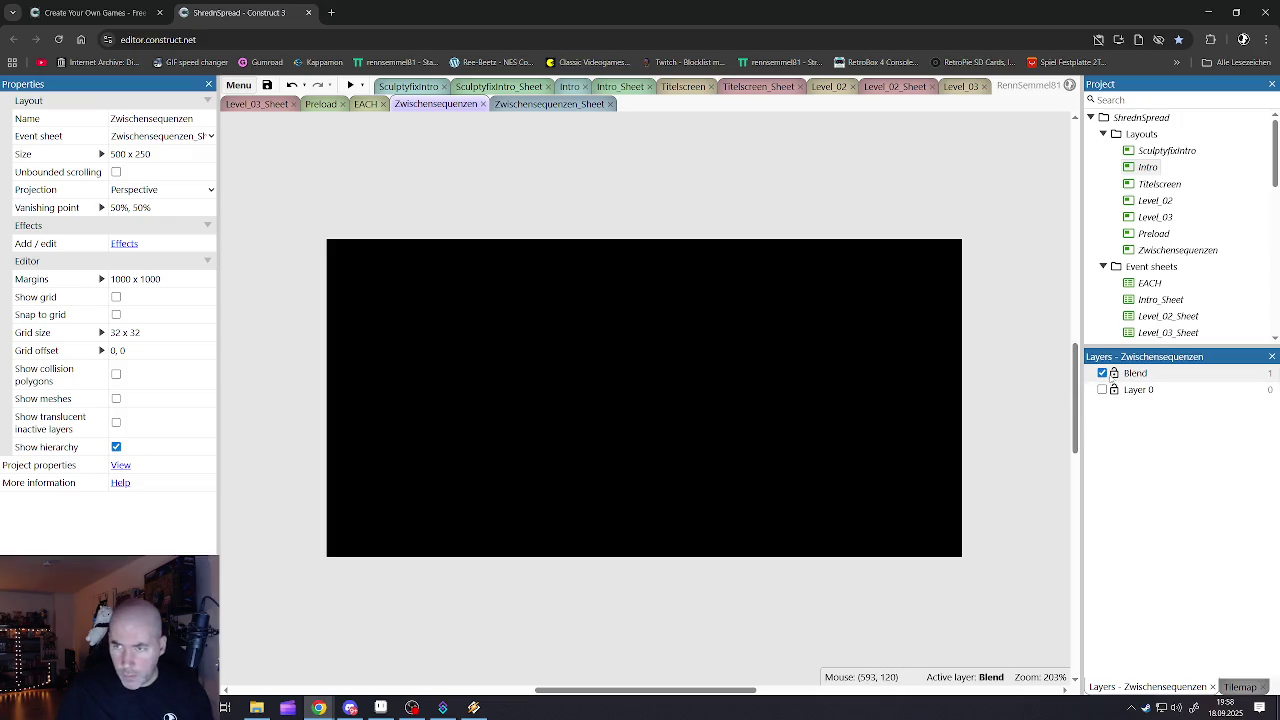
{"action": "left_click", "coordinate": [1102, 389]}
{"action": "left_click", "coordinate": [1102, 373]}
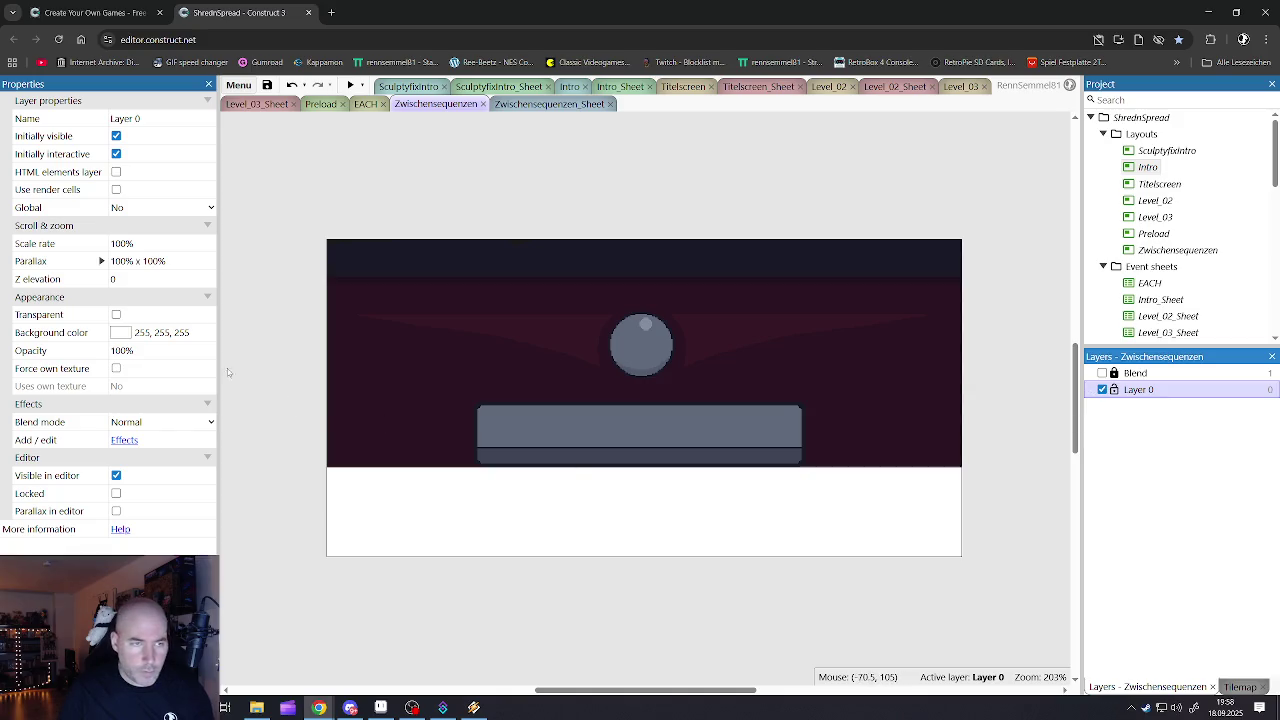
- Check the Intro layout's layer background colour for comparison
{"action": "left_click", "coordinate": [583, 87]}
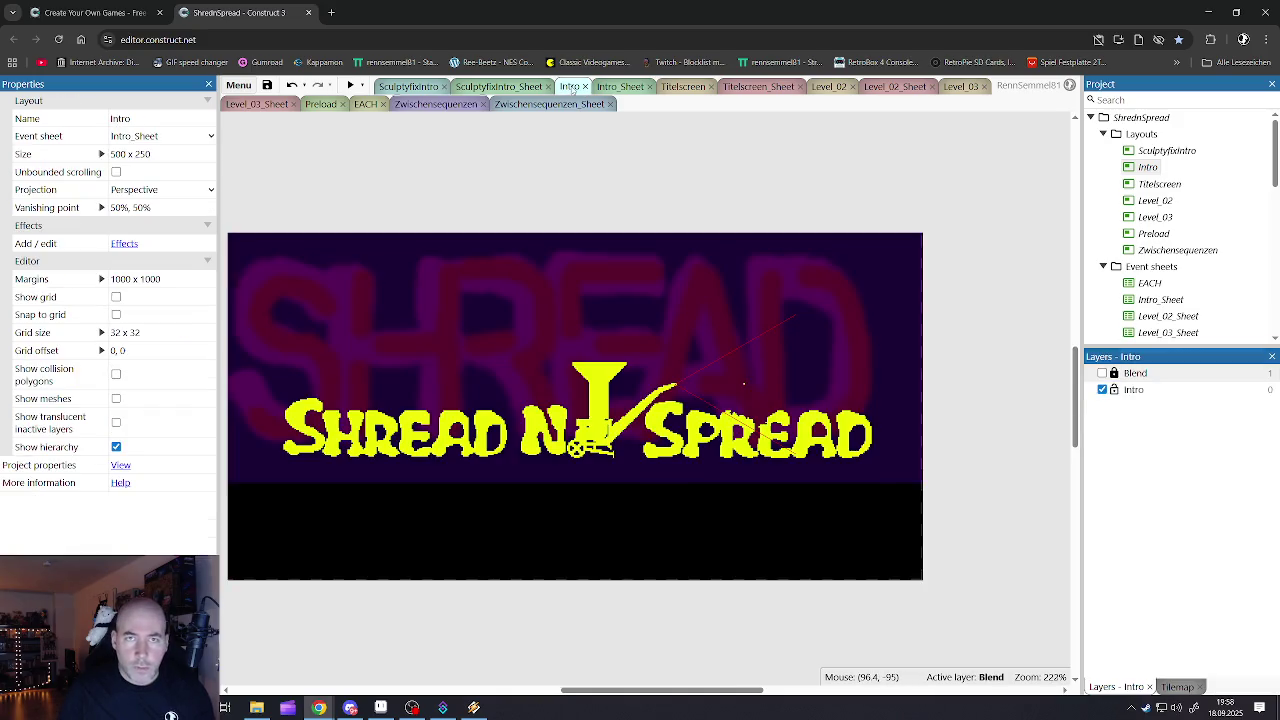
{"action": "left_click", "coordinate": [1135, 390]}
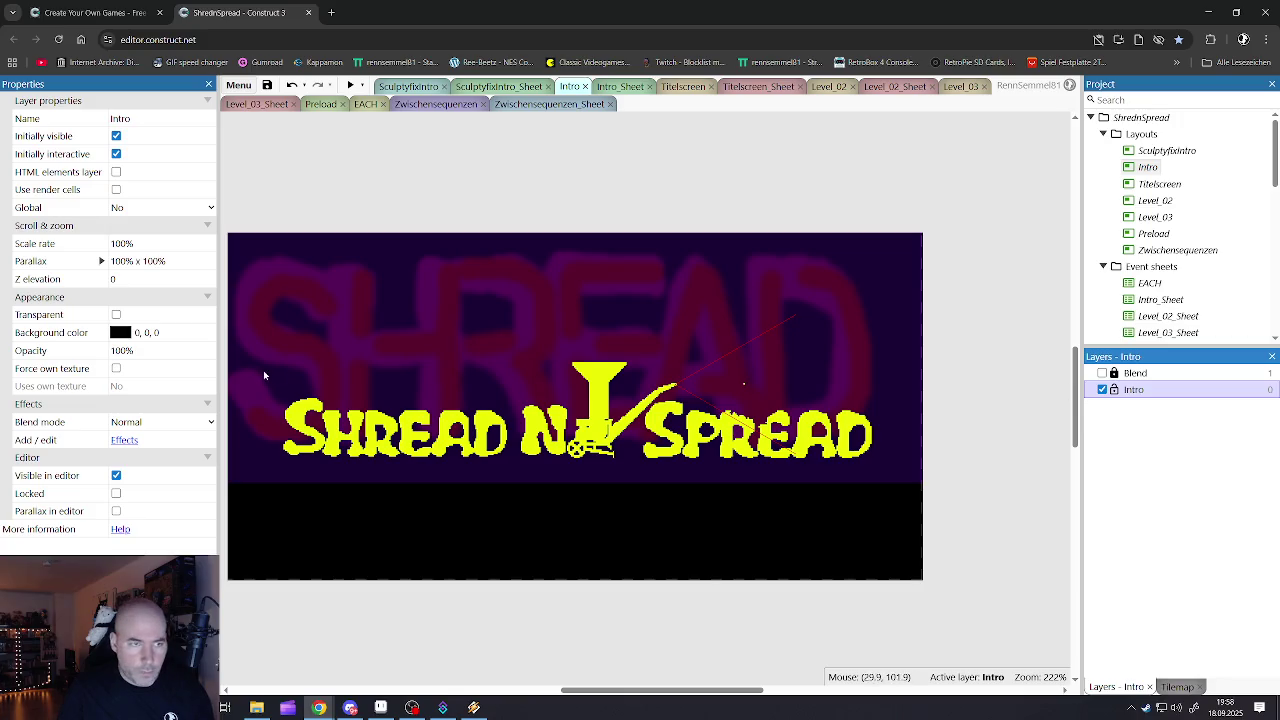
{"action": "left_click", "coordinate": [370, 250]}
{"action": "left_click", "coordinate": [424, 104]}
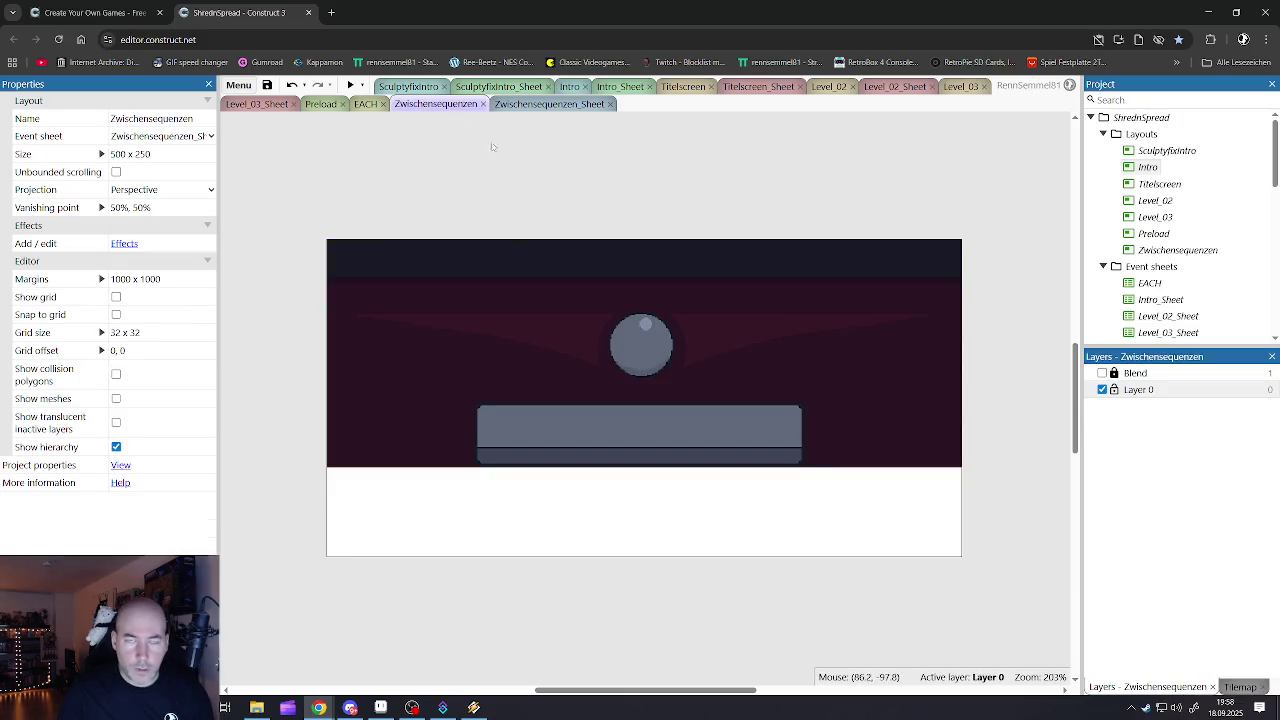
- Set Zwischensequenzen Layer 0's background colour to black (0,0,0) and save the project
{"action": "left_click", "coordinate": [1138, 390]}
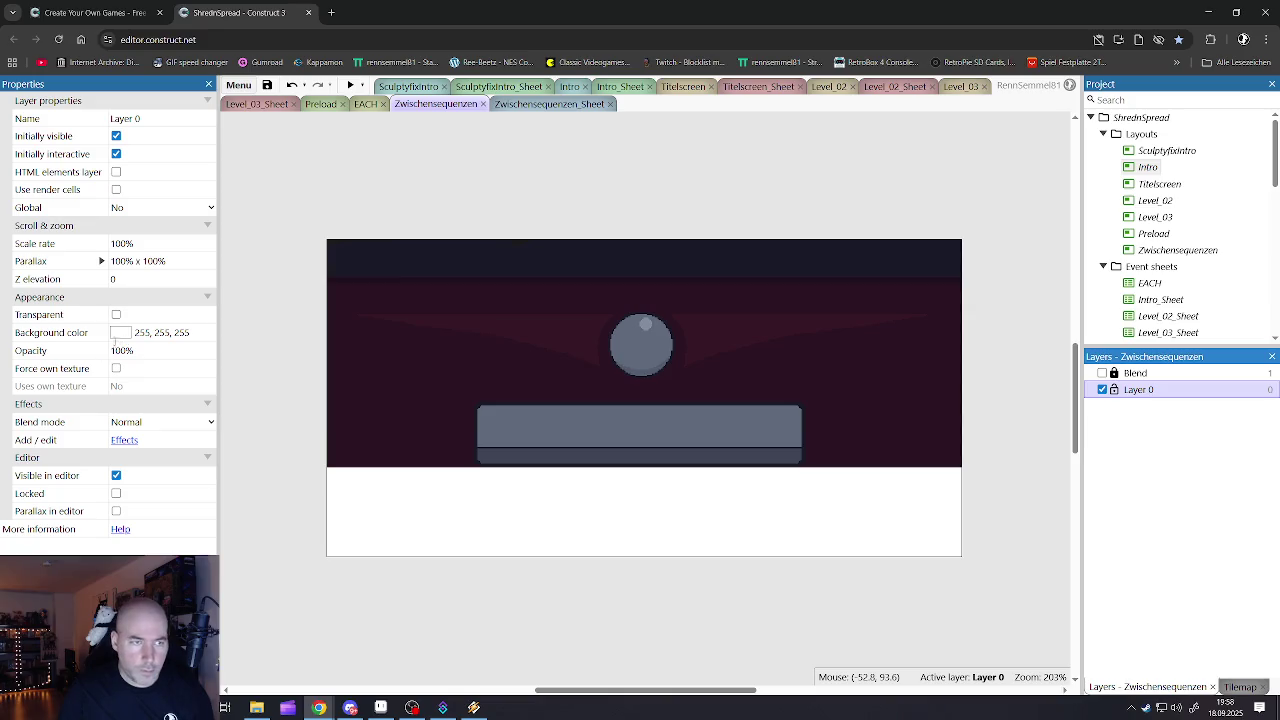
{"action": "left_click", "coordinate": [120, 332]}
{"action": "left_click", "coordinate": [112, 426]}
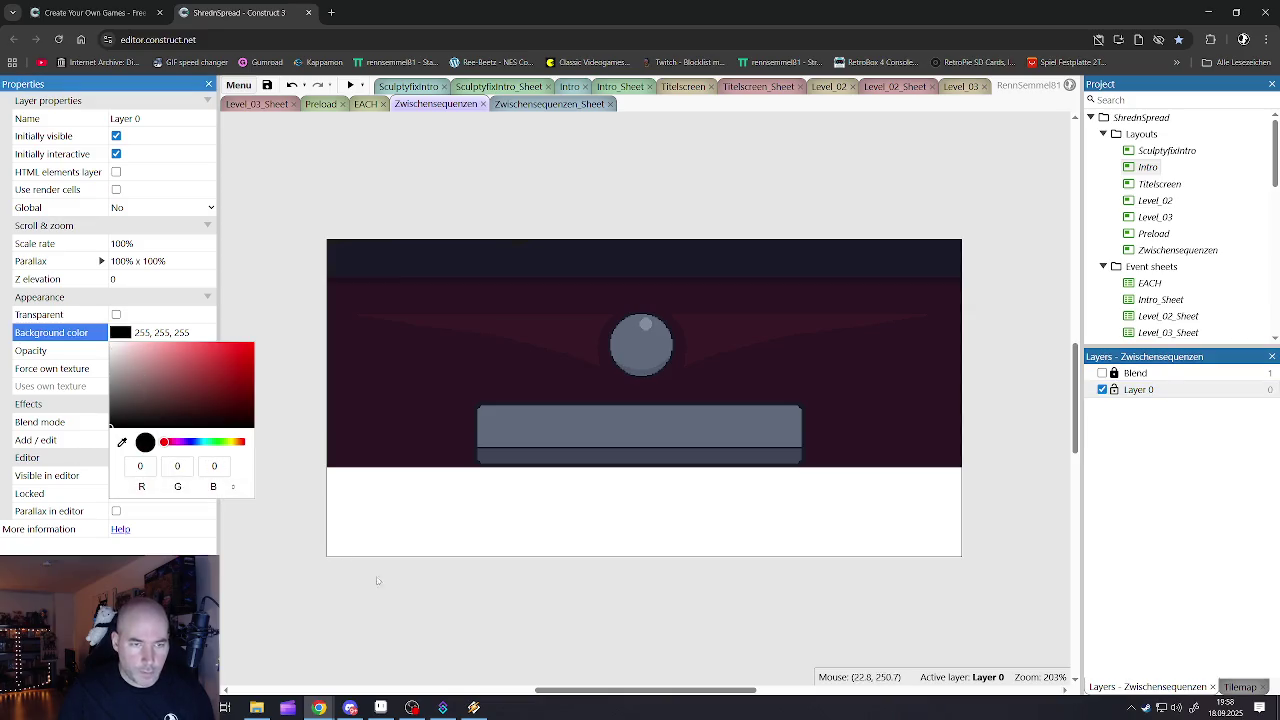
{"action": "left_click", "coordinate": [377, 580]}
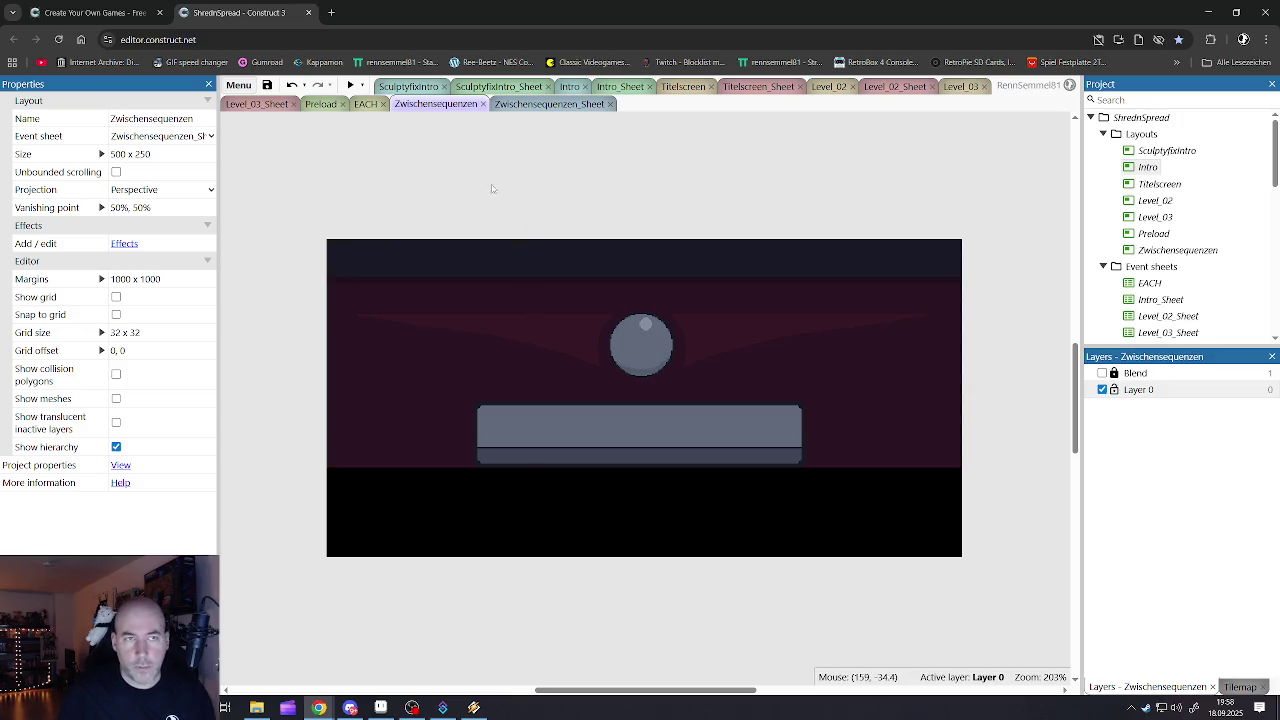
{"action": "left_click", "coordinate": [267, 85]}
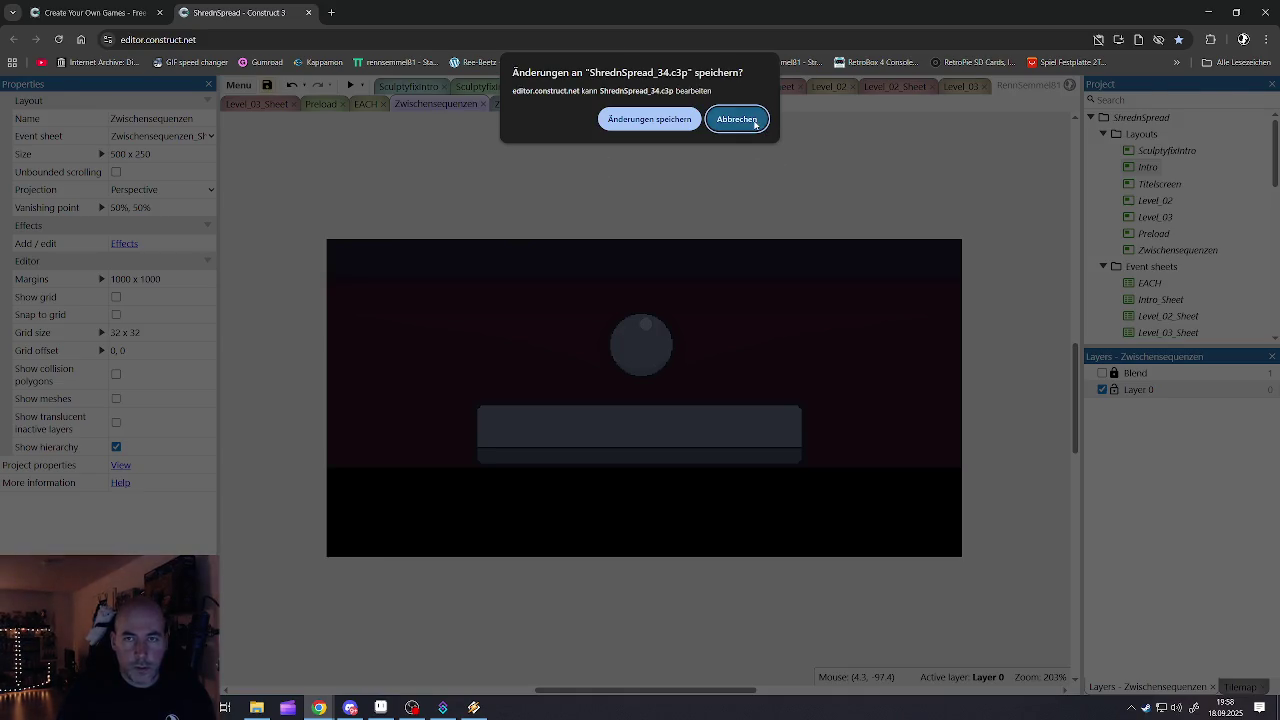
- Dismiss the failed browser save, then save as a single file overwriting ShrednSpread_34.c3p
{"action": "left_click", "coordinate": [755, 119]}
{"action": "left_click", "coordinate": [640, 408]}
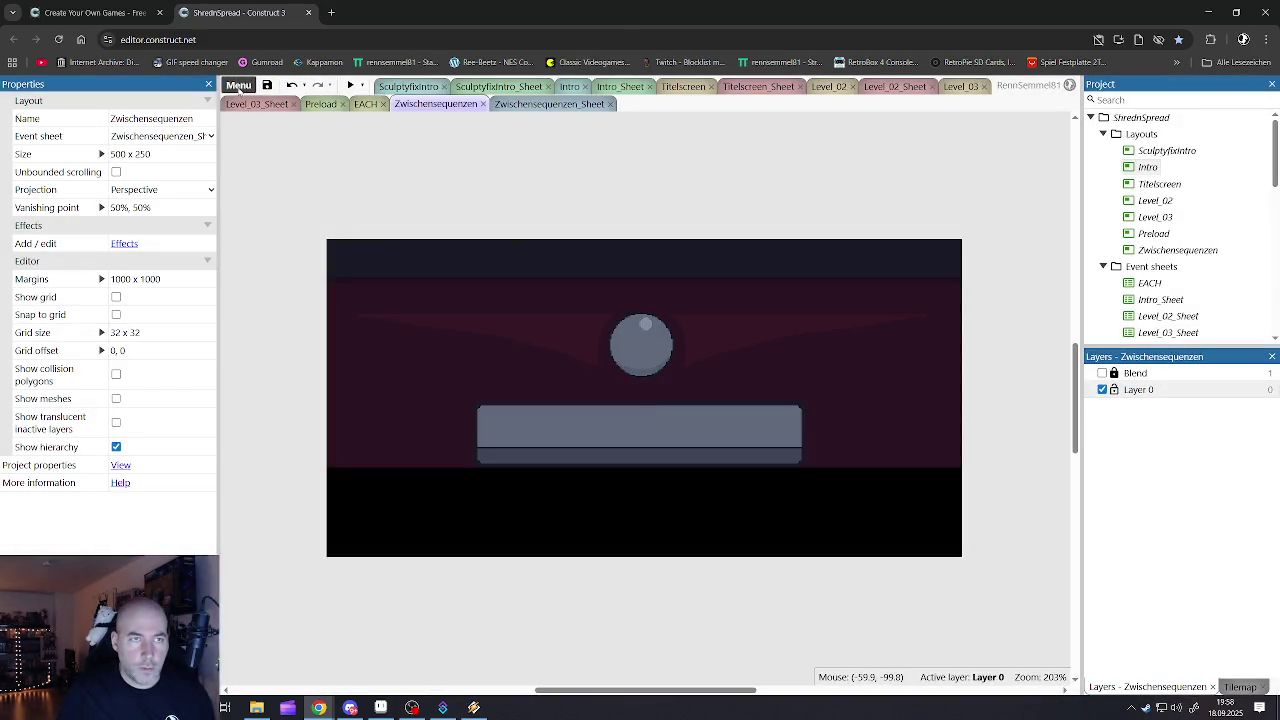
{"action": "left_click", "coordinate": [238, 86]}
{"action": "mouse_move", "coordinate": [383, 143]}
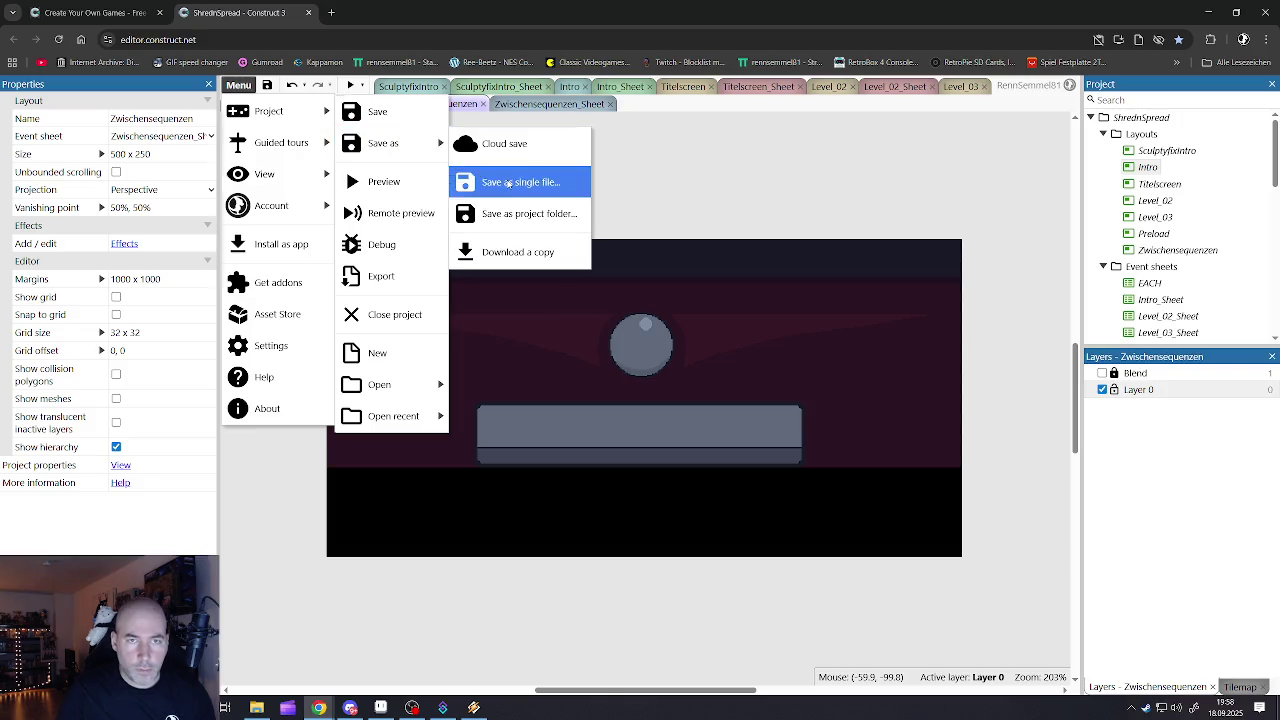
{"action": "left_click", "coordinate": [508, 183]}
{"action": "left_click", "coordinate": [755, 431]}
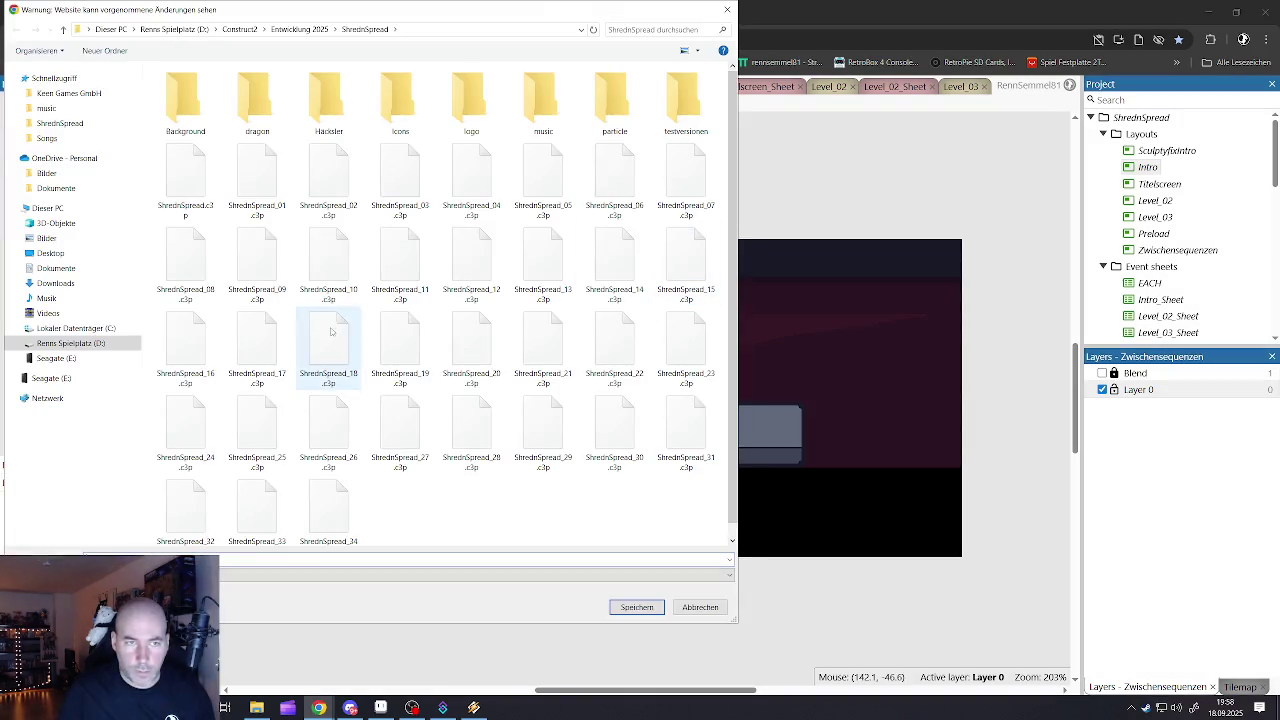
{"action": "left_click", "coordinate": [326, 505]}
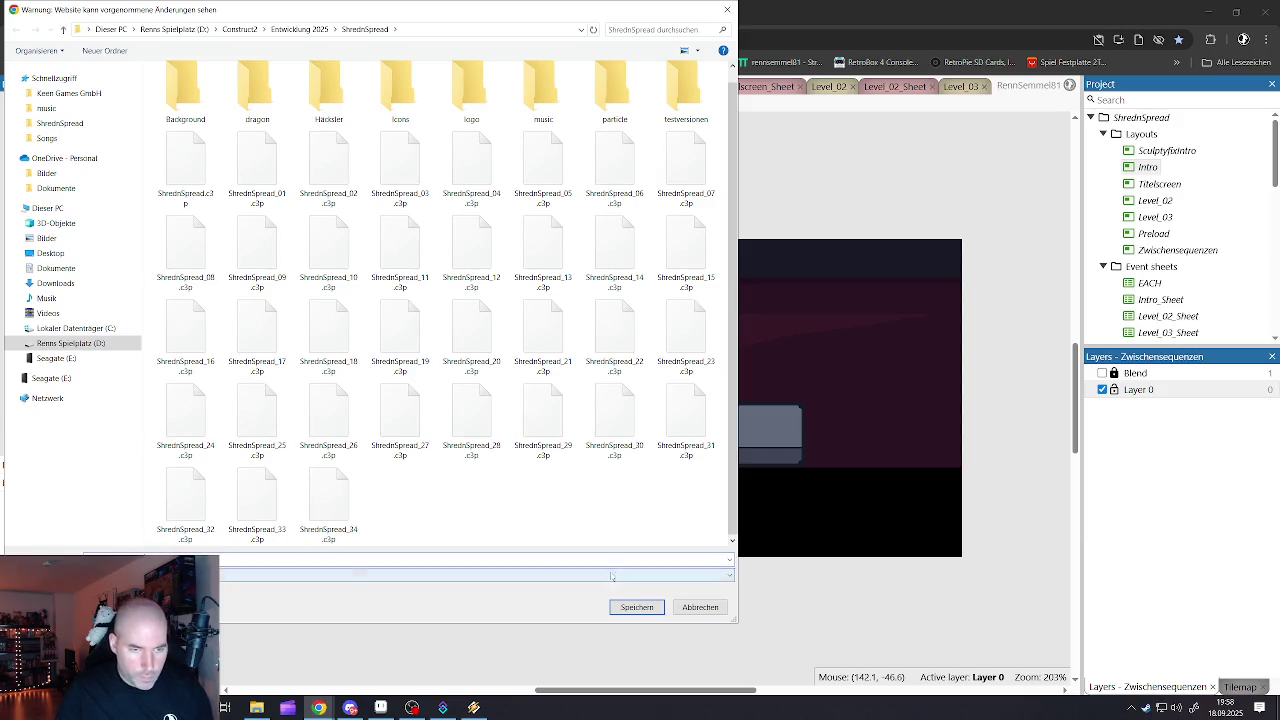
{"action": "left_click", "coordinate": [622, 610]}
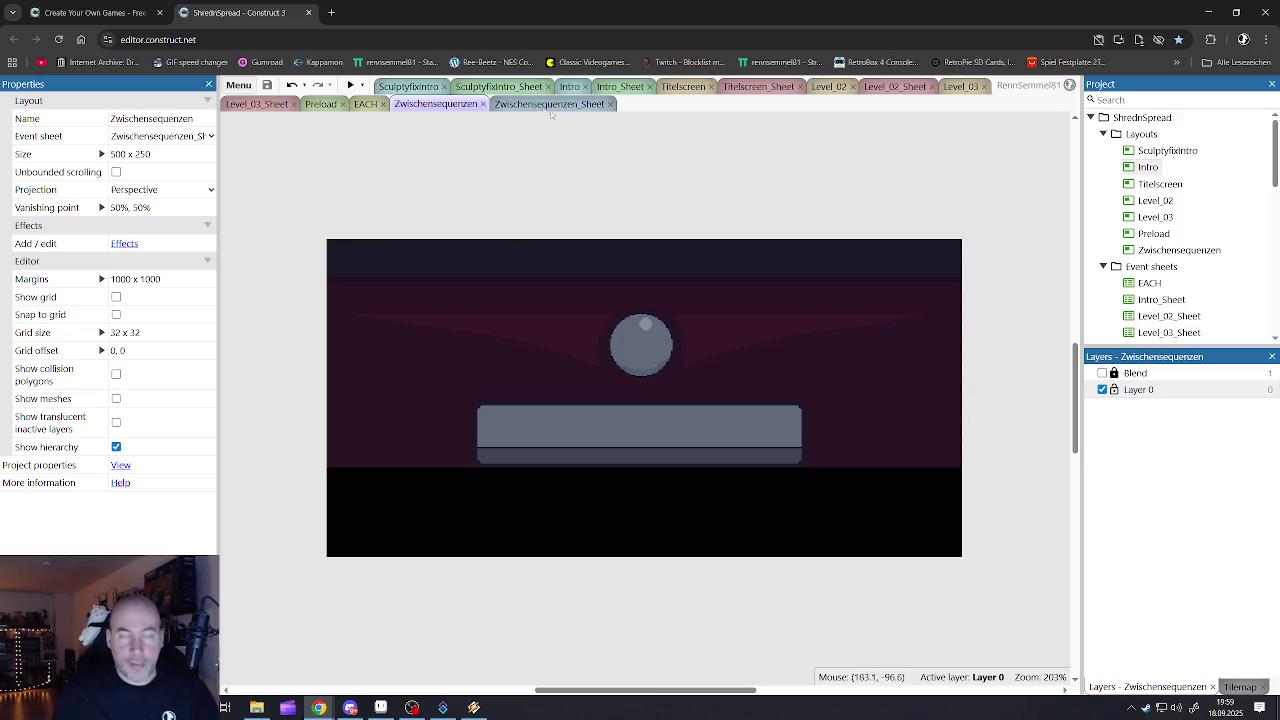
{"action": "left_click", "coordinate": [496, 87]}
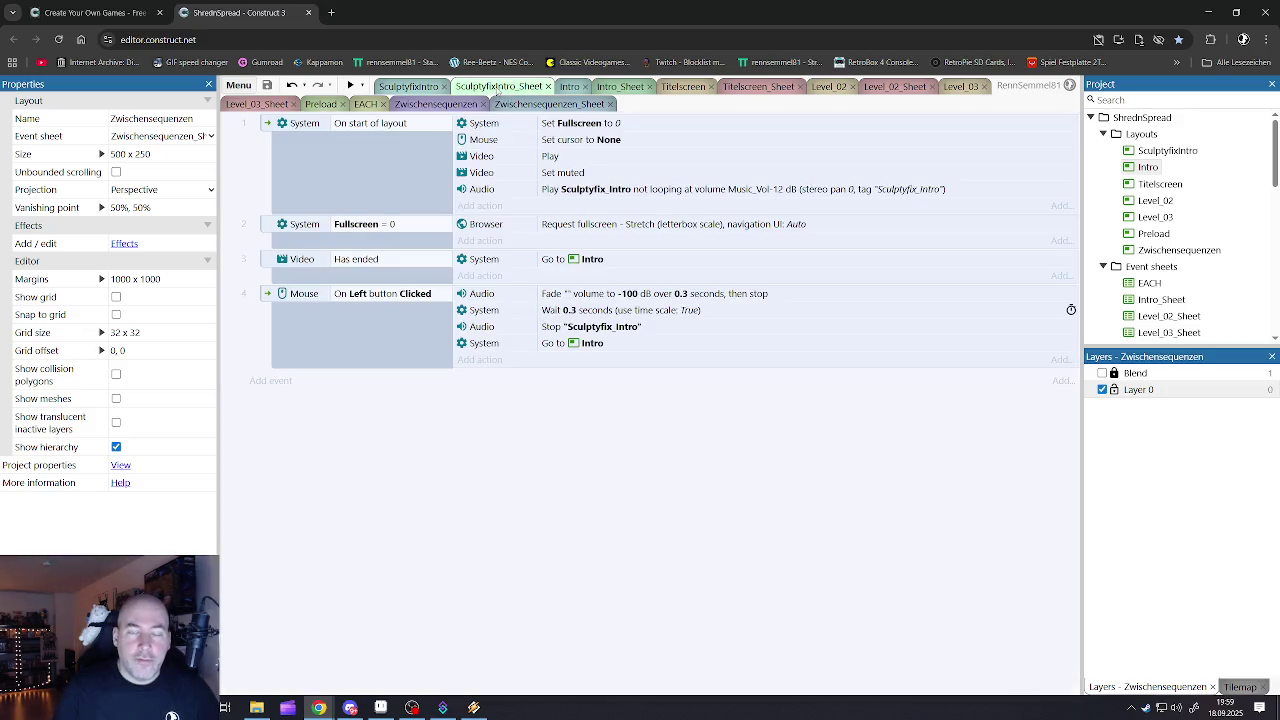
- Browse the Sculptyfixintro_Sheet, Intro_Sheet and Titelscreen_Sheet event sheets
{"action": "left_click", "coordinate": [549, 191]}
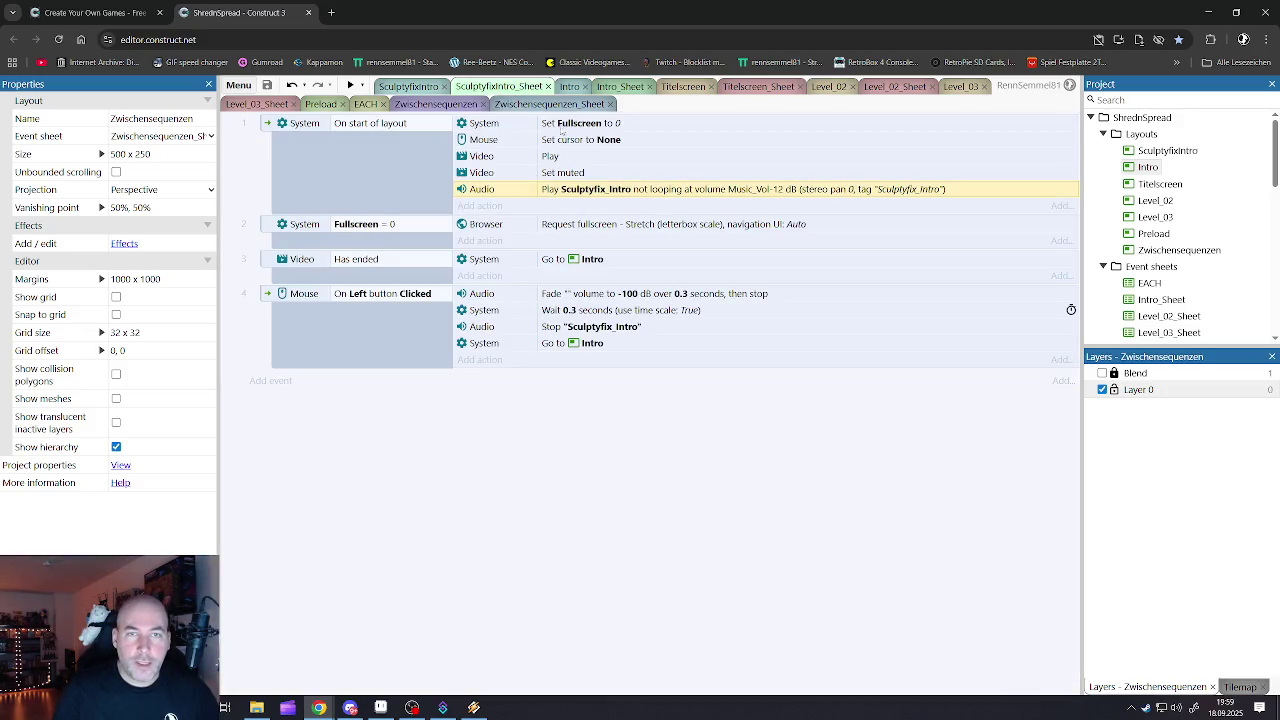
{"action": "left_click", "coordinate": [617, 88]}
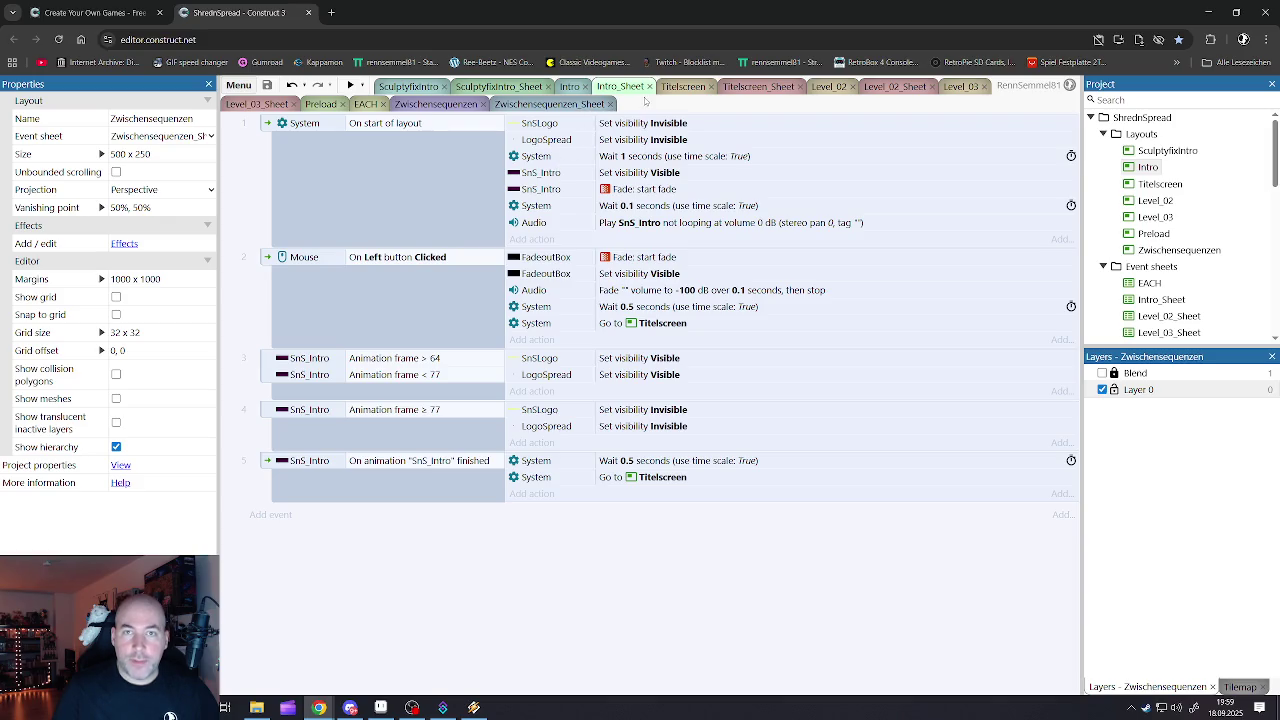
{"action": "left_click", "coordinate": [738, 87]}
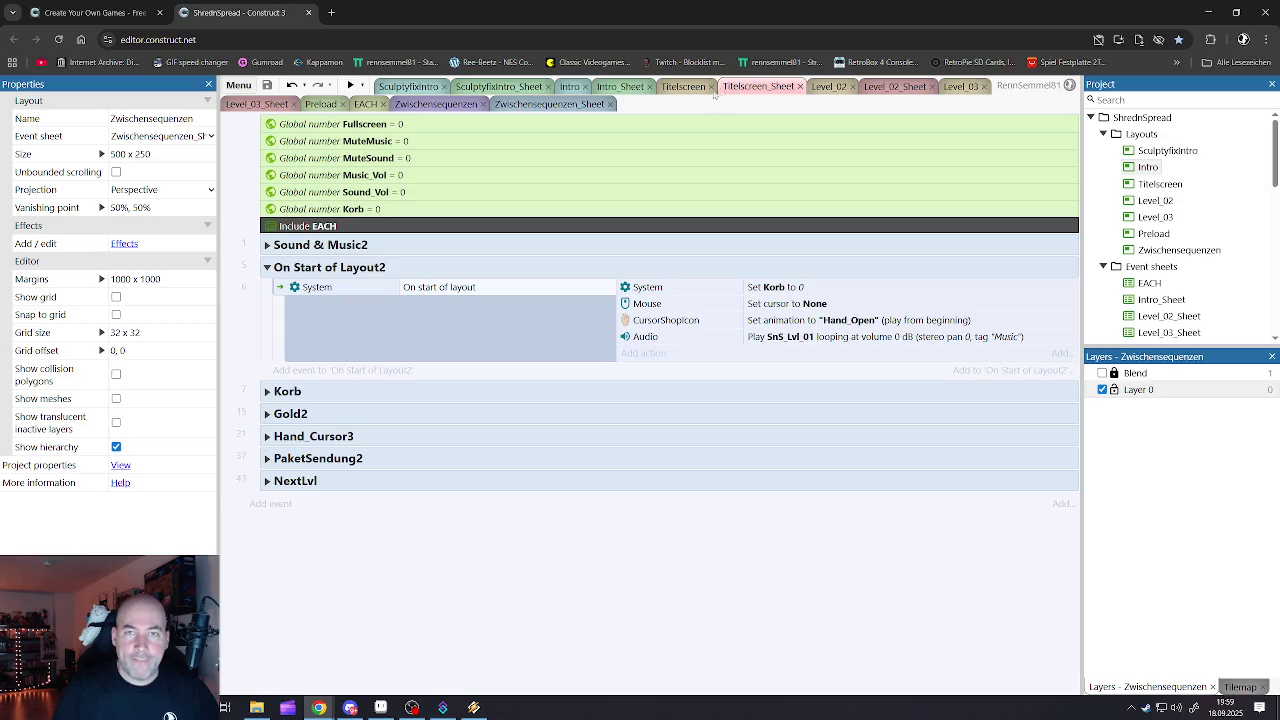
{"action": "left_click", "coordinate": [613, 88]}
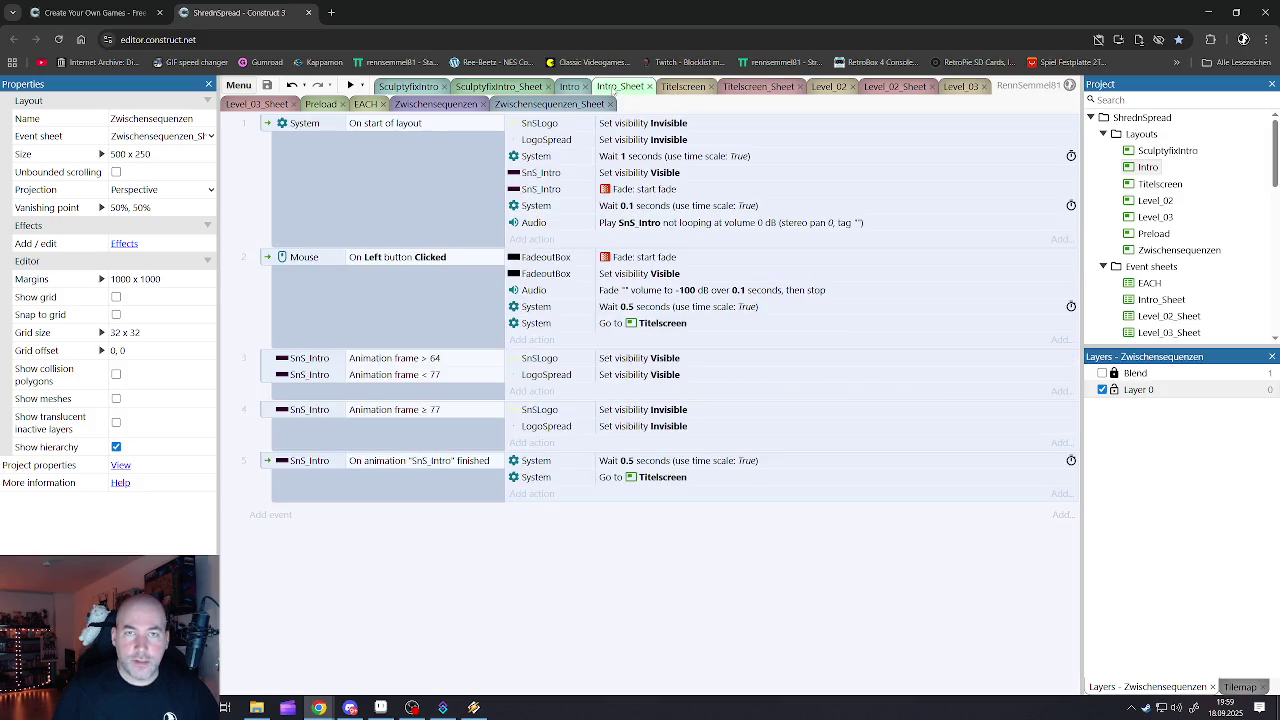
{"action": "left_click", "coordinate": [683, 87]}
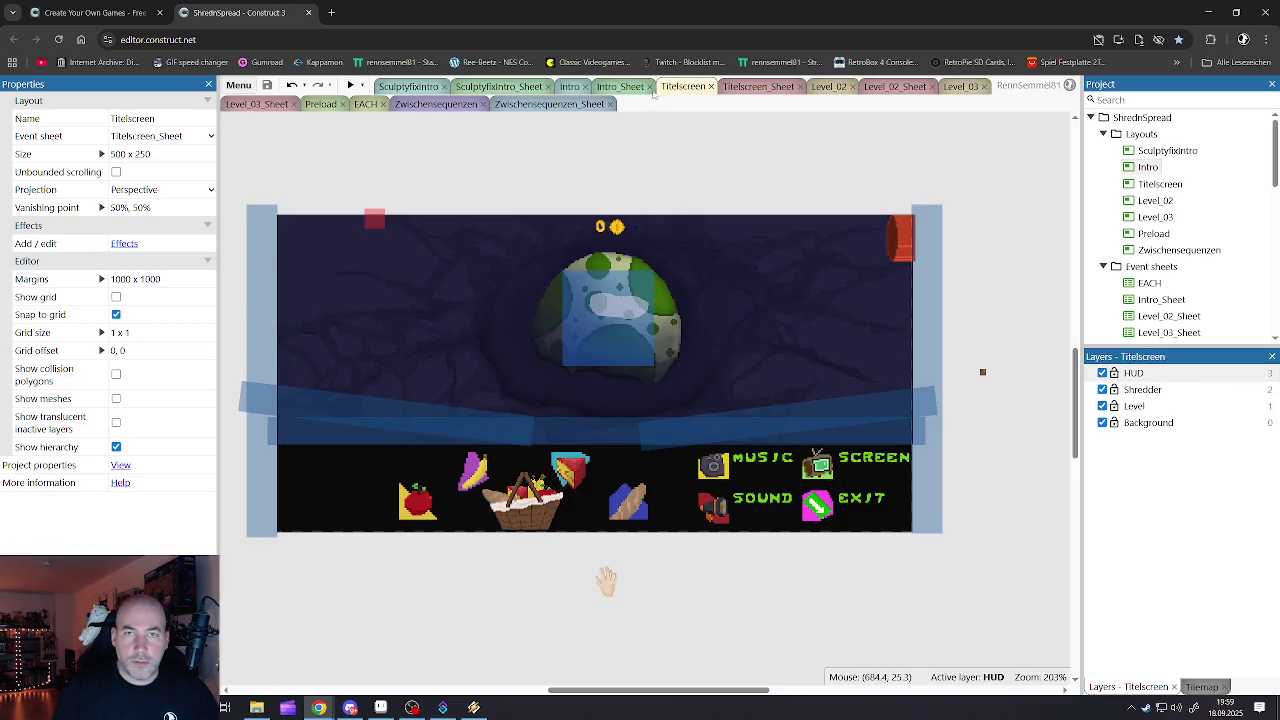
{"action": "left_click", "coordinate": [620, 87]}
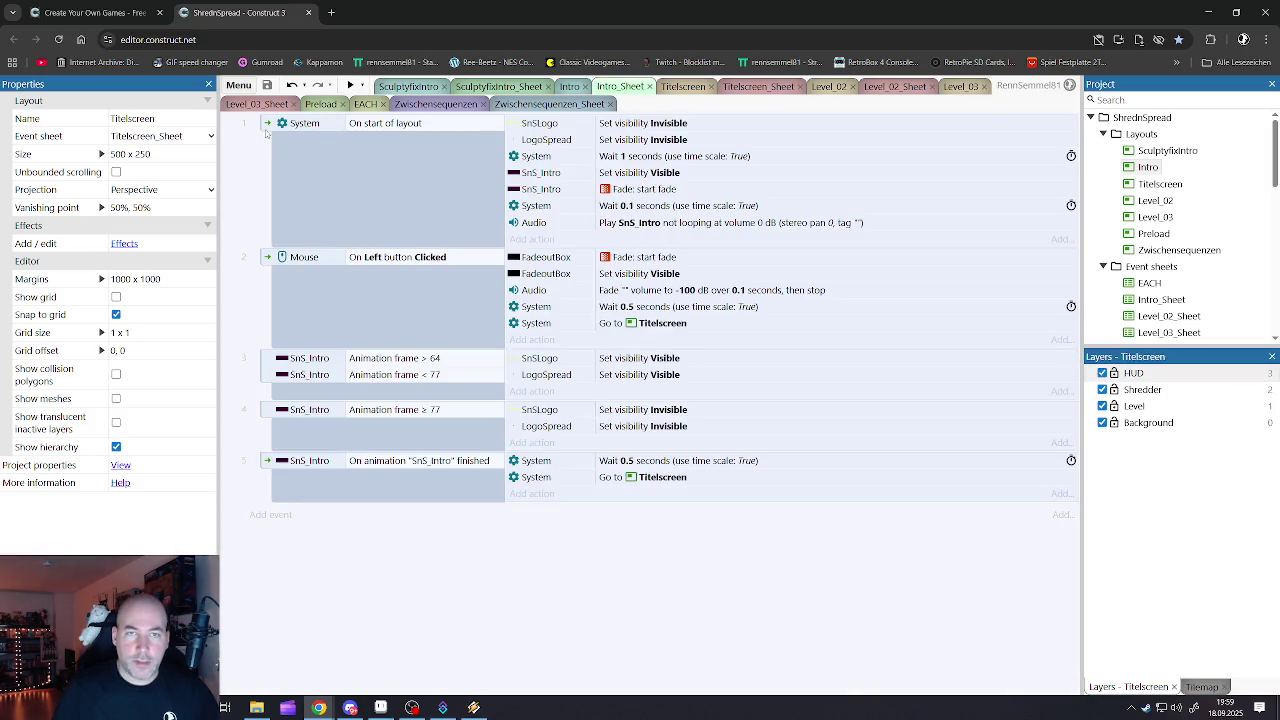
- Select Intro_Sheet events 1 through 5
{"action": "left_click", "coordinate": [266, 133]}
{"action": "left_click", "coordinate": [268, 462], "text": "shift"}
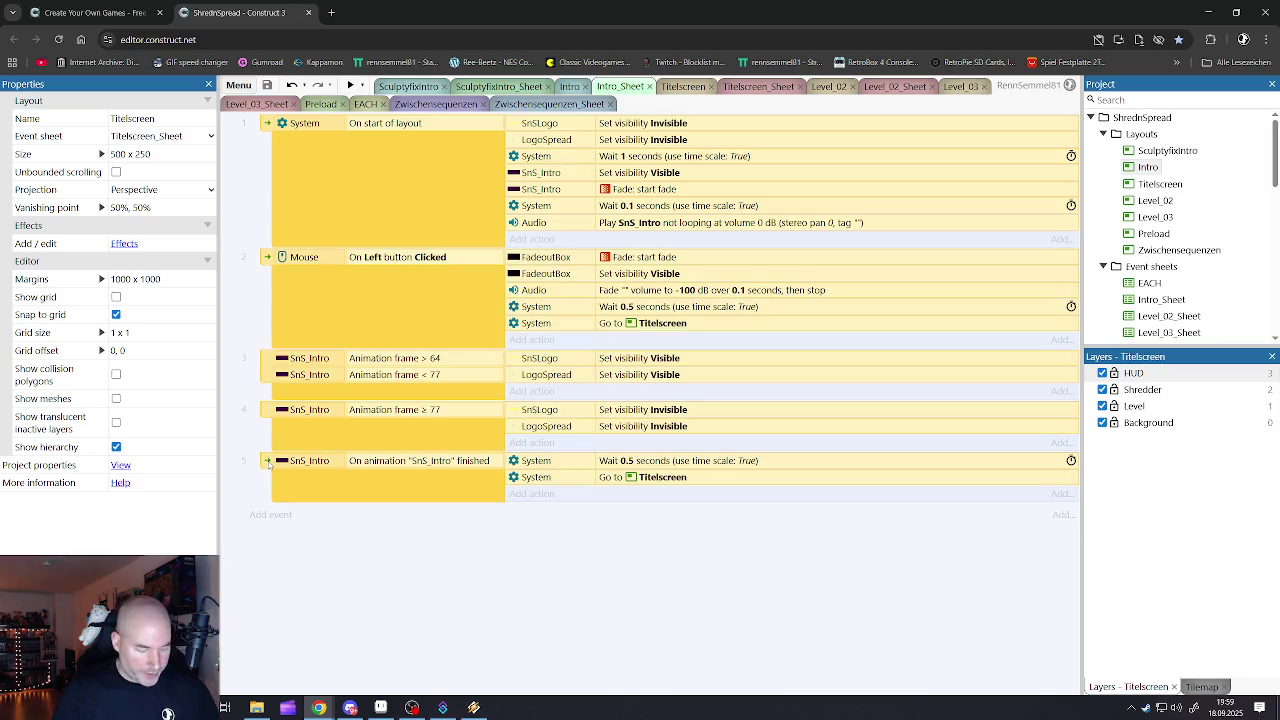
{"action": "left_click", "coordinate": [549, 103]}
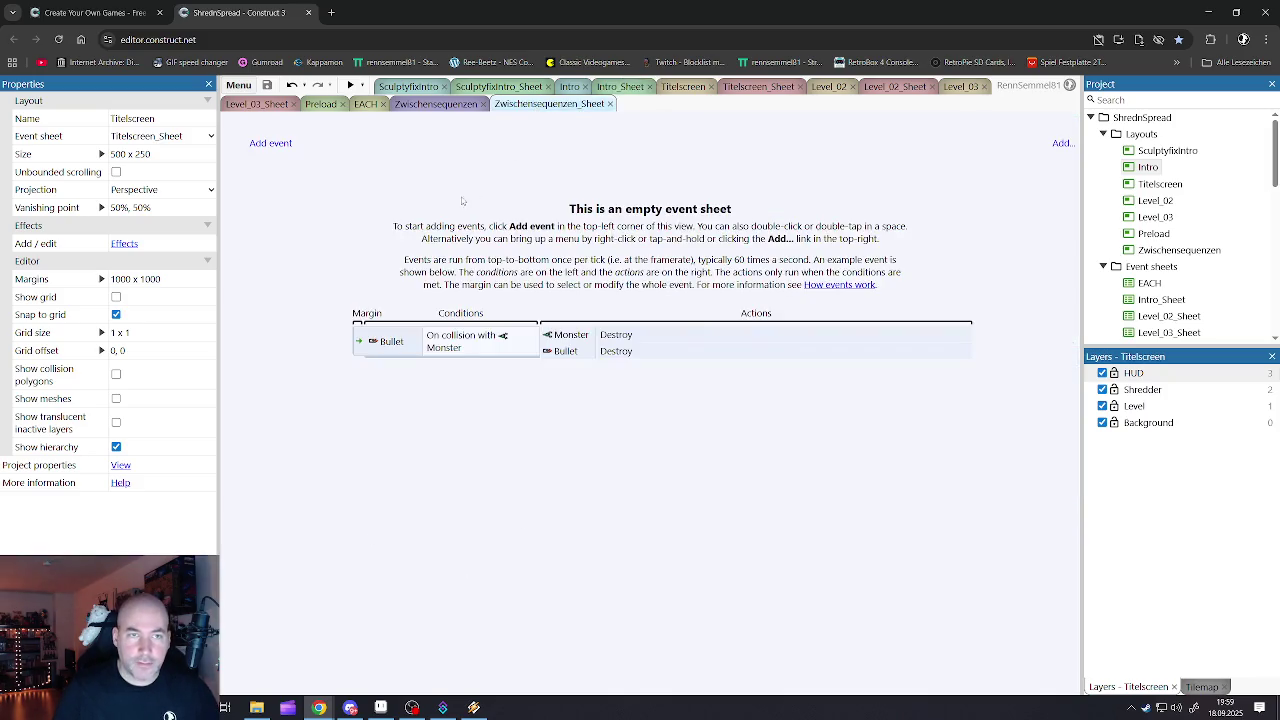
- Paste the intro events and delete event 1's SnSLogo and LogoSpread visibility actions
{"action": "key", "text": "ctrl+v"}
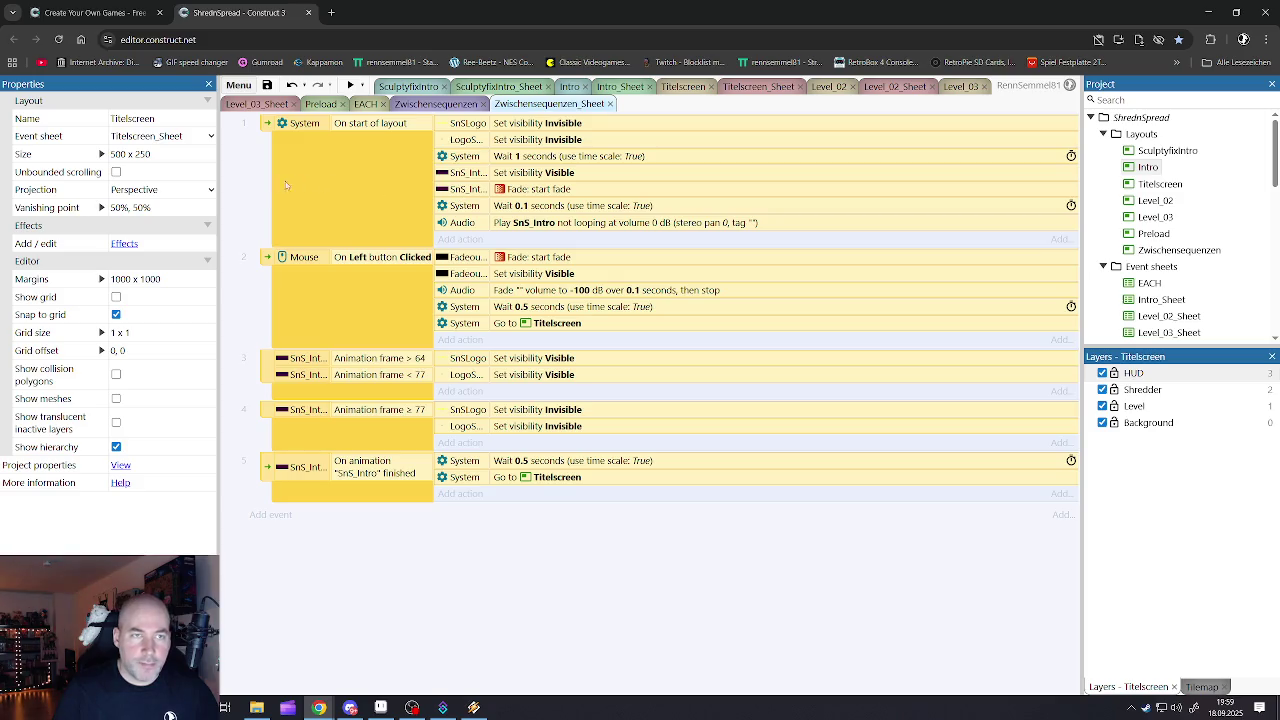
{"action": "left_click", "coordinate": [468, 123]}
{"action": "key", "text": "Delete"}
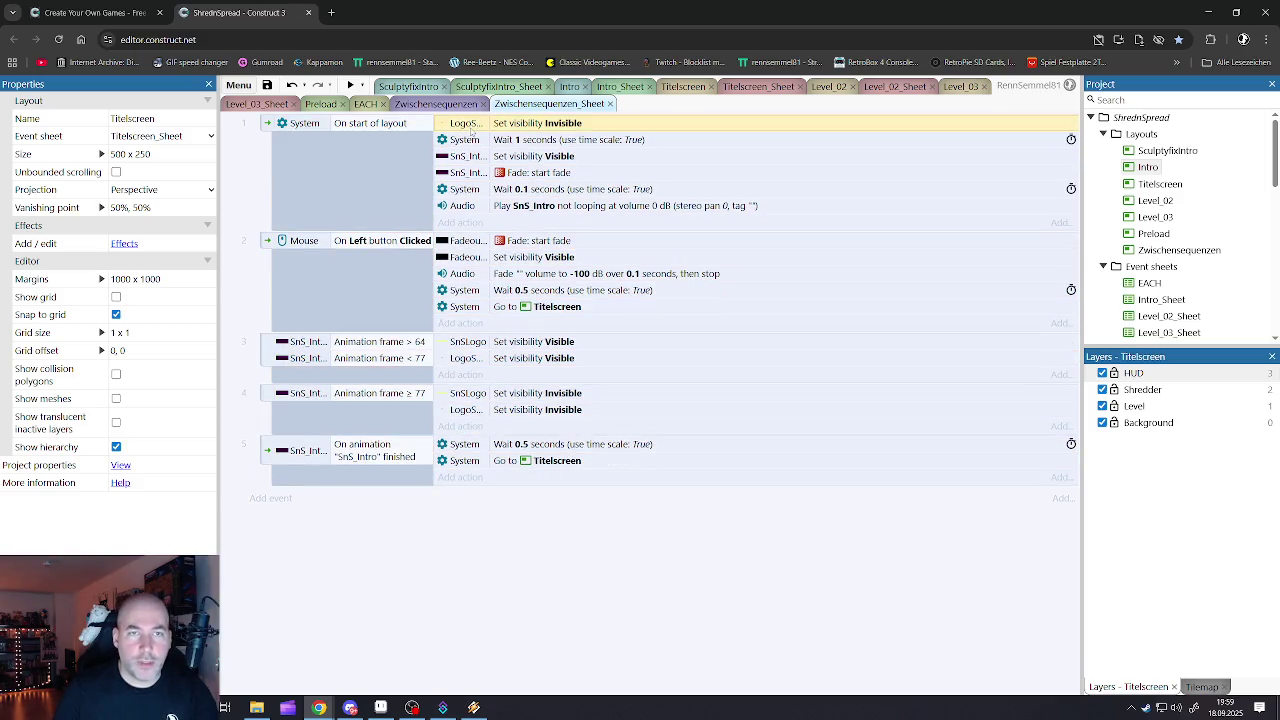
{"action": "key", "text": "Delete"}
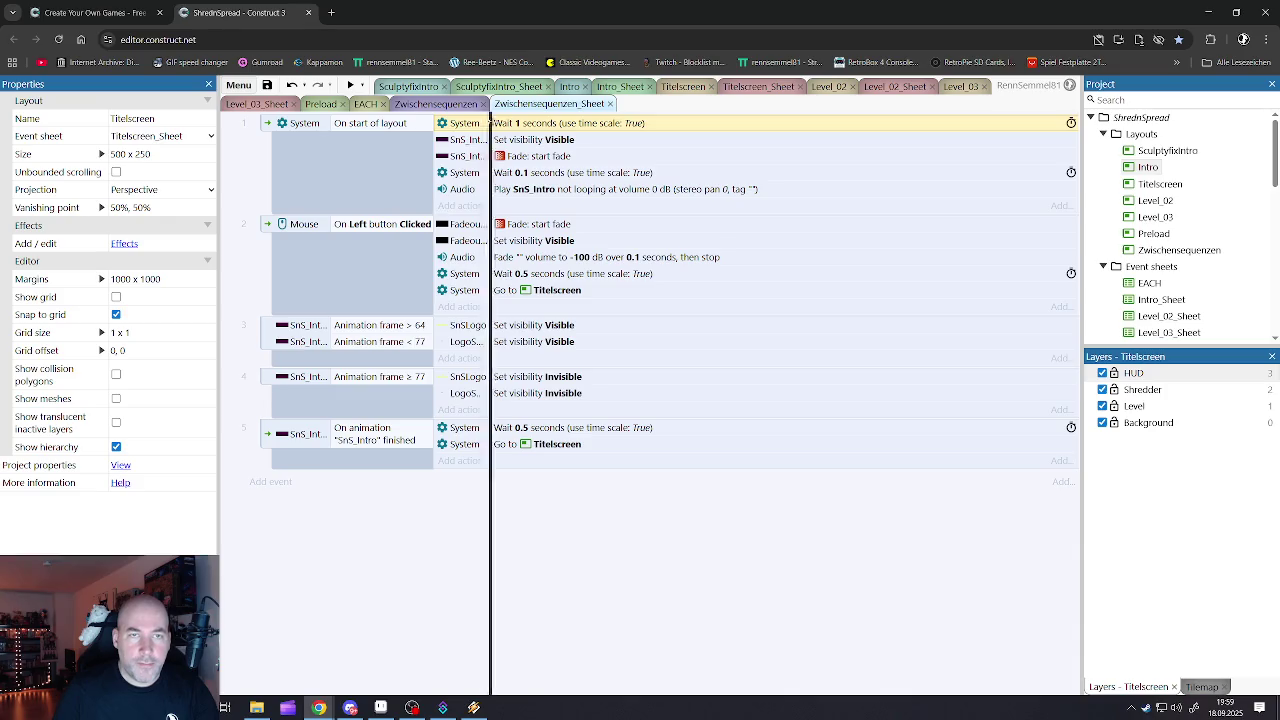
{"action": "left_click_drag", "start_coordinate": [489, 123], "coordinate": [582, 125]}
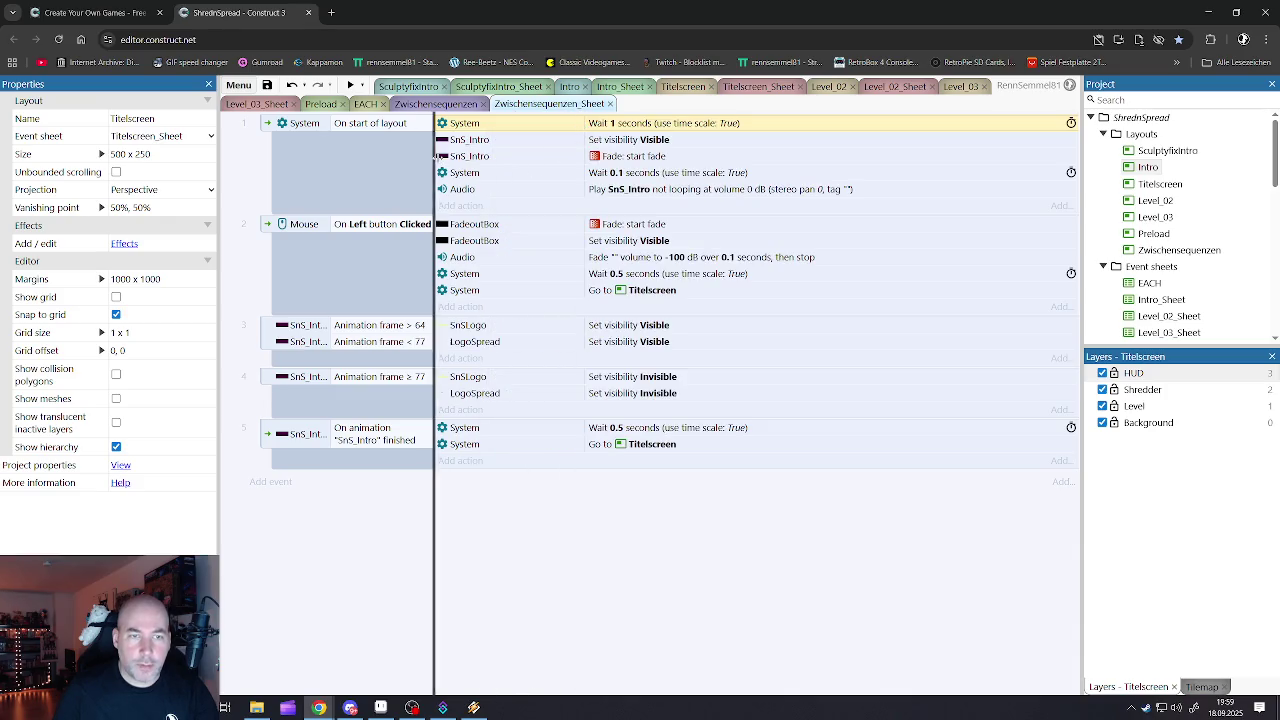
{"action": "left_click_drag", "start_coordinate": [436, 156], "coordinate": [498, 156]}
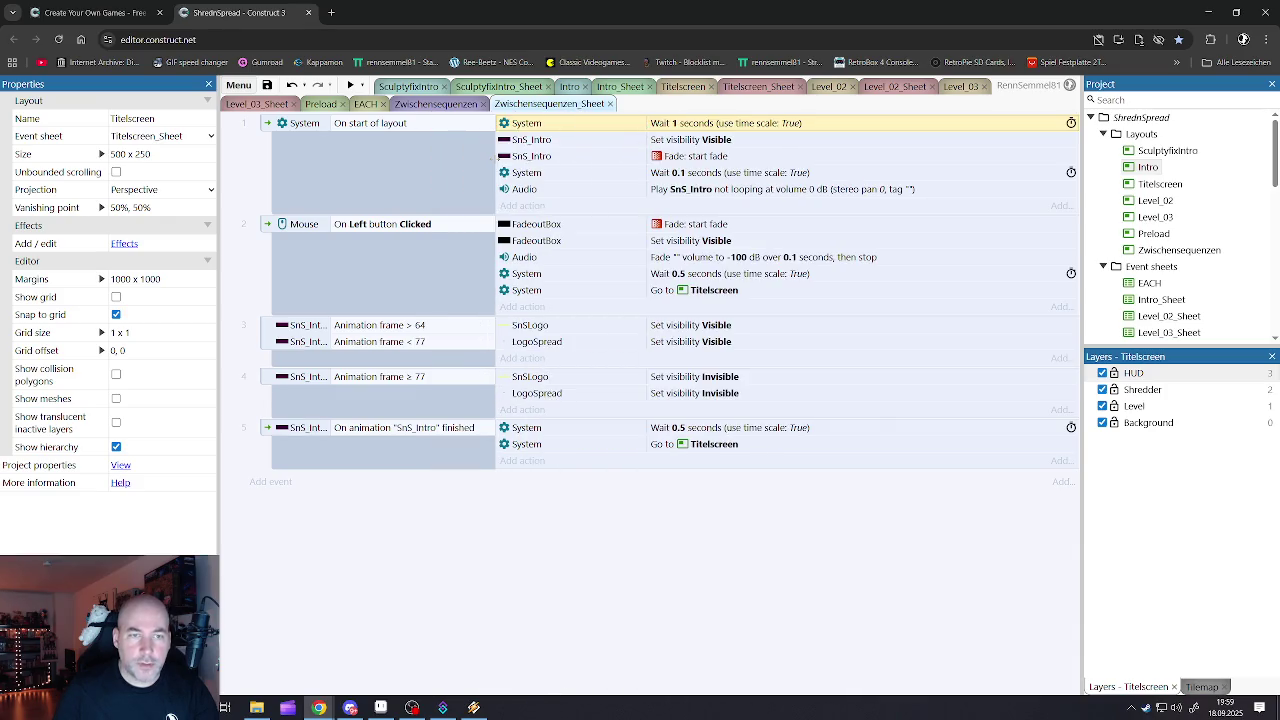
- Delete the two Animation frame events (frames 64 to 77 and frame ≥ 77)
{"action": "left_click", "coordinate": [271, 333]}
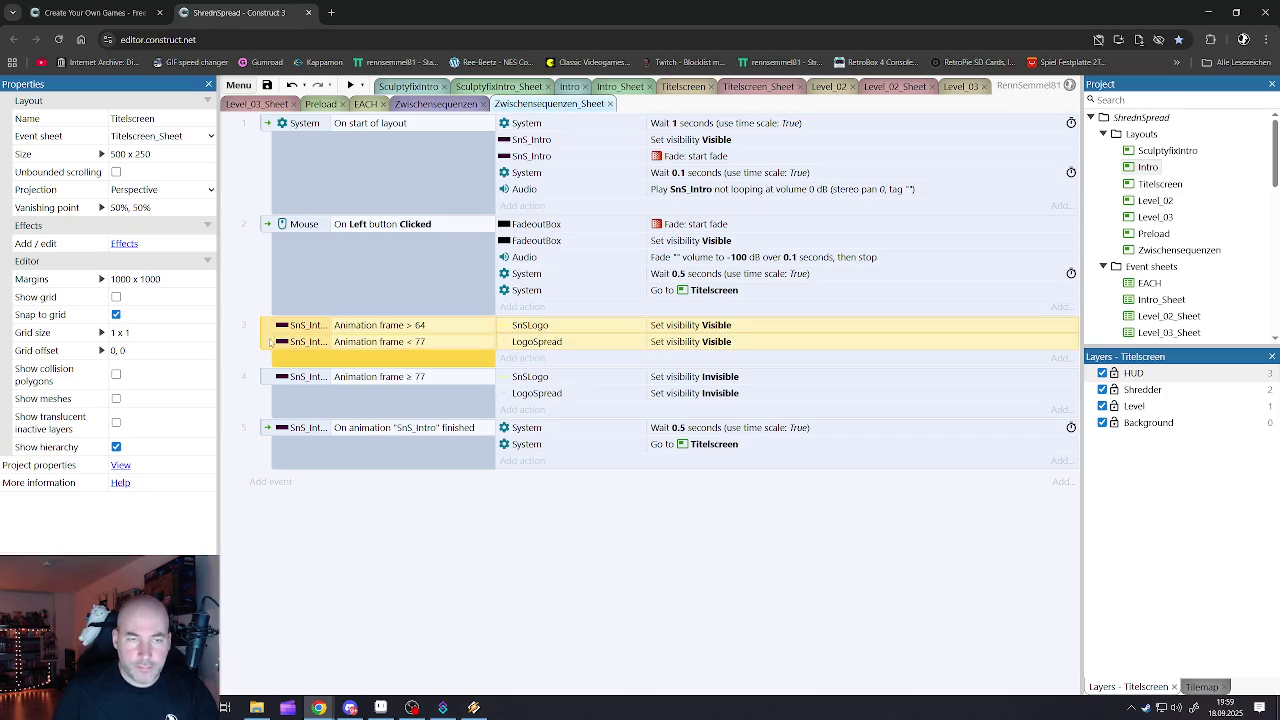
{"action": "key", "text": "Delete"}
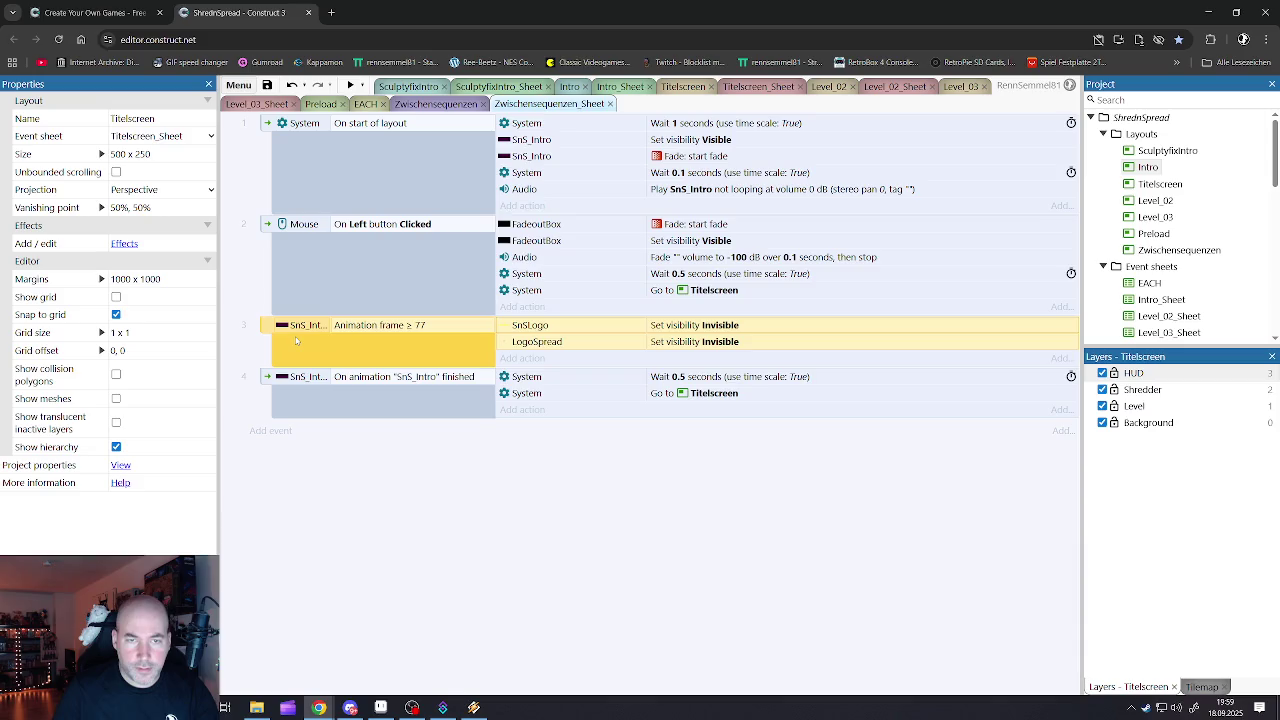
{"action": "key", "text": "Delete"}
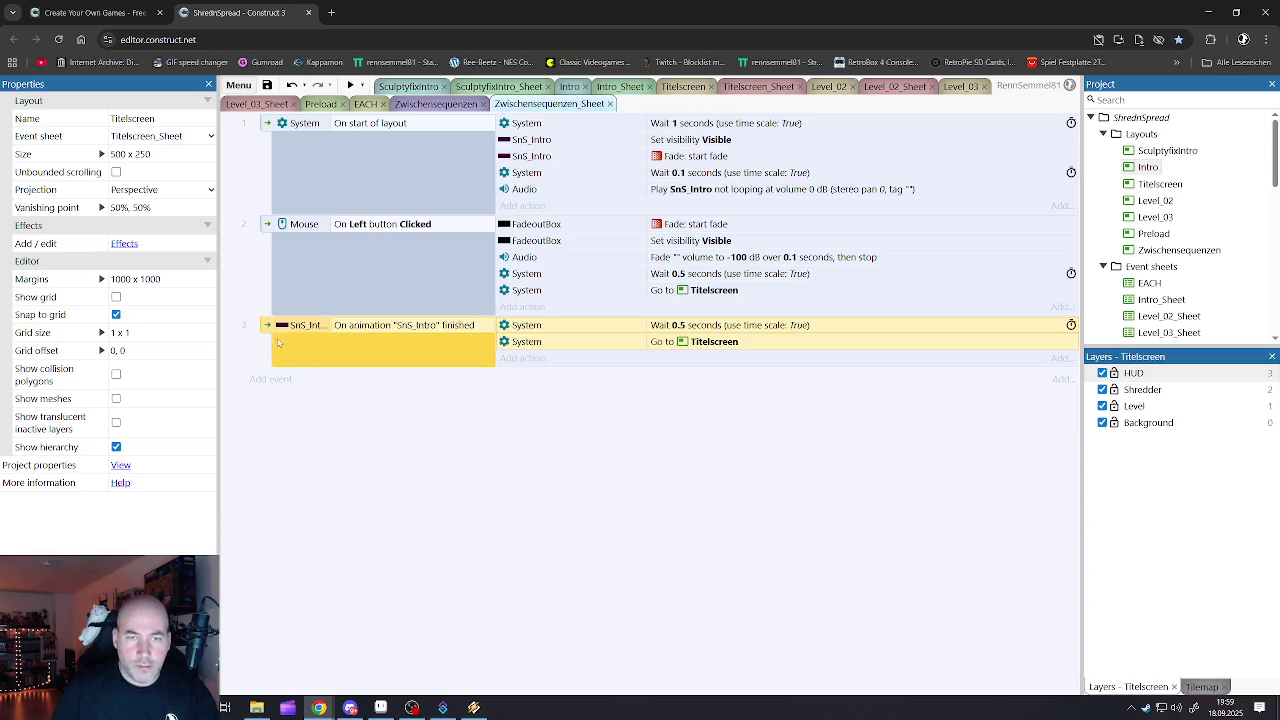
{"action": "left_click", "coordinate": [539, 342]}
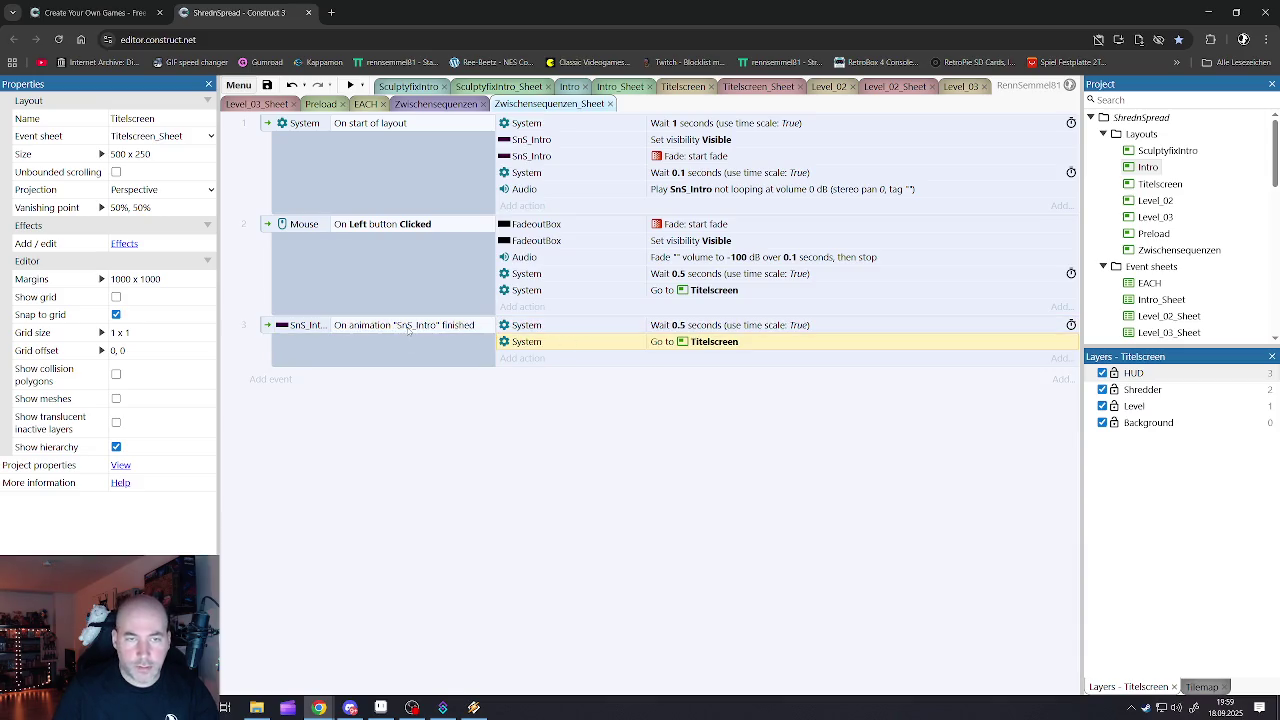
- Inspect the On animation finished condition's SnS_Intro animation name, leaving it unchanged
{"action": "double_click", "coordinate": [408, 326]}
{"action": "left_click", "coordinate": [658, 470]}
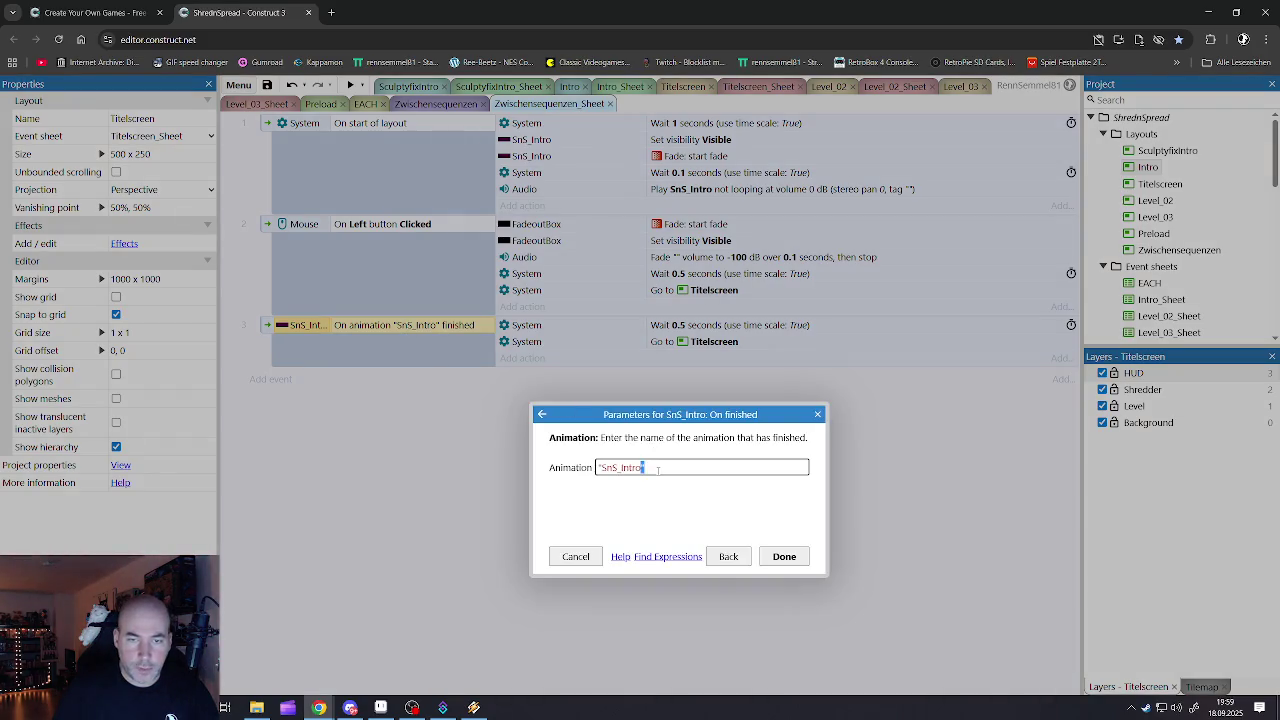
{"action": "key", "text": "ctrl+a"}
{"action": "type", "text": "\""}
{"action": "left_click", "coordinate": [639, 484]}
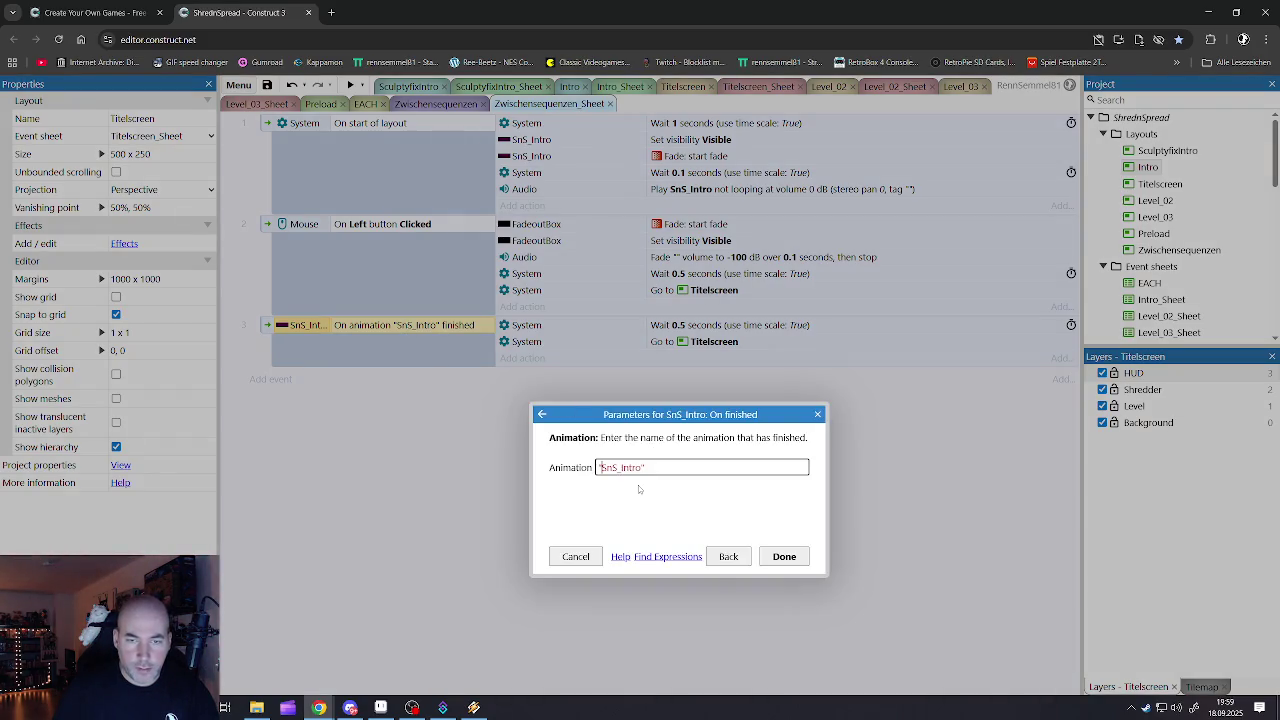
{"action": "left_click", "coordinate": [576, 556]}
- Retarget the condition to SnS_Zwischensequenzen finishing its SnS_ZS_nach_01 animation
{"action": "double_click", "coordinate": [393, 332]}
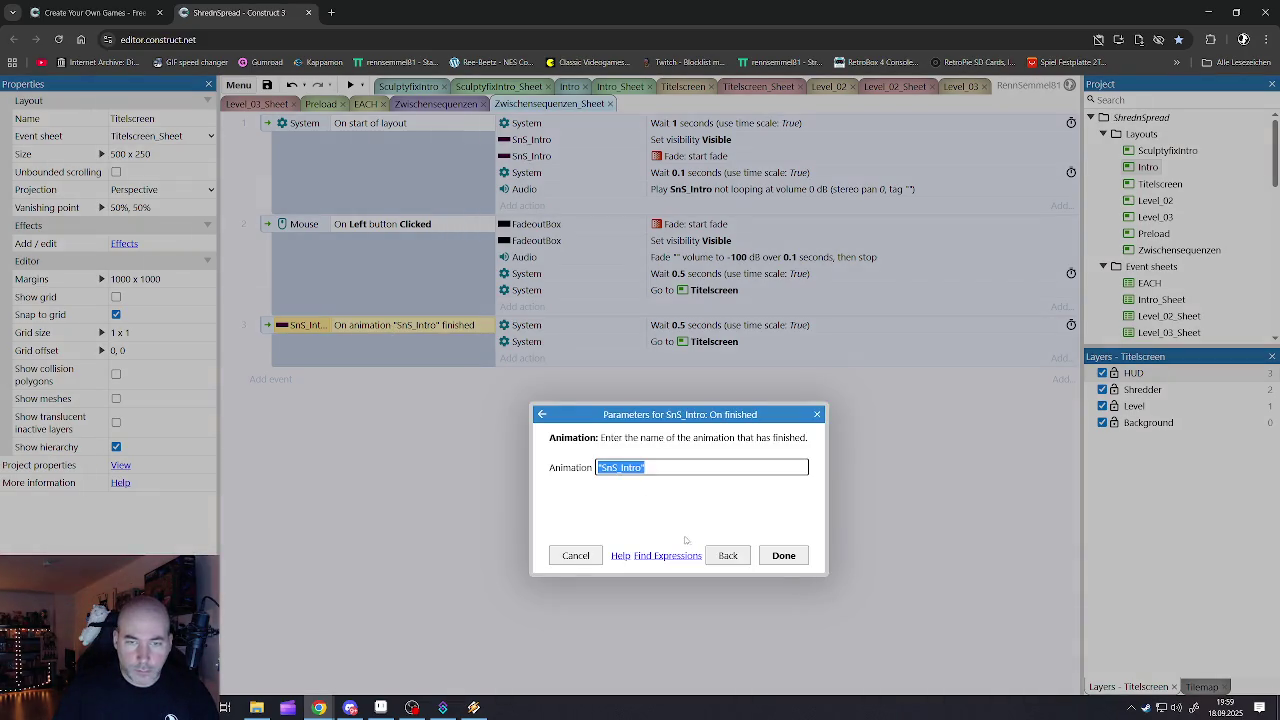
{"action": "left_click", "coordinate": [720, 563]}
{"action": "left_click", "coordinate": [633, 536]}
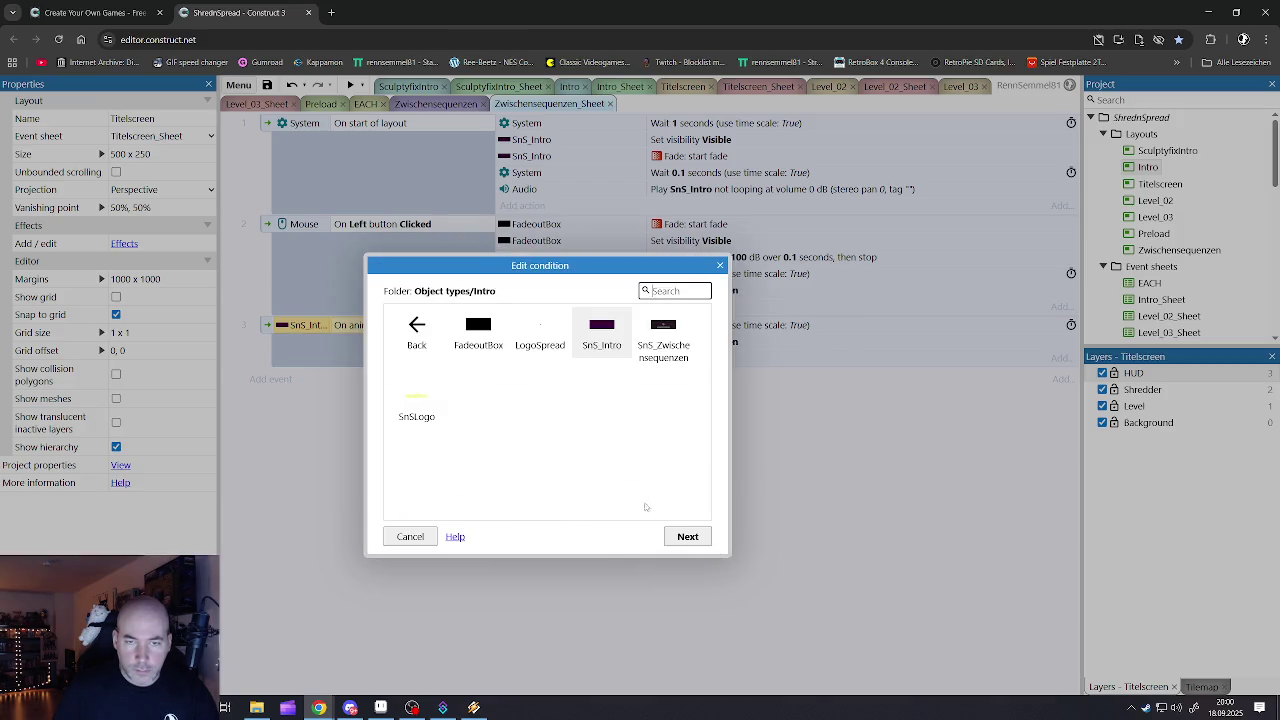
{"action": "double_click", "coordinate": [663, 335]}
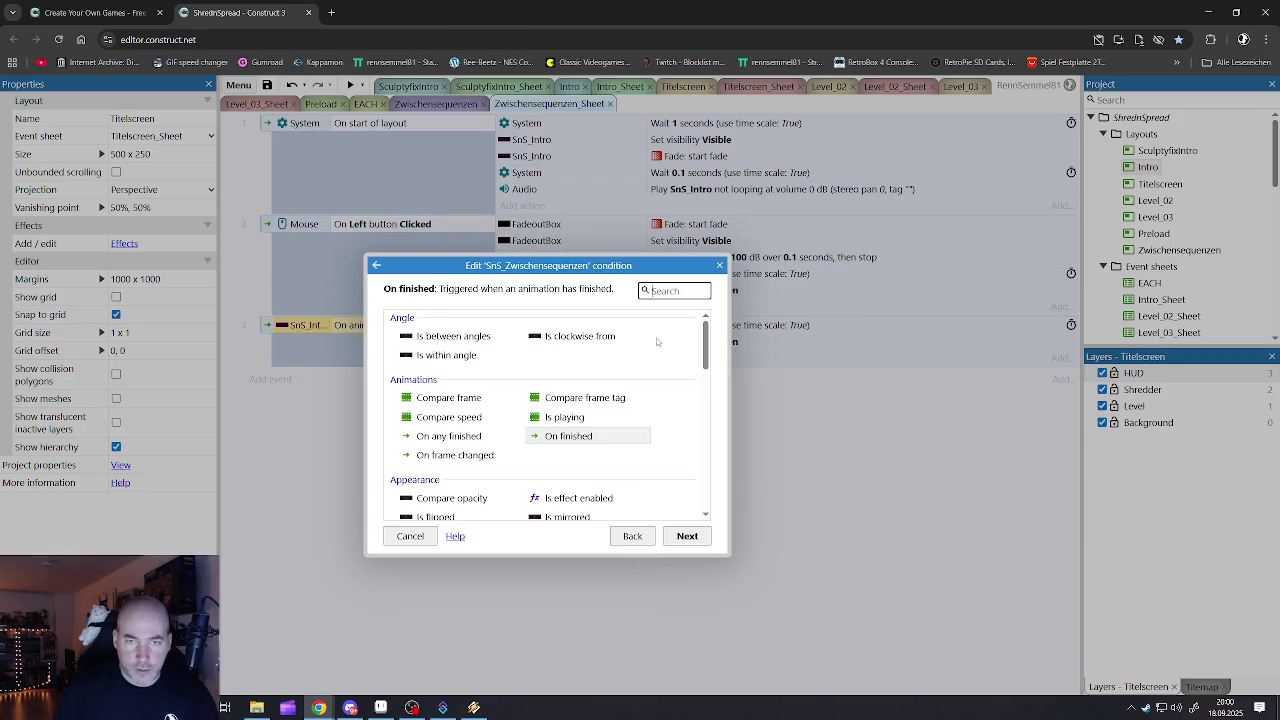
{"action": "left_click", "coordinate": [687, 536]}
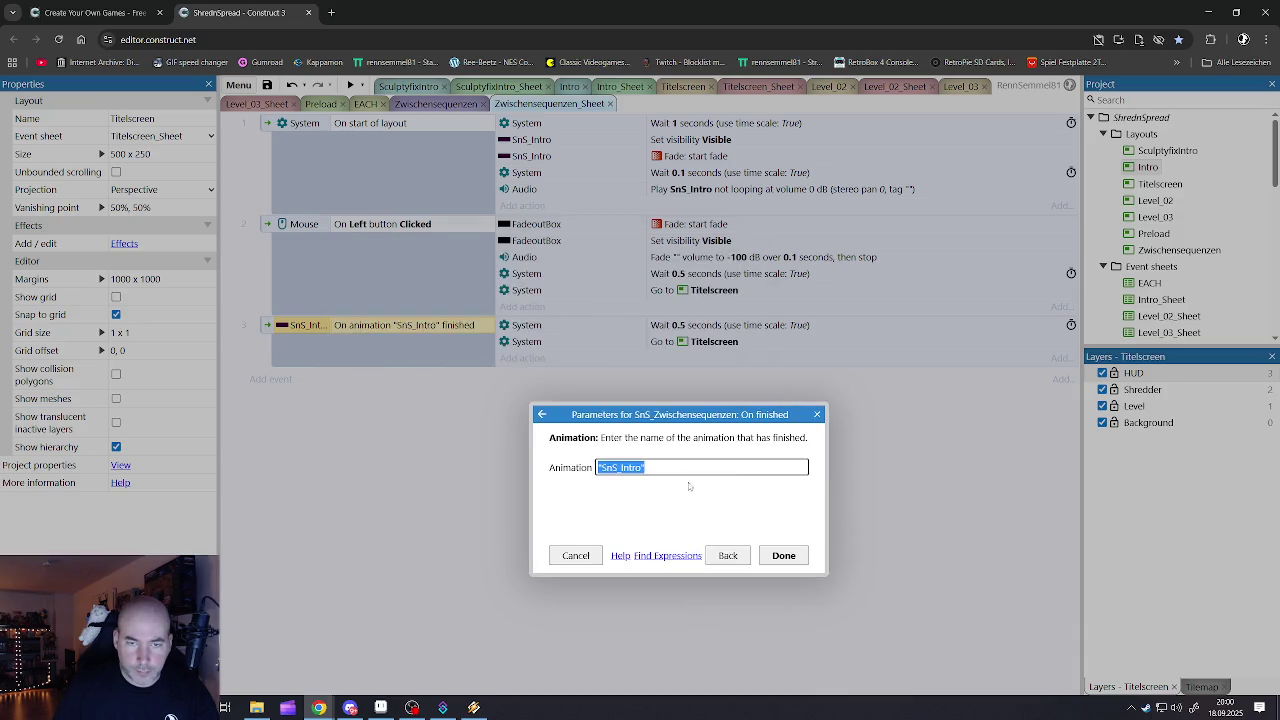
{"action": "left_click_drag", "start_coordinate": [645, 467], "coordinate": [635, 467]}
{"action": "key", "text": "BackSpace"}
{"action": "key", "text": "BackSpace"}
{"action": "key", "text": "BackSpace"}
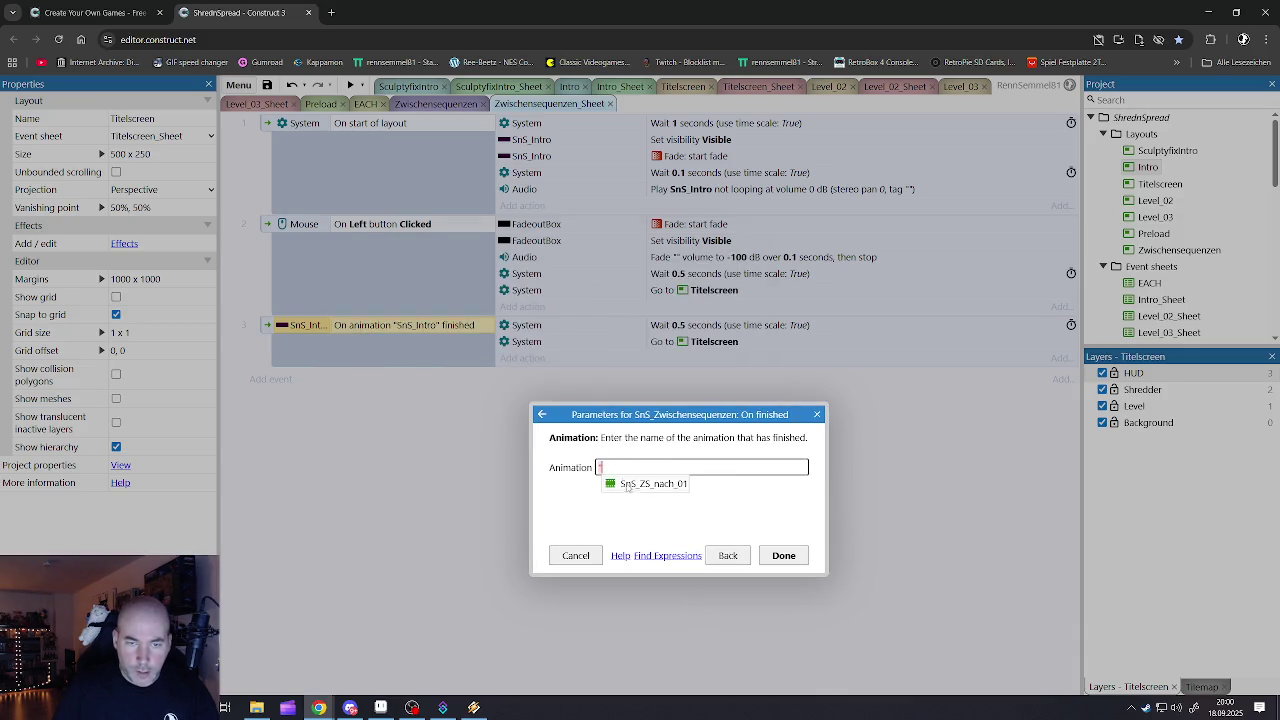
{"action": "left_click", "coordinate": [630, 484]}
{"action": "left_click", "coordinate": [784, 555]}
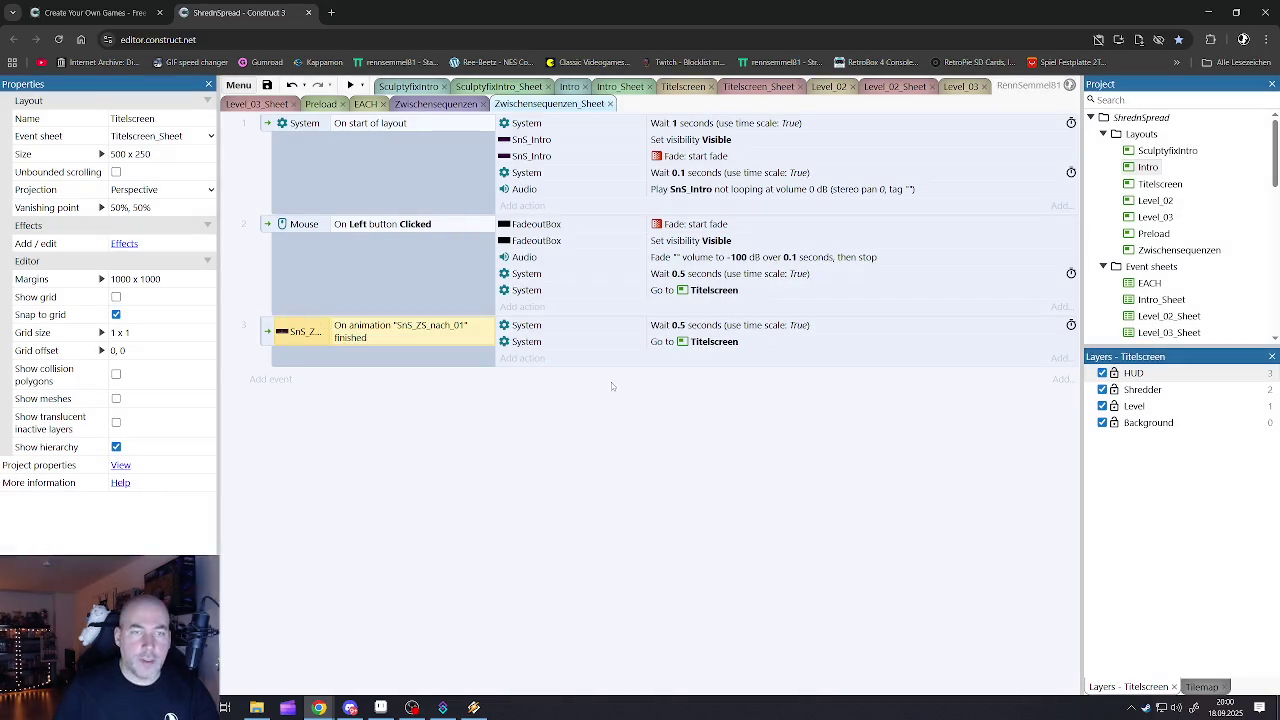
- Review the fade, wait, audio fade and Go to Titelscreen actions in events 2 and 3
{"action": "left_click", "coordinate": [545, 342]}
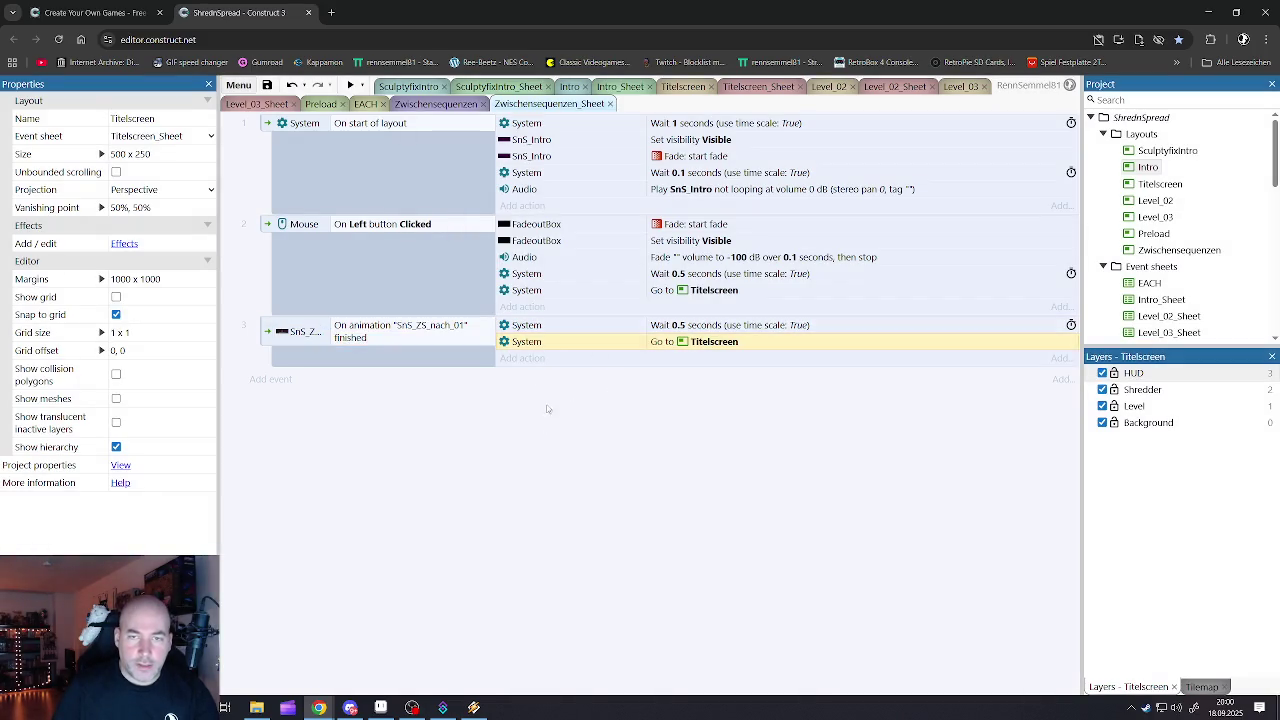
{"action": "left_click", "coordinate": [542, 225]}
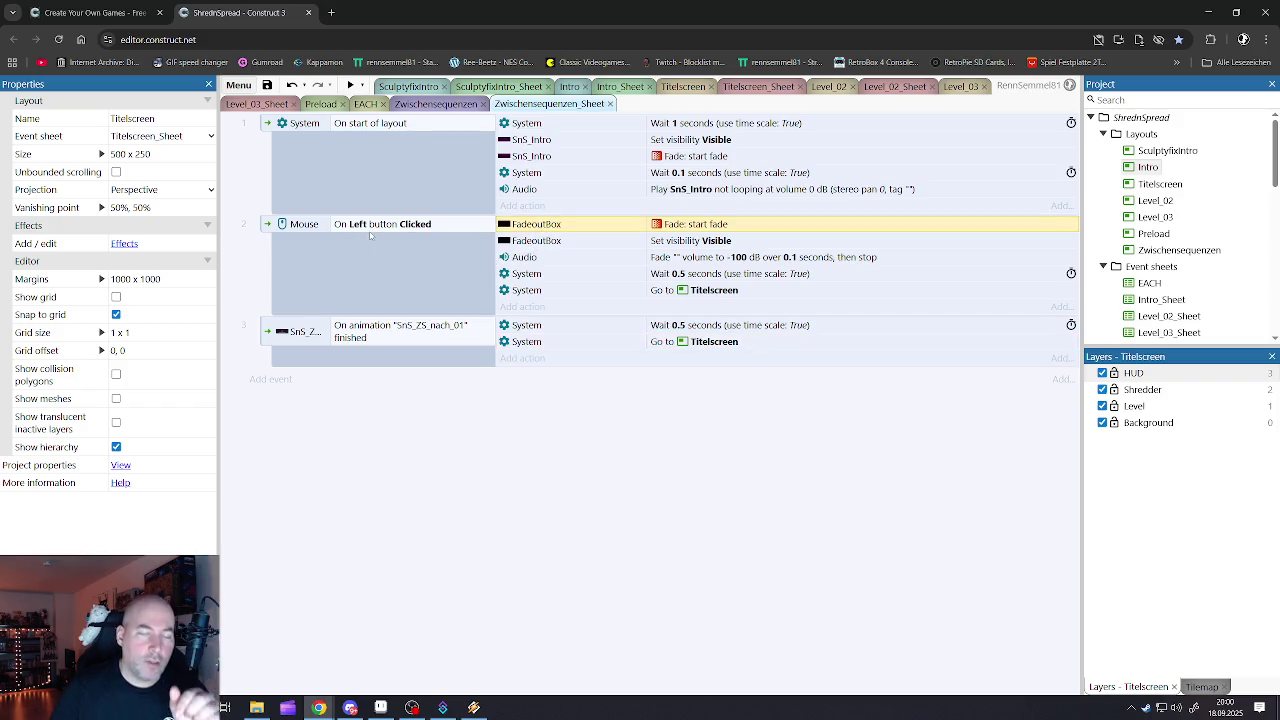
{"action": "left_click", "coordinate": [548, 275]}
{"action": "left_click", "coordinate": [537, 258]}
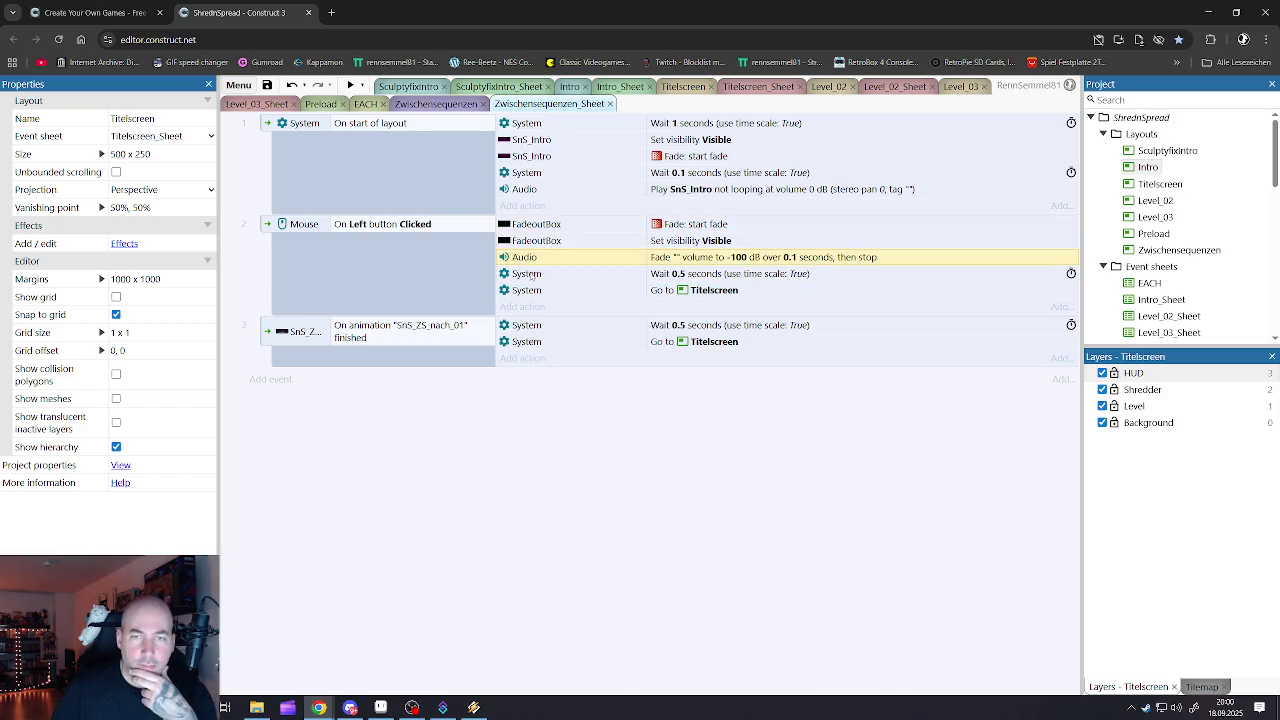
{"action": "left_click", "coordinate": [528, 291]}
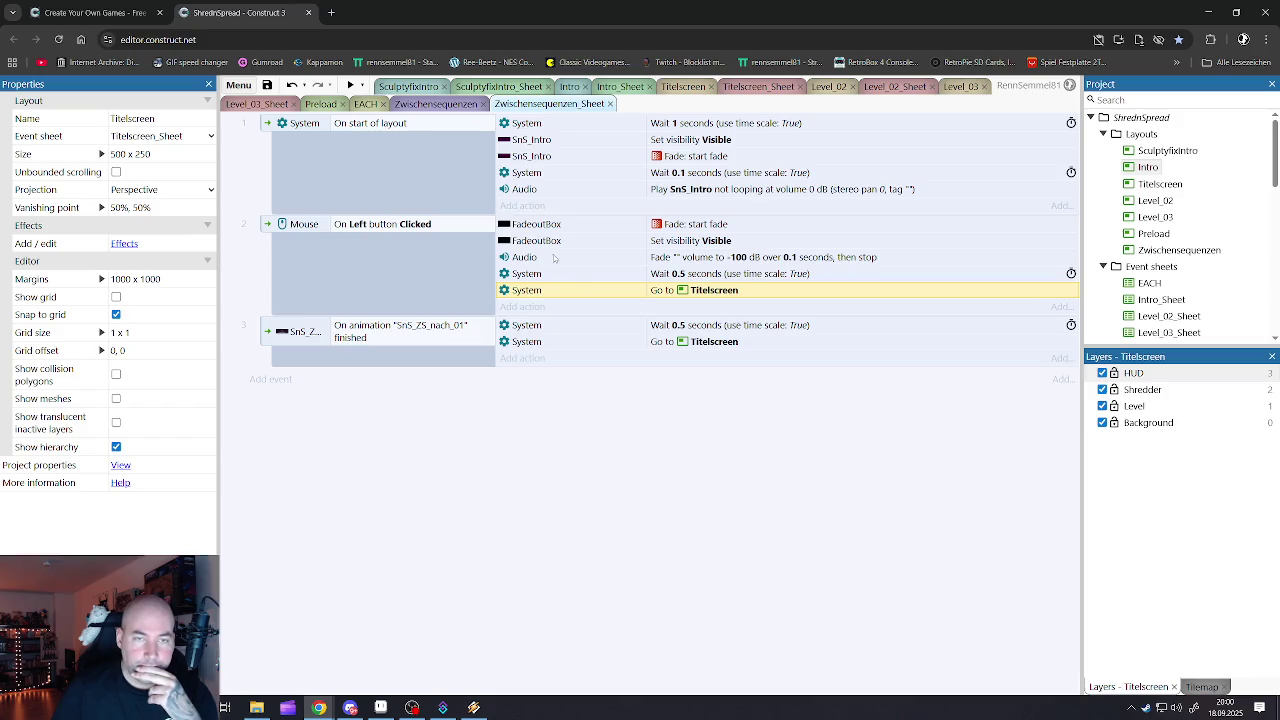
- Delete the Audio Play SnS_Intro action from the start-of-layout event
{"action": "left_click", "coordinate": [553, 191]}
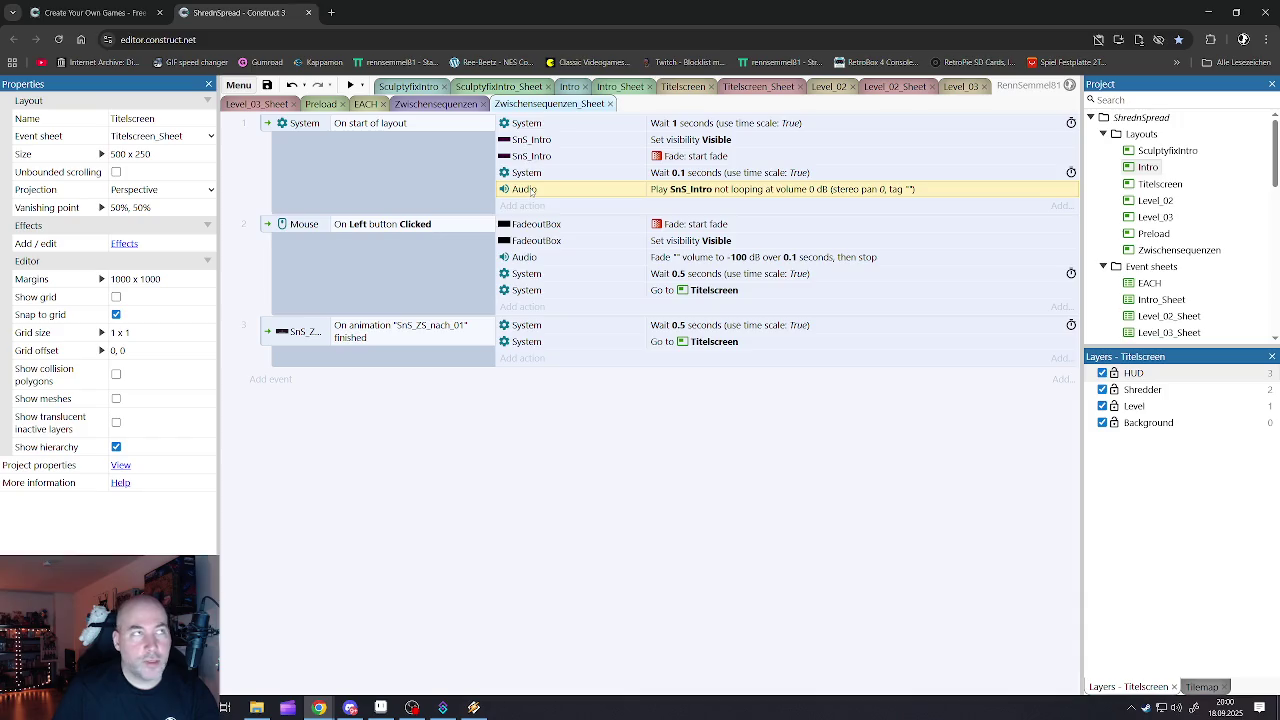
{"action": "key", "text": "Delete"}
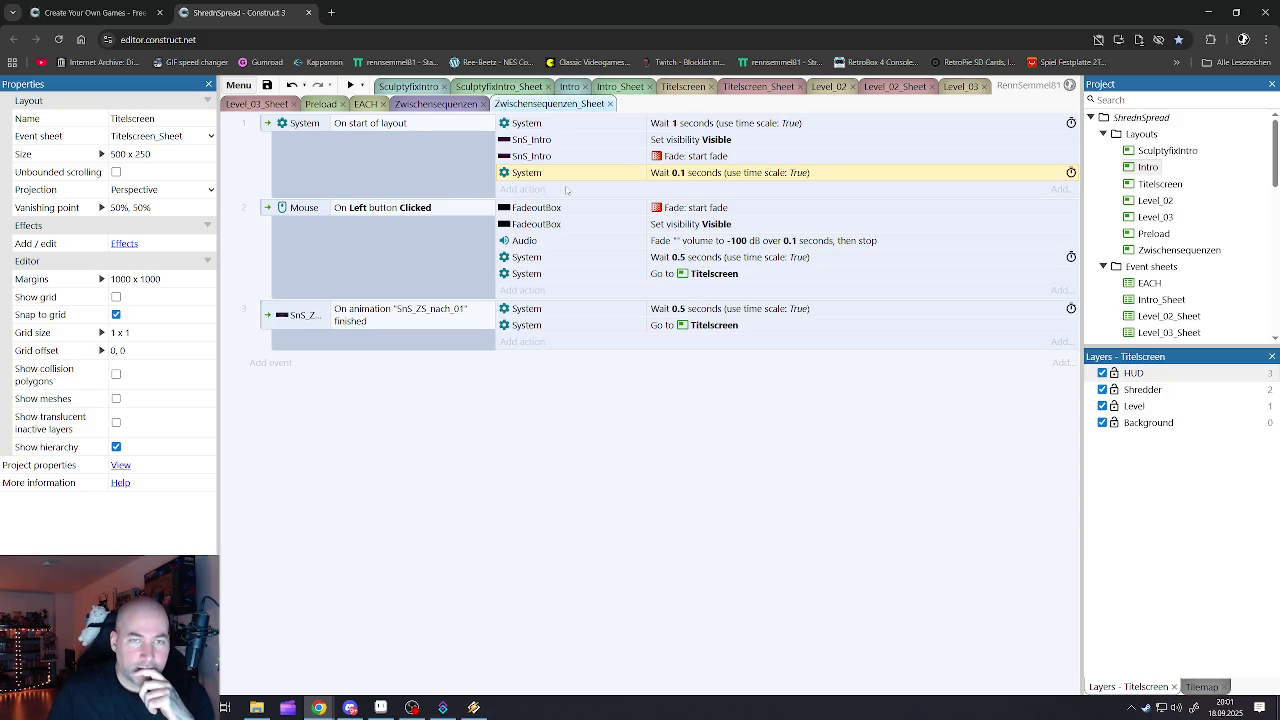
- Replace SnS_Intro with SnS_Zwischensequenzen in the start-of-layout visibility and fade actions
{"action": "left_click", "coordinate": [533, 141]}
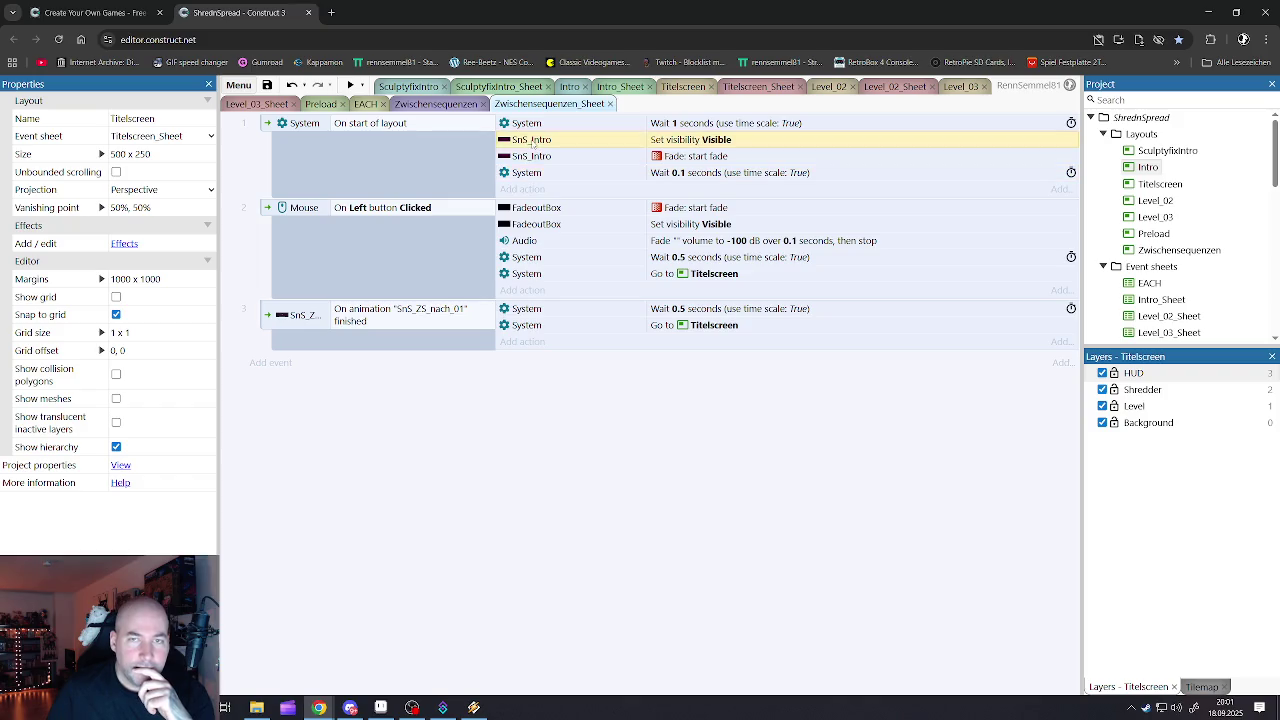
{"action": "double_click", "coordinate": [533, 141]}
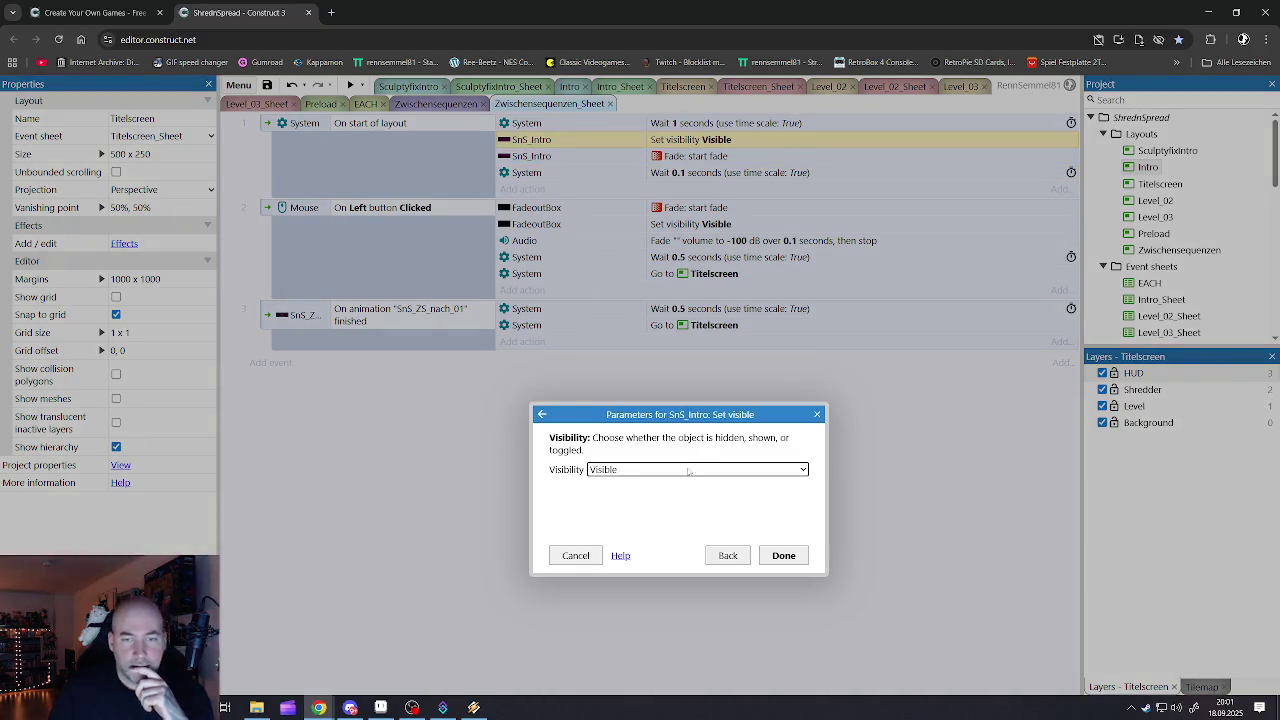
{"action": "left_click", "coordinate": [575, 555]}
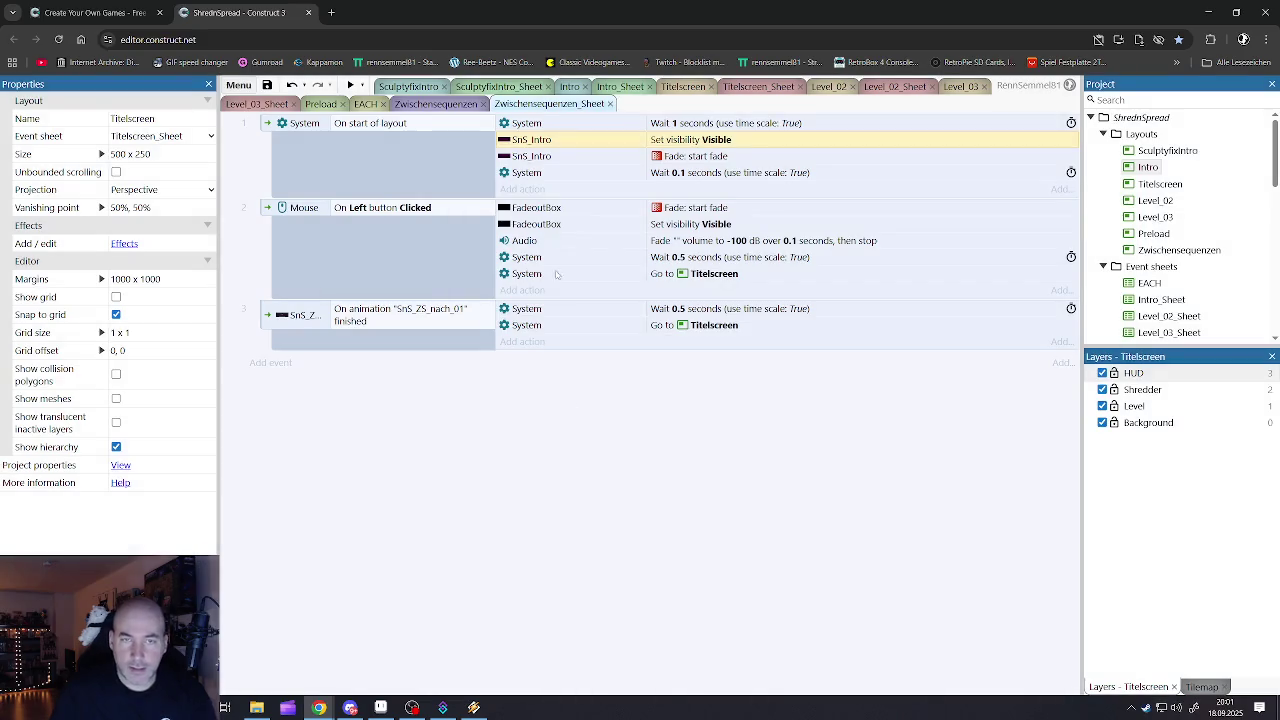
{"action": "left_click", "coordinate": [530, 156], "text": "ctrl"}
{"action": "right_click", "coordinate": [528, 158]}
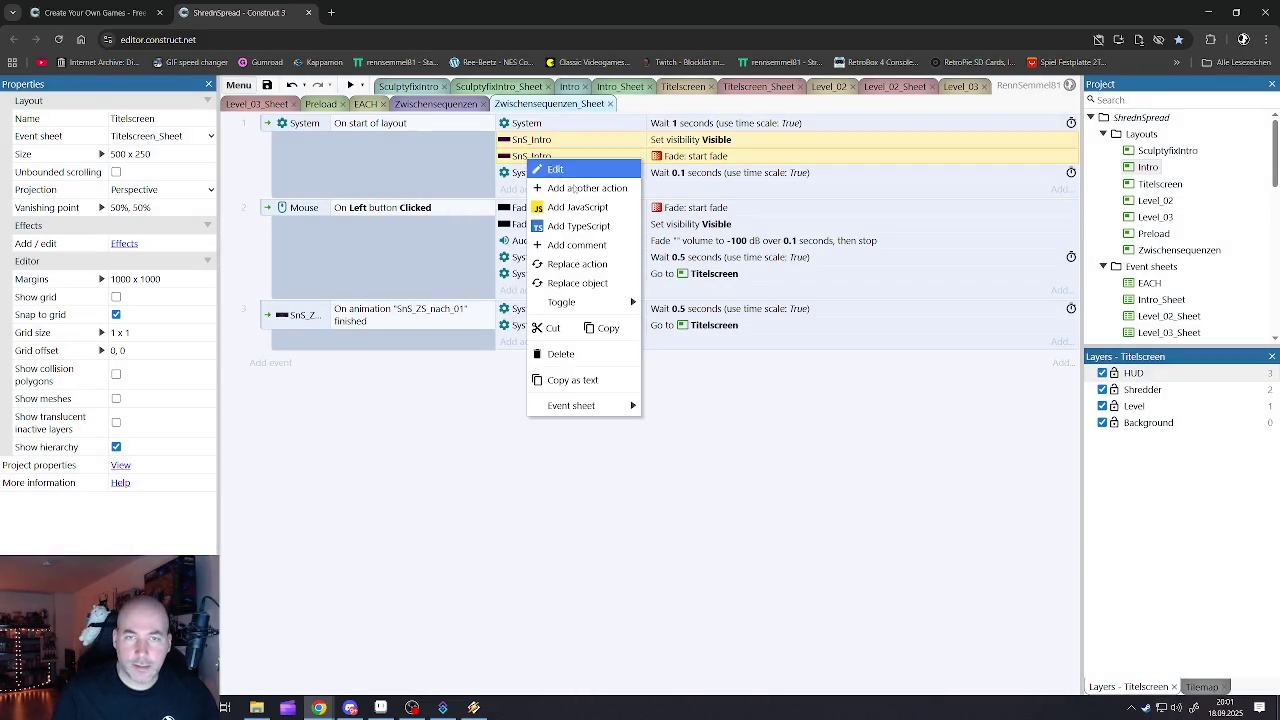
{"action": "left_click", "coordinate": [576, 285]}
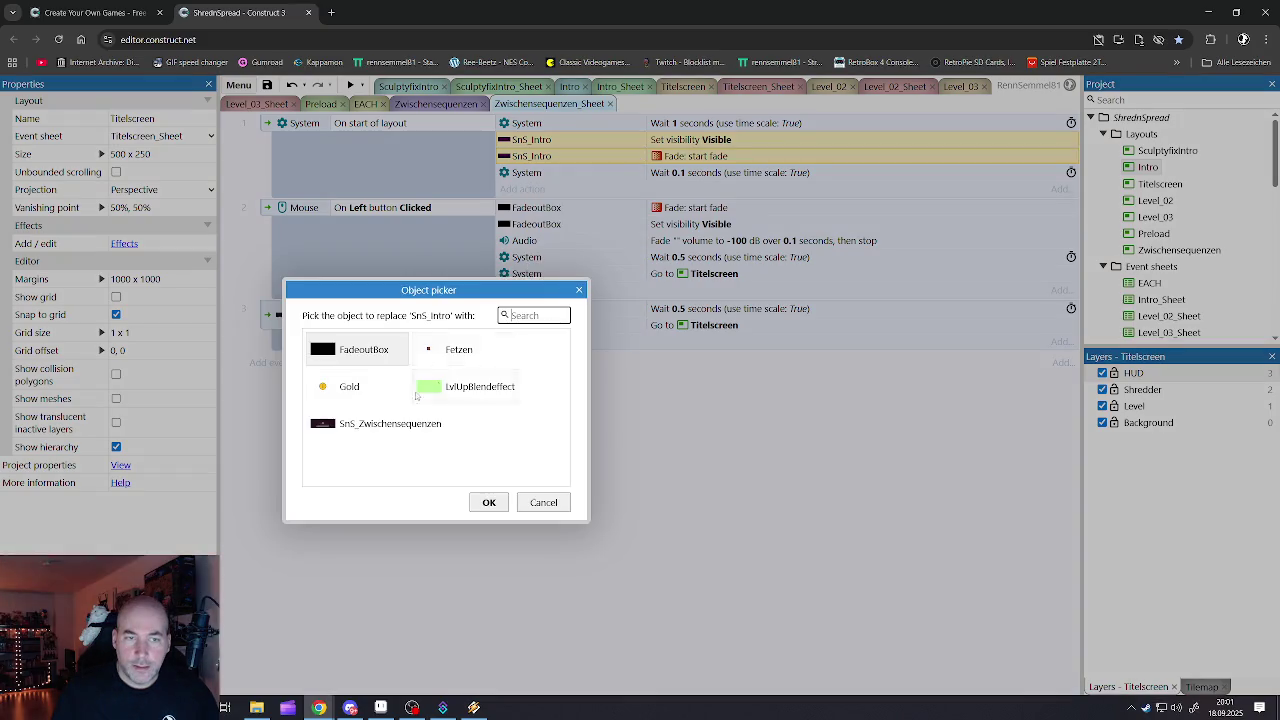
{"action": "left_click", "coordinate": [351, 428]}
{"action": "double_click", "coordinate": [351, 428]}
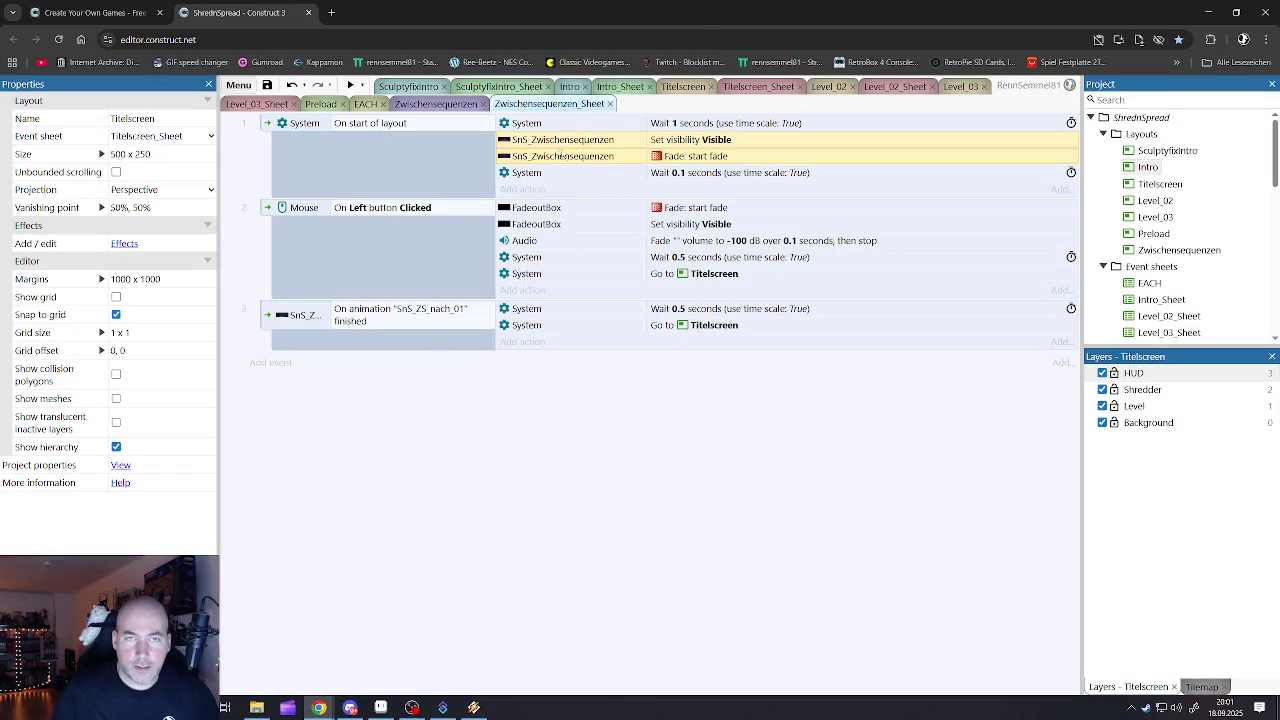
- Review the FadeoutBox, wait 0.1 seconds and animation-finished events, then save the project
{"action": "left_click", "coordinate": [532, 213]}
{"action": "left_click", "coordinate": [534, 224]}
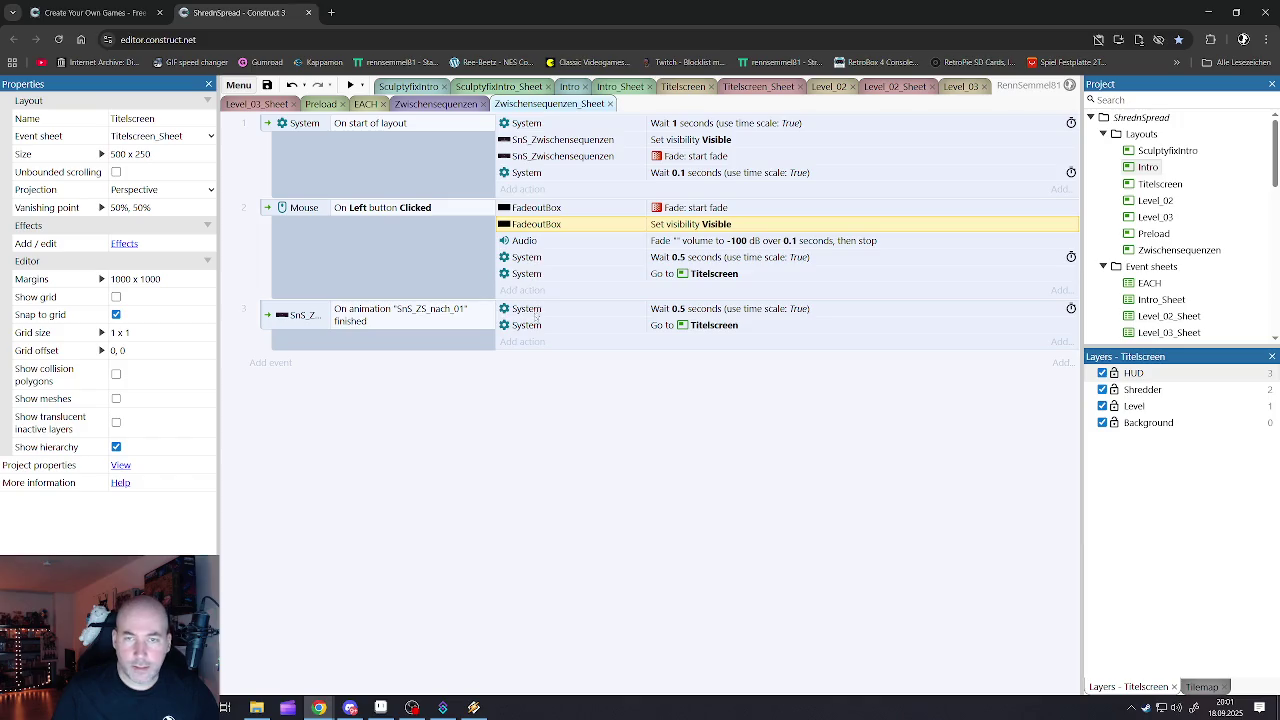
{"action": "left_click", "coordinate": [551, 360]}
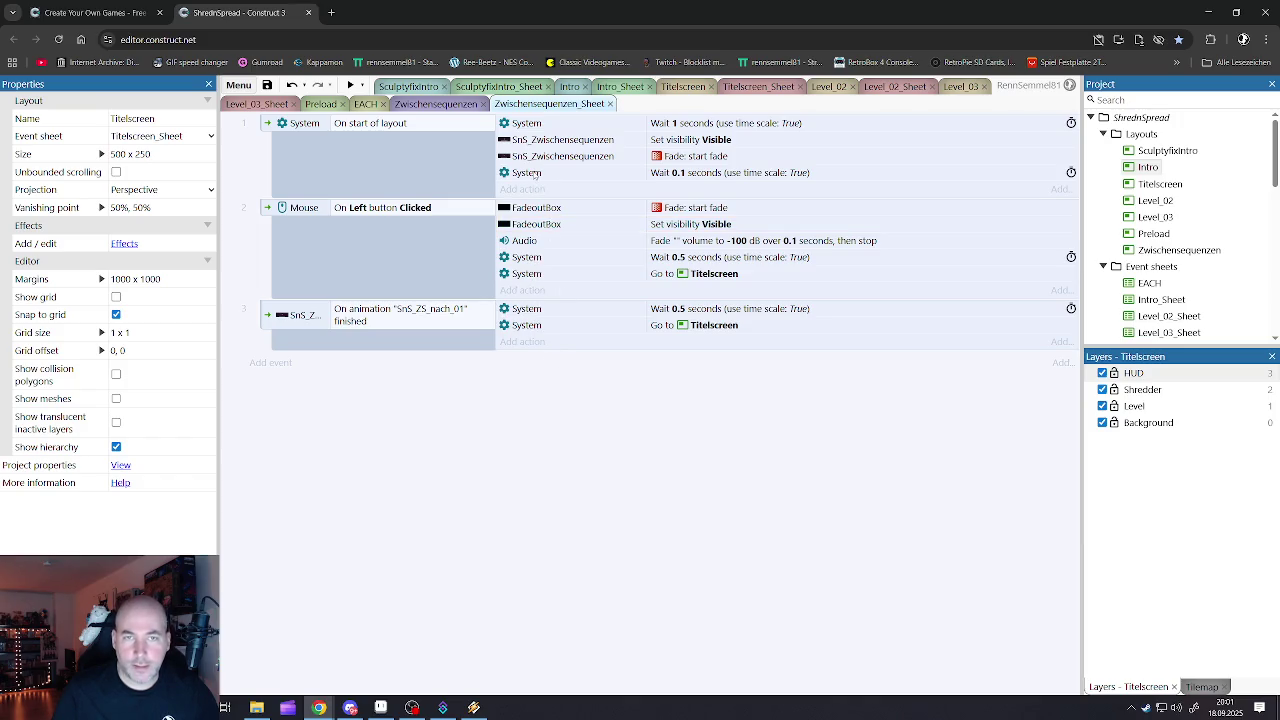
{"action": "left_click", "coordinate": [538, 174]}
{"action": "left_click", "coordinate": [267, 315]}
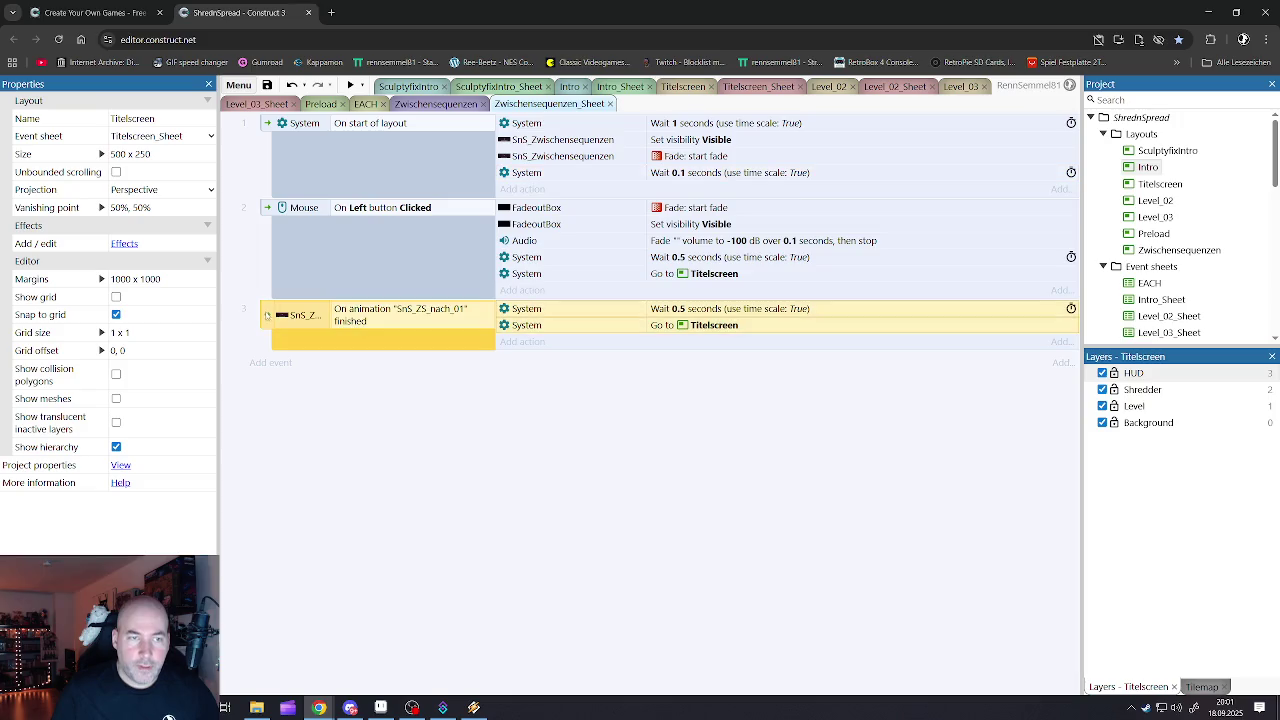
{"action": "left_click", "coordinate": [555, 370]}
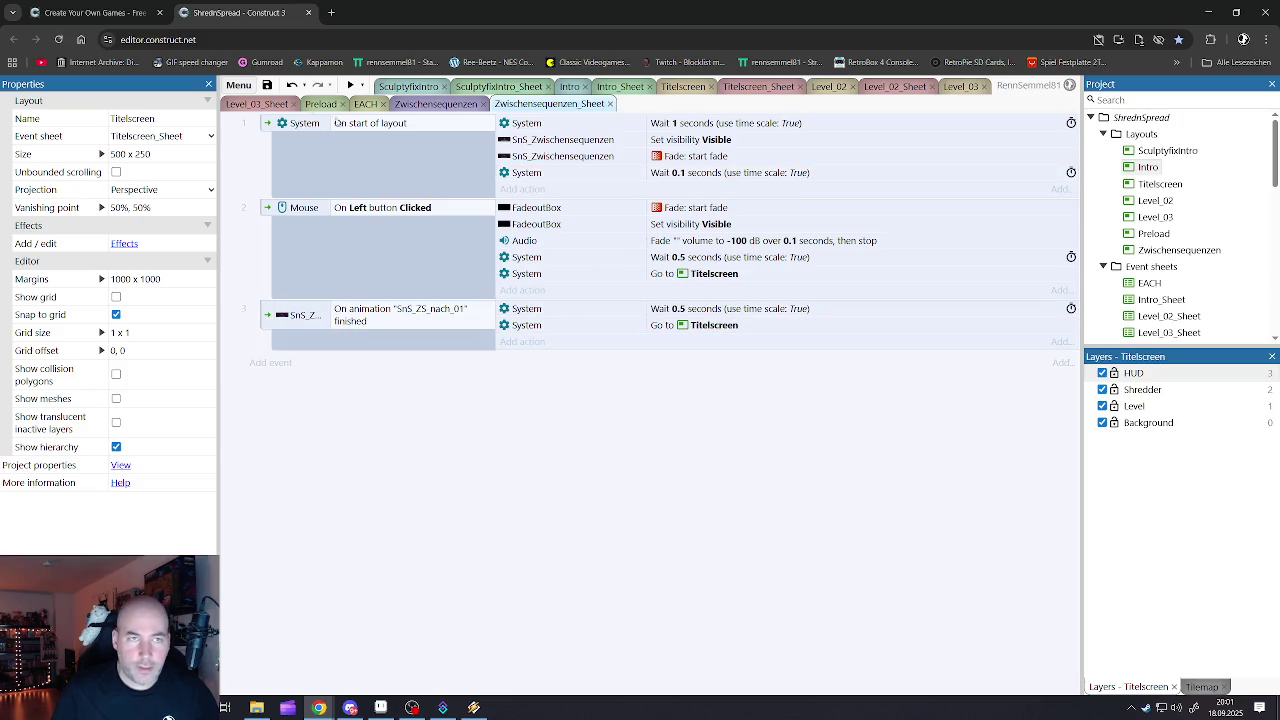
{"action": "left_click", "coordinate": [267, 85]}
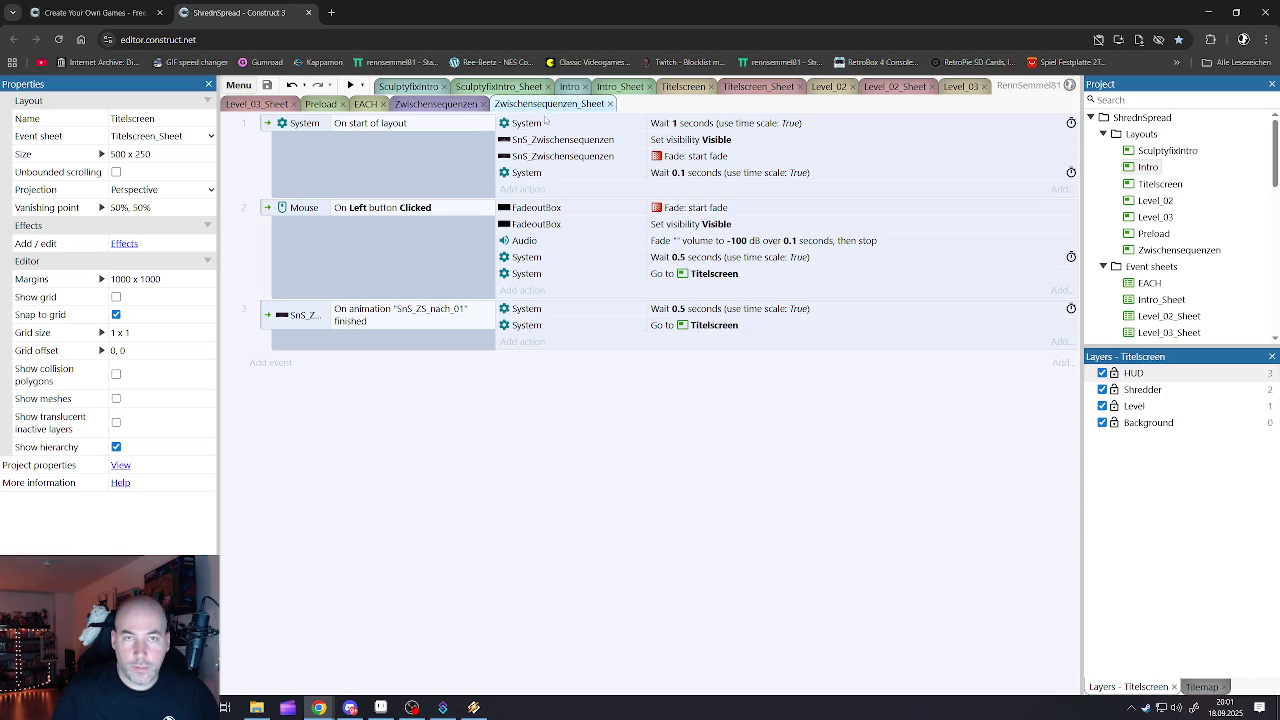
- Change the NextLvl event's Go to Level_02 action on Titelscreen_Sheet to go to Zwischensequenzen
{"action": "left_click", "coordinate": [680, 88]}
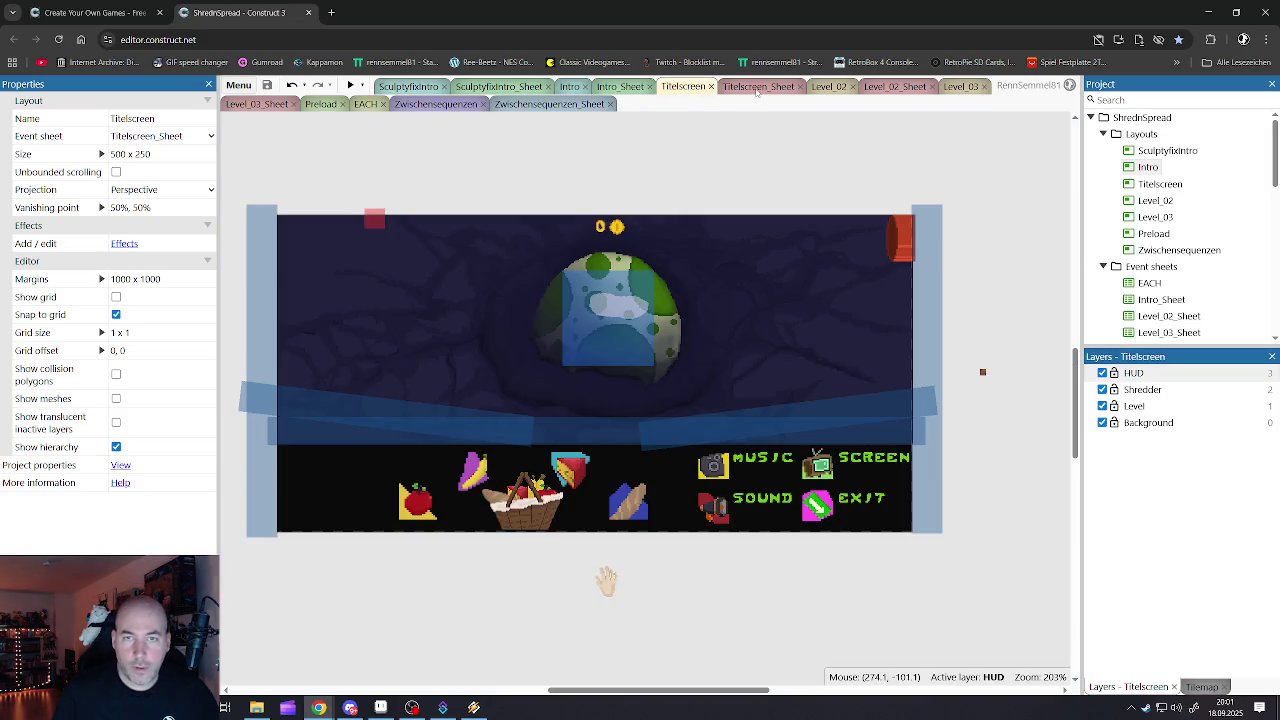
{"action": "left_click", "coordinate": [755, 88]}
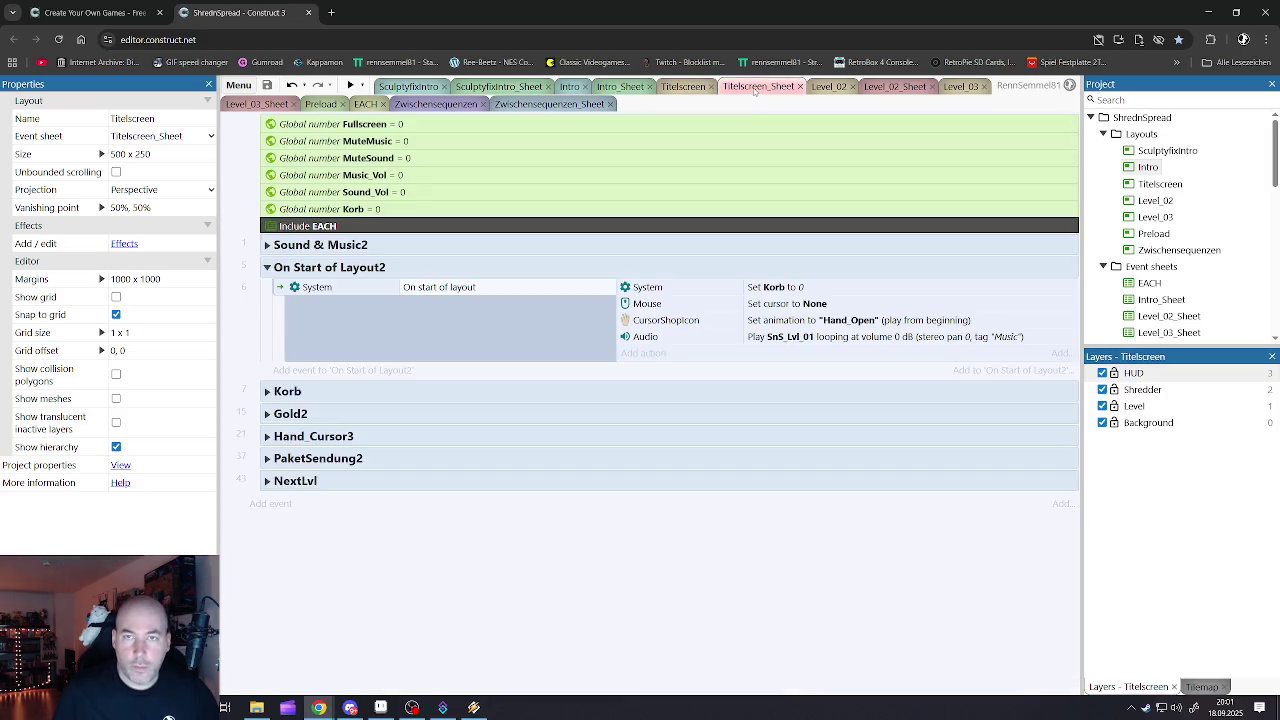
{"action": "left_click", "coordinate": [268, 481]}
{"action": "left_click", "coordinate": [437, 507]}
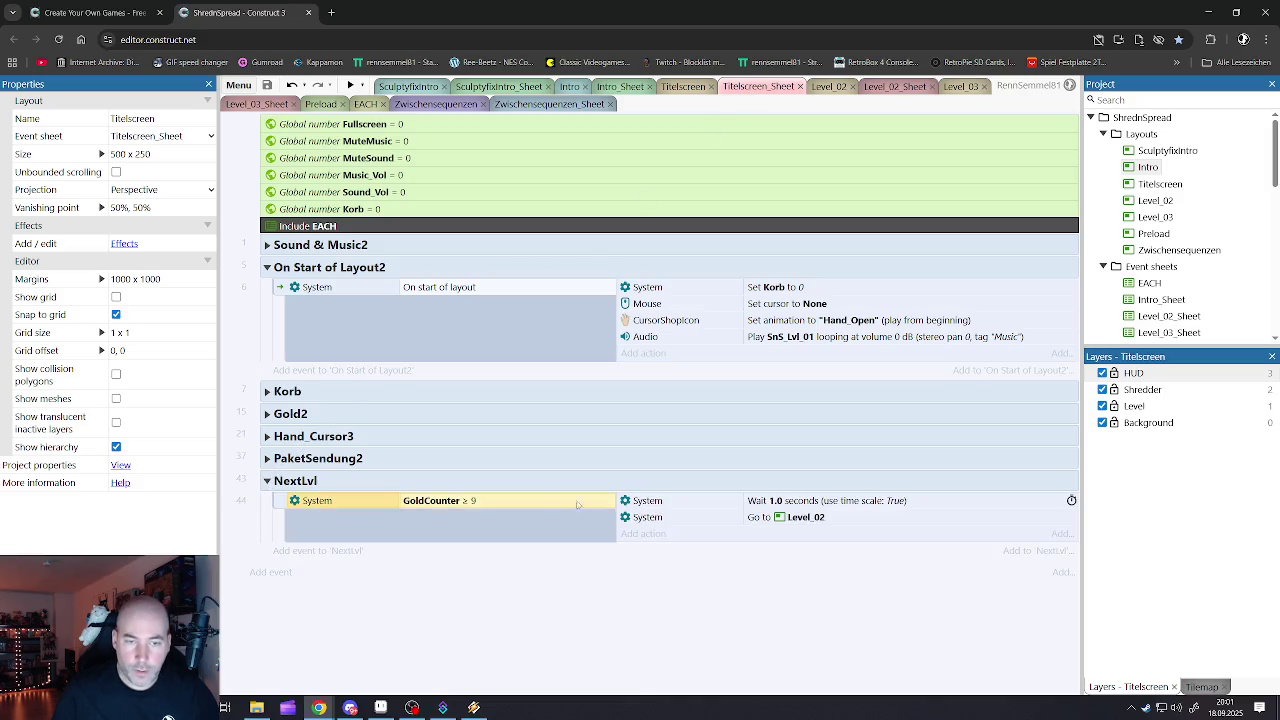
{"action": "left_click", "coordinate": [670, 502]}
{"action": "left_click", "coordinate": [477, 506]}
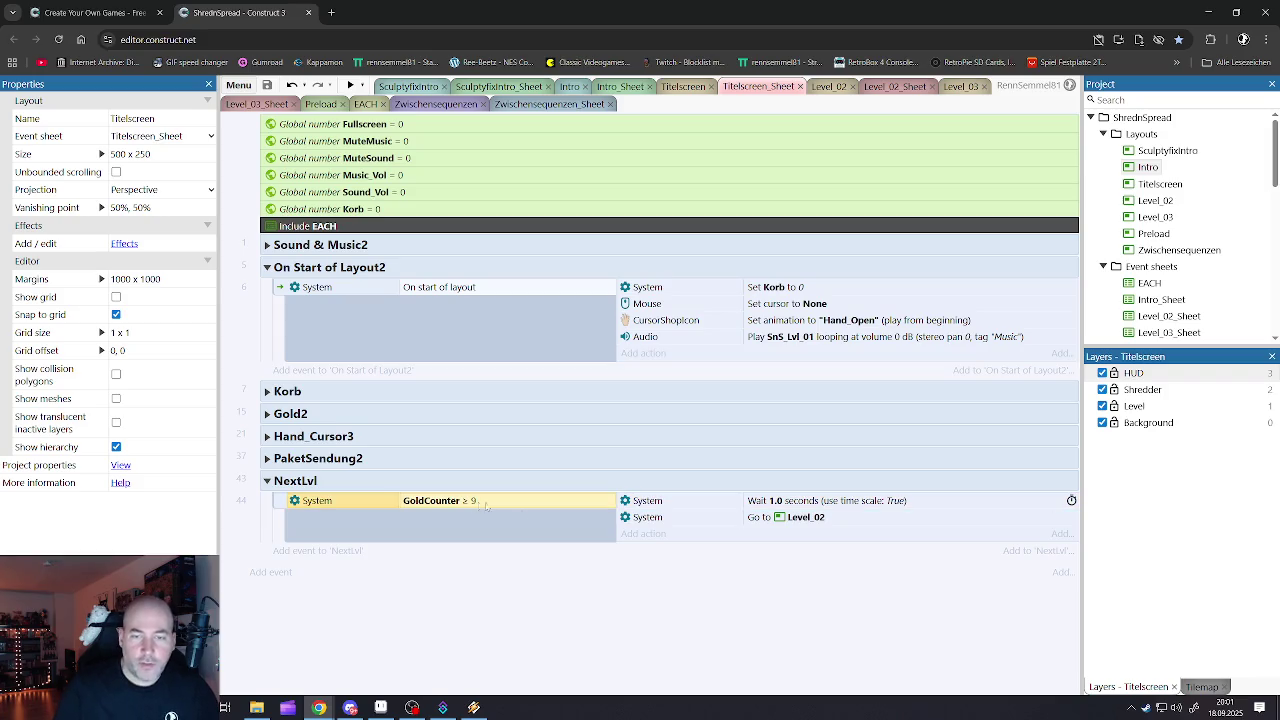
{"action": "double_click", "coordinate": [640, 517]}
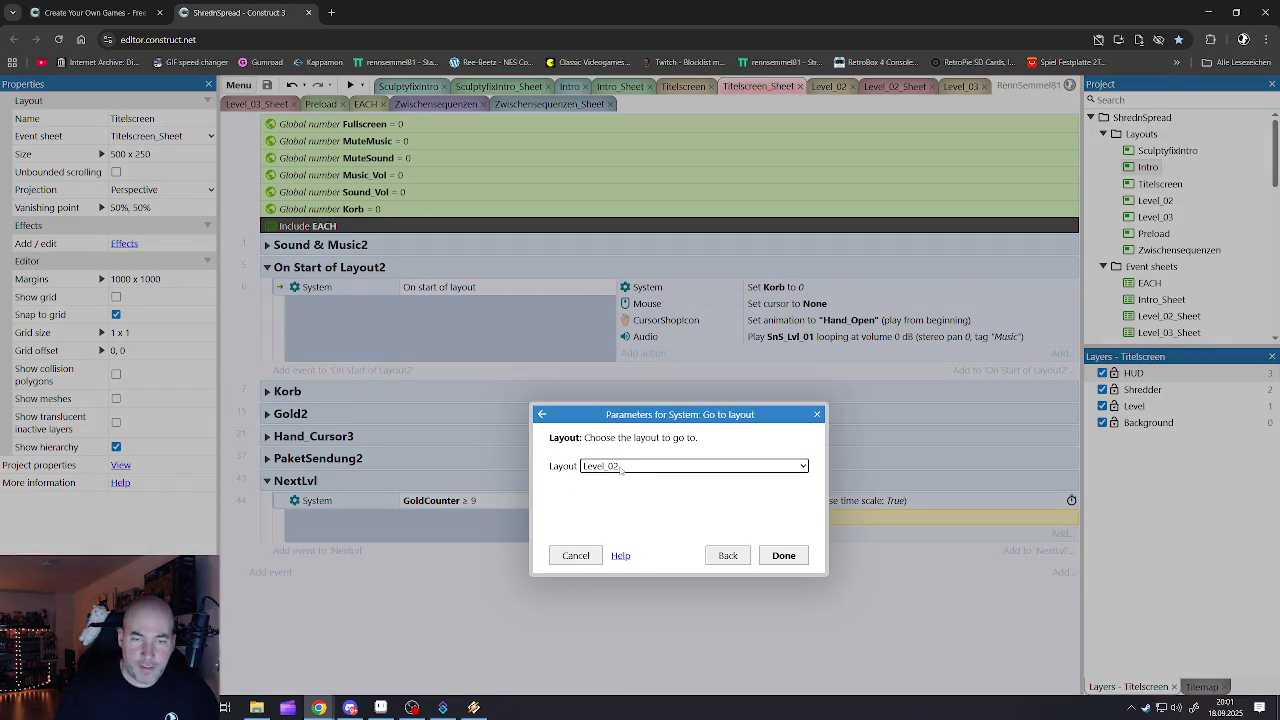
{"action": "left_click", "coordinate": [622, 466]}
{"action": "left_click", "coordinate": [610, 592]}
{"action": "left_click", "coordinate": [781, 556]}
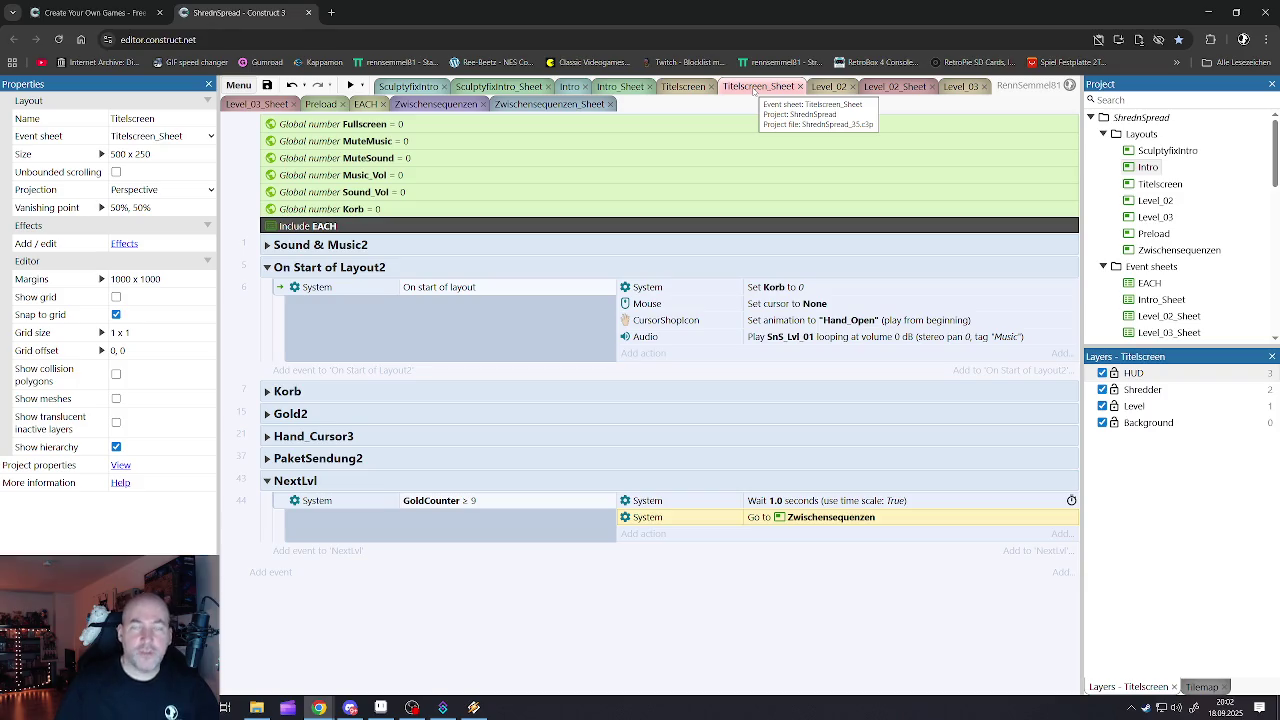
{"action": "left_click", "coordinate": [537, 104]}
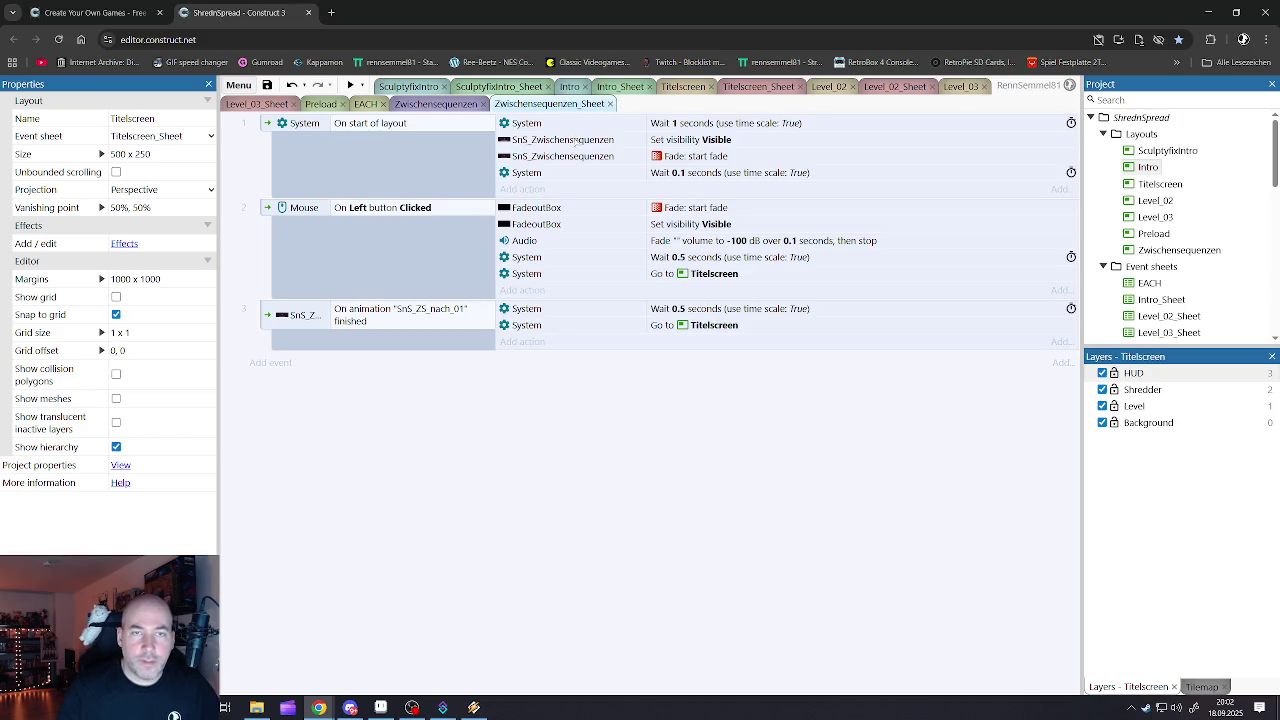
- Add a blank sub-event under start of layout with the condition Sättigung = 9
{"action": "left_click", "coordinate": [560, 156]}
{"action": "right_click", "coordinate": [270, 130]}
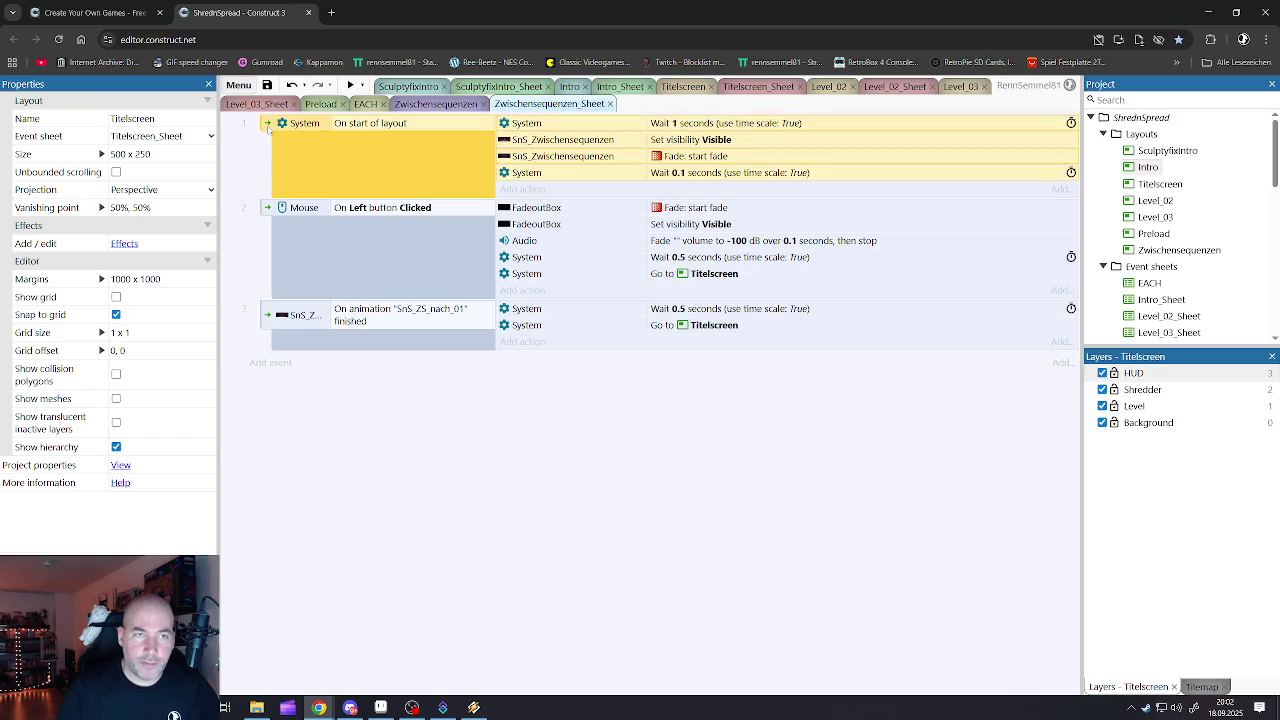
{"action": "left_click", "coordinate": [422, 214]}
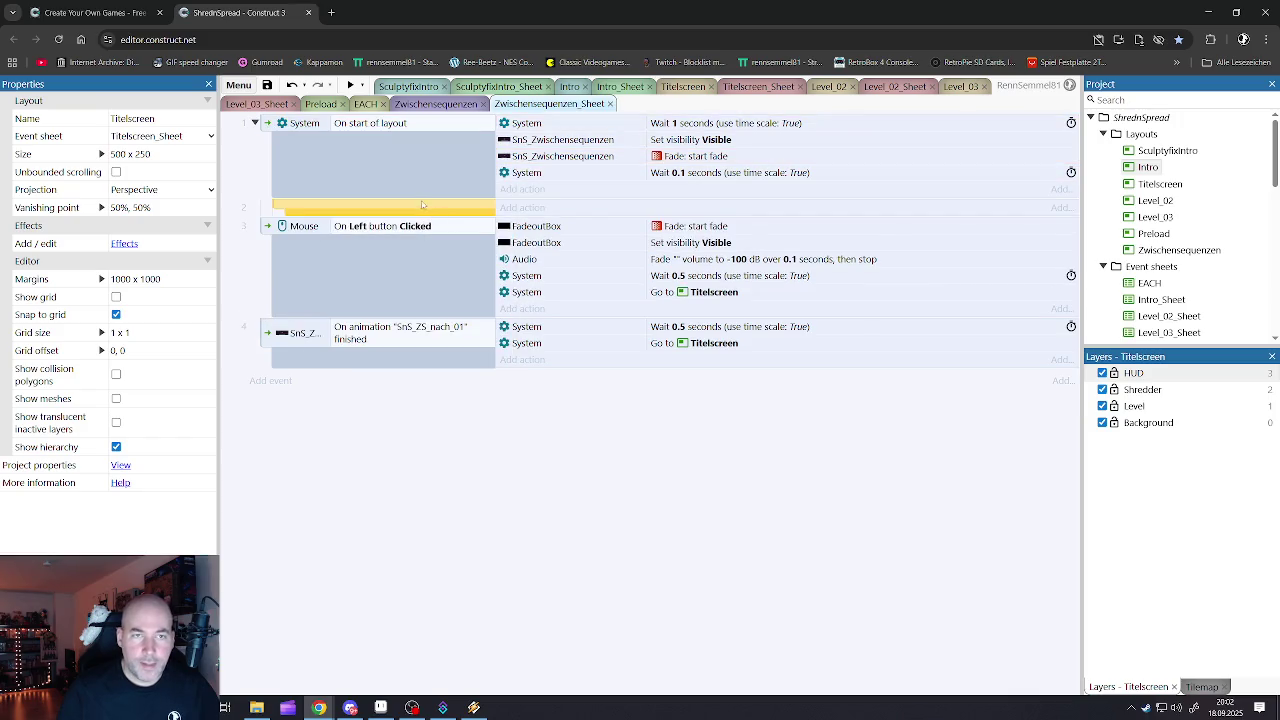
{"action": "double_click", "coordinate": [418, 208]}
{"action": "double_click", "coordinate": [424, 335]}
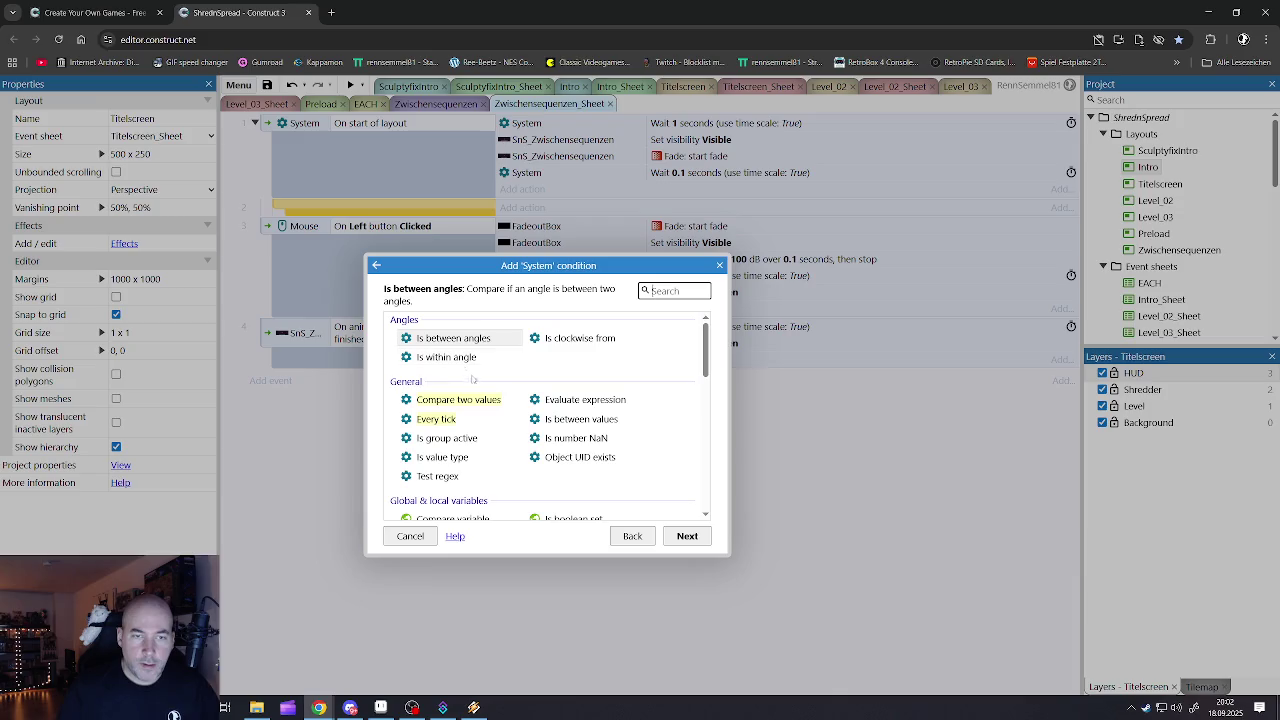
{"action": "scroll", "coordinate": [476, 380], "scroll_direction": "down", "scroll_amount": 1}
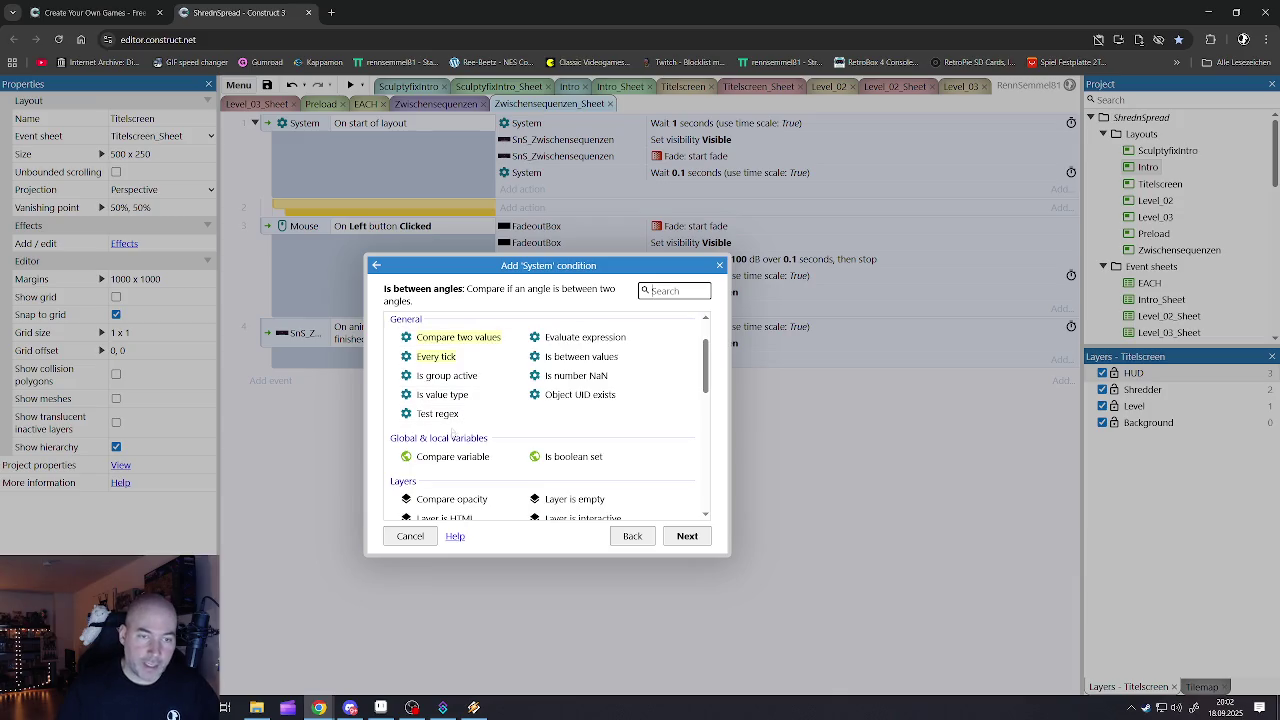
{"action": "double_click", "coordinate": [443, 459]}
{"action": "left_click", "coordinate": [634, 469]}
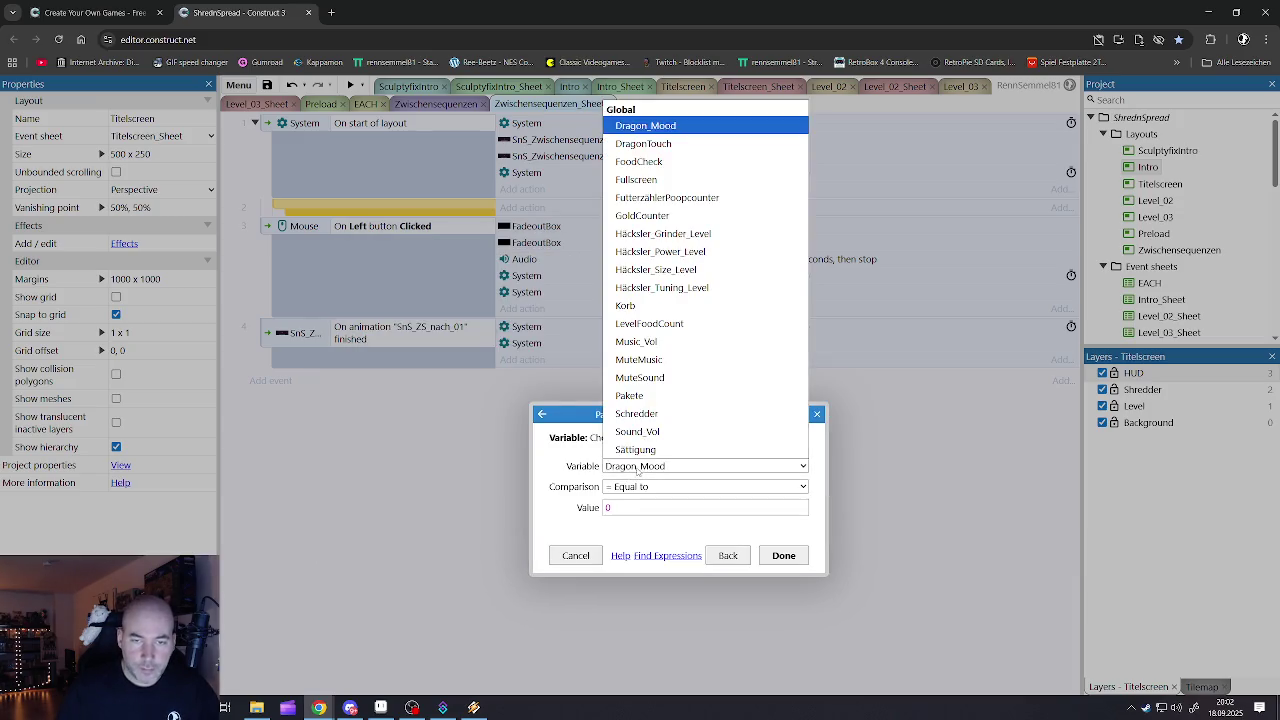
{"action": "left_click", "coordinate": [634, 451]}
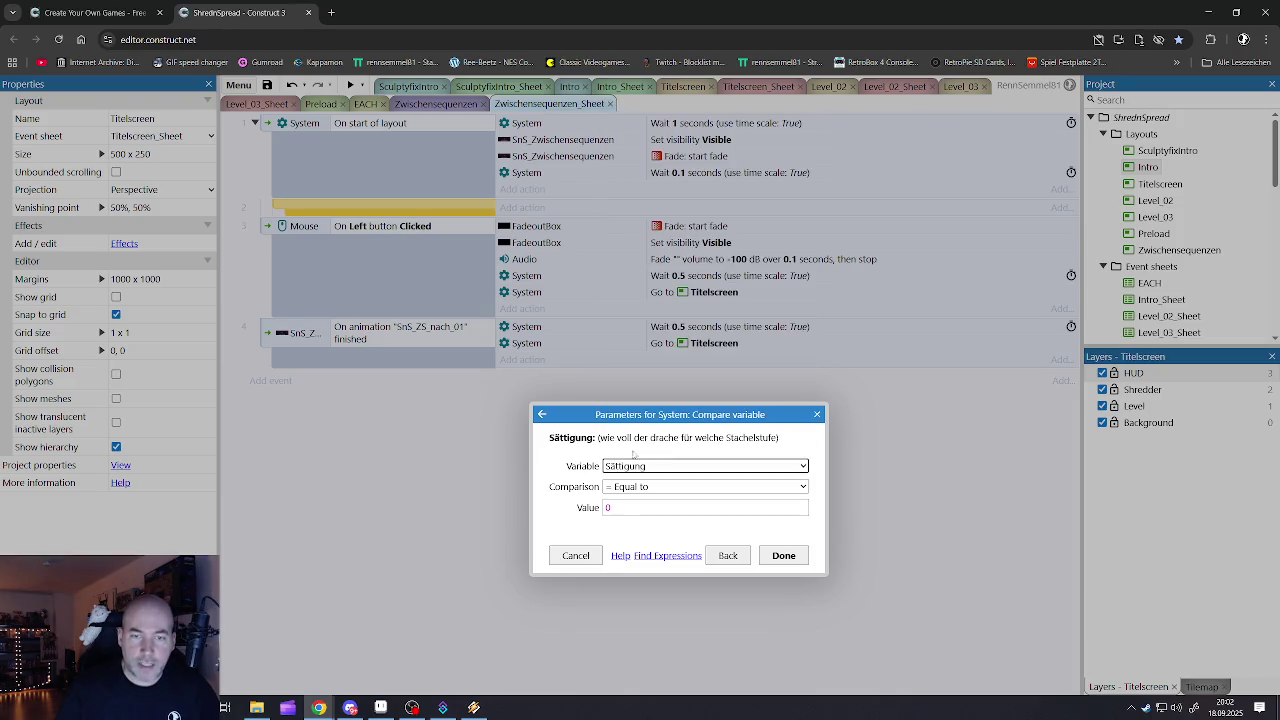
{"action": "left_click", "coordinate": [621, 507]}
{"action": "type", "text": "9"}
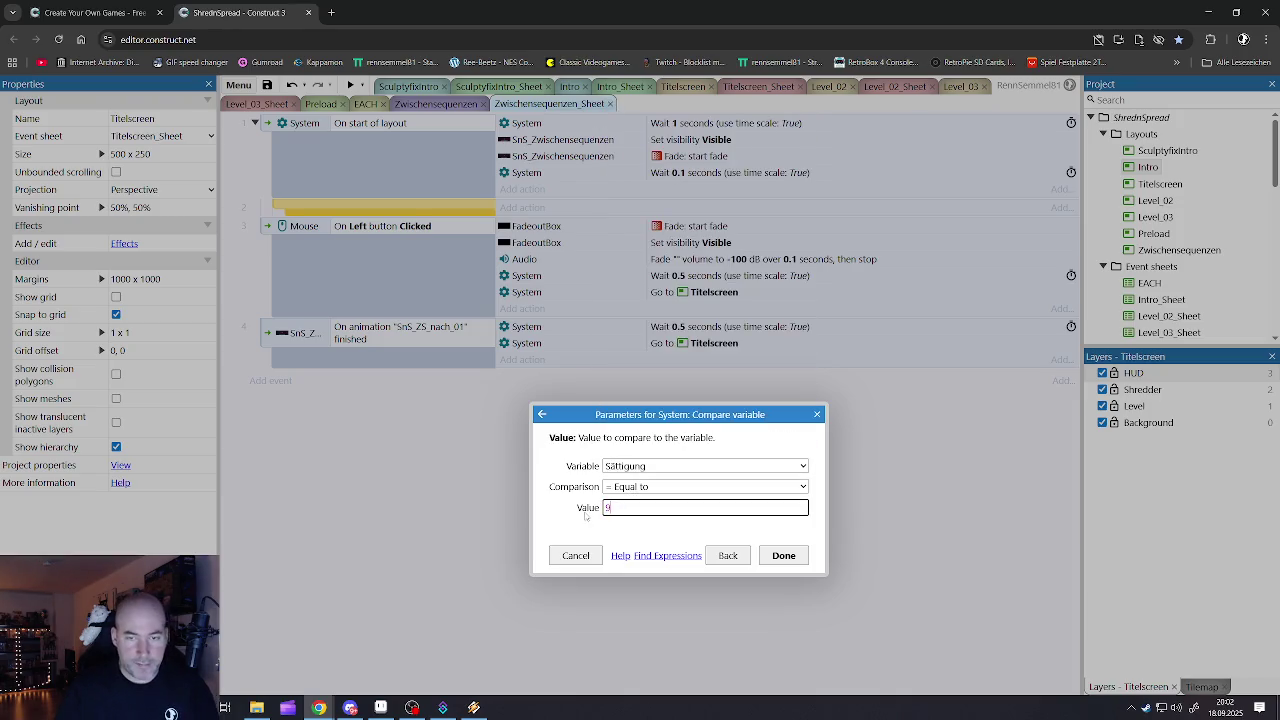
{"action": "left_click", "coordinate": [805, 557]}
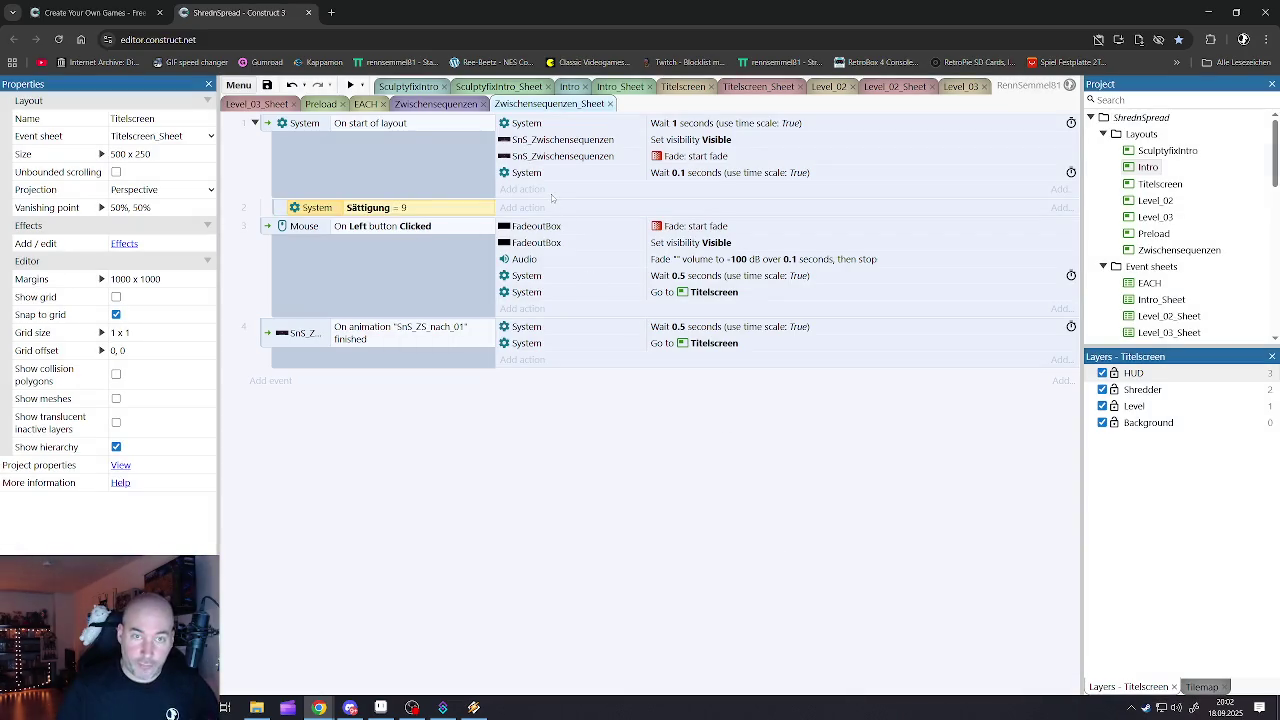
- Move the fade action into the sub-event and change it to Set animation SnS_ZS_nach_01
{"action": "left_click", "coordinate": [529, 125]}
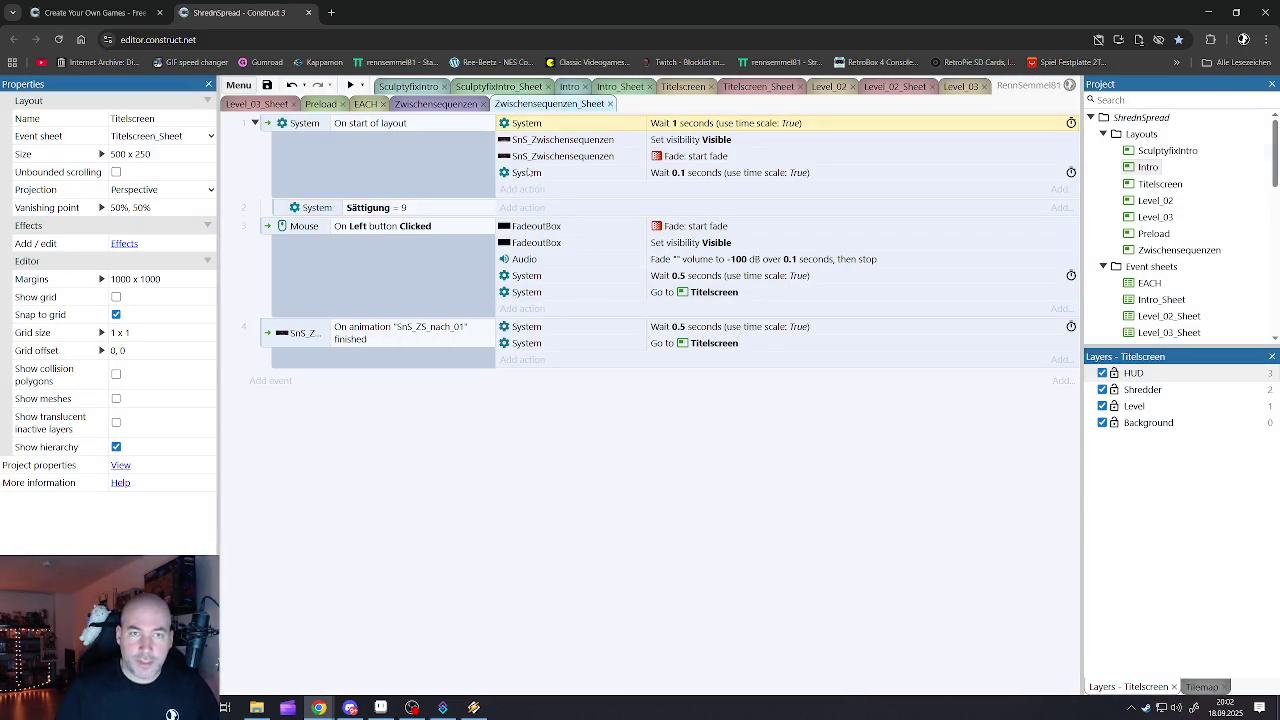
{"action": "left_click", "coordinate": [526, 175], "text": "shift"}
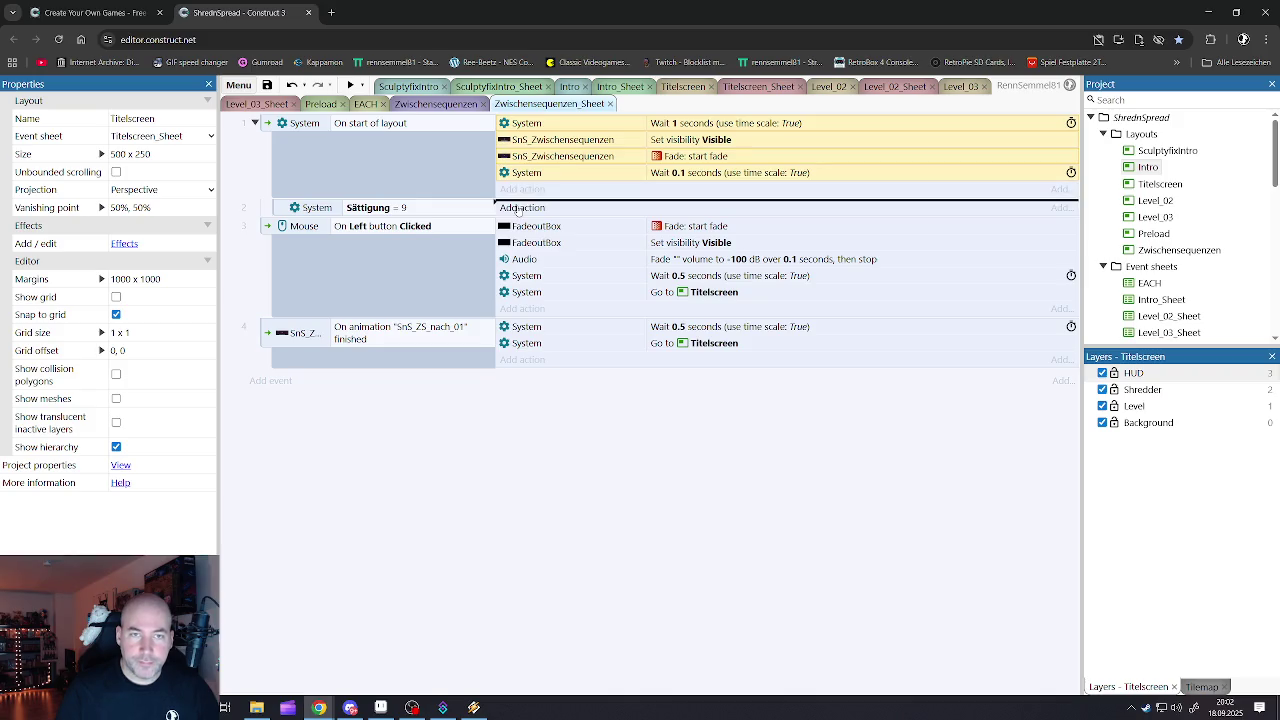
{"action": "left_click", "coordinate": [524, 157]}
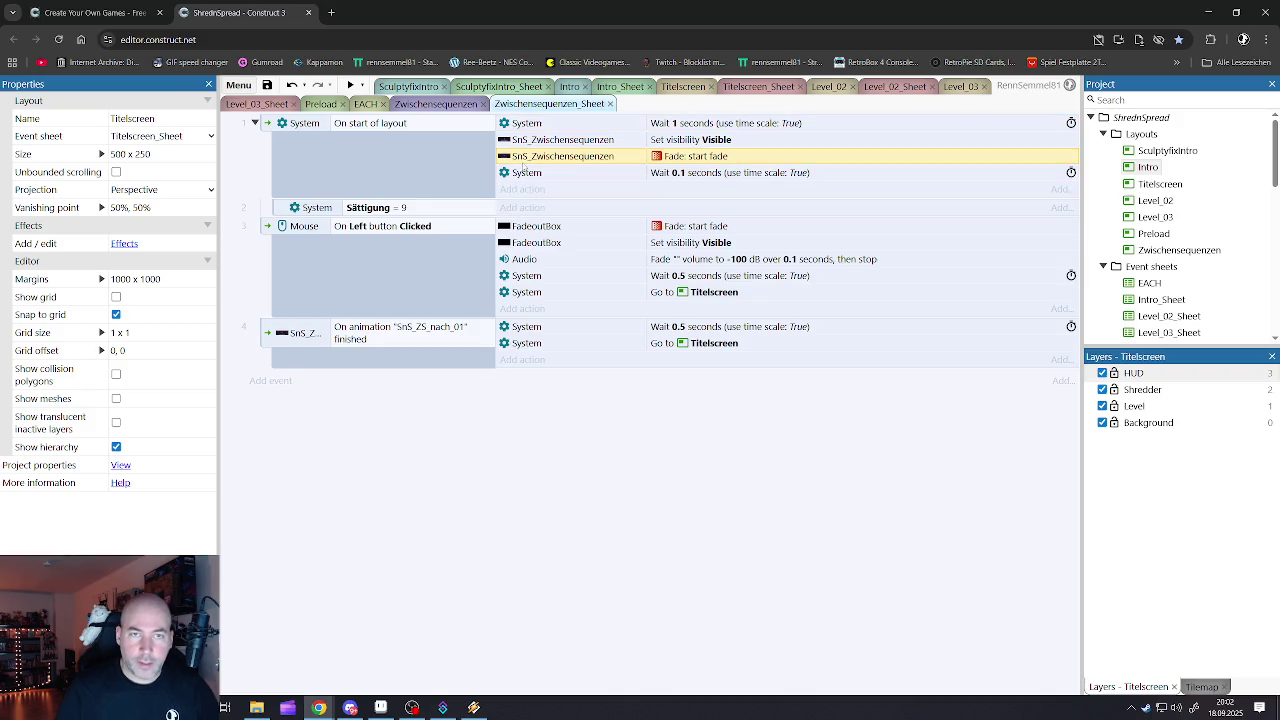
{"action": "left_click_drag", "start_coordinate": [522, 158], "coordinate": [518, 210]}
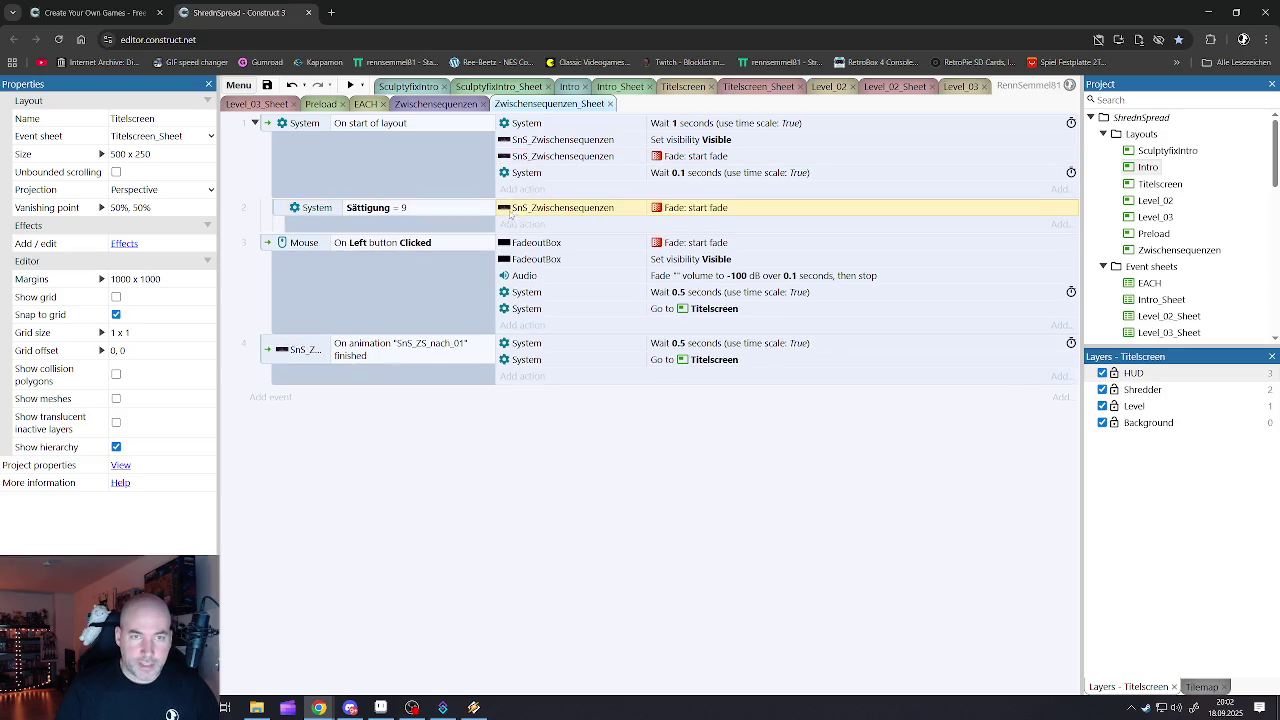
{"action": "double_click", "coordinate": [518, 209]}
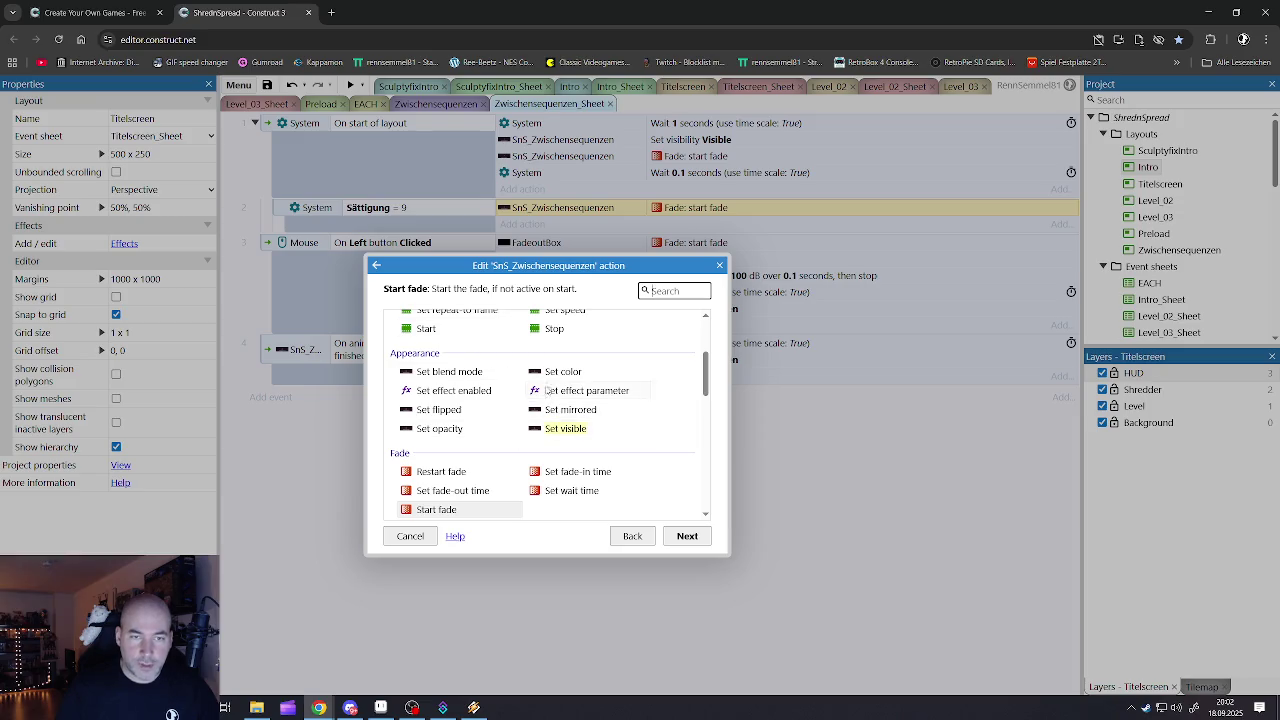
{"action": "scroll", "coordinate": [551, 362], "scroll_direction": "up", "scroll_amount": 1}
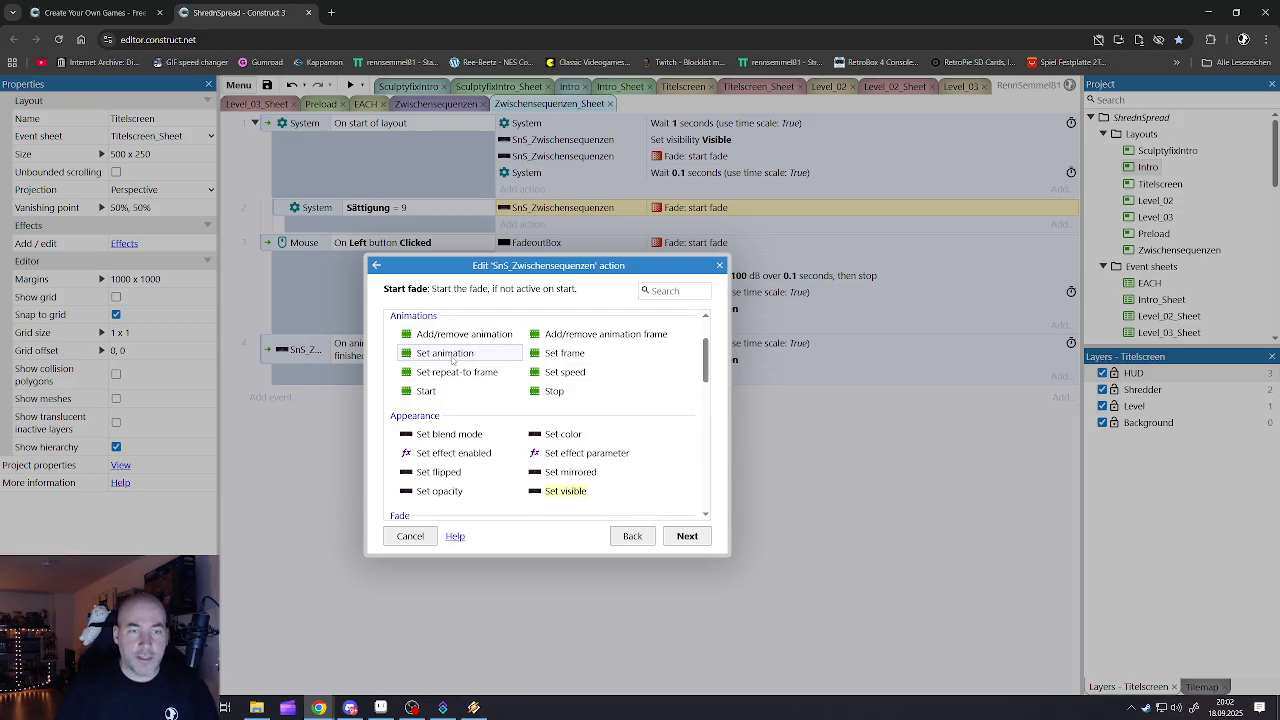
{"action": "double_click", "coordinate": [452, 356]}
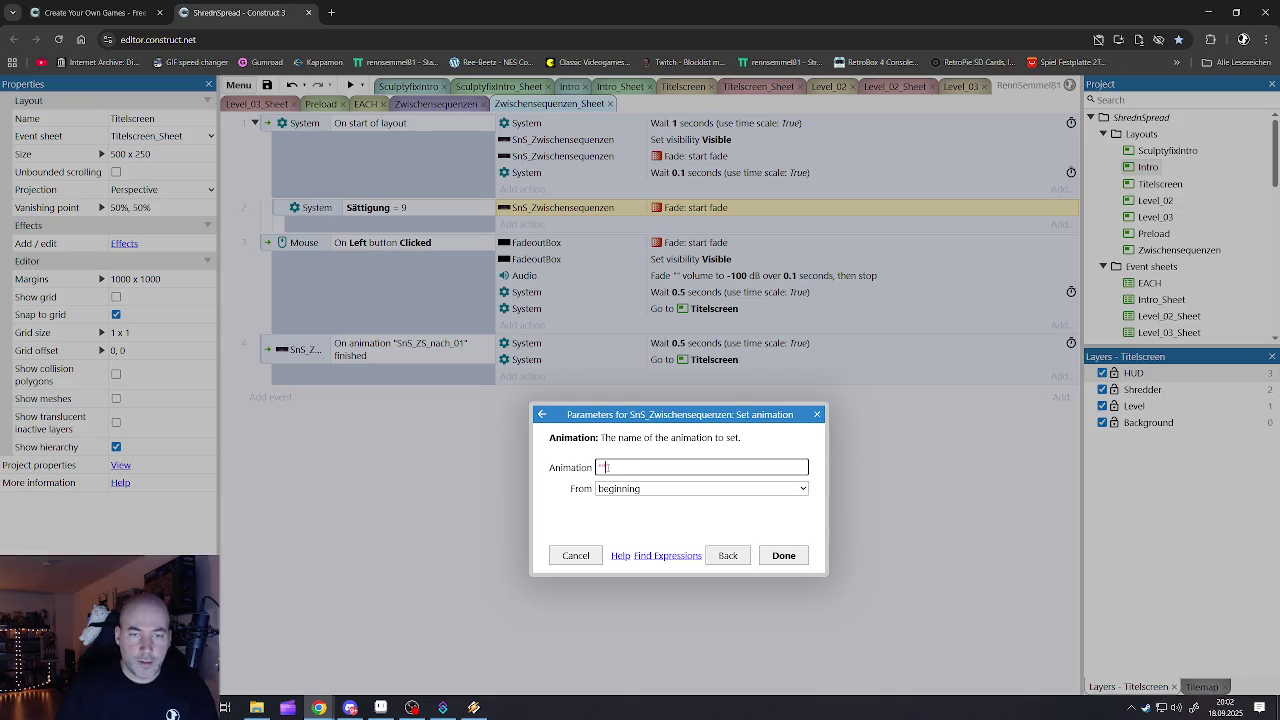
{"action": "left_click", "coordinate": [648, 497]}
{"action": "left_click", "coordinate": [783, 555]}
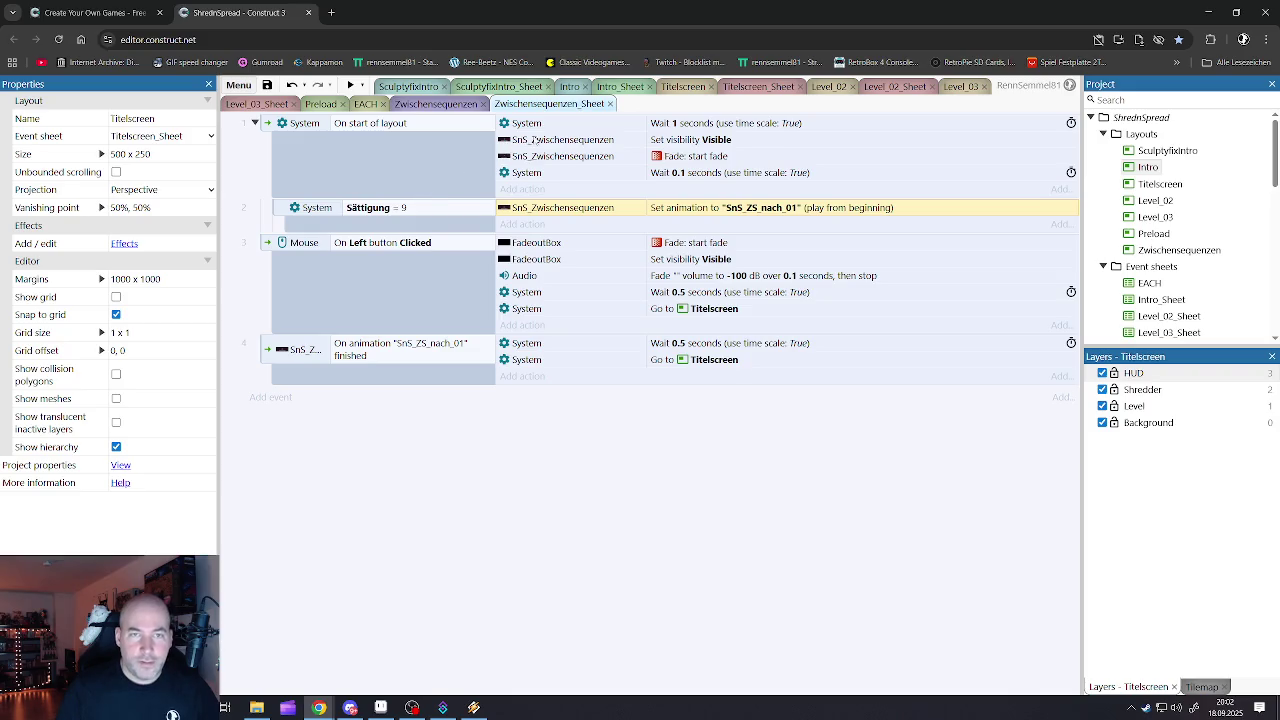
{"action": "right_click", "coordinate": [269, 128]}
{"action": "mouse_move", "coordinate": [299, 136]}
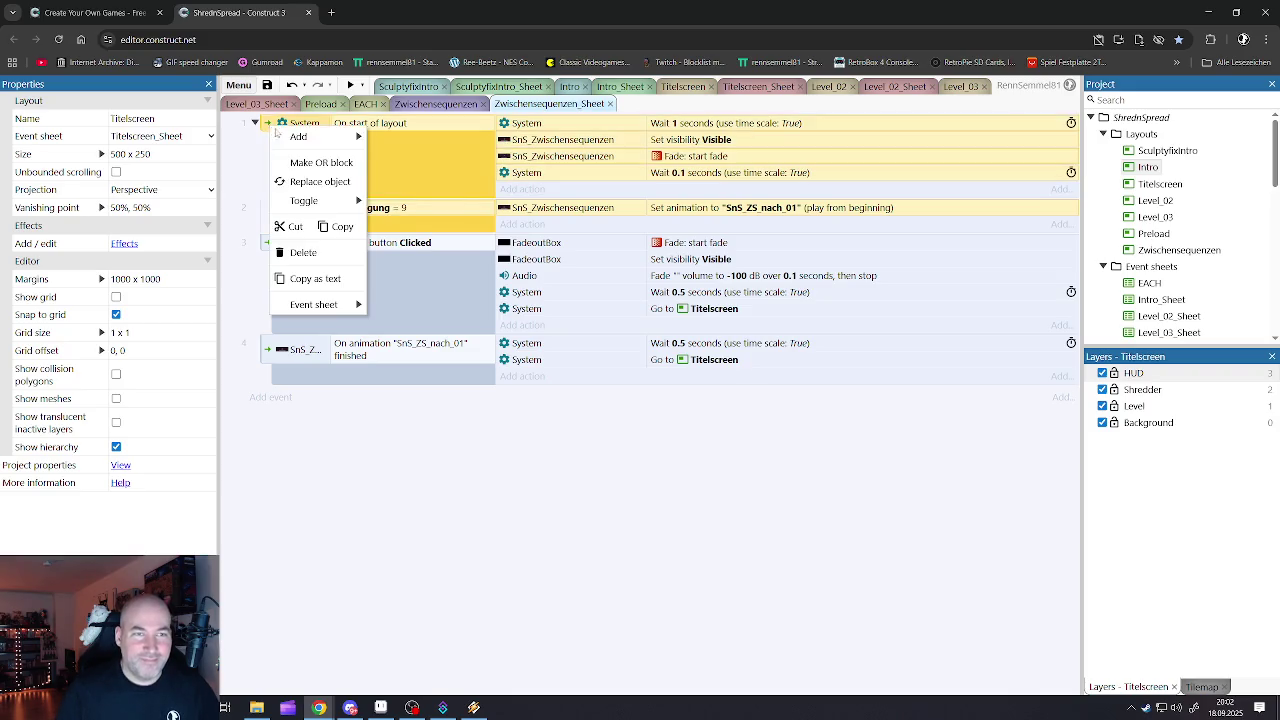
{"action": "left_click", "coordinate": [452, 209]}
{"action": "left_click", "coordinate": [526, 124]}
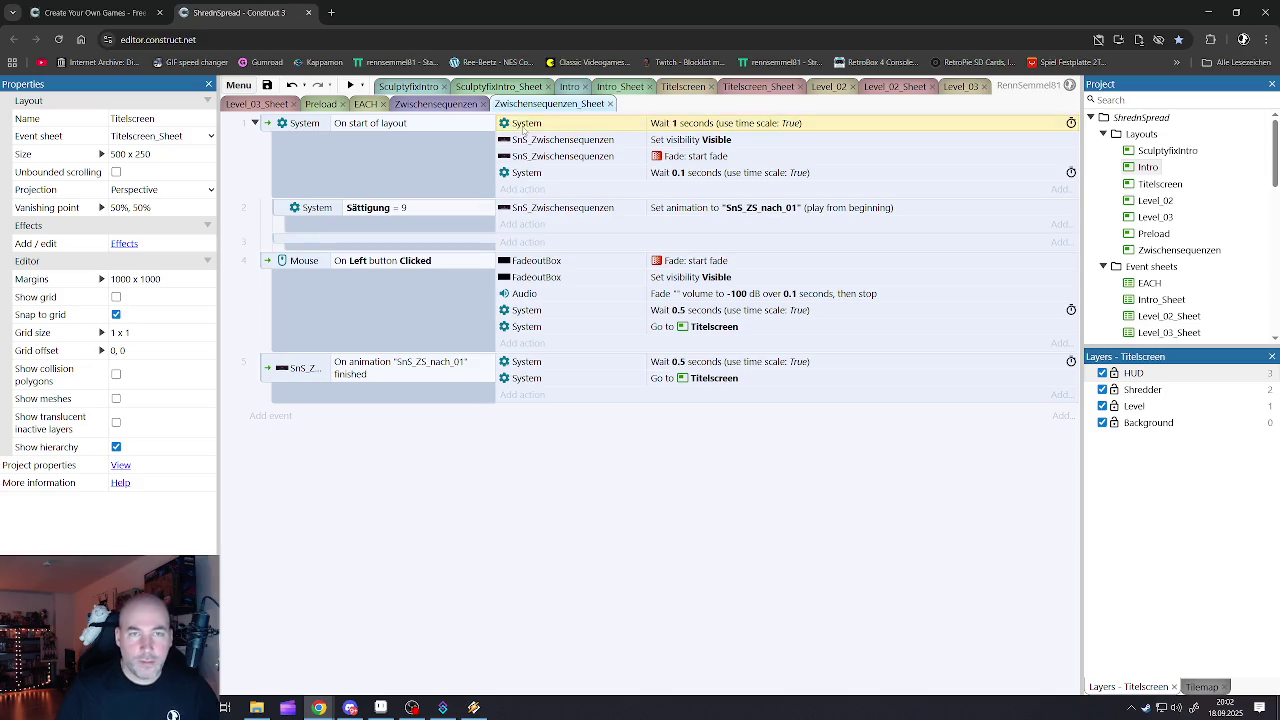
{"action": "left_click", "coordinate": [526, 173], "text": "shift"}
{"action": "left_click_drag", "start_coordinate": [519, 175], "coordinate": [512, 238]}
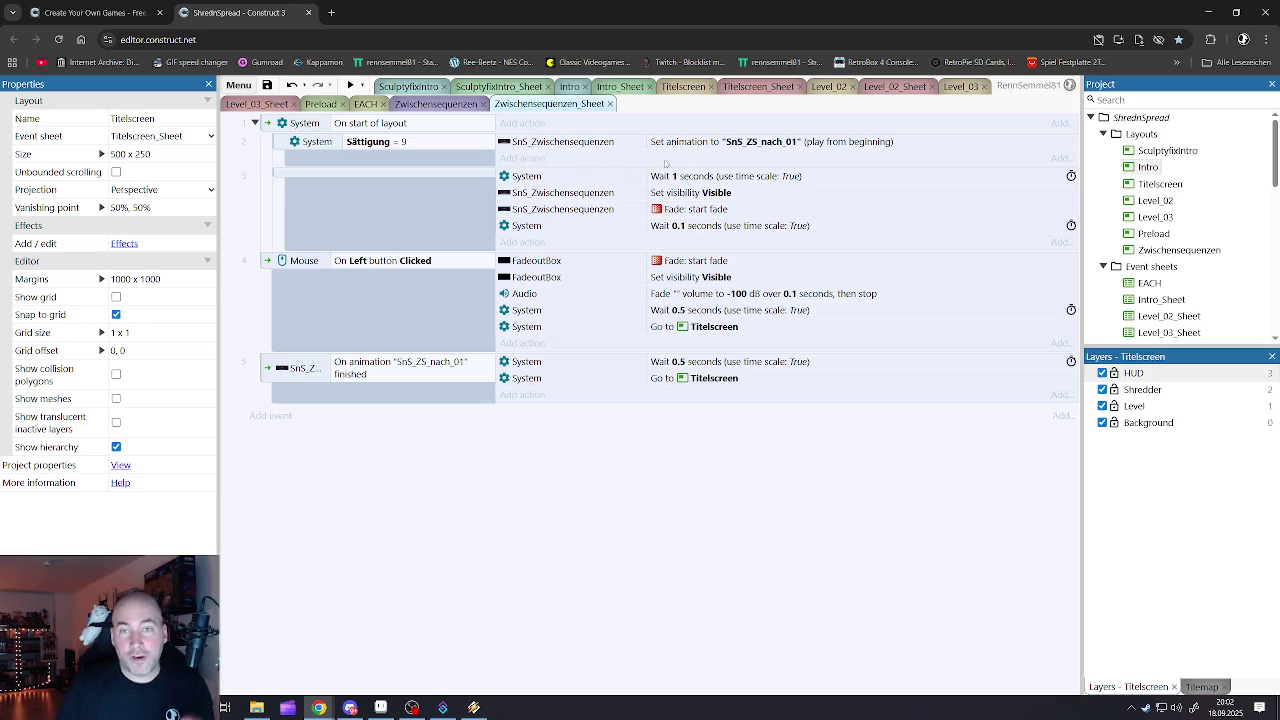
{"action": "left_click", "coordinate": [713, 144]}
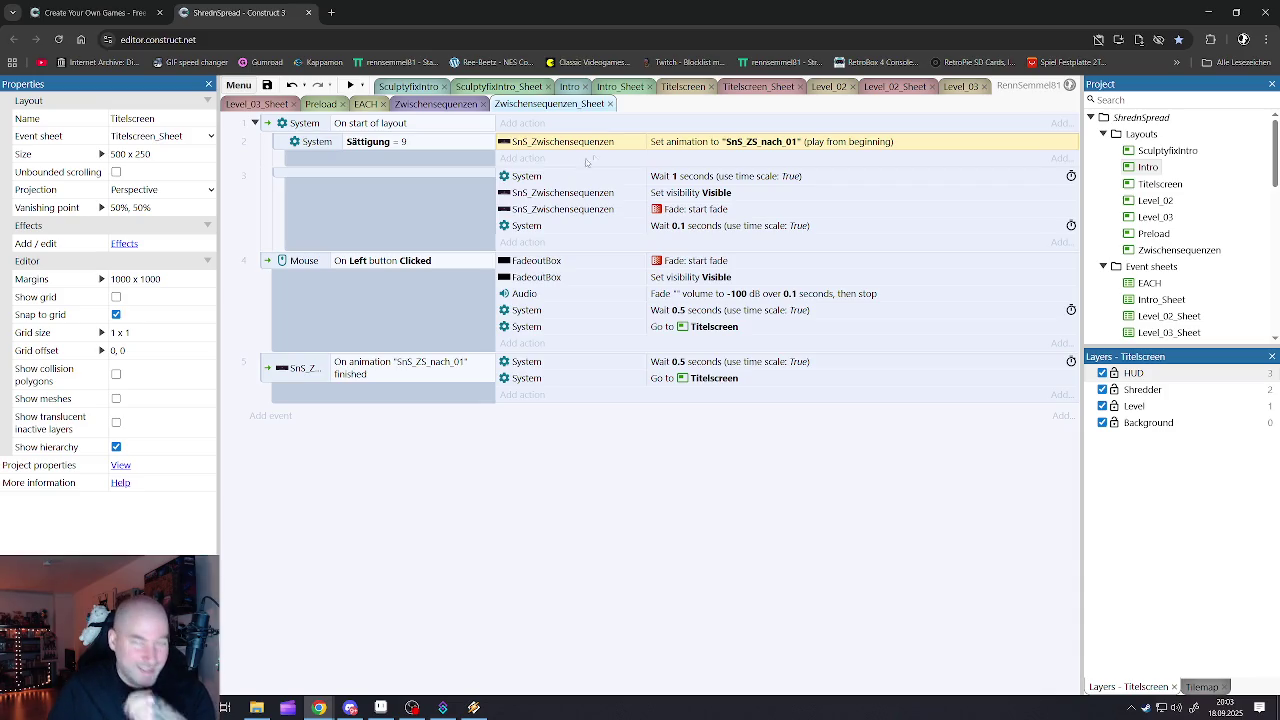
{"action": "left_click", "coordinate": [549, 178]}
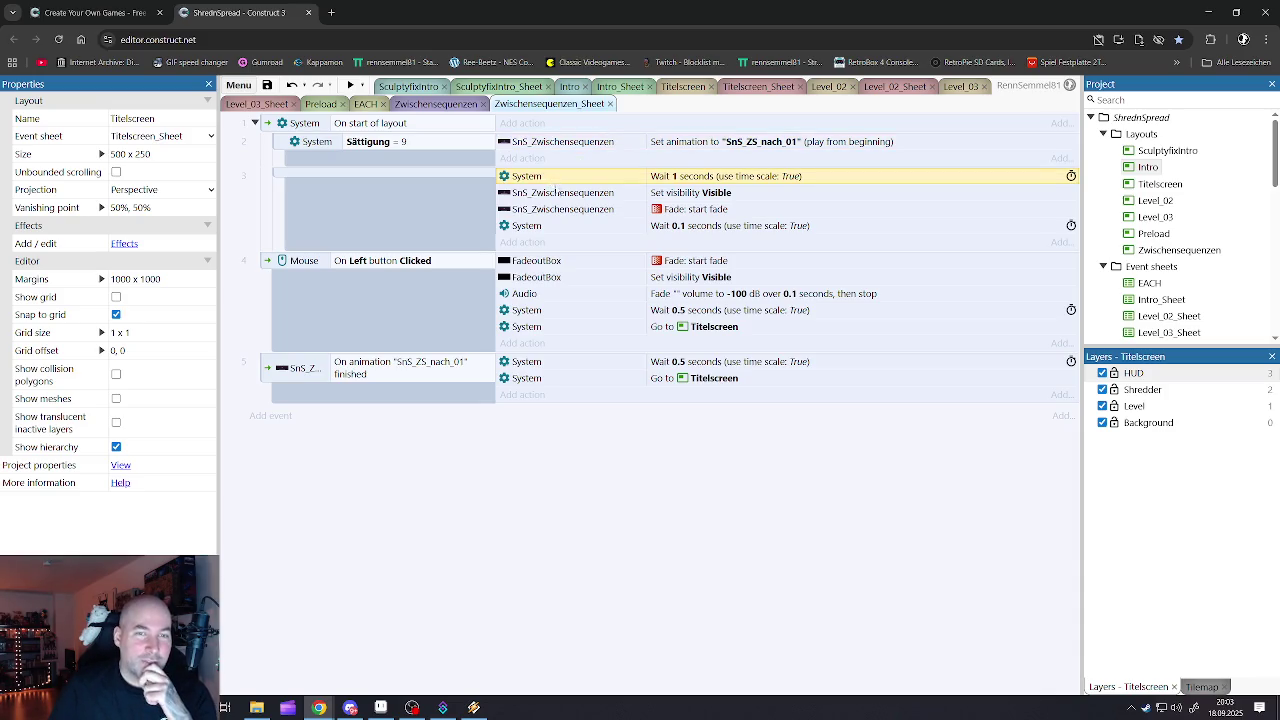
{"action": "left_click", "coordinate": [292, 148]}
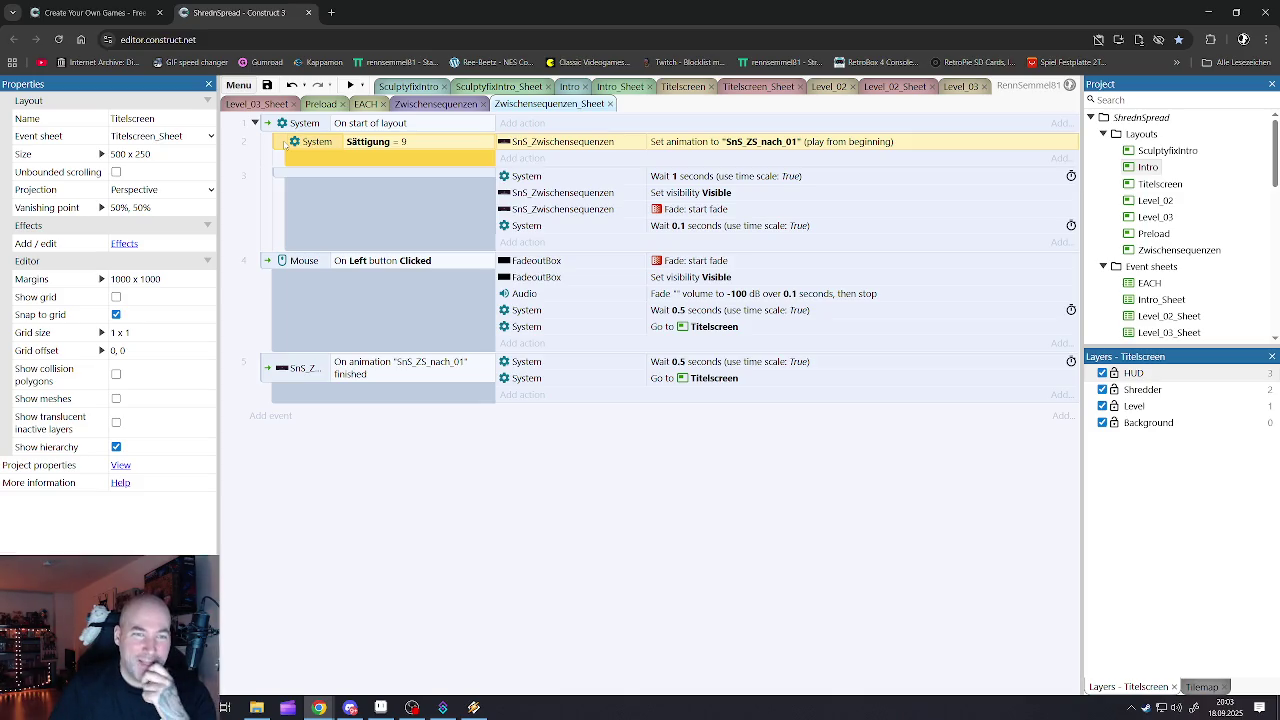
{"action": "left_click", "coordinate": [375, 146]}
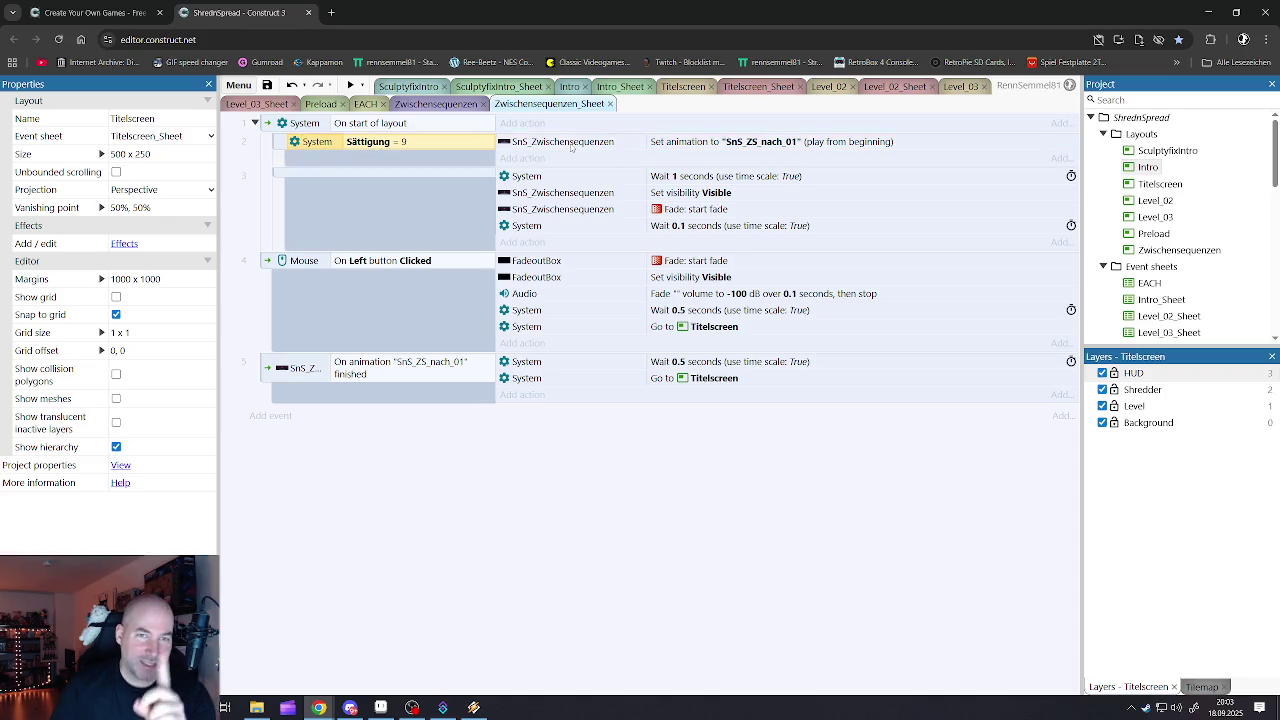
{"action": "left_click", "coordinate": [700, 141]}
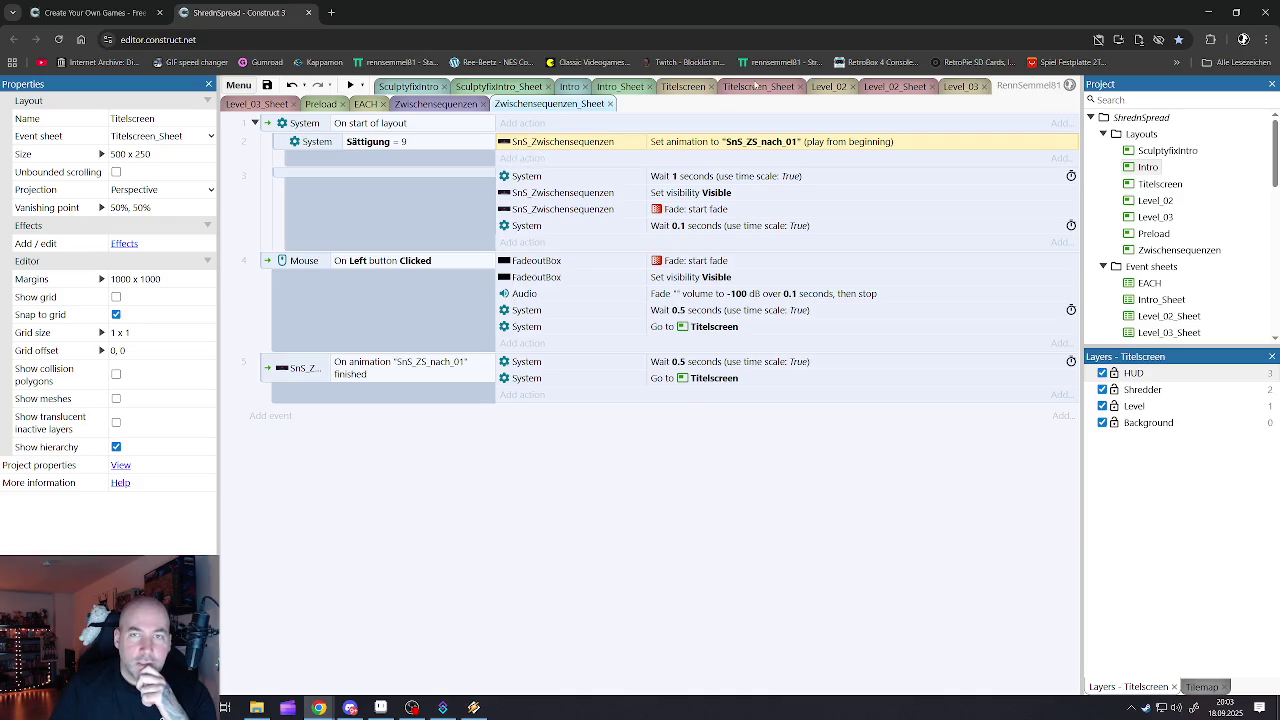
- Open the Zwischensequenzen layout and the event sheet with the GoldCounter ≥ 9 condition
{"action": "left_click", "coordinate": [436, 104]}
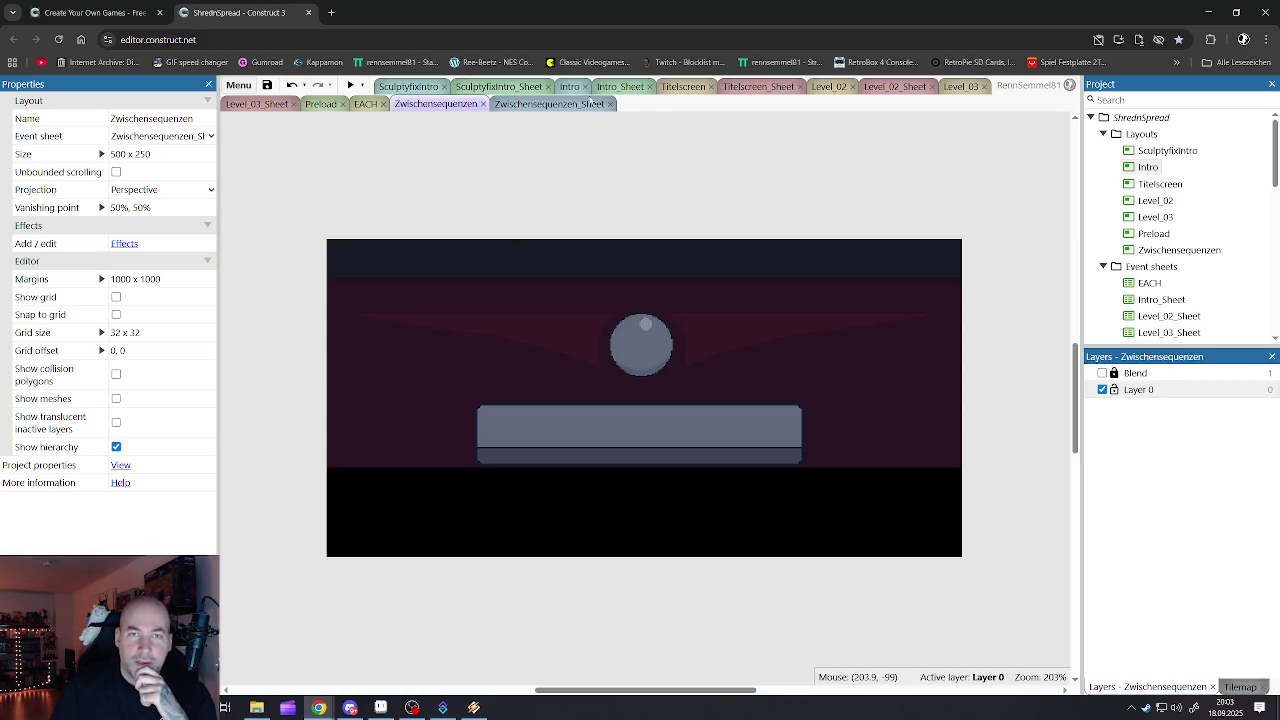
{"action": "left_click", "coordinate": [752, 88]}
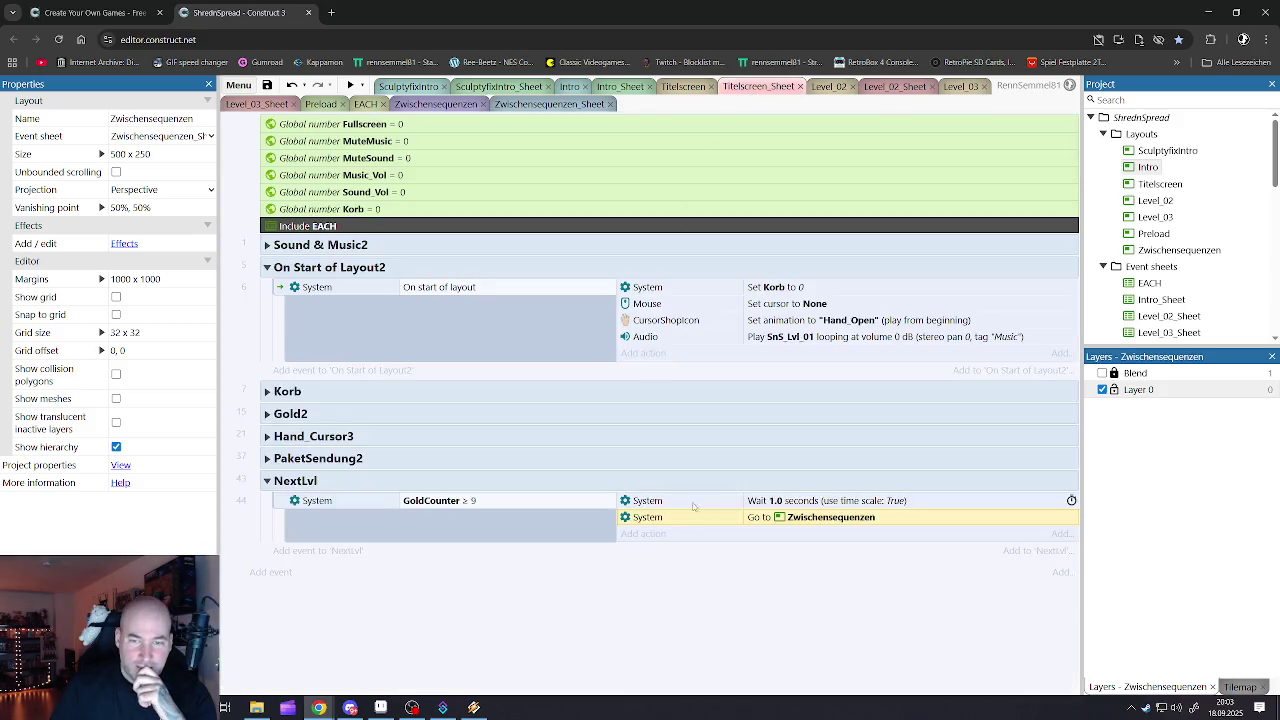
{"action": "left_click", "coordinate": [438, 503]}
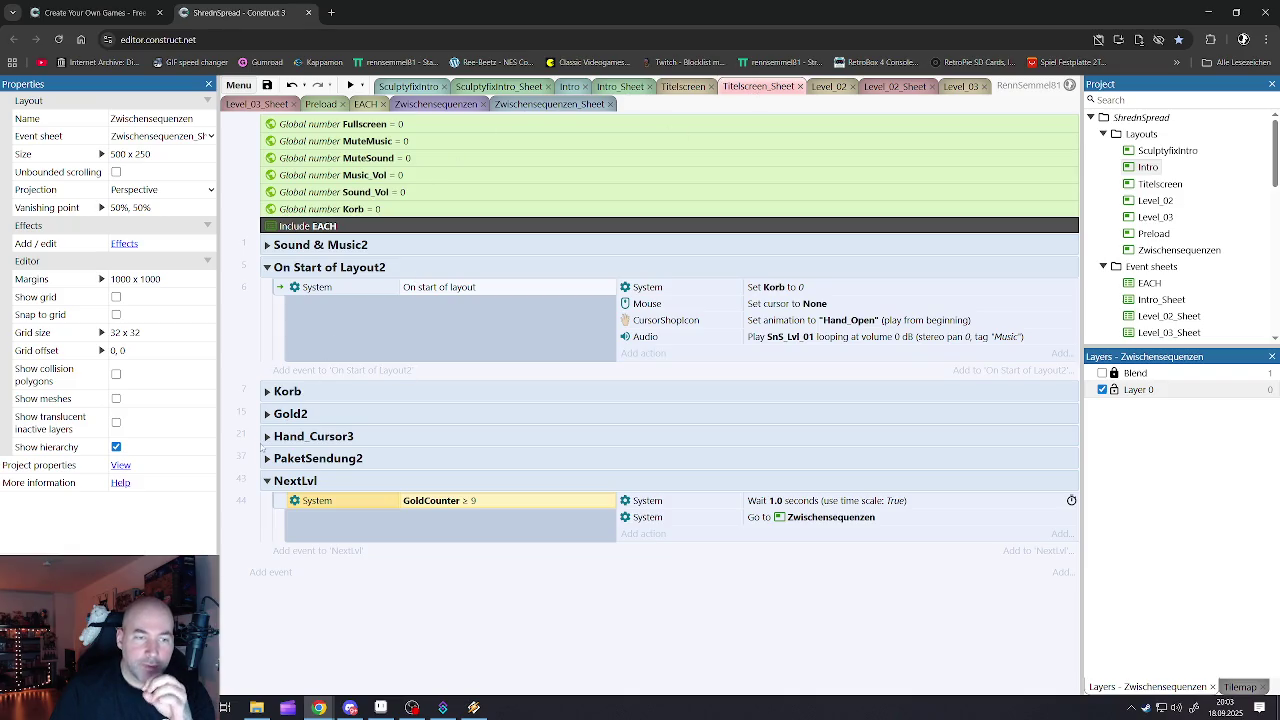
- Expand and collapse the Hand_Cursor3 and PaketSendung2 groups, then return to the cutscene sheet
{"action": "left_click", "coordinate": [267, 436]}
{"action": "left_click", "coordinate": [267, 436]}
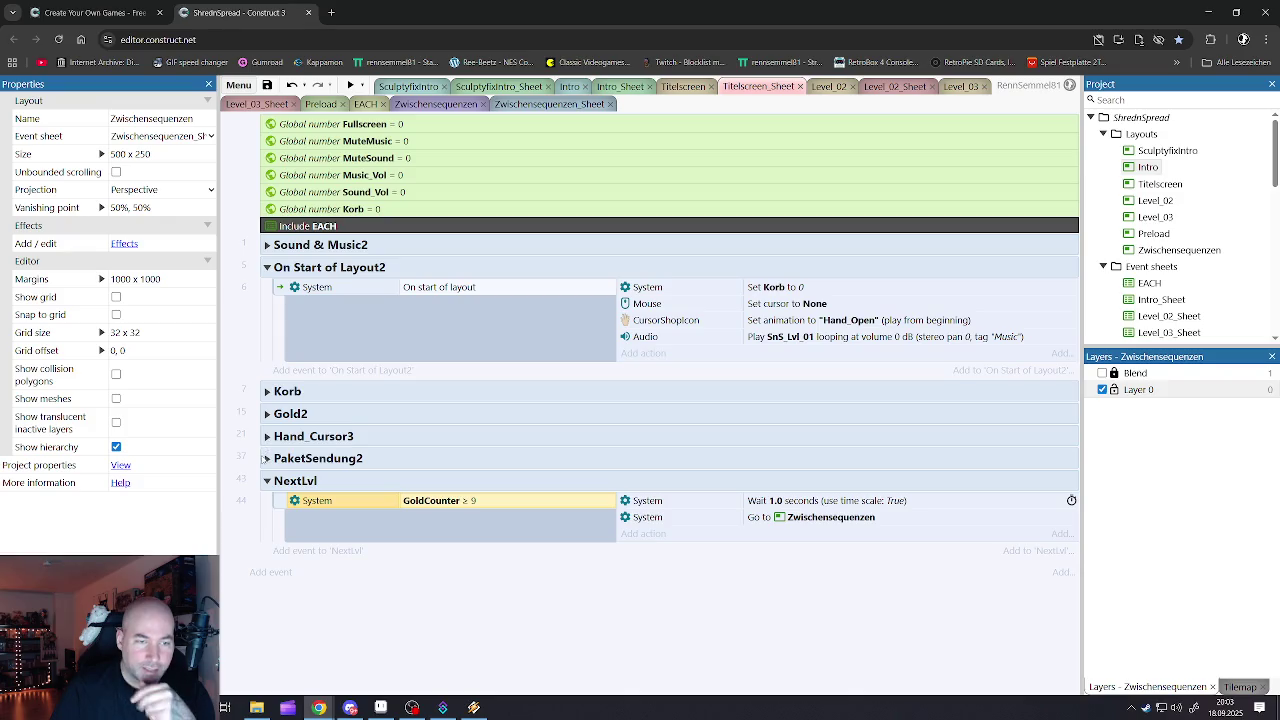
{"action": "left_click", "coordinate": [267, 458]}
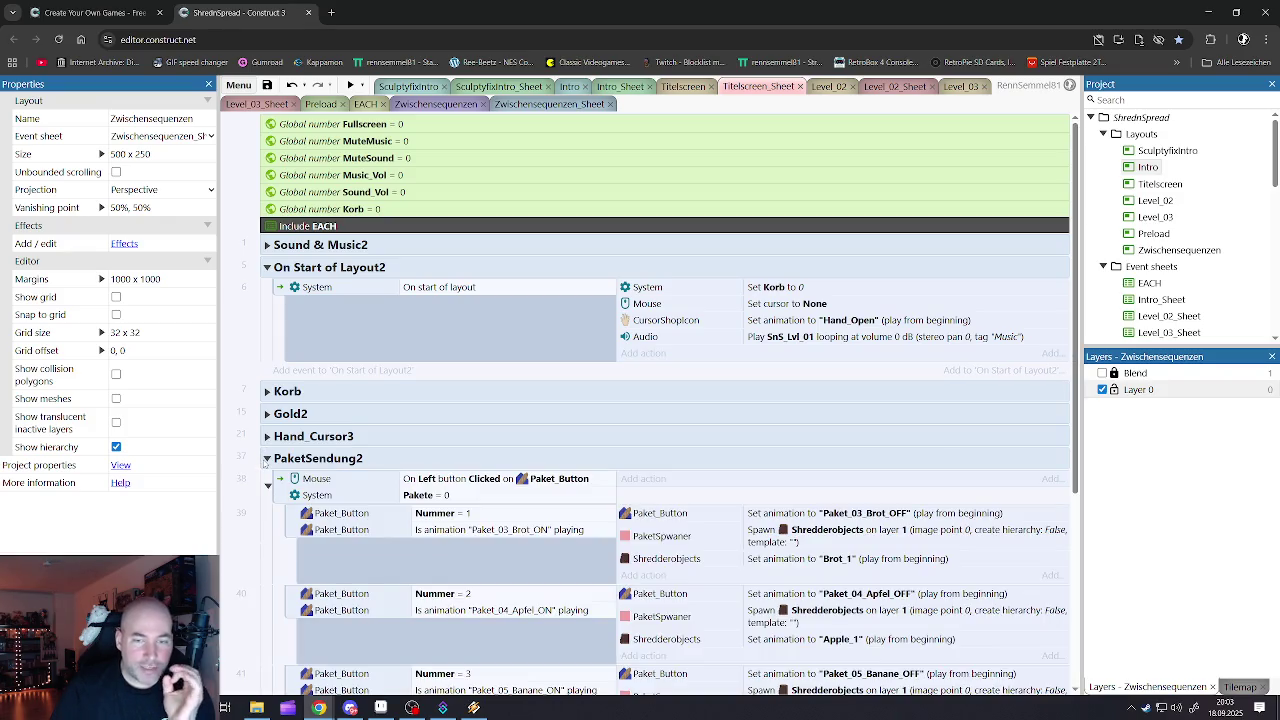
{"action": "scroll", "coordinate": [266, 462], "scroll_direction": "down", "scroll_amount": 2}
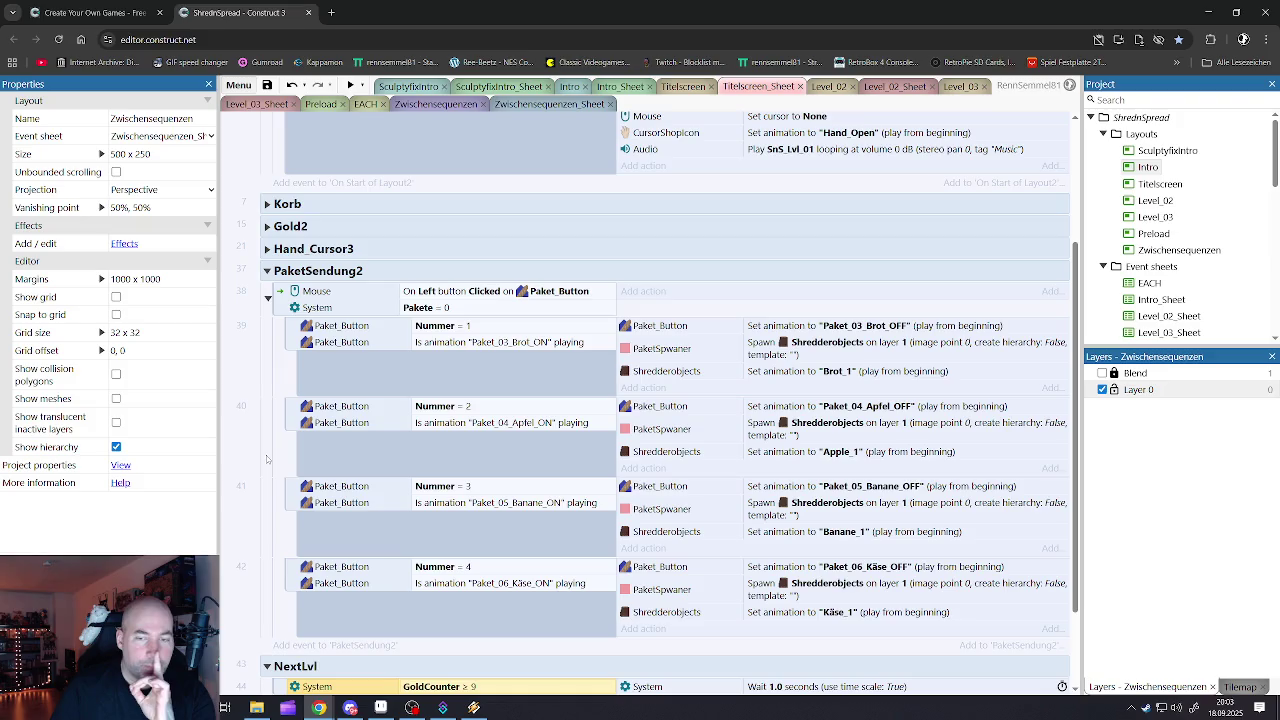
{"action": "scroll", "coordinate": [266, 459], "scroll_direction": "up", "scroll_amount": 1}
{"action": "scroll", "coordinate": [266, 459], "scroll_direction": "up", "scroll_amount": 1}
{"action": "left_click", "coordinate": [267, 458]}
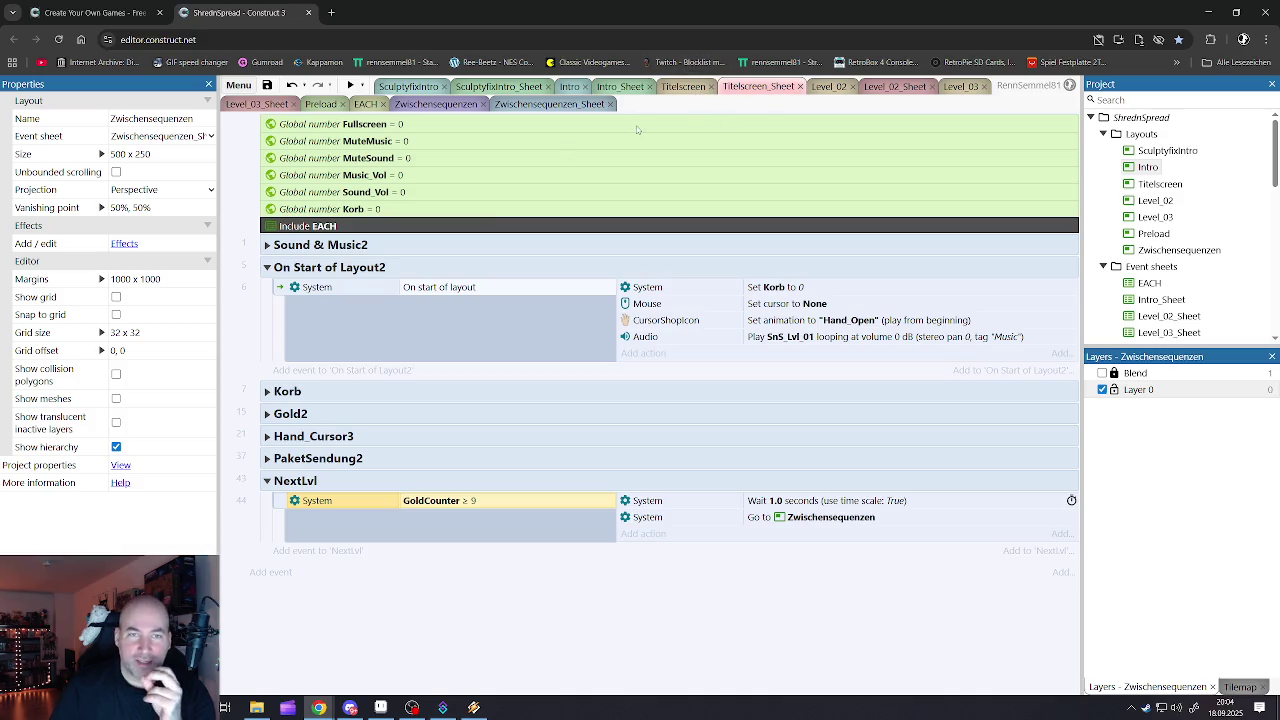
{"action": "left_click", "coordinate": [540, 105]}
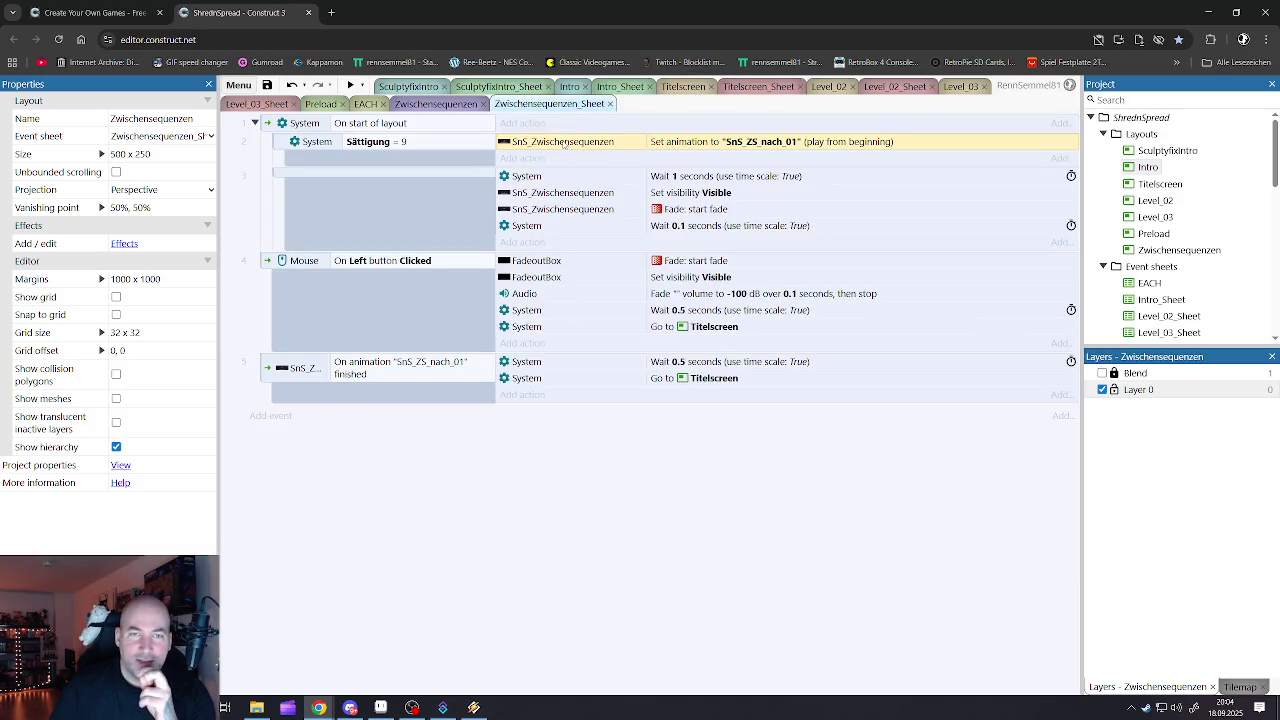
- Change the Sättigung start-of-layout comparison value to 0
{"action": "double_click", "coordinate": [562, 142]}
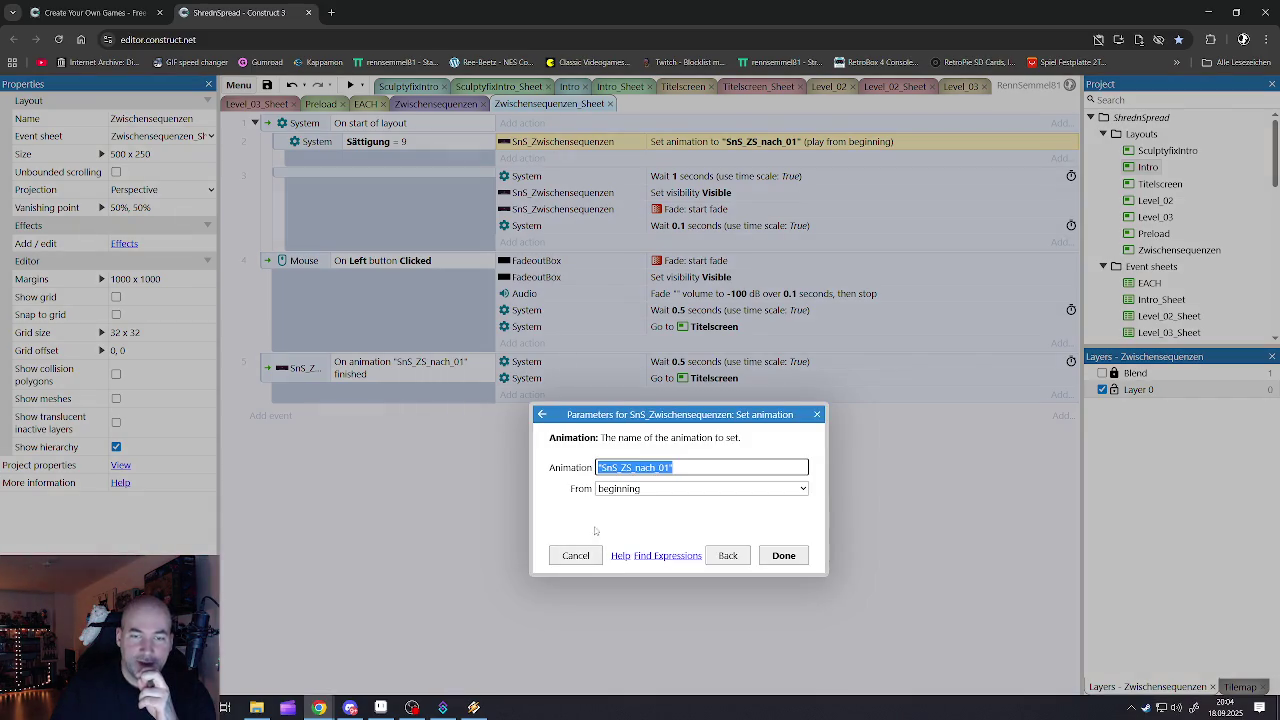
{"action": "left_click", "coordinate": [575, 555]}
{"action": "double_click", "coordinate": [380, 142]}
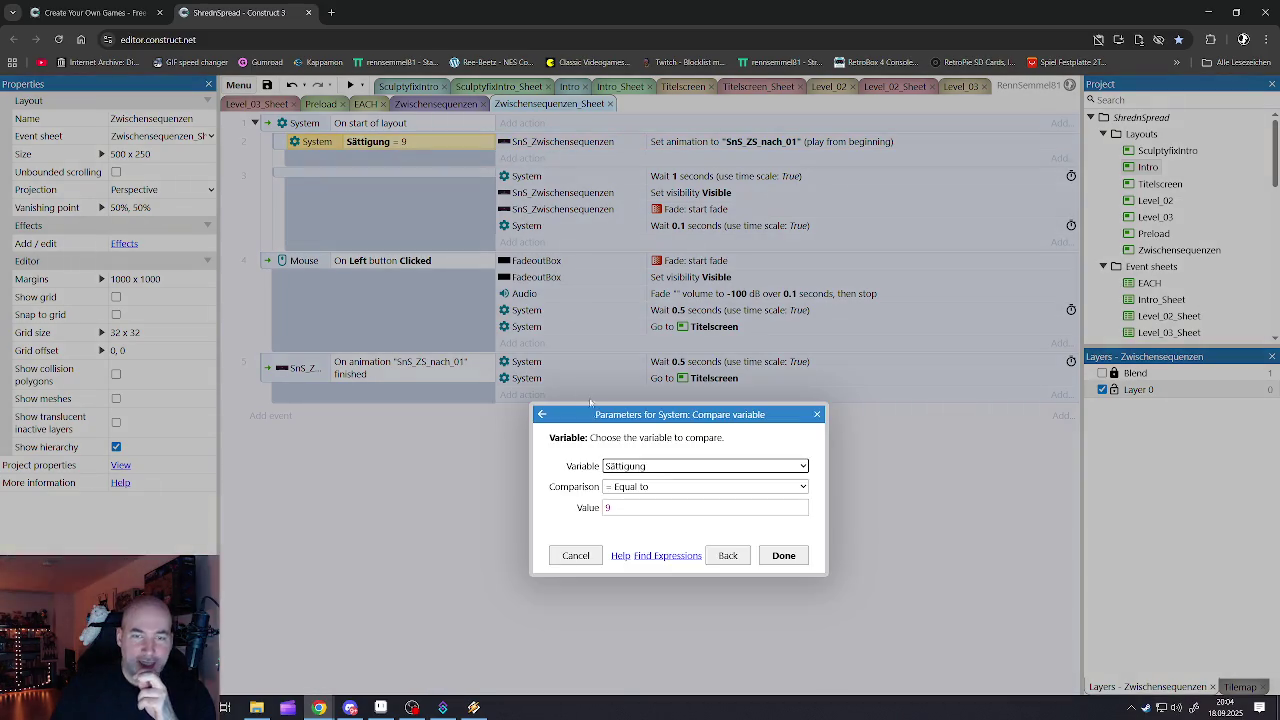
{"action": "left_click", "coordinate": [604, 508]}
{"action": "type", "text": "0"}
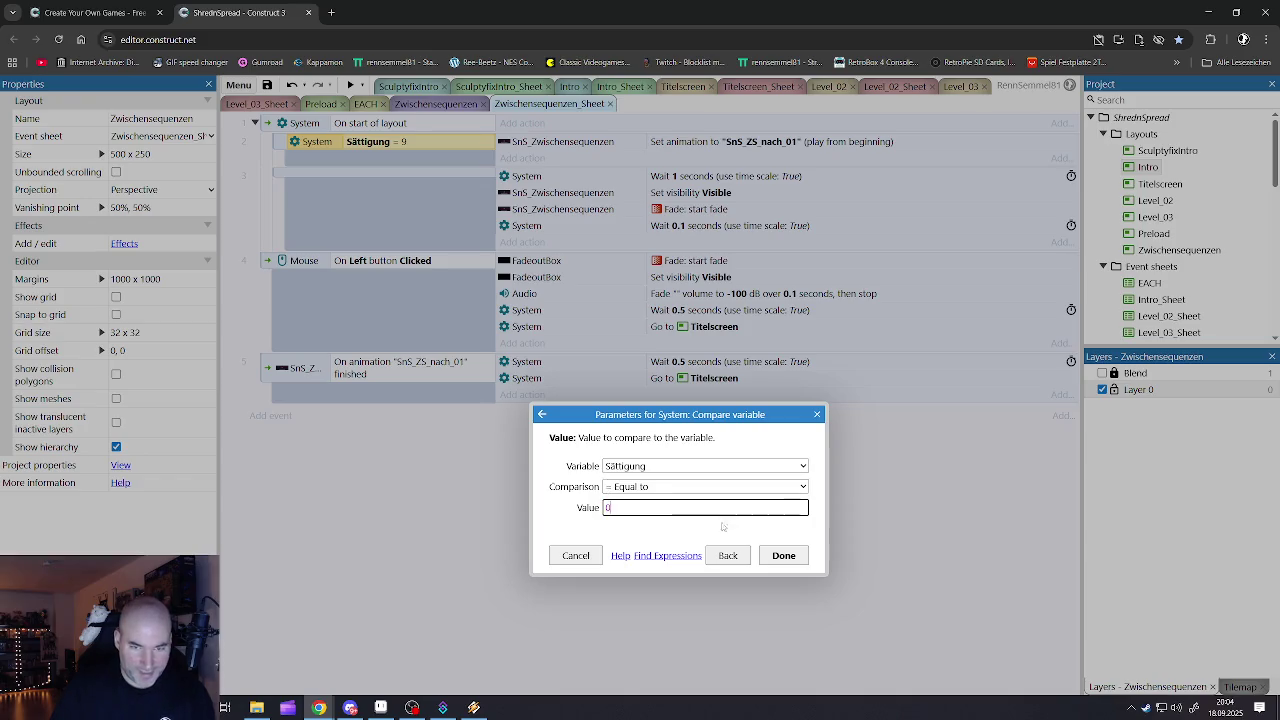
{"action": "left_click", "coordinate": [783, 555]}
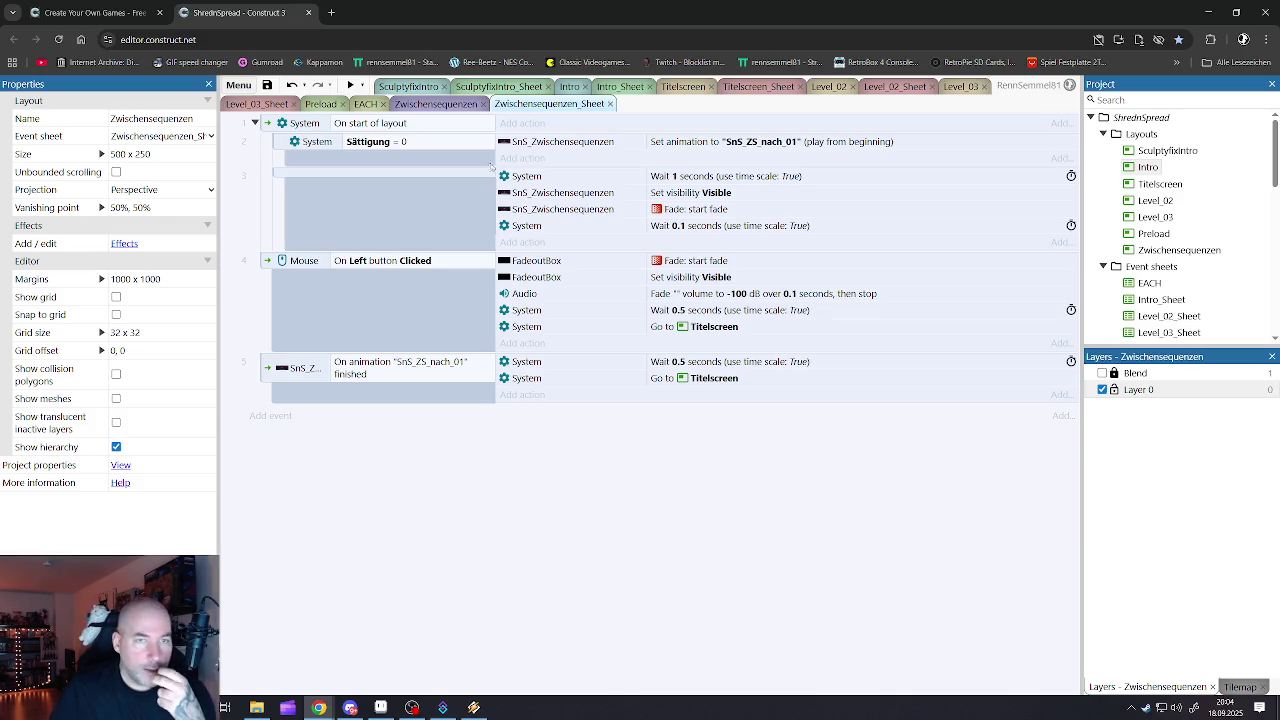
{"action": "left_click", "coordinate": [527, 143]}
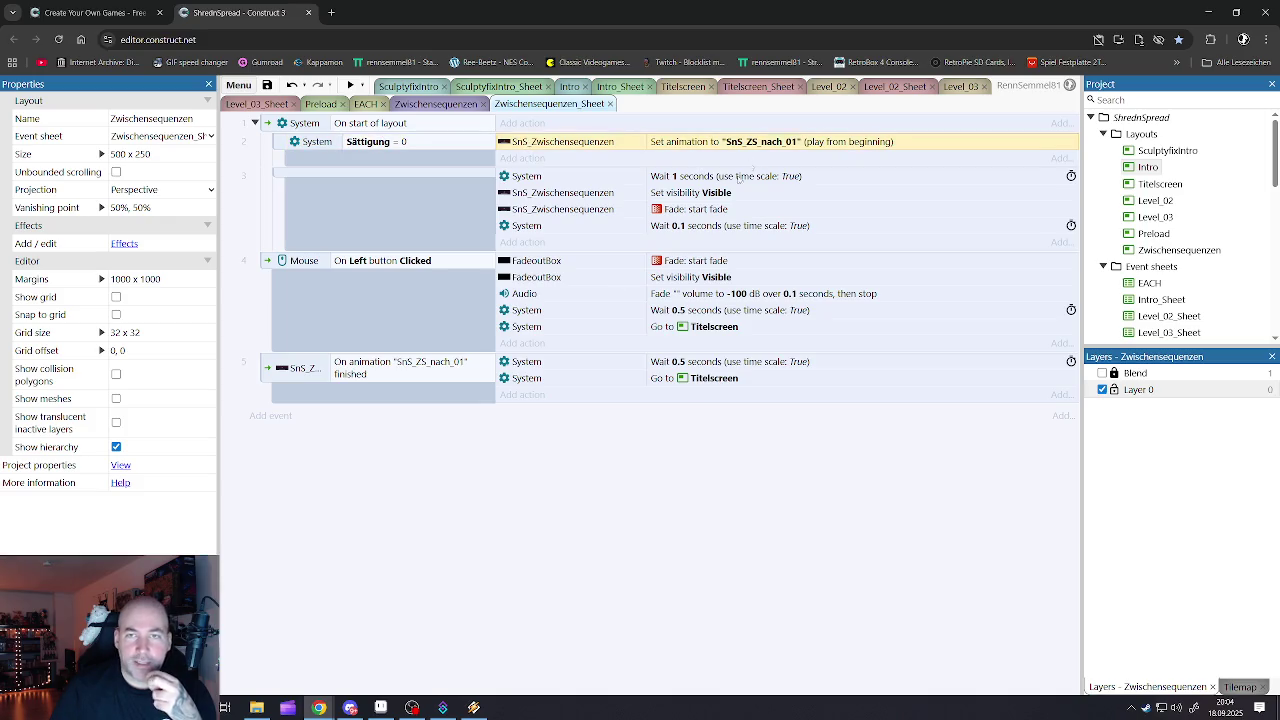
{"action": "left_click", "coordinate": [504, 575]}
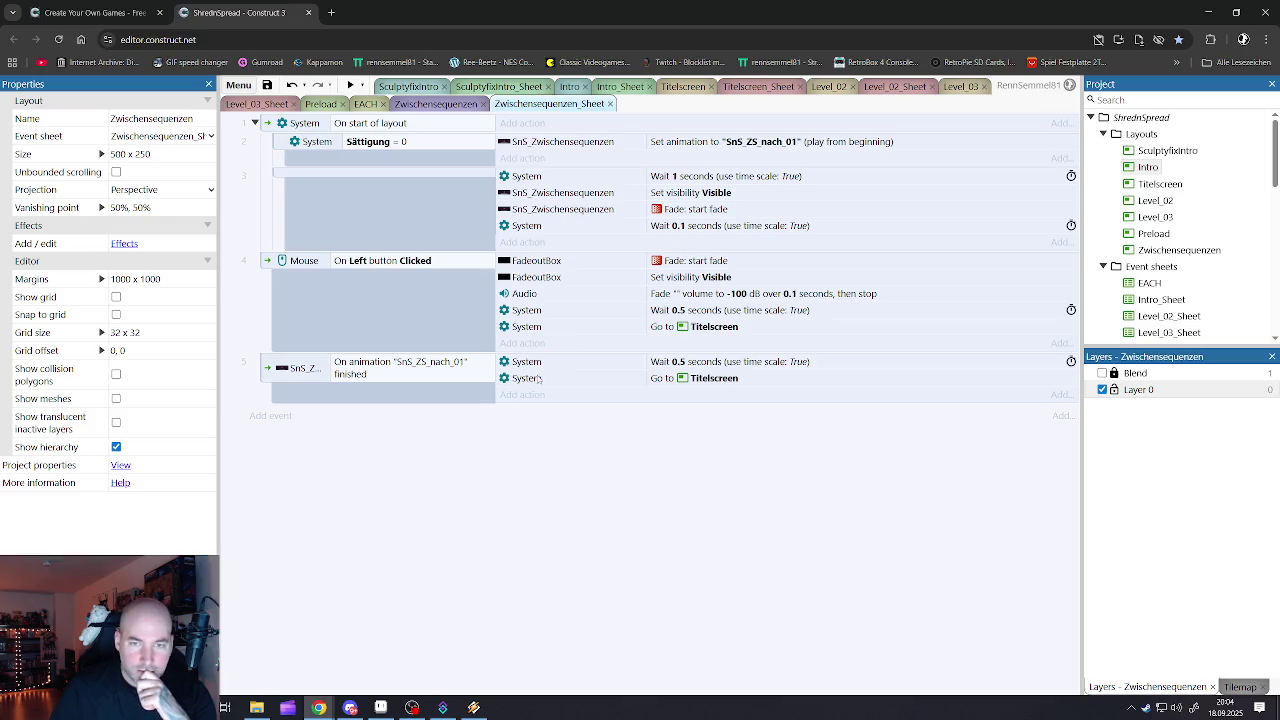
- Point both the left-click and animation-finished Go to actions at Level_02
{"action": "double_click", "coordinate": [540, 327]}
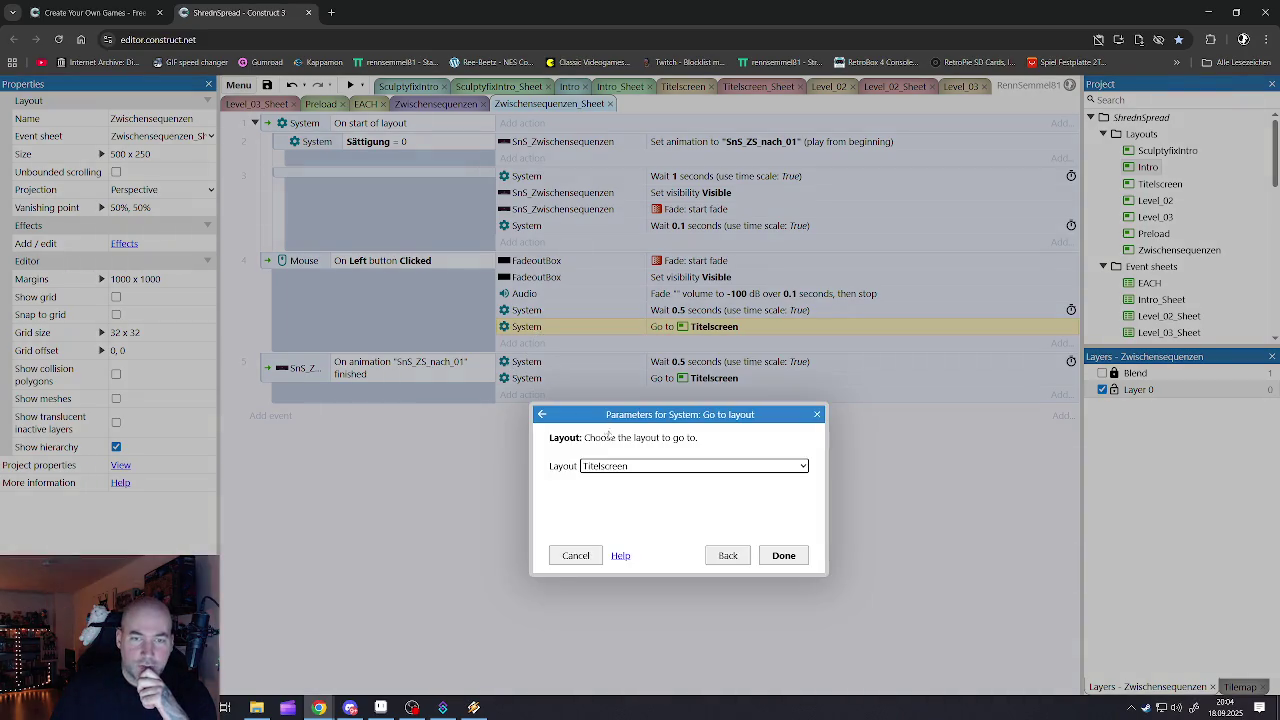
{"action": "left_click", "coordinate": [607, 467]}
{"action": "left_click", "coordinate": [604, 502]}
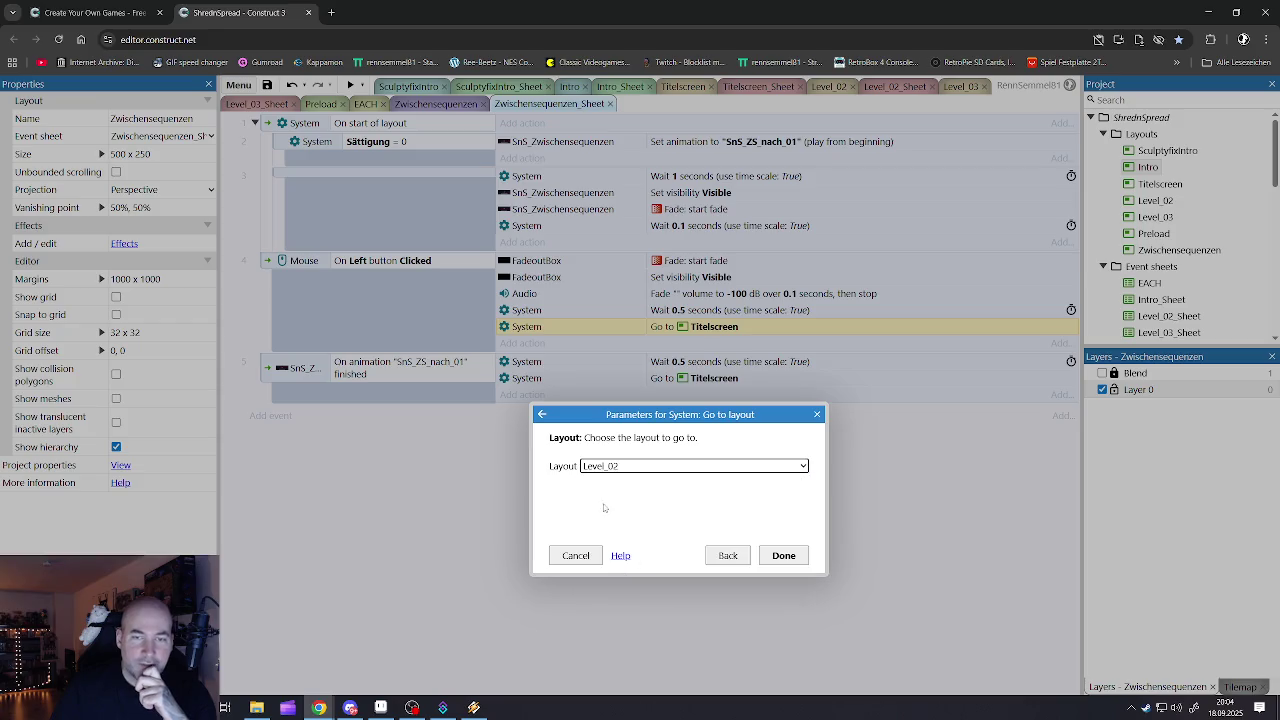
{"action": "left_click", "coordinate": [782, 555]}
{"action": "double_click", "coordinate": [540, 378]}
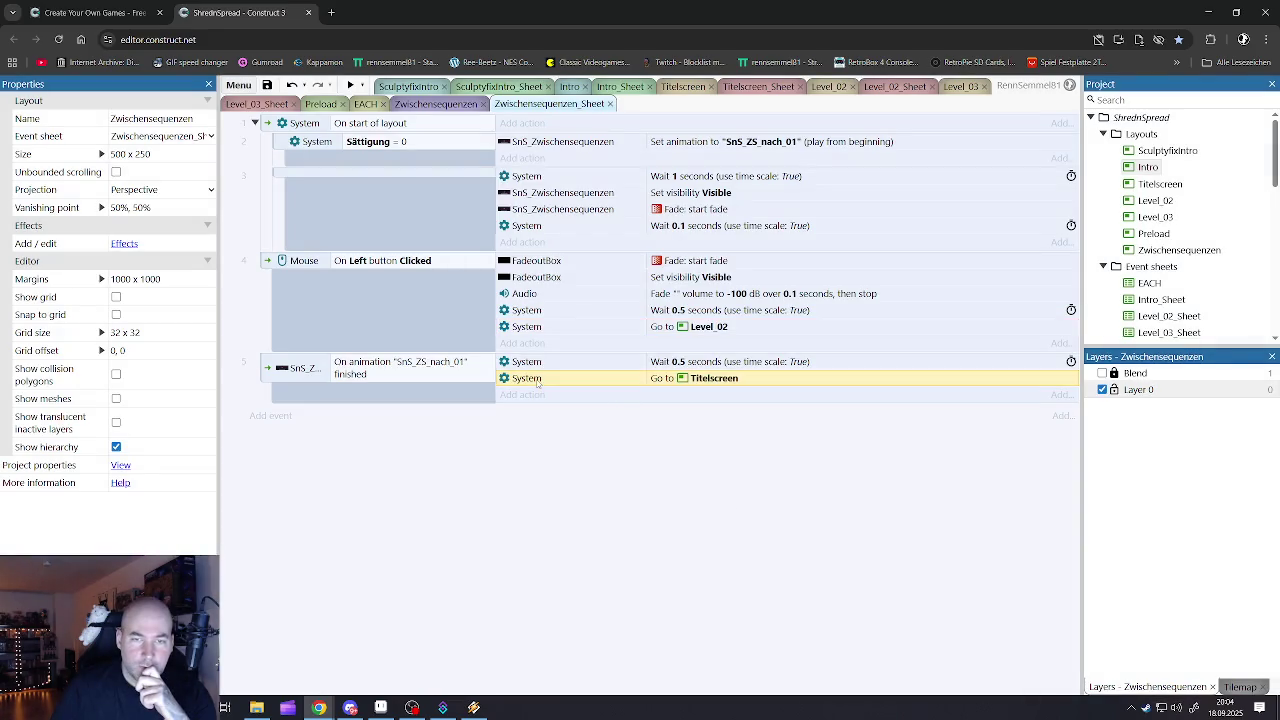
{"action": "left_click", "coordinate": [588, 466]}
{"action": "left_click", "coordinate": [607, 503]}
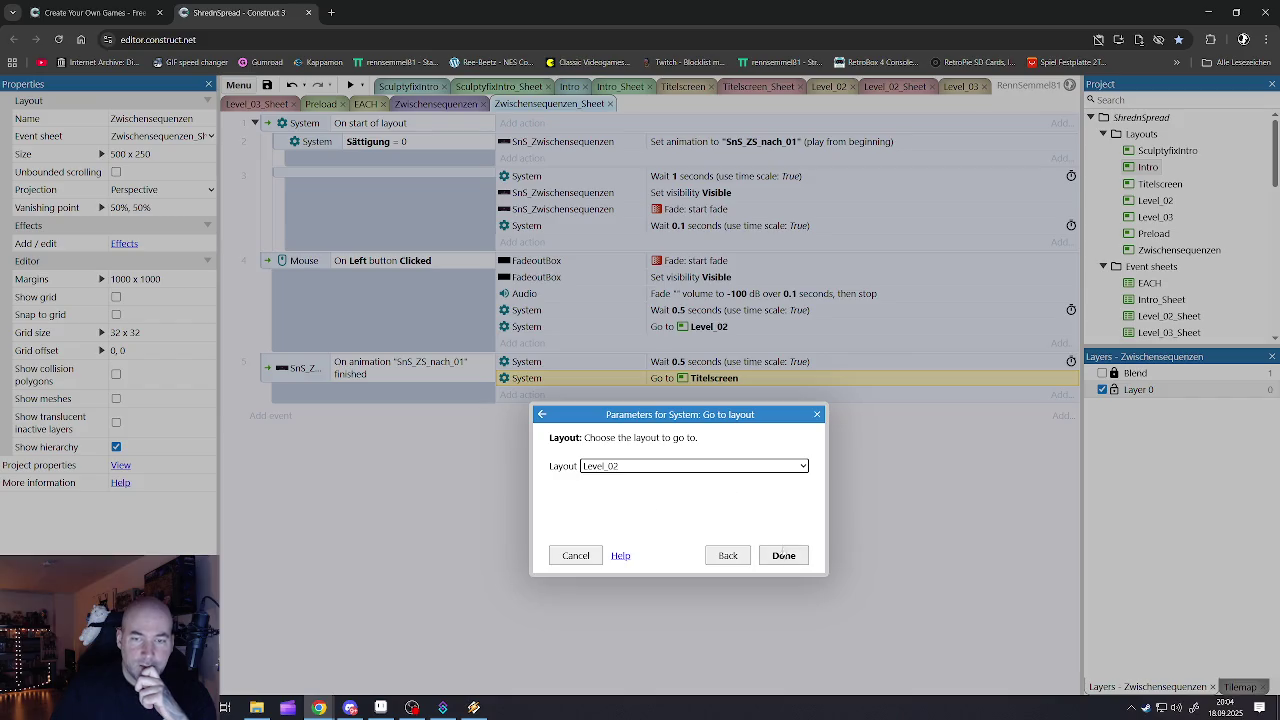
{"action": "left_click", "coordinate": [783, 555]}
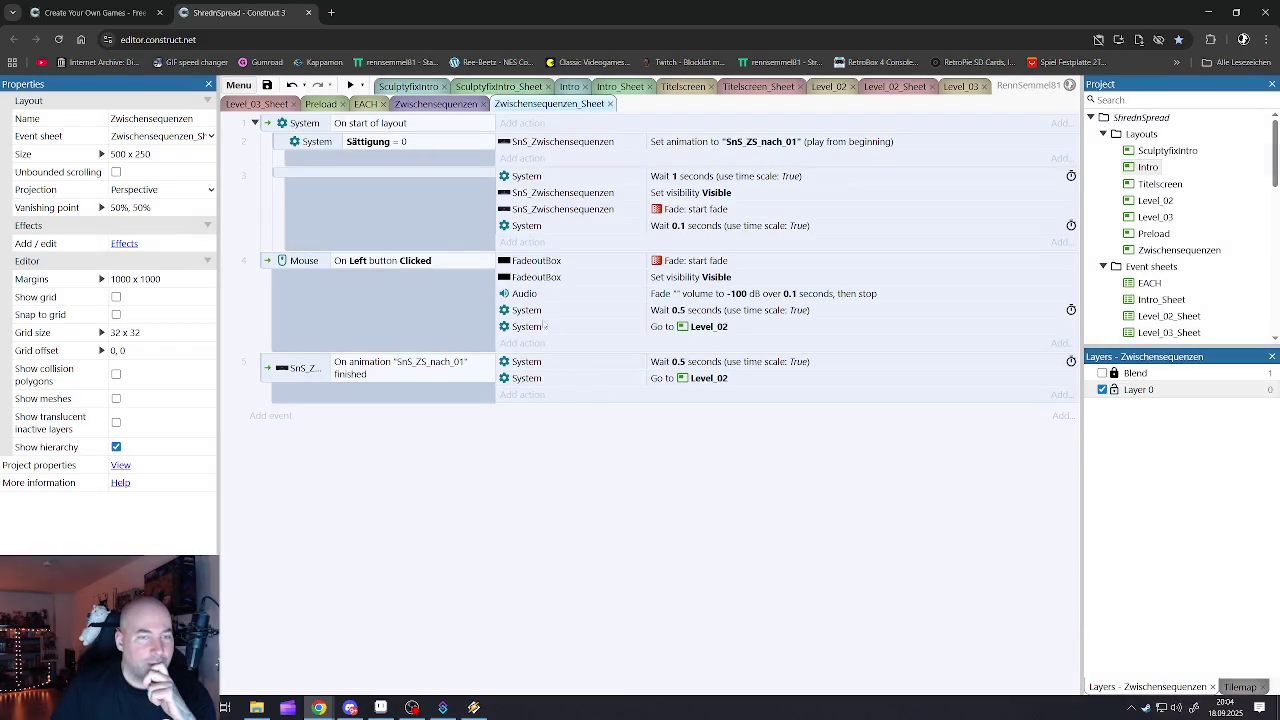
{"action": "left_click", "coordinate": [748, 87]}
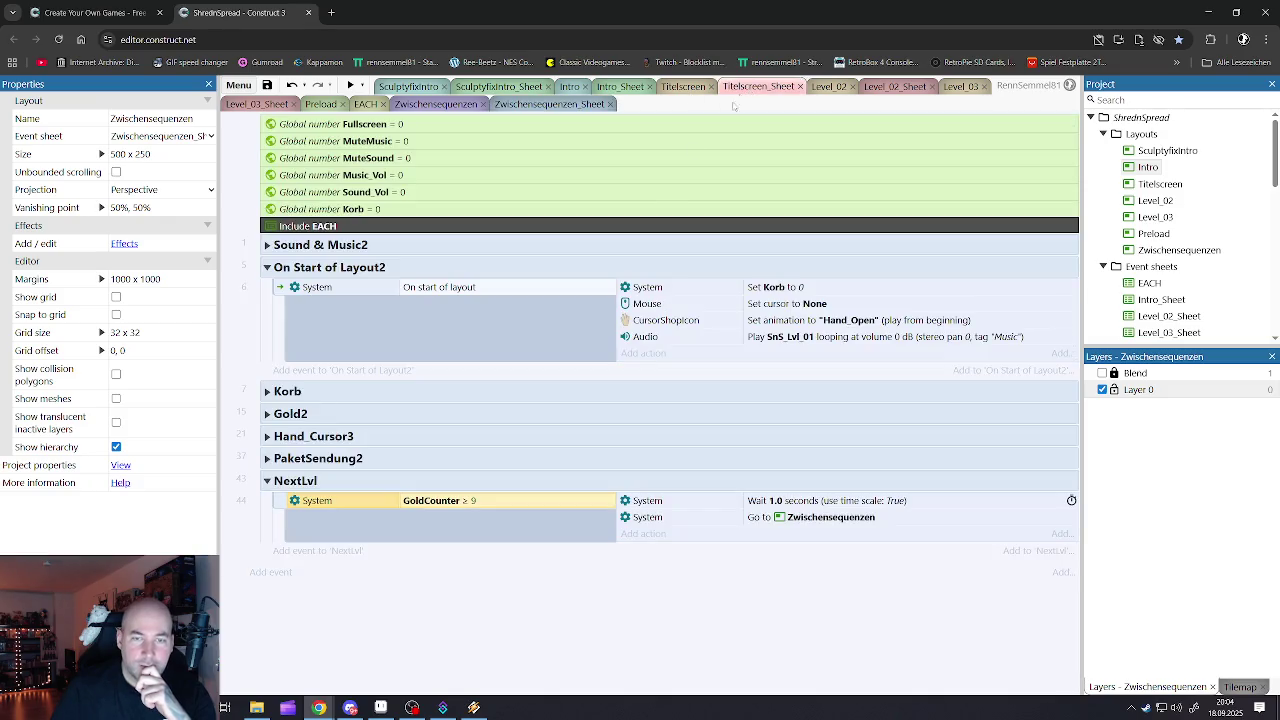
- Review and re-collapse the PaketSendung2 and Hand_Cursor3 groups
{"action": "left_click", "coordinate": [266, 459]}
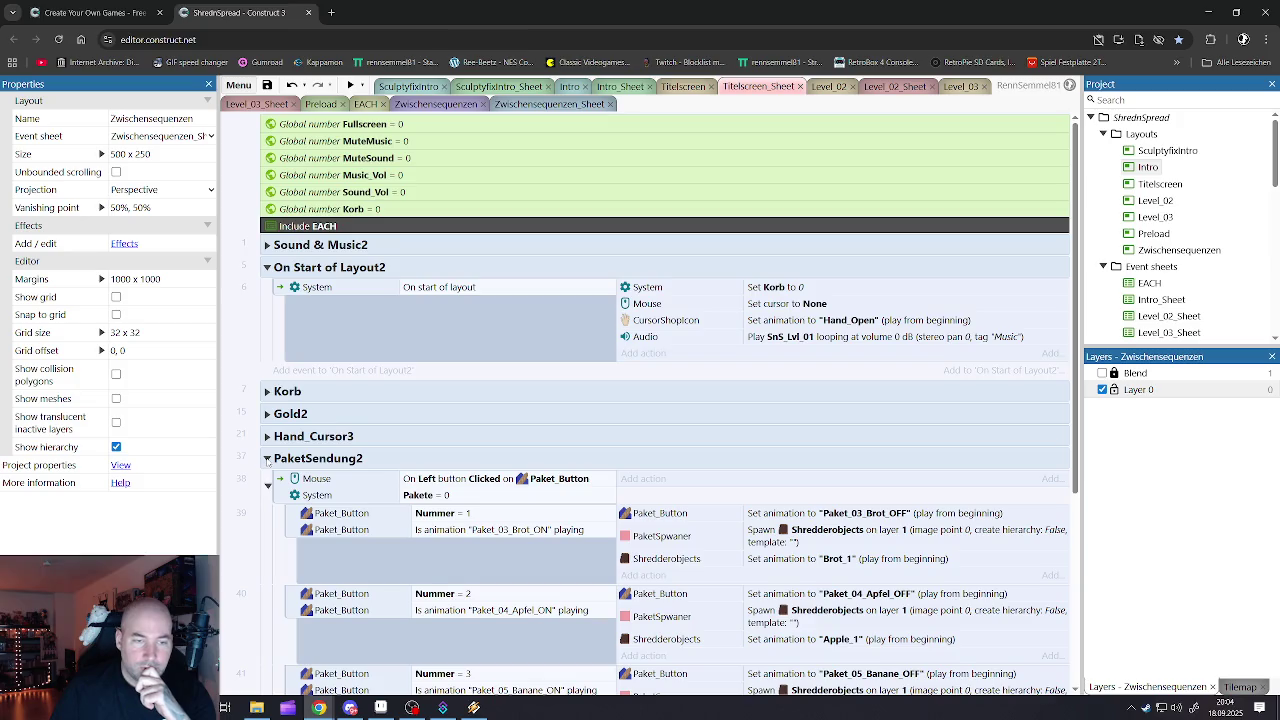
{"action": "scroll", "coordinate": [270, 462], "scroll_direction": "down", "scroll_amount": 3}
{"action": "scroll", "coordinate": [273, 458], "scroll_direction": "up", "scroll_amount": 3}
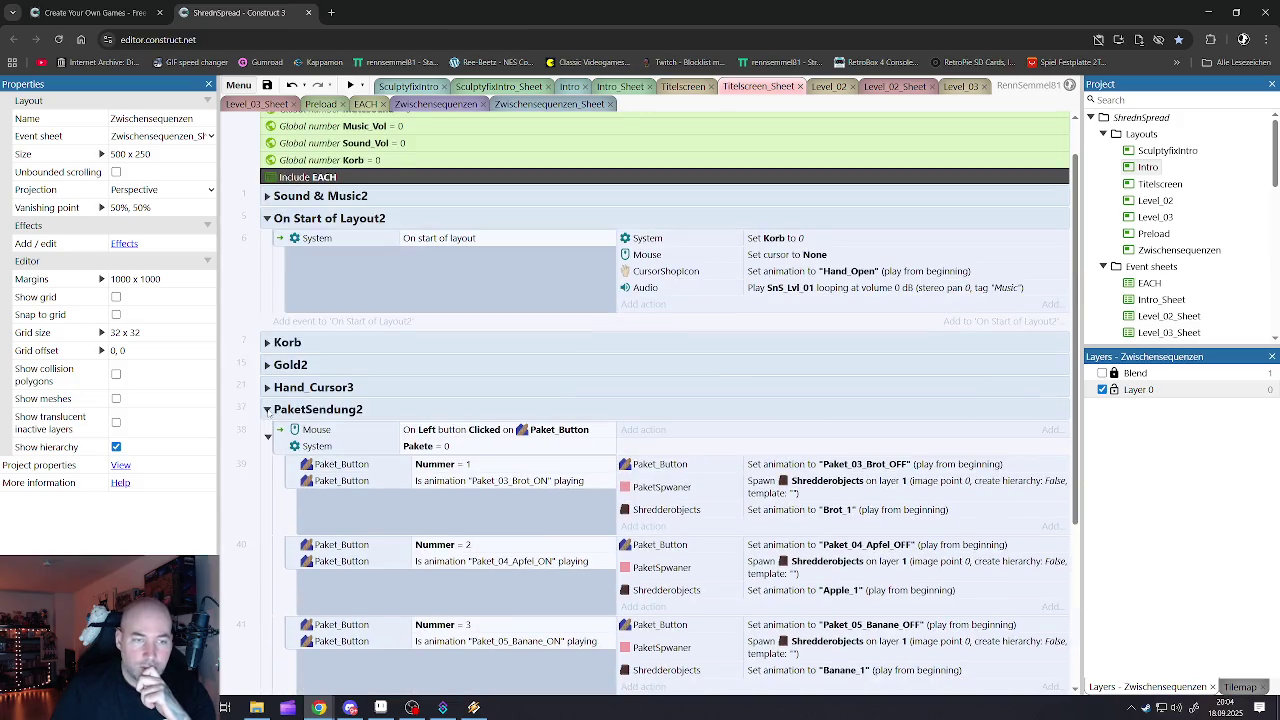
{"action": "left_click", "coordinate": [267, 410]}
{"action": "left_click", "coordinate": [267, 436]}
{"action": "scroll", "coordinate": [410, 461], "scroll_direction": "down", "scroll_amount": 5}
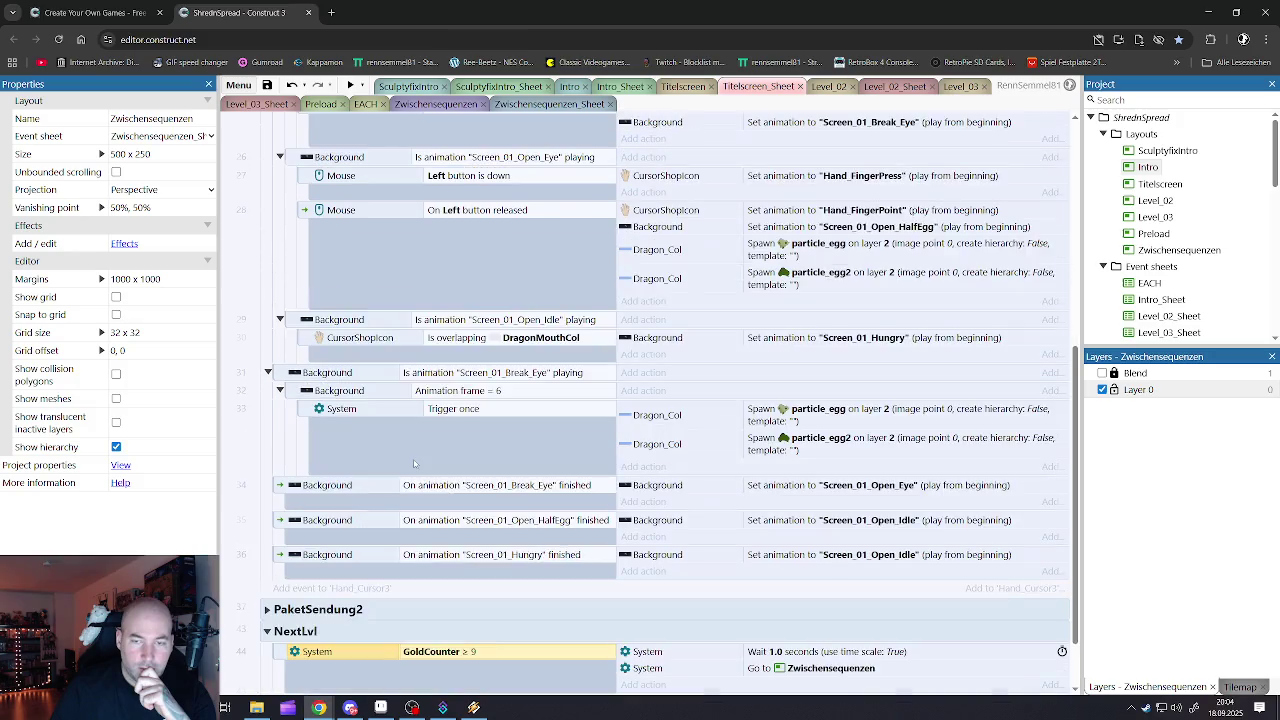
{"action": "scroll", "coordinate": [409, 461], "scroll_direction": "up", "scroll_amount": 5}
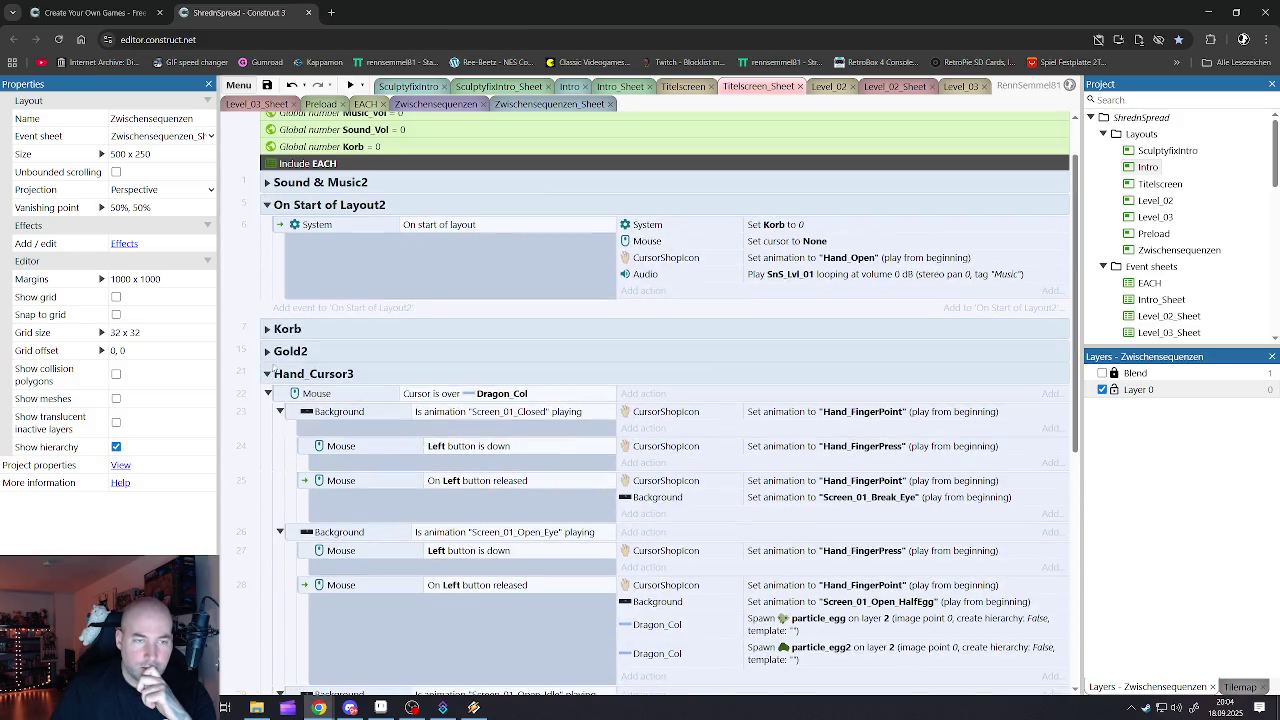
{"action": "left_click", "coordinate": [266, 374]}
- Review Gold2 and Korb, then collapse them along with the On Start of Layout2 and NextLvl groups
{"action": "left_click", "coordinate": [267, 414]}
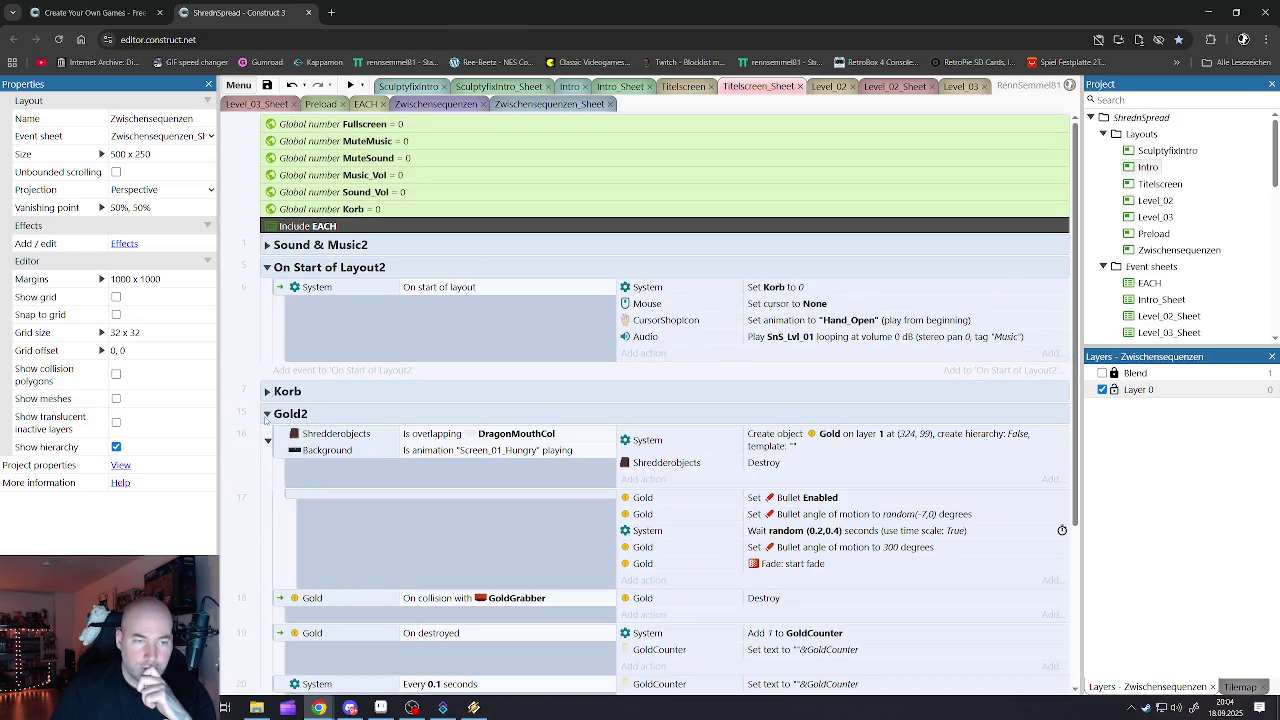
{"action": "scroll", "coordinate": [265, 419], "scroll_direction": "down", "scroll_amount": 2}
{"action": "scroll", "coordinate": [300, 430], "scroll_direction": "down", "scroll_amount": 1}
{"action": "scroll", "coordinate": [383, 446], "scroll_direction": "up", "scroll_amount": 3}
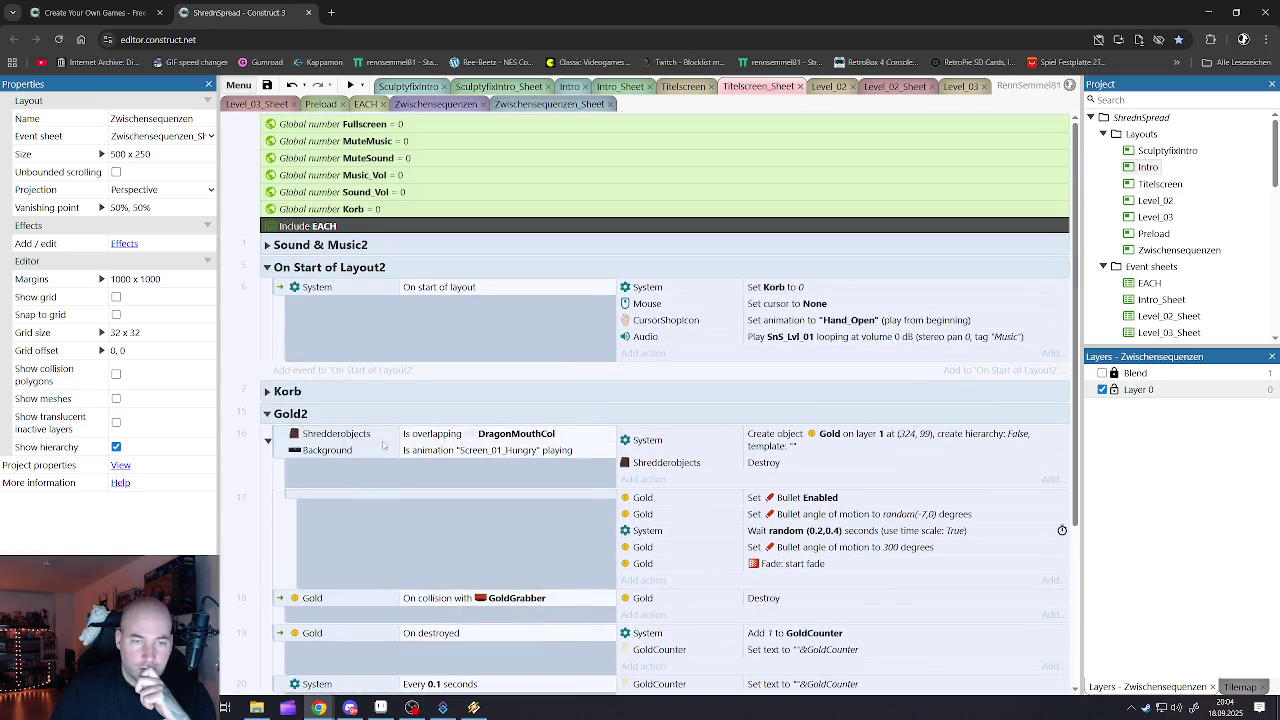
{"action": "left_click", "coordinate": [267, 414]}
{"action": "left_click", "coordinate": [266, 391]}
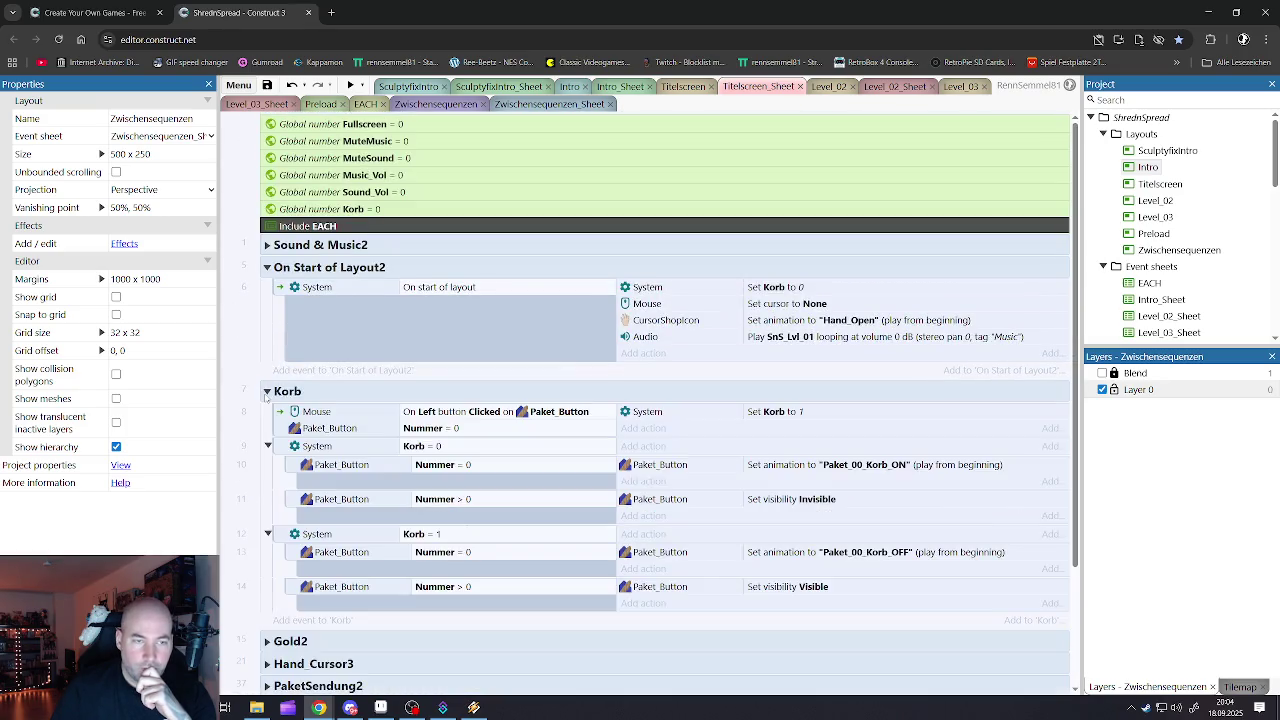
{"action": "left_click", "coordinate": [266, 391]}
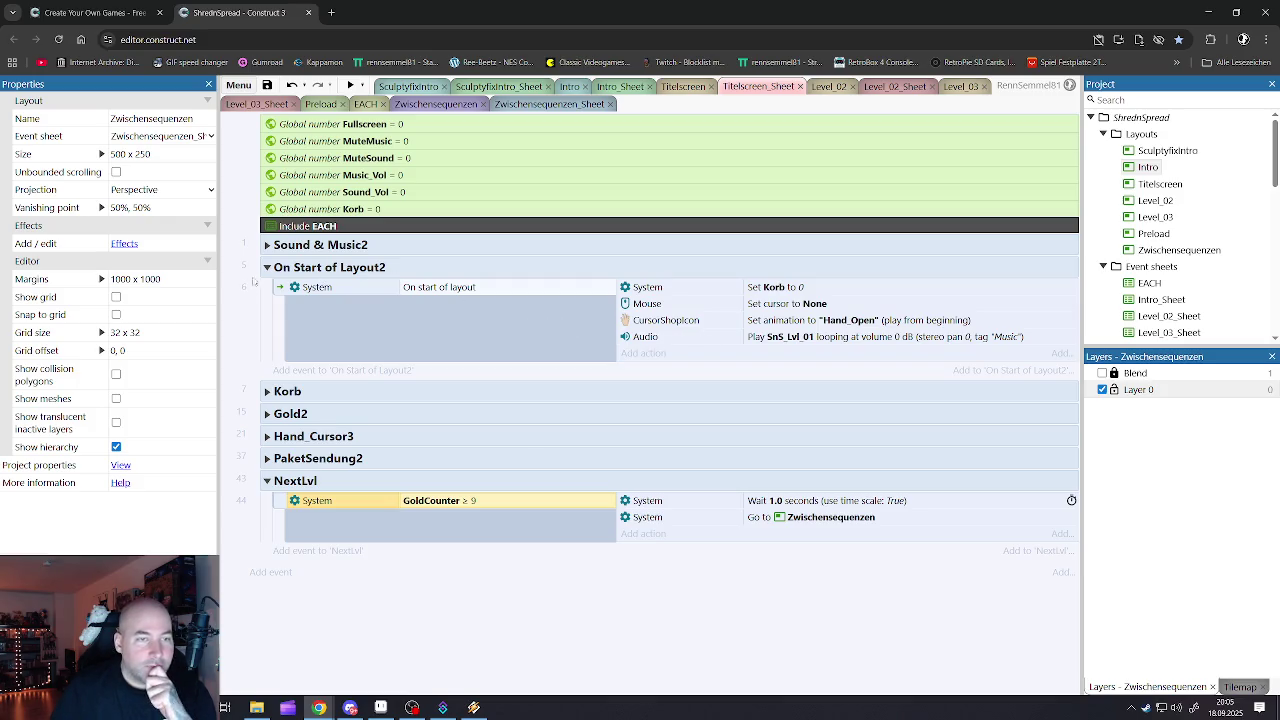
{"action": "left_click", "coordinate": [266, 268]}
{"action": "left_click", "coordinate": [267, 380]}
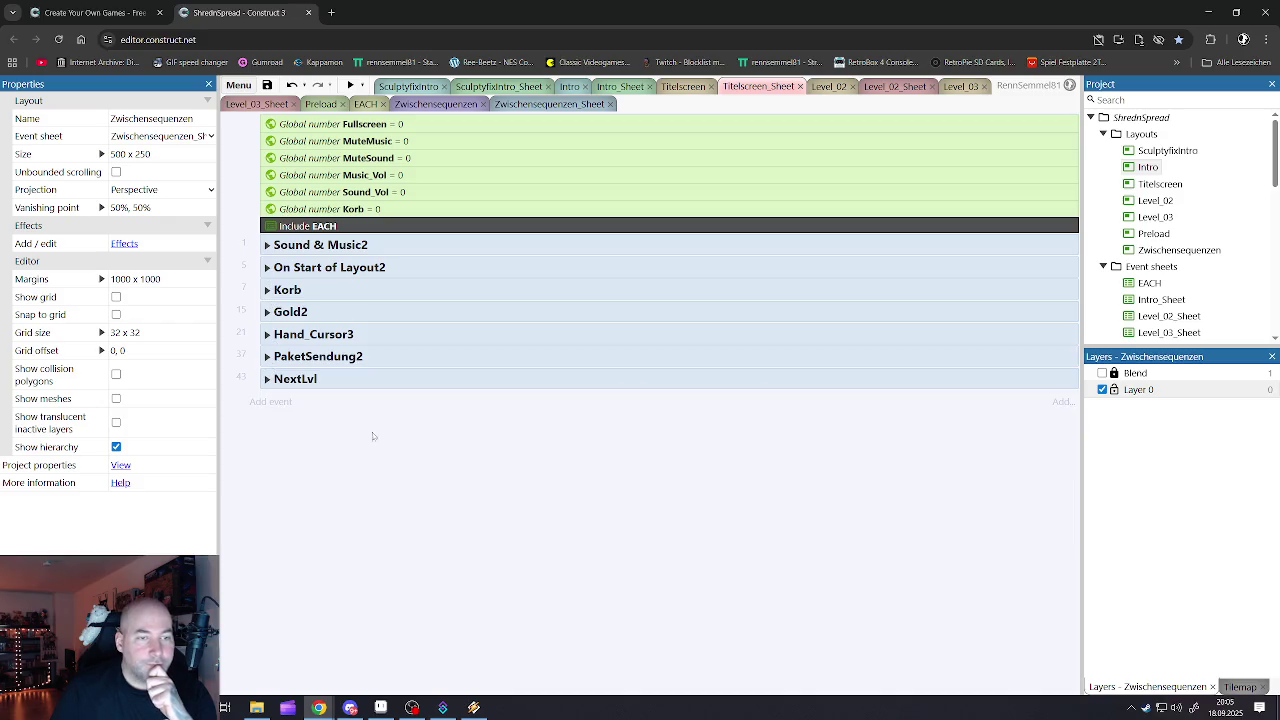
- Save the project and launch a game preview
{"action": "left_click", "coordinate": [268, 86]}
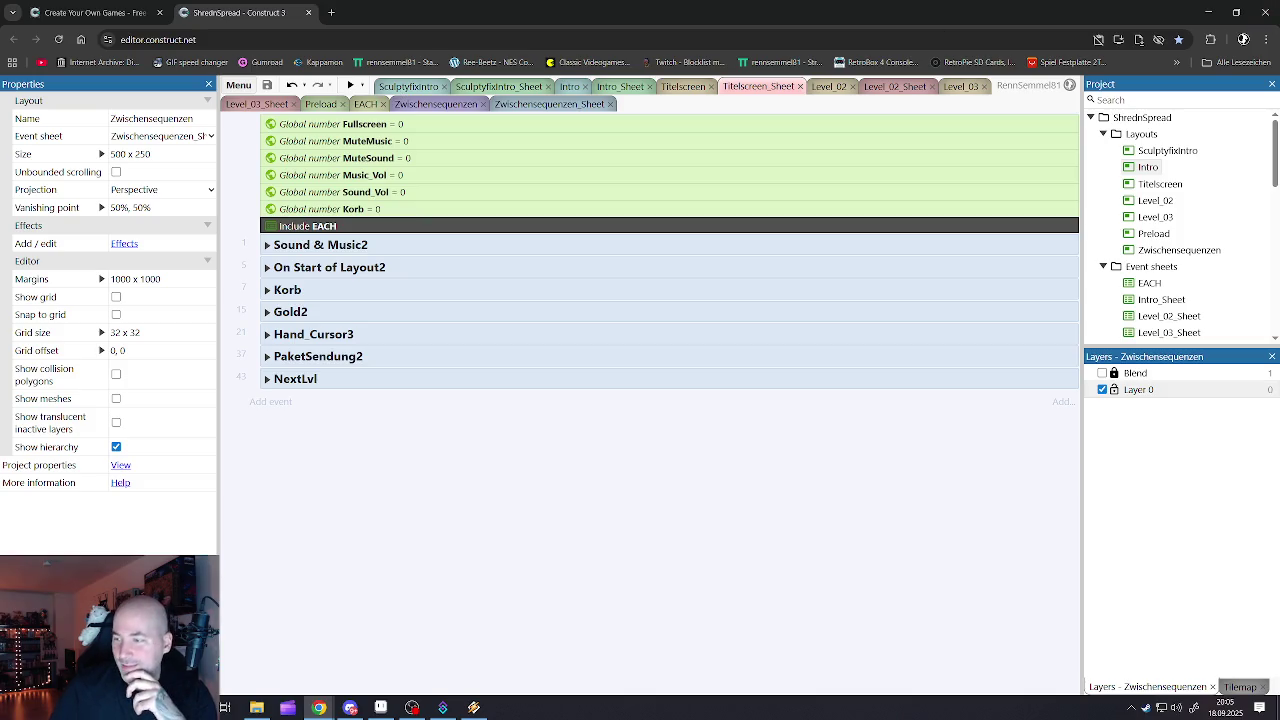
{"action": "key", "text": "alt+Tab"}
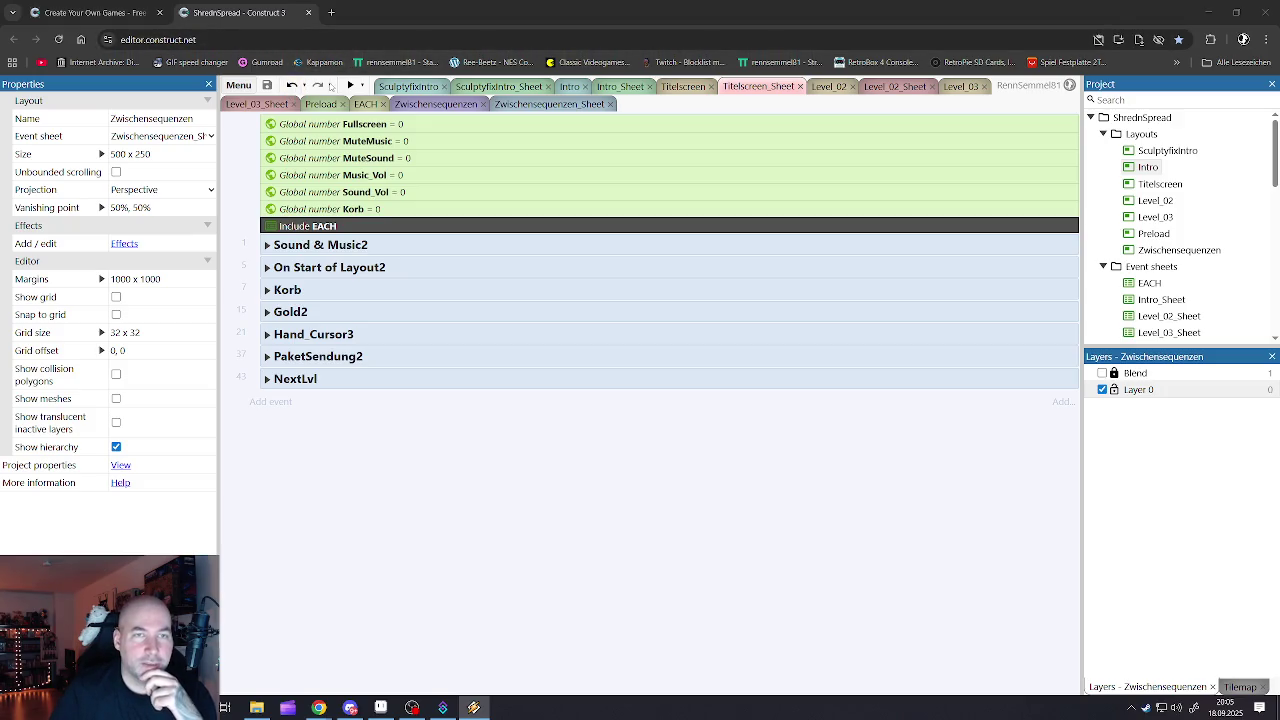
{"action": "left_click", "coordinate": [405, 86]}
- Run the preview fullscreen, open the picnic basket and hatch the creature from the egg
{"action": "left_click", "coordinate": [350, 85]}
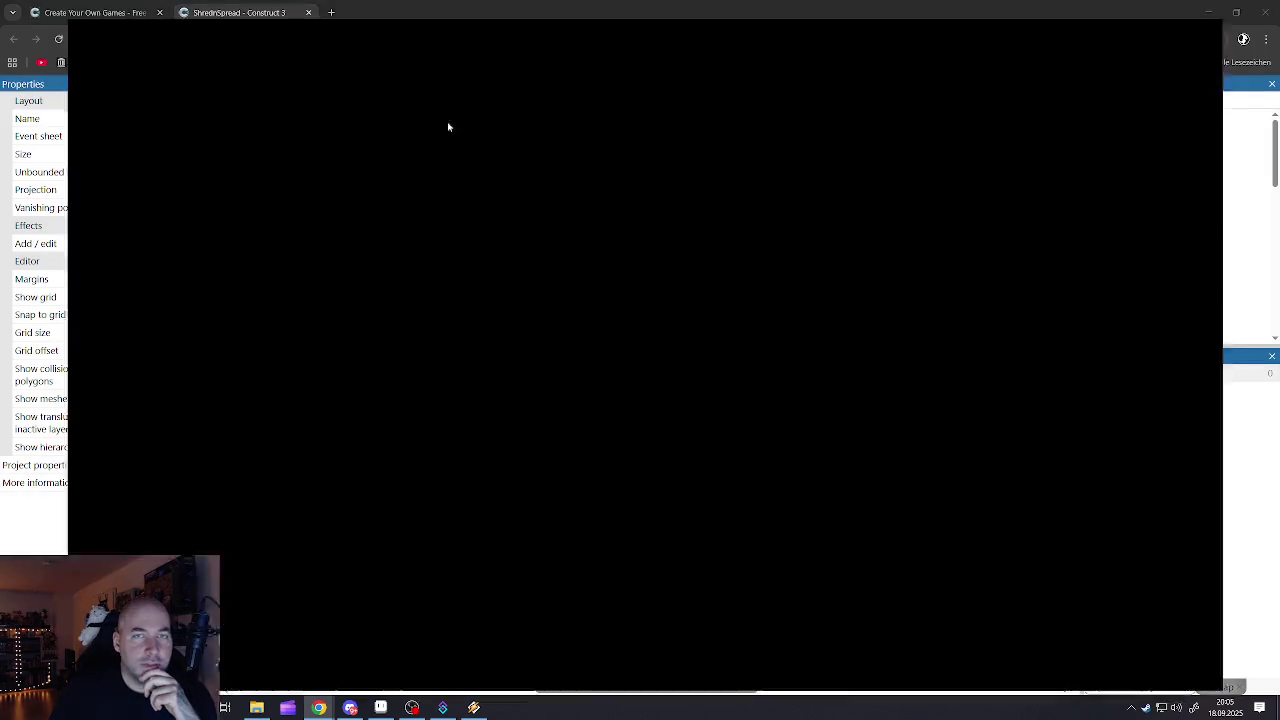
{"action": "left_click", "coordinate": [1176, 28]}
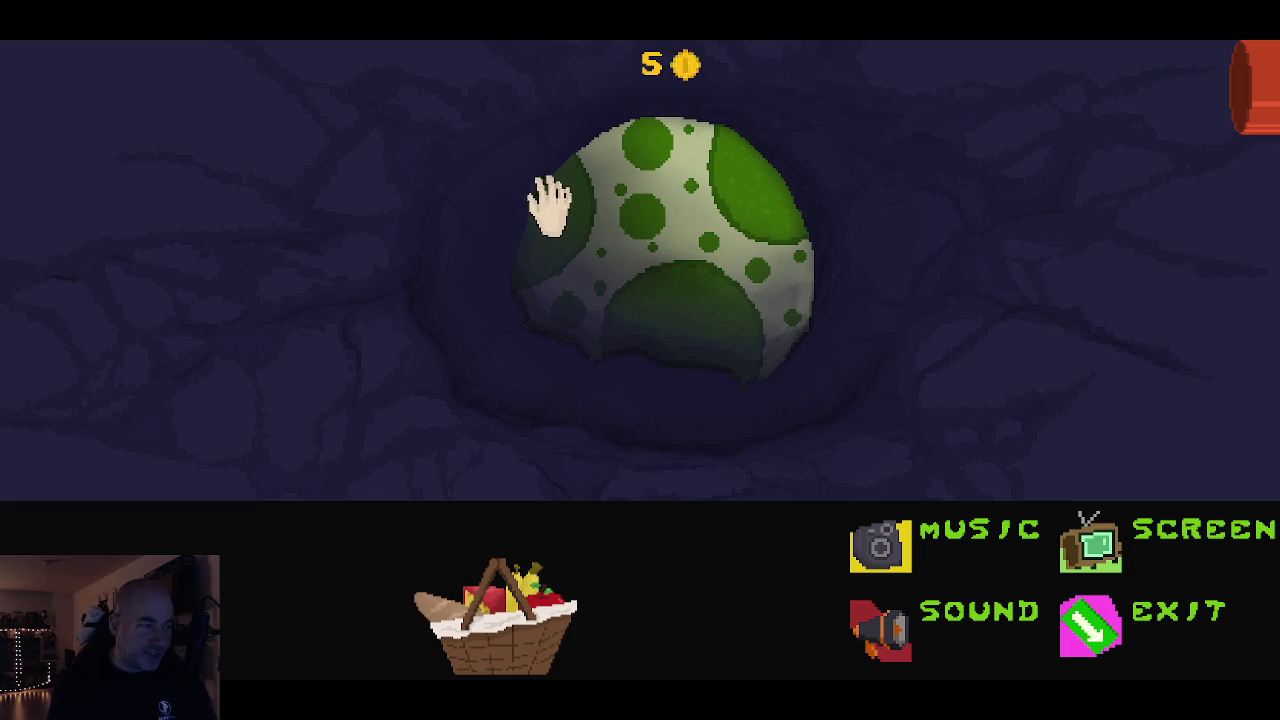
{"action": "left_click", "coordinate": [570, 610]}
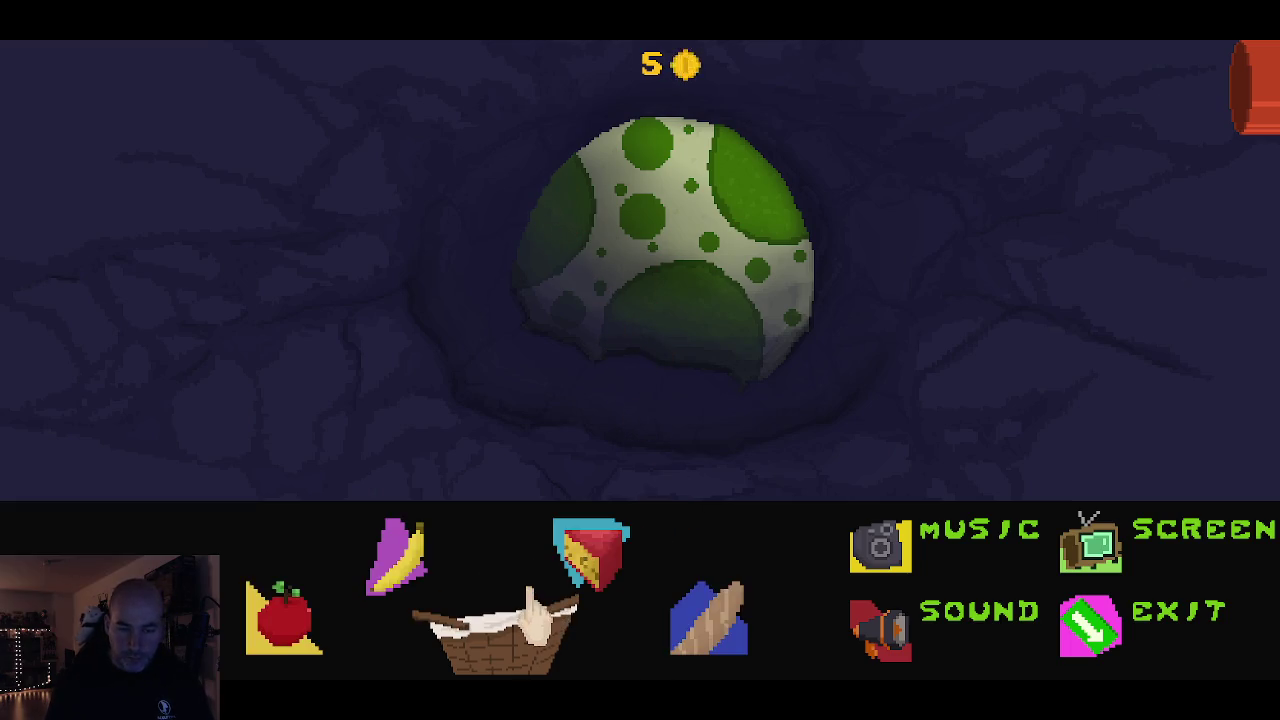
{"action": "left_click", "coordinate": [672, 345]}
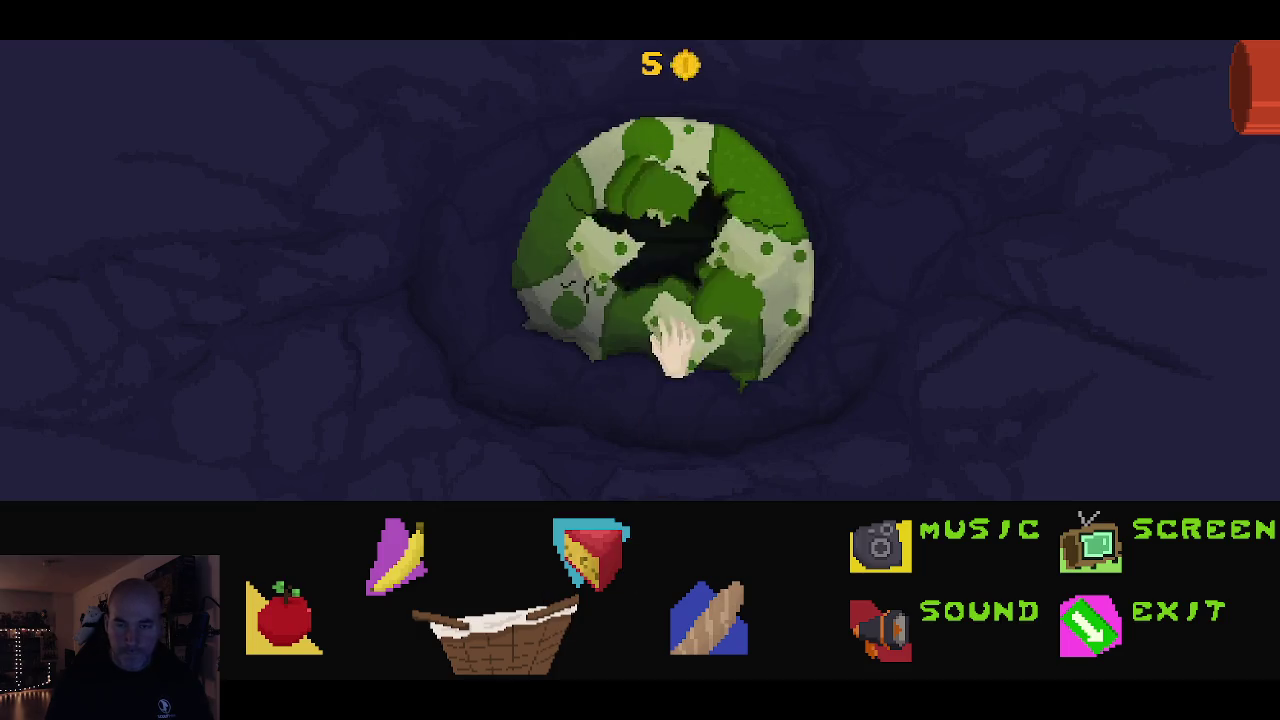
- Feed the creature the baguette, banana, cheese and apple, then exit the preview
{"action": "left_click", "coordinate": [708, 615]}
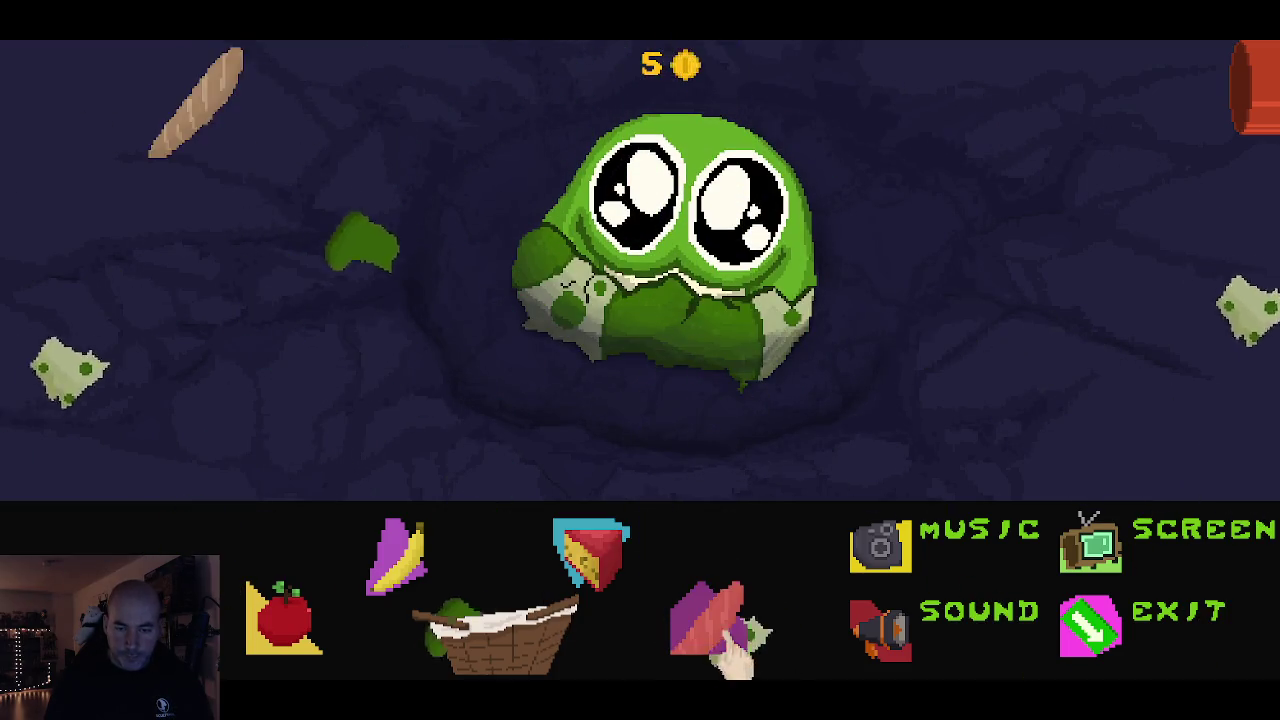
{"action": "left_click", "coordinate": [595, 560]}
{"action": "left_click", "coordinate": [398, 555]}
{"action": "left_click", "coordinate": [285, 618]}
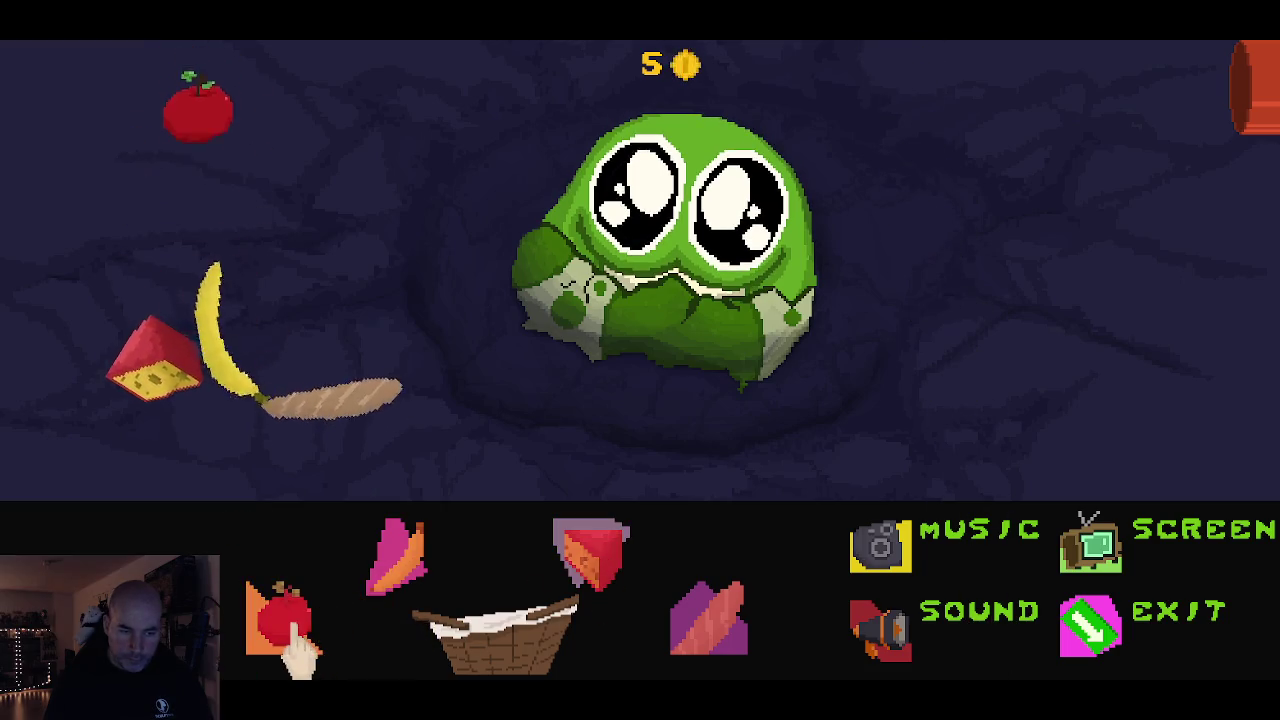
{"action": "left_click_drag", "start_coordinate": [340, 402], "coordinate": [640, 255]}
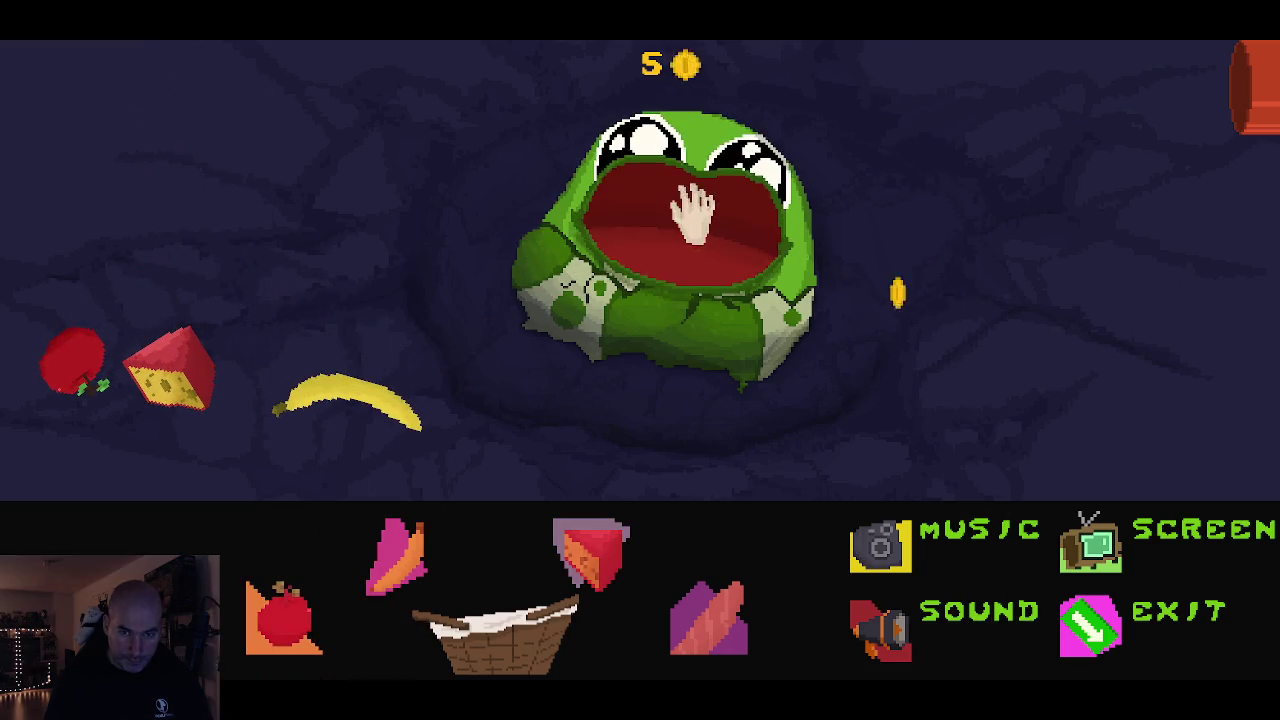
{"action": "left_click_drag", "start_coordinate": [398, 400], "coordinate": [670, 258]}
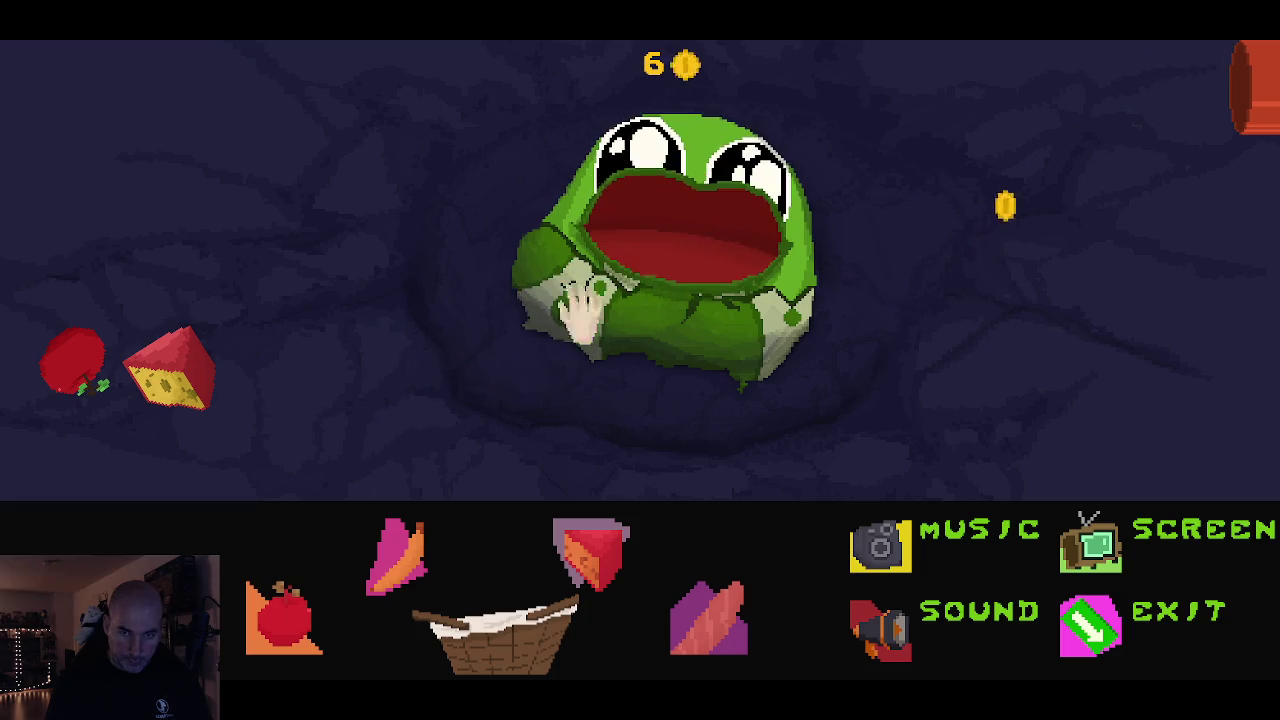
{"action": "left_click_drag", "start_coordinate": [210, 375], "coordinate": [680, 218]}
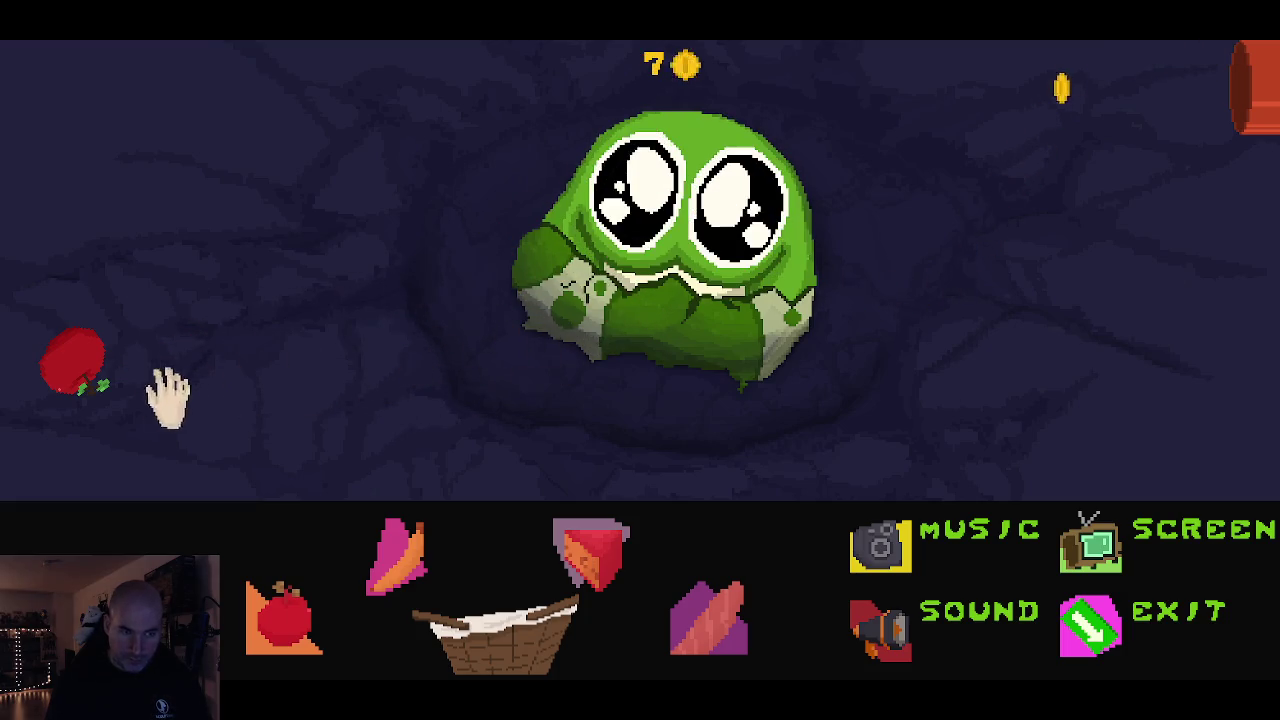
{"action": "left_click_drag", "start_coordinate": [72, 360], "coordinate": [680, 200]}
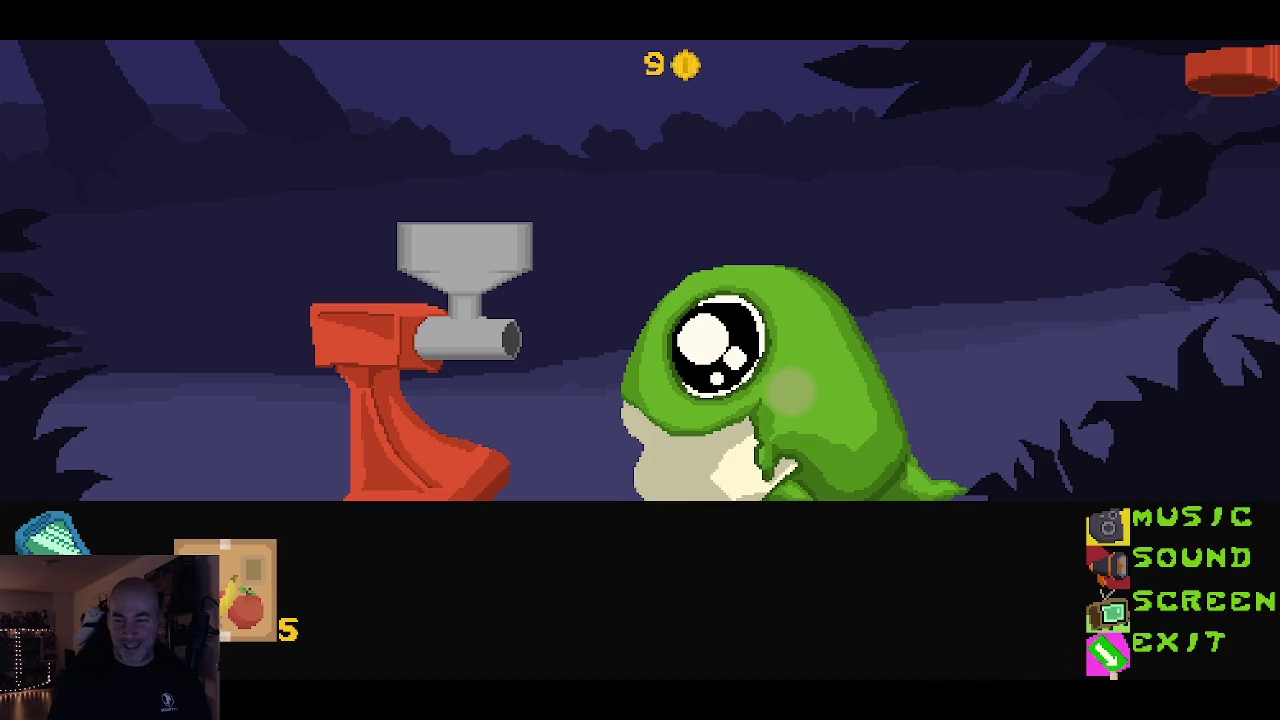
{"action": "left_click", "coordinate": [1110, 665]}
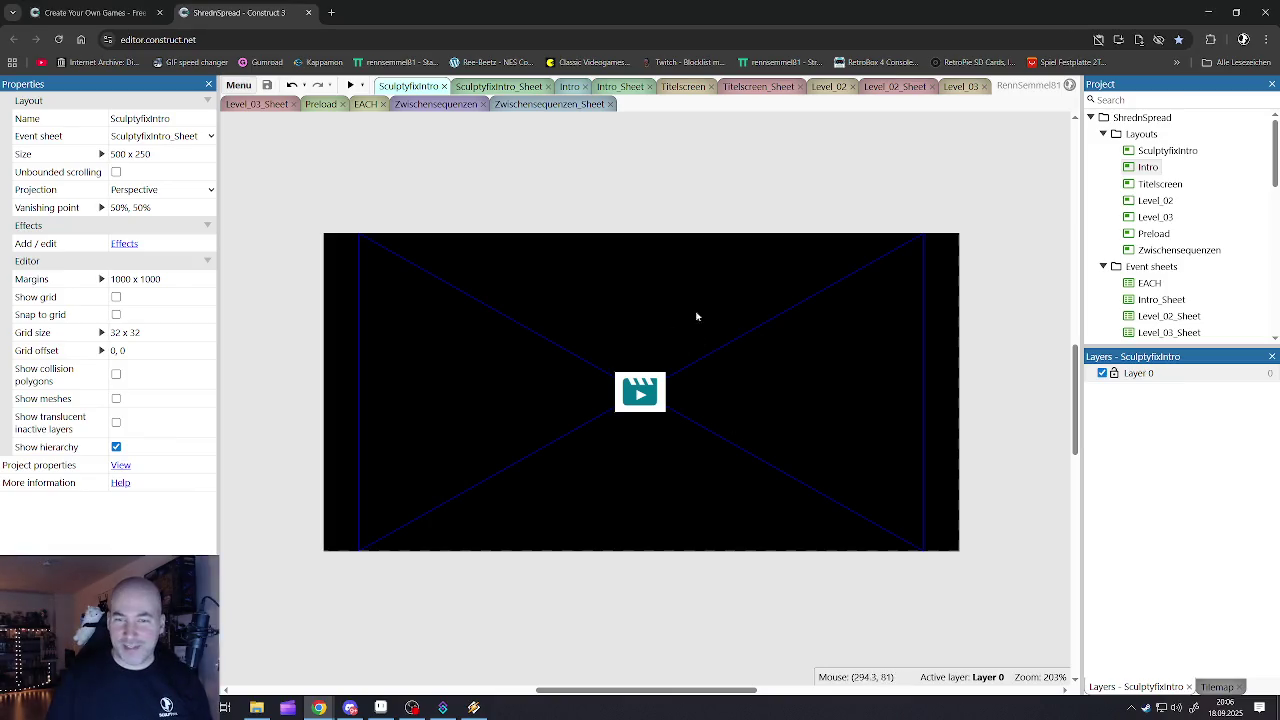
- Set the Zwischensequenzen sprite's SnS_ZS_nach_01 animation speed to 4 and preview it
{"action": "left_click", "coordinate": [672, 86]}
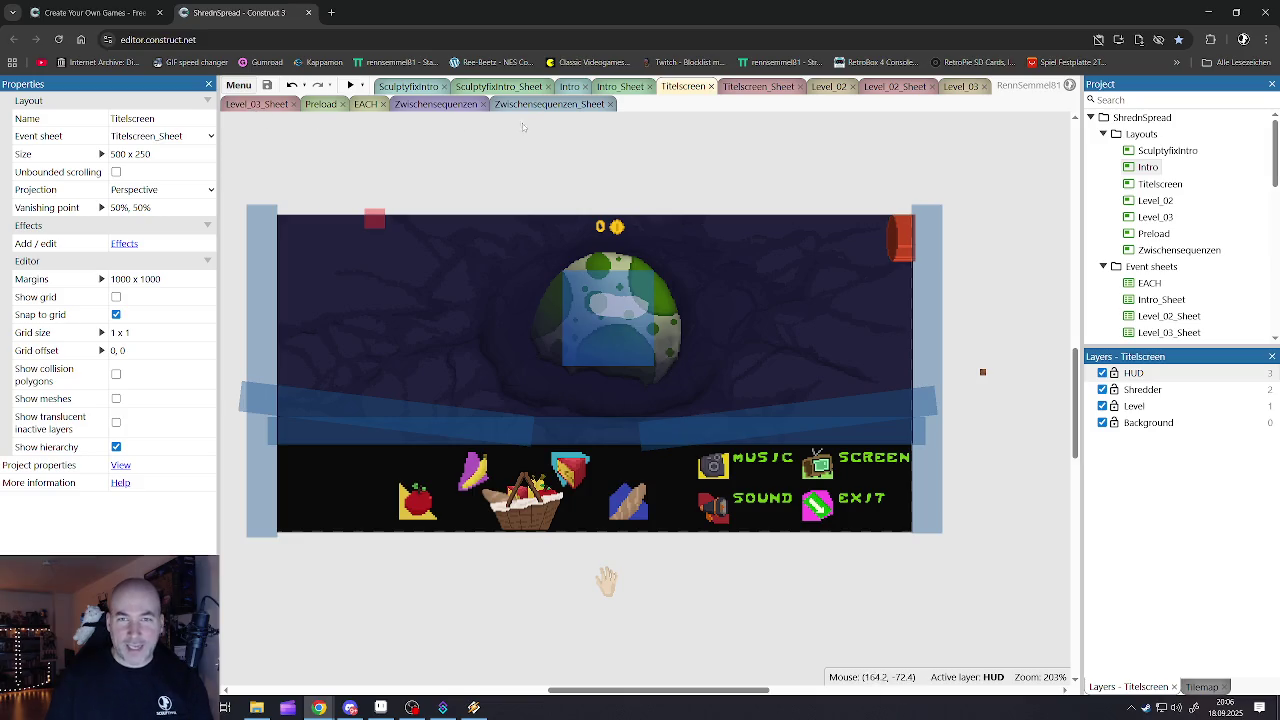
{"action": "left_click", "coordinate": [435, 104]}
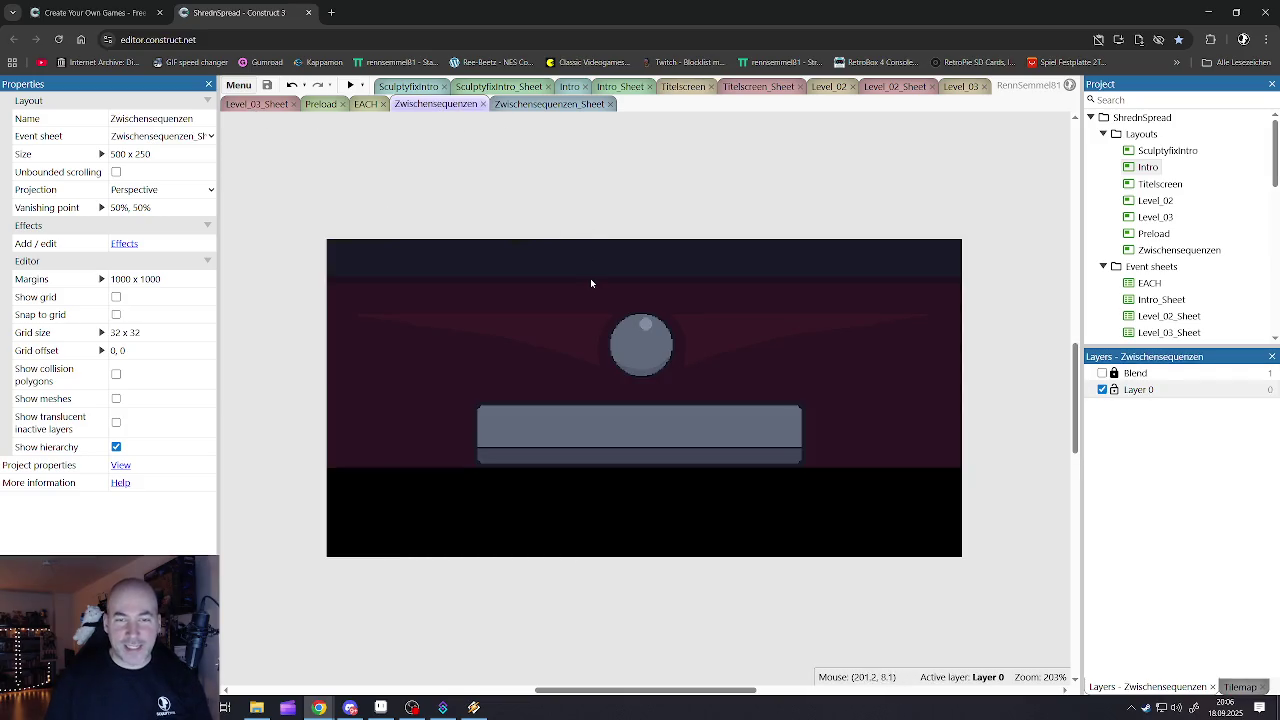
{"action": "double_click", "coordinate": [590, 283]}
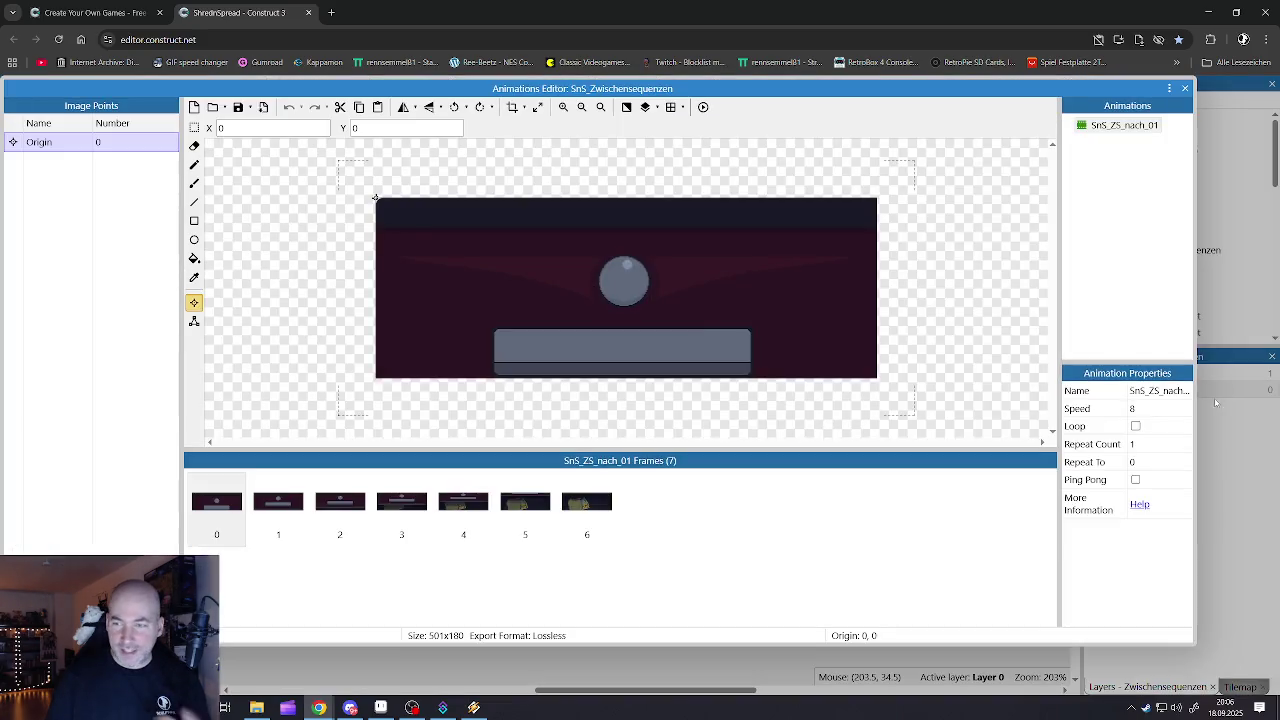
{"action": "left_click", "coordinate": [1143, 409]}
{"action": "type", "text": "4"}
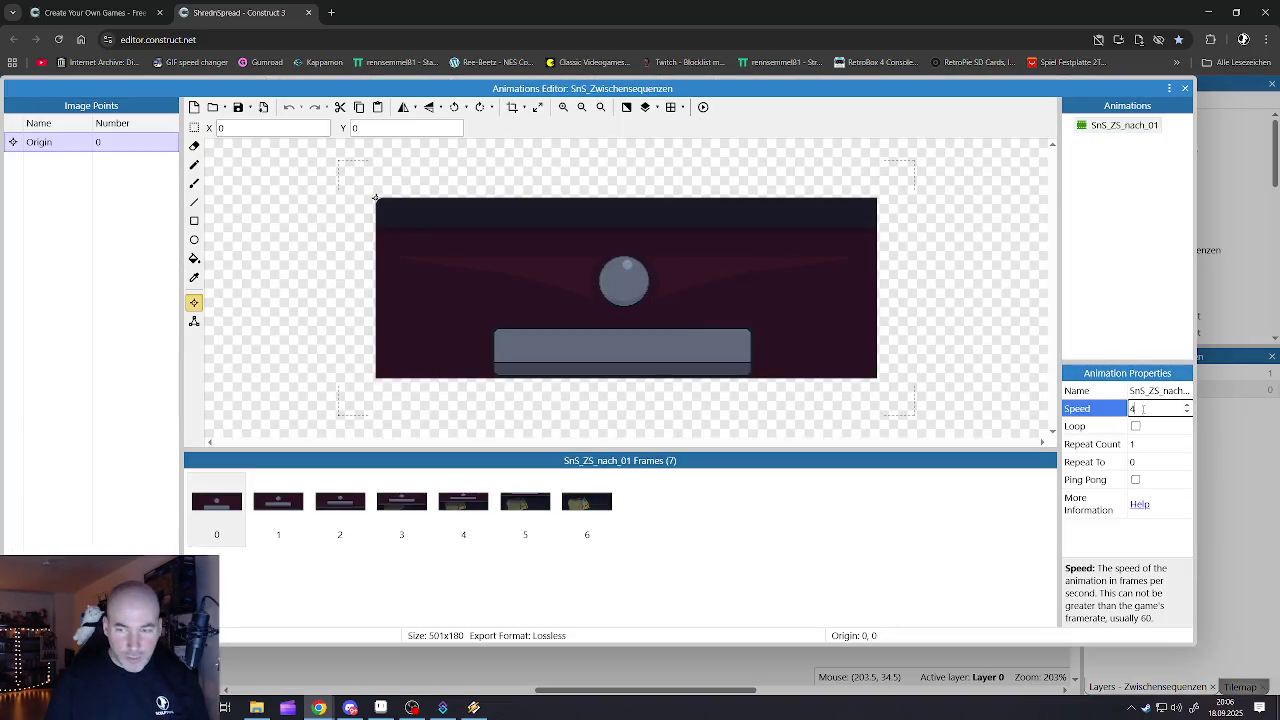
{"action": "key", "text": "Return"}
{"action": "left_click", "coordinate": [703, 107]}
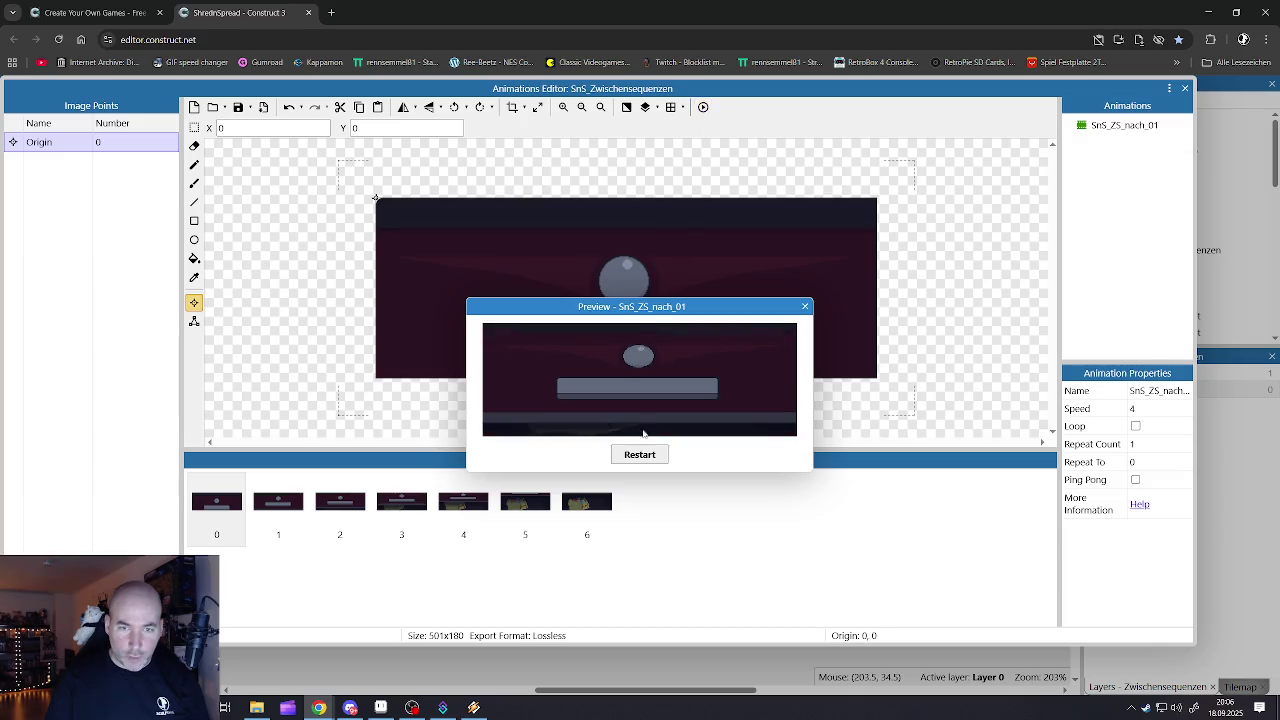
{"action": "left_click", "coordinate": [806, 306]}
{"action": "left_click", "coordinate": [1185, 91]}
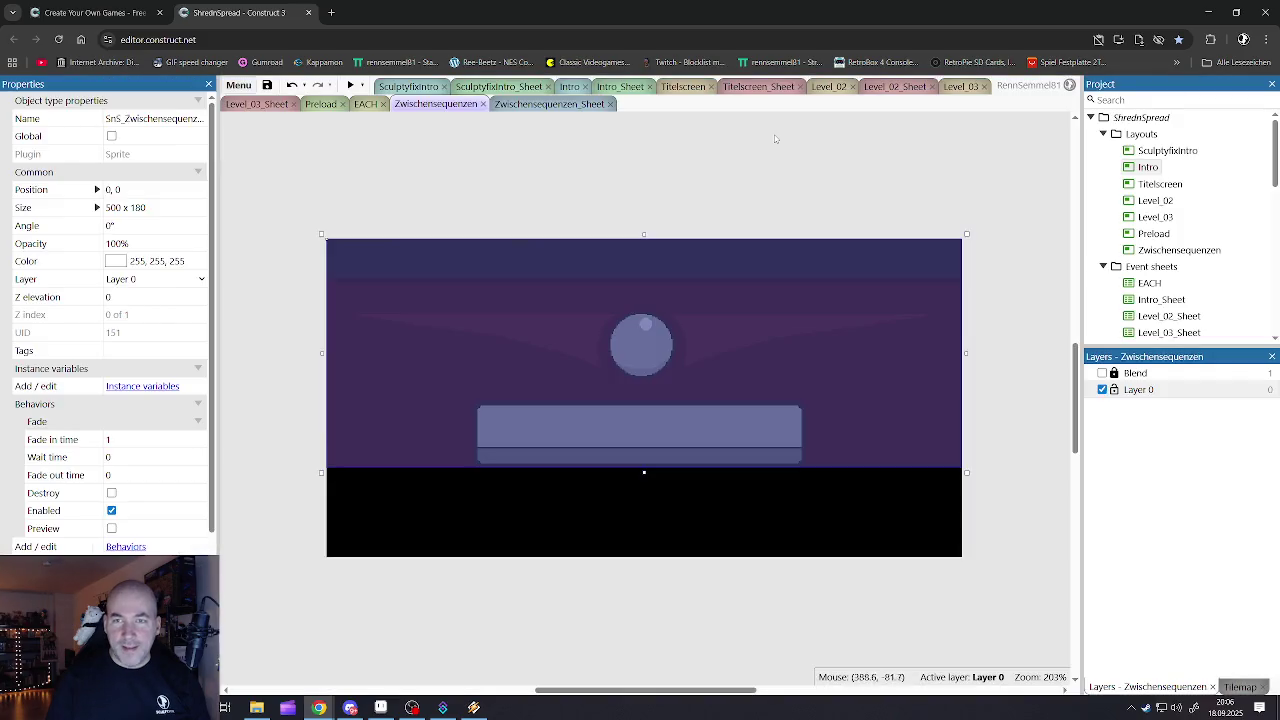
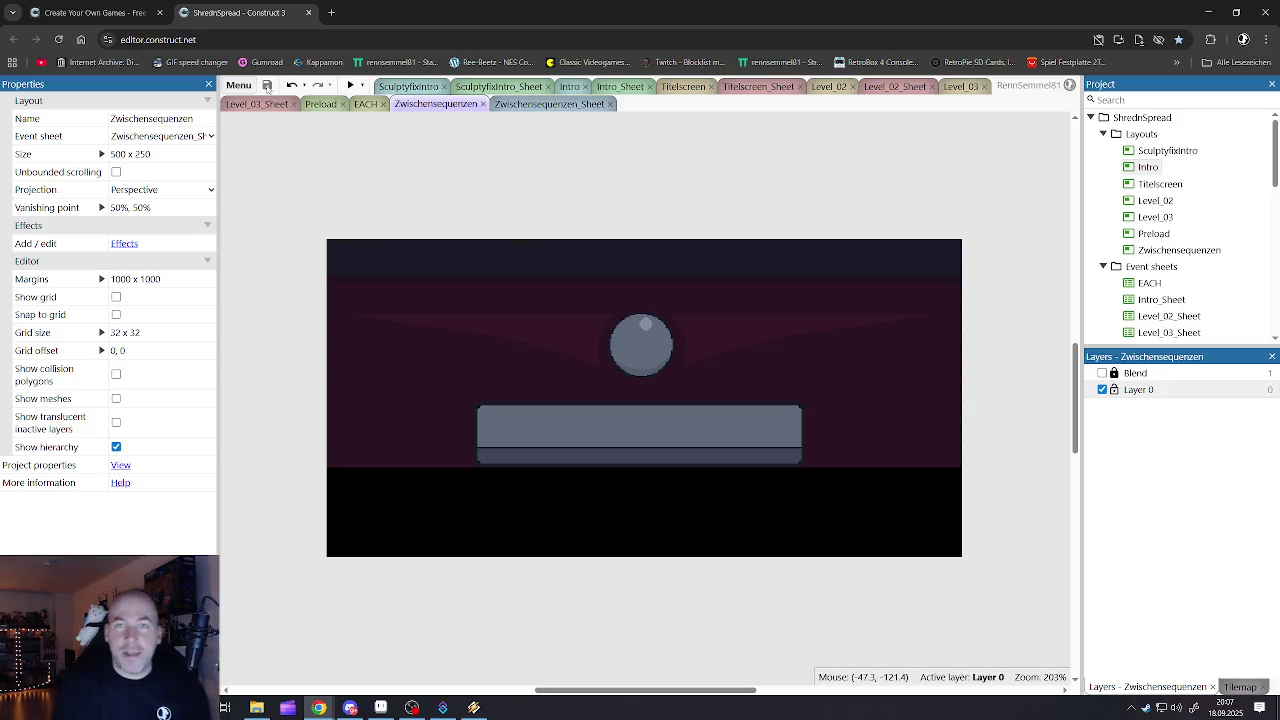
- Switch to the Sculptyfixintro layout and try previewing it twice, dismissing the failure message
{"action": "left_click", "coordinate": [386, 86]}
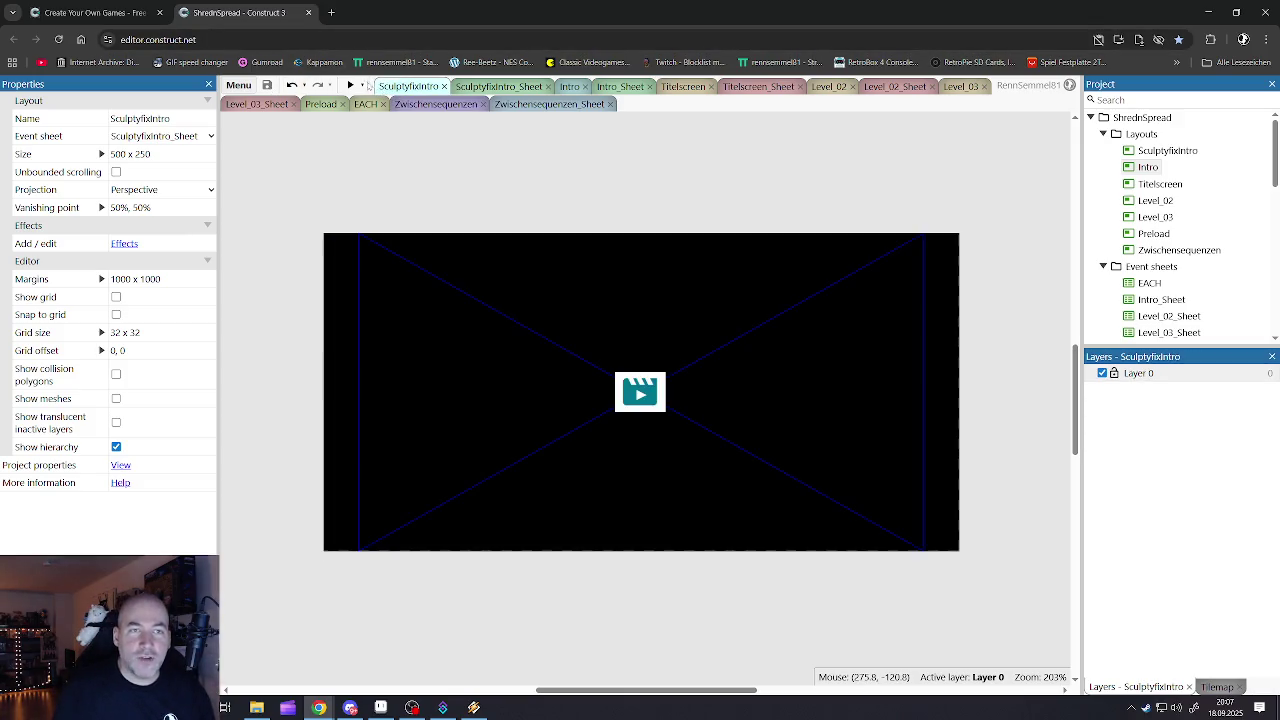
{"action": "left_click", "coordinate": [349, 85]}
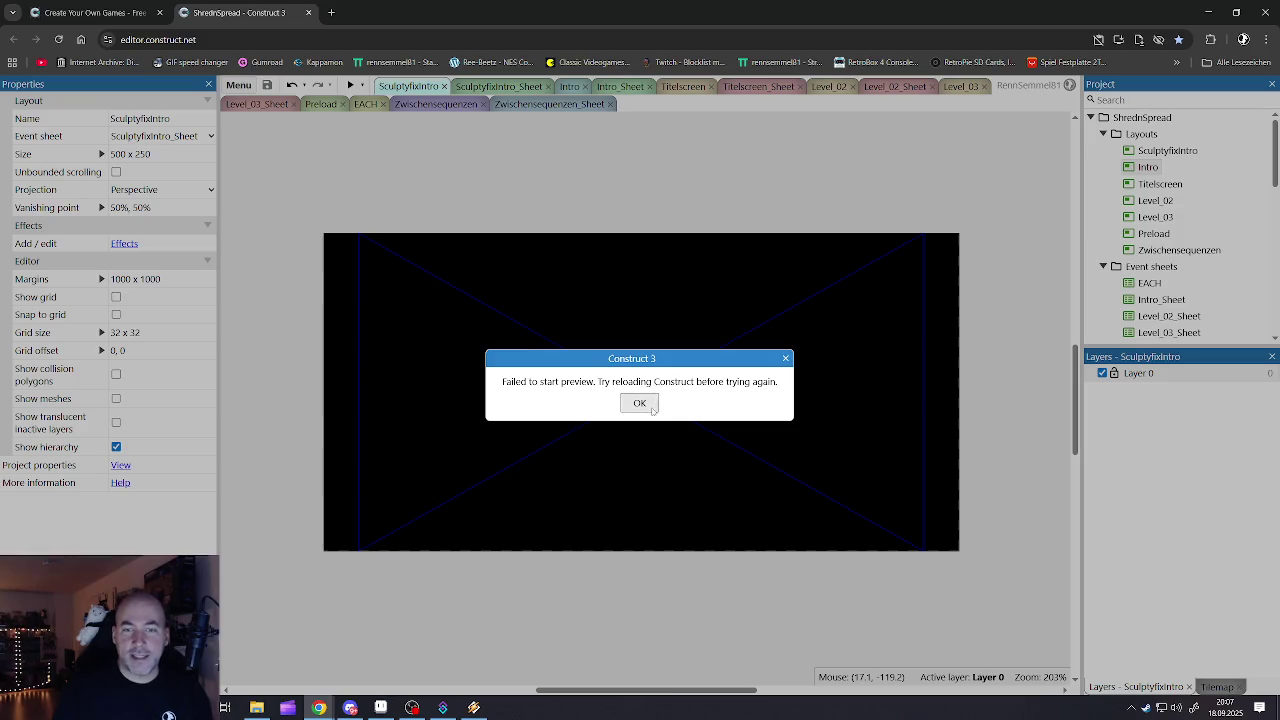
{"action": "left_click", "coordinate": [640, 403]}
{"action": "left_click", "coordinate": [349, 85]}
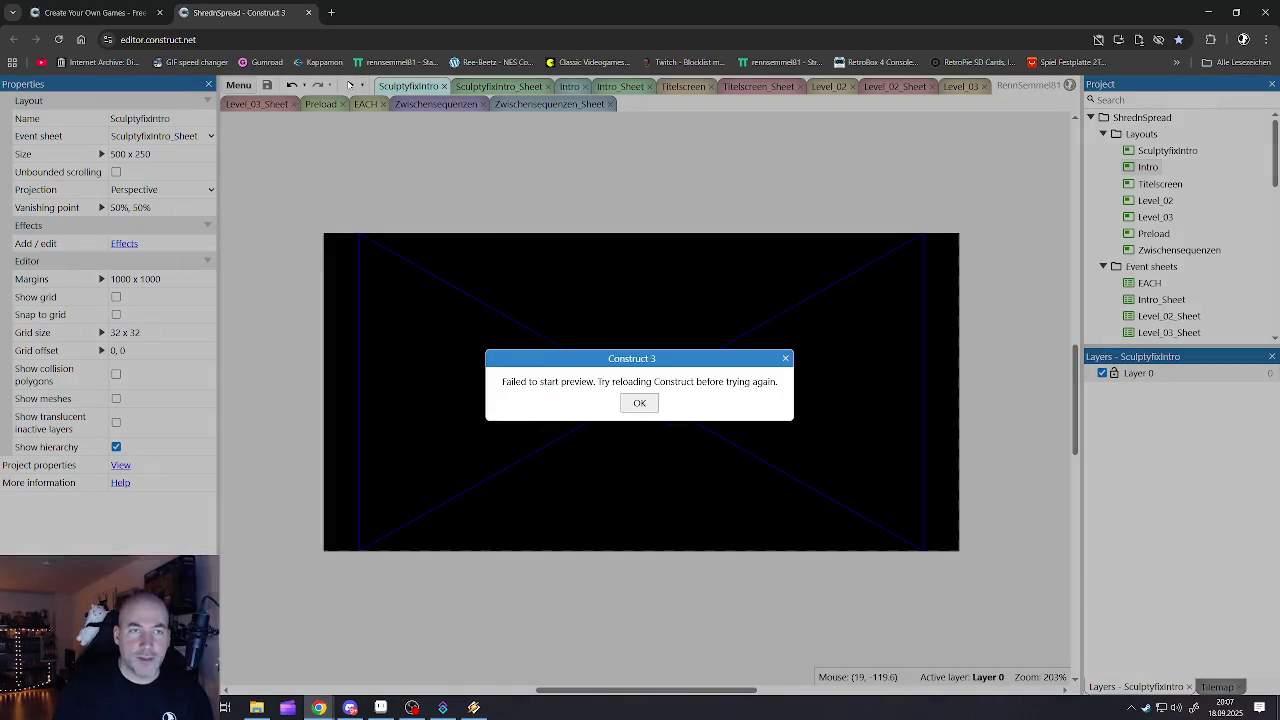
- Dismiss the remaining 'Failed to start preview' messages and close the ShredInSpread editor
{"action": "left_click", "coordinate": [640, 403]}
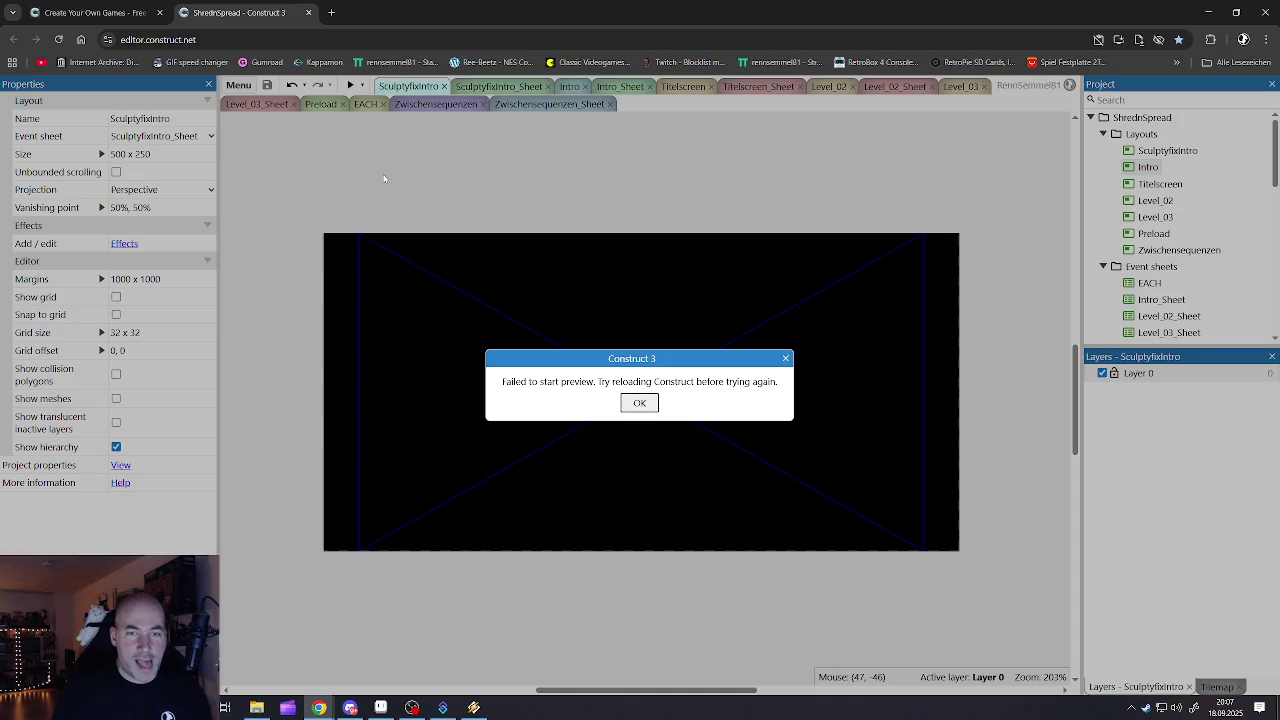
{"action": "left_click", "coordinate": [623, 403]}
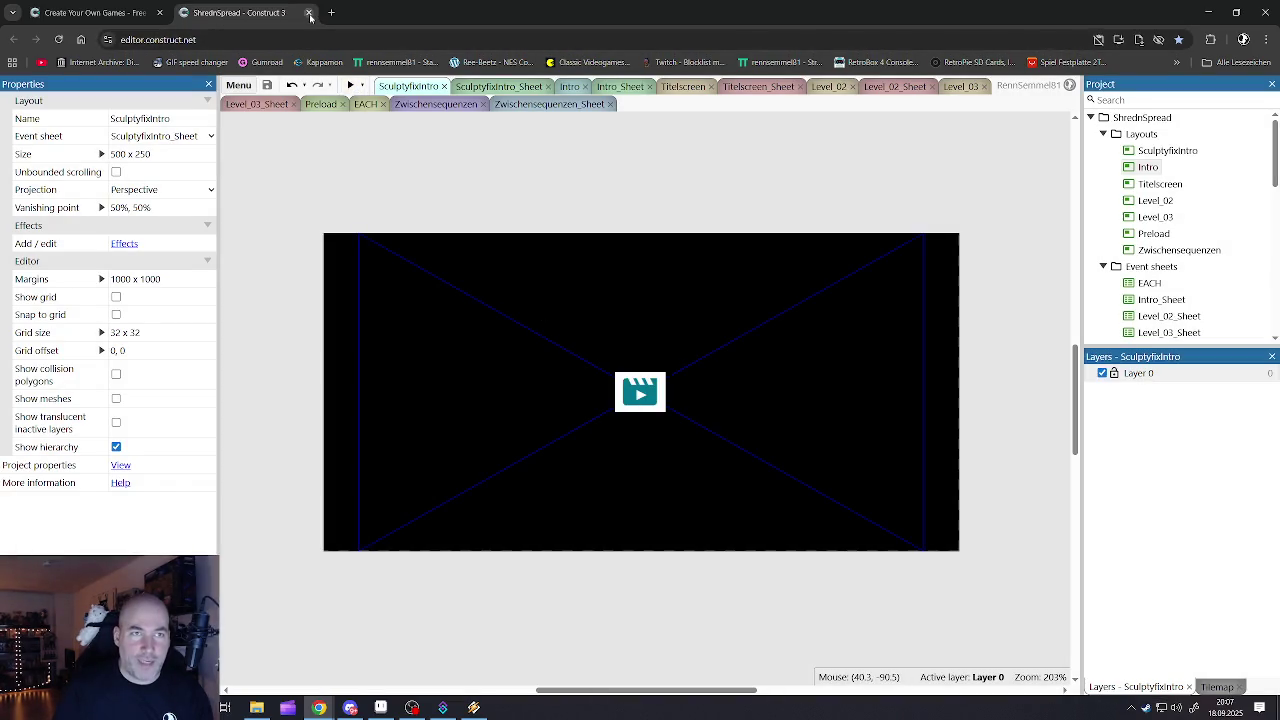
{"action": "left_click", "coordinate": [308, 12]}
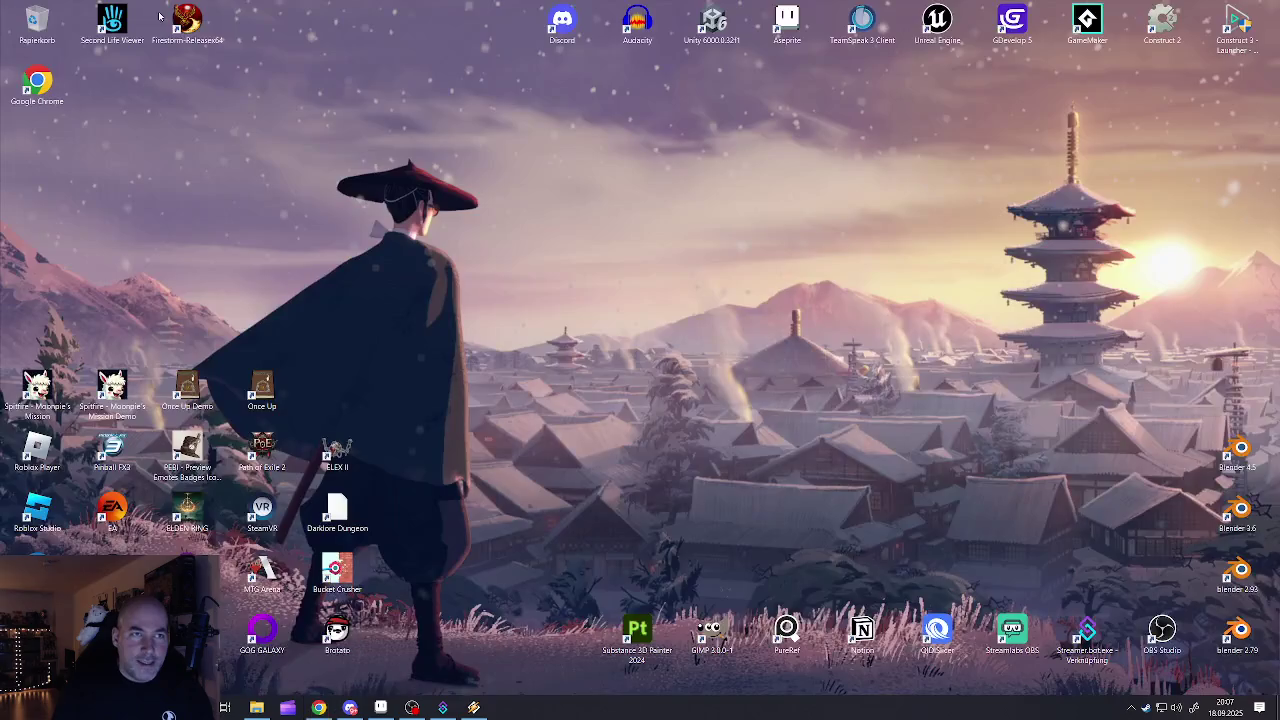
- Restart Chrome and go from the Construct 3 shortcut to the free-trial page
{"action": "key", "text": "super+d"}
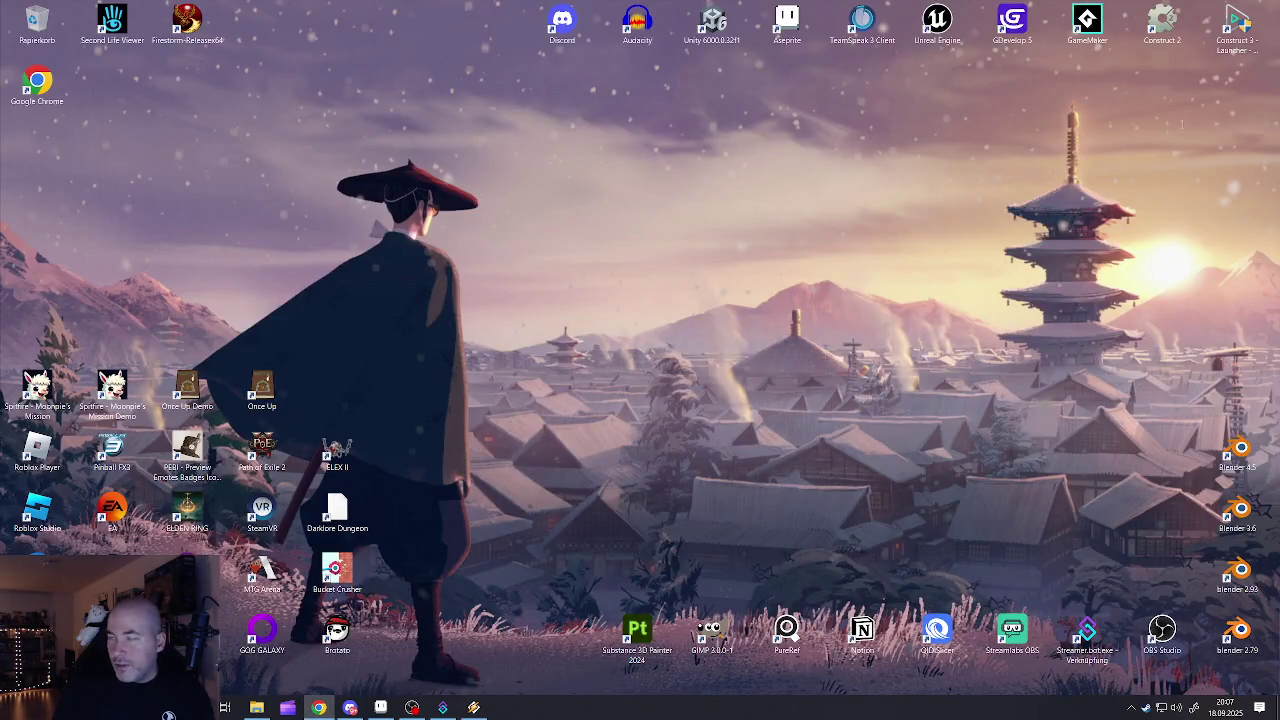
{"action": "left_click", "coordinate": [318, 707]}
{"action": "left_click", "coordinate": [474, 707]}
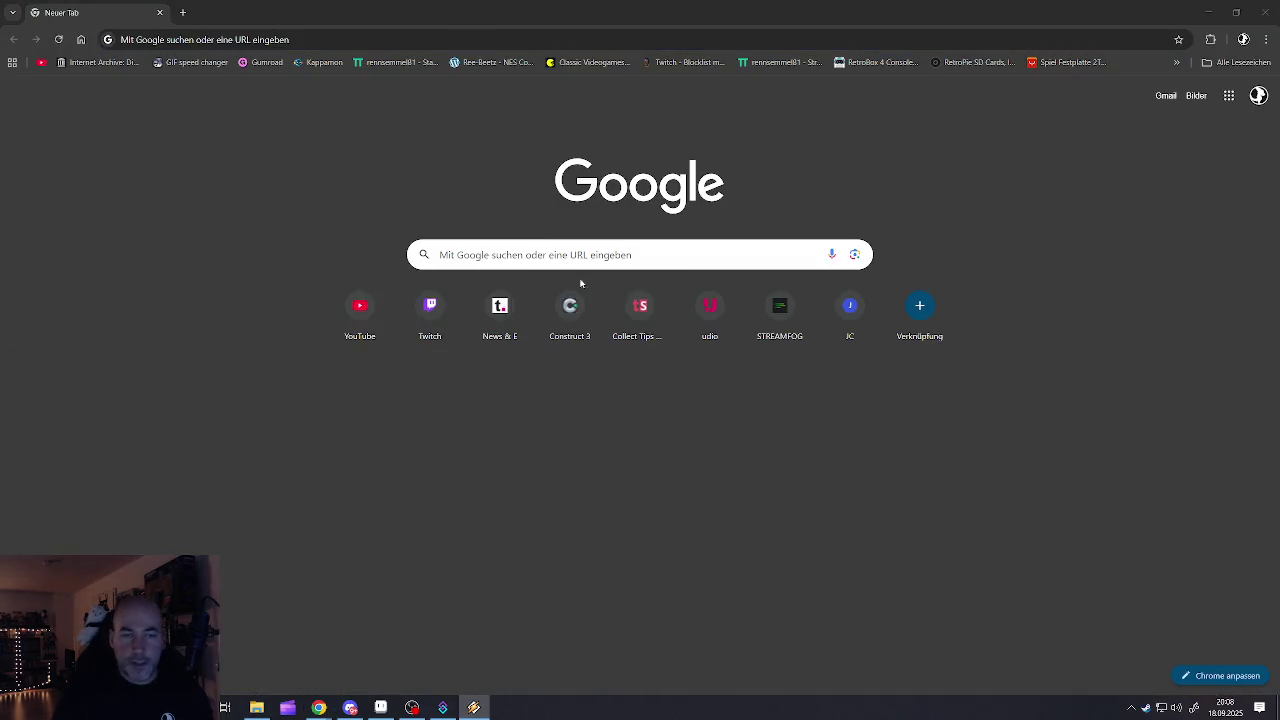
{"action": "left_click", "coordinate": [588, 407]}
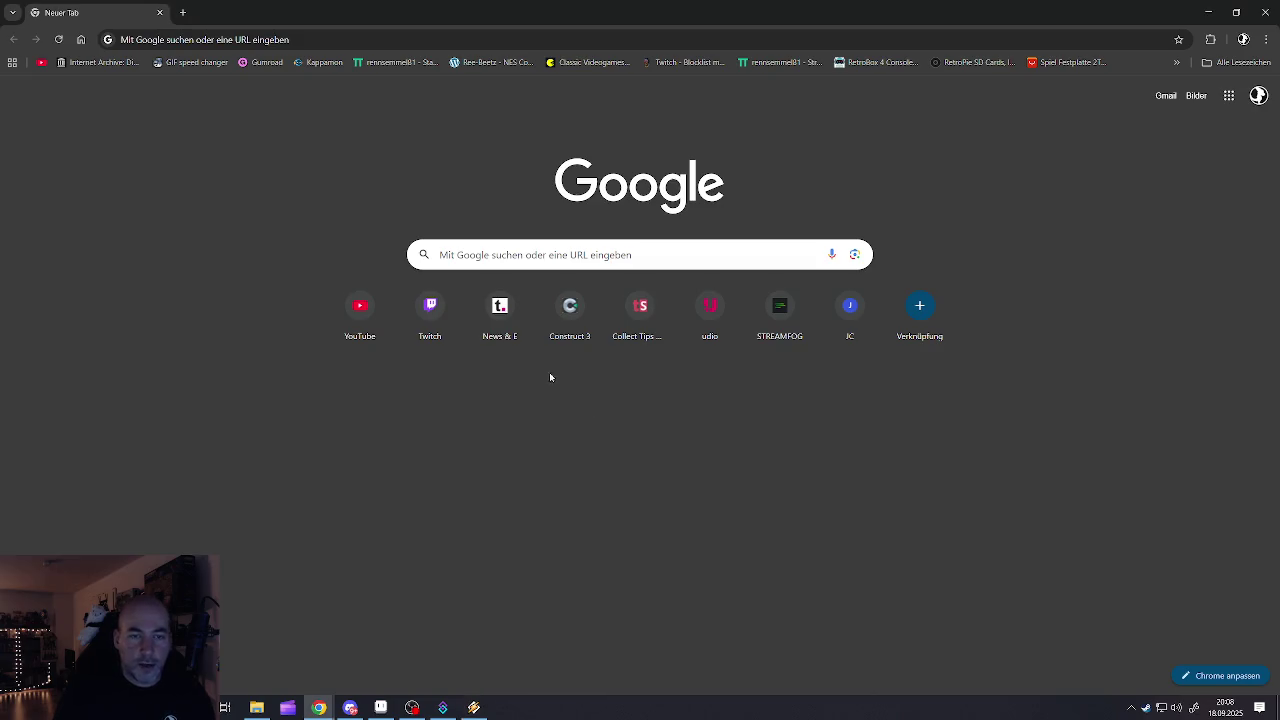
{"action": "left_click", "coordinate": [566, 318]}
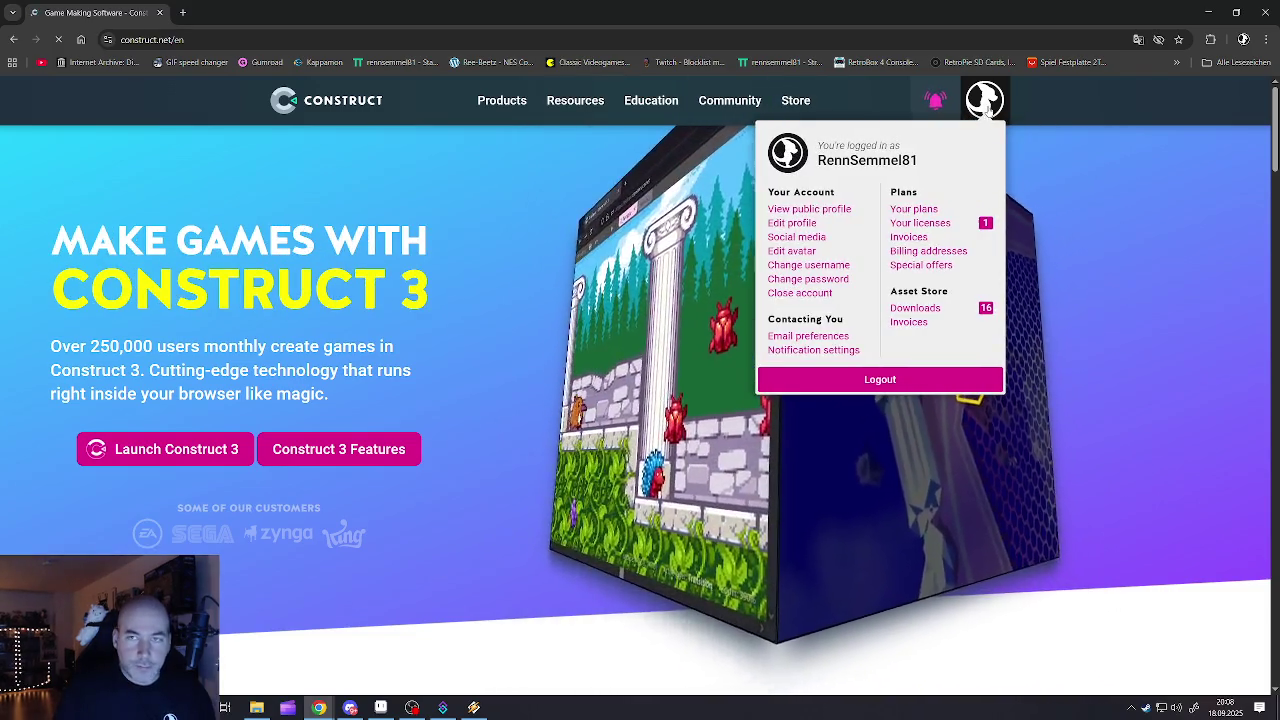
{"action": "left_click", "coordinate": [180, 449]}
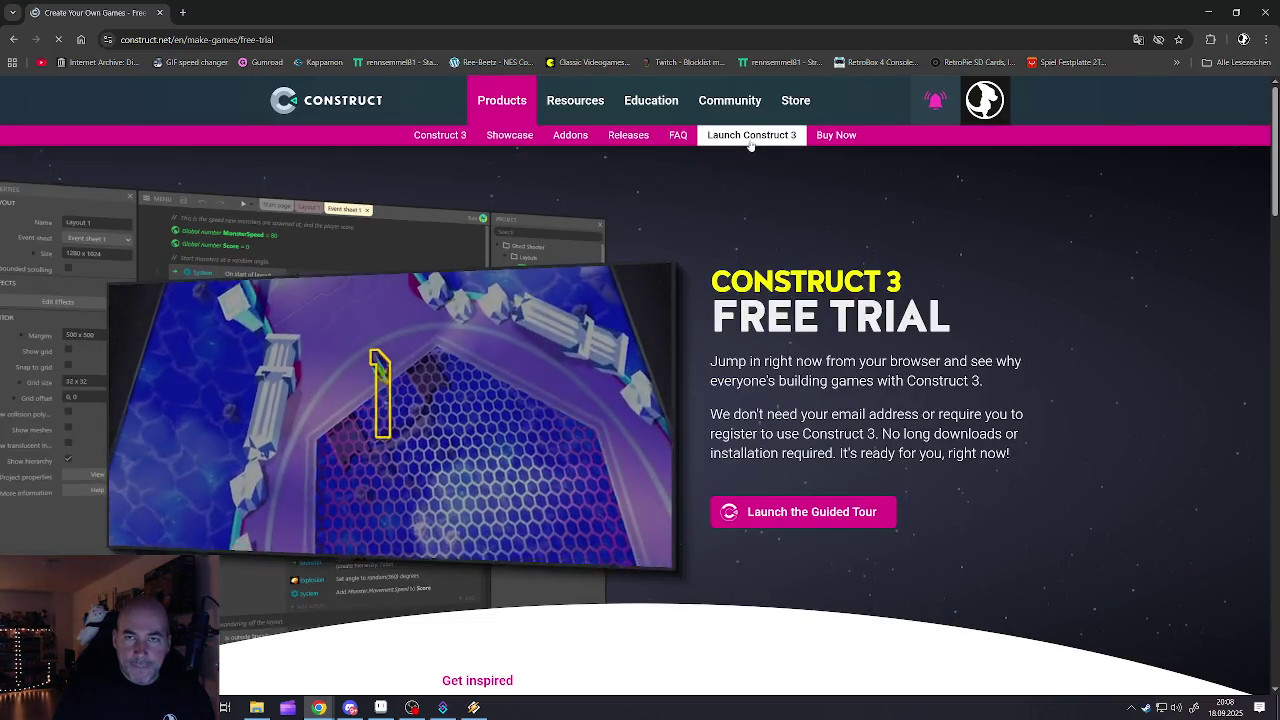
- Launch Construct 3 and open the ShredSpread_35 project from a local file
{"action": "left_click", "coordinate": [752, 138]}
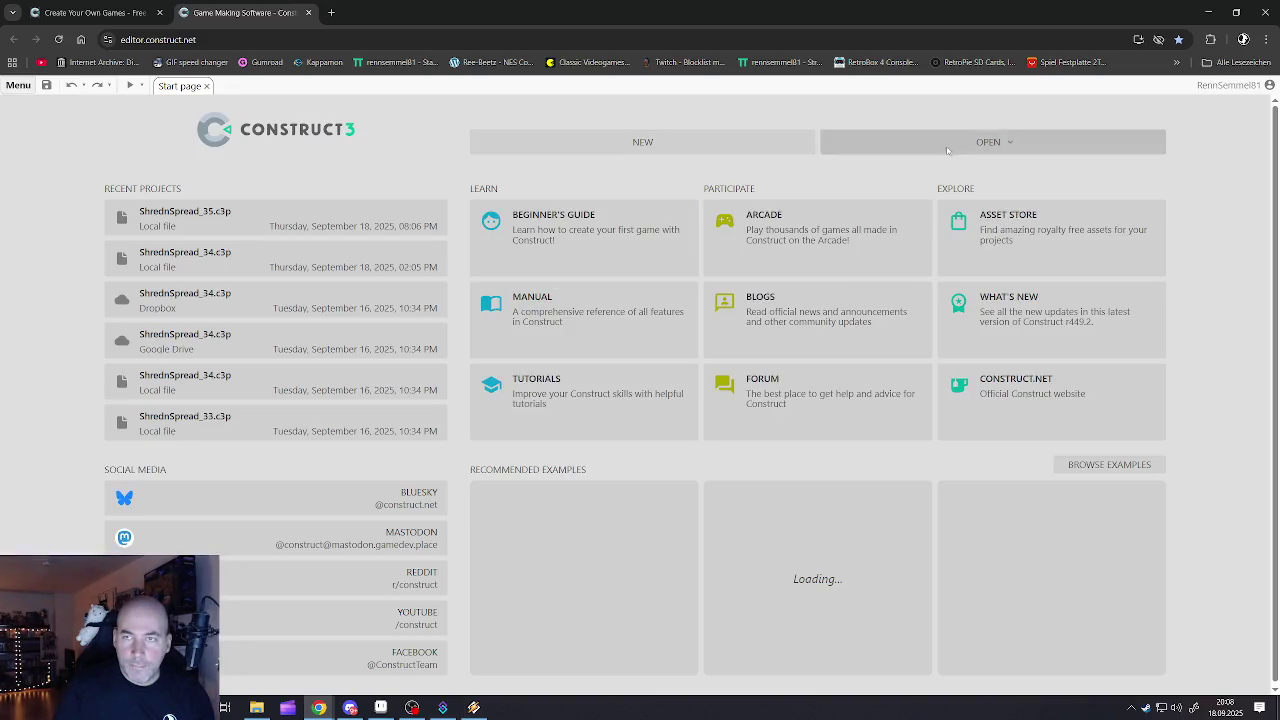
{"action": "left_click", "coordinate": [990, 142]}
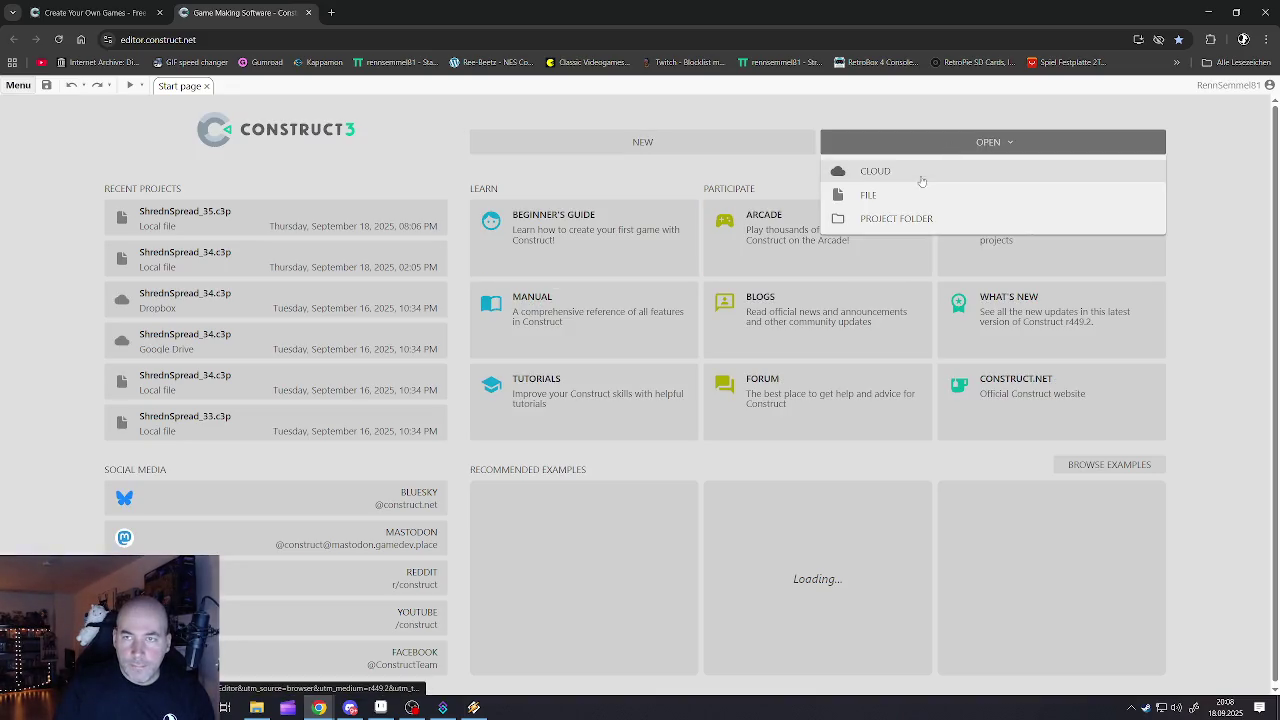
{"action": "left_click", "coordinate": [885, 197]}
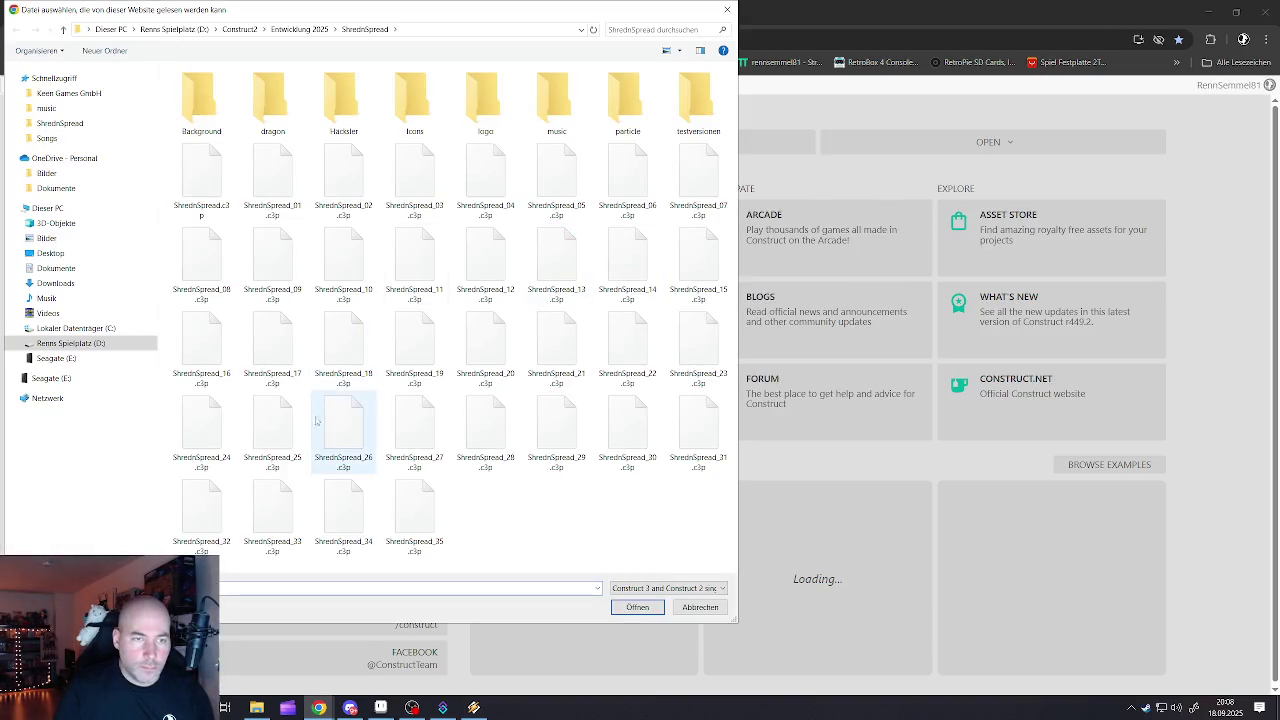
{"action": "double_click", "coordinate": [405, 515]}
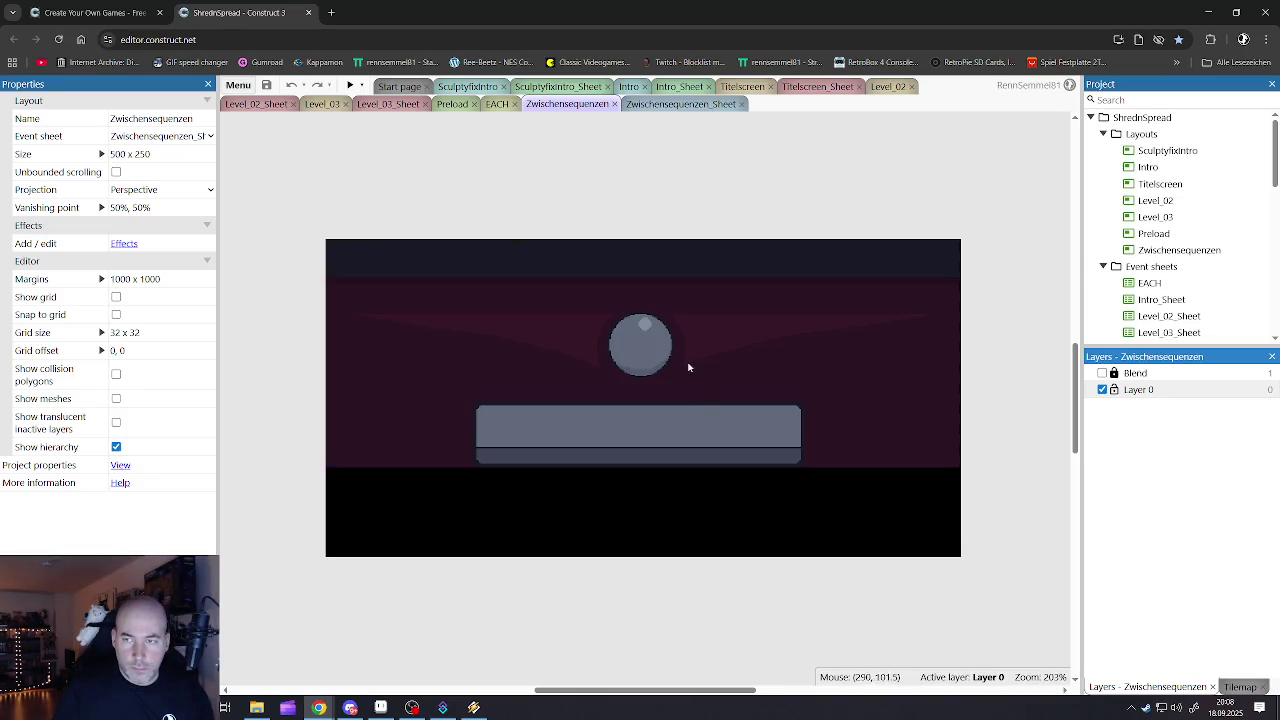
- Inspect the cutscene sprite's SnS_ZS_nach_01 animation, then deselect the sprite
{"action": "double_click", "coordinate": [674, 367]}
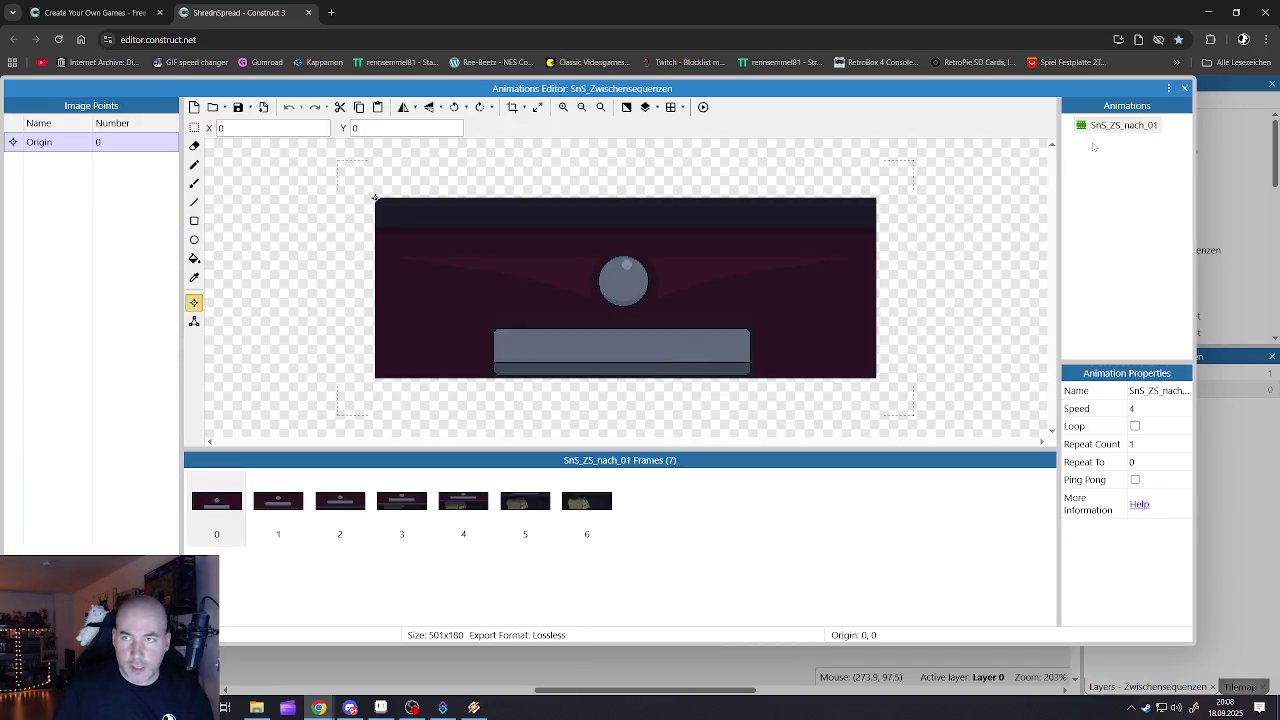
{"action": "left_click", "coordinate": [1112, 127]}
{"action": "left_click", "coordinate": [1184, 88]}
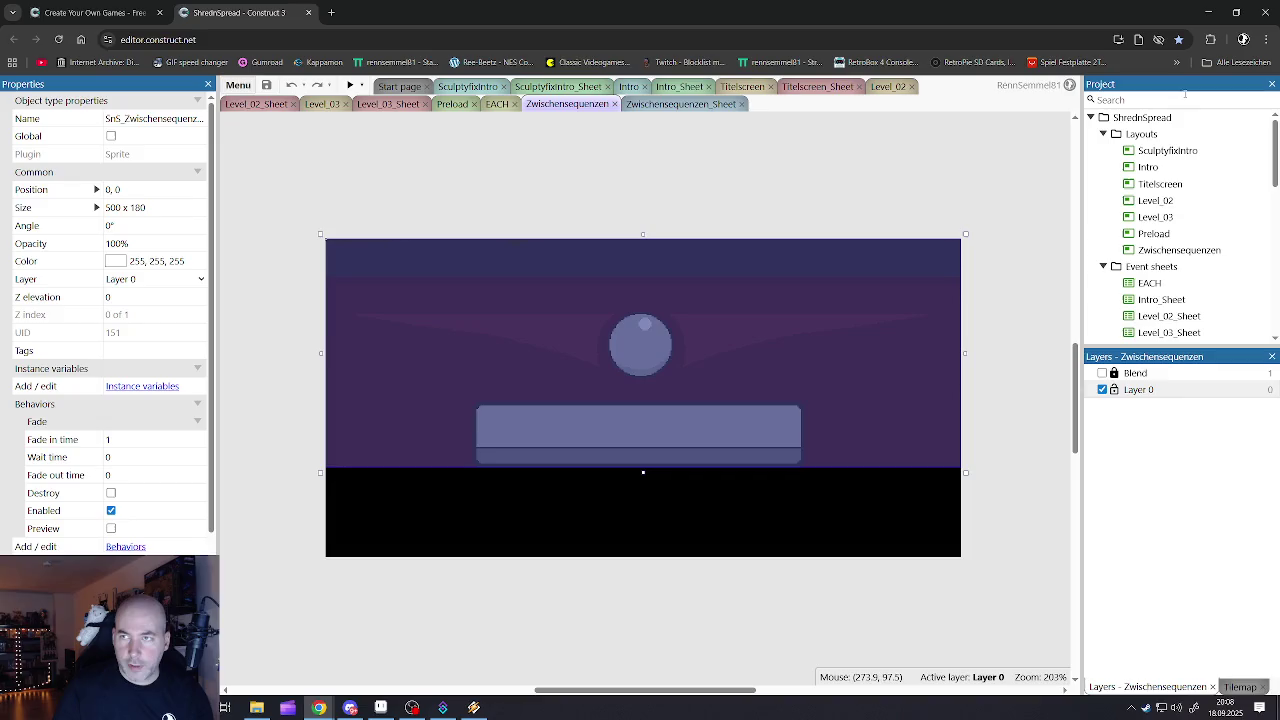
{"action": "left_click", "coordinate": [764, 178]}
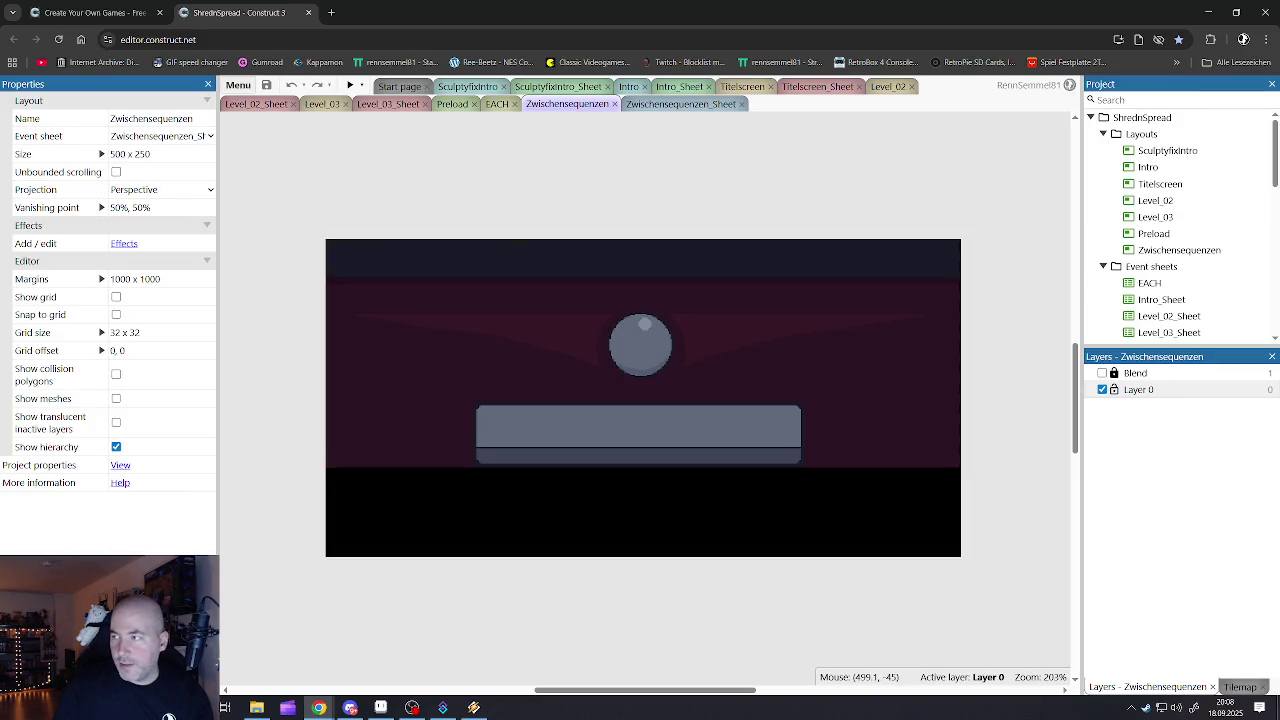
- Close the Start page and preview the Sculptyfixintro layout
{"action": "key", "text": "alt+Tab"}
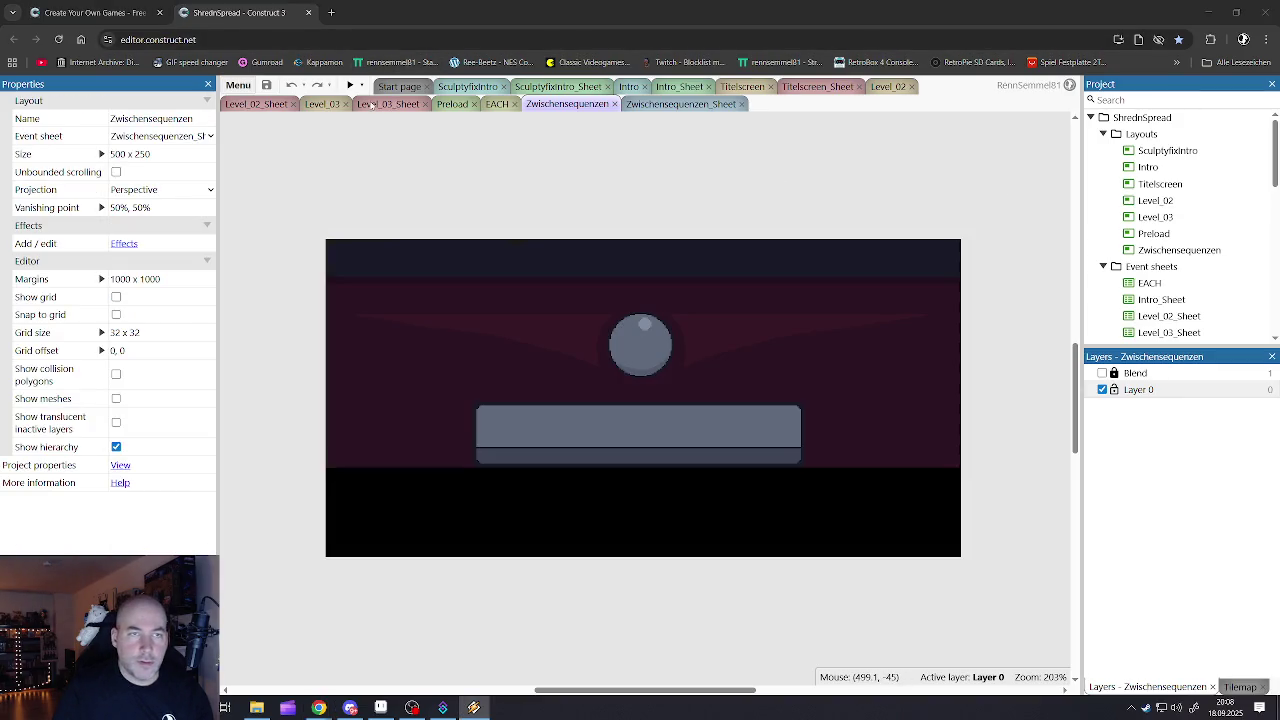
{"action": "left_click", "coordinate": [396, 86]}
{"action": "left_click", "coordinate": [426, 86]}
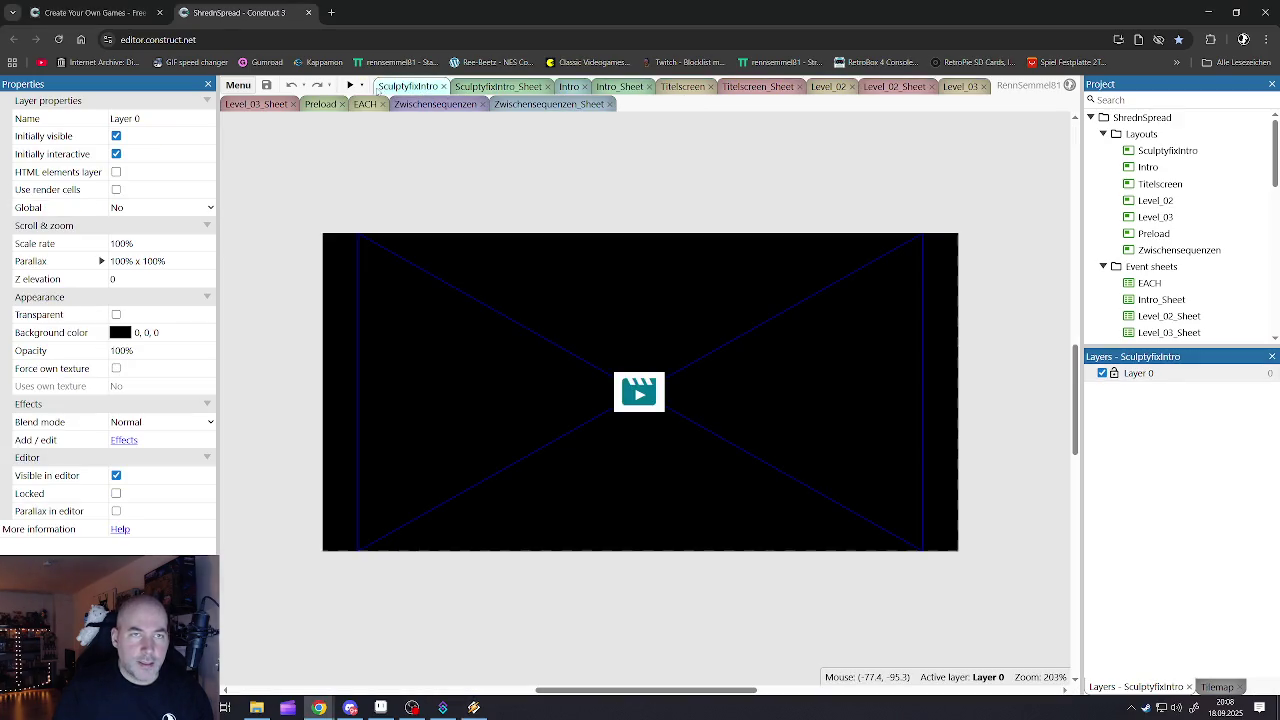
{"action": "left_click", "coordinate": [349, 85]}
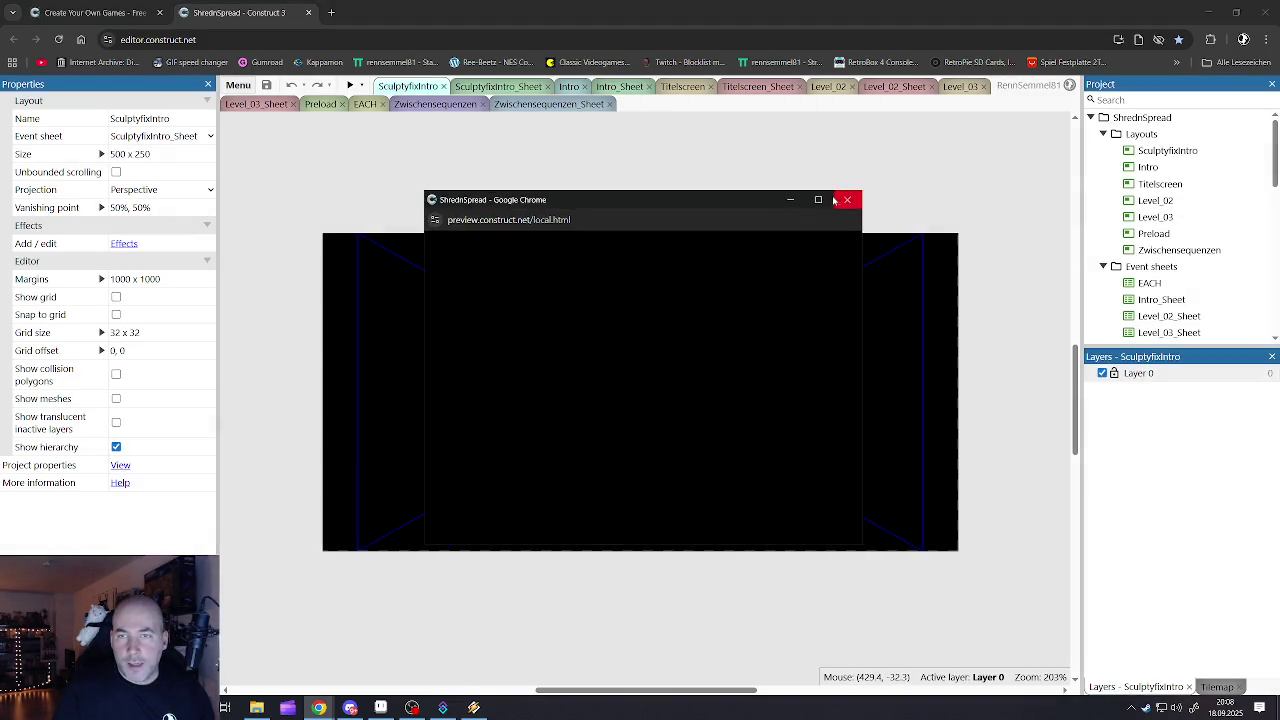
- Maximize the game preview, open the food basket and hatch the green spotted egg
{"action": "left_click", "coordinate": [811, 200]}
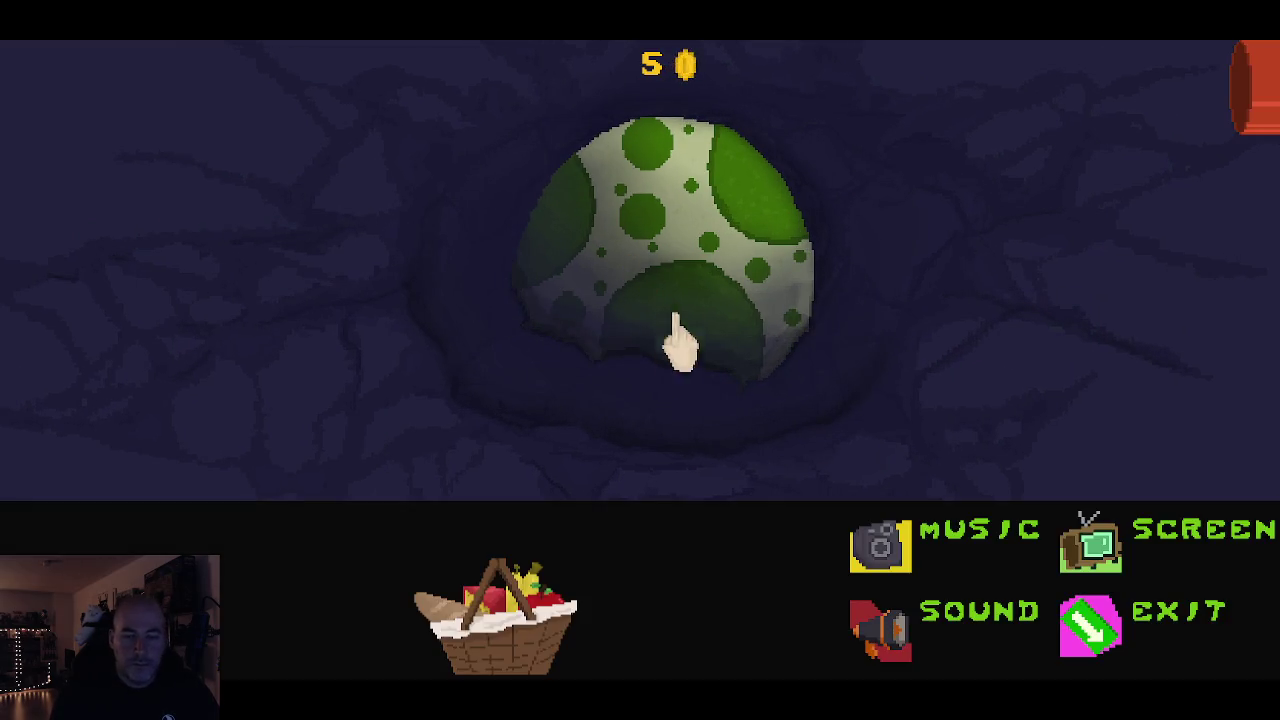
{"action": "left_click", "coordinate": [513, 600]}
{"action": "left_click", "coordinate": [651, 286]}
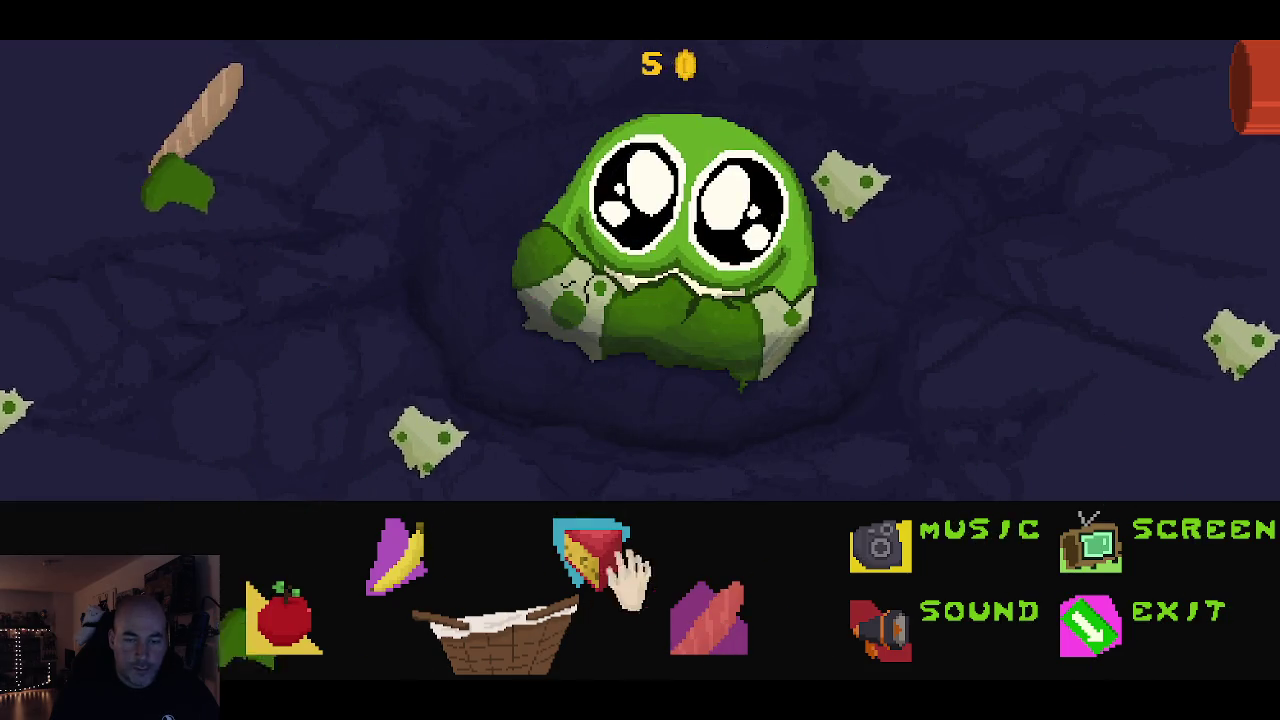
- Feed the creature bread, banana, apple and cheese until the score reaches 9
{"action": "left_click", "coordinate": [285, 615]}
{"action": "left_click_drag", "start_coordinate": [277, 420], "coordinate": [720, 214]}
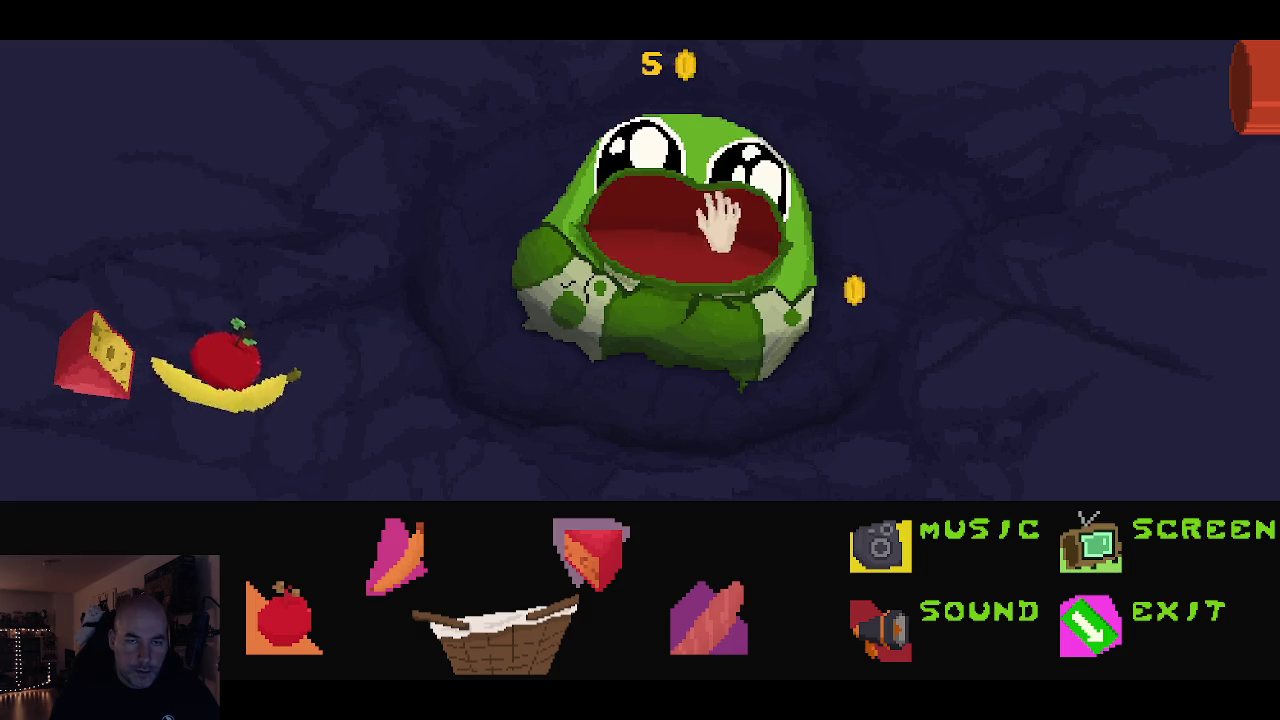
{"action": "left_click_drag", "start_coordinate": [277, 400], "coordinate": [646, 210]}
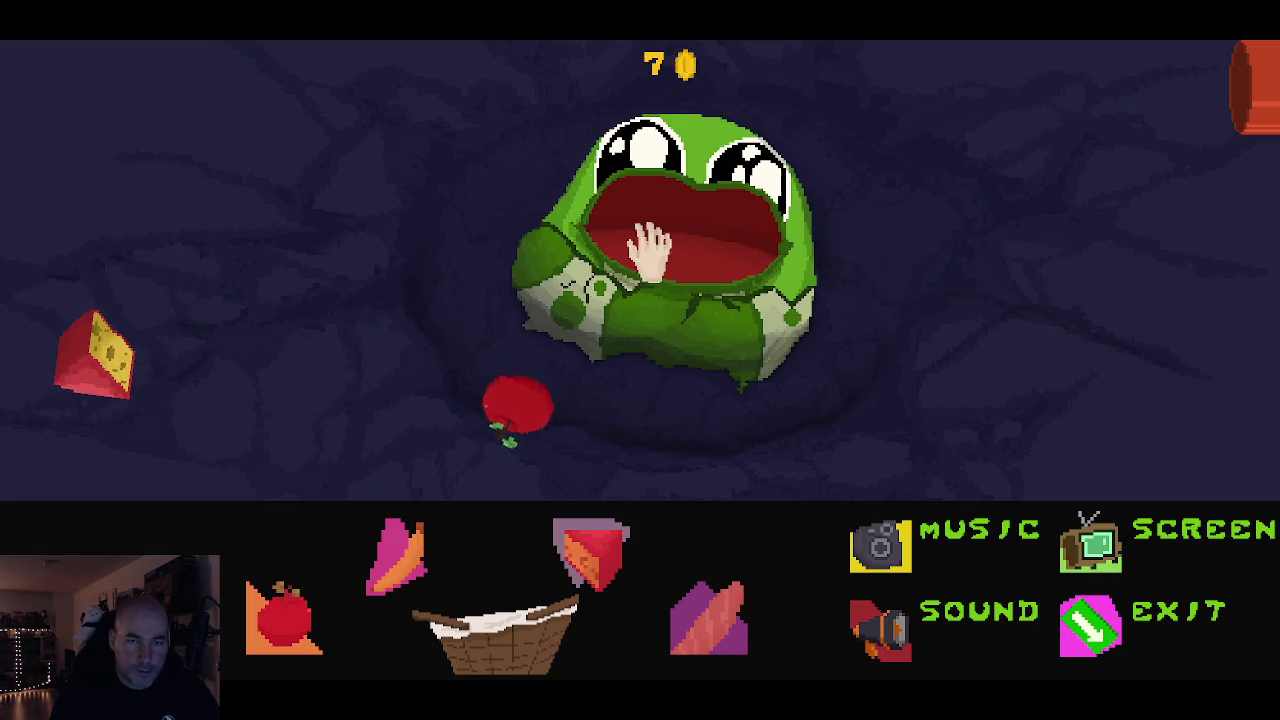
{"action": "left_click_drag", "start_coordinate": [553, 410], "coordinate": [650, 240]}
{"action": "left_click_drag", "start_coordinate": [104, 360], "coordinate": [646, 250]}
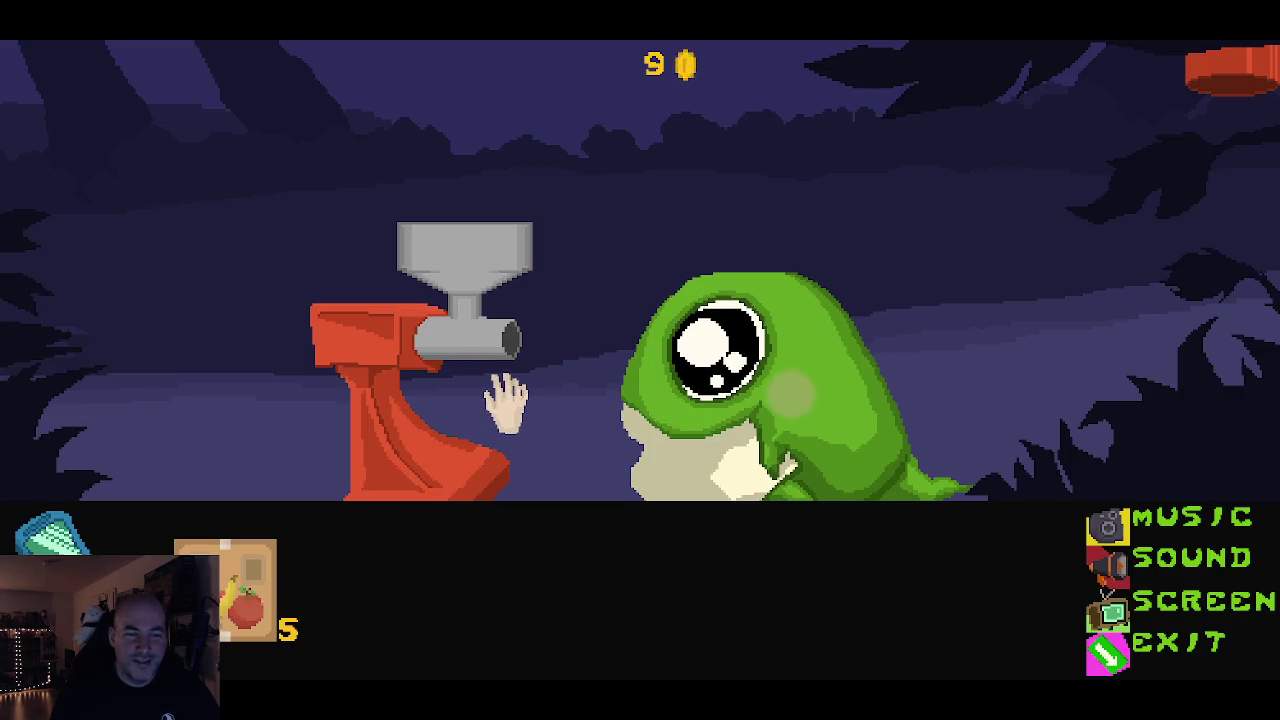
- Exit the preview and delete Intro6's drive2 car-interior frames 1–15
{"action": "left_click", "coordinate": [1175, 640]}
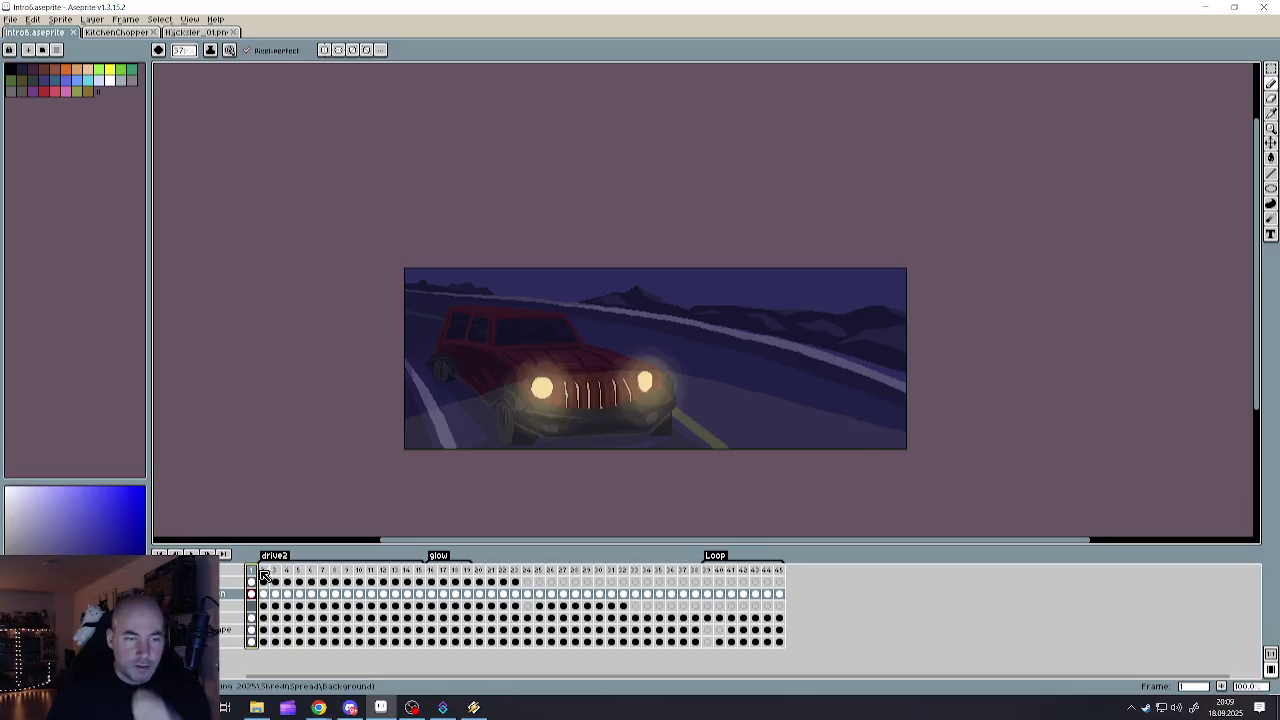
{"action": "left_click_drag", "start_coordinate": [264, 576], "coordinate": [422, 572]}
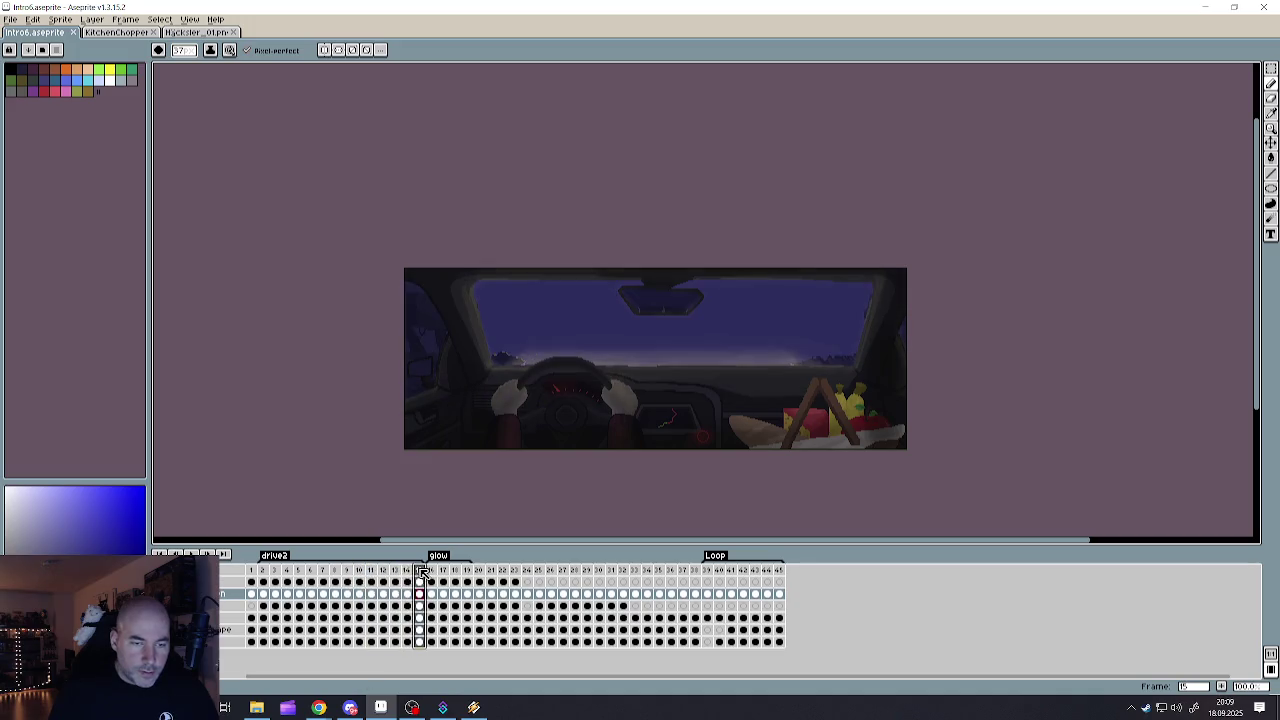
{"action": "left_click", "coordinate": [253, 574]}
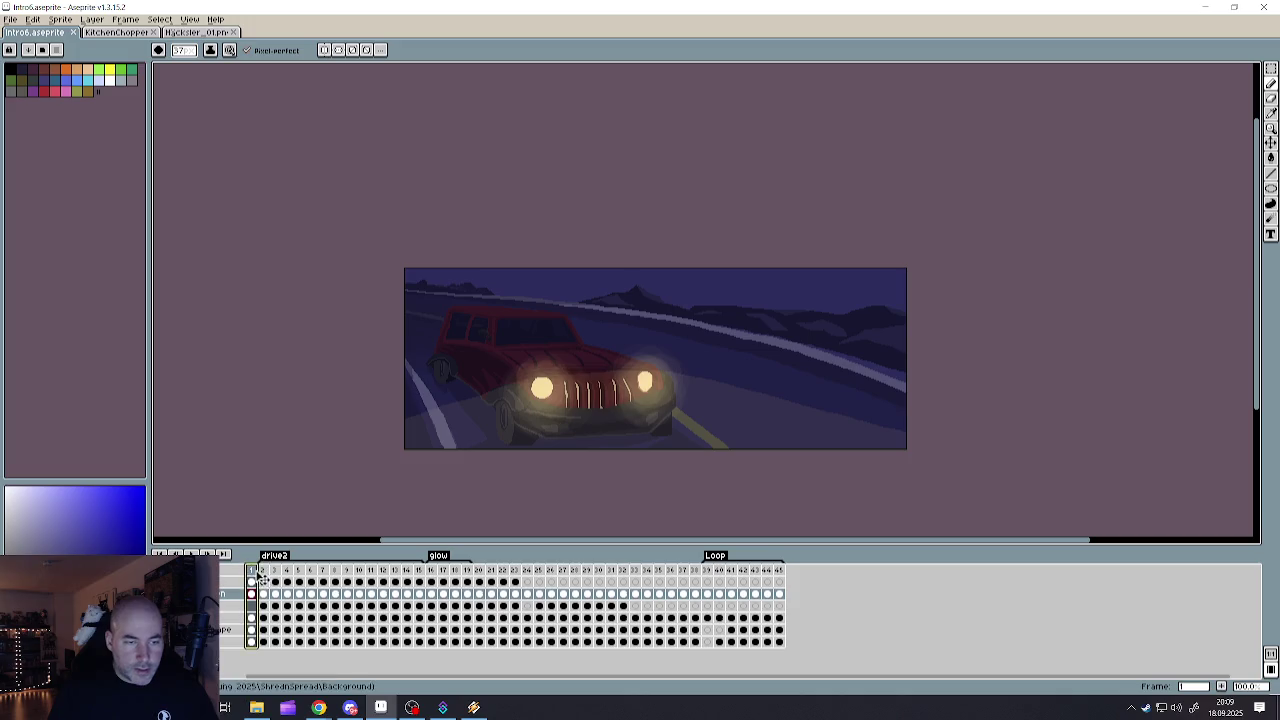
{"action": "left_click_drag", "start_coordinate": [252, 574], "coordinate": [420, 574]}
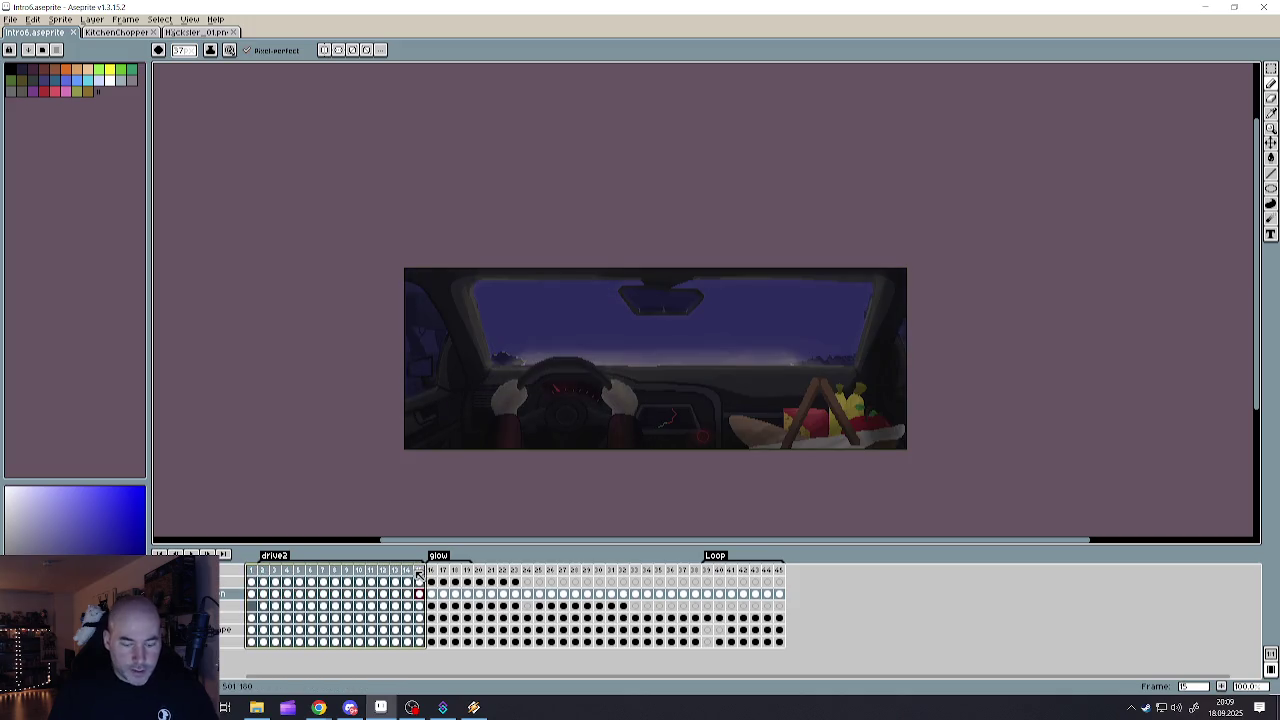
{"action": "key", "text": "Delete"}
- Check the remaining frames for the glowing grass and egg scenes, then start opening another file
{"action": "left_click", "coordinate": [273, 582]}
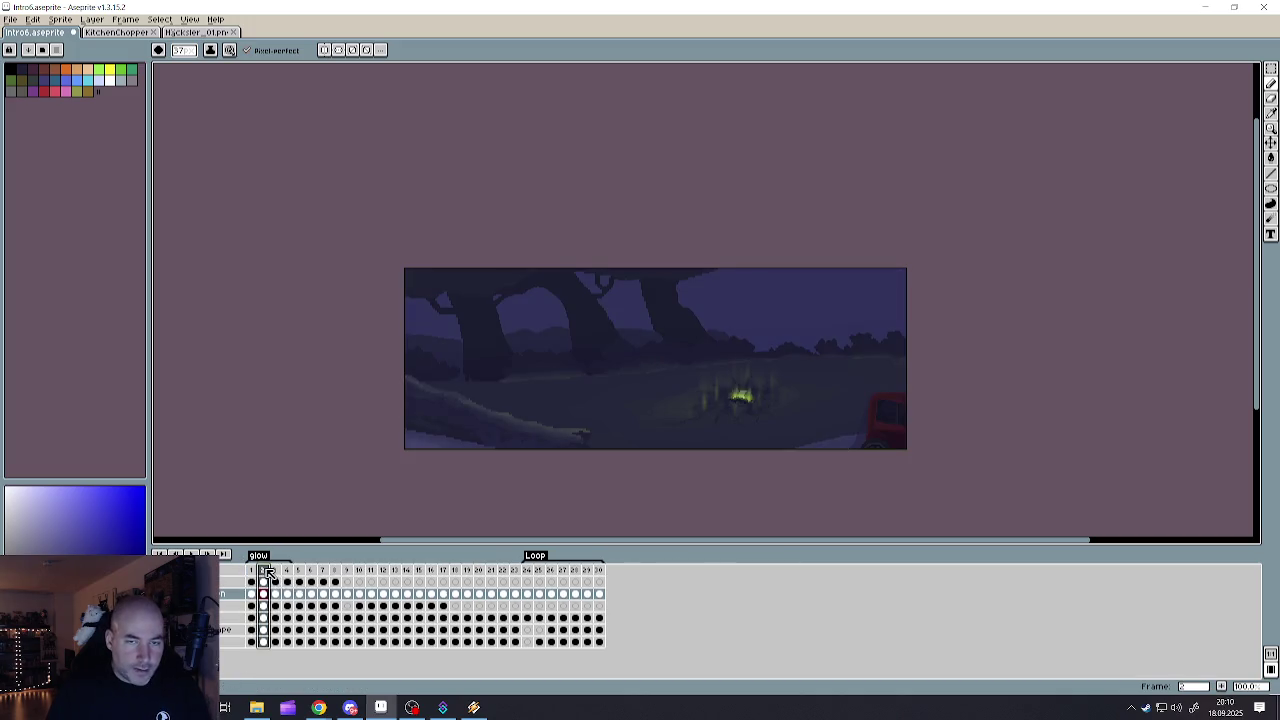
{"action": "left_click", "coordinate": [322, 571]}
{"action": "left_click", "coordinate": [360, 571]}
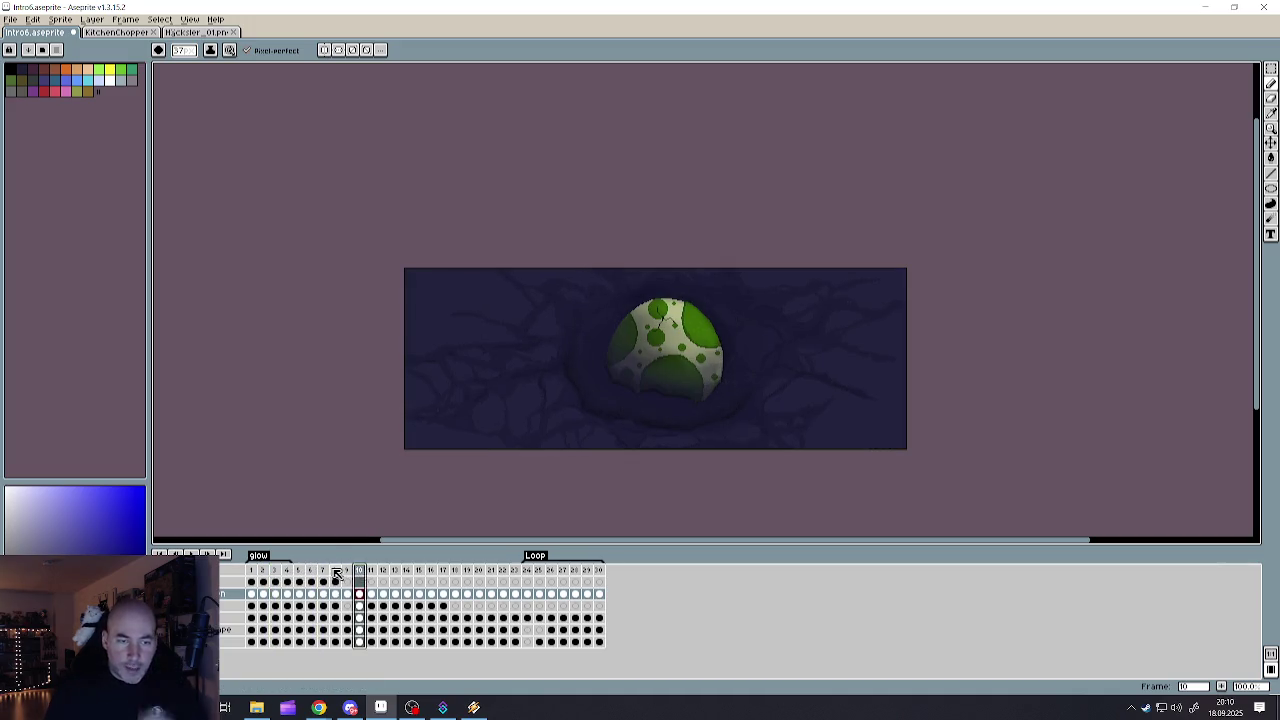
{"action": "left_click", "coordinate": [322, 571]}
{"action": "left_click", "coordinate": [418, 571]}
{"action": "left_click", "coordinate": [455, 571]}
{"action": "left_click", "coordinate": [322, 571]}
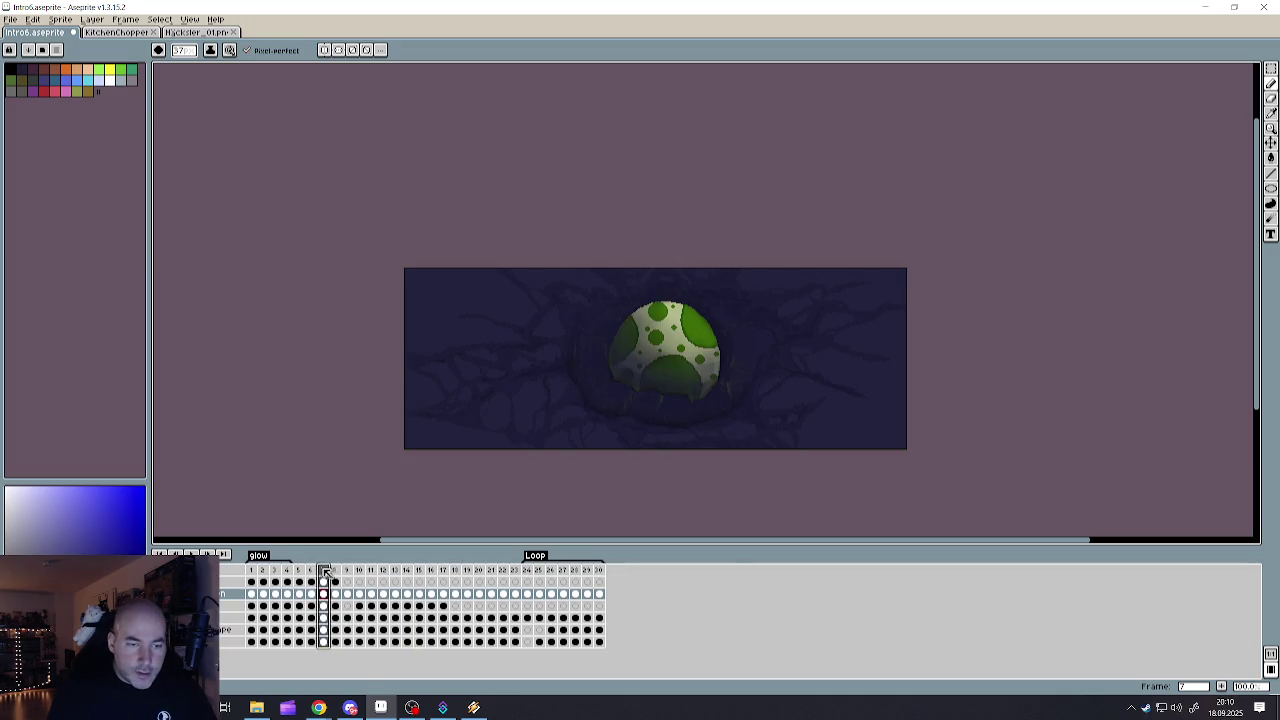
{"action": "left_click", "coordinate": [298, 571]}
{"action": "left_click", "coordinate": [286, 571]}
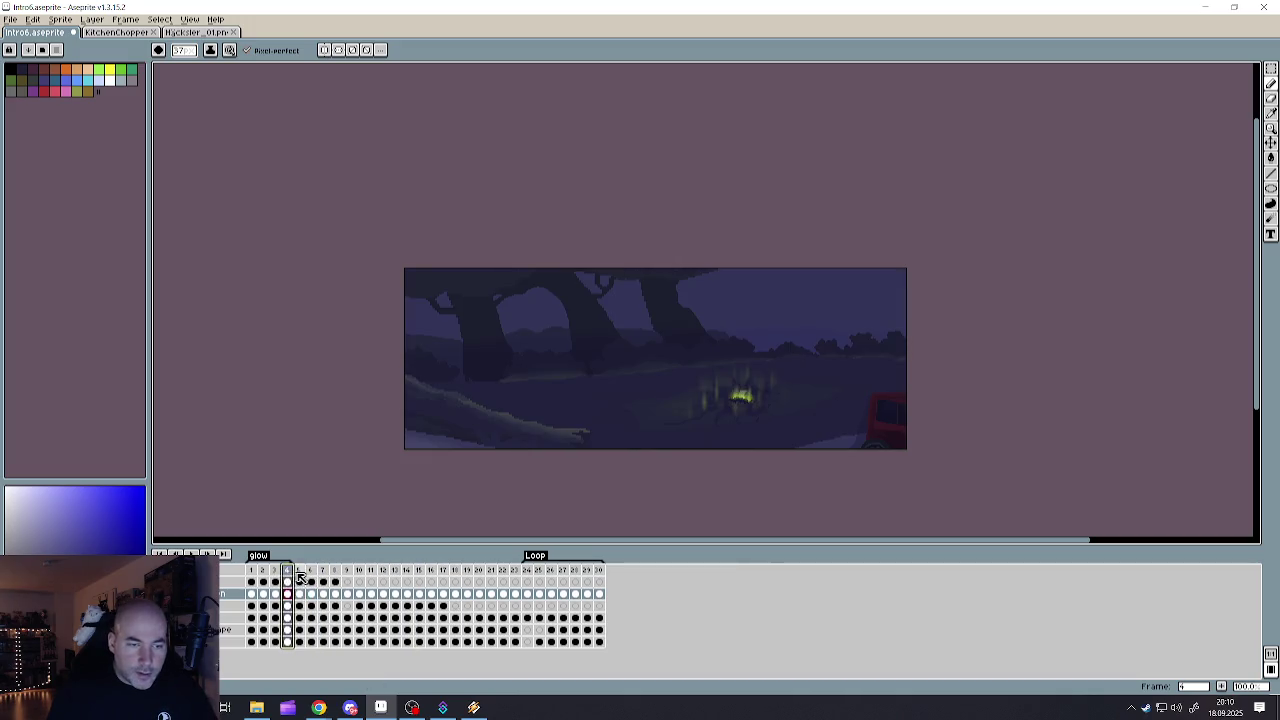
{"action": "left_click", "coordinate": [299, 572]}
{"action": "left_click", "coordinate": [290, 574]}
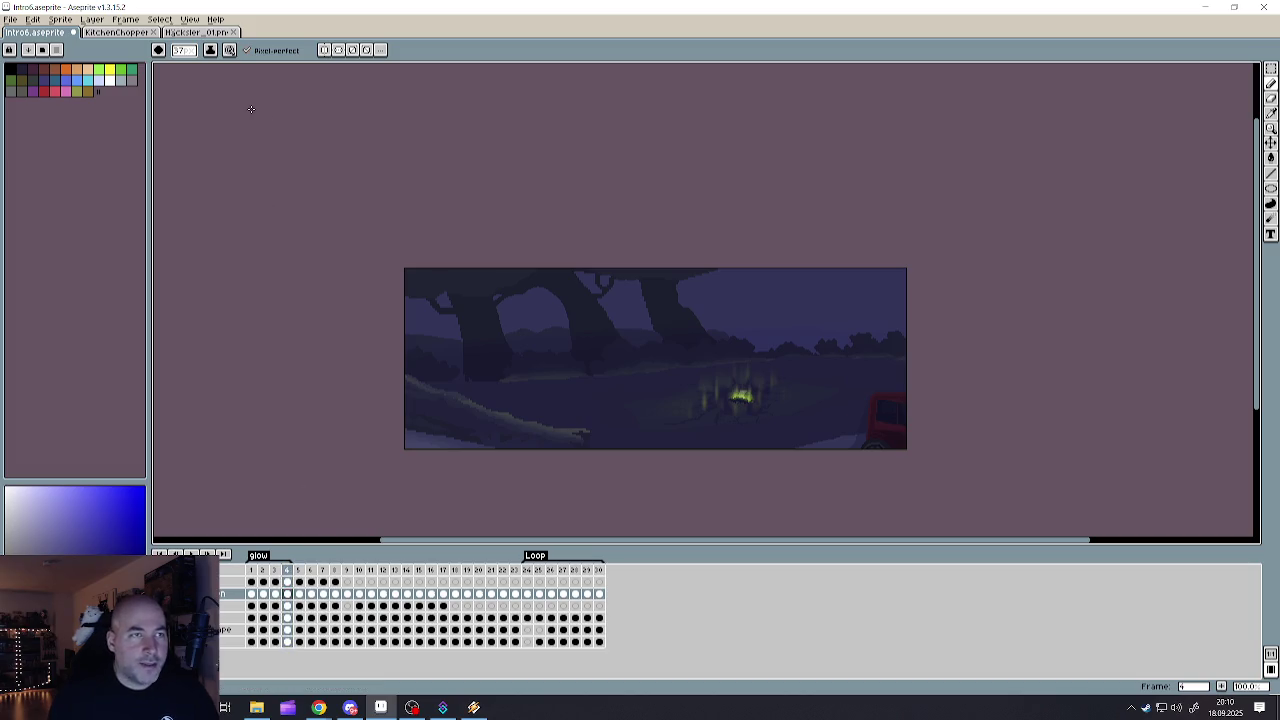
{"action": "left_click", "coordinate": [18, 22]}
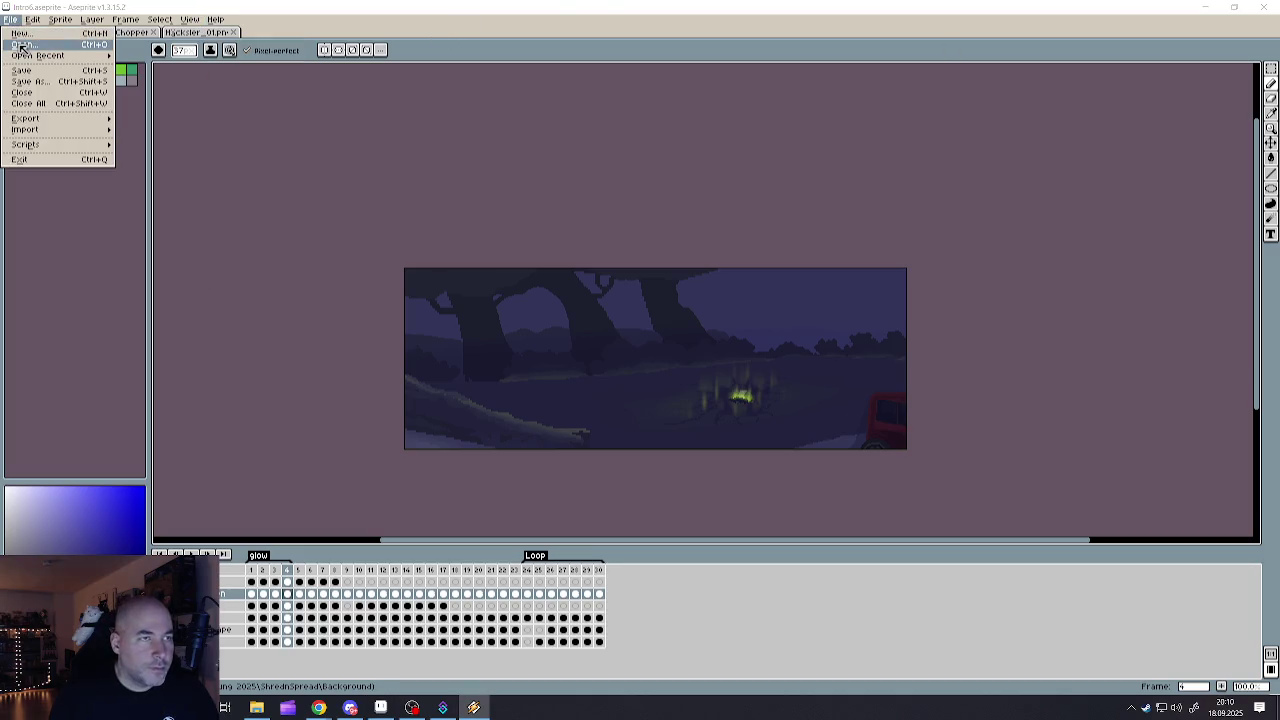
{"action": "left_click", "coordinate": [21, 46]}
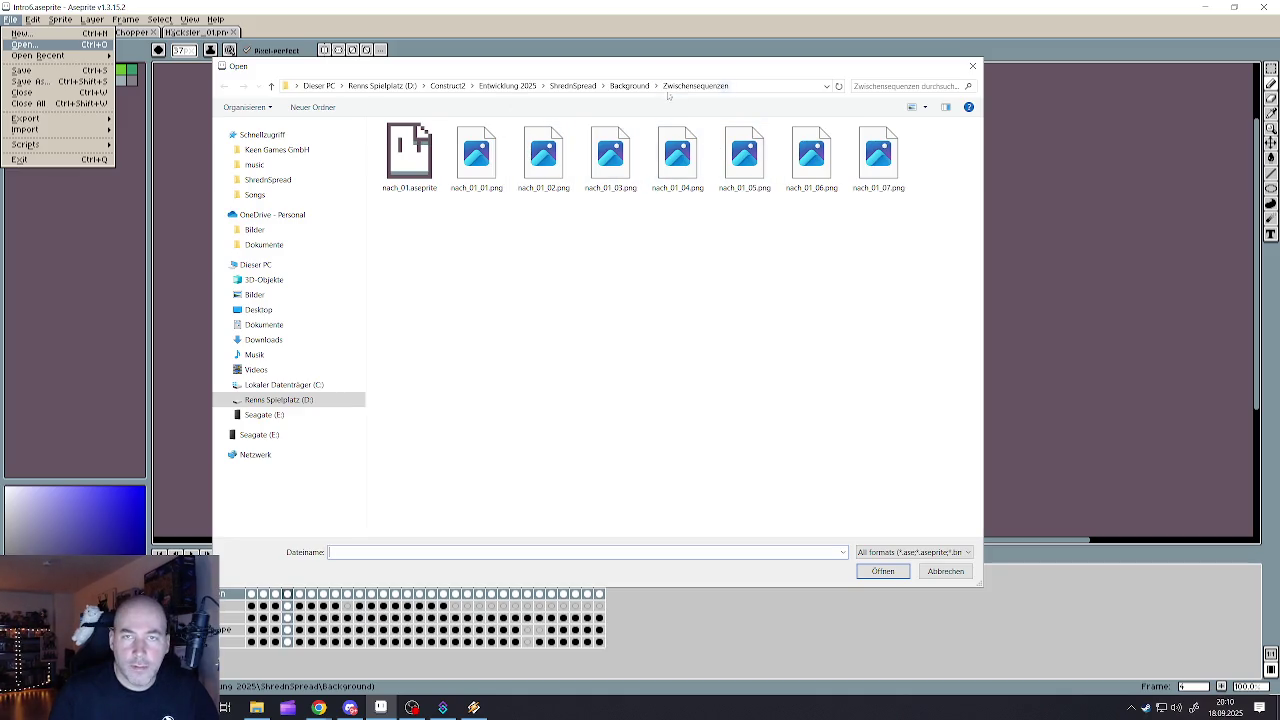
- Go to the Background folder, open Wald.aseprite to look at it, then close it
{"action": "left_click", "coordinate": [633, 87]}
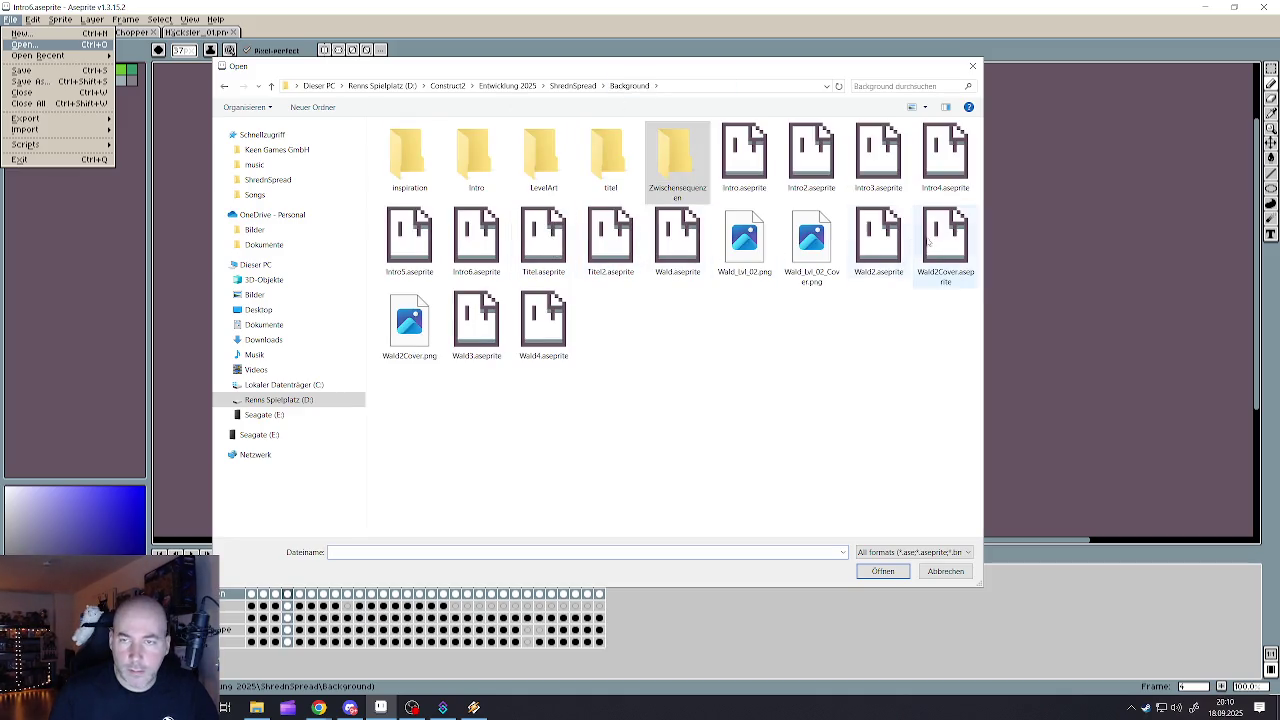
{"action": "left_click", "coordinate": [945, 165]}
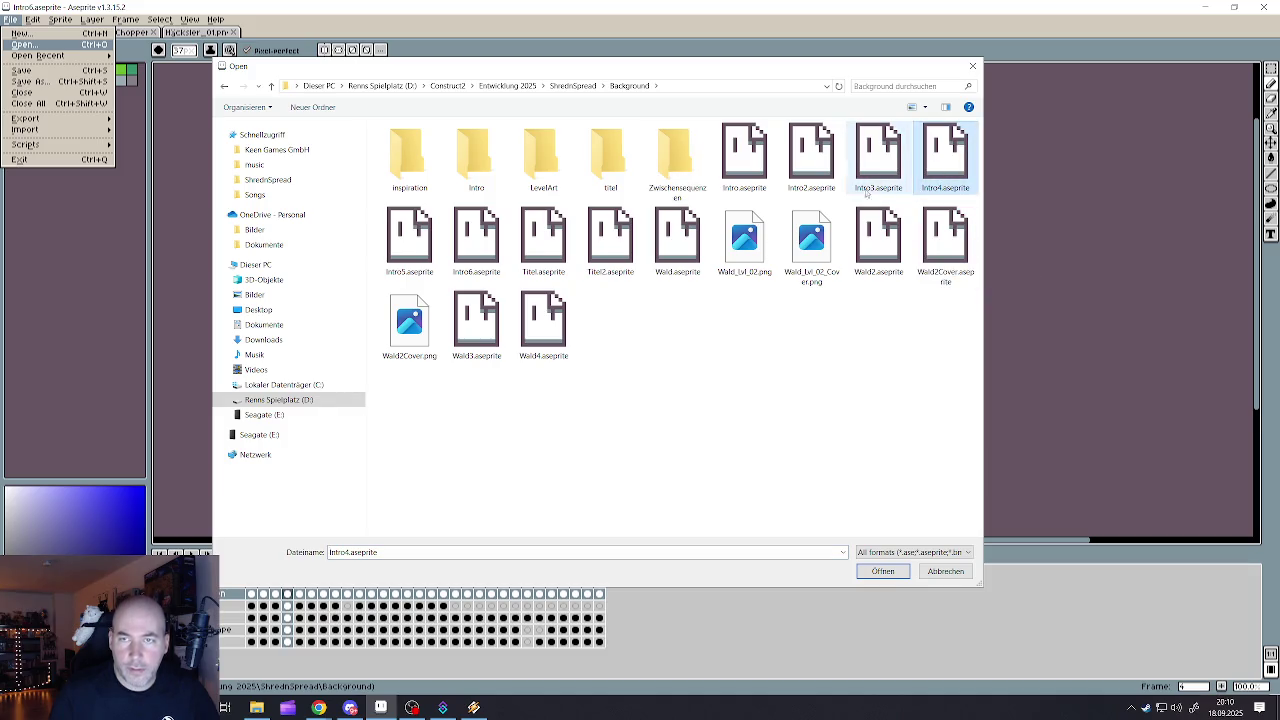
{"action": "left_click", "coordinate": [664, 271]}
{"action": "left_click", "coordinate": [883, 571]}
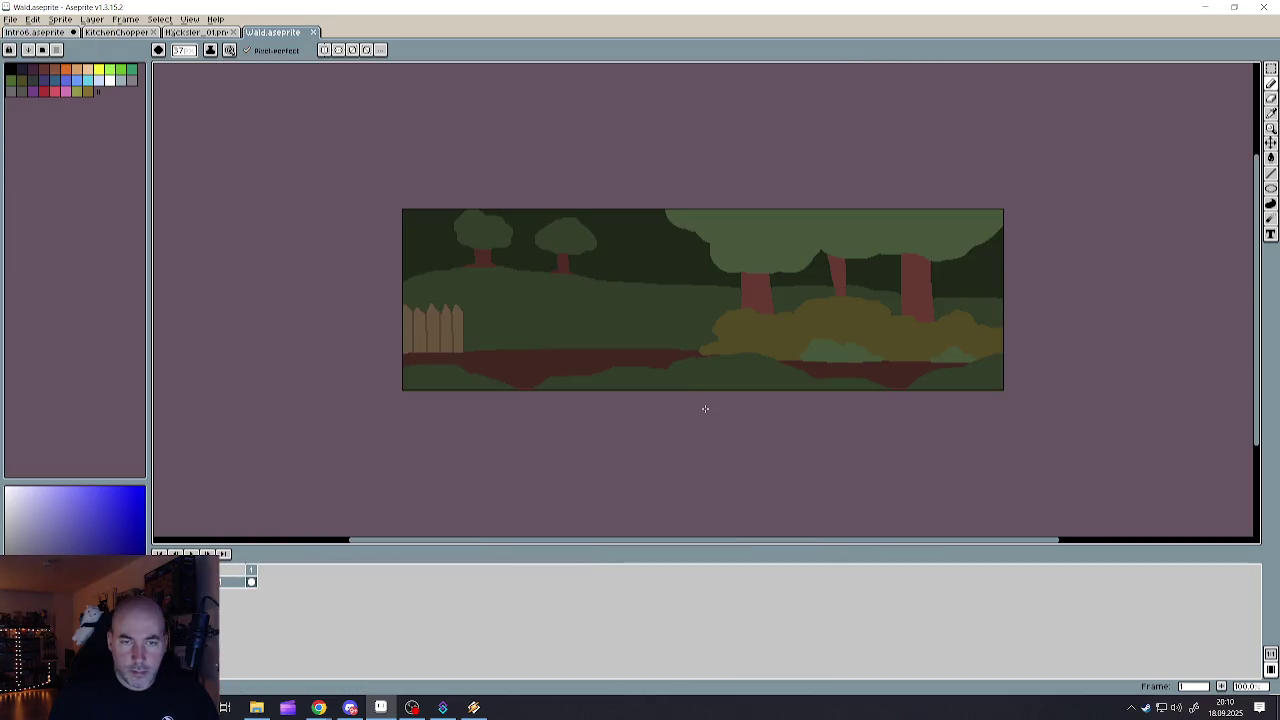
{"action": "left_click_drag", "start_coordinate": [718, 386], "coordinate": [690, 386]}
{"action": "left_click", "coordinate": [313, 32]}
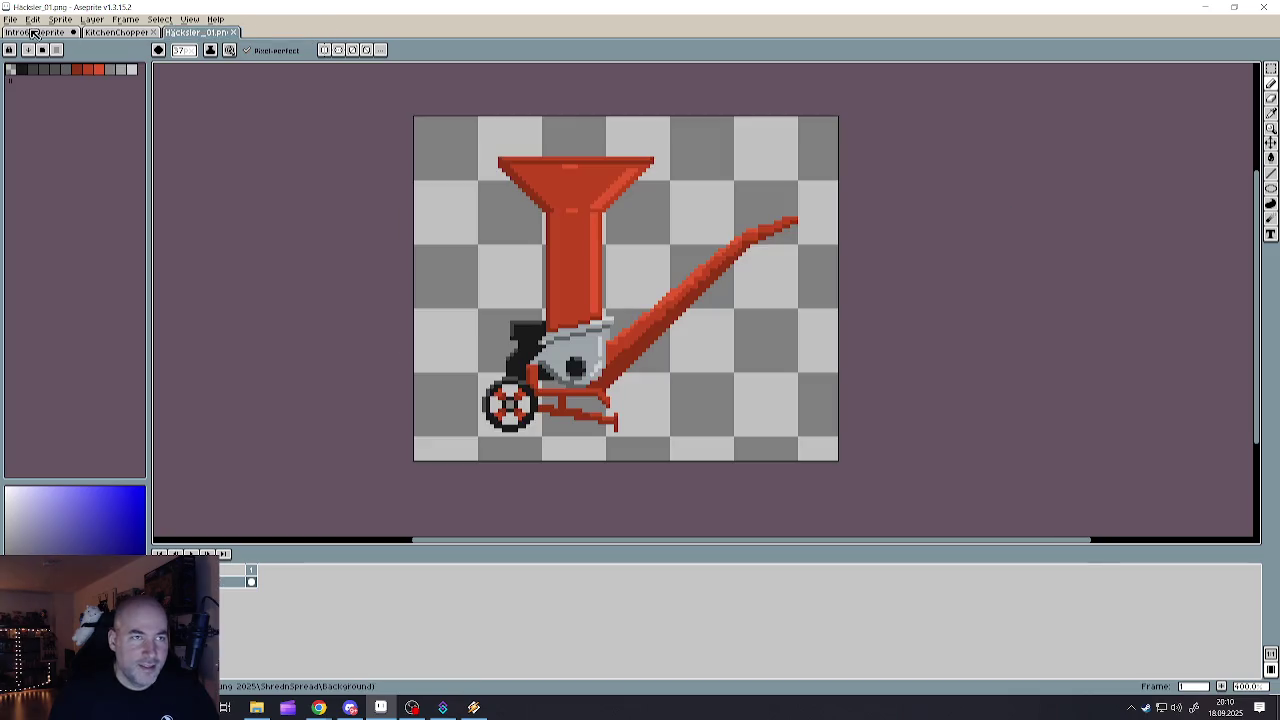
- Open Wald4.aseprite to inspect it, then close it
{"action": "left_click", "coordinate": [9, 19]}
{"action": "left_click", "coordinate": [22, 44]}
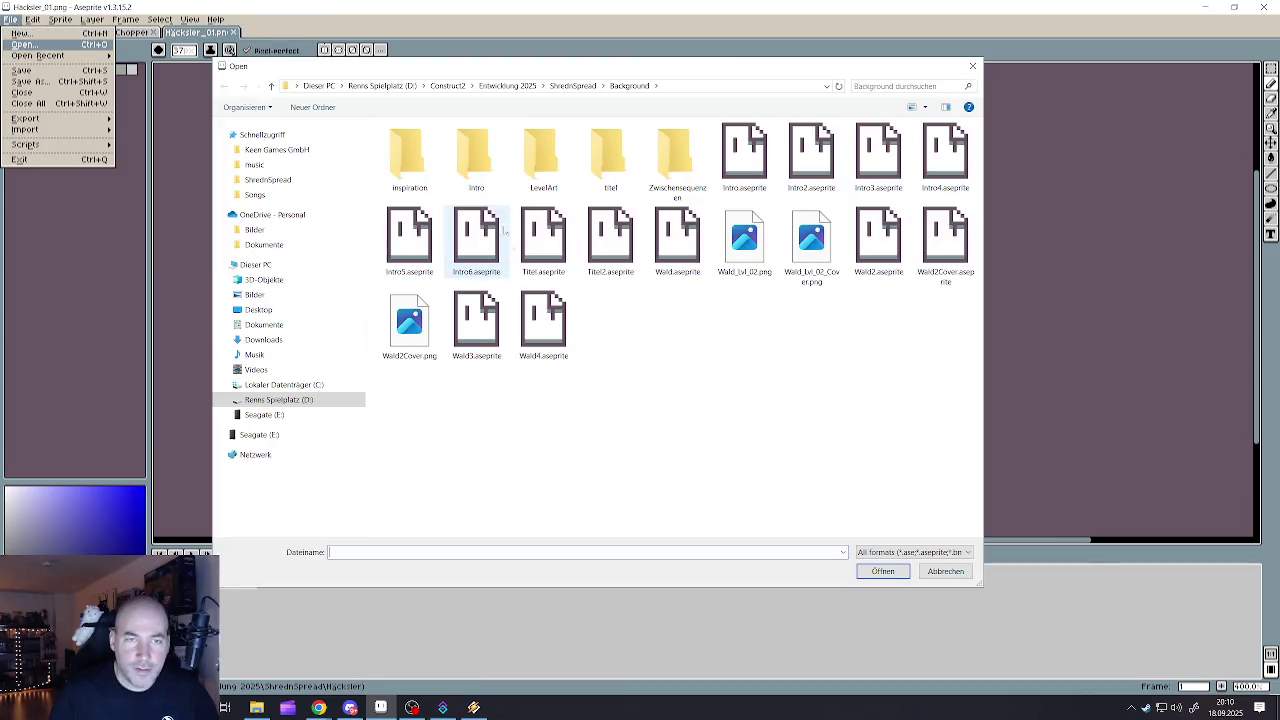
{"action": "left_click", "coordinate": [530, 330]}
{"action": "left_click", "coordinate": [861, 574]}
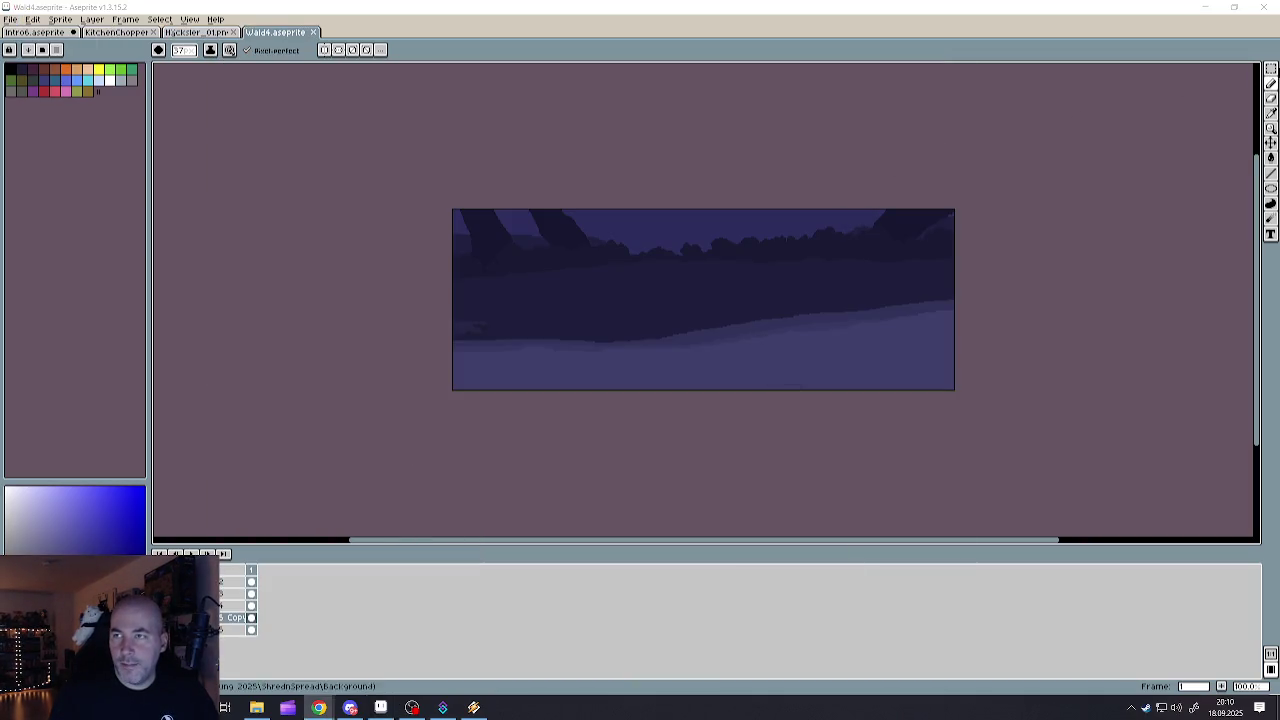
{"action": "left_click", "coordinate": [1270, 68]}
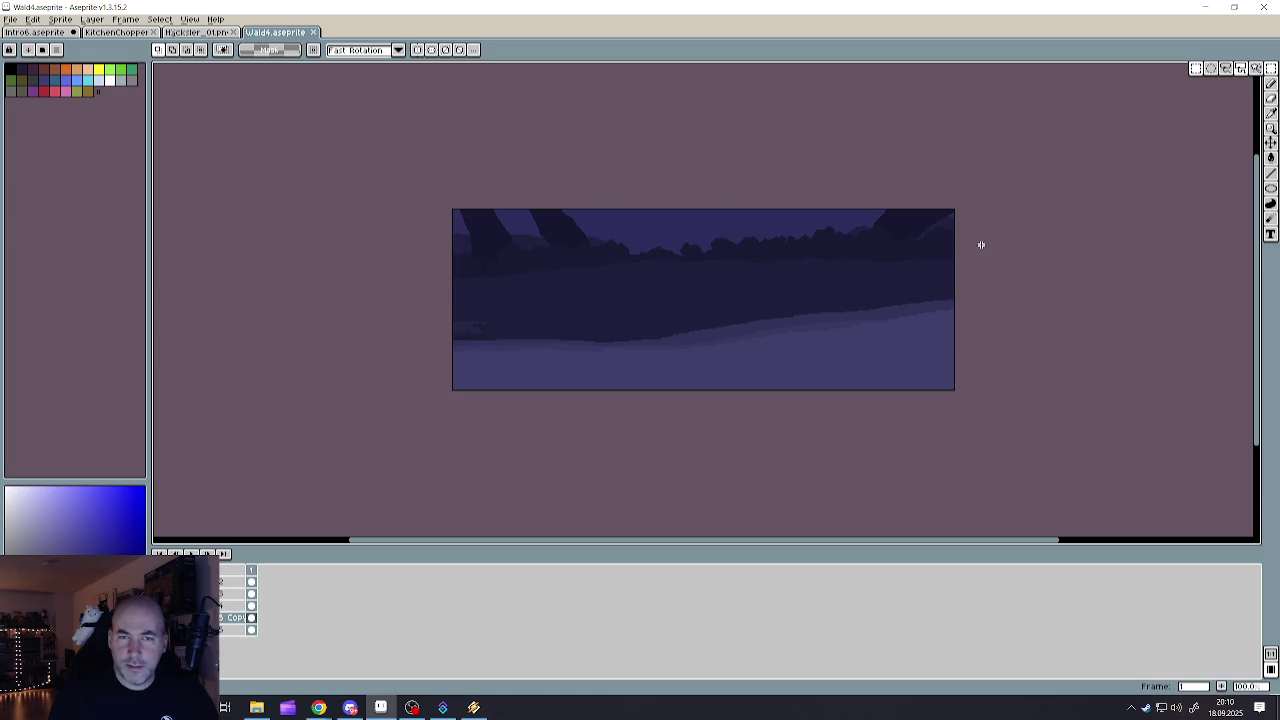
{"action": "left_click", "coordinate": [318, 33]}
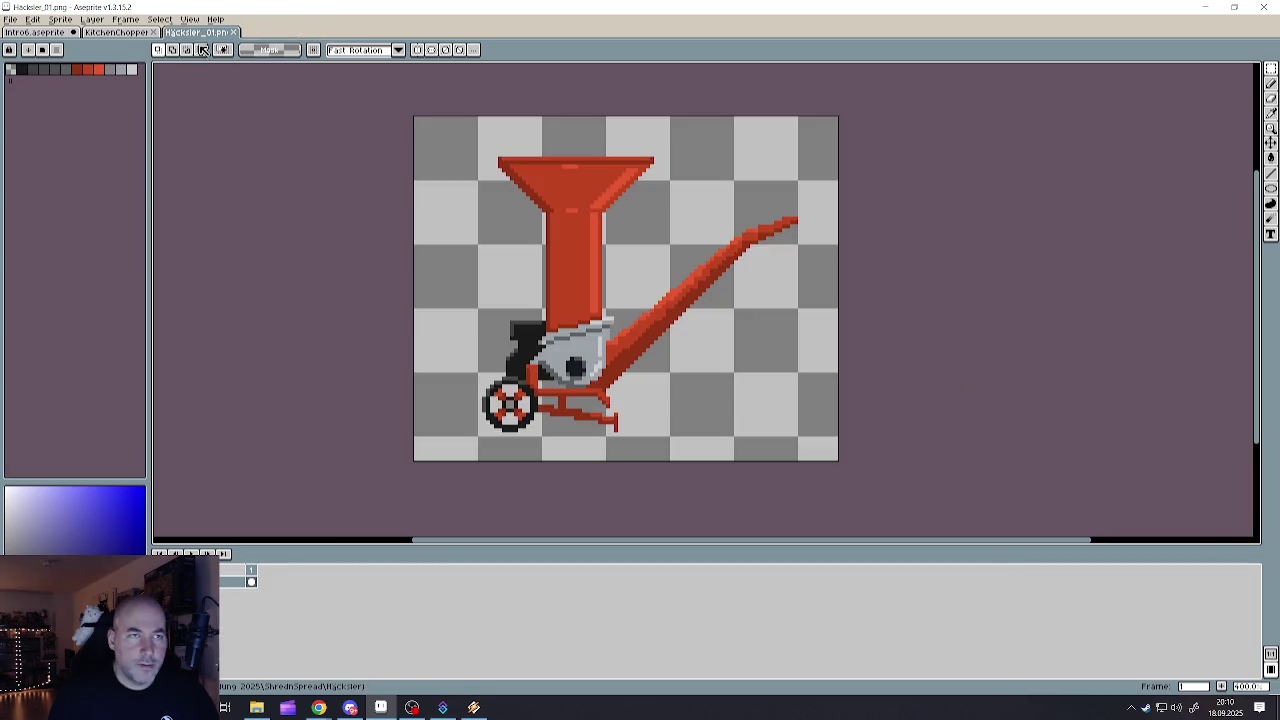
- Open Wald3.aseprite with the tree sprite, then close it
{"action": "left_click", "coordinate": [10, 19]}
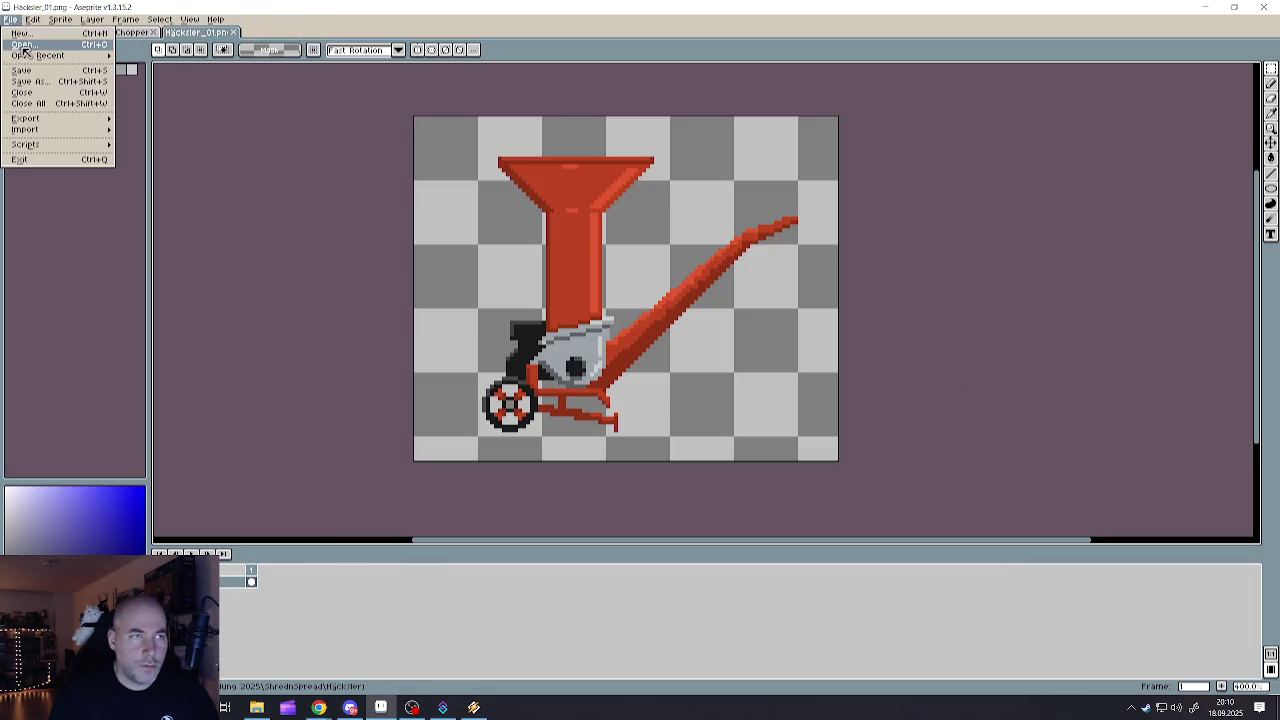
{"action": "left_click", "coordinate": [24, 45]}
{"action": "left_click", "coordinate": [482, 338]}
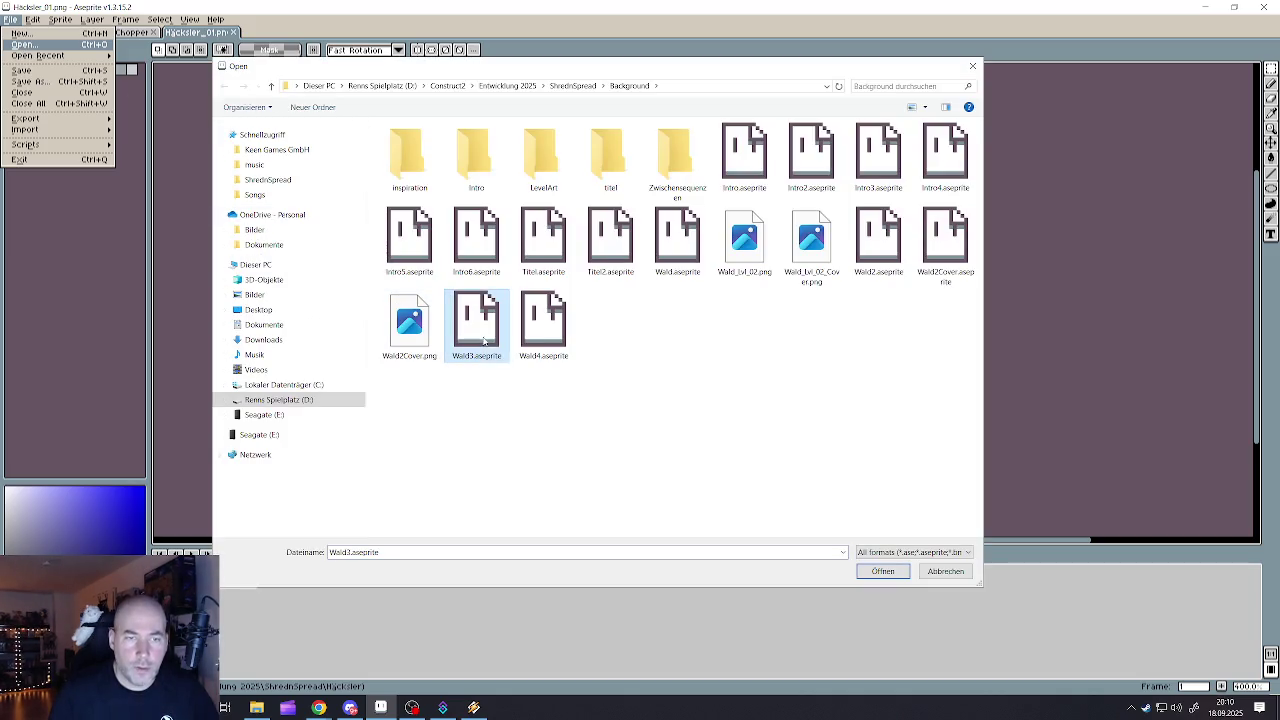
{"action": "left_click", "coordinate": [882, 571]}
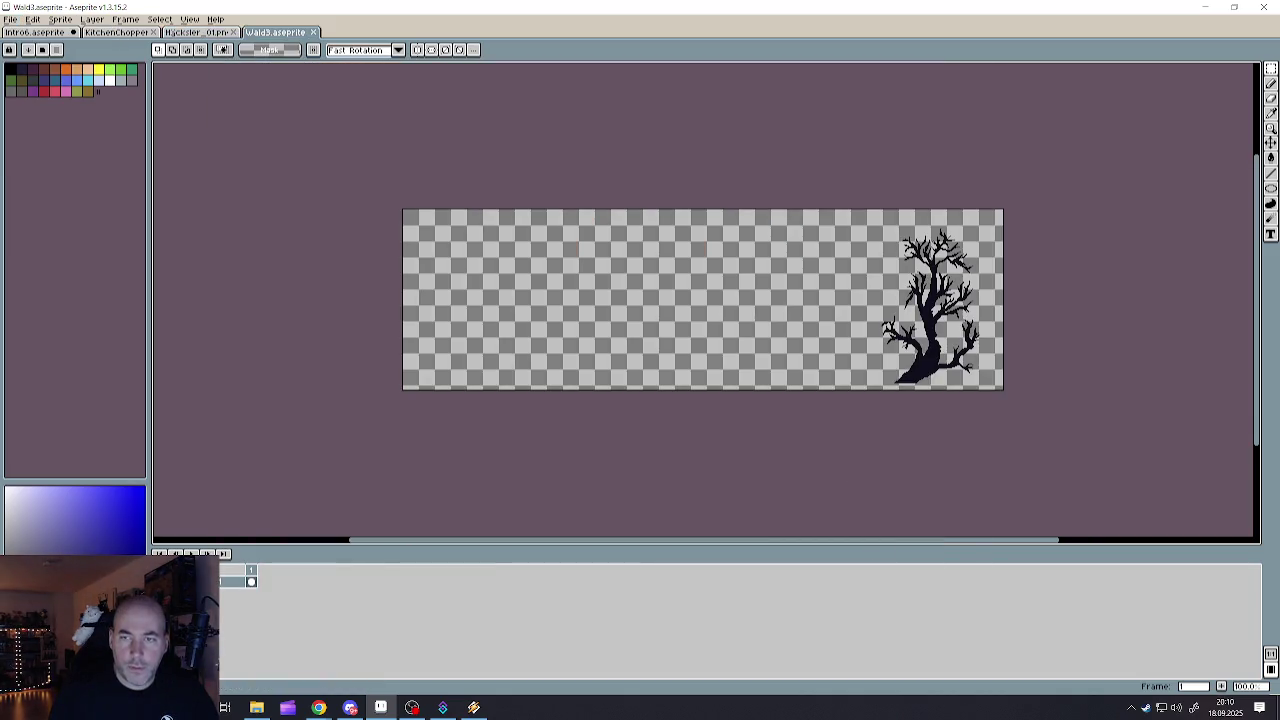
{"action": "left_click", "coordinate": [315, 33]}
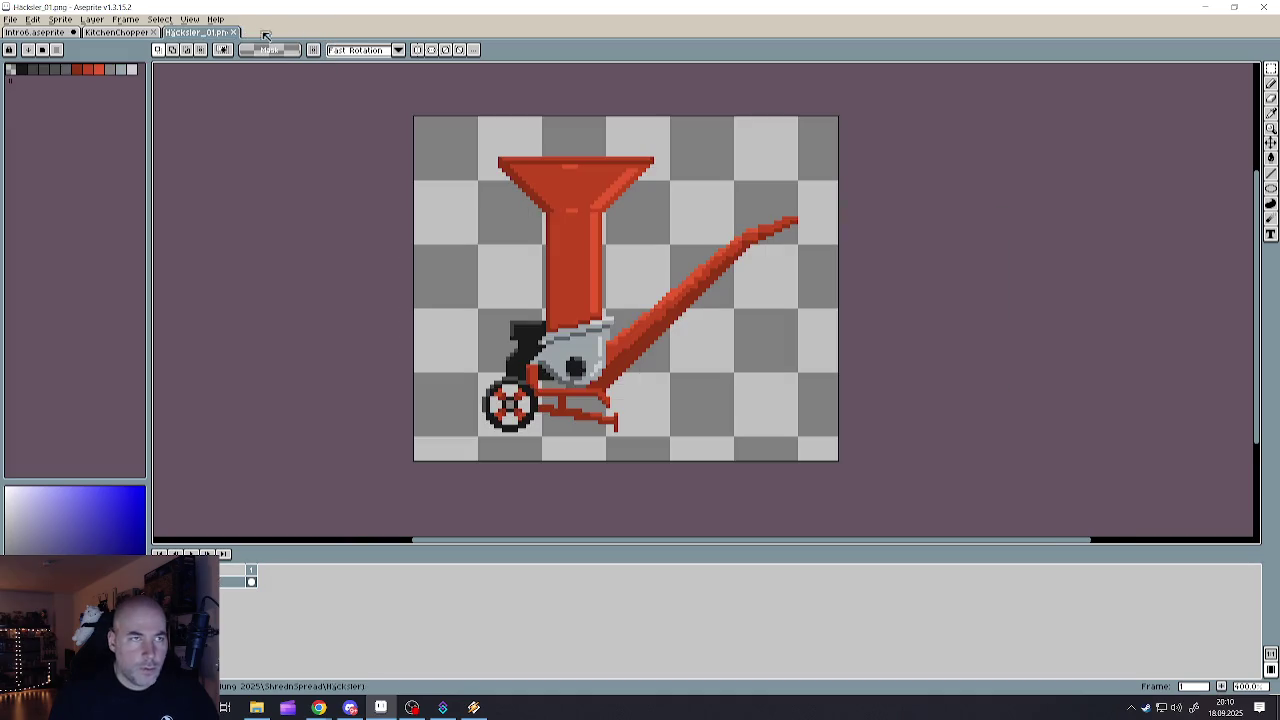
- Open the Wald_Lvl_02_Cover.png forest image, then close it
{"action": "left_click", "coordinate": [10, 19]}
{"action": "left_click", "coordinate": [18, 46]}
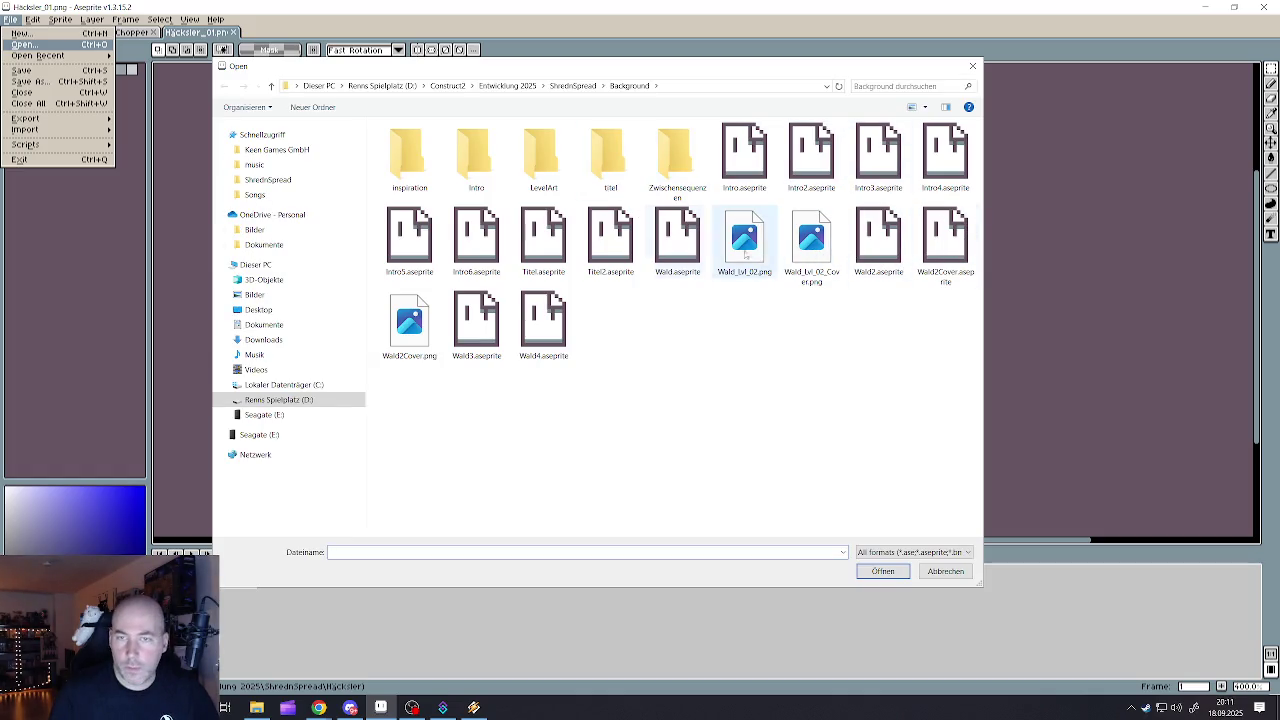
{"action": "left_click", "coordinate": [824, 266]}
{"action": "left_click", "coordinate": [883, 571]}
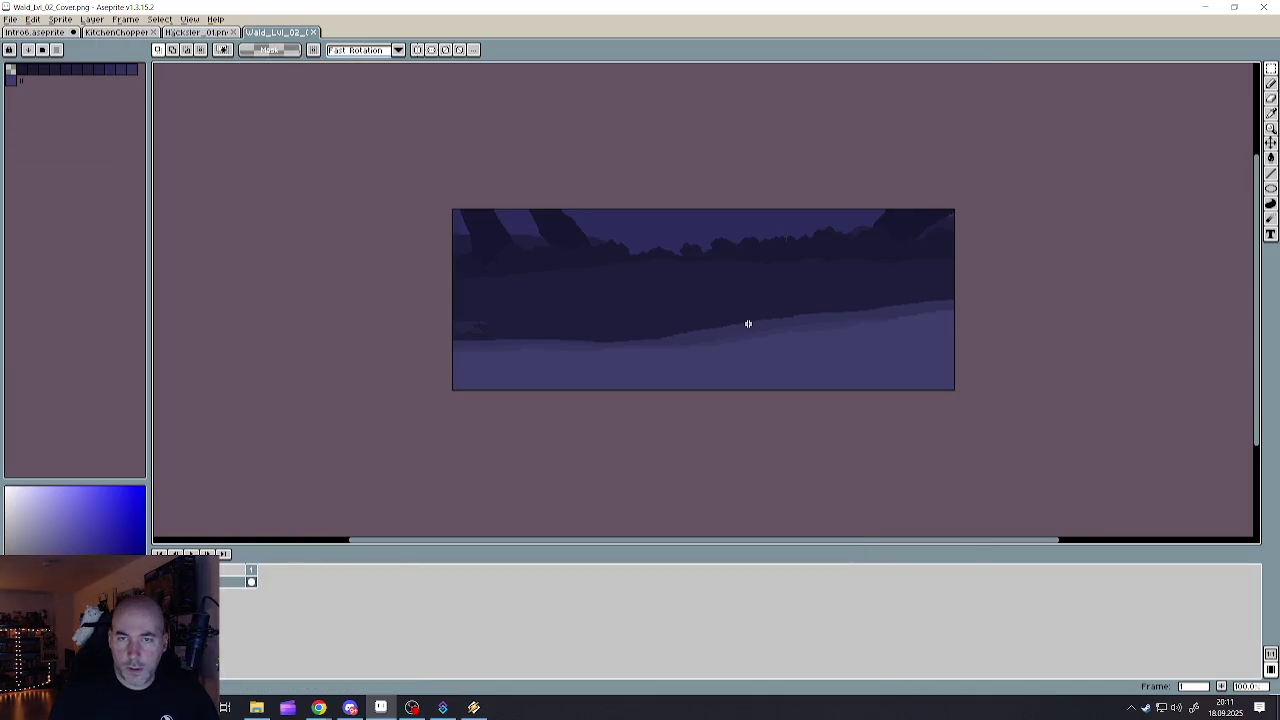
{"action": "left_click", "coordinate": [316, 33]}
- Reopen the Open dialog and select Wald.aseprite in the Background folder
{"action": "left_click", "coordinate": [10, 19]}
{"action": "left_click", "coordinate": [22, 44]}
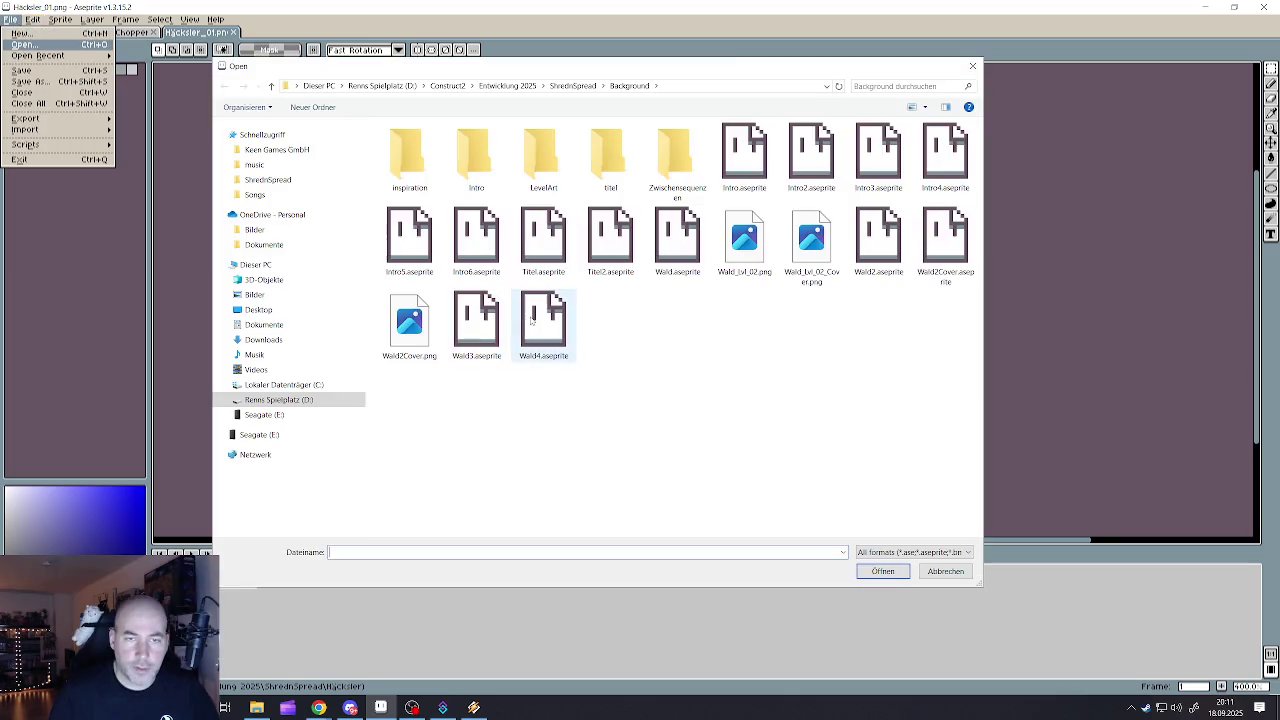
{"action": "left_click", "coordinate": [744, 240]}
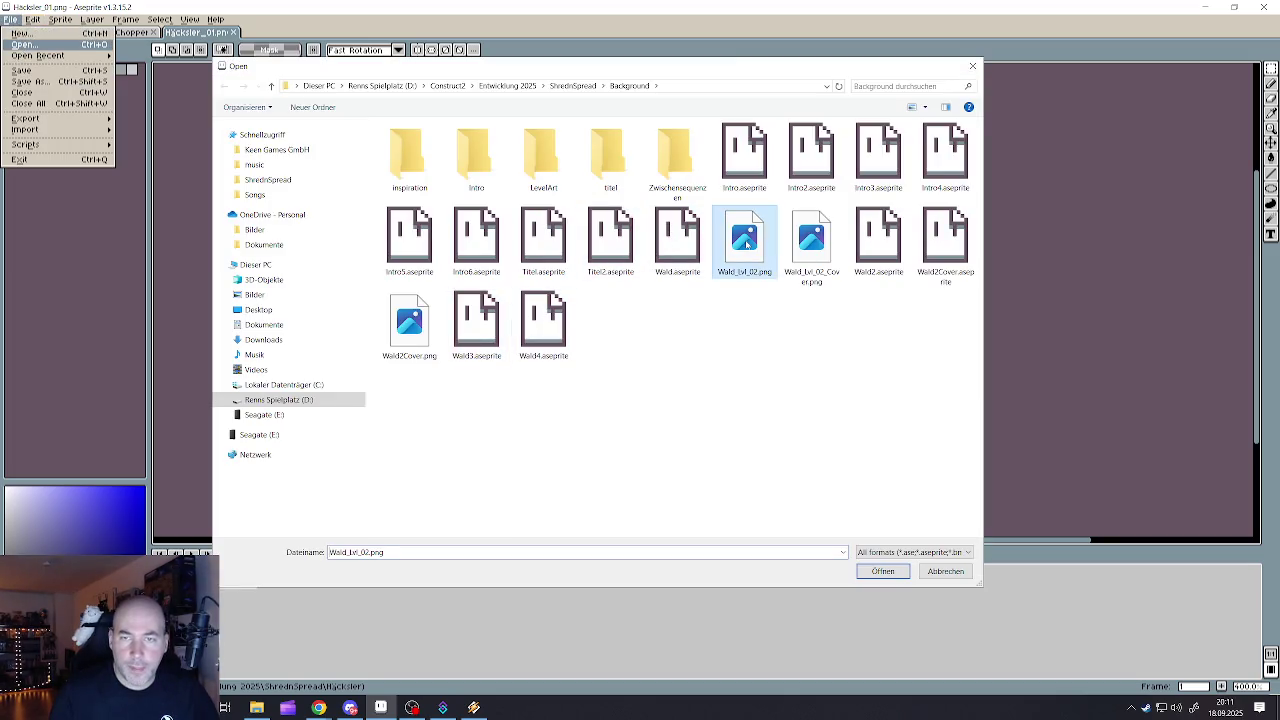
{"action": "left_click", "coordinate": [808, 240]}
{"action": "left_click", "coordinate": [750, 241]}
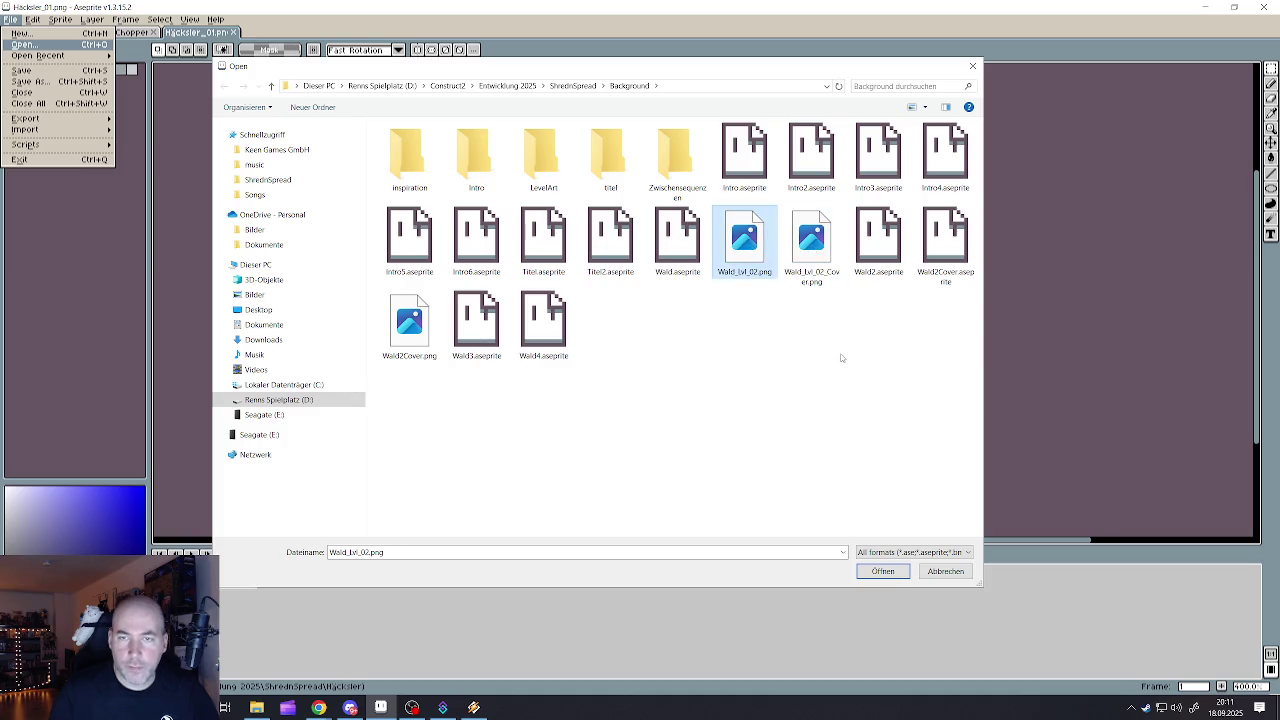
{"action": "left_click", "coordinate": [409, 325]}
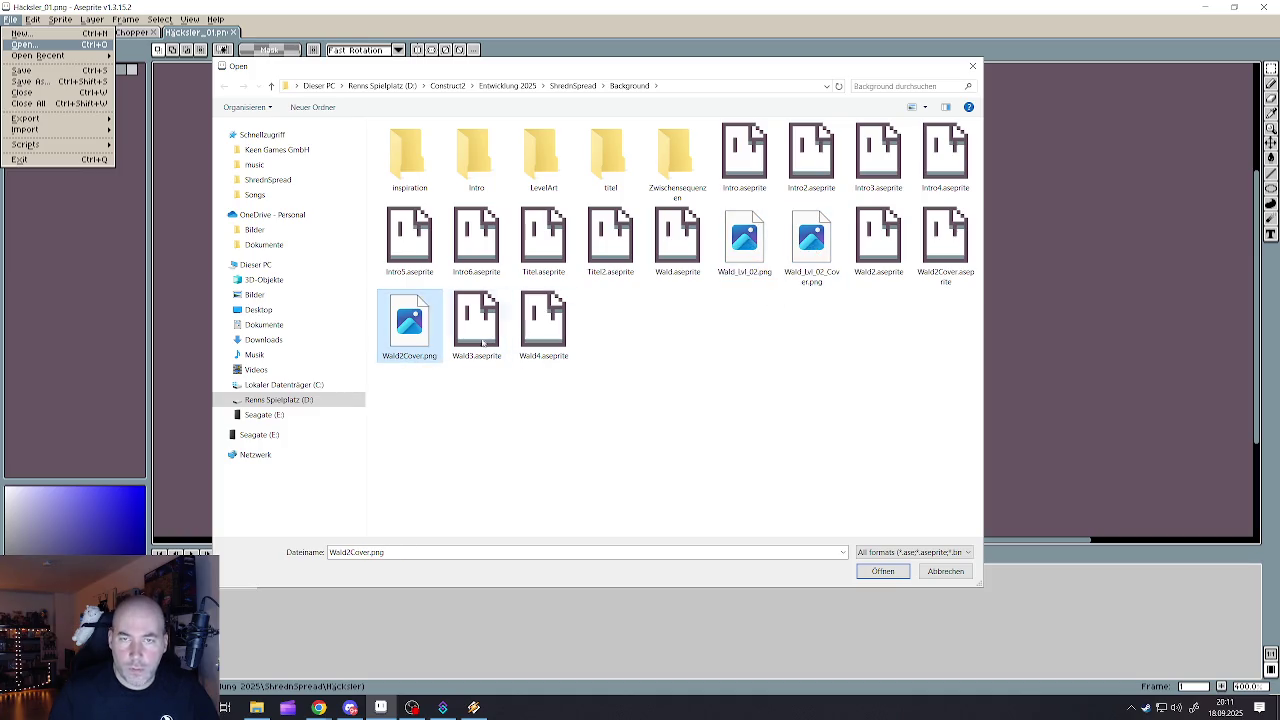
{"action": "left_click", "coordinate": [686, 253]}
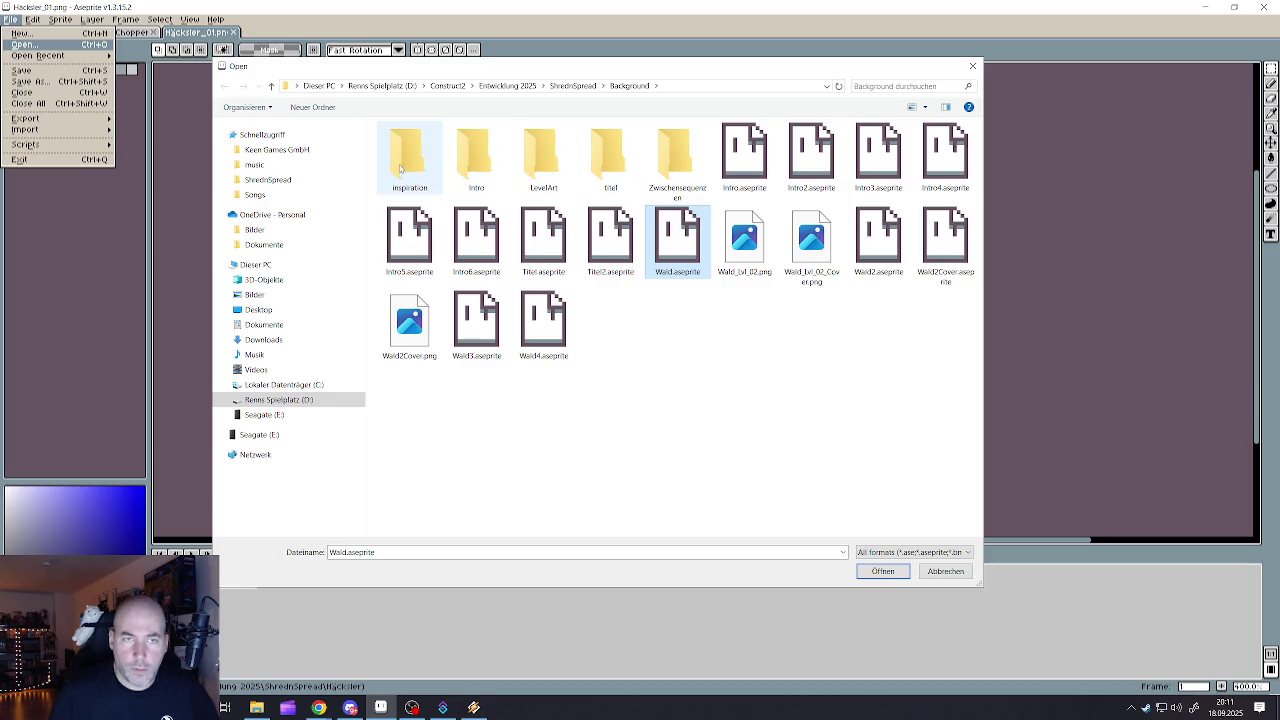
- Enter the Intro folder and open Intro2.aseprite
{"action": "double_click", "coordinate": [474, 163]}
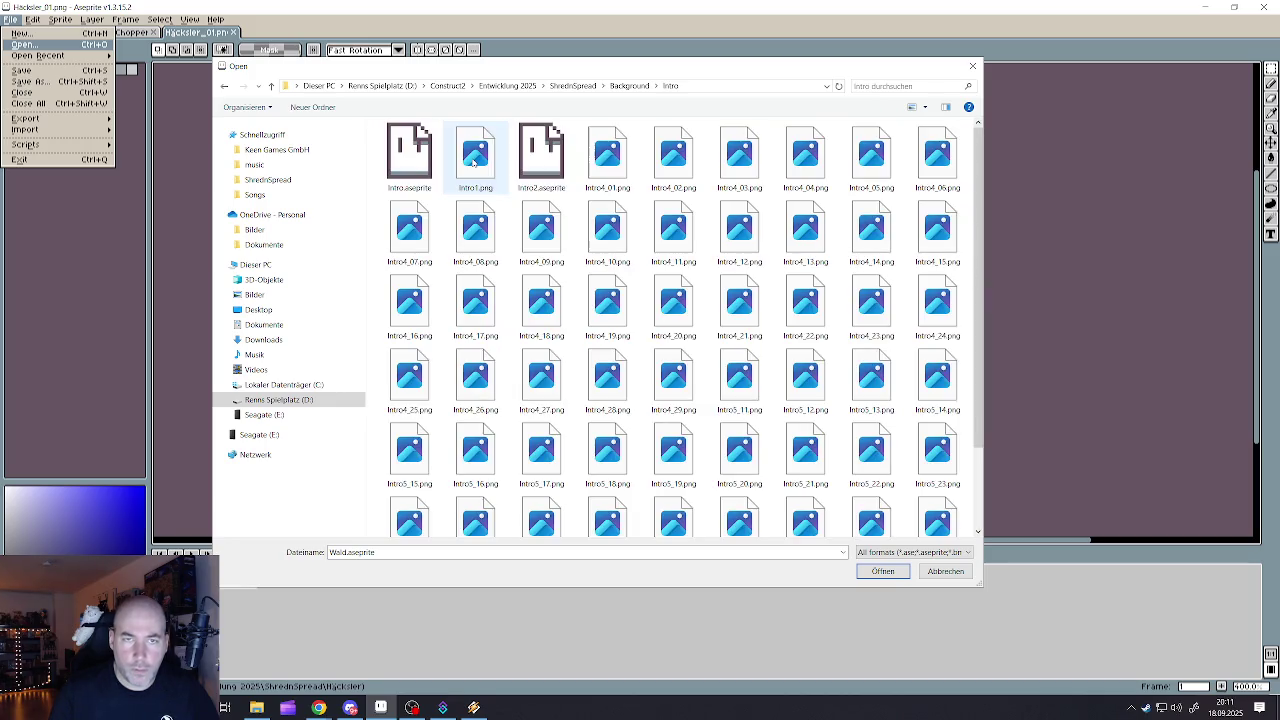
{"action": "scroll", "coordinate": [673, 305], "scroll_direction": "down", "scroll_amount": 2}
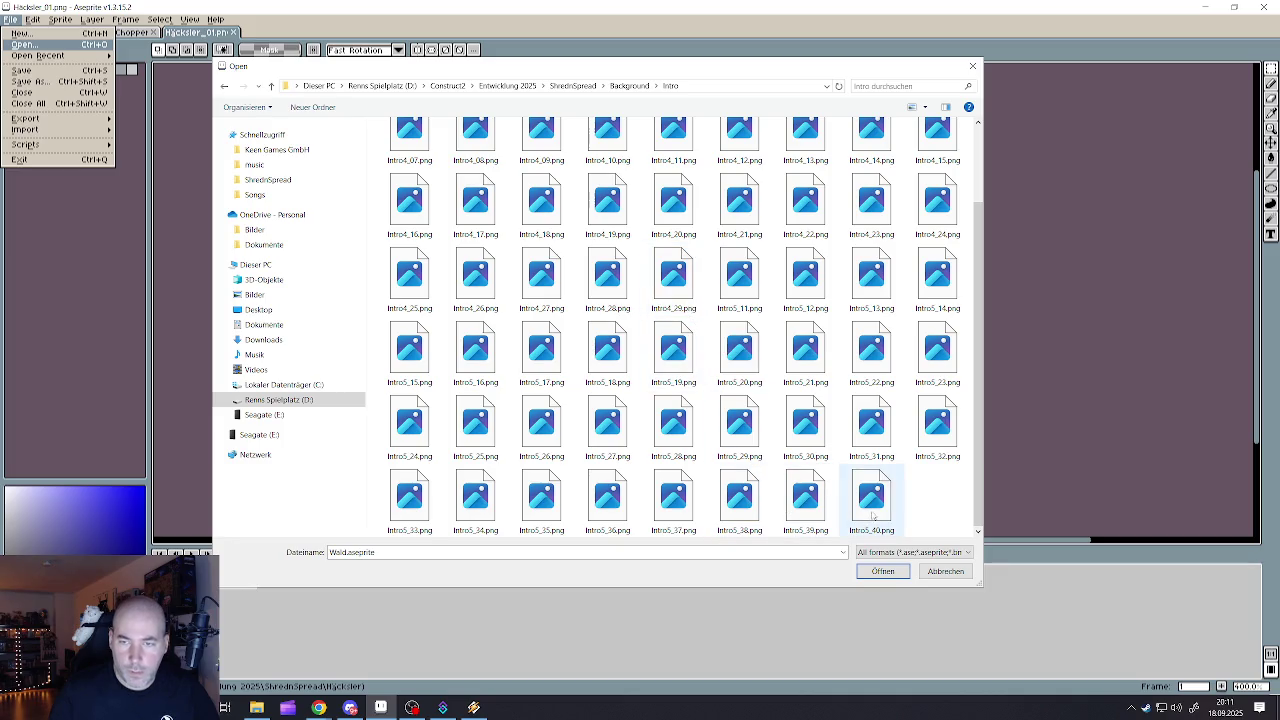
{"action": "scroll", "coordinate": [790, 260], "scroll_direction": "up", "scroll_amount": 2}
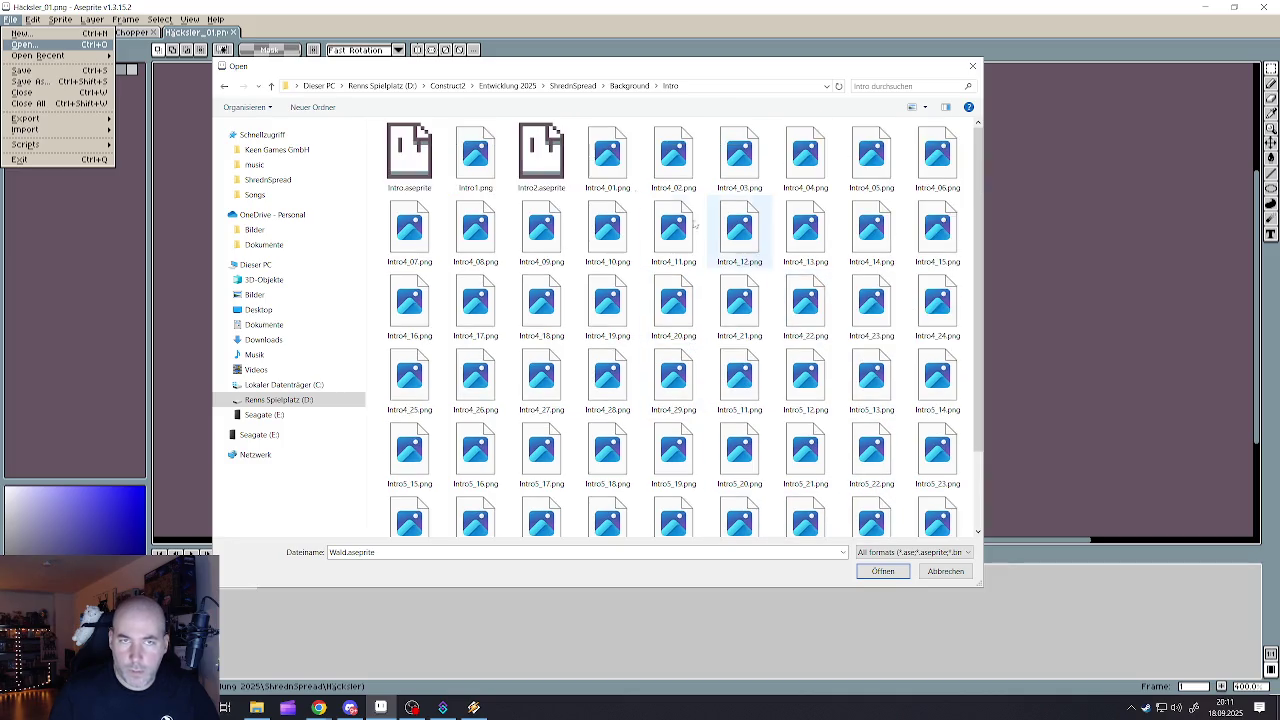
{"action": "left_click", "coordinate": [540, 155]}
{"action": "left_click", "coordinate": [882, 571]}
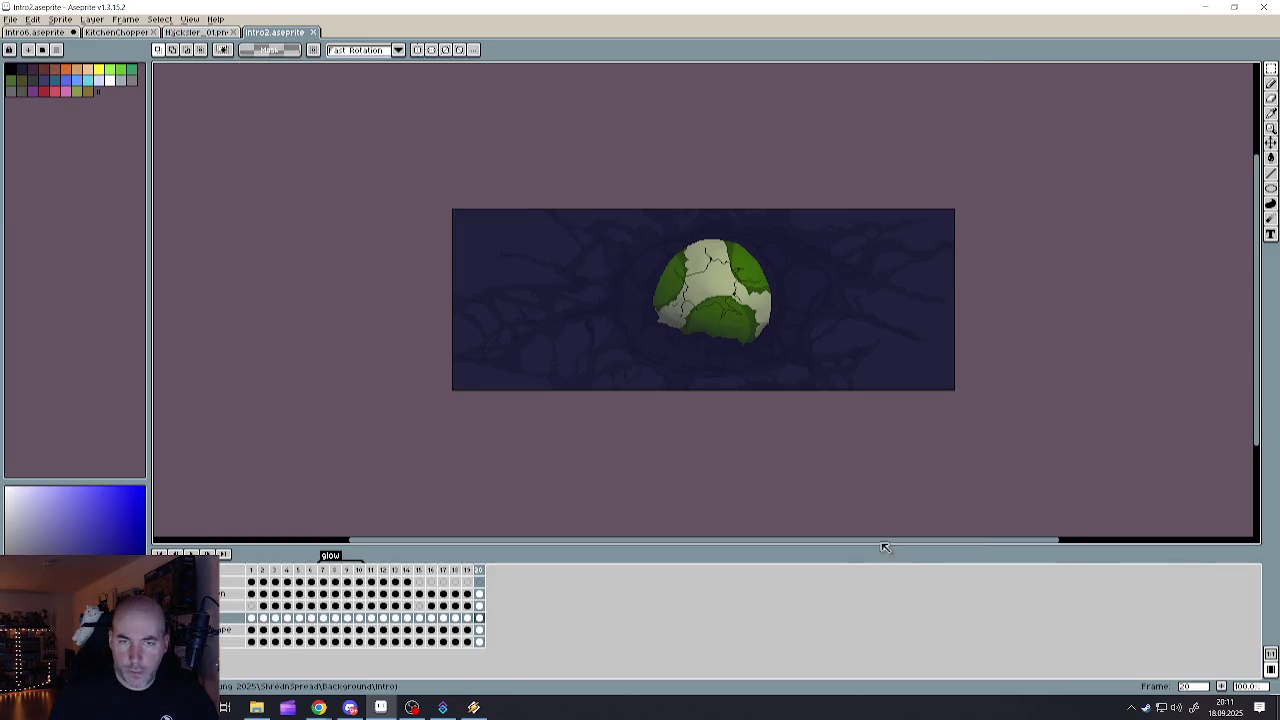
- View the cracked egg at frame 13, zooming in, then close Intro2
{"action": "left_click", "coordinate": [430, 570]}
{"action": "left_click", "coordinate": [396, 570]}
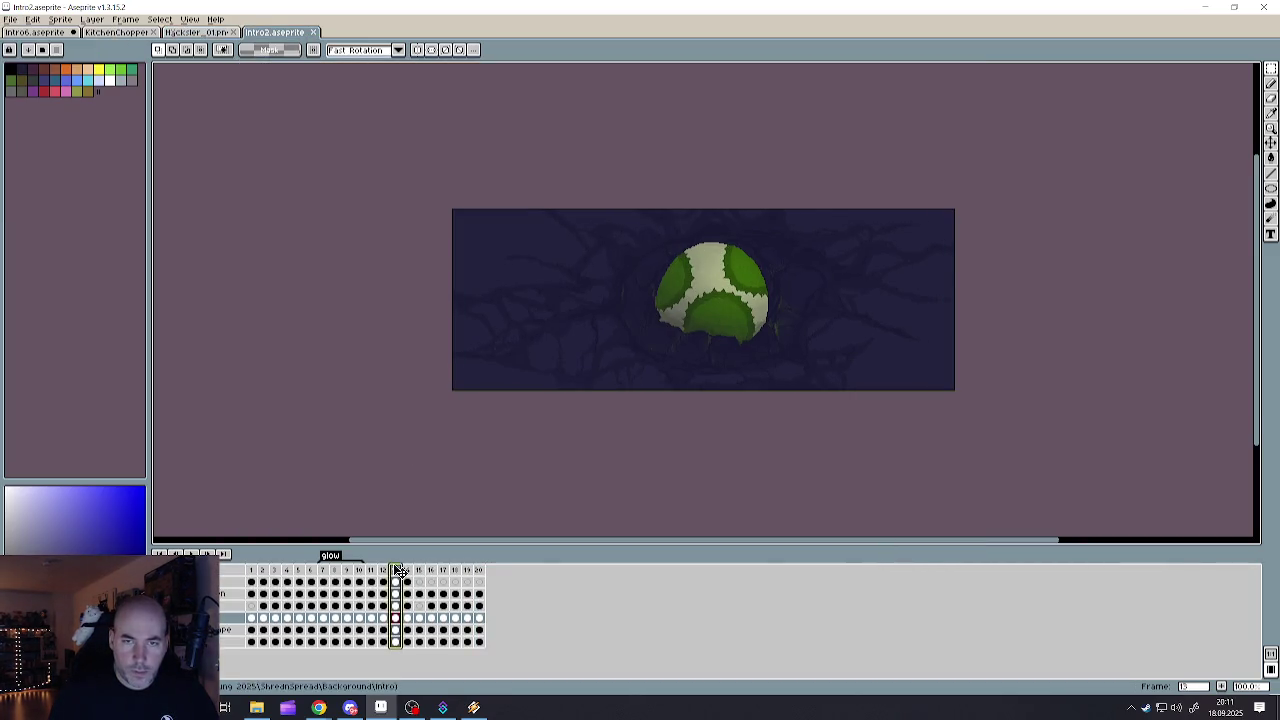
{"action": "scroll", "coordinate": [739, 318], "scroll_direction": "up", "scroll_amount": 1}
{"action": "scroll", "coordinate": [740, 305], "scroll_direction": "down", "scroll_amount": 2}
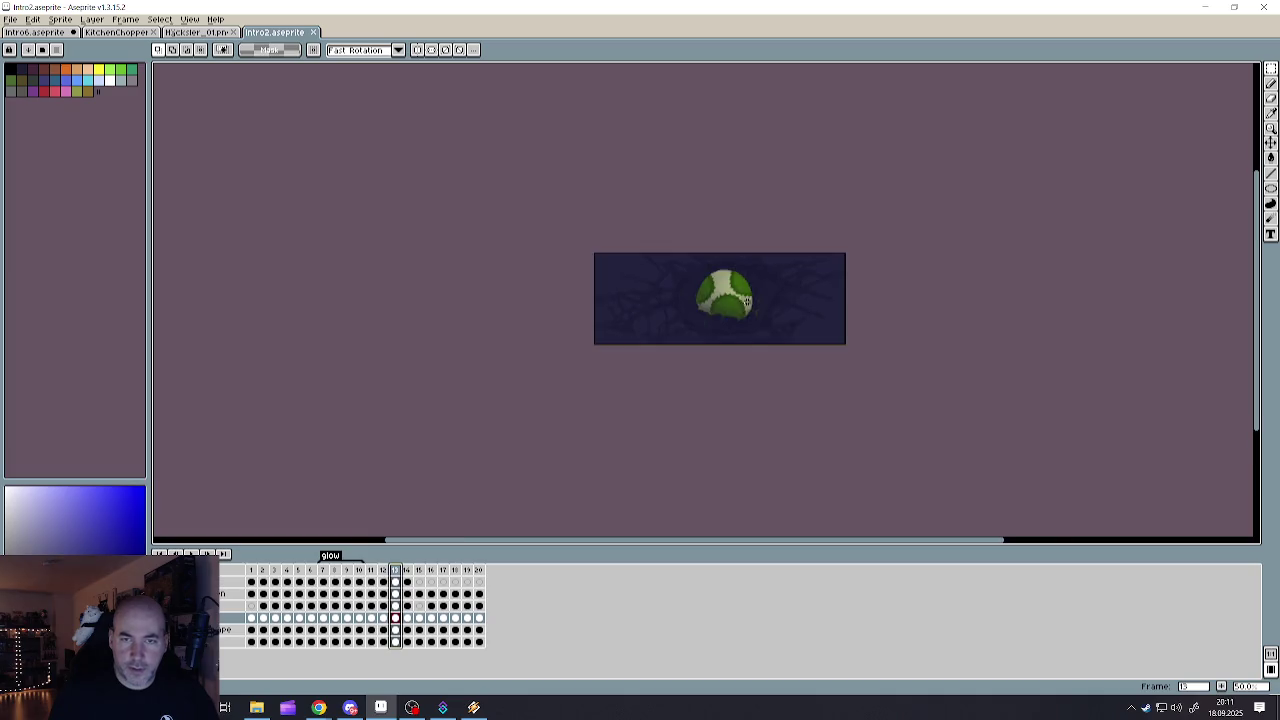
{"action": "scroll", "coordinate": [740, 297], "scroll_direction": "up", "scroll_amount": 2}
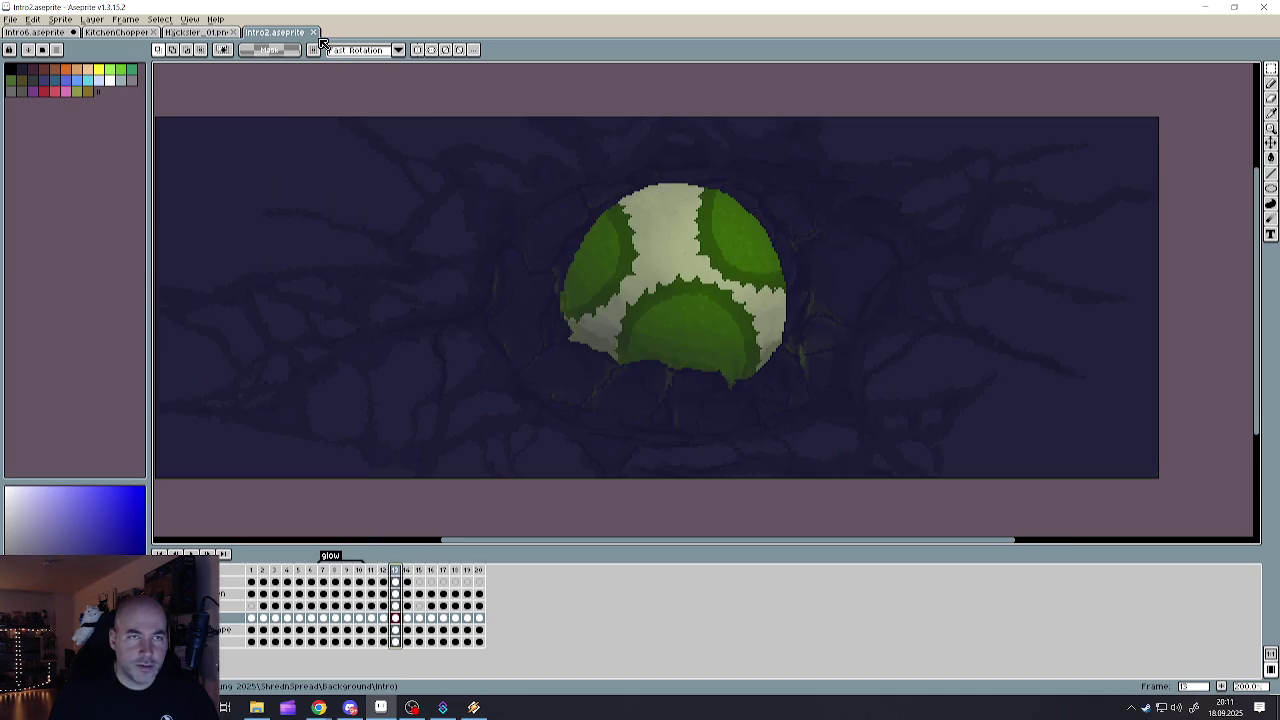
{"action": "left_click", "coordinate": [313, 32]}
{"action": "left_click", "coordinate": [10, 19]}
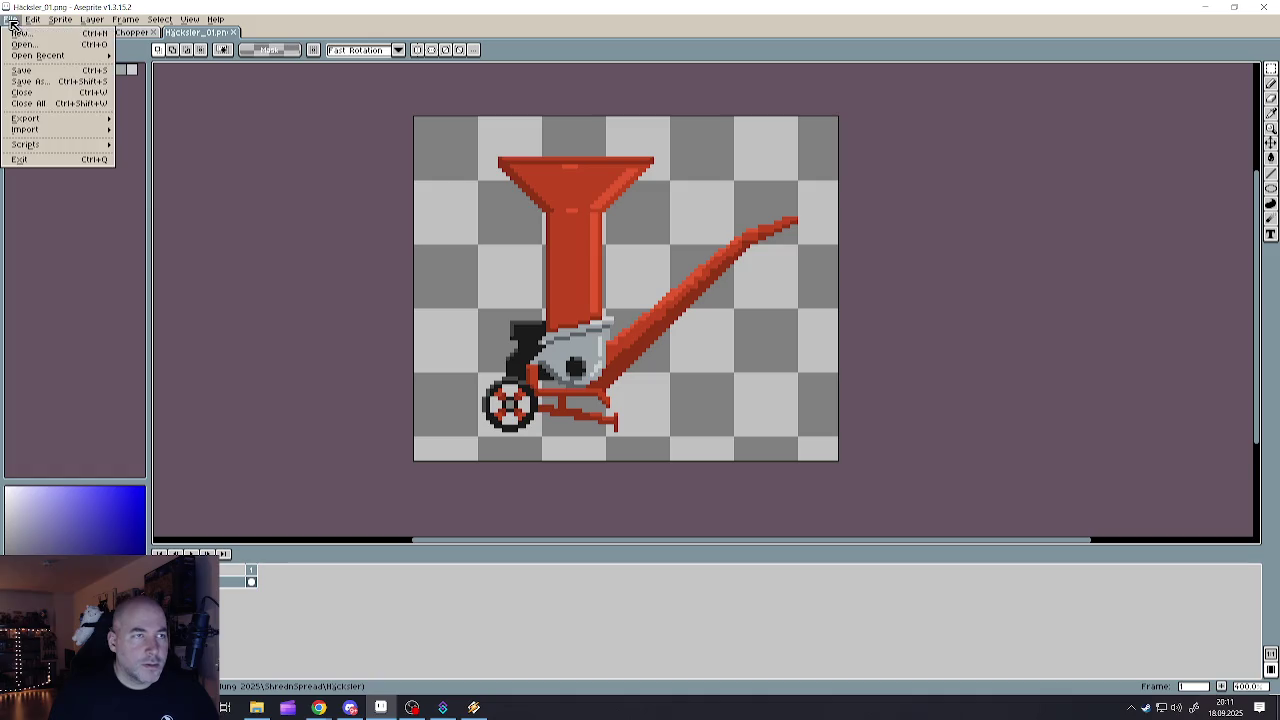
{"action": "left_click", "coordinate": [22, 45]}
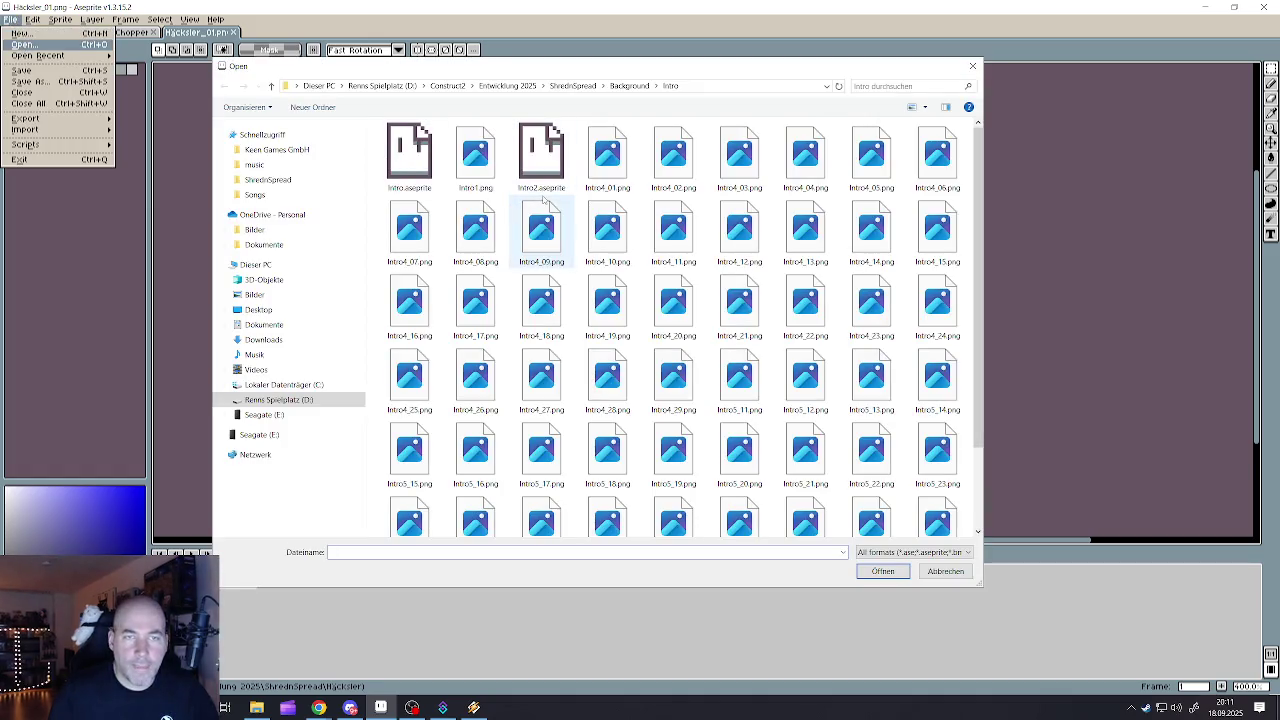
{"action": "scroll", "coordinate": [640, 400], "scroll_direction": "down", "scroll_amount": 2}
{"action": "left_click", "coordinate": [852, 521]}
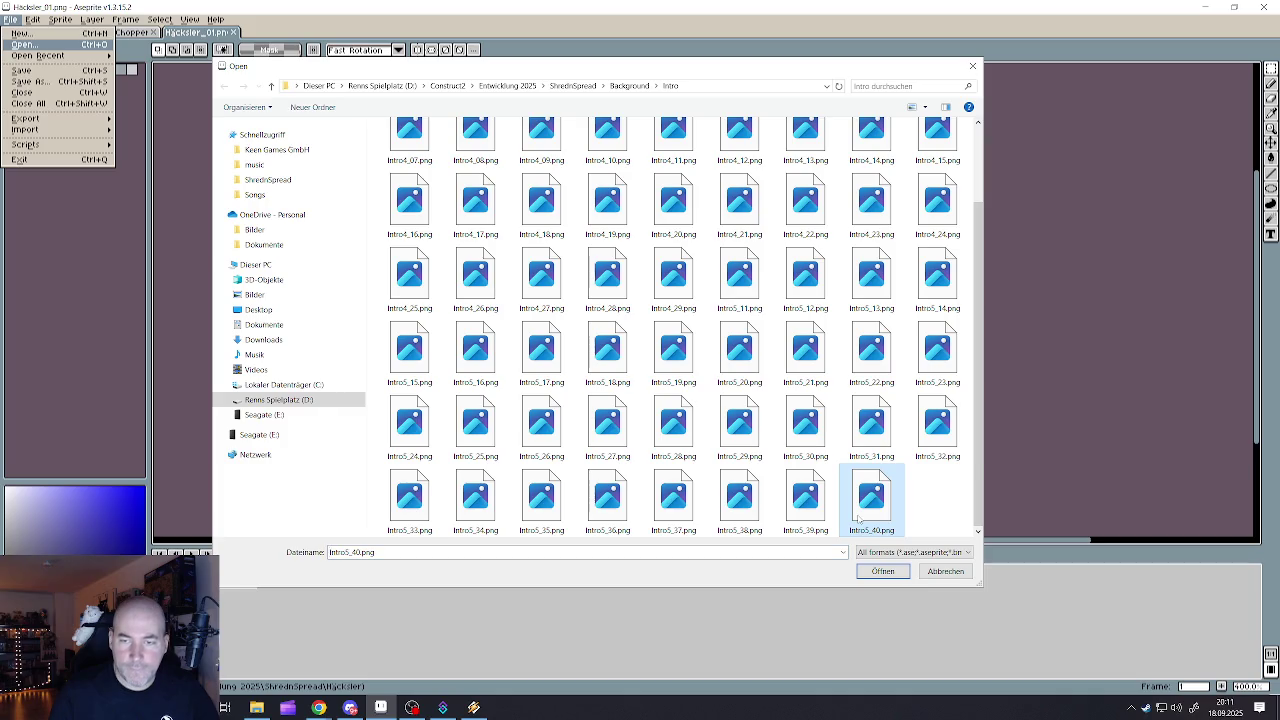
{"action": "left_click", "coordinate": [812, 516]}
{"action": "scroll", "coordinate": [640, 330], "scroll_direction": "up", "scroll_amount": 5}
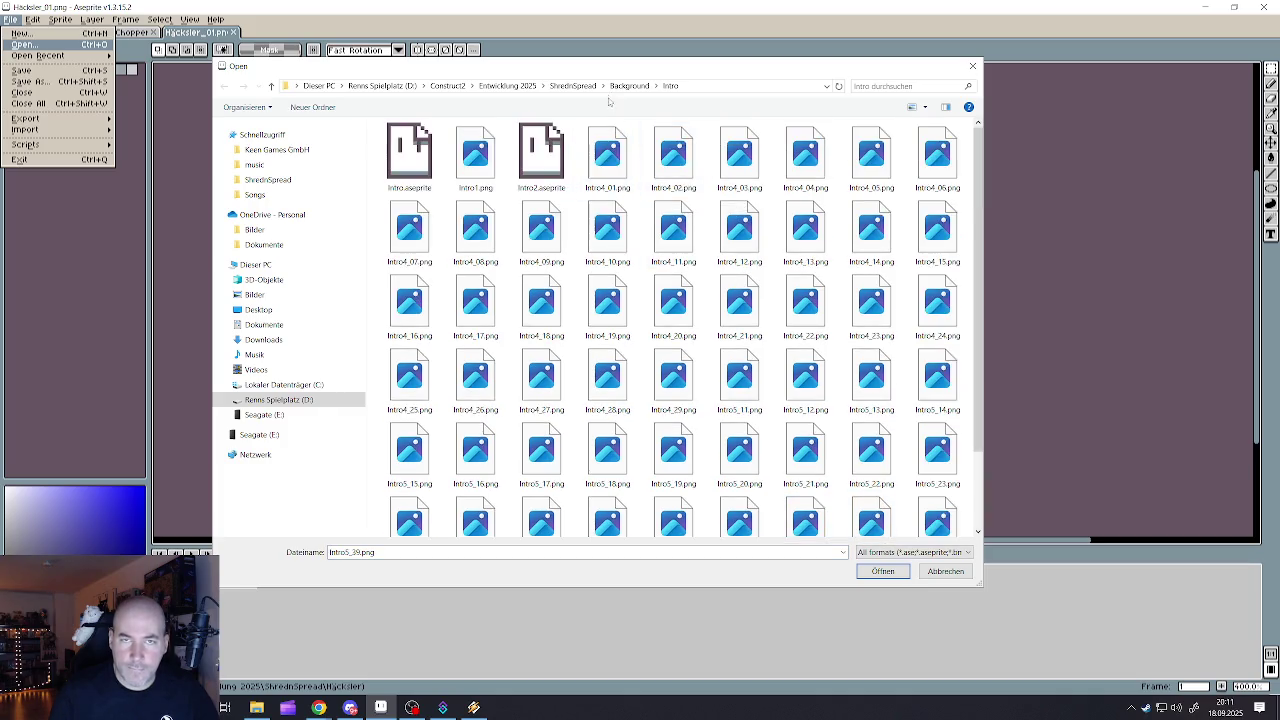
{"action": "left_click", "coordinate": [629, 85]}
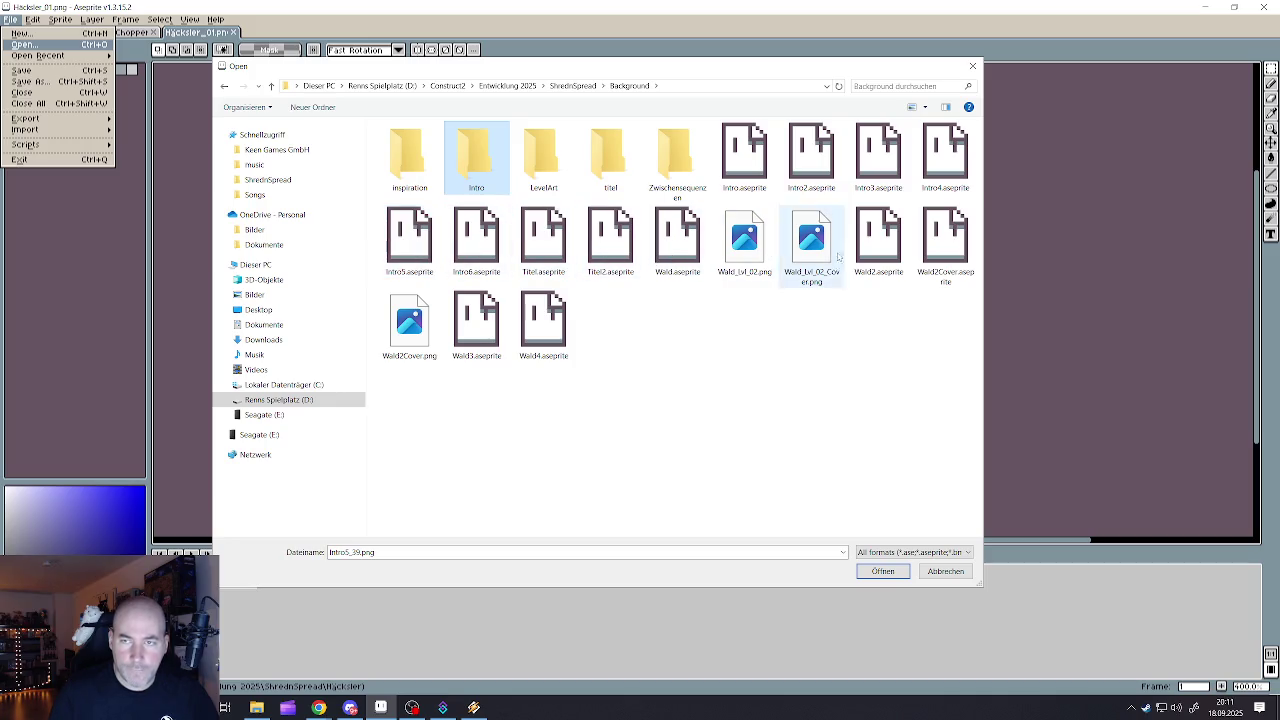
{"action": "left_click", "coordinate": [879, 247]}
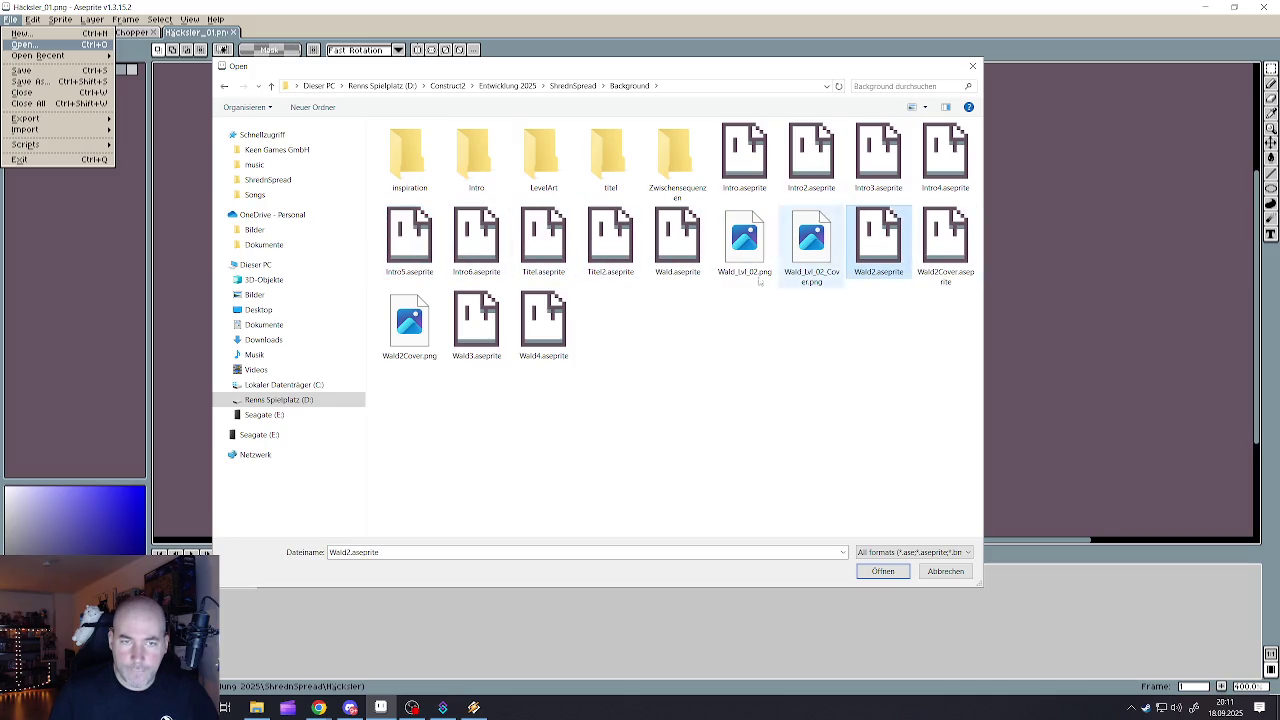
{"action": "left_click", "coordinate": [486, 330]}
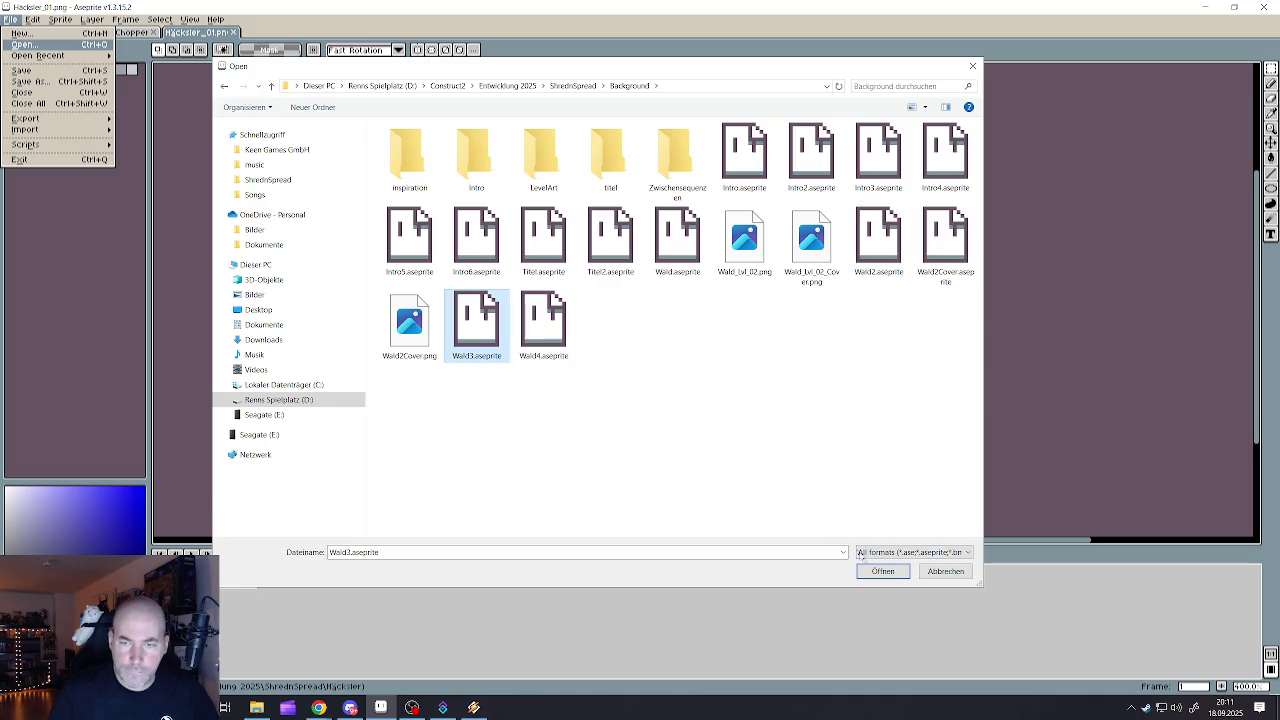
{"action": "left_click", "coordinate": [882, 571]}
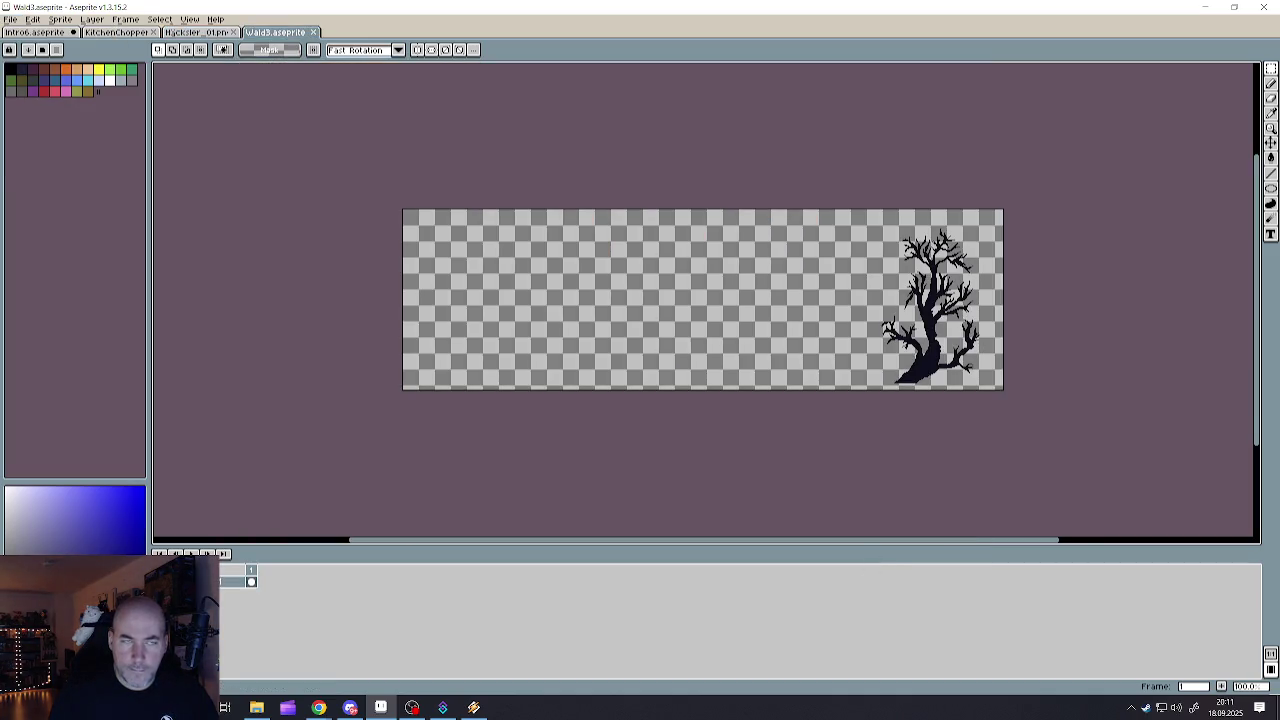
{"action": "left_click", "coordinate": [313, 32]}
{"action": "left_click", "coordinate": [10, 19]}
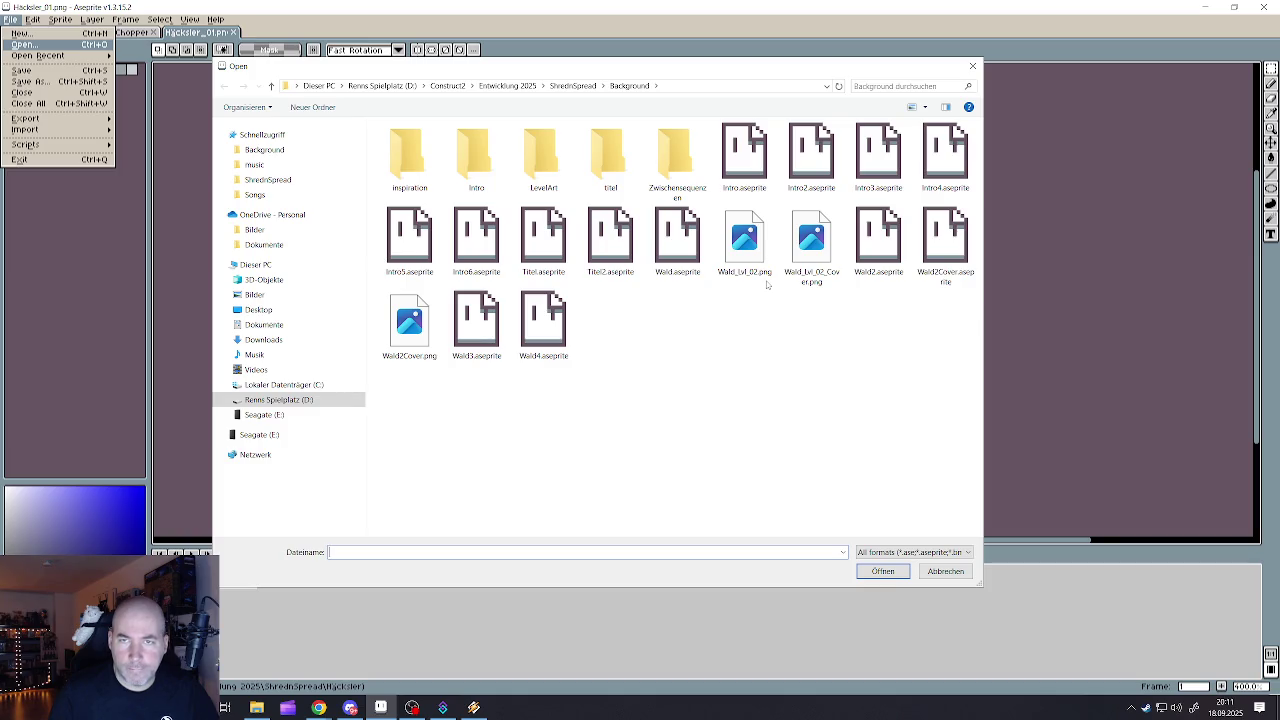
{"action": "left_click", "coordinate": [878, 255]}
{"action": "left_click", "coordinate": [949, 251]}
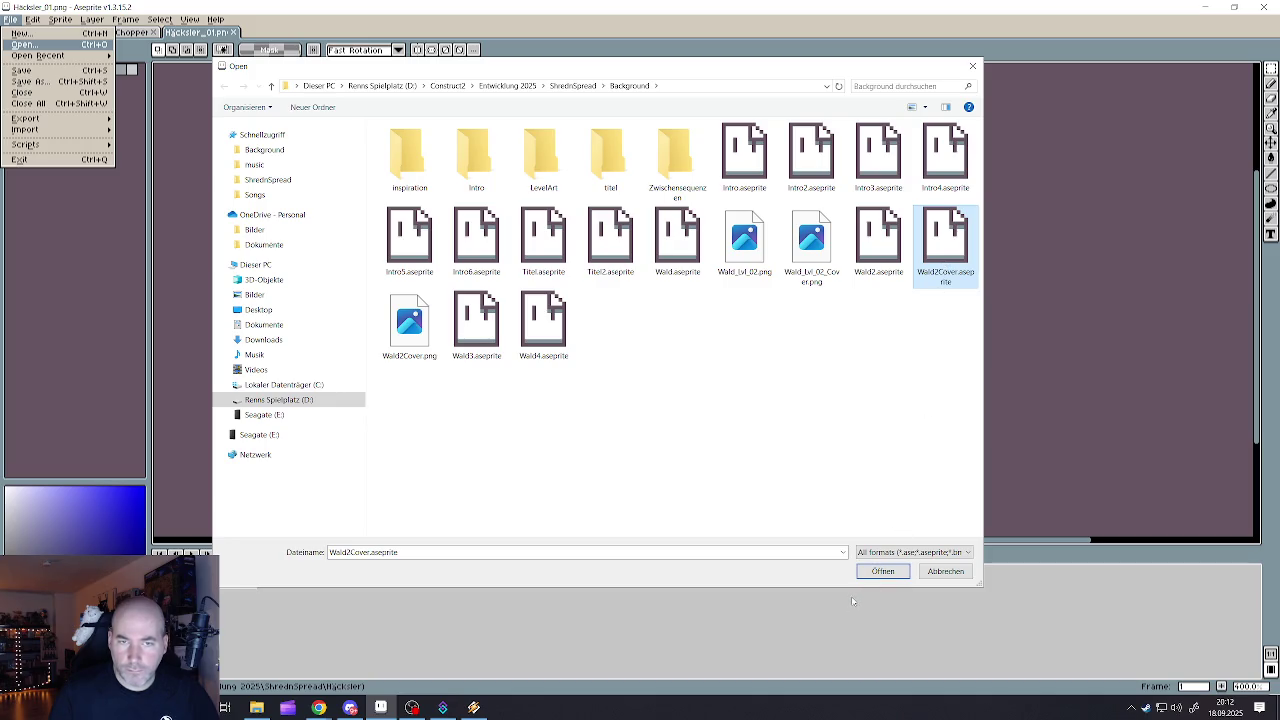
{"action": "left_click", "coordinate": [882, 571]}
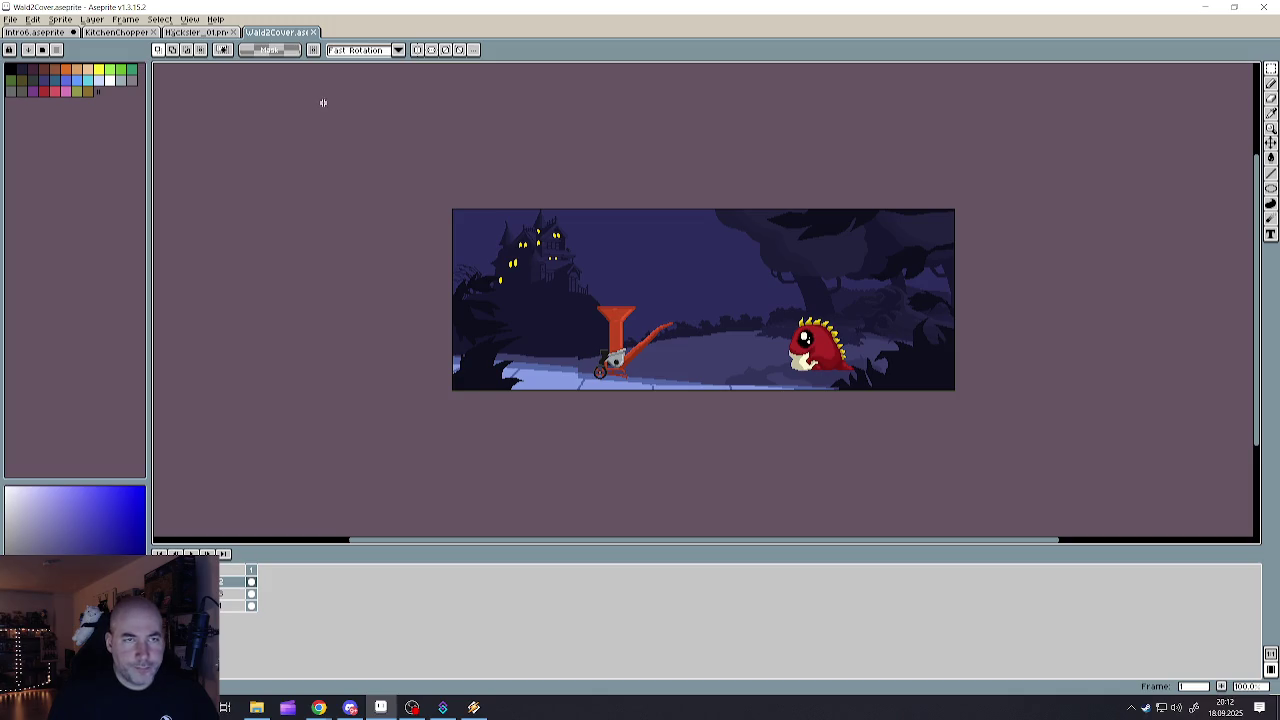
{"action": "left_click", "coordinate": [316, 33]}
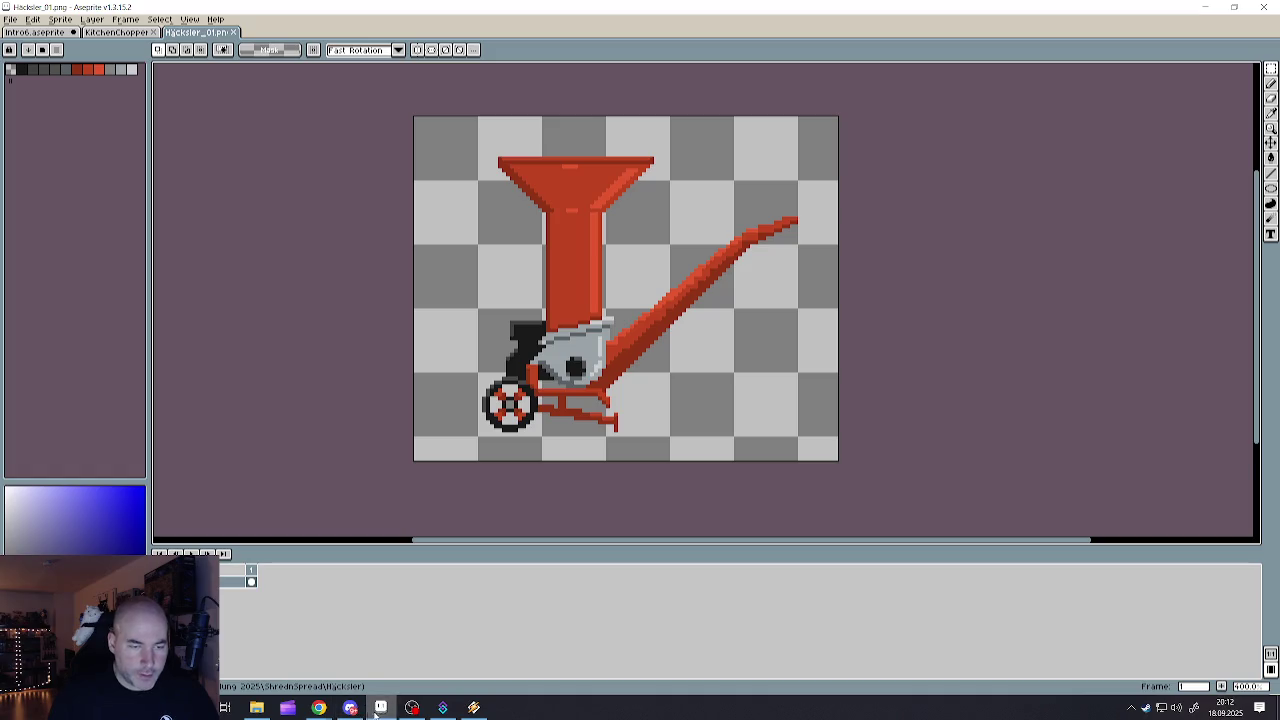
{"action": "mouse_move", "coordinate": [318, 708]}
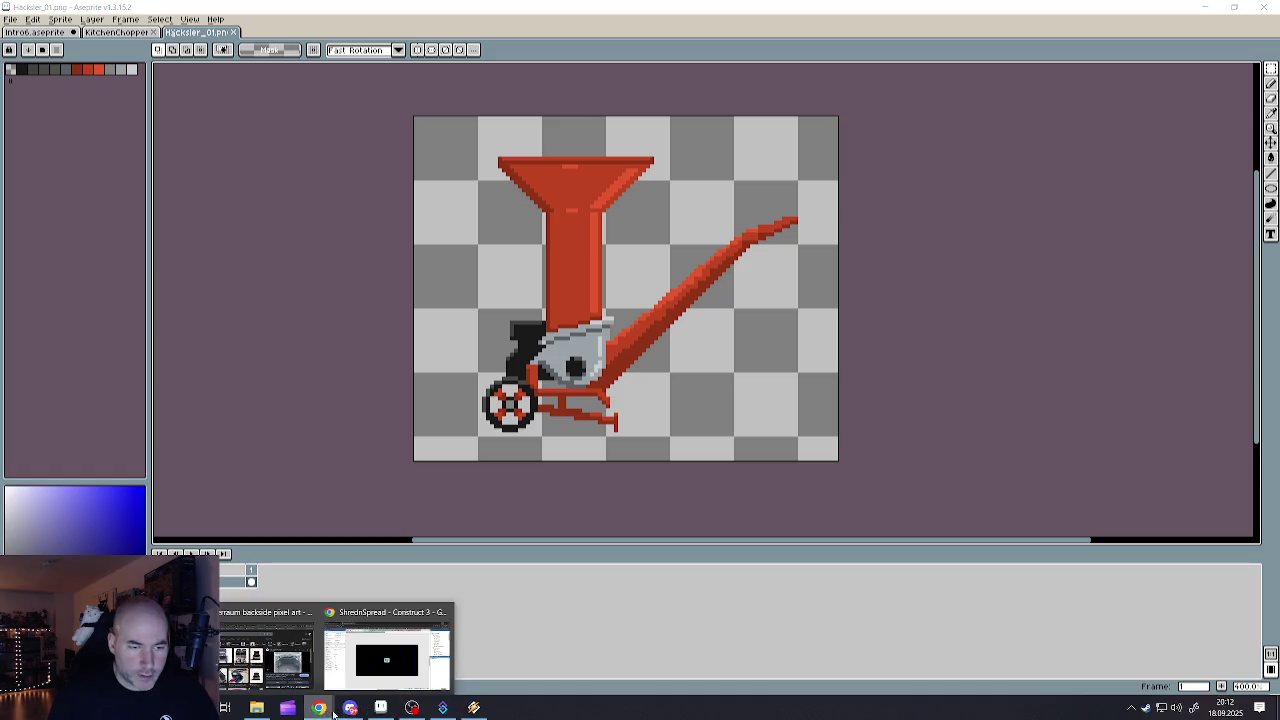
{"action": "left_click", "coordinate": [387, 655]}
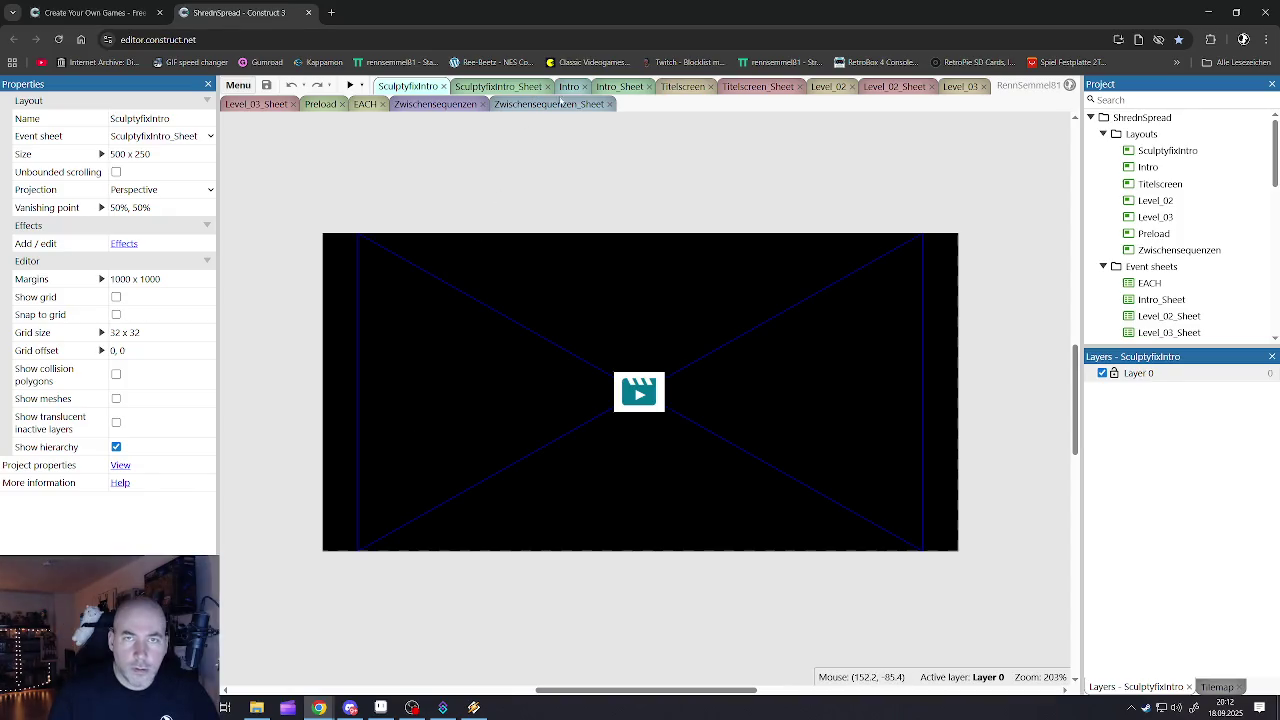
{"action": "left_click", "coordinate": [683, 87]}
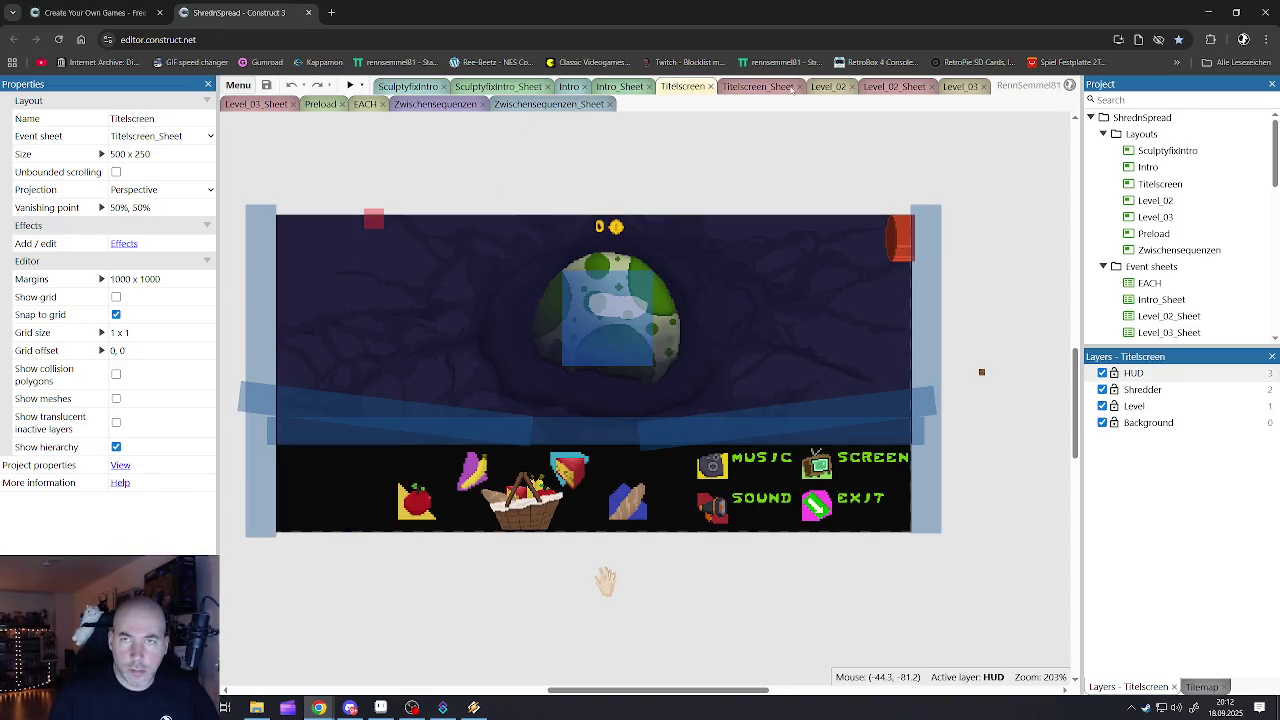
{"action": "left_click", "coordinate": [816, 88]}
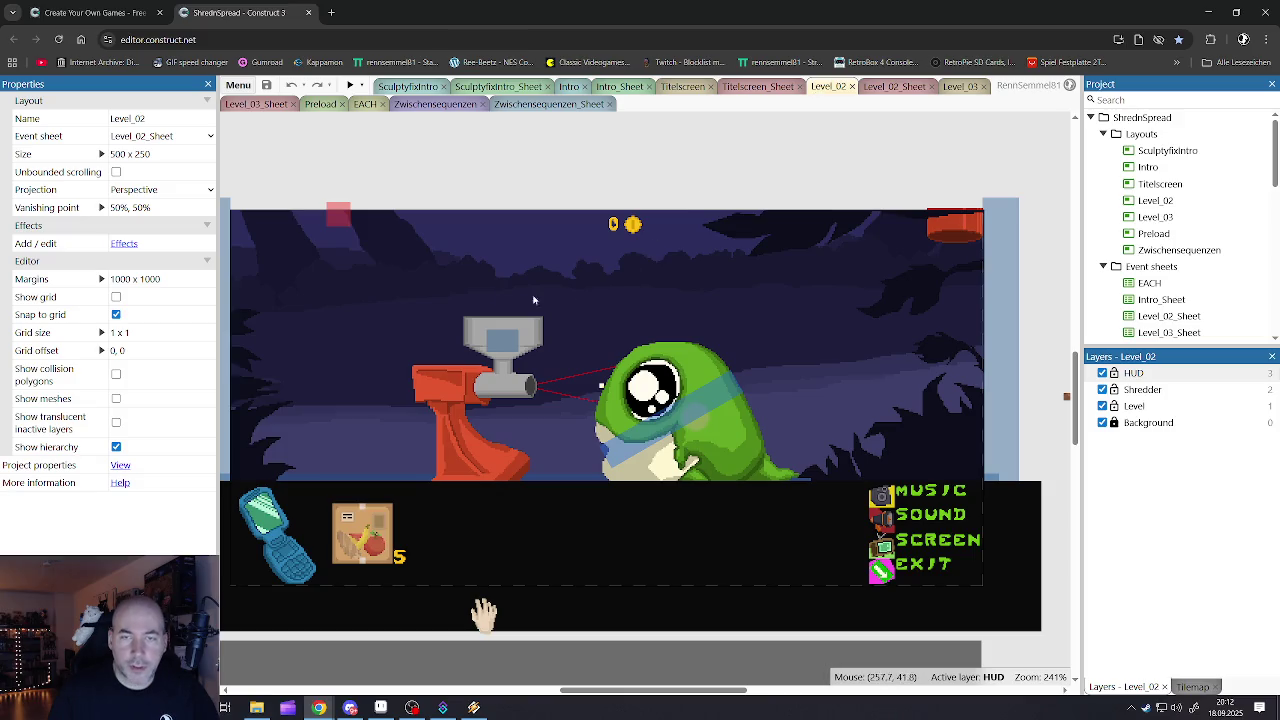
{"action": "left_click", "coordinate": [644, 190]}
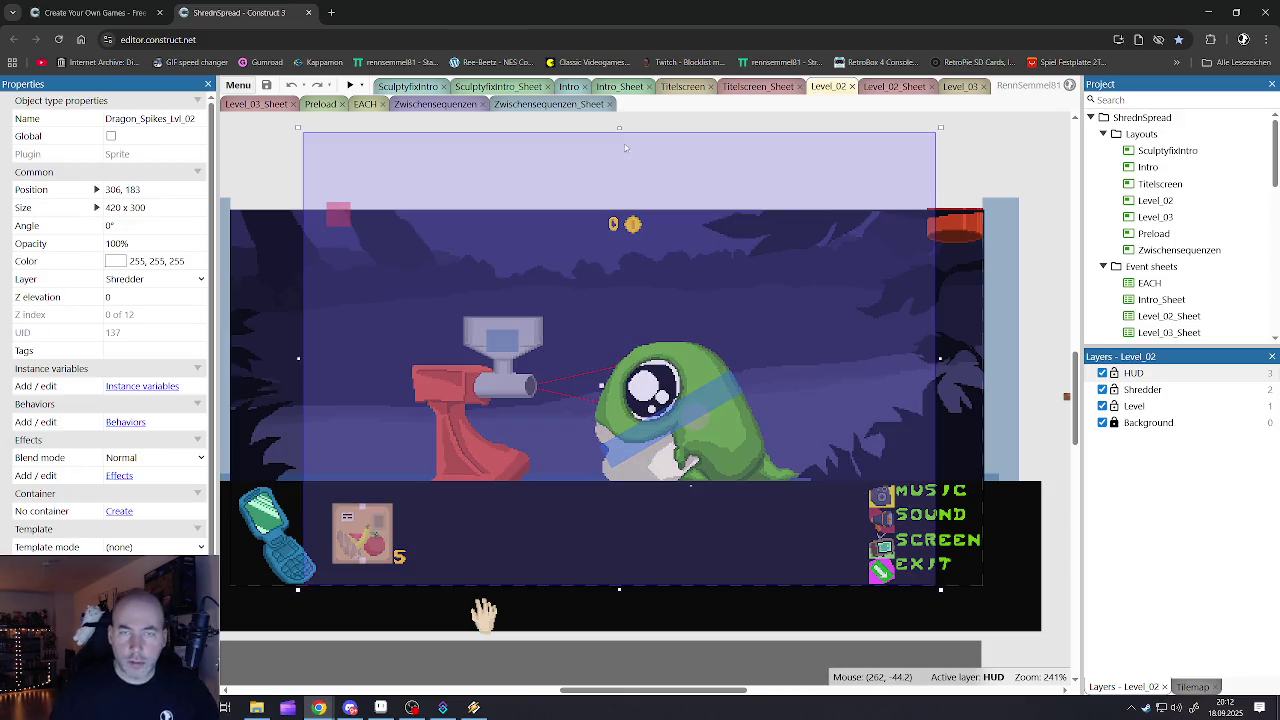
{"action": "key", "text": "Escape"}
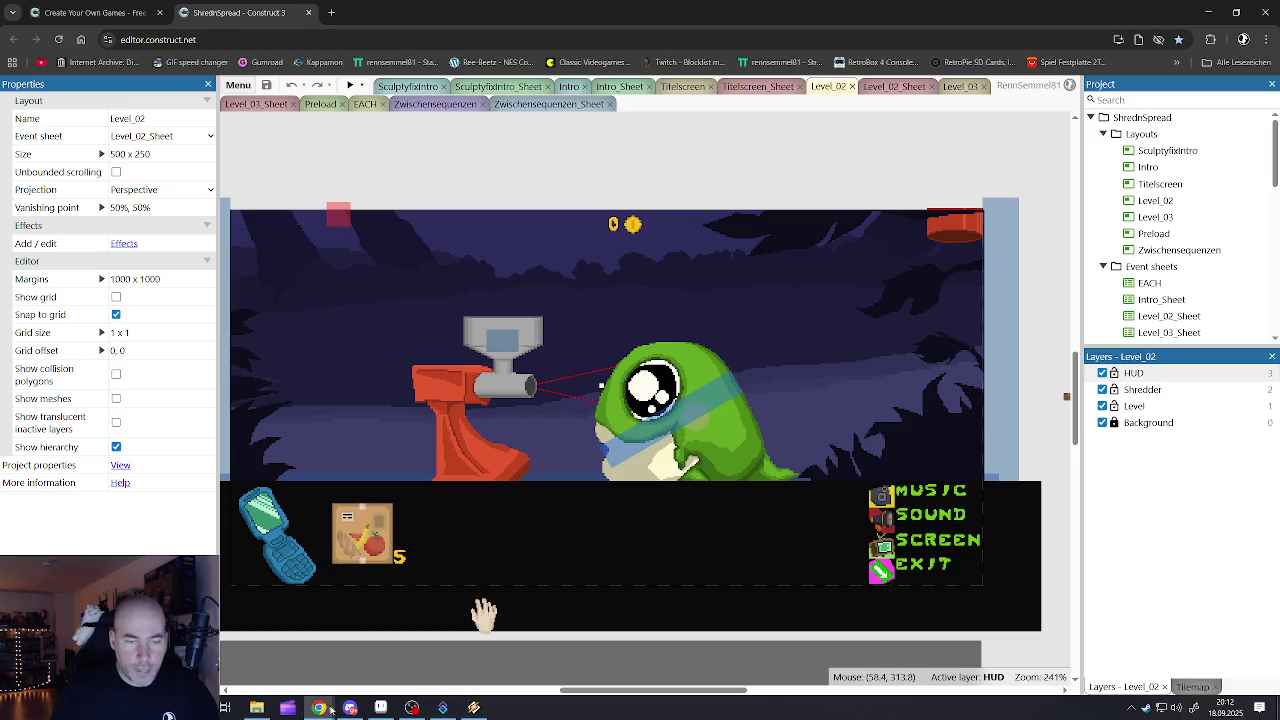
{"action": "left_click", "coordinate": [381, 708]}
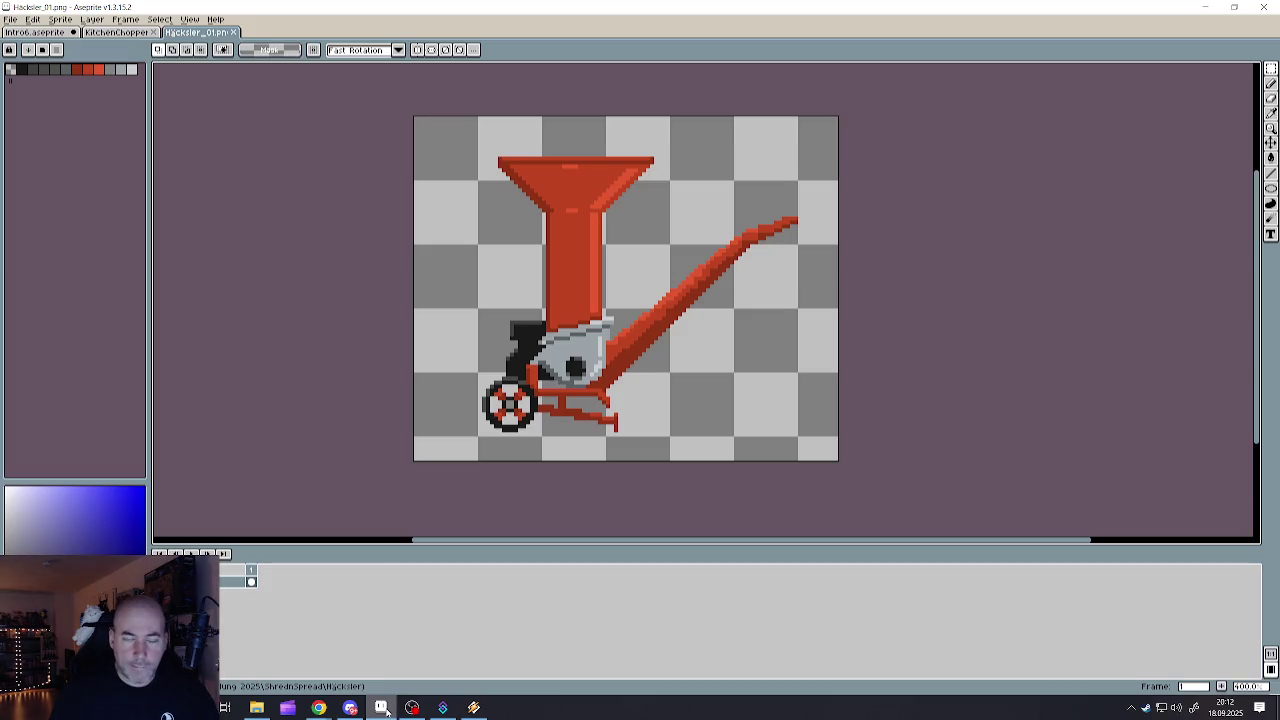
- Open Wald4.aseprite from the Background folder
{"action": "left_click", "coordinate": [15, 20]}
{"action": "mouse_move", "coordinate": [38, 55]}
{"action": "left_click", "coordinate": [22, 44]}
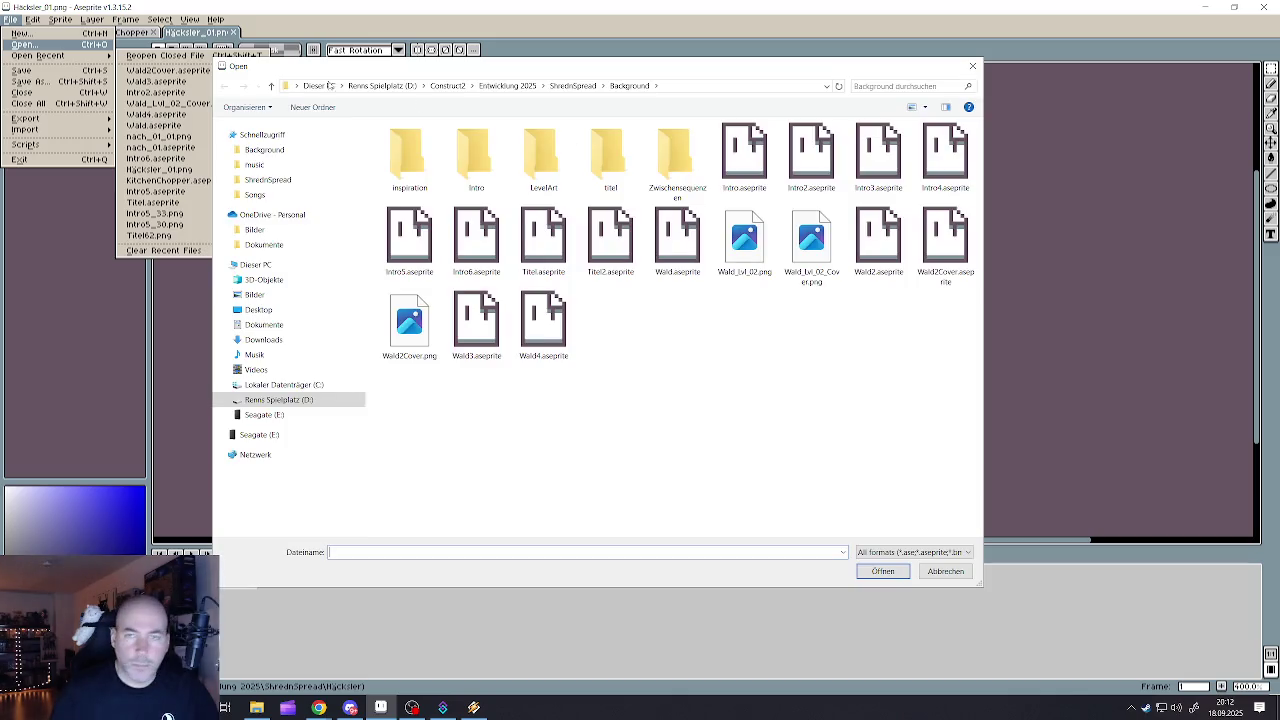
{"action": "left_click", "coordinate": [944, 245]}
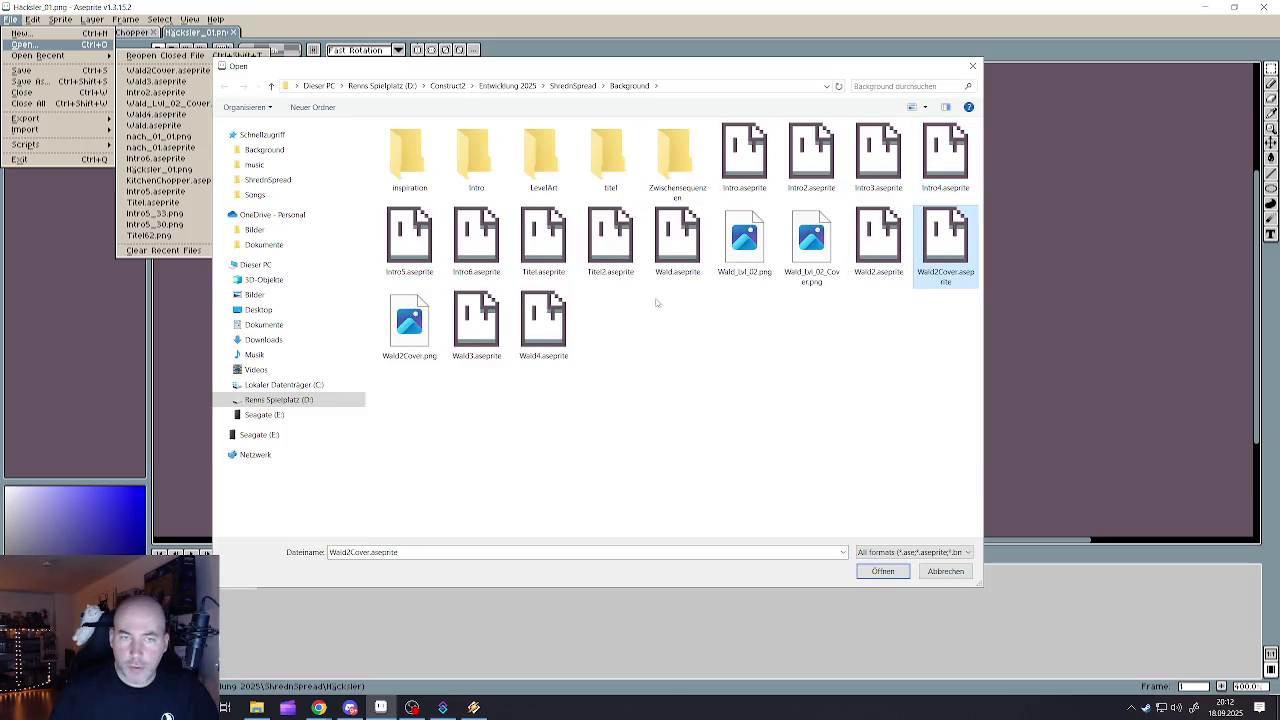
{"action": "left_click", "coordinate": [409, 325]}
{"action": "left_click", "coordinate": [476, 325]}
{"action": "left_click", "coordinate": [543, 325]}
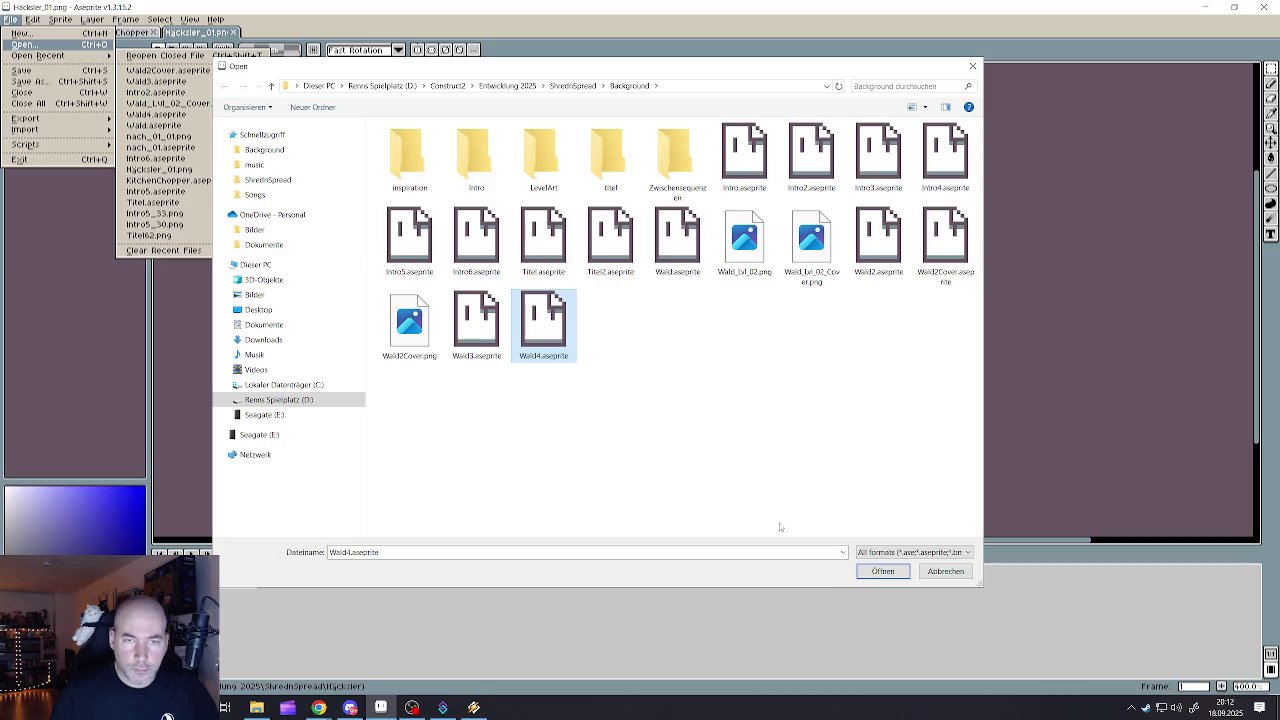
{"action": "left_click", "coordinate": [864, 575]}
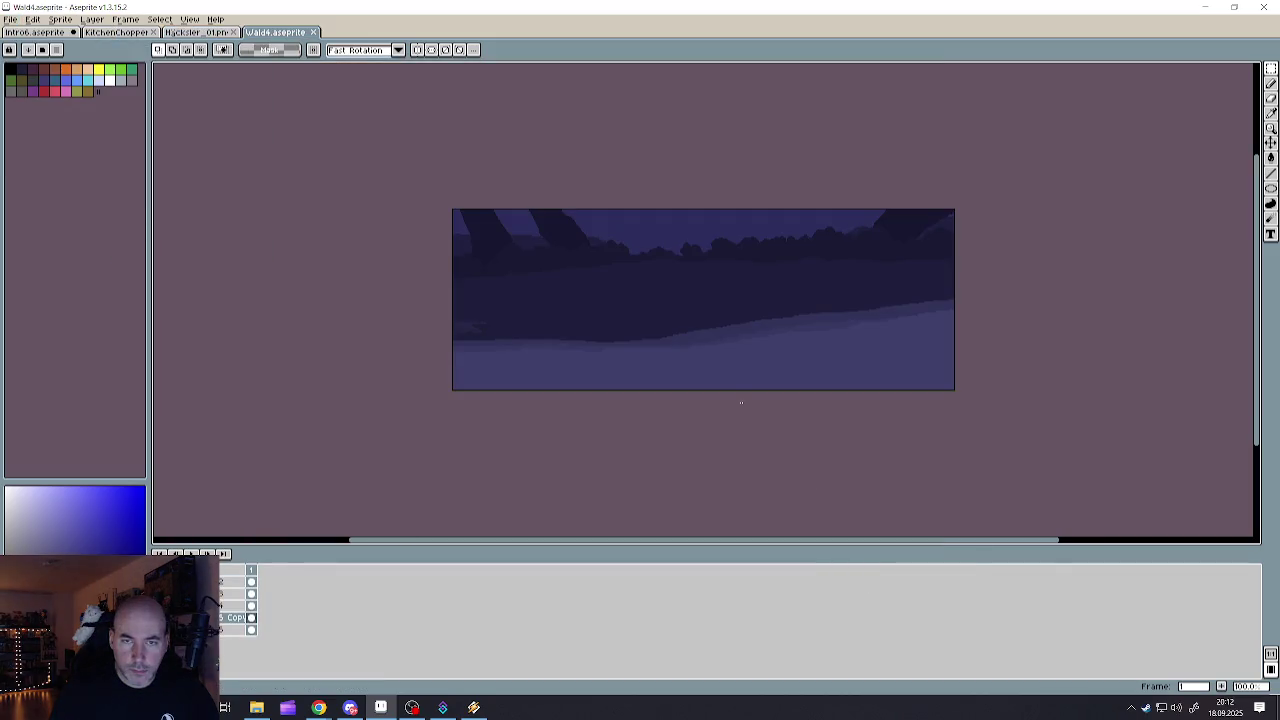
{"action": "scroll", "coordinate": [757, 255], "scroll_direction": "down", "scroll_amount": 1}
{"action": "scroll", "coordinate": [763, 238], "scroll_direction": "up", "scroll_amount": 1}
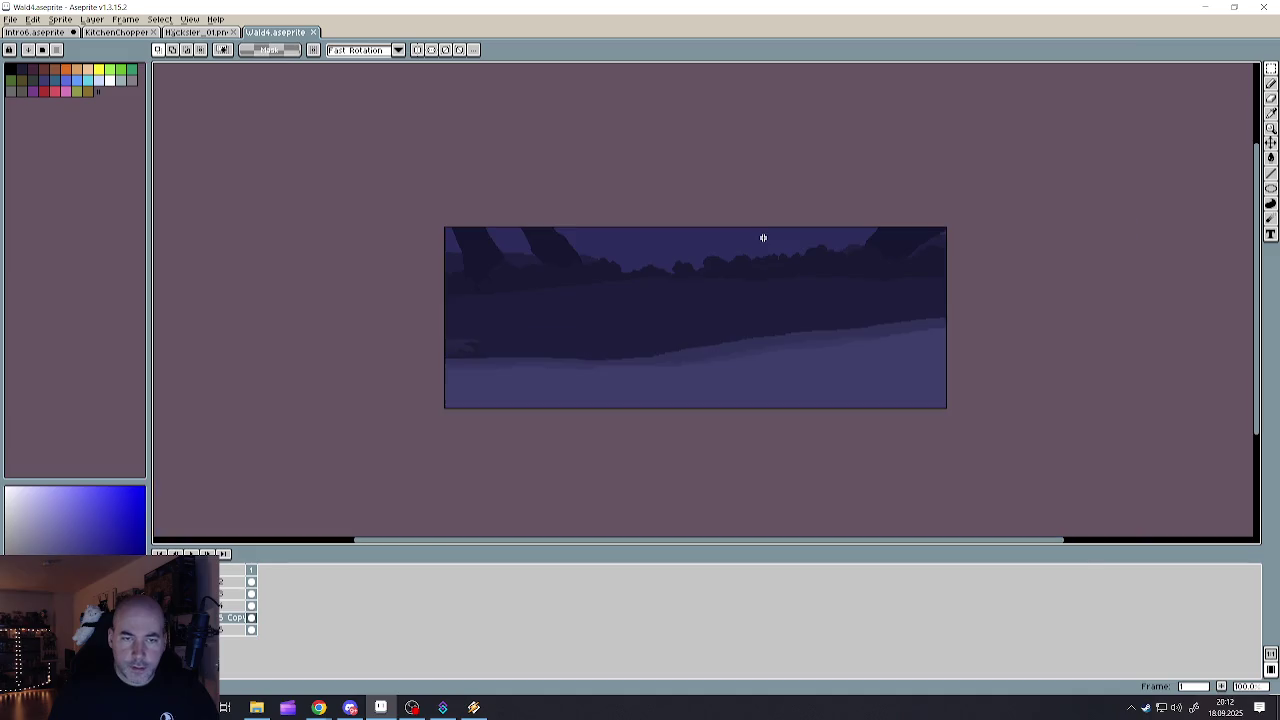
{"action": "scroll", "coordinate": [776, 290], "scroll_direction": "up", "scroll_amount": 1}
{"action": "scroll", "coordinate": [776, 290], "scroll_direction": "down", "scroll_amount": 1}
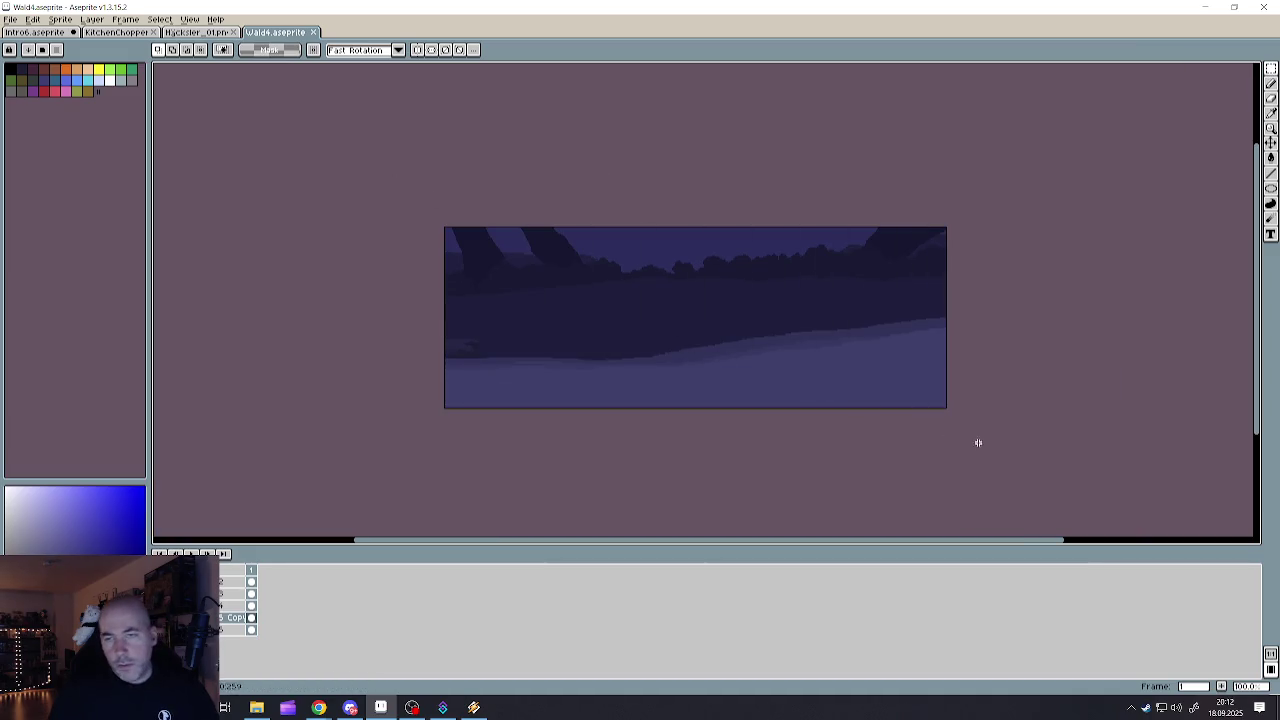
- Select the whole Wald4 forest sprite, then switch back to Intro6
{"action": "key", "text": "ctrl+a"}
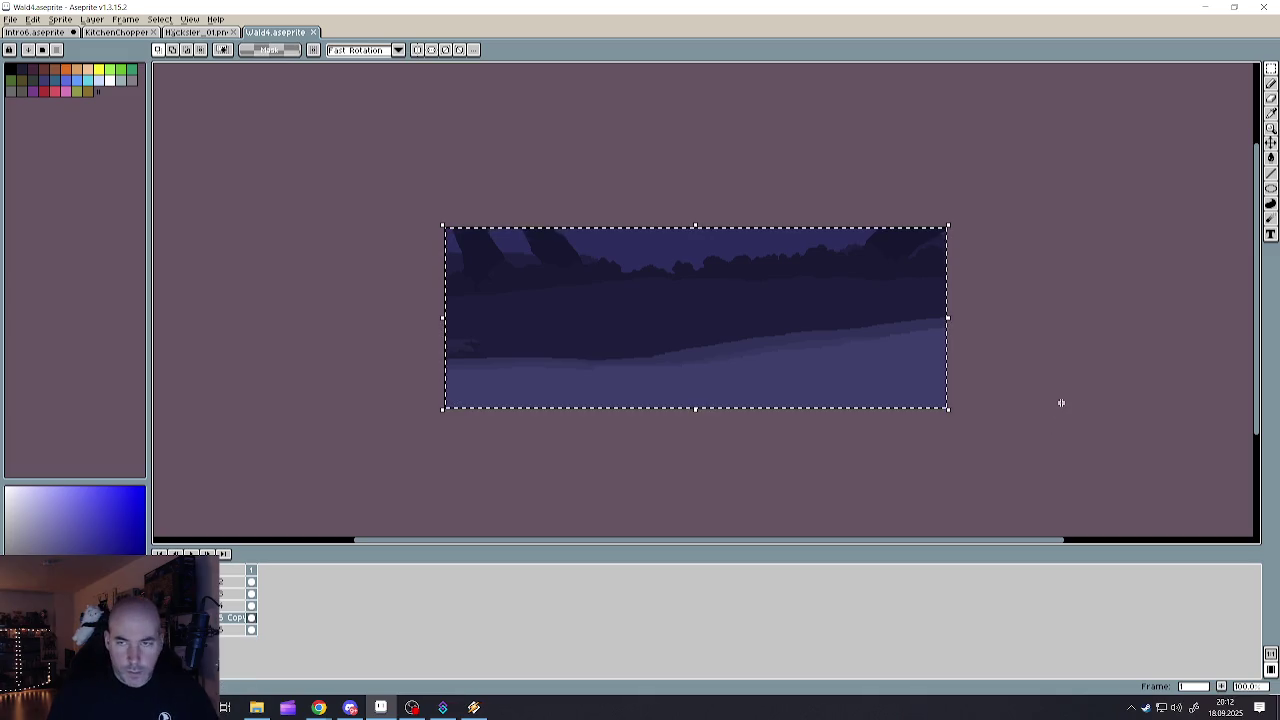
{"action": "key", "text": "ctrl+d"}
{"action": "left_click", "coordinate": [190, 32]}
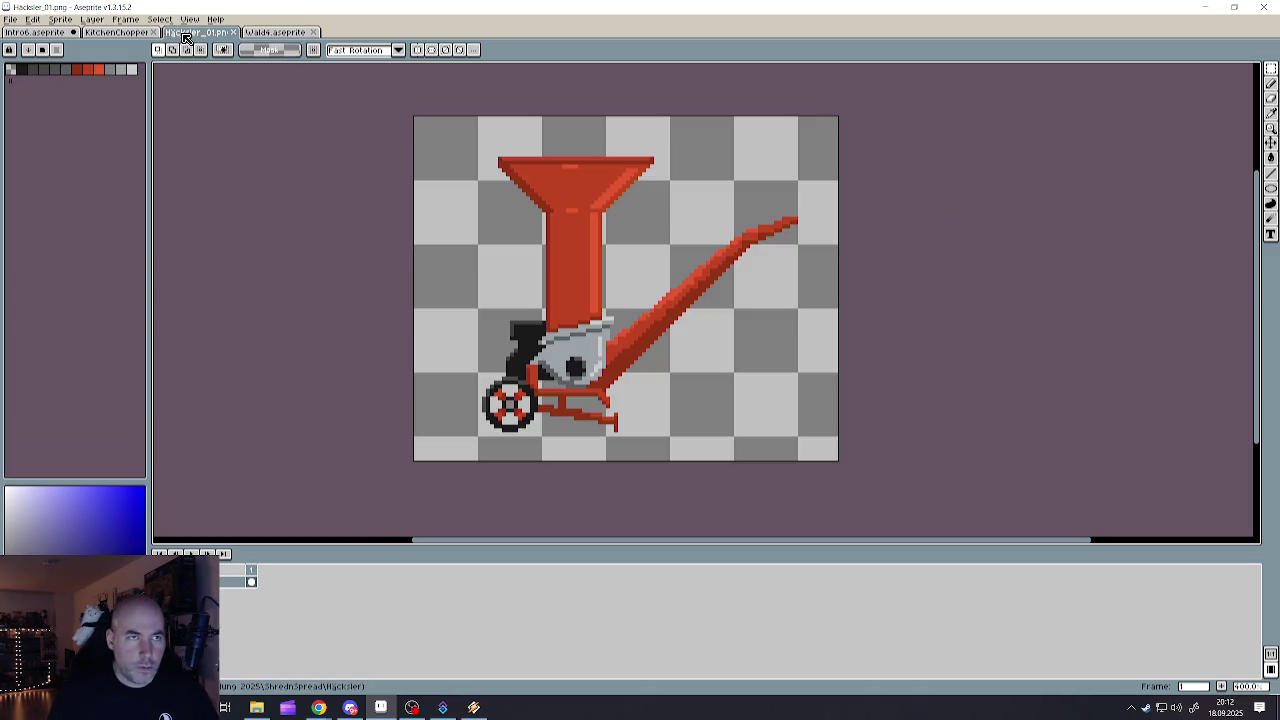
{"action": "left_click", "coordinate": [128, 32]}
{"action": "left_click", "coordinate": [43, 32]}
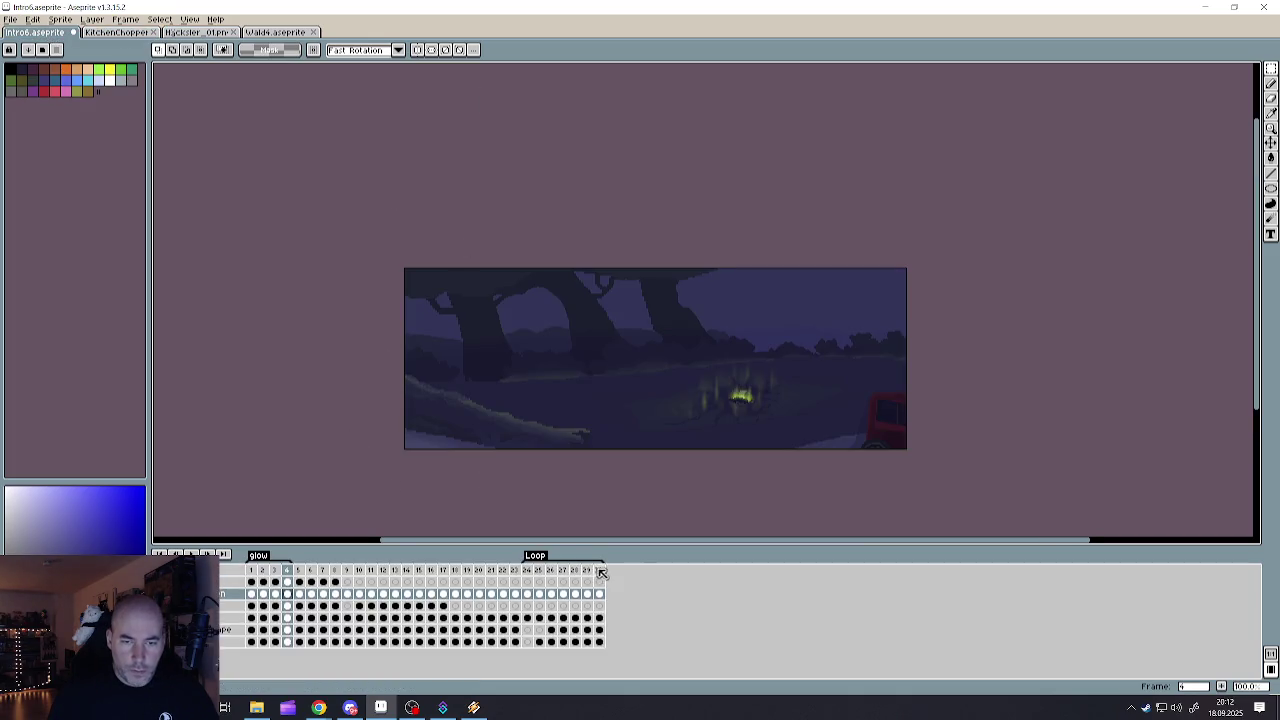
- Add a new empty frame 31 after frame 30 and paste the forest into its bottom layer
{"action": "left_click", "coordinate": [599, 570]}
{"action": "right_click", "coordinate": [600, 572]}
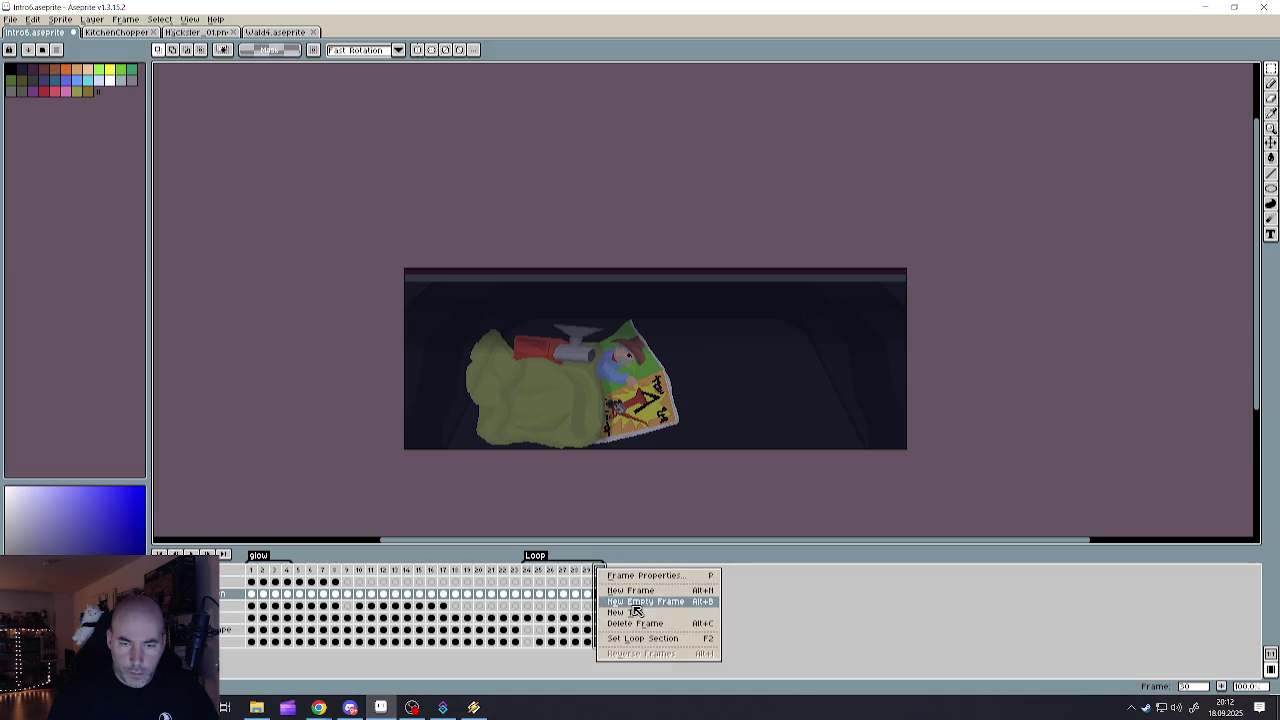
{"action": "left_click", "coordinate": [635, 604]}
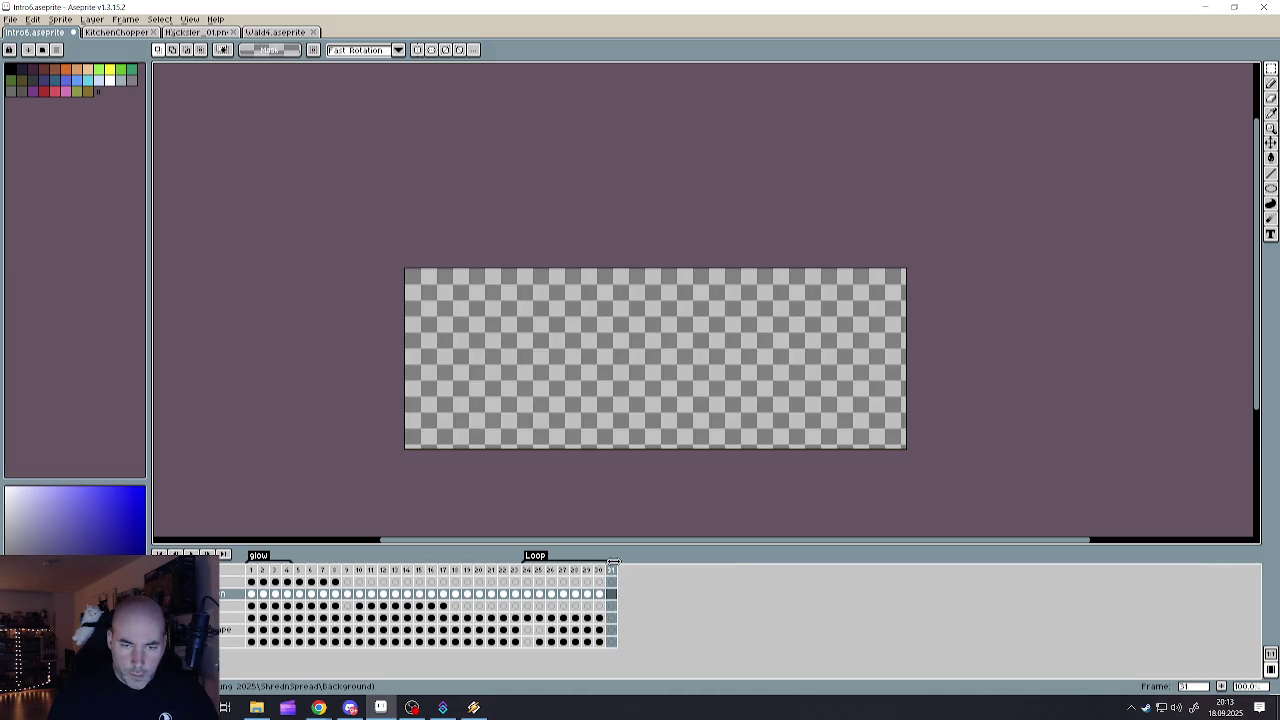
{"action": "left_click", "coordinate": [610, 642]}
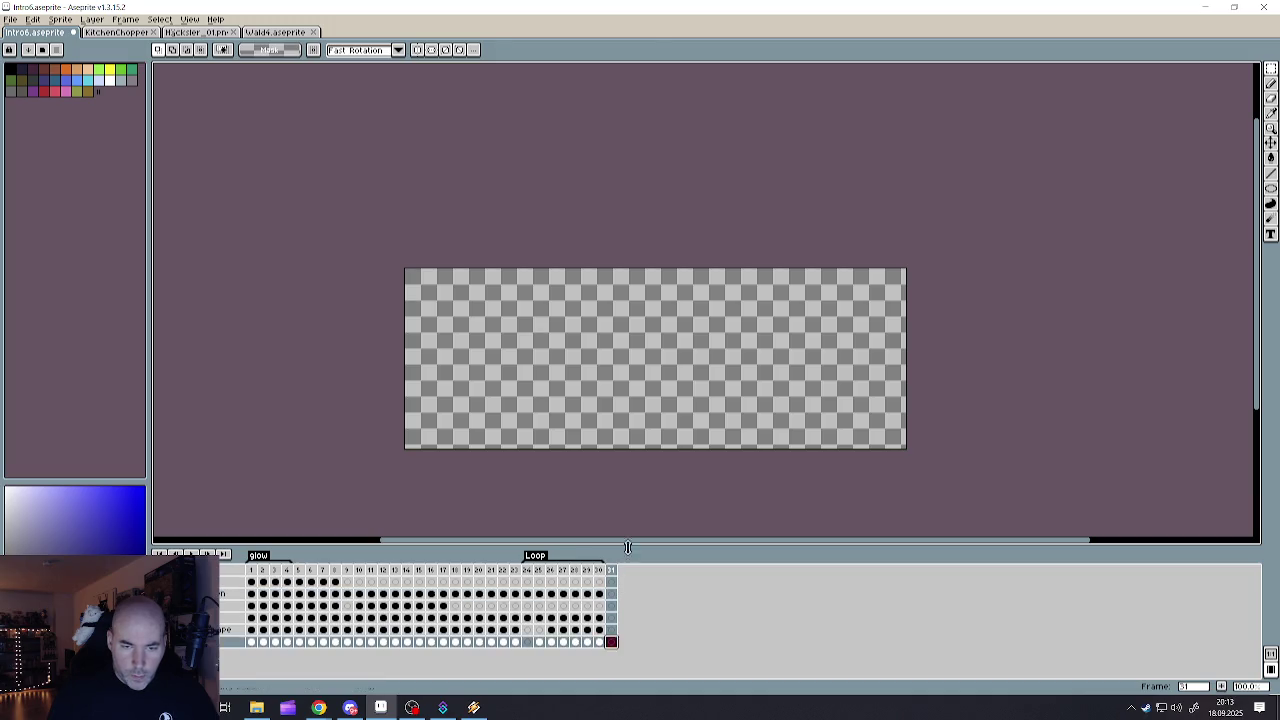
{"action": "key", "text": "ctrl+v"}
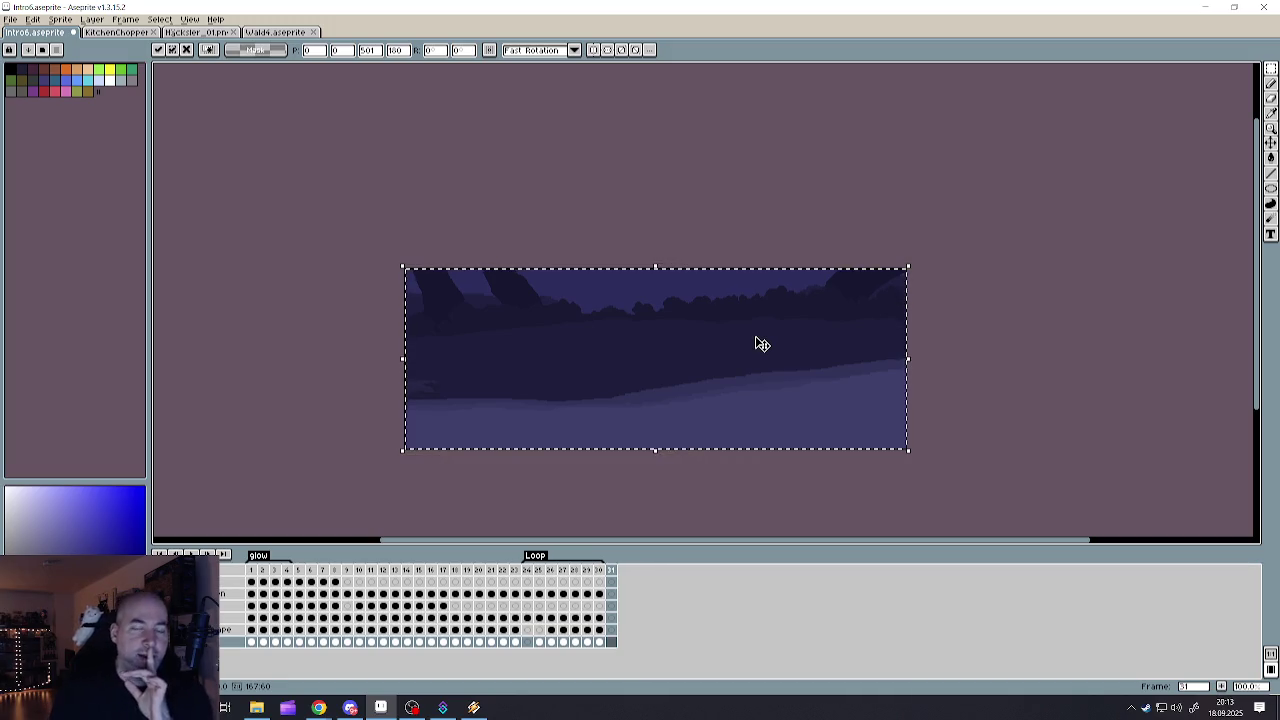
- Commit the pasted forest background in frame 31 and look over the open documents
{"action": "left_click", "coordinate": [672, 187]}
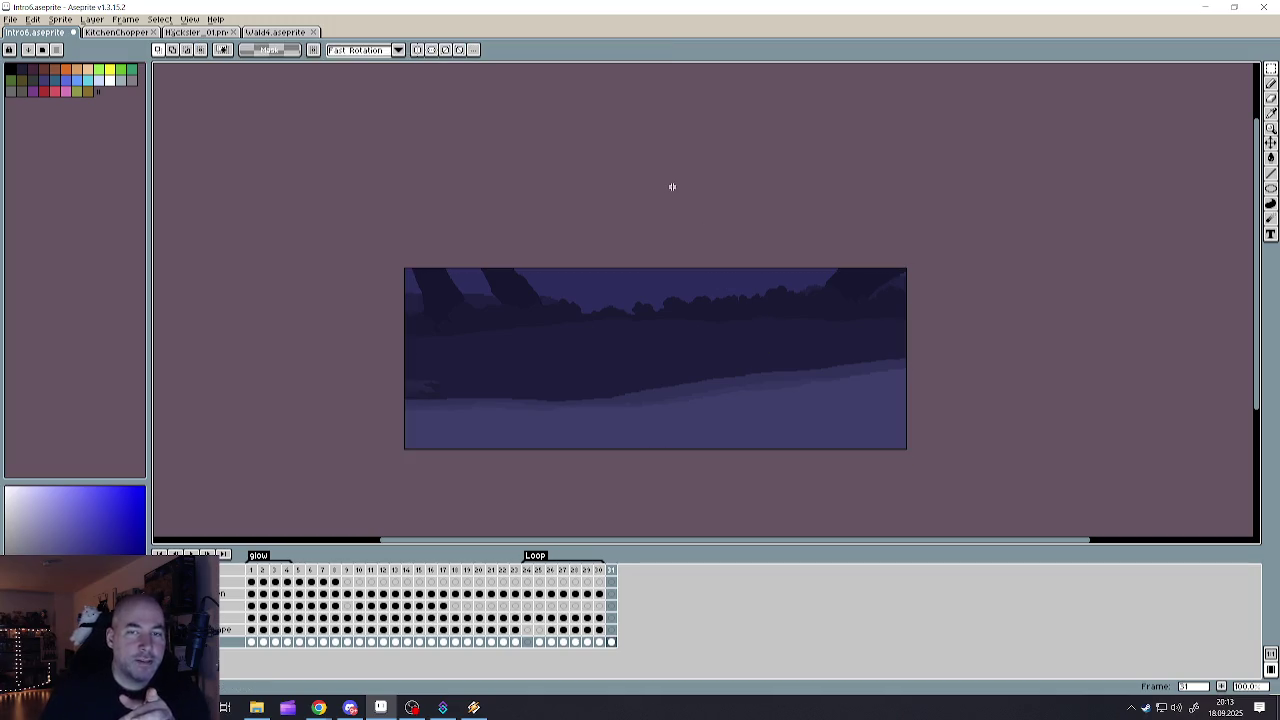
{"action": "left_click", "coordinate": [118, 32]}
{"action": "left_click", "coordinate": [185, 33]}
{"action": "left_click", "coordinate": [255, 33]}
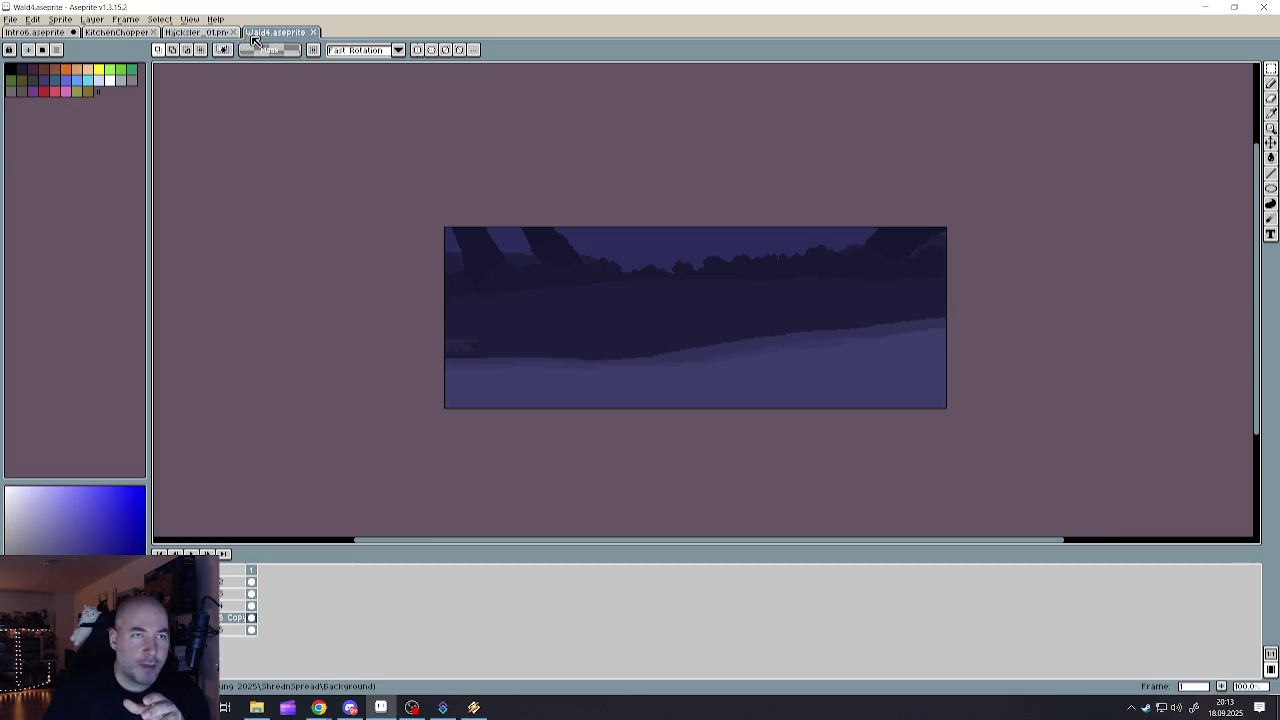
{"action": "left_click", "coordinate": [195, 33]}
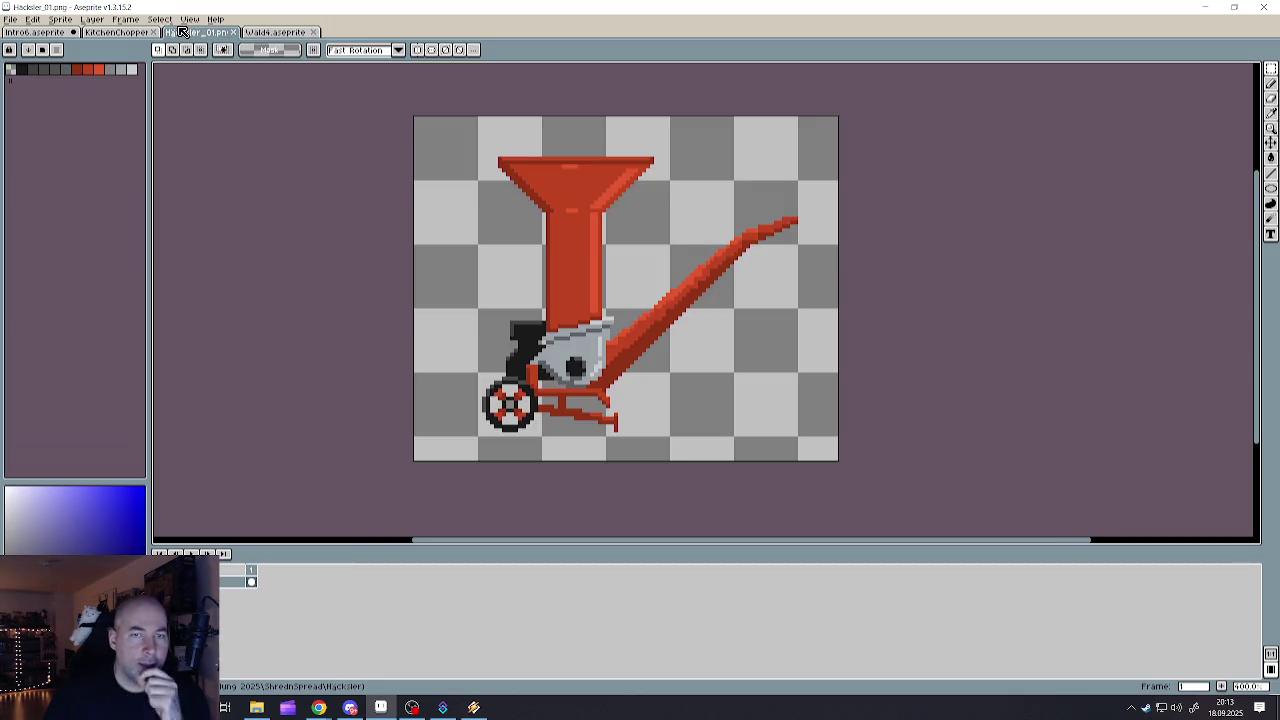
- Close the Häcksler_01 shredder and KitchenChopper sprites
{"action": "left_click", "coordinate": [236, 33]}
{"action": "left_click", "coordinate": [148, 35]}
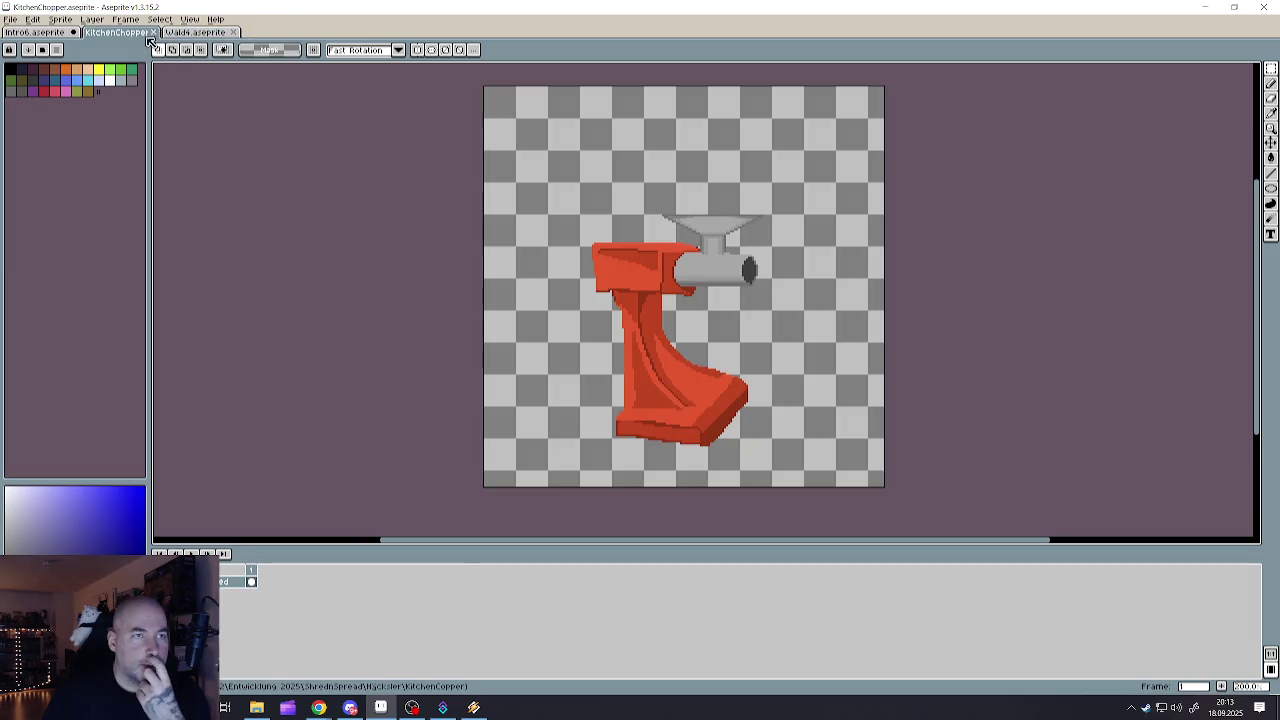
{"action": "left_click", "coordinate": [153, 33]}
- Cancel the Open dialog and return to Intro6 at frame 15 with the egg
{"action": "left_click", "coordinate": [10, 19]}
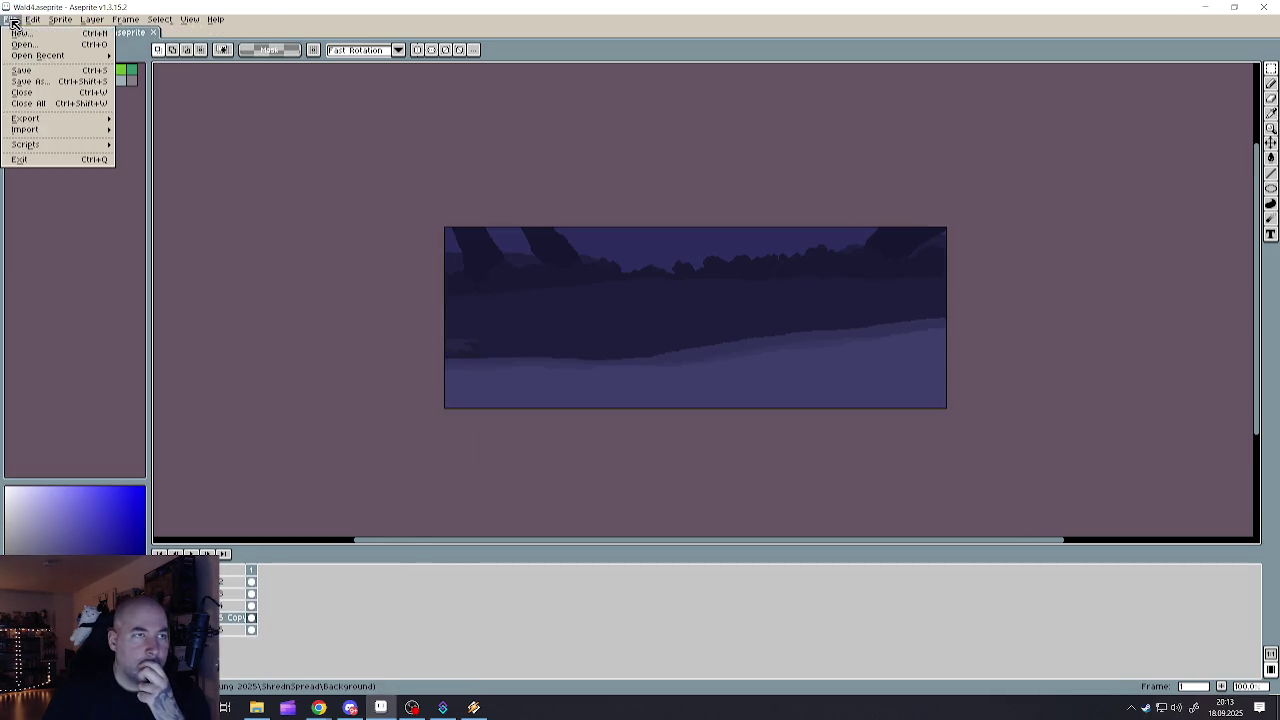
{"action": "left_click", "coordinate": [22, 45]}
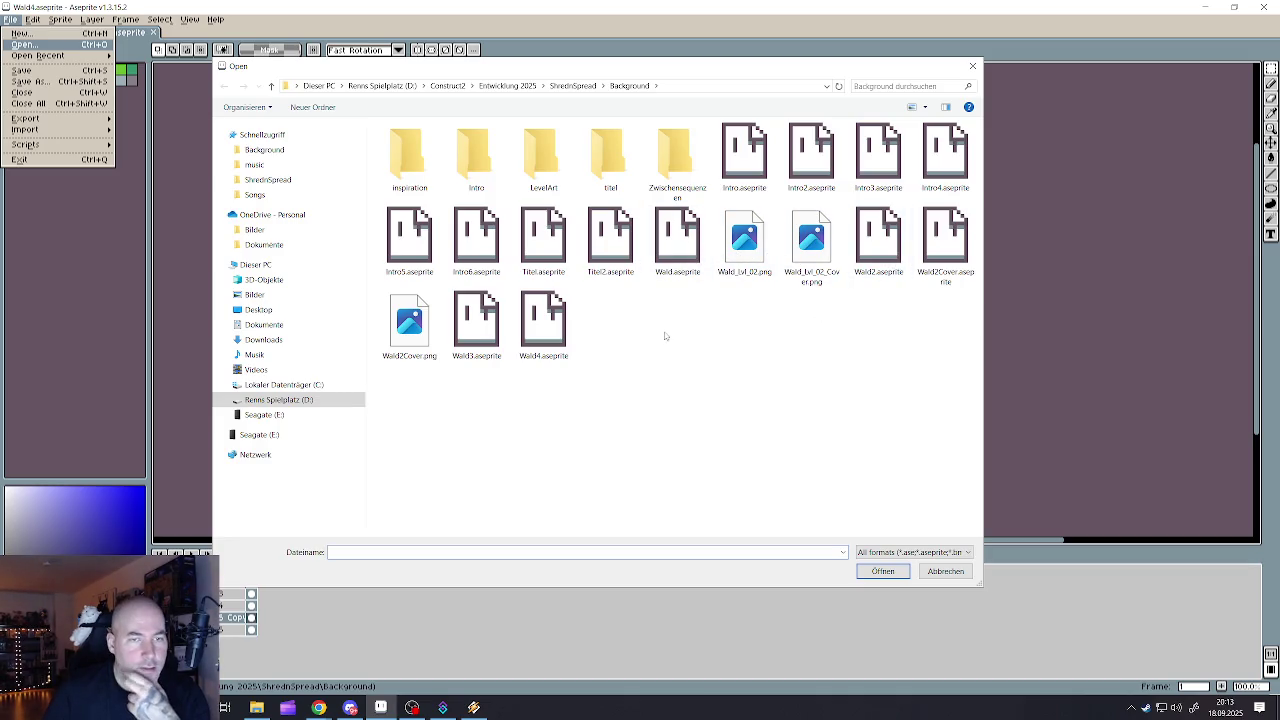
{"action": "left_click", "coordinate": [948, 572]}
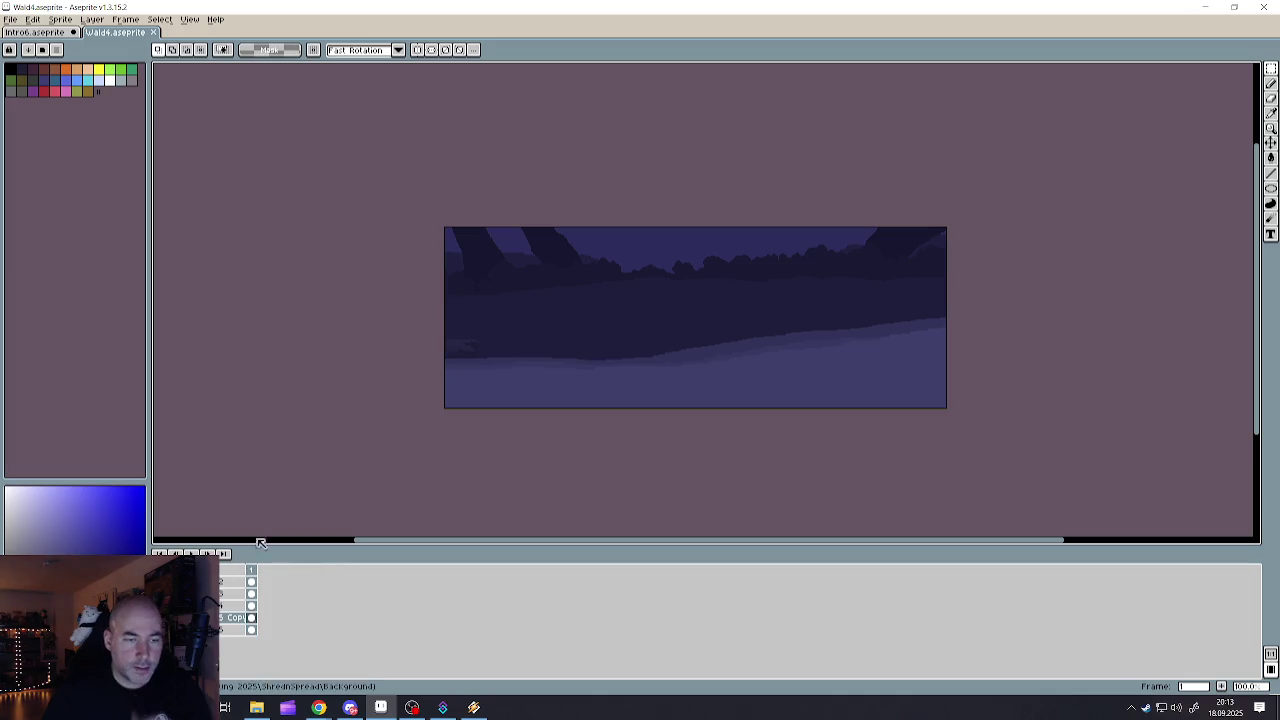
{"action": "left_click", "coordinate": [47, 34]}
{"action": "left_click", "coordinate": [420, 570]}
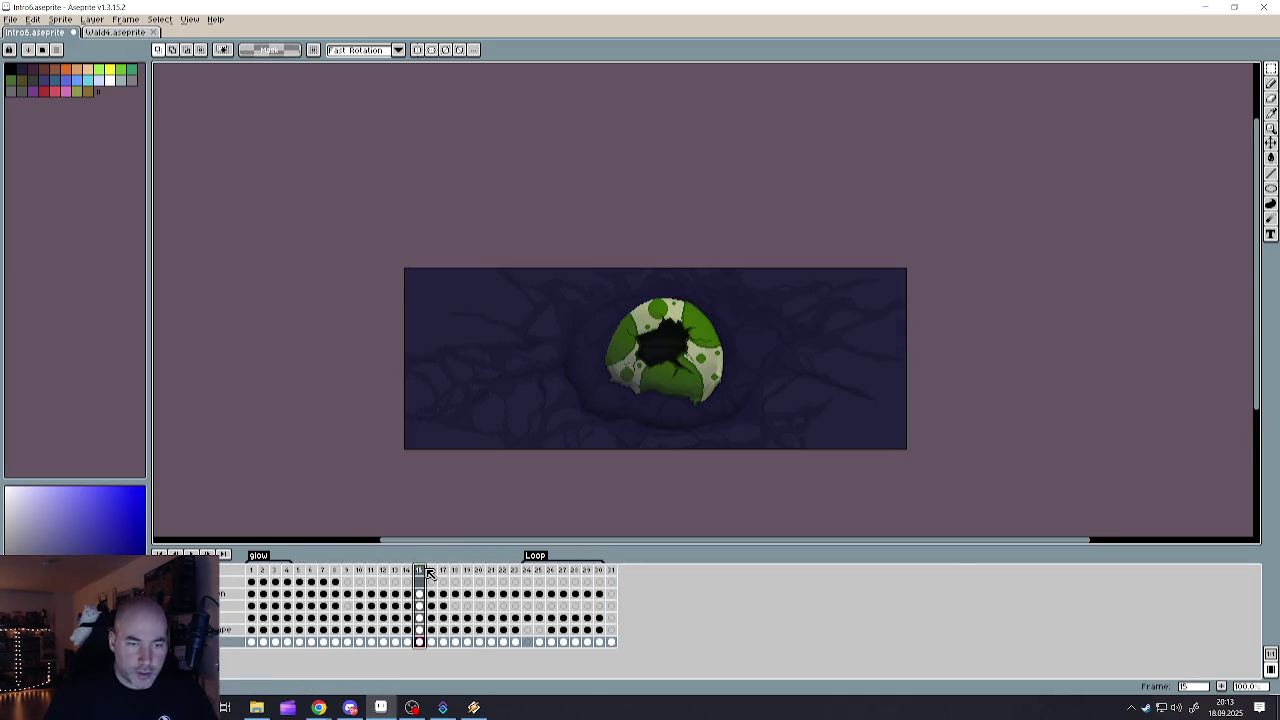
- Scrub through the creature frames and settle on frame 19 with the mouth closed
{"action": "mouse_move", "coordinate": [446, 576]}
{"action": "left_mouse_down"}
{"action": "mouse_move", "coordinate": [517, 574]}
{"action": "mouse_move", "coordinate": [371, 570]}
{"action": "mouse_move", "coordinate": [515, 574]}
{"action": "left_mouse_up"}
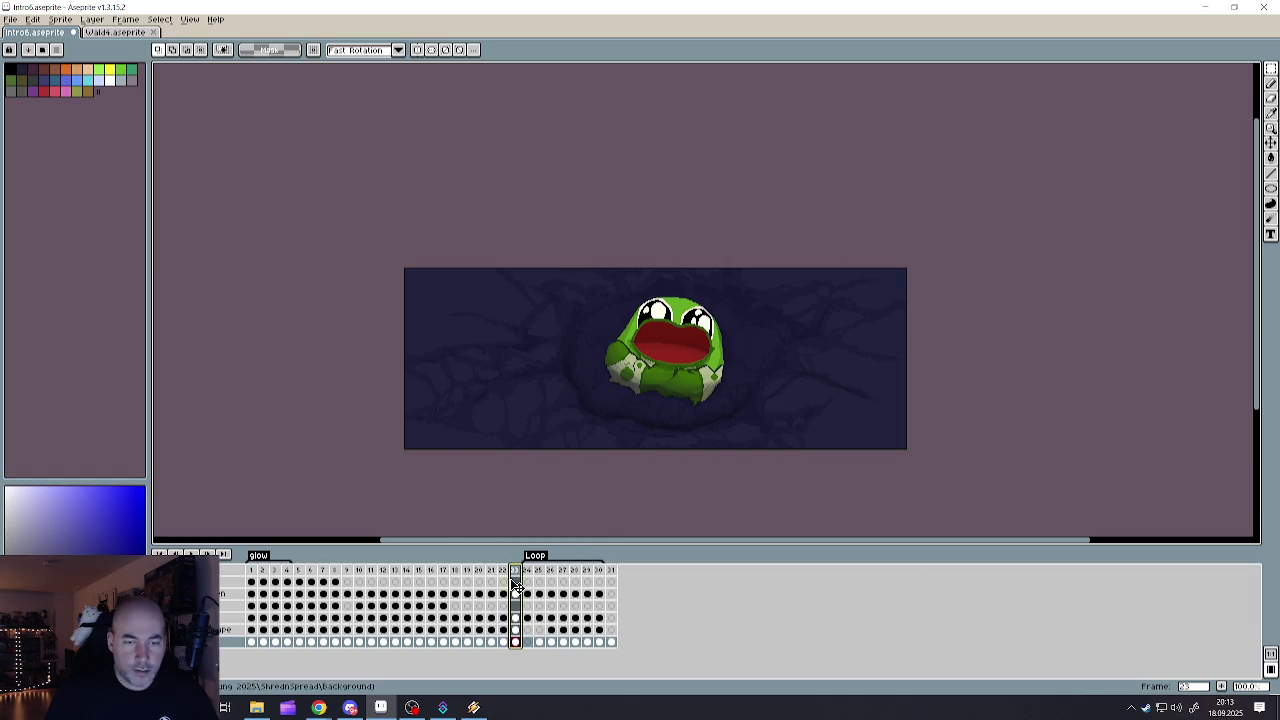
{"action": "mouse_move", "coordinate": [515, 573]}
{"action": "left_mouse_down"}
{"action": "mouse_move", "coordinate": [502, 573]}
{"action": "mouse_move", "coordinate": [518, 575]}
{"action": "left_mouse_up"}
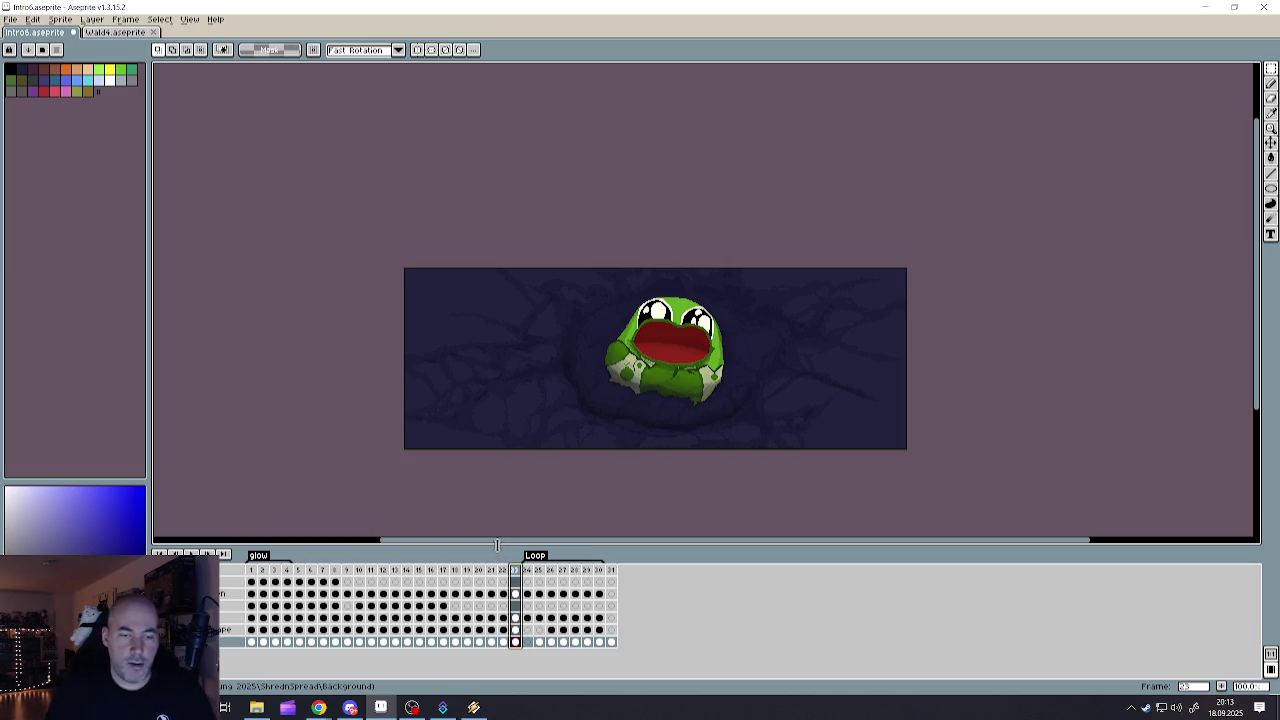
{"action": "left_click", "coordinate": [467, 571]}
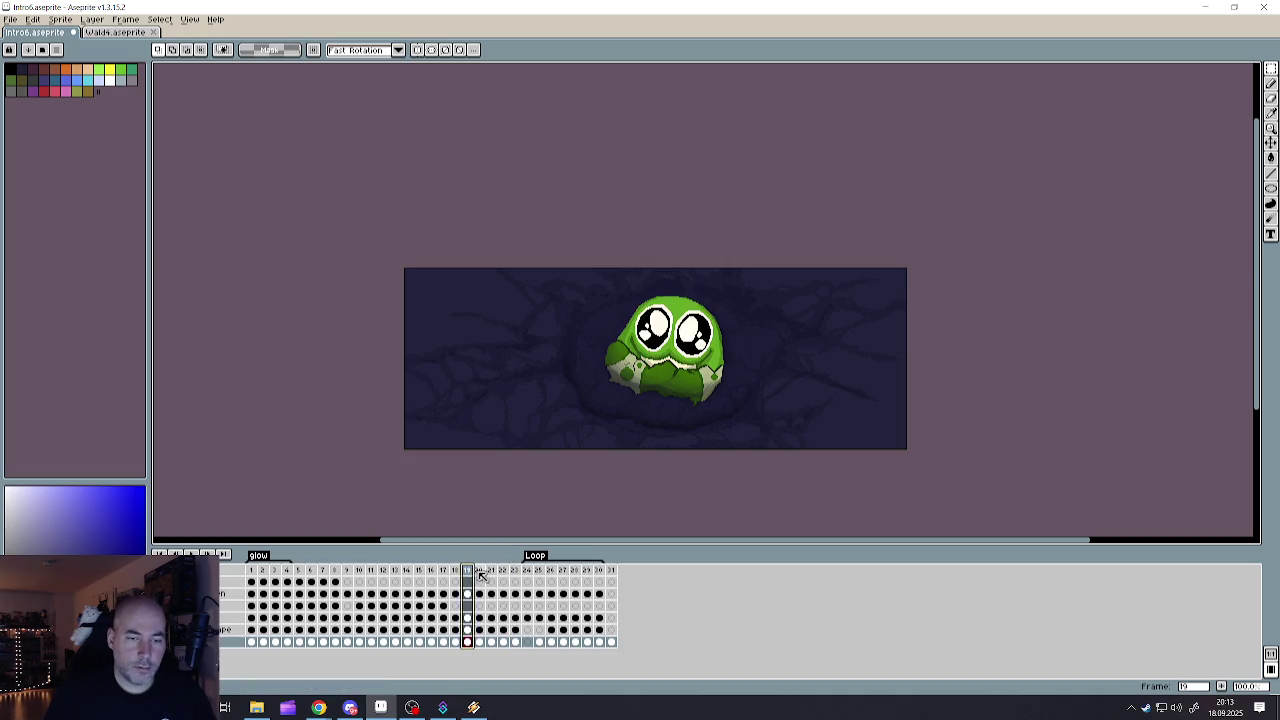
{"action": "left_click", "coordinate": [480, 572]}
{"action": "left_click", "coordinate": [474, 572]}
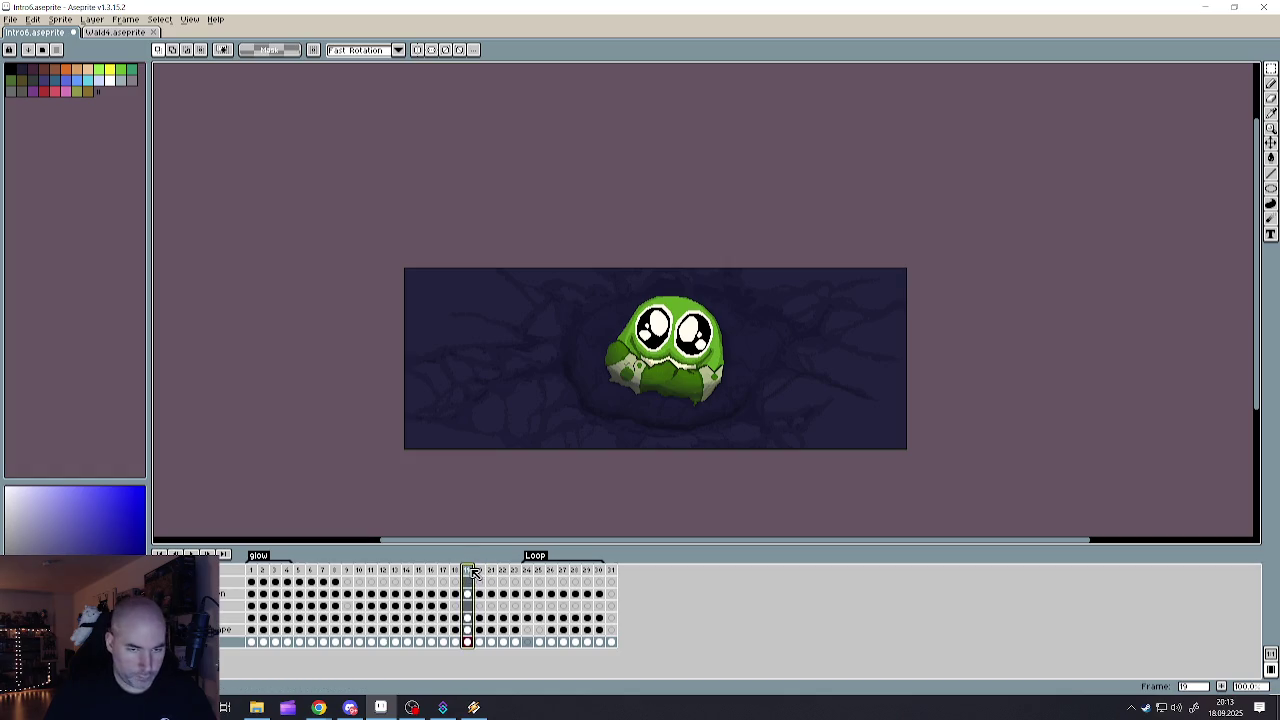
- Duplicate frame 19 and move the copy to frame 31, before the forest frame 32
{"action": "right_click", "coordinate": [474, 572]}
{"action": "left_click", "coordinate": [493, 592]}
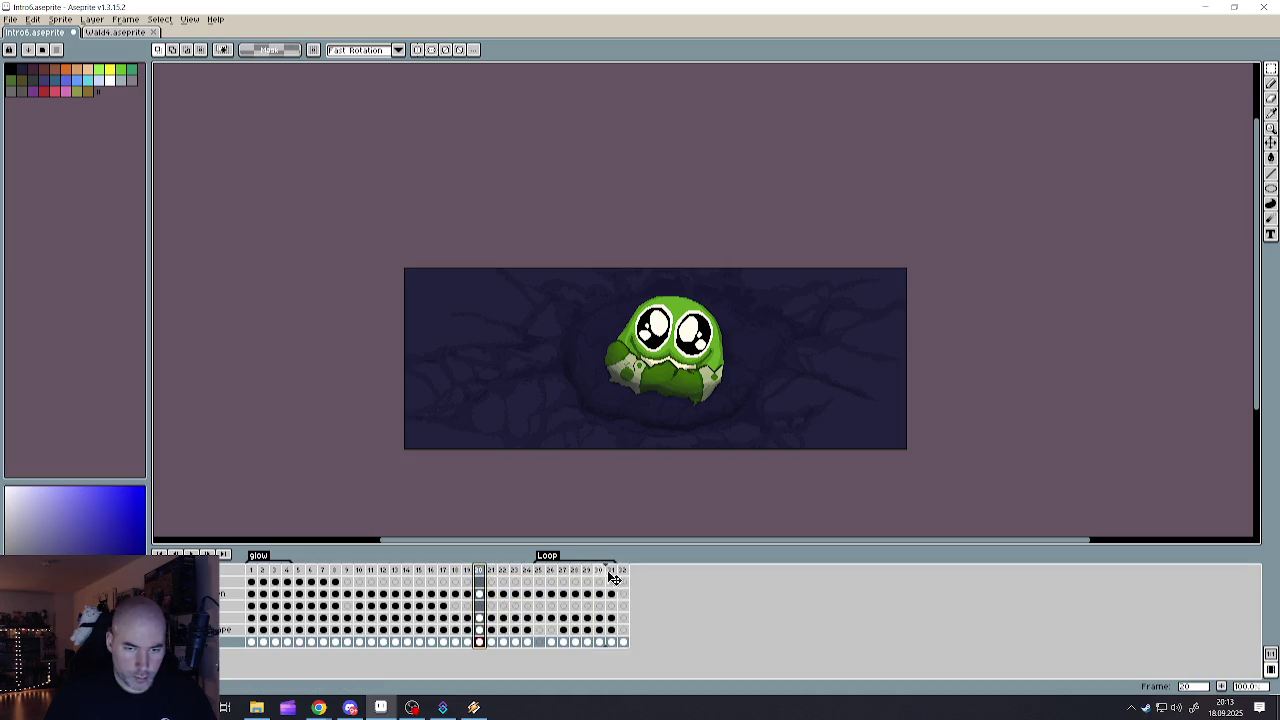
{"action": "left_click_drag", "start_coordinate": [503, 576], "coordinate": [624, 576]}
{"action": "left_click", "coordinate": [599, 572]}
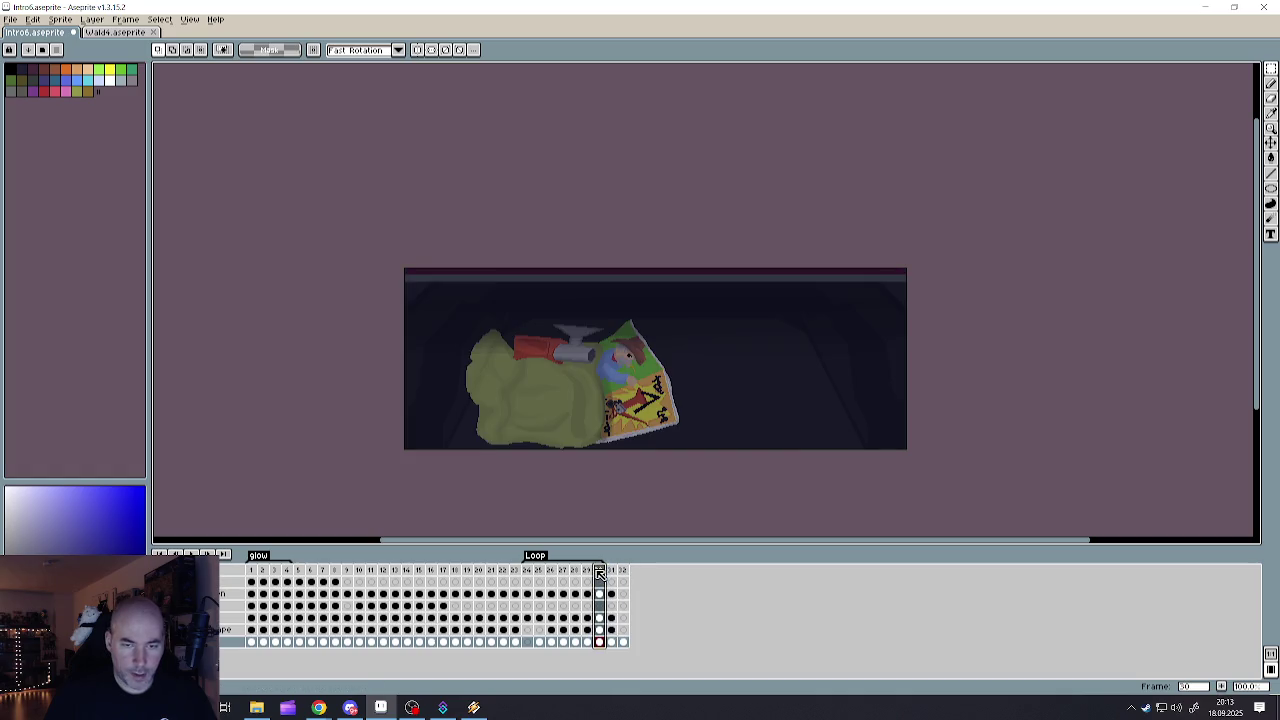
{"action": "left_click", "coordinate": [612, 572]}
{"action": "left_click", "coordinate": [623, 572]}
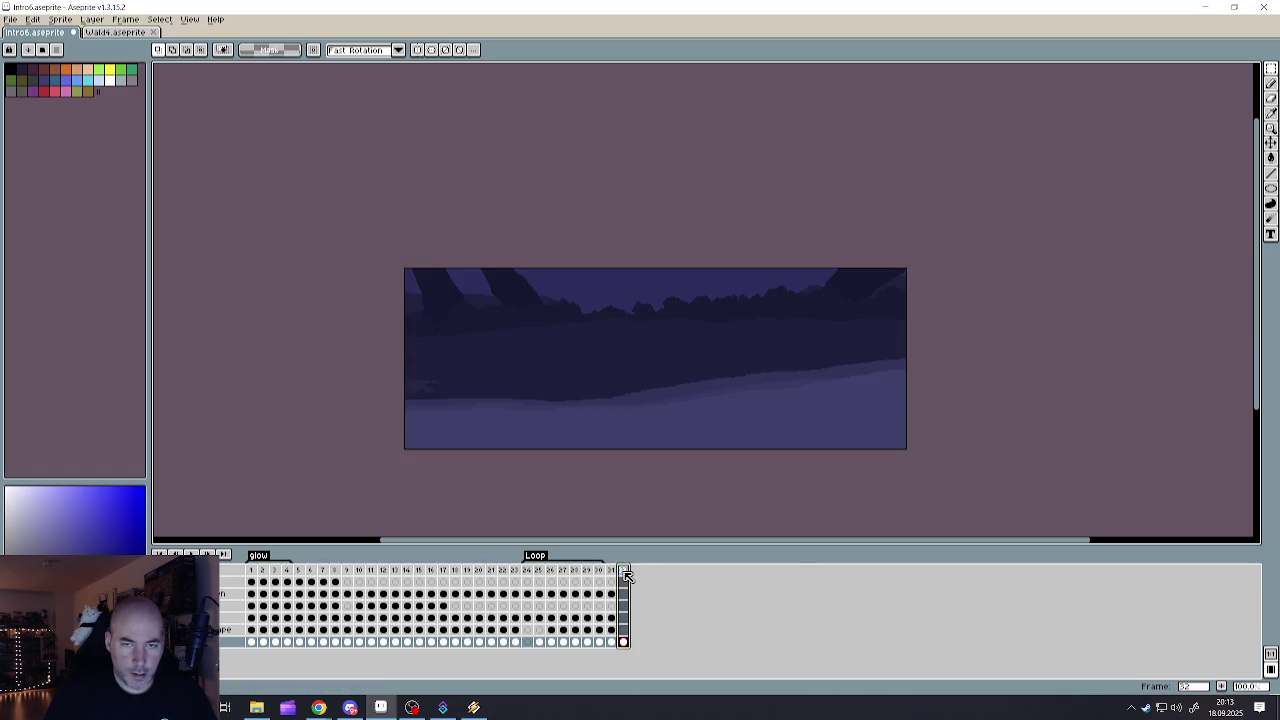
{"action": "left_click", "coordinate": [617, 573]}
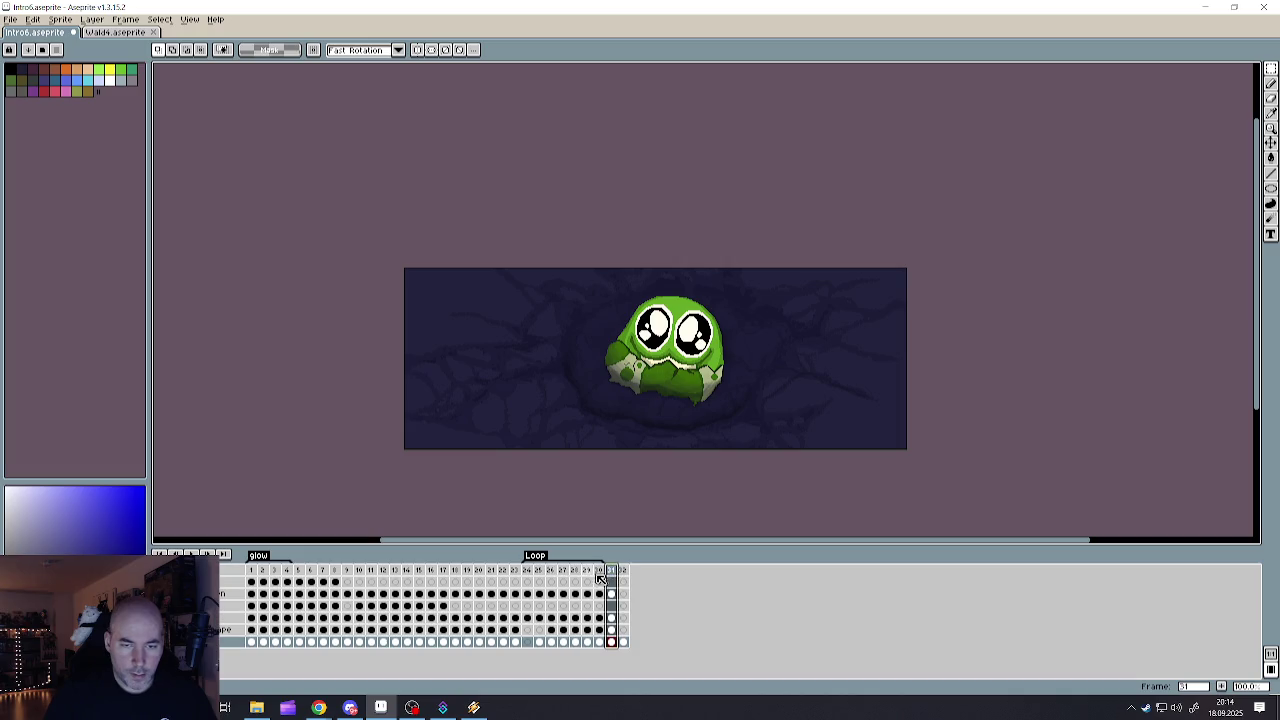
{"action": "left_click", "coordinate": [624, 571]}
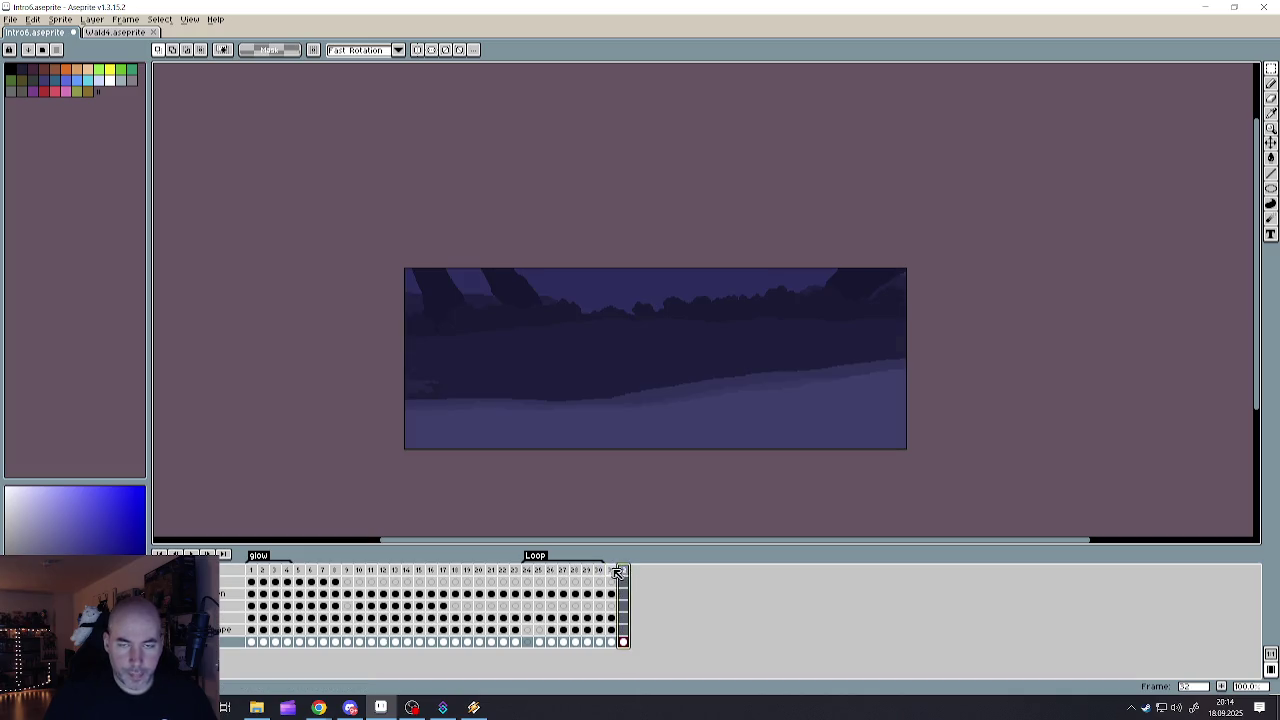
{"action": "left_click", "coordinate": [612, 572]}
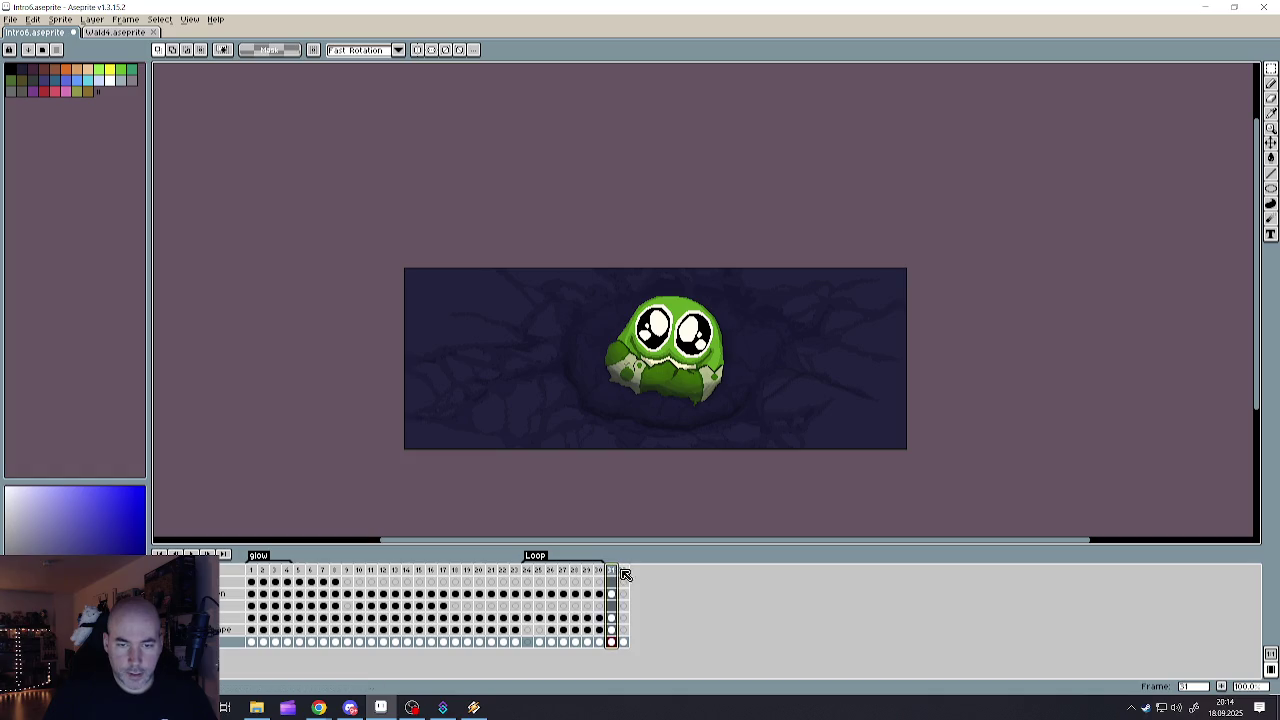
{"action": "left_click", "coordinate": [624, 571]}
{"action": "left_click", "coordinate": [612, 571]}
- Step through the bottom layer's undo history at frame 31 to restore the dark ground fill
{"action": "left_click", "coordinate": [614, 642]}
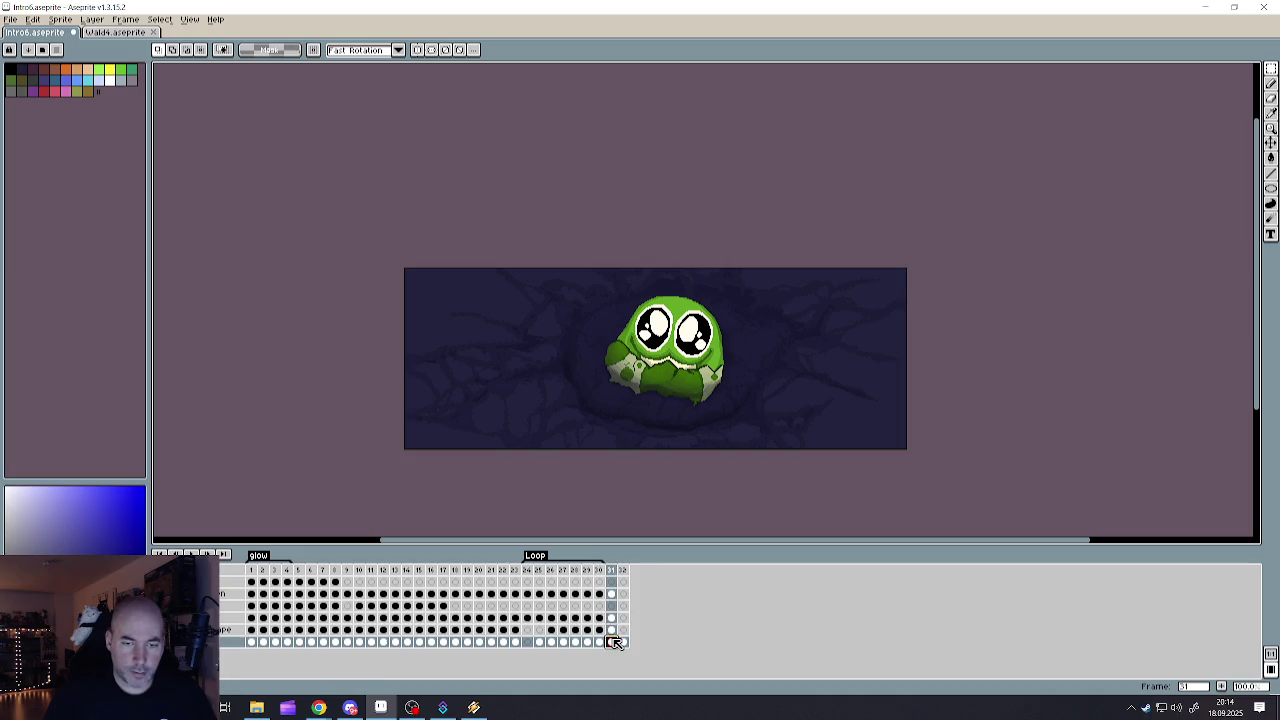
{"action": "key", "text": "Delete"}
{"action": "key", "text": "ctrl+z"}
{"action": "key", "text": "ctrl+y"}
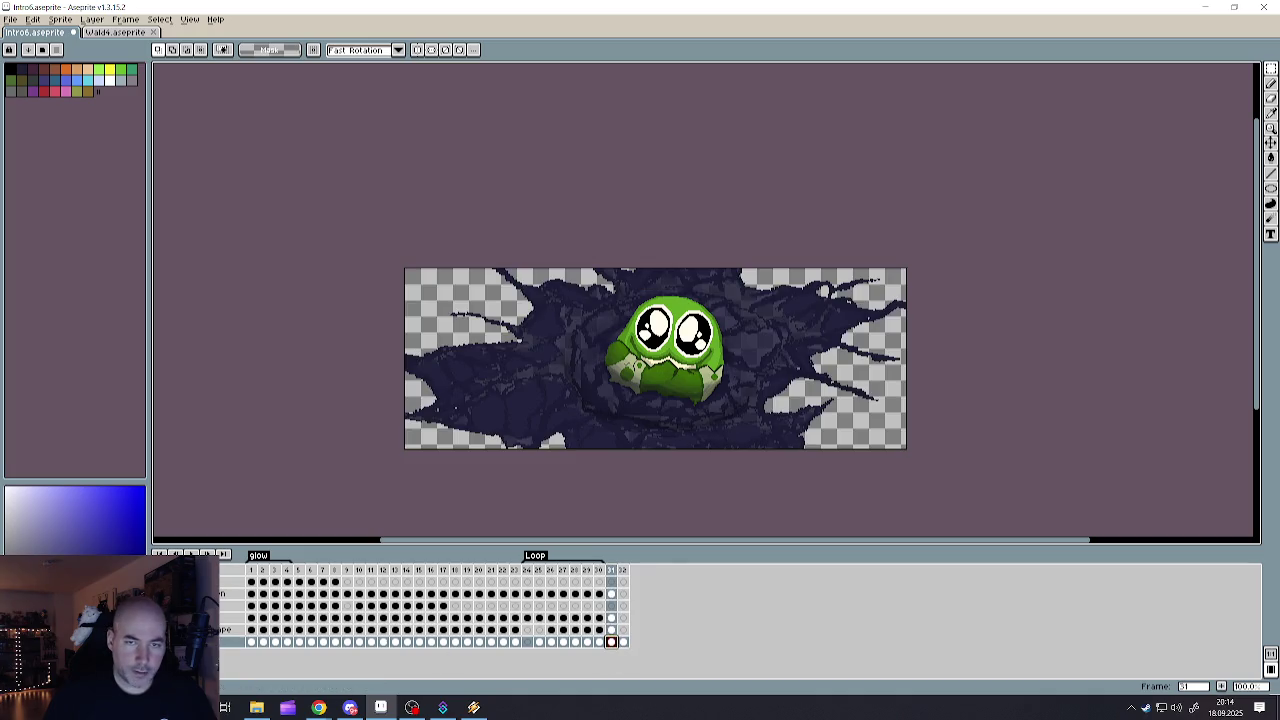
{"action": "key", "text": "ctrl+y"}
{"action": "key", "text": "ctrl+z"}
{"action": "key", "text": "ctrl+y"}
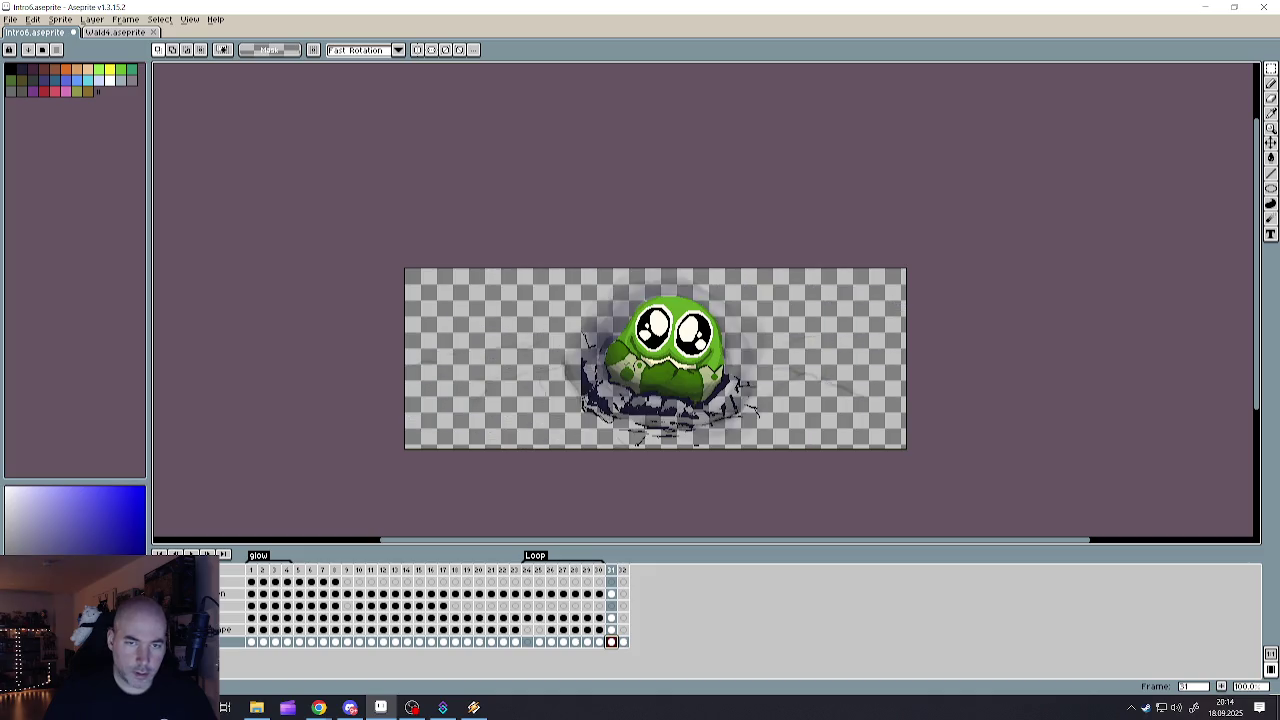
{"action": "key", "text": "ctrl+z"}
{"action": "key", "text": "ctrl+y"}
{"action": "key", "text": "ctrl+z"}
{"action": "key", "text": "ctrl+z"}
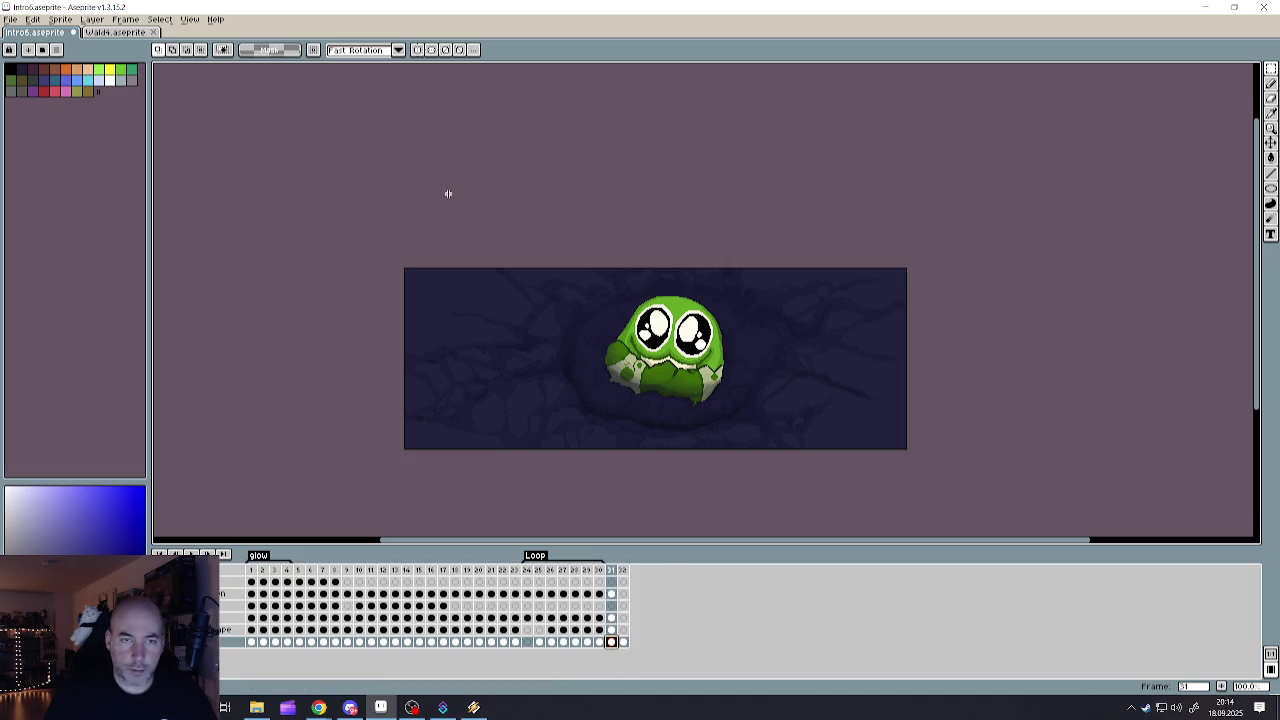
{"action": "key", "text": "ctrl+a"}
{"action": "key", "text": "ctrl+d"}
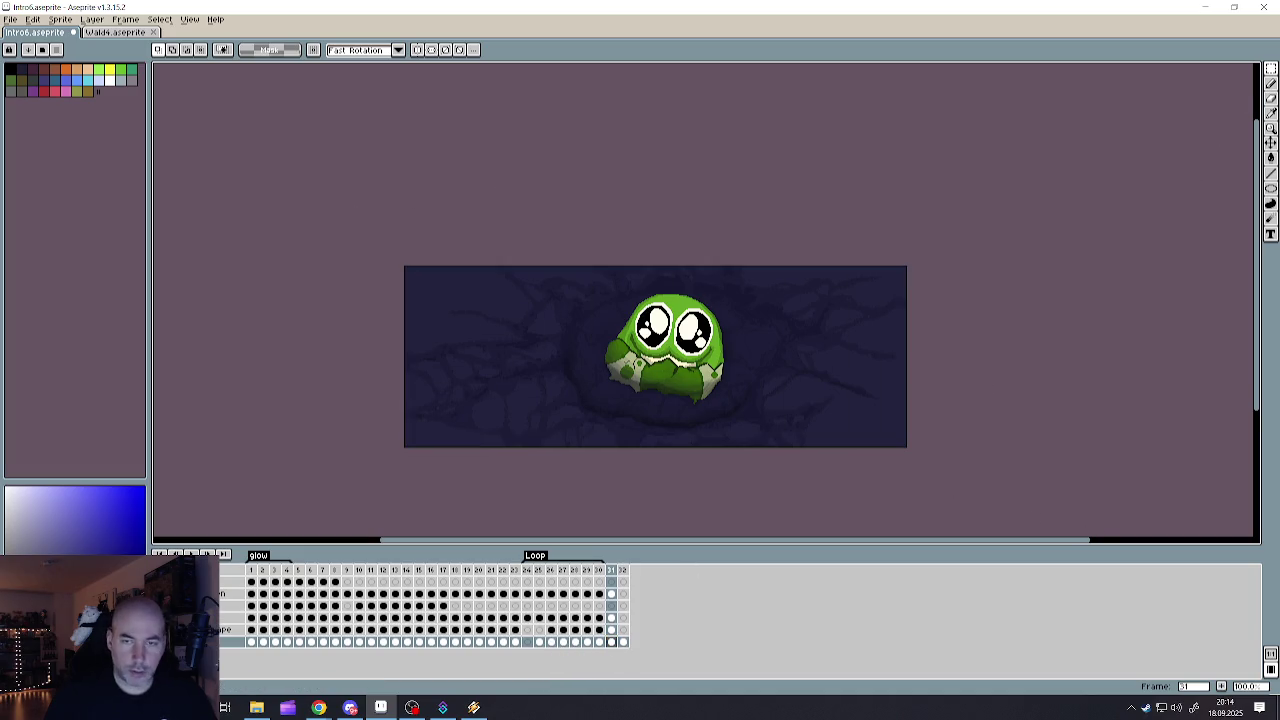
- Check the Wald4 canvas, then return to Intro6 and undo the last change
{"action": "left_click", "coordinate": [130, 32]}
{"action": "key", "text": "ctrl+a"}
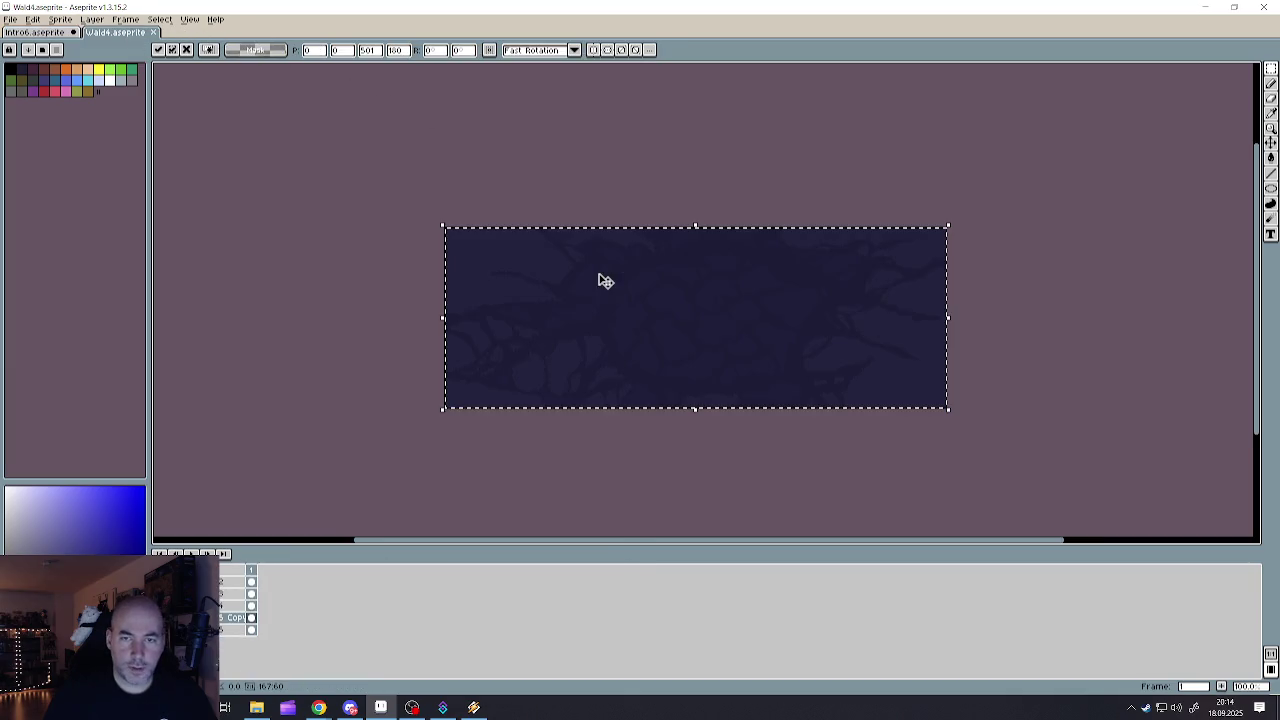
{"action": "key", "text": "ctrl+d"}
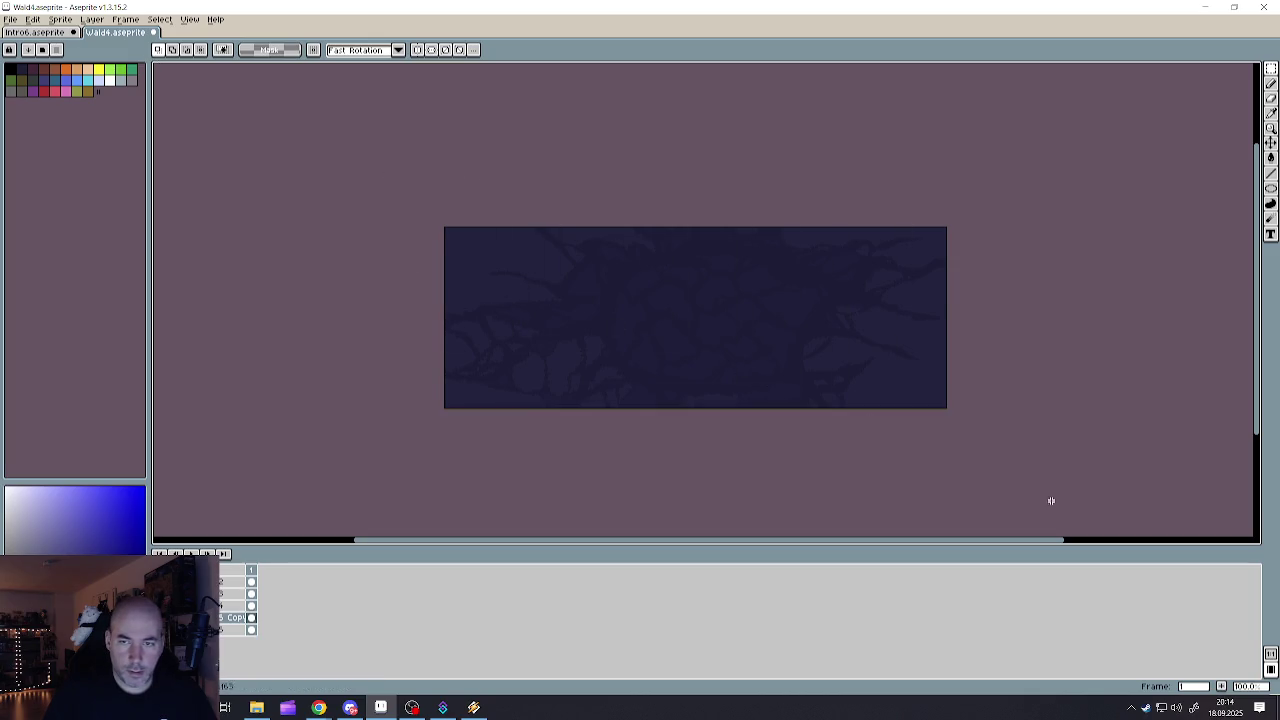
{"action": "key", "text": "ctrl+a"}
{"action": "key", "text": "ctrl+d"}
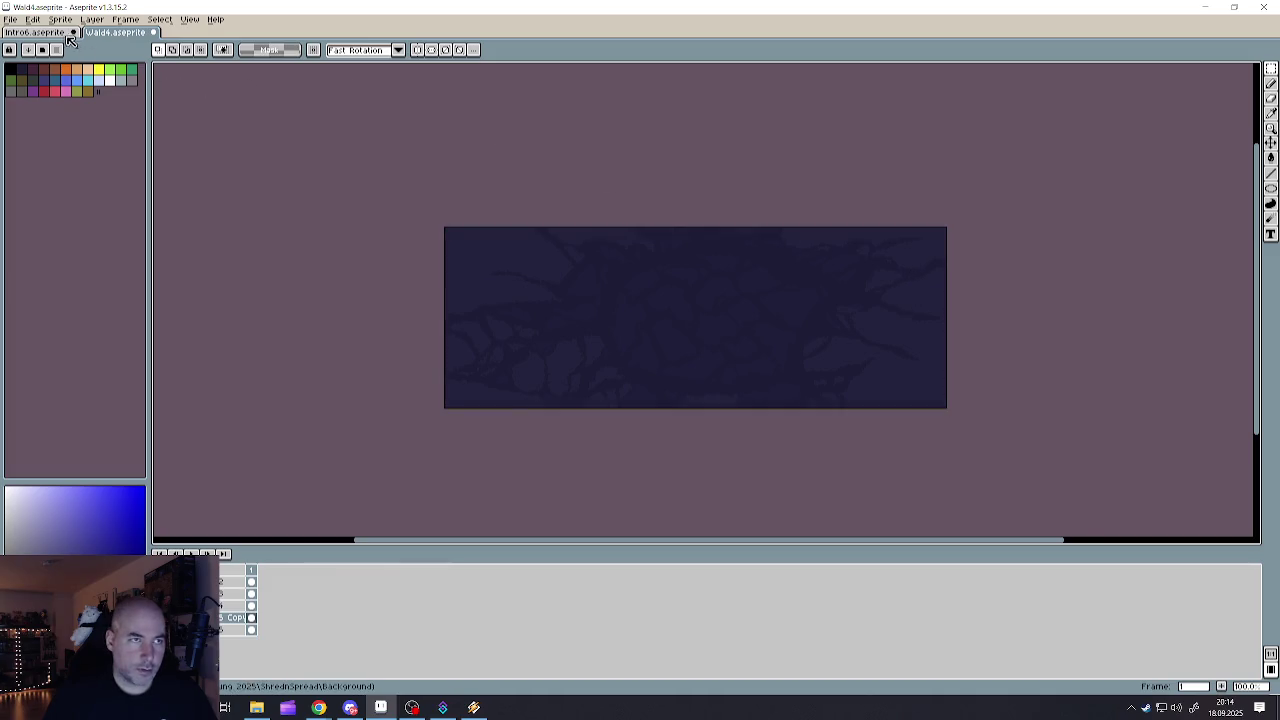
{"action": "left_click", "coordinate": [64, 34]}
{"action": "key", "text": "ctrl+z"}
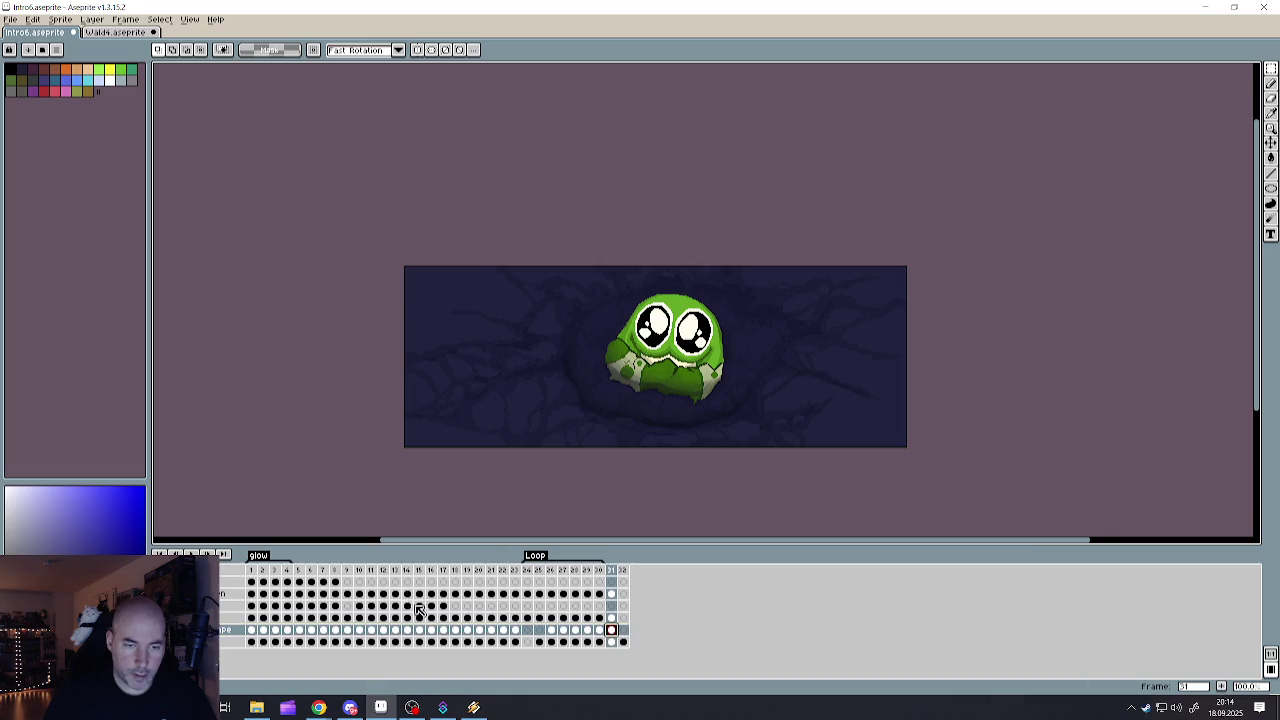
- Review the creature frames 19–22 in the timeline
{"action": "left_click", "coordinate": [503, 630]}
{"action": "left_click_drag", "start_coordinate": [510, 632], "coordinate": [471, 636]}
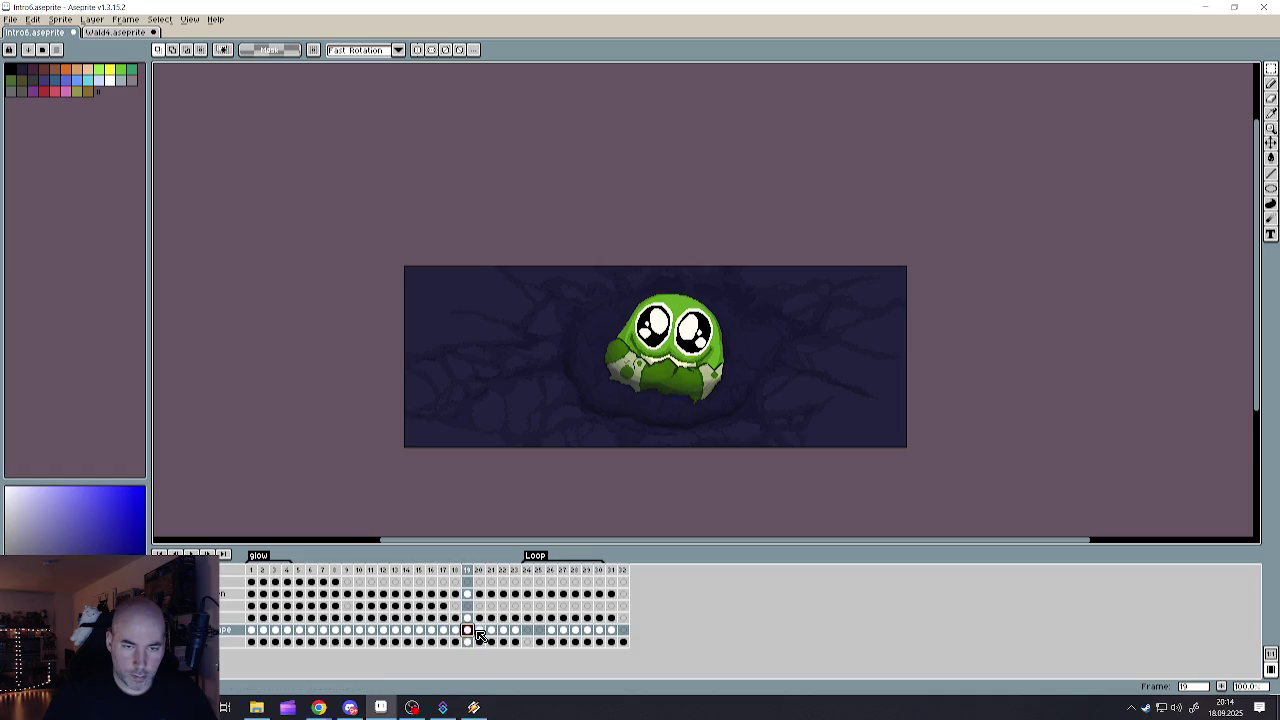
{"action": "left_click", "coordinate": [481, 632]}
{"action": "left_click_drag", "start_coordinate": [368, 268], "coordinate": [1006, 369]}
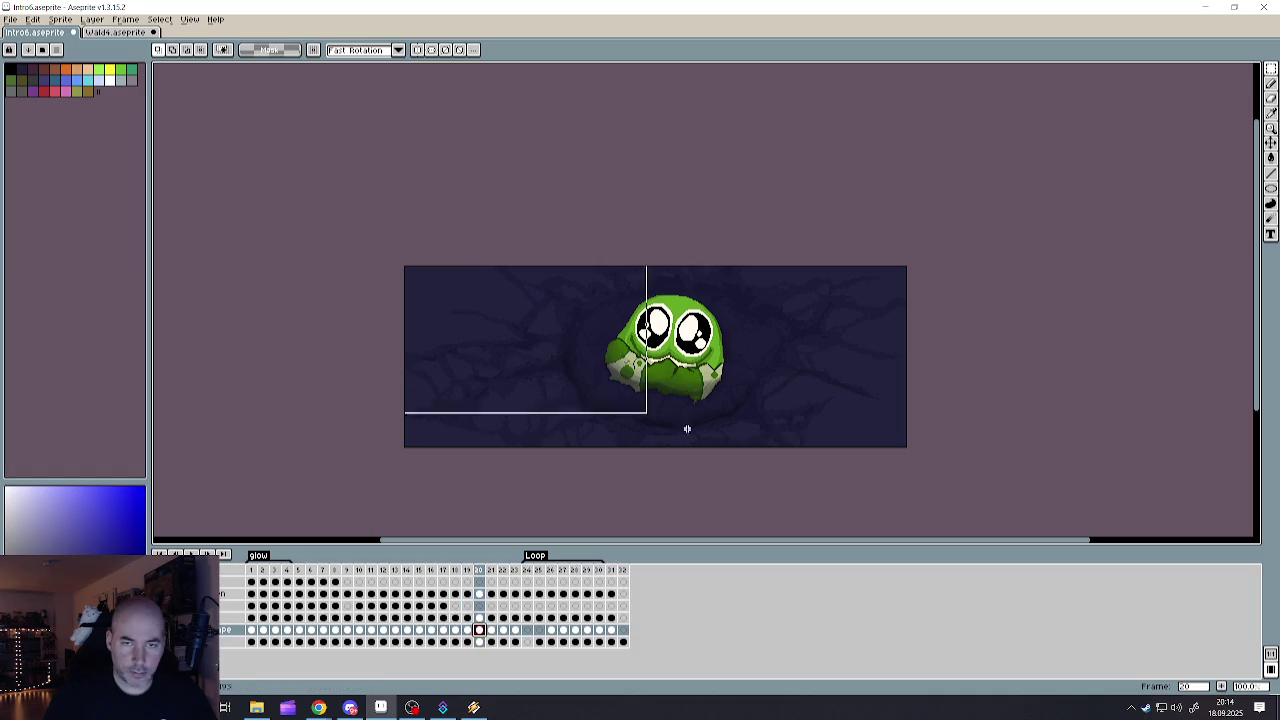
{"action": "key", "text": "ctrl+d"}
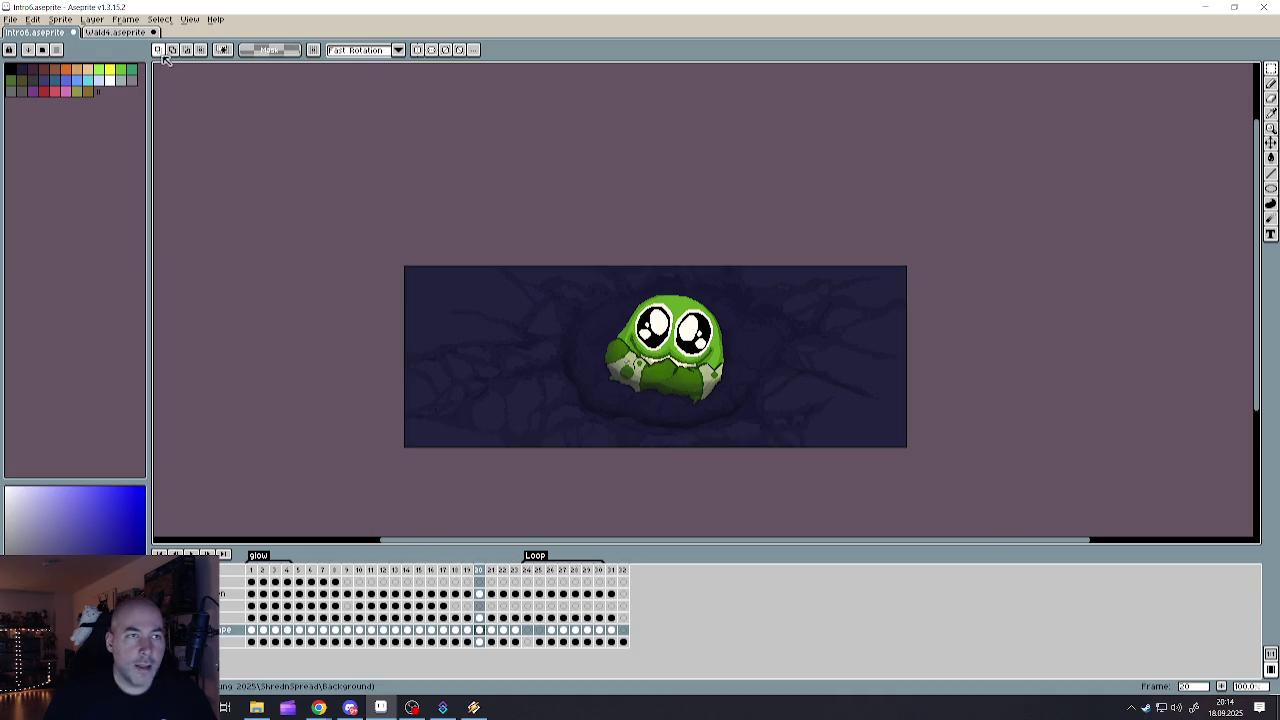
- Compare creature frame 31 against the frame 32 forest background
{"action": "left_click", "coordinate": [624, 571]}
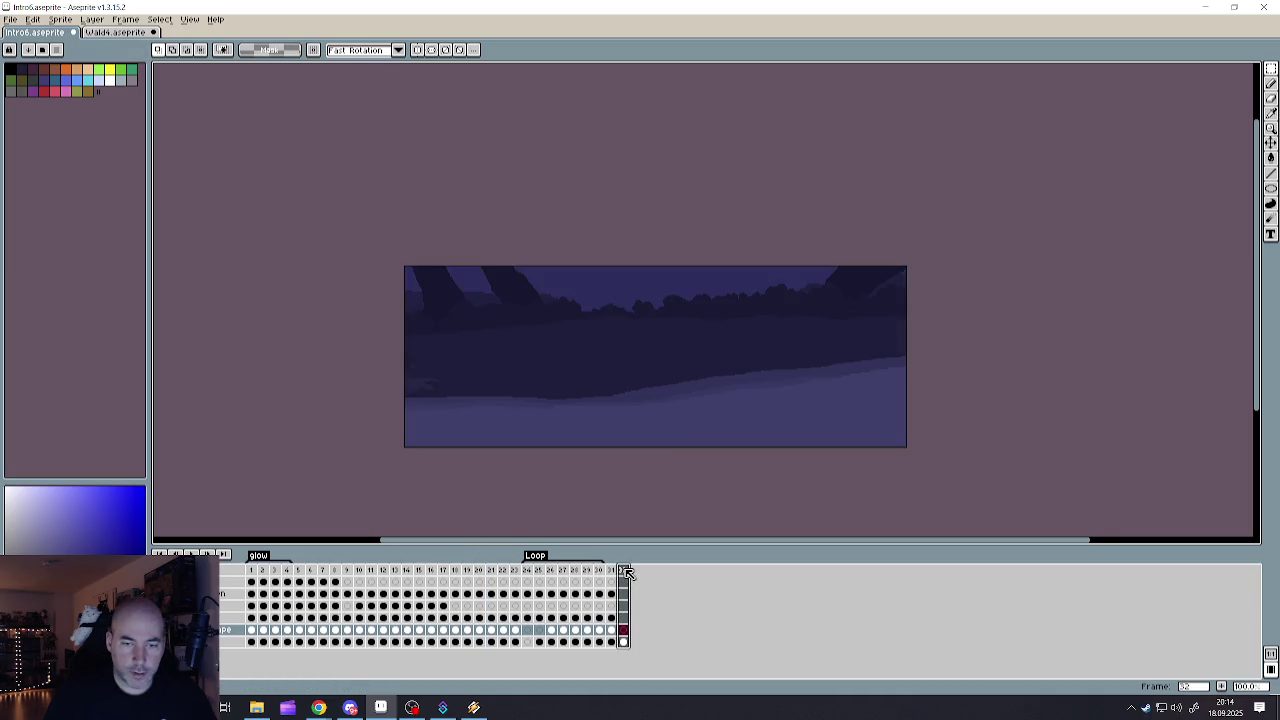
{"action": "left_click", "coordinate": [611, 571]}
{"action": "left_click", "coordinate": [624, 572]}
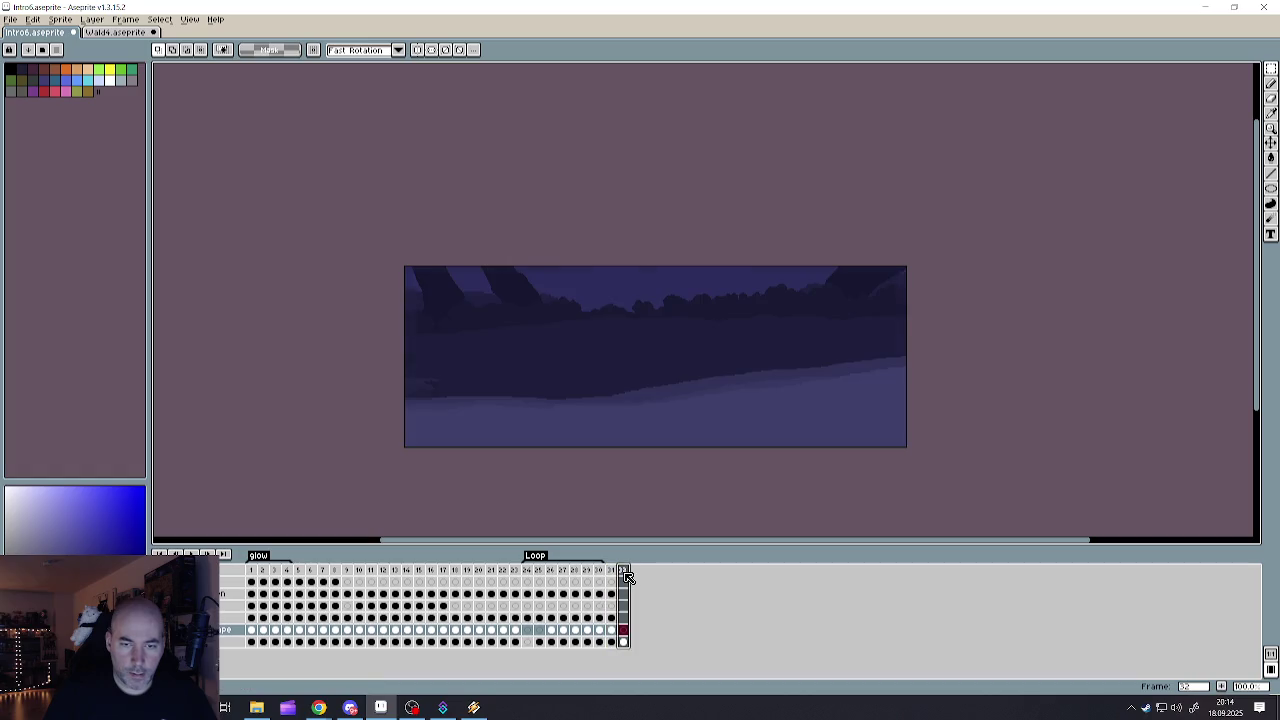
{"action": "left_click", "coordinate": [611, 630]}
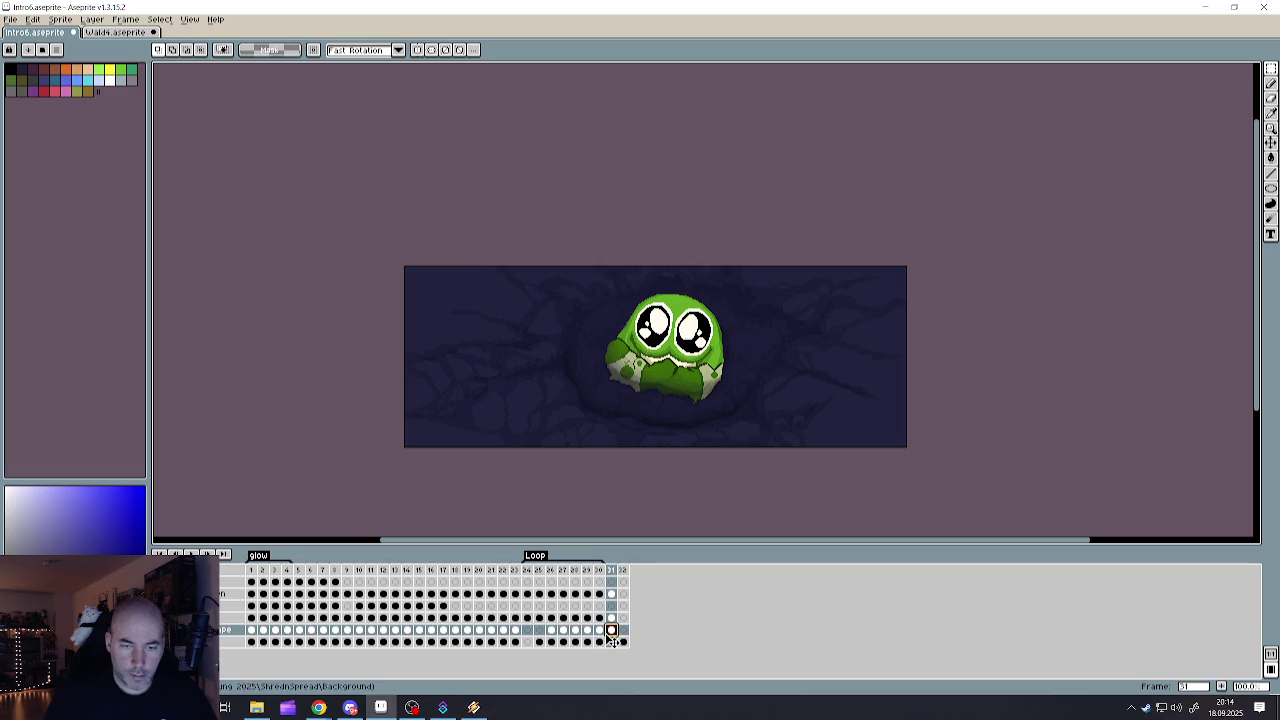
{"action": "left_click", "coordinate": [624, 632]}
{"action": "left_click", "coordinate": [612, 631]}
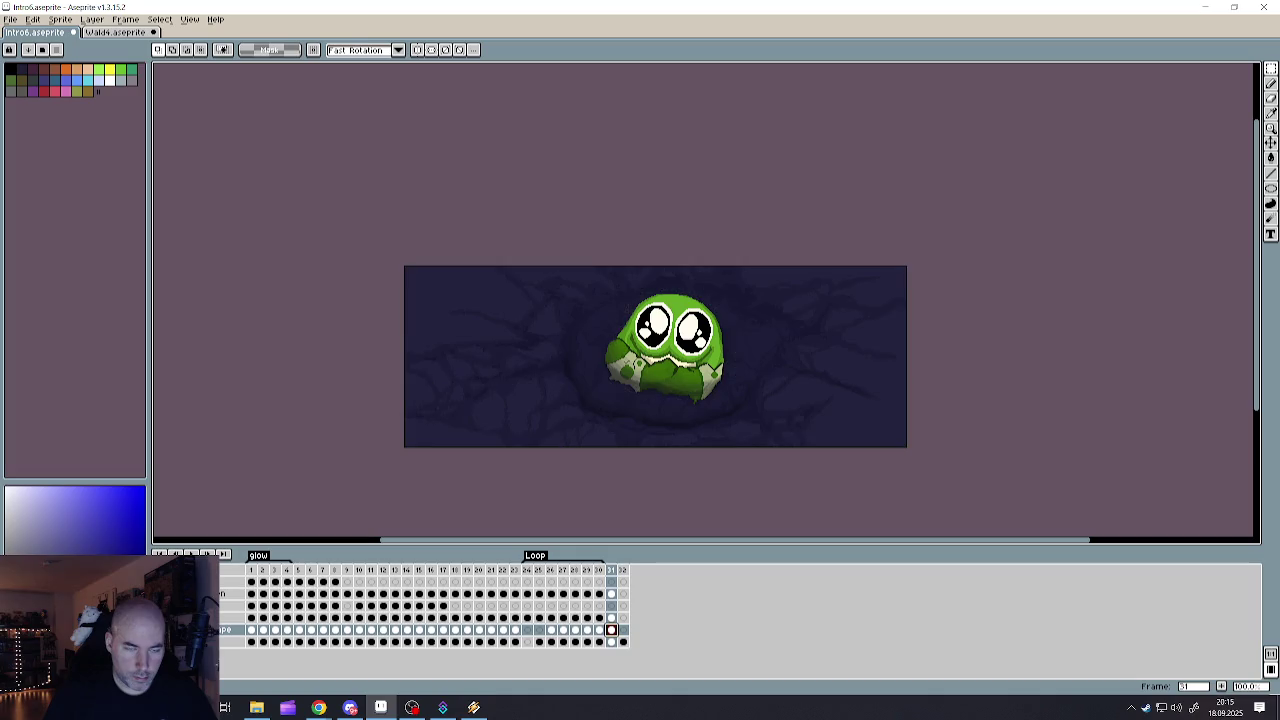
{"action": "left_click", "coordinate": [625, 641]}
{"action": "left_click", "coordinate": [624, 632]}
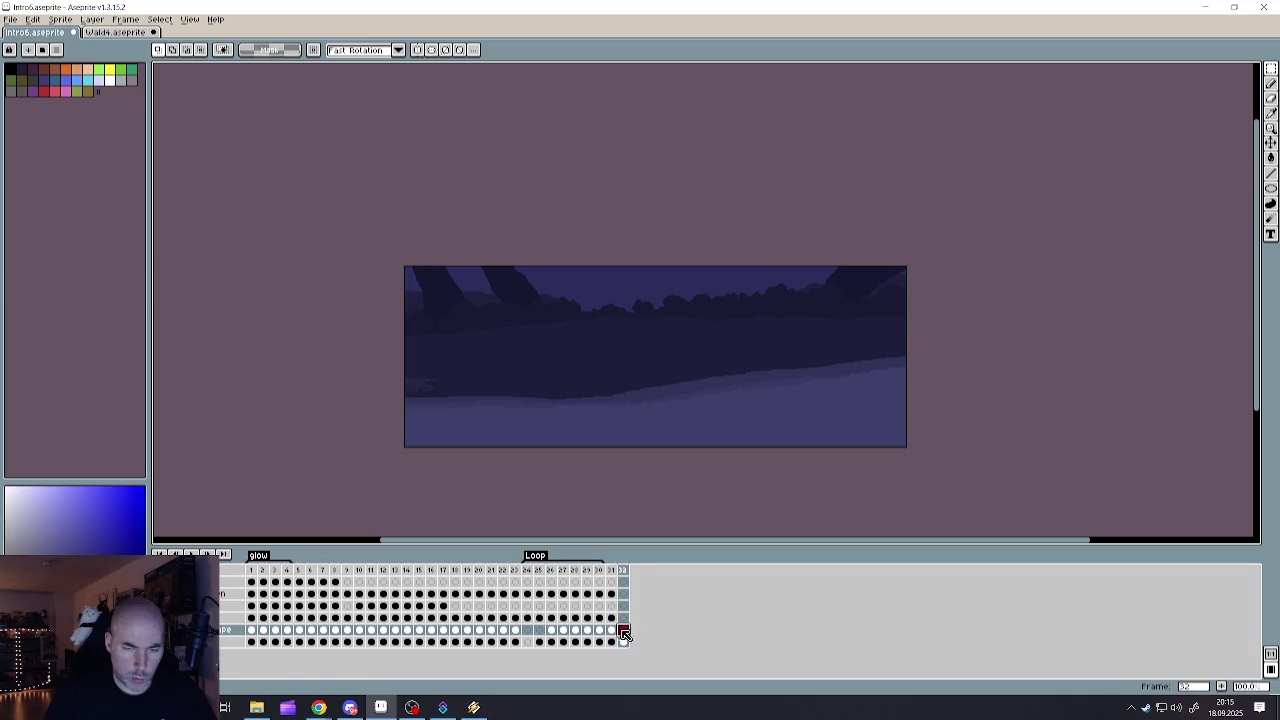
{"action": "left_click", "coordinate": [612, 630]}
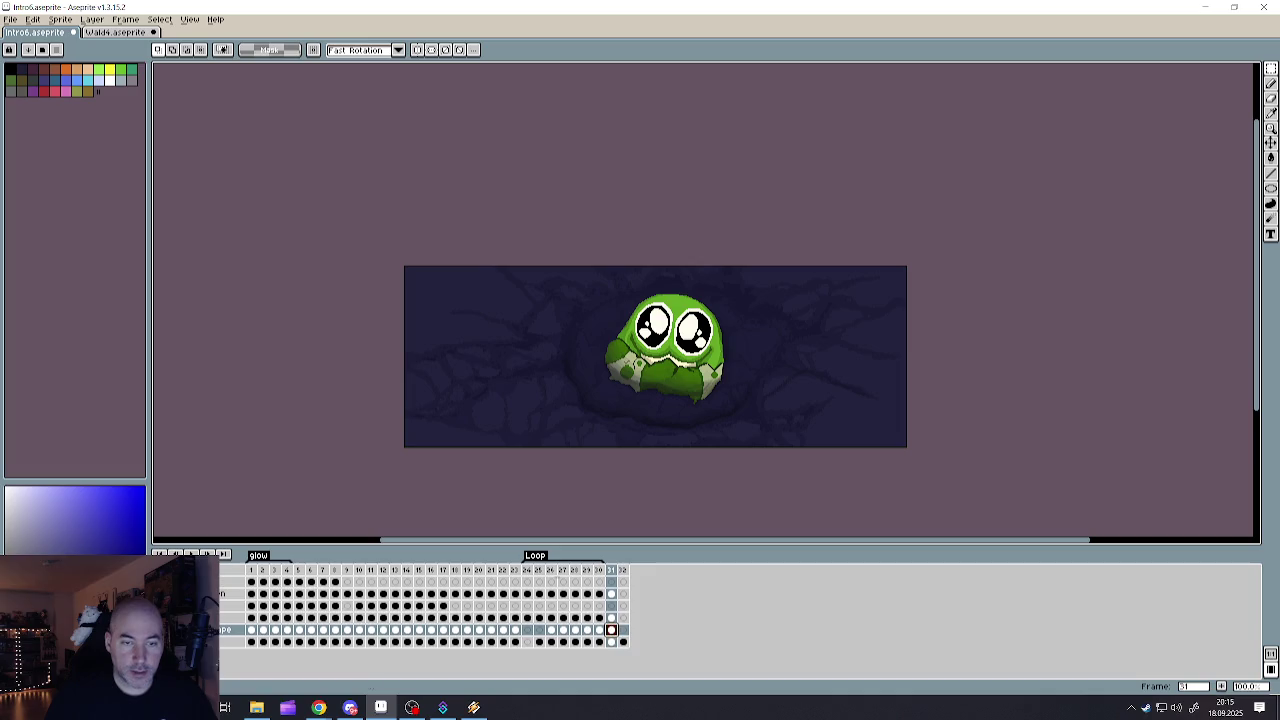
- Move frame 32's dark tree-shadow image from the bottom layer to the layer above
{"action": "left_click", "coordinate": [611, 641]}
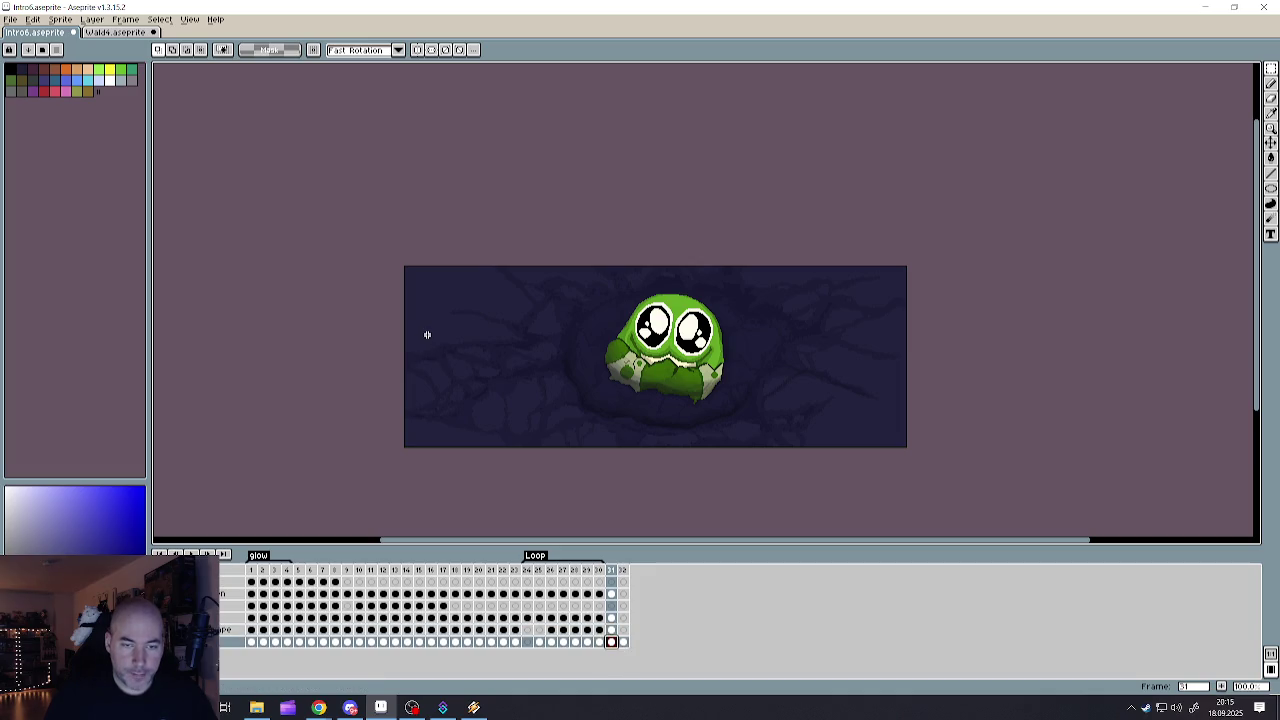
{"action": "left_click_drag", "start_coordinate": [371, 215], "coordinate": [371, 201]}
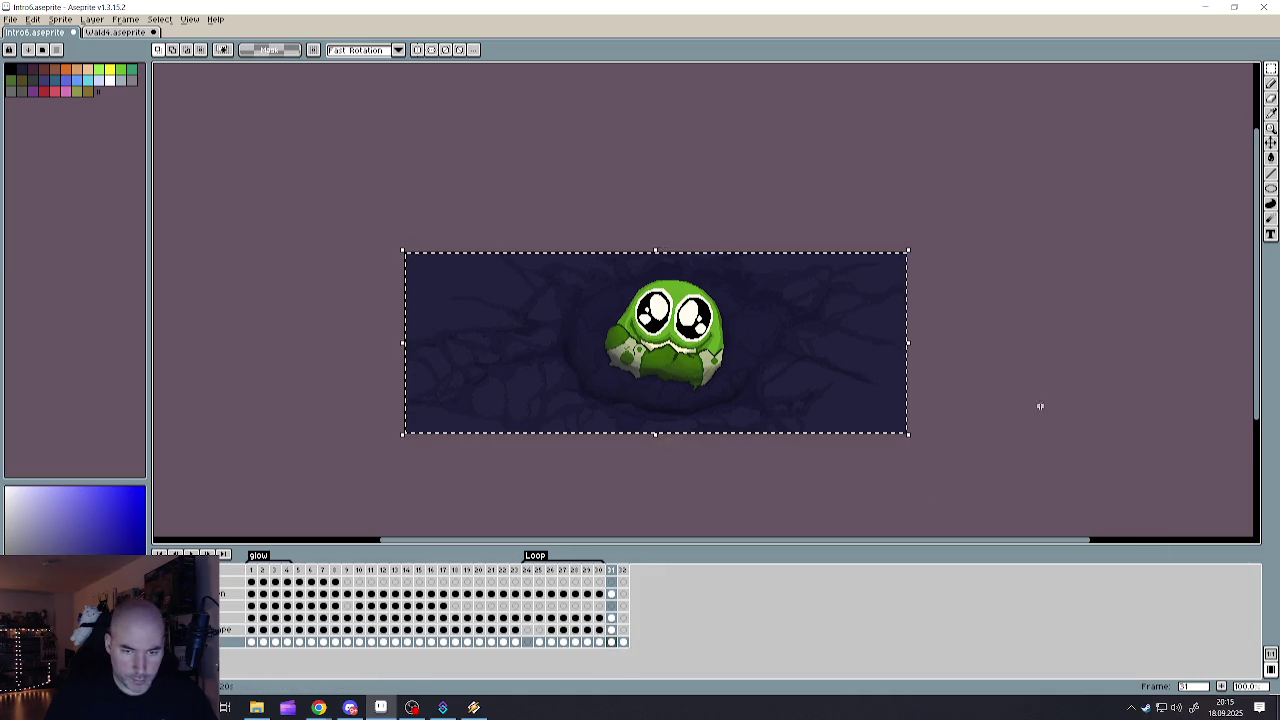
{"action": "left_click", "coordinate": [623, 641]}
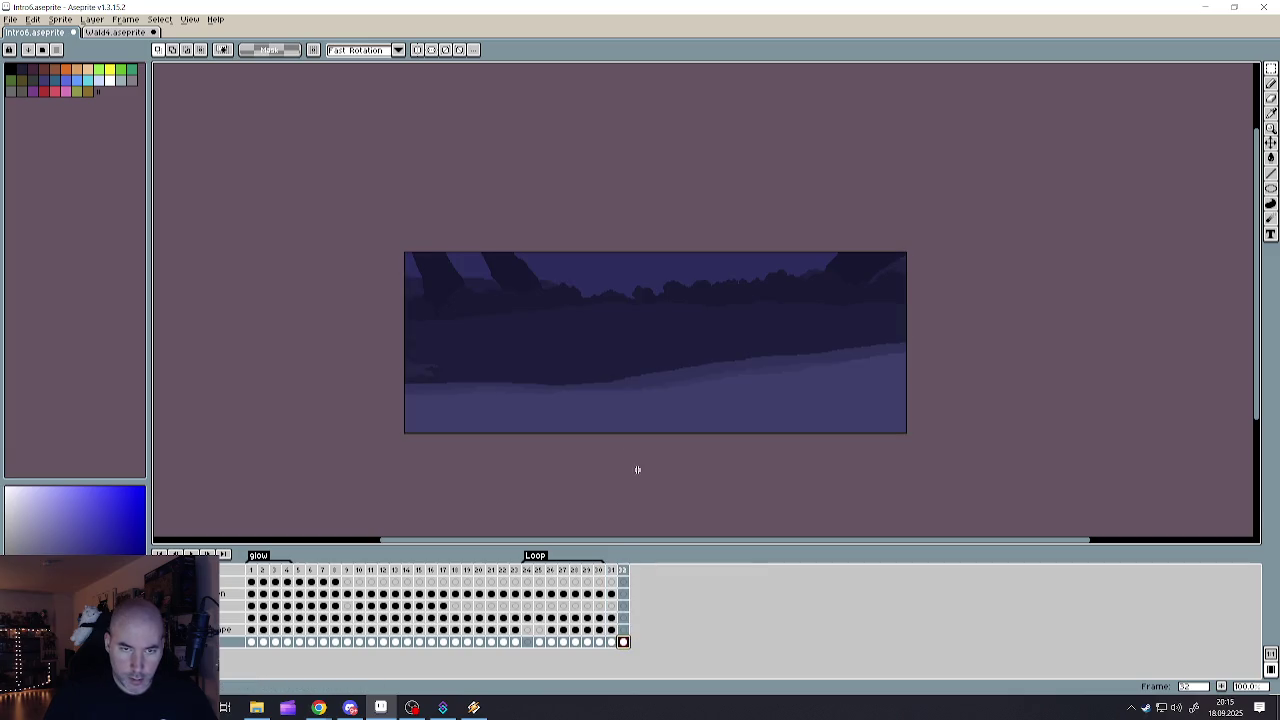
{"action": "key", "text": "ctrl+a"}
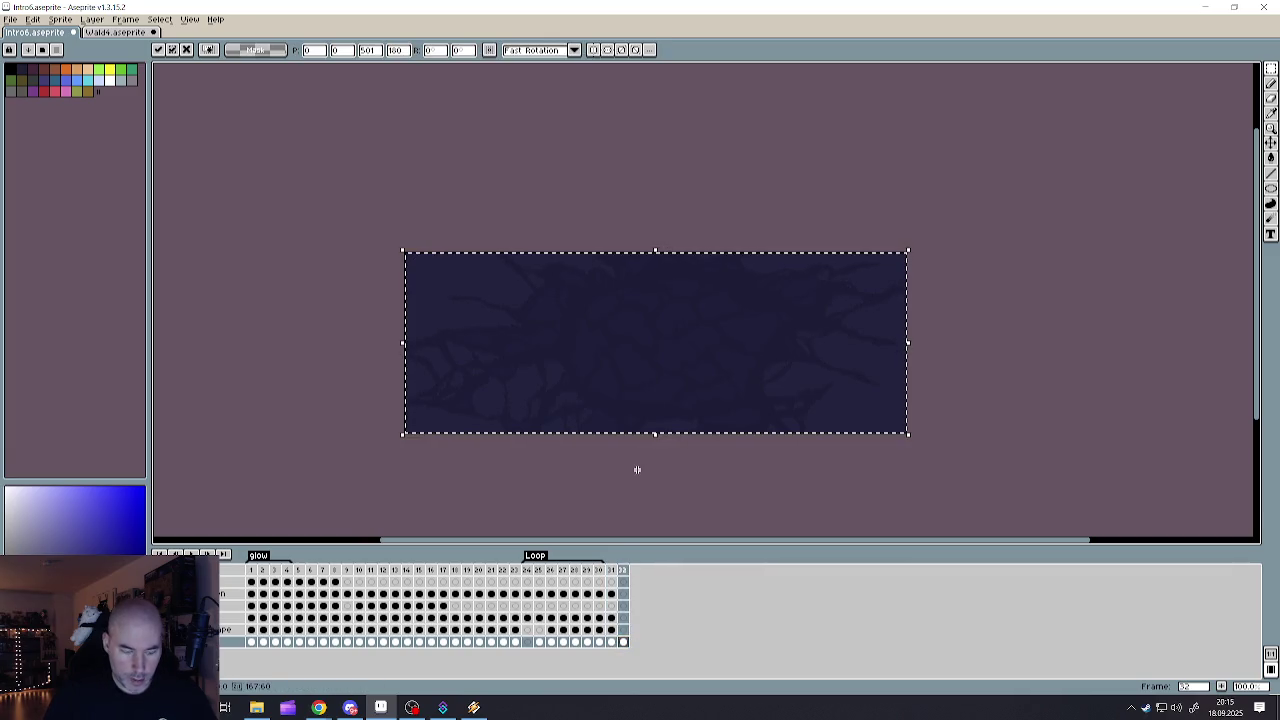
{"action": "key", "text": "Delete"}
{"action": "left_click", "coordinate": [623, 629]}
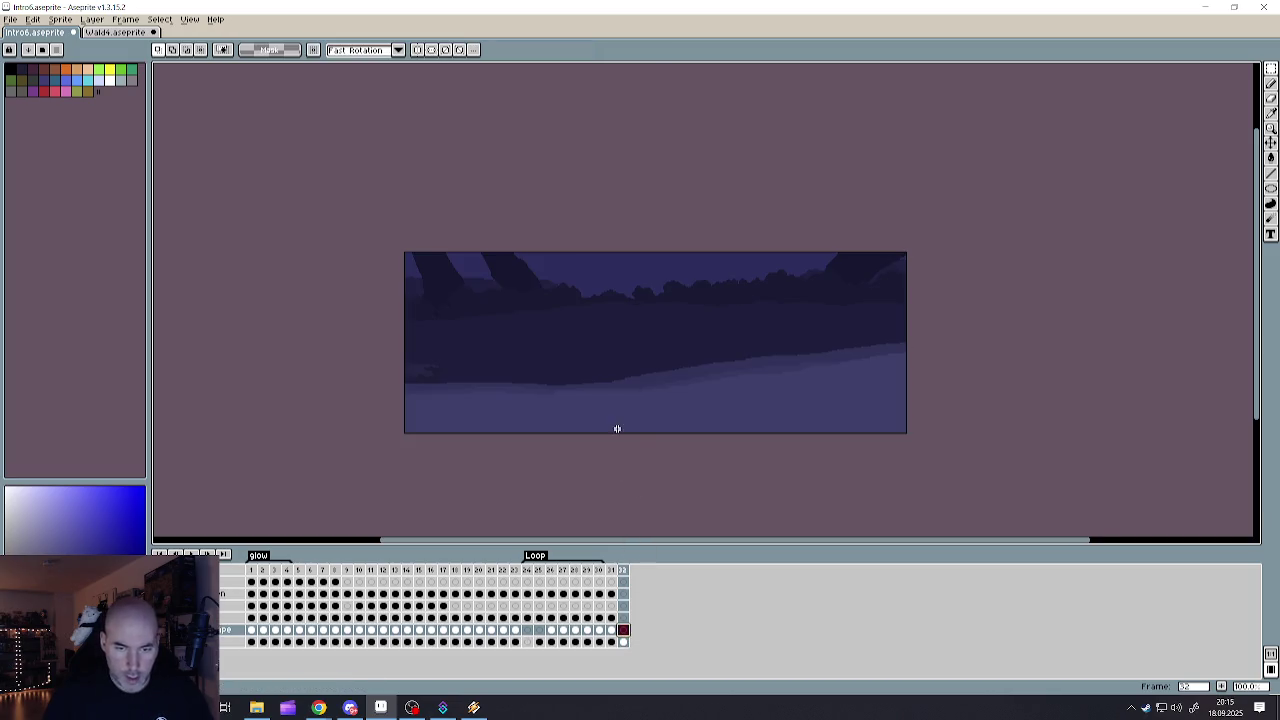
{"action": "key", "text": "ctrl+v"}
{"action": "key", "text": "Return"}
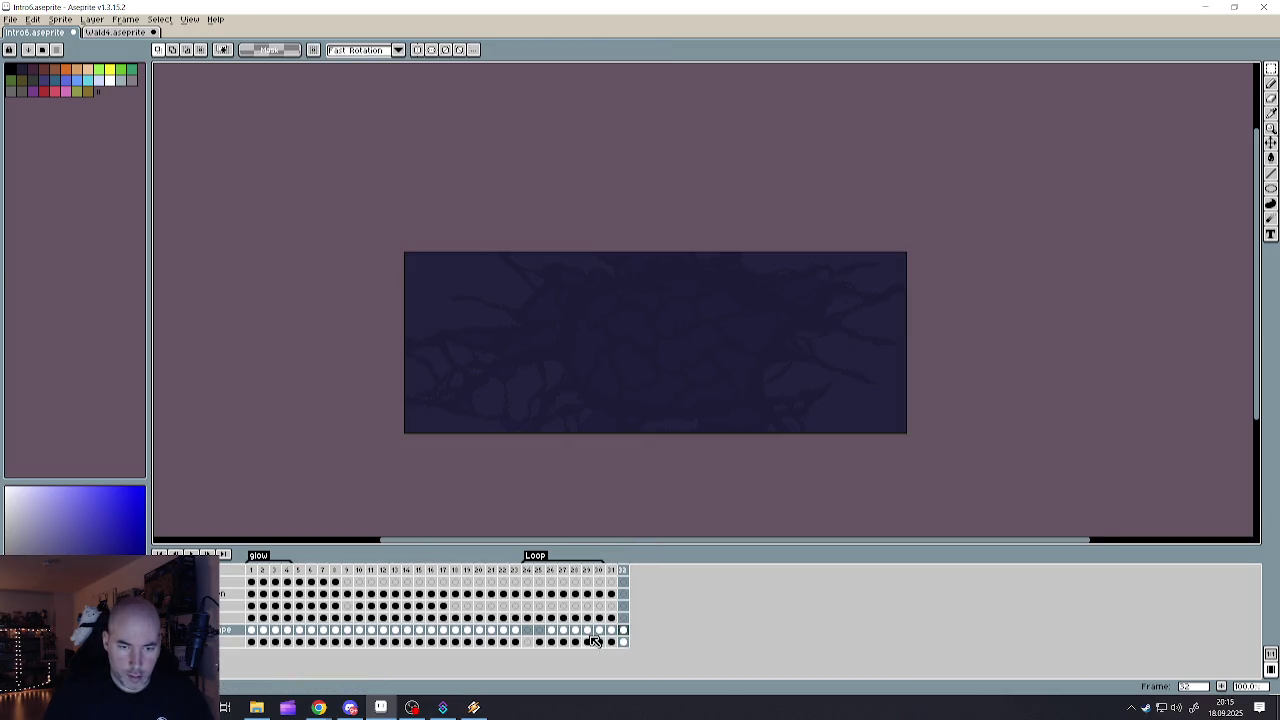
- Copy the frame 31 image into frame 32
{"action": "left_click", "coordinate": [620, 641]}
{"action": "left_click", "coordinate": [612, 630]}
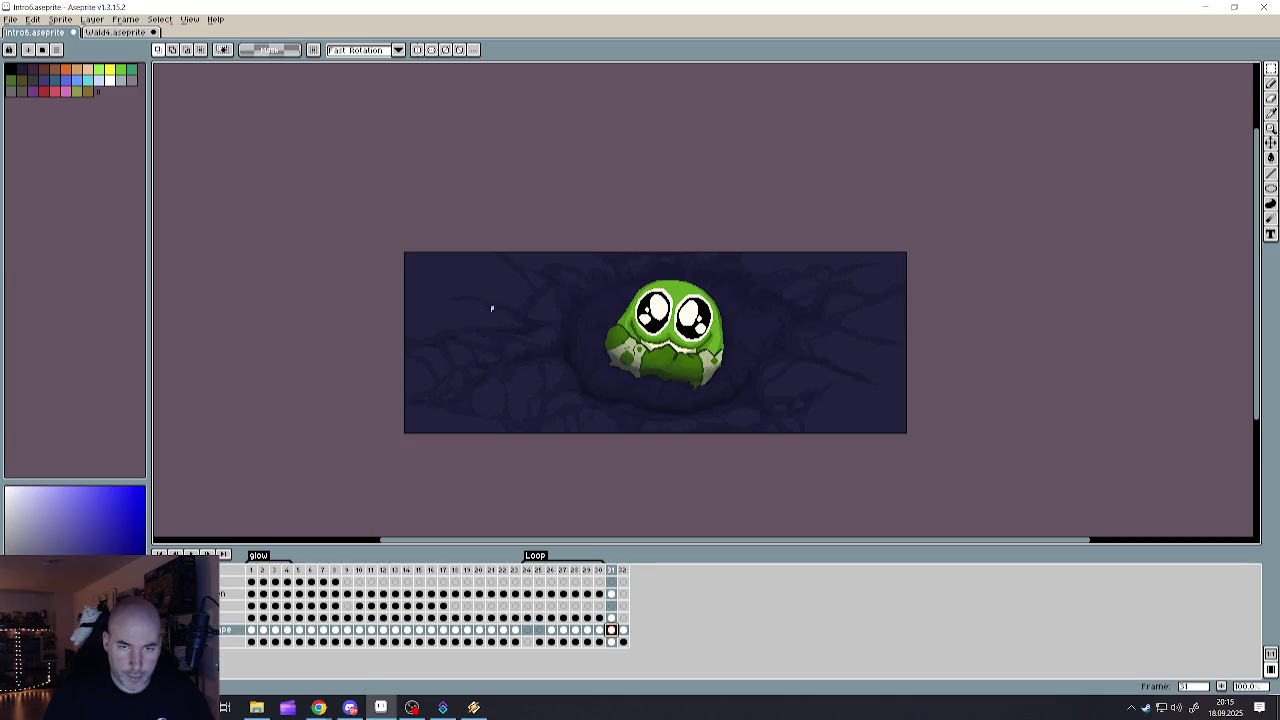
{"action": "key", "text": "ctrl+a"}
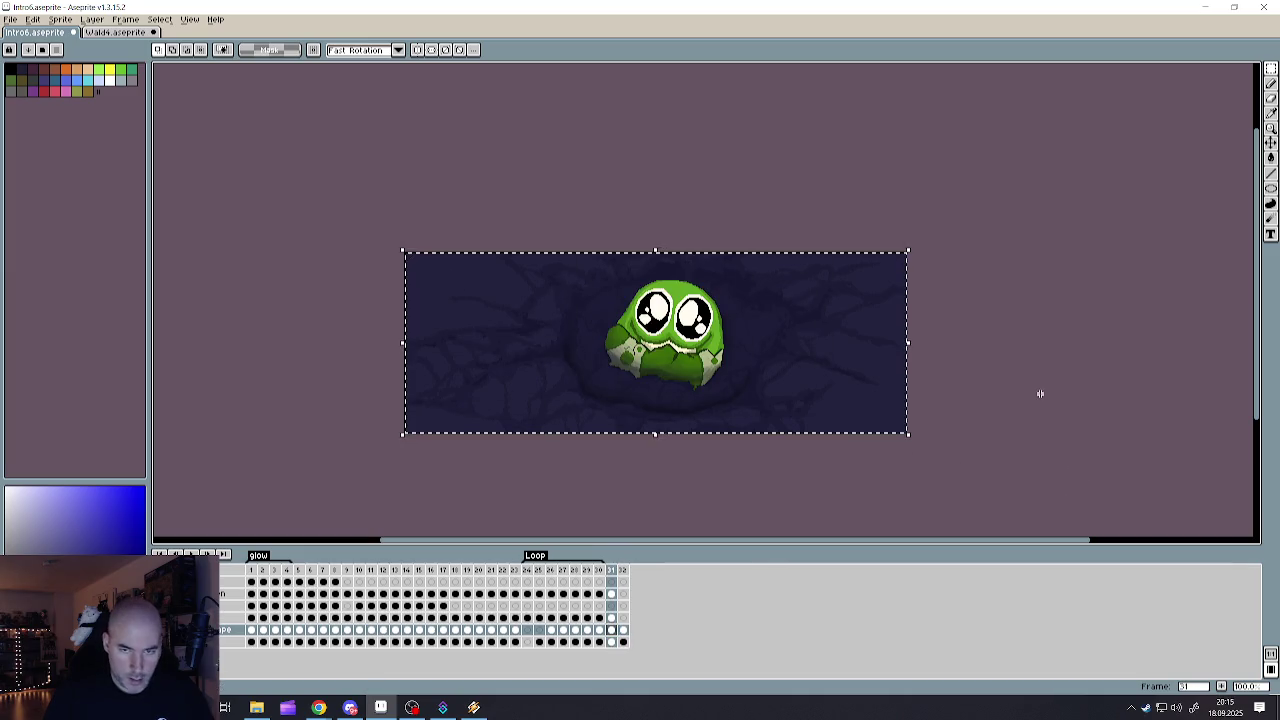
{"action": "key", "text": "ctrl+d"}
{"action": "left_click", "coordinate": [624, 630]}
{"action": "key", "text": "ctrl+a"}
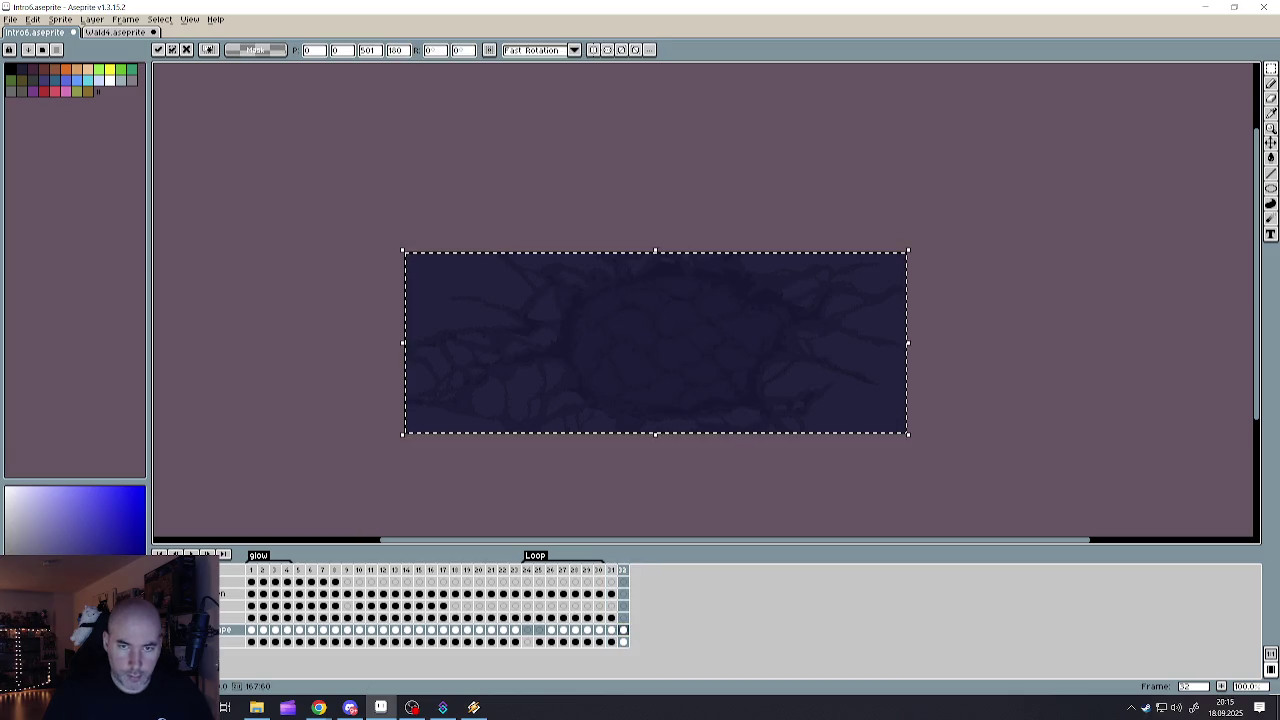
{"action": "key", "text": "ctrl+d"}
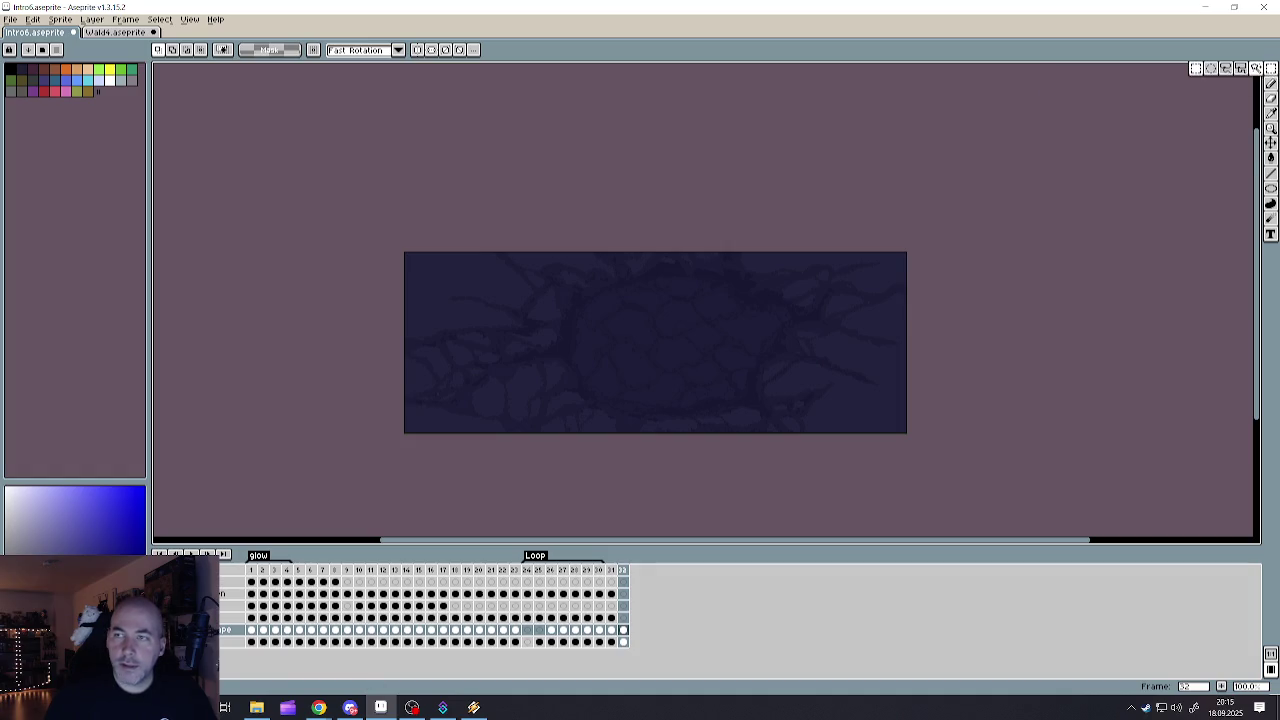
- Squash and tilt the shadow band to 295x40 at about 2.6° on the ground
{"action": "left_click_drag", "start_coordinate": [371, 217], "coordinate": [1028, 500]}
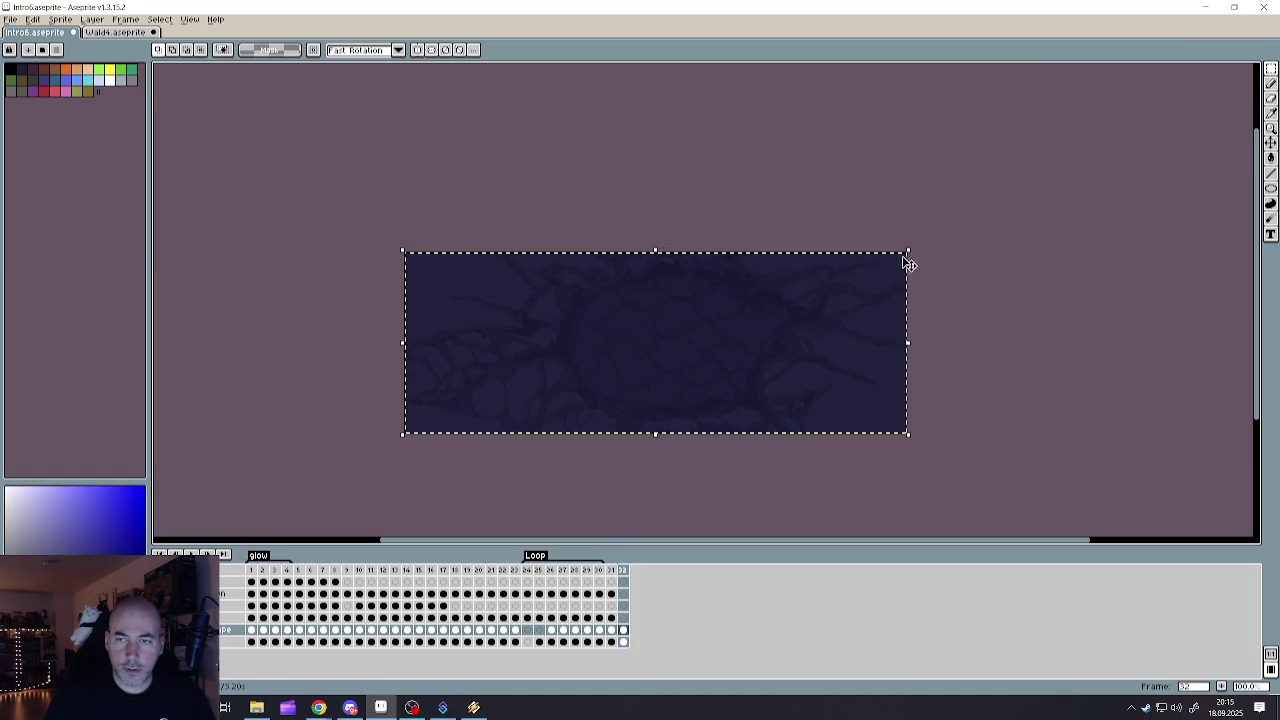
{"action": "left_click_drag", "start_coordinate": [656, 251], "coordinate": [707, 367]}
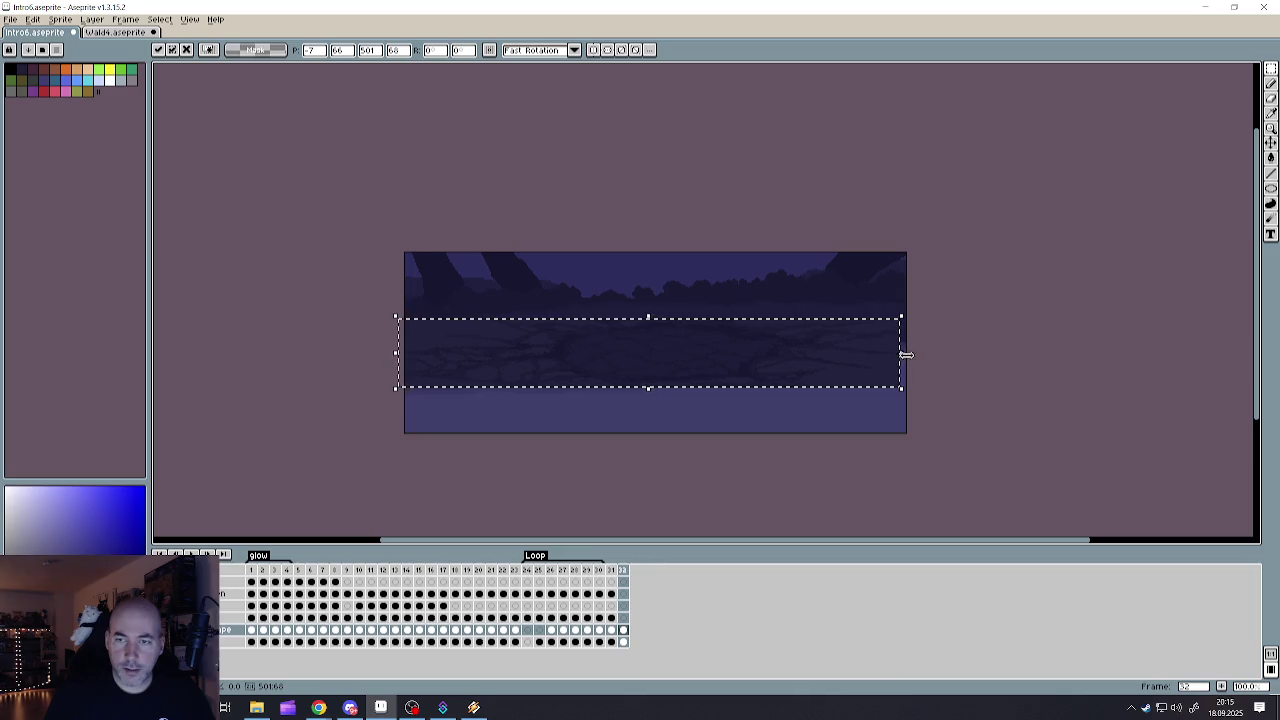
{"action": "mouse_move", "coordinate": [906, 391]}
{"action": "left_mouse_down"}
{"action": "mouse_move", "coordinate": [921, 390]}
{"action": "mouse_move", "coordinate": [912, 380]}
{"action": "left_mouse_up"}
{"action": "mouse_move", "coordinate": [806, 366]}
{"action": "left_mouse_down"}
{"action": "mouse_move", "coordinate": [791, 327]}
{"action": "mouse_move", "coordinate": [797, 346]}
{"action": "left_mouse_up"}
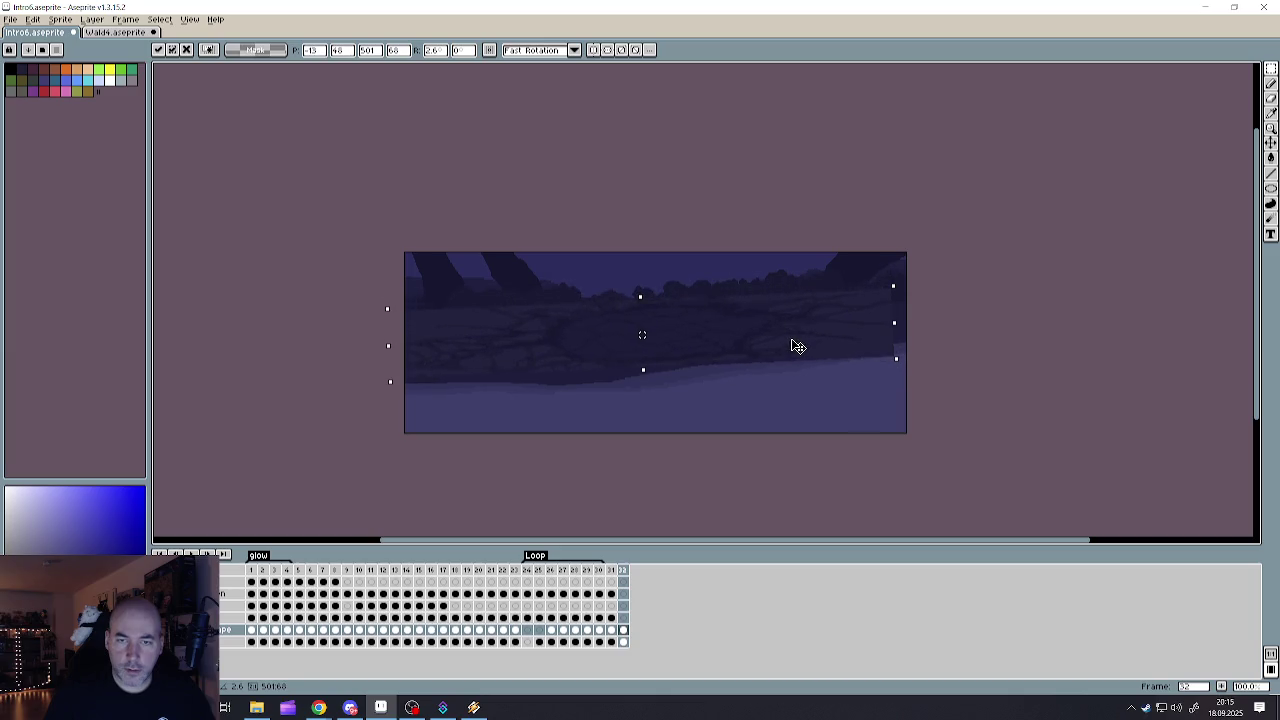
{"action": "mouse_move", "coordinate": [895, 286]}
{"action": "left_mouse_down"}
{"action": "mouse_move", "coordinate": [690, 326]}
{"action": "mouse_move", "coordinate": [691, 343]}
{"action": "mouse_move", "coordinate": [714, 346]}
{"action": "mouse_move", "coordinate": [700, 351]}
{"action": "mouse_move", "coordinate": [716, 347]}
{"action": "left_mouse_up"}
{"action": "key", "text": "Return"}
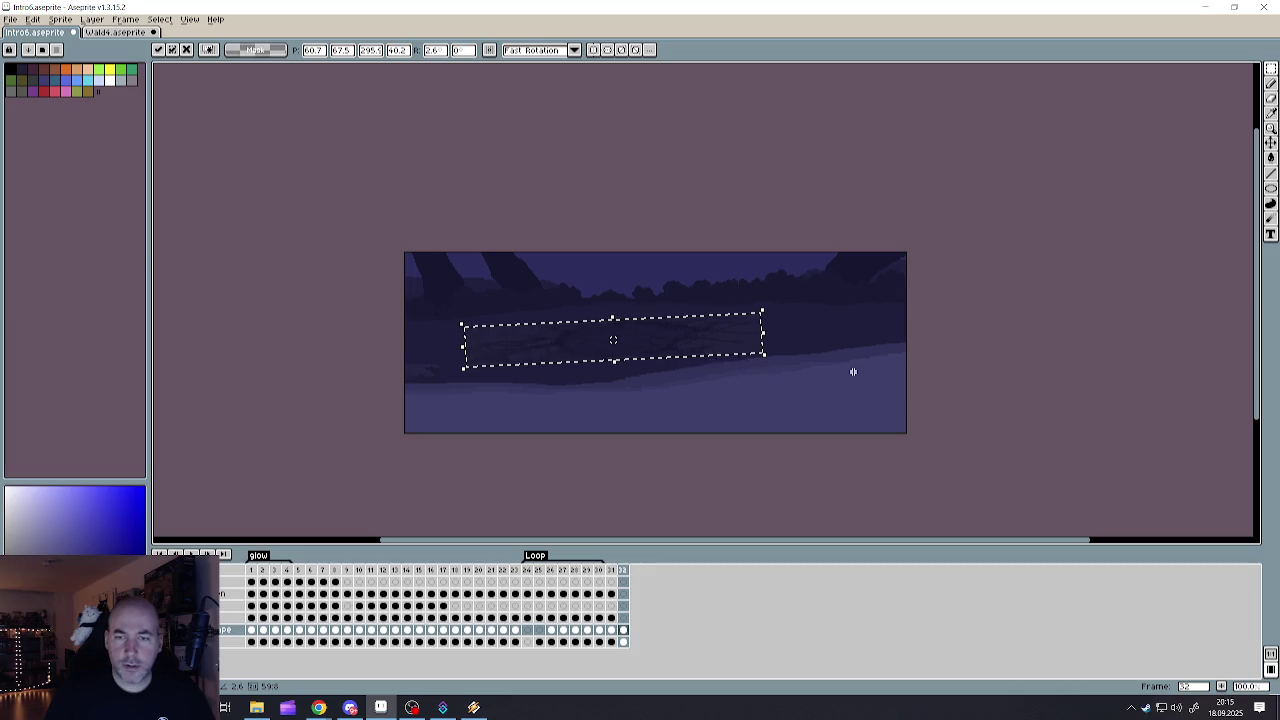
{"action": "left_click", "coordinate": [957, 360]}
{"action": "scroll", "coordinate": [562, 346], "scroll_direction": "up", "scroll_amount": 2}
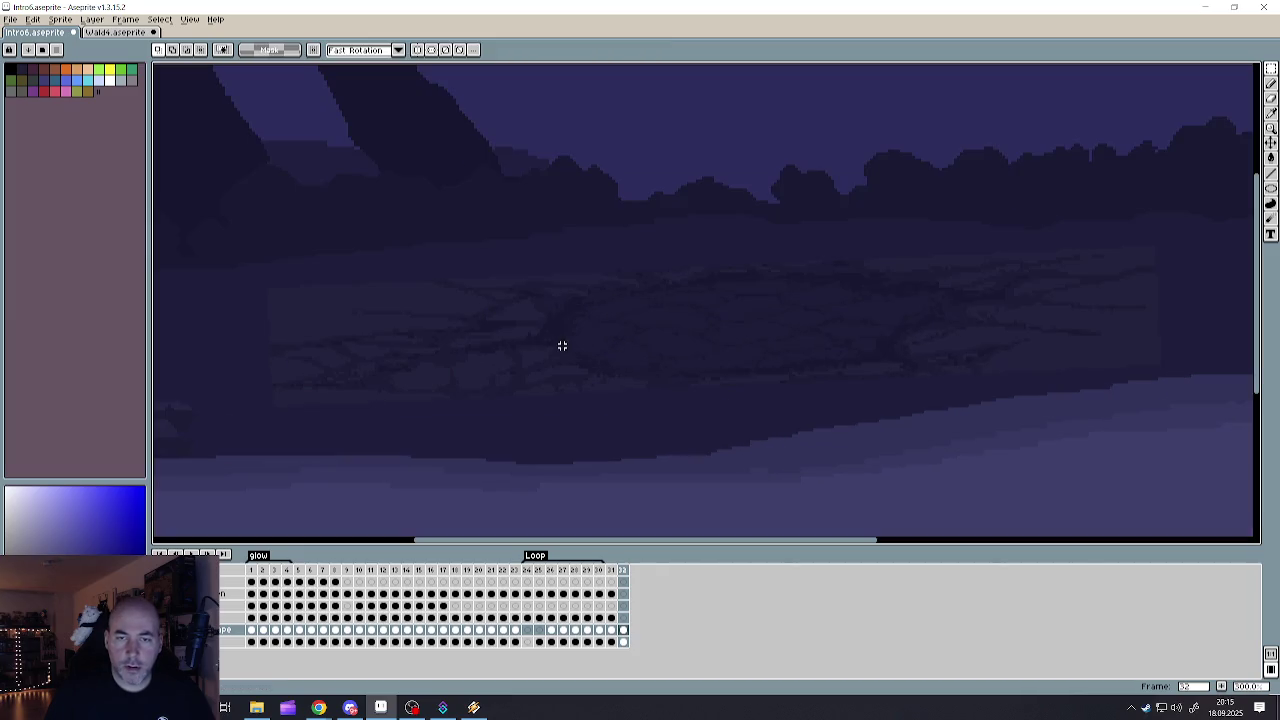
{"action": "scroll", "coordinate": [571, 348], "scroll_direction": "down", "scroll_amount": 1}
{"action": "scroll", "coordinate": [571, 348], "scroll_direction": "down", "scroll_amount": 2}
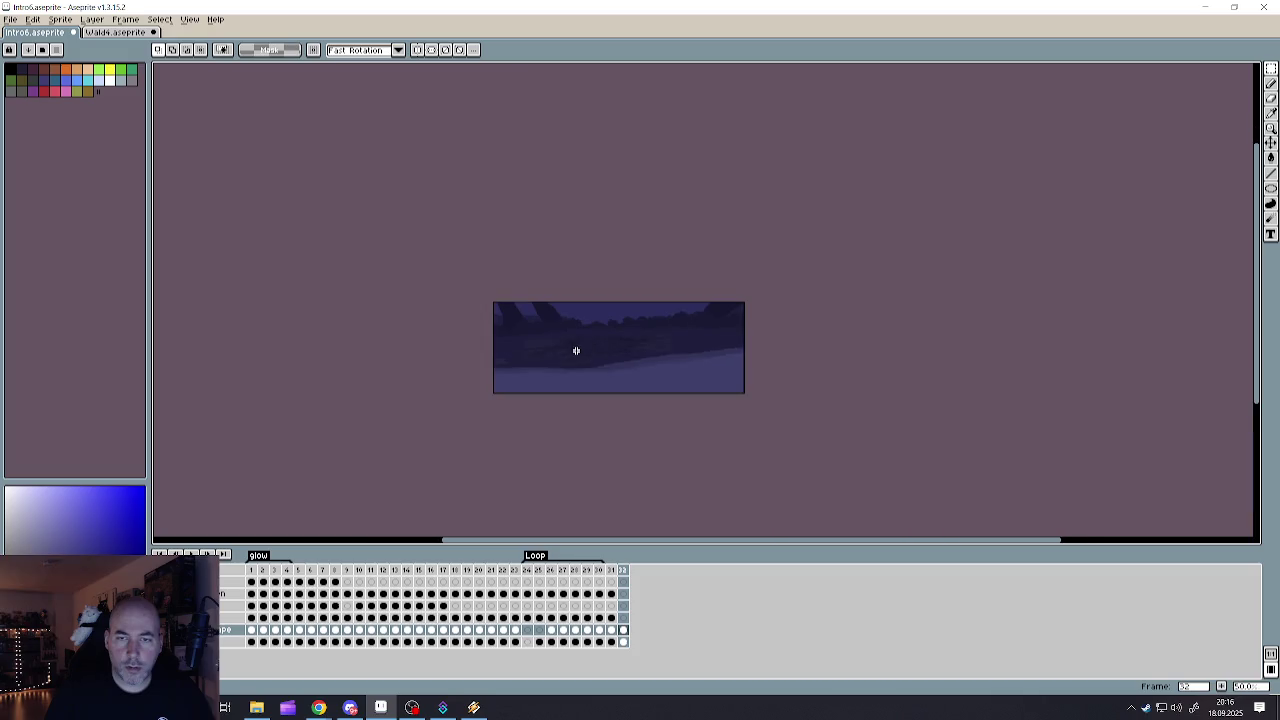
{"action": "scroll", "coordinate": [574, 349], "scroll_direction": "up", "scroll_amount": 1}
{"action": "scroll", "coordinate": [578, 349], "scroll_direction": "up", "scroll_amount": 1}
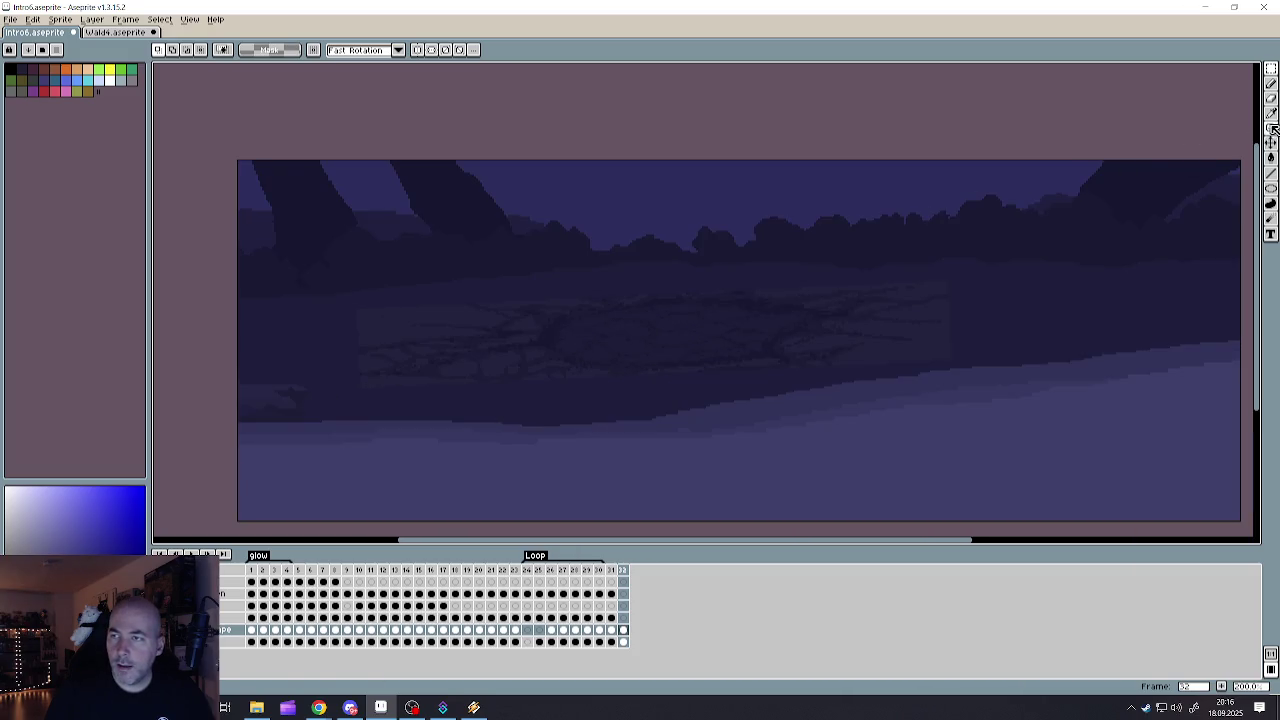
- Switch to the Paint Bucket with fills affecting all matching pixels, not just connected ones
{"action": "left_click", "coordinate": [1271, 157]}
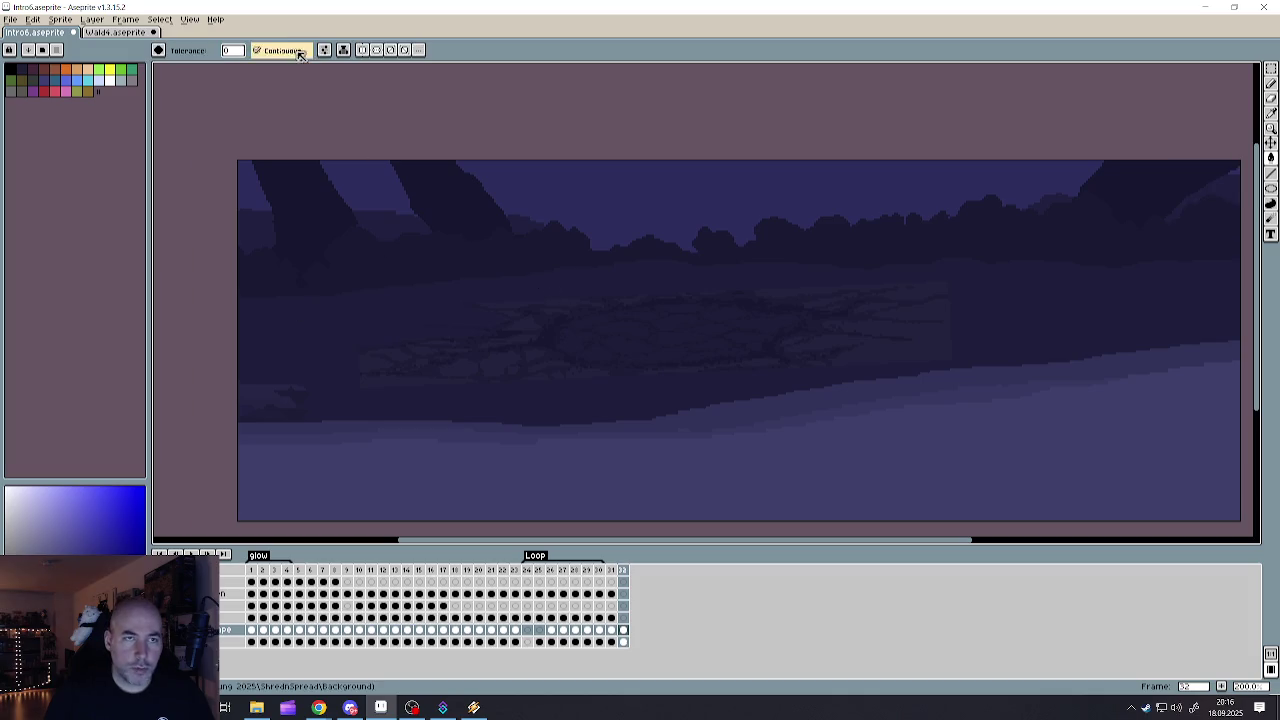
{"action": "left_click", "coordinate": [260, 50]}
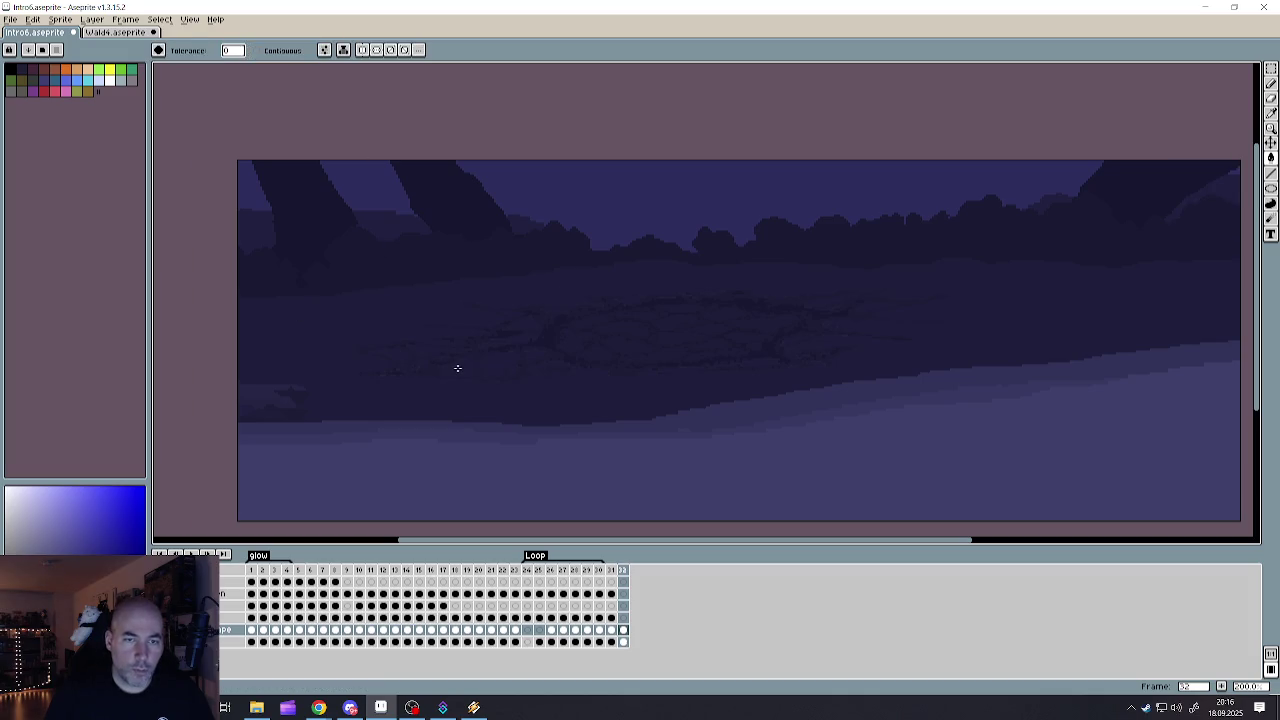
{"action": "scroll", "coordinate": [588, 371], "scroll_direction": "down", "scroll_amount": 3}
{"action": "scroll", "coordinate": [582, 376], "scroll_direction": "up", "scroll_amount": 2}
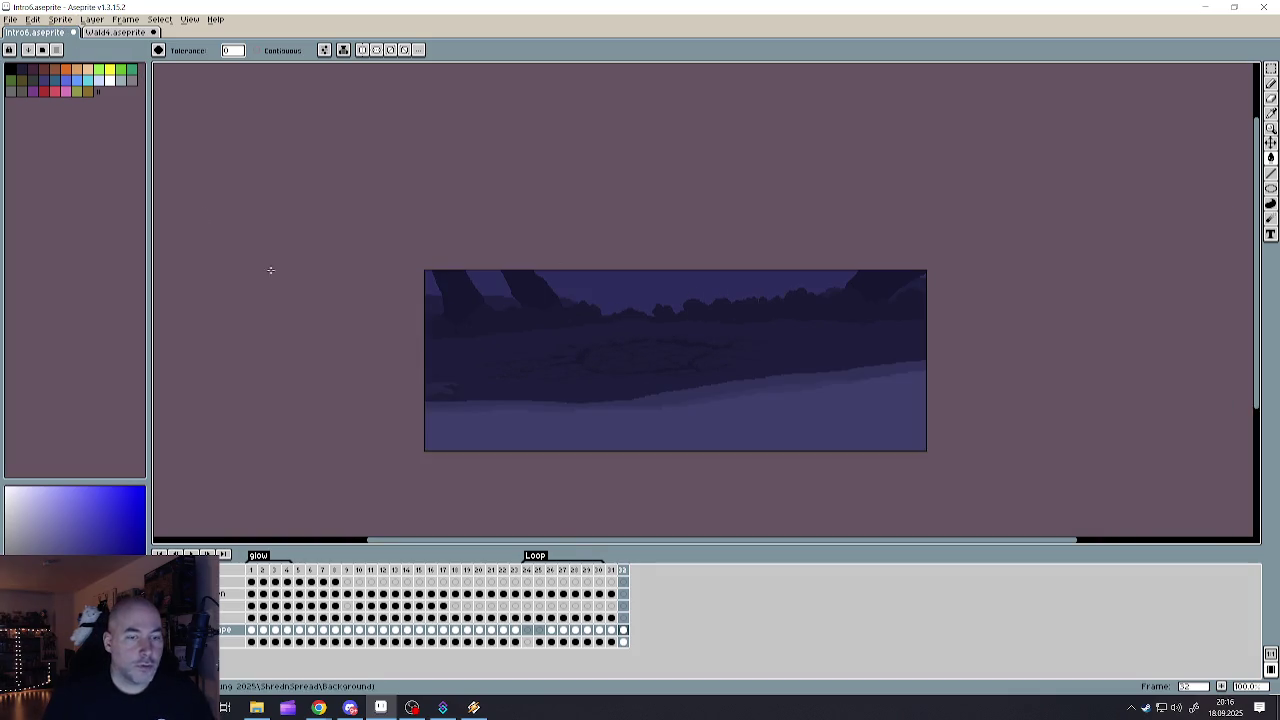
- Marquee the cracked ground patch in frame 33, shrink it and shift it slightly right
{"action": "left_click", "coordinate": [624, 631]}
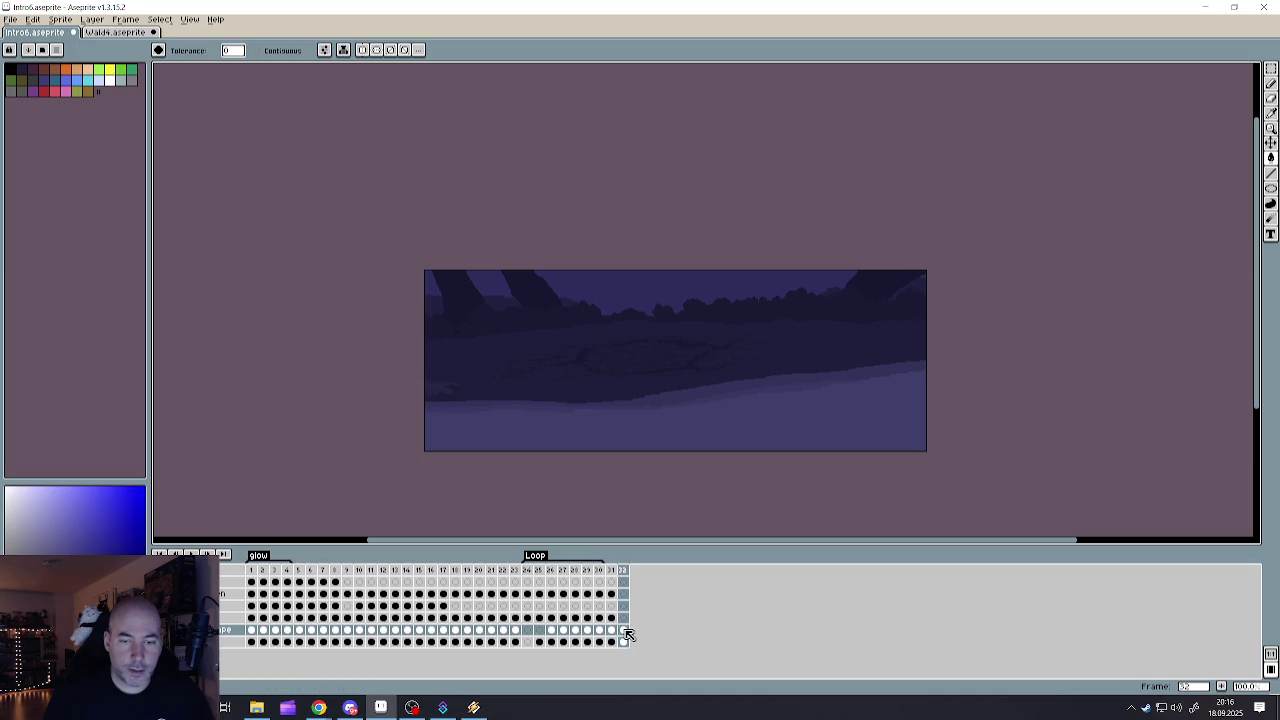
{"action": "left_click", "coordinate": [1270, 68]}
{"action": "left_click_drag", "start_coordinate": [434, 313], "coordinate": [852, 414]}
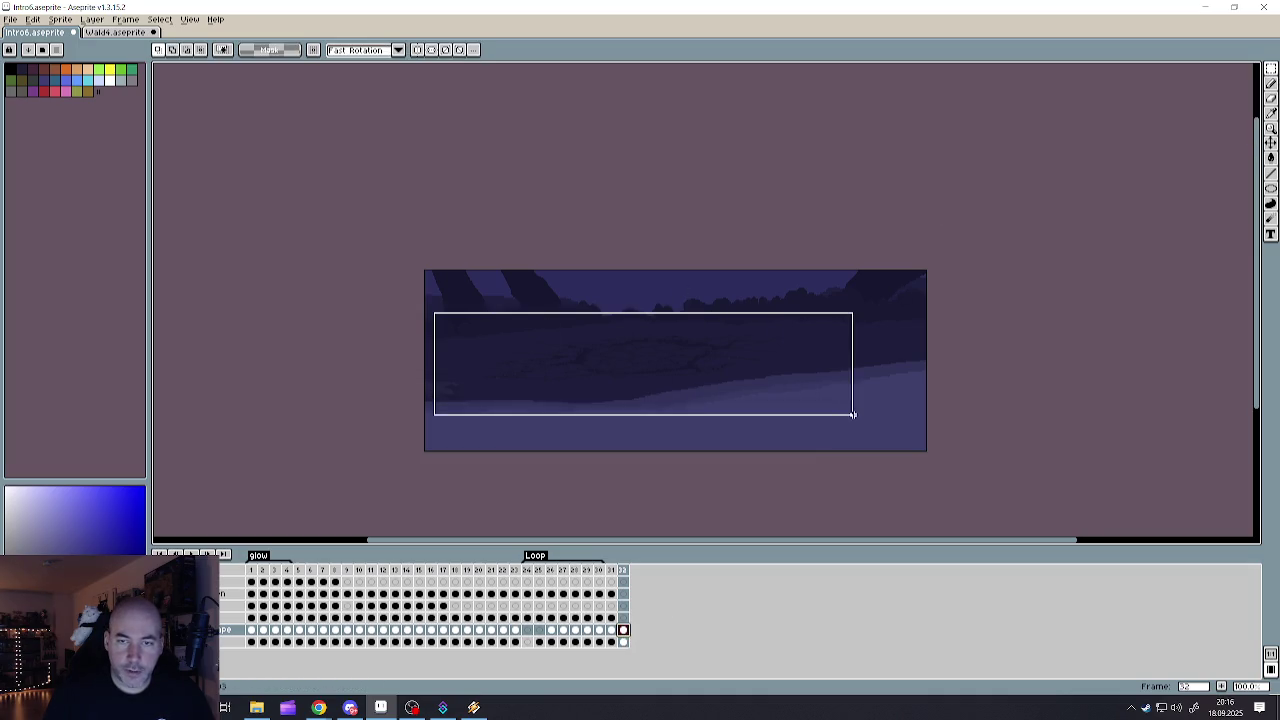
{"action": "left_click_drag", "start_coordinate": [851, 313], "coordinate": [728, 323]}
{"action": "mouse_move", "coordinate": [629, 394]}
{"action": "left_mouse_down"}
{"action": "mouse_move", "coordinate": [674, 368]}
{"action": "mouse_move", "coordinate": [689, 383]}
{"action": "left_mouse_up"}
{"action": "left_click_drag", "start_coordinate": [788, 329], "coordinate": [756, 331]}
{"action": "left_click_drag", "start_coordinate": [682, 375], "coordinate": [697, 370]}
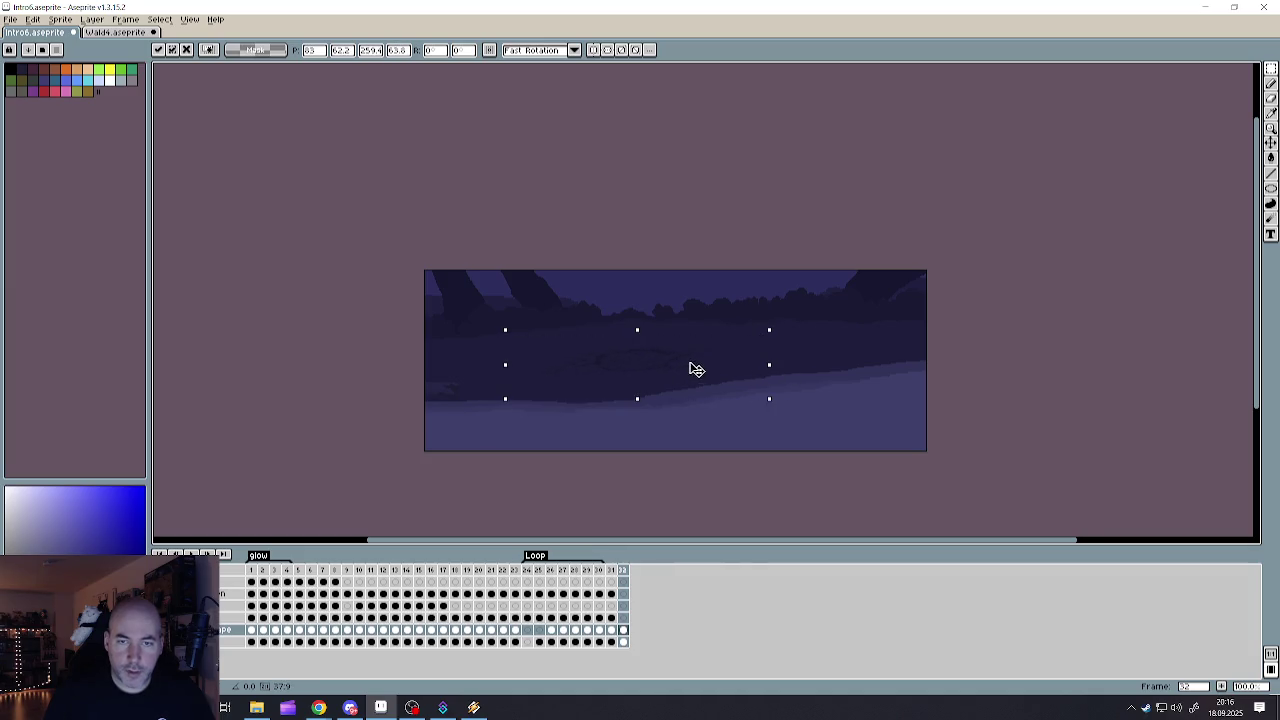
{"action": "key", "text": "Return"}
{"action": "key", "text": "ctrl+d"}
- Zoom in and switch to the Pencil for pixel touch-ups
{"action": "scroll", "coordinate": [606, 362], "scroll_direction": "up", "scroll_amount": 1}
{"action": "scroll", "coordinate": [605, 364], "scroll_direction": "up", "scroll_amount": 1}
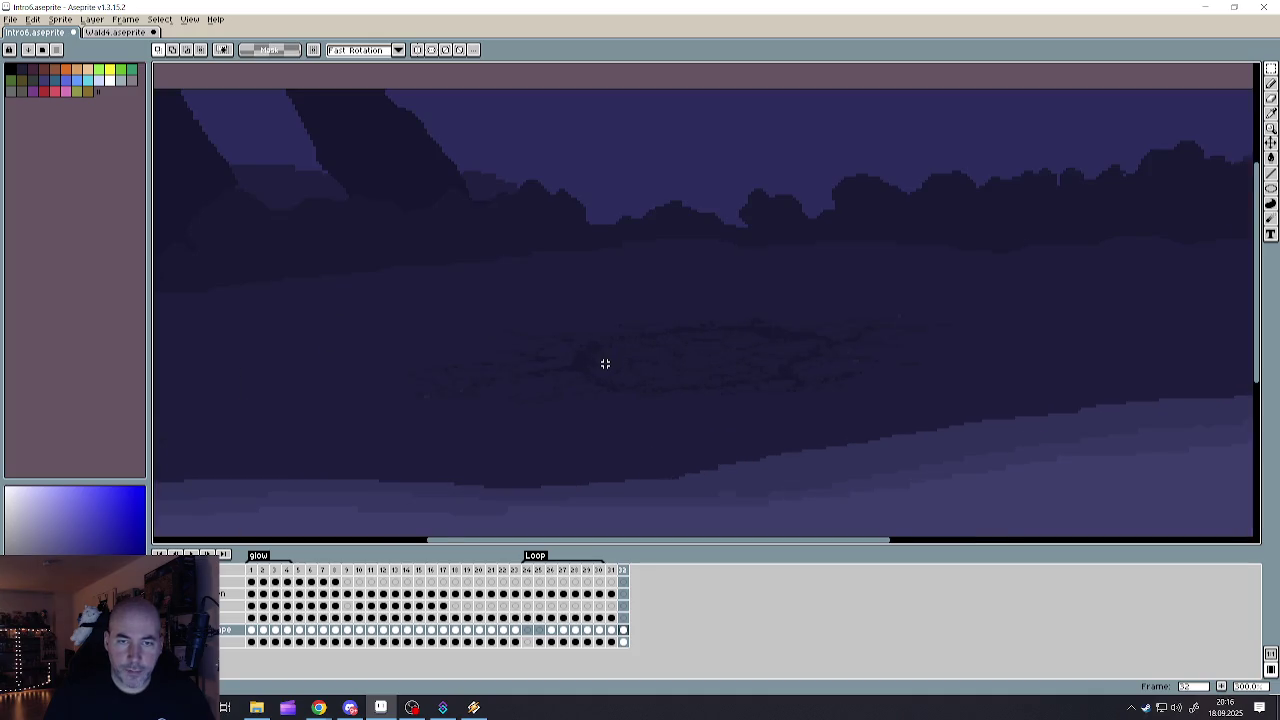
{"action": "scroll", "coordinate": [605, 364], "scroll_direction": "up", "scroll_amount": 1}
{"action": "key", "text": "b"}
{"action": "scroll", "coordinate": [566, 357], "scroll_direction": "up", "scroll_amount": 1}
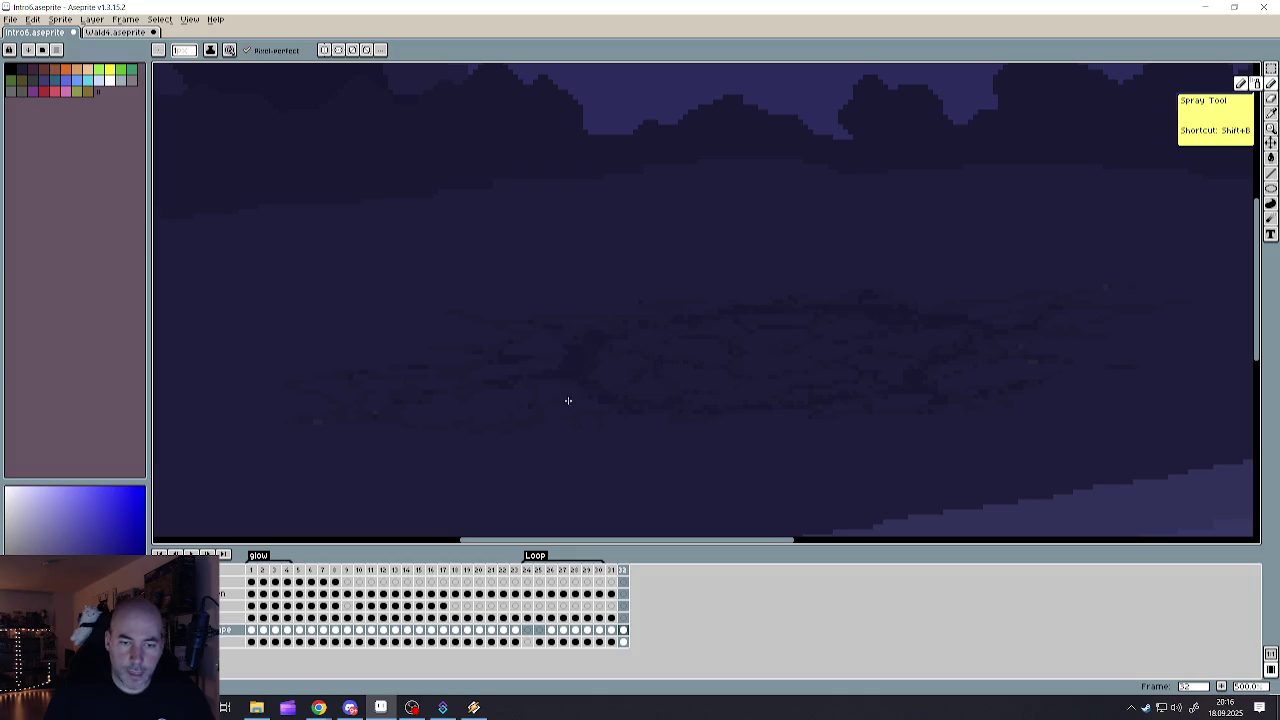
{"action": "left_click", "coordinate": [623, 629]}
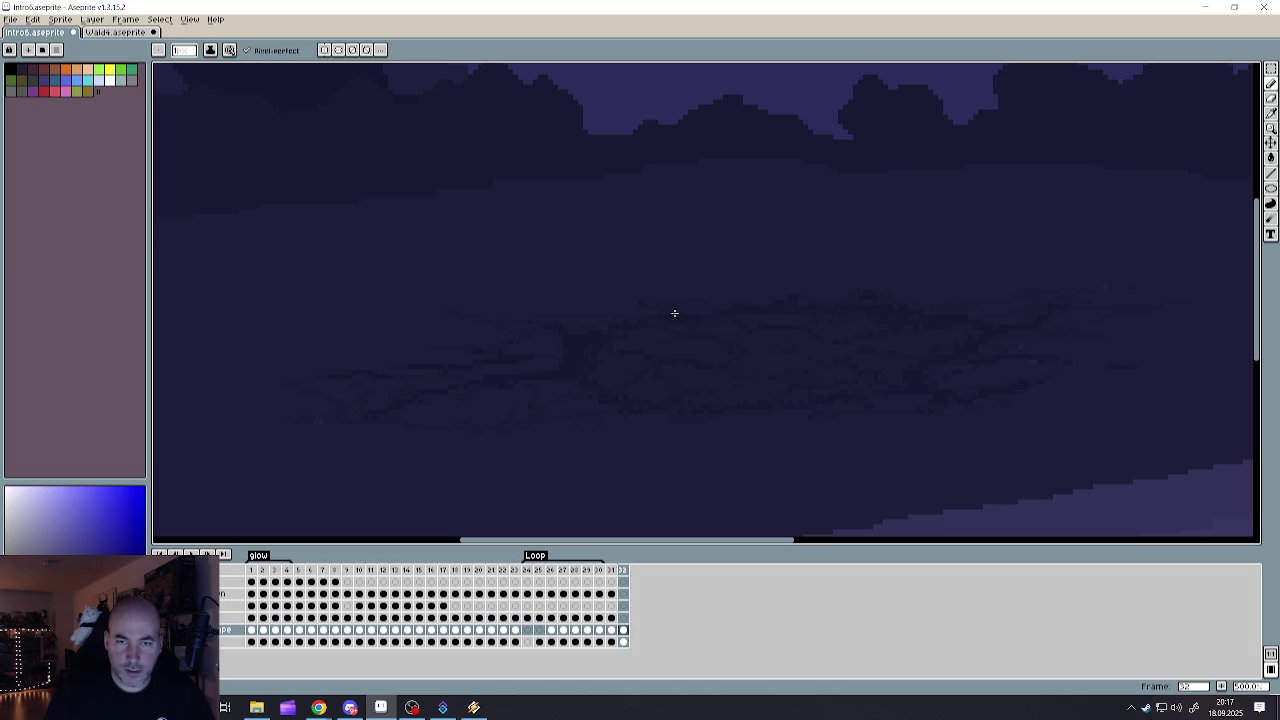
{"action": "key", "text": "ctrl+z"}
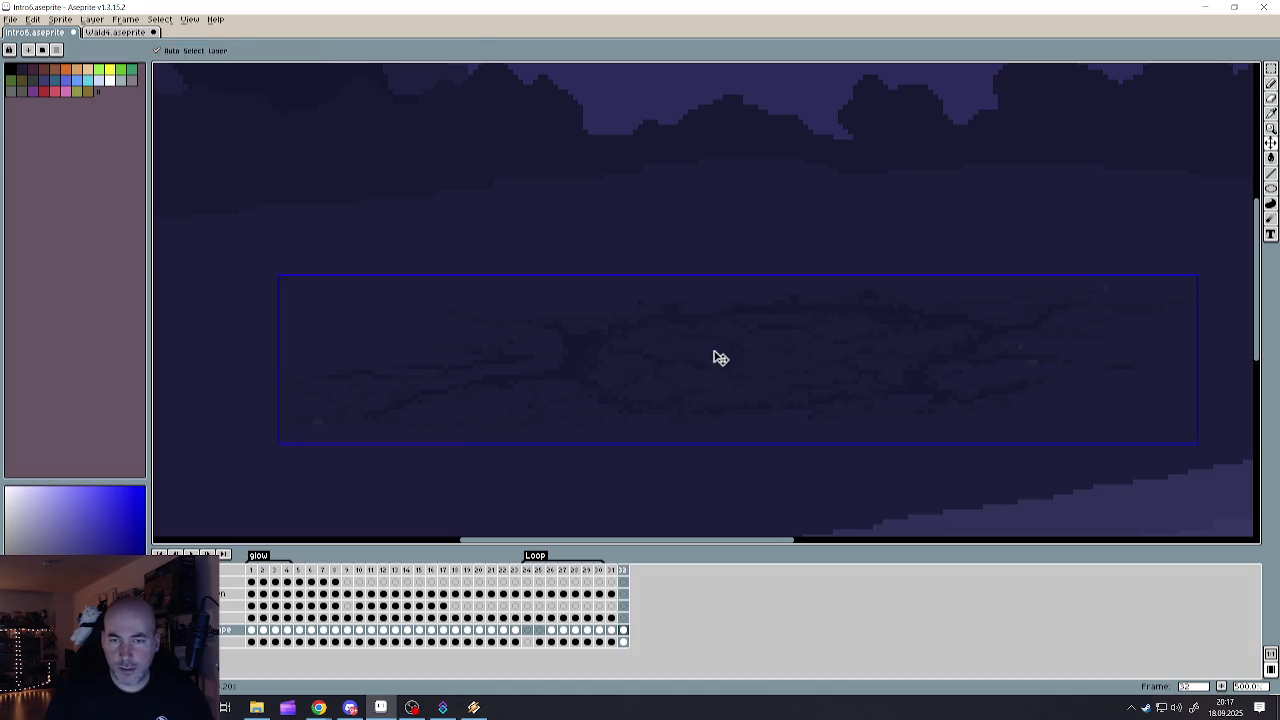
{"action": "key", "text": "ctrl+z"}
{"action": "key", "text": "ctrl+z"}
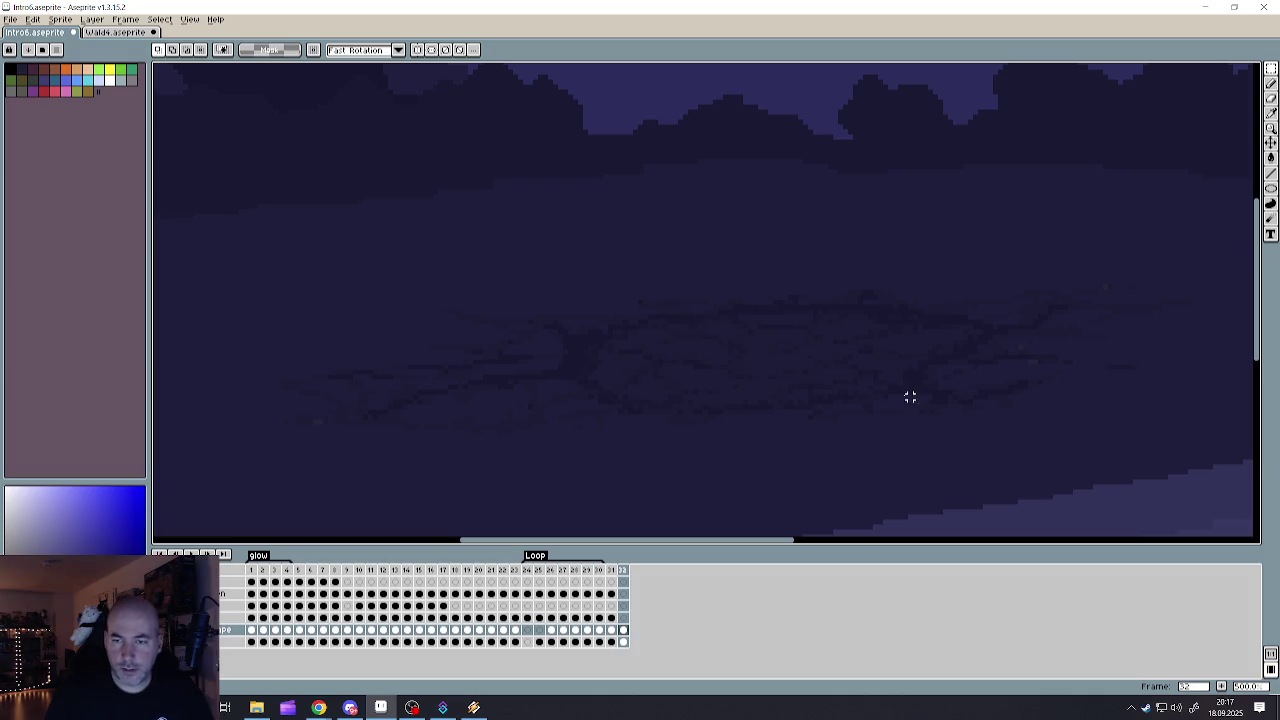
{"action": "left_click_drag", "start_coordinate": [797, 403], "coordinate": [716, 412]}
{"action": "key", "text": "ctrl+z"}
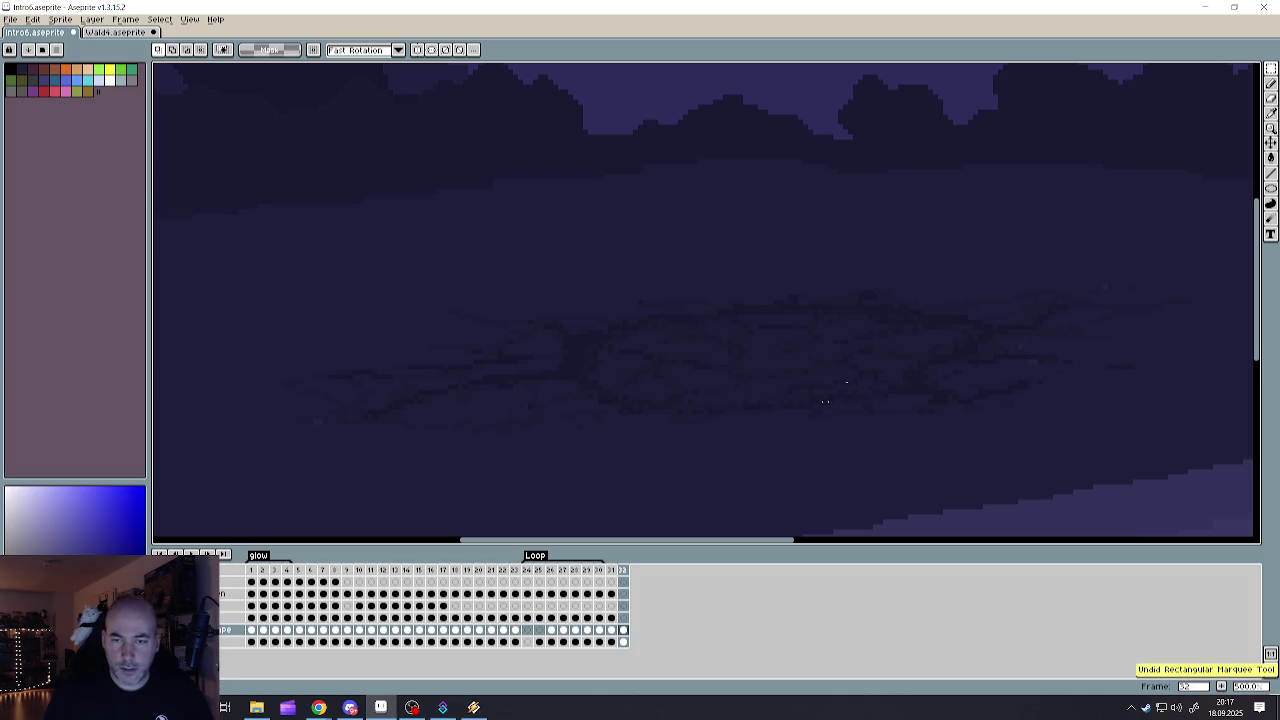
{"action": "left_click", "coordinate": [1271, 83]}
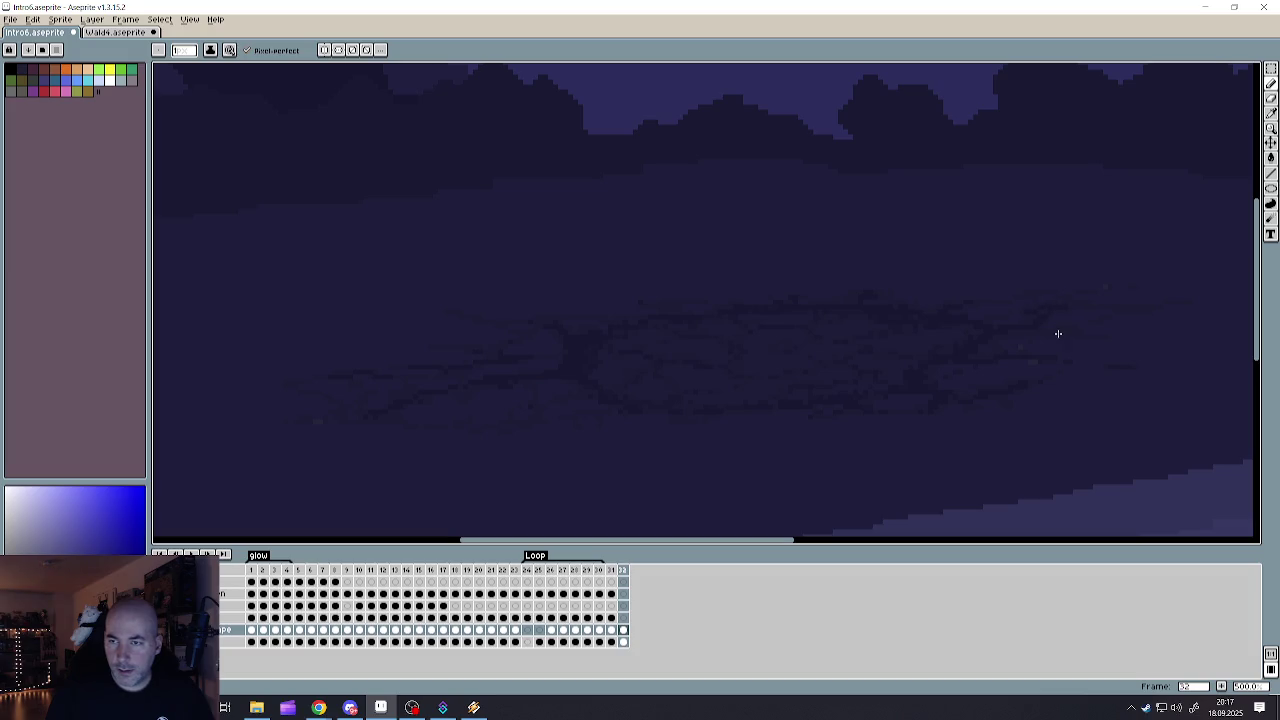
{"action": "scroll", "coordinate": [880, 355], "scroll_direction": "down", "scroll_amount": 1}
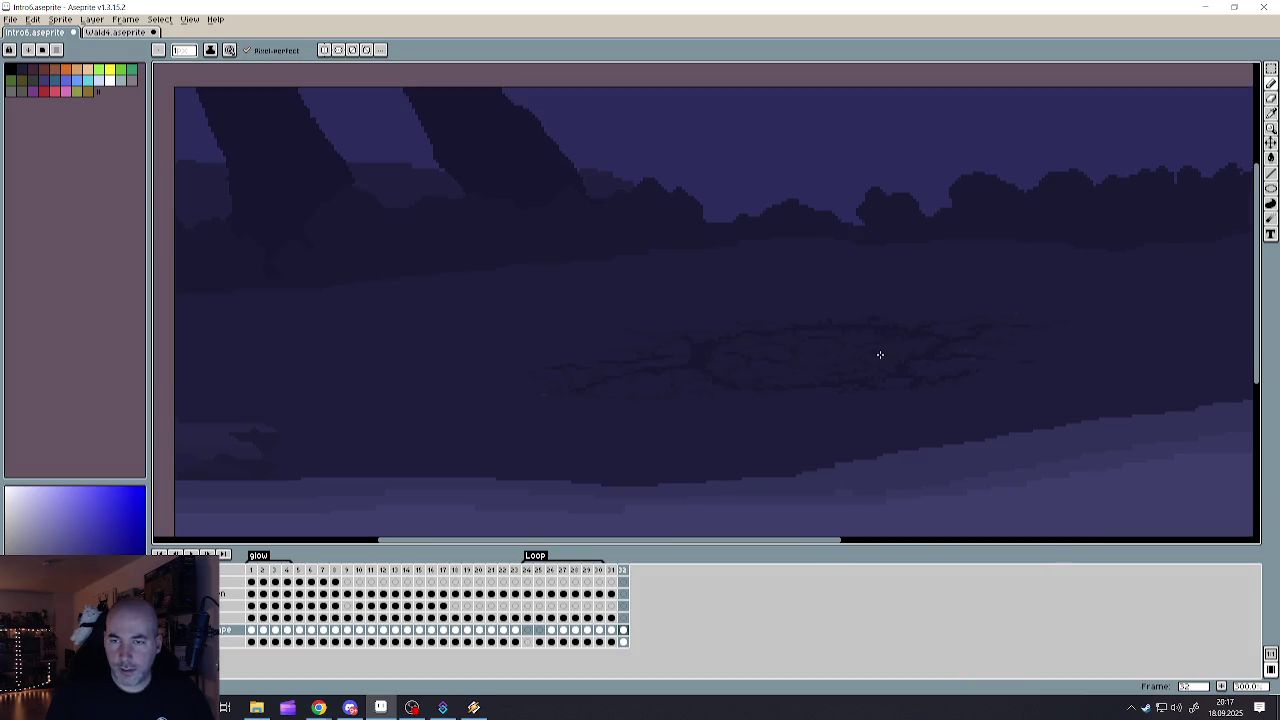
{"action": "scroll", "coordinate": [846, 355], "scroll_direction": "up", "scroll_amount": 2}
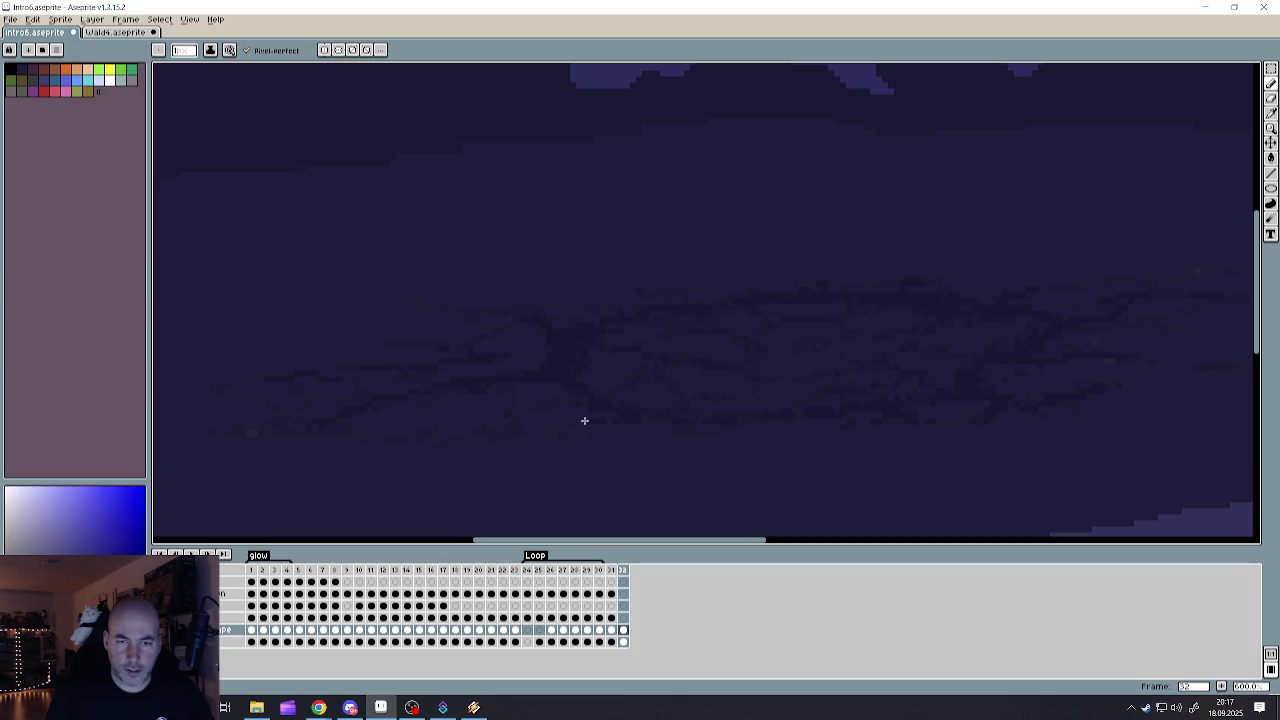
{"action": "left_click", "coordinate": [10, 19]}
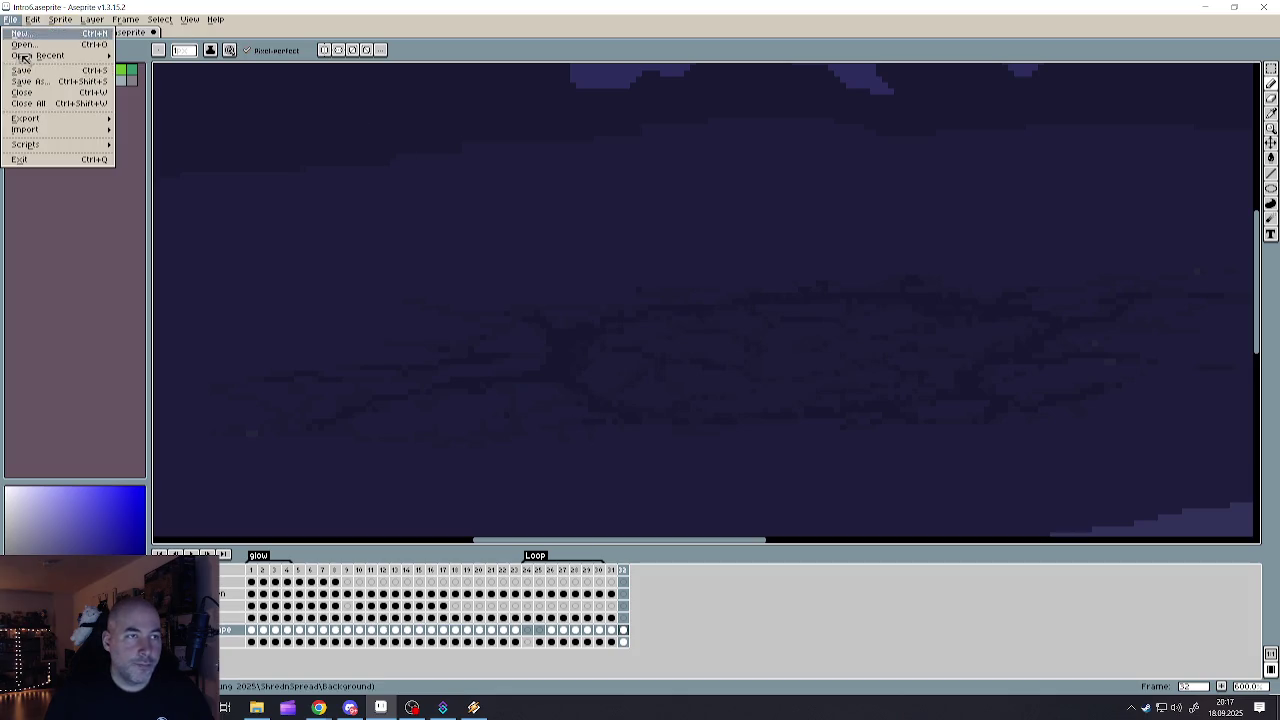
- Save Intro6.aseprite
{"action": "left_click", "coordinate": [33, 72]}
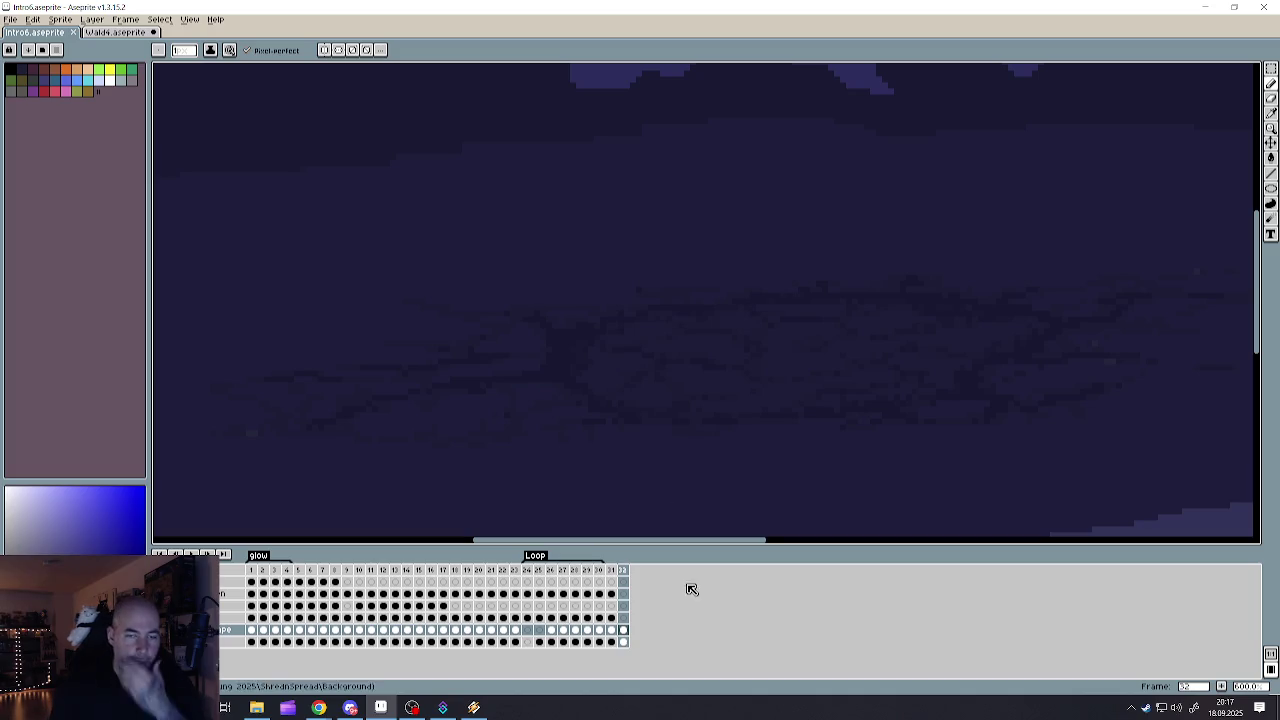
{"action": "scroll", "coordinate": [704, 430], "scroll_direction": "down", "scroll_amount": 2}
{"action": "scroll", "coordinate": [703, 420], "scroll_direction": "down", "scroll_amount": 2}
{"action": "scroll", "coordinate": [777, 414], "scroll_direction": "up", "scroll_amount": 2}
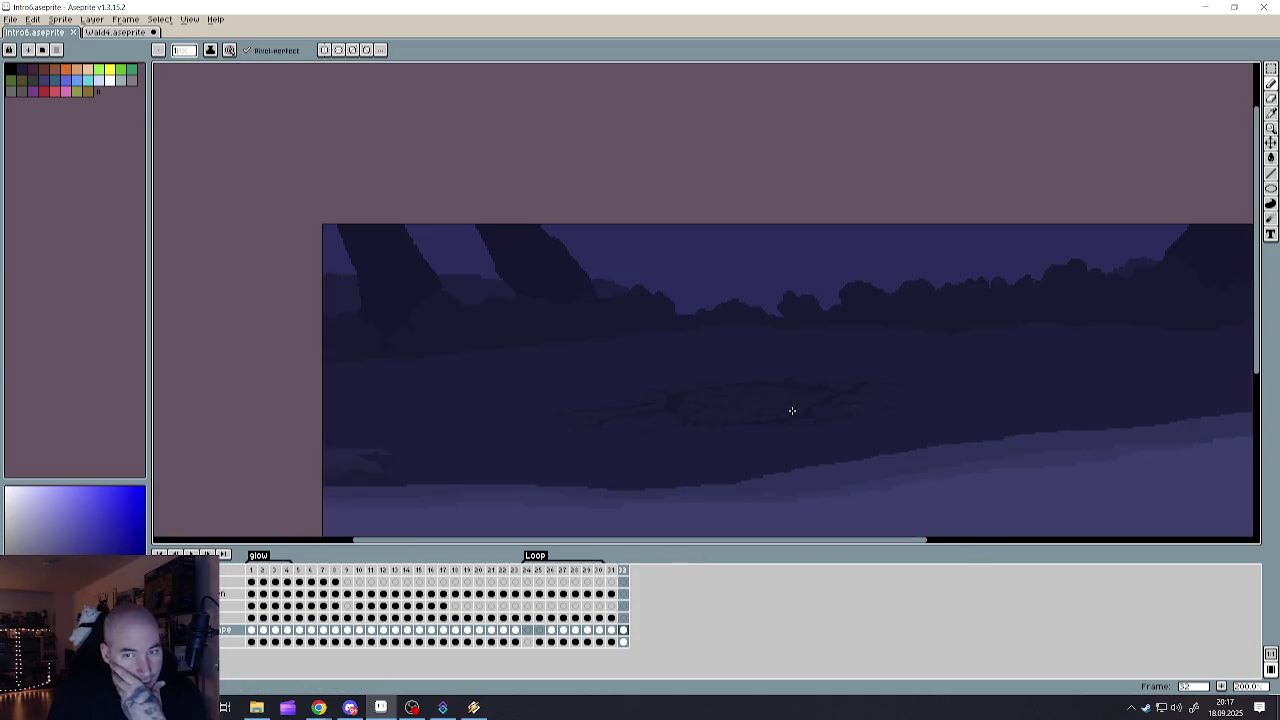
{"action": "scroll", "coordinate": [791, 409], "scroll_direction": "up", "scroll_amount": 1}
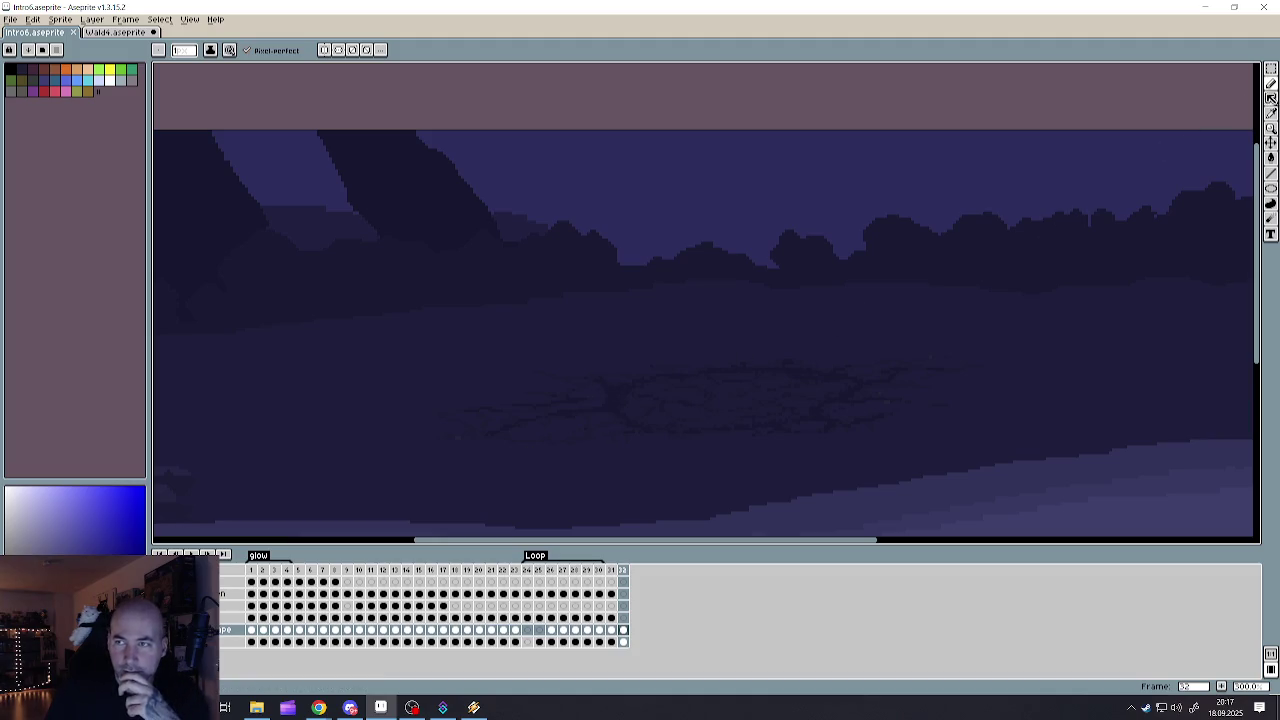
- Set the Eraser to a 1-pixel brush at about 32% opacity, then return to the Pencil
{"action": "left_click", "coordinate": [1271, 97]}
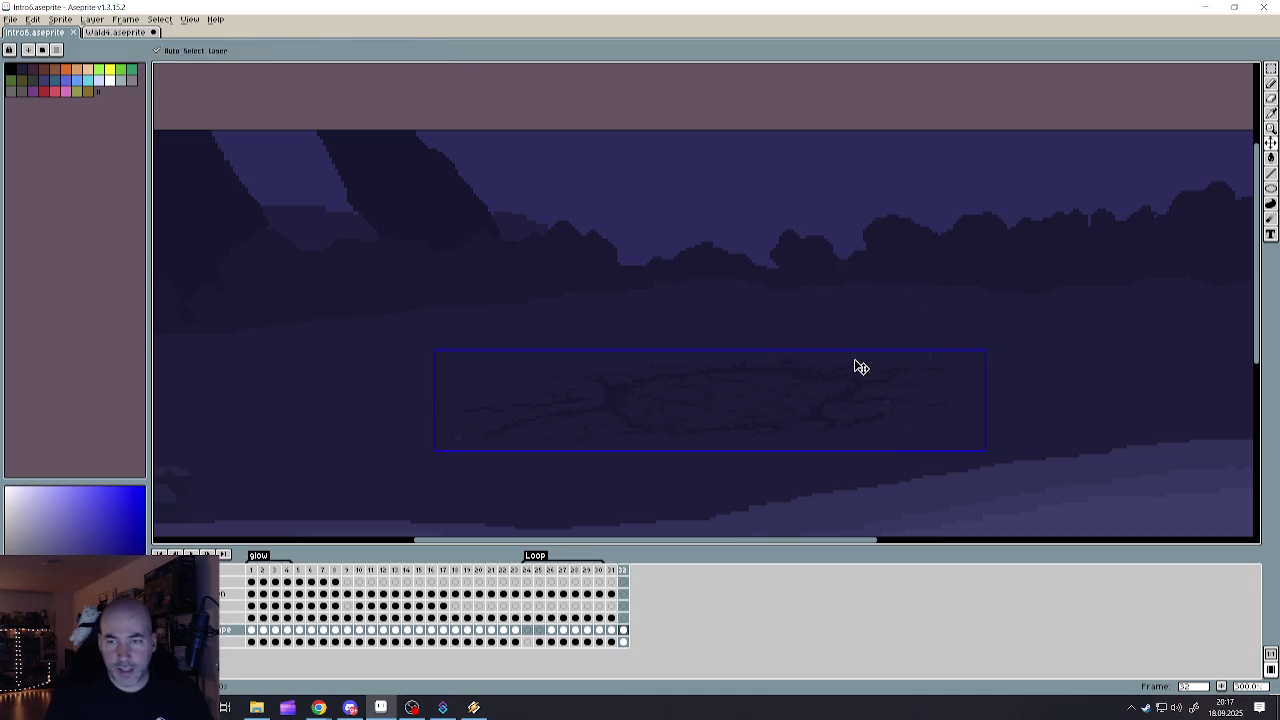
{"action": "key", "text": "minus"}
{"action": "key", "text": "minus"}
{"action": "key", "text": "minus"}
{"action": "key", "text": "minus"}
{"action": "key", "text": "minus"}
{"action": "key", "text": "minus"}
{"action": "key", "text": "minus"}
{"action": "key", "text": "minus"}
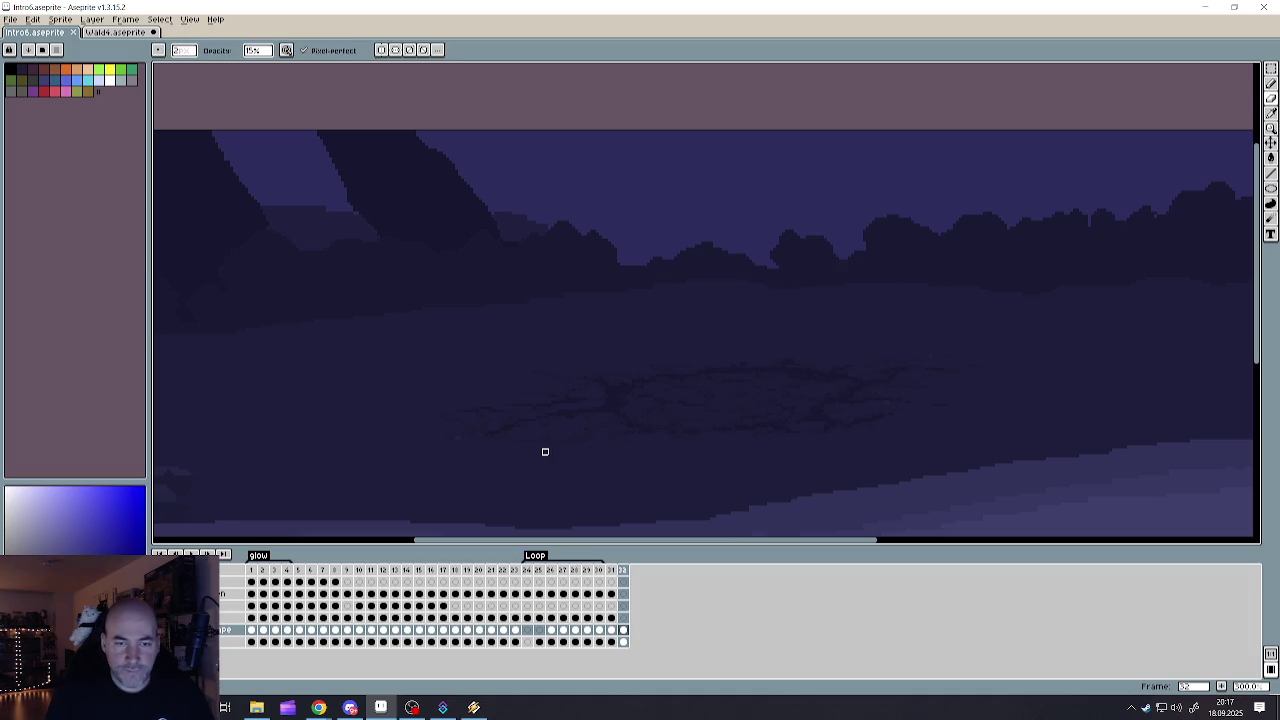
{"action": "scroll", "coordinate": [545, 452], "scroll_direction": "up", "scroll_amount": 1}
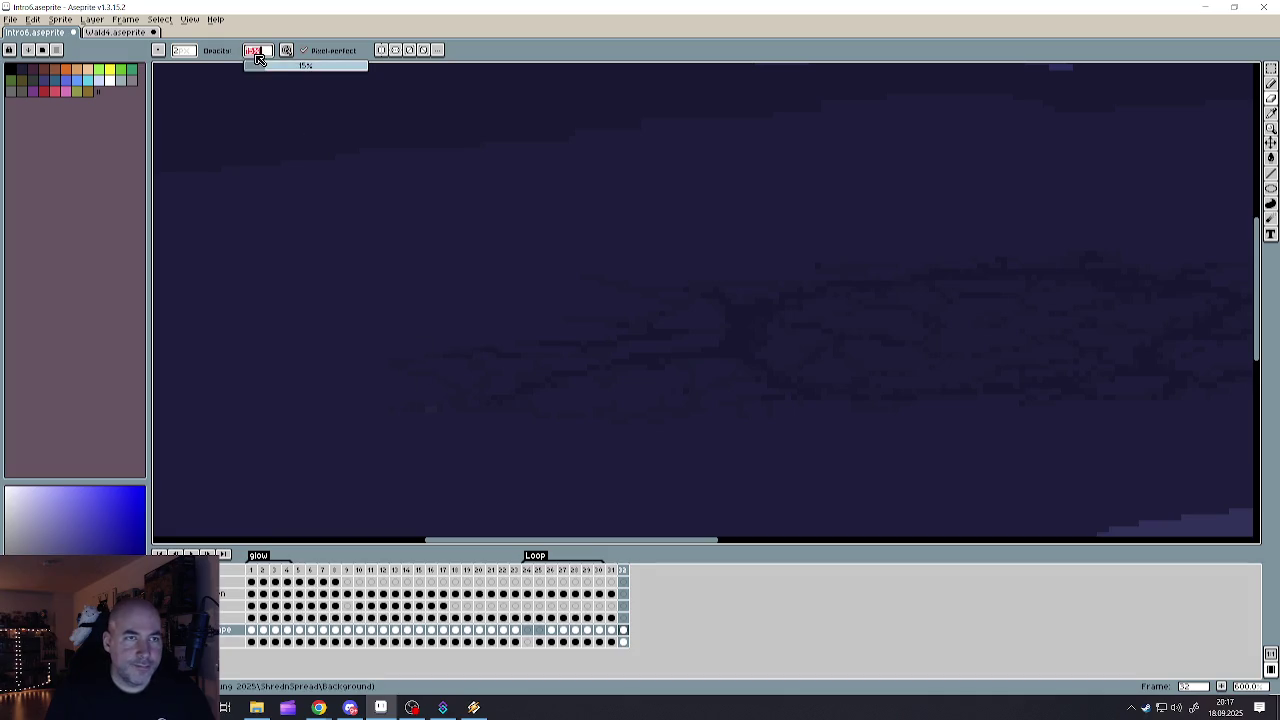
{"action": "left_click_drag", "start_coordinate": [258, 50], "coordinate": [701, 419]}
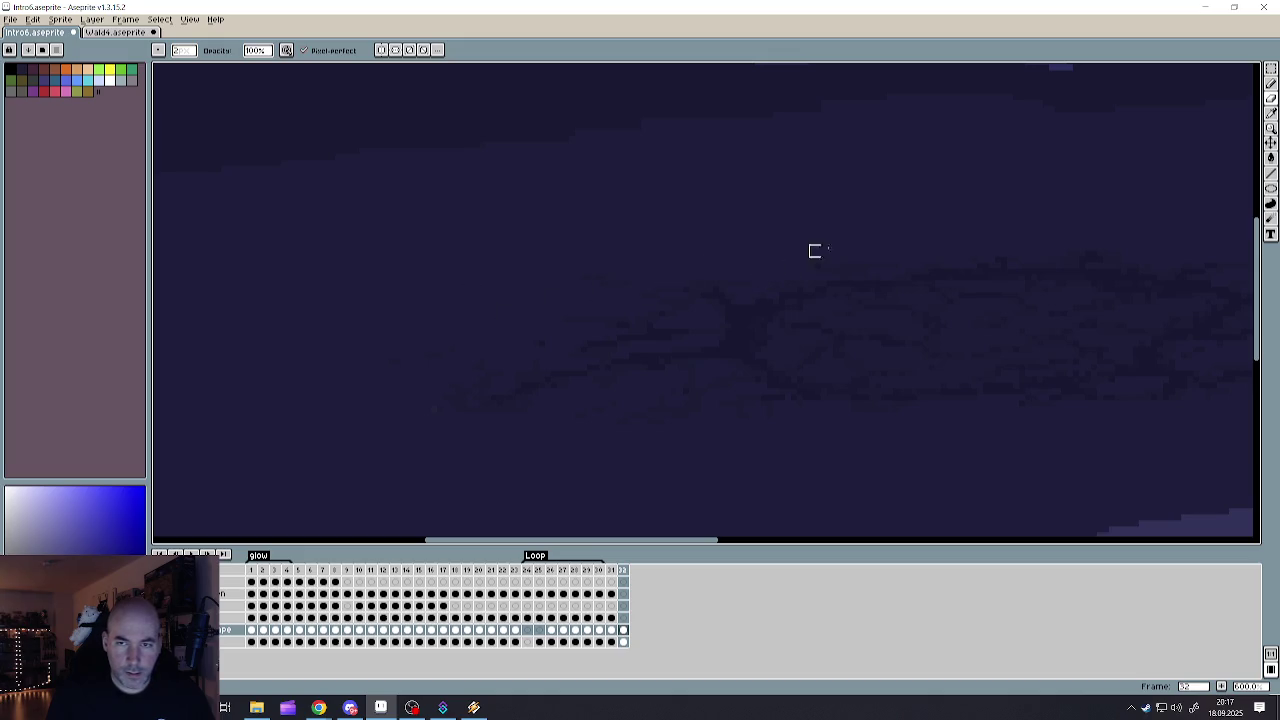
{"action": "scroll", "coordinate": [863, 250], "scroll_direction": "down", "scroll_amount": 2}
{"action": "scroll", "coordinate": [803, 257], "scroll_direction": "up", "scroll_amount": 1}
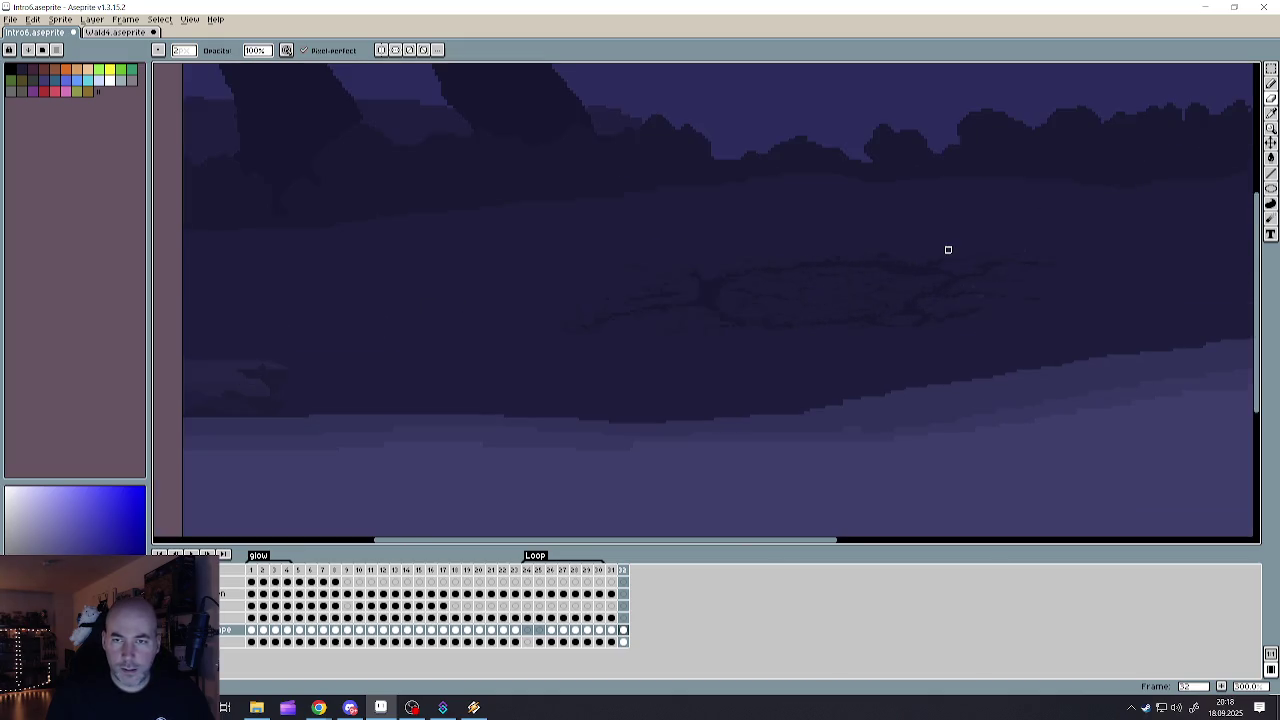
{"action": "scroll", "coordinate": [946, 249], "scroll_direction": "up", "scroll_amount": 1}
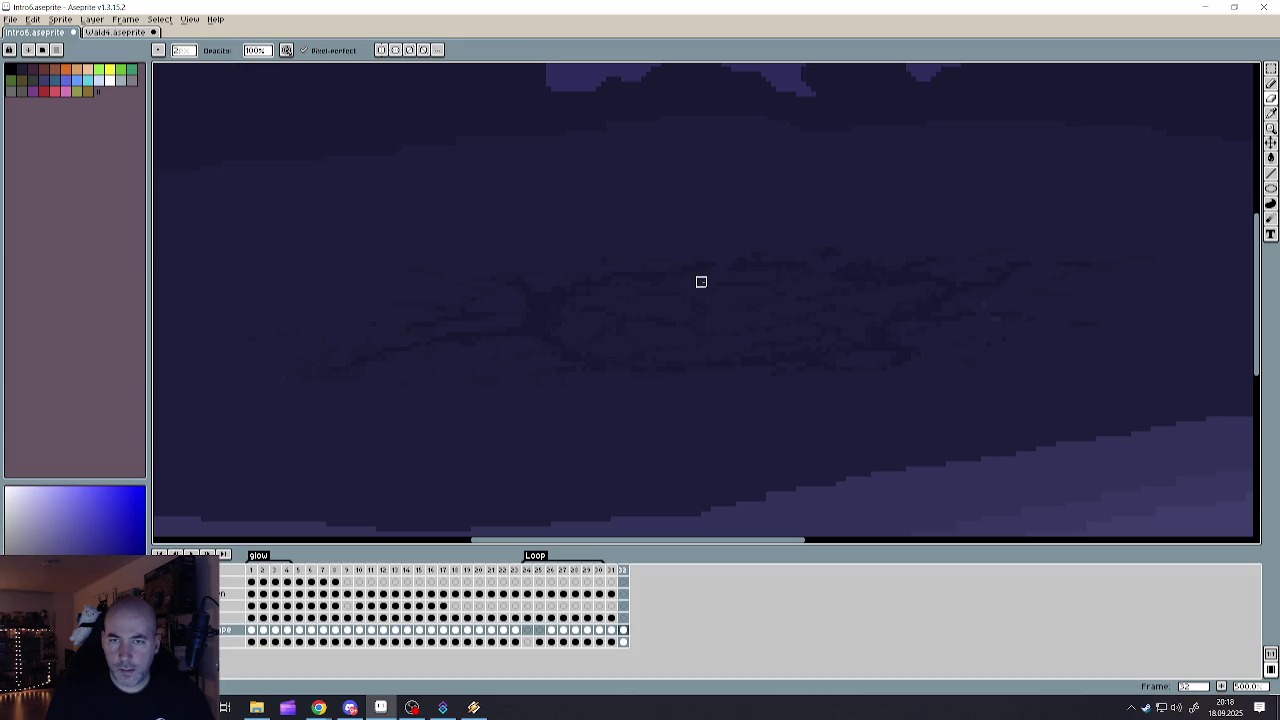
{"action": "scroll", "coordinate": [697, 334], "scroll_direction": "down", "scroll_amount": 2}
{"action": "scroll", "coordinate": [740, 320], "scroll_direction": "up", "scroll_amount": 1}
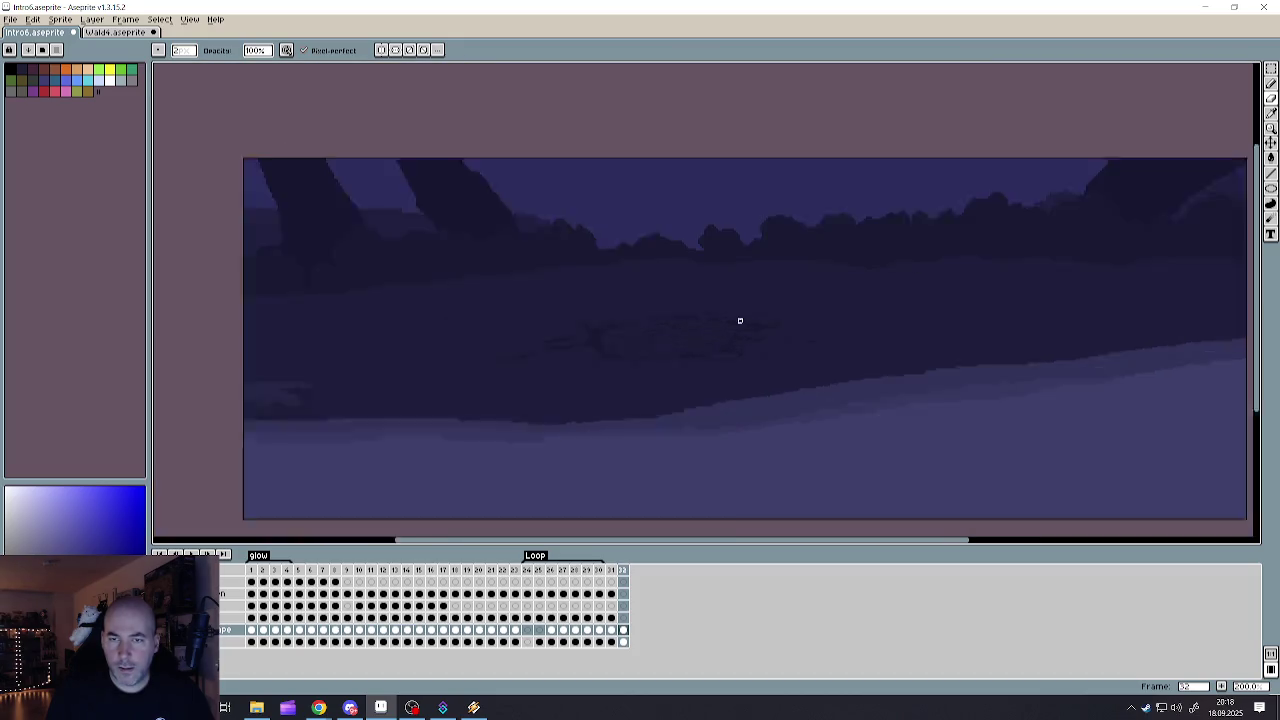
{"action": "scroll", "coordinate": [731, 342], "scroll_direction": "up", "scroll_amount": 1}
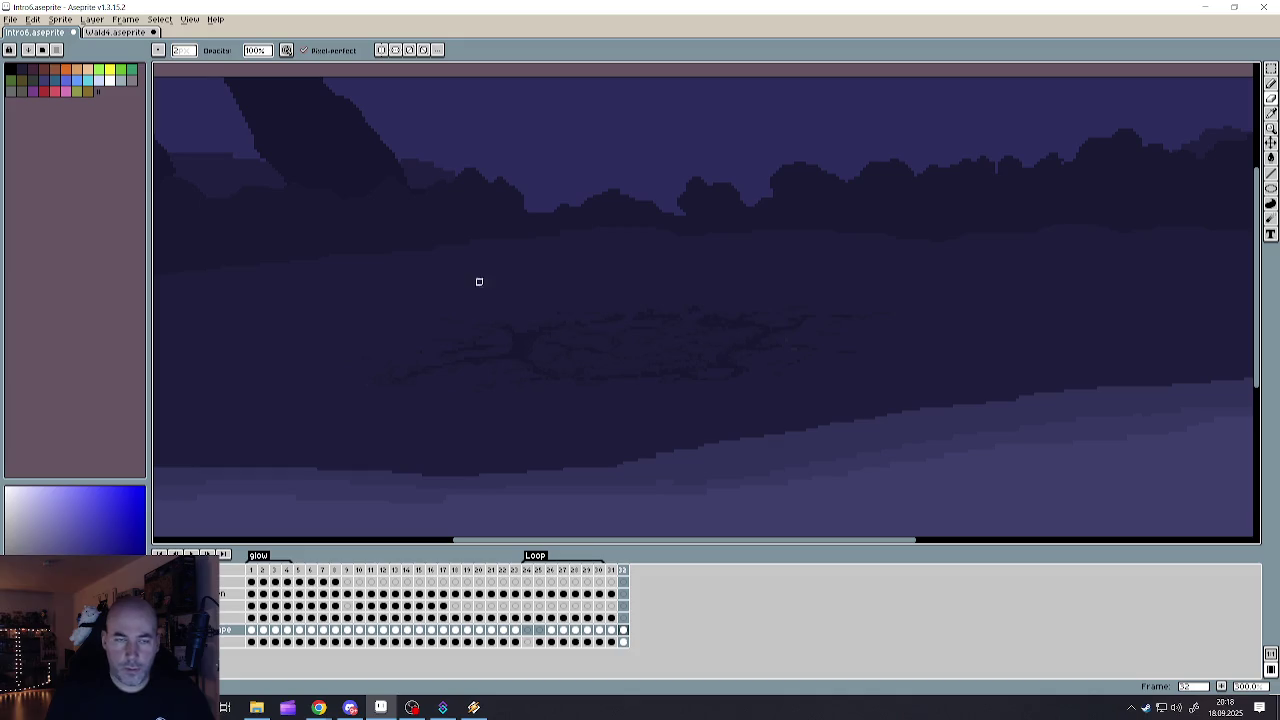
{"action": "left_click", "coordinate": [1272, 87]}
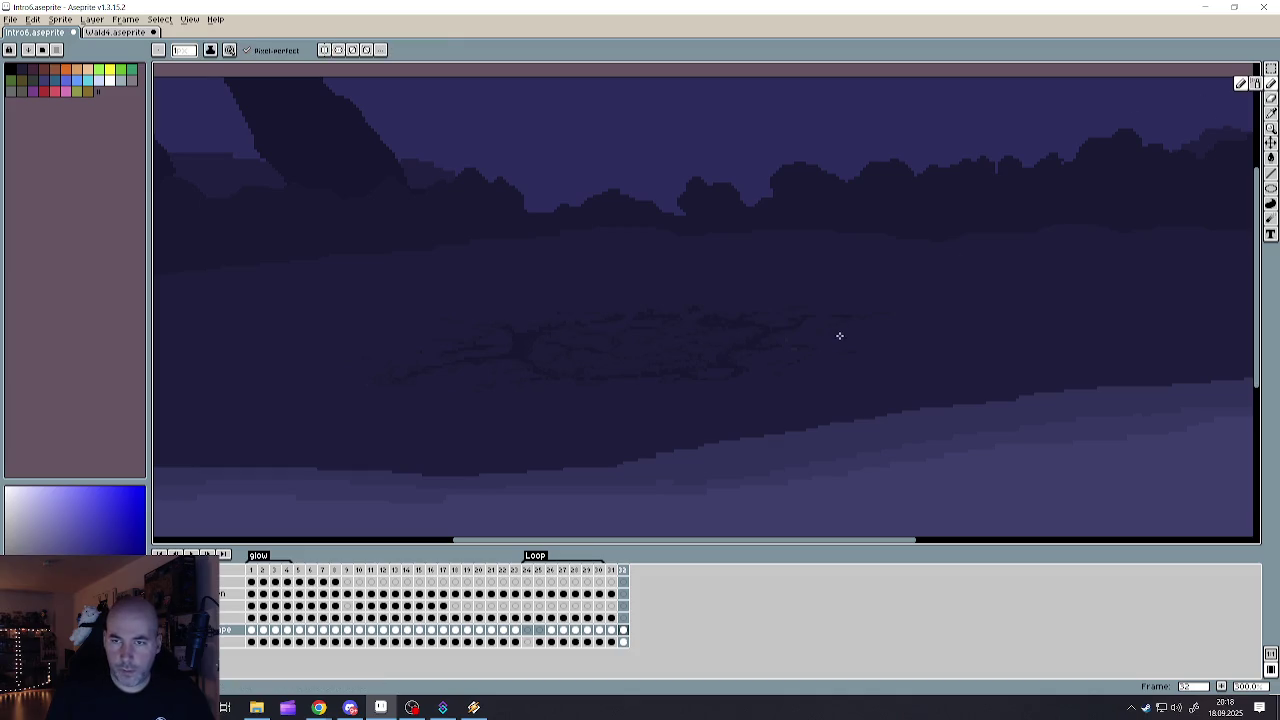
{"action": "left_click_drag", "start_coordinate": [837, 334], "coordinate": [871, 303]}
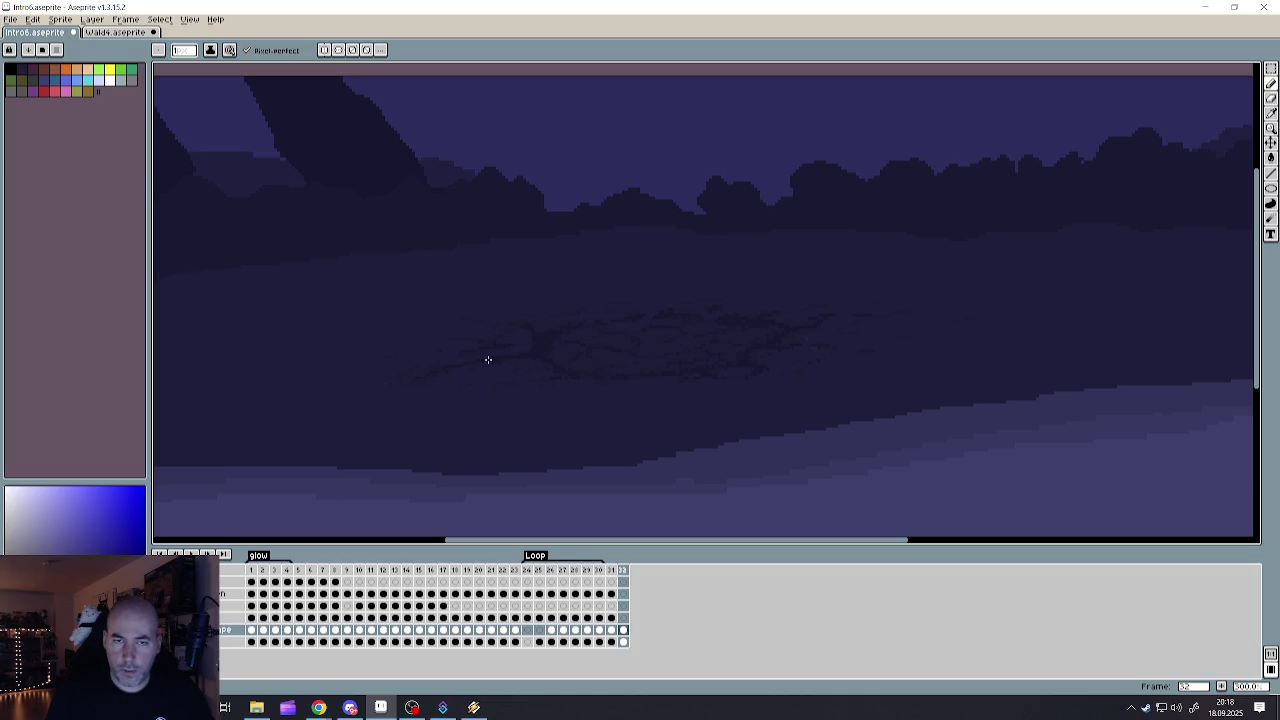
{"action": "scroll", "coordinate": [551, 306], "scroll_direction": "up", "scroll_amount": 1}
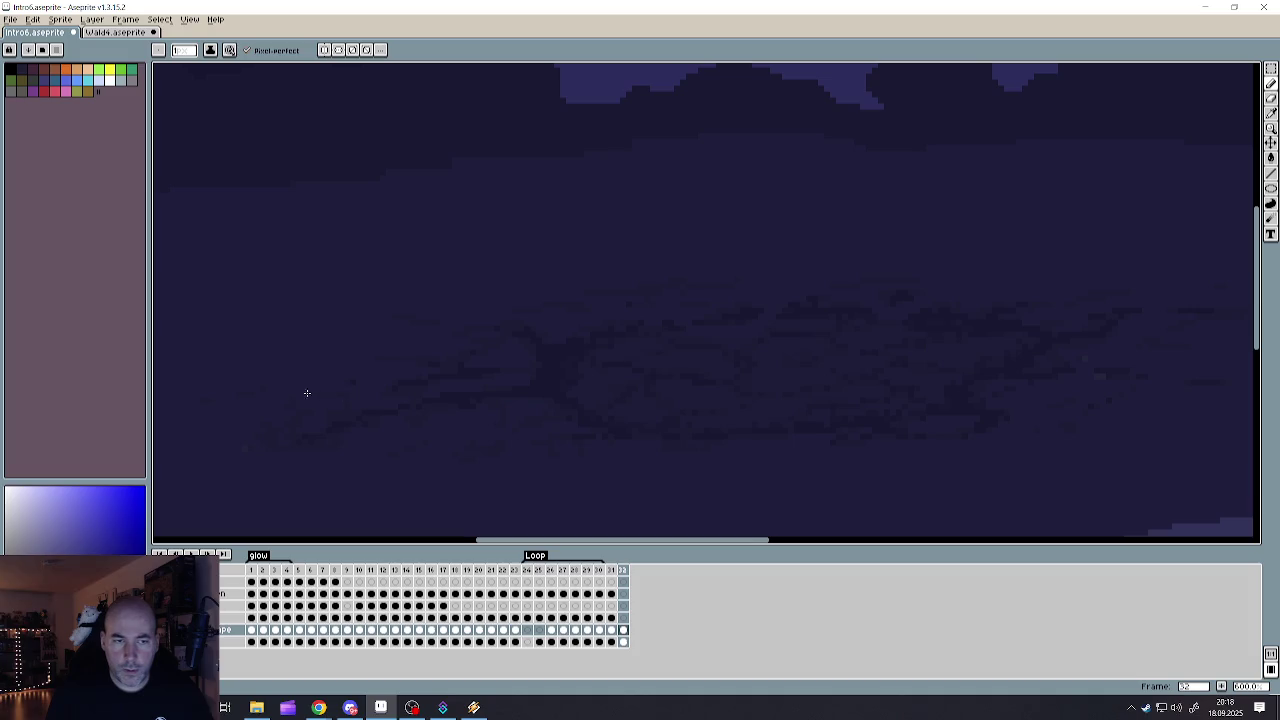
{"action": "scroll", "coordinate": [410, 418], "scroll_direction": "down", "scroll_amount": 1}
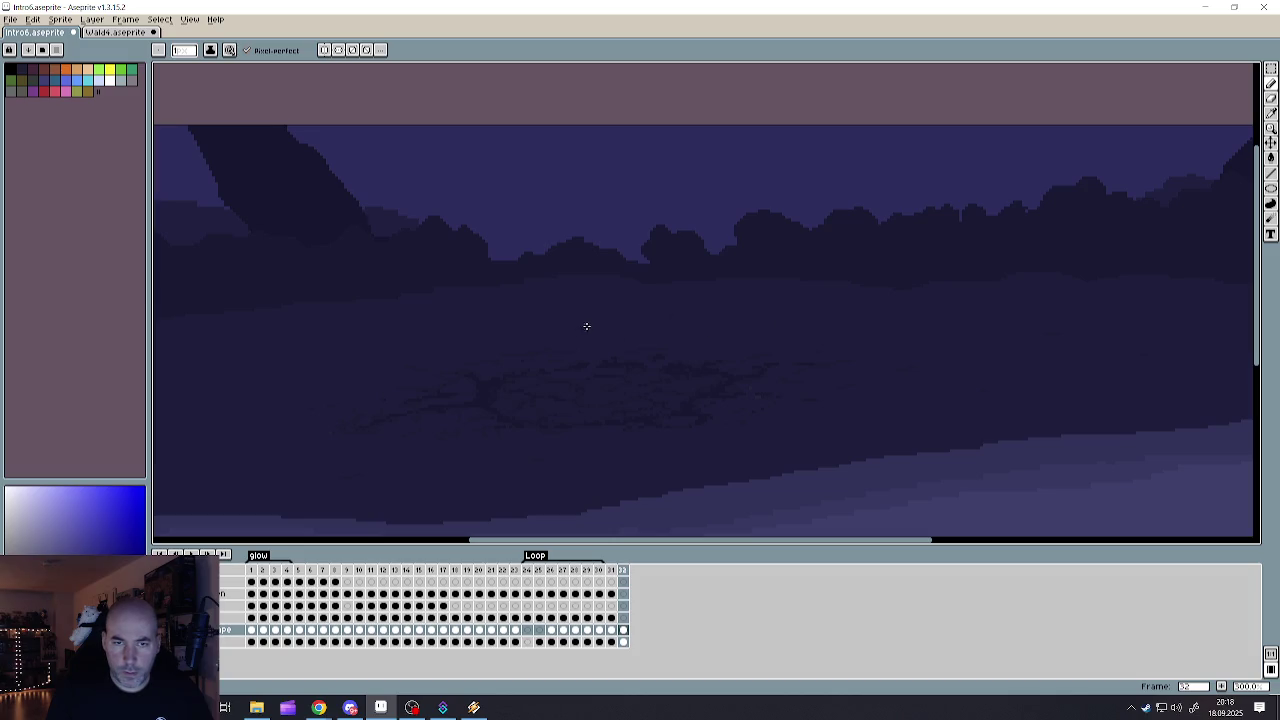
{"action": "scroll", "coordinate": [546, 345], "scroll_direction": "down", "scroll_amount": 3}
{"action": "scroll", "coordinate": [449, 371], "scroll_direction": "up", "scroll_amount": 4}
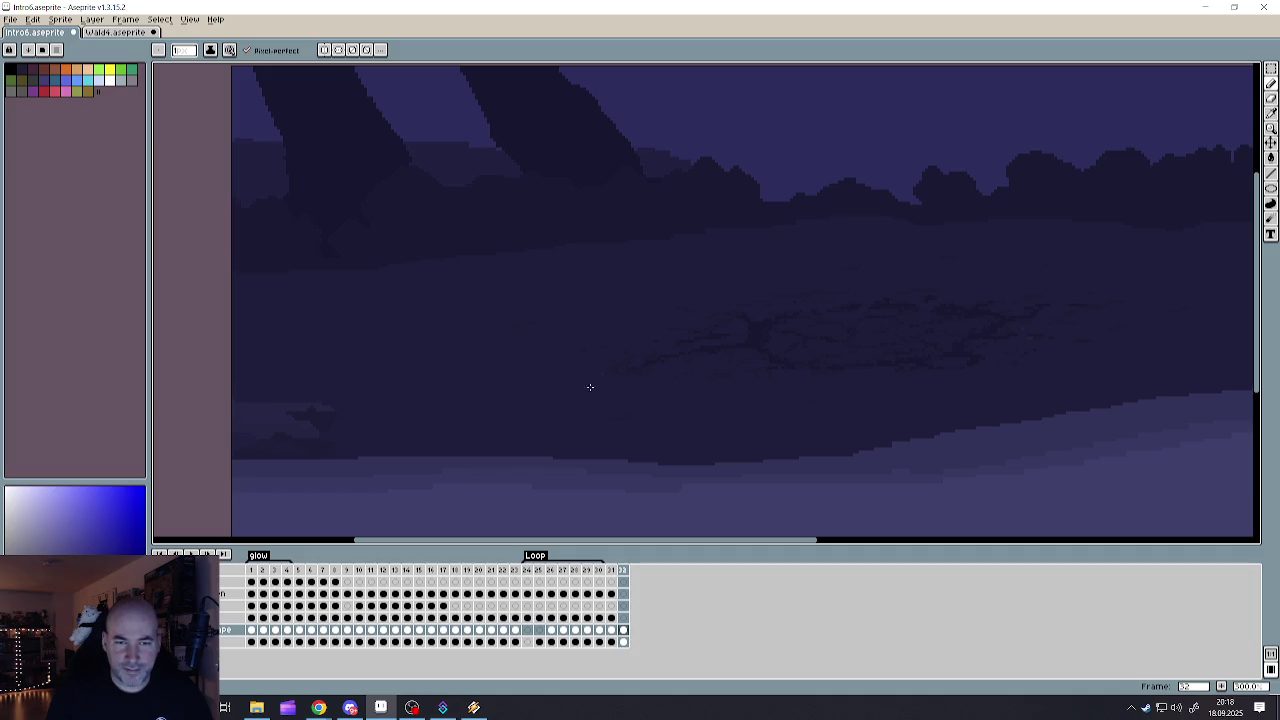
{"action": "scroll", "coordinate": [590, 387], "scroll_direction": "down", "scroll_amount": 2}
{"action": "scroll", "coordinate": [603, 383], "scroll_direction": "up", "scroll_amount": 1}
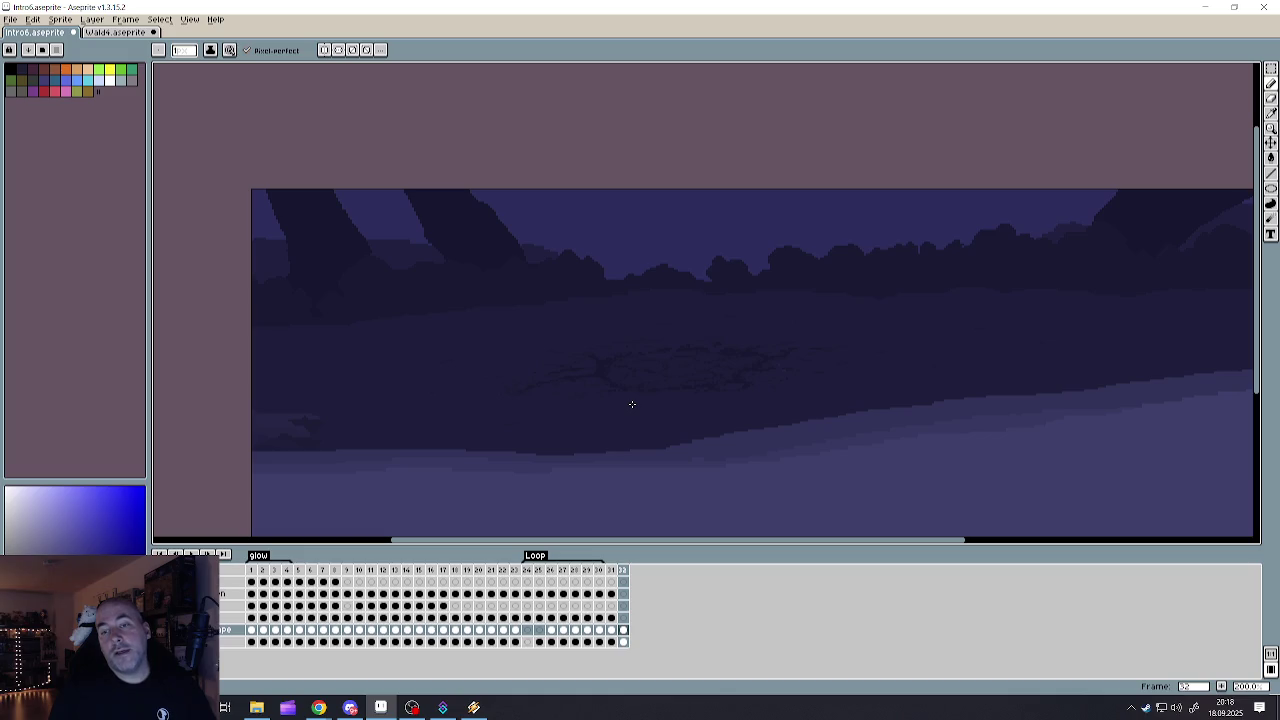
{"action": "left_click", "coordinate": [113, 33]}
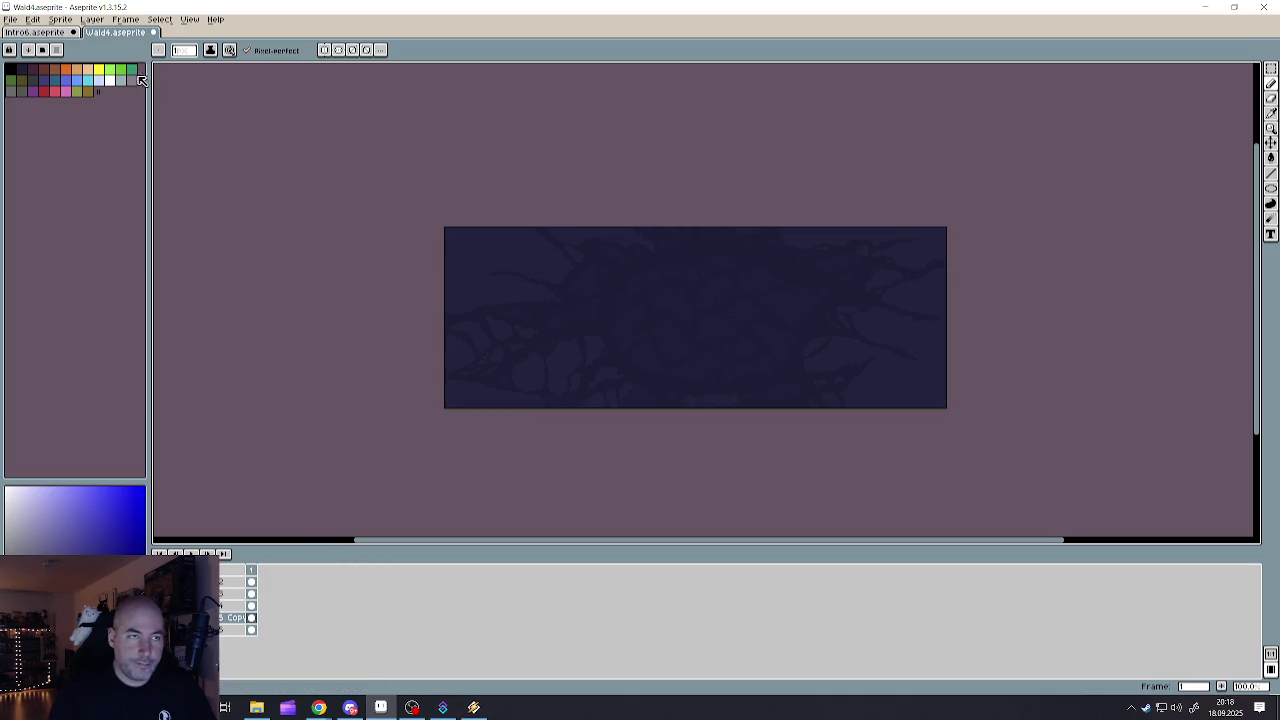
- Return to Intro6 and flip through hatching frames 18–21
{"action": "left_click", "coordinate": [50, 33]}
{"action": "left_click", "coordinate": [456, 571]}
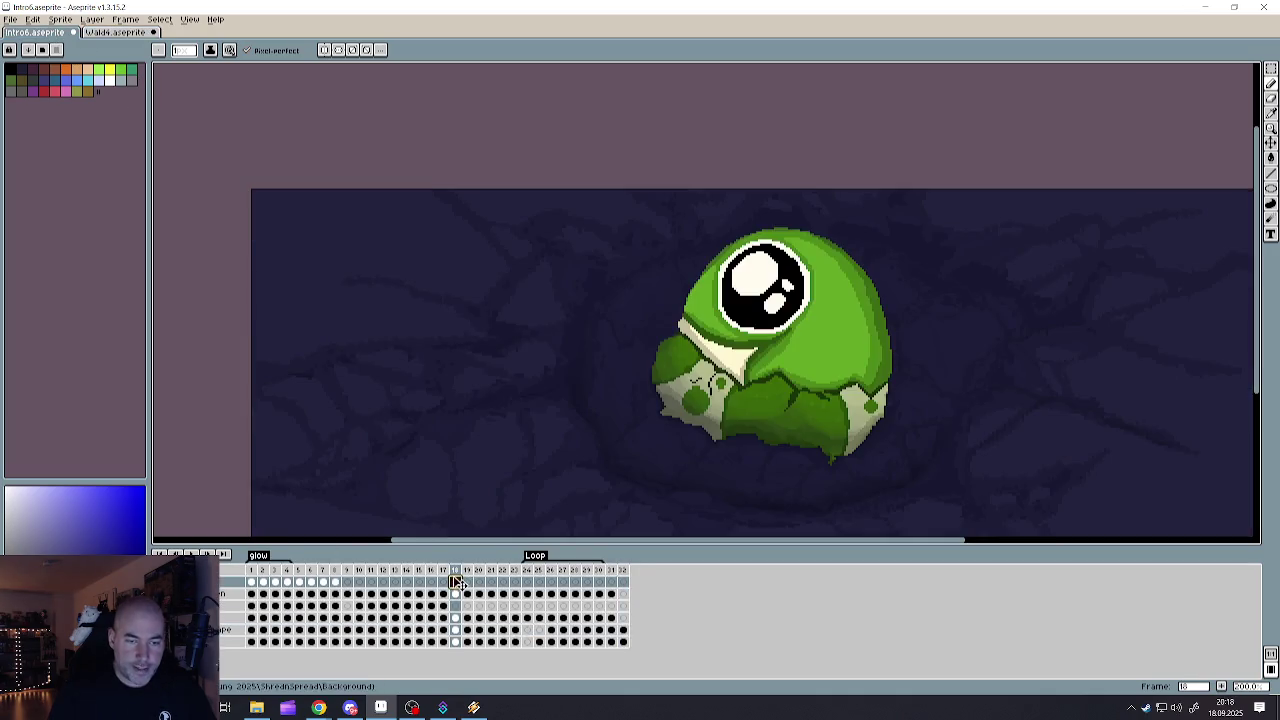
{"action": "left_click", "coordinate": [467, 571]}
{"action": "left_click", "coordinate": [480, 572]}
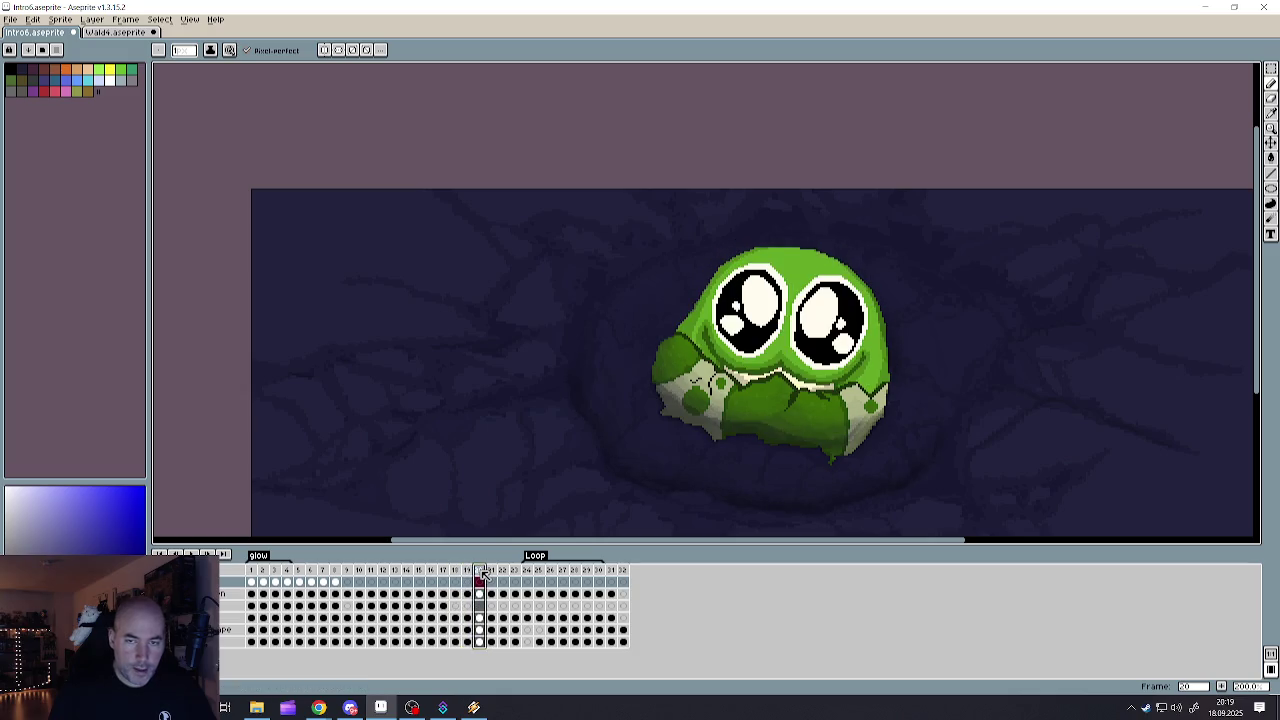
{"action": "left_click", "coordinate": [491, 571]}
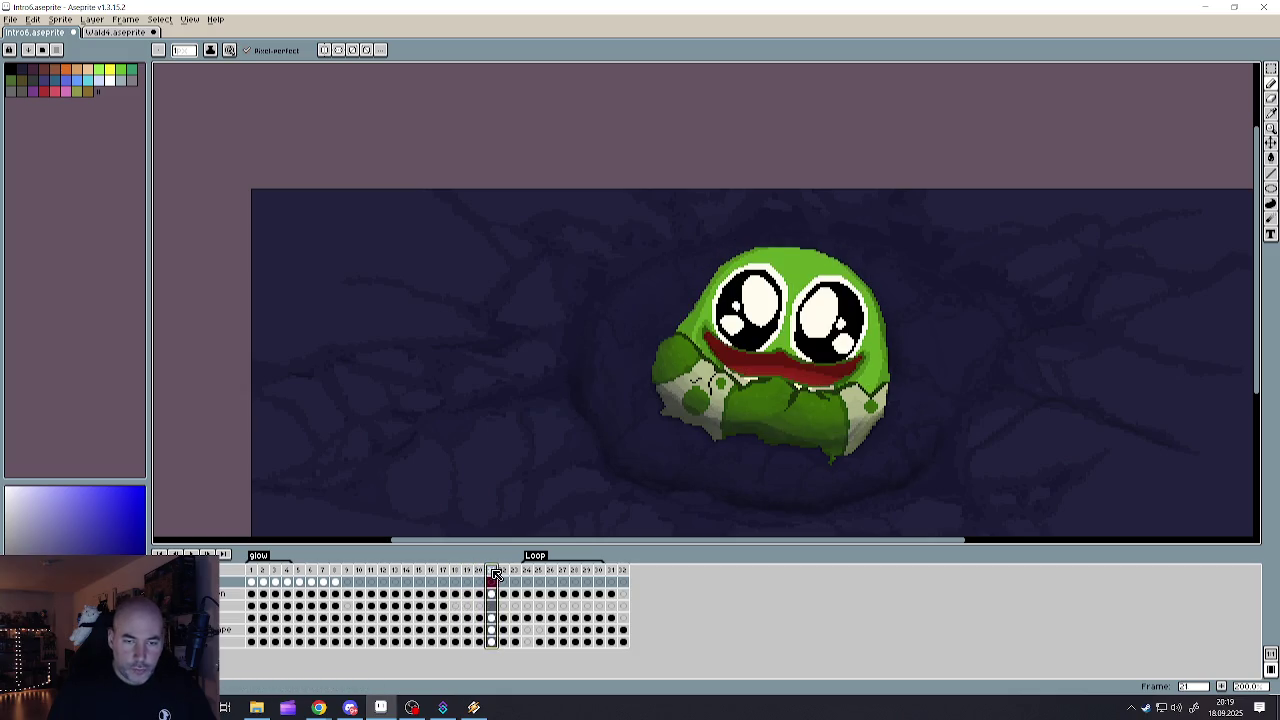
{"action": "left_click", "coordinate": [478, 571]}
{"action": "left_click", "coordinate": [456, 571]}
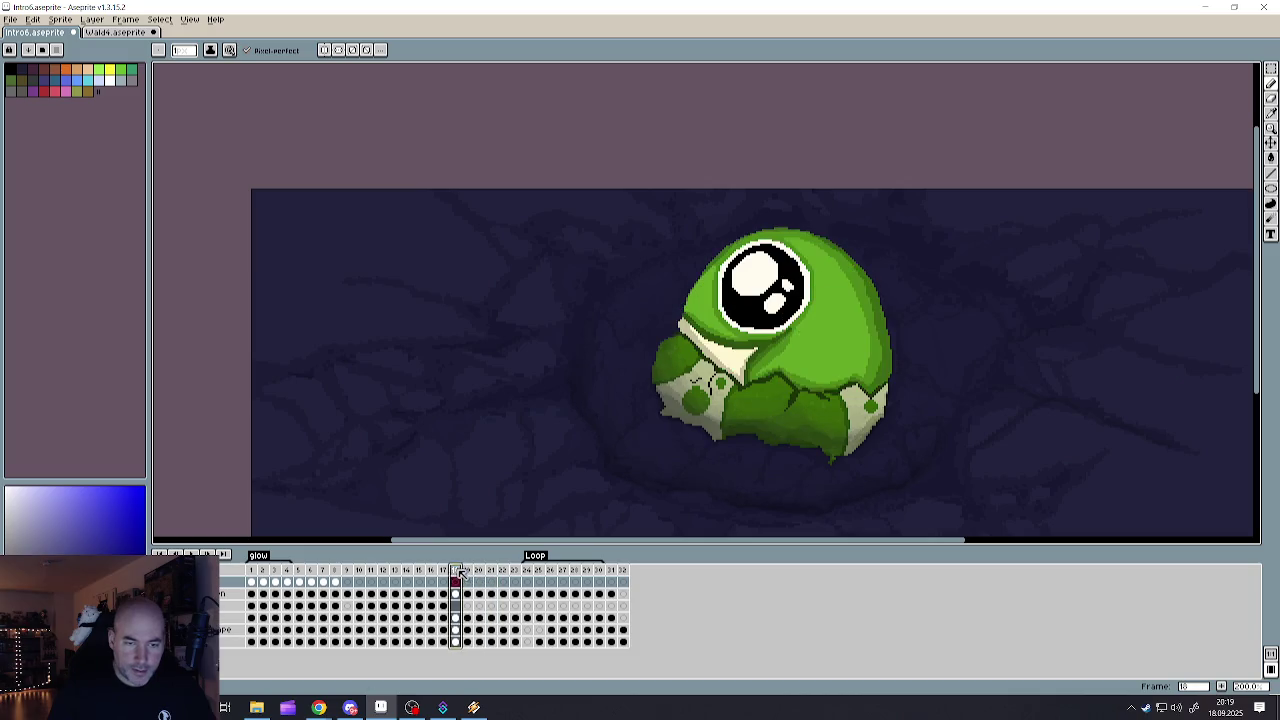
{"action": "left_click", "coordinate": [478, 572]}
{"action": "left_click", "coordinate": [491, 572]}
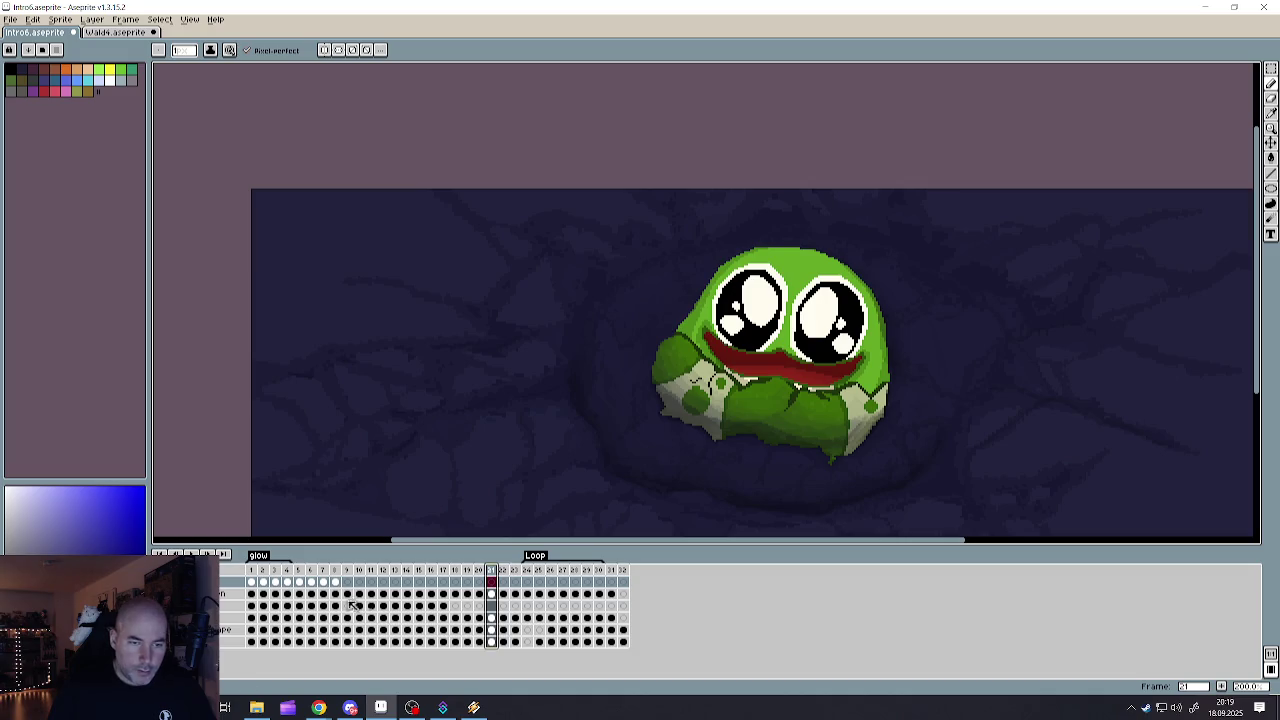
- Step through frames 16, 17 and 18, ending on the emerging eye
{"action": "left_click", "coordinate": [431, 571]}
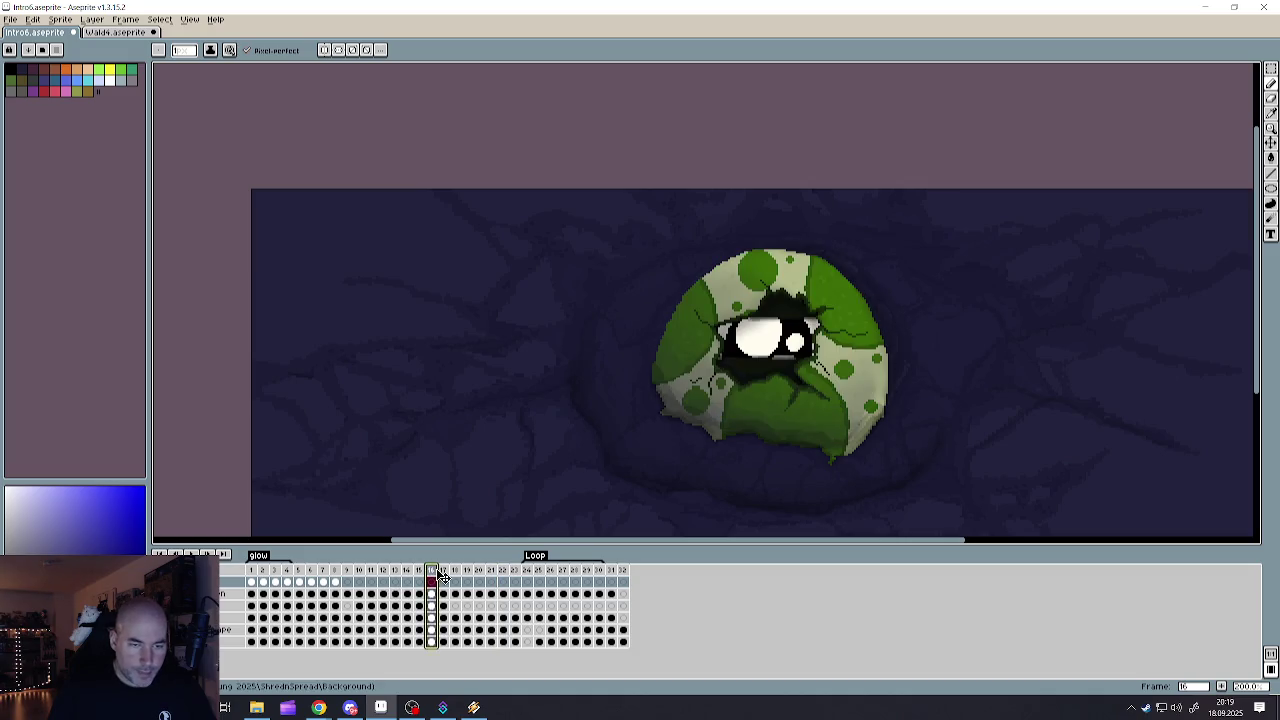
{"action": "left_click", "coordinate": [443, 570]}
{"action": "left_click", "coordinate": [455, 570]}
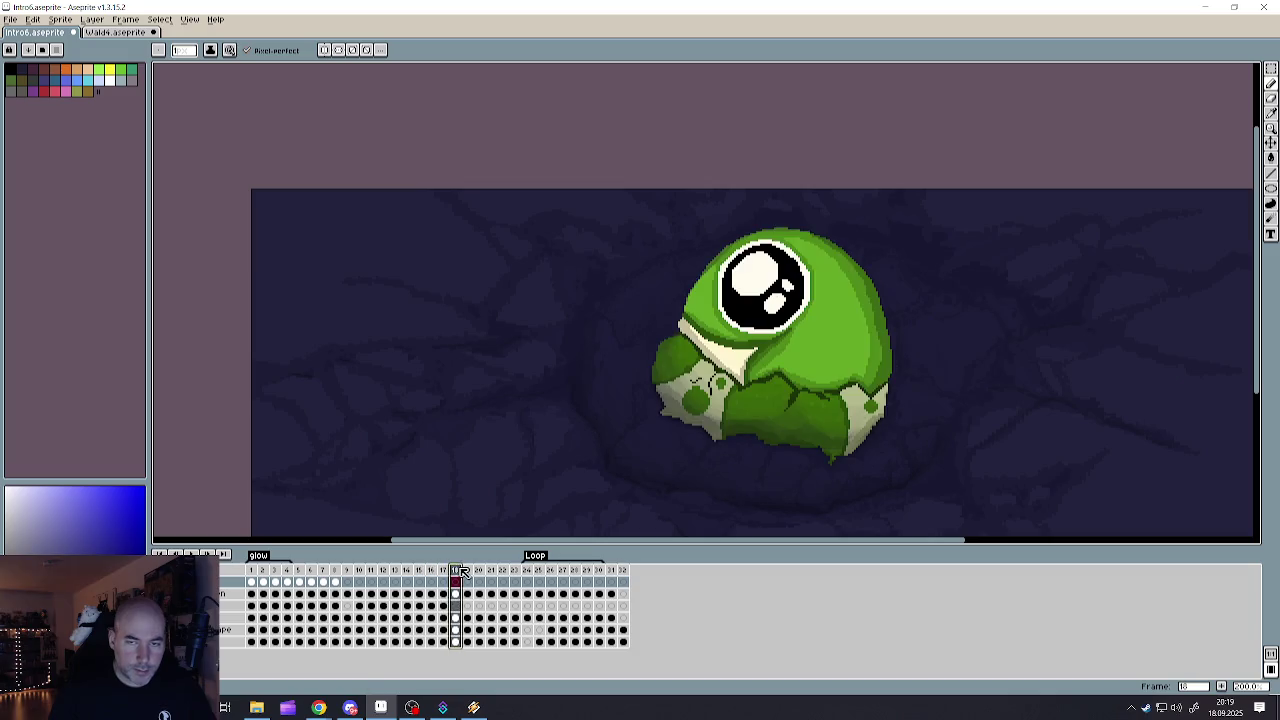
- Toggle the creature's visibility and marquee the area around it, then deselect
{"action": "left_click", "coordinate": [230, 605]}
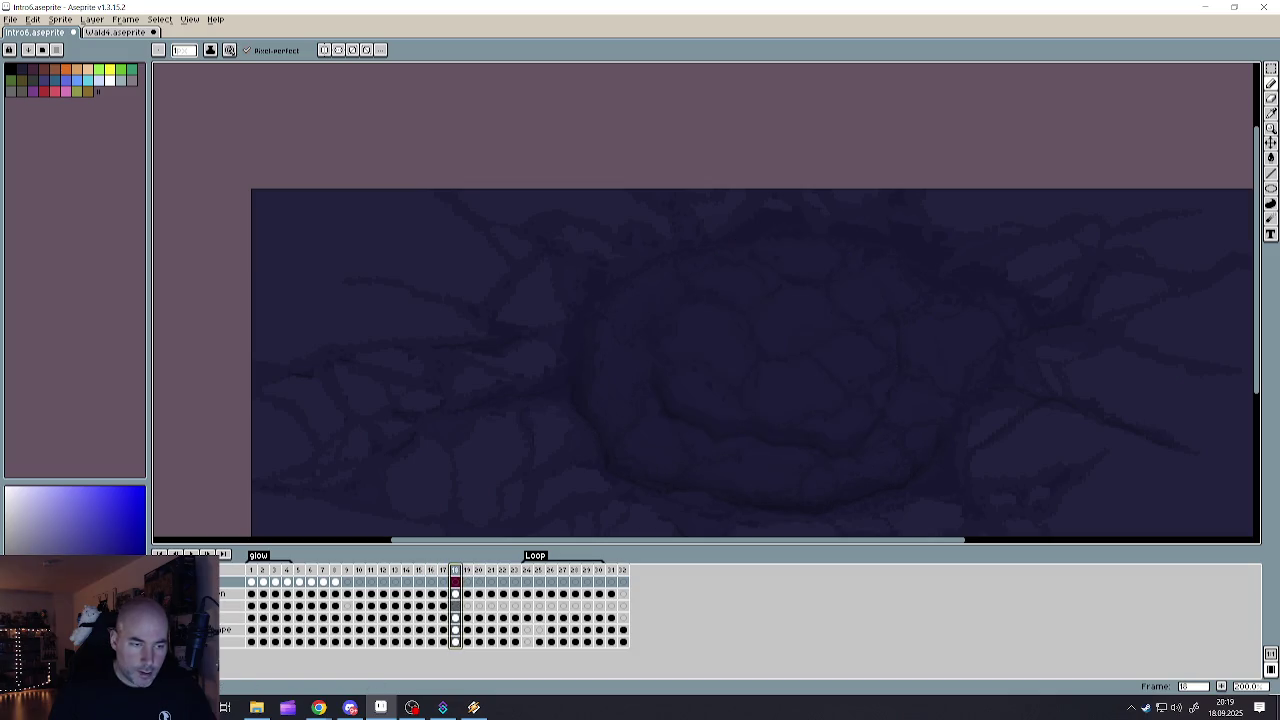
{"action": "left_click", "coordinate": [230, 605]}
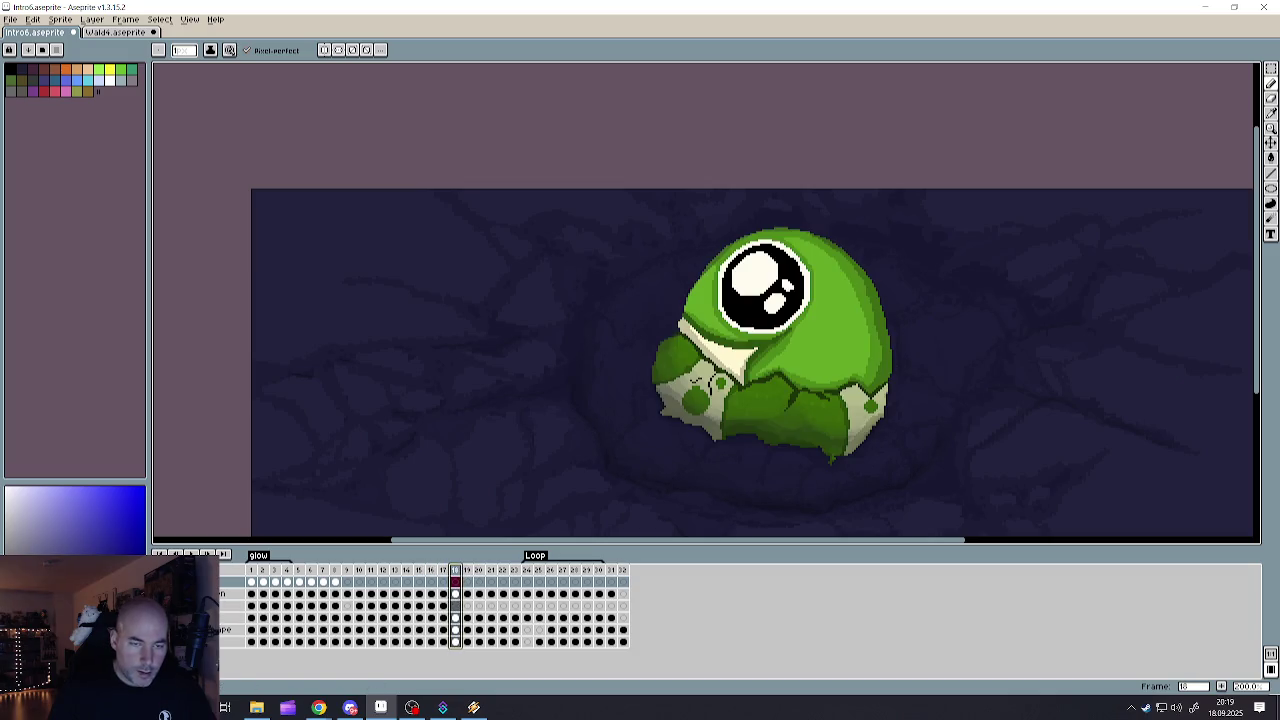
{"action": "left_click", "coordinate": [1271, 68]}
{"action": "mouse_move", "coordinate": [617, 203]}
{"action": "left_mouse_down"}
{"action": "mouse_move", "coordinate": [999, 409]}
{"action": "mouse_move", "coordinate": [1010, 478]}
{"action": "left_mouse_up"}
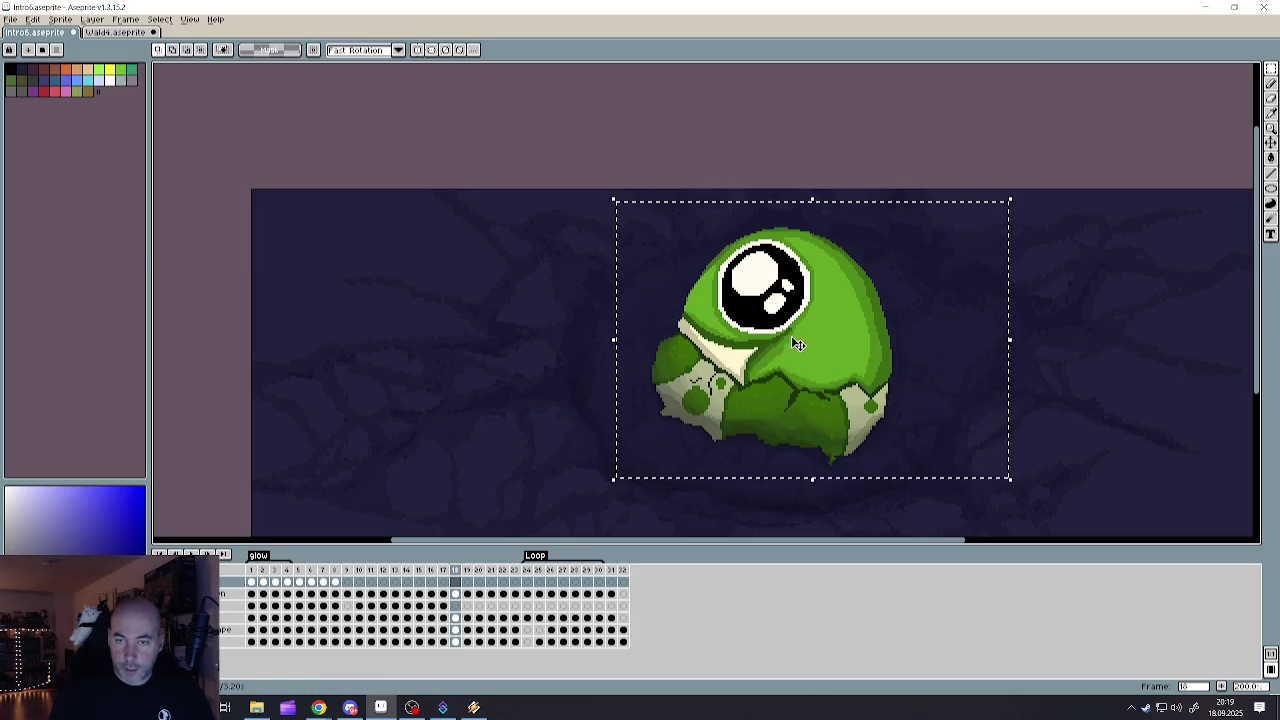
{"action": "left_click", "coordinate": [1066, 324]}
- Glance at Wald4, then go to Intro6's final frame 32 and pick its layer
{"action": "left_click", "coordinate": [114, 32]}
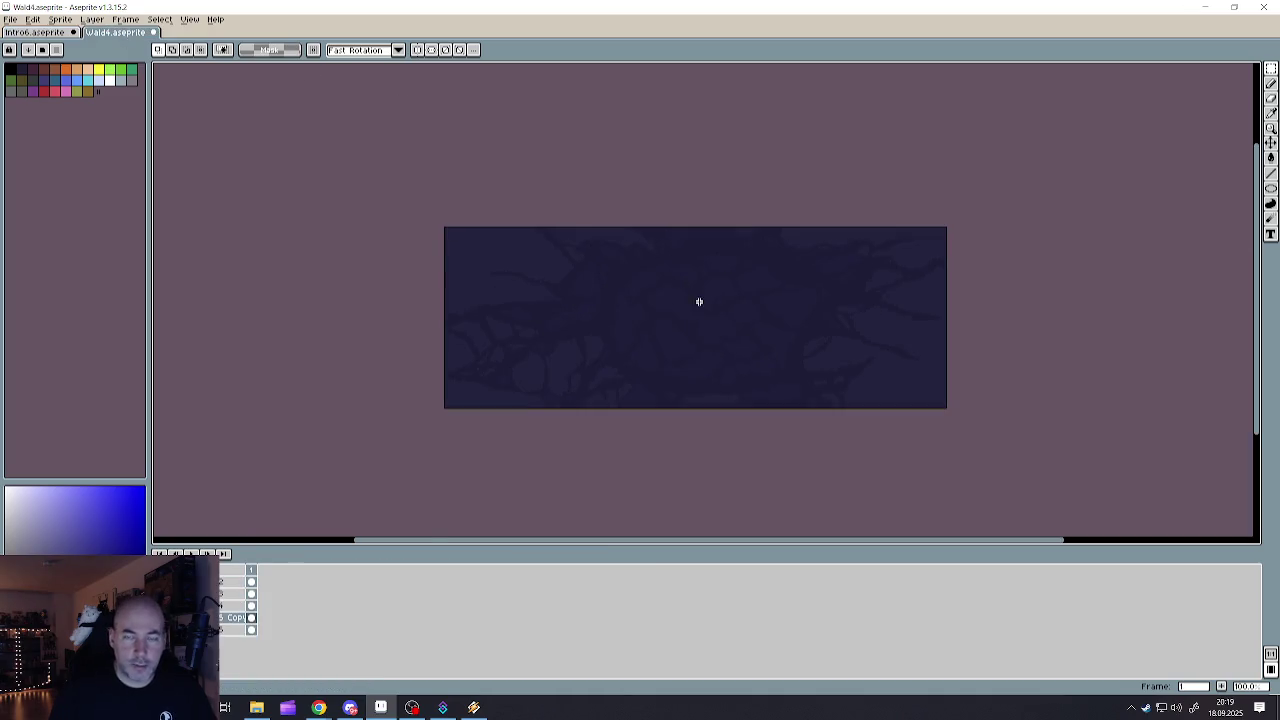
{"action": "scroll", "coordinate": [714, 305], "scroll_direction": "up", "scroll_amount": 1}
{"action": "left_click", "coordinate": [35, 32]}
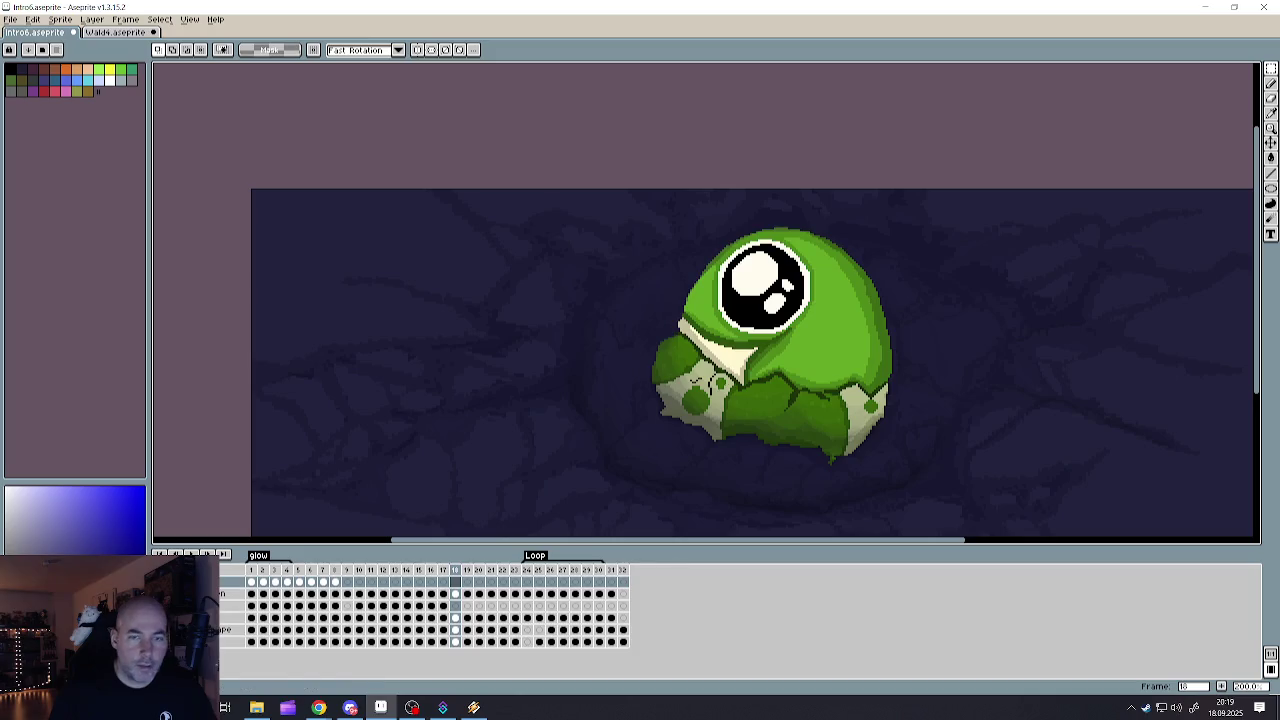
{"action": "left_click", "coordinate": [624, 570]}
{"action": "left_click", "coordinate": [625, 630]}
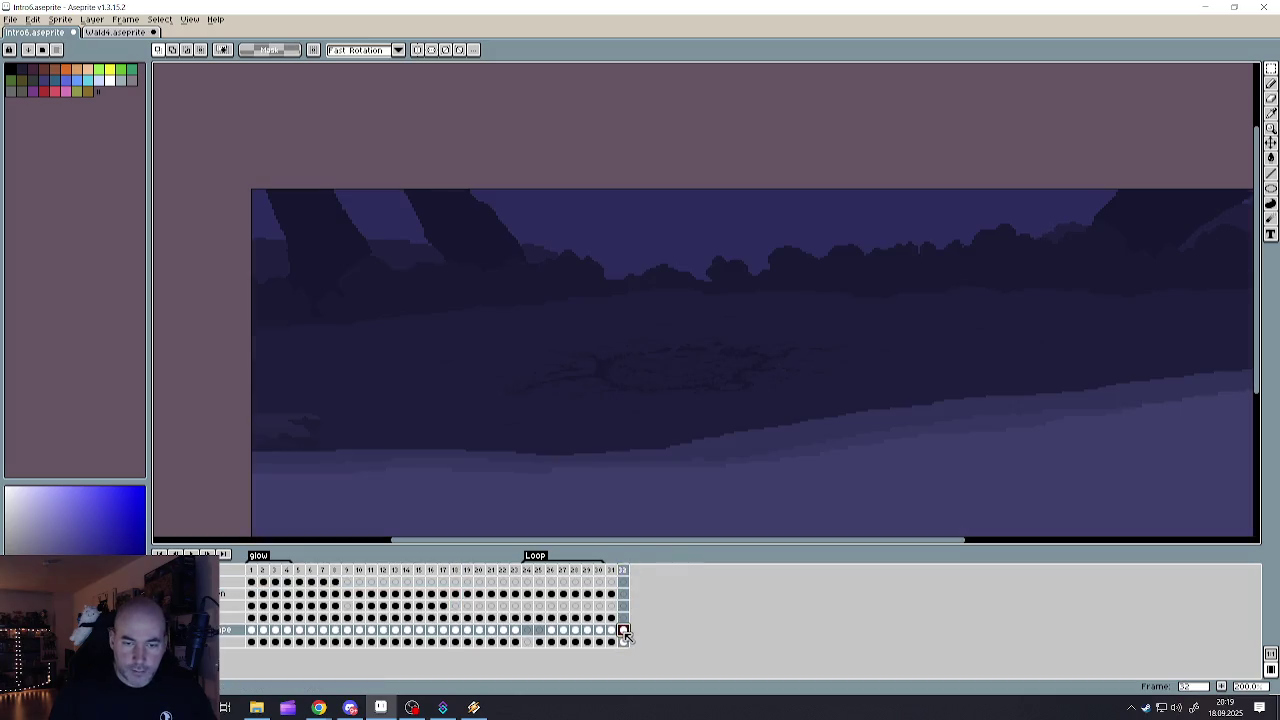
- Paste the wrong image onto final frame 32, then cancel that paste
{"action": "left_click", "coordinate": [612, 570]}
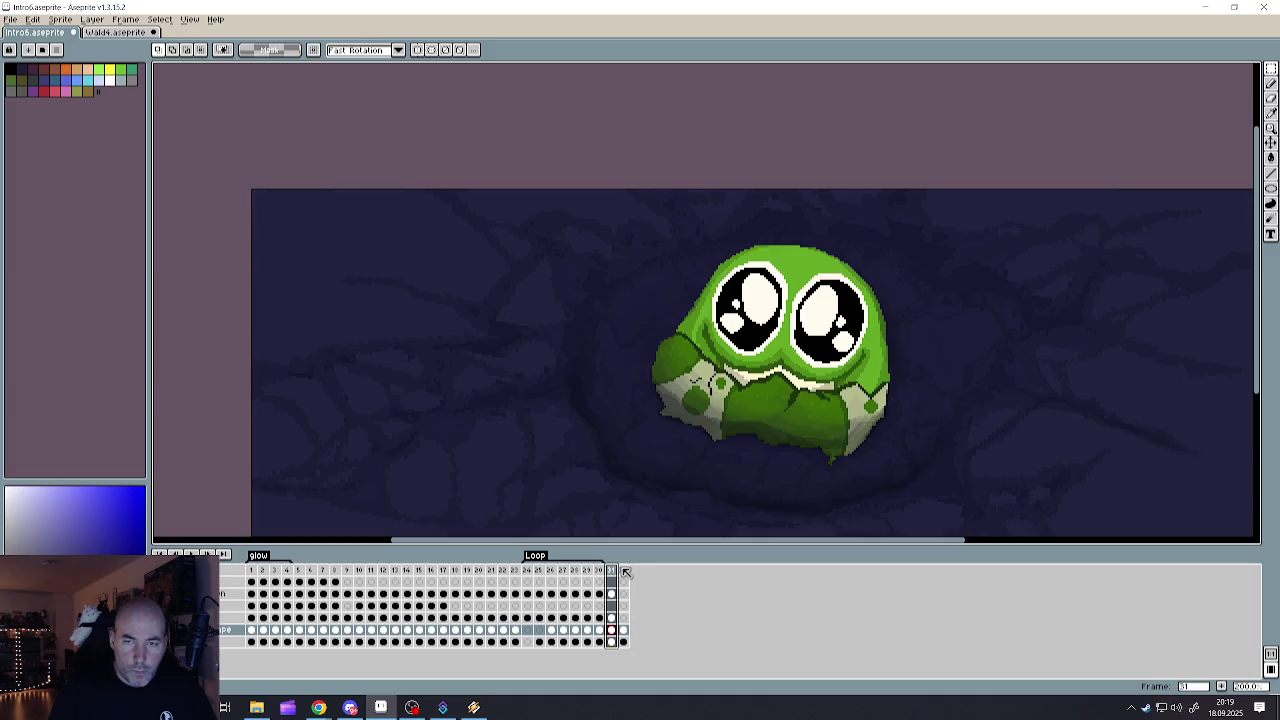
{"action": "left_click", "coordinate": [625, 571]}
{"action": "key", "text": "ctrl+v"}
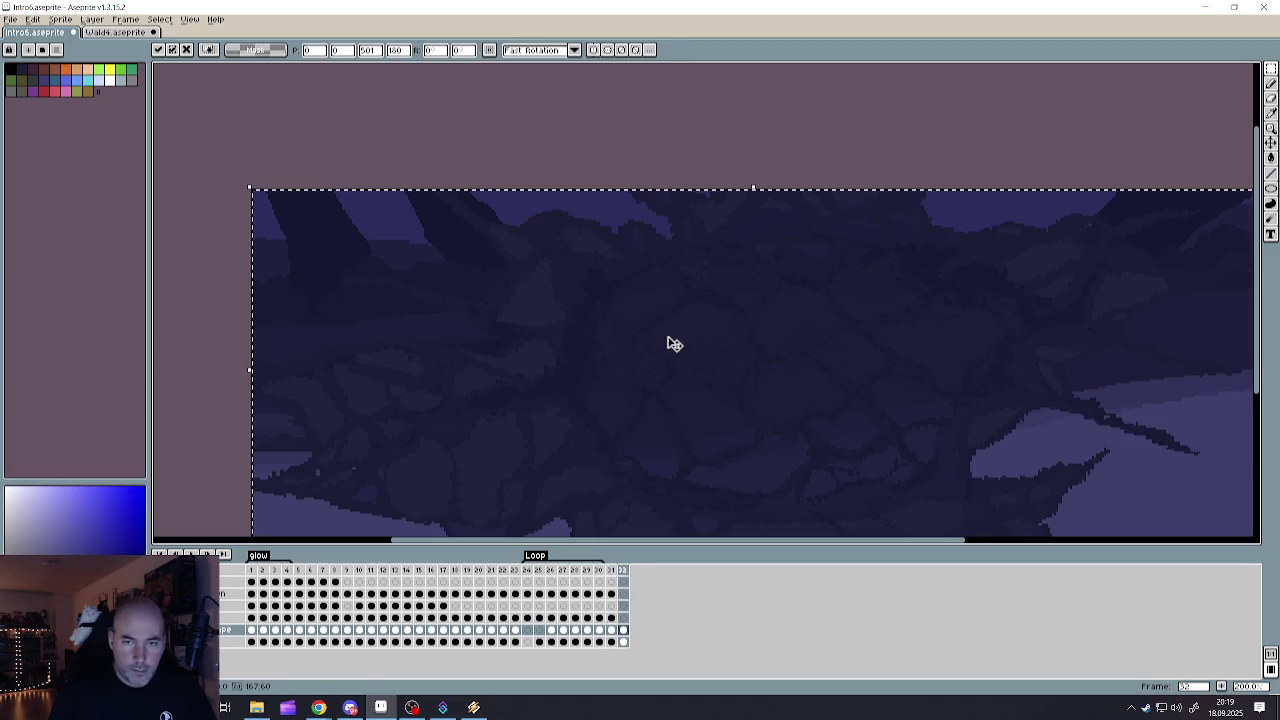
{"action": "scroll", "coordinate": [668, 340], "scroll_direction": "down", "scroll_amount": 3}
{"action": "scroll", "coordinate": [675, 345], "scroll_direction": "up", "scroll_amount": 2}
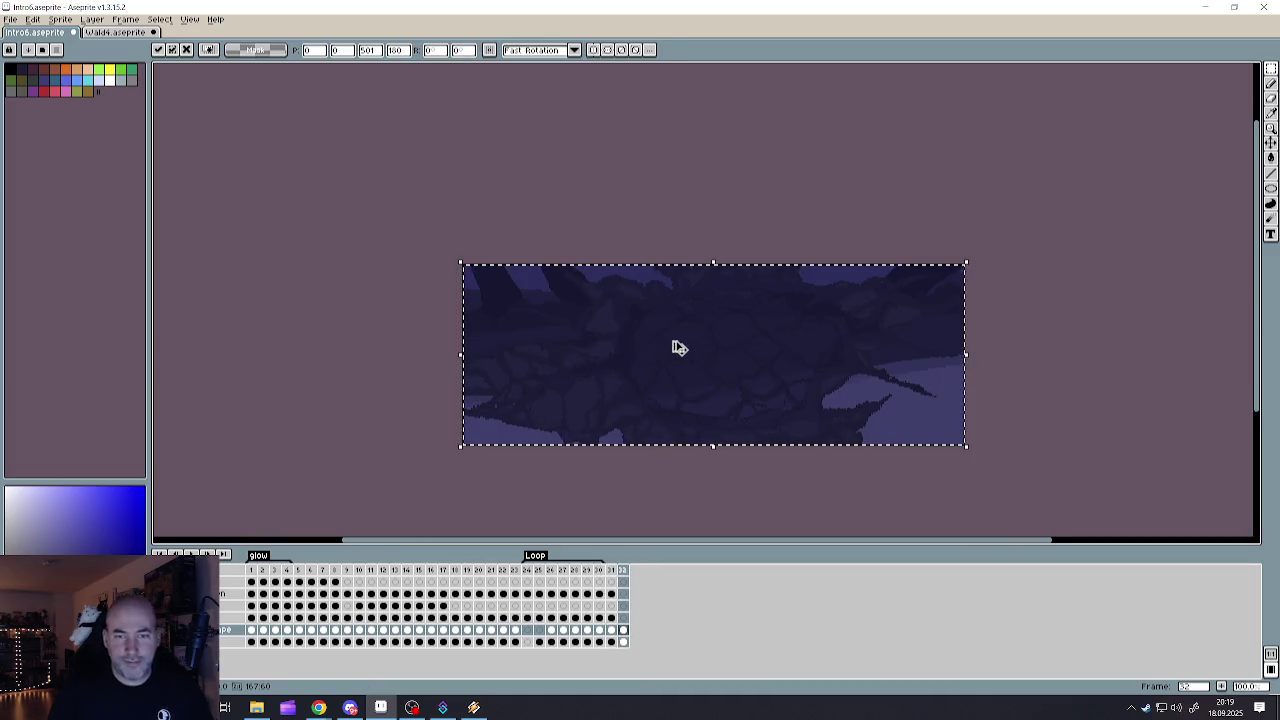
{"action": "key", "text": "Escape"}
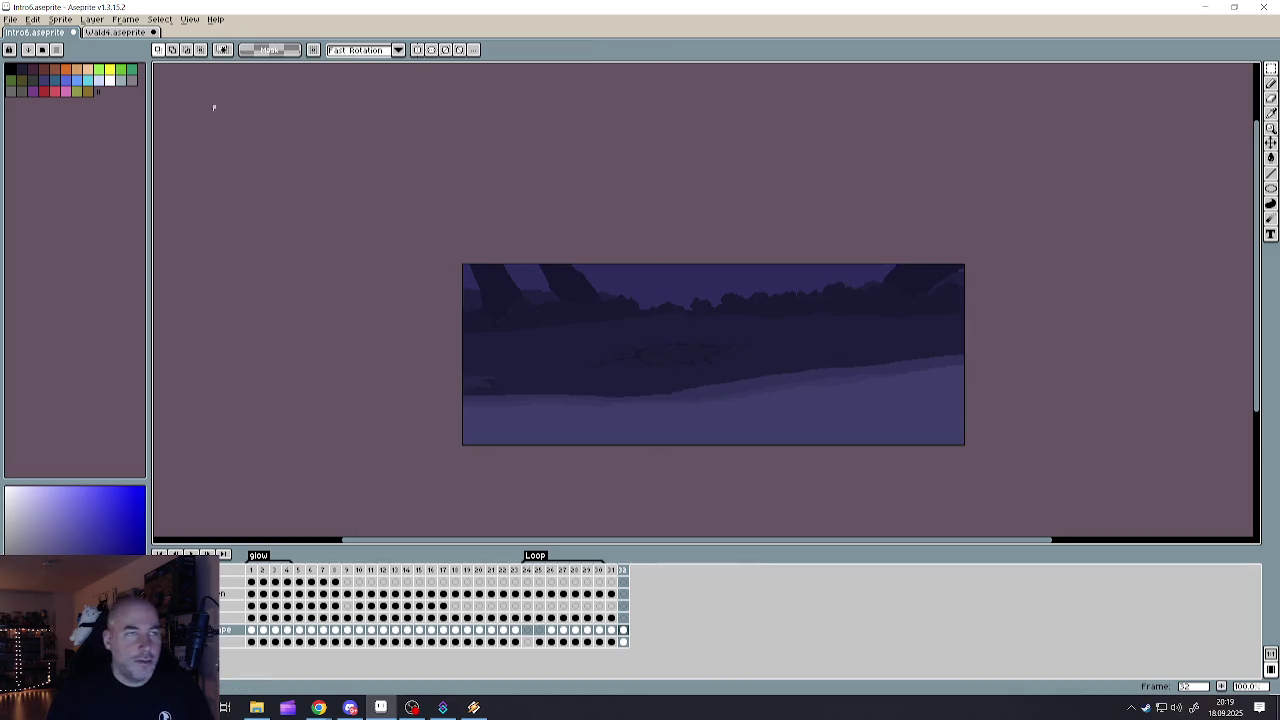
- Copy the whole creature image from the creature layer on frame 18
{"action": "left_click", "coordinate": [115, 32]}
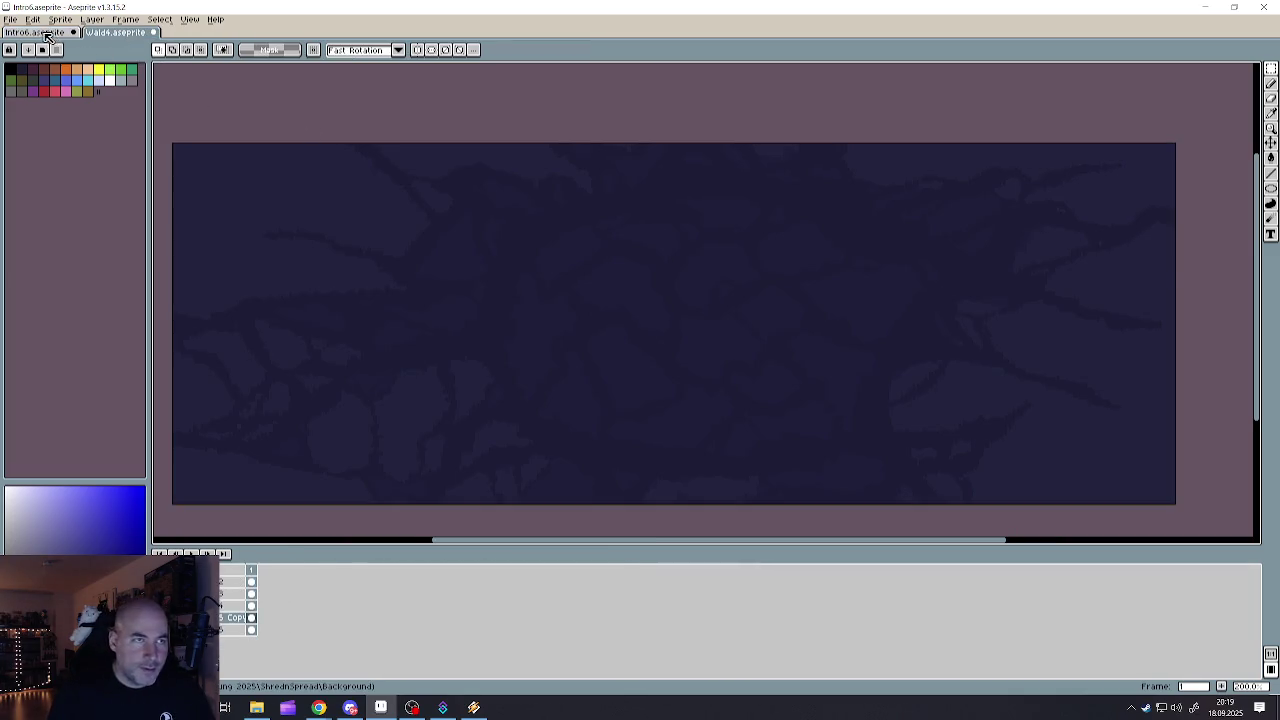
{"action": "key", "text": "ctrl+Tab"}
{"action": "left_click", "coordinate": [434, 582]}
{"action": "left_click", "coordinate": [418, 572]}
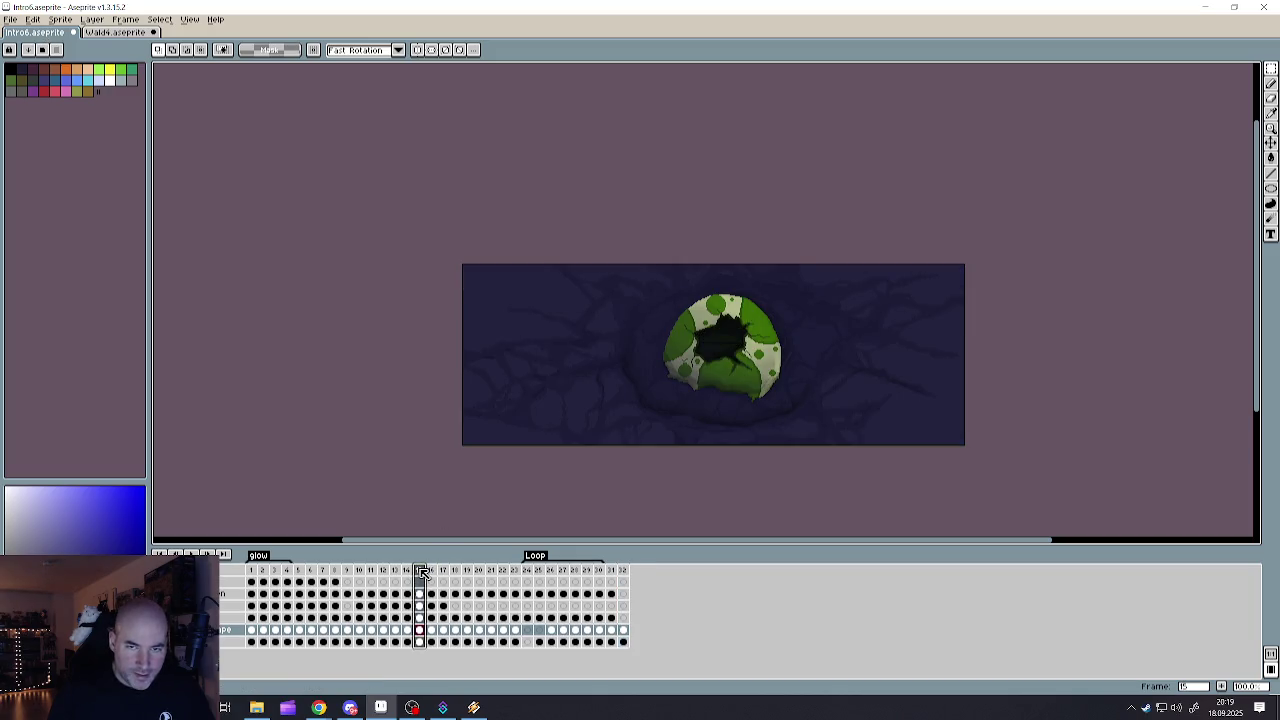
{"action": "left_click", "coordinate": [443, 572]}
{"action": "left_click", "coordinate": [455, 571]}
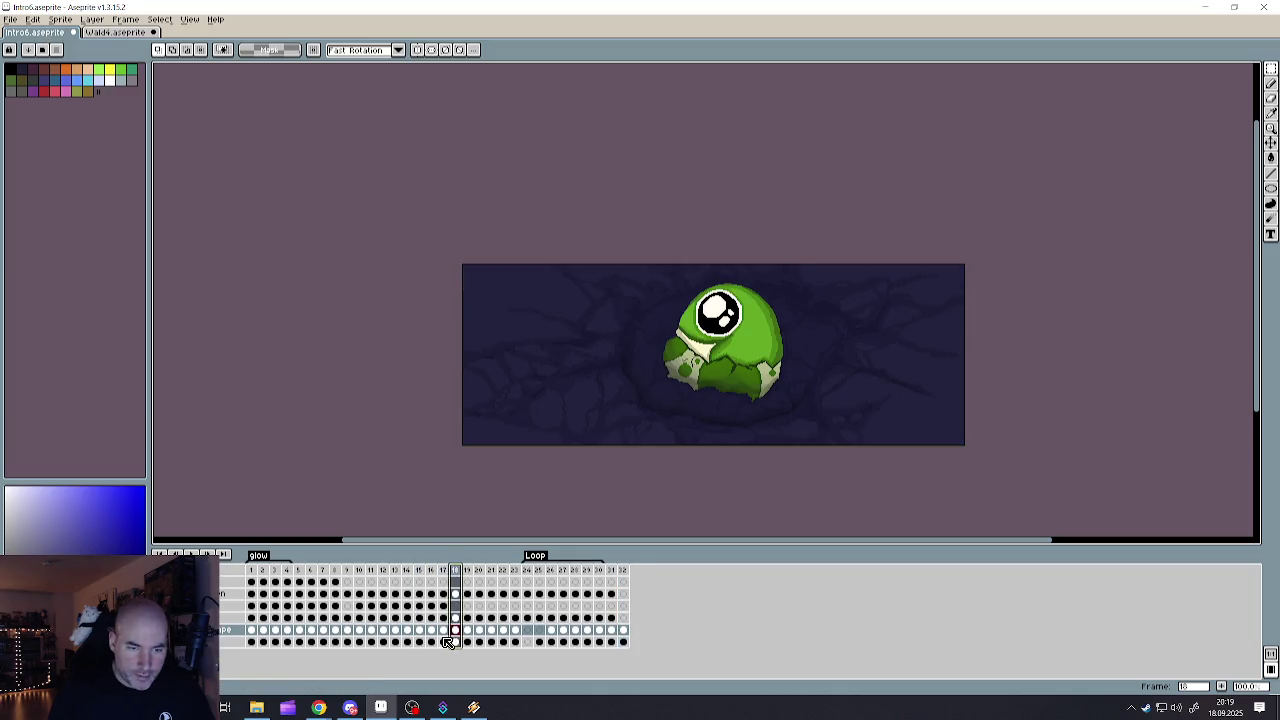
{"action": "left_click", "coordinate": [456, 618]}
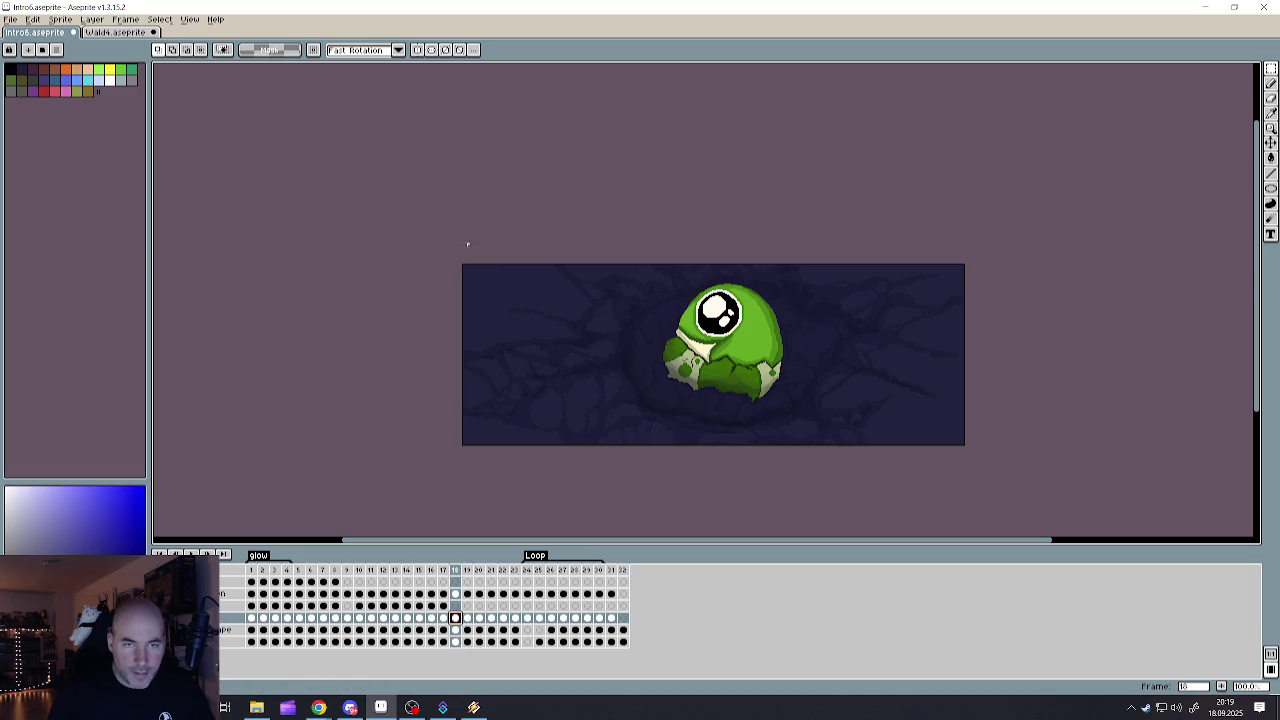
{"action": "key", "text": "ctrl+a"}
{"action": "key", "text": "ctrl+d"}
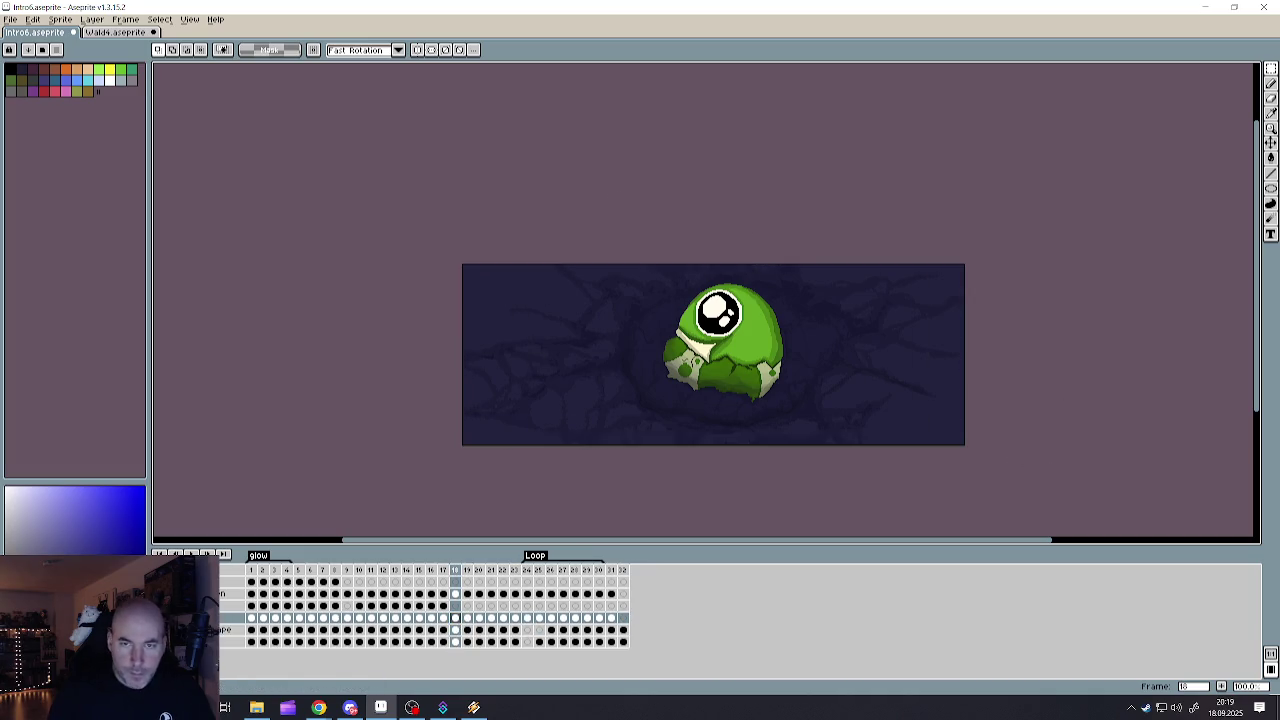
- Paste the creature into frame 32, shift it up-left, and play the animation
{"action": "left_click", "coordinate": [624, 572]}
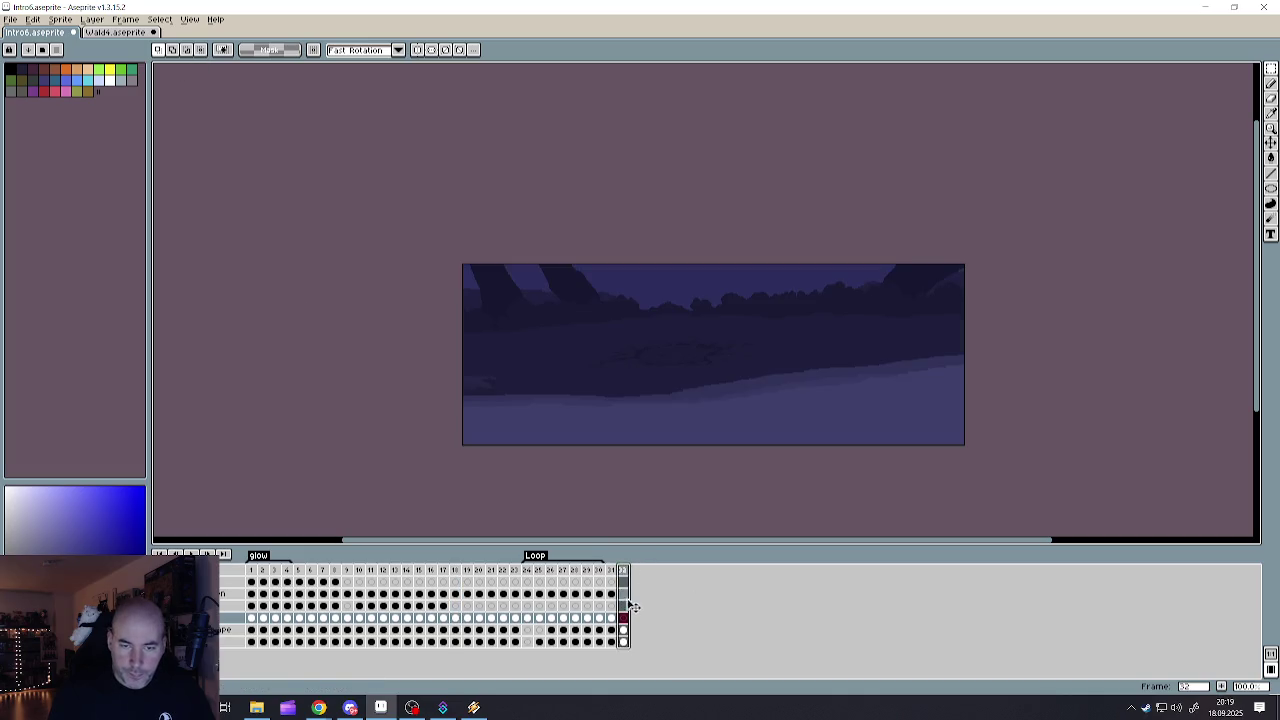
{"action": "key", "text": "ctrl+v"}
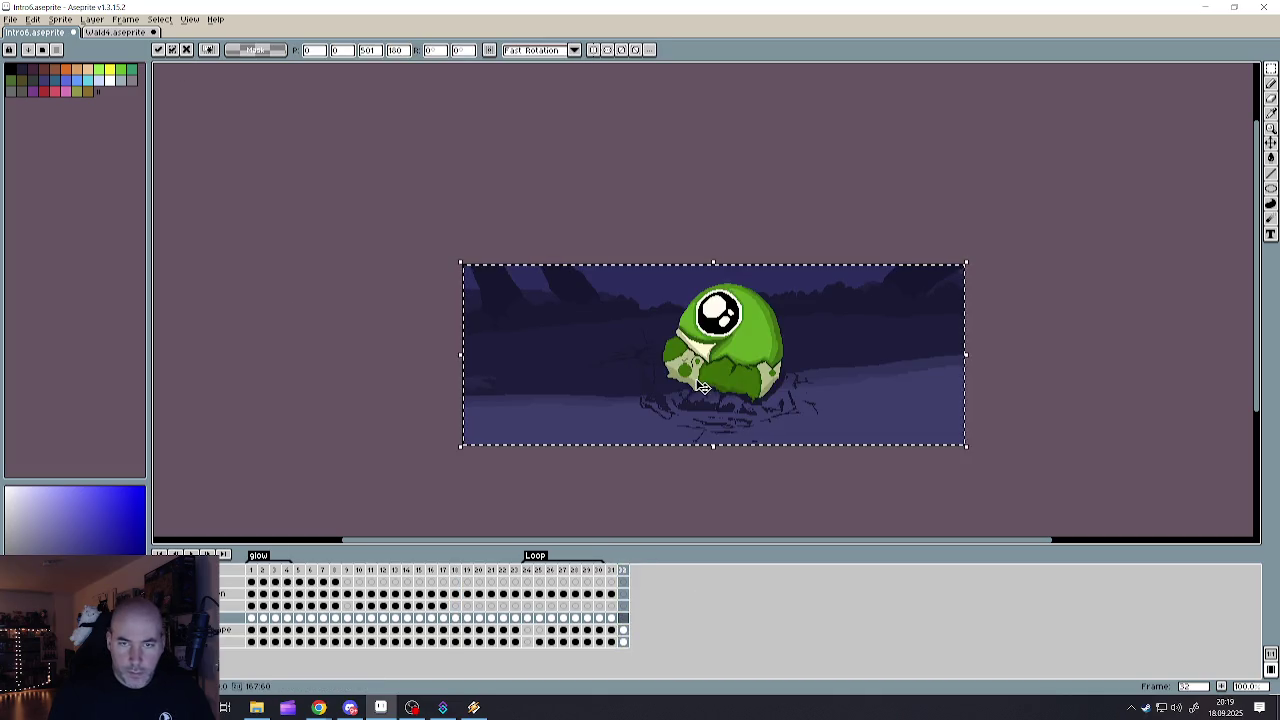
{"action": "left_click_drag", "start_coordinate": [801, 321], "coordinate": [754, 283]}
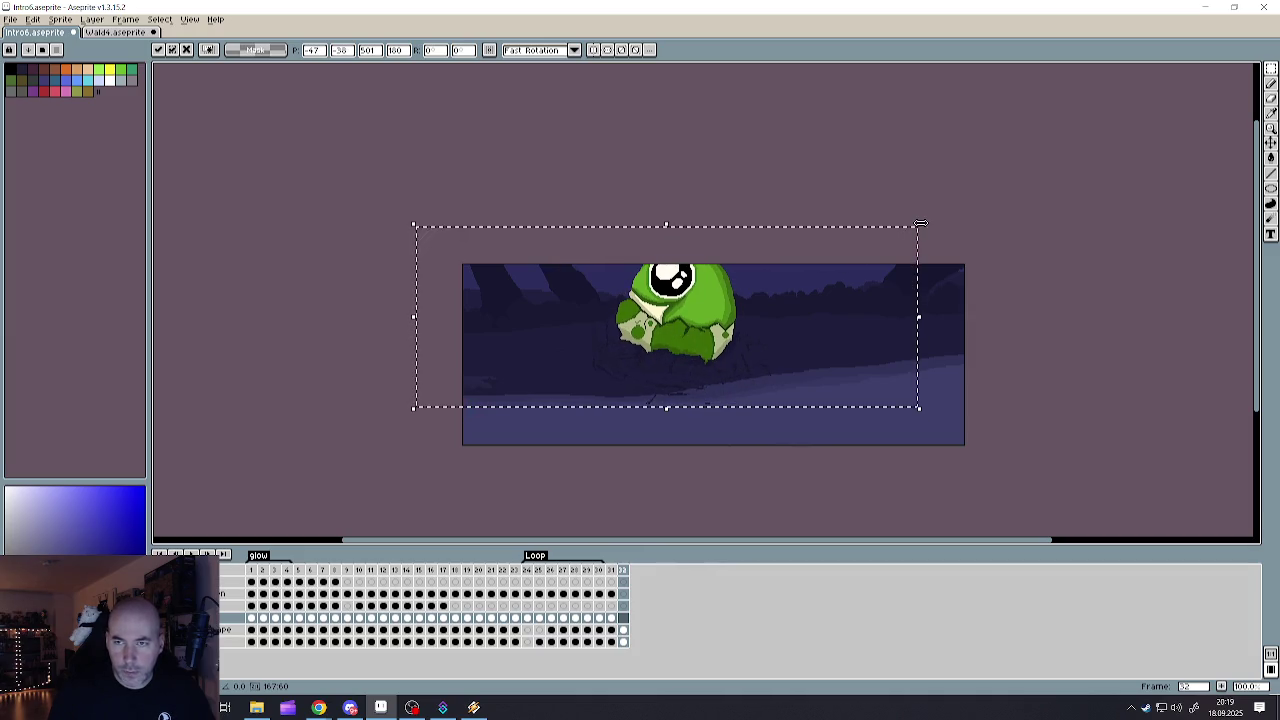
{"action": "key", "text": "Return"}
{"action": "key", "text": "Return"}
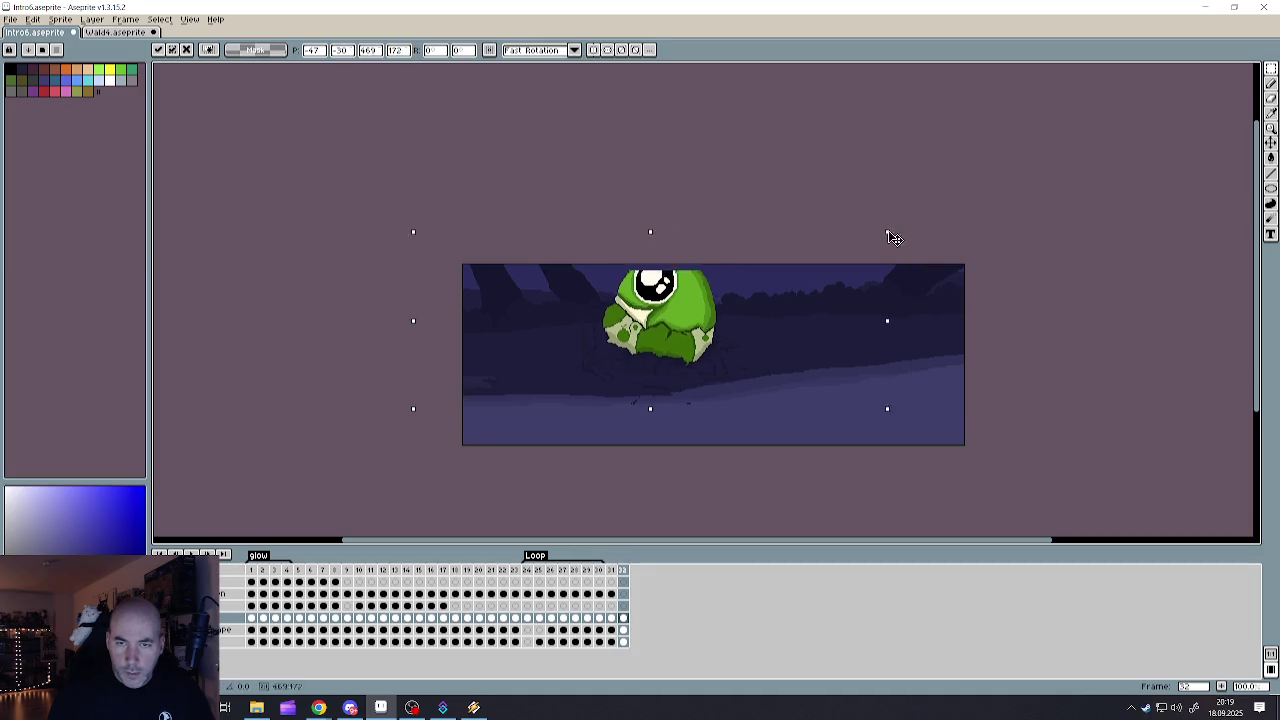
{"action": "key", "text": "Return"}
- Undo the paste, paste the creature again and shrink it to fit the scene
{"action": "key", "text": "ctrl+z"}
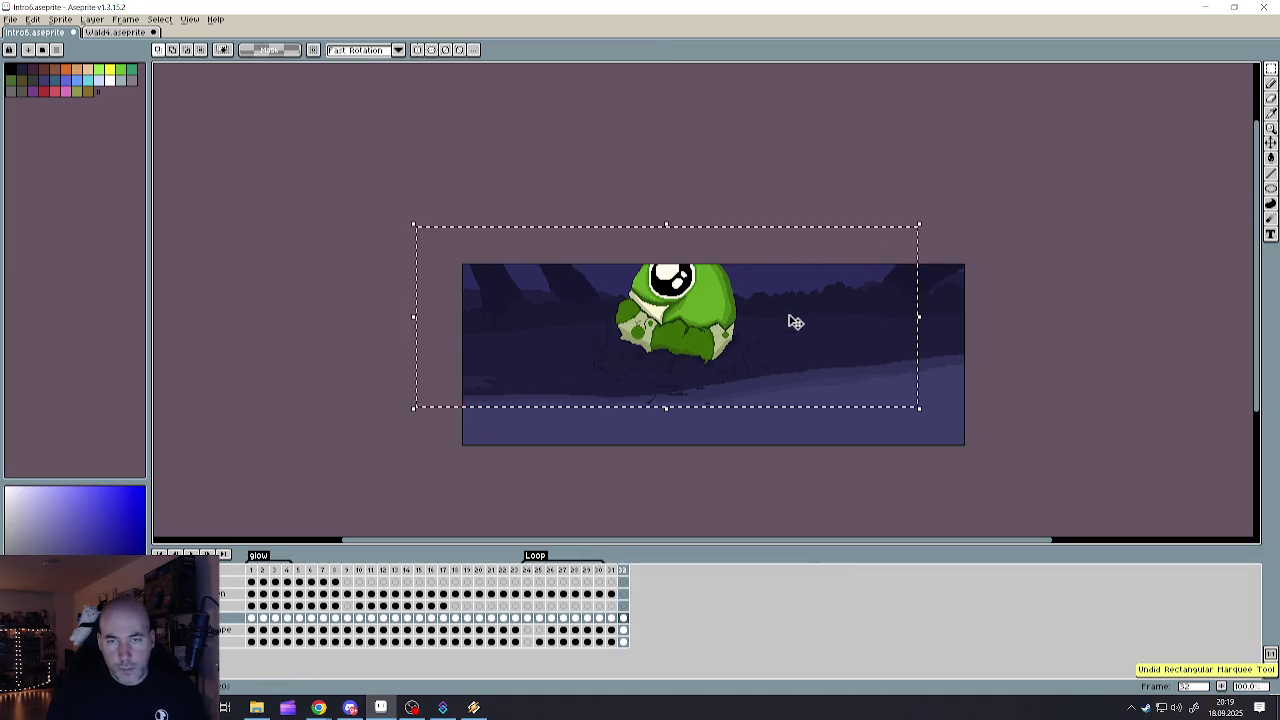
{"action": "key", "text": "ctrl+z"}
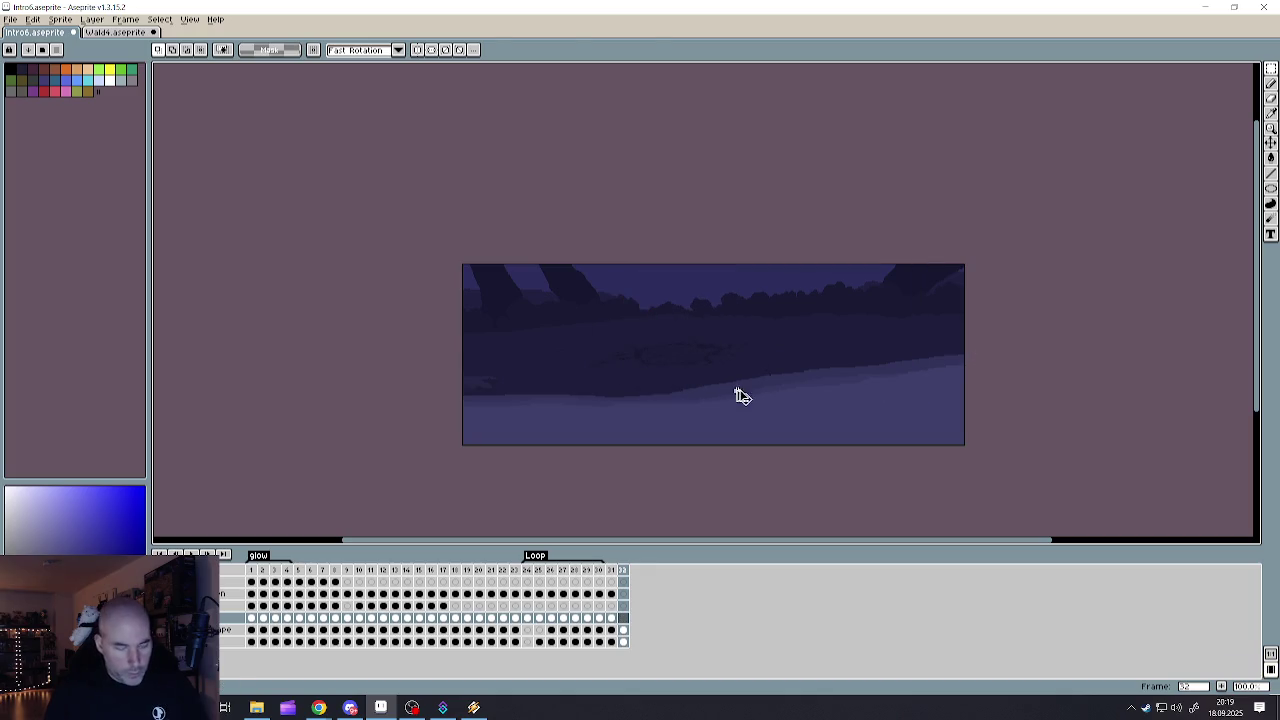
{"action": "key", "text": "ctrl+v"}
{"action": "mouse_move", "coordinate": [967, 262]}
{"action": "left_mouse_down"}
{"action": "mouse_move", "coordinate": [797, 356]}
{"action": "mouse_move", "coordinate": [709, 366]}
{"action": "mouse_move", "coordinate": [782, 374]}
{"action": "left_mouse_up"}
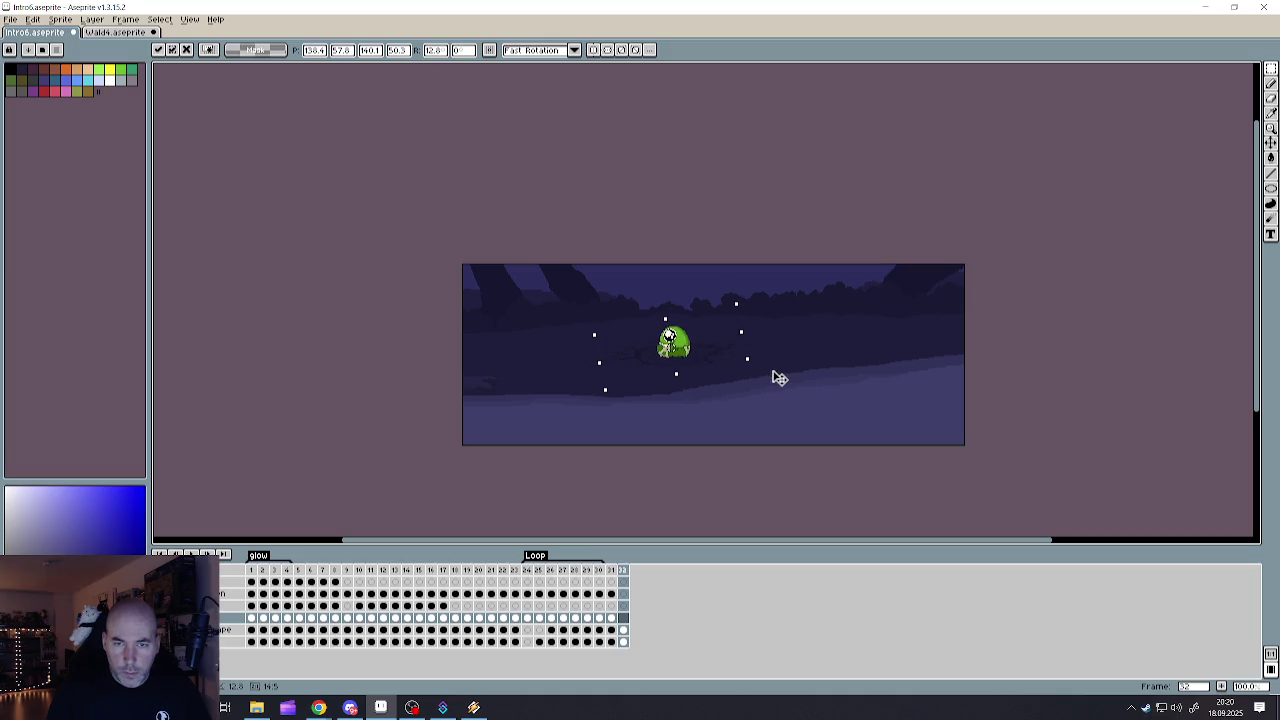
- Nudge the pasted creature one pixel up-left and commit its transform on frame 32
{"action": "scroll", "coordinate": [675, 342], "scroll_direction": "up", "scroll_amount": 5}
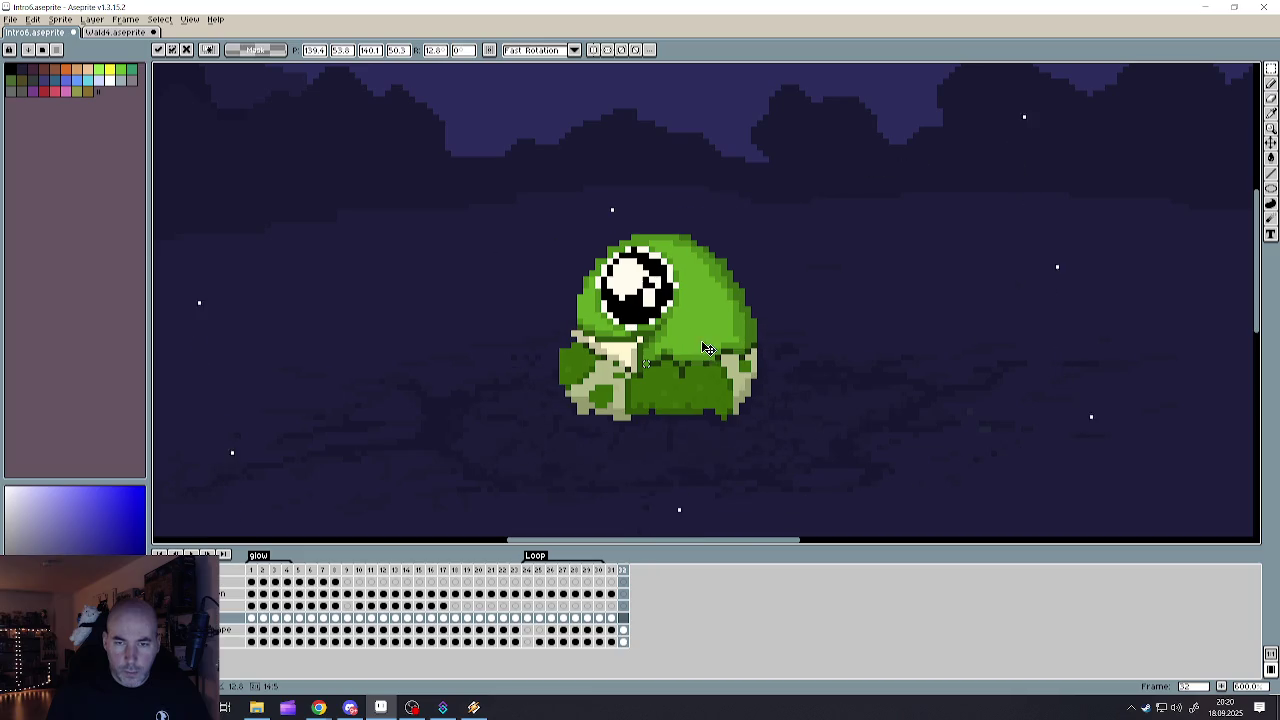
{"action": "left_click_drag", "start_coordinate": [712, 355], "coordinate": [703, 369]}
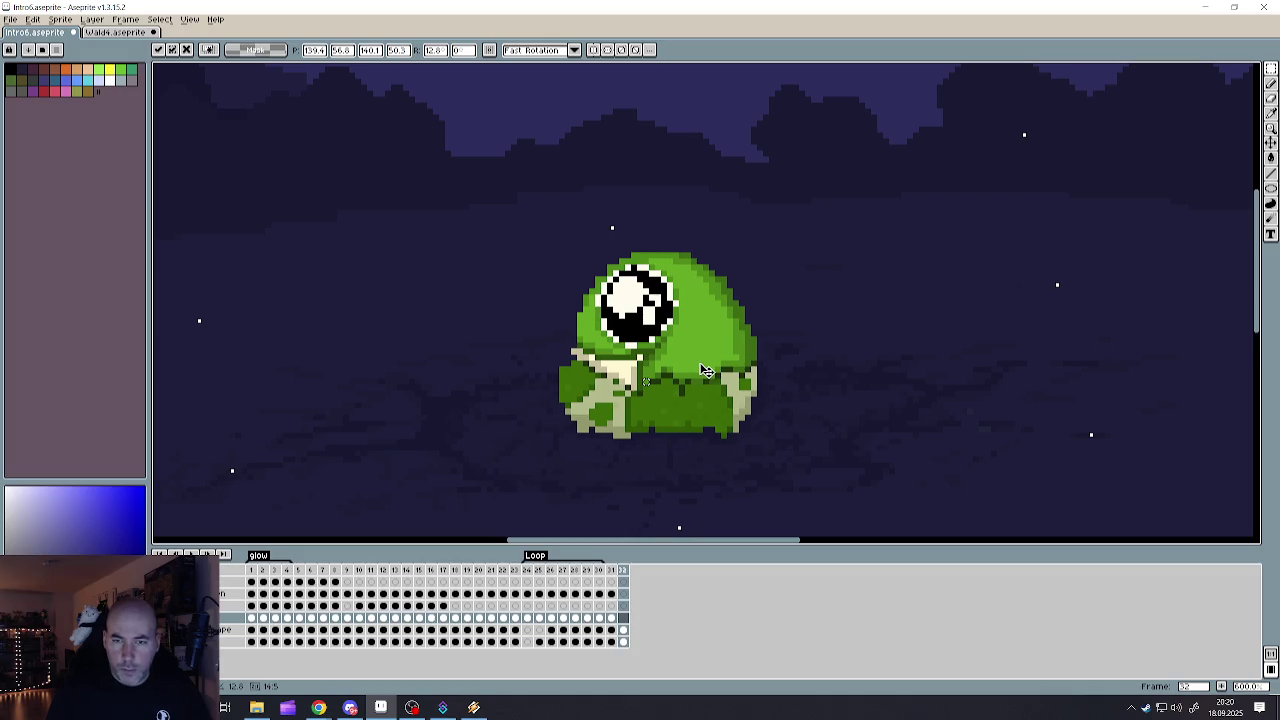
{"action": "scroll", "coordinate": [806, 323], "scroll_direction": "down", "scroll_amount": 2}
{"action": "key", "text": "Return"}
{"action": "scroll", "coordinate": [806, 331], "scroll_direction": "down", "scroll_amount": 1}
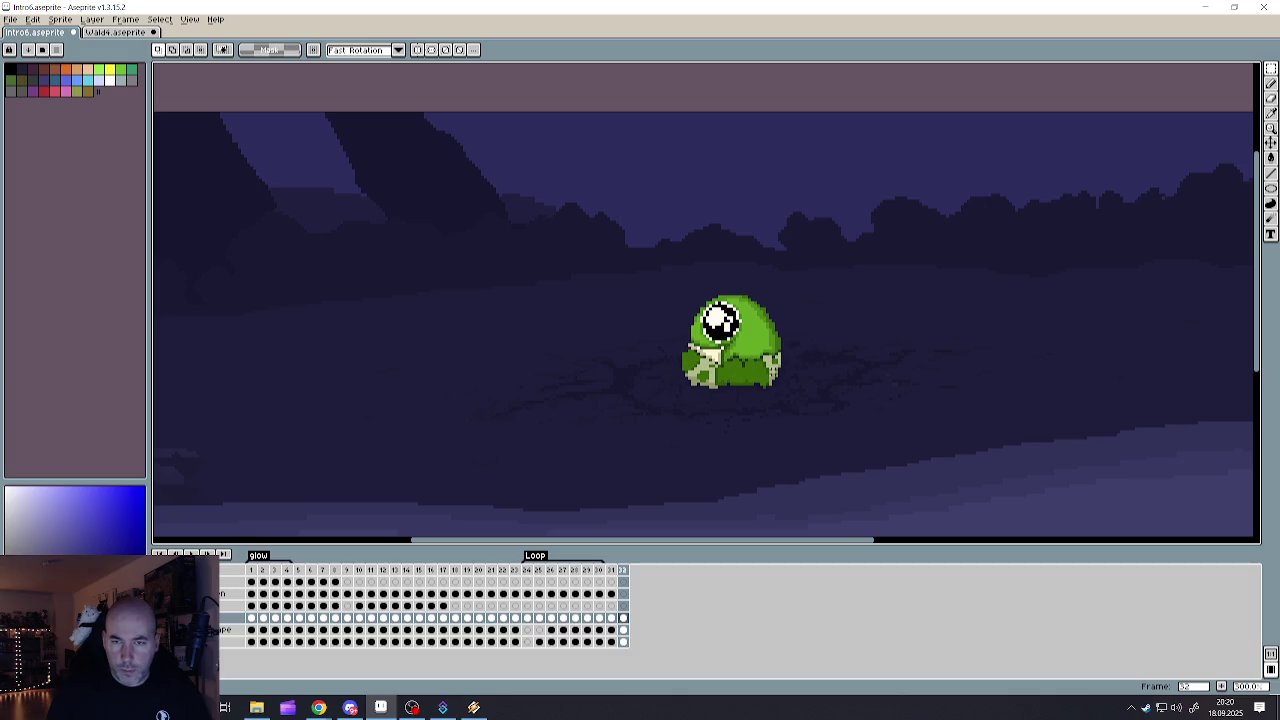
{"action": "scroll", "coordinate": [730, 350], "scroll_direction": "up", "scroll_amount": 1}
{"action": "scroll", "coordinate": [730, 350], "scroll_direction": "up", "scroll_amount": 2}
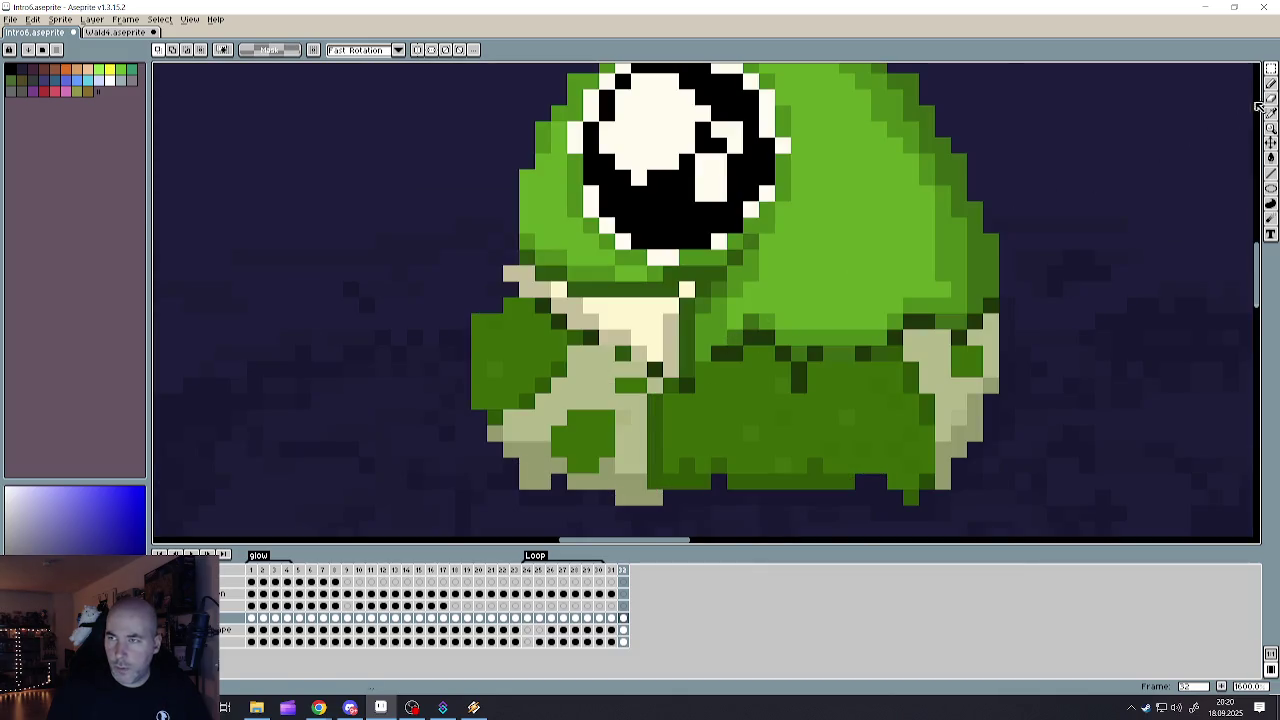
- With the Pencil and the creature's sampled green, redraw the dark outline row beneath its head
{"action": "left_click", "coordinate": [1270, 98]}
{"action": "key", "text": "alt"}
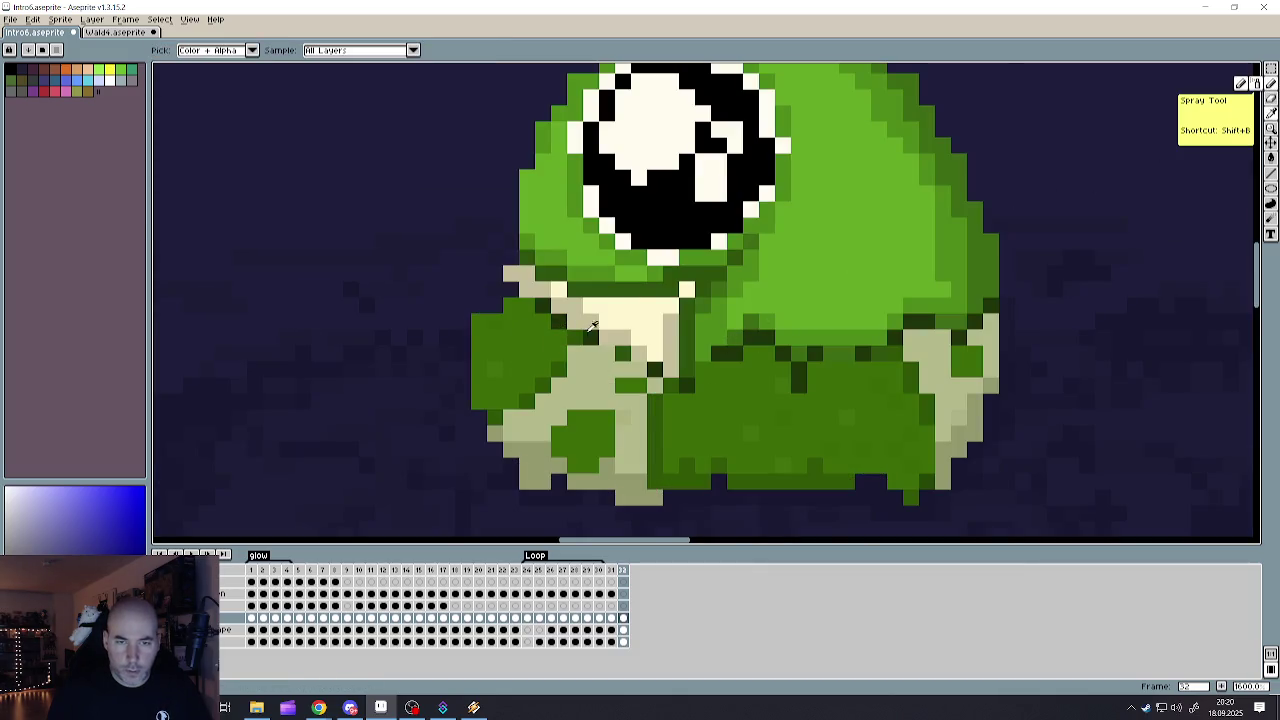
{"action": "left_click", "coordinate": [943, 315]}
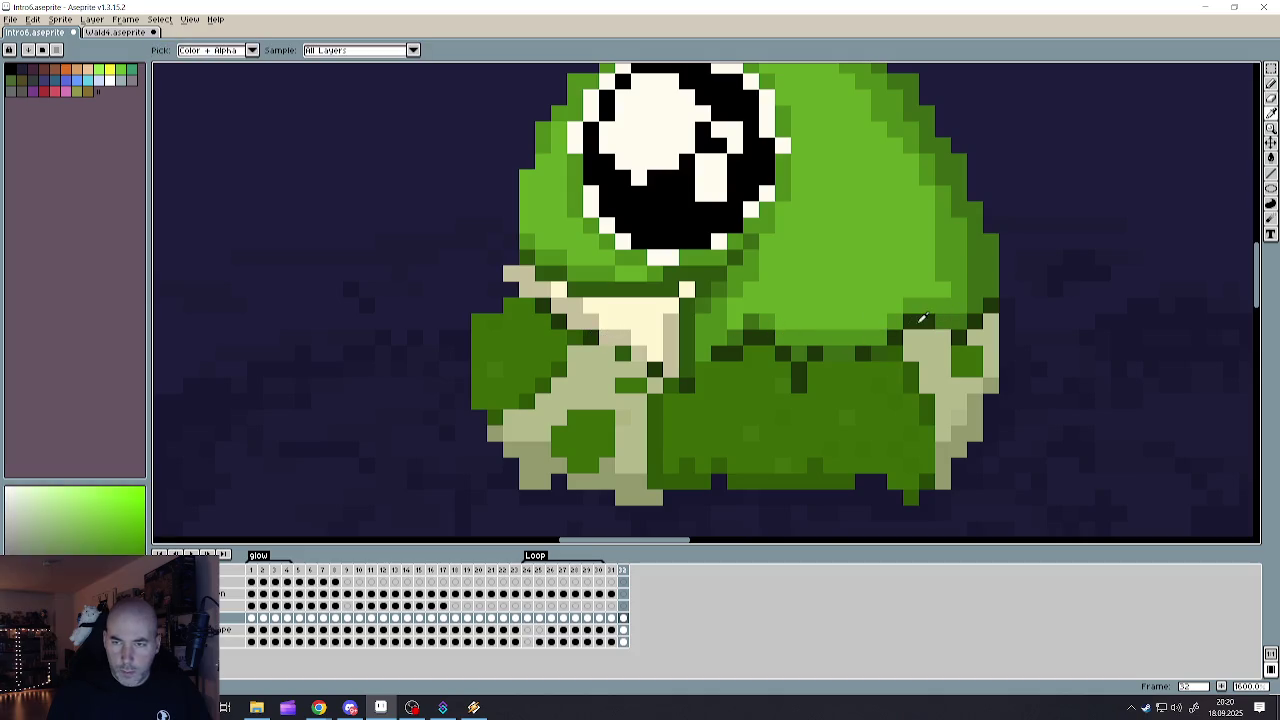
{"action": "mouse_move", "coordinate": [857, 352]}
{"action": "left_mouse_down"}
{"action": "mouse_move", "coordinate": [665, 370]}
{"action": "mouse_move", "coordinate": [526, 296]}
{"action": "left_mouse_up"}
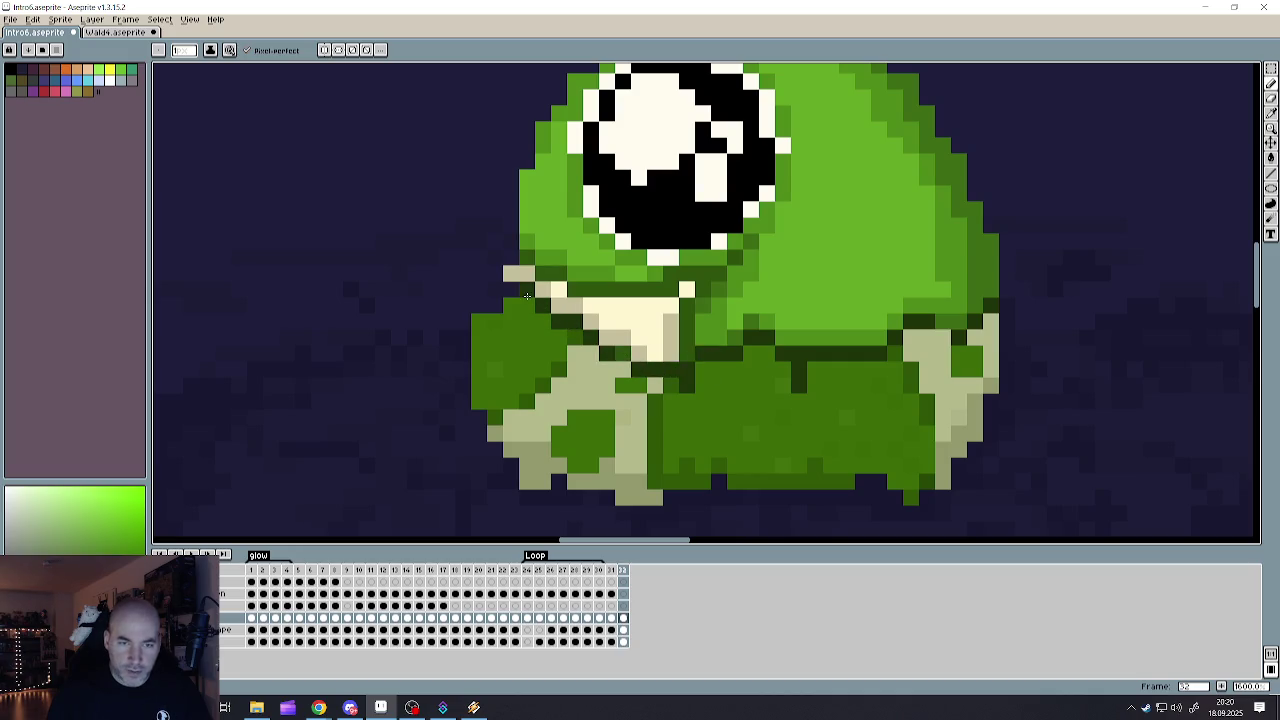
{"action": "left_click_drag", "start_coordinate": [908, 321], "coordinate": [943, 327]}
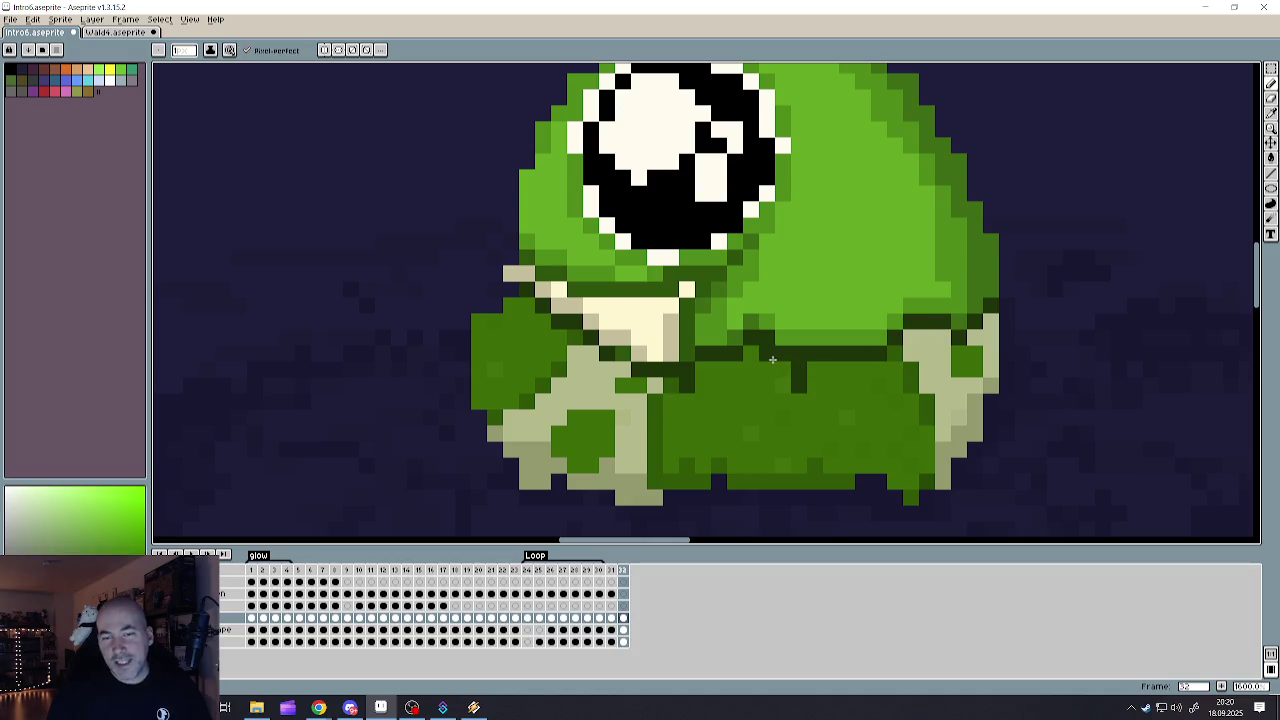
{"action": "scroll", "coordinate": [795, 364], "scroll_direction": "down", "scroll_amount": 5}
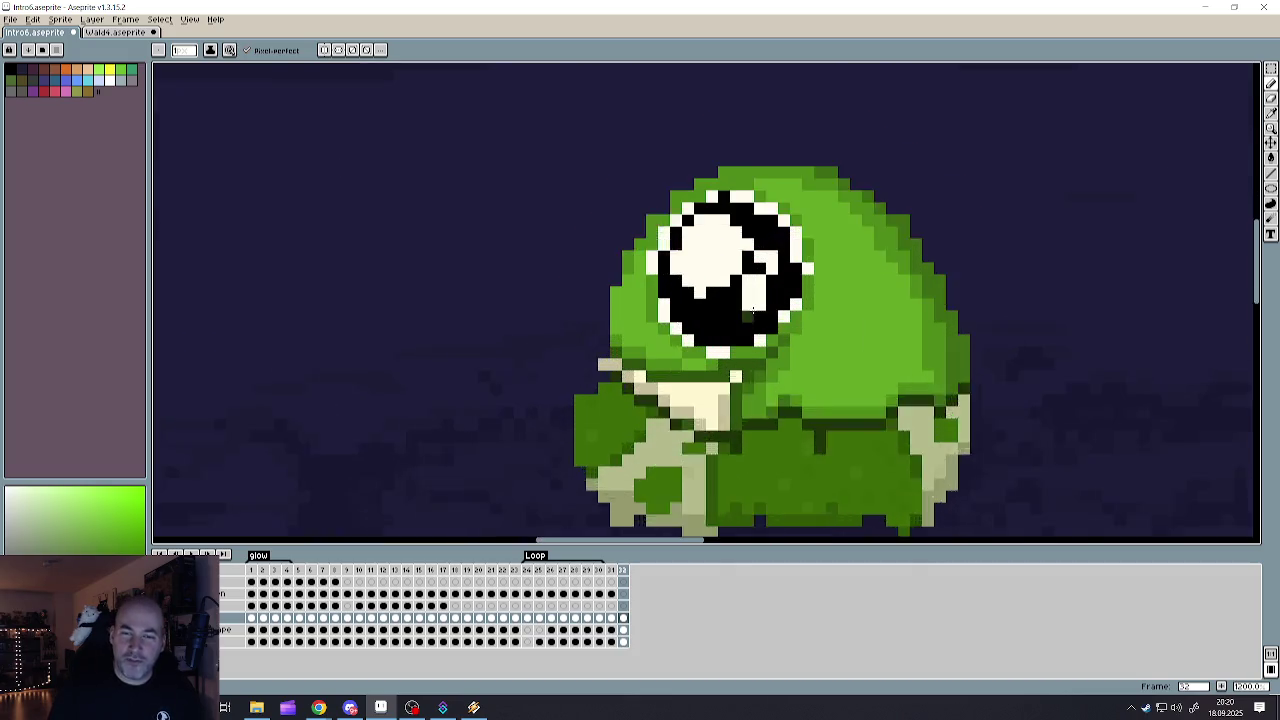
{"action": "scroll", "coordinate": [755, 310], "scroll_direction": "up", "scroll_amount": 3}
{"action": "scroll", "coordinate": [740, 300], "scroll_direction": "up", "scroll_amount": 2}
- Sample the eye's cream colour and fix pixels at the eye's bottom, lower right and top
{"action": "key", "text": "alt"}
{"action": "left_click", "coordinate": [622, 250], "text": "alt"}
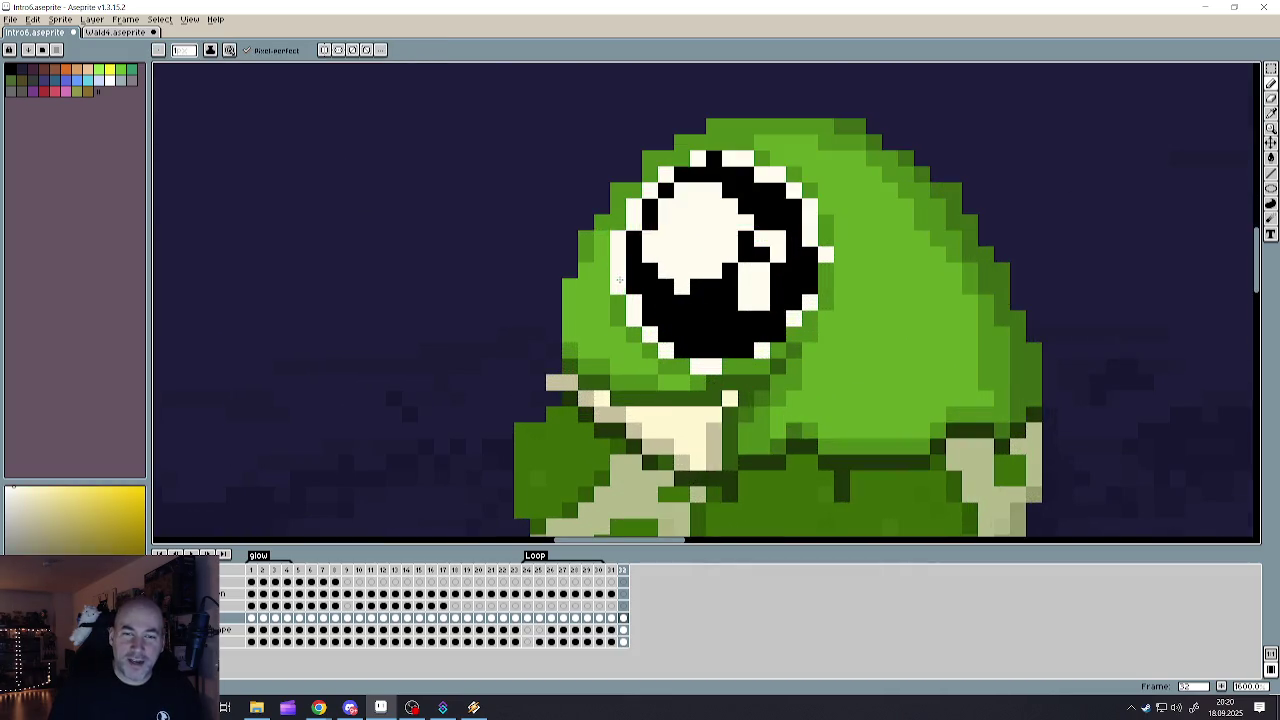
{"action": "left_click", "coordinate": [699, 352]}
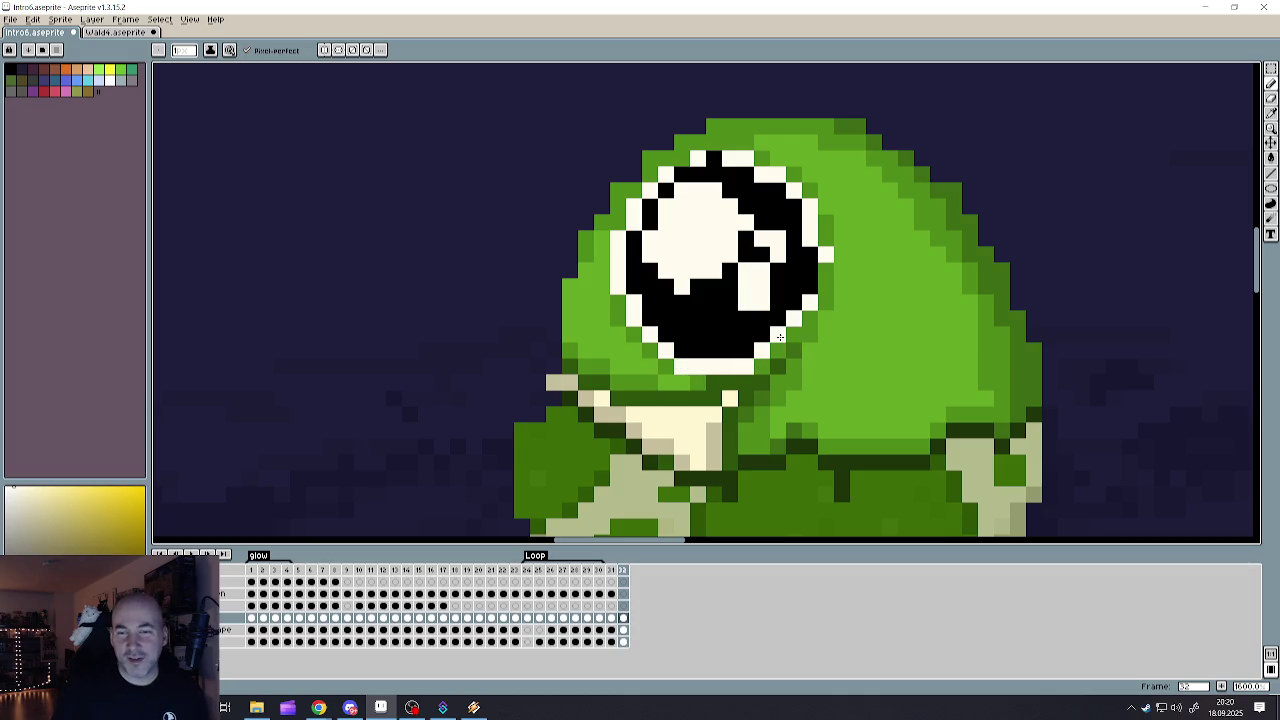
{"action": "left_click", "coordinate": [818, 268]}
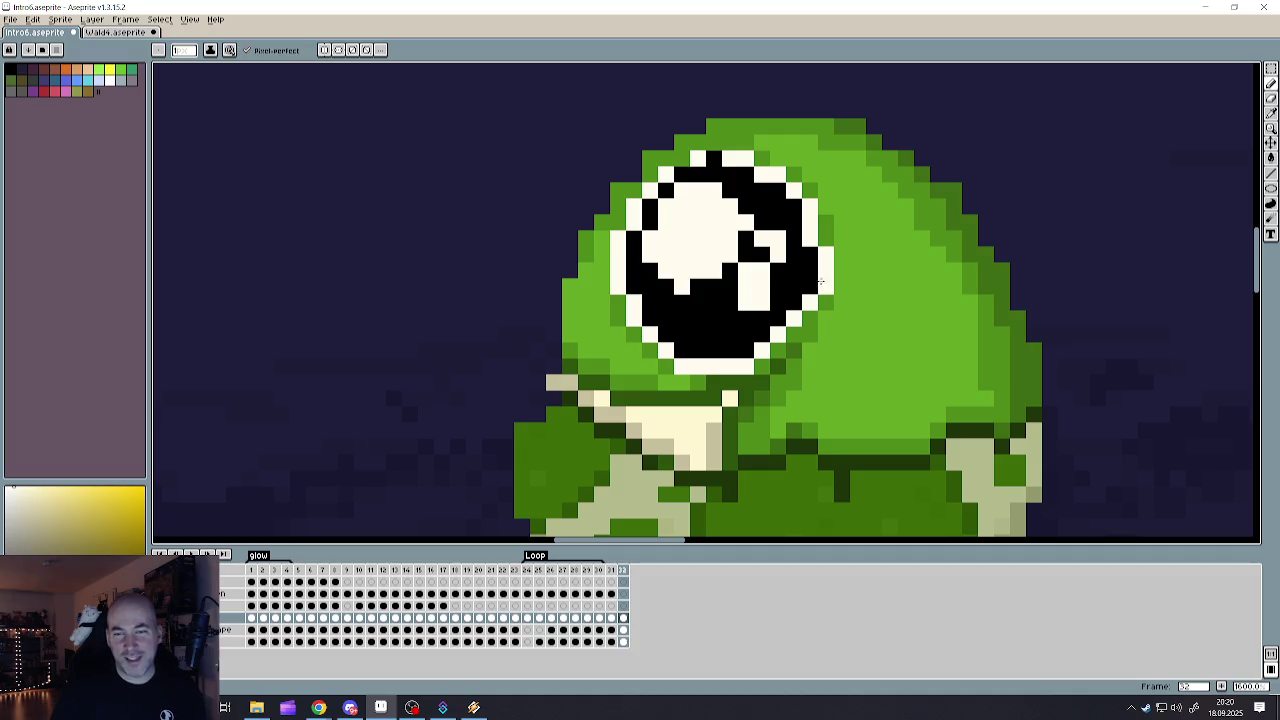
{"action": "left_click", "coordinate": [726, 172]}
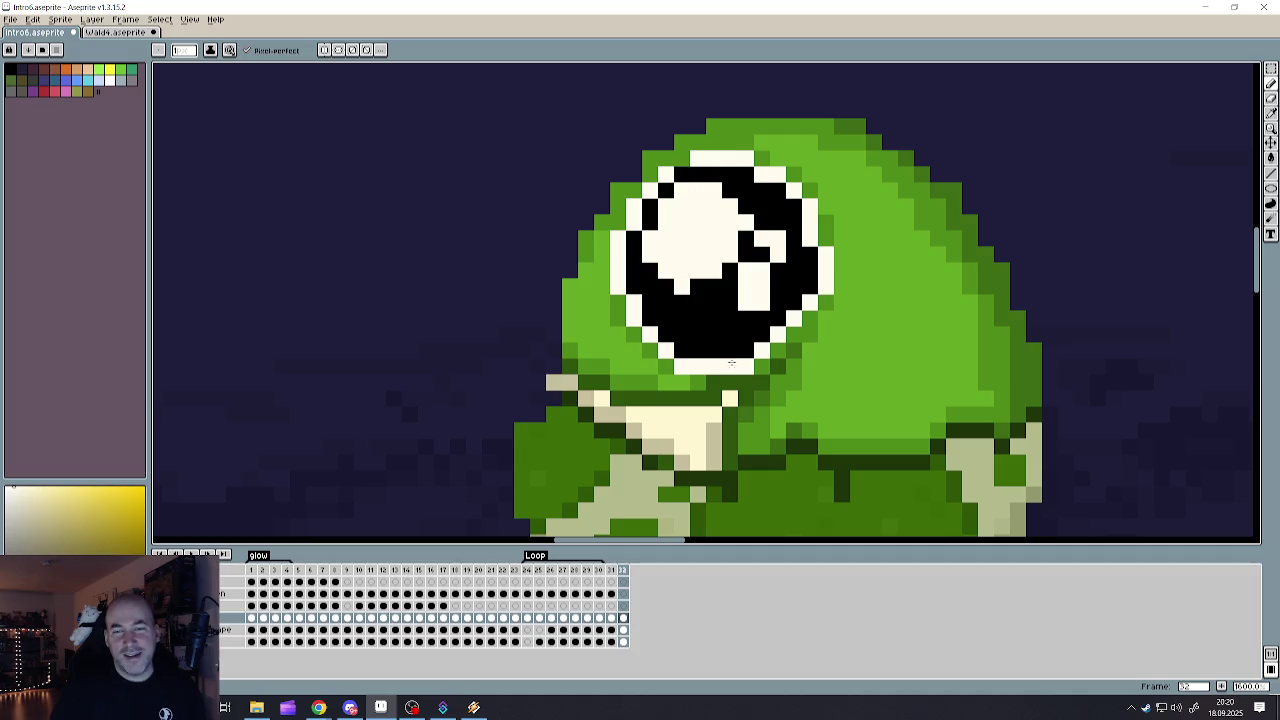
{"action": "scroll", "coordinate": [731, 364], "scroll_direction": "down", "scroll_amount": 3}
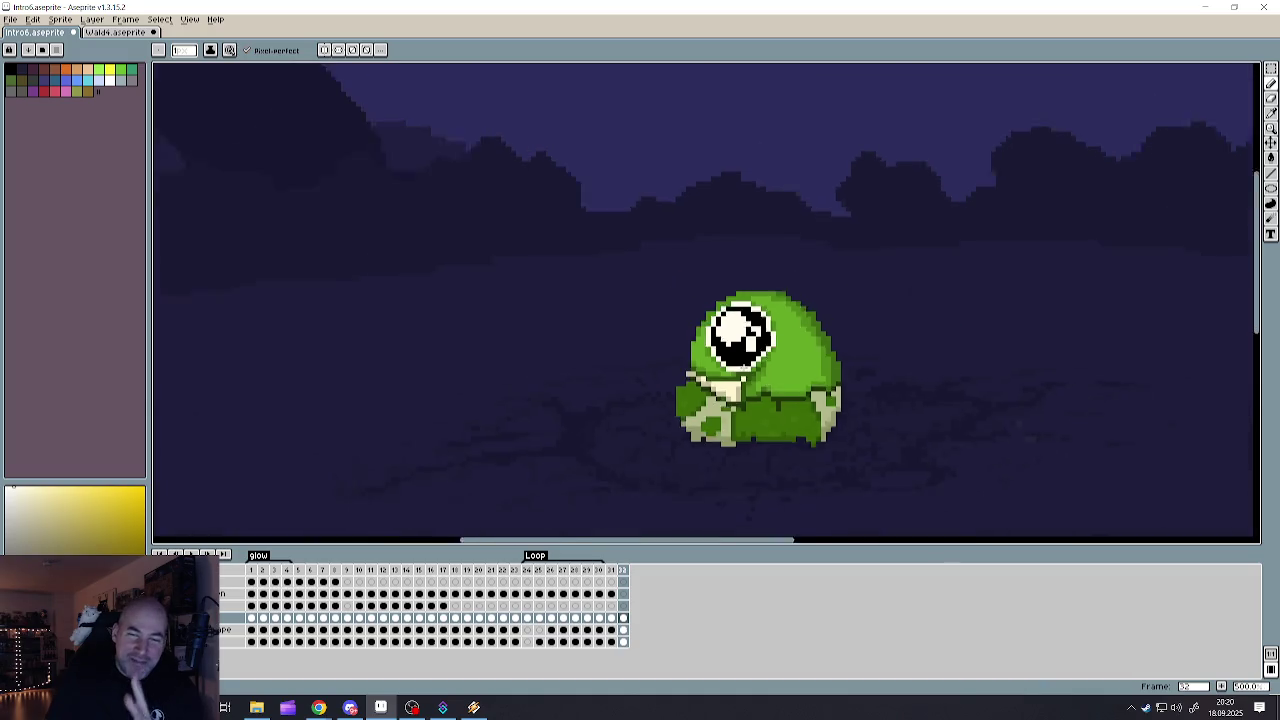
{"action": "scroll", "coordinate": [747, 368], "scroll_direction": "down", "scroll_amount": 1}
{"action": "scroll", "coordinate": [759, 364], "scroll_direction": "up", "scroll_amount": 3}
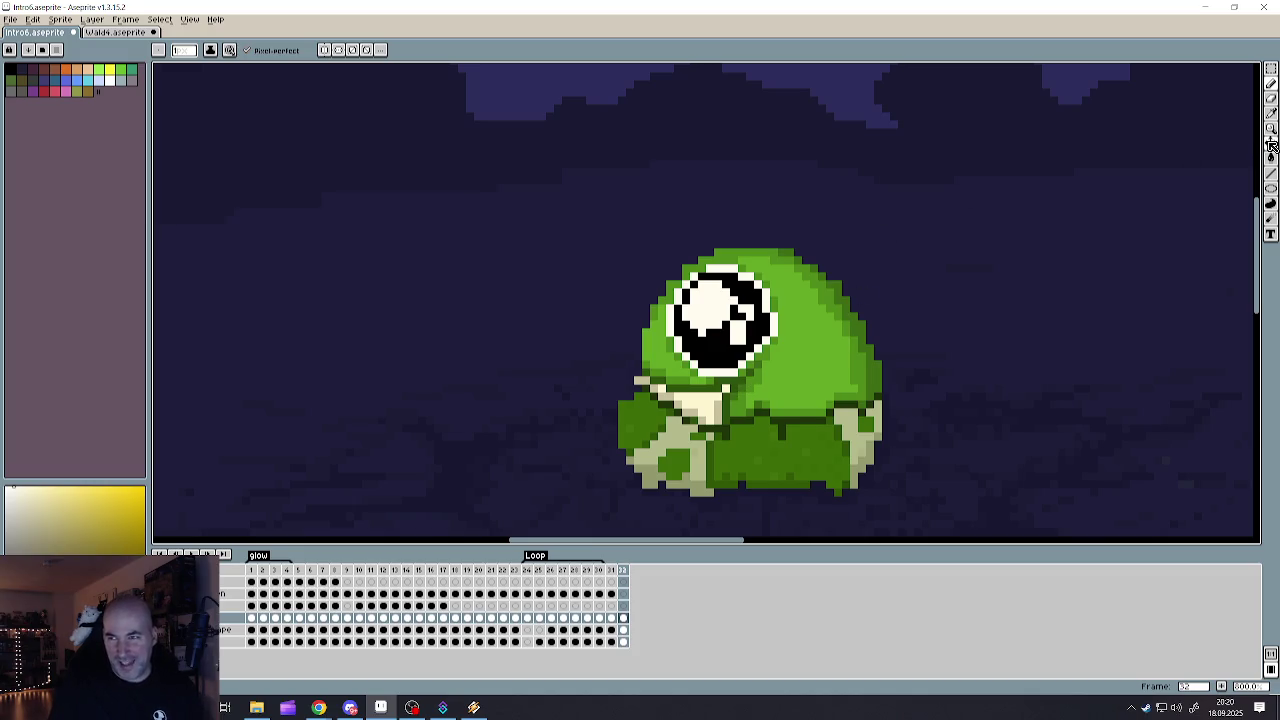
{"action": "left_click", "coordinate": [1271, 100]}
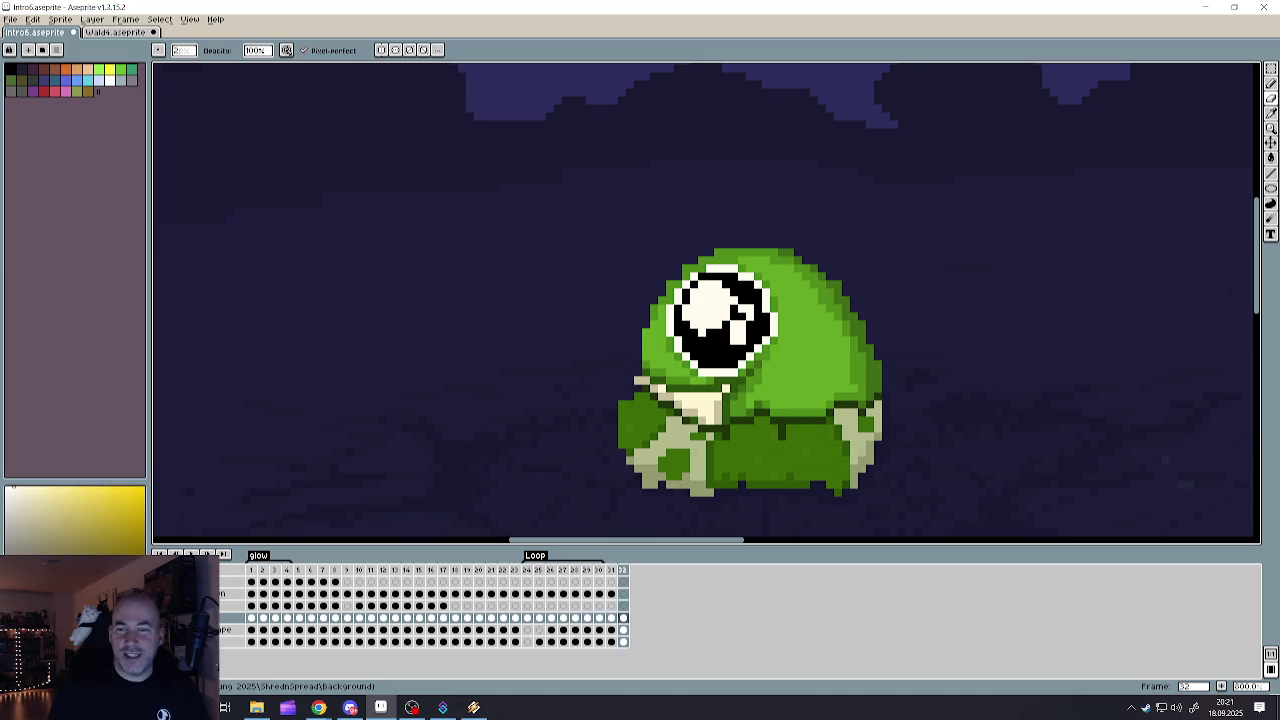
{"action": "scroll", "coordinate": [834, 280], "scroll_direction": "up", "scroll_amount": 1}
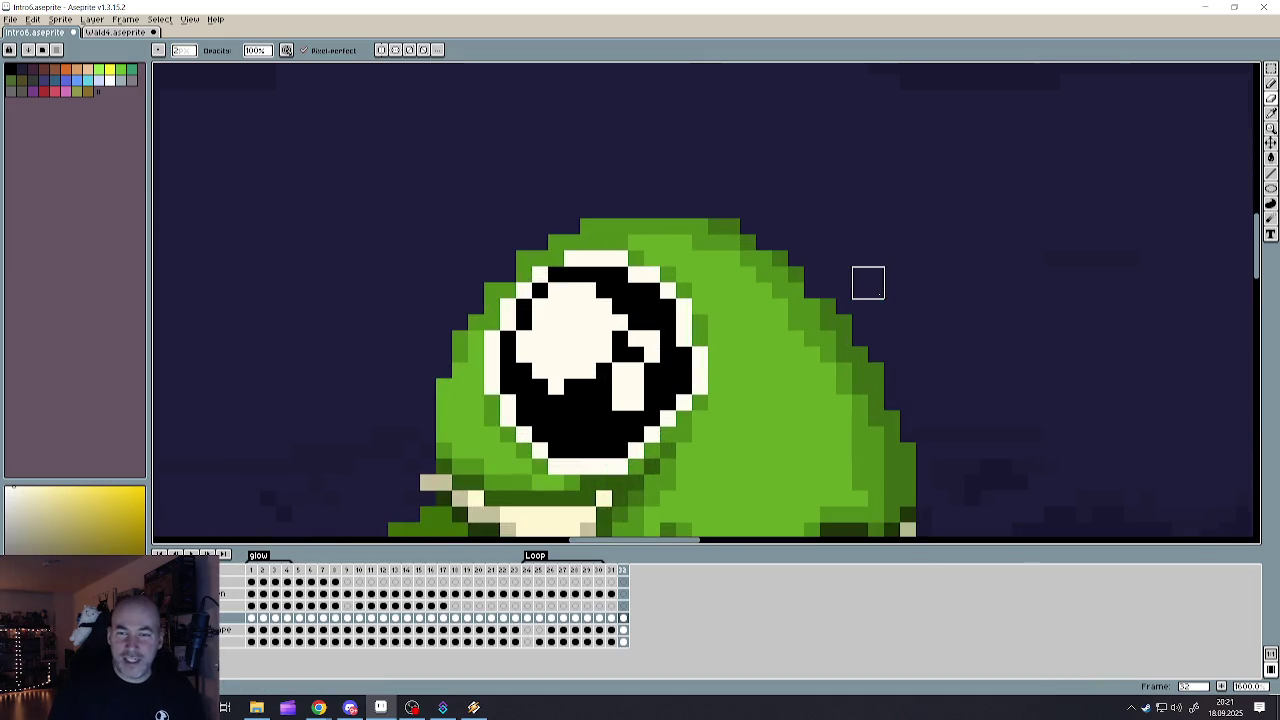
{"action": "scroll", "coordinate": [820, 283], "scroll_direction": "down", "scroll_amount": 3}
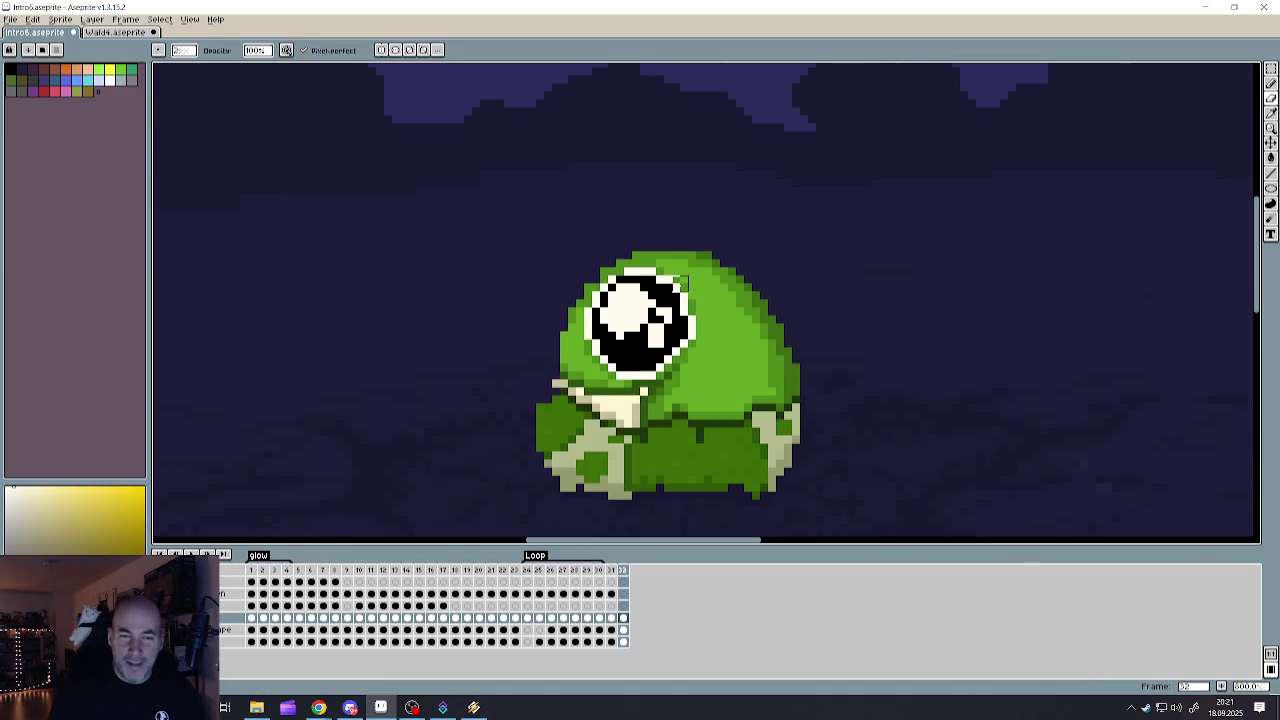
{"action": "scroll", "coordinate": [590, 290], "scroll_direction": "up", "scroll_amount": 2}
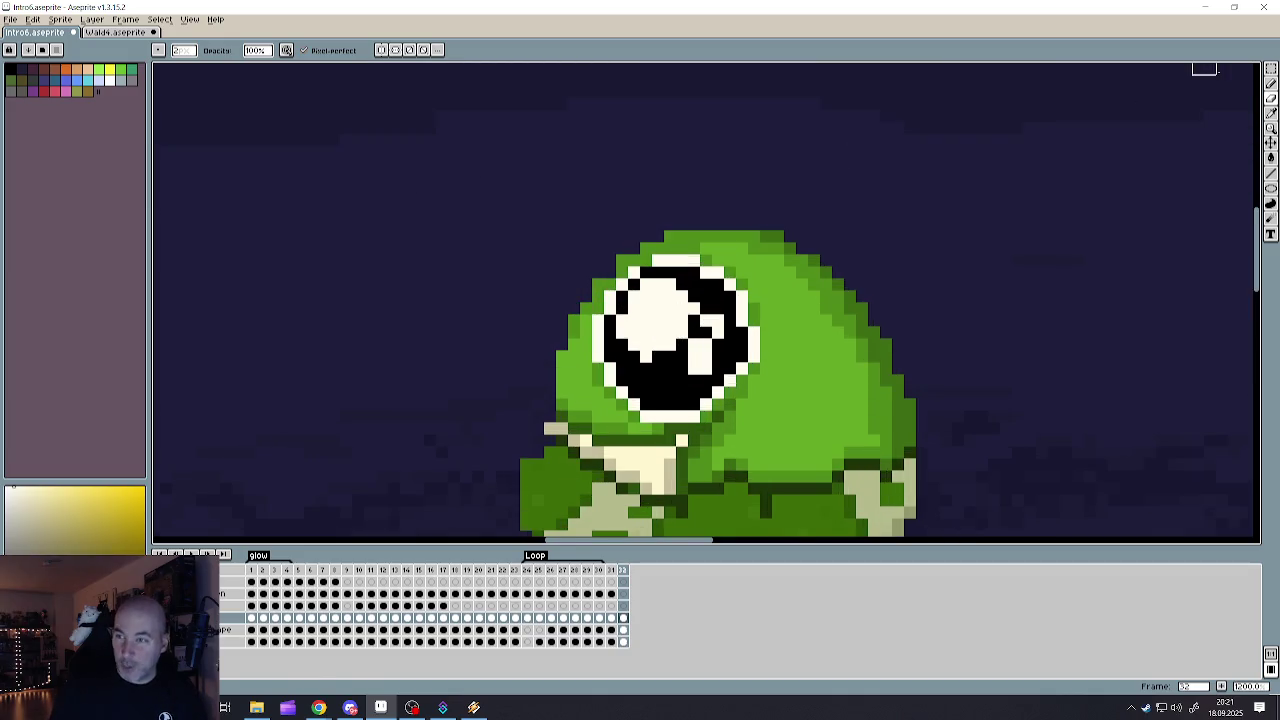
{"action": "key", "text": "shift+b"}
{"action": "scroll", "coordinate": [590, 290], "scroll_direction": "up", "scroll_amount": 1}
{"action": "left_click", "coordinate": [591, 293], "text": "alt"}
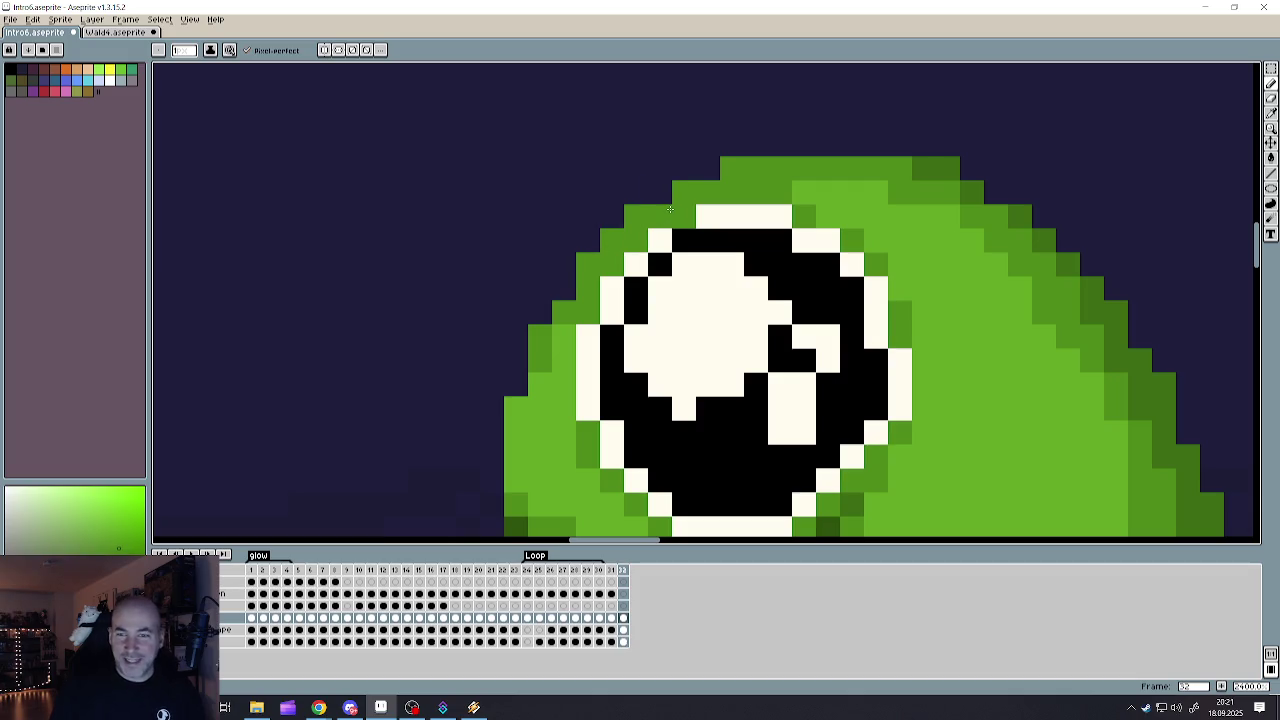
{"action": "scroll", "coordinate": [675, 217], "scroll_direction": "down", "scroll_amount": 5}
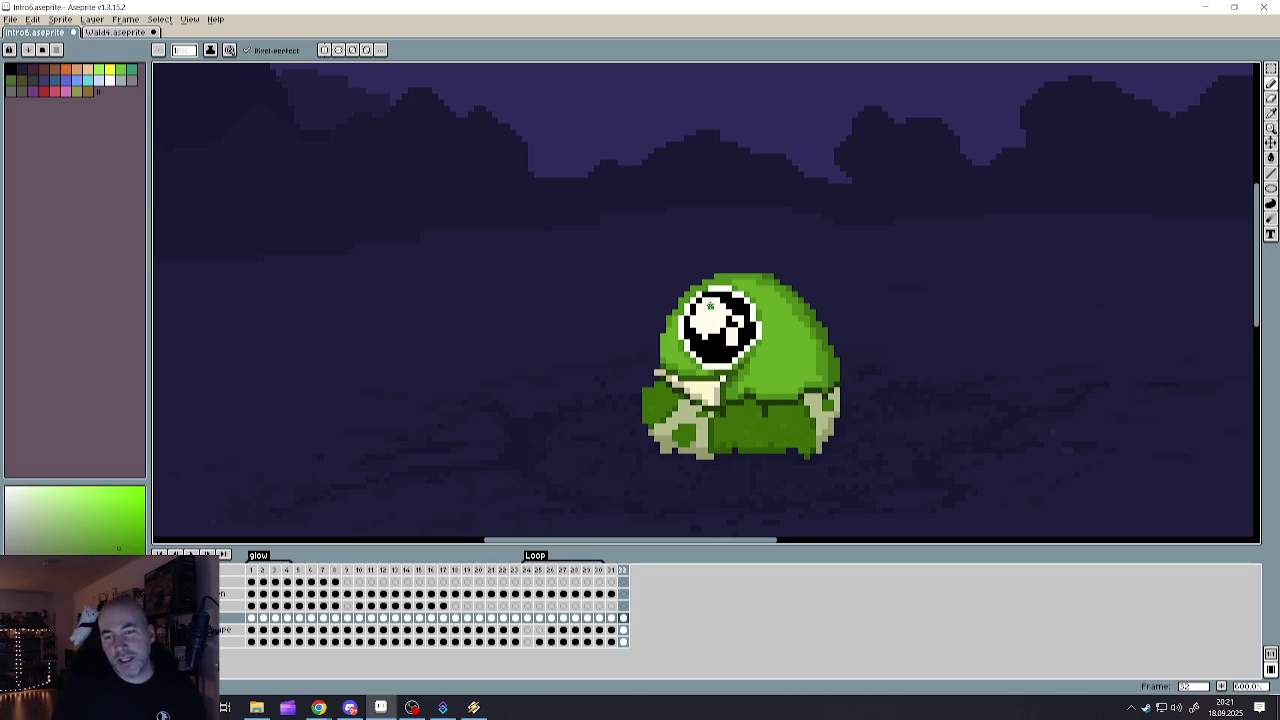
{"action": "scroll", "coordinate": [769, 366], "scroll_direction": "down", "scroll_amount": 4}
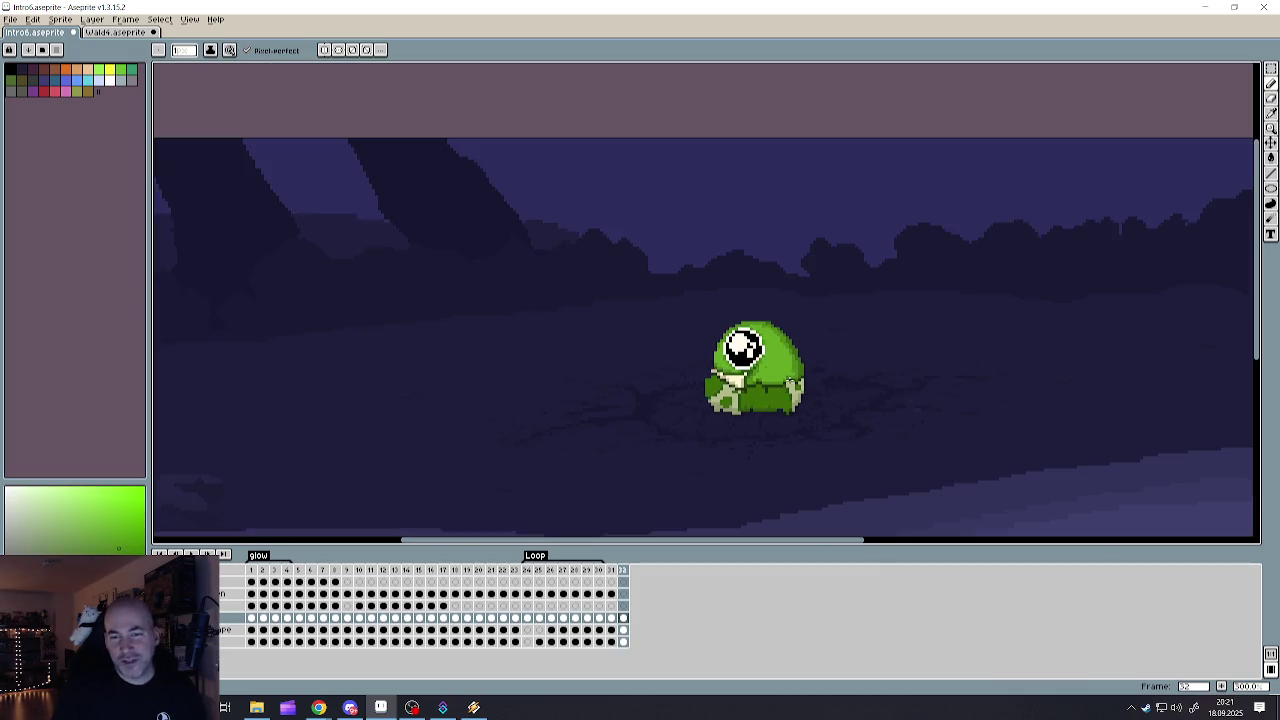
{"action": "scroll", "coordinate": [790, 378], "scroll_direction": "up", "scroll_amount": 3}
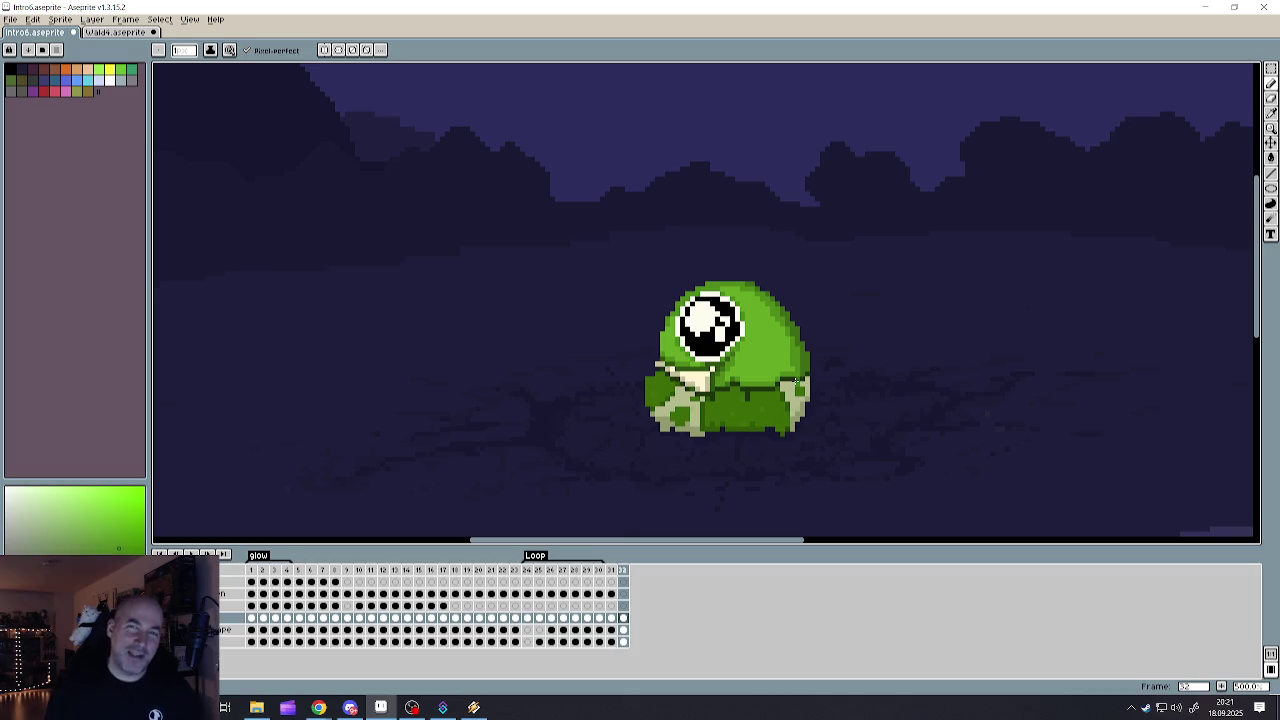